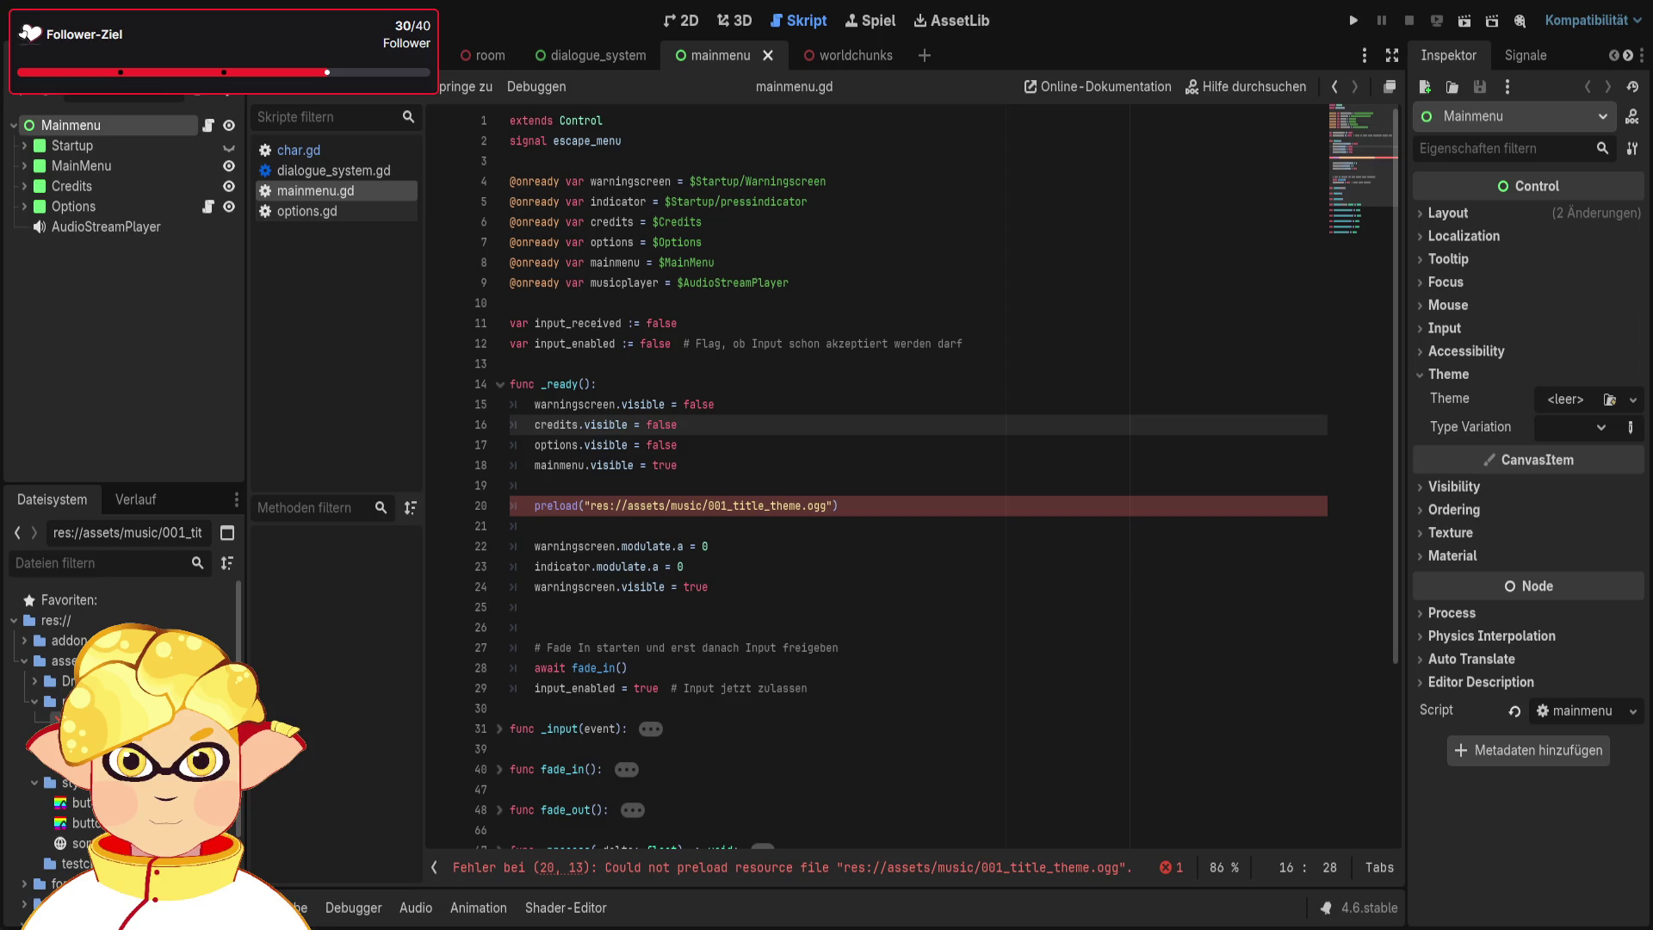
# Delete the quoted title-theme path inside preload() on line 20, leaving preload() empty.
pyautogui.press('Down')
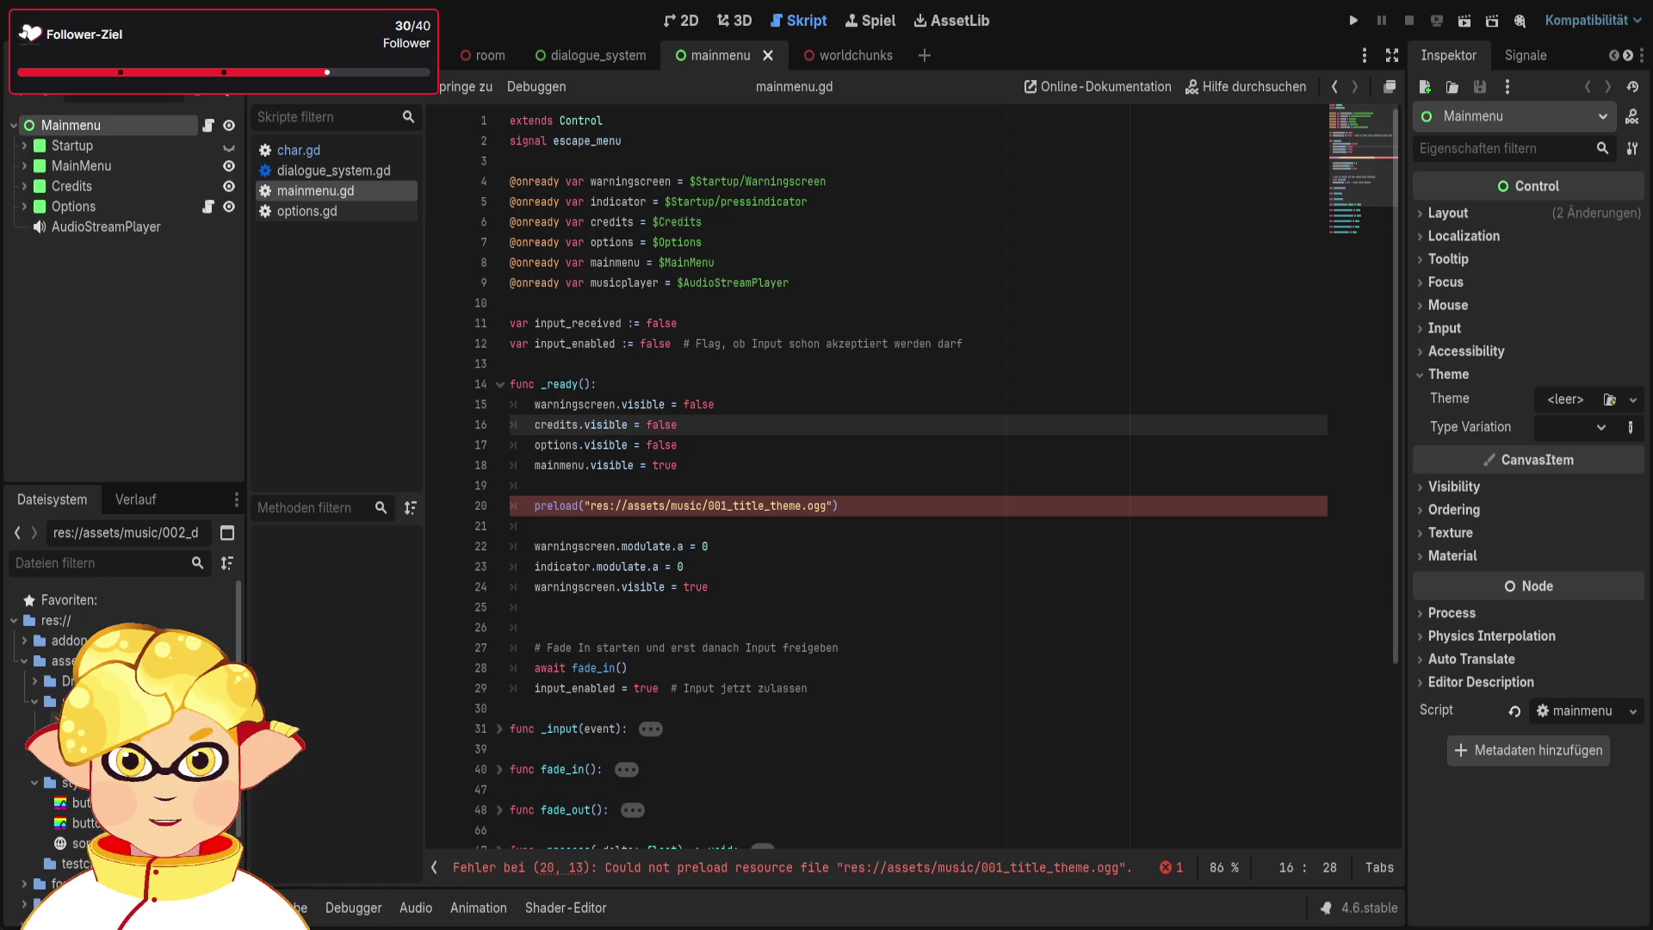
pyautogui.click(1024, 708)
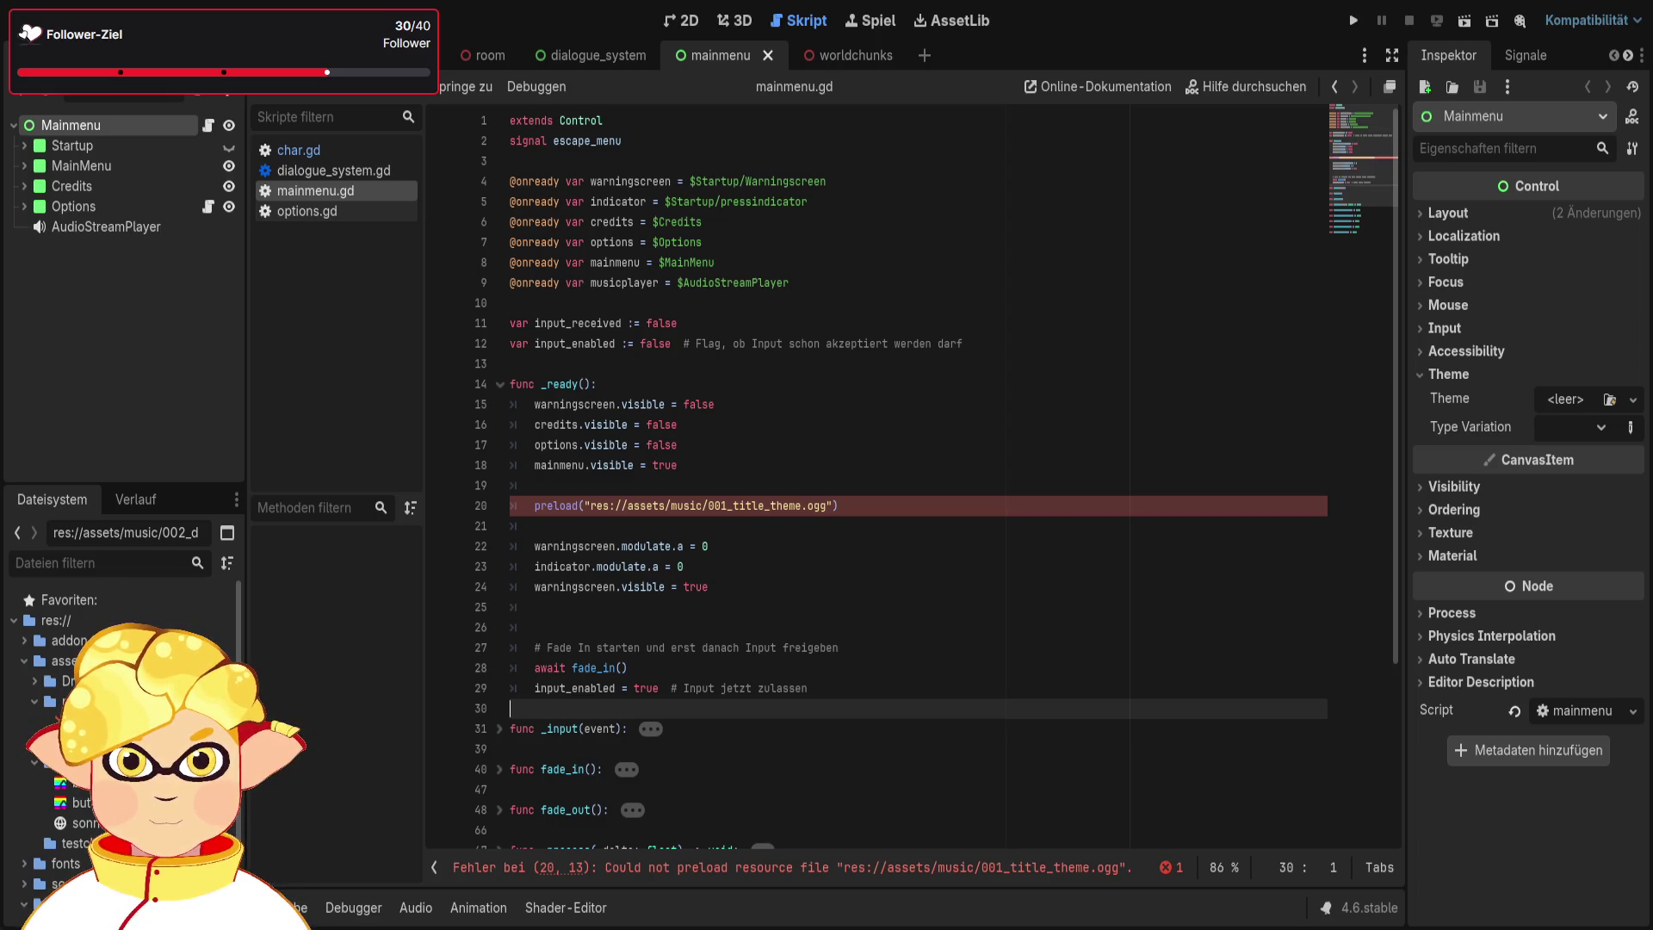
pyautogui.click(86, 722)
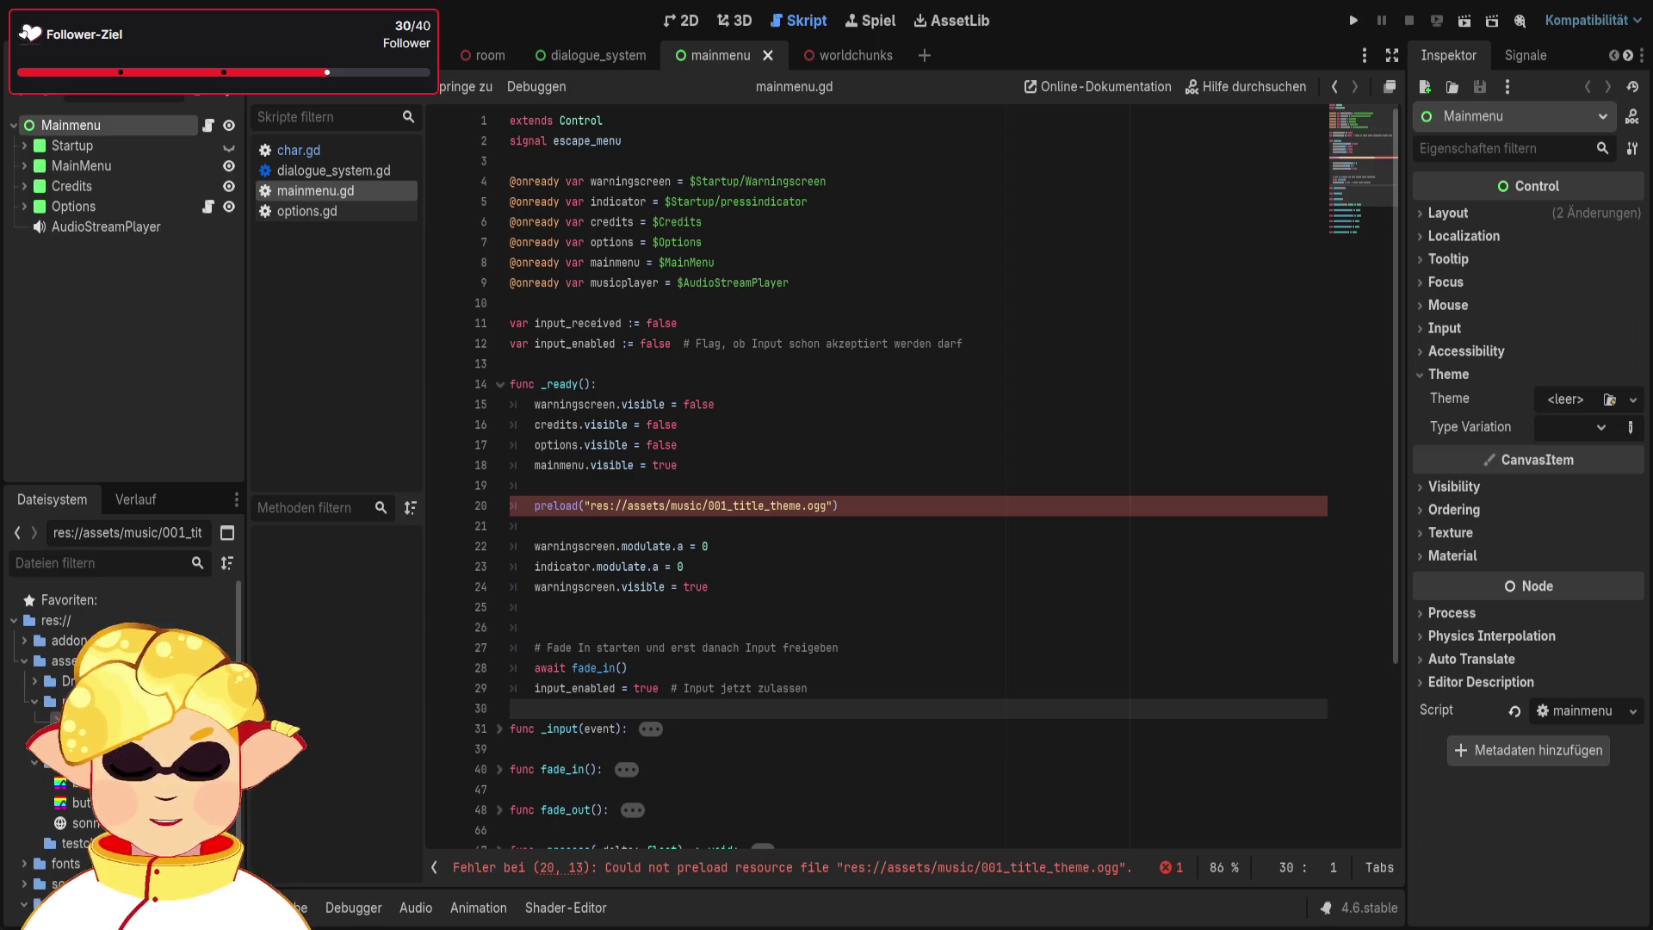
pyautogui.click(857, 767)
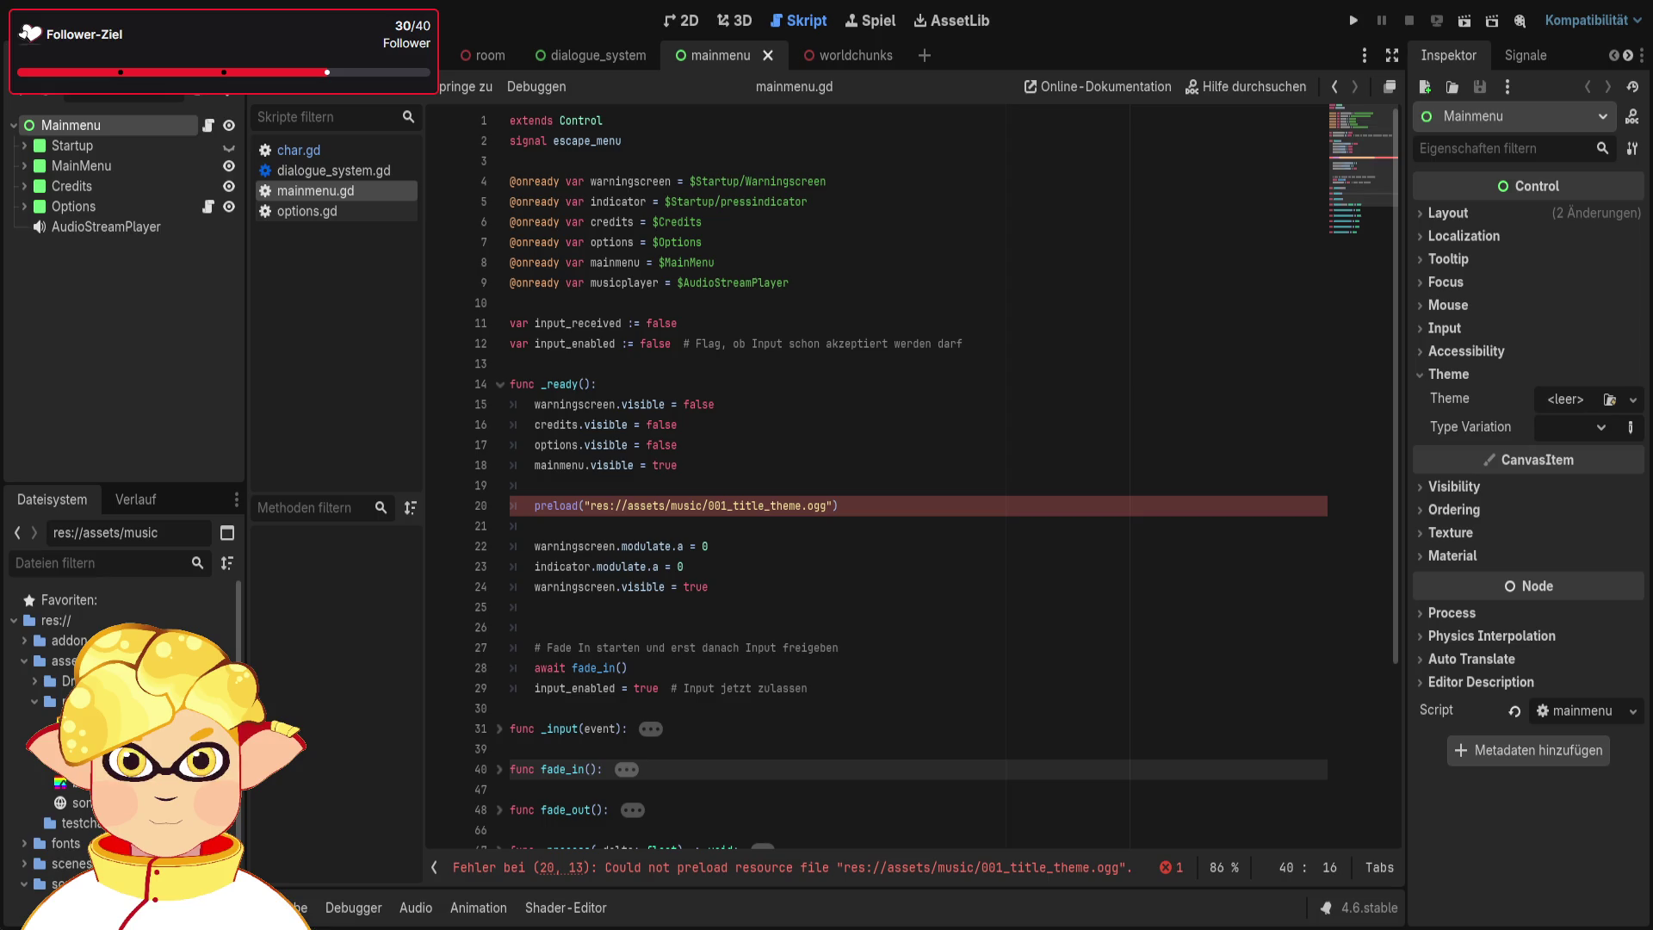
pyautogui.click(1044, 581)
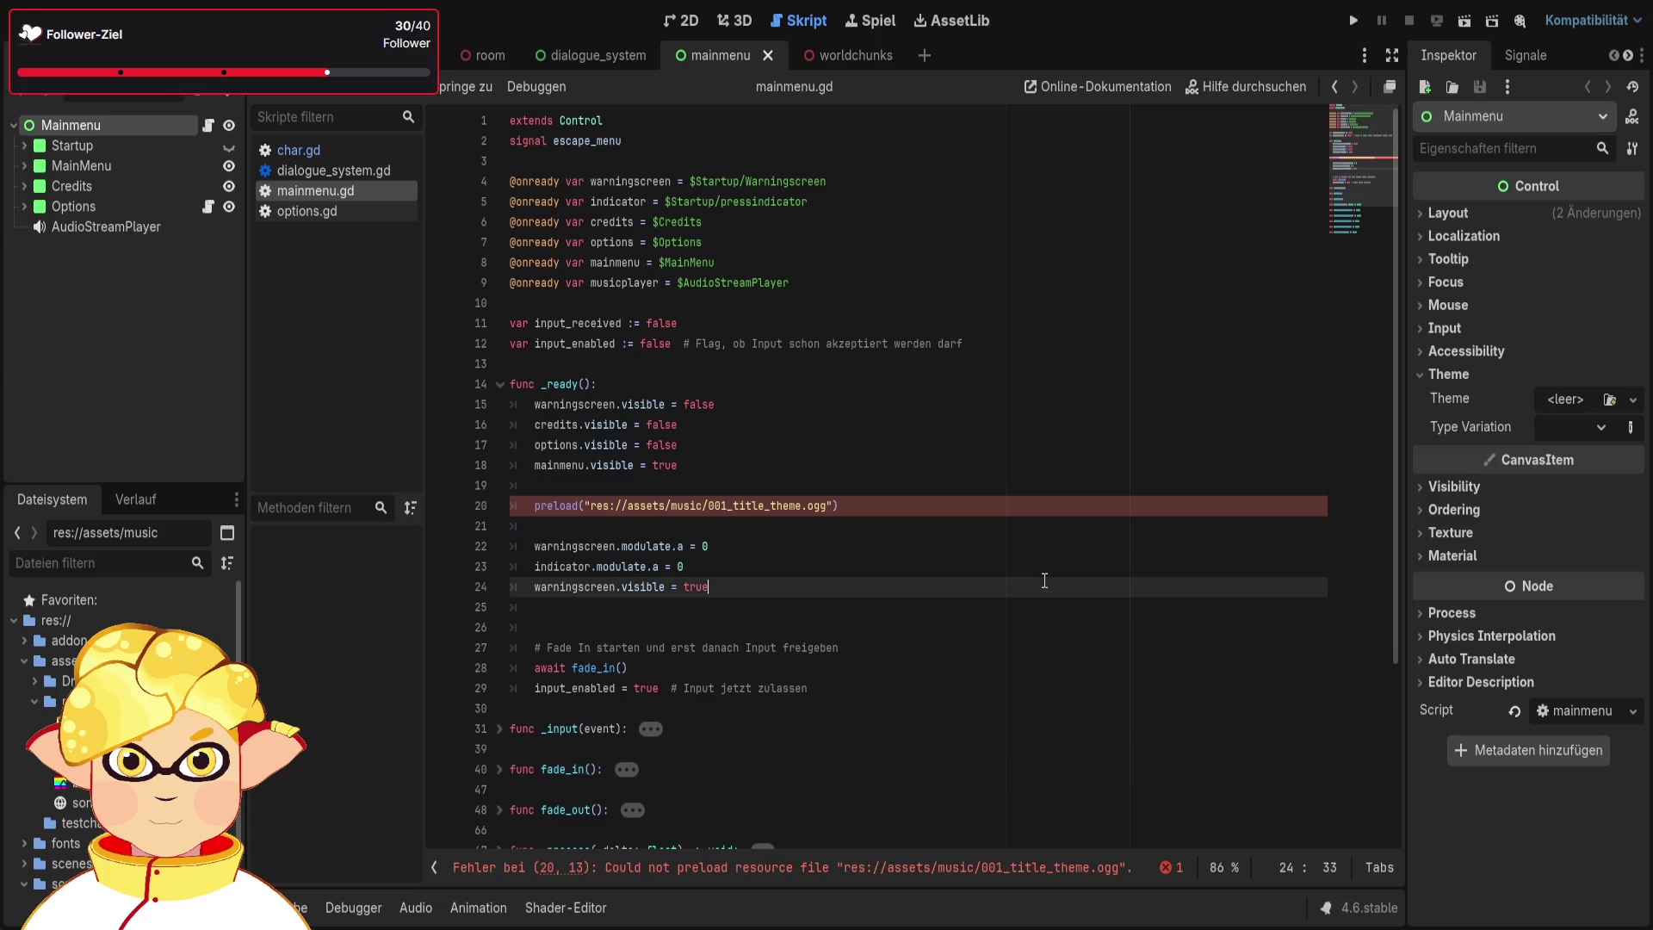
pyautogui.click(885, 508)
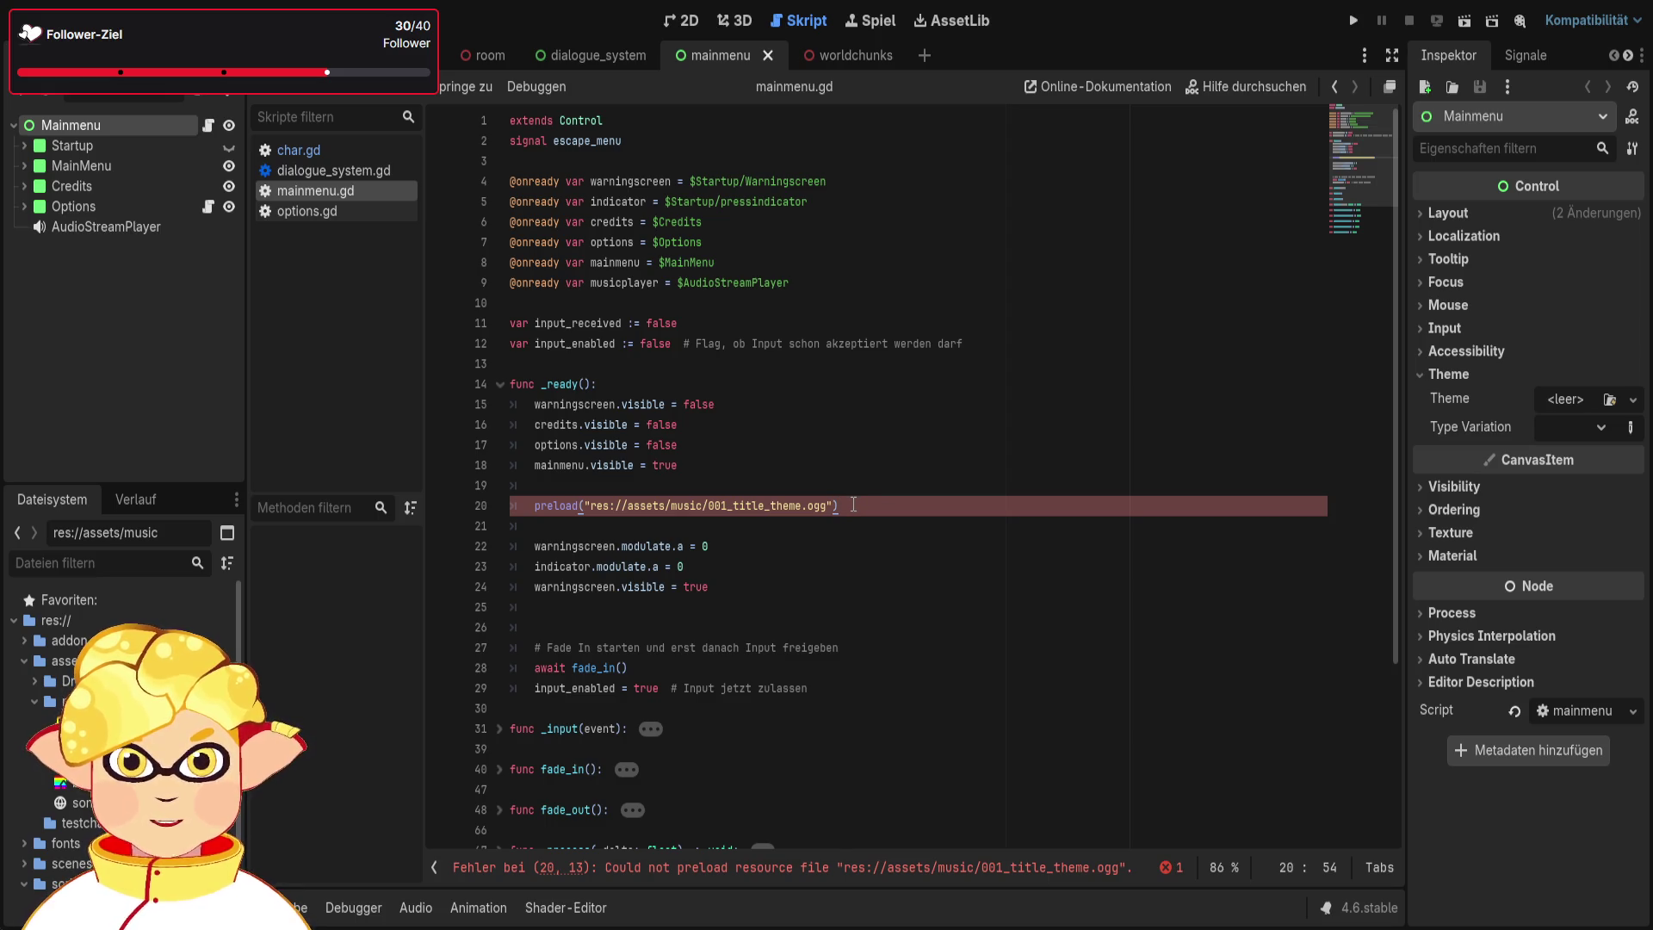
pyautogui.moveTo(840, 512)
pyautogui.mouseDown()
pyautogui.moveTo(516, 527)
pyautogui.moveTo(591, 514)
pyautogui.mouseUp()
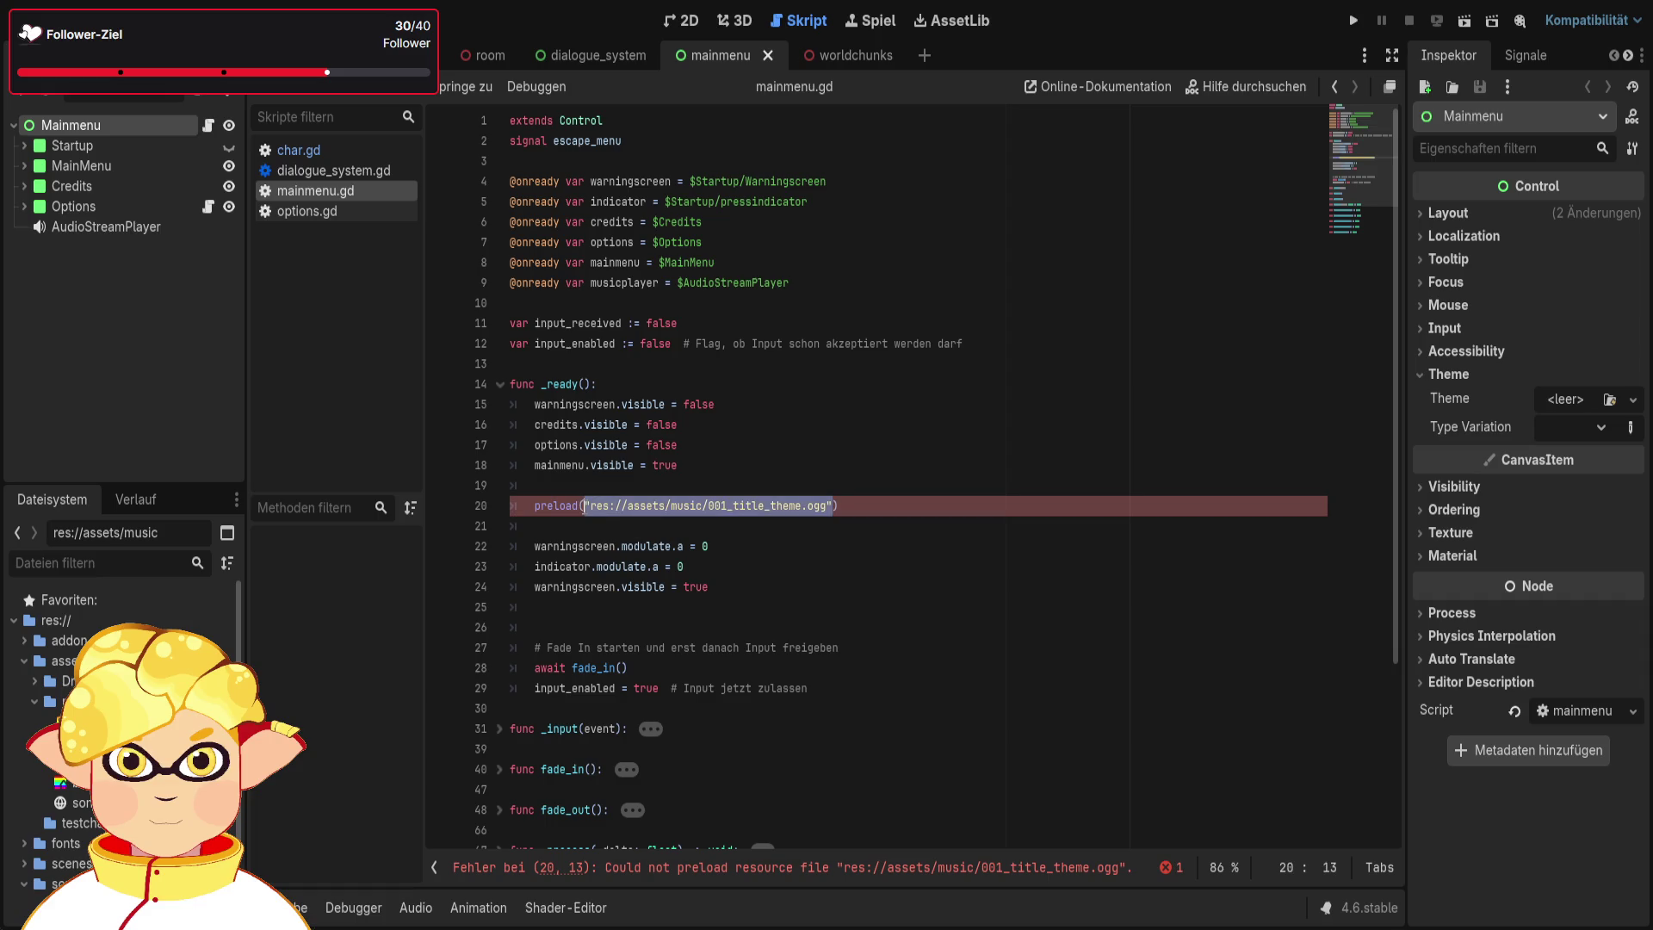
pyautogui.press('BackSpace')
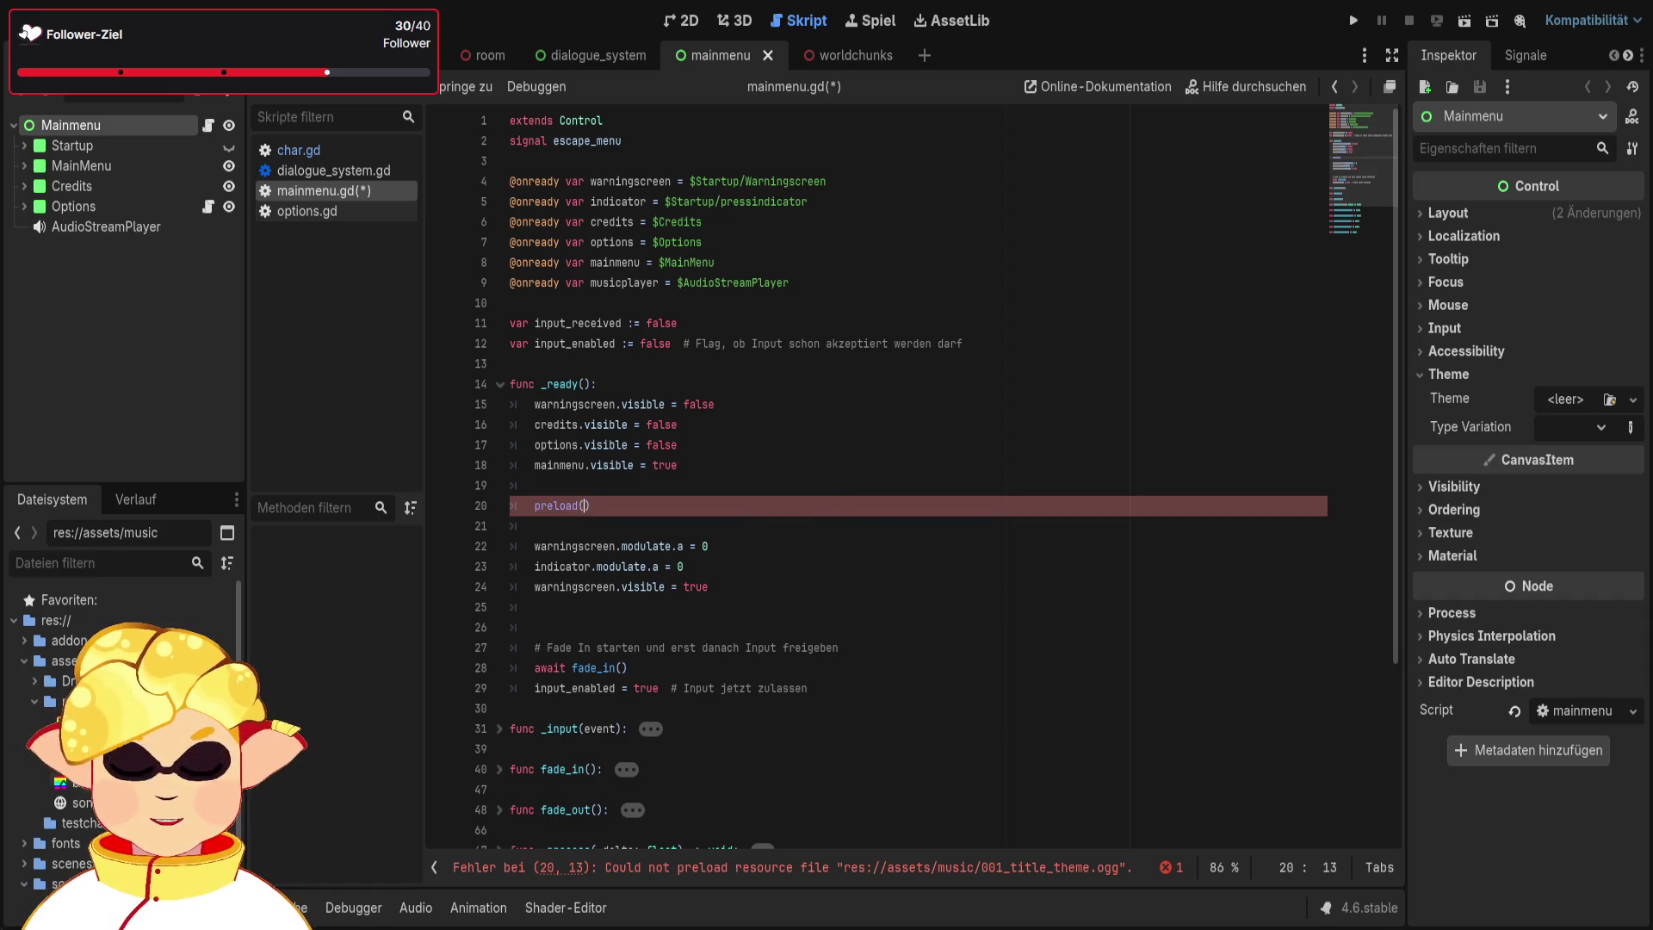
# Drop the 003_day_obstructed.ogg path into the empty preload() call on line 20.
pyautogui.moveTo(103, 742); pyautogui.dragTo(591, 506)
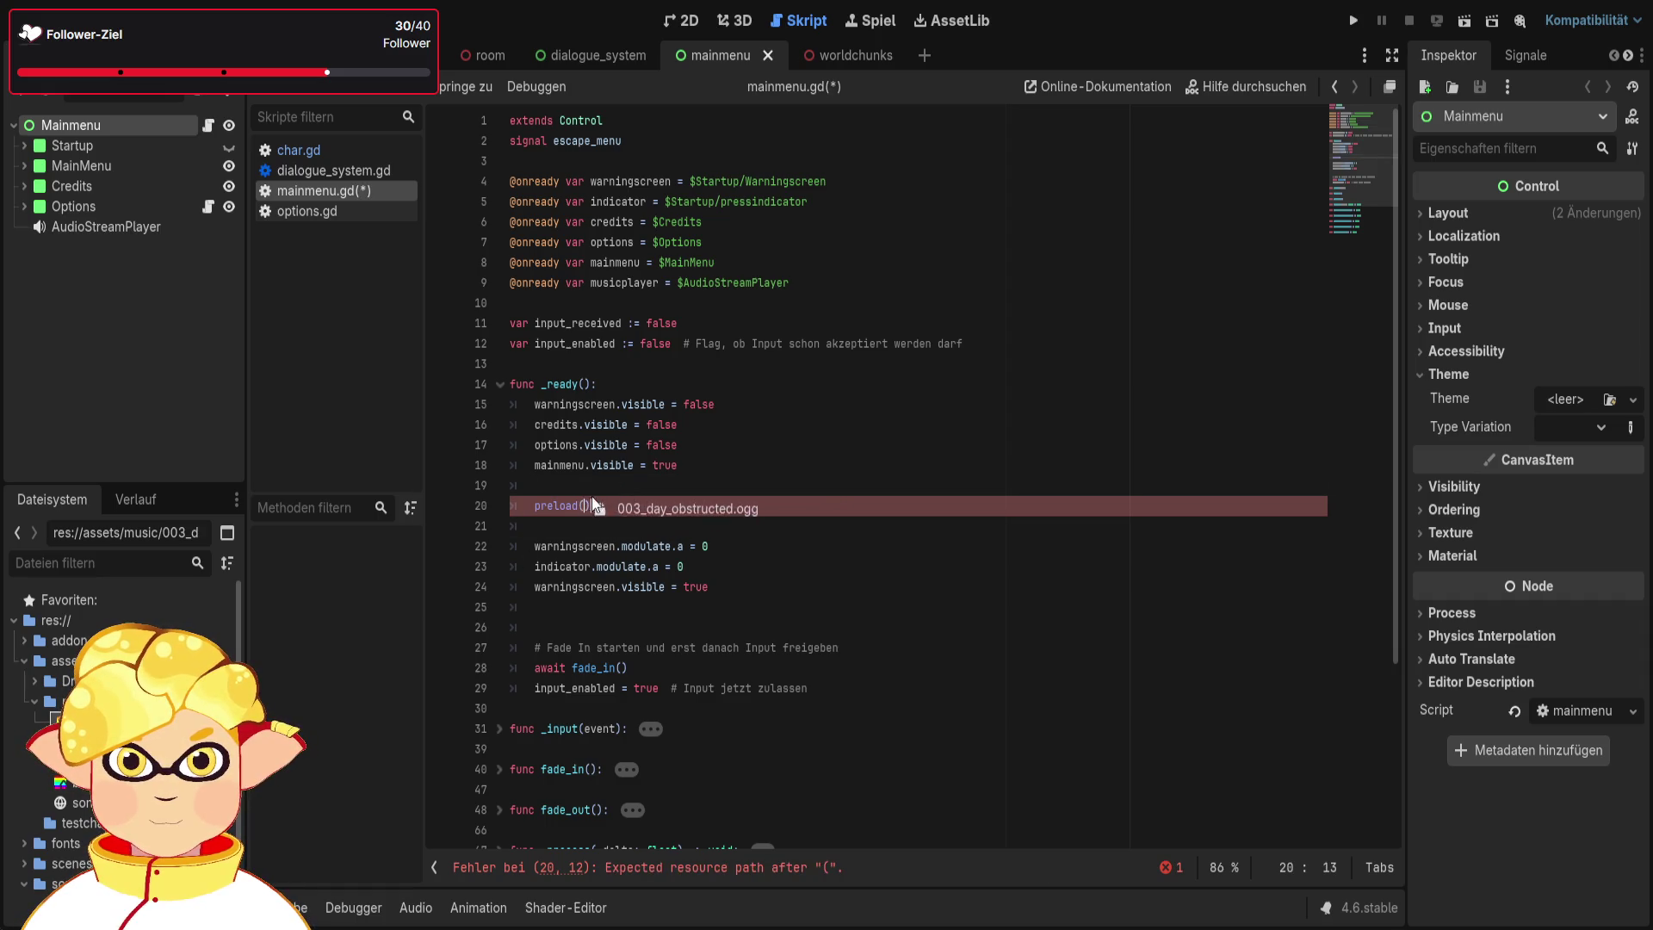
pyautogui.click(1026, 623)
pyautogui.click(904, 506)
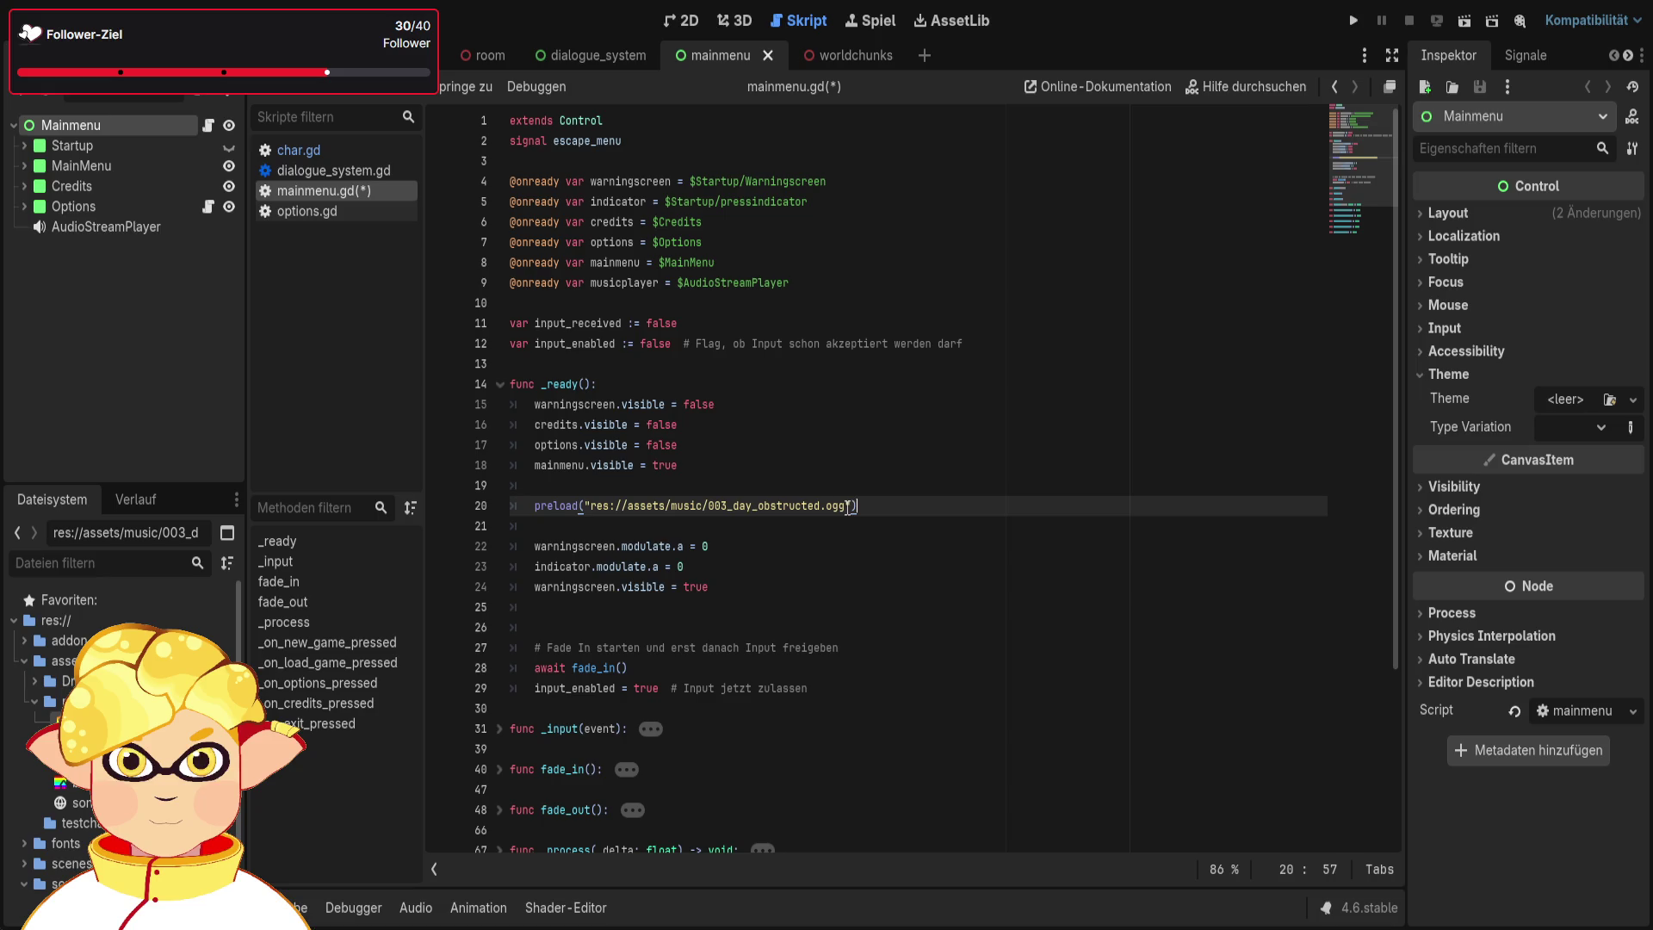
pyautogui.click(947, 486)
pyautogui.click(918, 508)
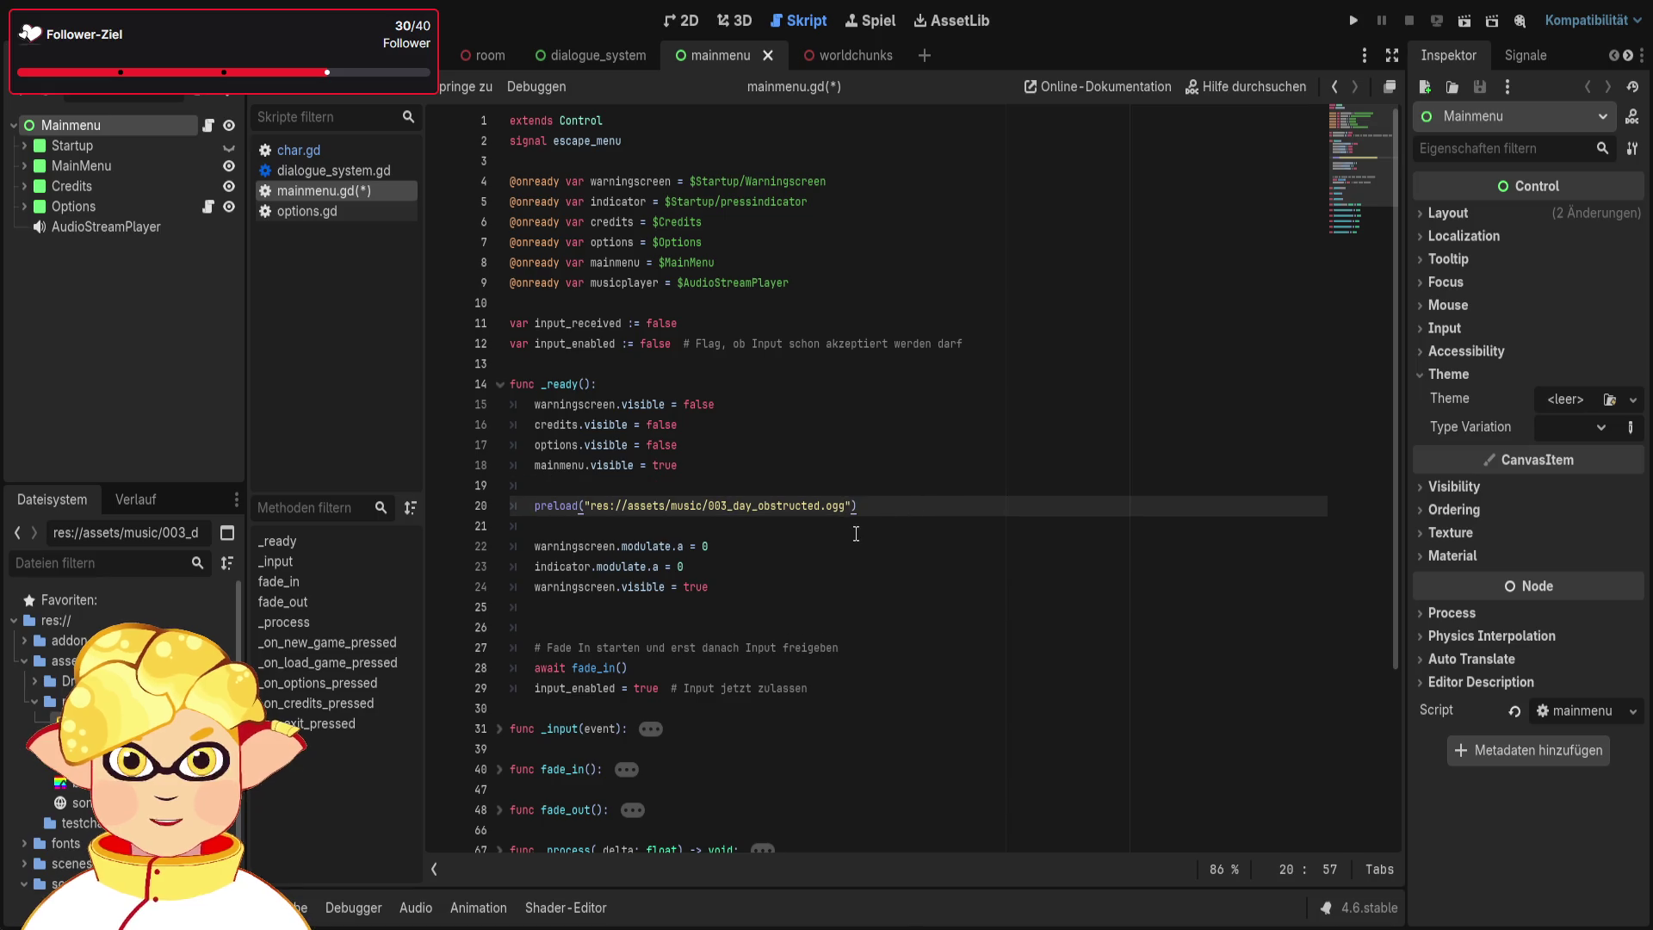
pyautogui.click(876, 485)
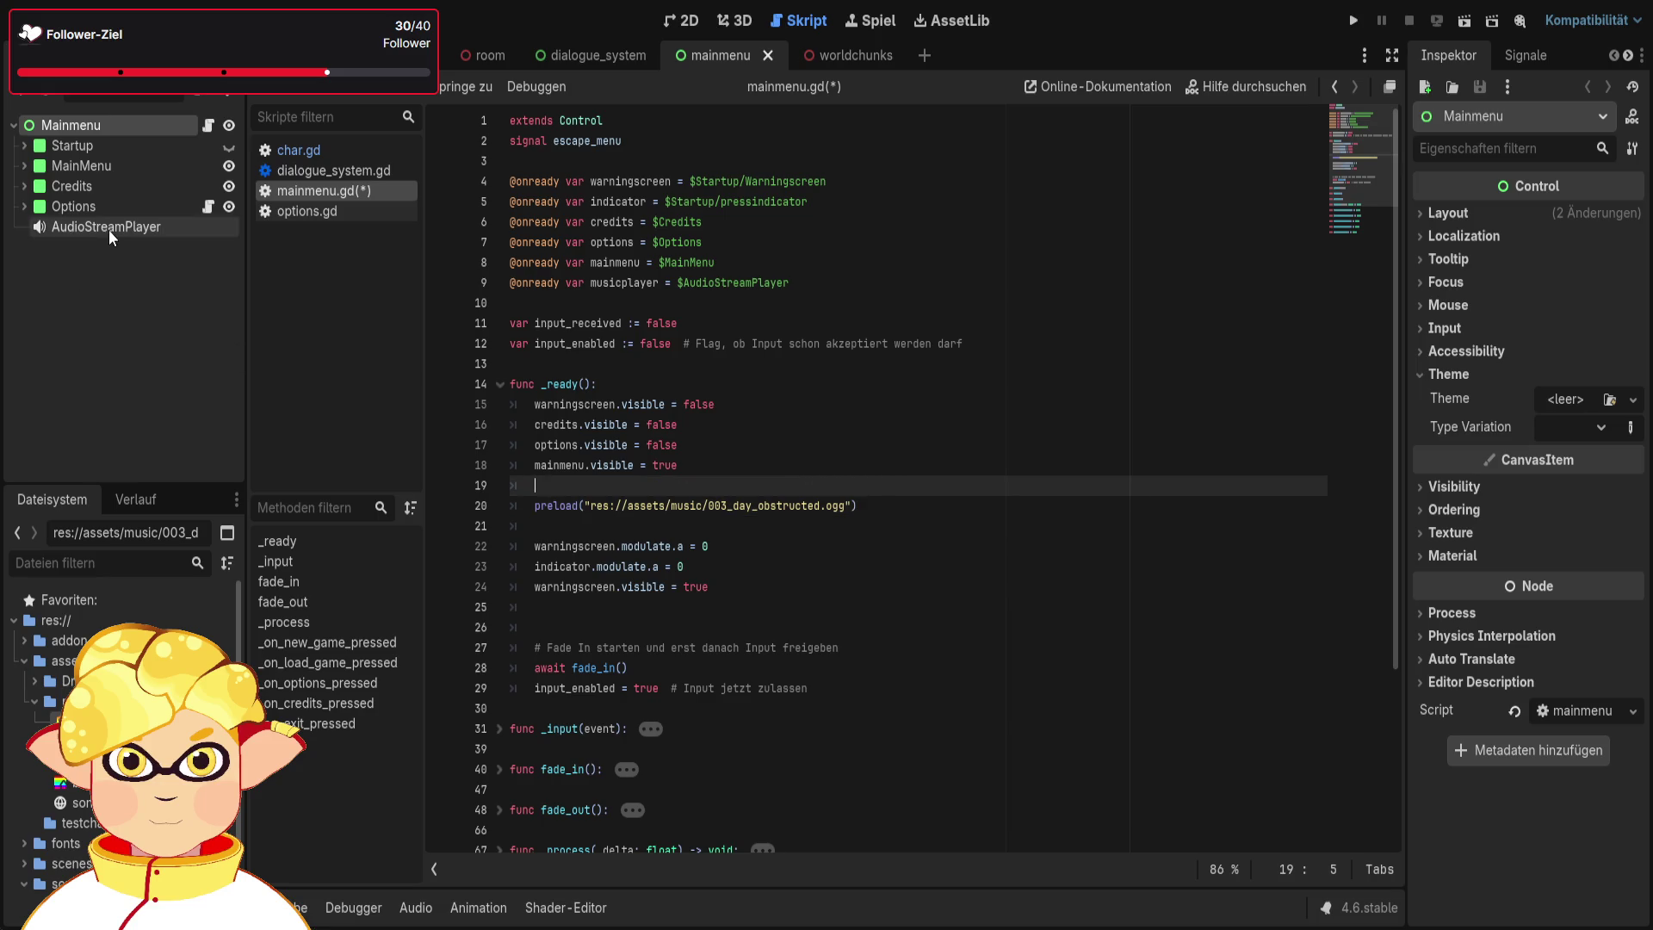
pyautogui.click(700, 528)
# Add a musicplayer.play() line using the 003_day_obstructed.ogg path, then run the project.
pyautogui.press('Return')
pyautogui.press('Up')
pyautogui.write('audu')
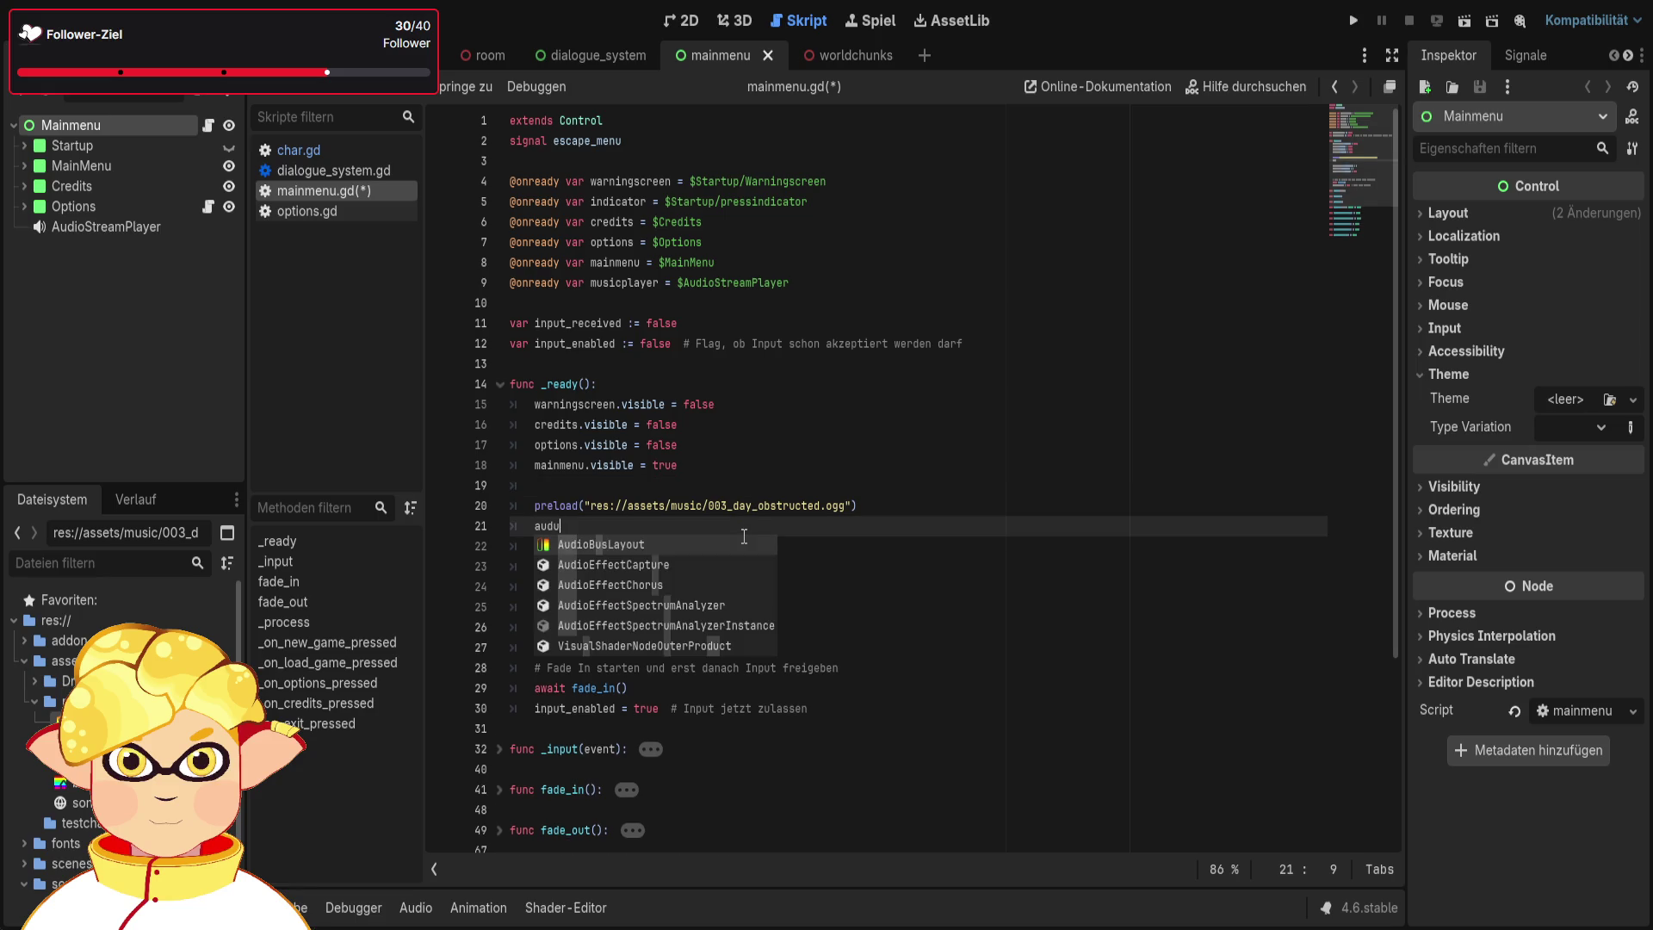
pyautogui.press('BackSpace')
pyautogui.press('BackSpace')
pyautogui.press('BackSpace')
pyautogui.write('musi')
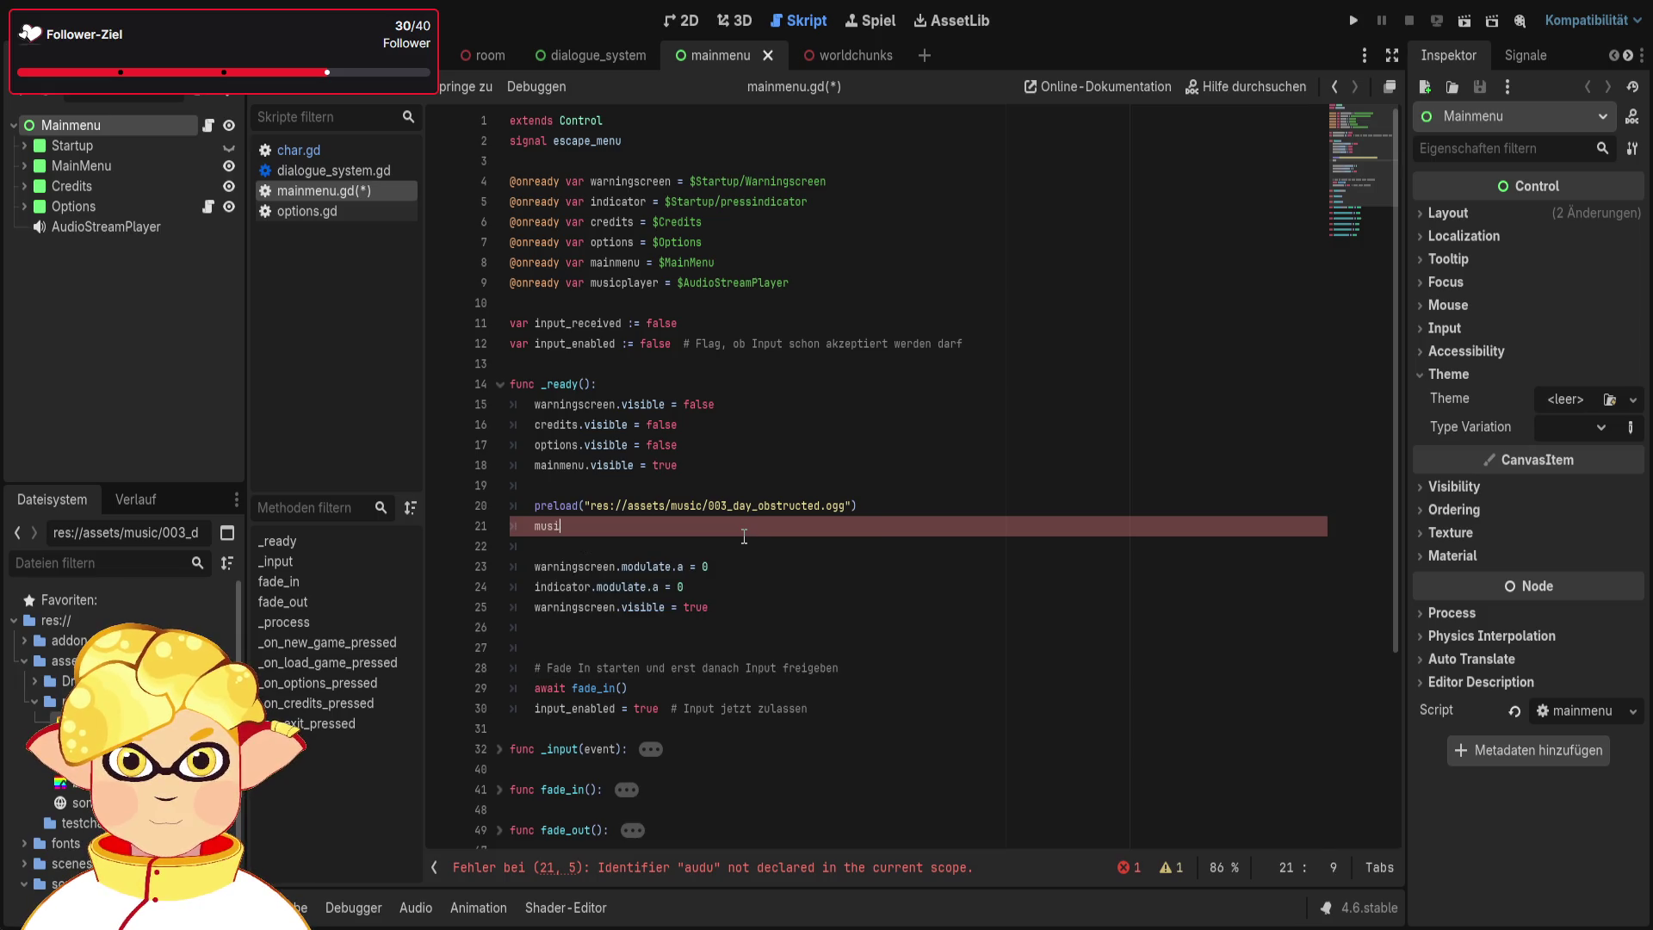
pyautogui.write('c')
pyautogui.press('Return')
pyautogui.write('.play')
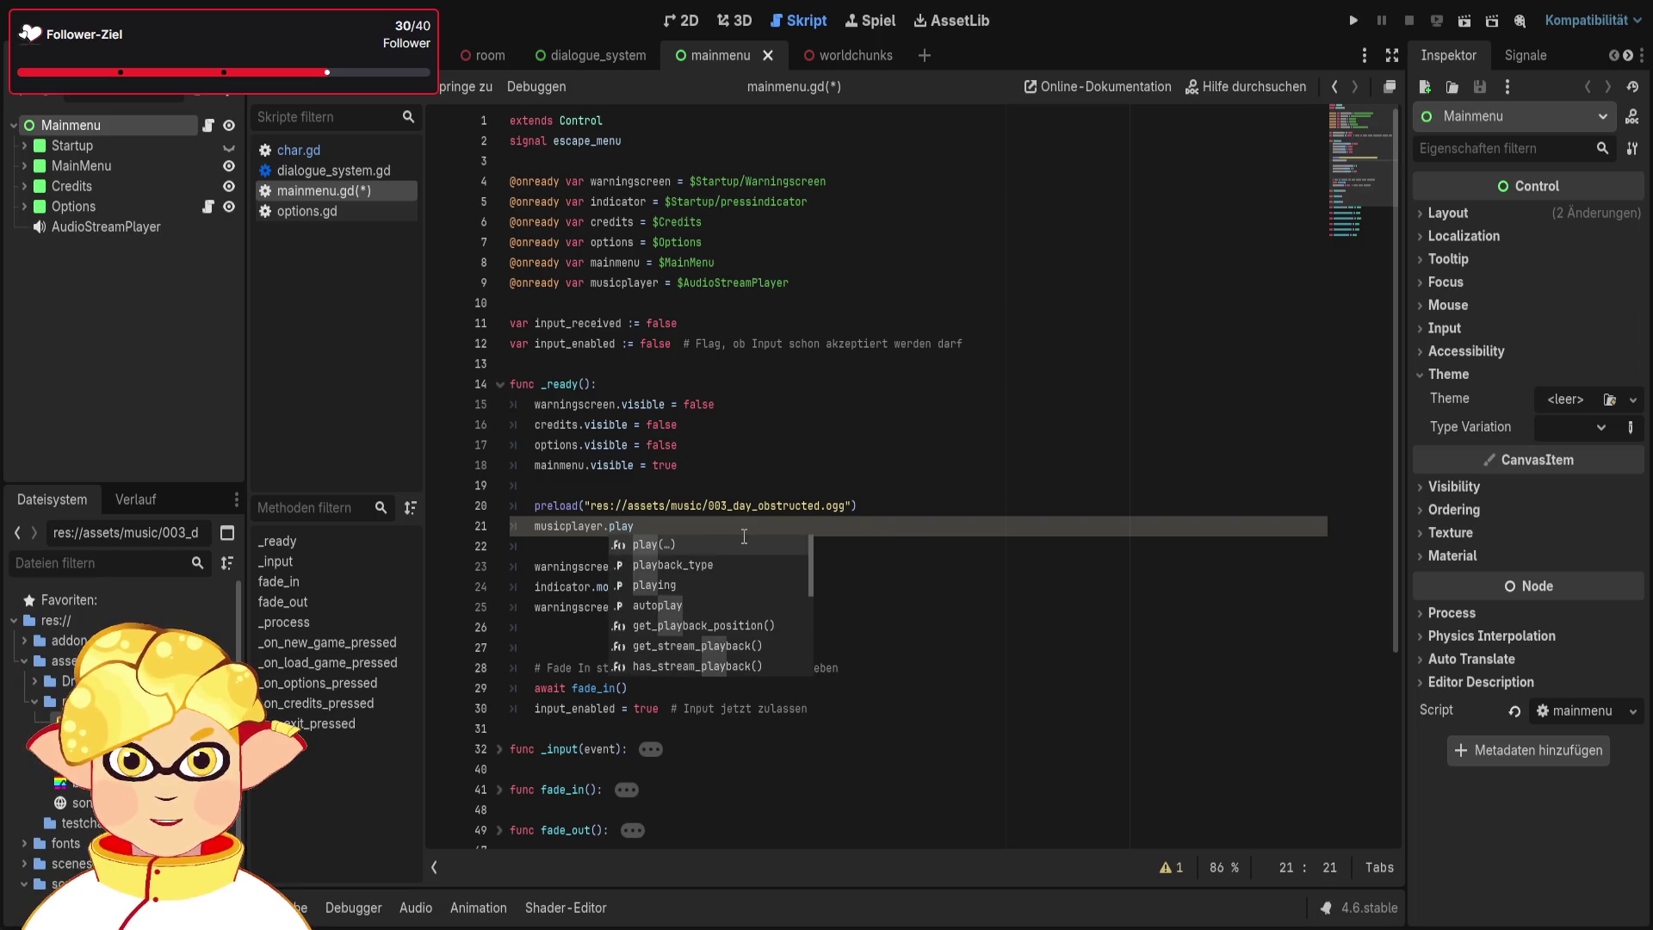
pyautogui.press('Return')
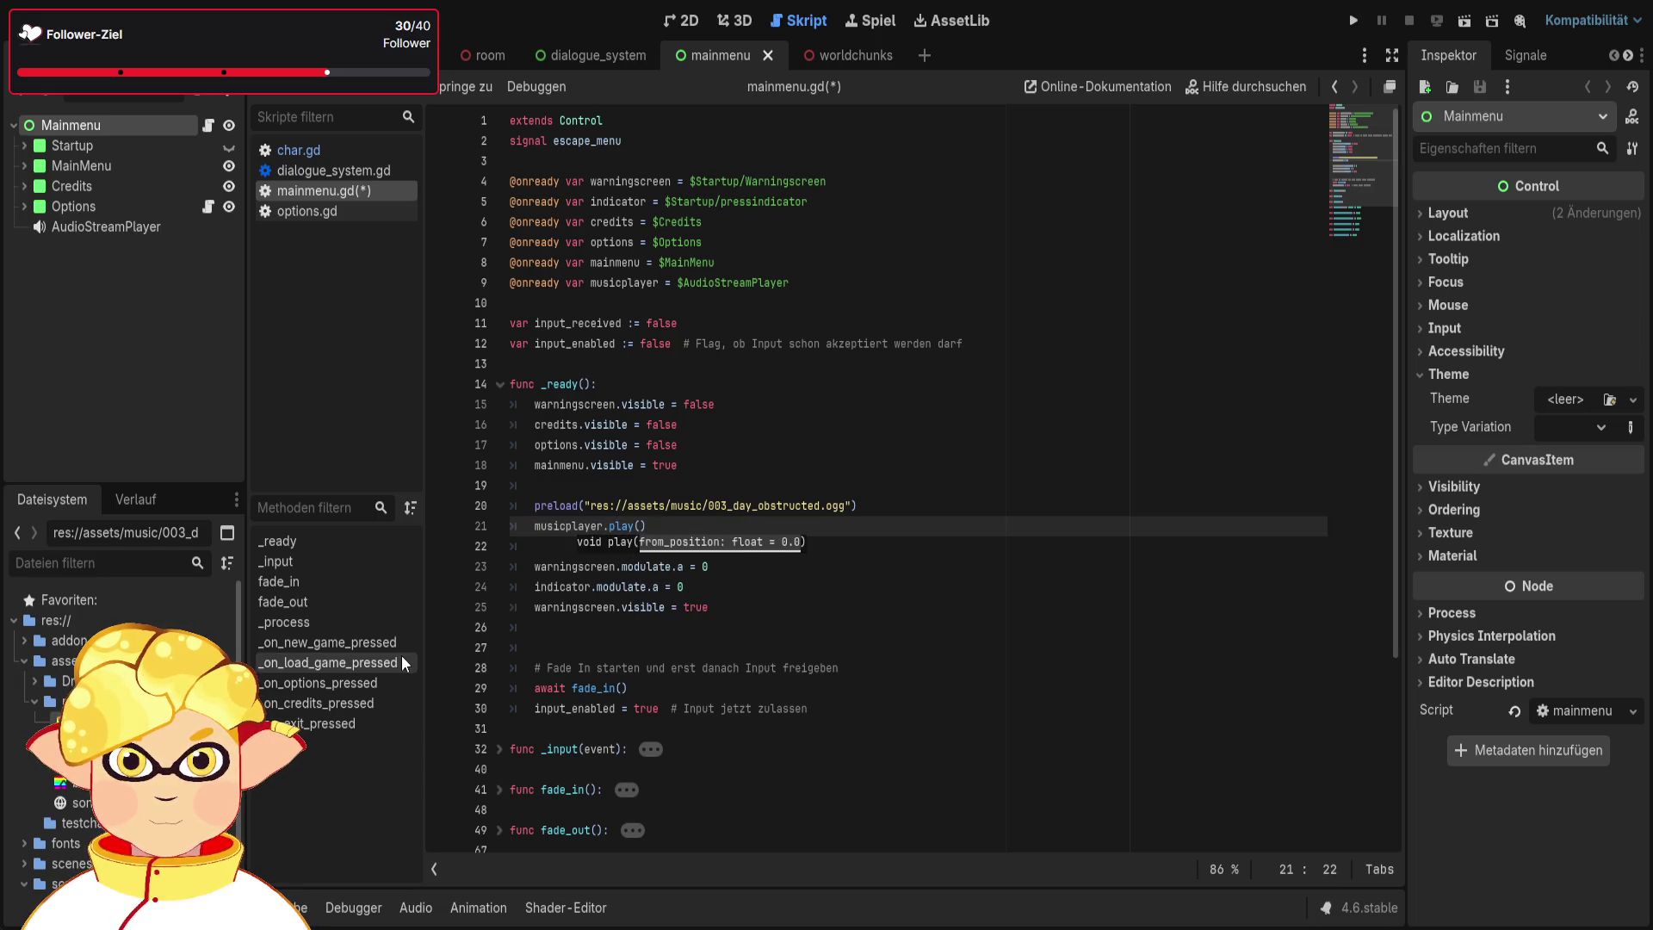
pyautogui.moveTo(639, 535); pyautogui.dragTo(639, 534)
pyautogui.click(1059, 546)
pyautogui.click(1460, 10)
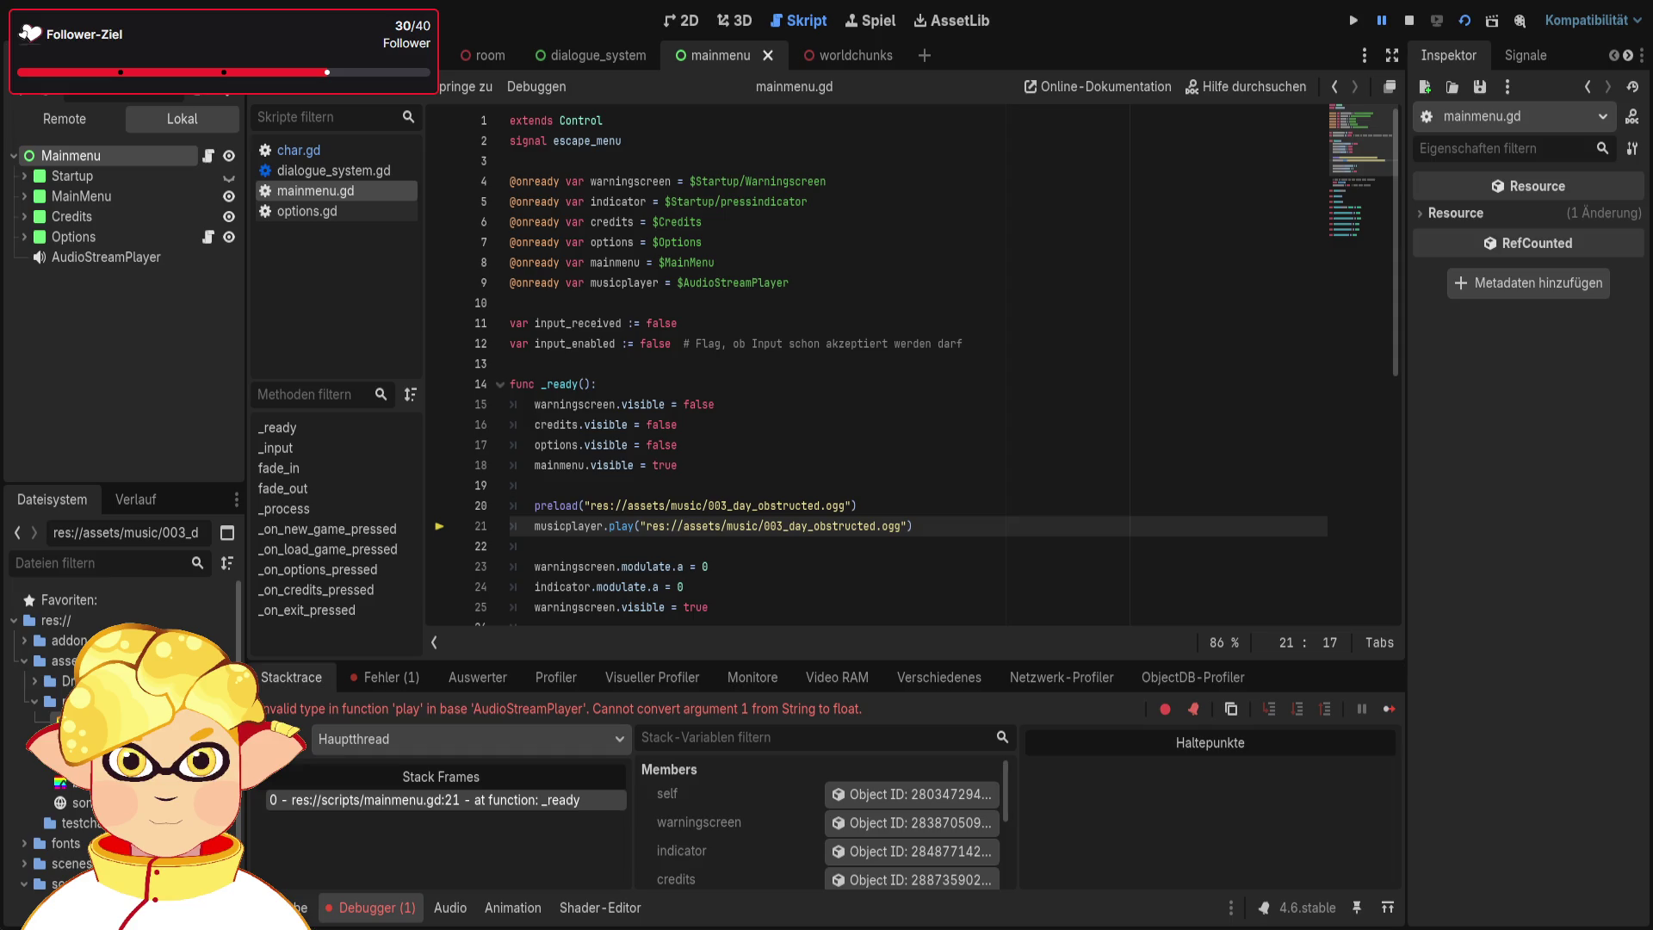
# Set the AudioStreamPlayer's Stream to the 003_day_obstructed.ogg track.
pyautogui.click(106, 256)
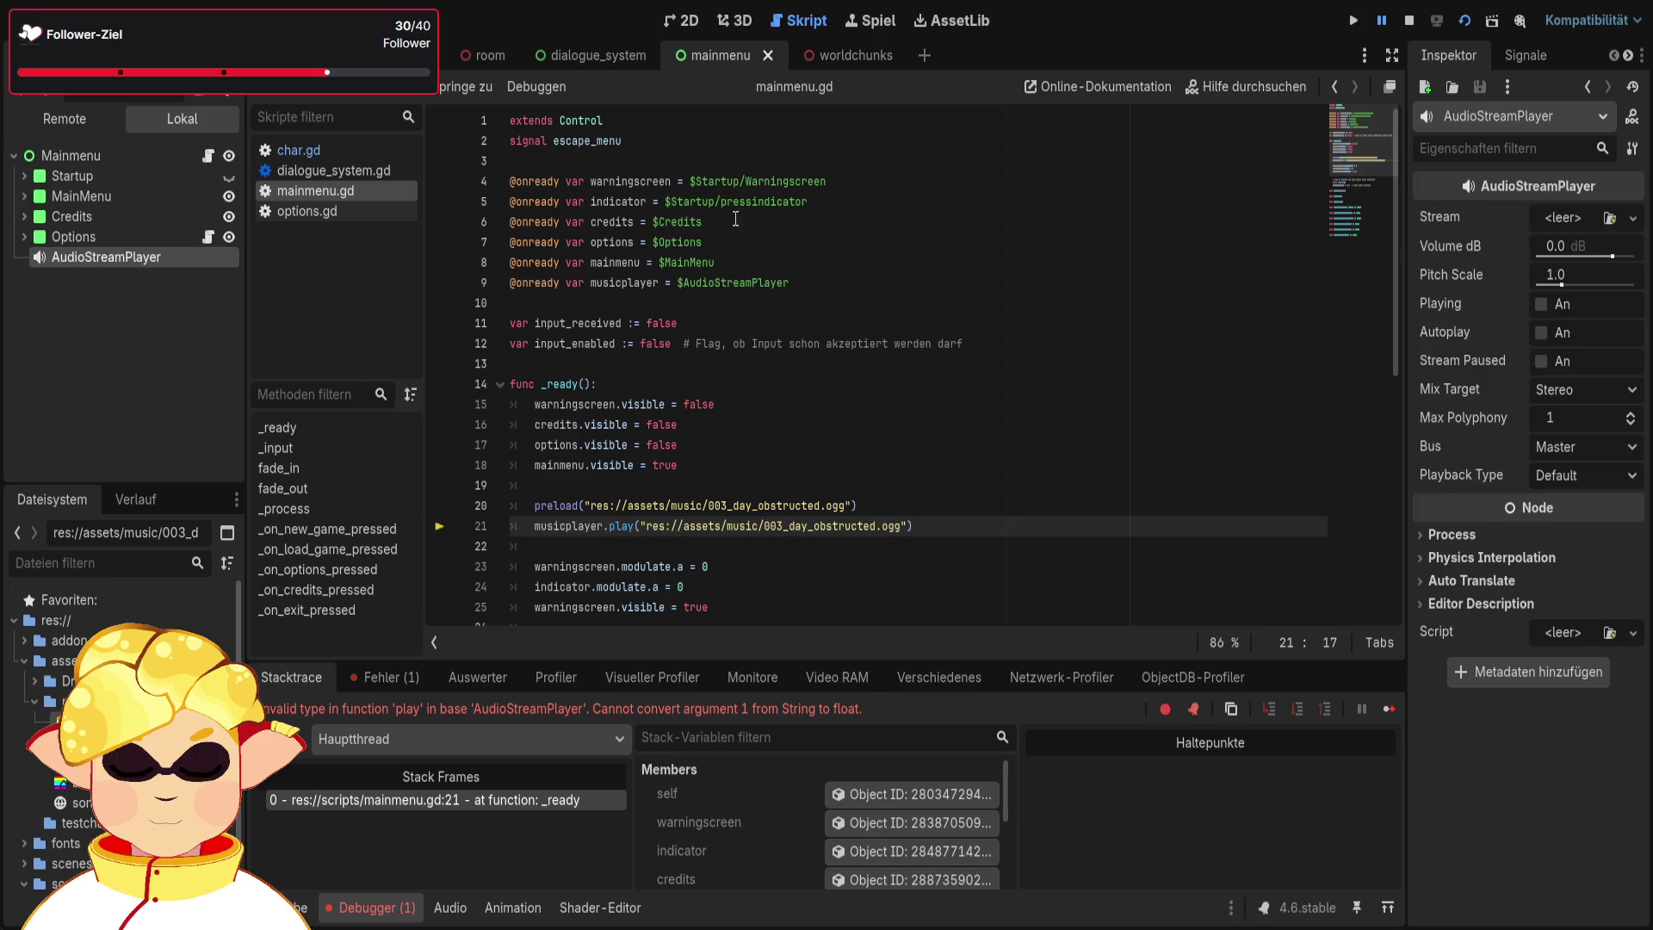
pyautogui.click(1564, 219)
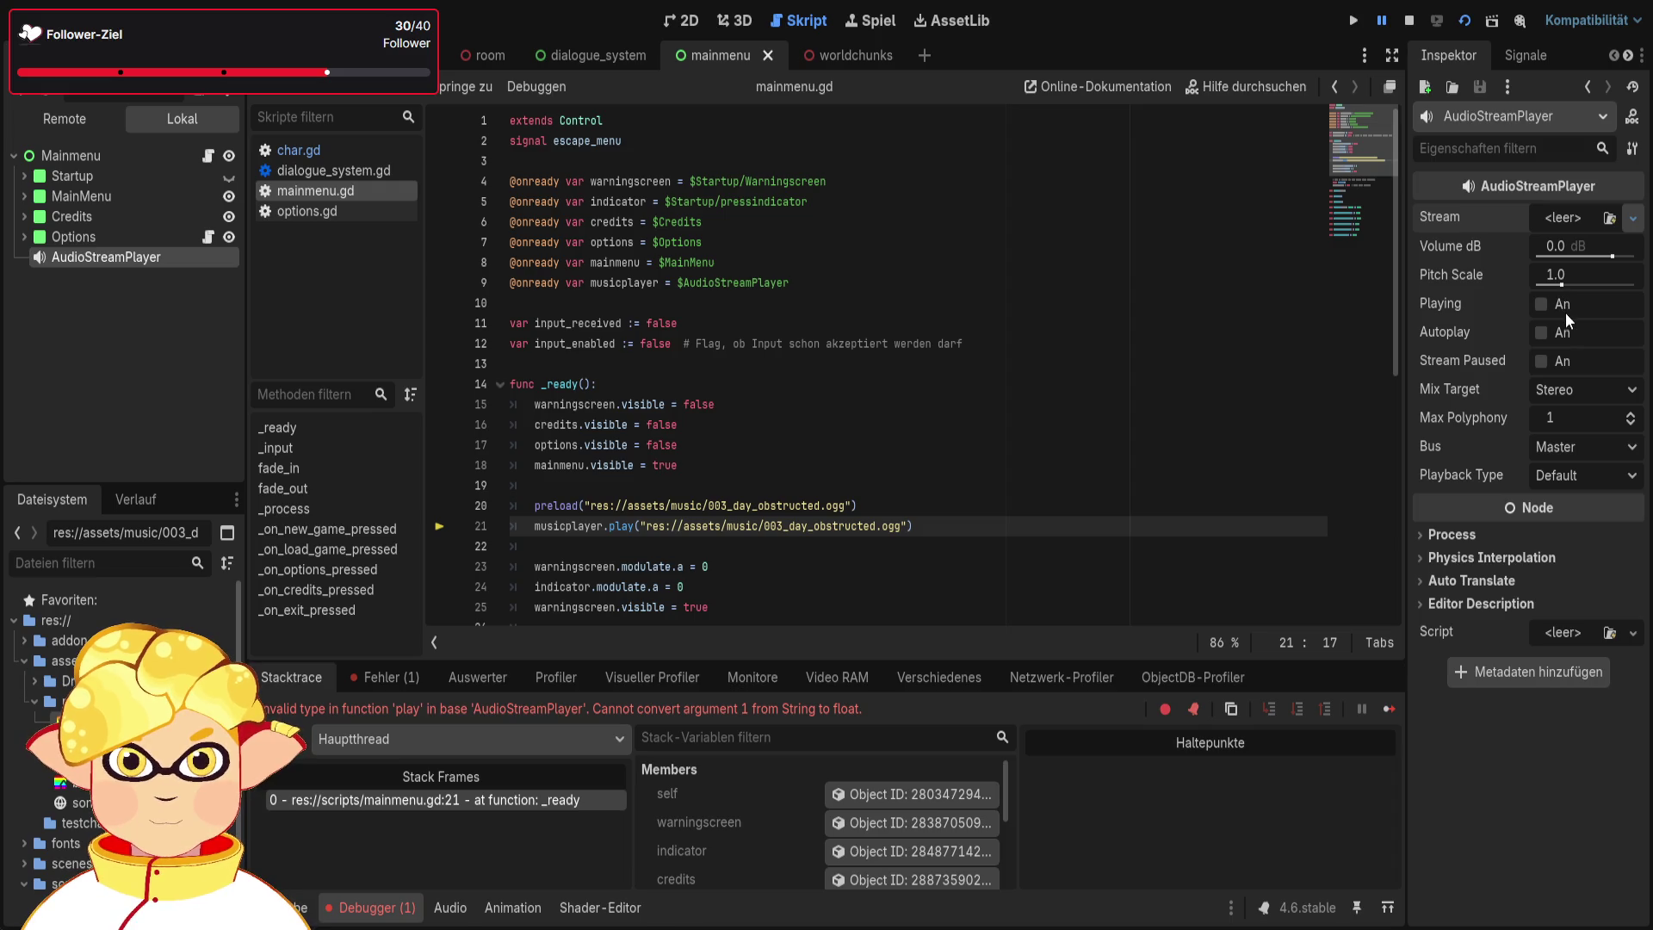
pyautogui.click(1555, 488)
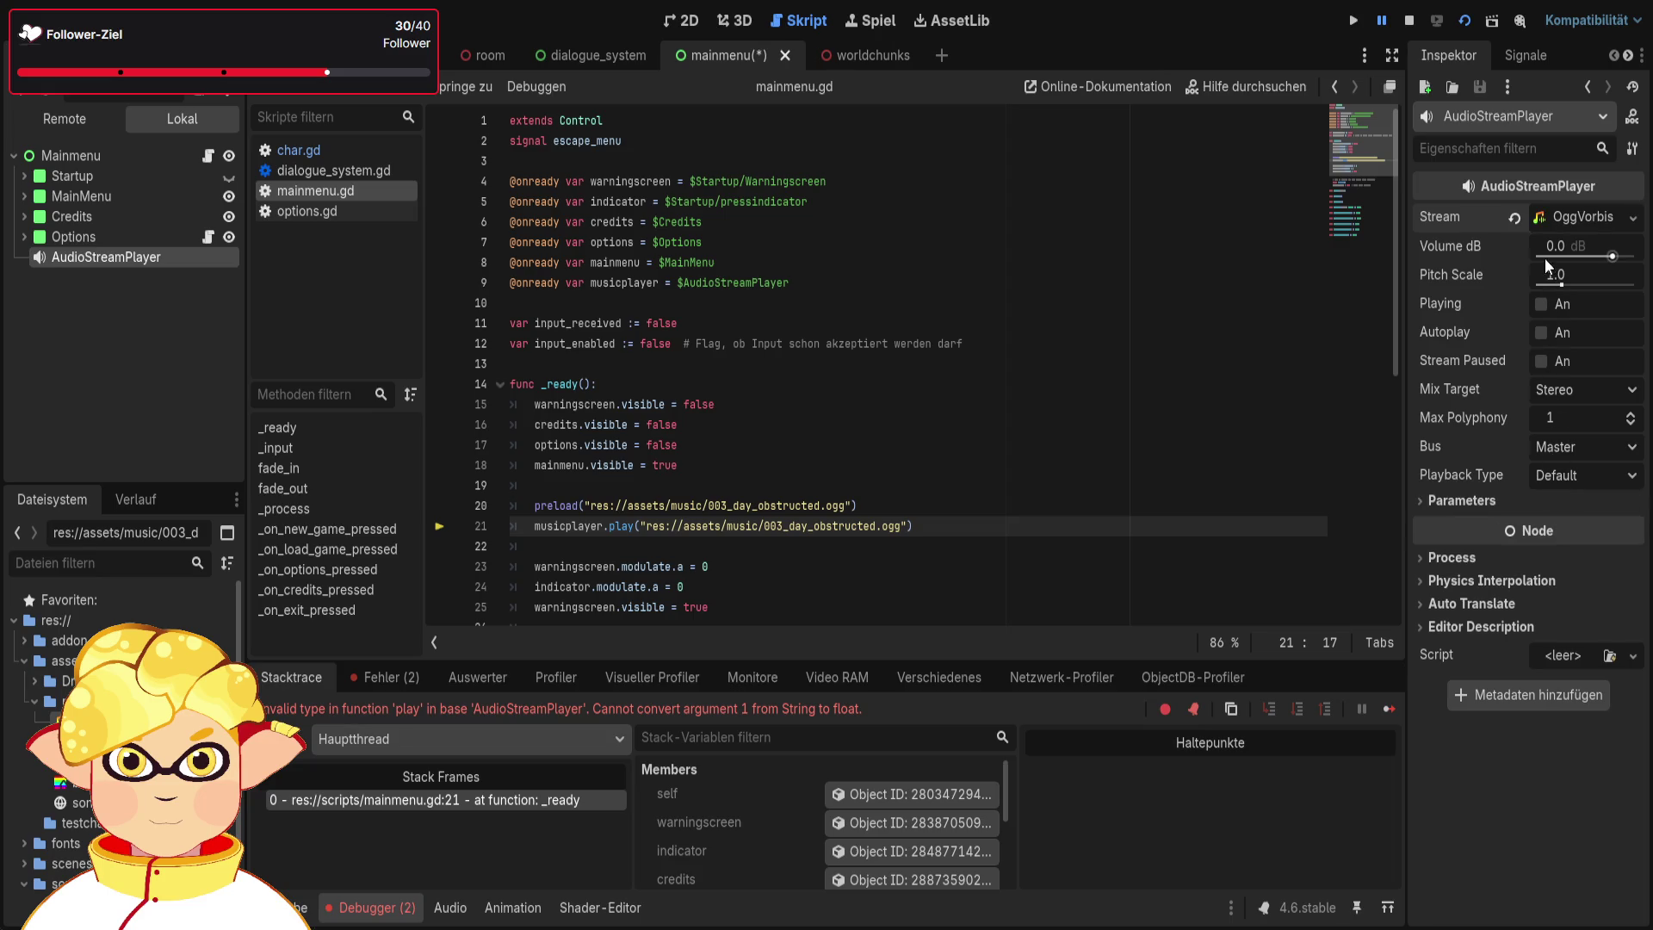
pyautogui.moveTo(1576, 217)
pyautogui.mouseDown()
pyautogui.moveTo(1018, 468)
pyautogui.moveTo(1562, 229)
pyautogui.mouseUp()
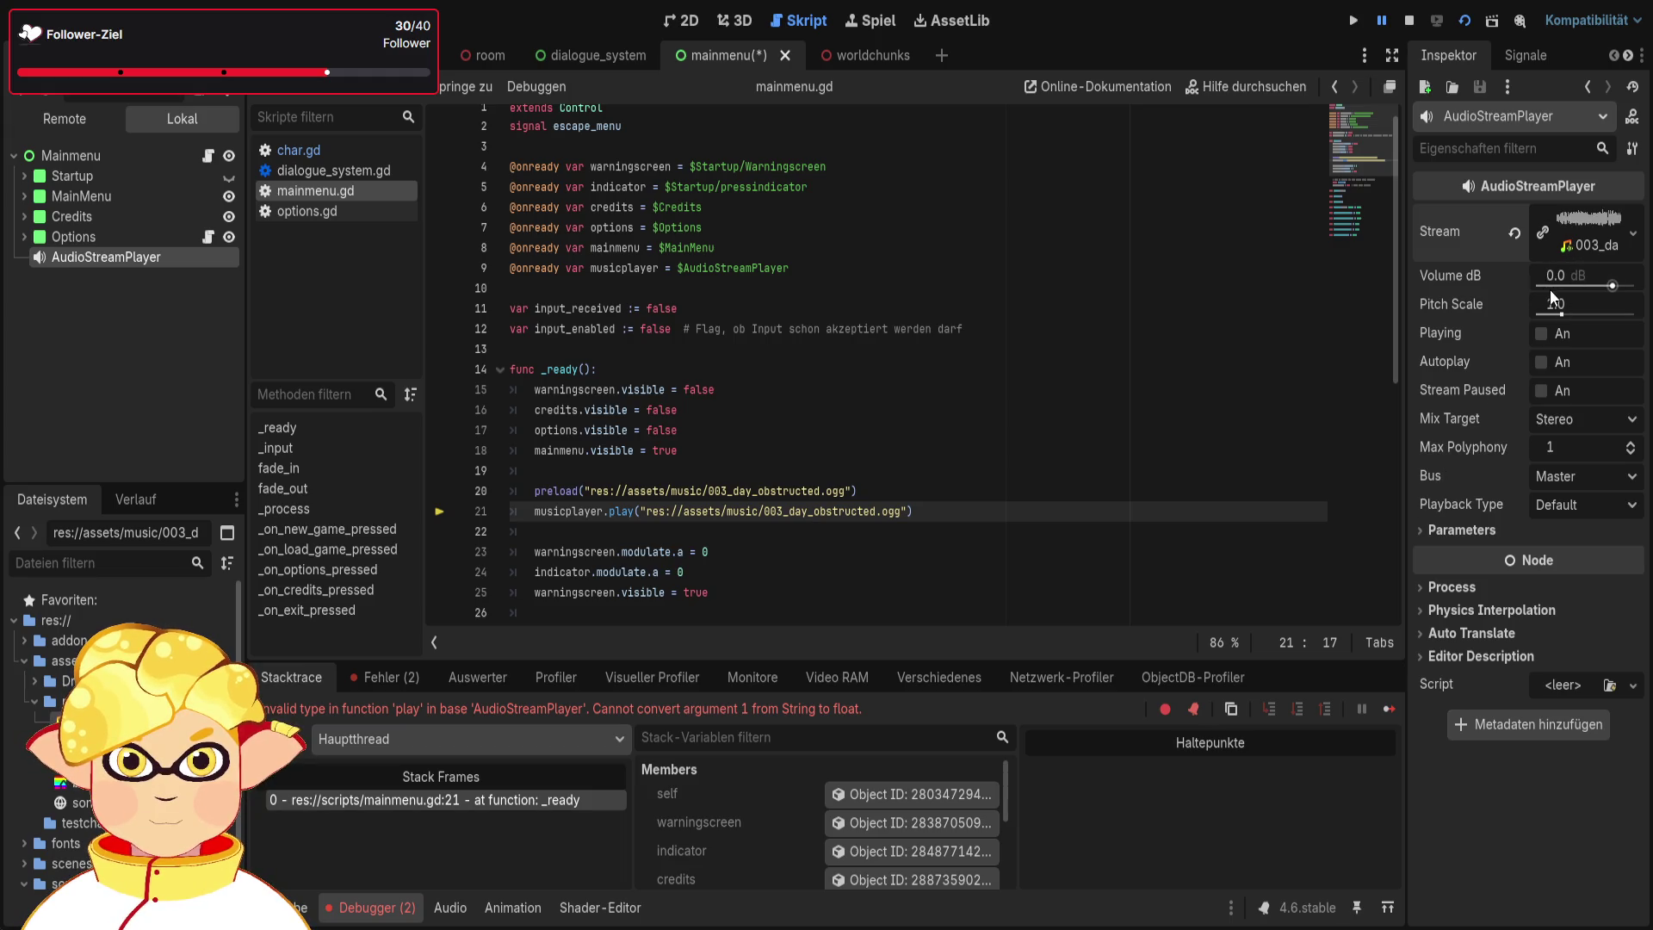
# Enable Autoplay on the player and turn on Looping in the stream's Parameters.
pyautogui.click(1543, 363)
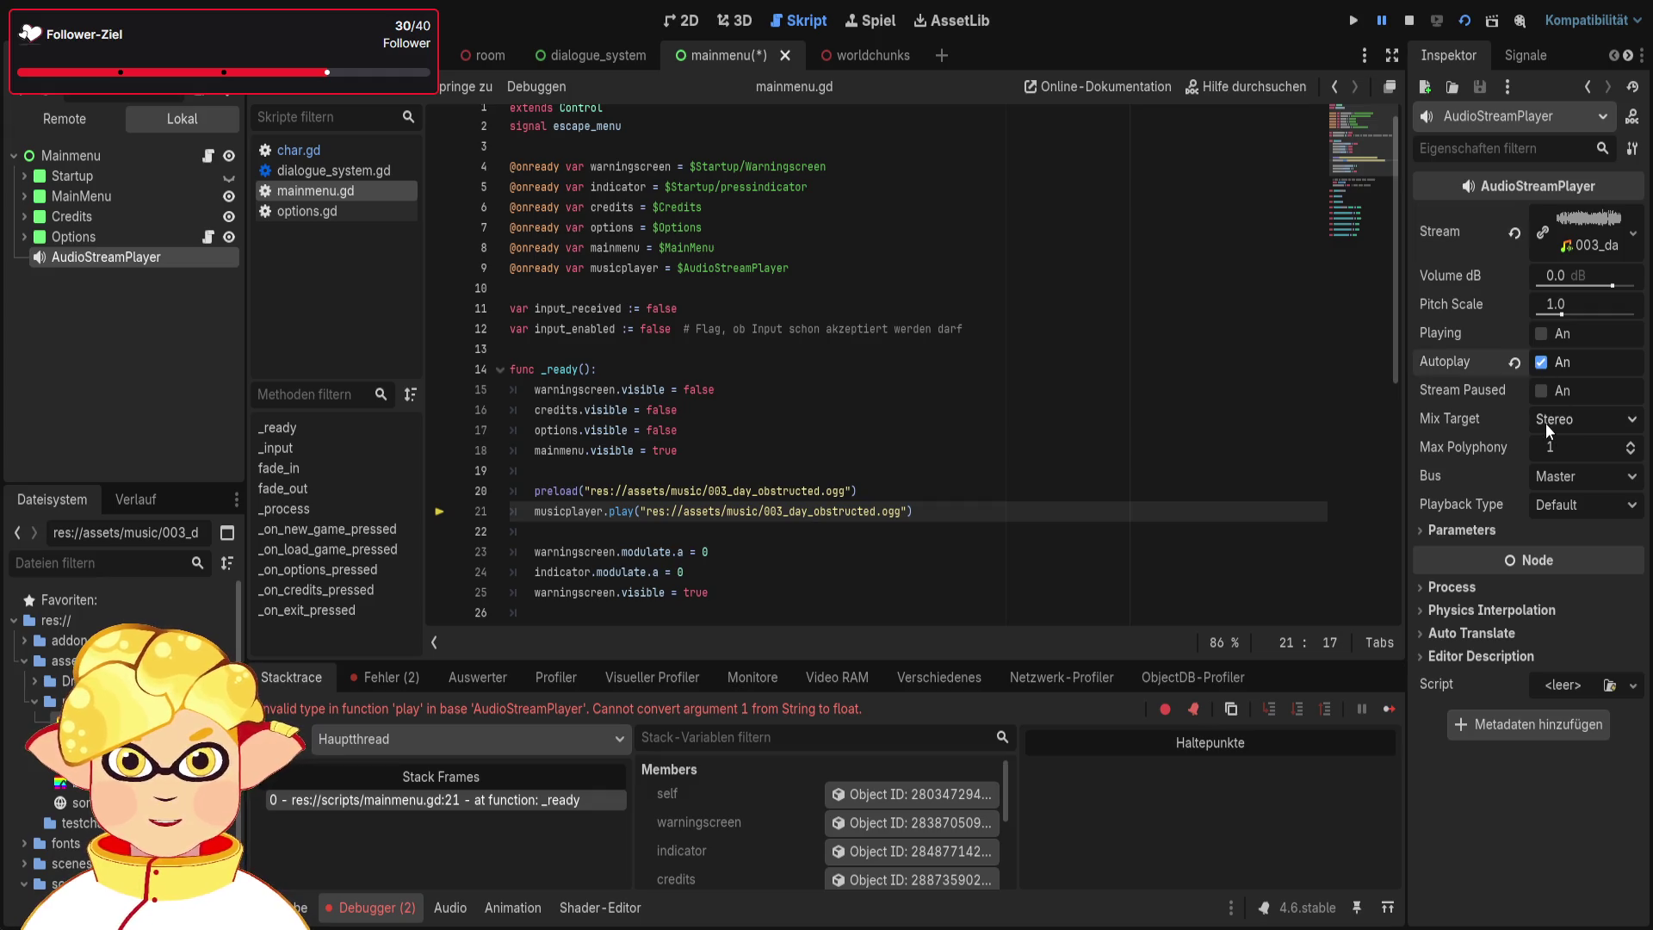
pyautogui.click(1473, 530)
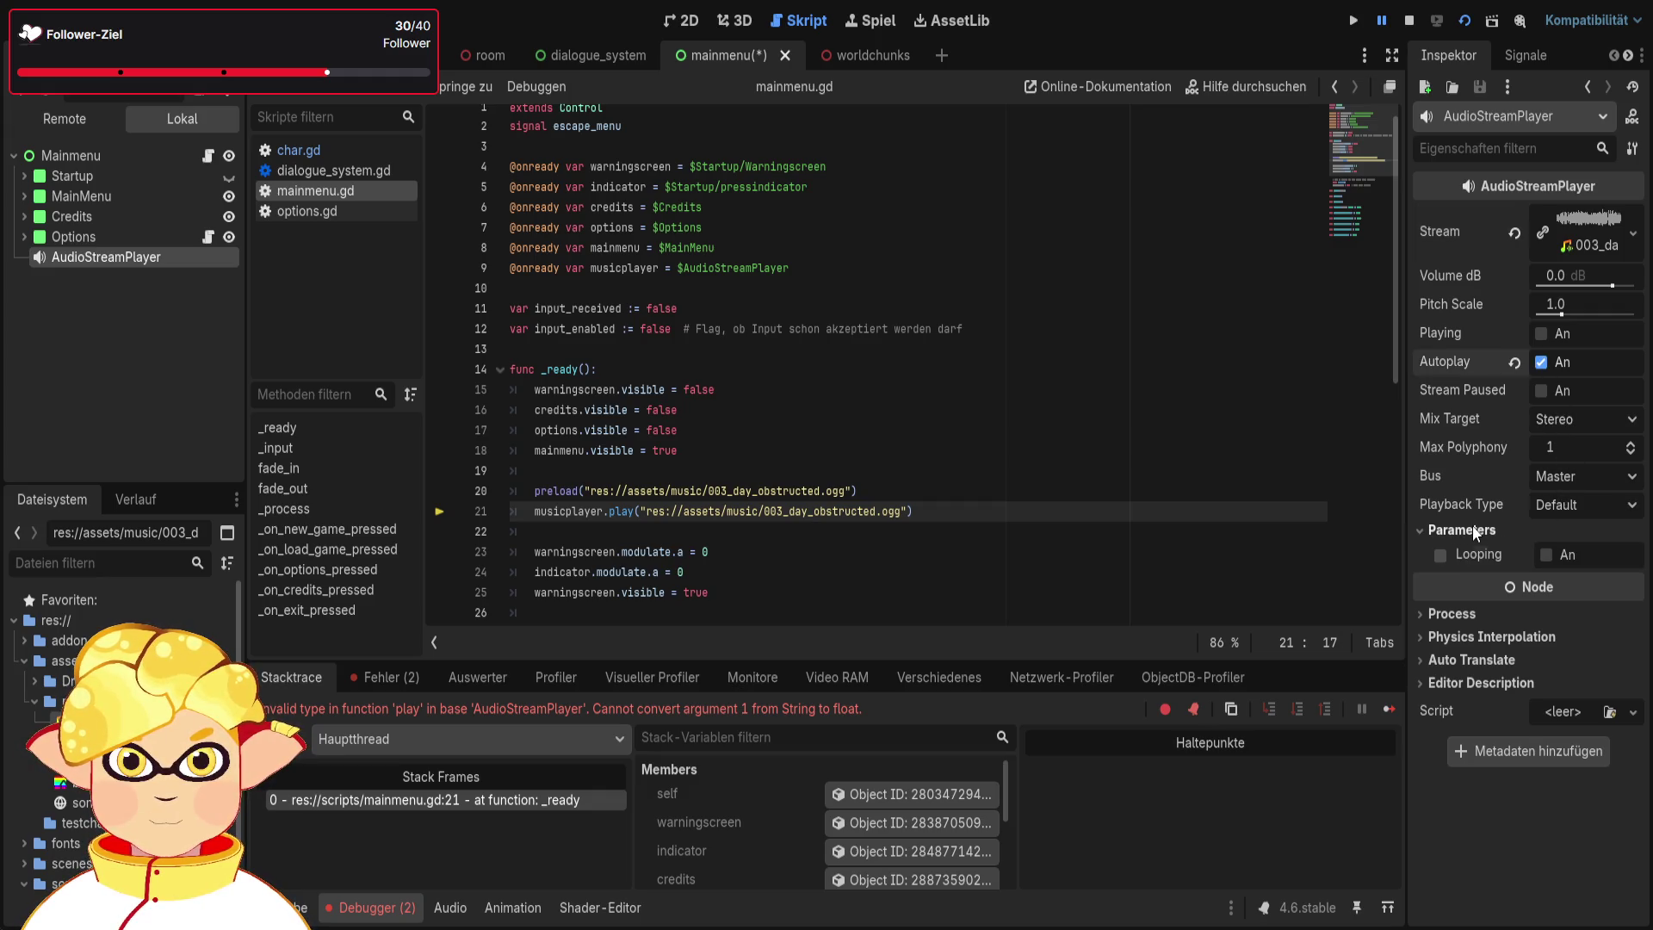
pyautogui.click(1441, 556)
pyautogui.click(1547, 558)
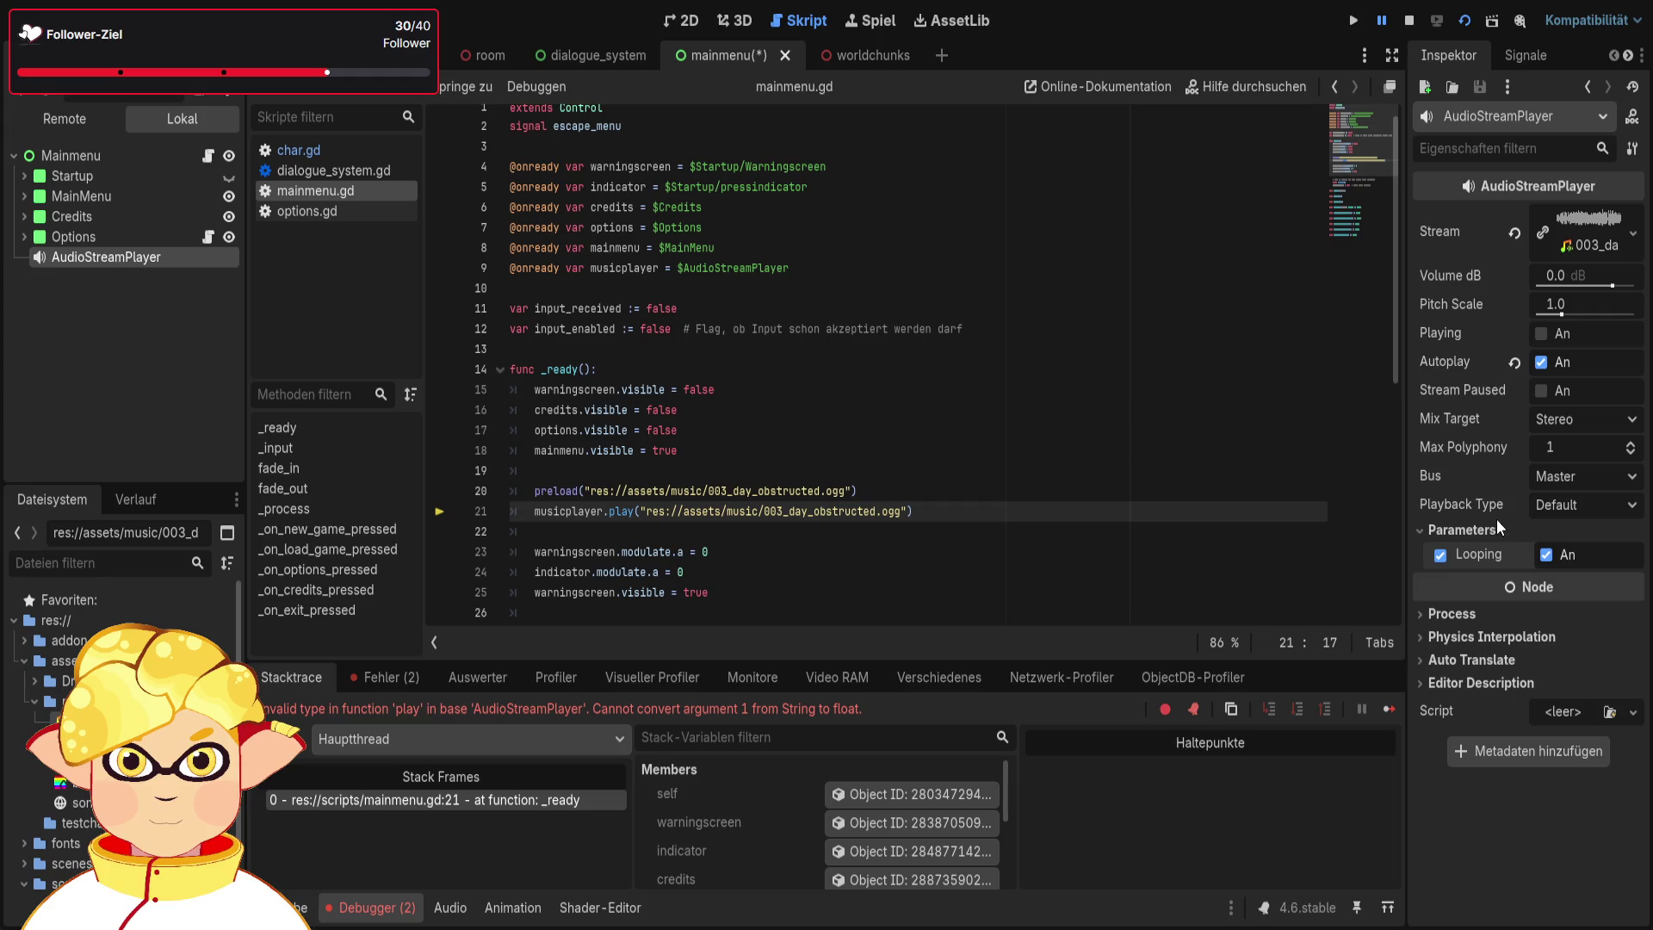
pyautogui.scroll(1, 884, 363)
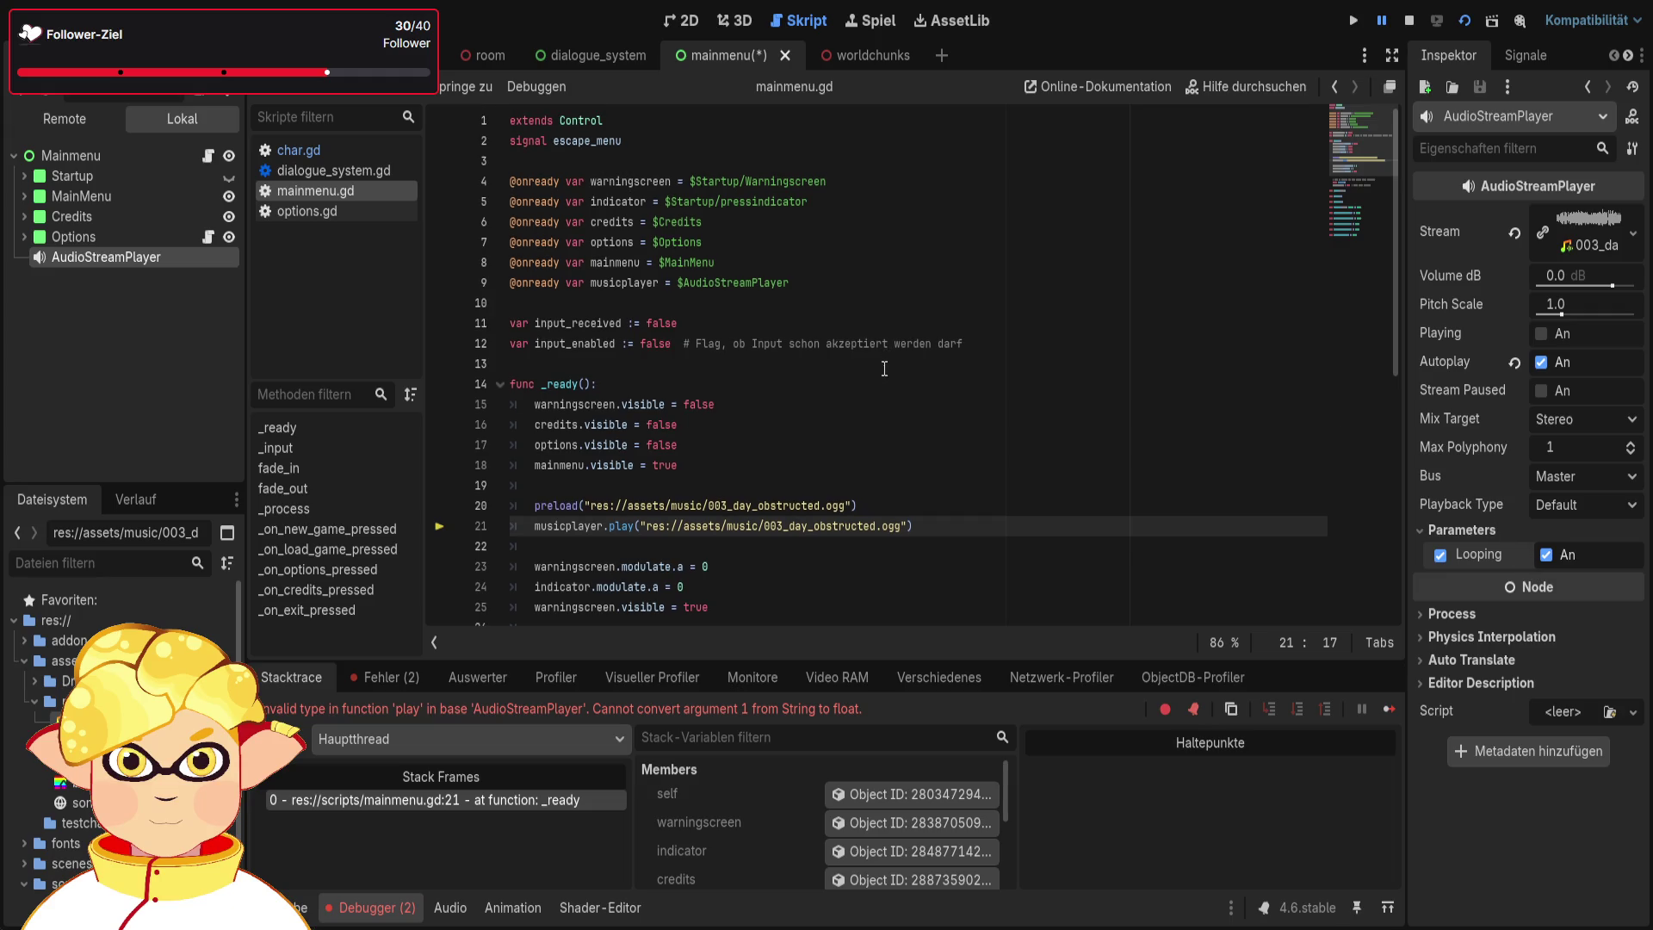
# Delete the musicplayer.play line and its leftover blank line from _ready in mainmenu.gd.
pyautogui.click(885, 369)
pyautogui.scroll(-1, 885, 368)
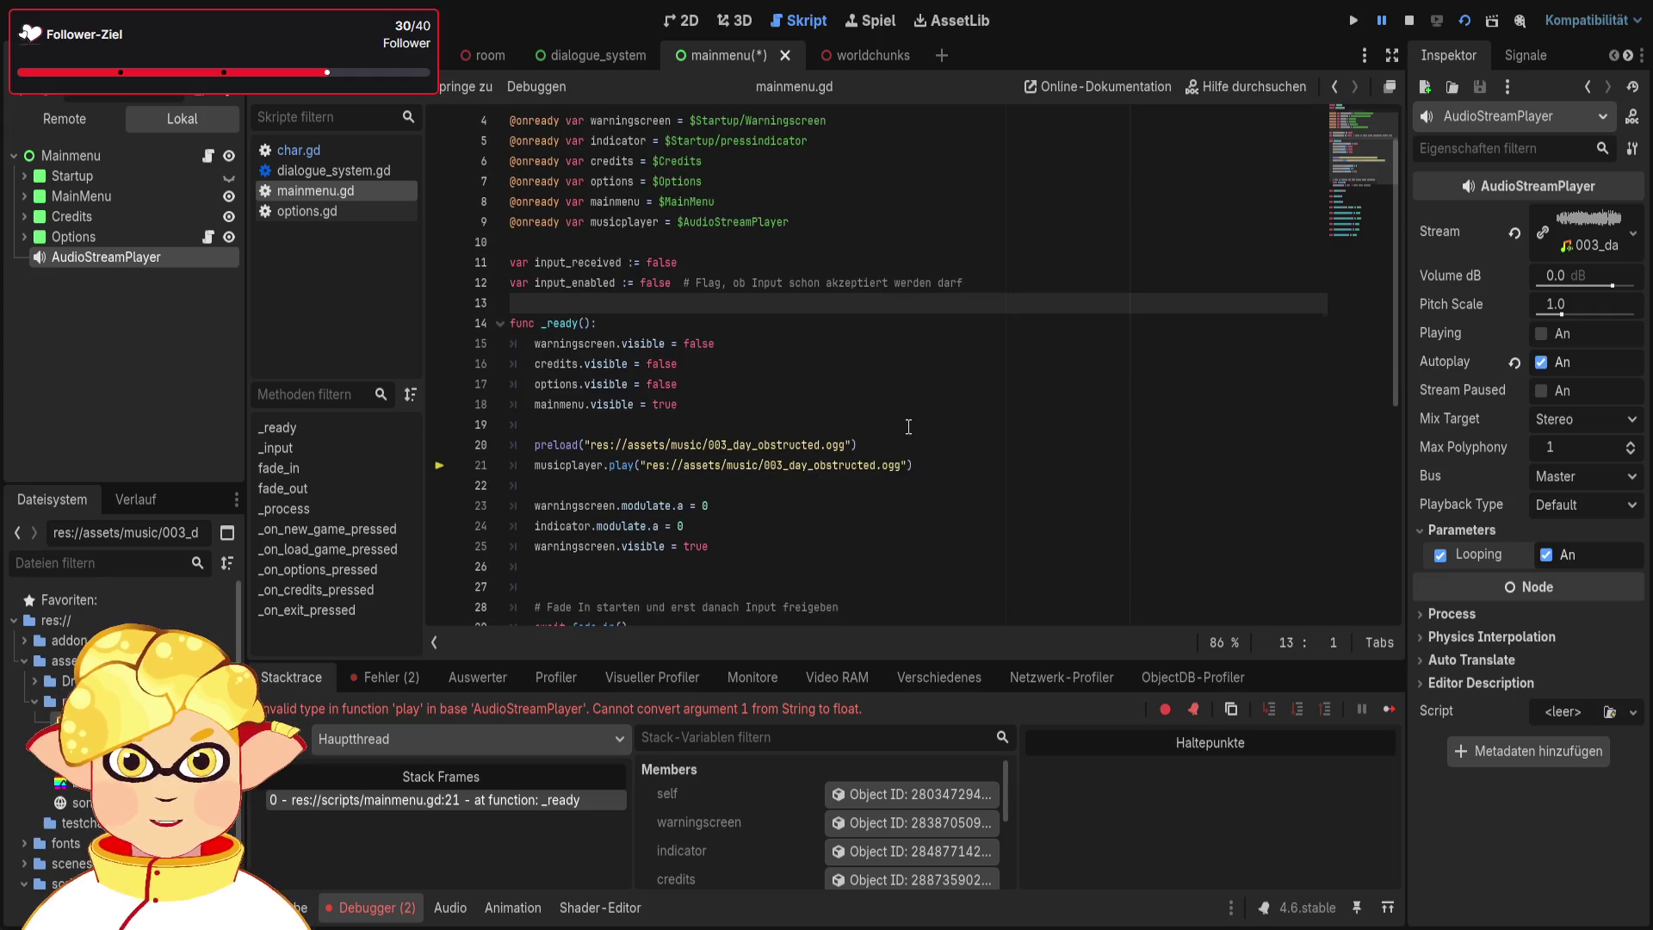
pyautogui.click(636, 465)
pyautogui.moveTo(636, 465); pyautogui.dragTo(625, 465)
pyautogui.moveTo(954, 467); pyautogui.dragTo(535, 465)
pyautogui.press('BackSpace')
pyautogui.press('BackSpace')
pyautogui.press('BackSpace')
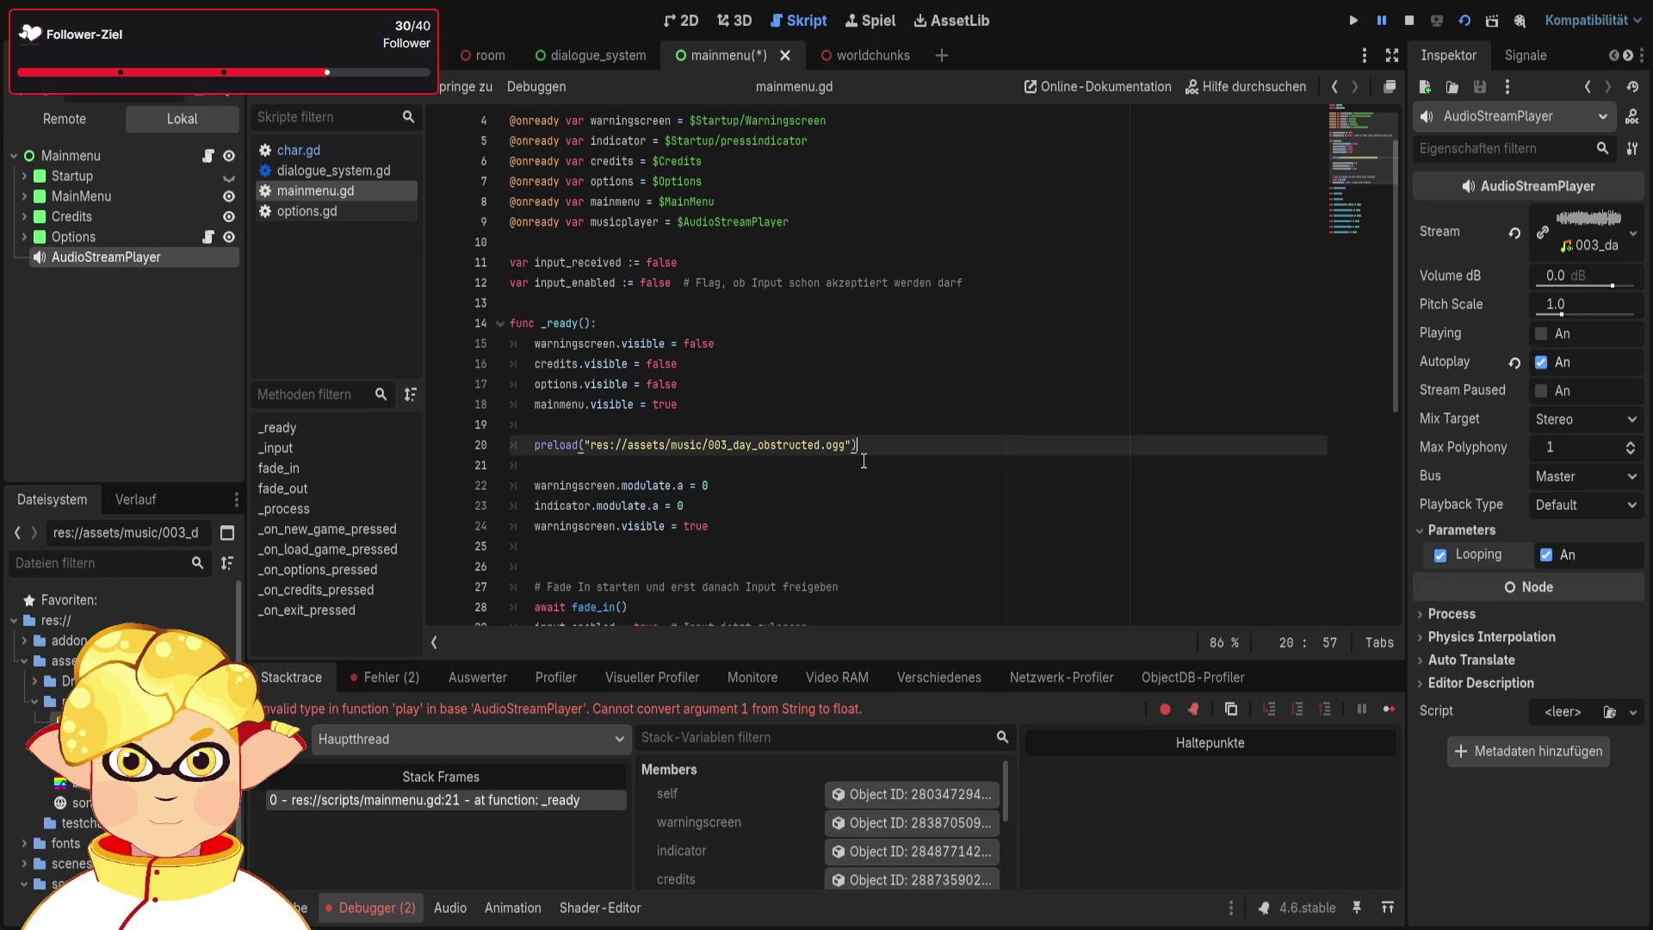
pyautogui.click(1054, 384)
# Run the game to check the main menu music, then close the game window.
pyautogui.click(1465, 20)
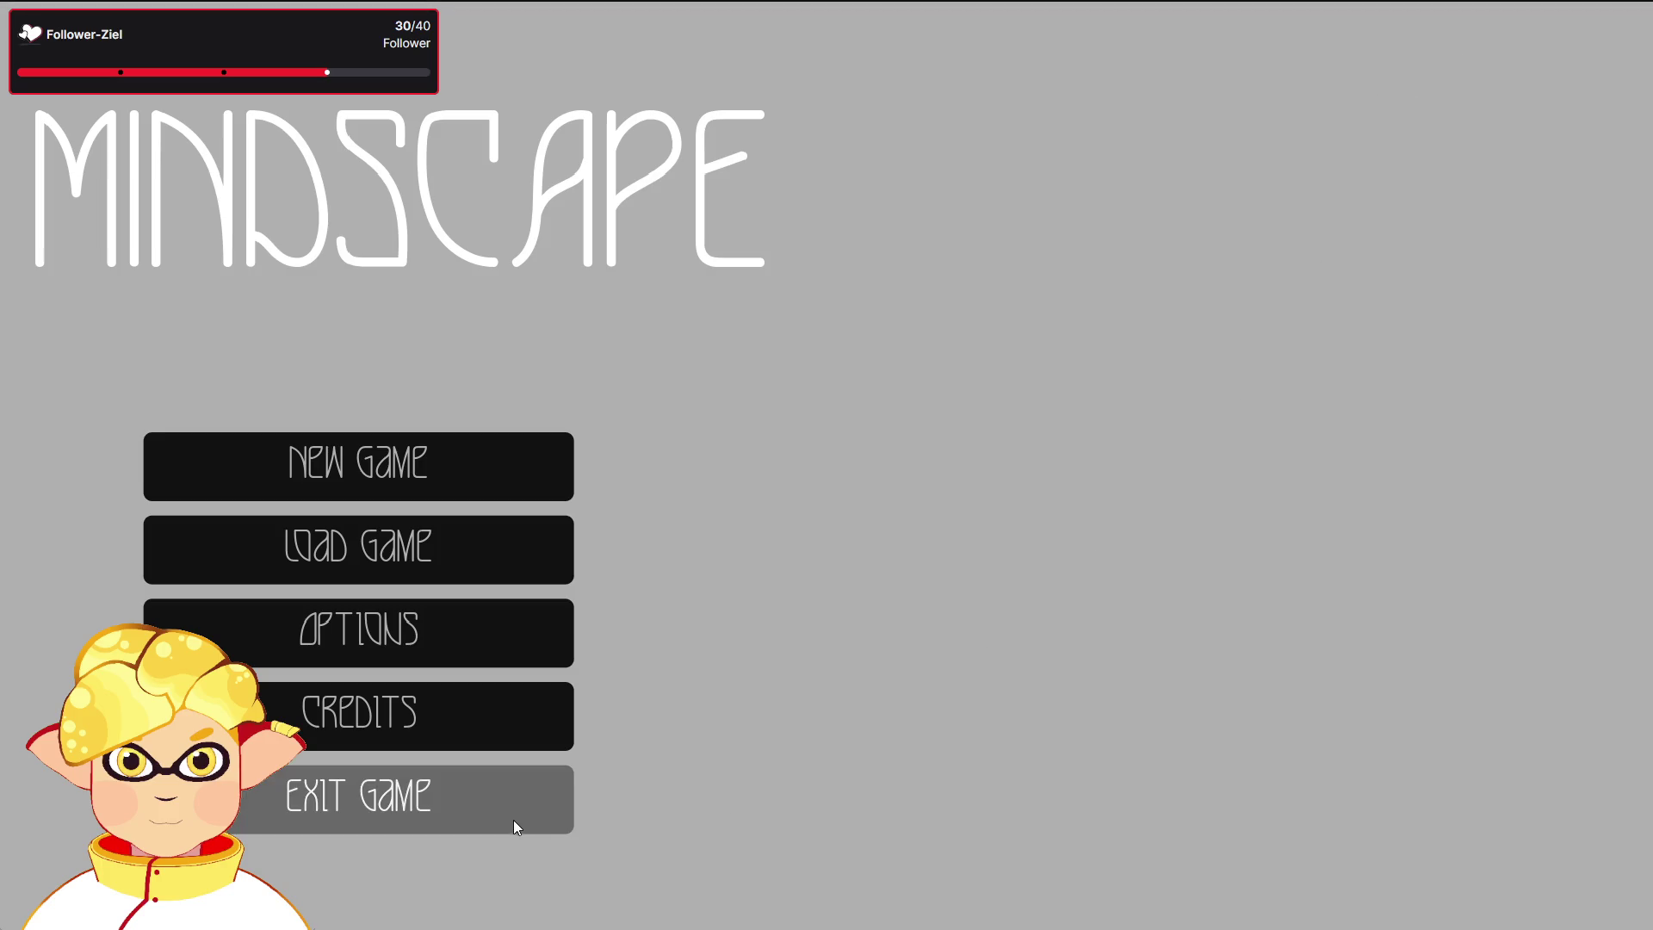
pyautogui.click(505, 787)
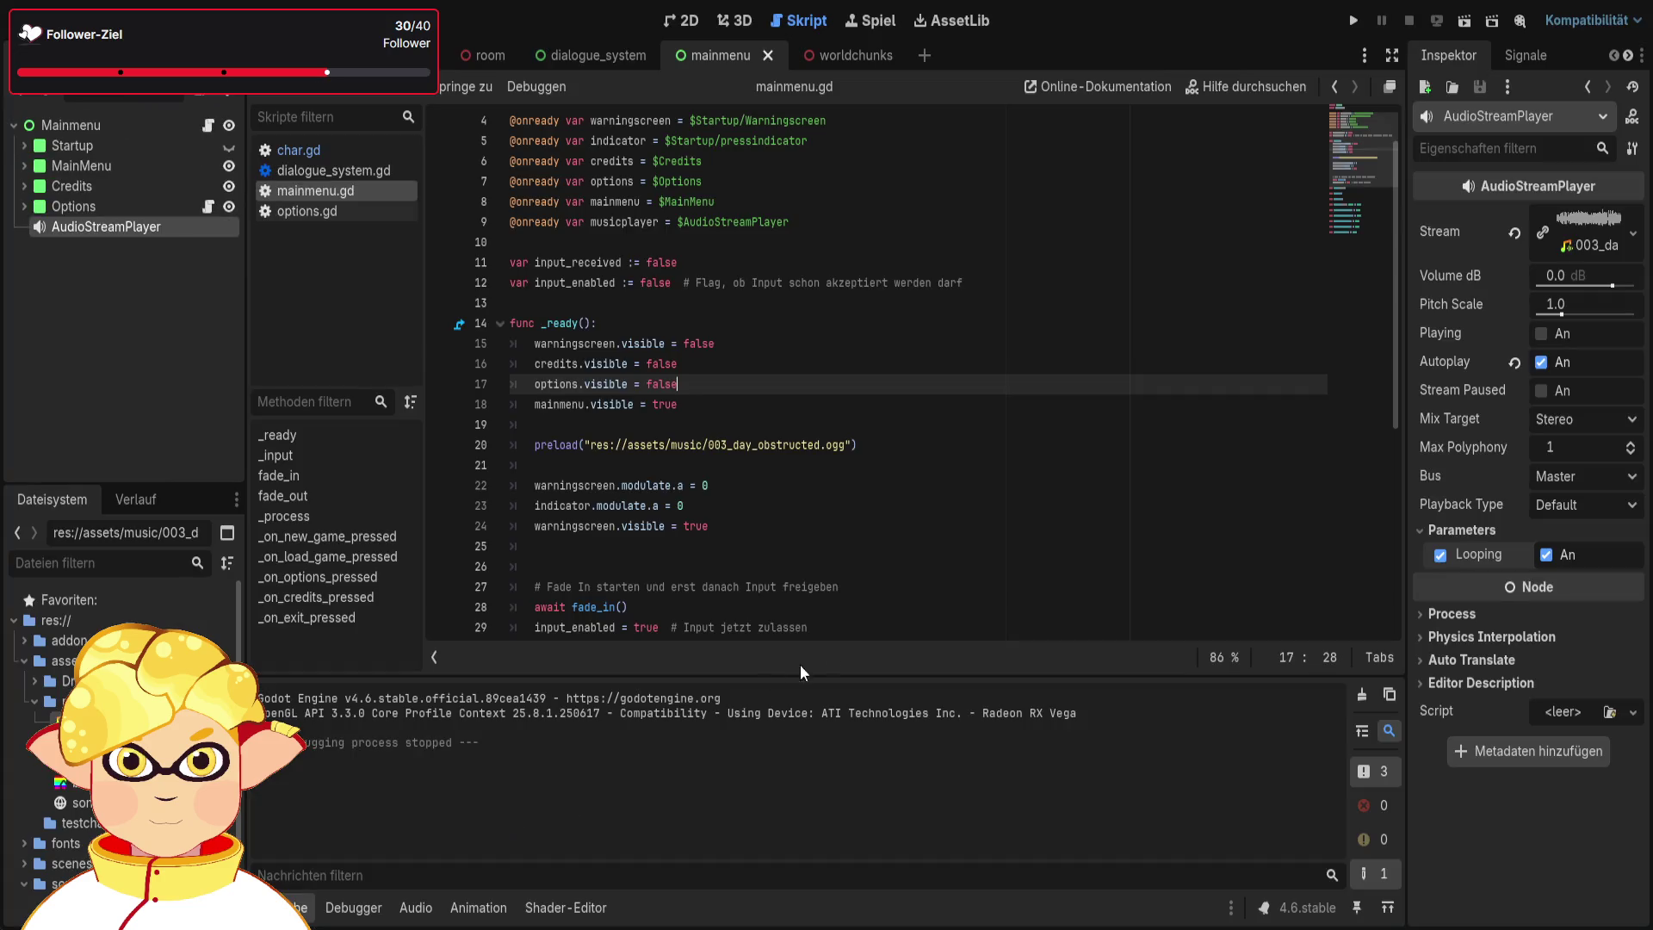
pyautogui.click(965, 446)
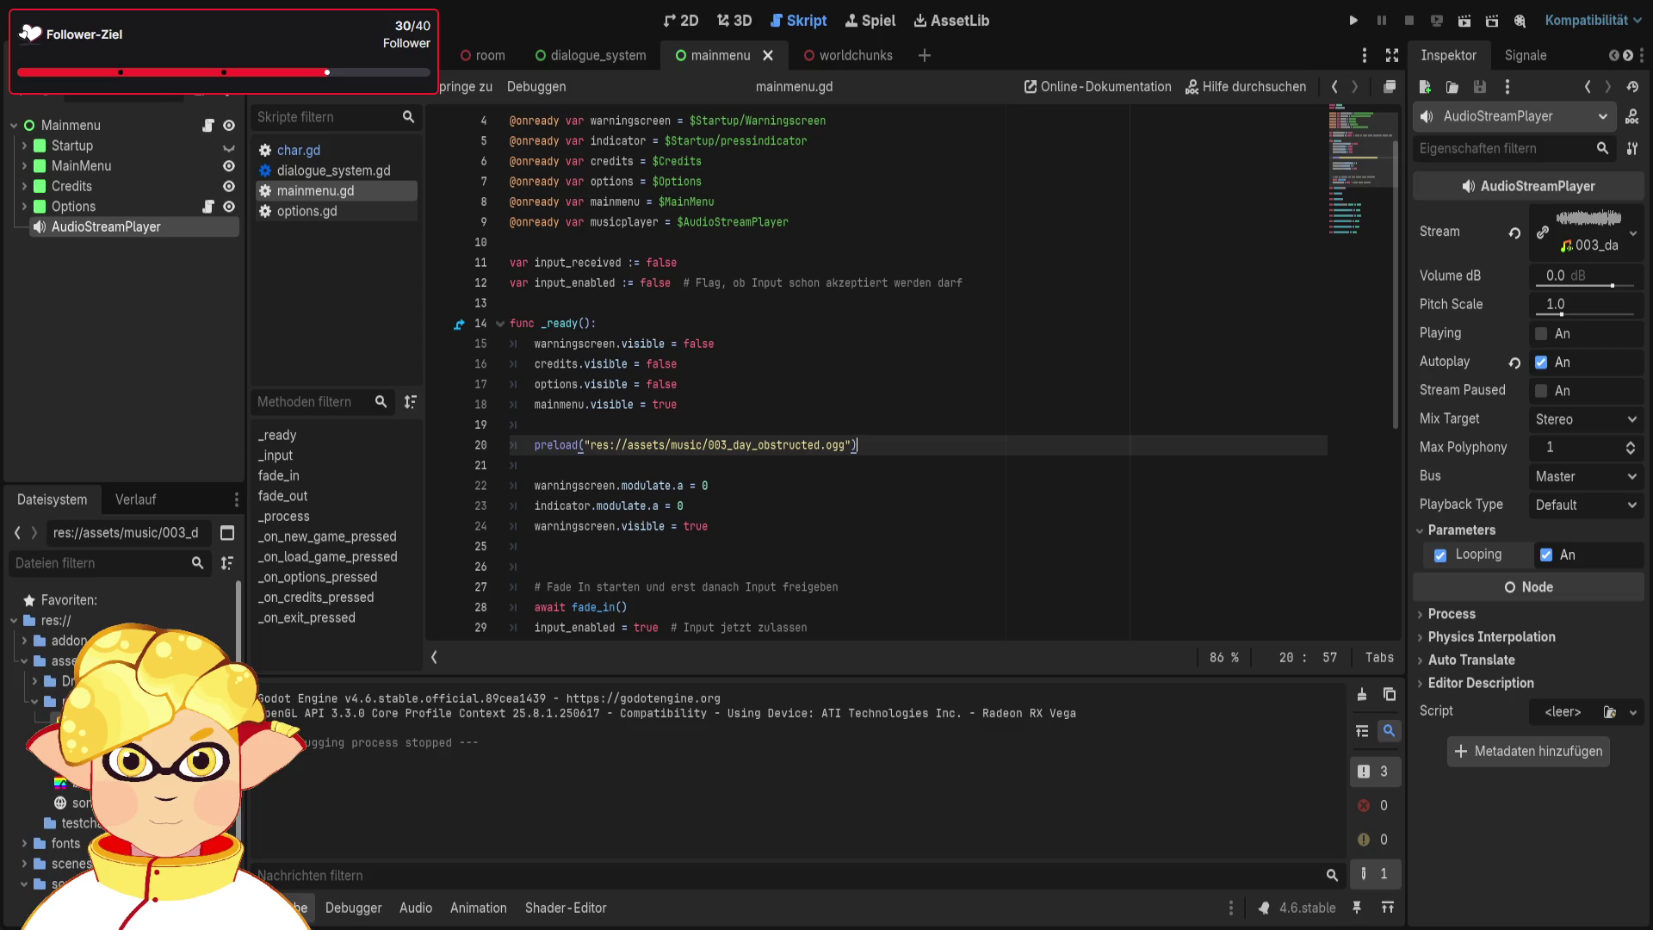
pyautogui.scroll(-1, 534, 490)
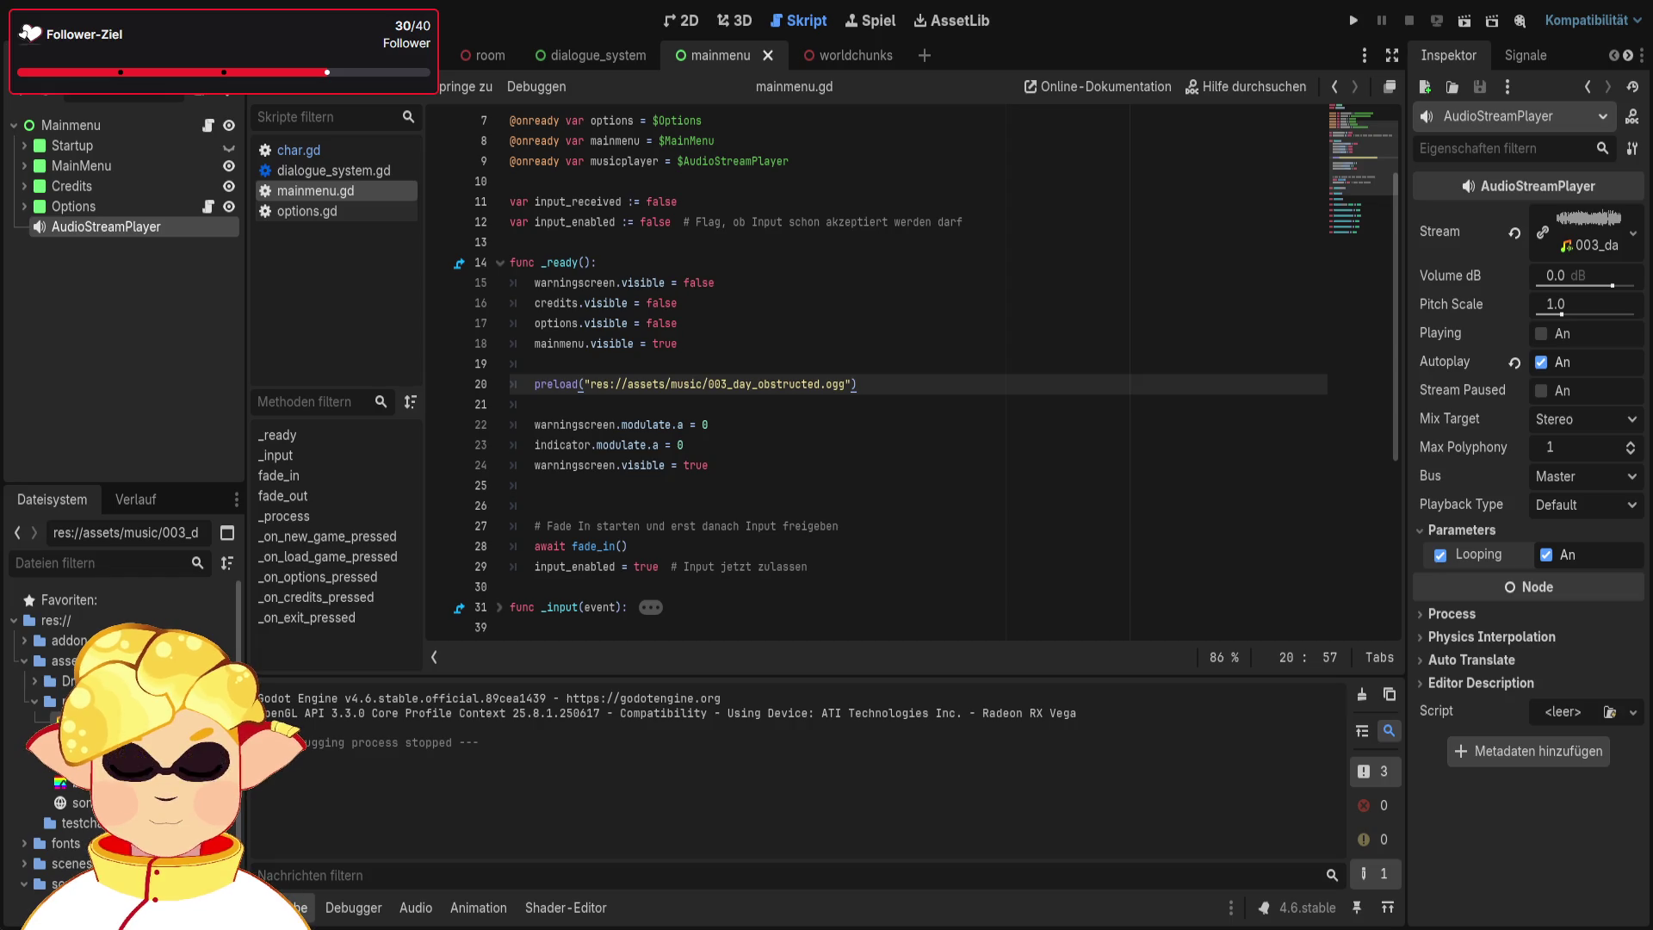
pyautogui.click(969, 354)
# Switch to the 2D layout and hide the Options and MainMenu panels.
pyautogui.click(684, 20)
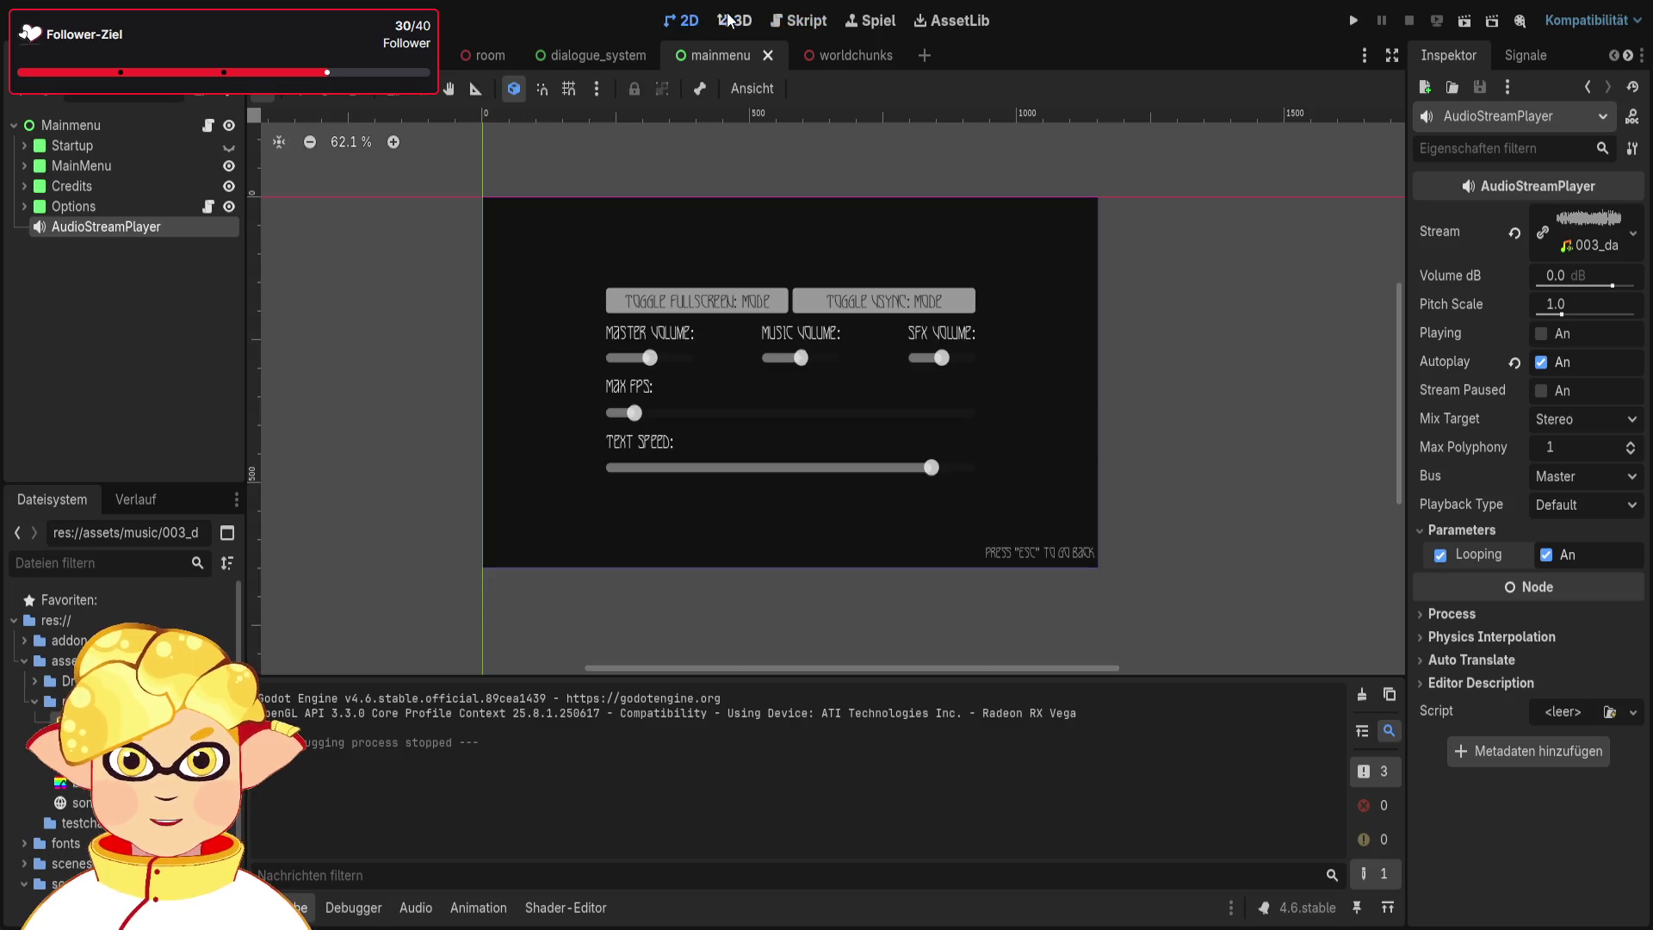
pyautogui.click(734, 20)
pyautogui.click(680, 20)
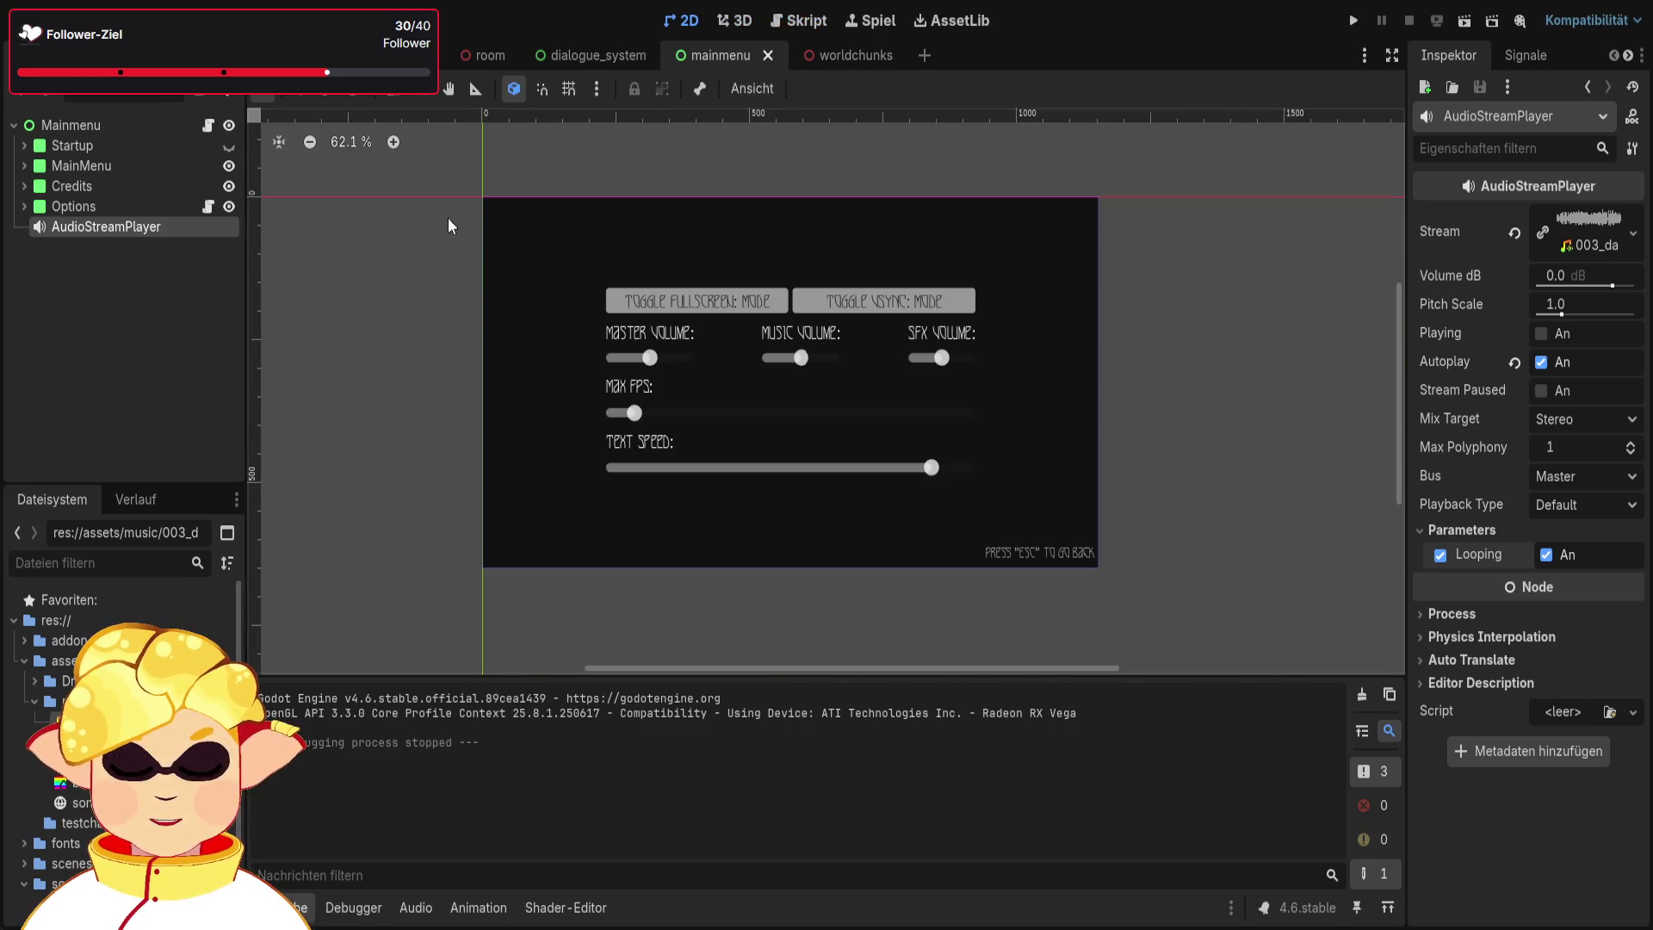
pyautogui.click(228, 206)
pyautogui.click(228, 186)
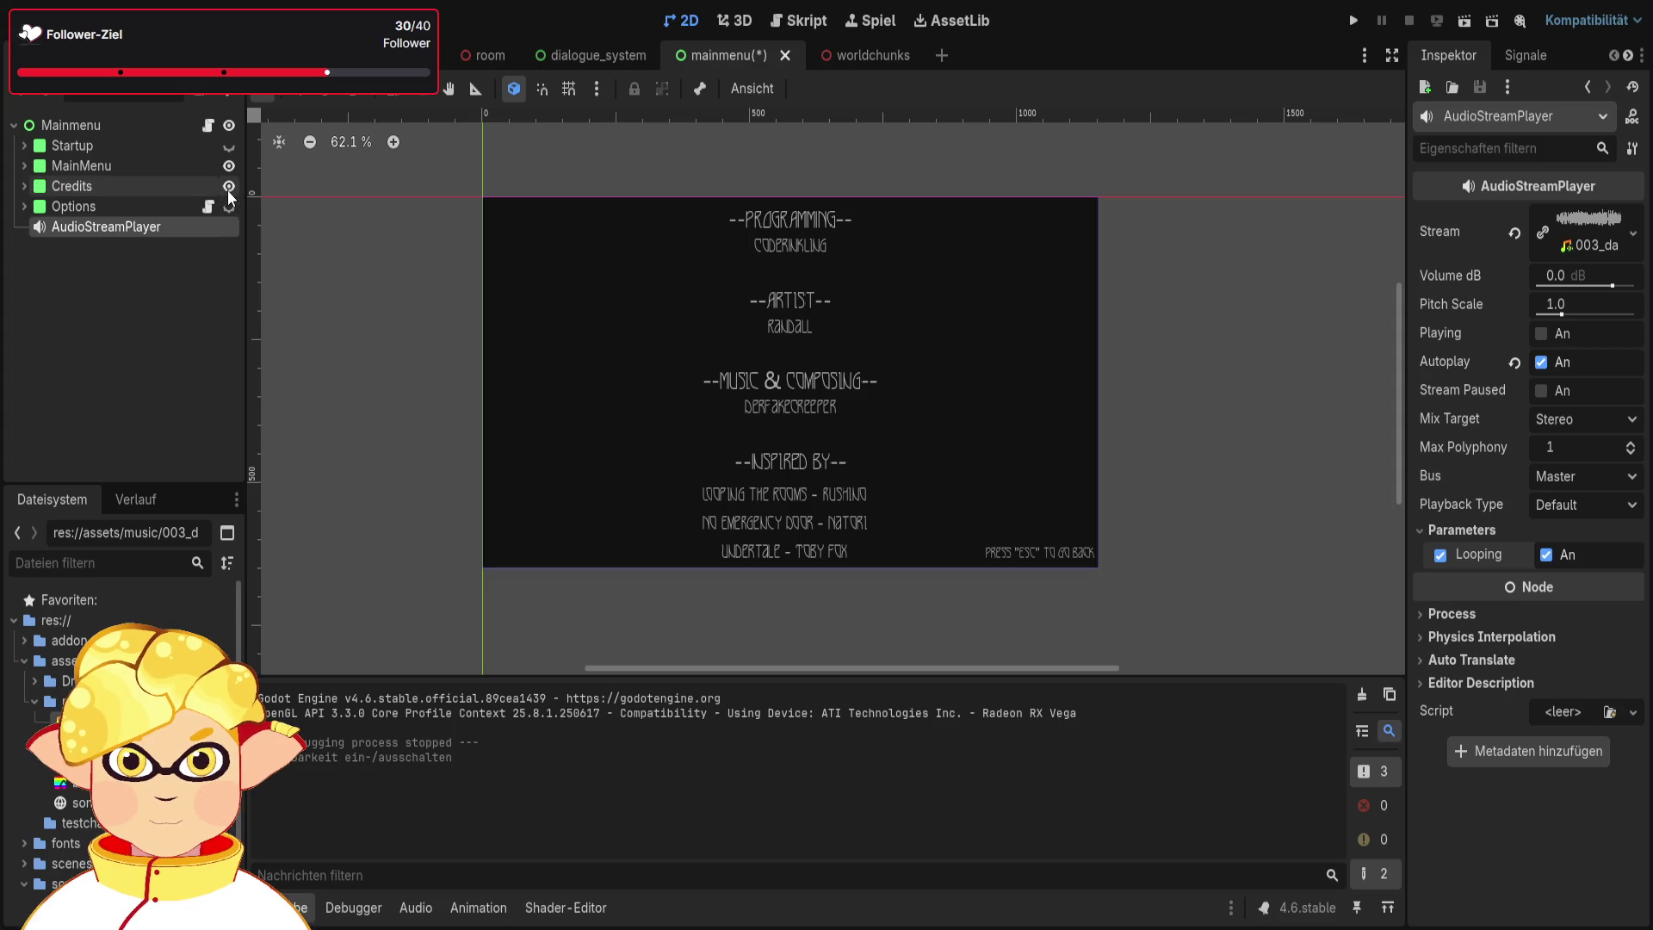
pyautogui.click(228, 187)
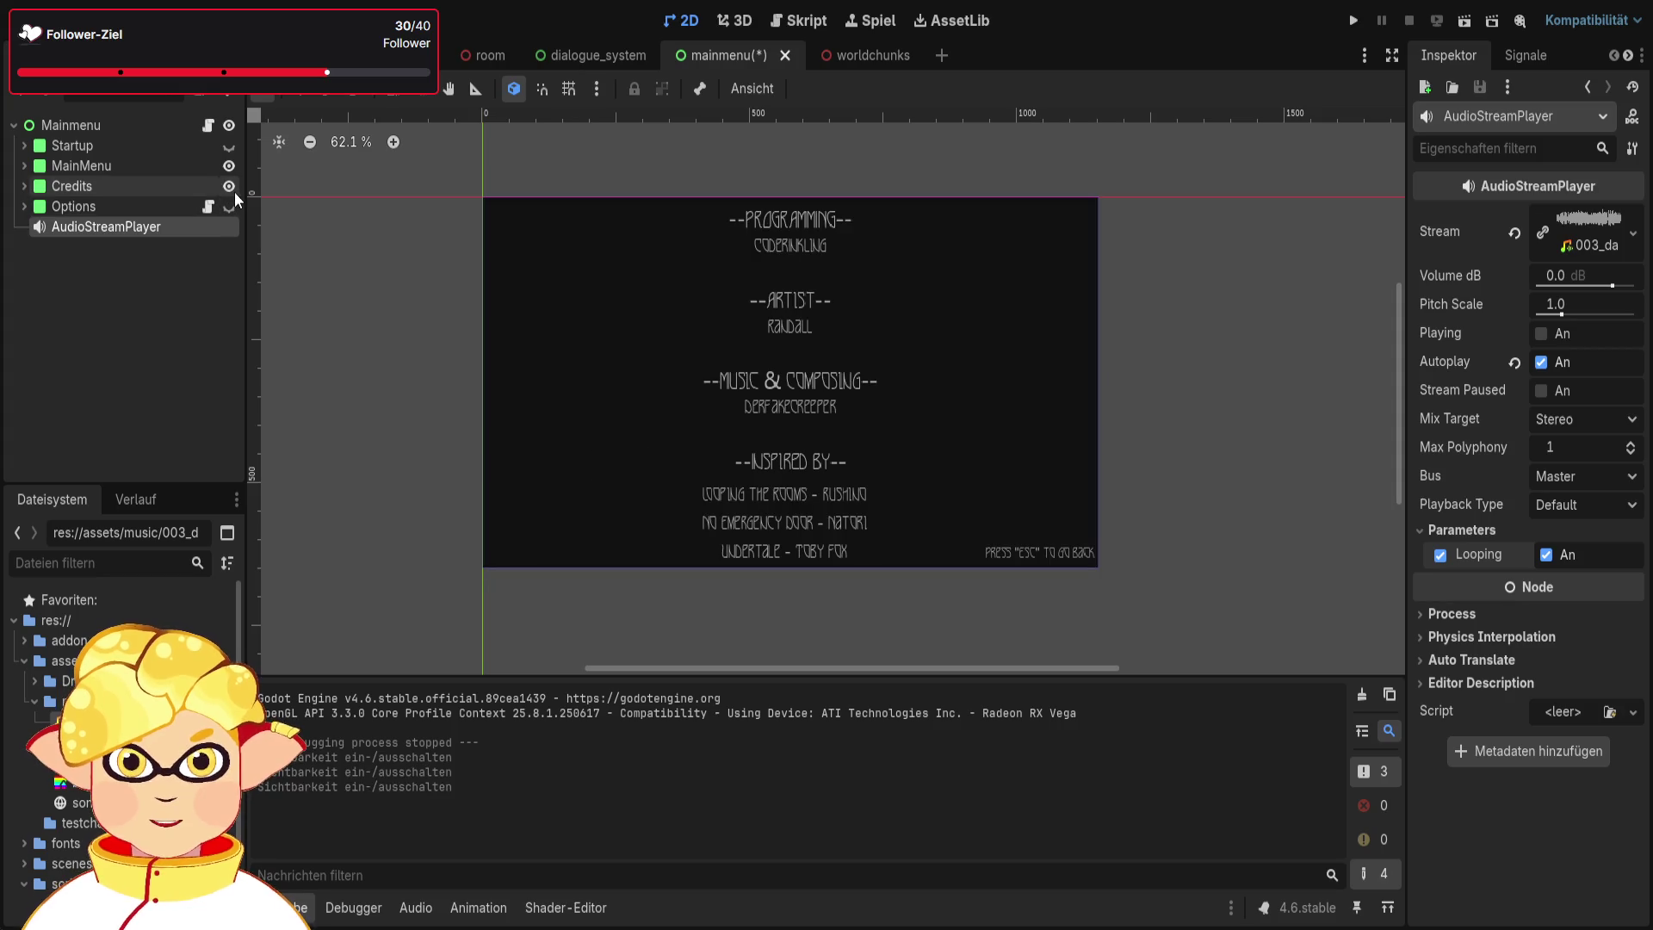
pyautogui.click(229, 167)
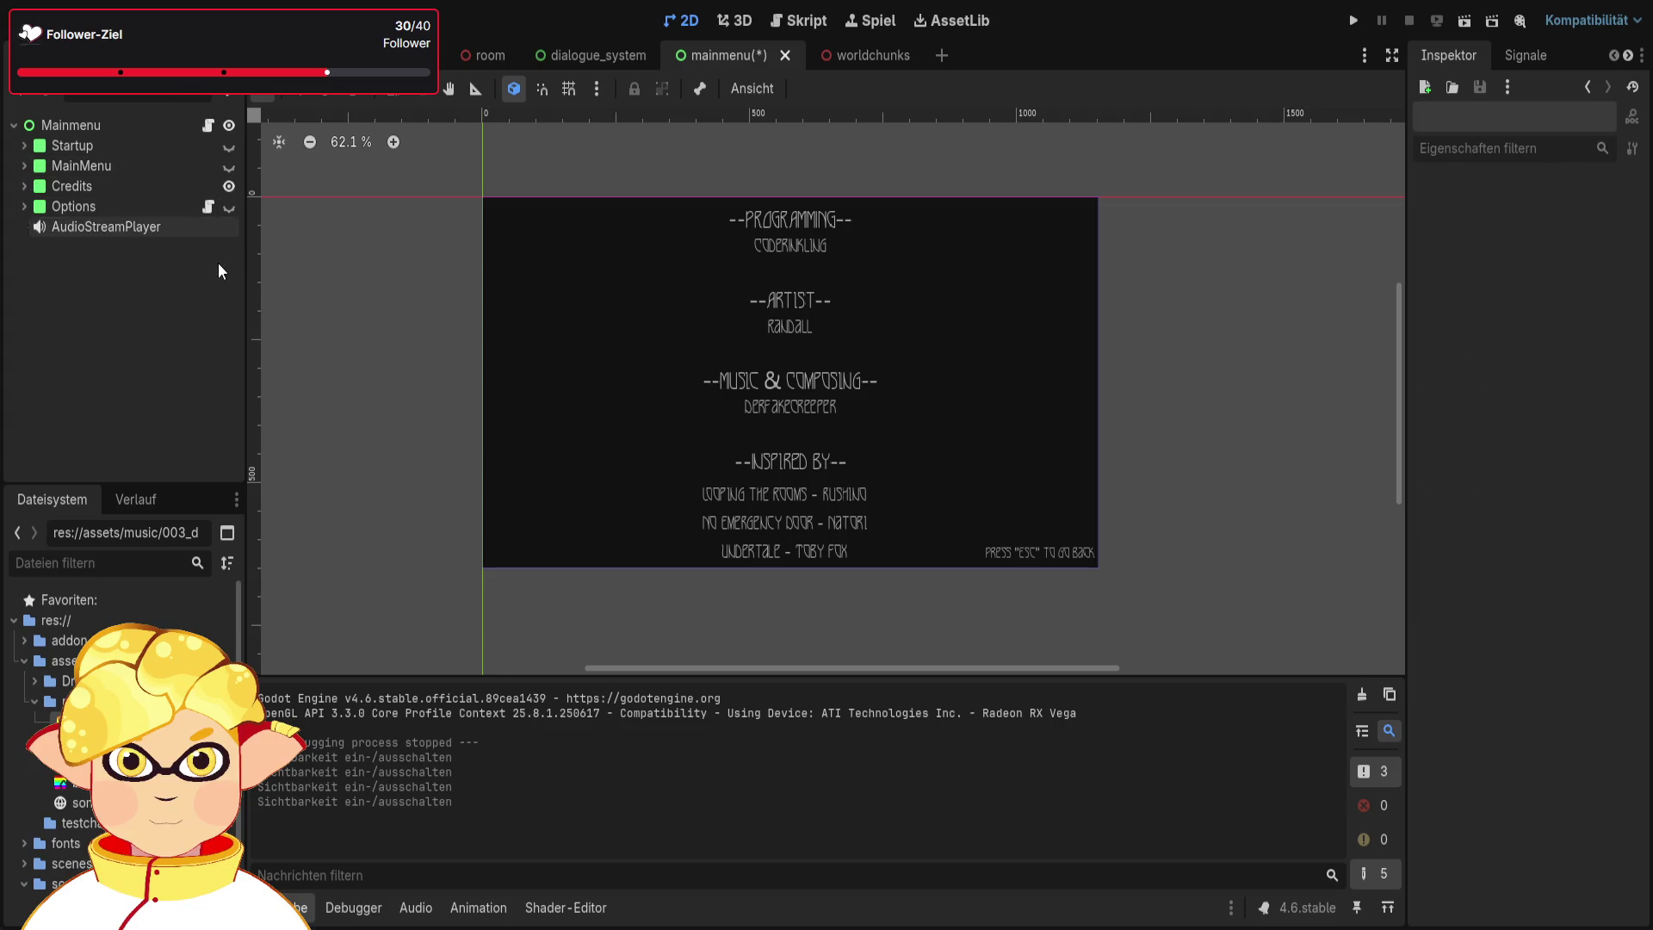
# Expand the Credits node to see its labels and select the artist credit label.
pyautogui.click(161, 206)
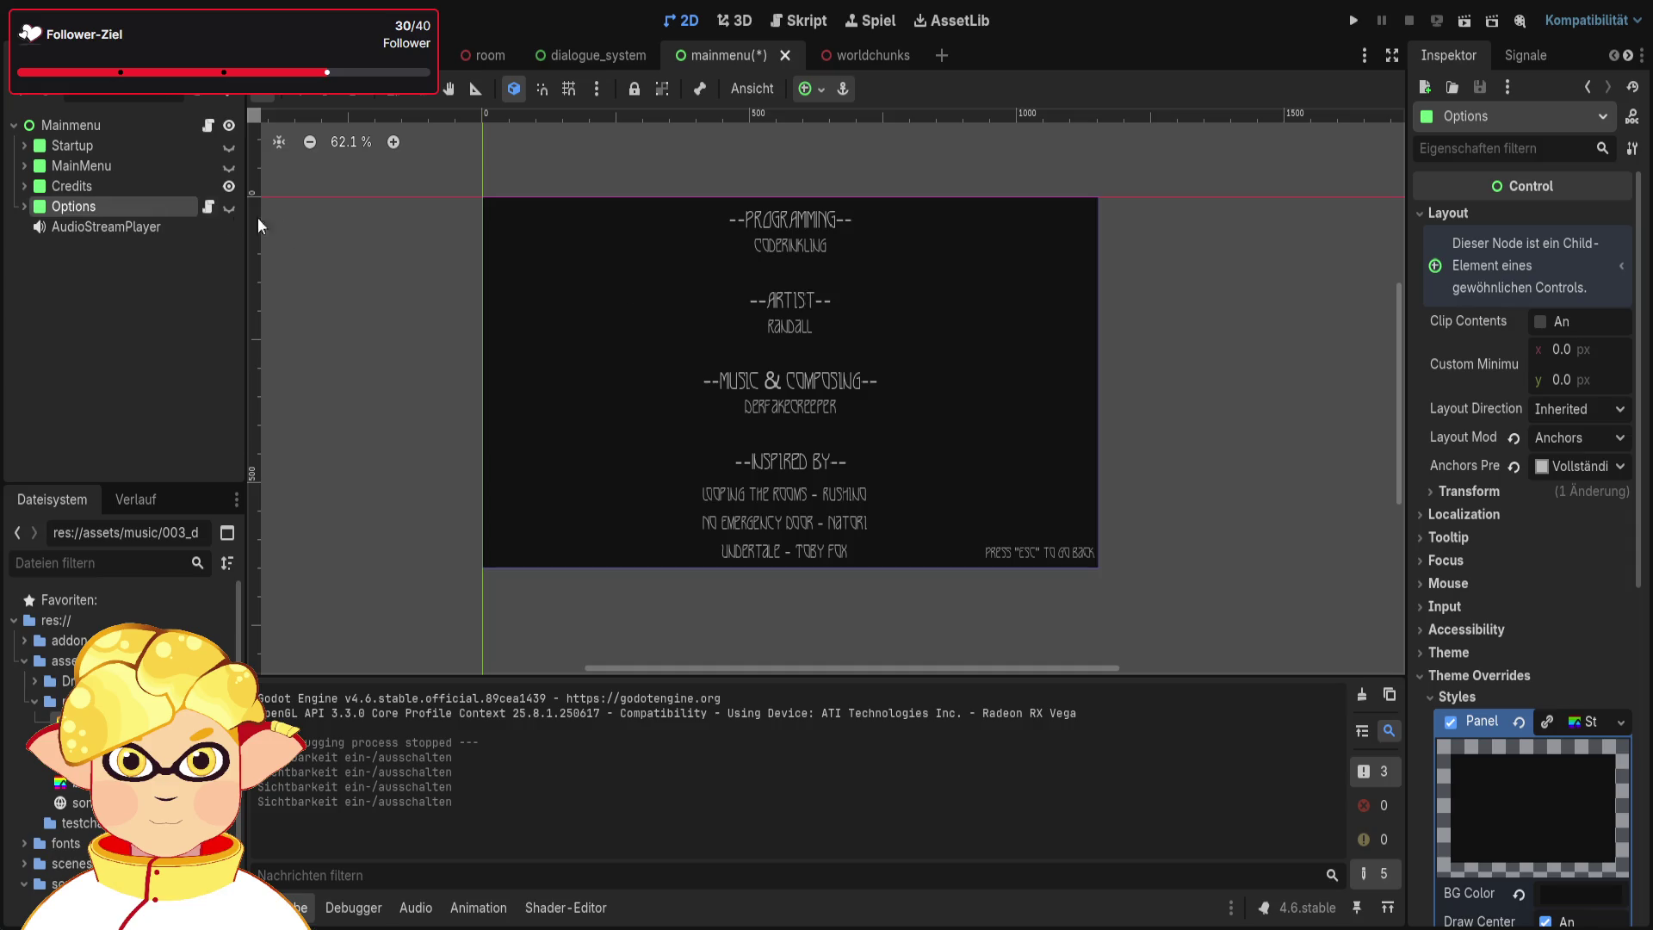
pyautogui.click(24, 207)
pyautogui.scroll(-2, 101, 230)
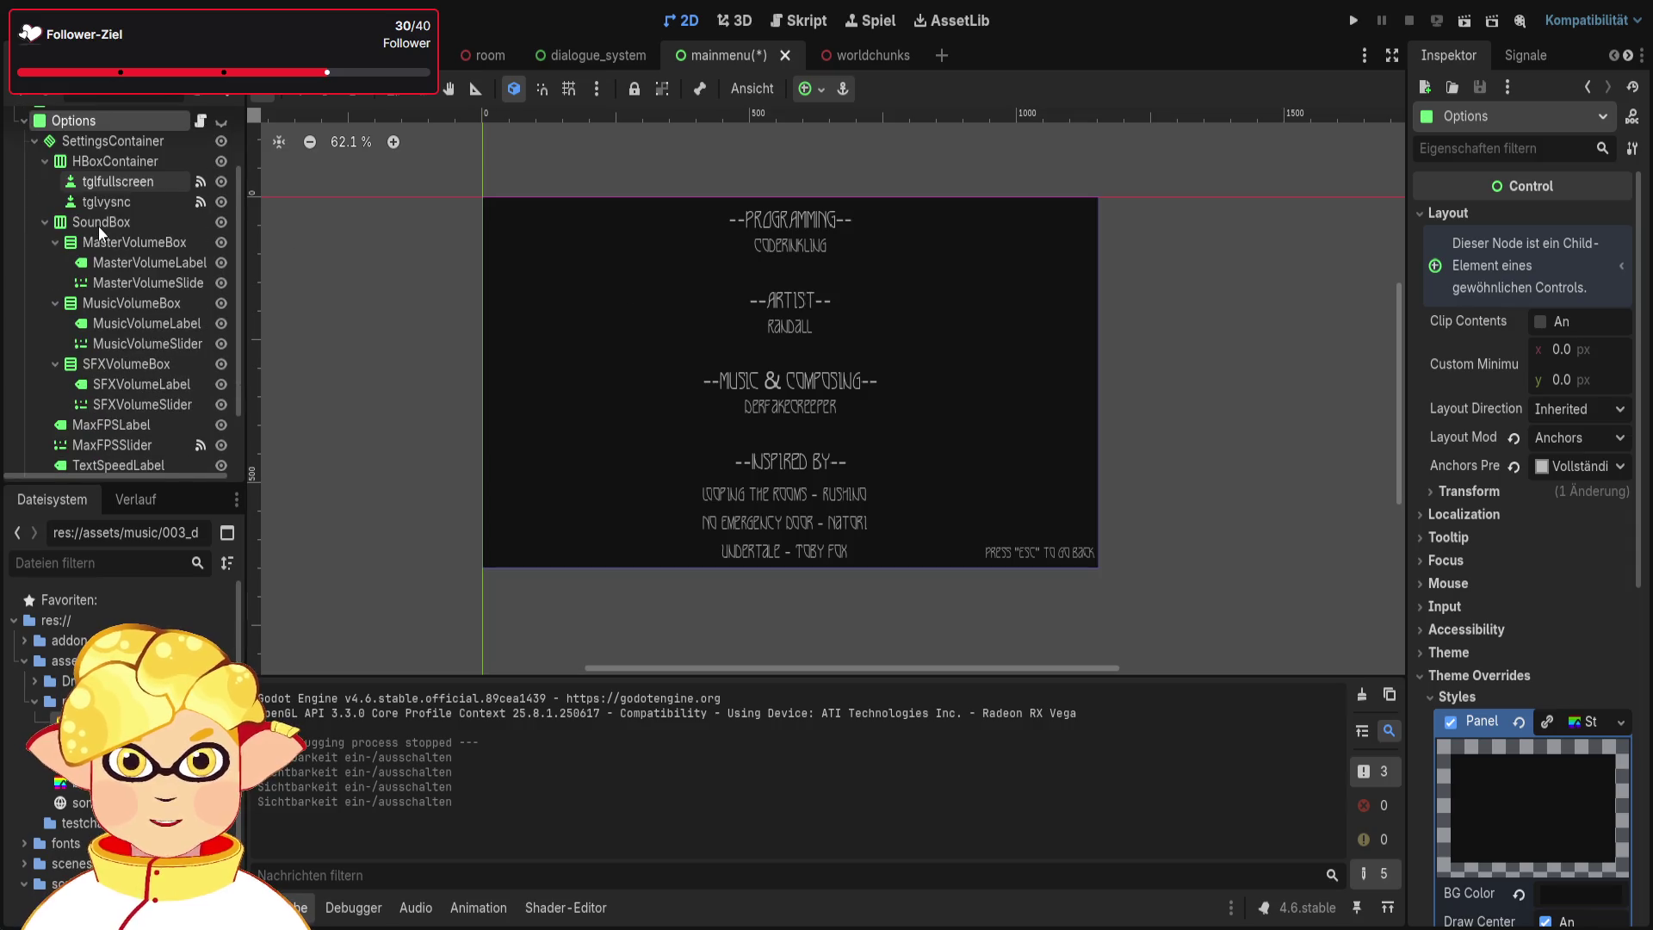
pyautogui.scroll(2, 34, 219)
pyautogui.click(24, 207)
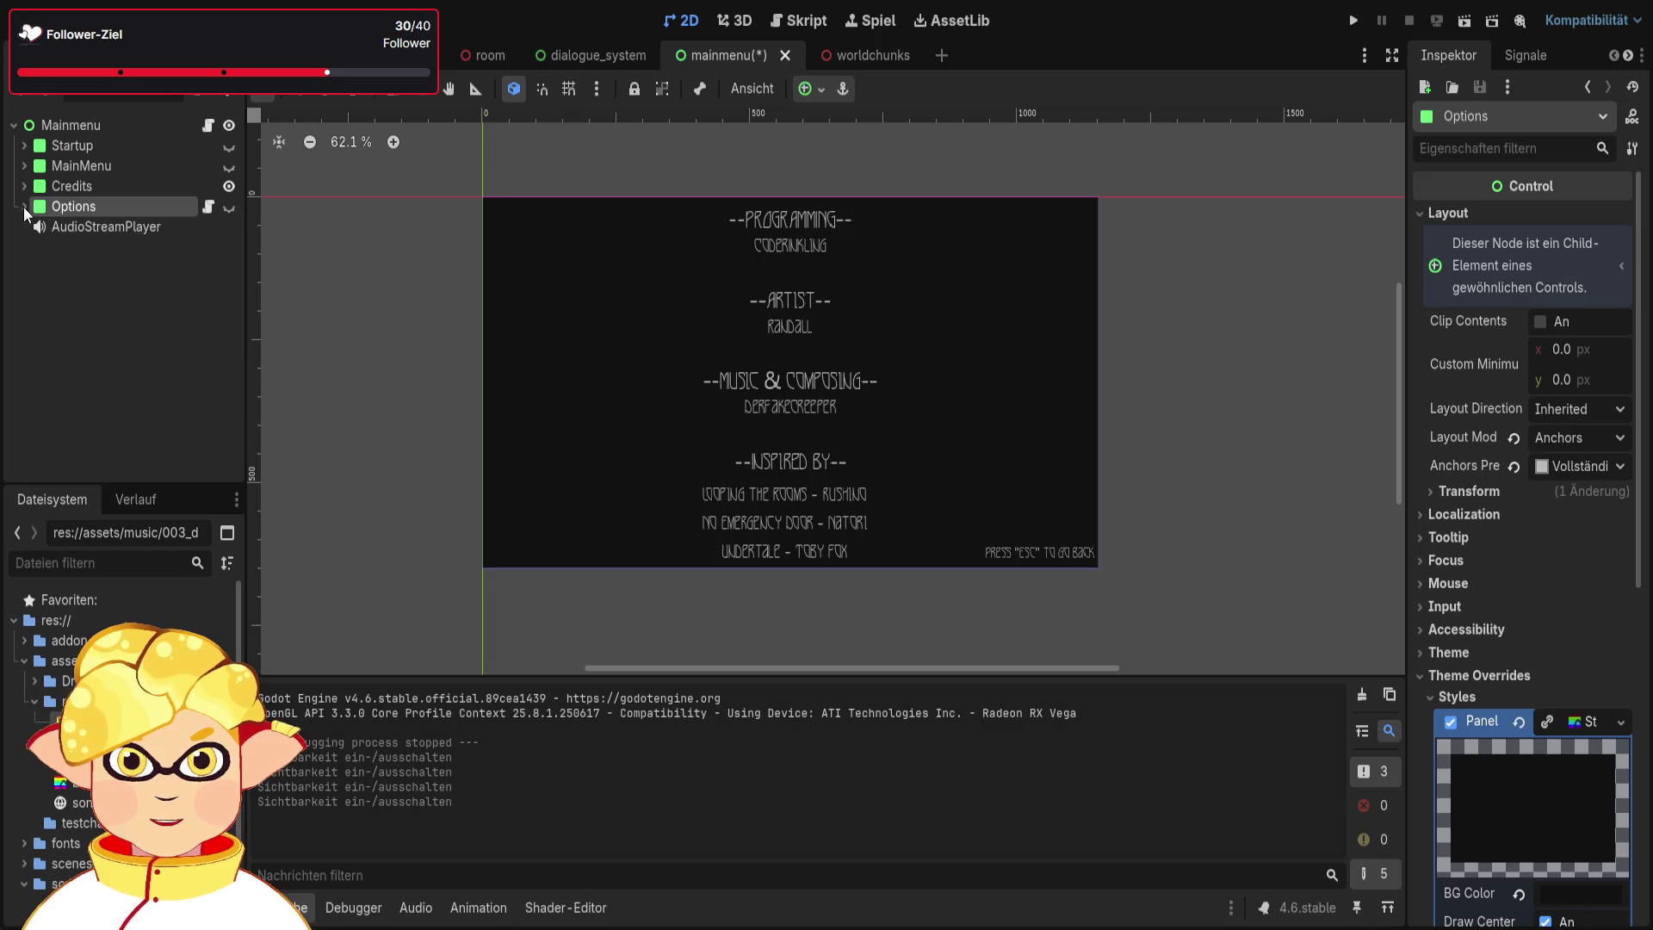
pyautogui.click(24, 186)
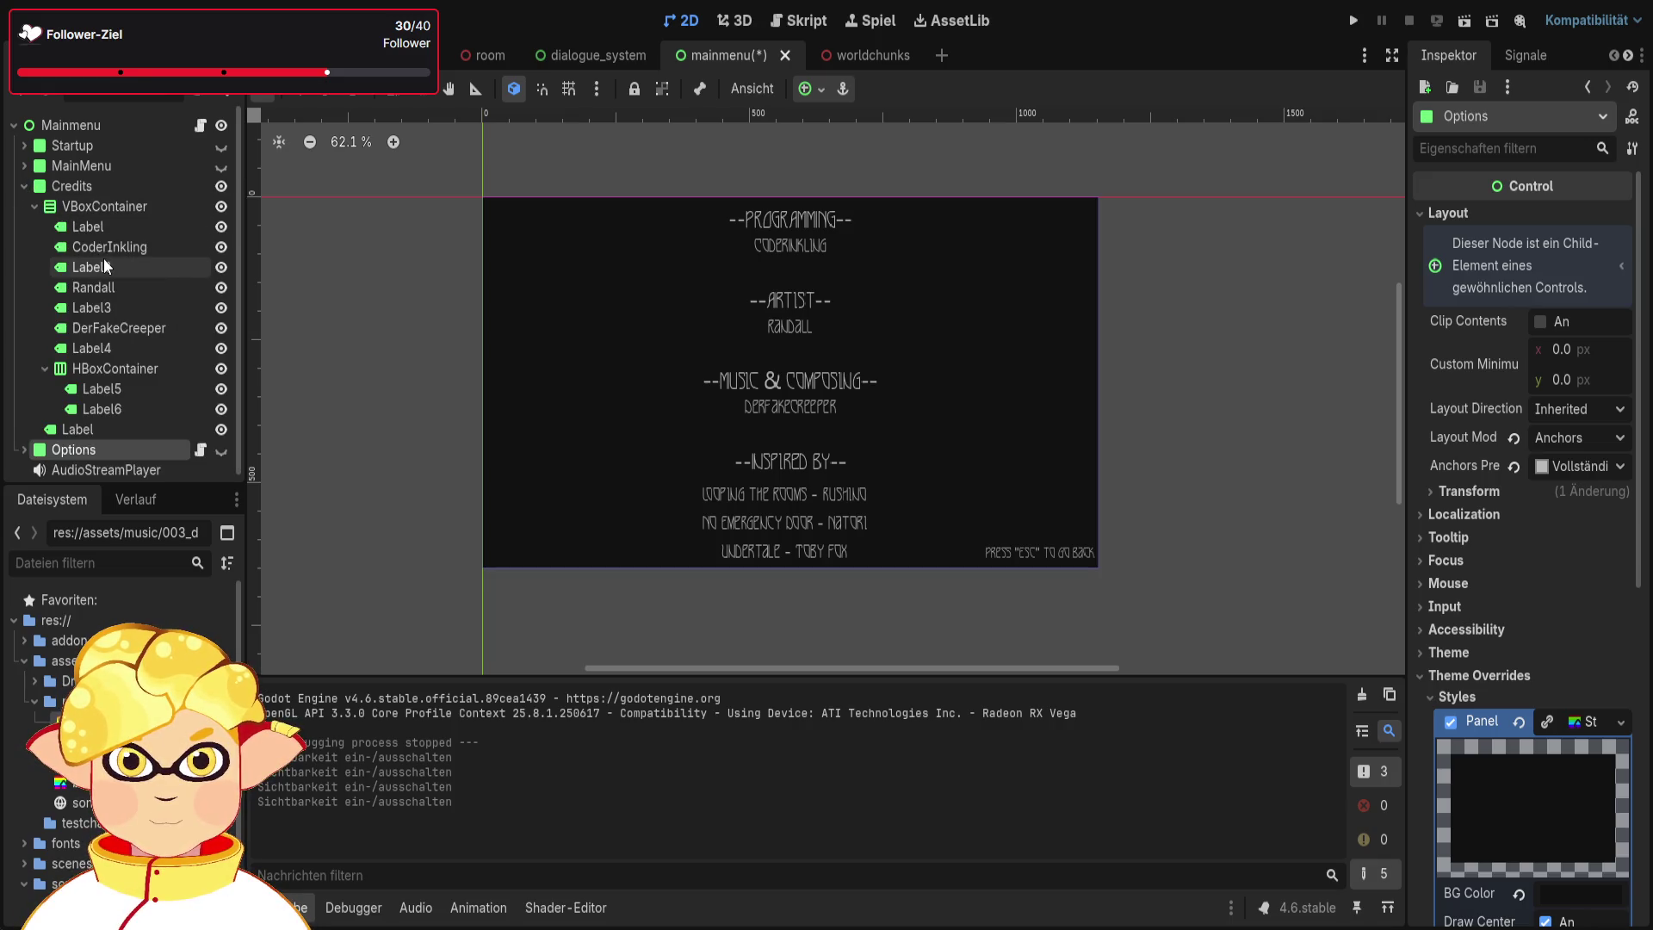
pyautogui.scroll(-1, 103, 266)
pyautogui.scroll(1, 652, 396)
pyautogui.scroll(2, 861, 413)
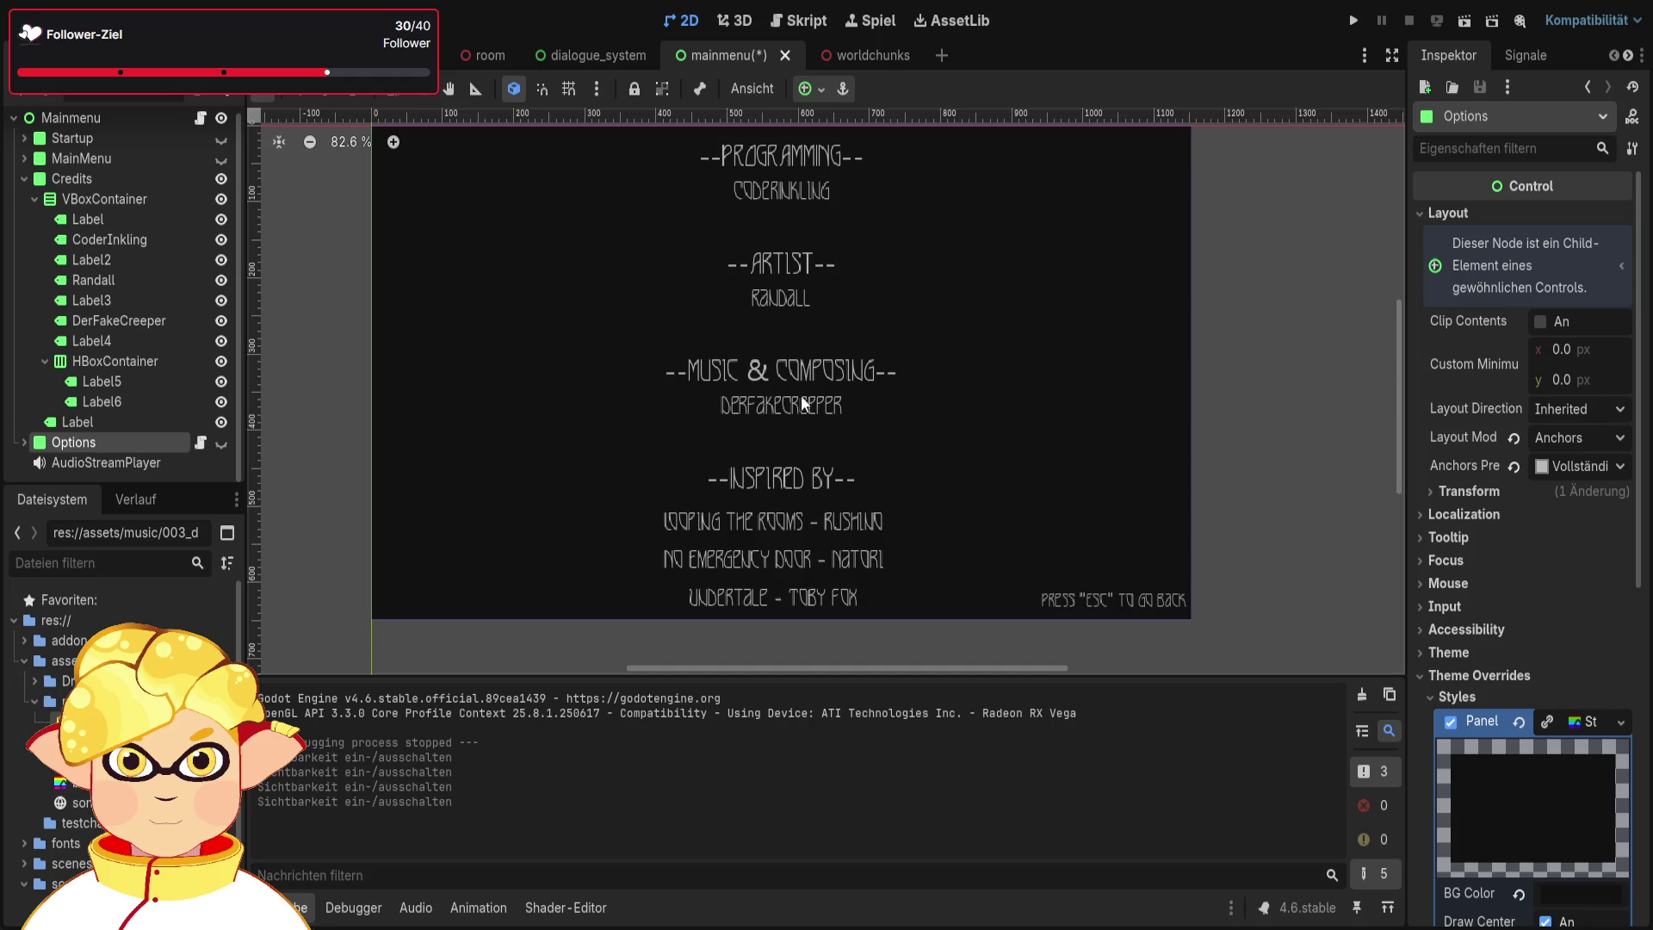
pyautogui.scroll(1, 723, 377)
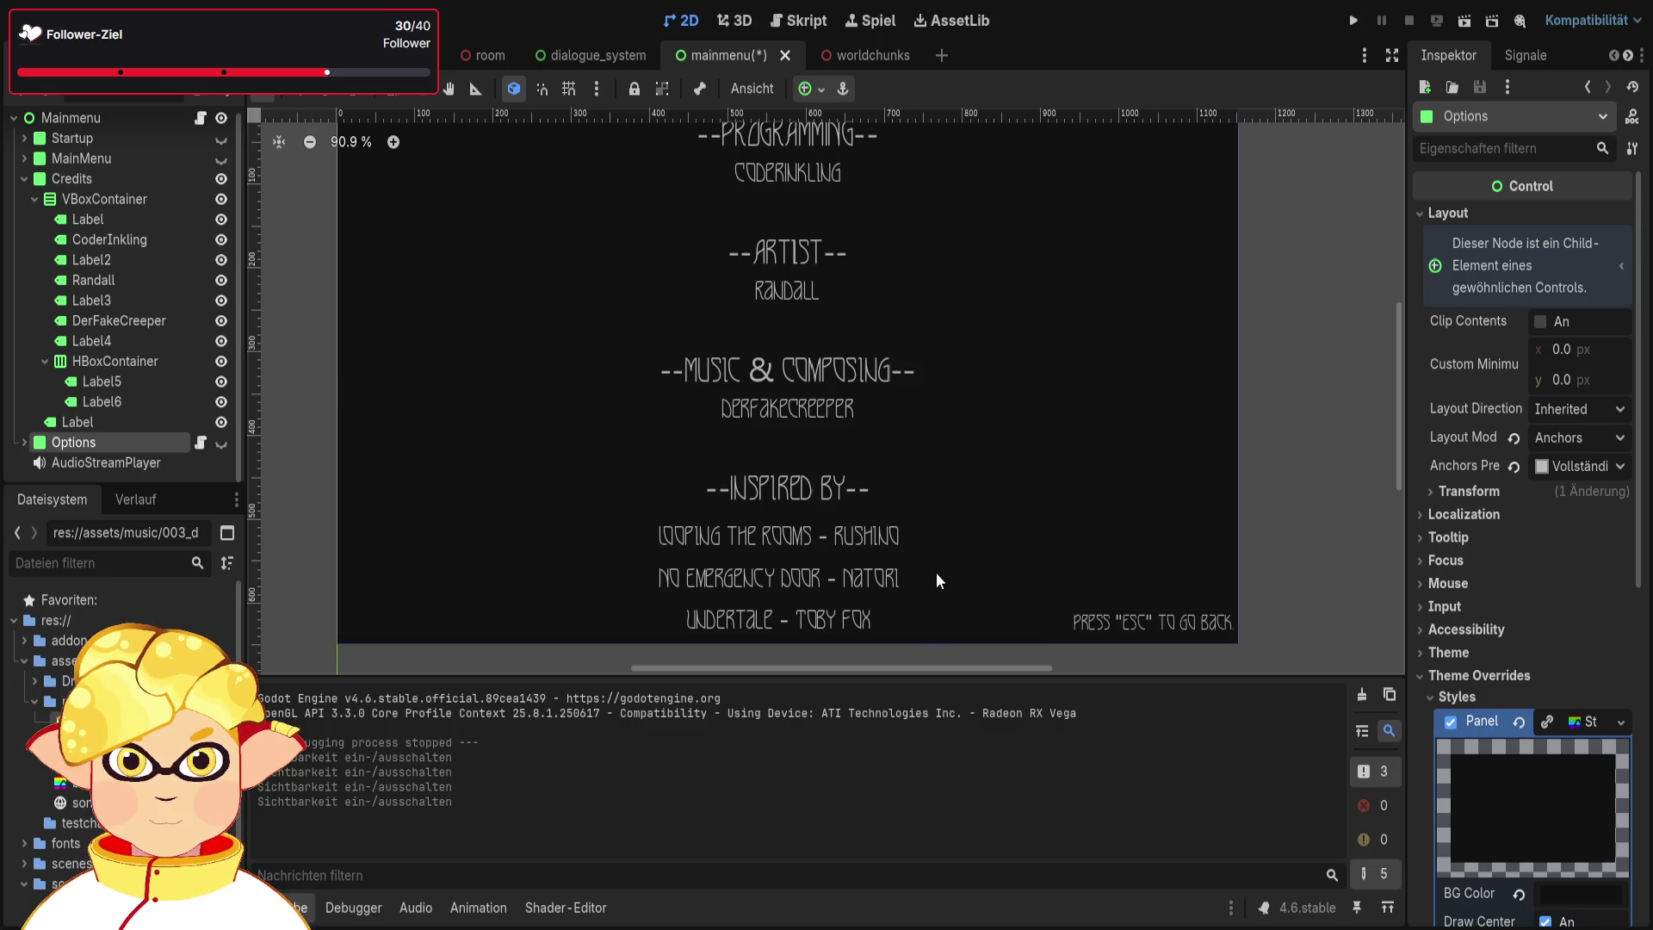
pyautogui.click(783, 289)
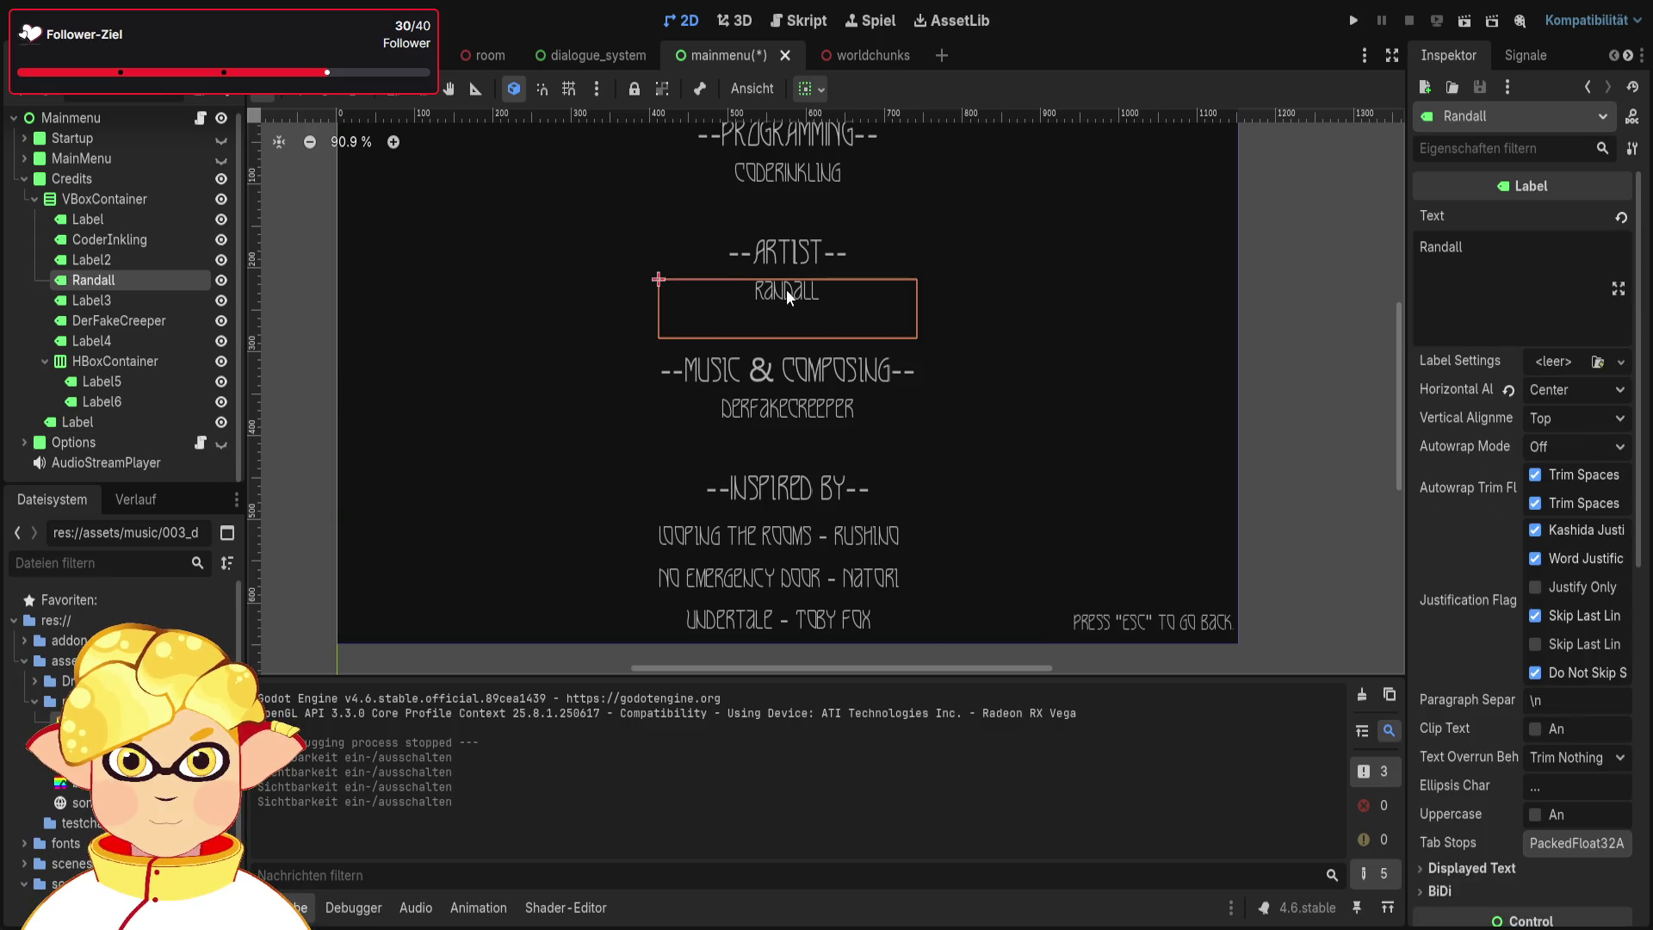
# Append a second artist name after a '|' divider in the artist label's Text.
pyautogui.click(1550, 262)
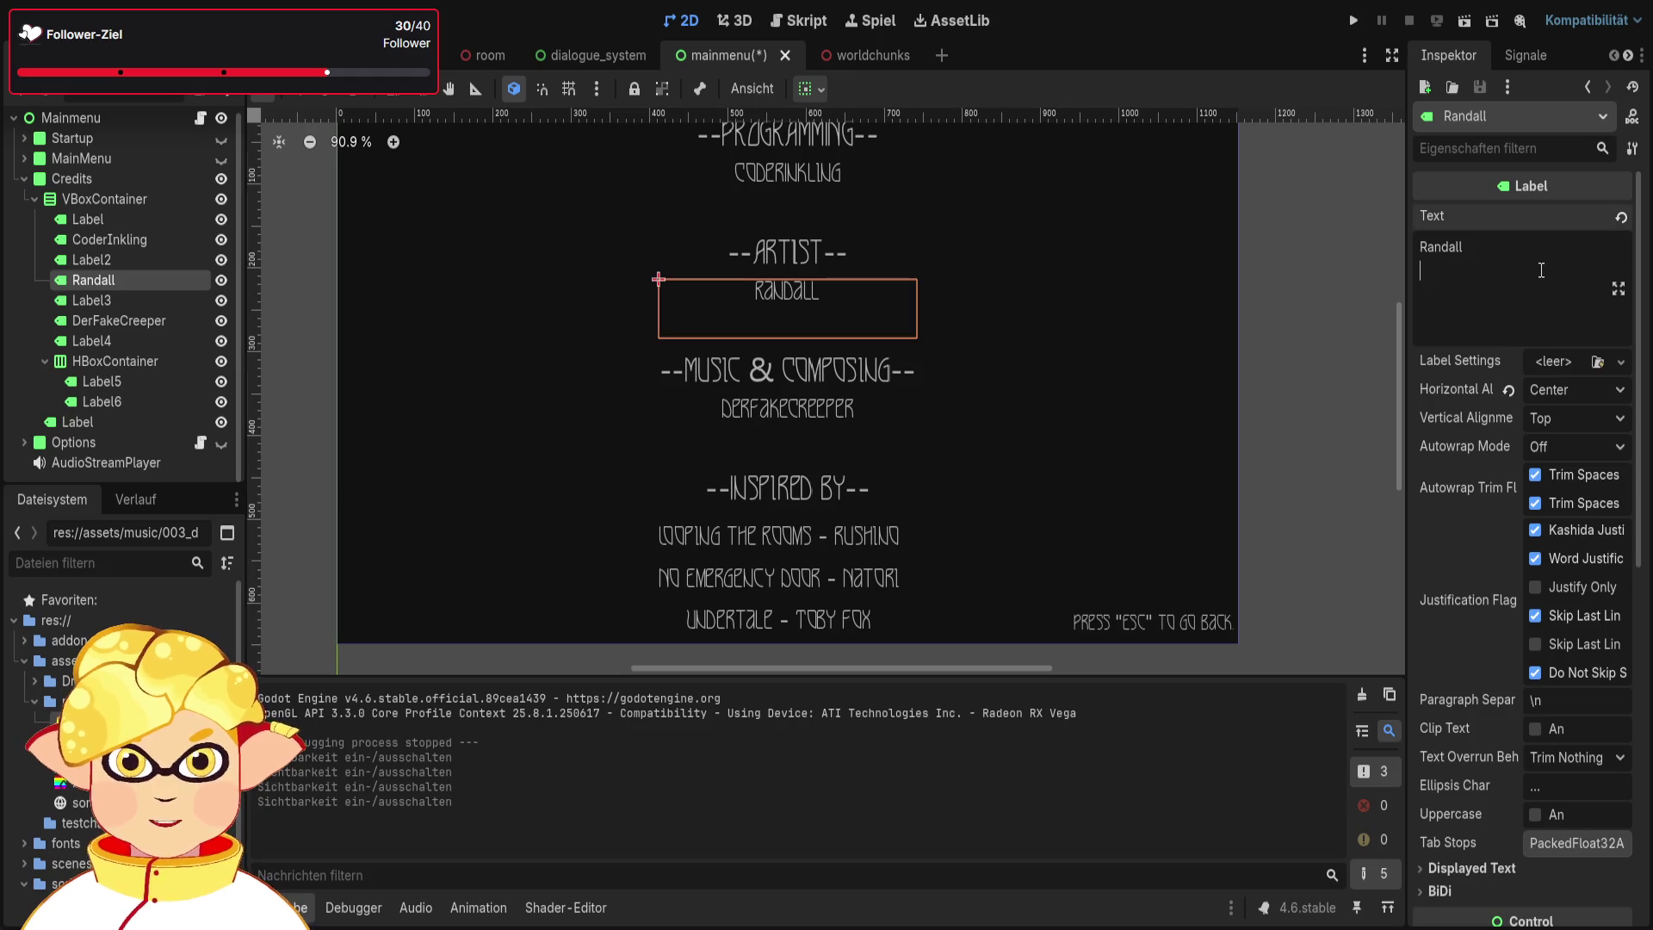
pyautogui.write('Uranium Muncher')
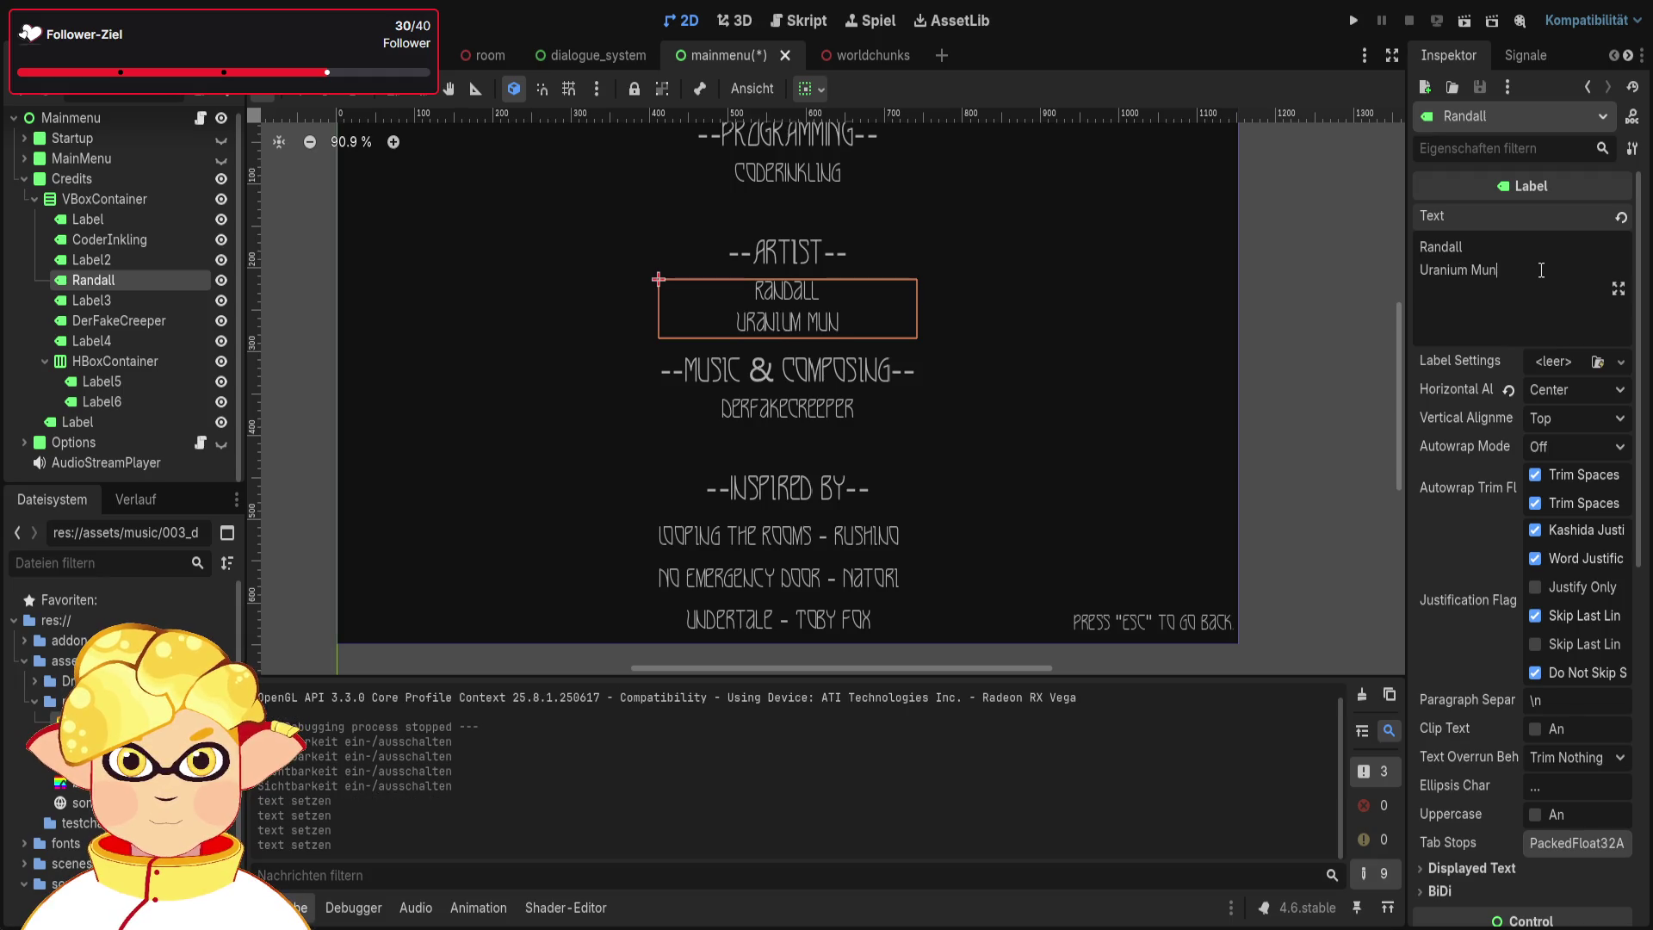
pyautogui.press('Return')
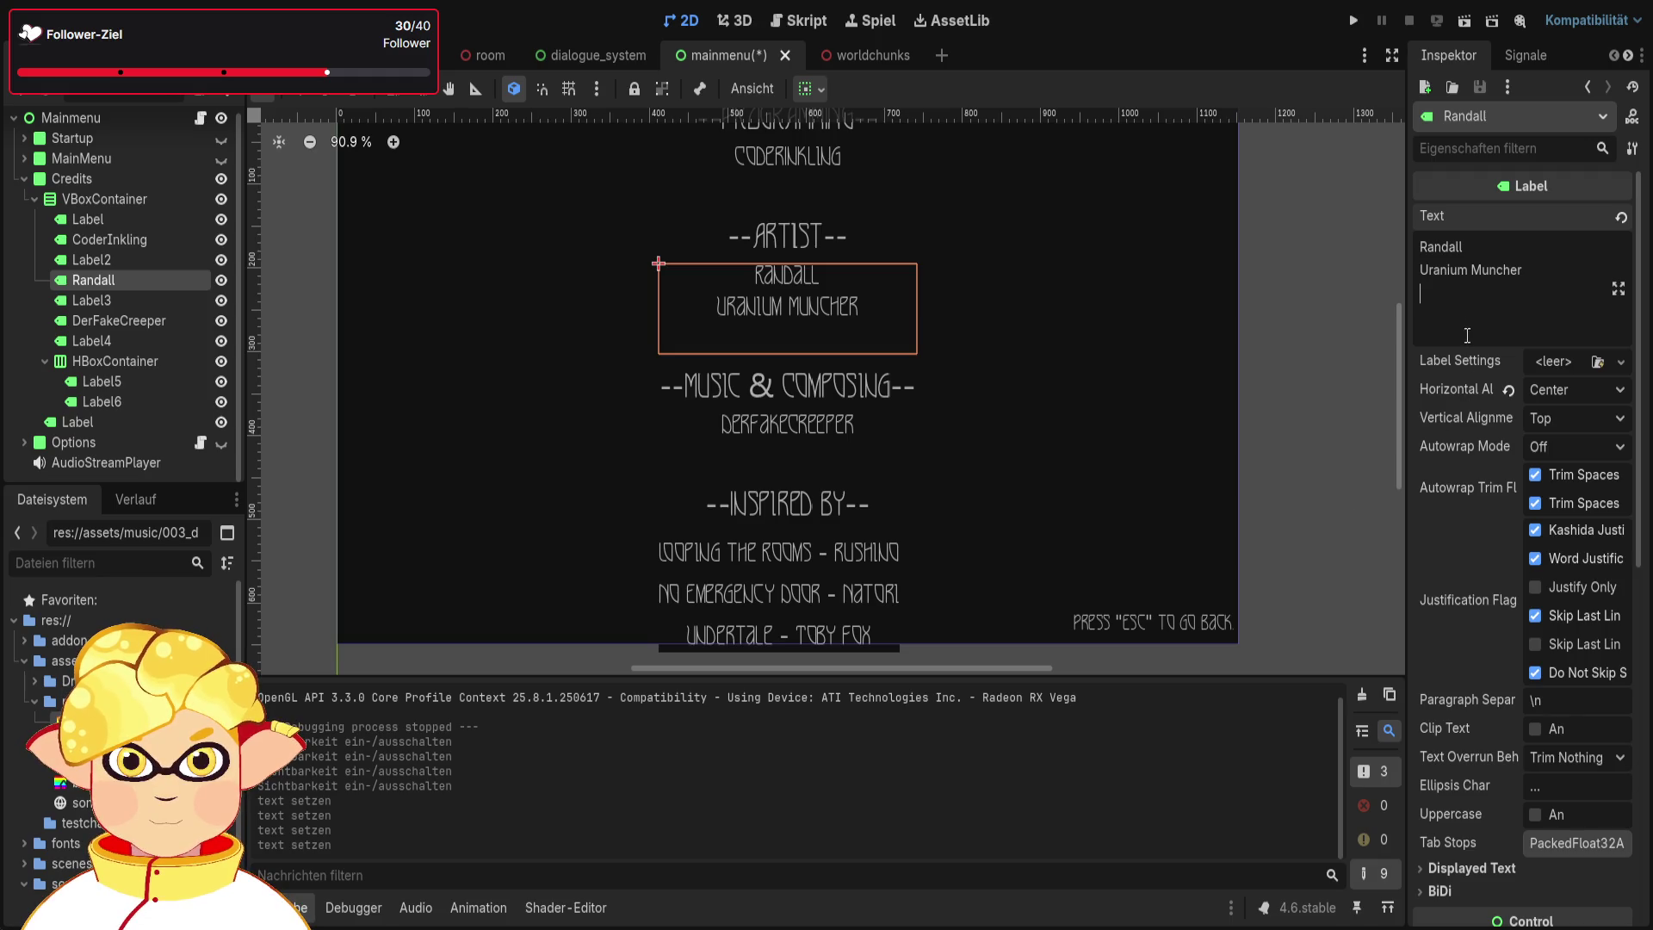
pyautogui.press('BackSpace')
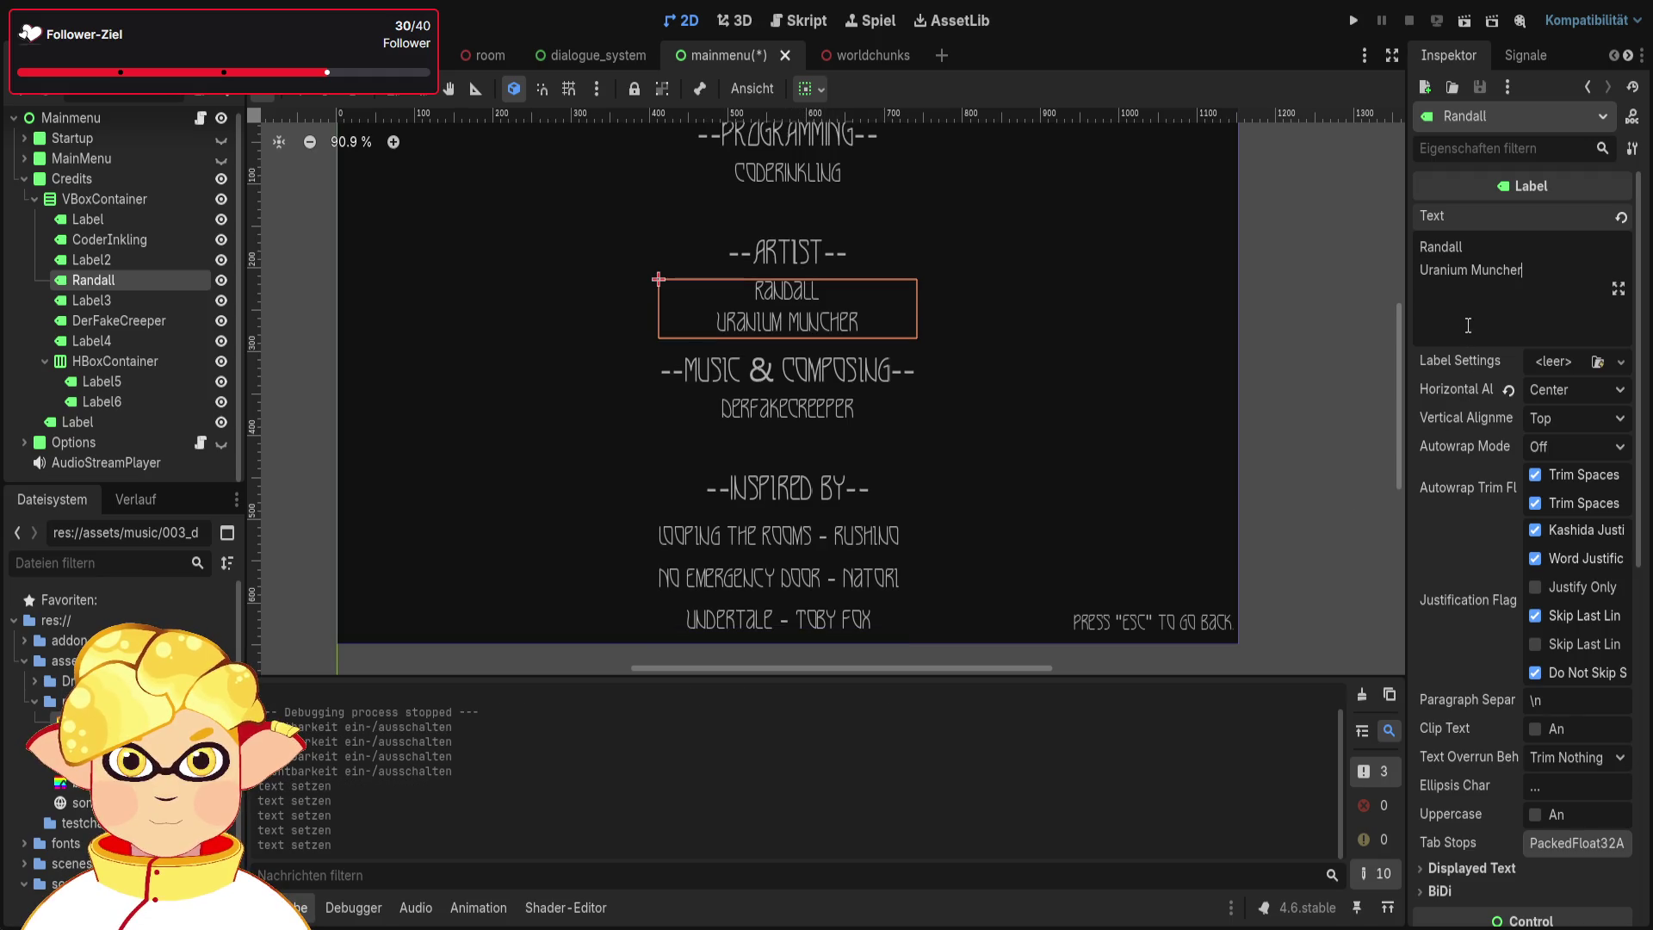
pyautogui.moveTo(1533, 272); pyautogui.dragTo(1419, 272)
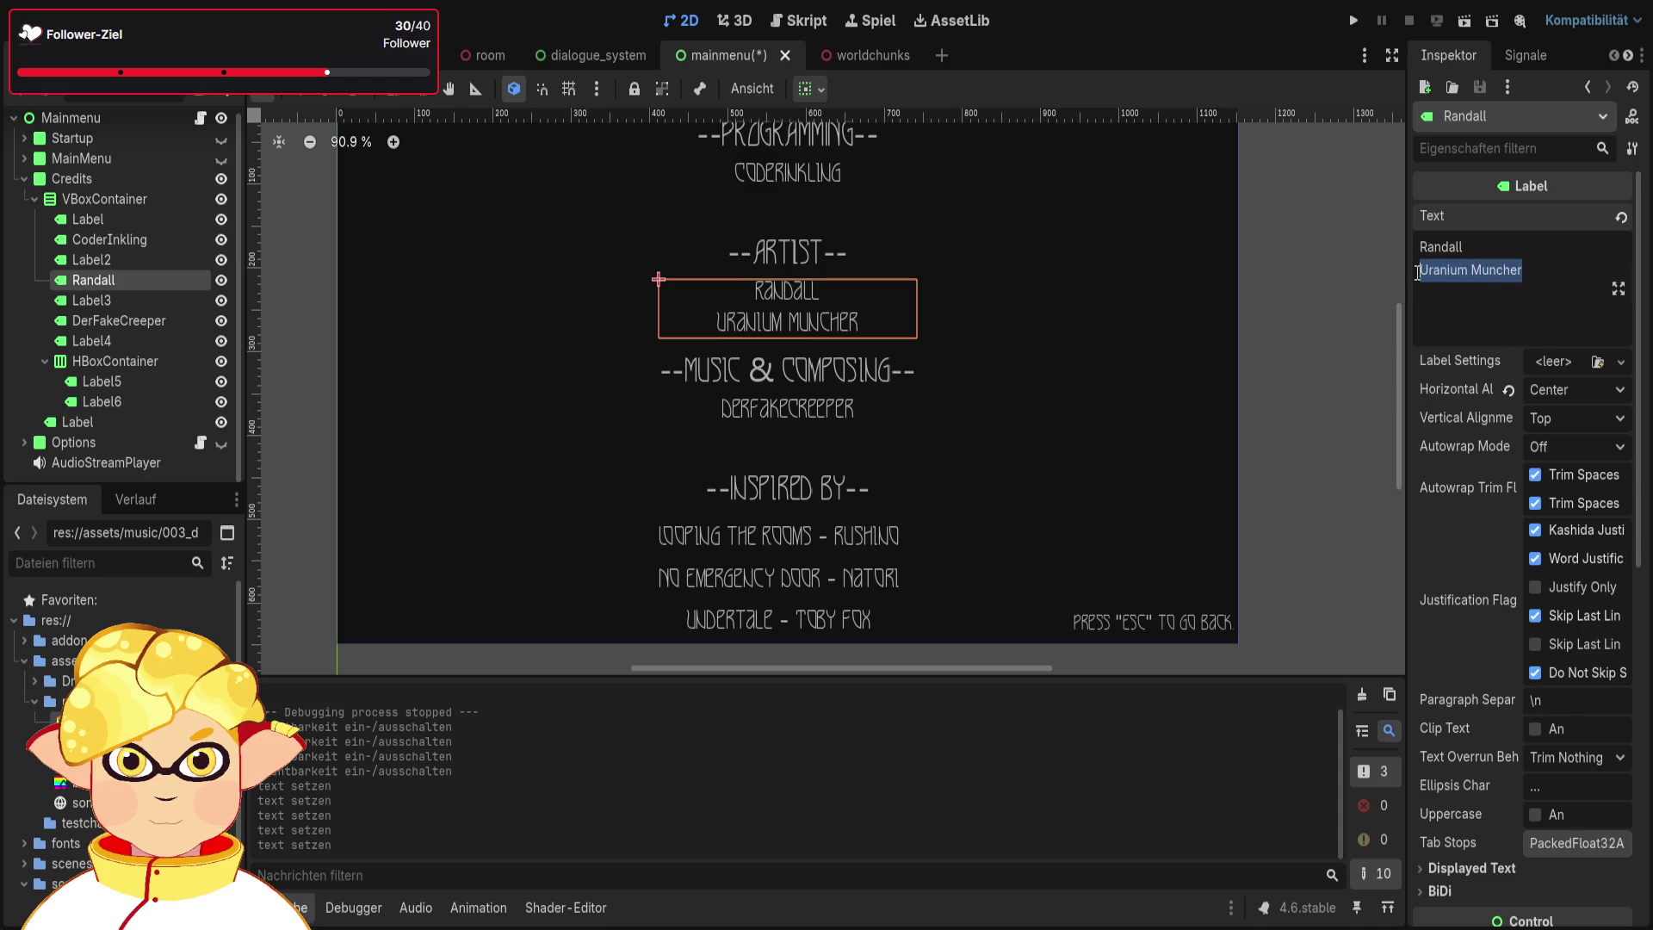
pyautogui.press('BackSpace')
pyautogui.press('BackSpace')
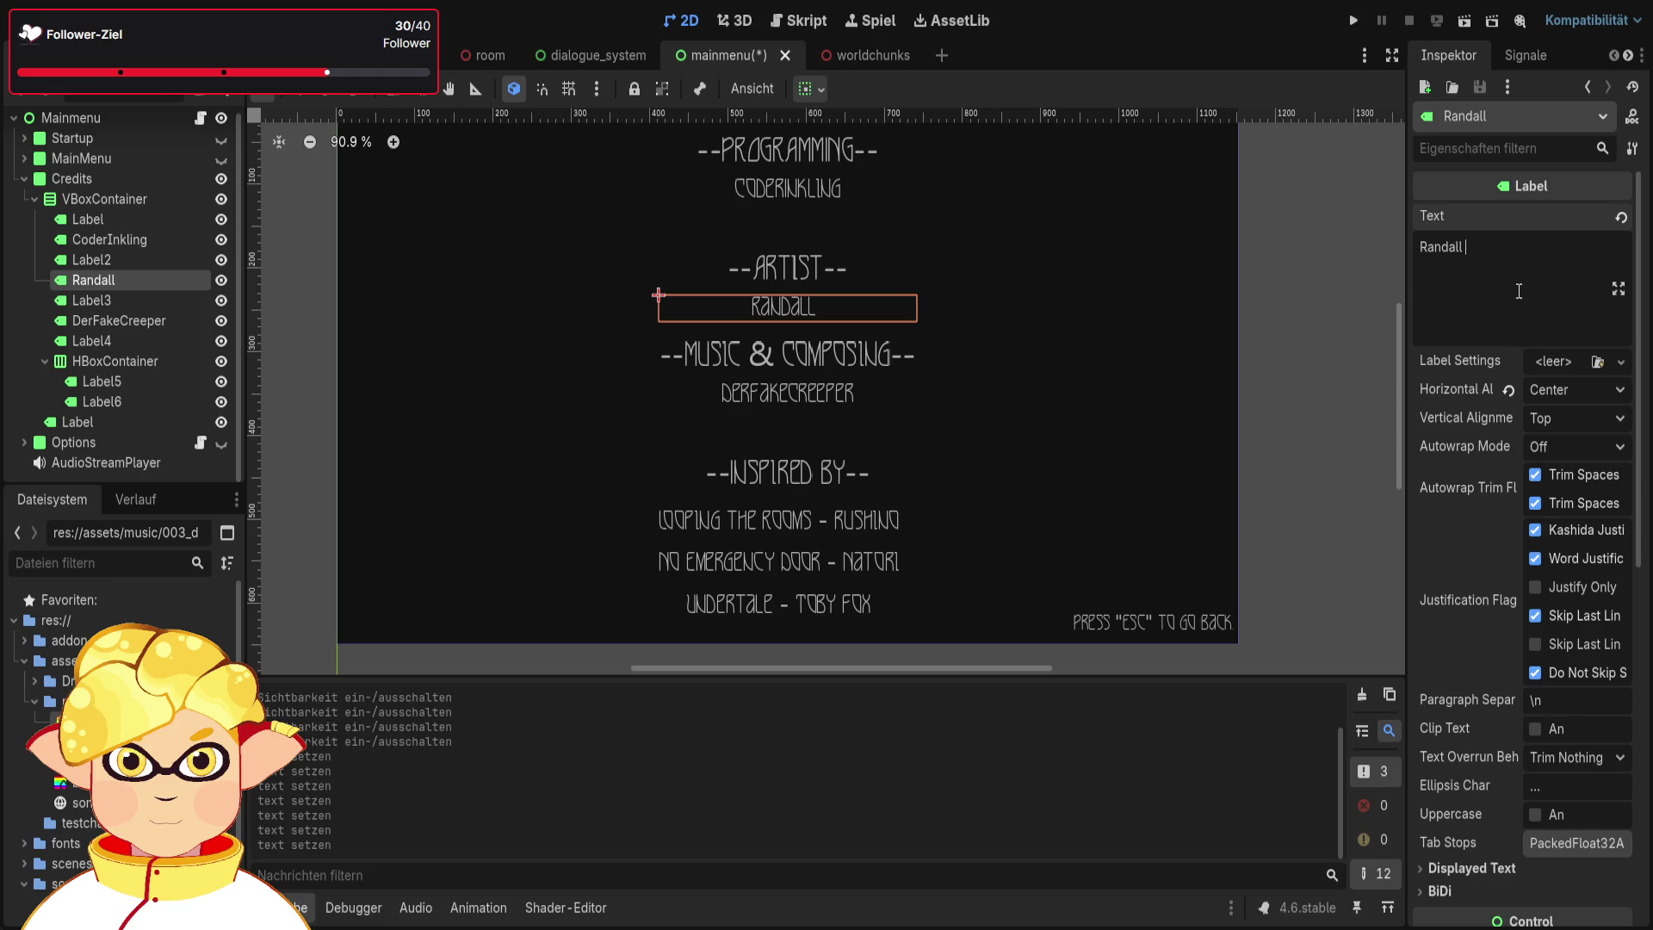
pyautogui.write('| Ur')
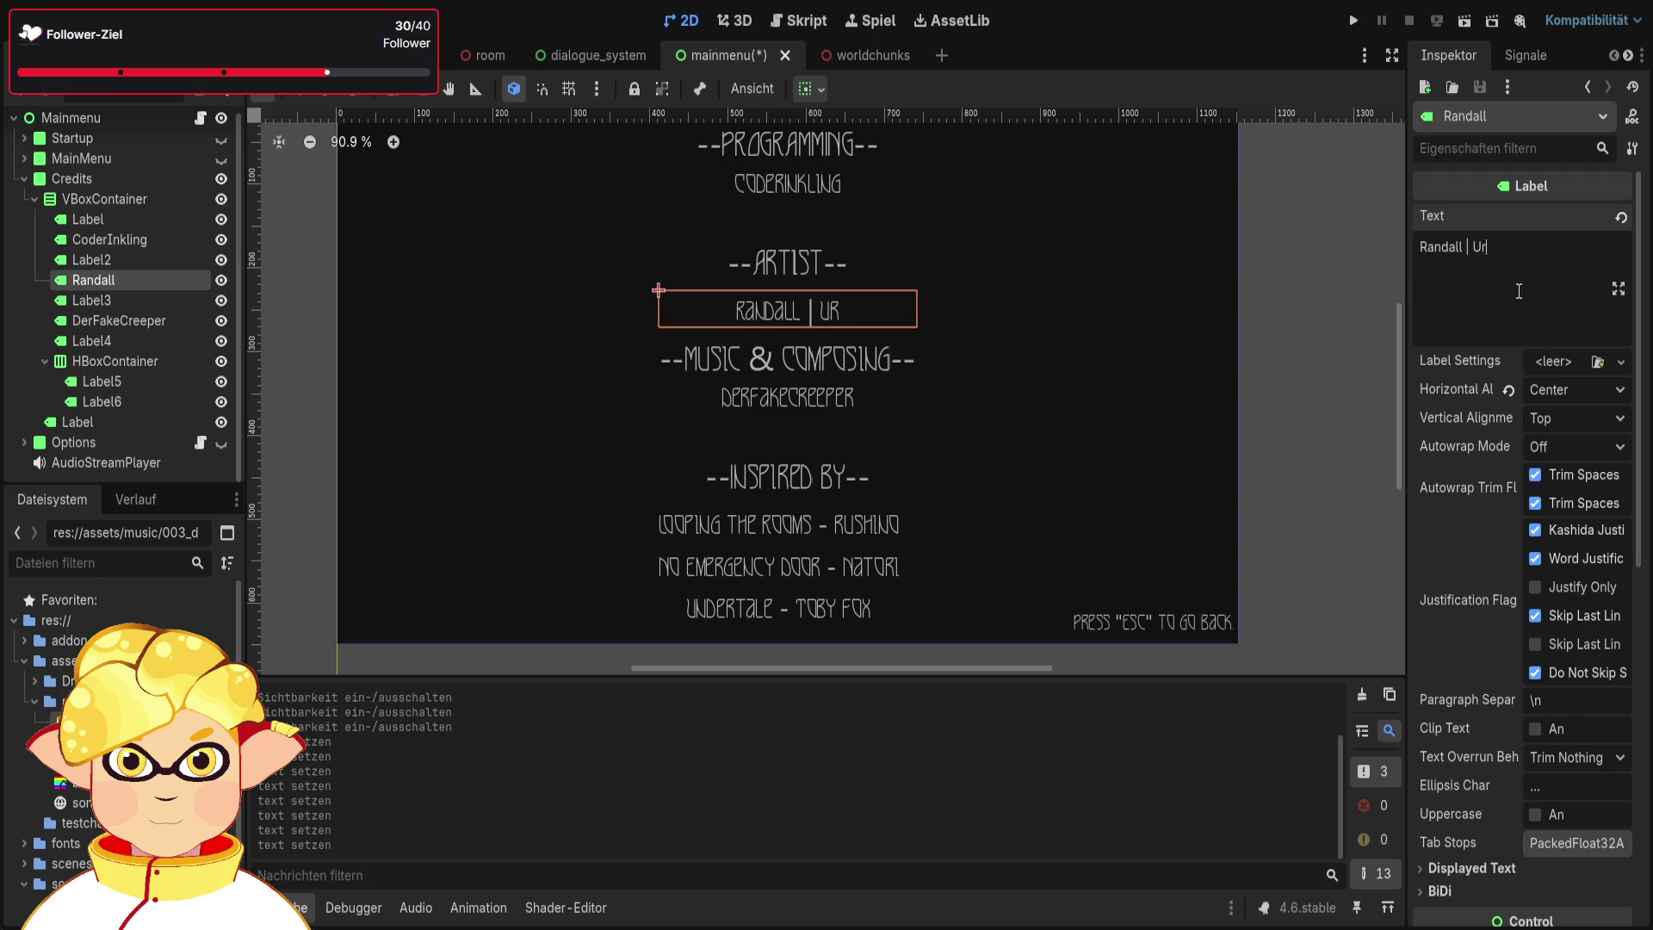
pyautogui.write('anium')
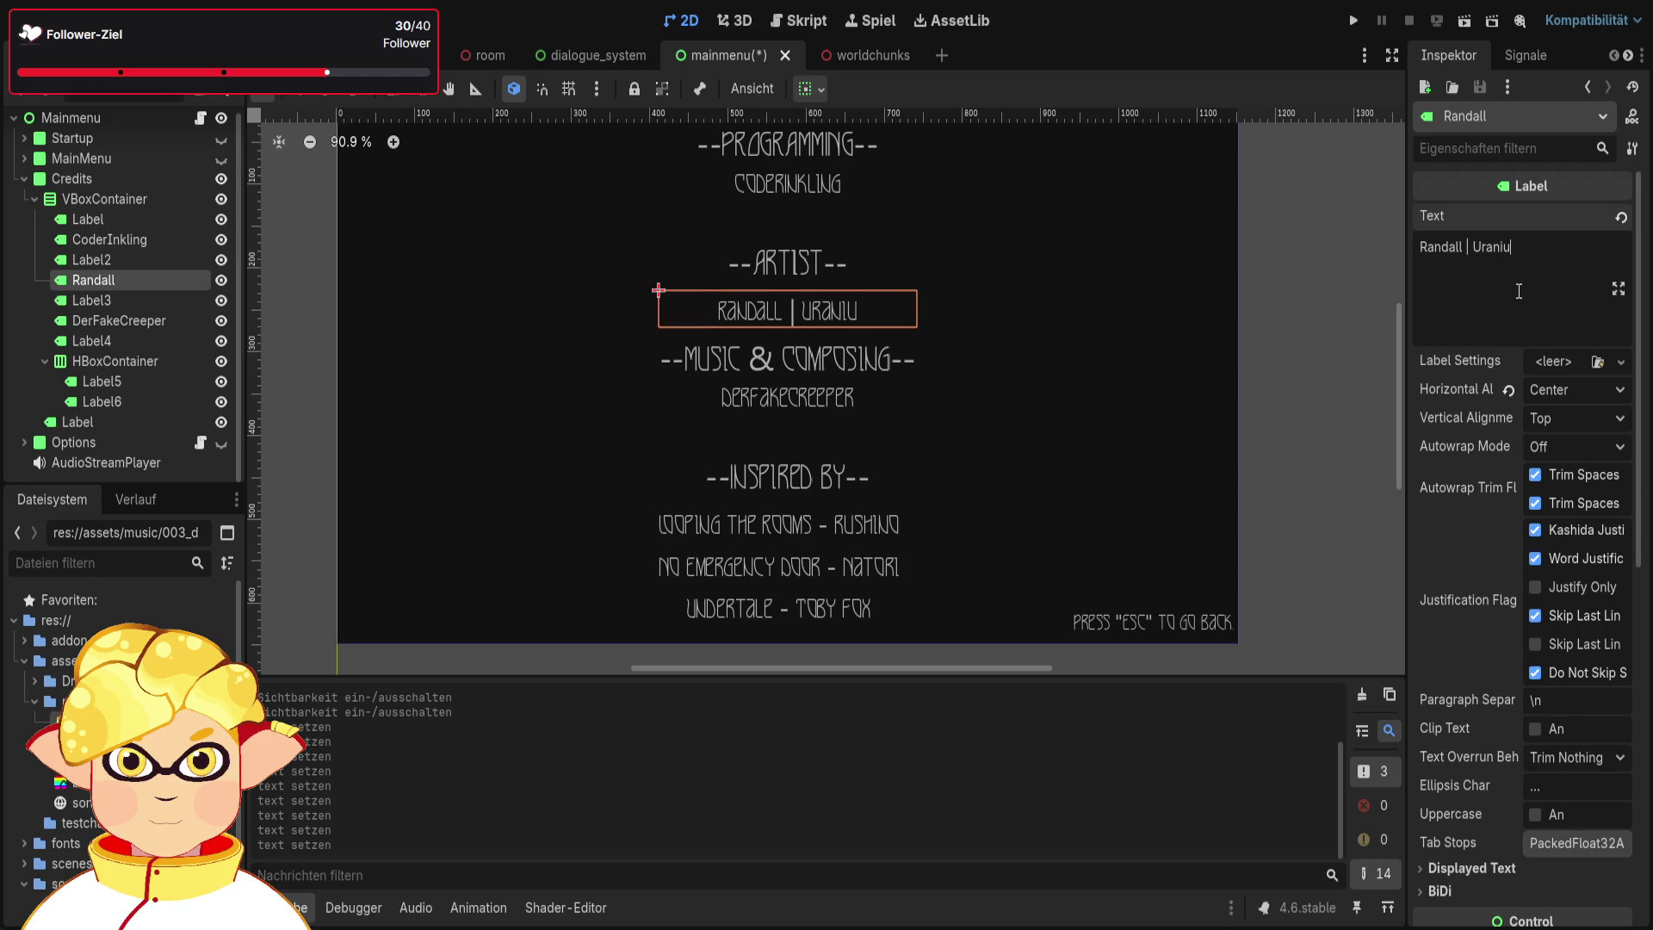
pyautogui.write('muncher')
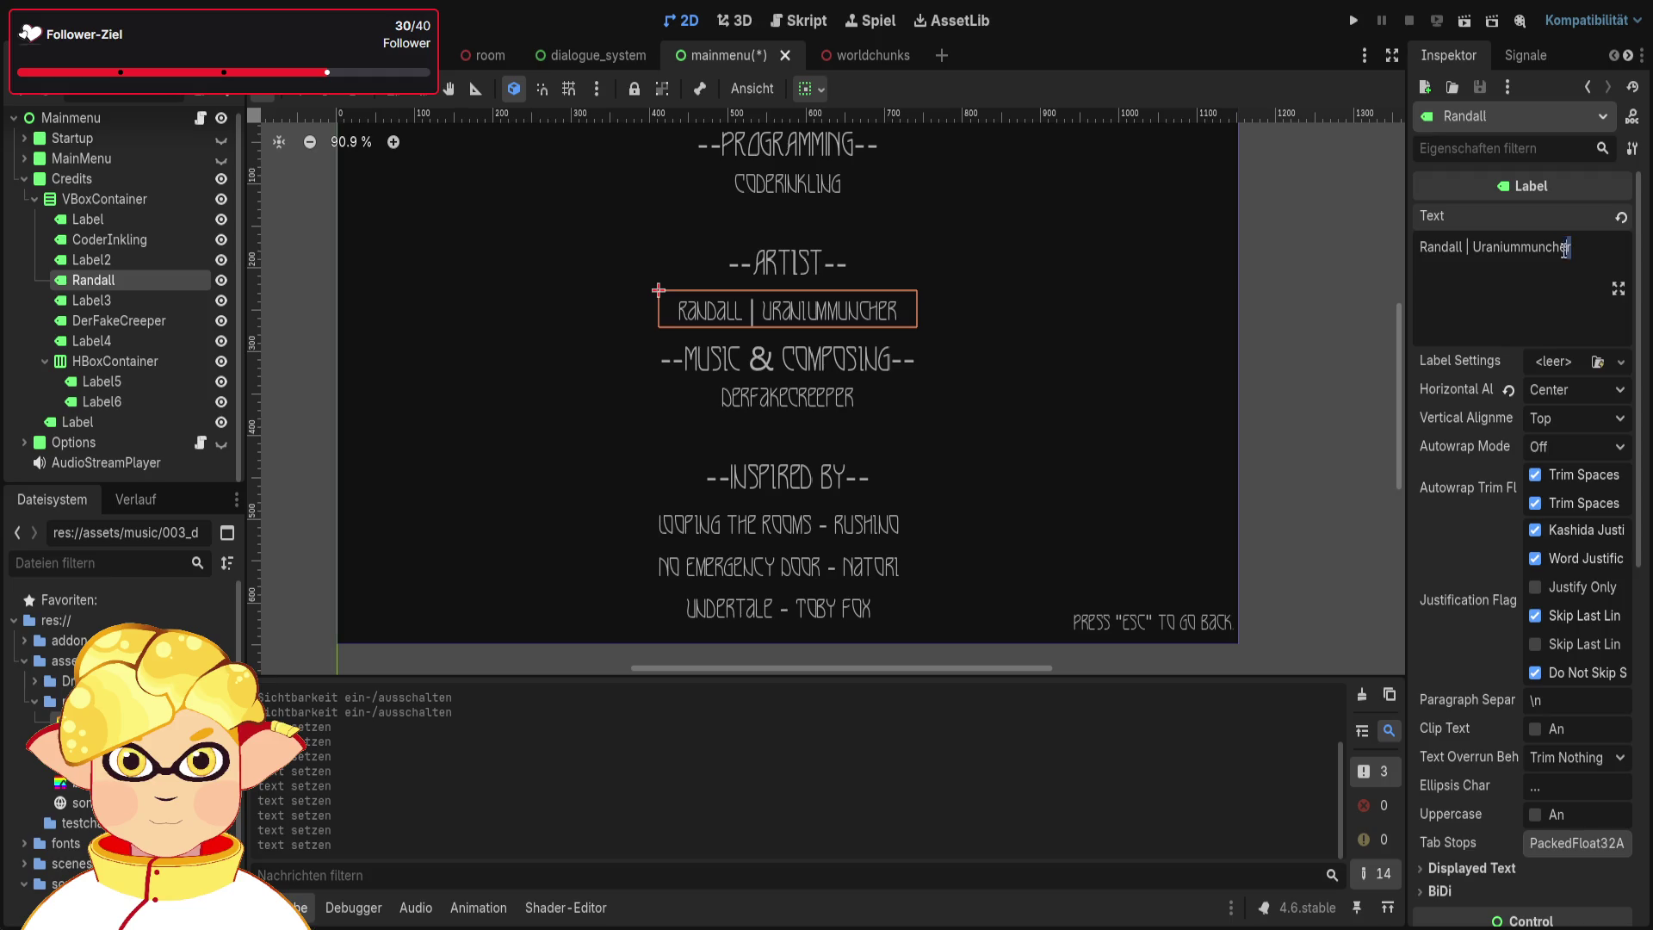
# Replace the second artist name after the divider with 2.
pyautogui.moveTo(1571, 248); pyautogui.dragTo(1478, 250)
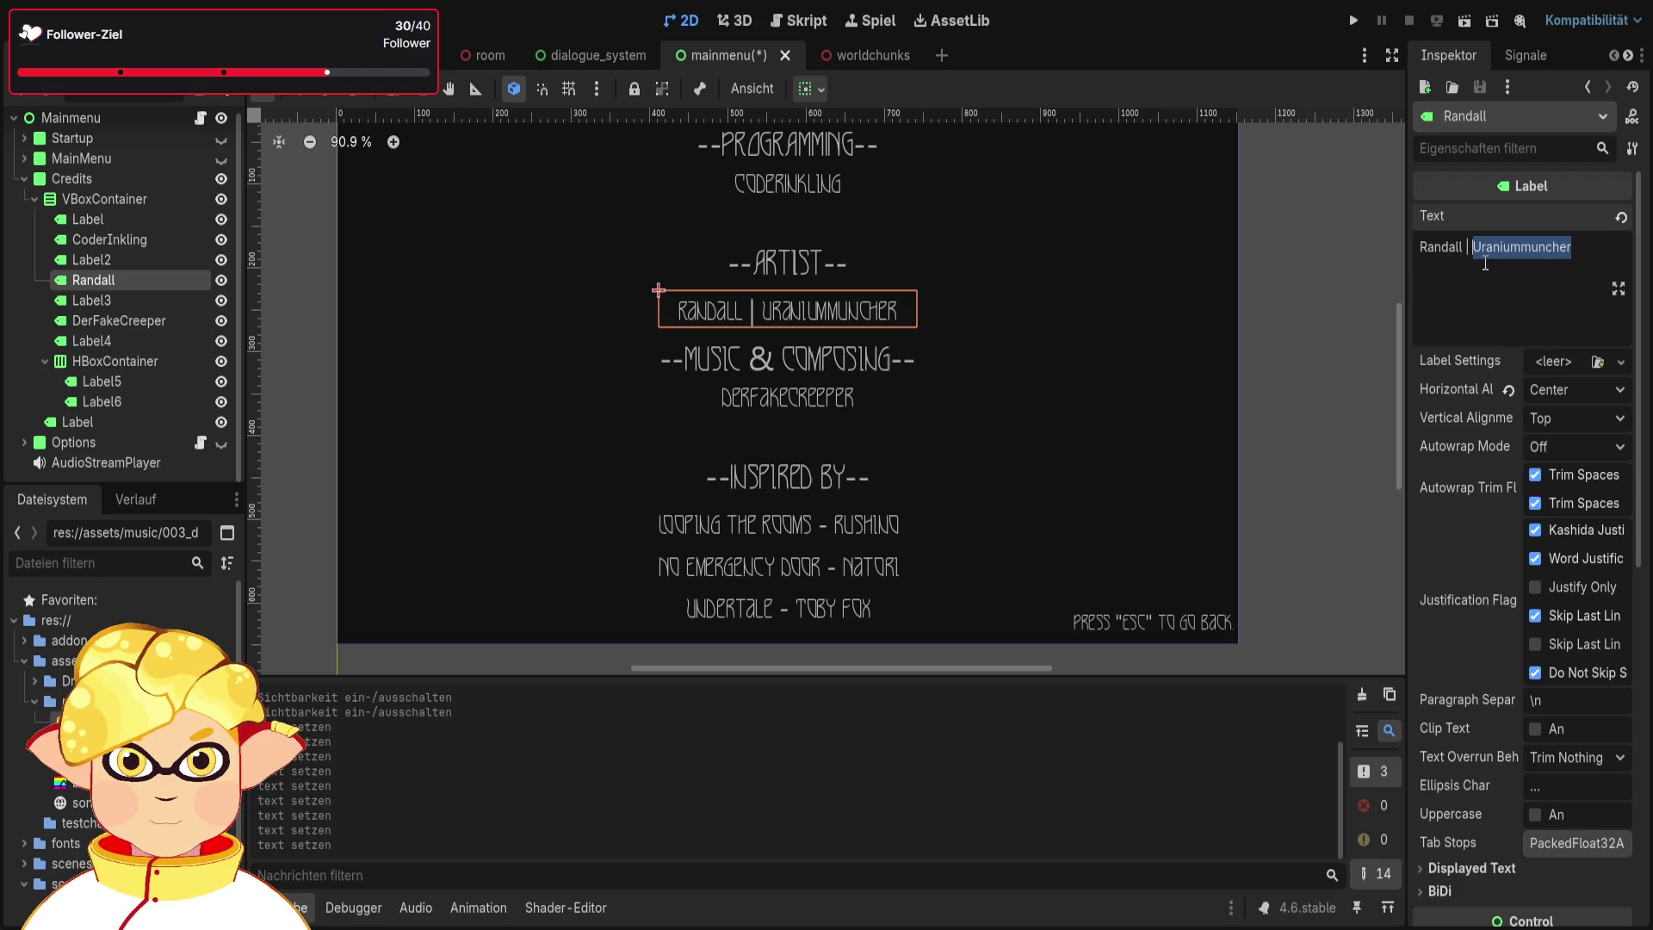
pyautogui.write('Brohatkeinenkünslt')
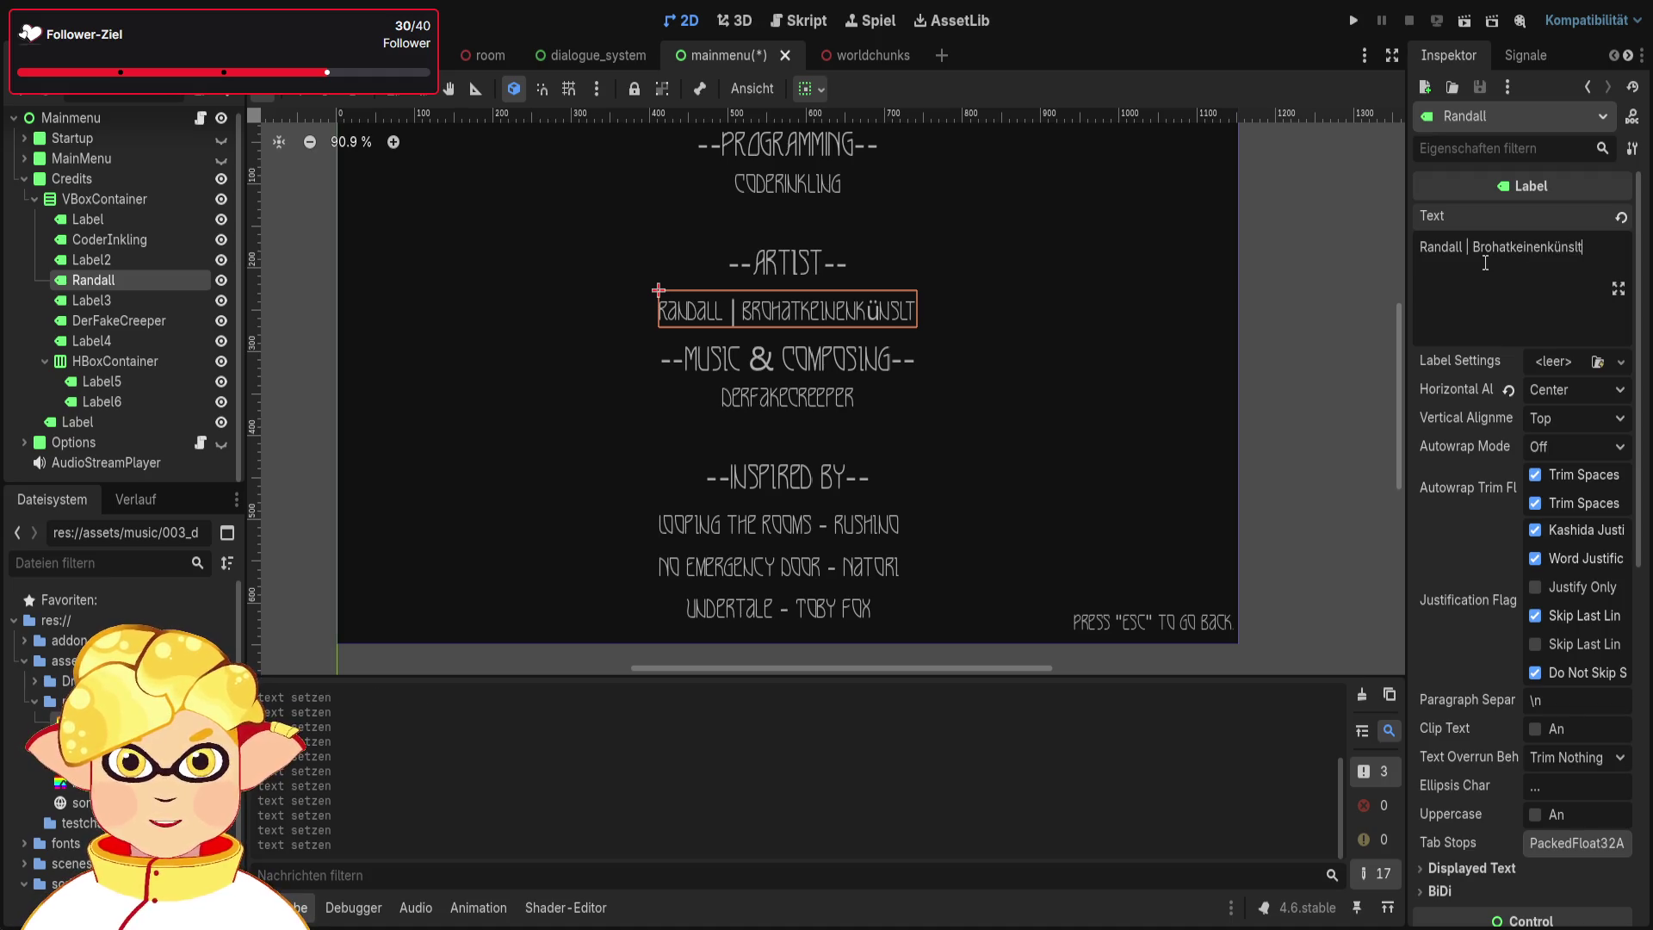
pyautogui.write('ern')
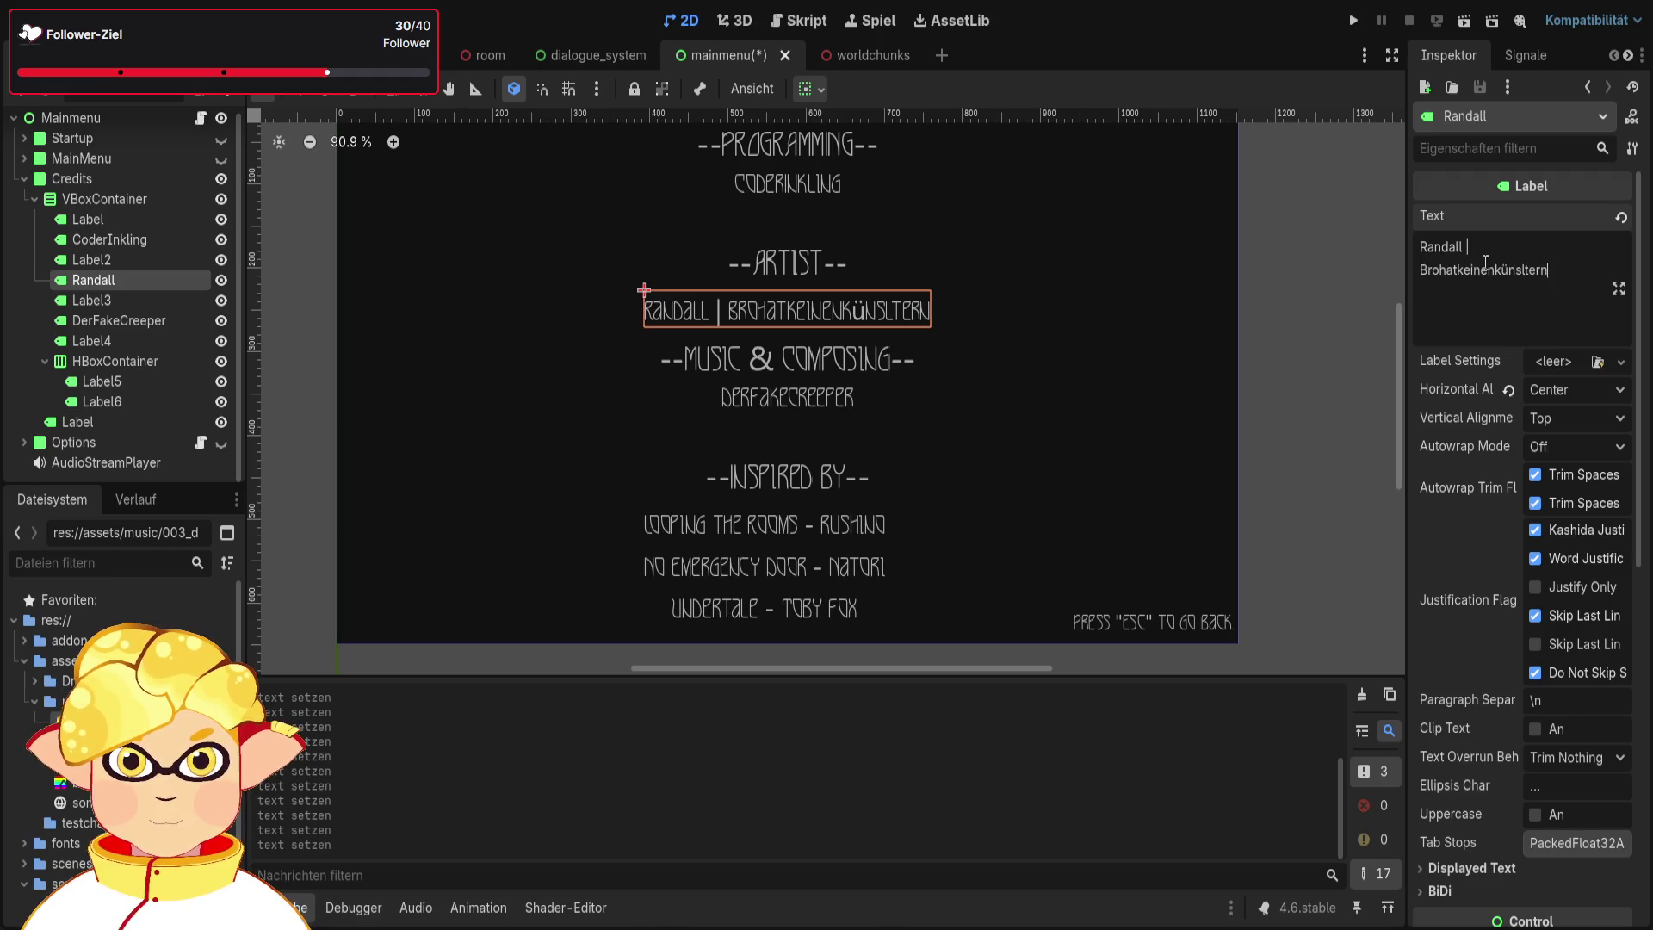
pyautogui.press('BackSpace')
pyautogui.press('BackSpace')
pyautogui.press('BackSpace')
pyautogui.press('BackSpace')
pyautogui.press('BackSpace')
pyautogui.press('BackSpace')
pyautogui.press('BackSpace')
pyautogui.press('BackSpace')
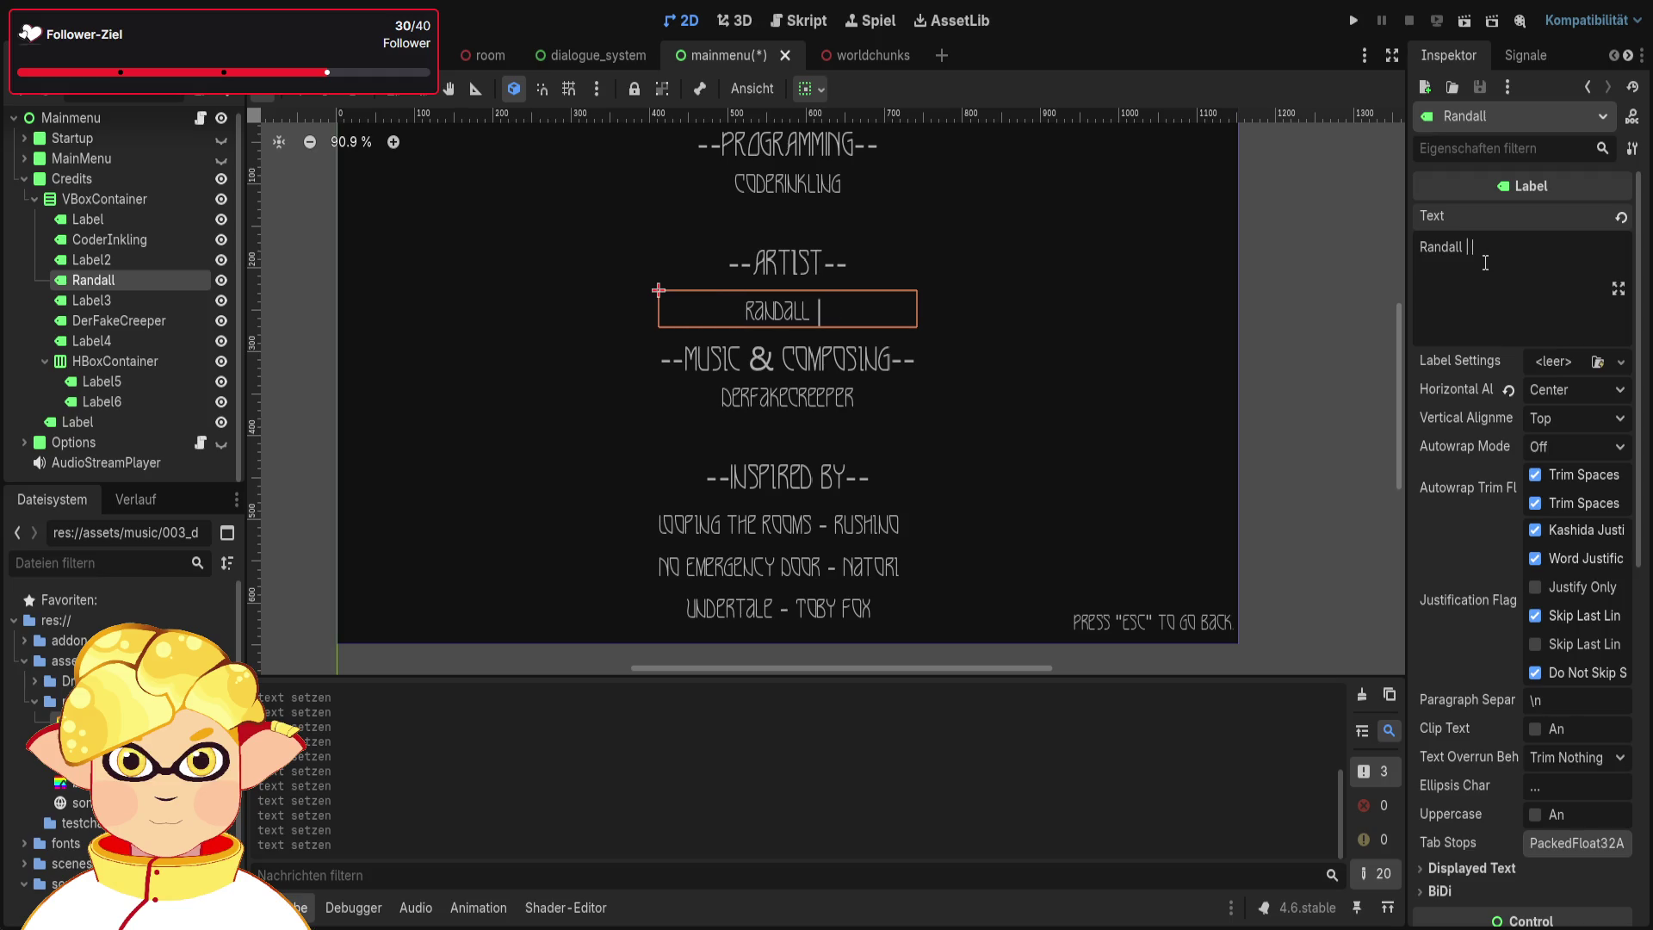
pyautogui.write('Derander')
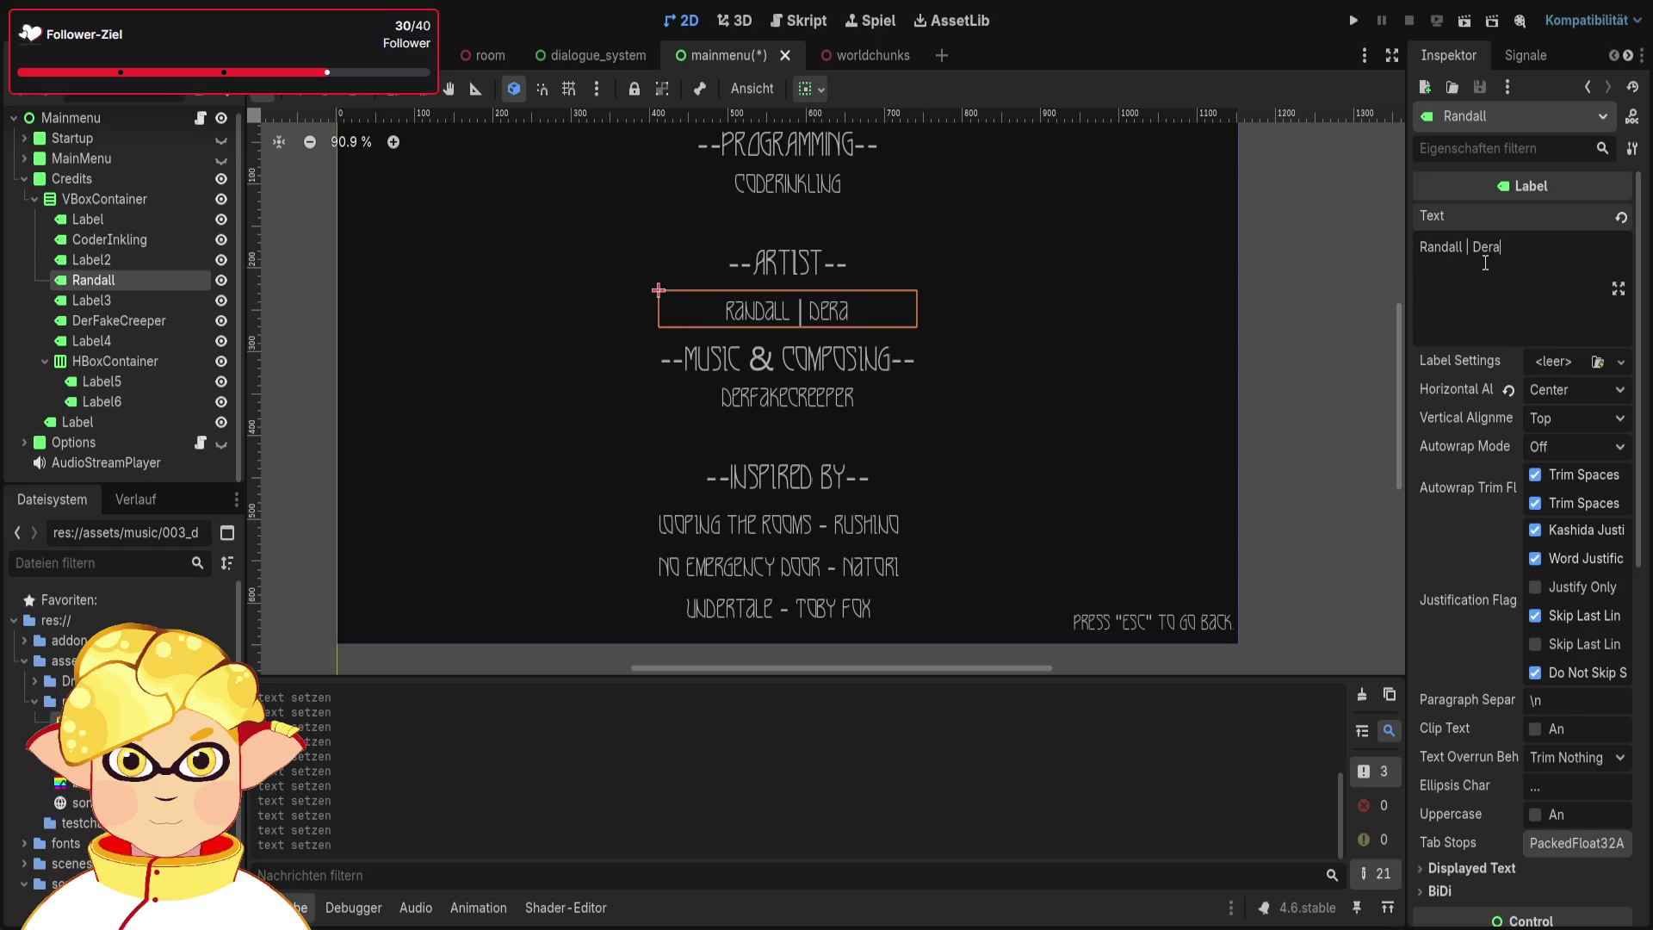
pyautogui.write('eda')
pyautogui.press('BackSpace')
pyautogui.press('BackSpace')
pyautogui.press('BackSpace')
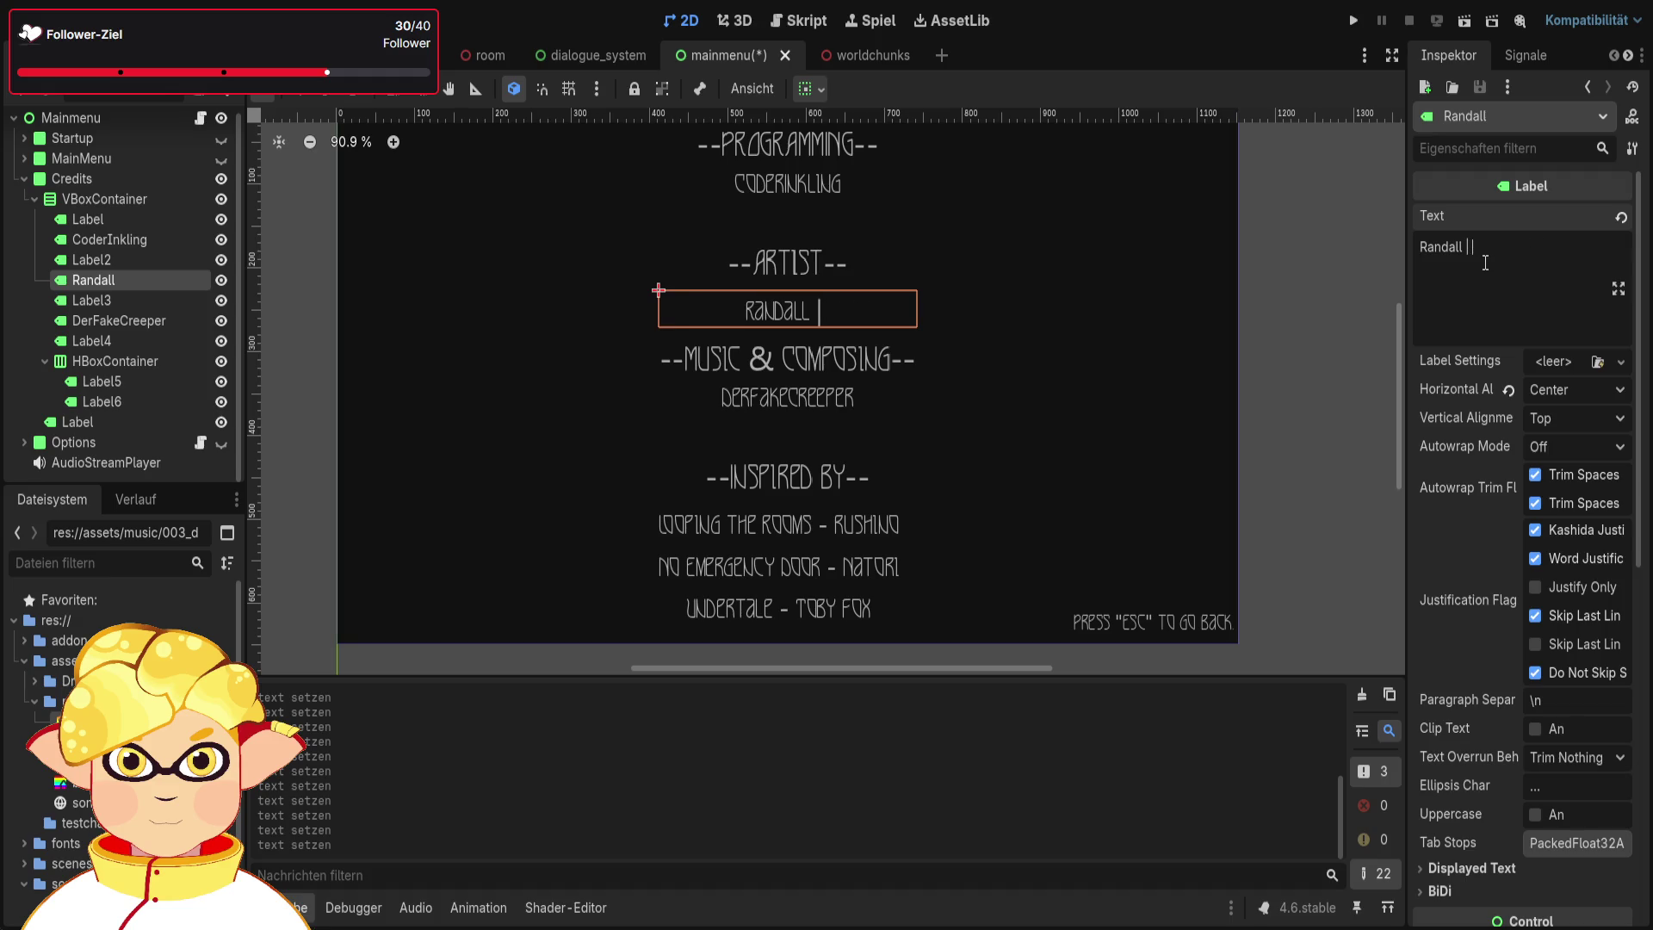
pyautogui.write('2')
# Add a line break after the artist credit and select the Inspired By label.
pyautogui.click(1247, 424)
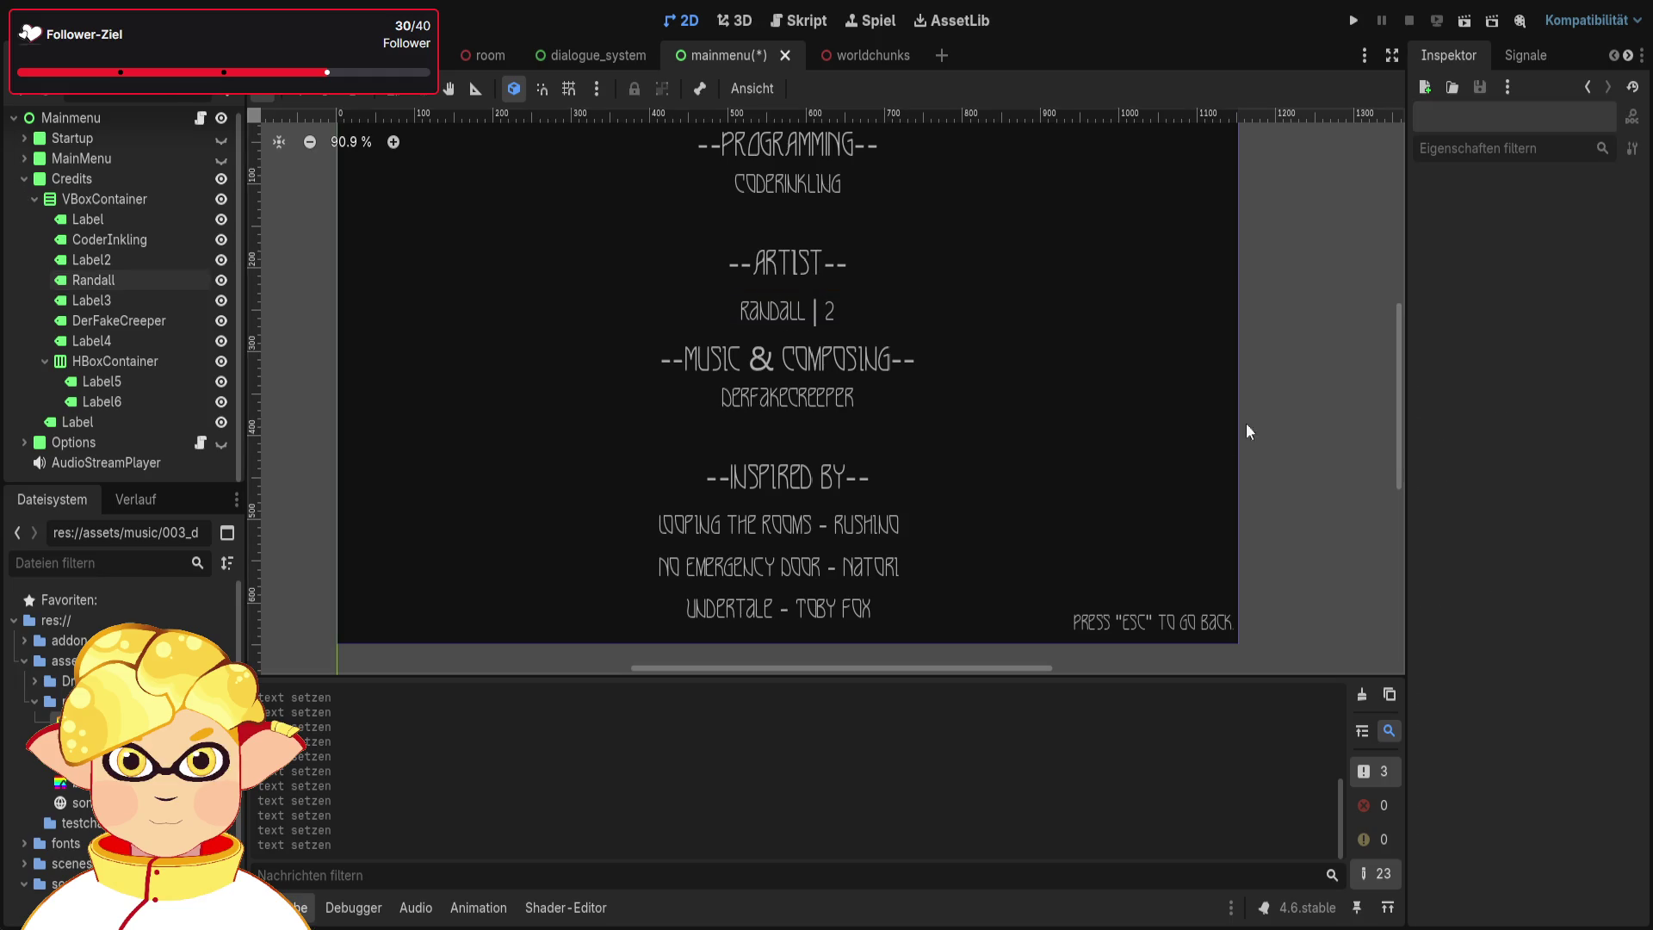
pyautogui.click(790, 310)
pyautogui.click(1500, 249)
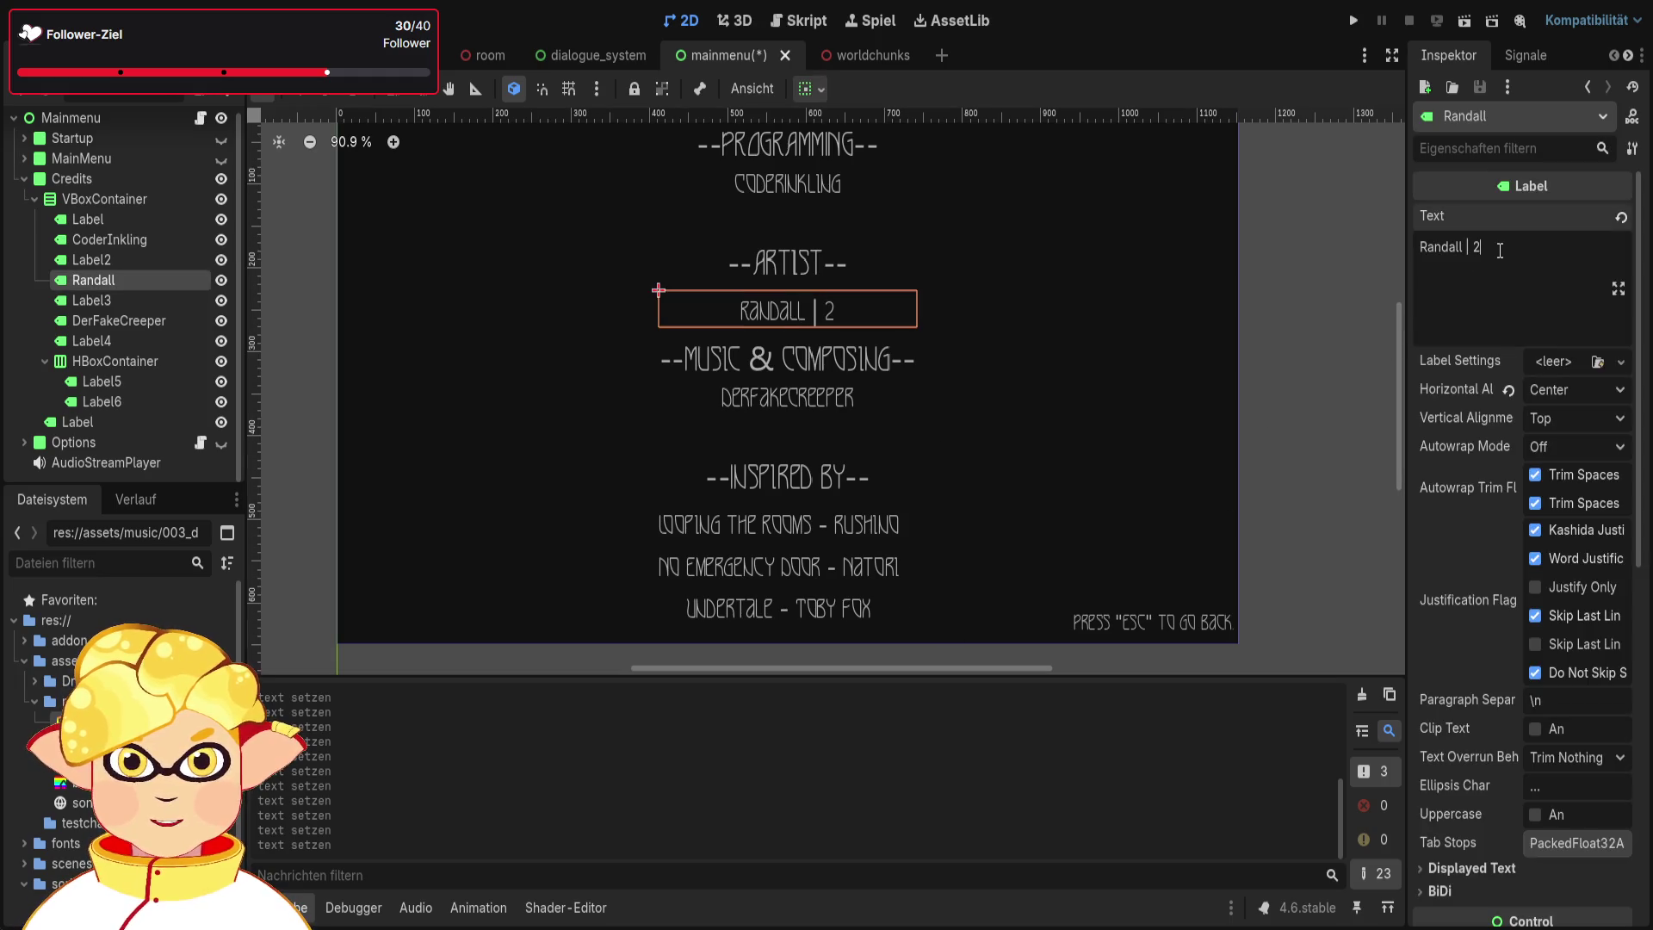
pyautogui.press('Return')
pyautogui.click(1331, 329)
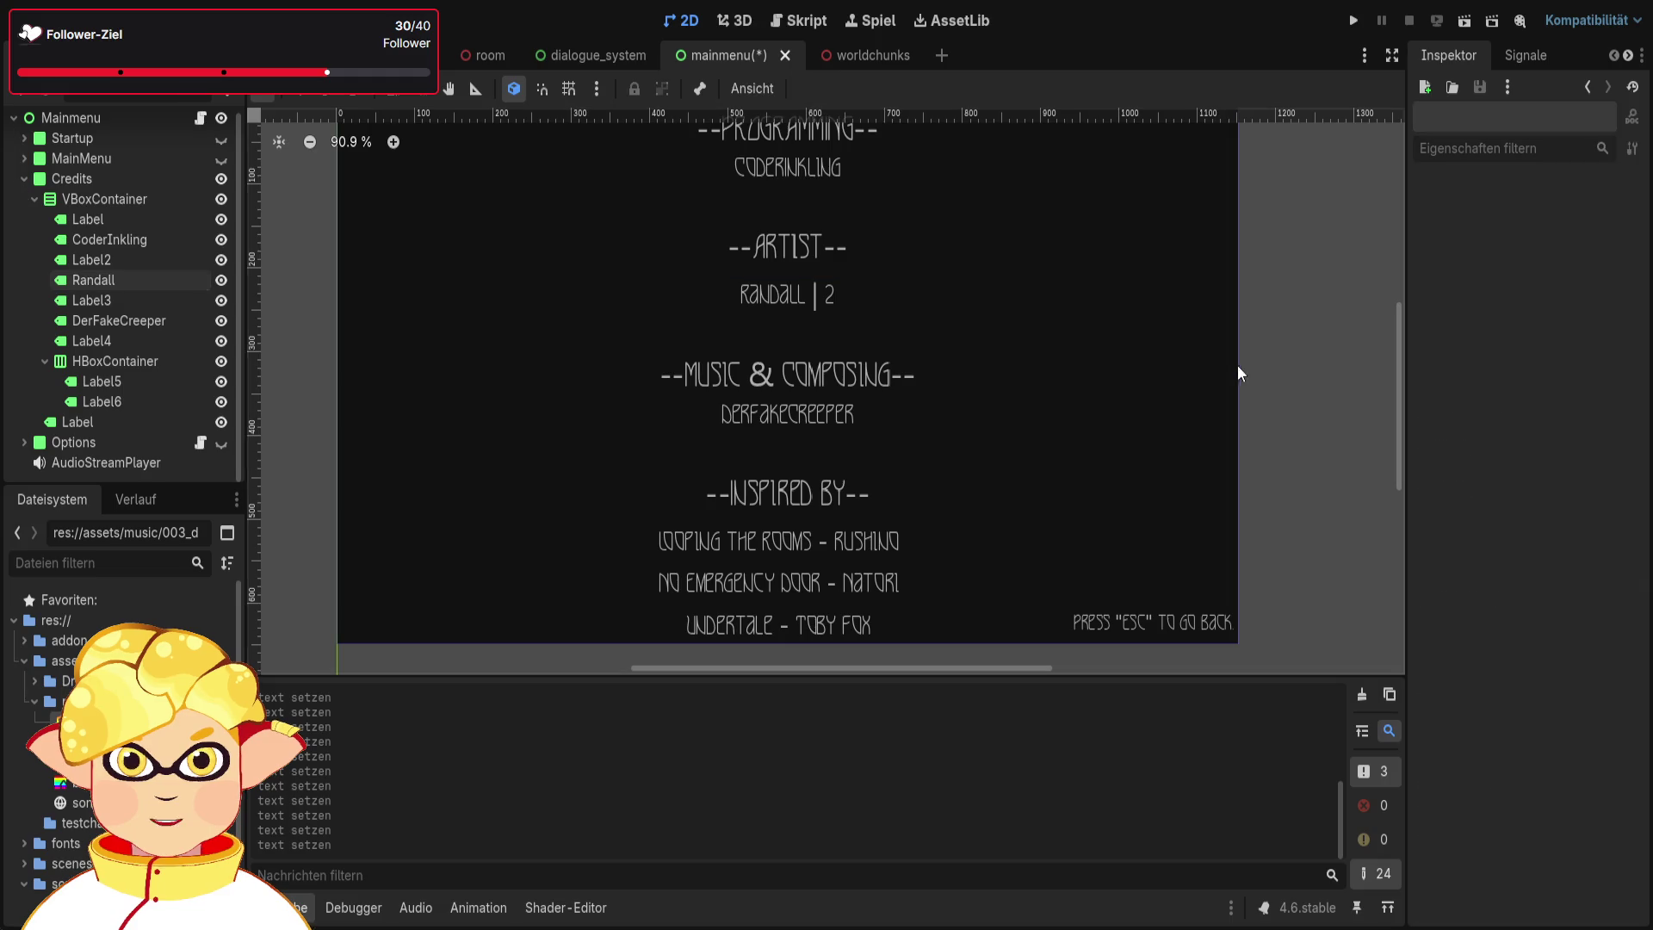
pyautogui.click(809, 555)
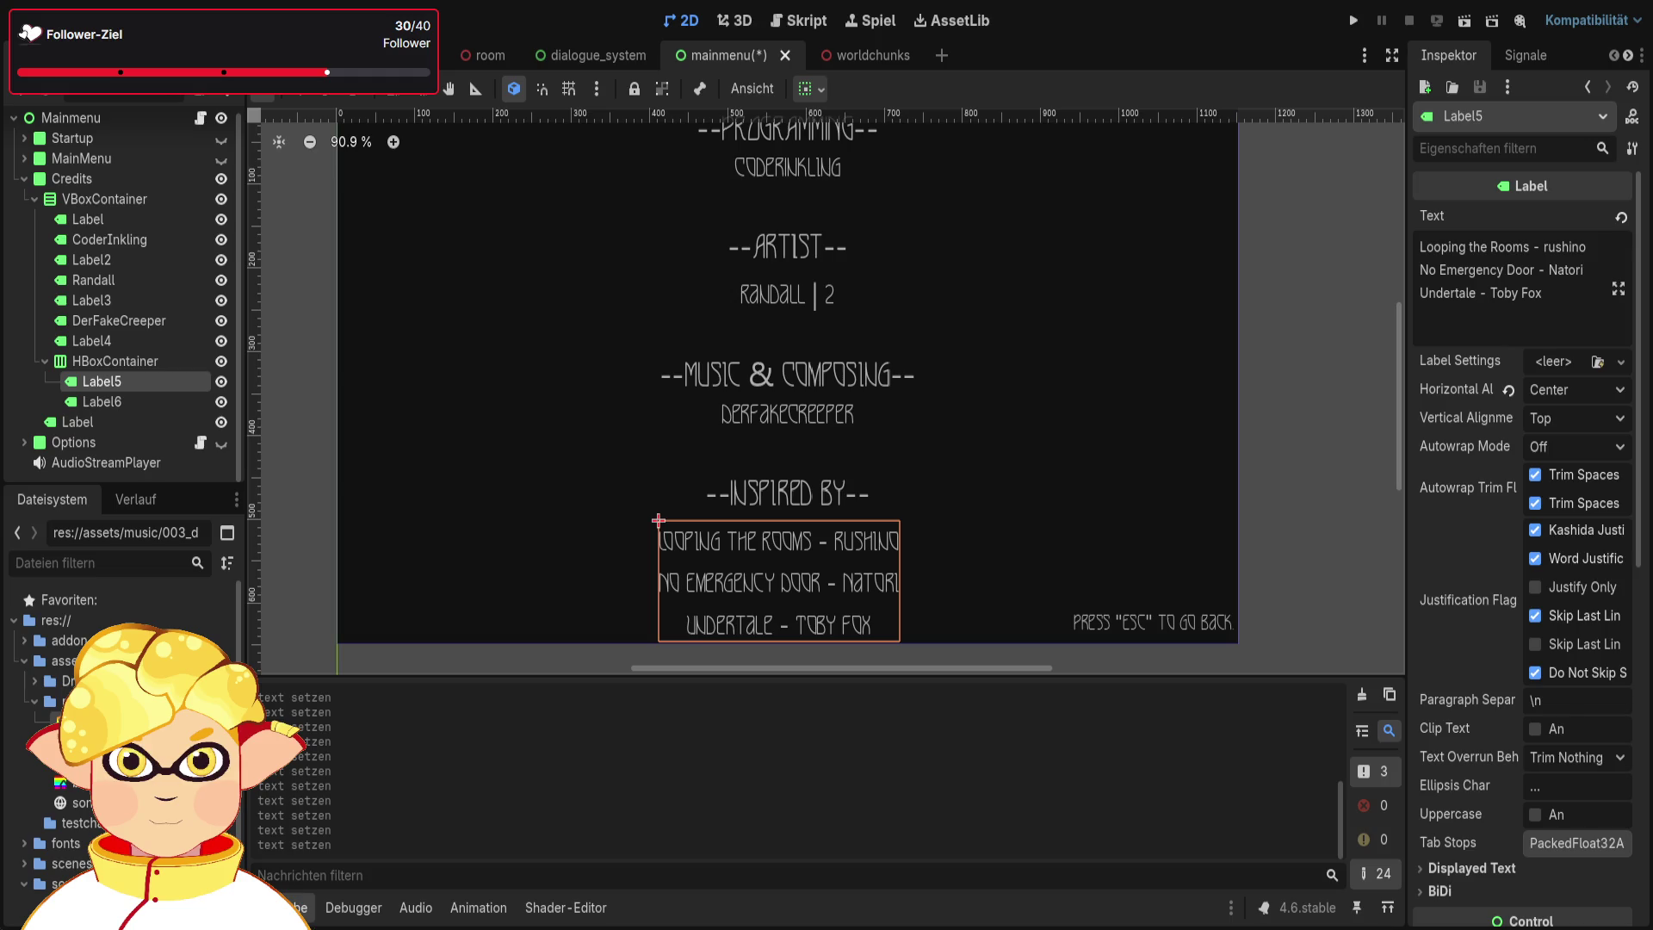
# Add the memeしい/重音テト credit line to the Inspired By label and enable a custom font size.
pyautogui.click(1531, 332)
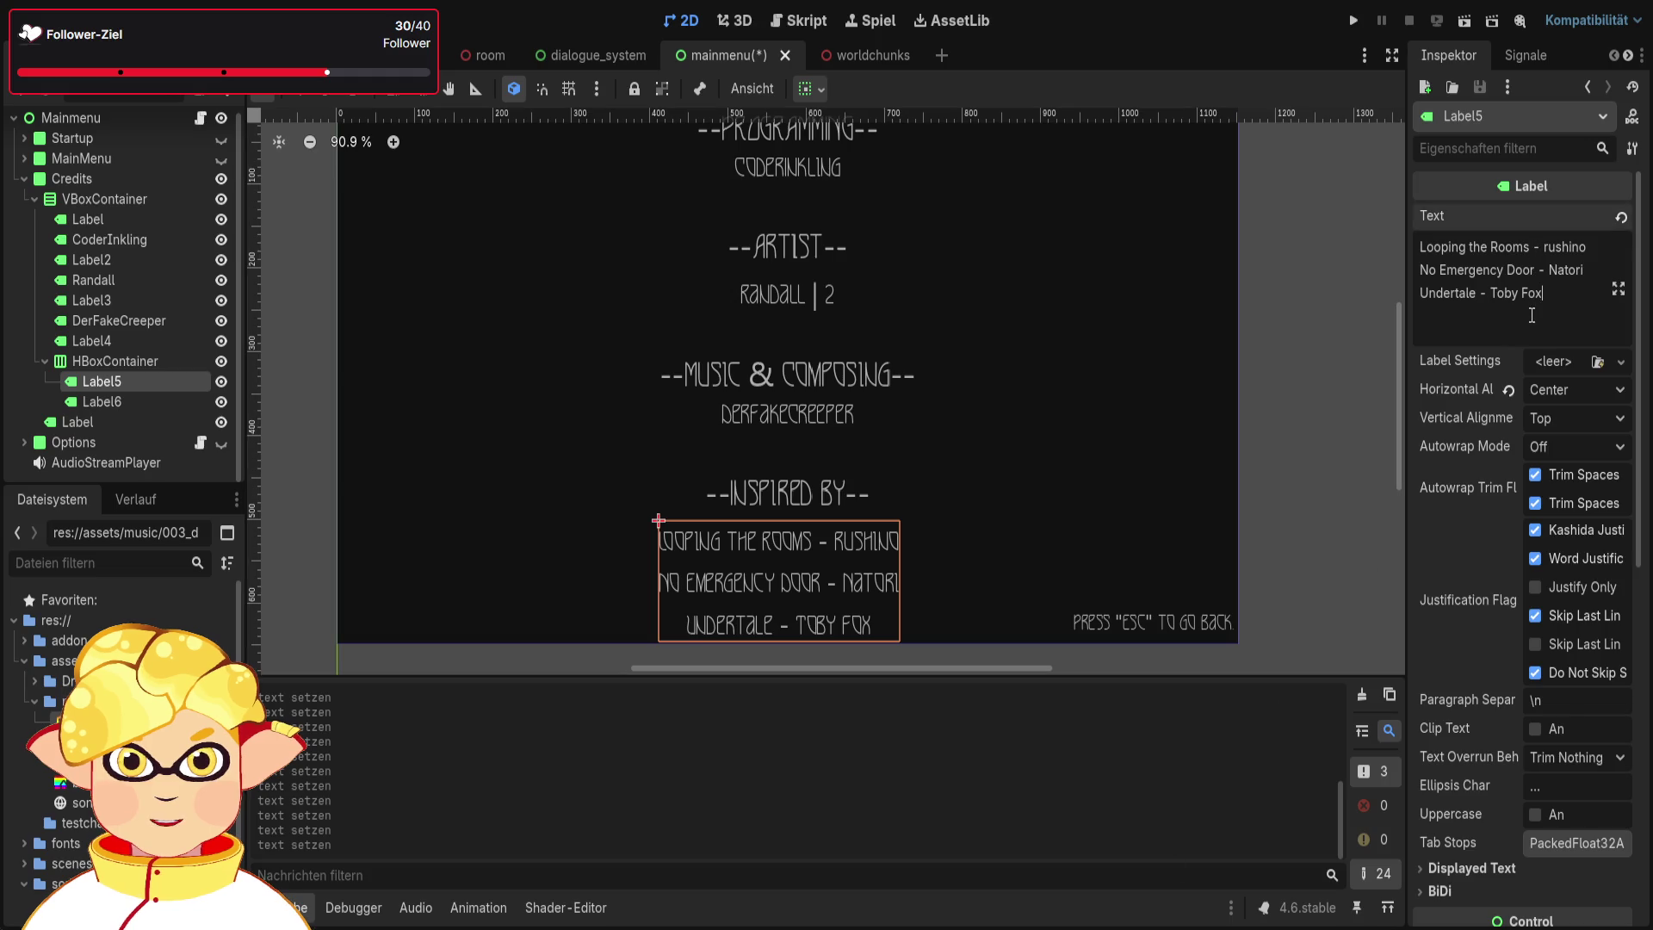
pyautogui.press('Return')
pyautogui.write('memeしい/重音テト')
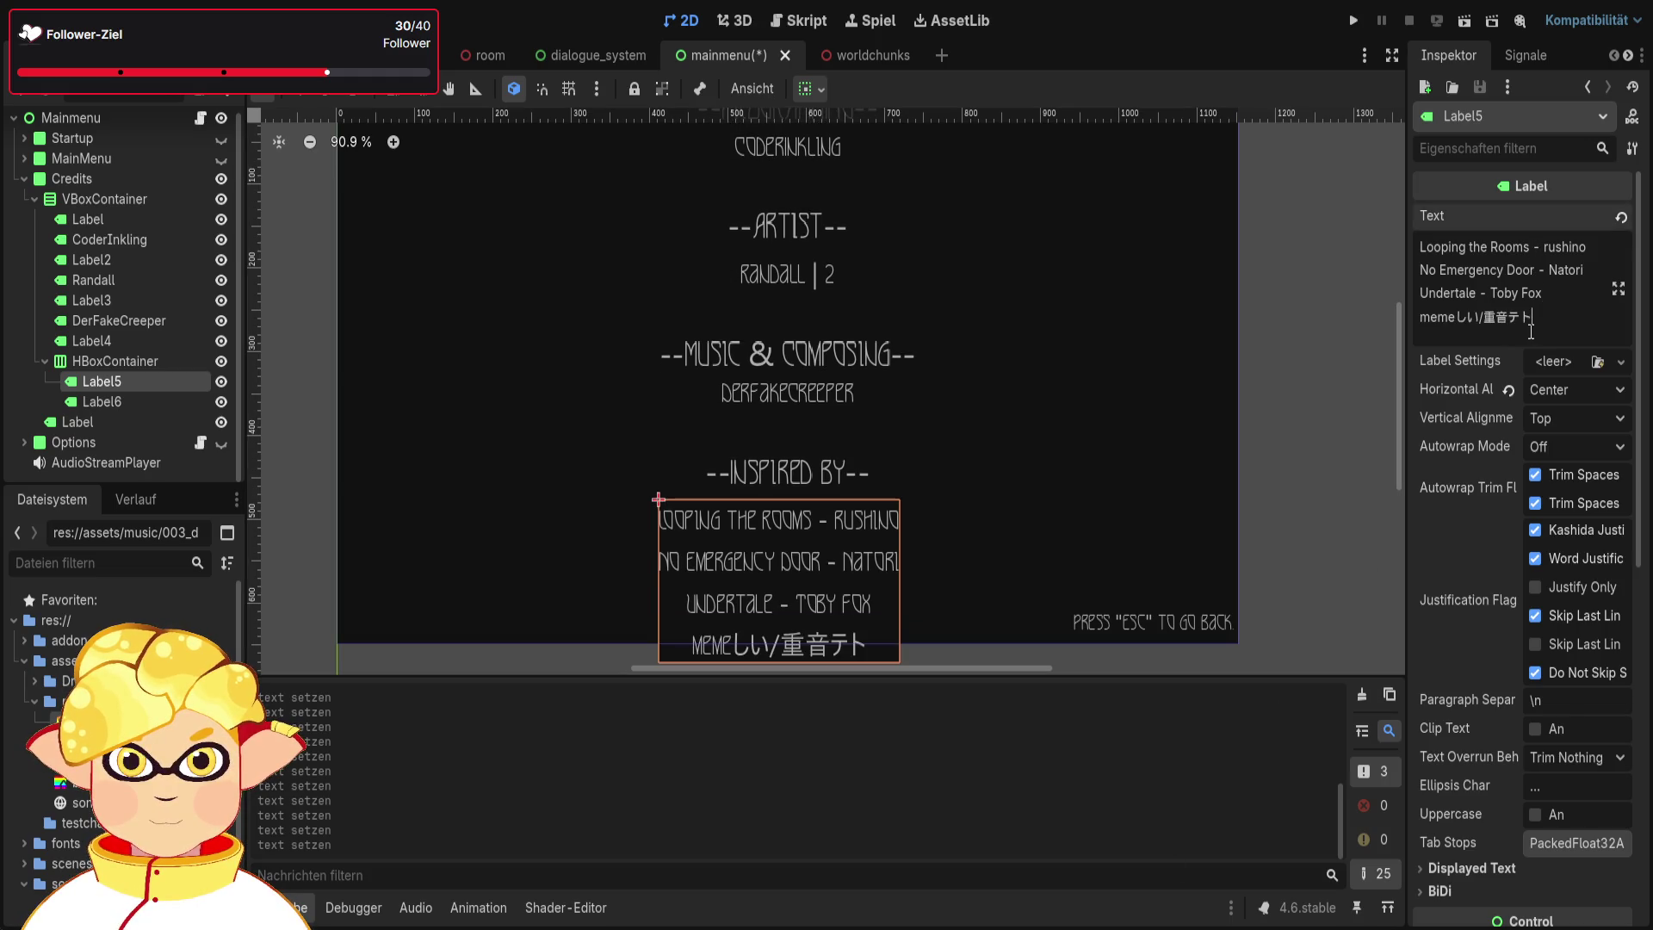
pyautogui.write(' - Aori')
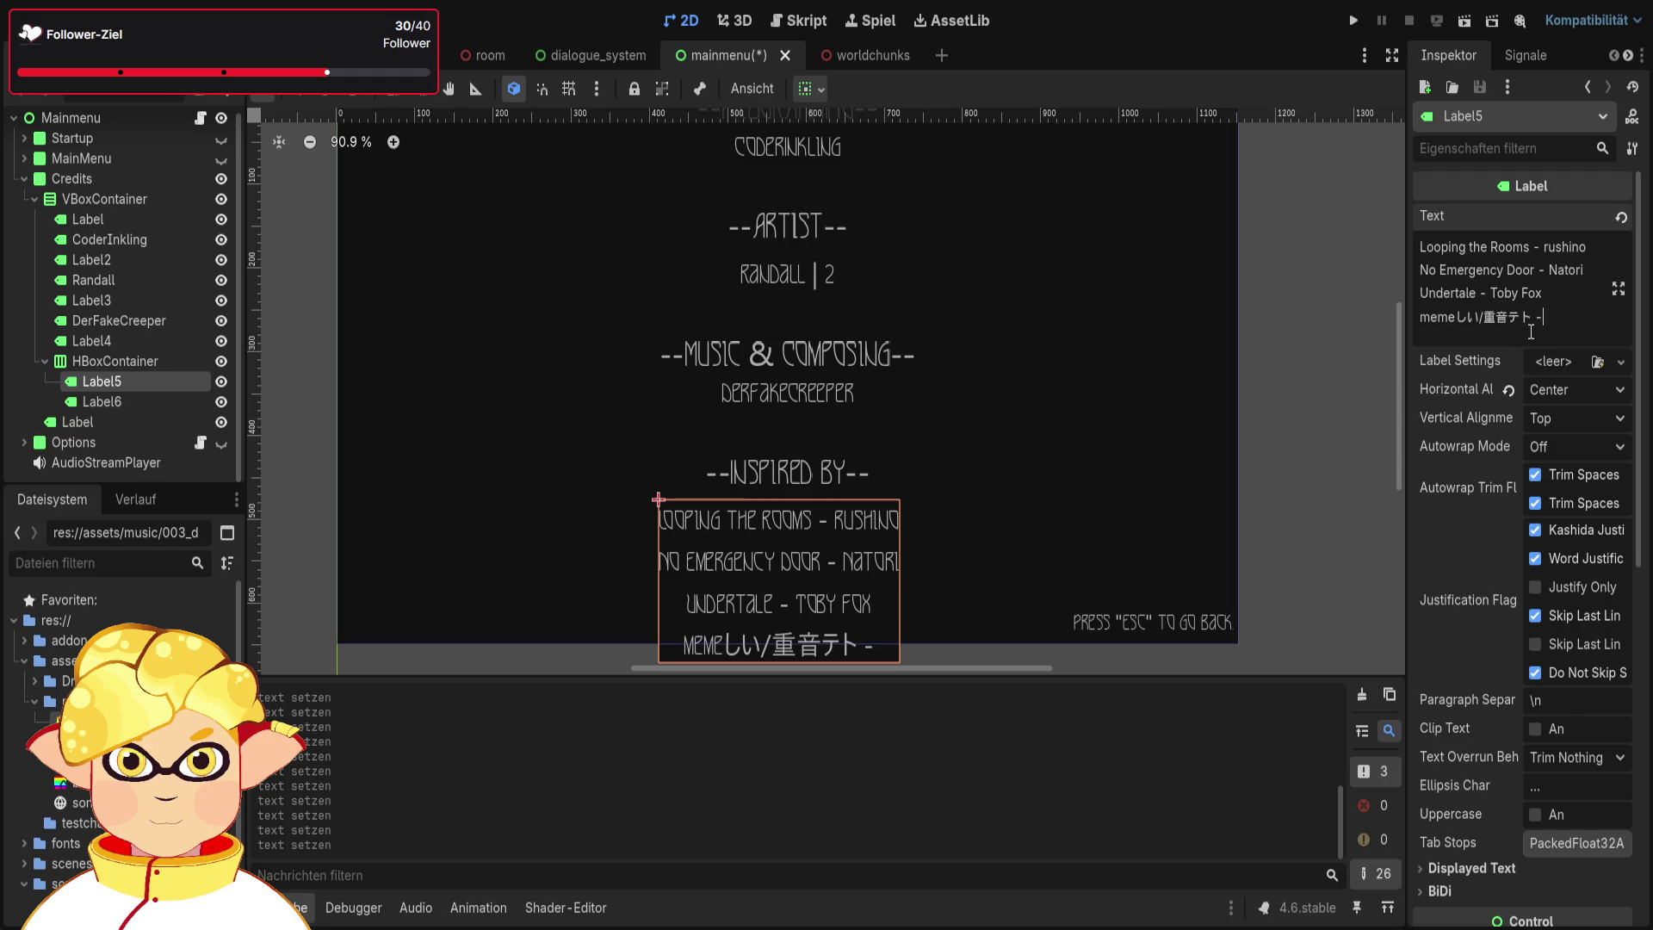
pyautogui.write('s')
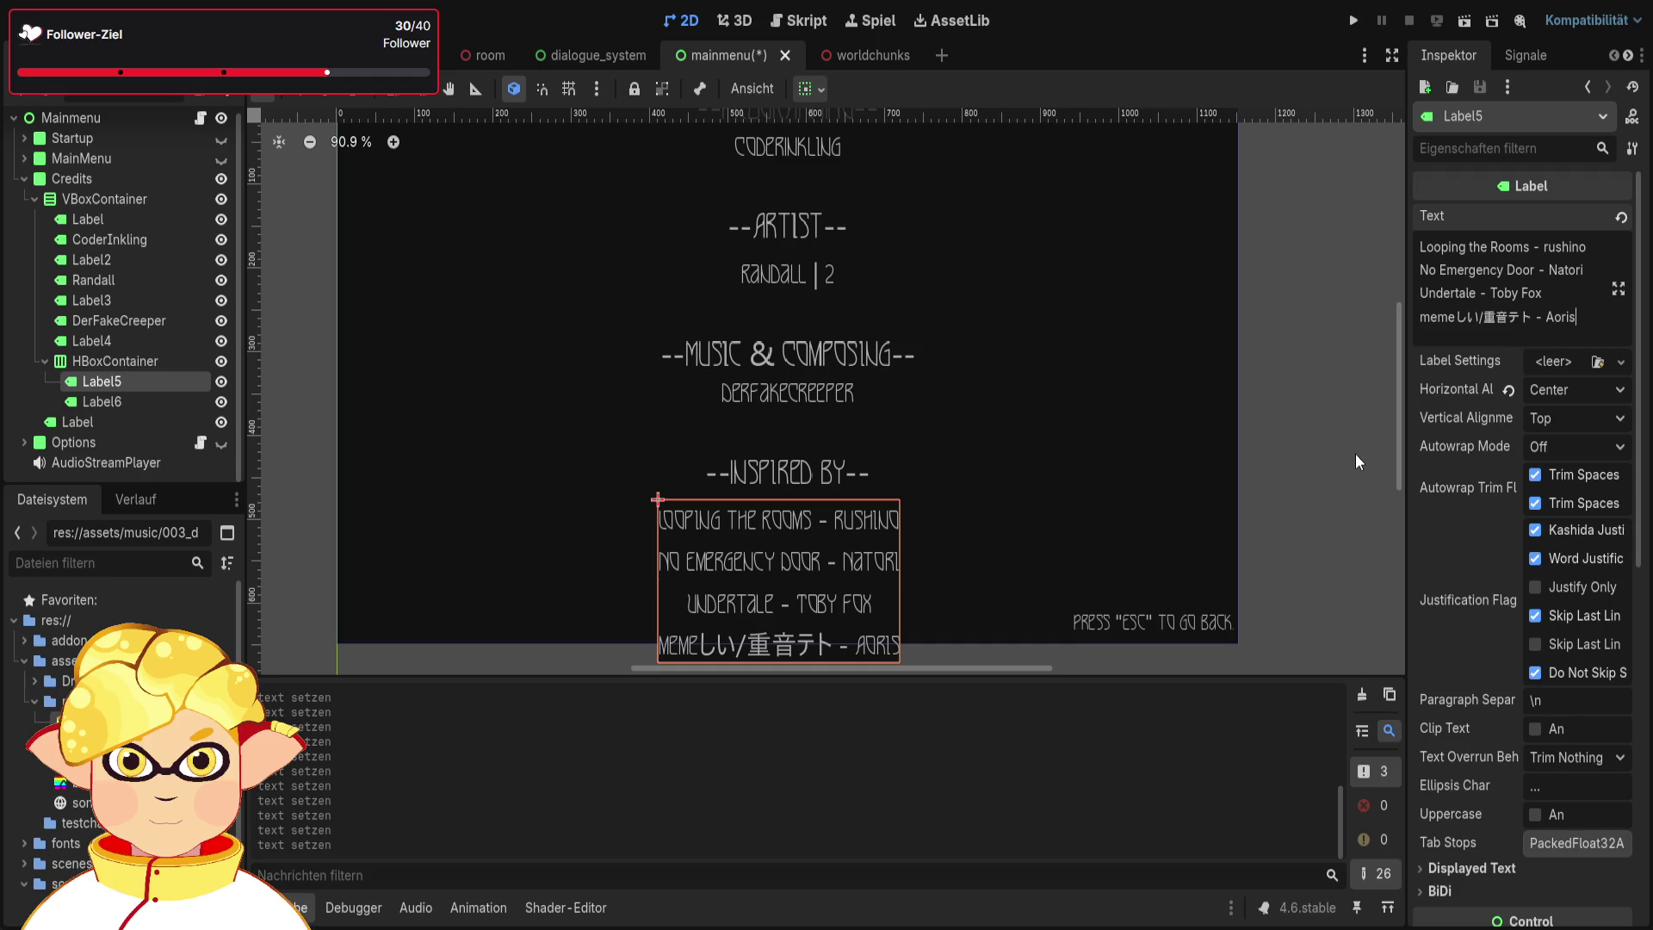
pyautogui.scroll(-5, 1529, 594)
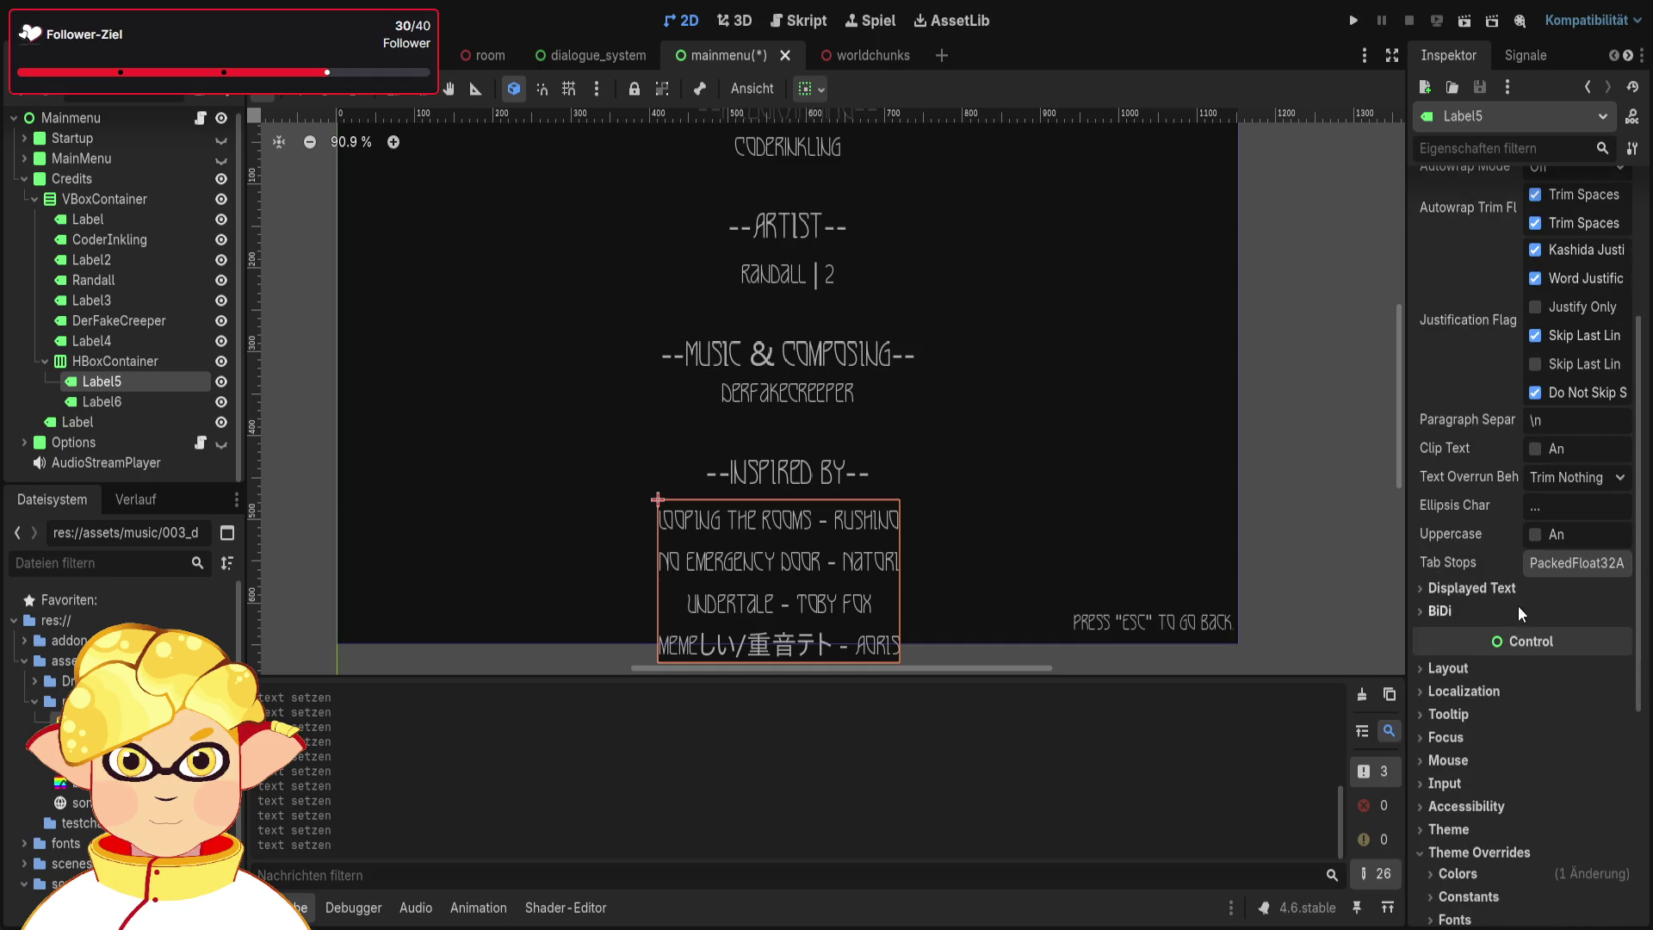
pyautogui.scroll(-3, 1495, 664)
pyautogui.click(1469, 754)
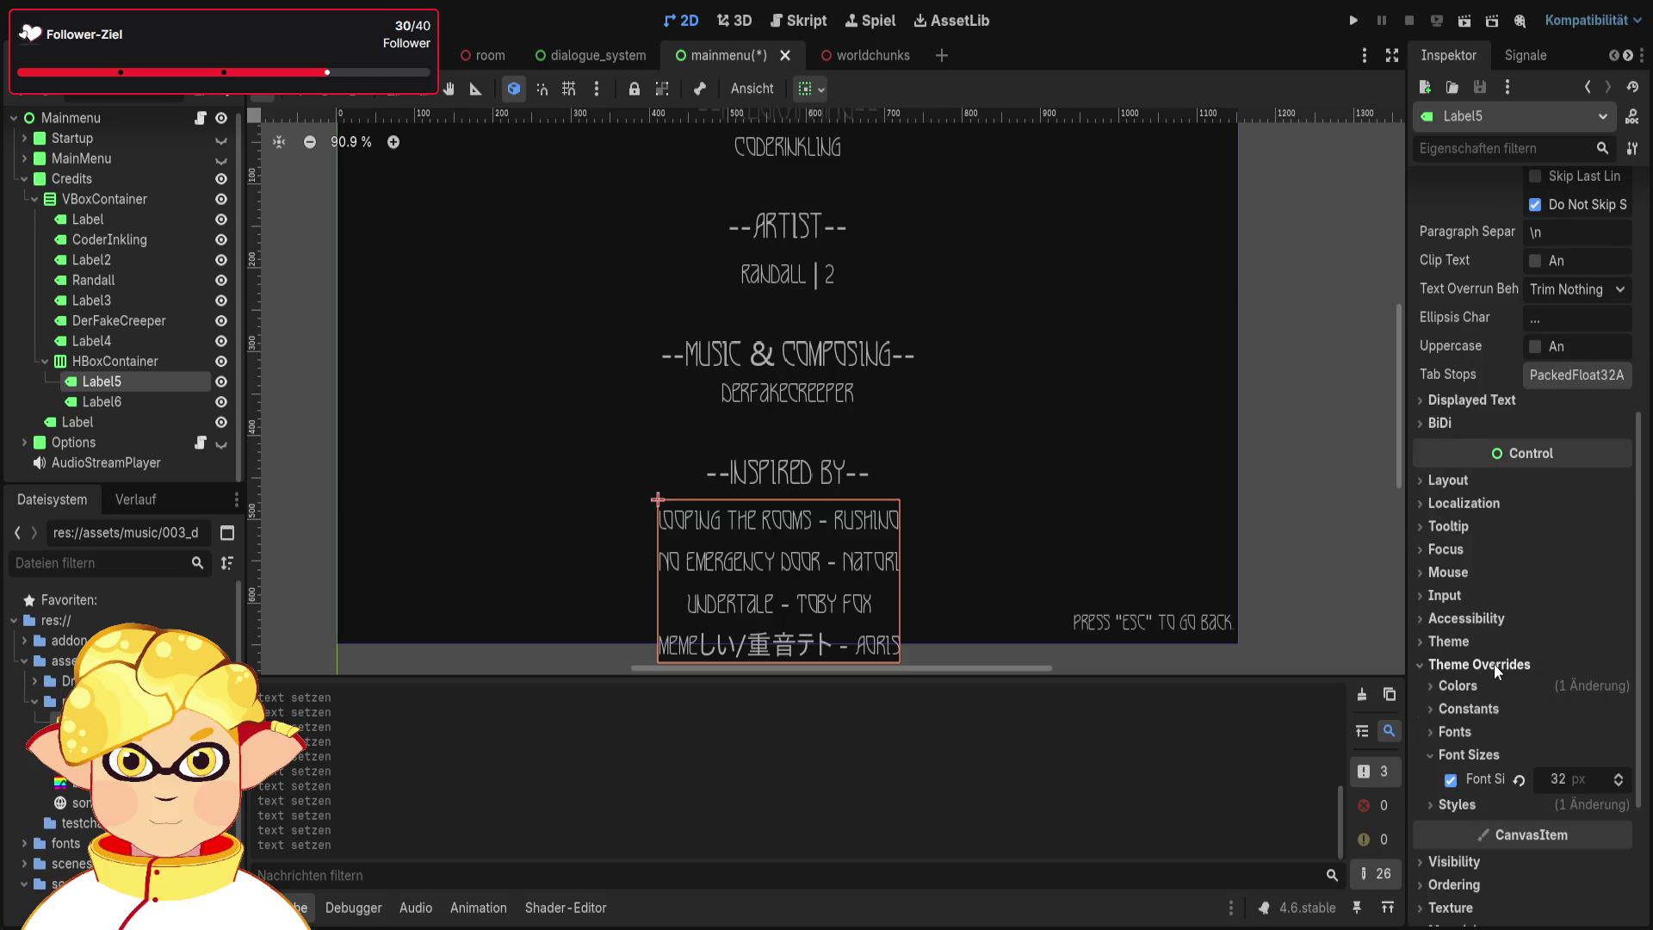
pyautogui.click(1619, 780)
pyautogui.scroll(-7, 1620, 787)
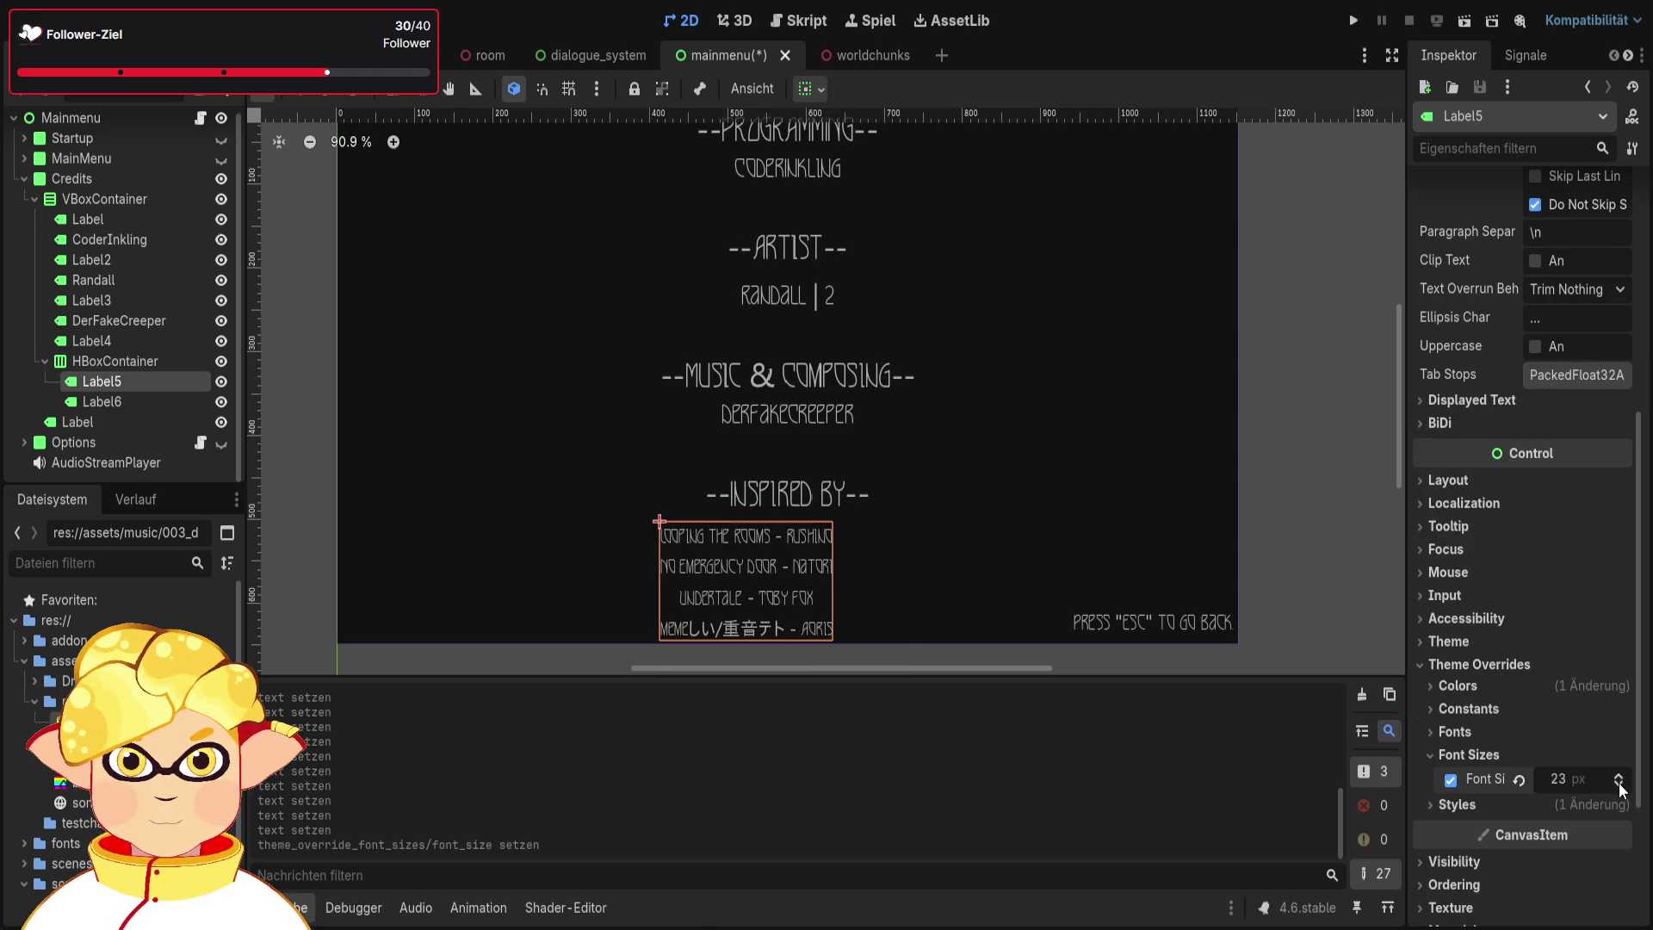
pyautogui.click(1457, 804)
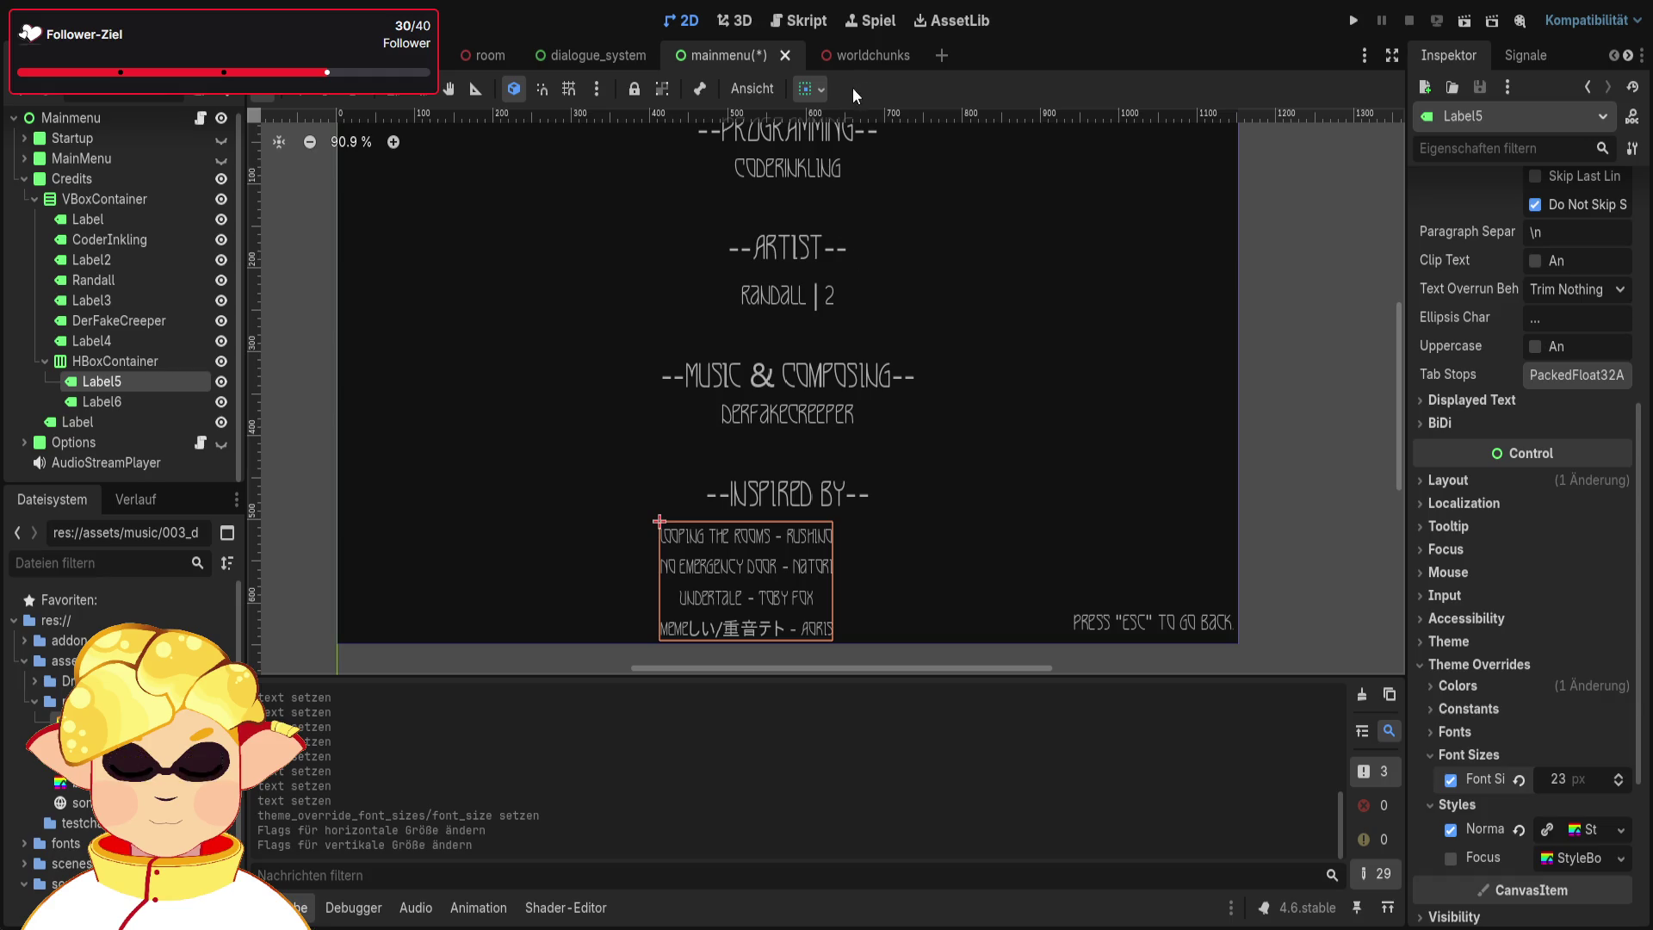
# Adjust the label's size flags in the HBoxContainer and inspect the empty Label6.
pyautogui.click(699, 576)
pyautogui.moveTo(713, 575); pyautogui.dragTo(744, 577)
pyautogui.click(115, 362)
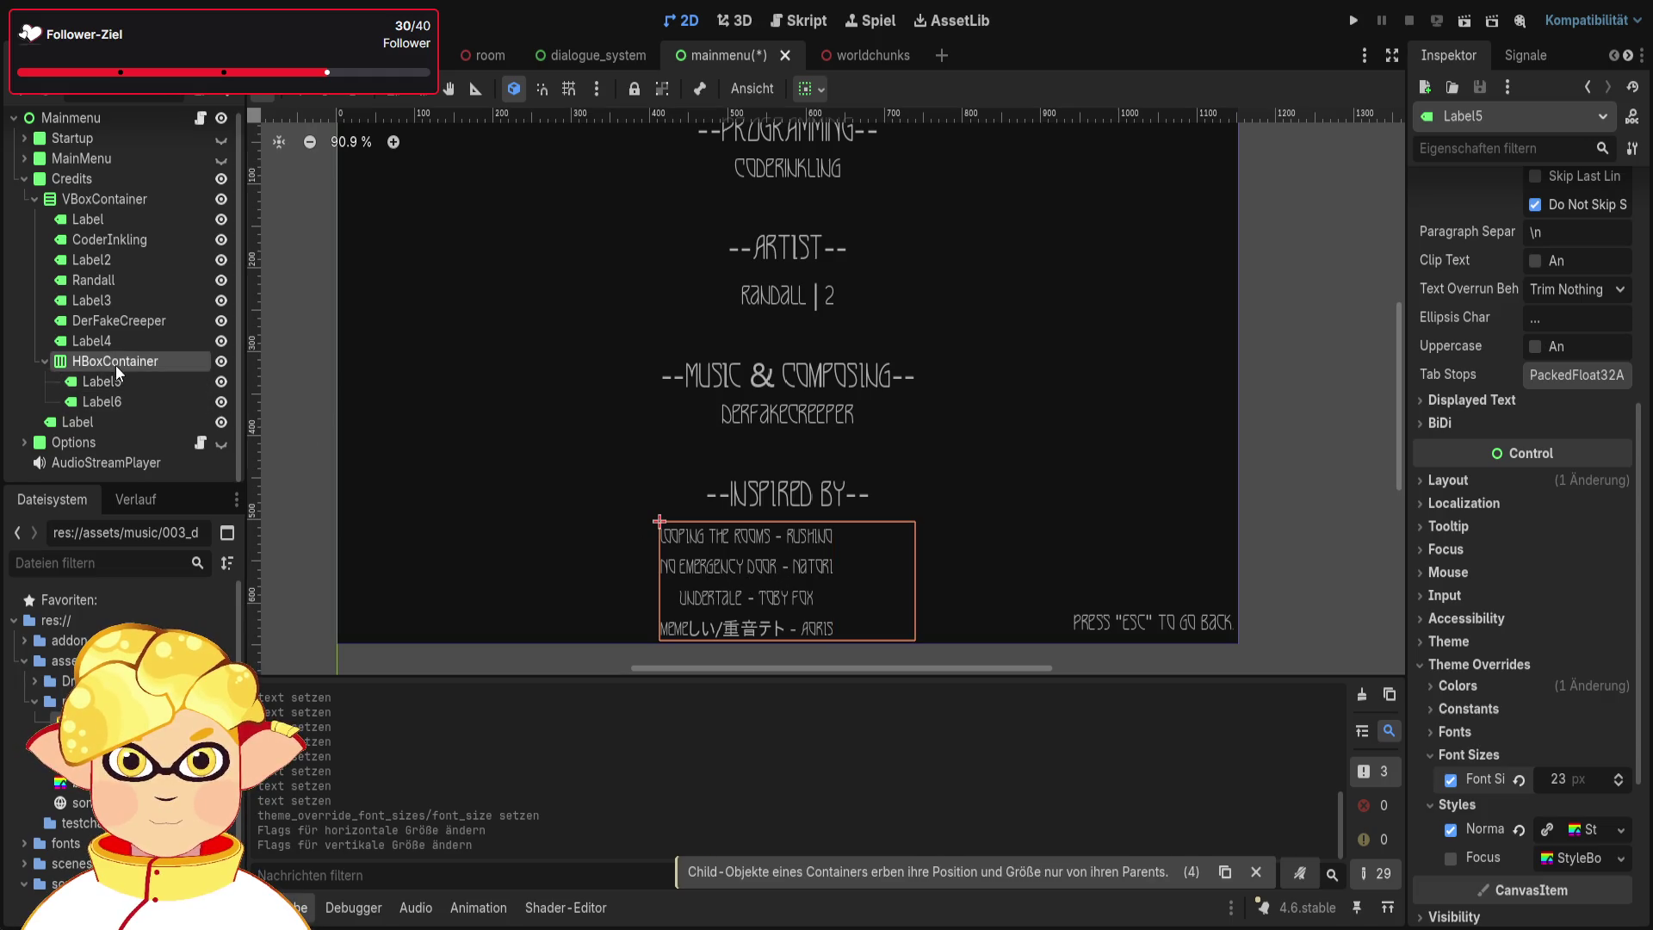
pyautogui.click(120, 381)
pyautogui.click(123, 403)
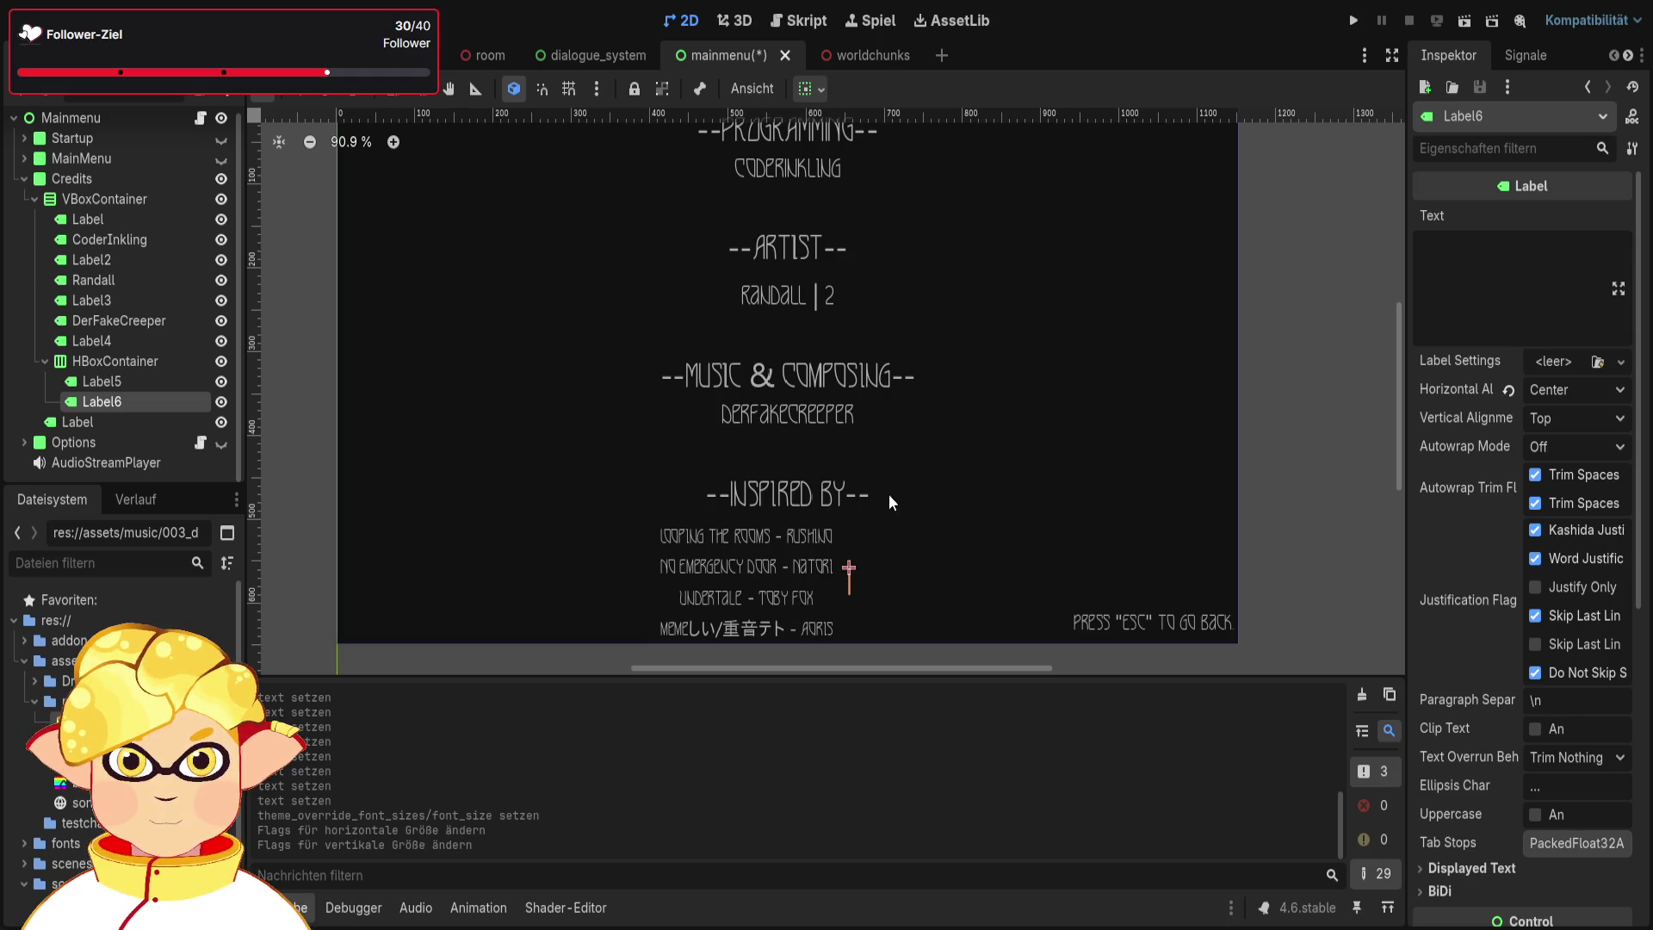
pyautogui.click(106, 381)
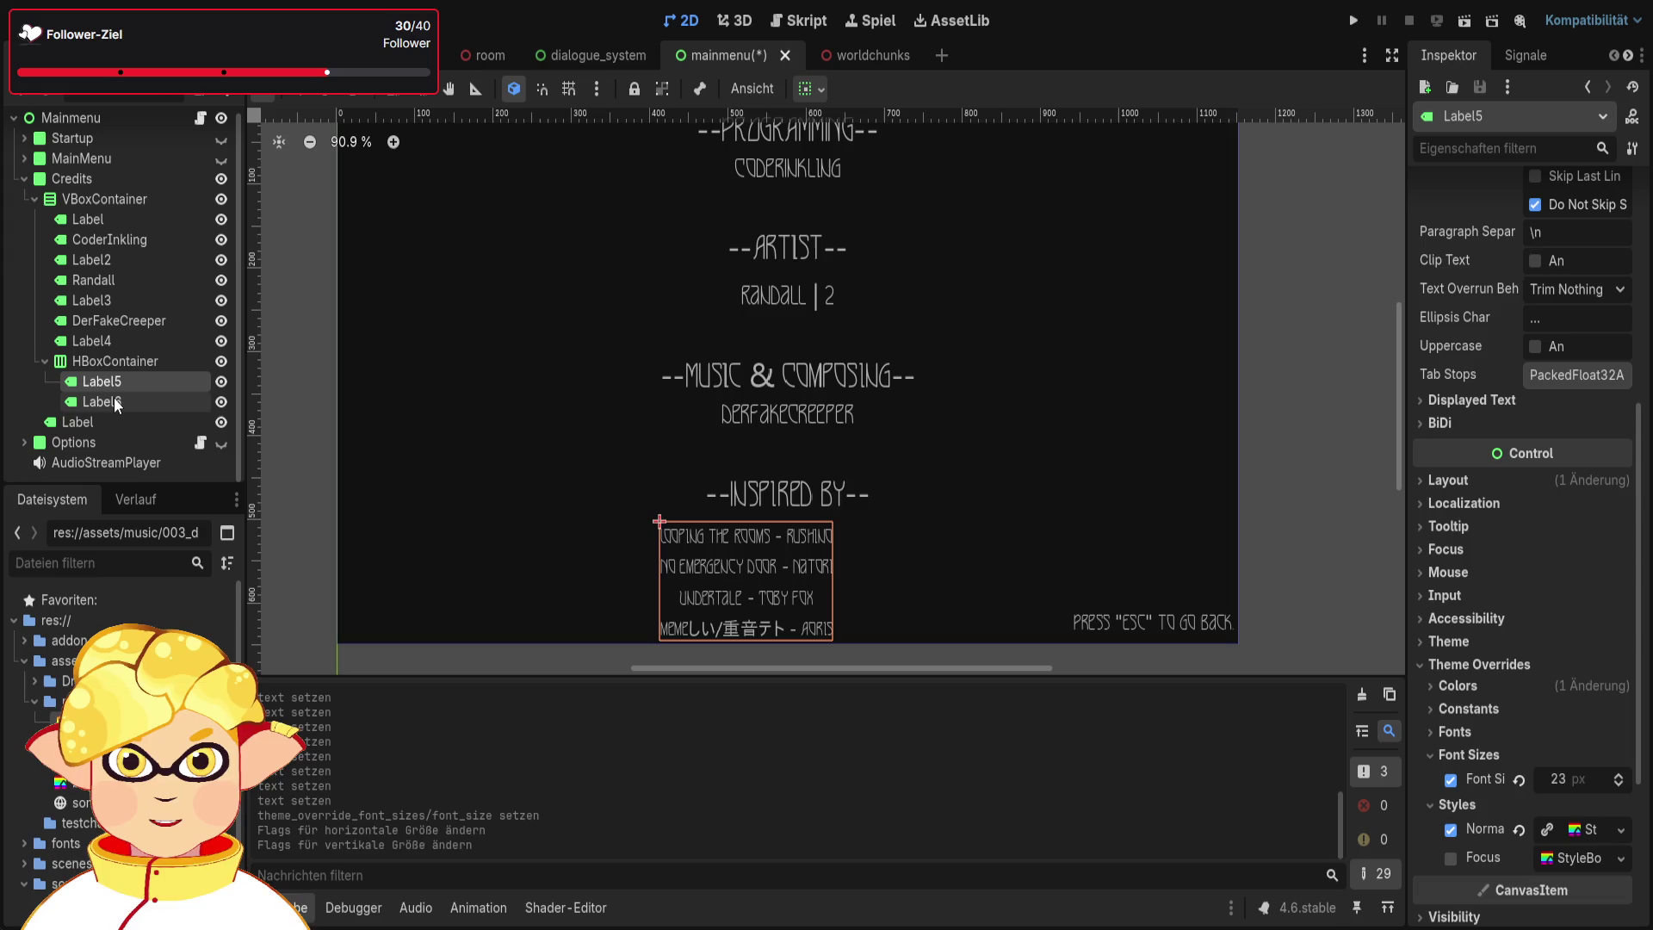
# Cut the new credit line out of Label5 and set its font size back to 32 px.
pyautogui.scroll(5, 1605, 384)
pyautogui.moveTo(1597, 318); pyautogui.dragTo(1407, 323)
pyautogui.hotkey('ctrl', 'c')
pyautogui.press('BackSpace')
pyautogui.press('BackSpace')
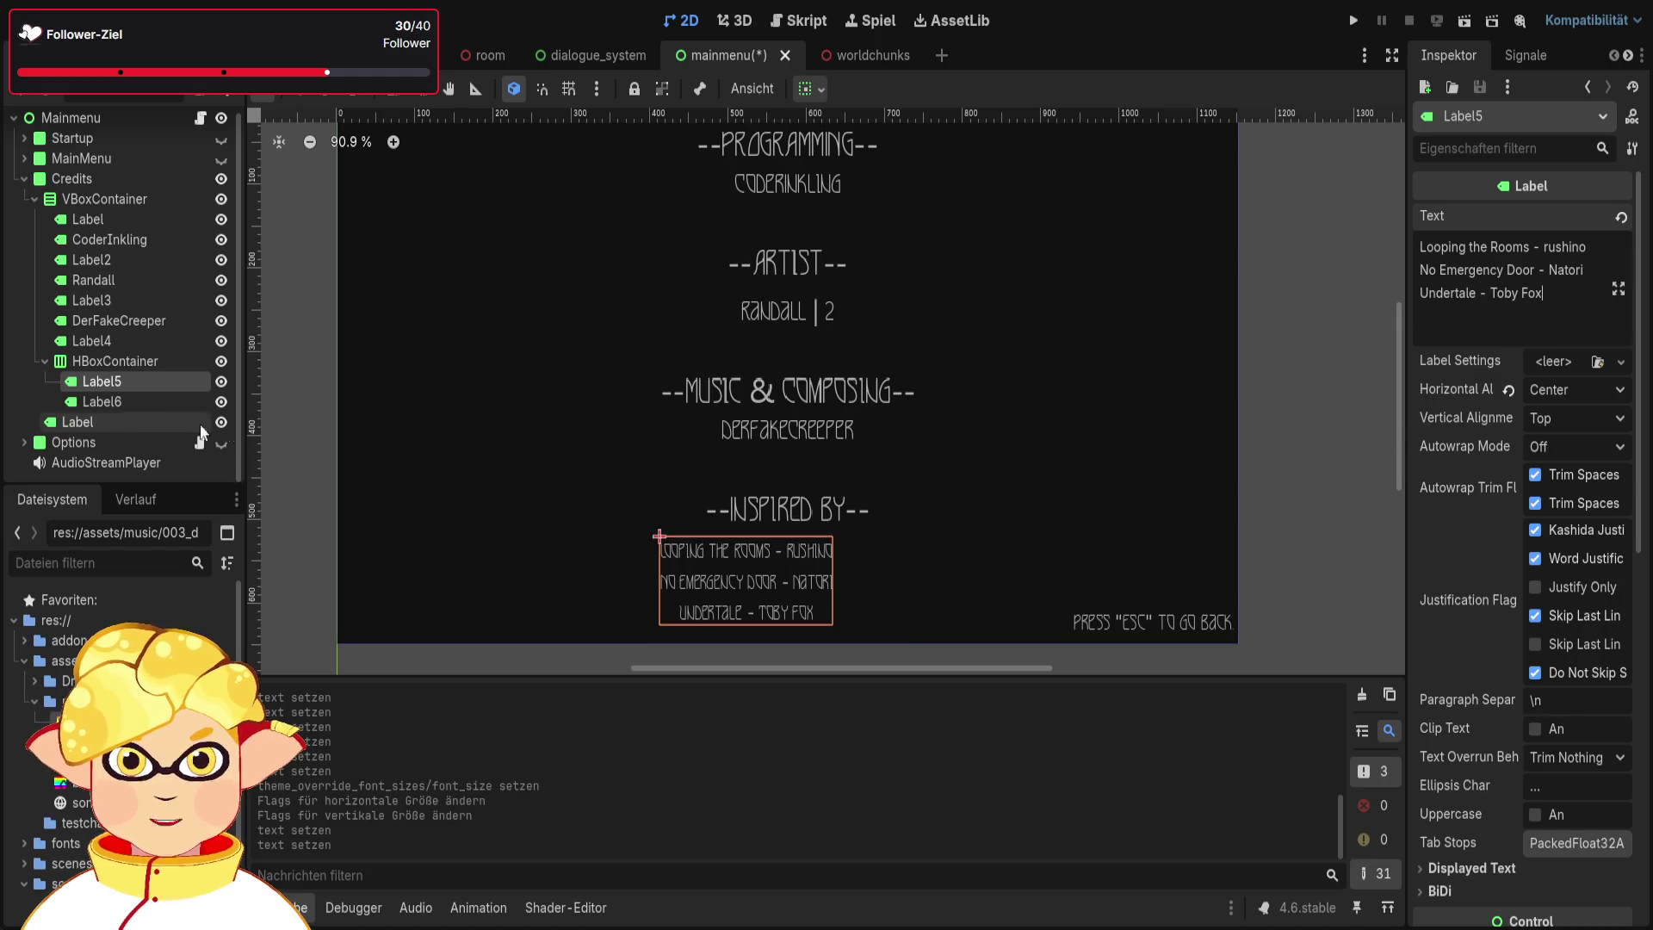
pyautogui.click(122, 403)
pyautogui.click(122, 382)
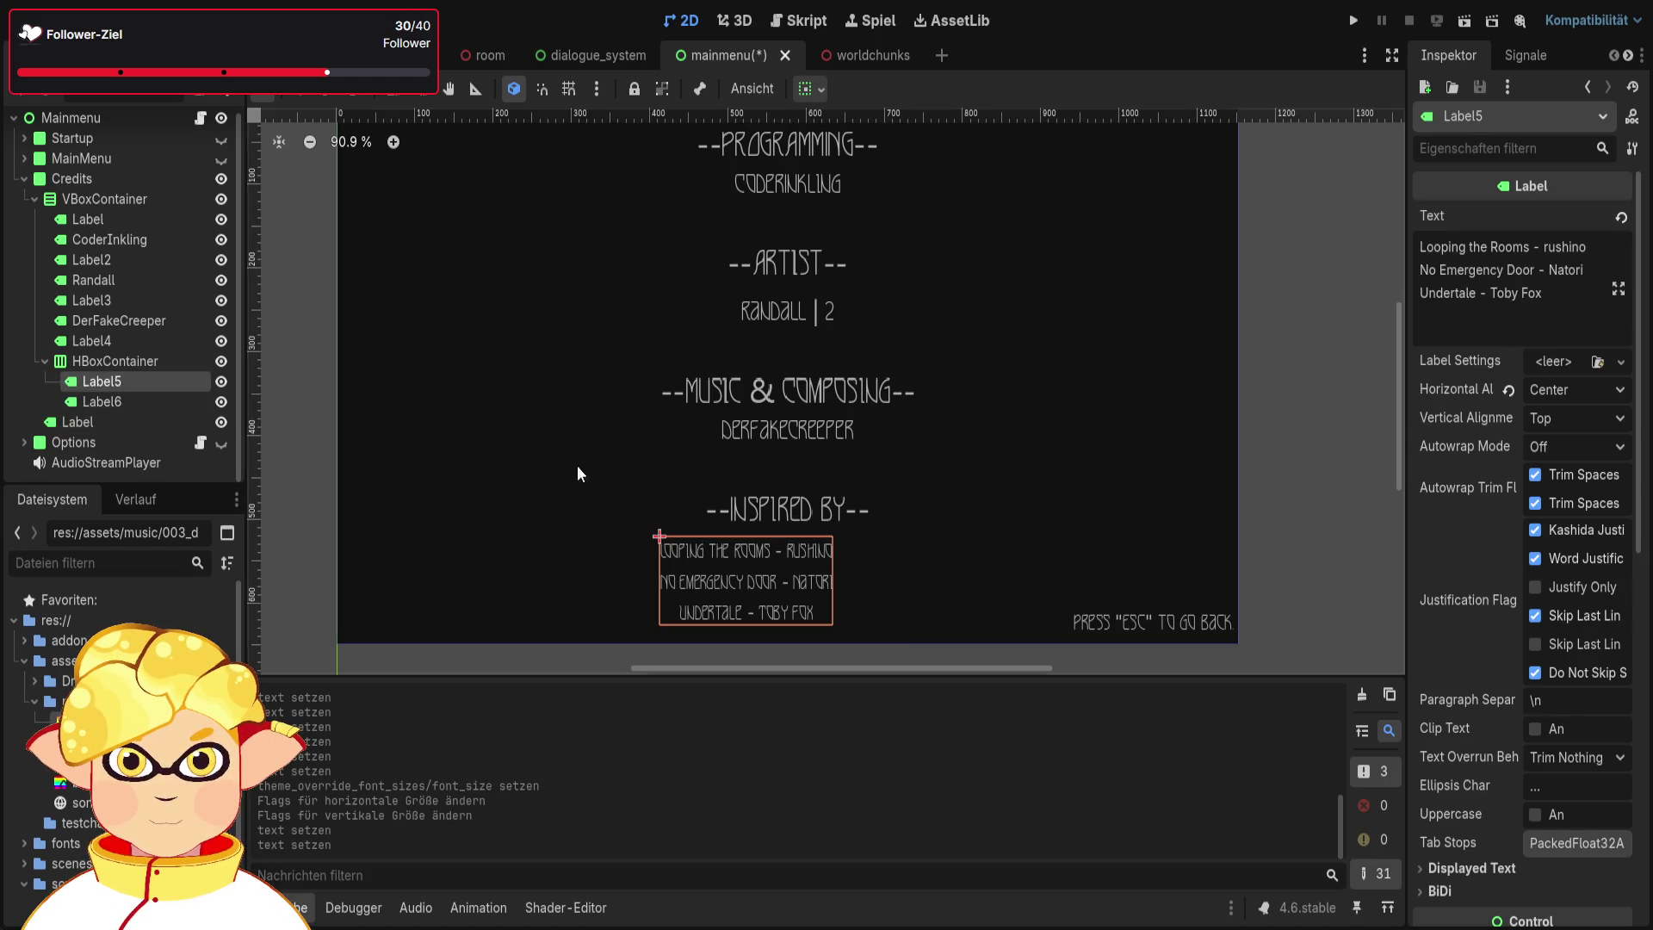
pyautogui.scroll(-5, 1569, 625)
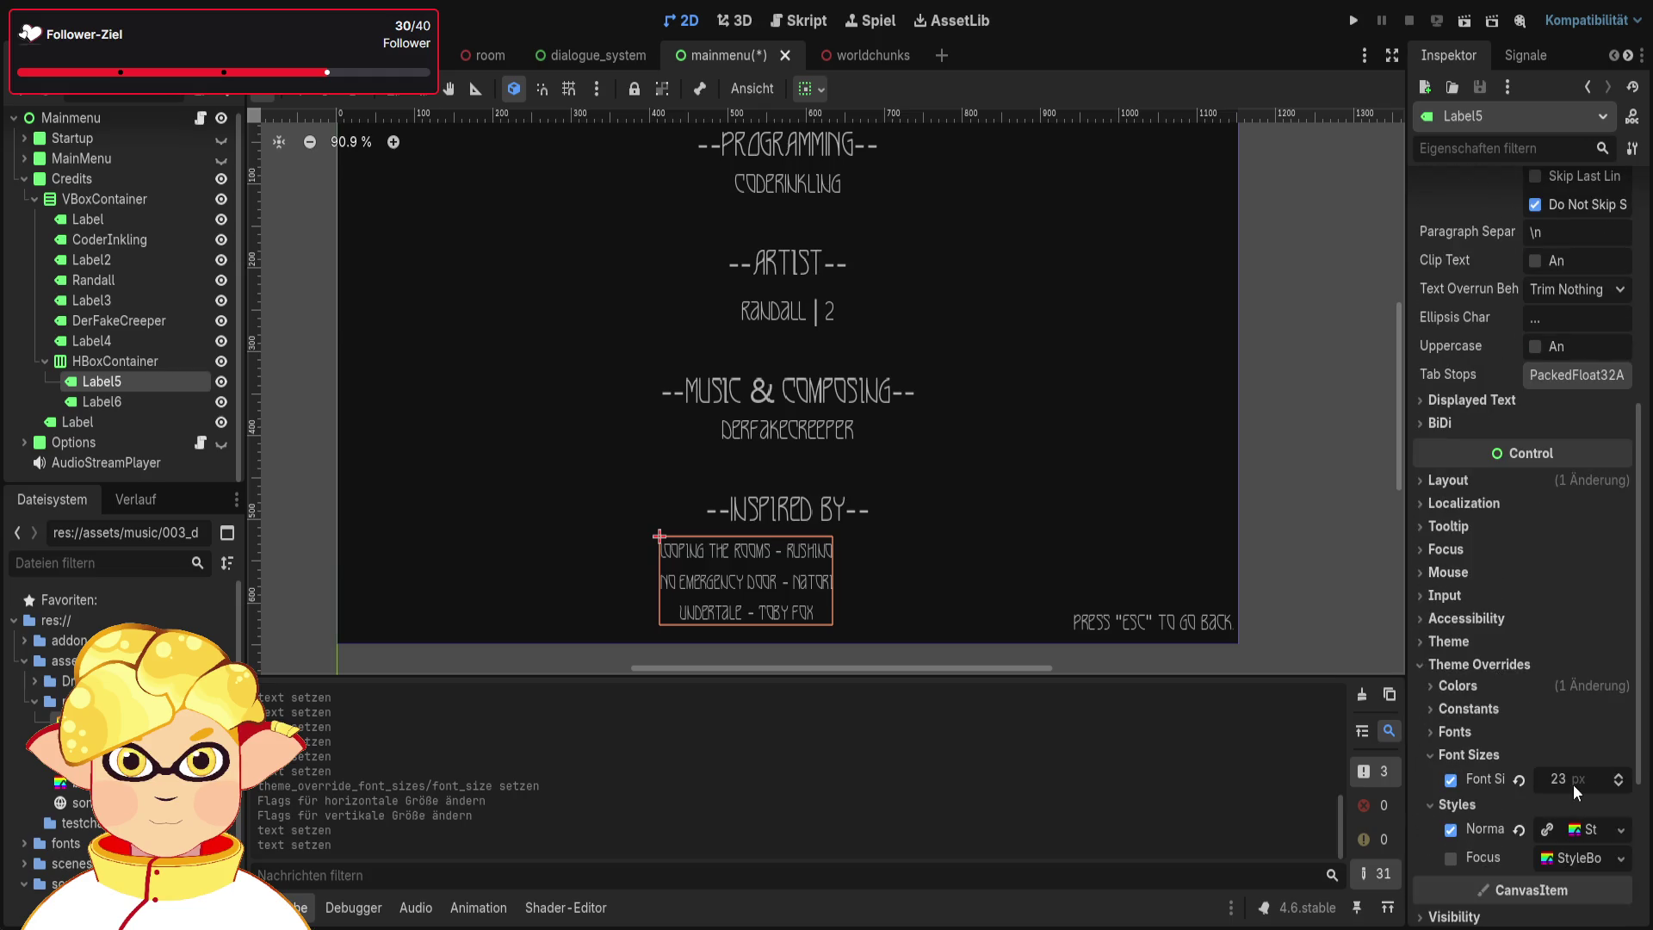
pyautogui.moveTo(1607, 778); pyautogui.dragTo(1449, 753)
# Paste the memeしい/重音テト credit into Label6's Text and save the scene.
pyautogui.click(120, 402)
pyautogui.click(1540, 274)
pyautogui.hotkey('ctrl', 'v')
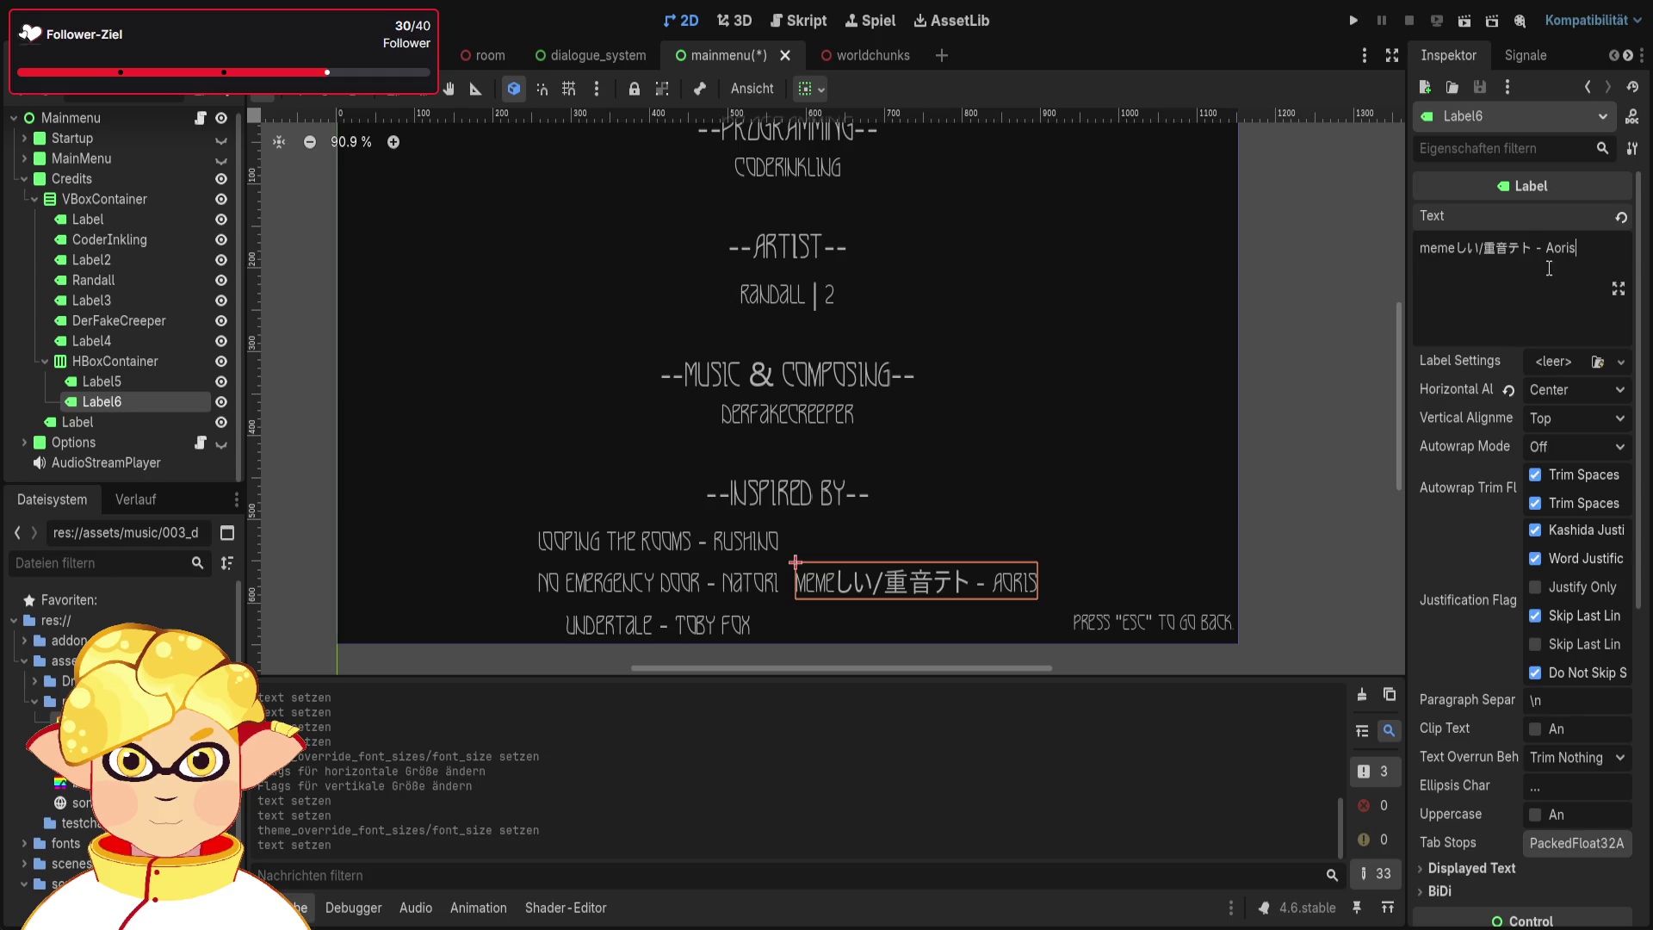
pyautogui.click(1323, 451)
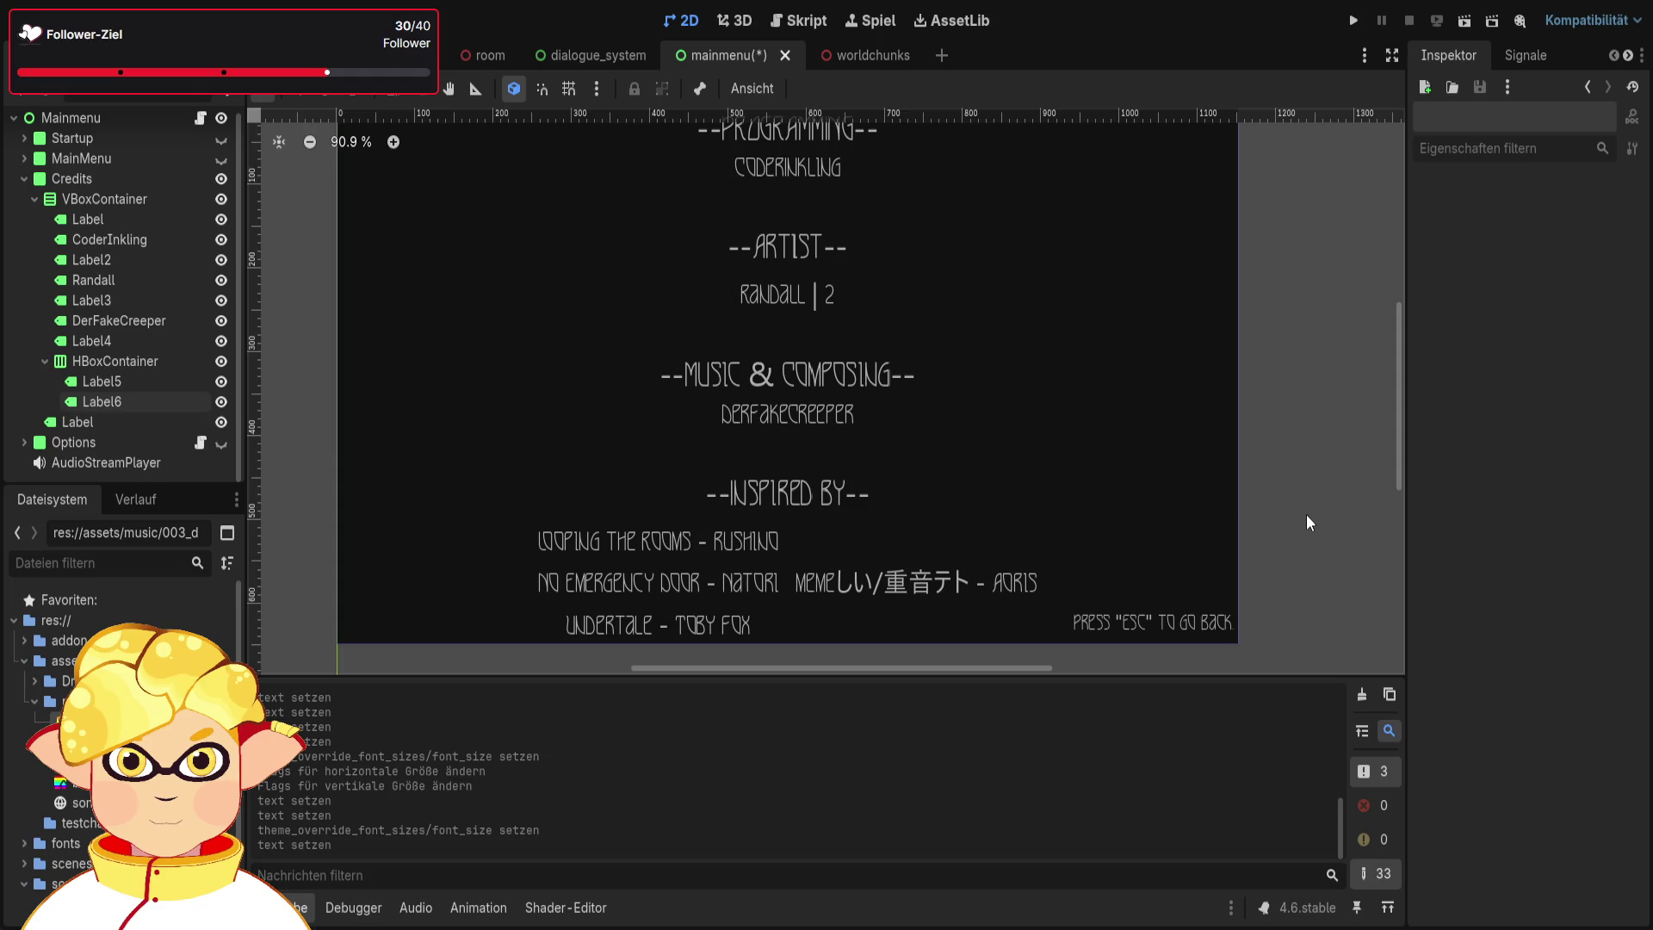
pyautogui.hotkey('ctrl', 's')
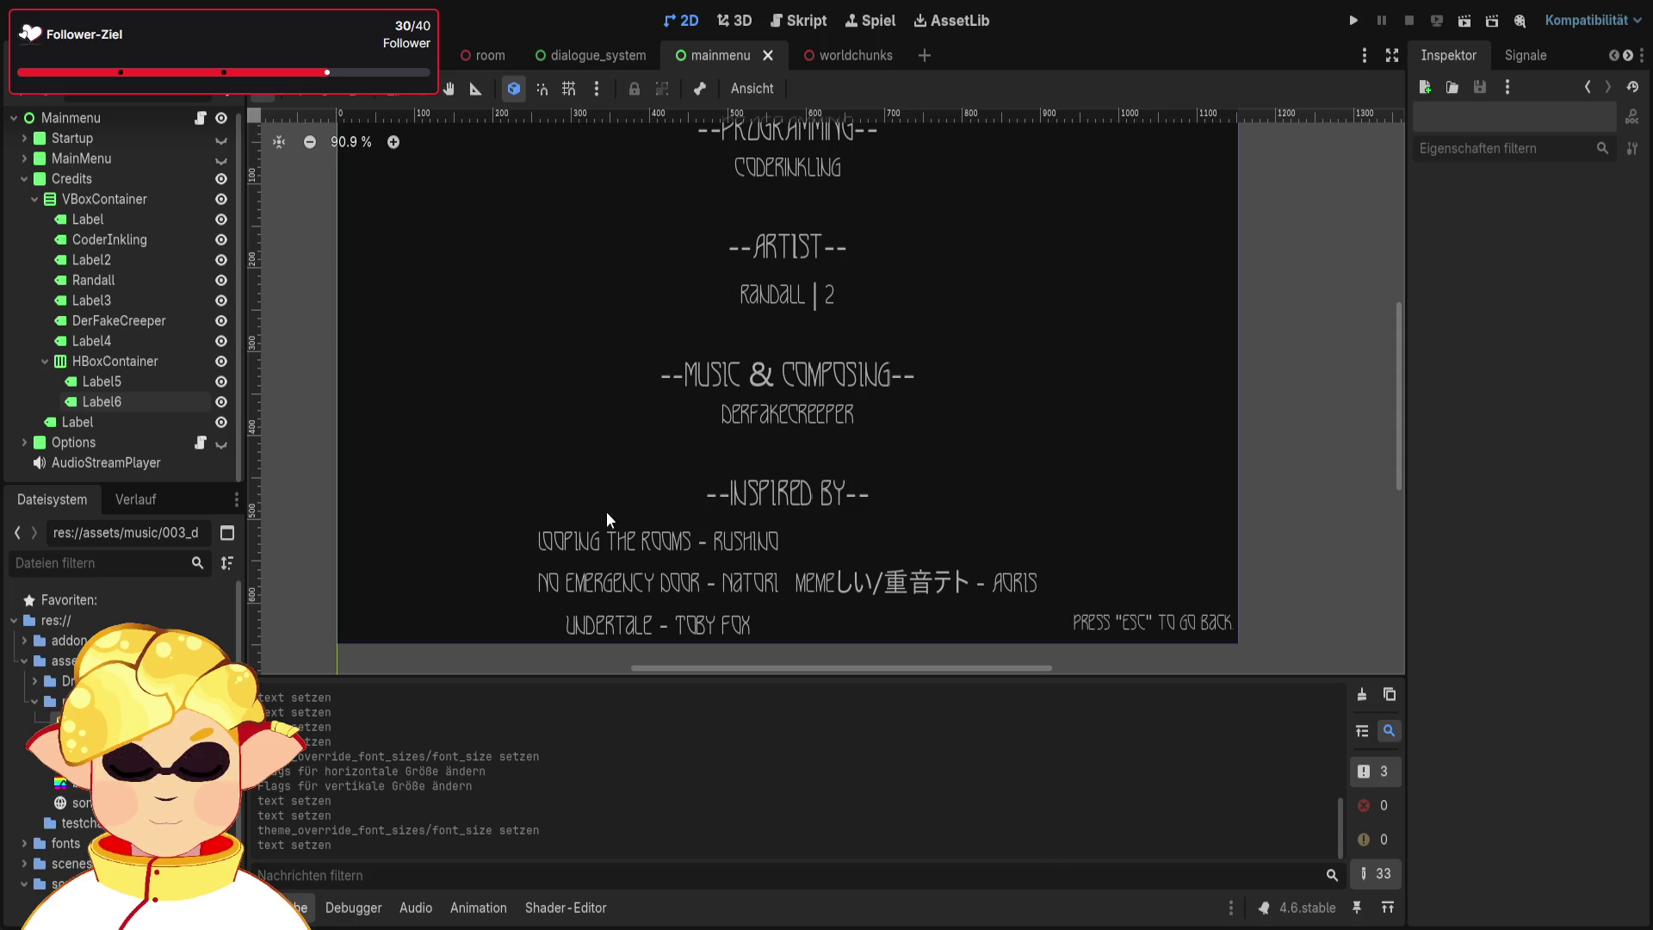
# Select the 'Press Esc to go back.' label, collapse Credits, and open the worldchunks scene.
pyautogui.click(86, 426)
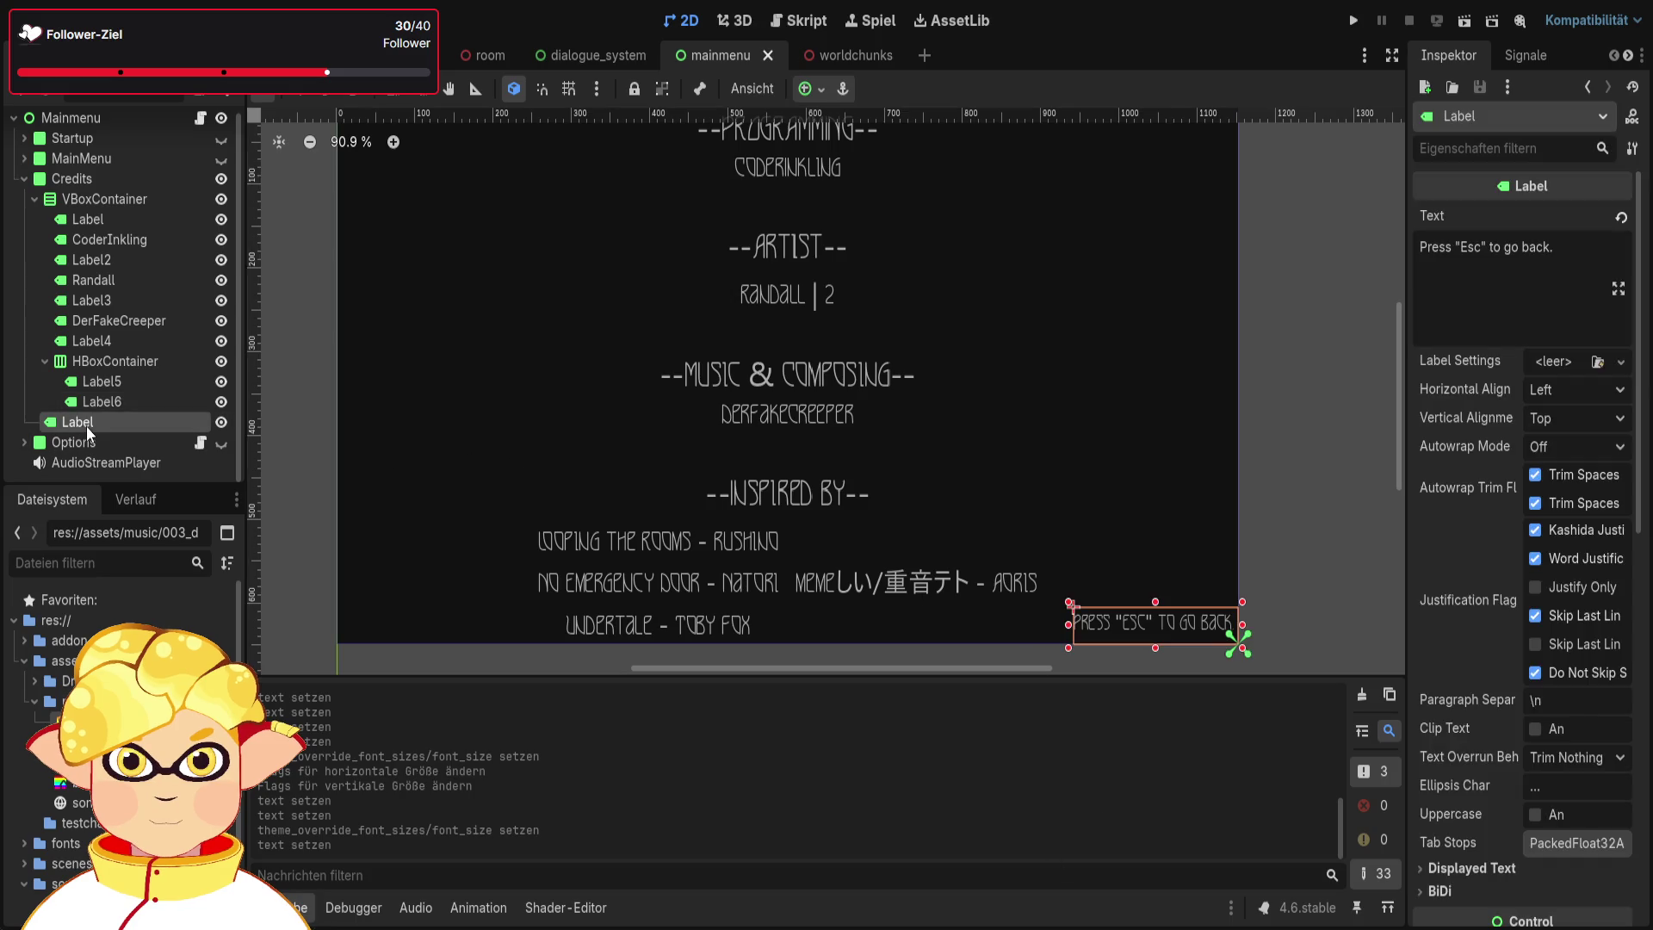
pyautogui.click(23, 186)
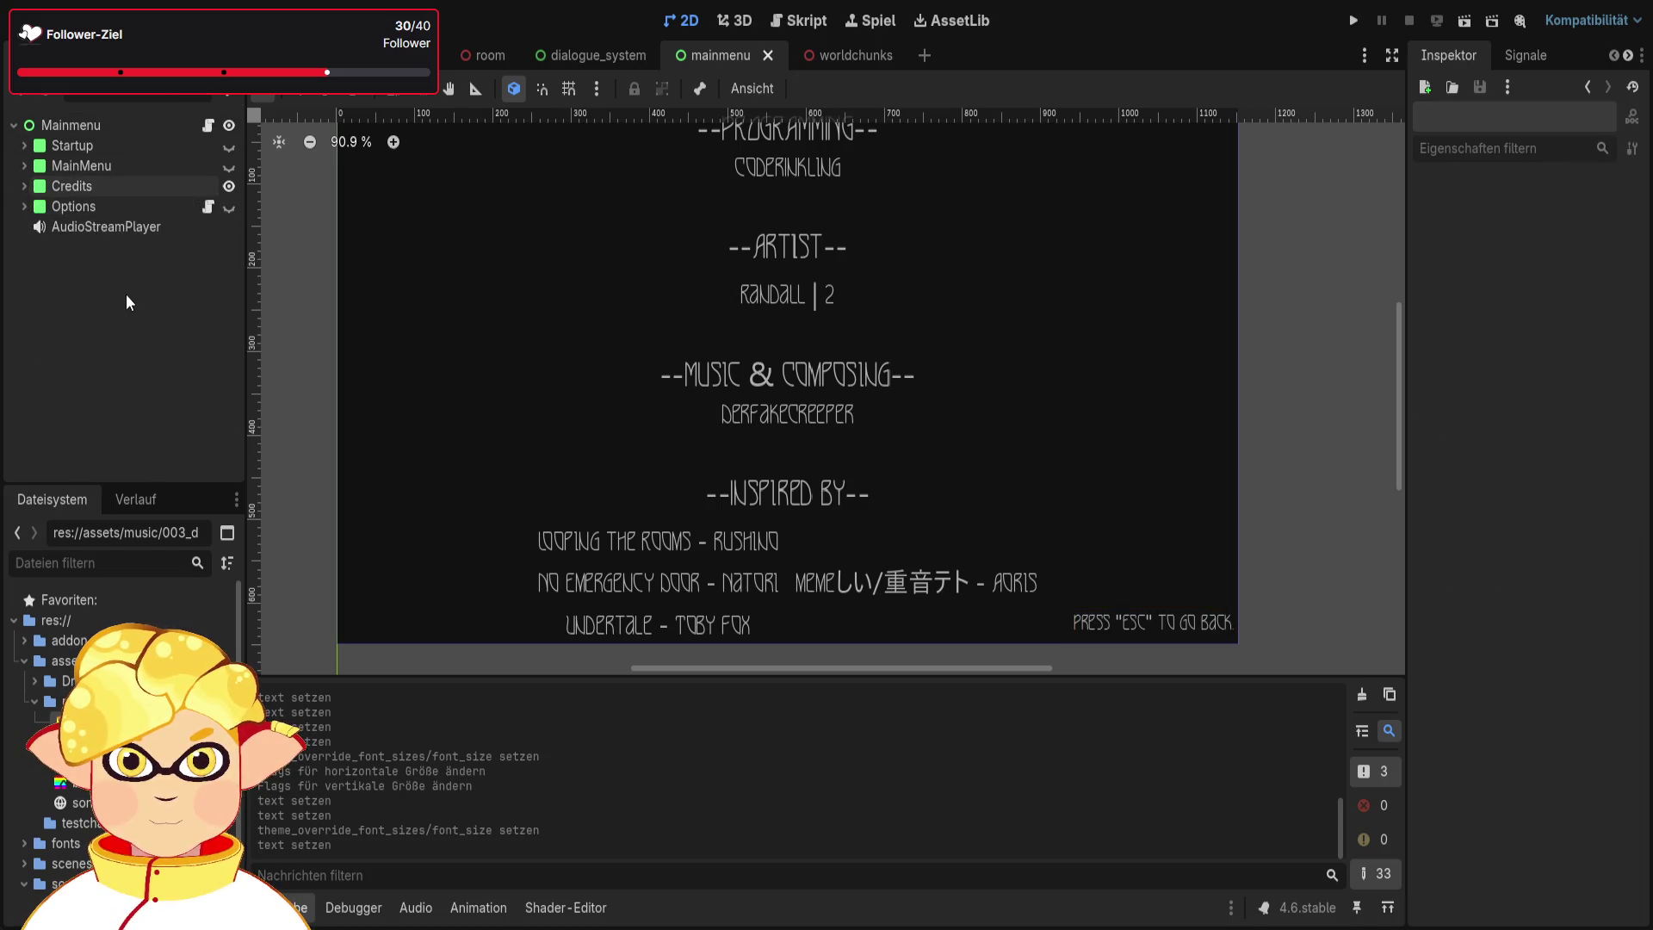
pyautogui.click(851, 54)
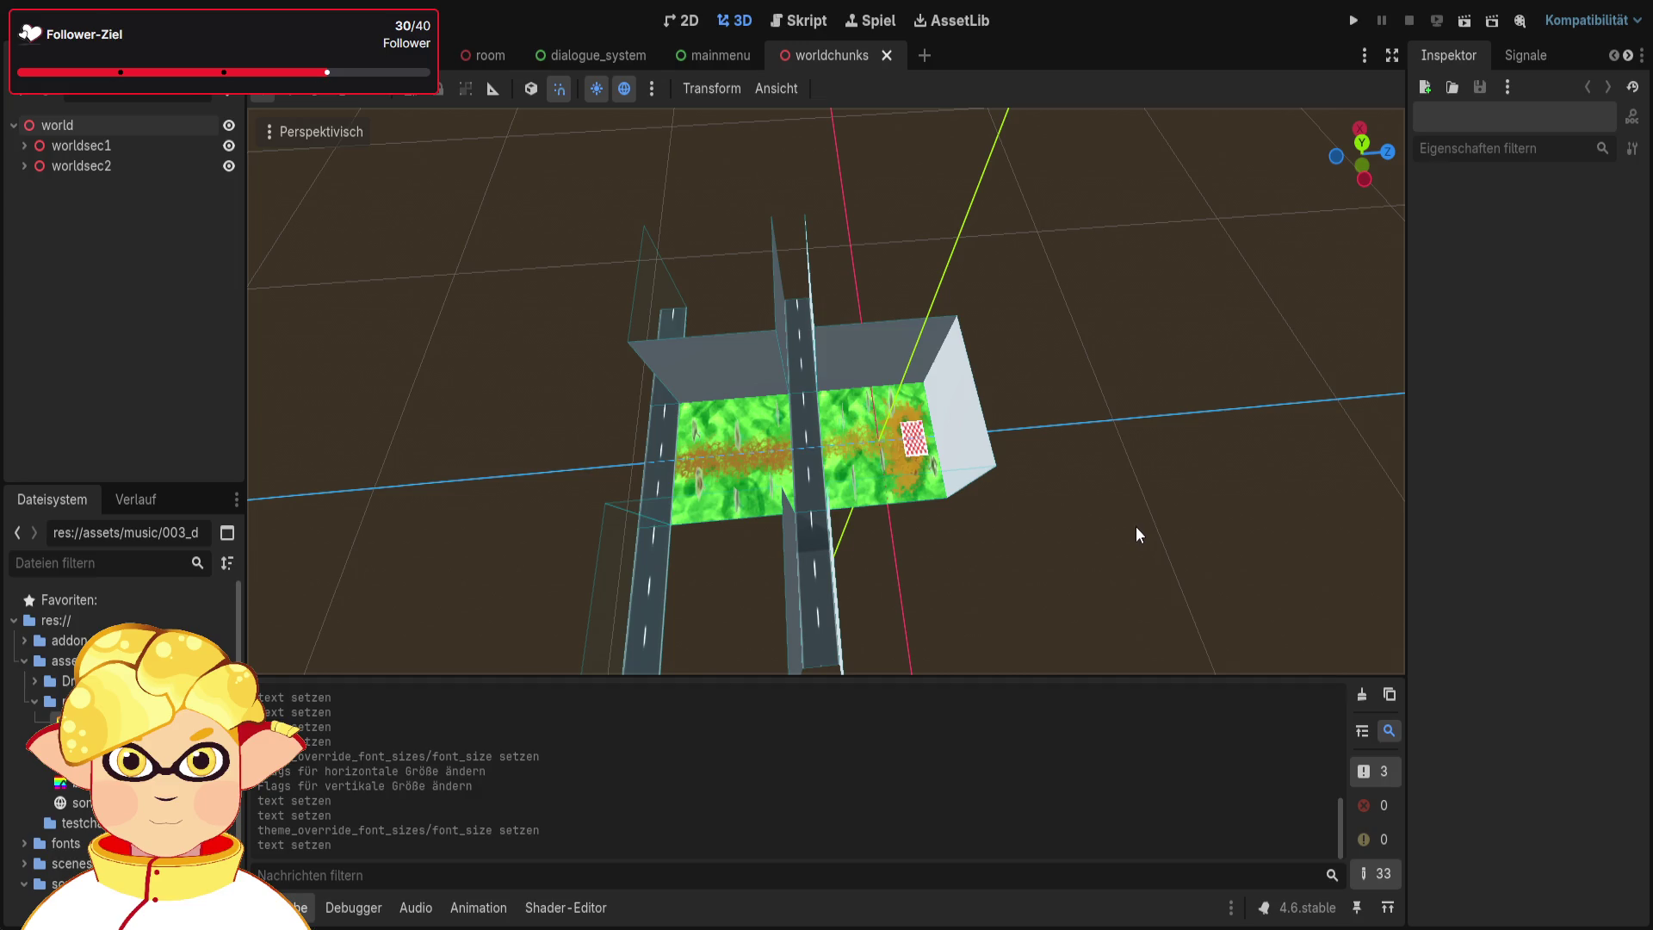
# Switch to the main scene, view the chunk from above, and expand the world node.
pyautogui.scroll(2, 1135, 525)
pyautogui.scroll(4, 1135, 525)
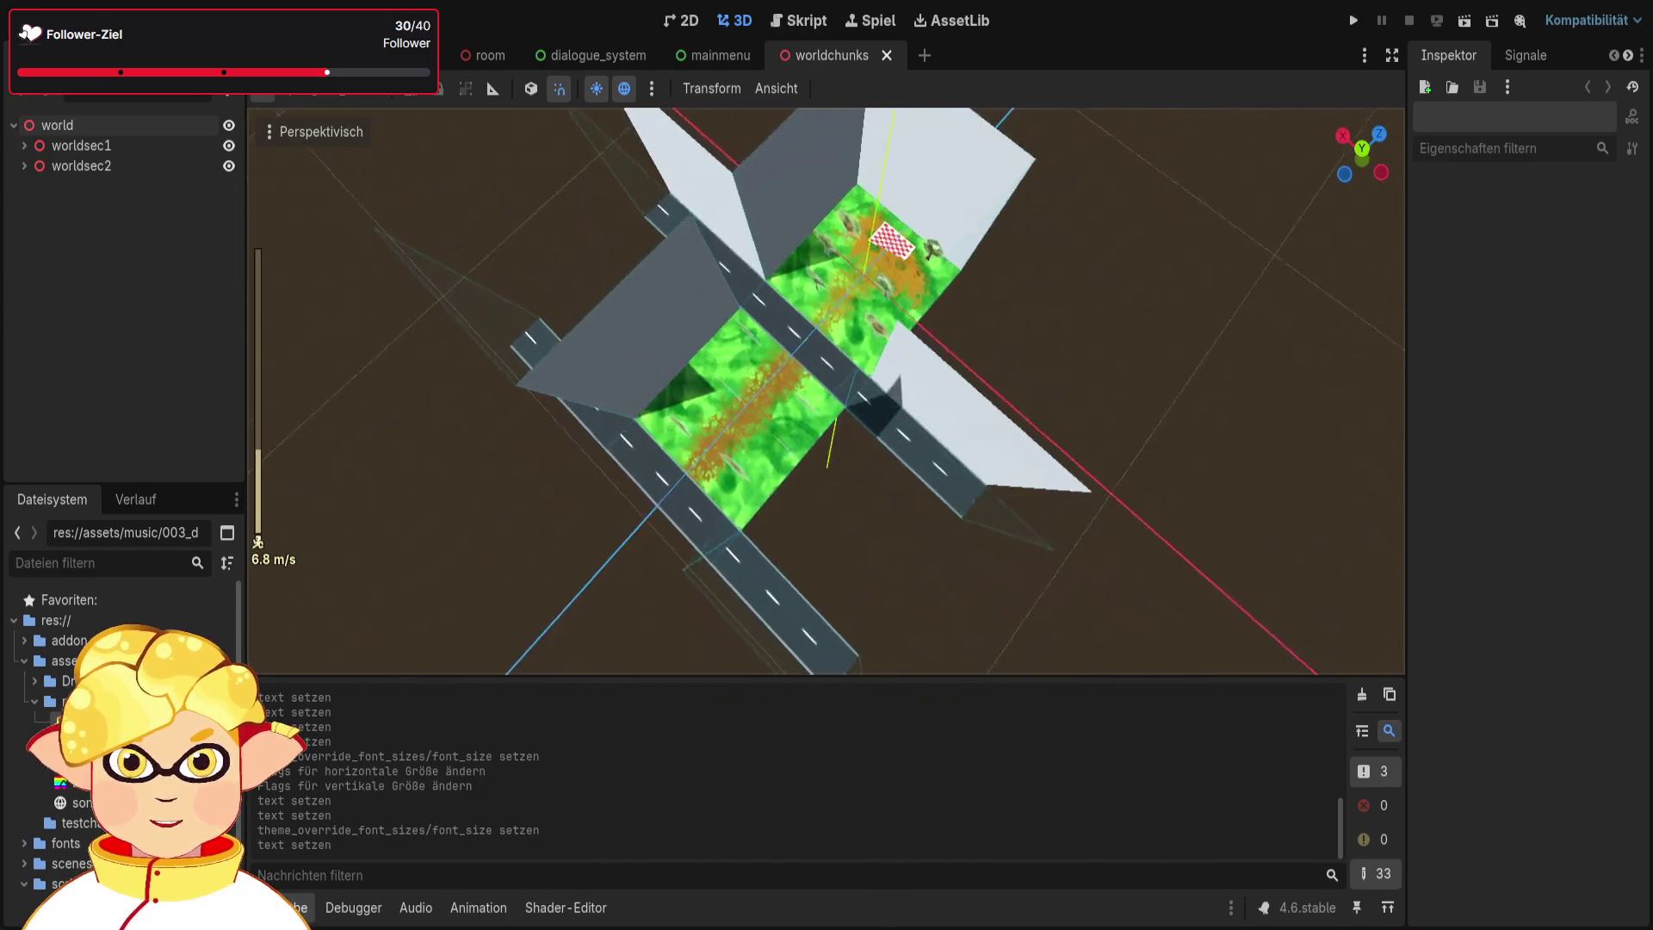
pyautogui.press('s')
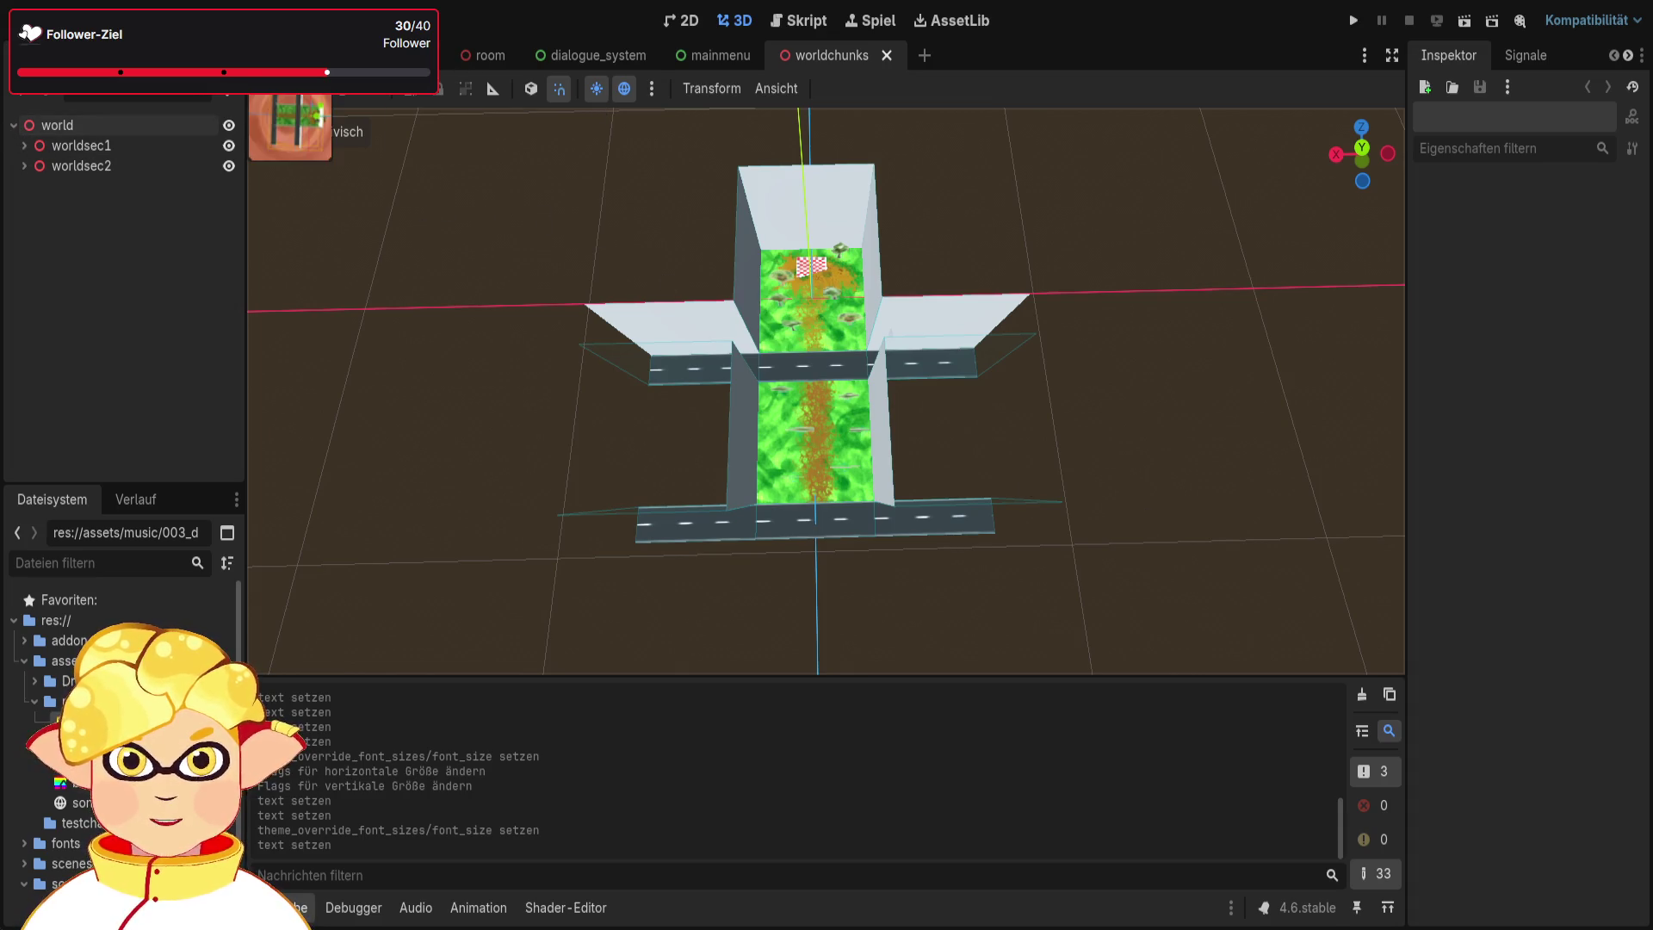
pyautogui.click(344, 55)
pyautogui.scroll(2, 826, 387)
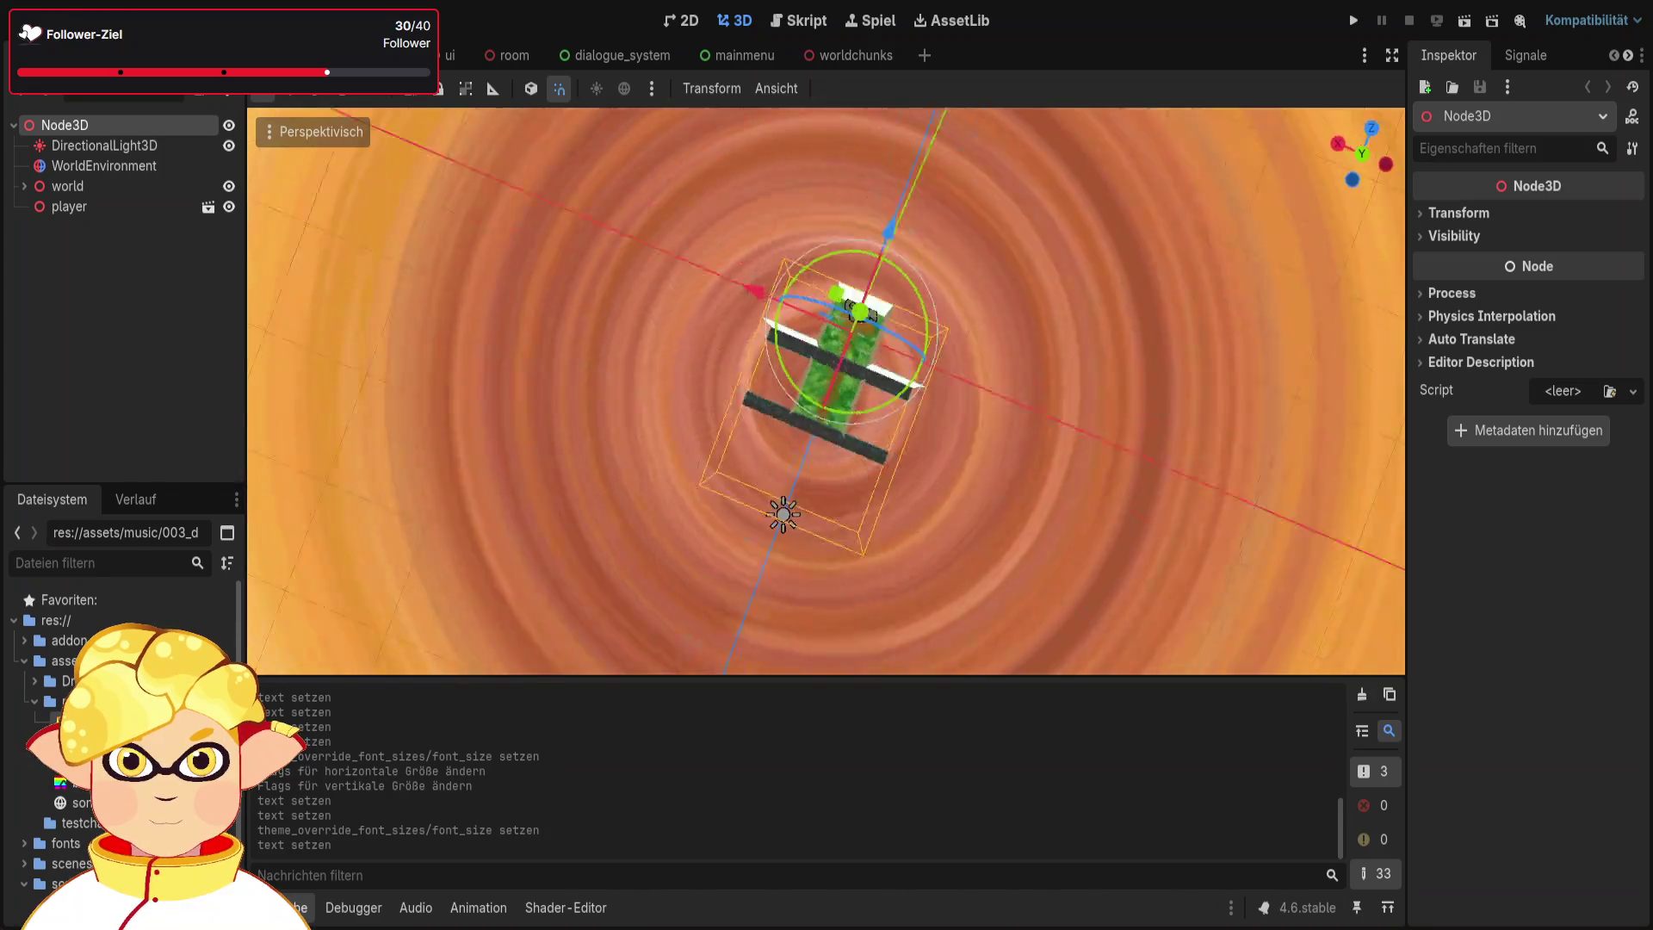
pyautogui.moveTo(734, 313); pyautogui.dragTo(734, 313)
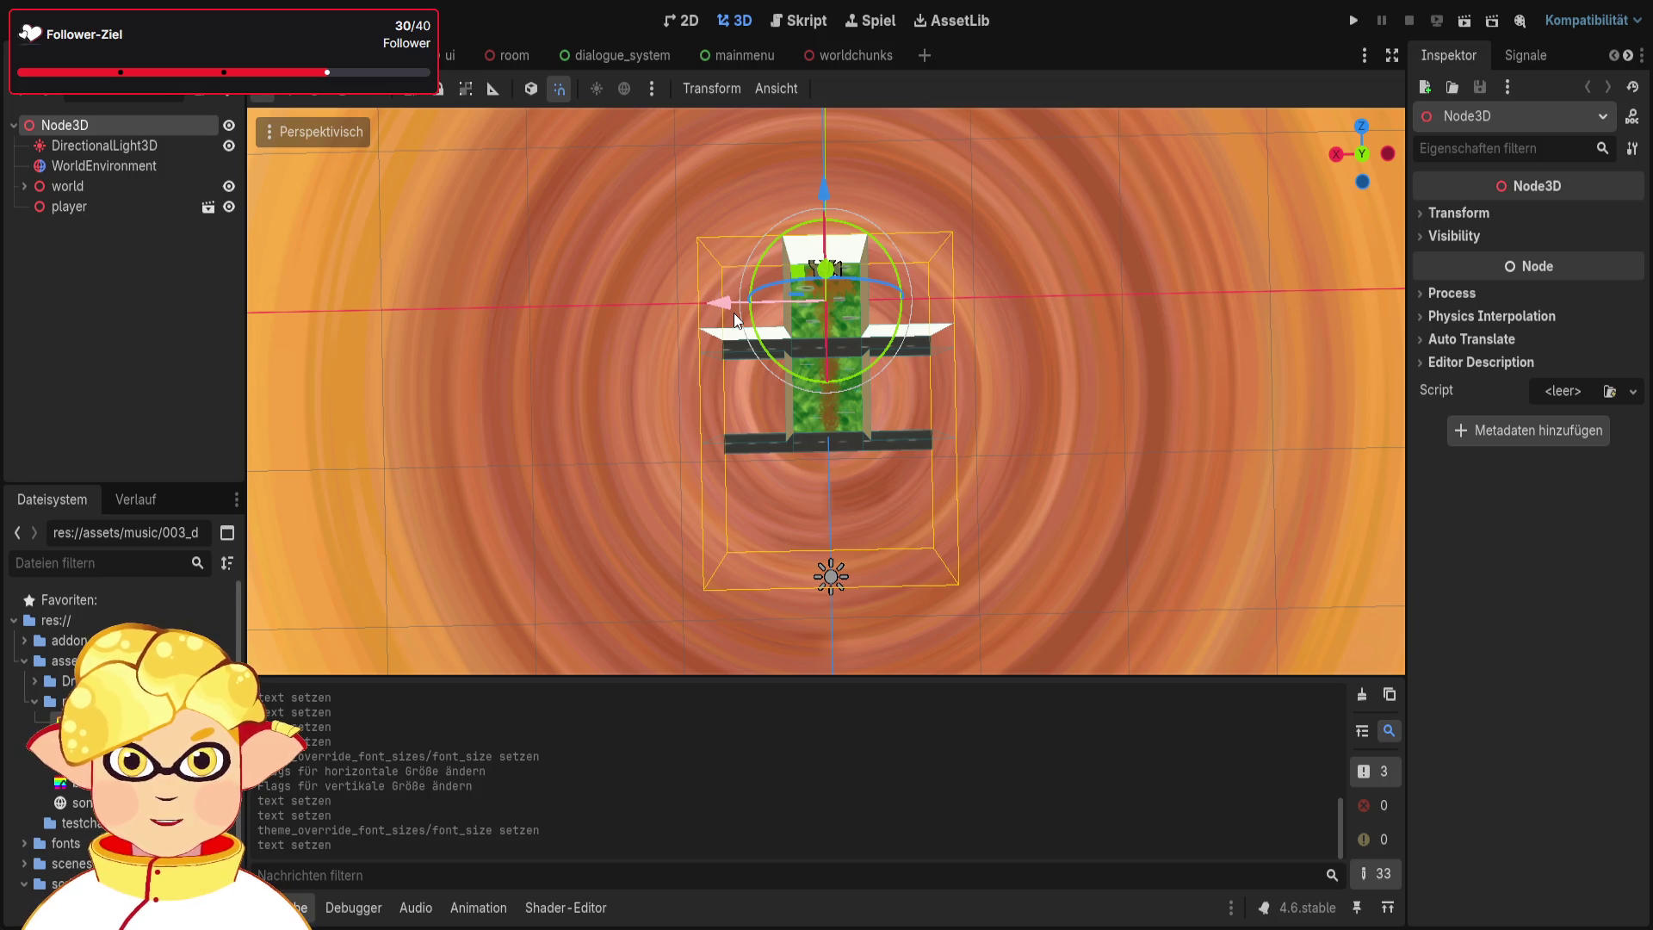
pyautogui.click(69, 186)
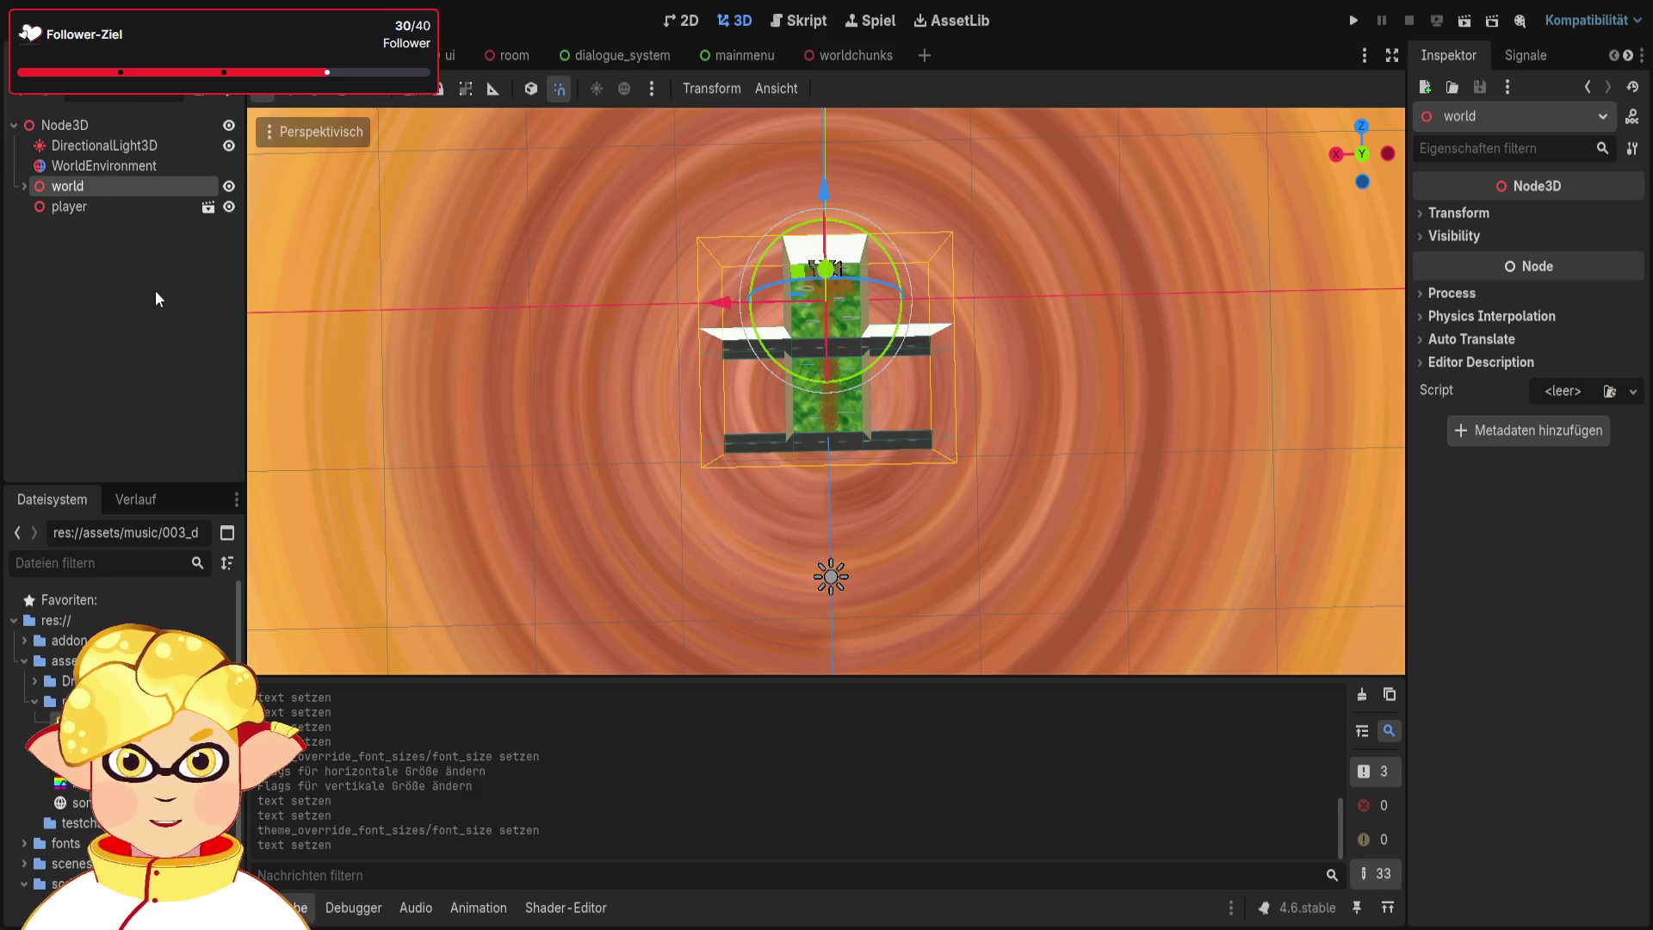
pyautogui.click(25, 186)
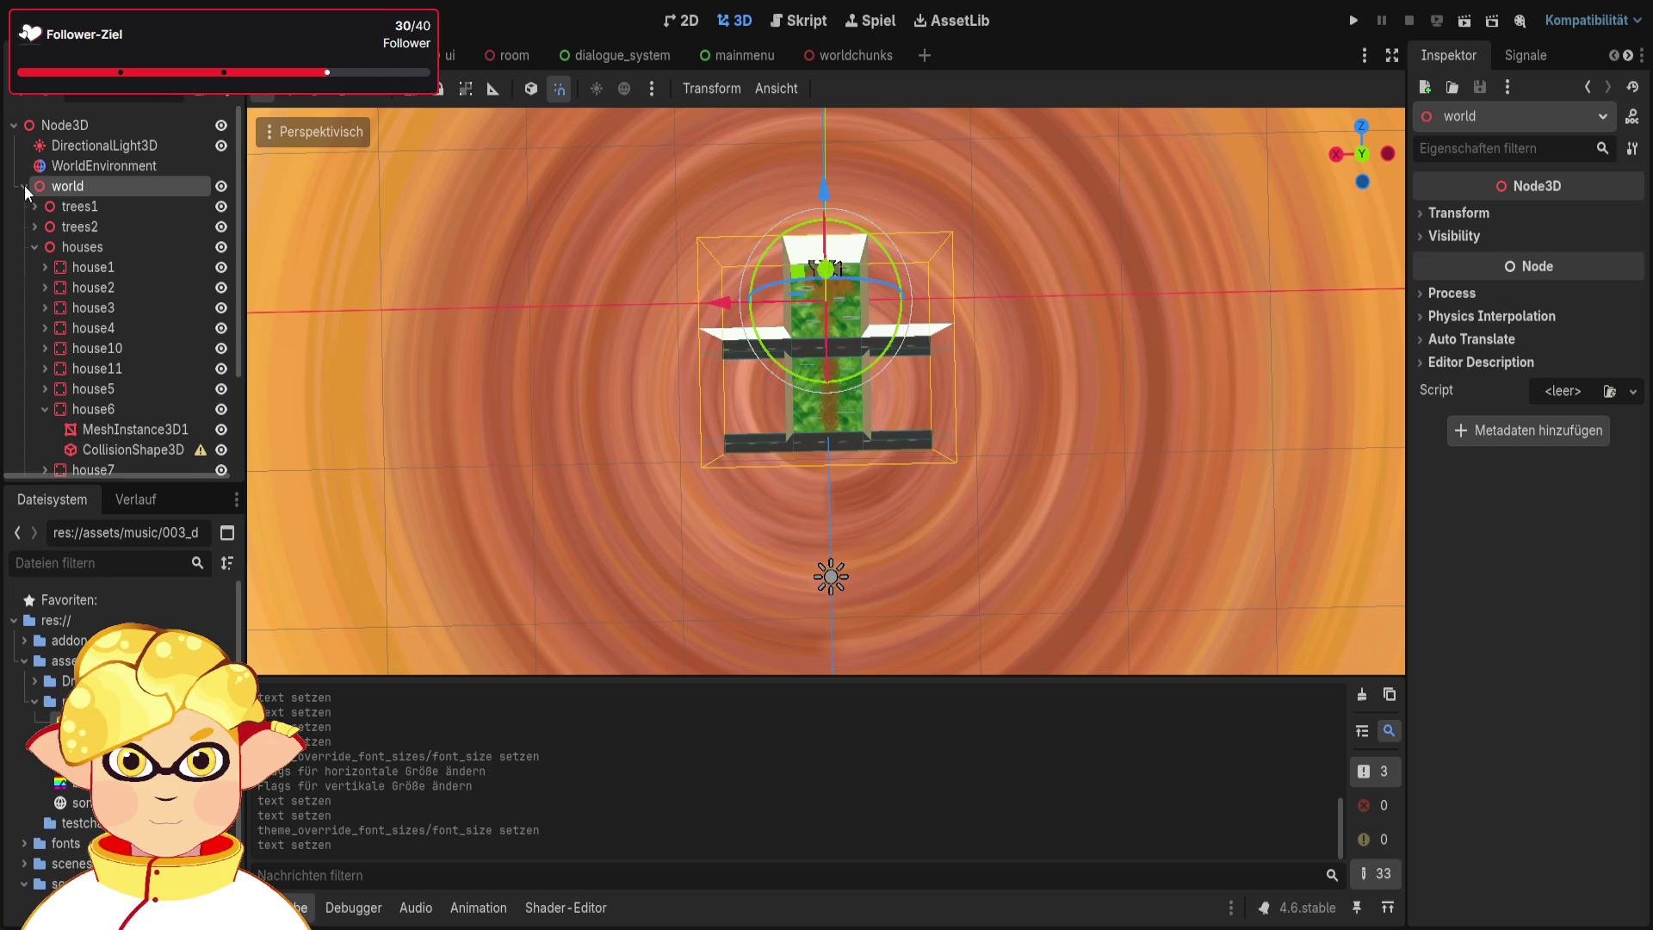
# Paste a copy of the world chunk as world2 and slide it along X.
pyautogui.click(25, 186)
pyautogui.hotkey('ctrl', 'v')
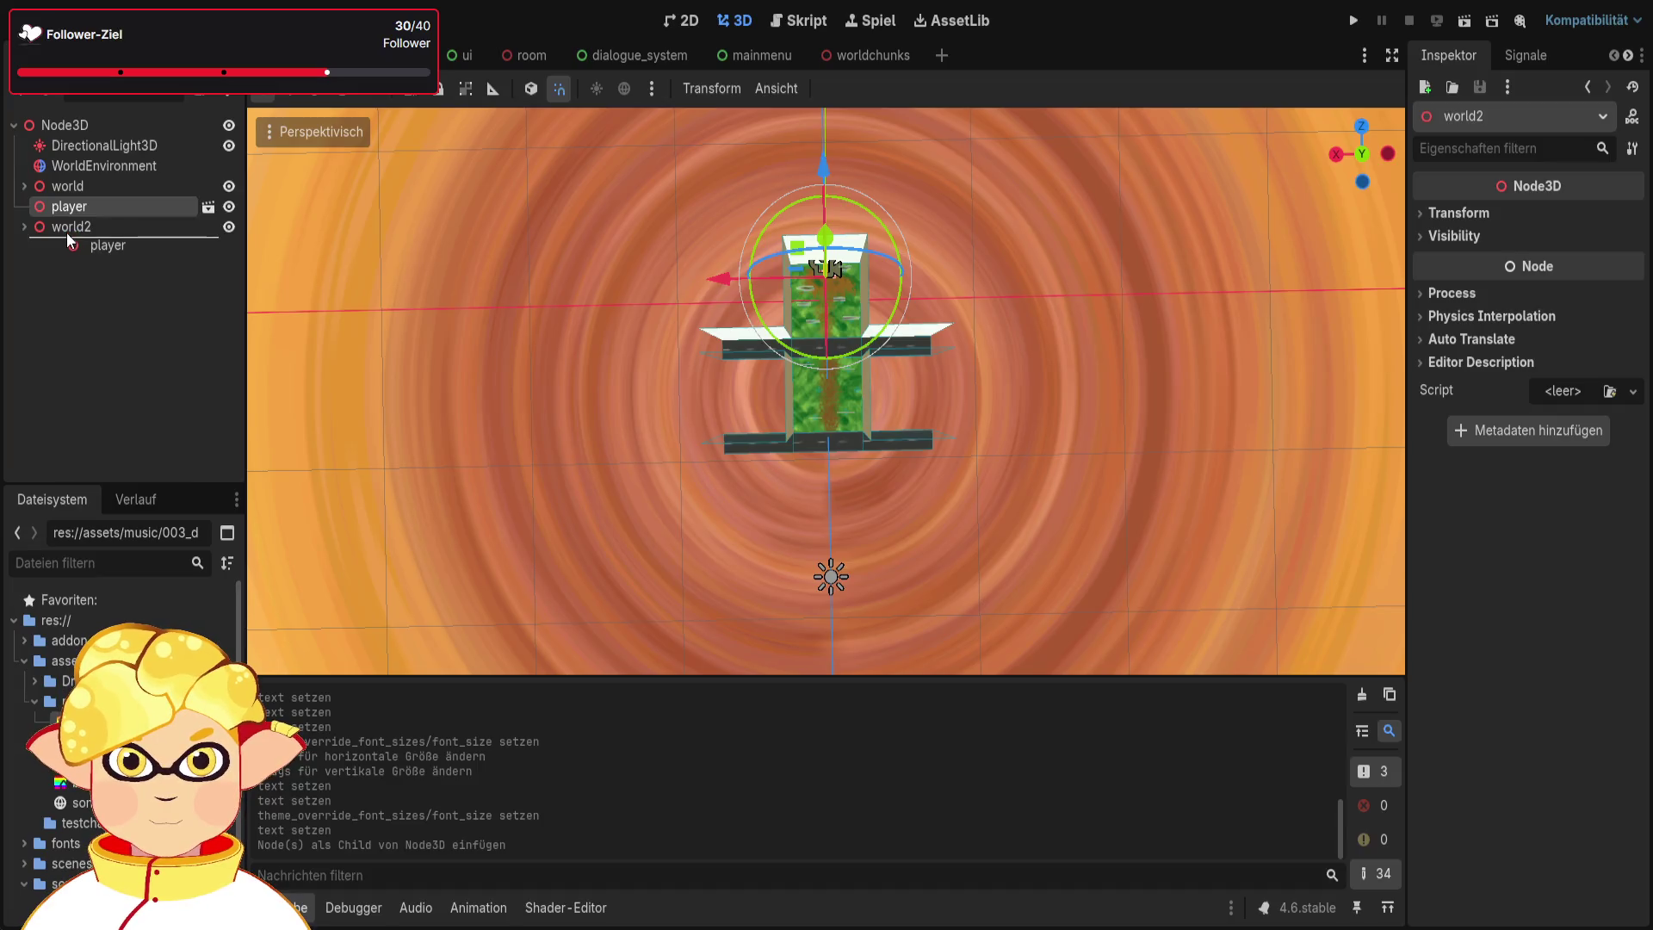
pyautogui.click(65, 231)
pyautogui.click(101, 208)
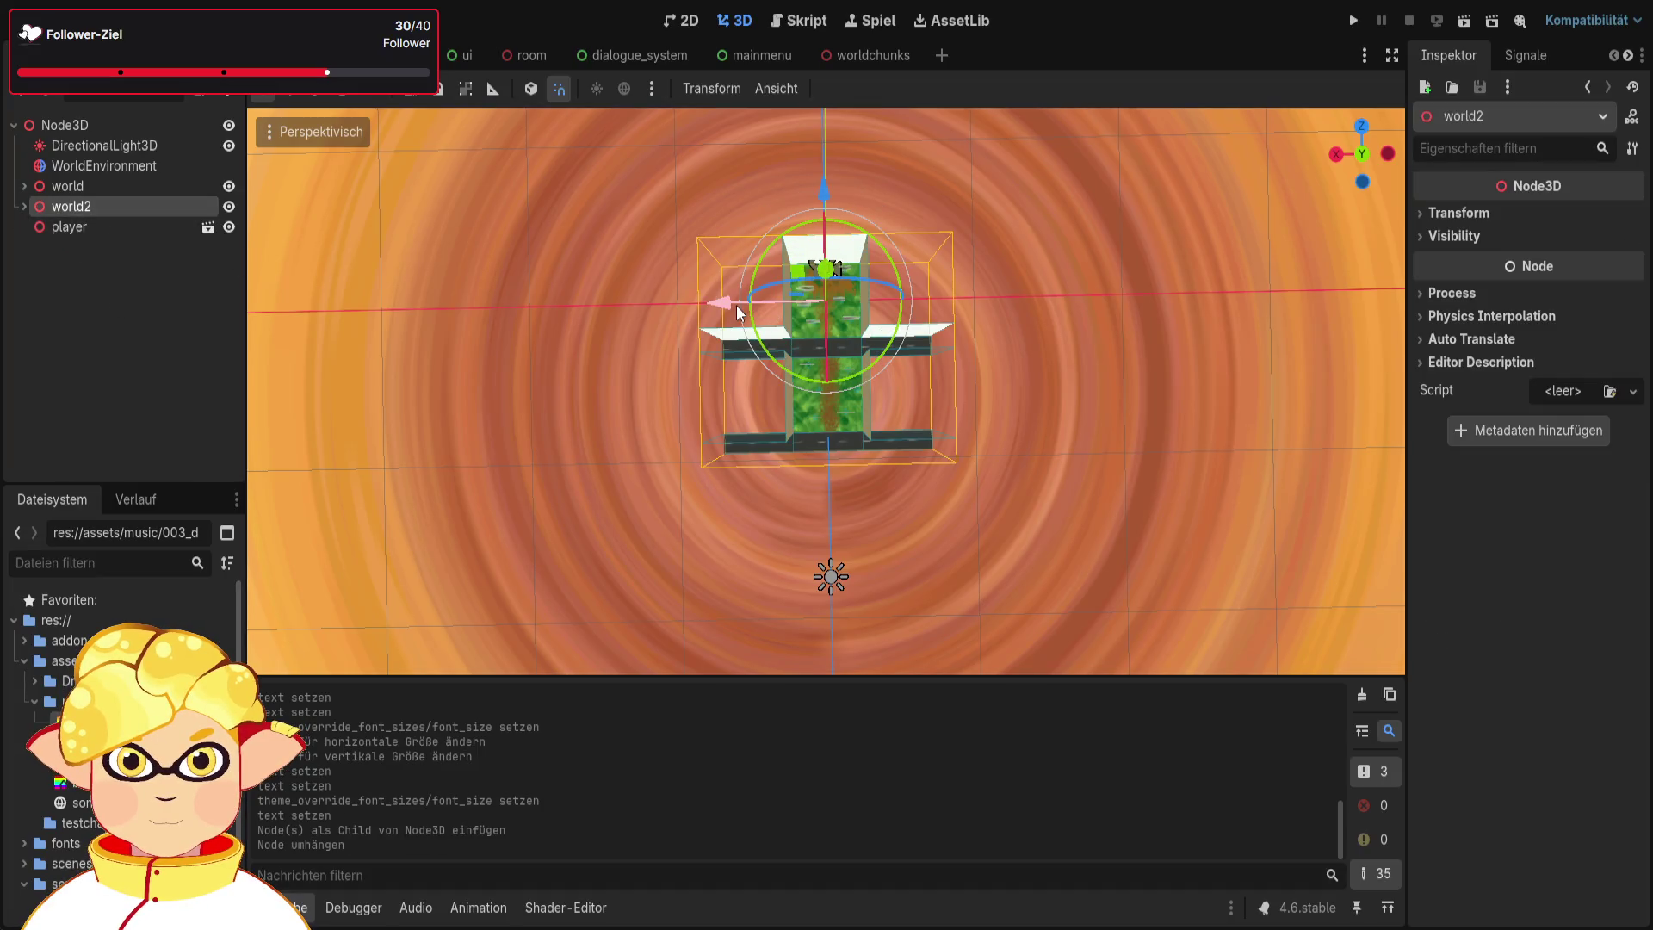
pyautogui.moveTo(736, 306)
pyautogui.mouseDown()
pyautogui.moveTo(938, 309)
pyautogui.moveTo(927, 301)
pyautogui.moveTo(949, 353)
pyautogui.moveTo(938, 306)
pyautogui.mouseUp()
pyautogui.click(1096, 523)
# Orbit around both chunks, refocus on world2, and shift it further along X to align.
pyautogui.moveTo(1096, 524); pyautogui.dragTo(1163, 483)
pyautogui.moveTo(681, 340); pyautogui.dragTo(612, 357)
pyautogui.moveTo(948, 430); pyautogui.dragTo(979, 452)
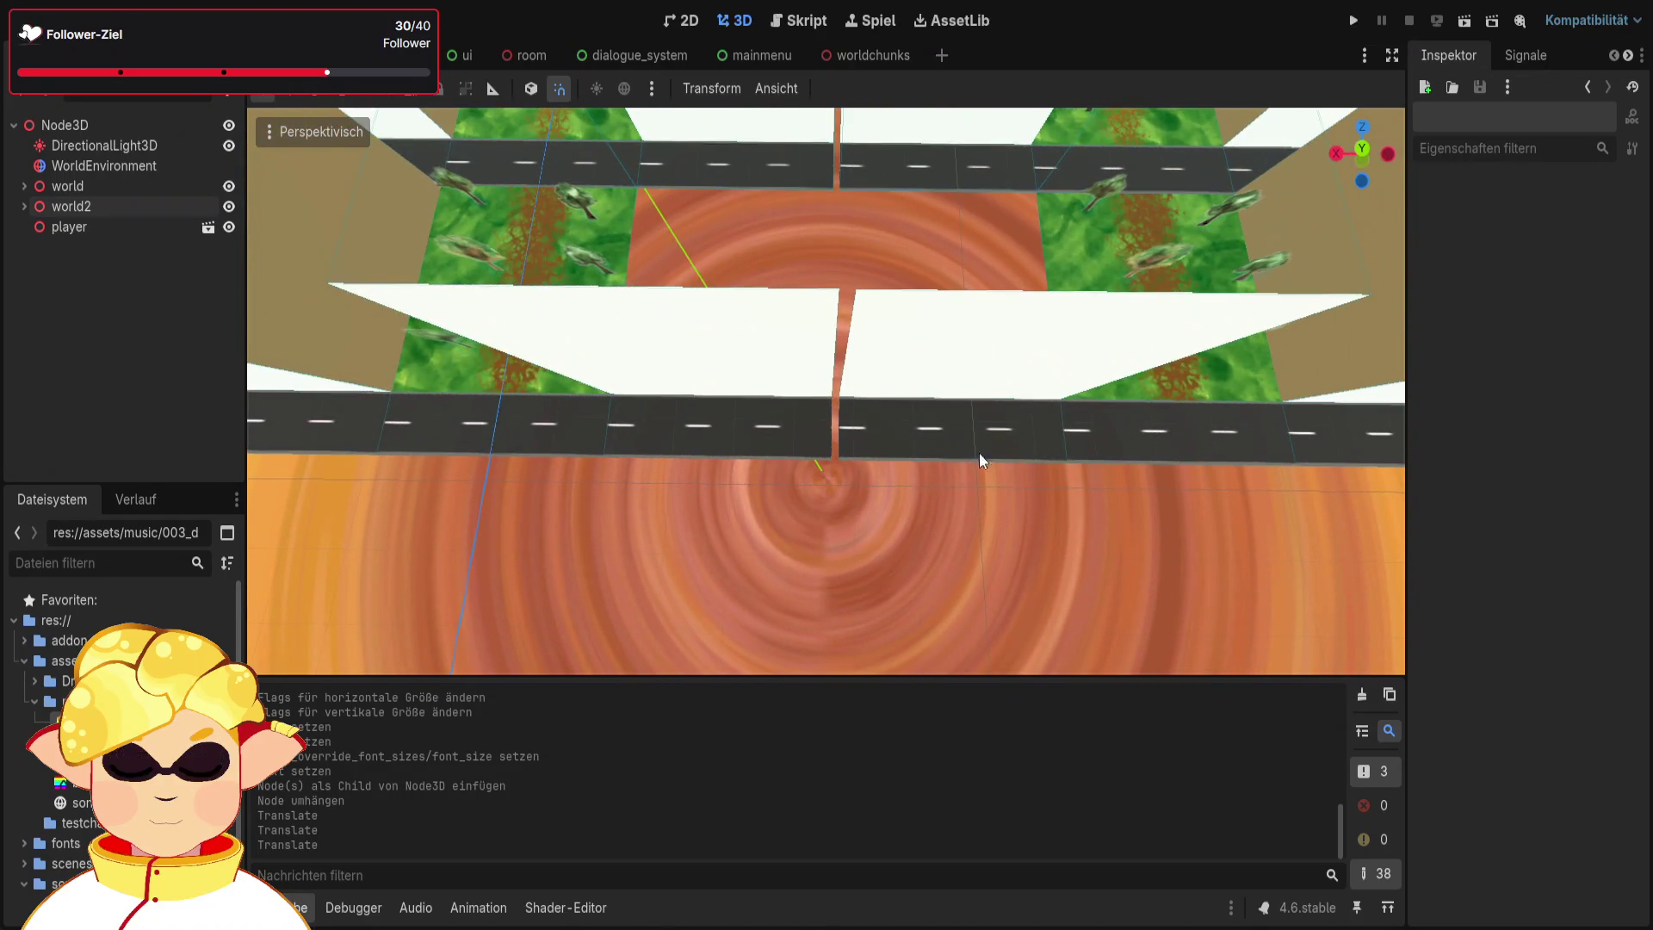
pyautogui.click(146, 207)
pyautogui.press('f')
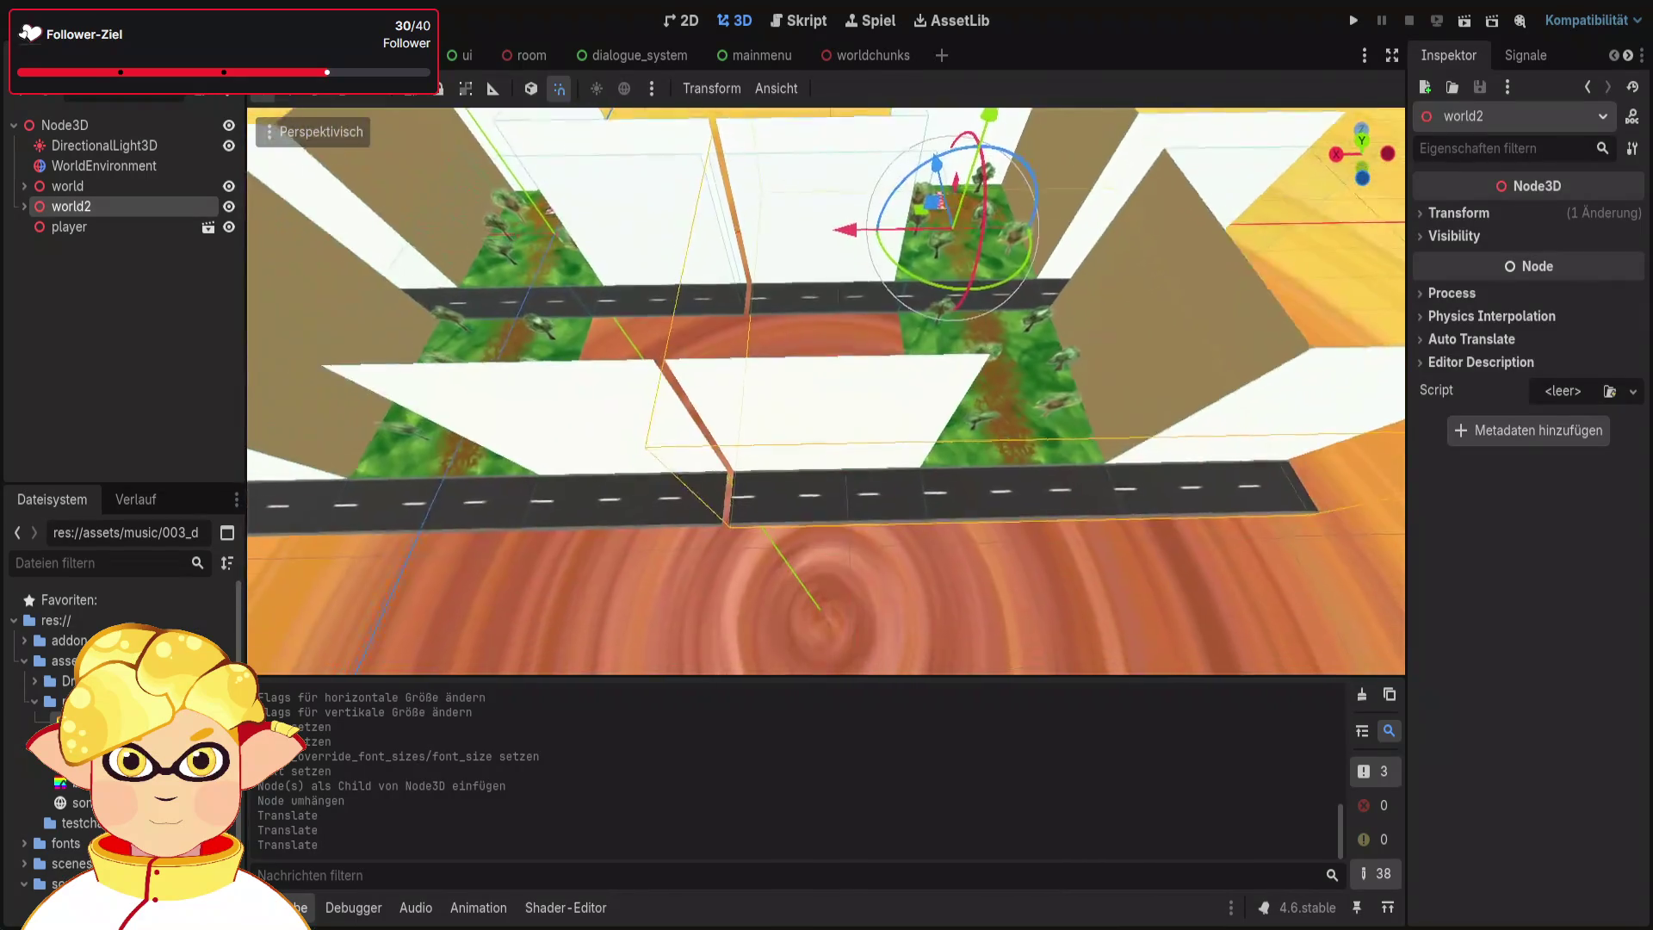
pyautogui.moveTo(868, 315); pyautogui.dragTo(848, 316)
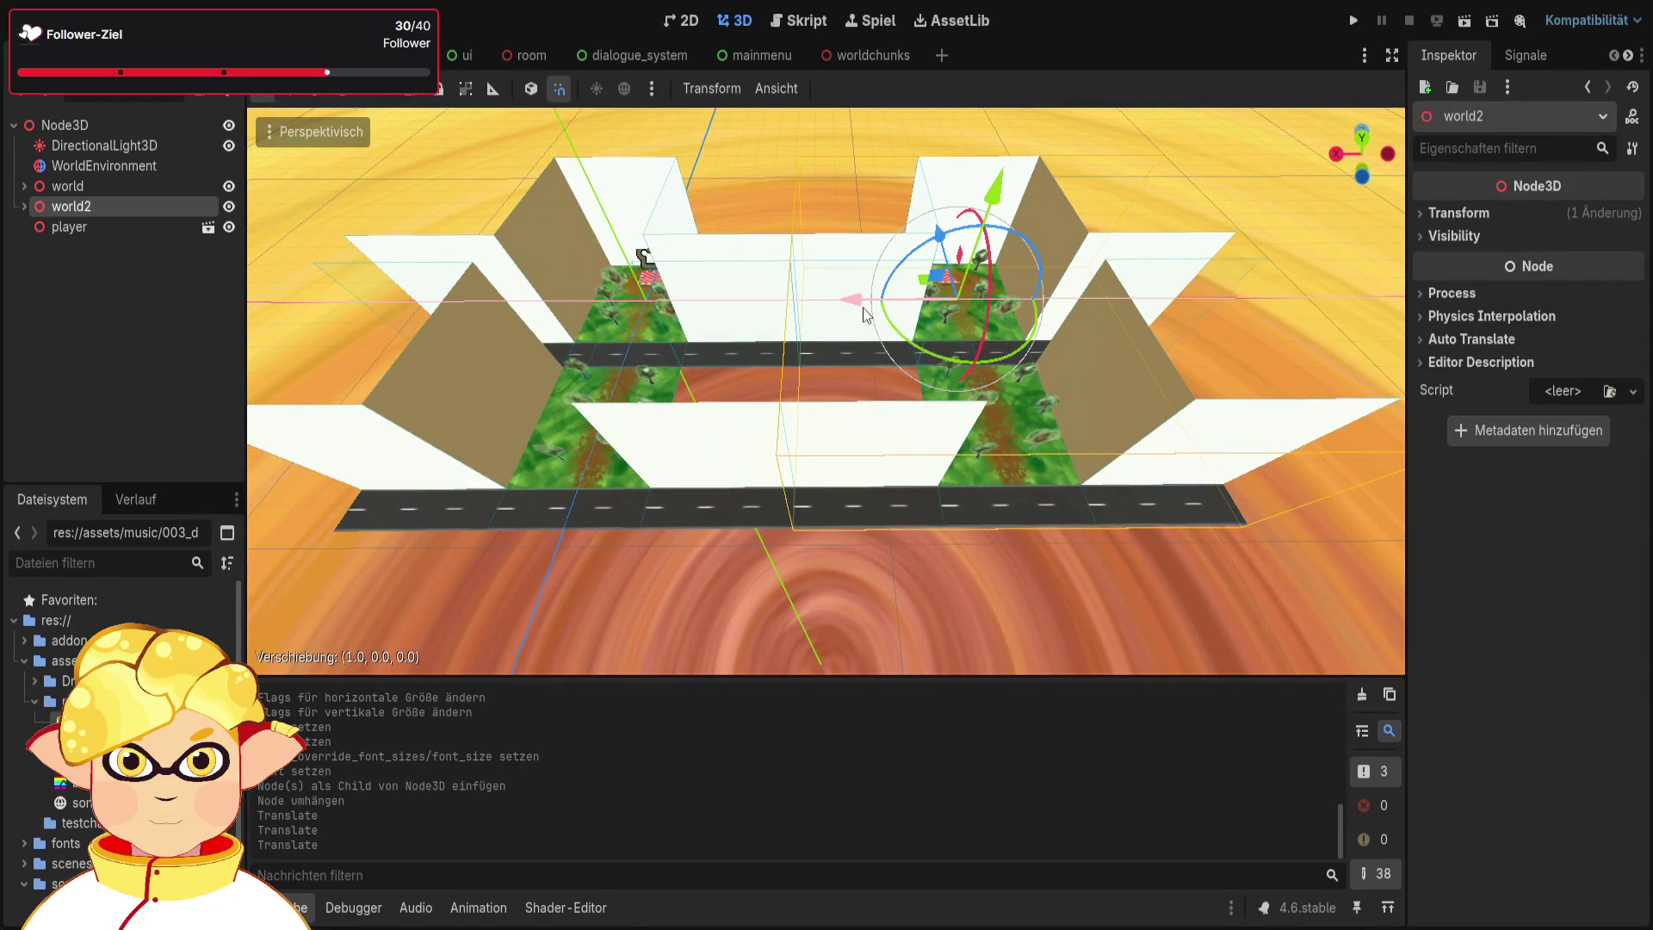
pyautogui.click(1128, 483)
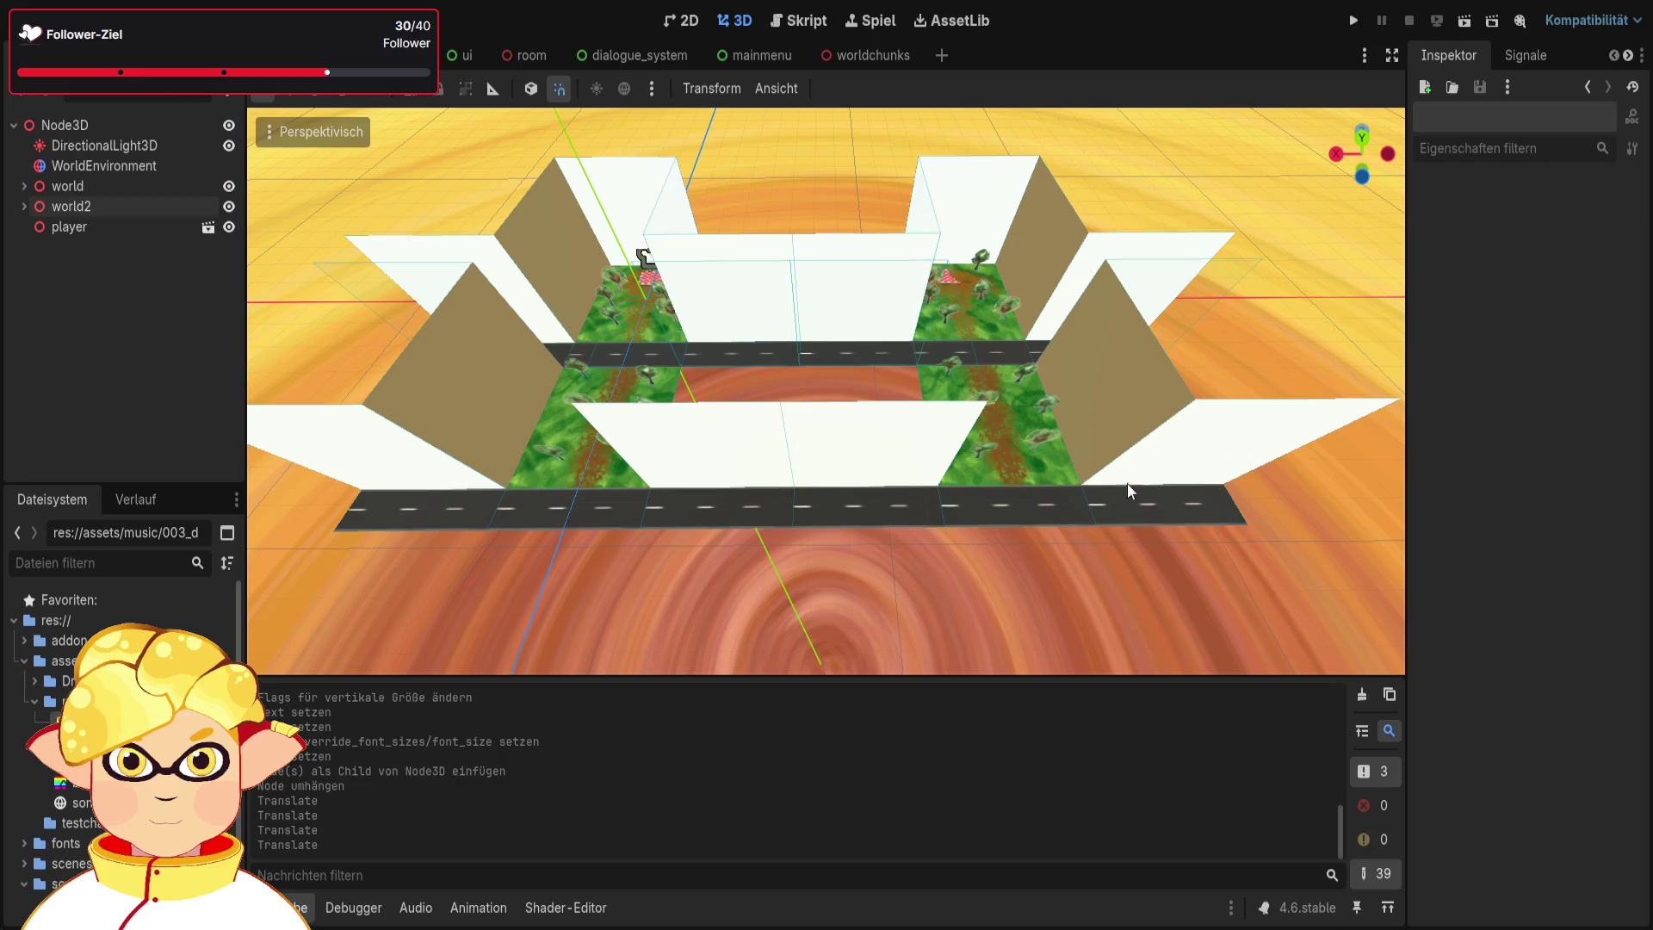
# Run the current scene, walk down the road through both chunks, then stop the game.
pyautogui.click(1464, 20)
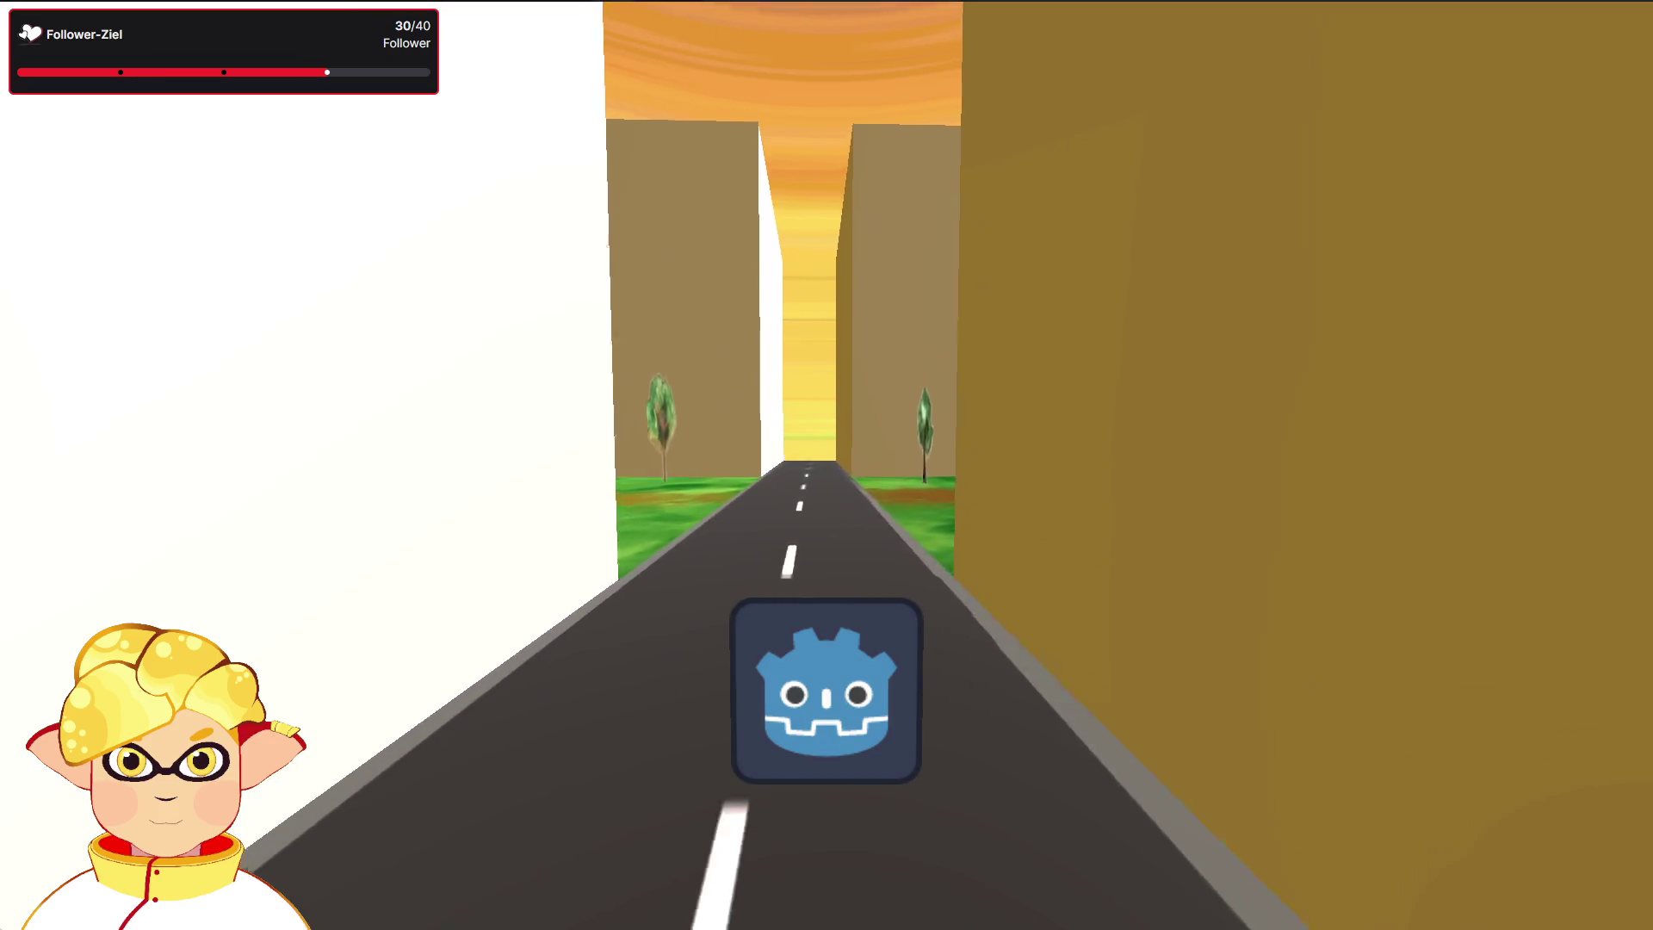
pyautogui.press('Escape')
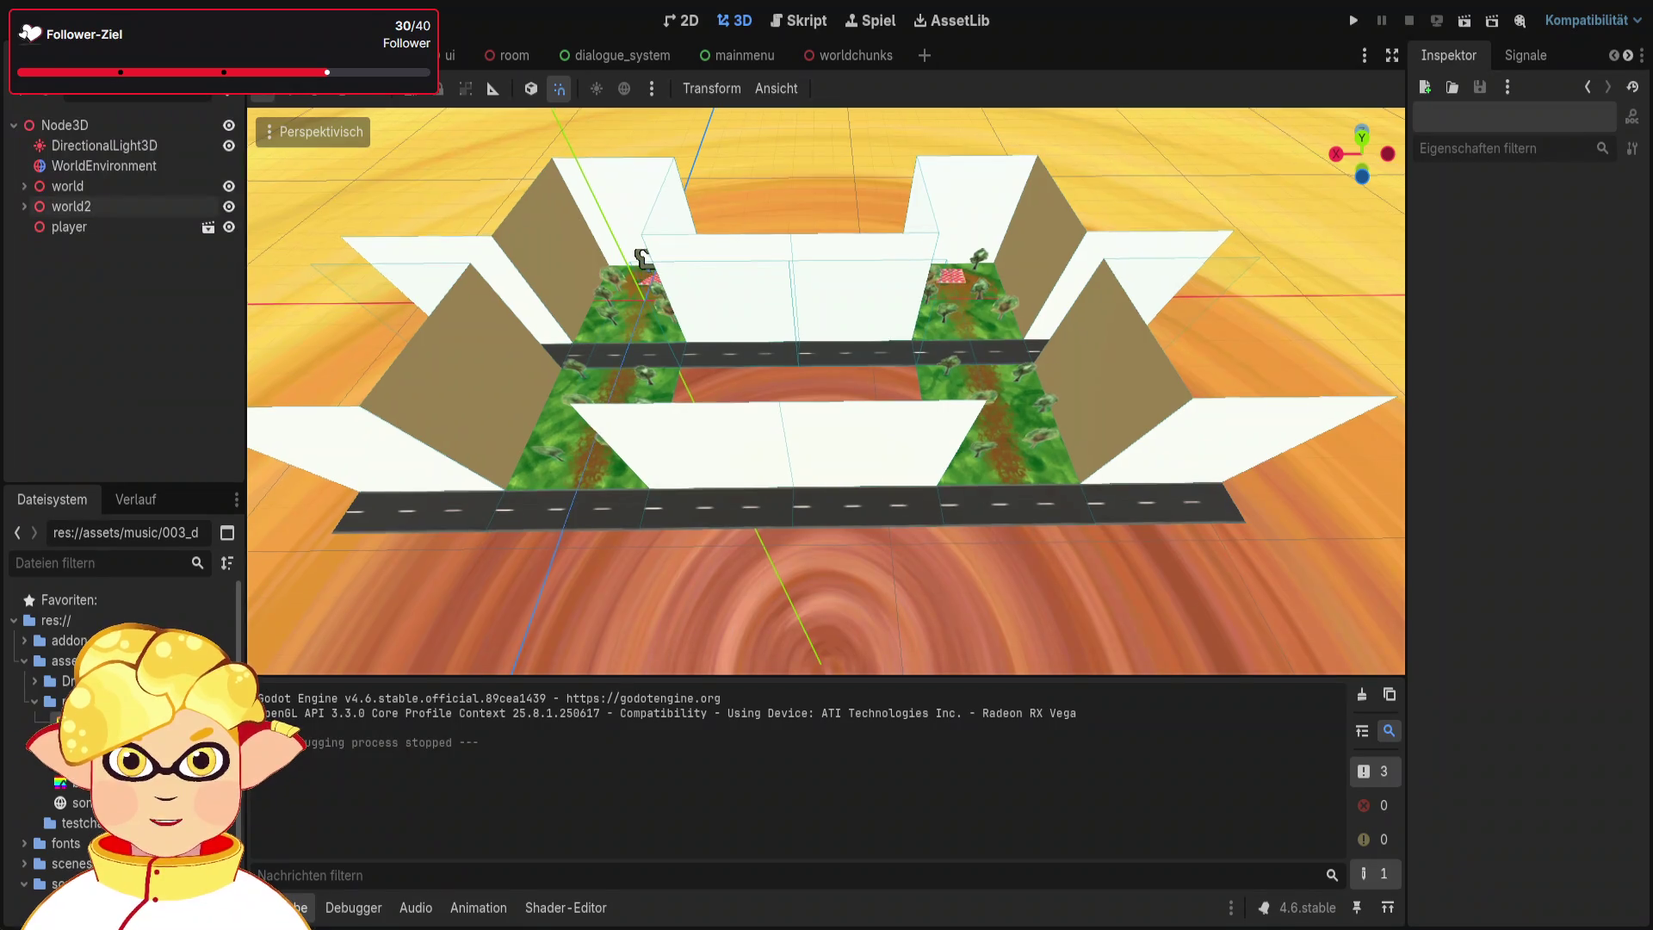
# Delete house7 and its child nodes from the chunk.
pyautogui.scroll(-1, 867, 566)
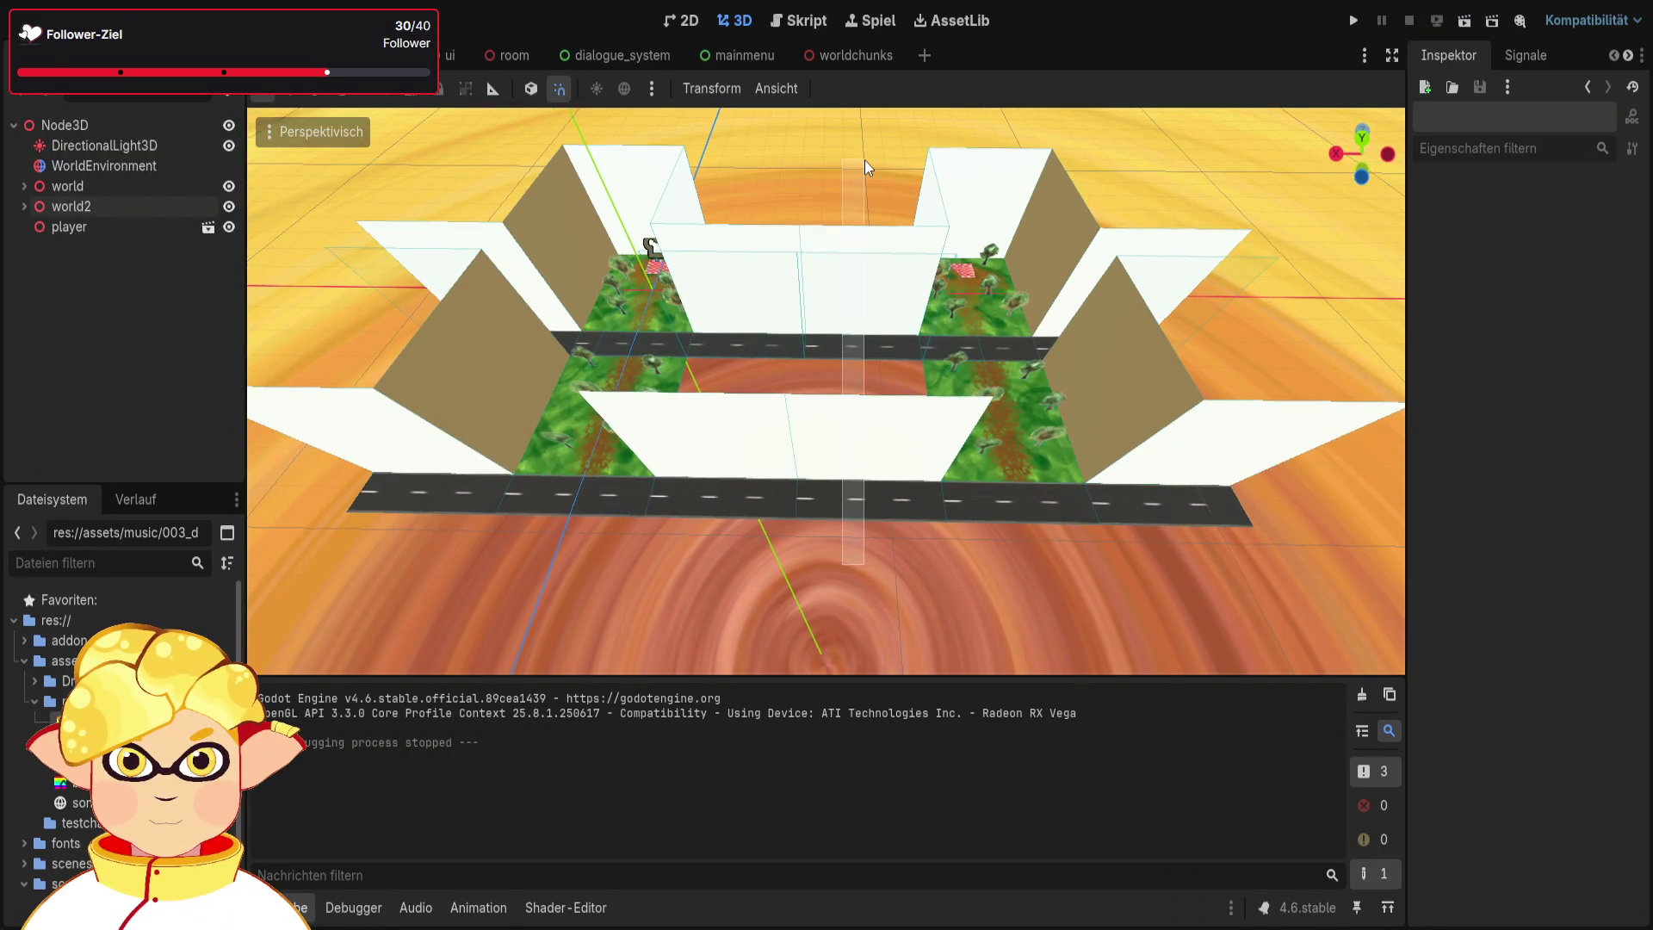
pyautogui.click(843, 288)
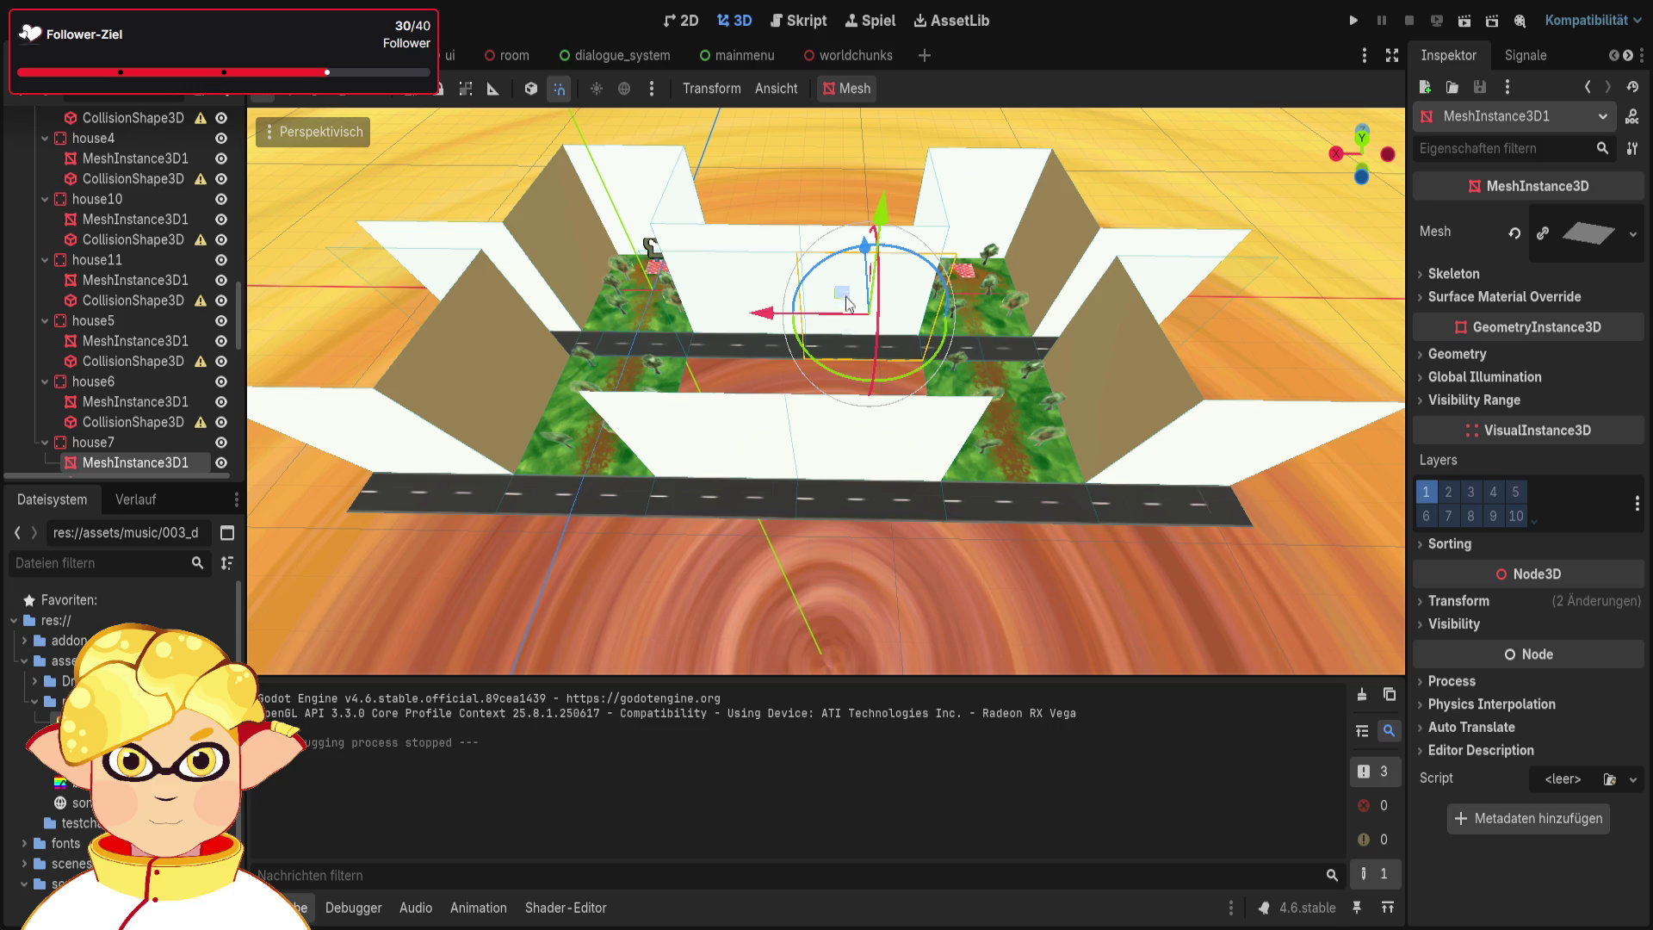
pyautogui.scroll(-1, 95, 446)
pyautogui.click(97, 401)
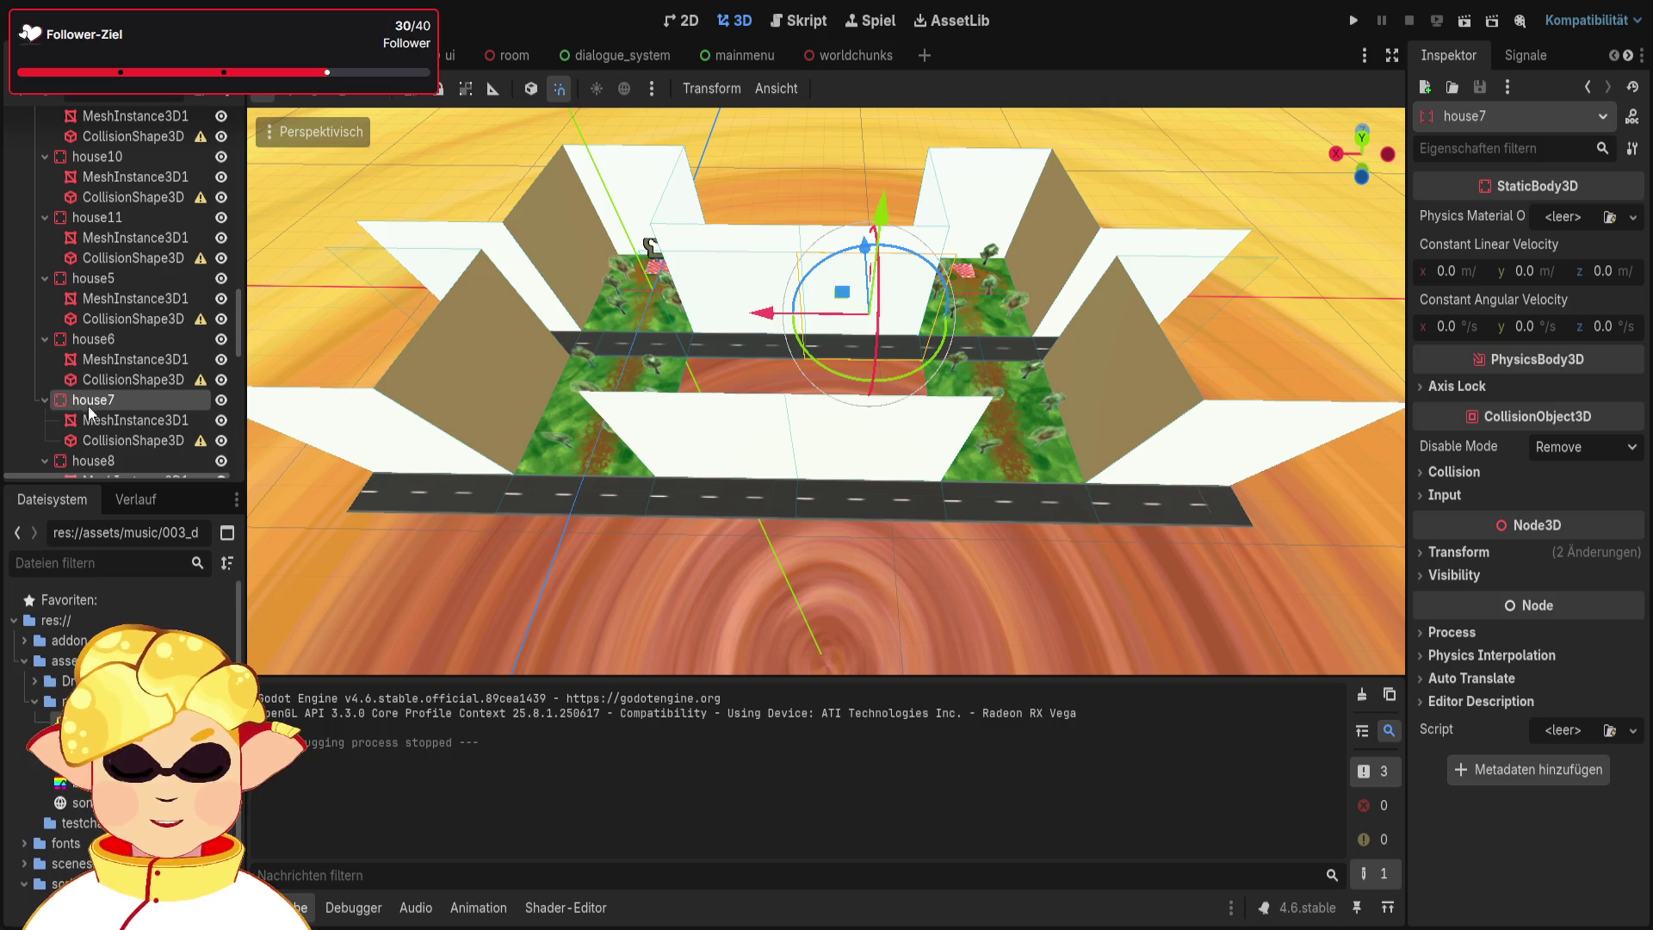
pyautogui.keyDown('shift'); pyautogui.click(130, 440); pyautogui.keyUp('shift')
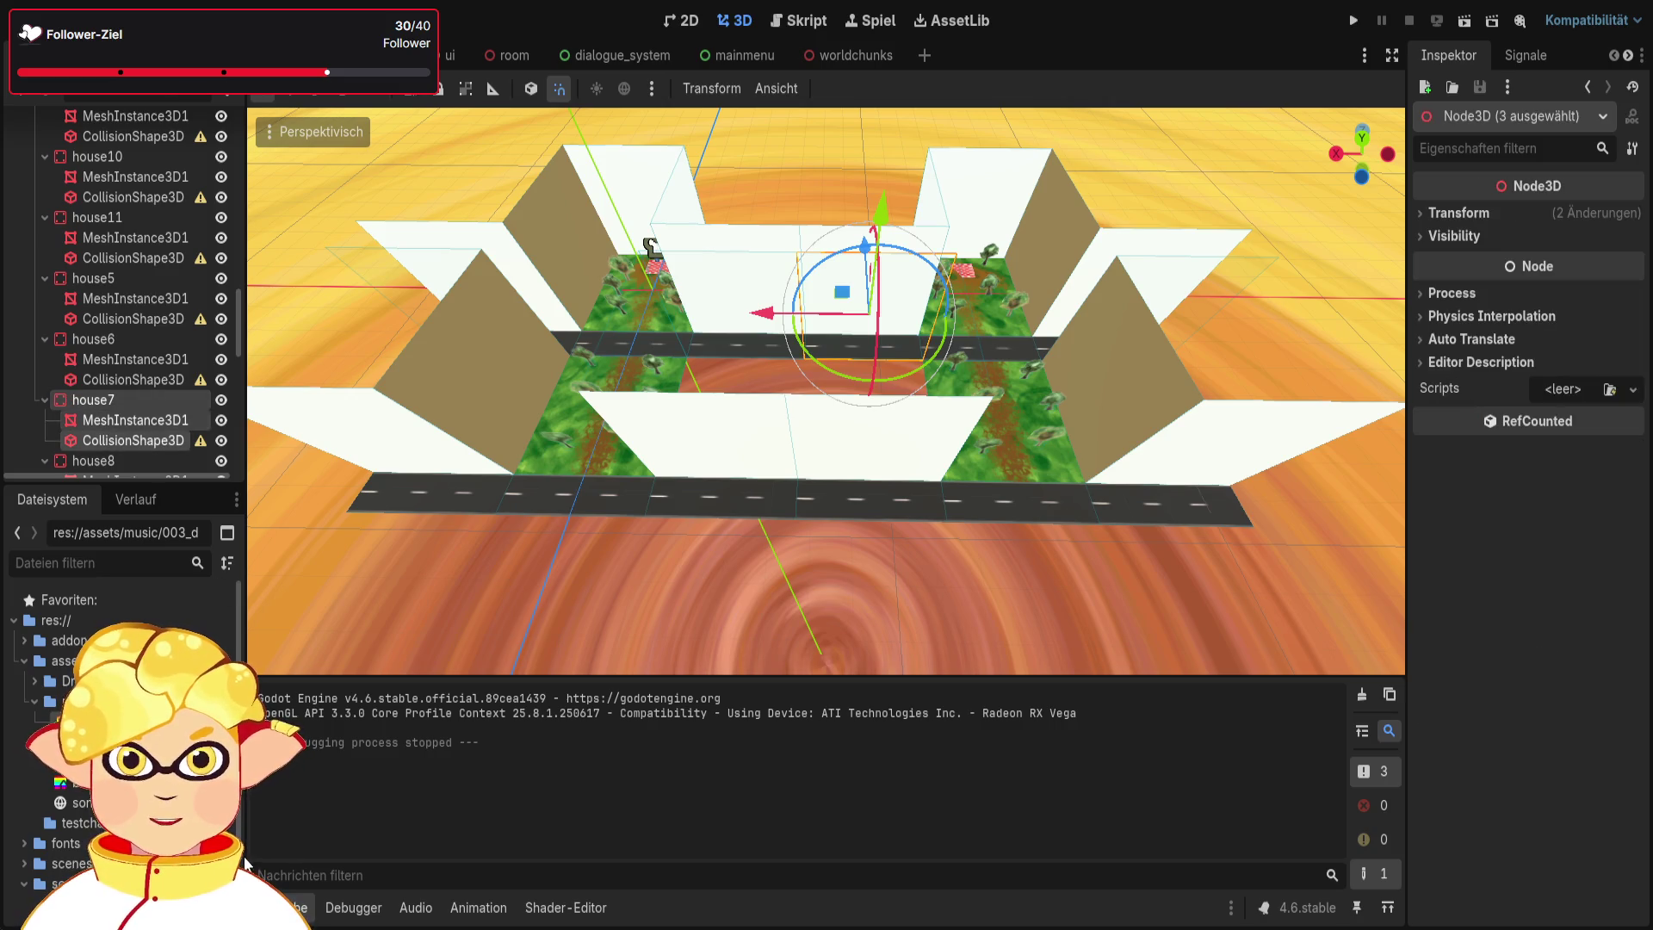
pyautogui.press('Delete')
# Delete house4 together with its children.
pyautogui.scroll(2, 107, 359)
pyautogui.click(896, 282)
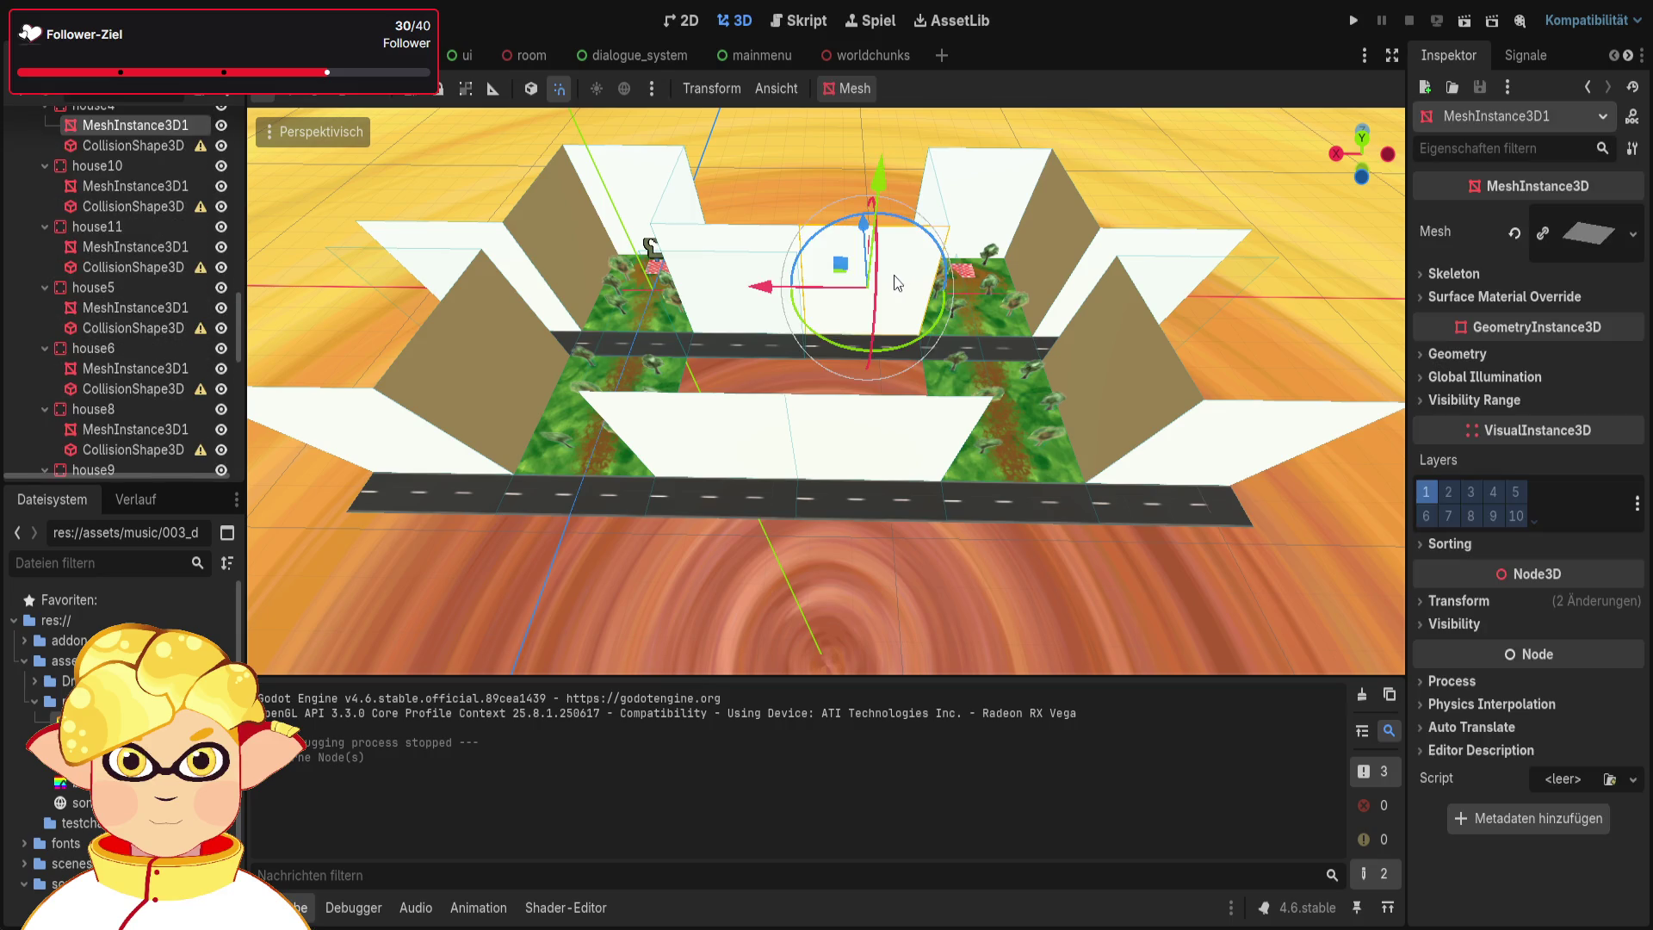
pyautogui.scroll(1, 199, 262)
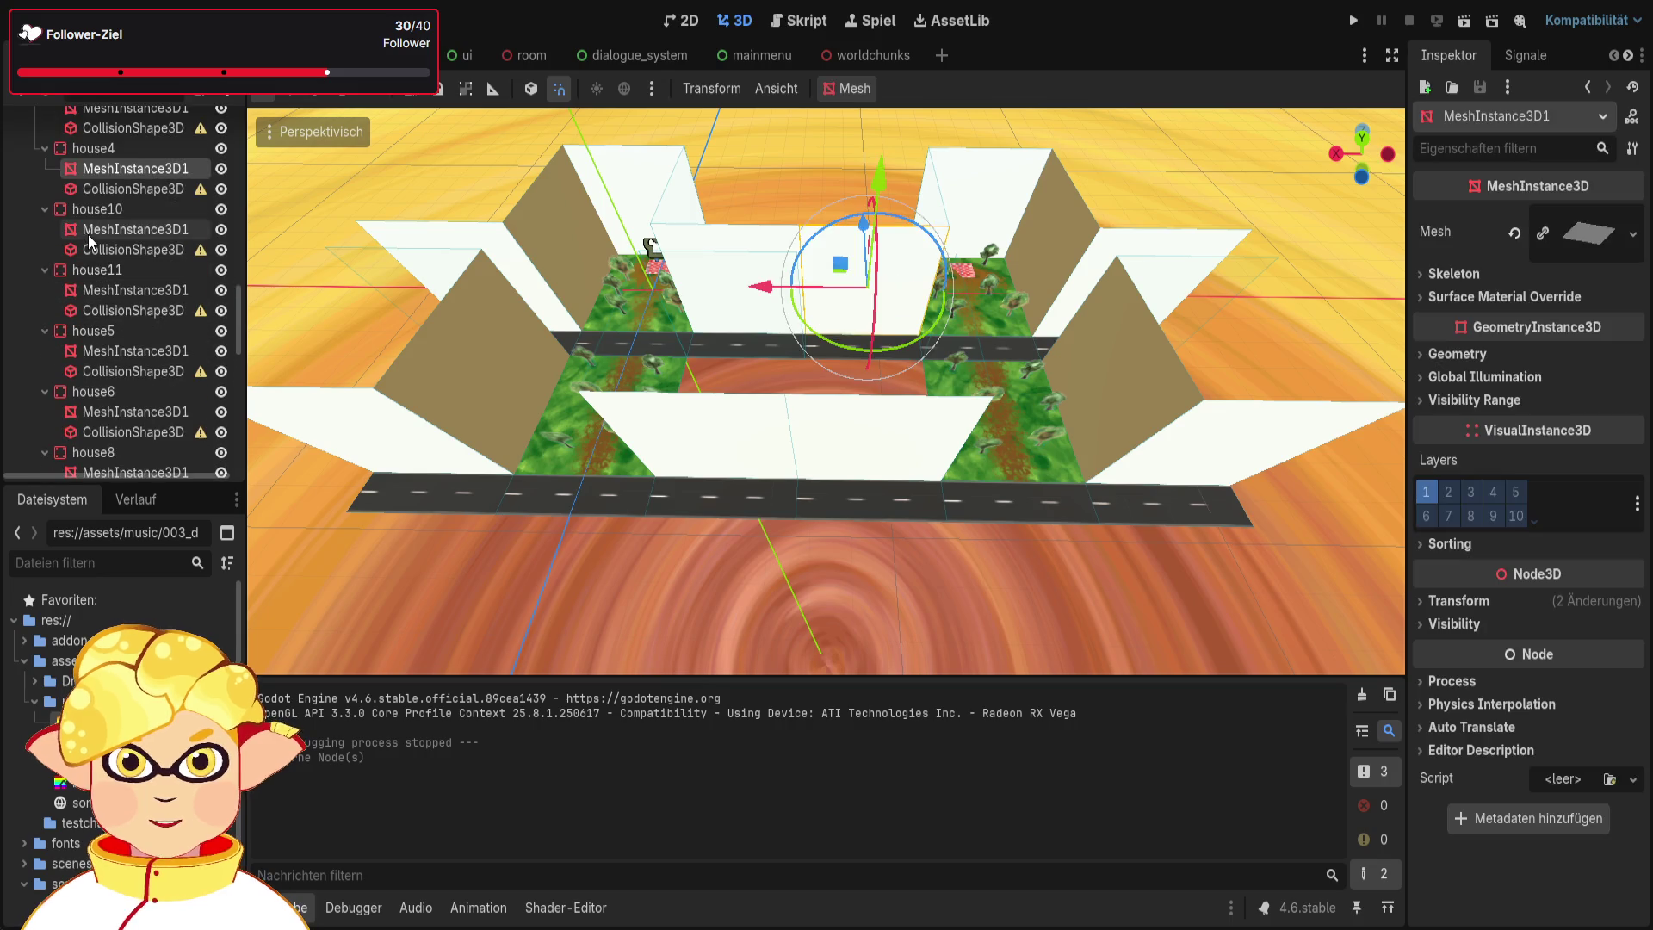
pyautogui.moveTo(741, 474); pyautogui.dragTo(773, 541)
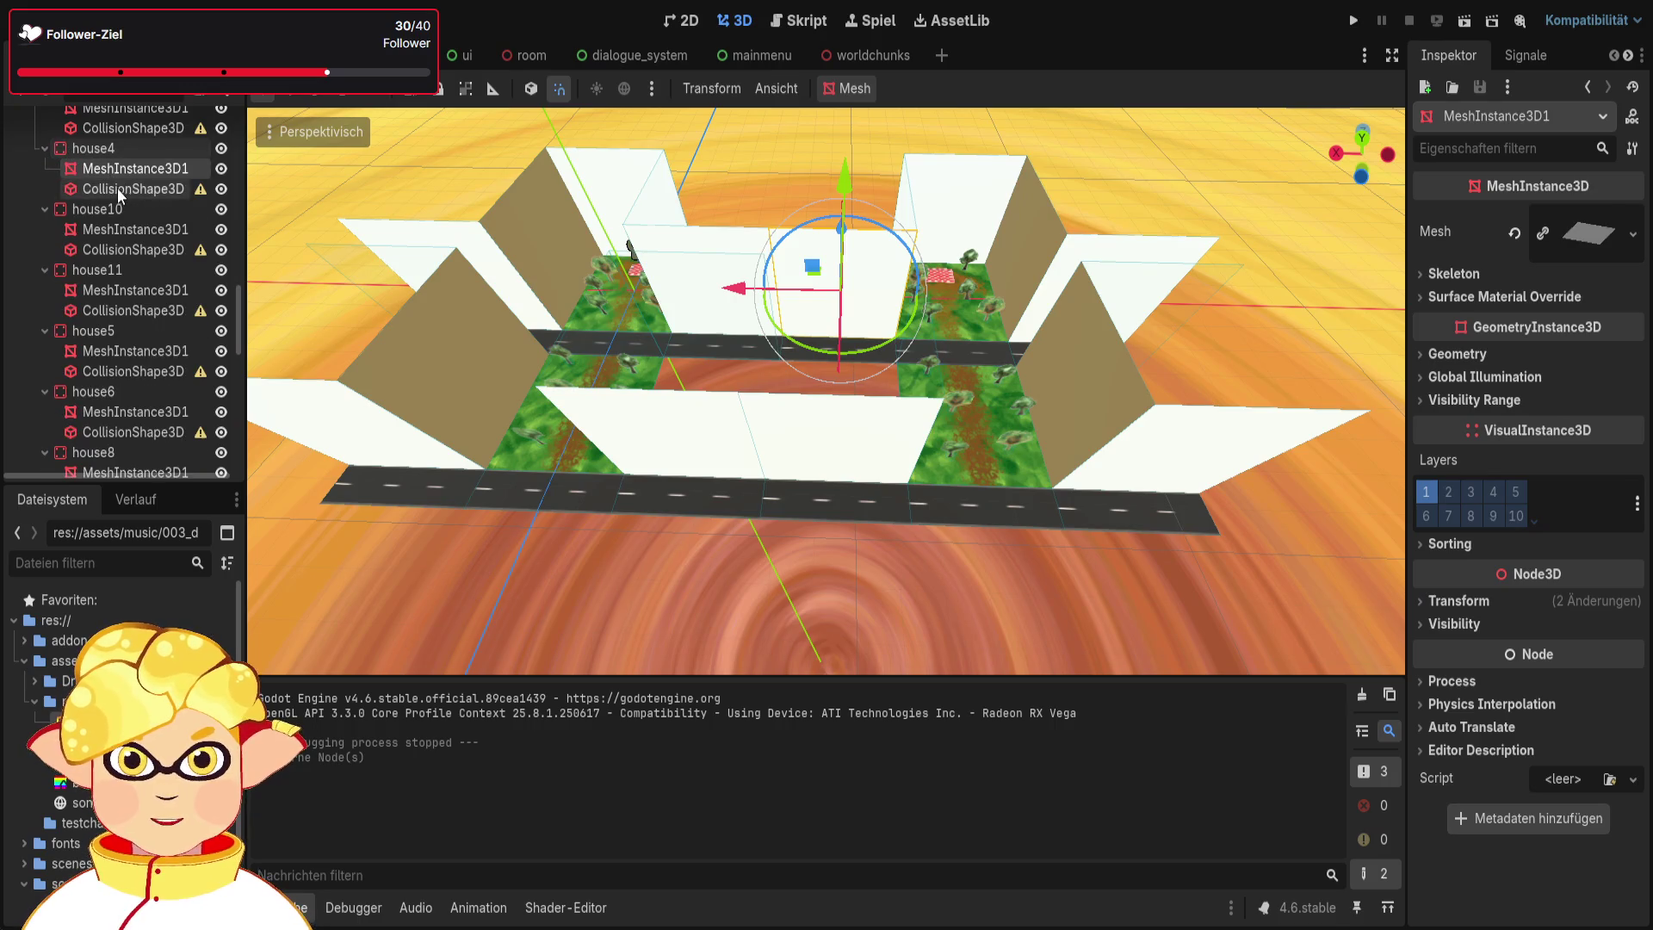
pyautogui.keyDown('ctrl'); pyautogui.click(117, 188); pyautogui.keyUp('ctrl')
pyautogui.keyDown('ctrl'); pyautogui.click(112, 148); pyautogui.keyUp('ctrl')
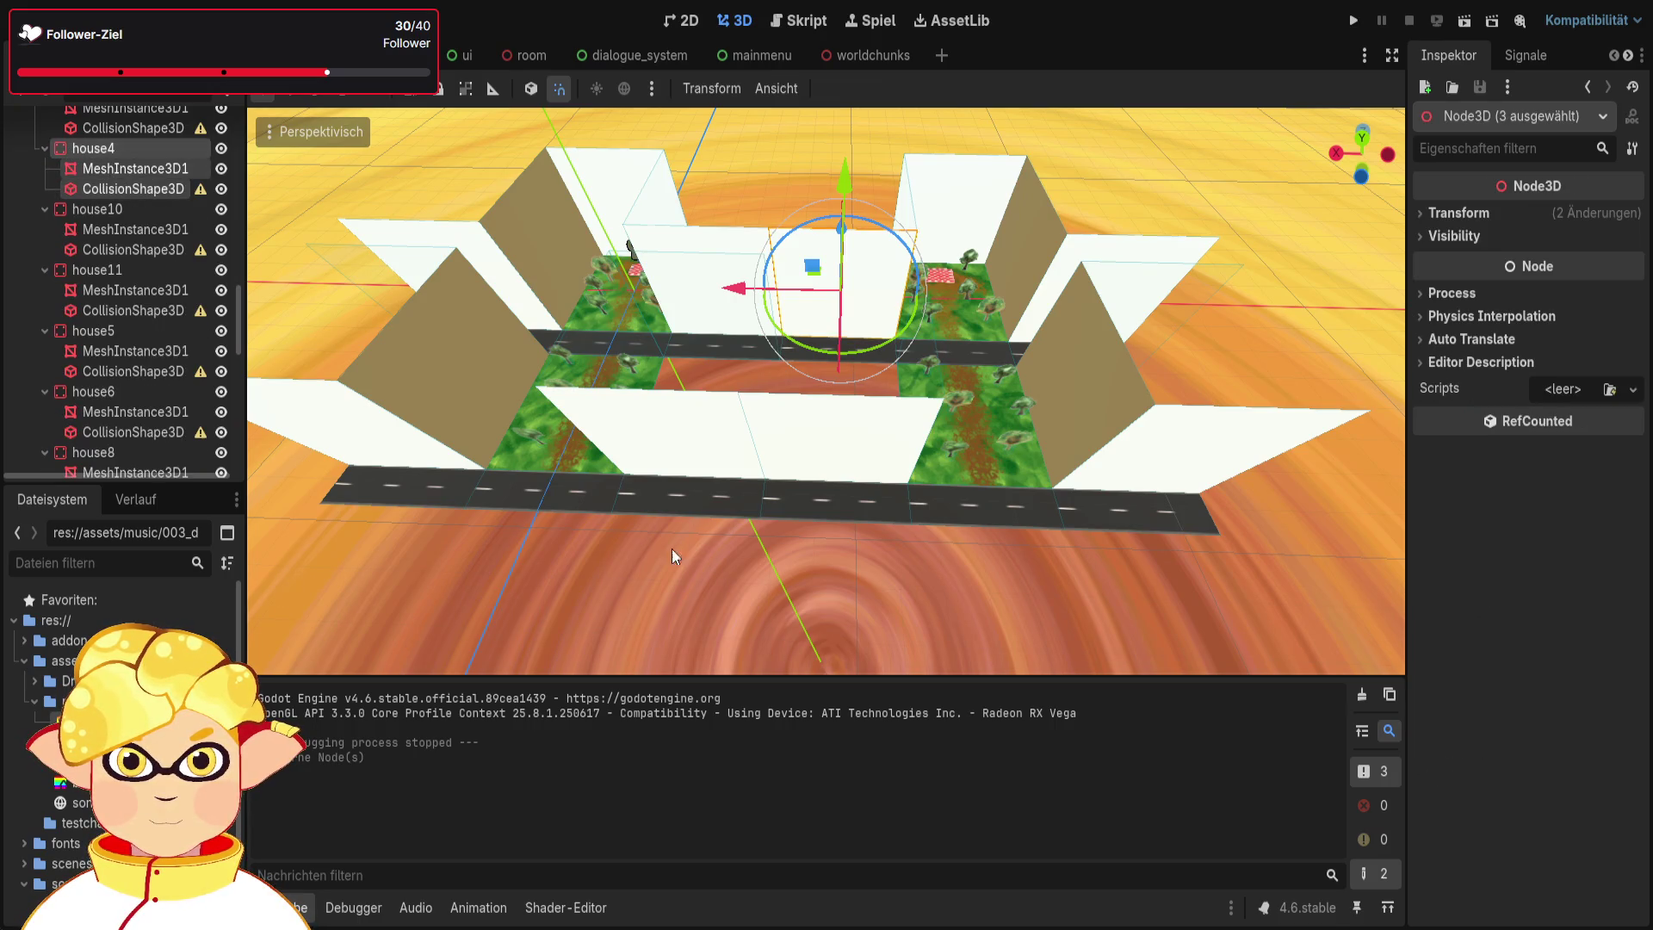
pyautogui.press('Delete')
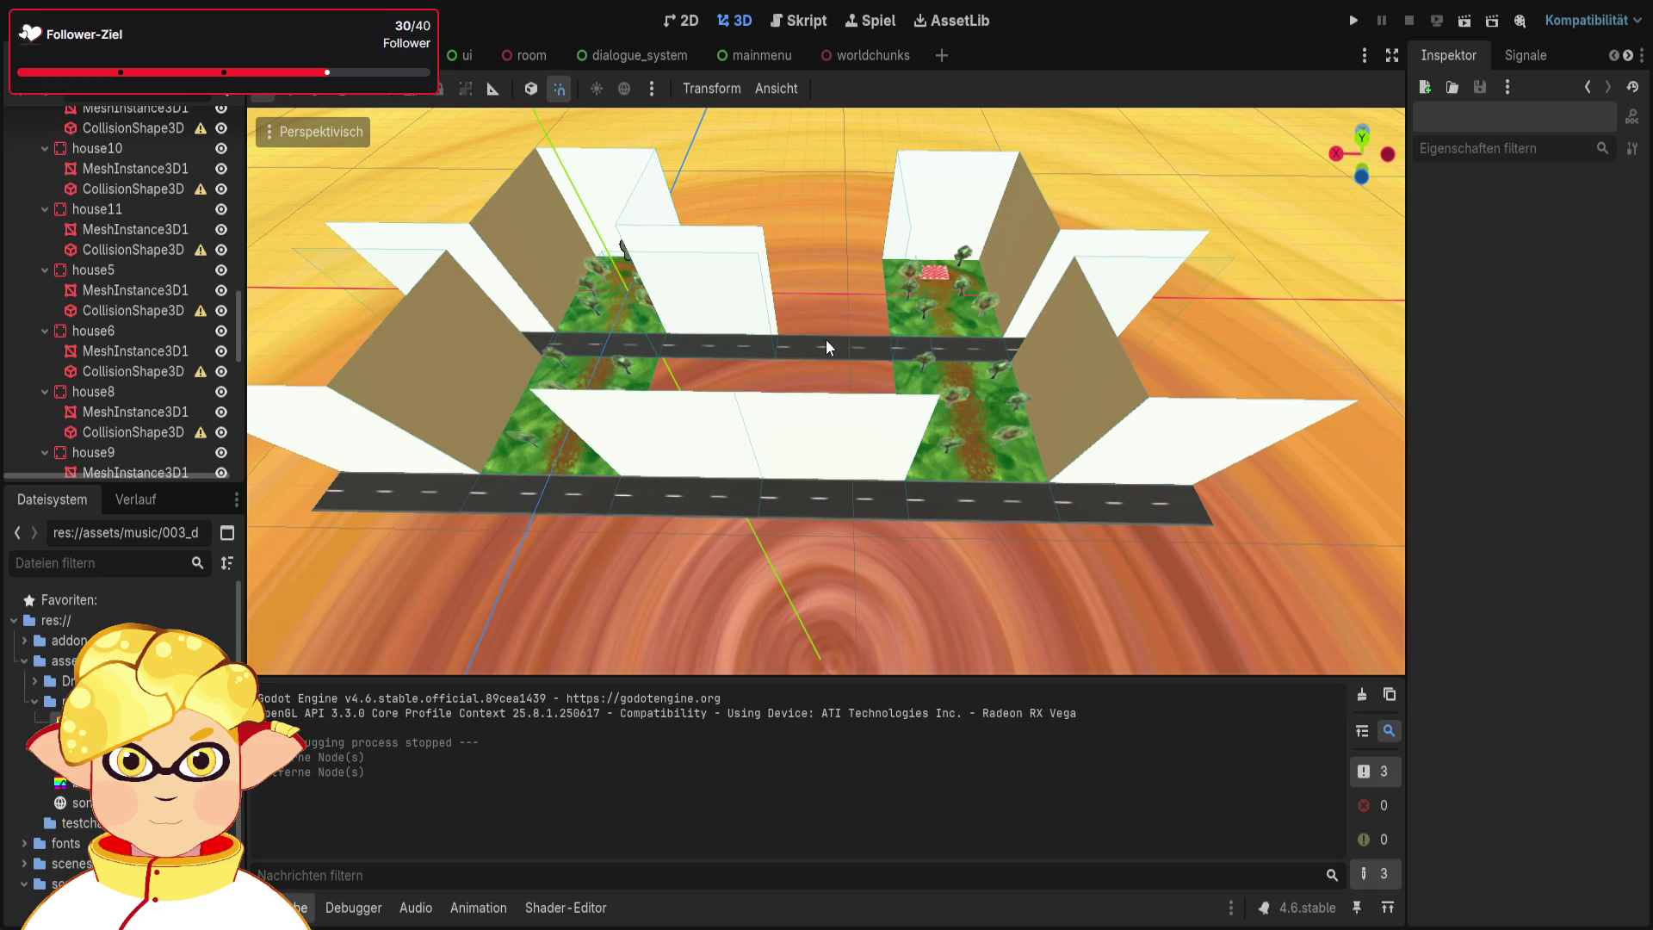
# Delete street3 and house10 along with their child nodes.
pyautogui.click(827, 347)
pyautogui.scroll(-2, 121, 344)
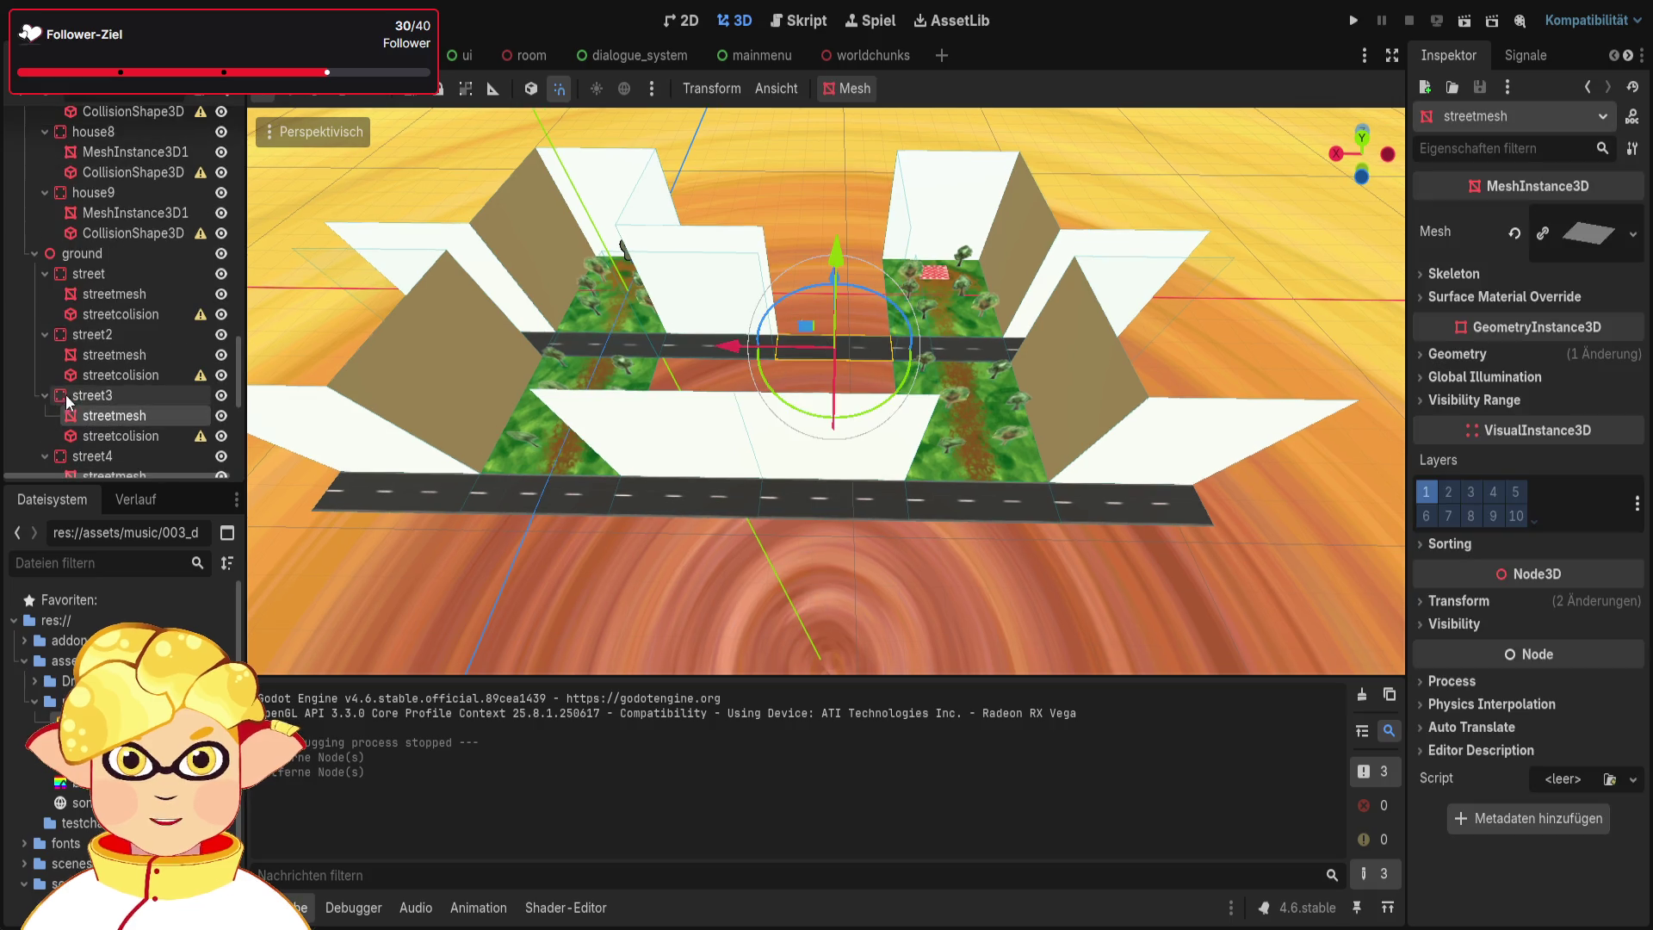
pyautogui.keyDown('shift'); pyautogui.click(120, 435); pyautogui.keyUp('shift')
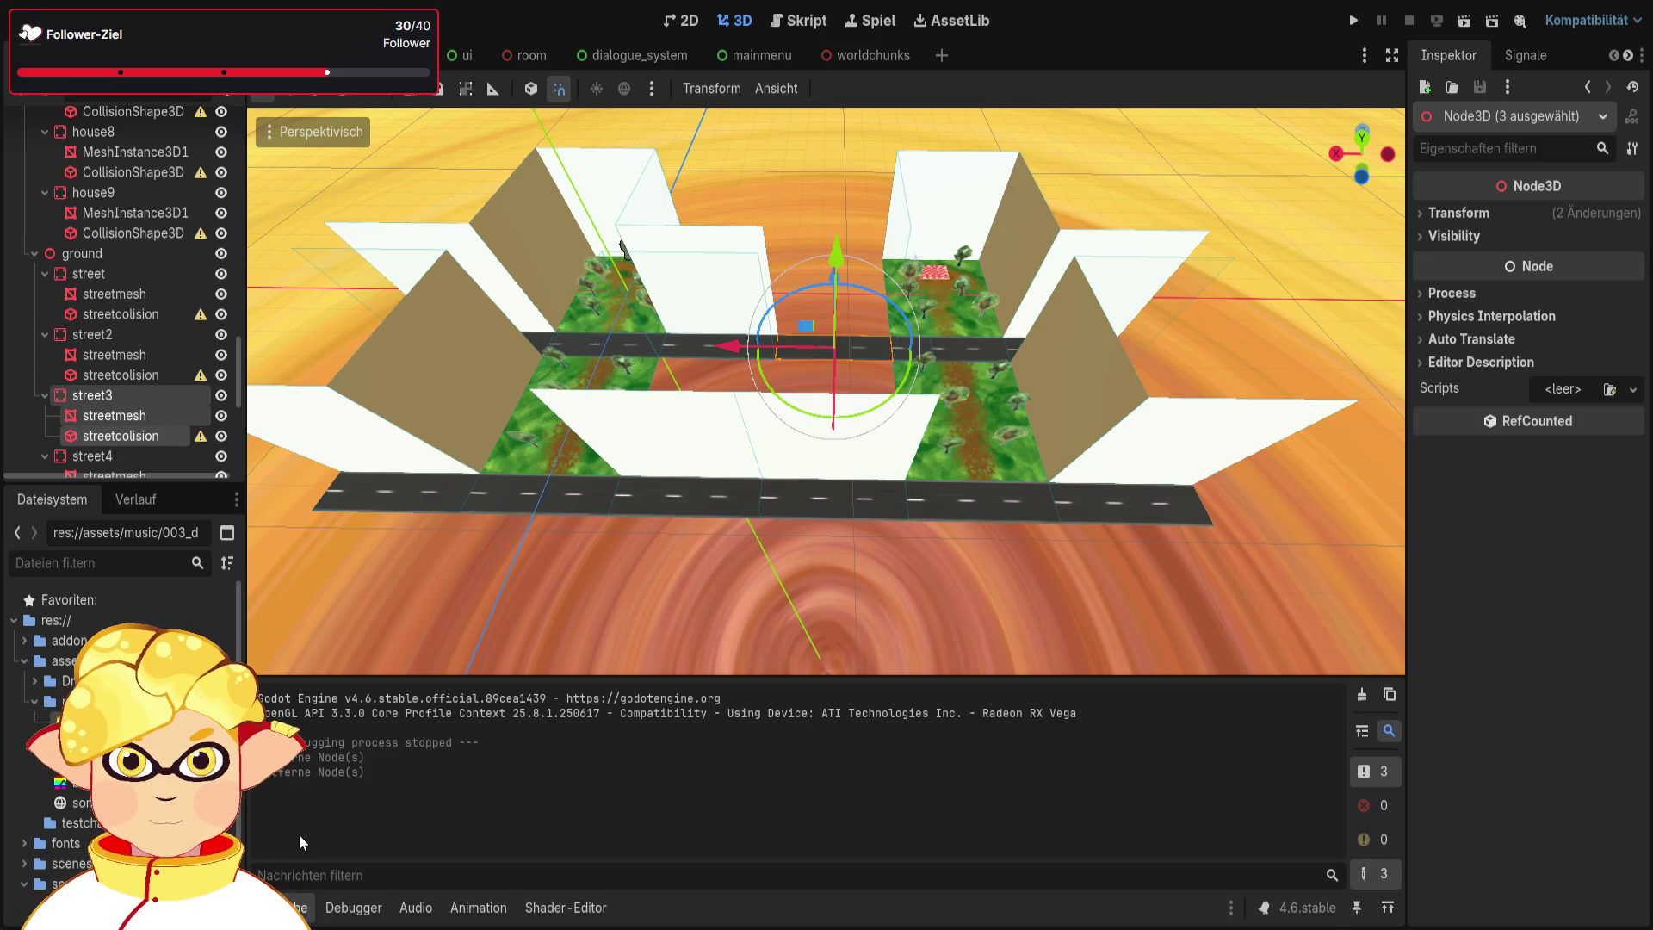
pyautogui.press('Delete')
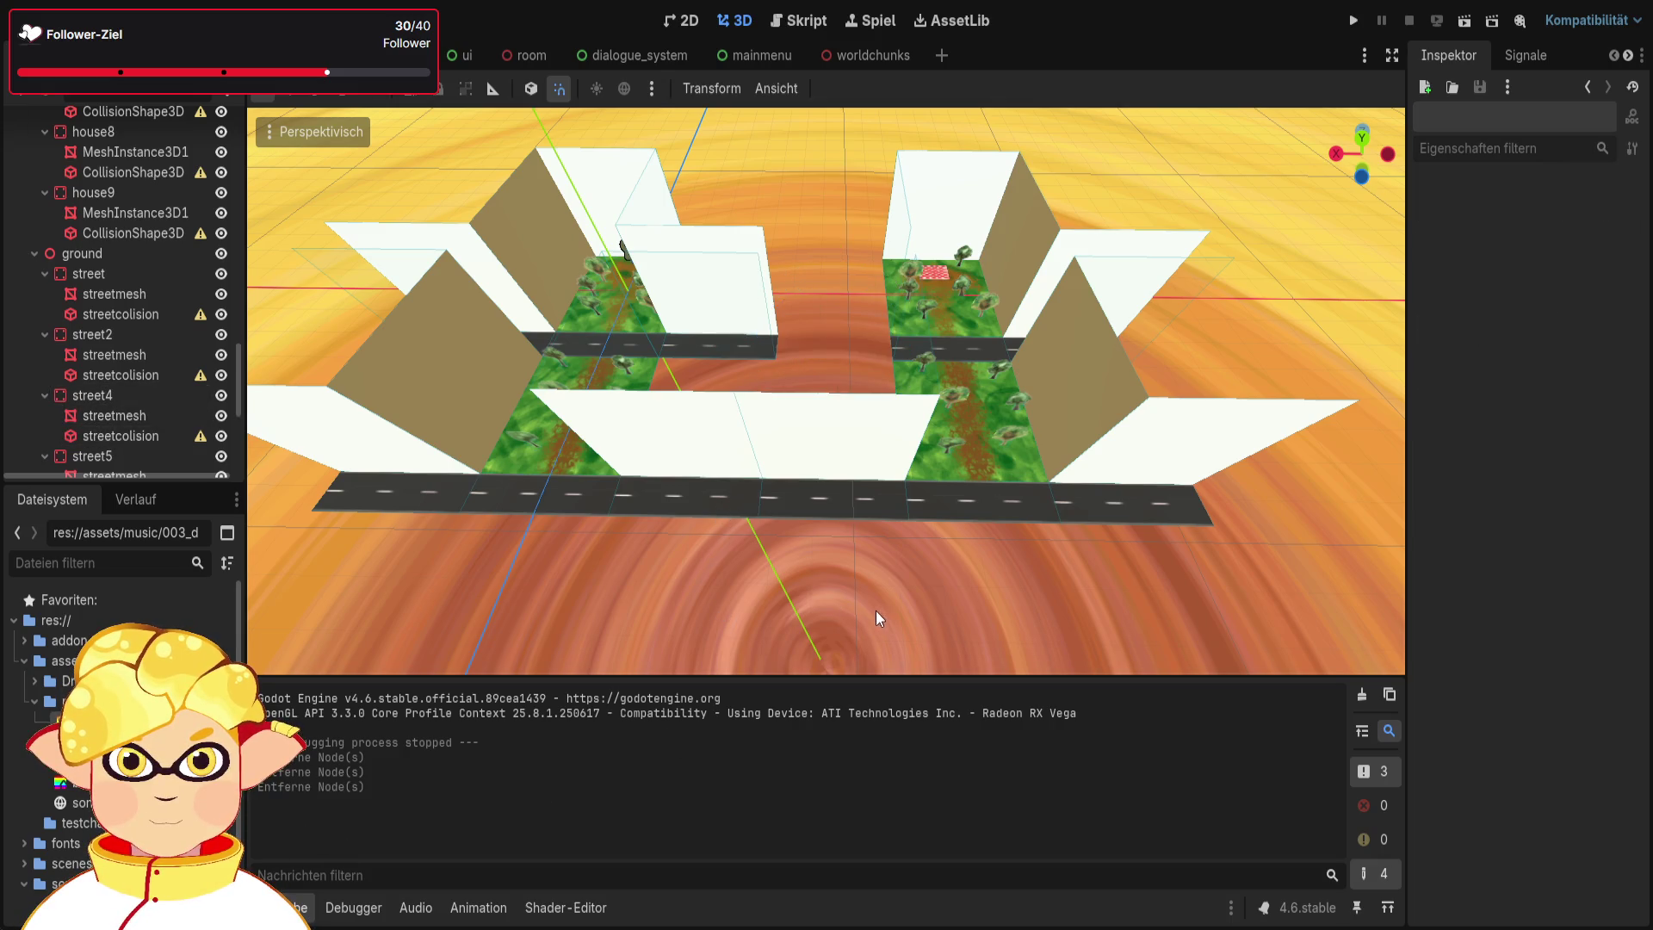
pyautogui.click(847, 441)
pyautogui.scroll(3, 138, 370)
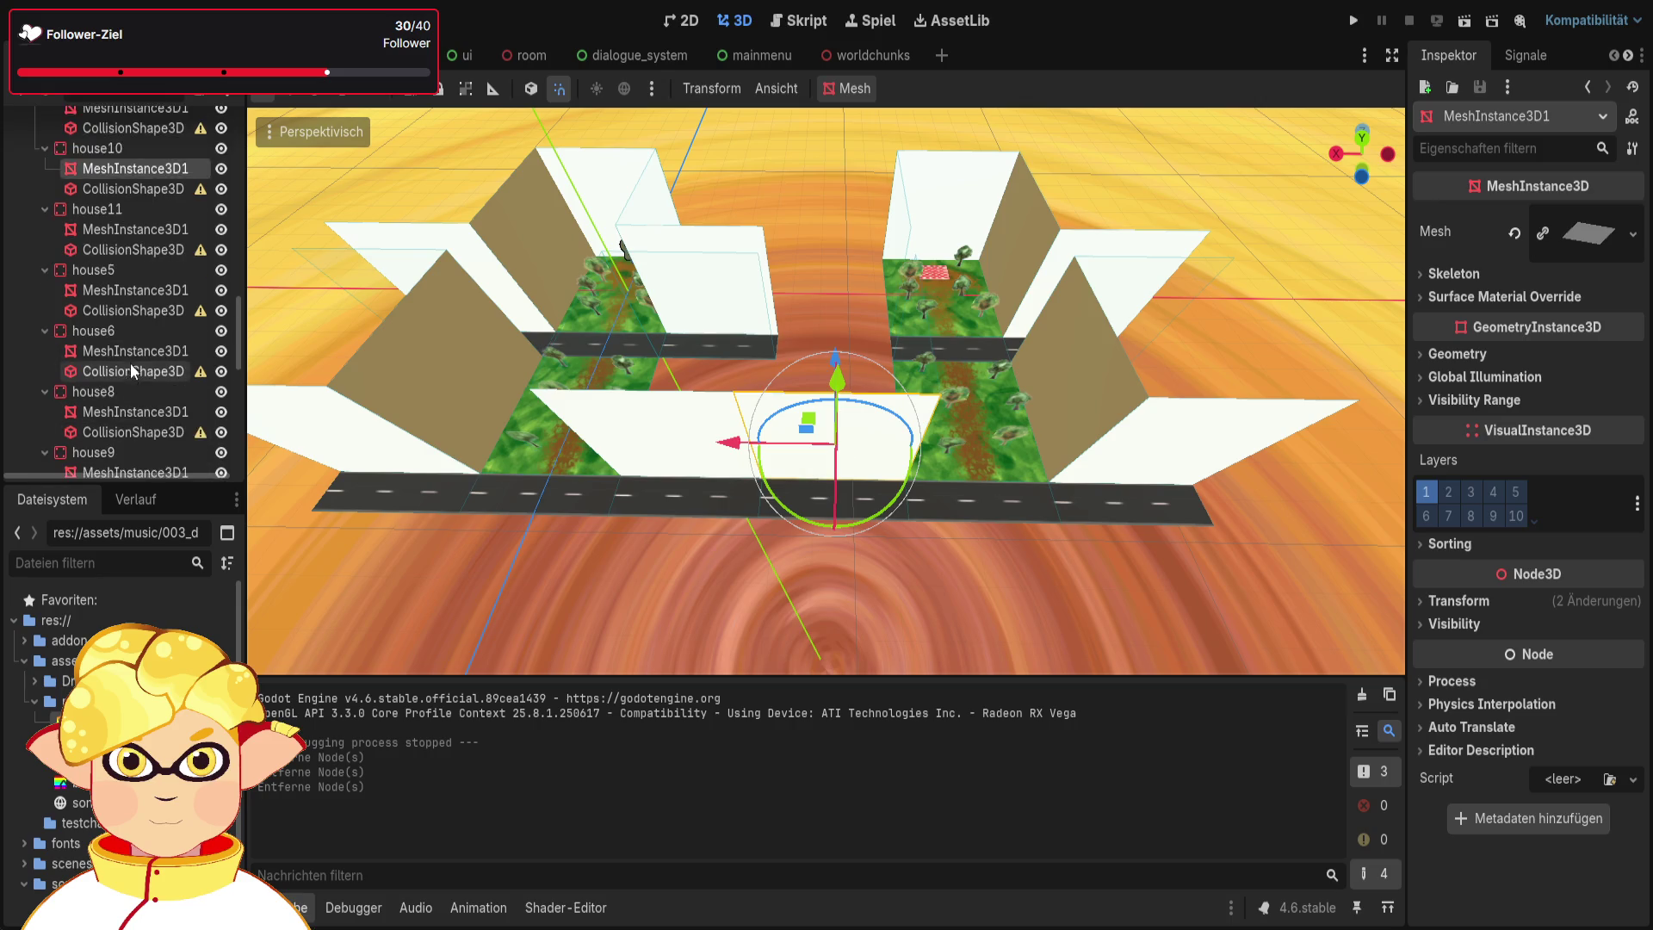
pyautogui.keyDown('ctrl'); pyautogui.click(120, 272); pyautogui.keyUp('ctrl')
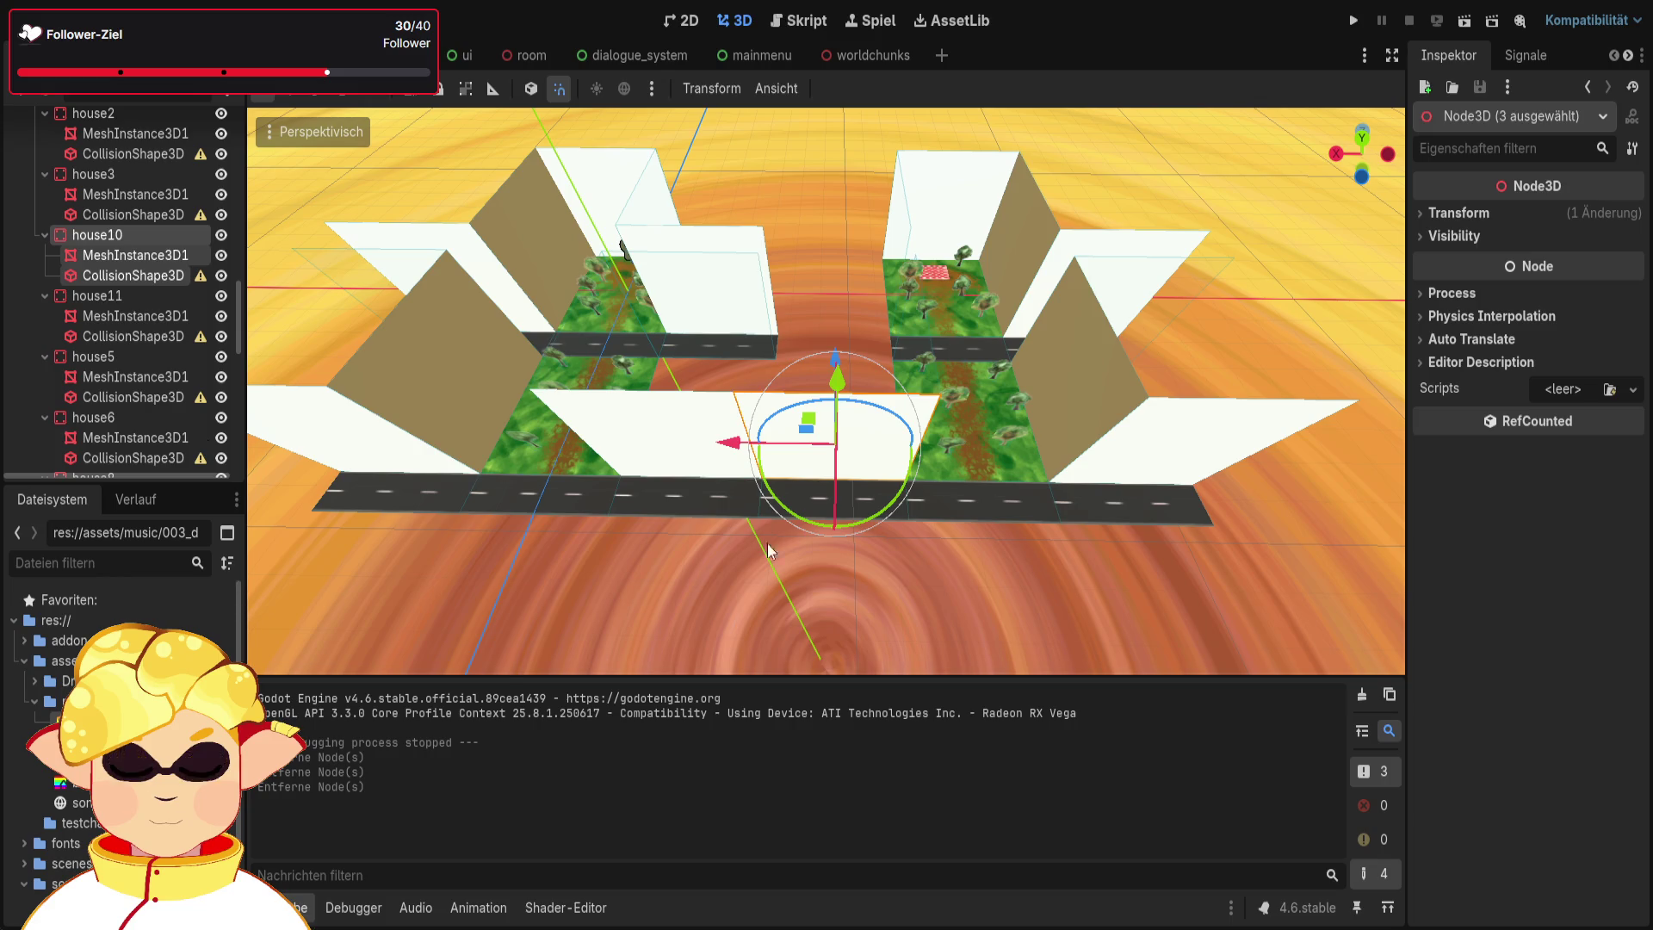
pyautogui.press('Delete')
# Delete street6 with its mesh and collision, then collapse the houses group.
pyautogui.click(830, 509)
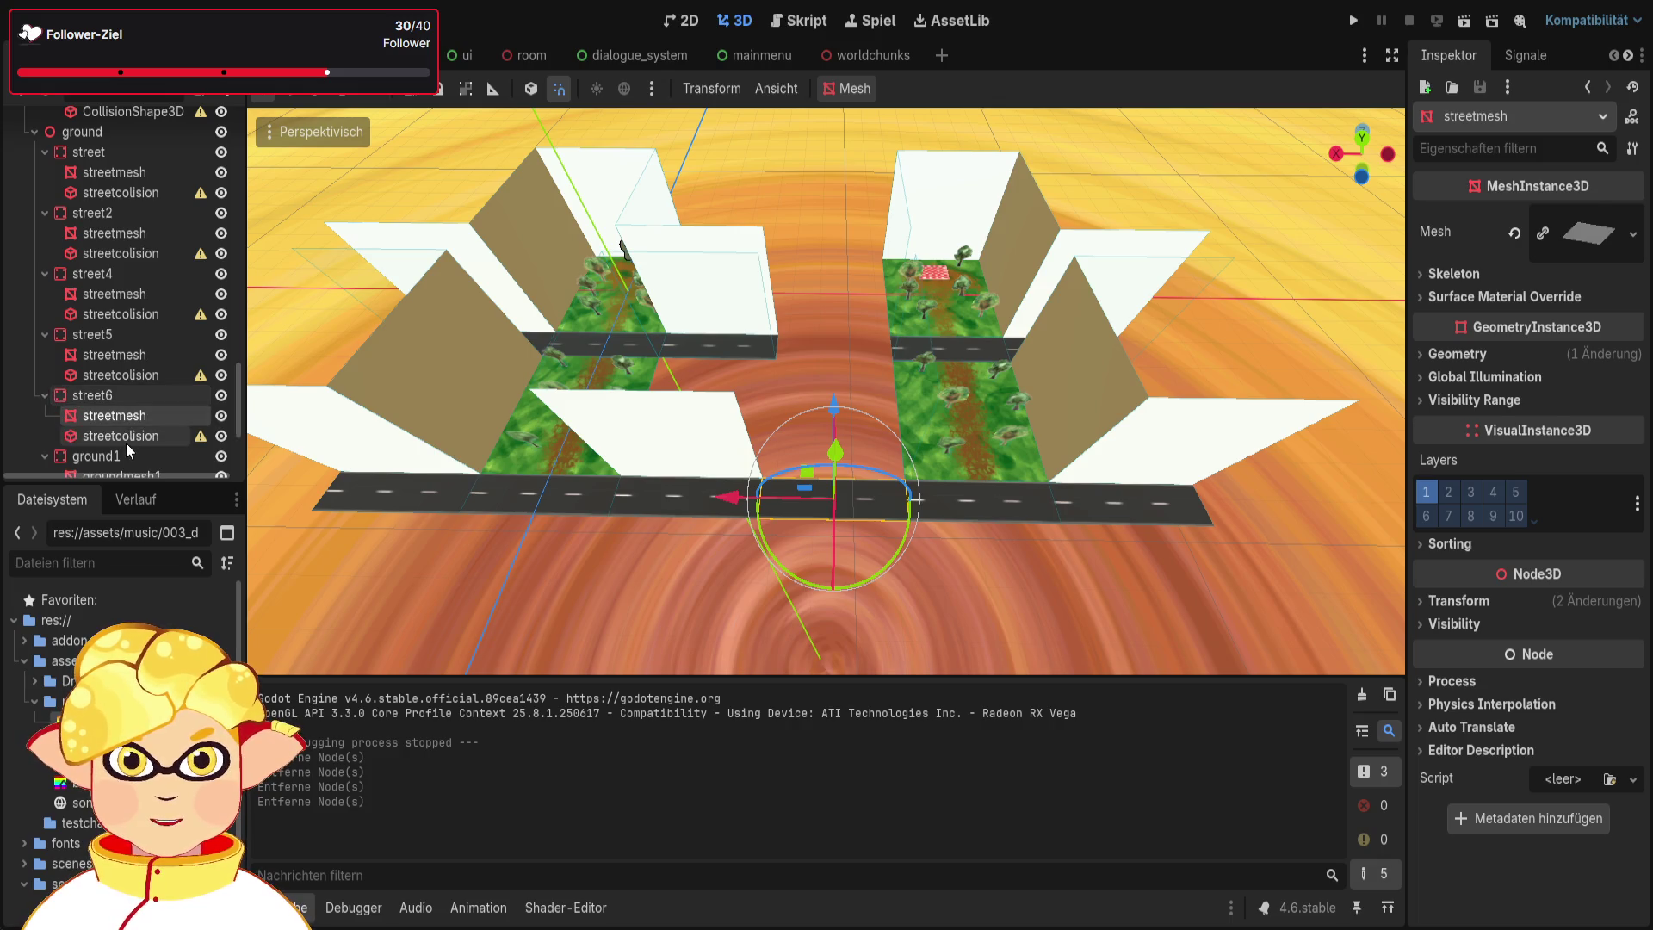
pyautogui.keyDown('ctrl'); pyautogui.click(125, 436); pyautogui.keyUp('ctrl')
pyautogui.keyDown('ctrl'); pyautogui.click(116, 396); pyautogui.keyUp('ctrl')
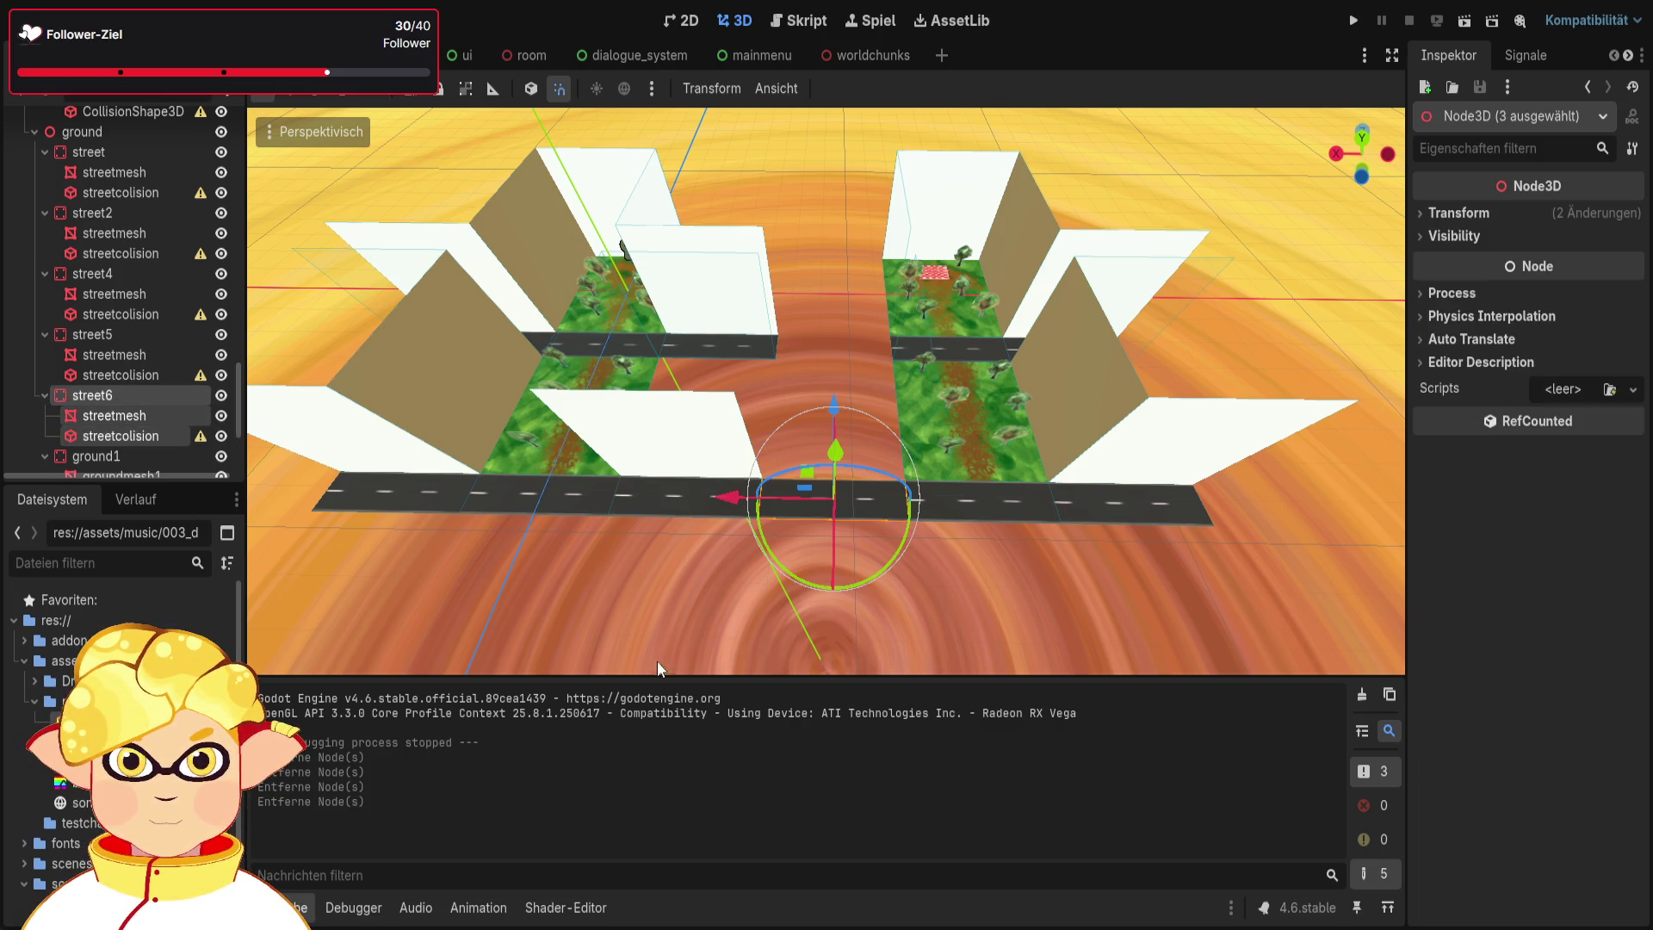
pyautogui.press('Delete')
pyautogui.scroll(10, 110, 203)
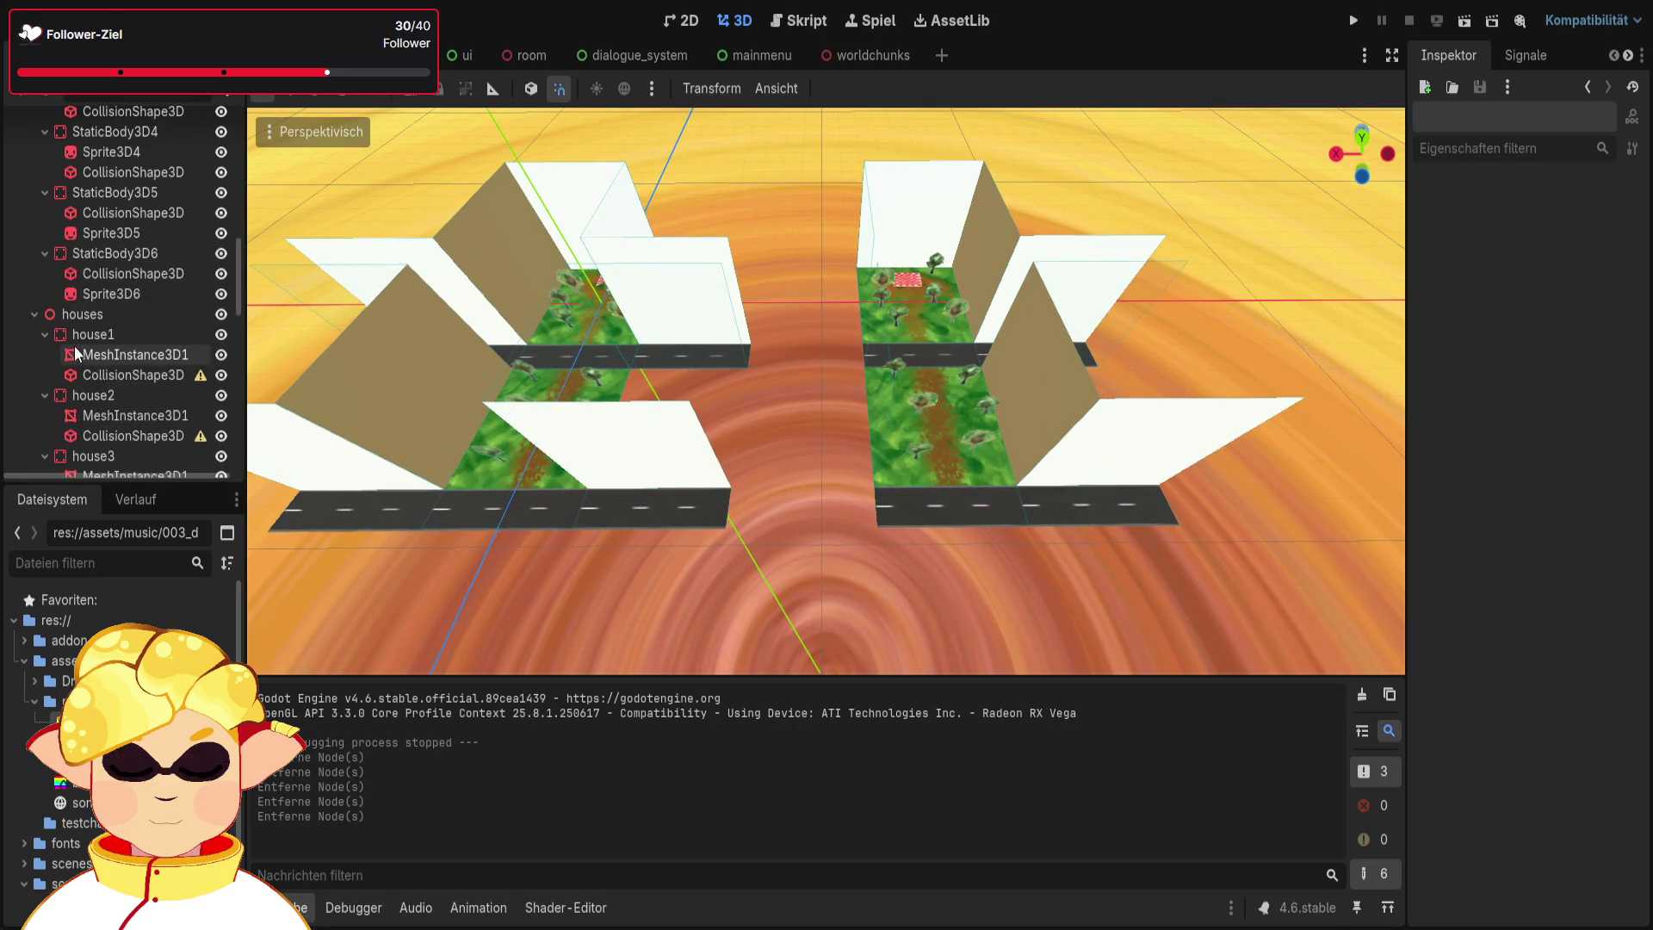
pyautogui.click(33, 316)
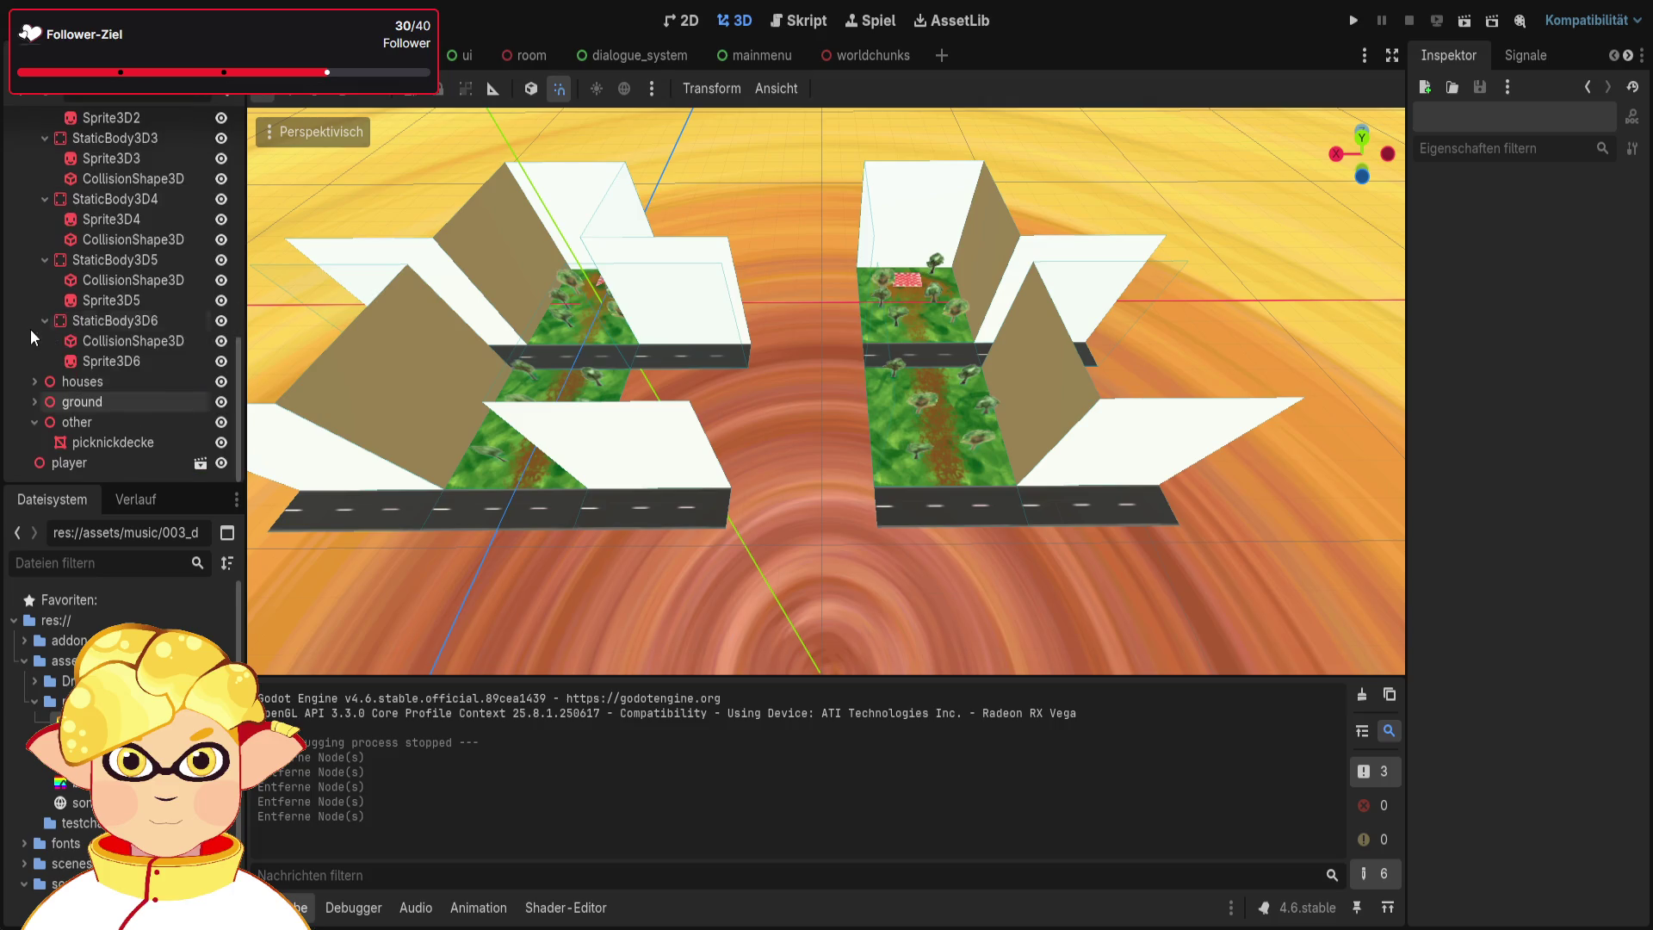
# Slide world2 left along X to 30 beside the first chunk, then run the scene.
pyautogui.scroll(6, 52, 319)
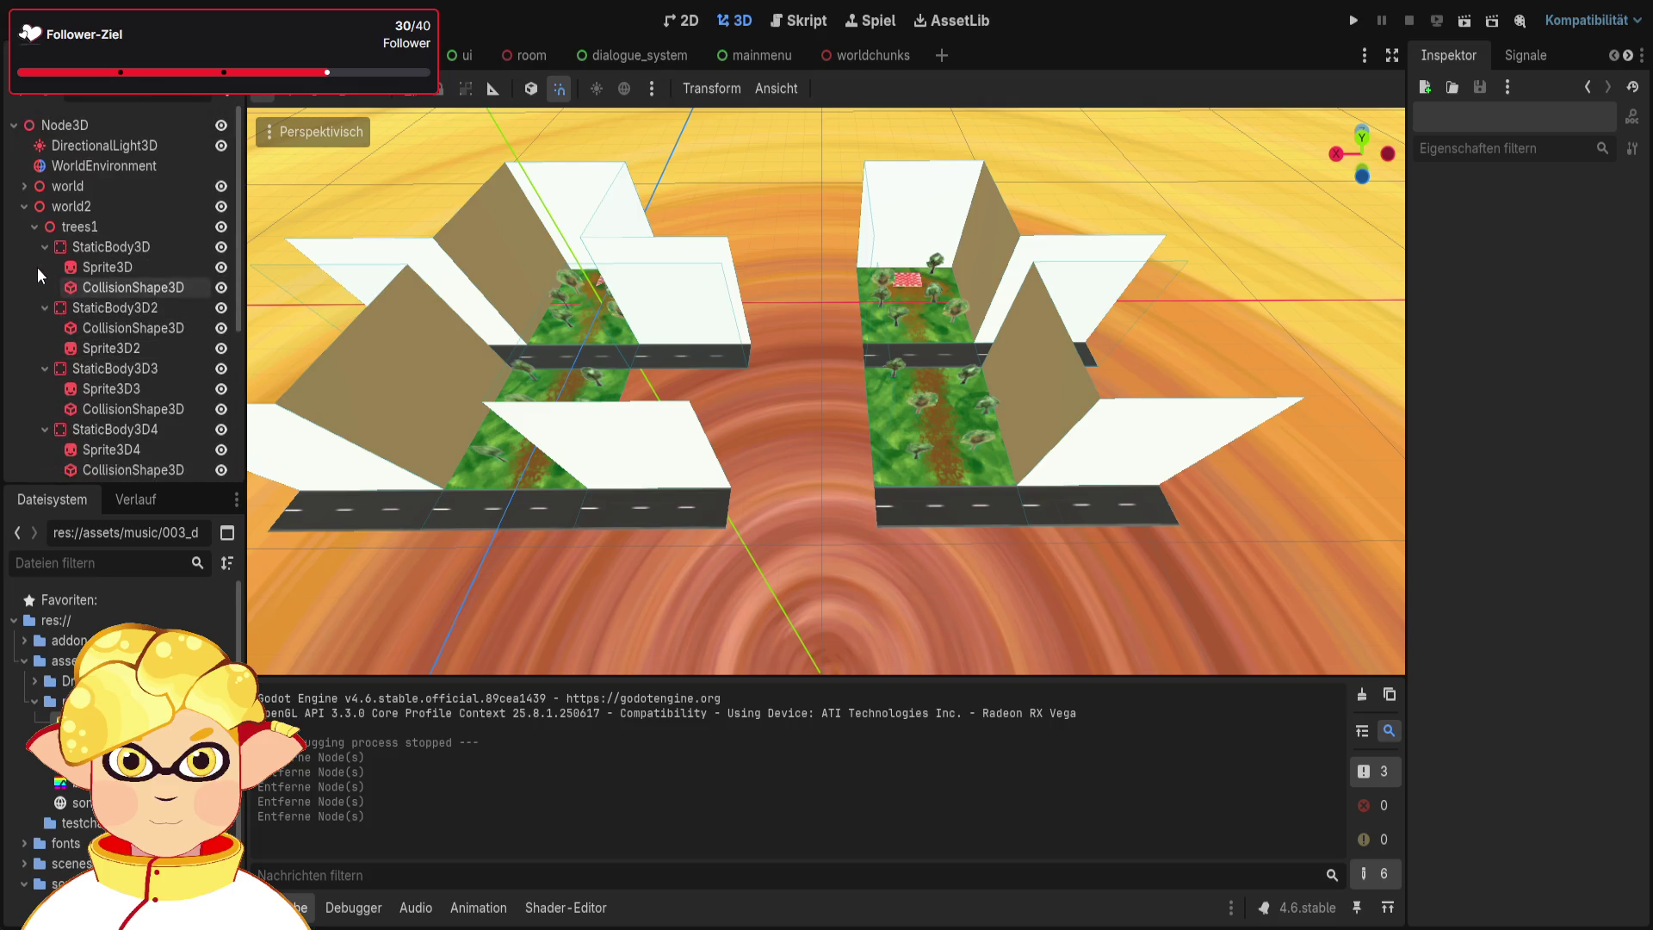
pyautogui.click(33, 229)
pyautogui.click(56, 211)
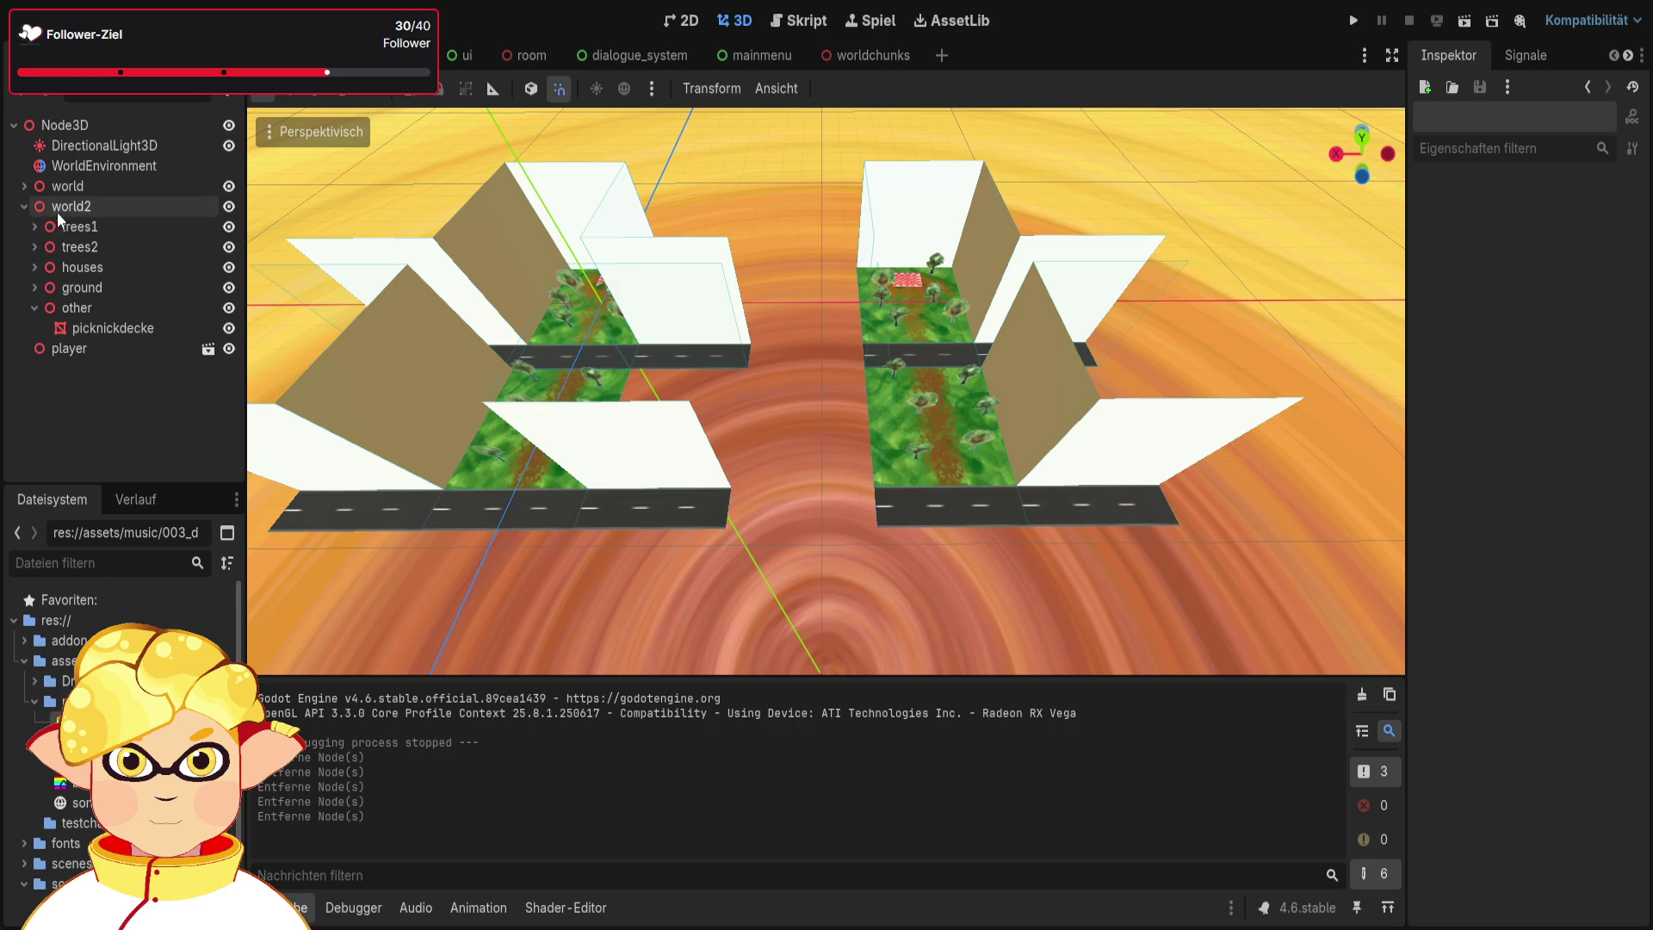
pyautogui.click(24, 207)
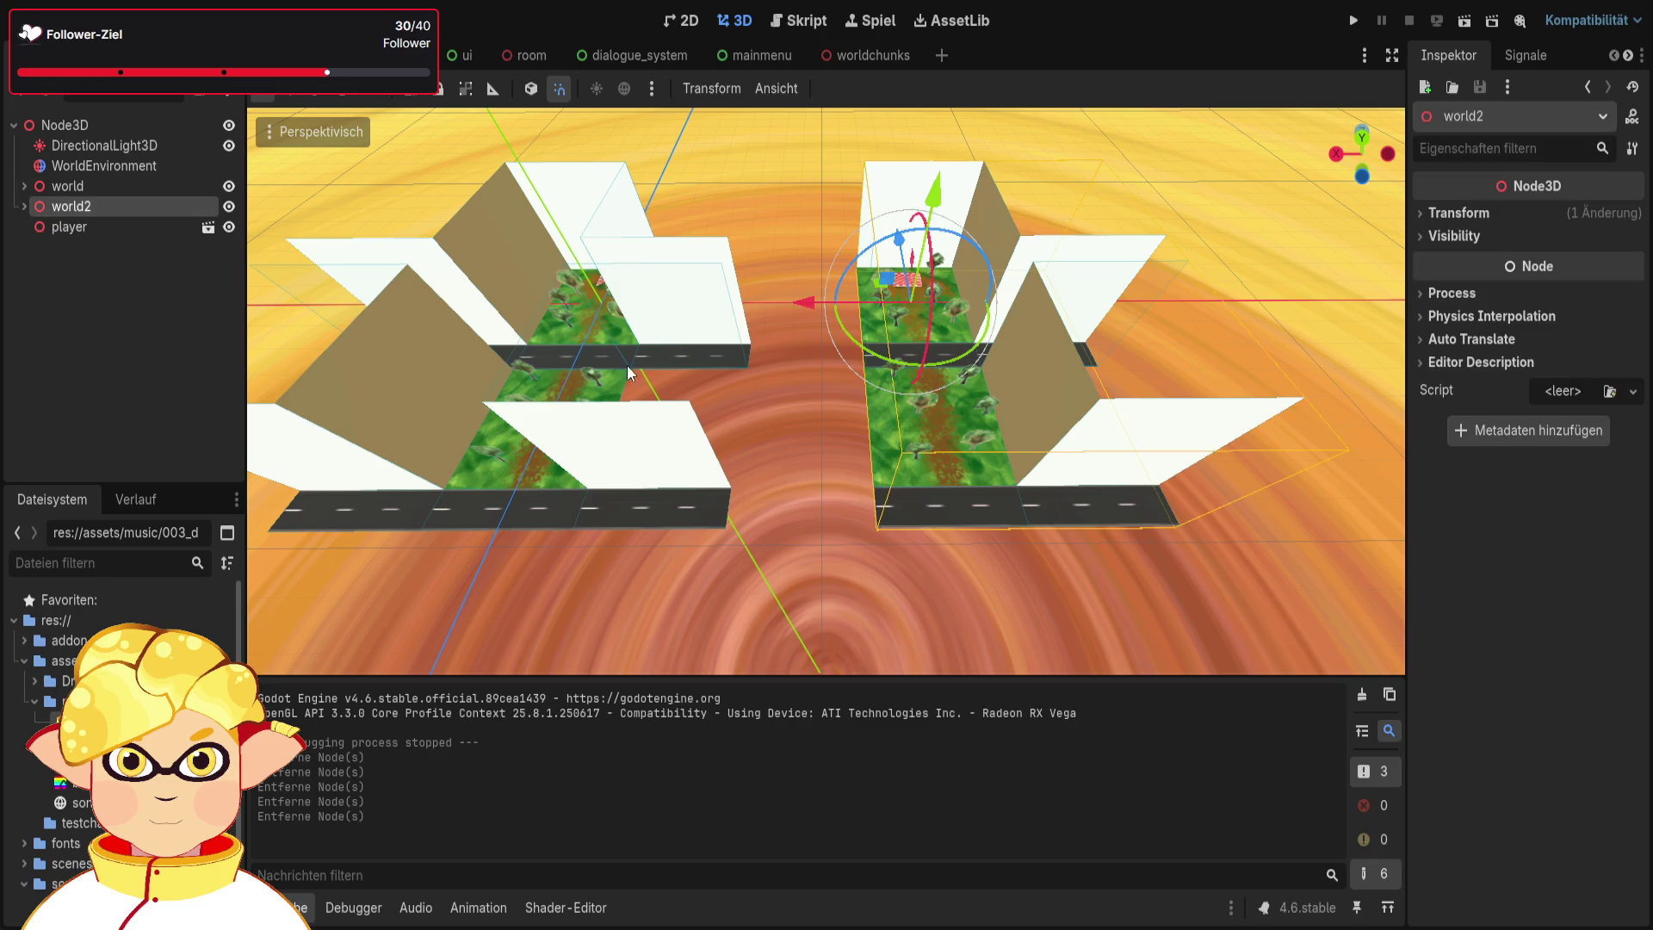
pyautogui.moveTo(799, 302); pyautogui.dragTo(695, 300)
pyautogui.click(885, 593)
pyautogui.moveTo(1370, 138)
pyautogui.mouseDown()
pyautogui.moveTo(1343, 145)
pyautogui.moveTo(1371, 131)
pyautogui.mouseUp()
pyautogui.click(1463, 19)
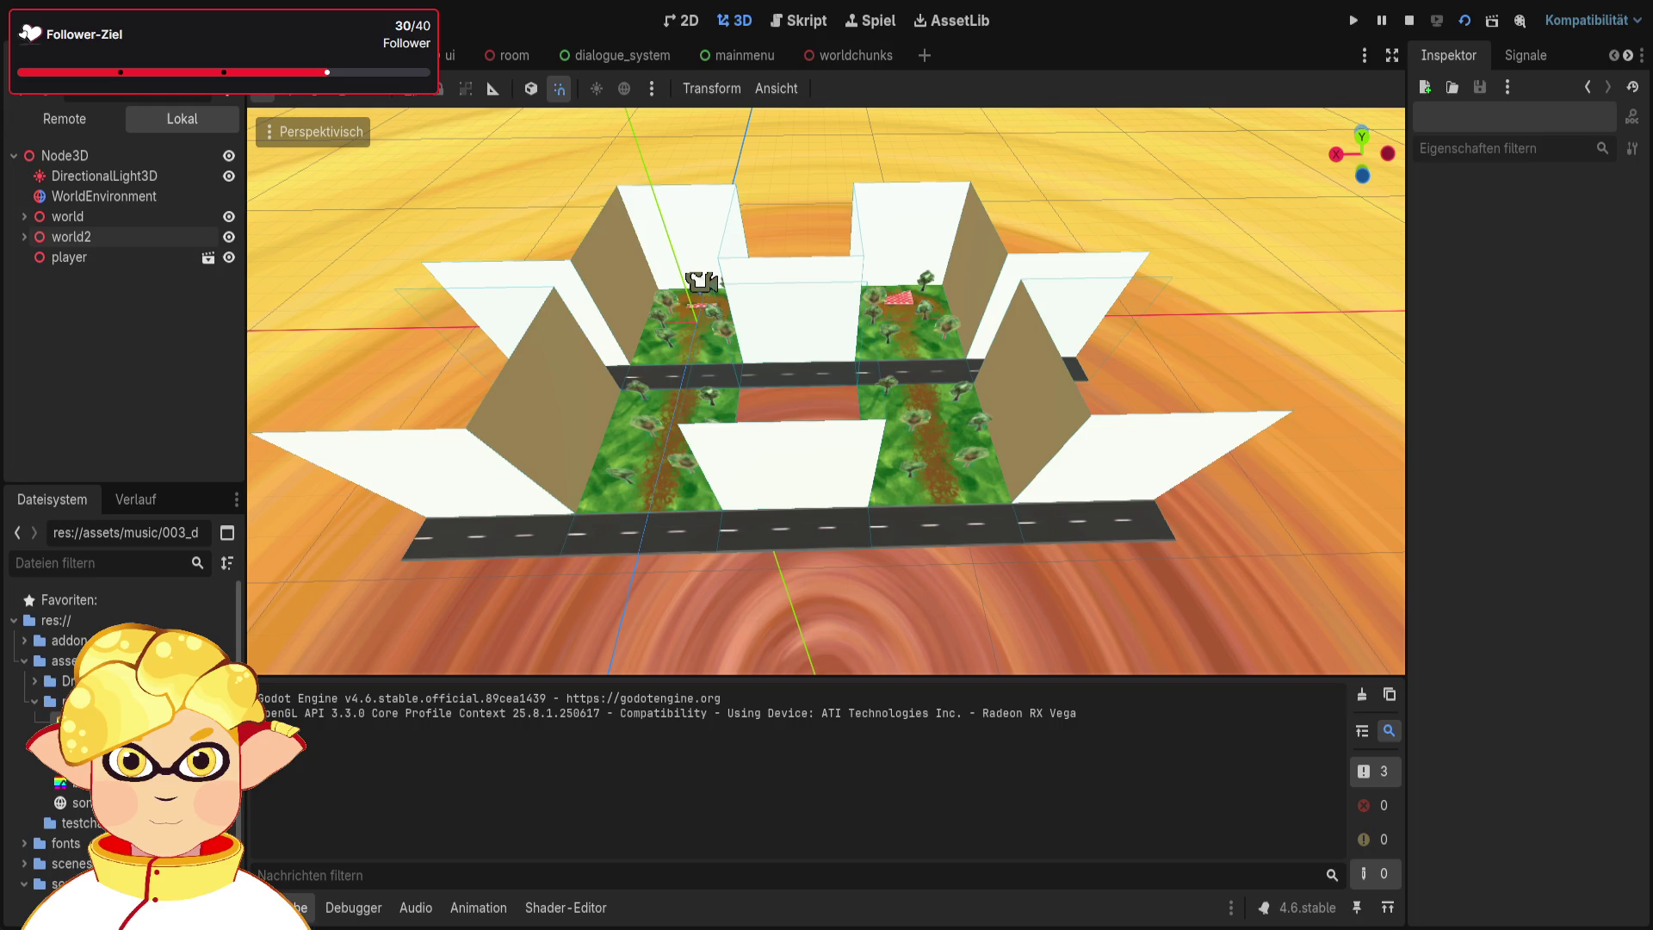
# Walk the player with WASD along the road past trees and tan buildings, then stop the game.
pyautogui.press('w')
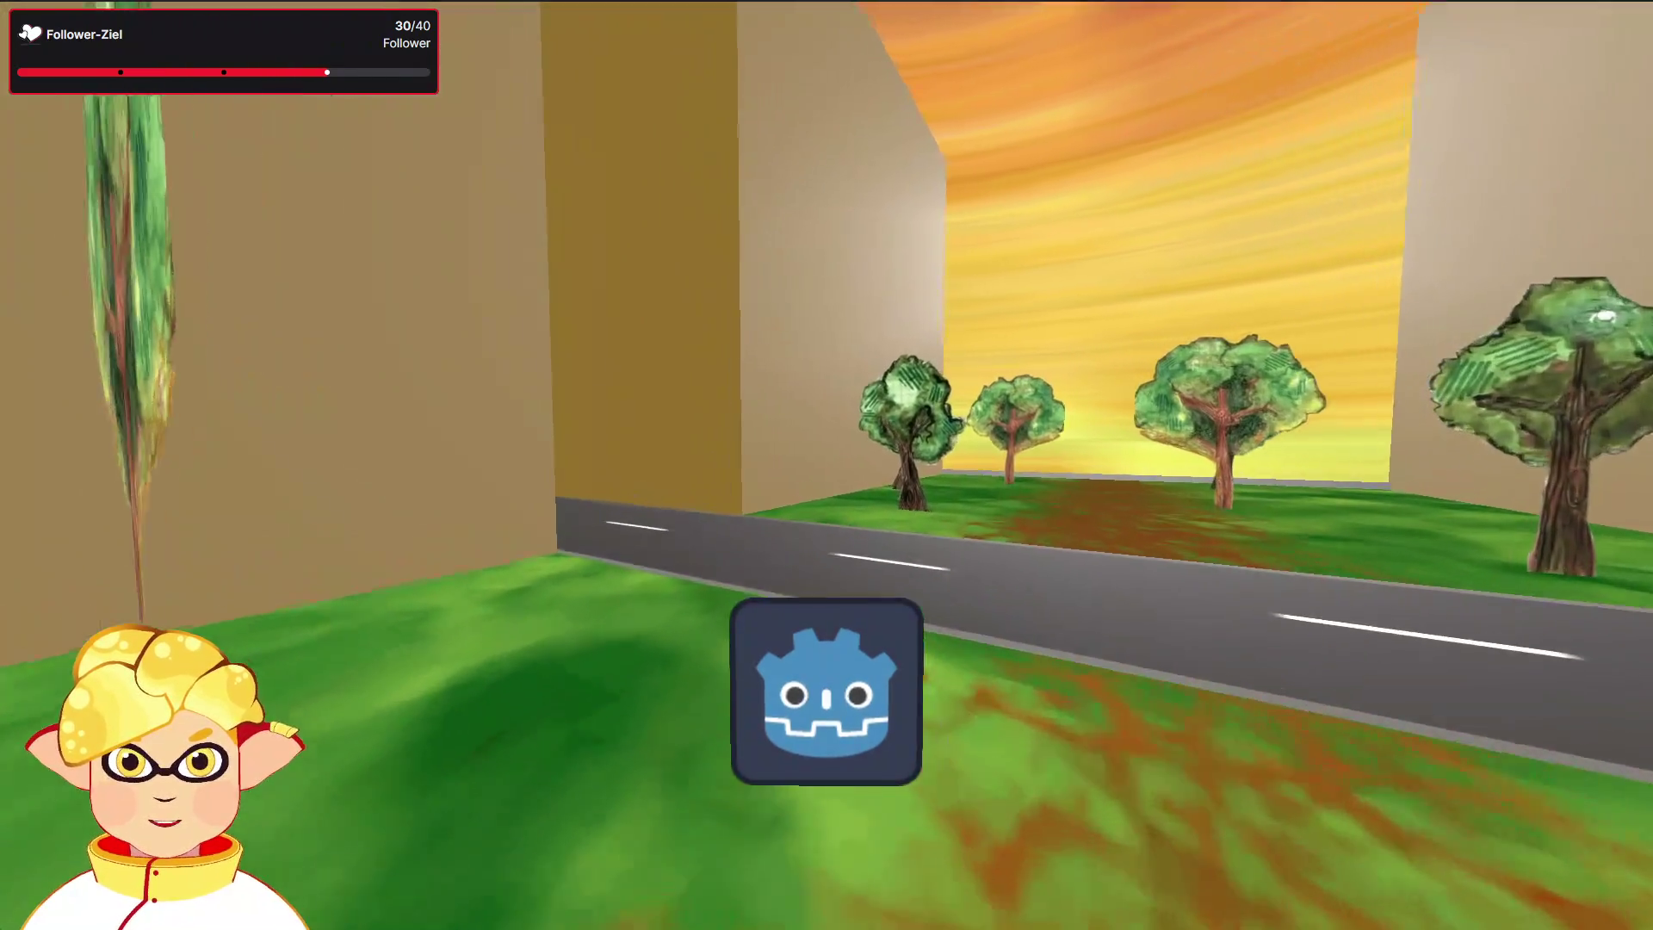
pyautogui.press('d')
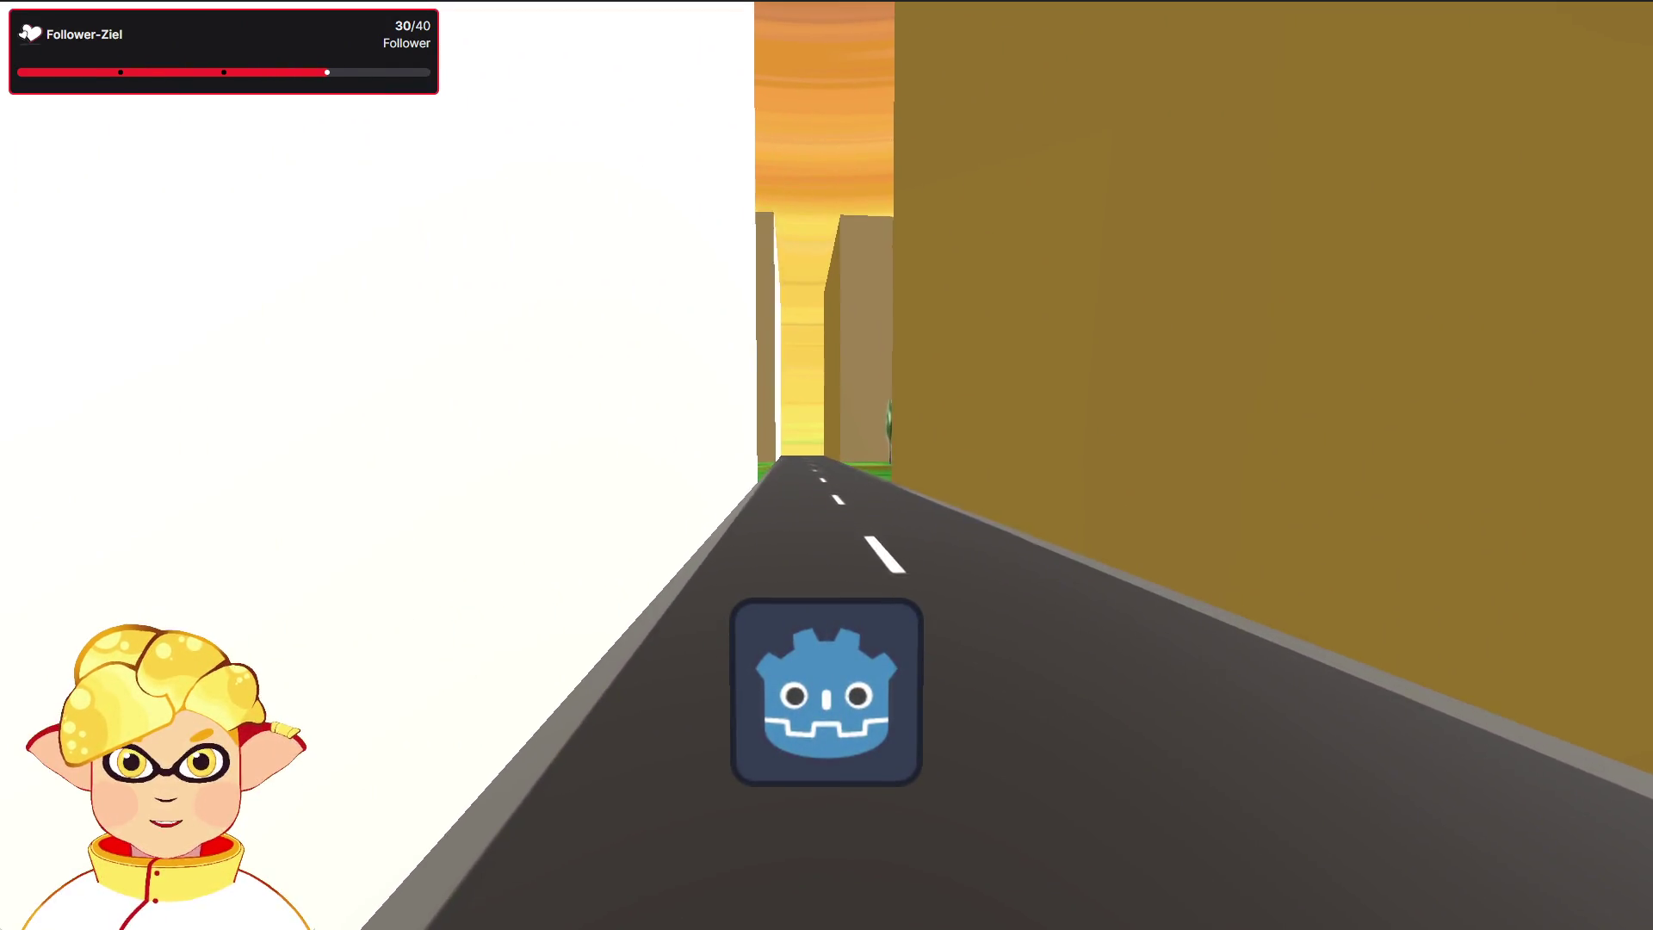
pyautogui.press('w')
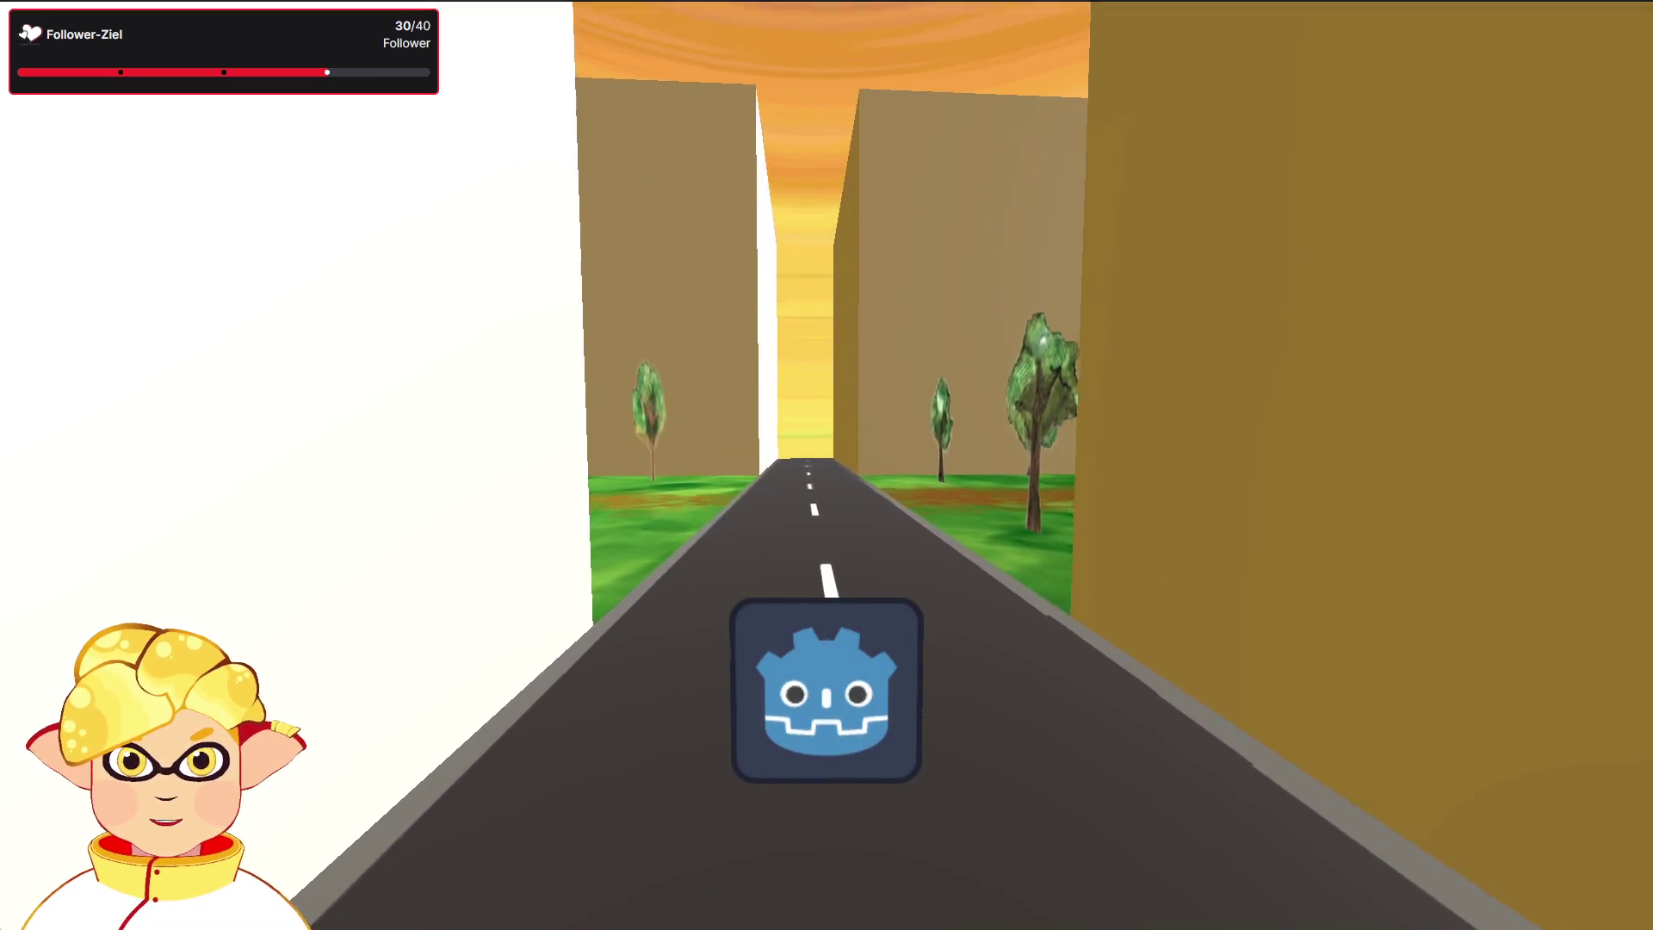
pyautogui.press('a')
pyautogui.press('d')
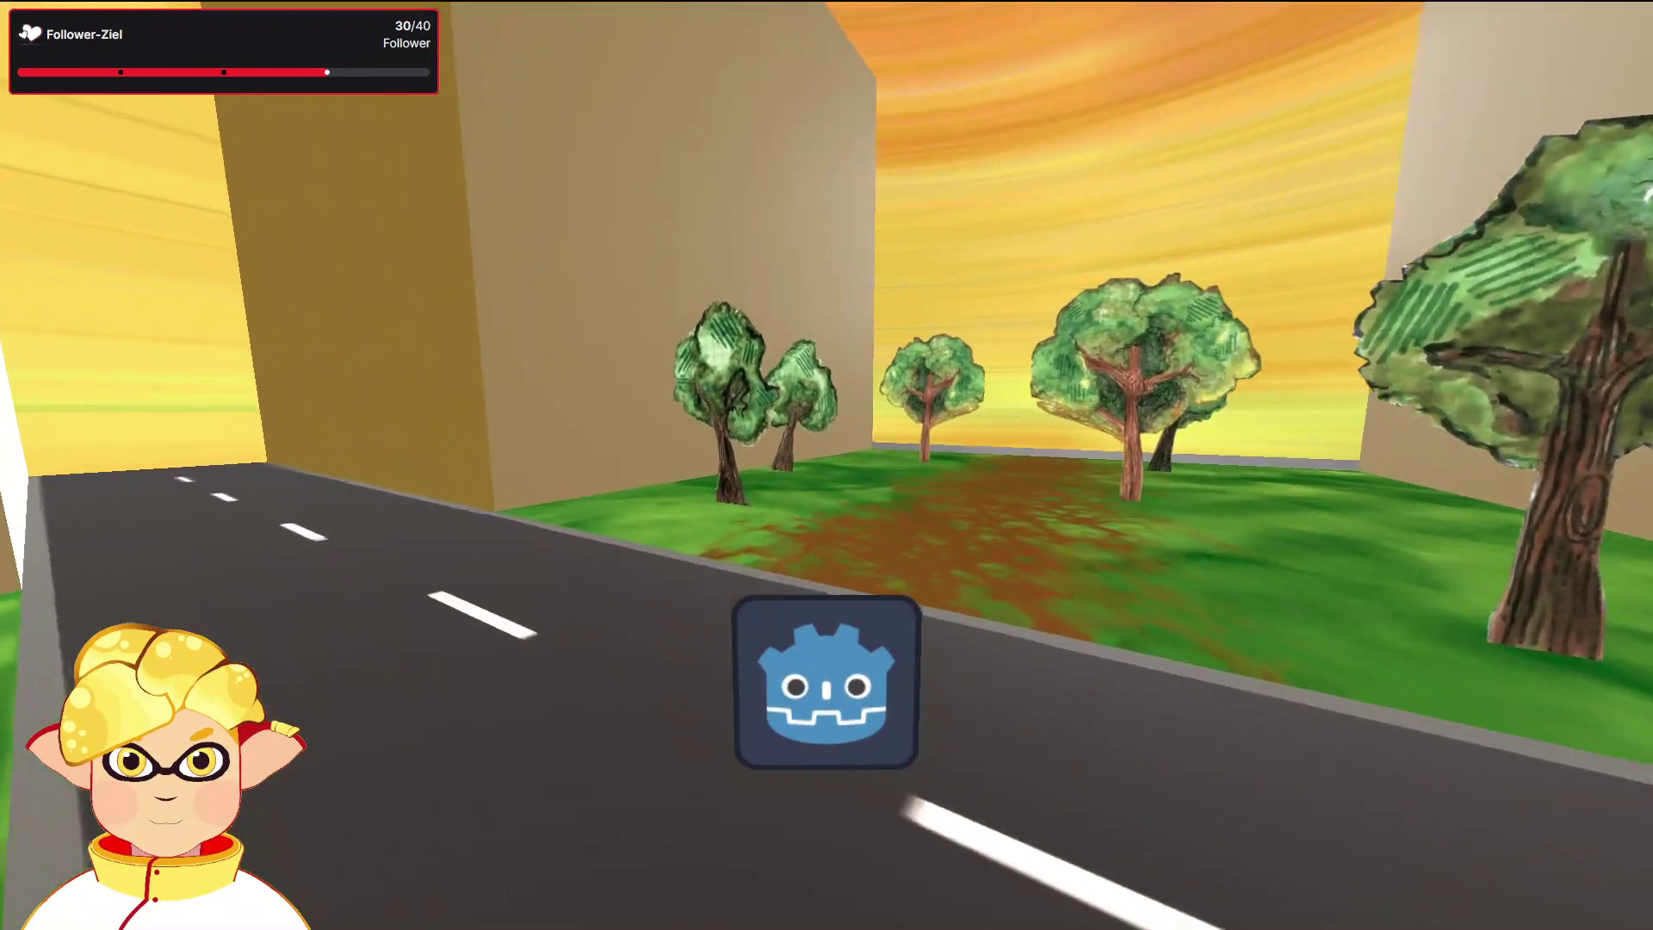
pyautogui.press('w')
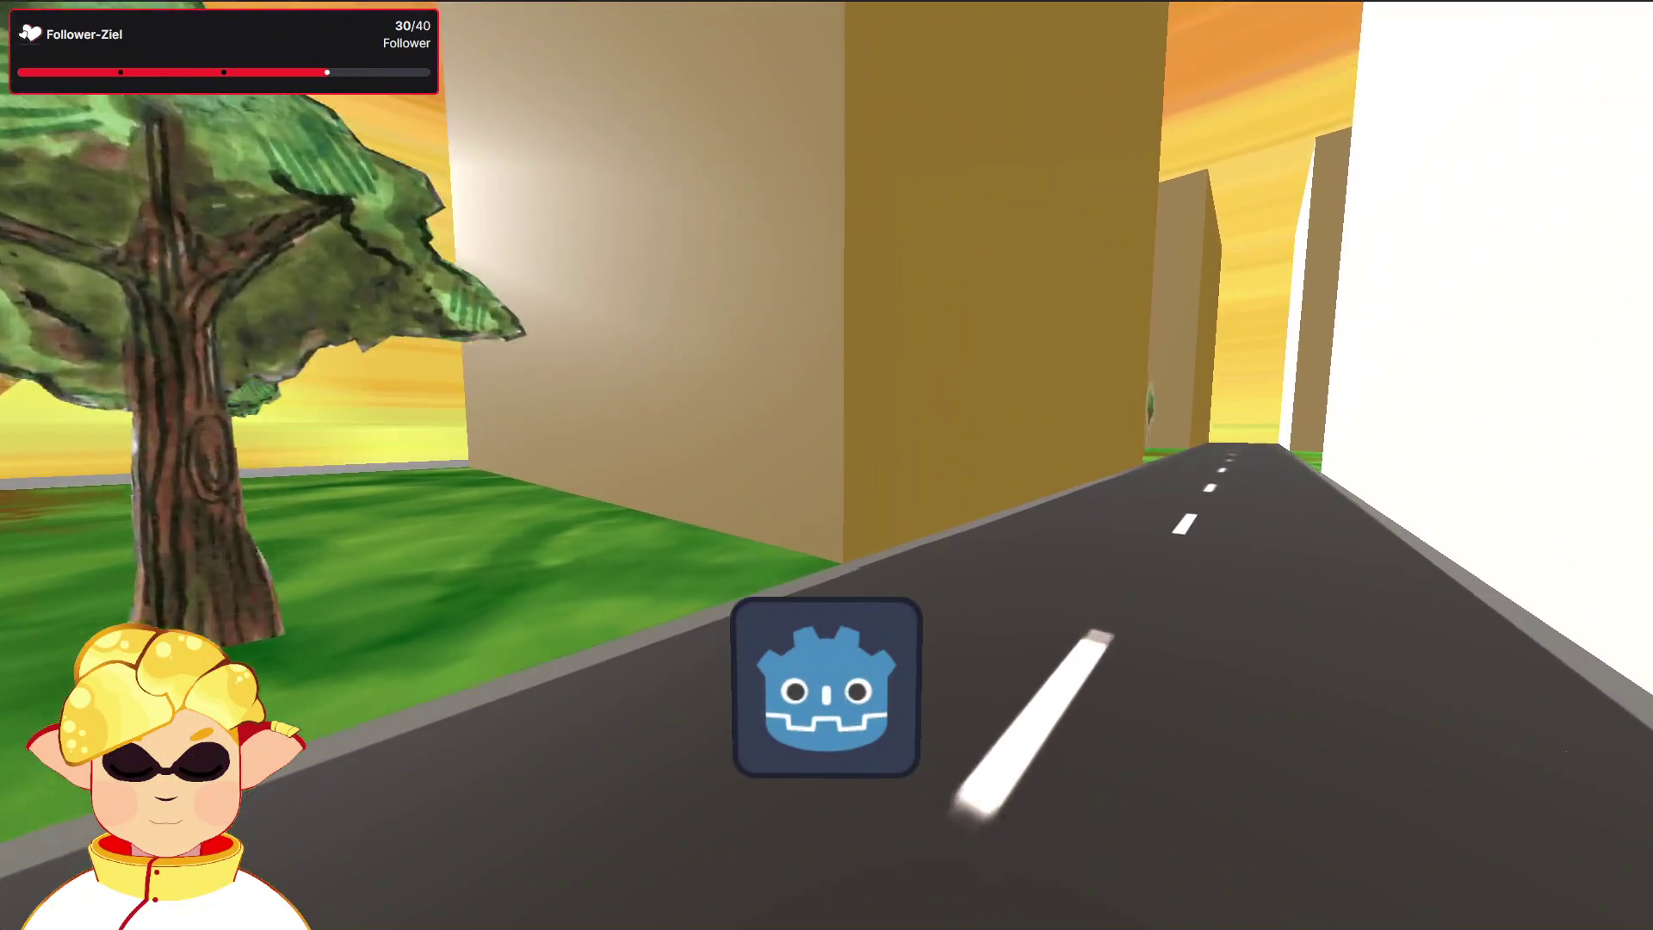
pyautogui.press('a')
pyautogui.press('d')
pyautogui.press('w')
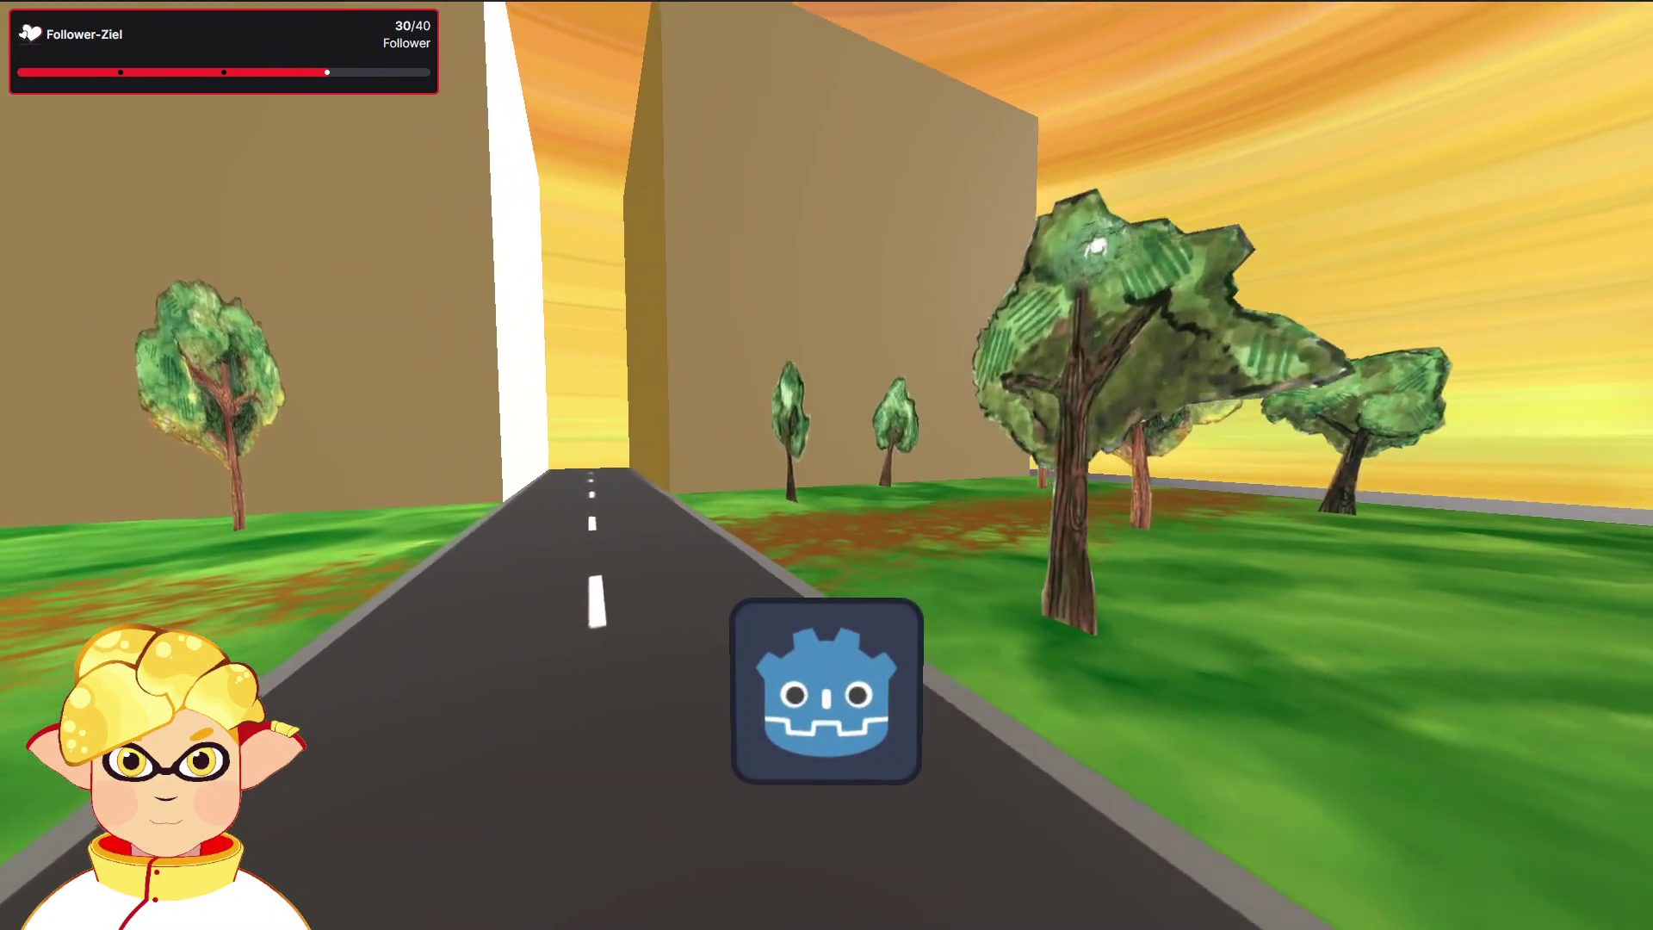
pyautogui.press('a')
pyautogui.press('d')
pyautogui.press('w')
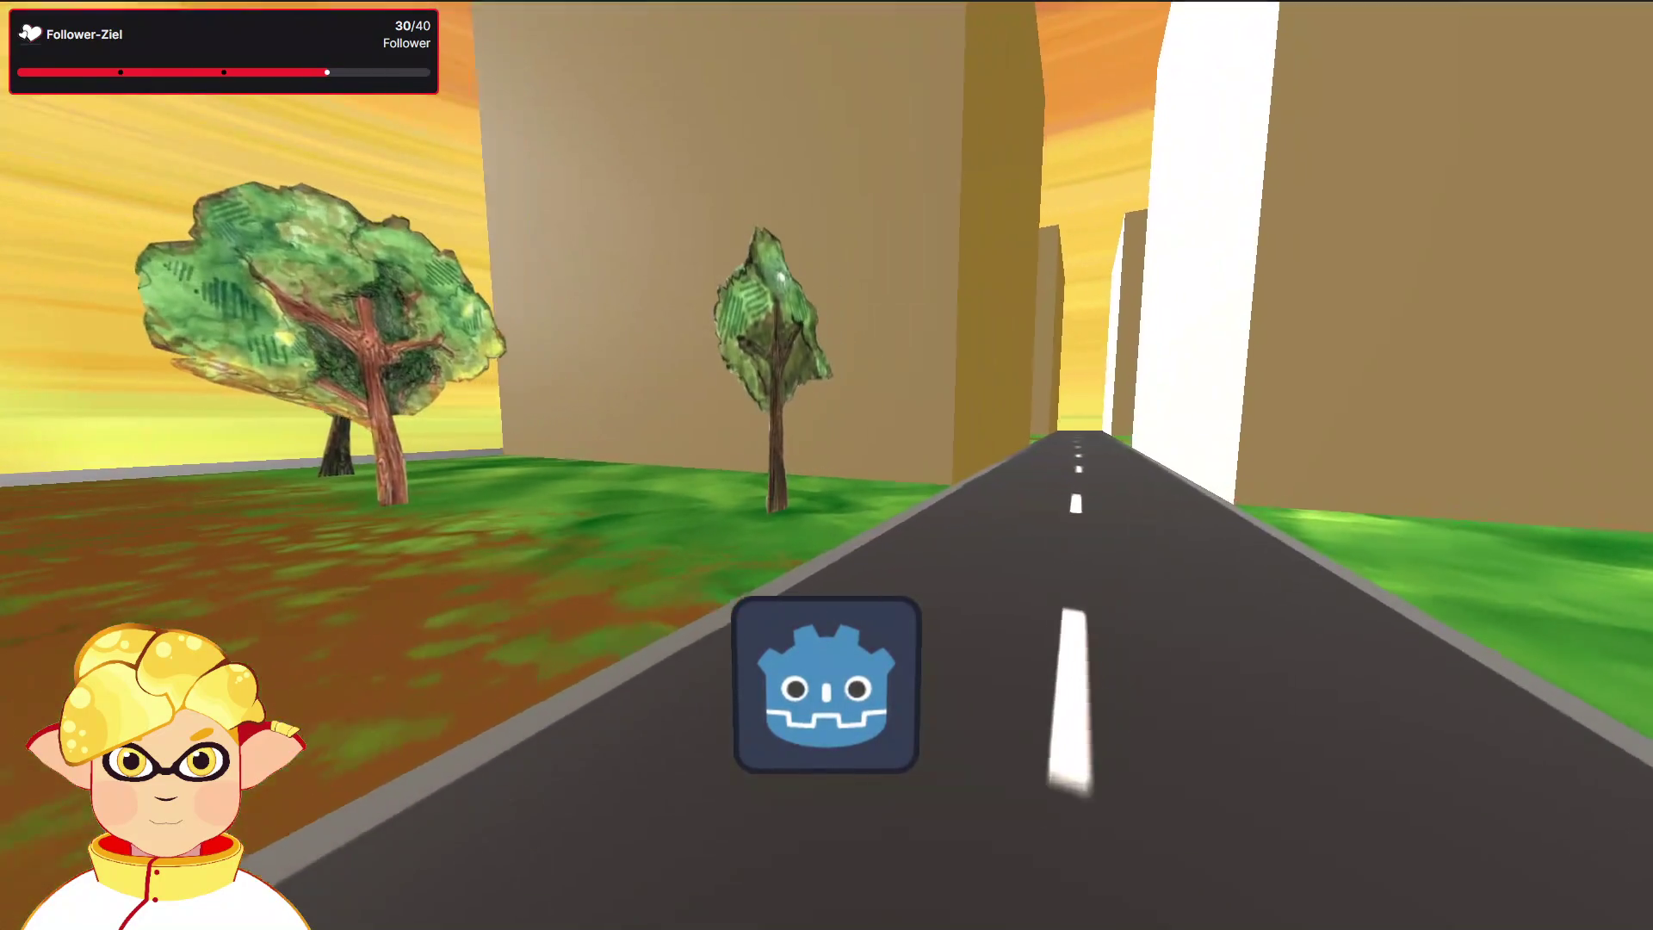
pyautogui.press('a')
pyautogui.press('w')
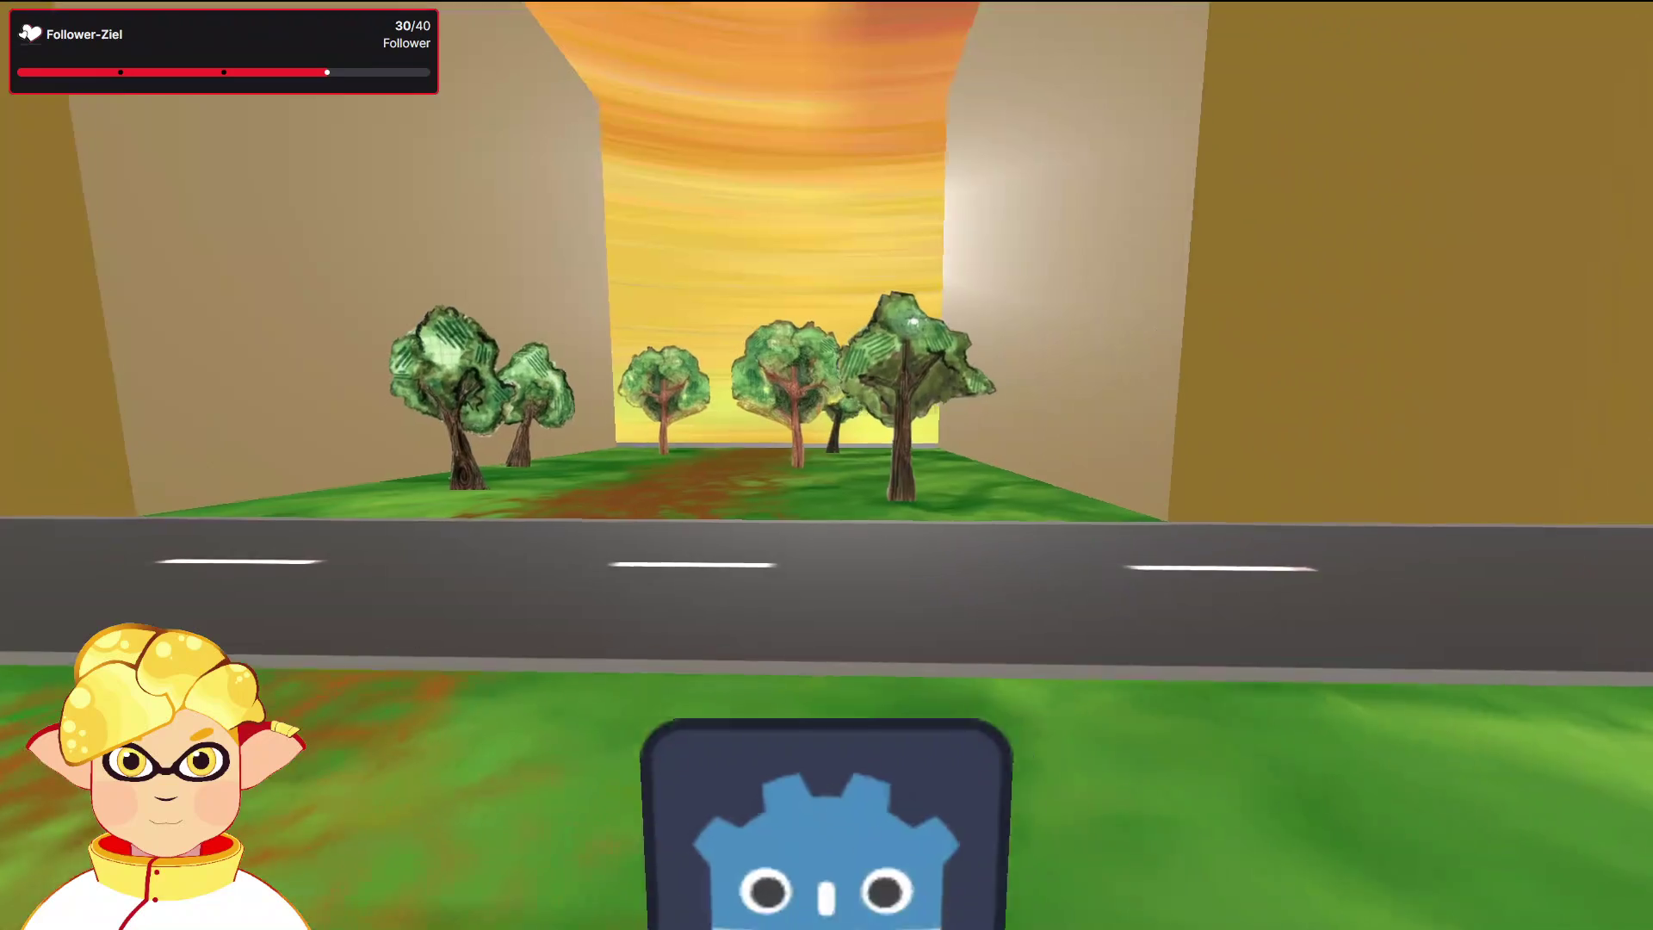
pyautogui.press('d')
pyautogui.press('a')
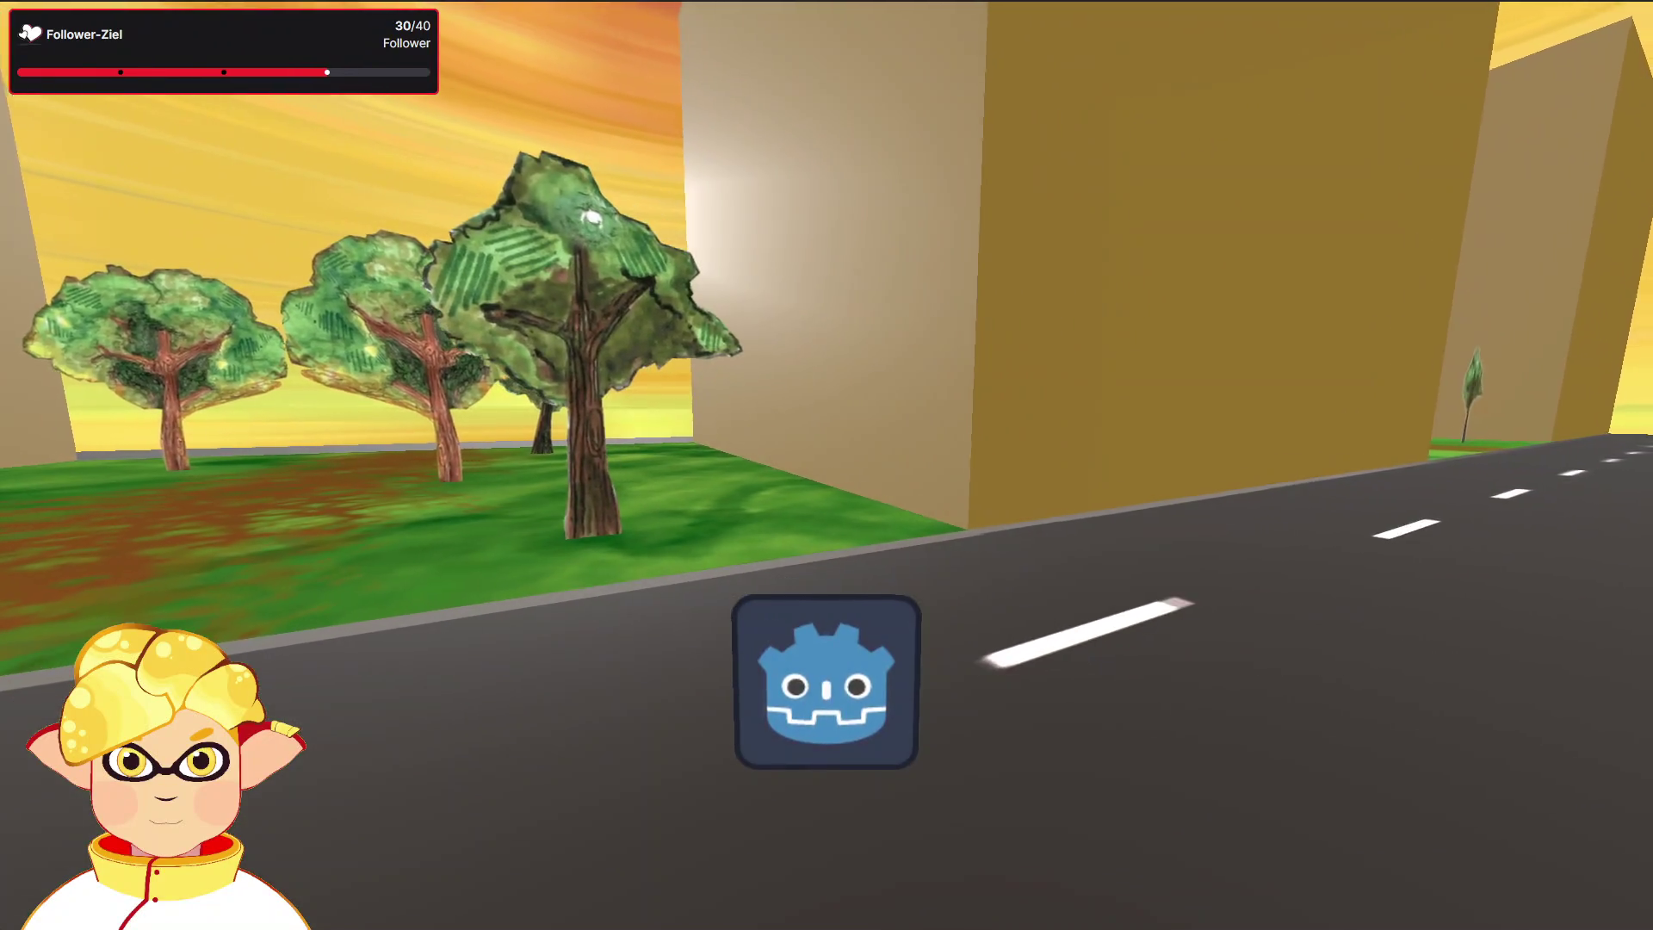
pyautogui.press('a')
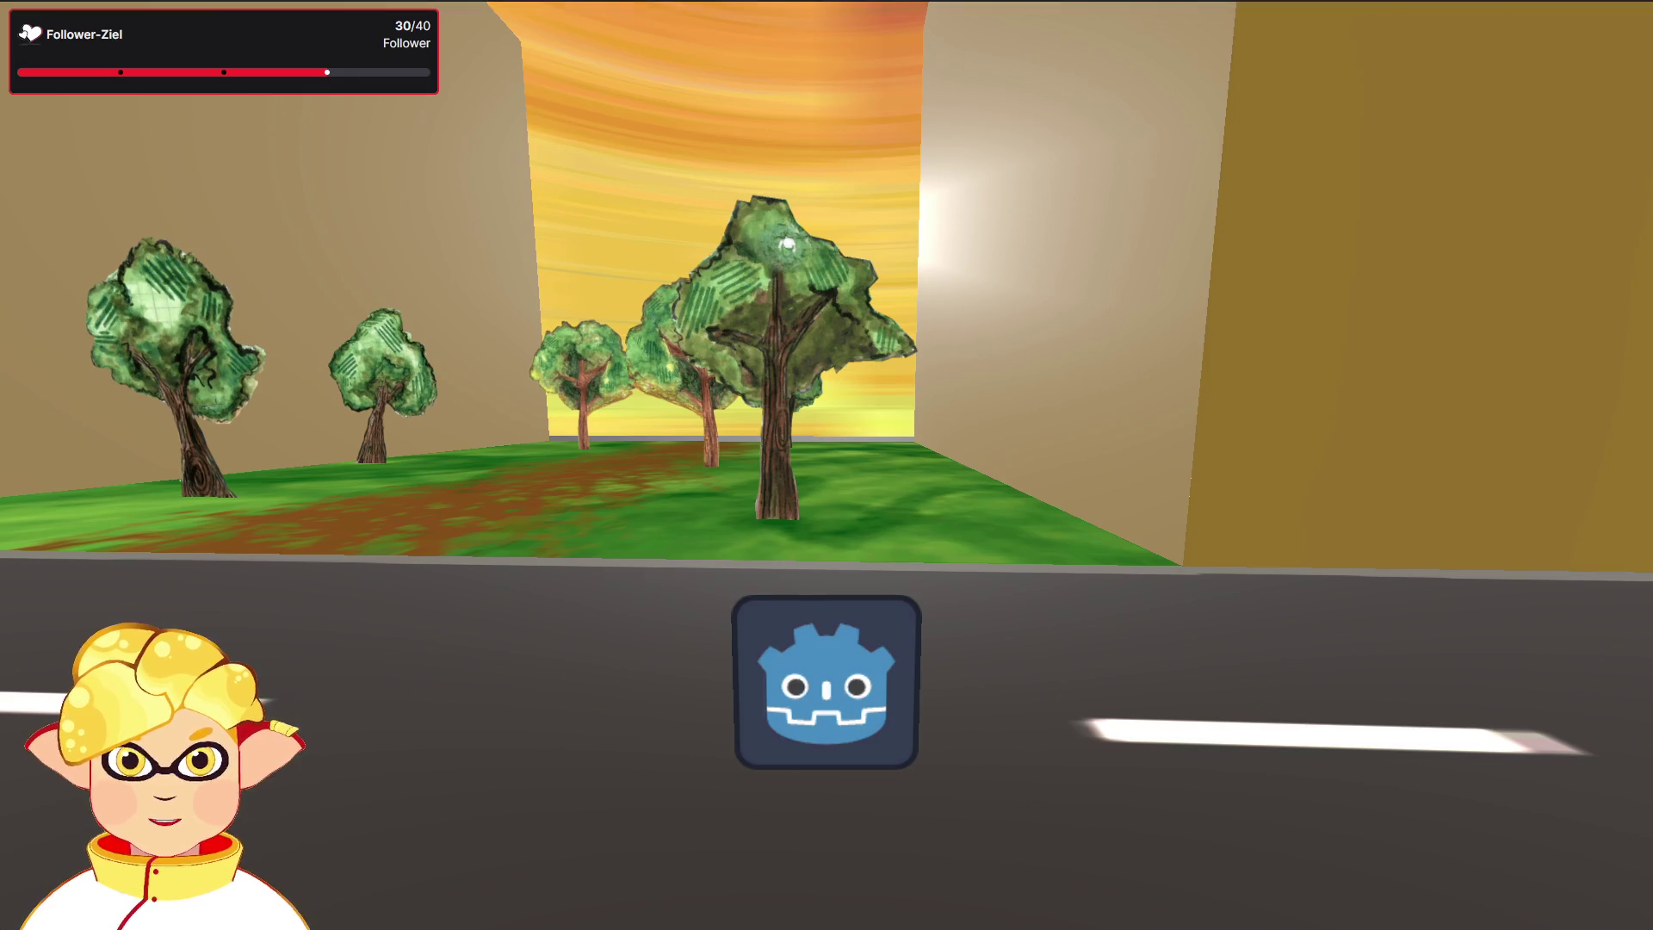
pyautogui.press('Escape')
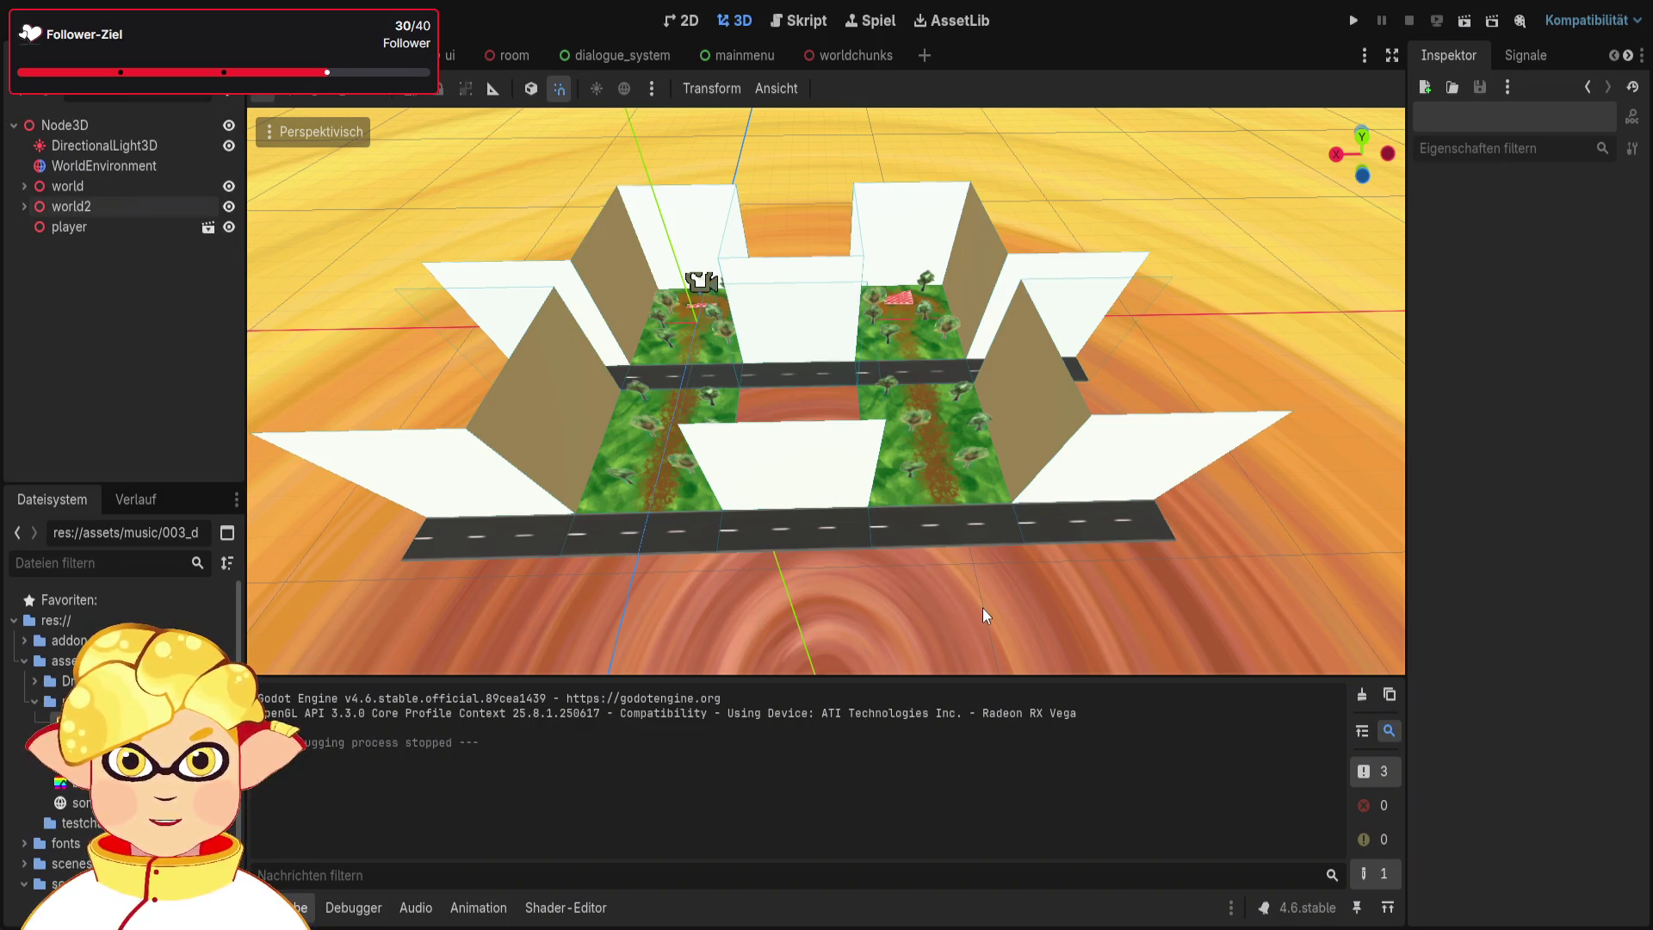
# Duplicate the player node as player2 and open the player scene for editing.
pyautogui.moveTo(983, 608); pyautogui.dragTo(775, 577)
pyautogui.moveTo(584, 509)
pyautogui.mouseDown()
pyautogui.moveTo(484, 565)
pyautogui.moveTo(626, 558)
pyautogui.mouseUp()
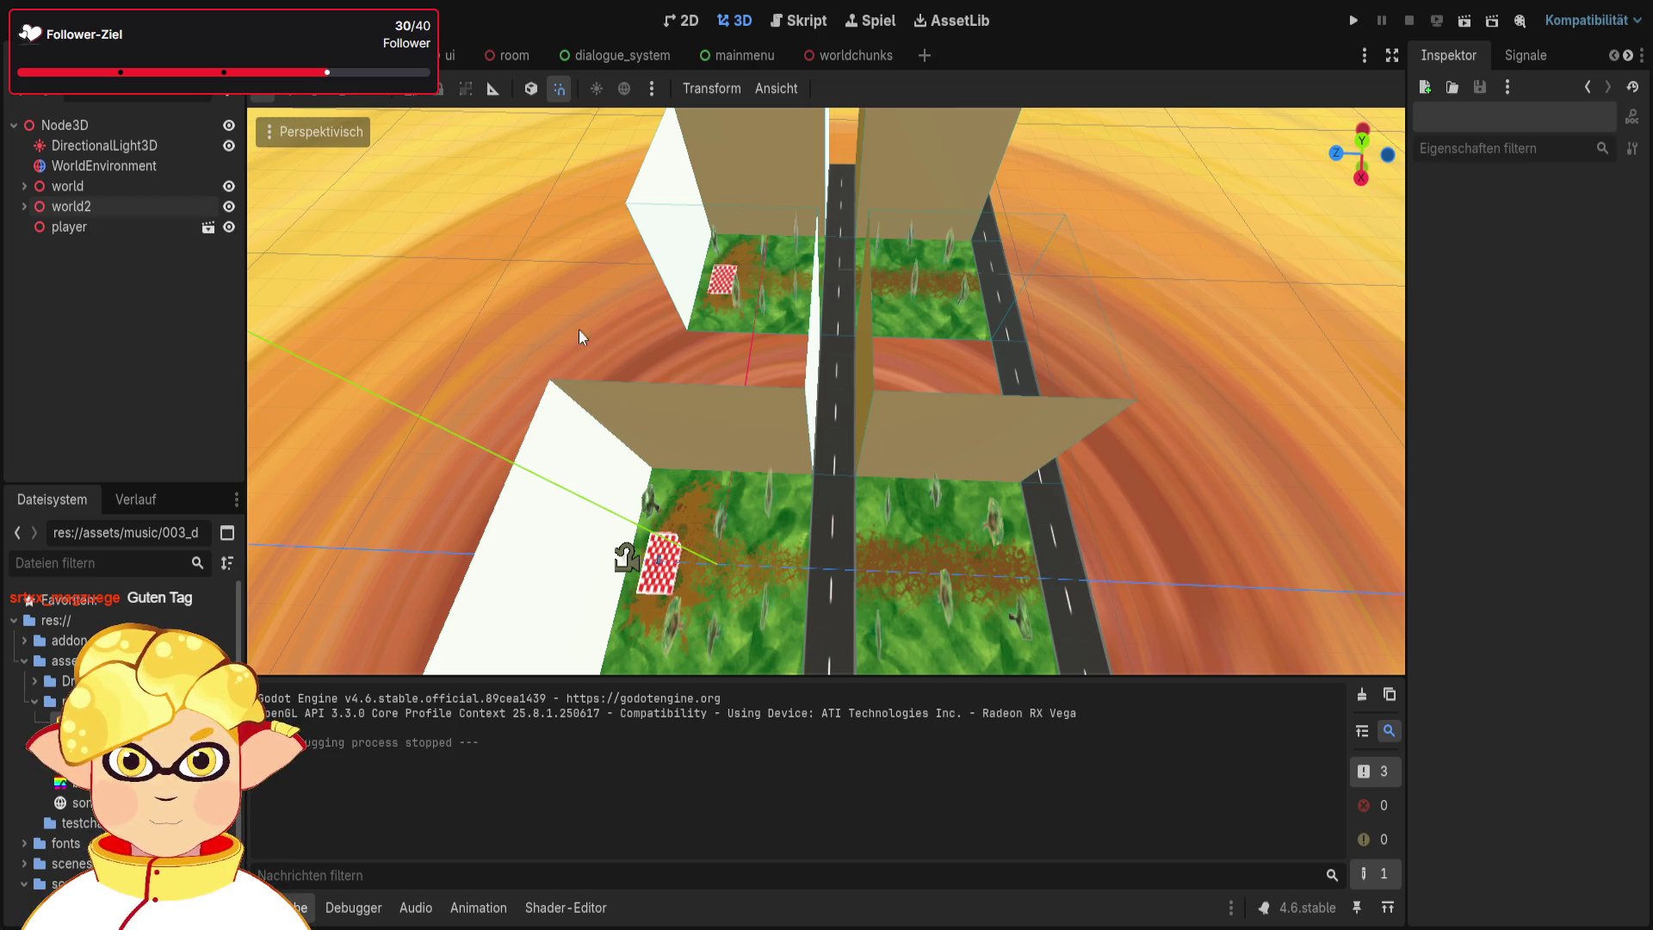
pyautogui.click(69, 226)
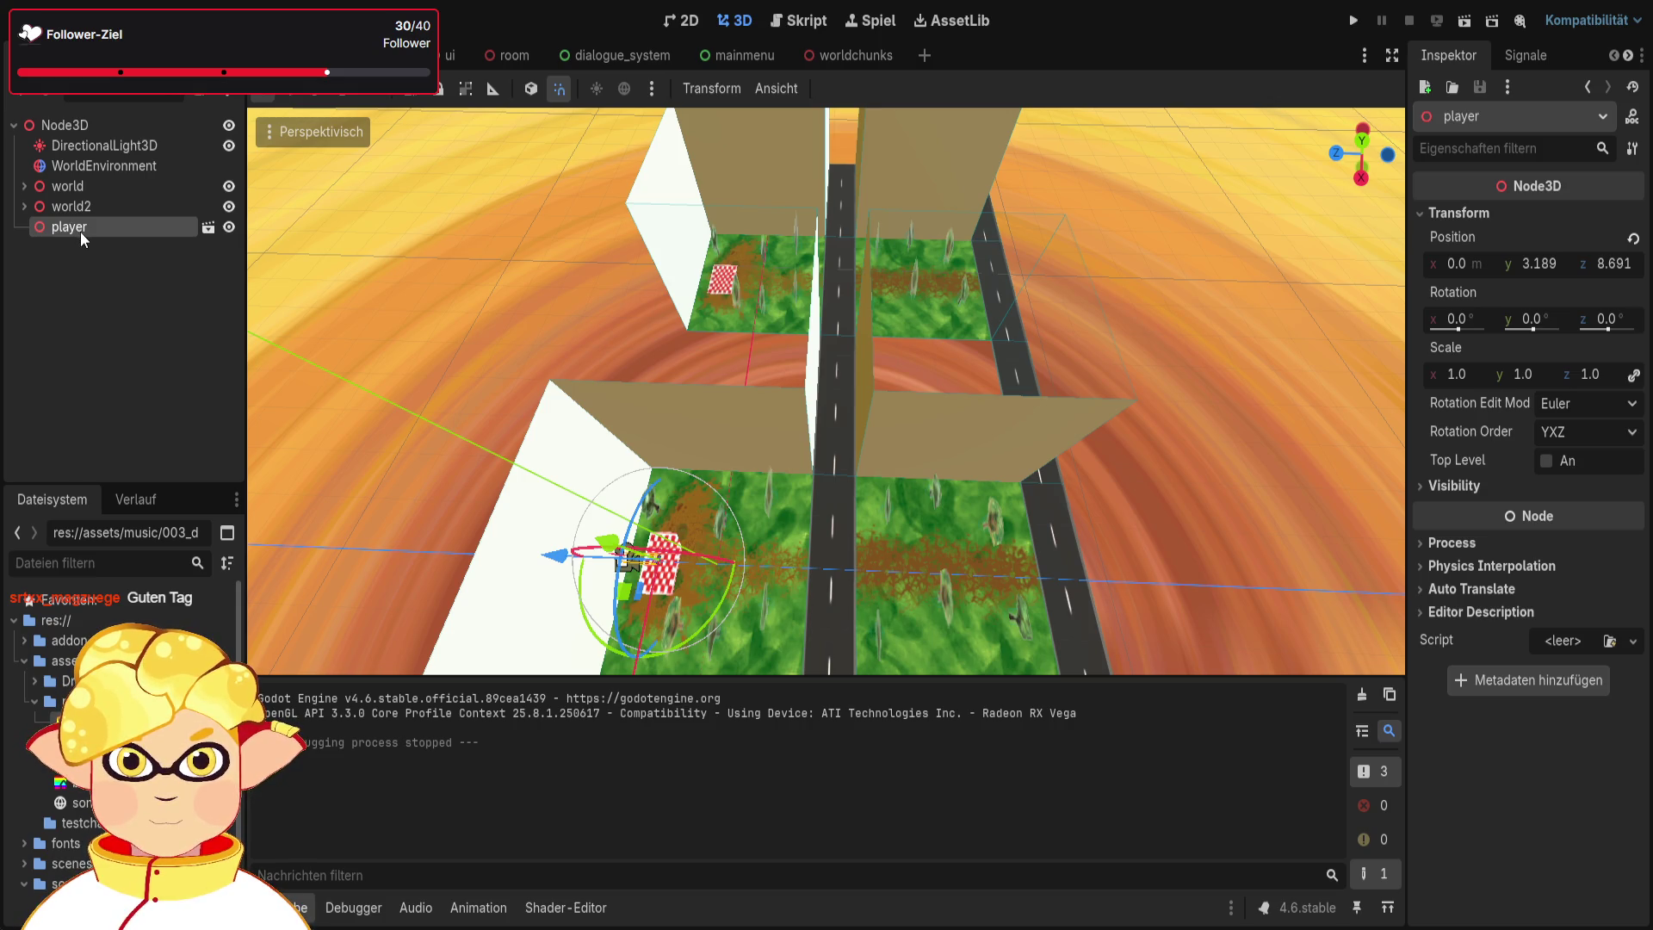
pyautogui.click(120, 278)
pyautogui.click(115, 226)
pyautogui.hotkey('ctrl', 'v')
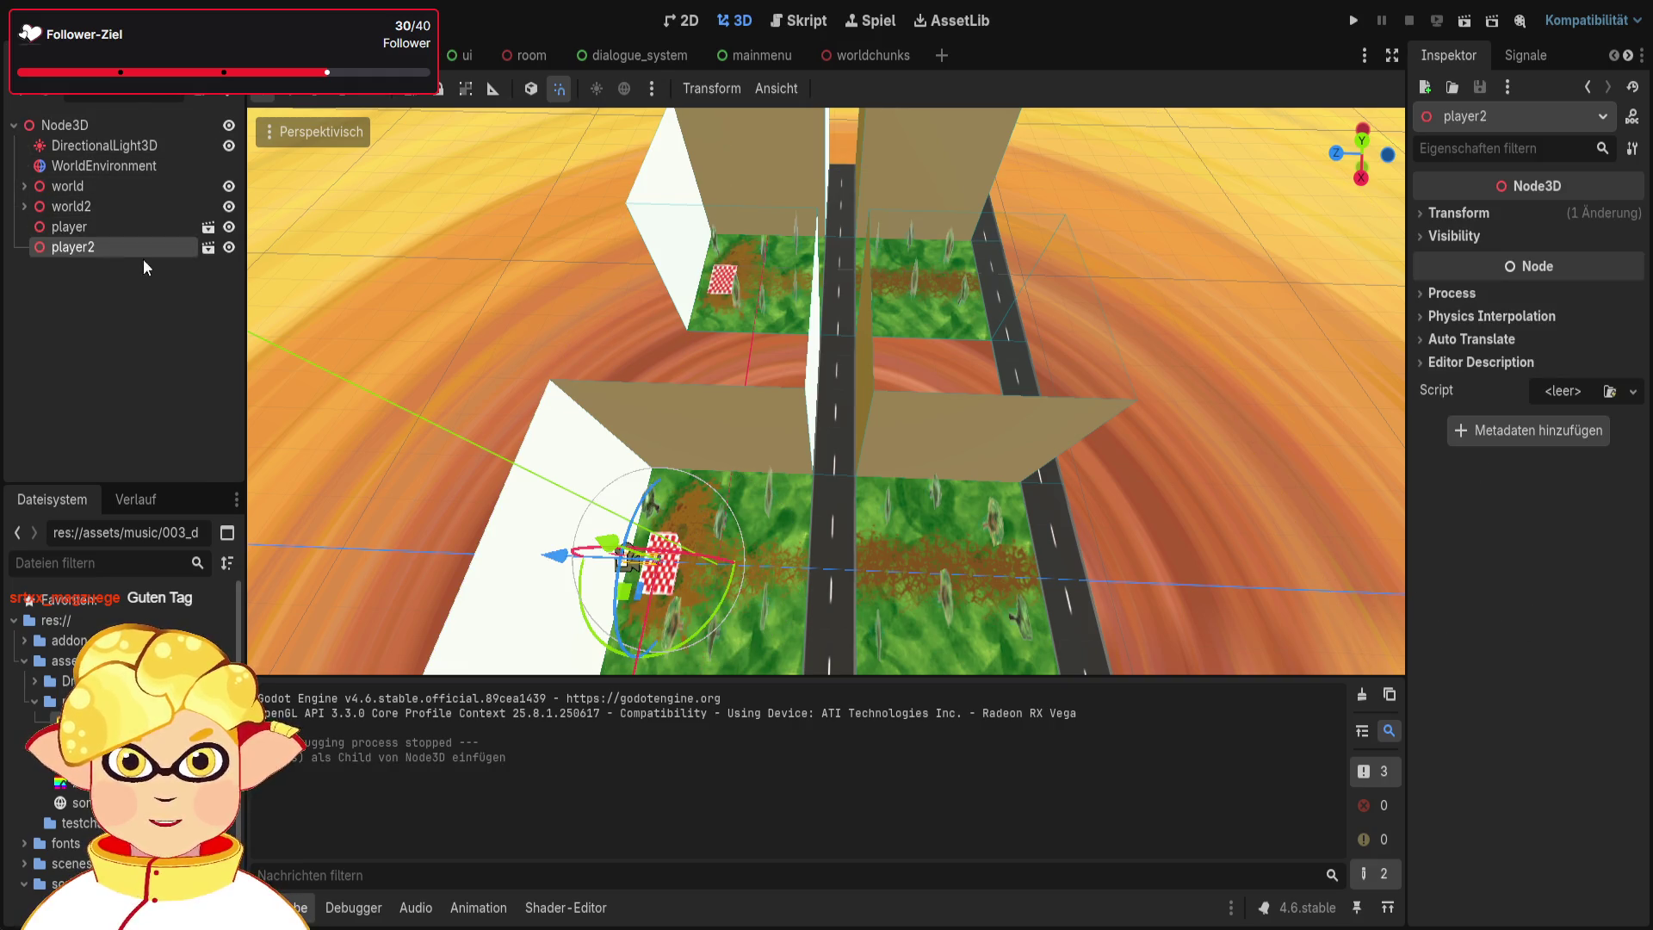
pyautogui.click(208, 247)
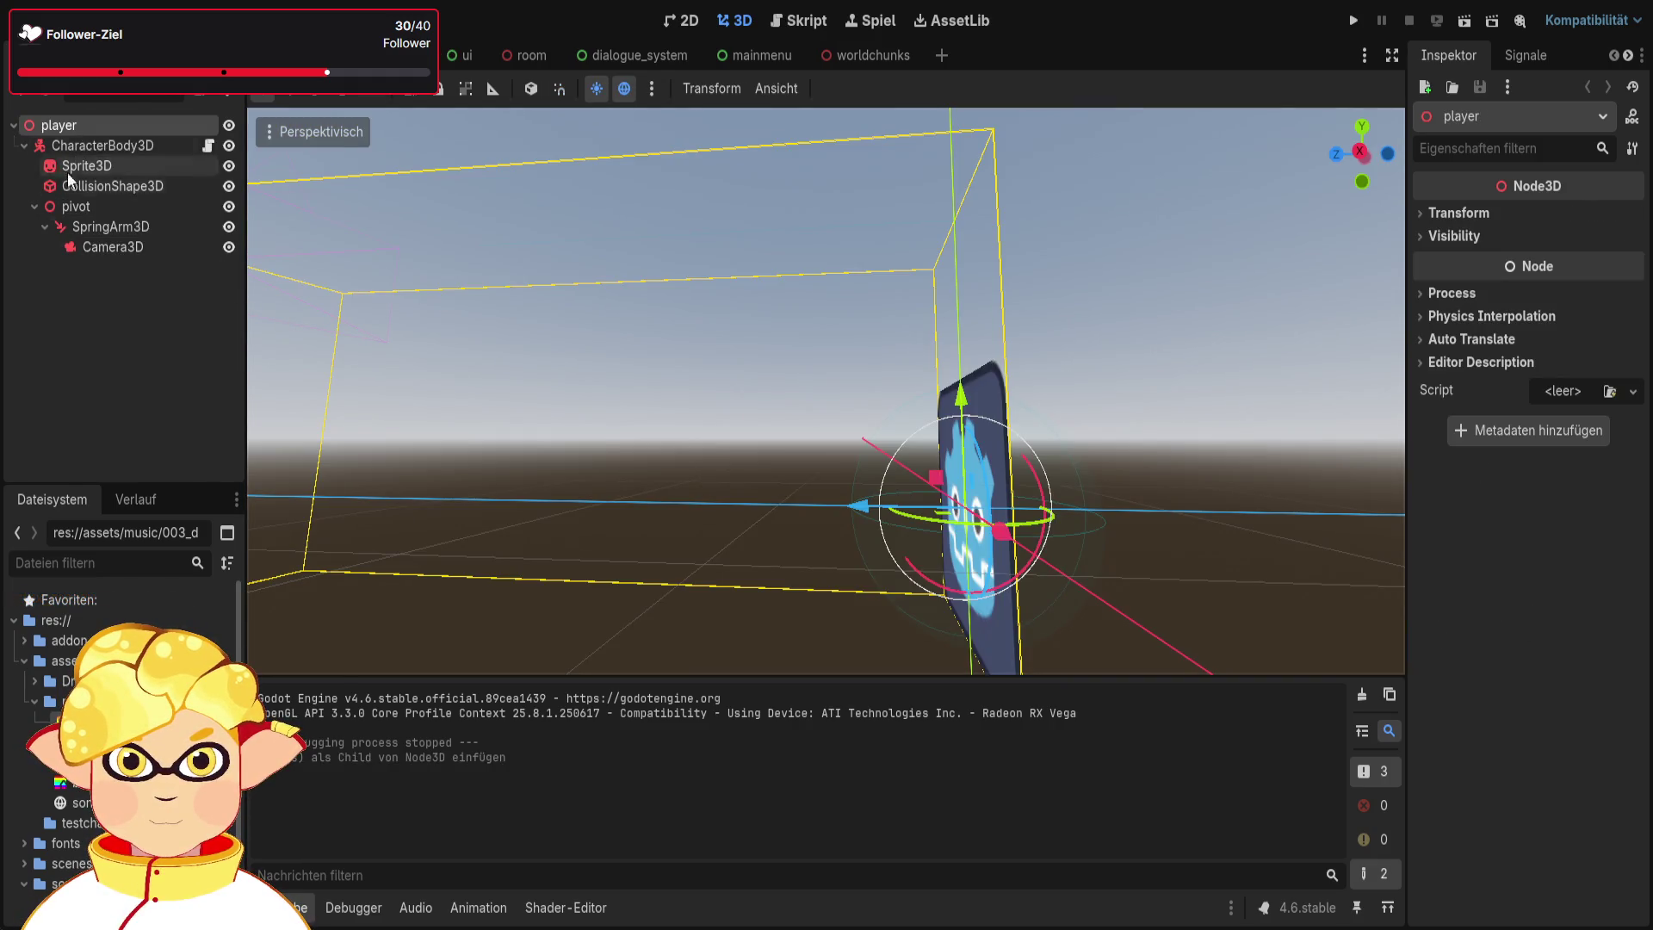
# Delete the pivot, SpringArm3D and Camera3D nodes from the player scene.
pyautogui.click(102, 231)
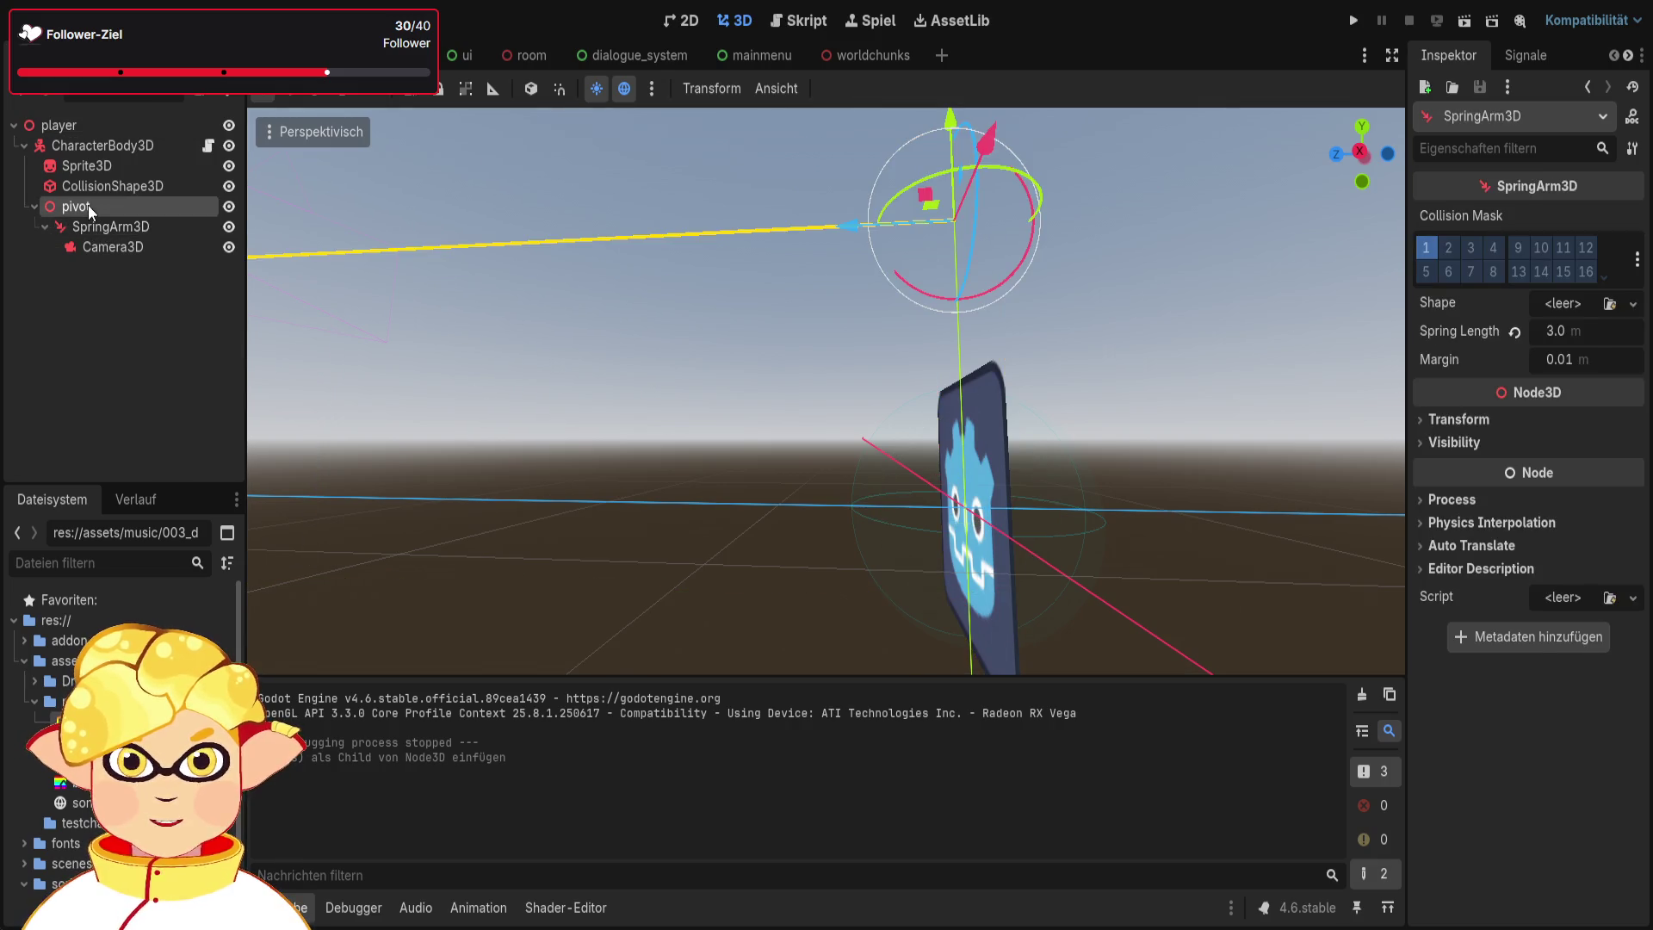
pyautogui.click(88, 207)
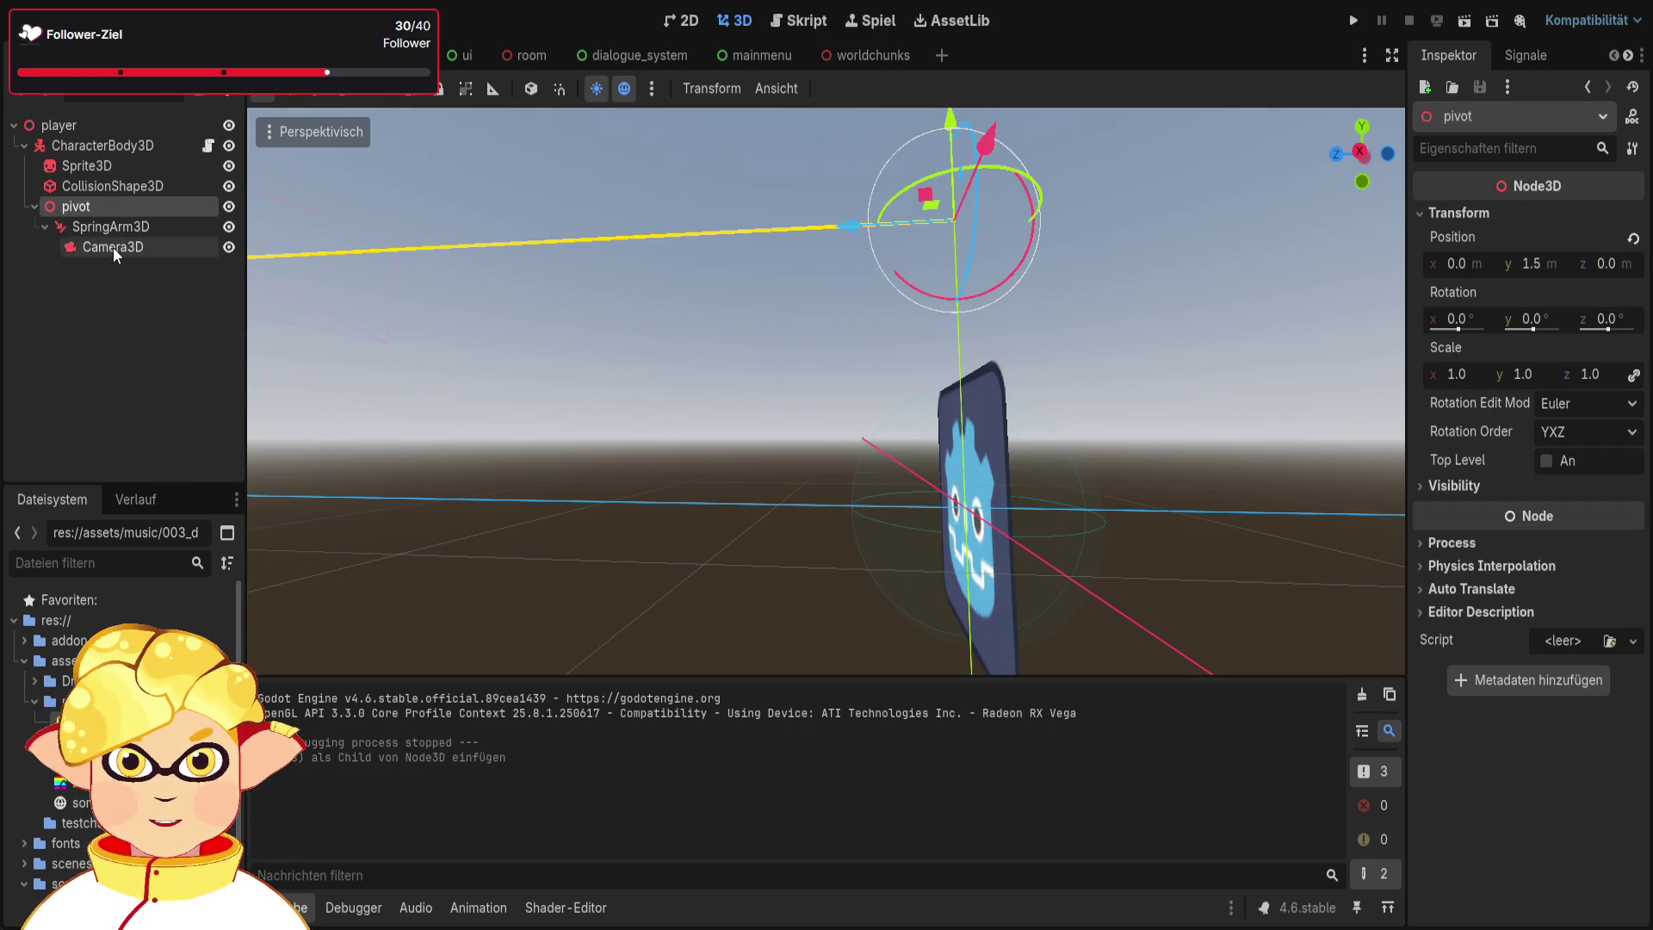
pyautogui.keyDown('shift'); pyautogui.click(117, 247); pyautogui.keyUp('shift')
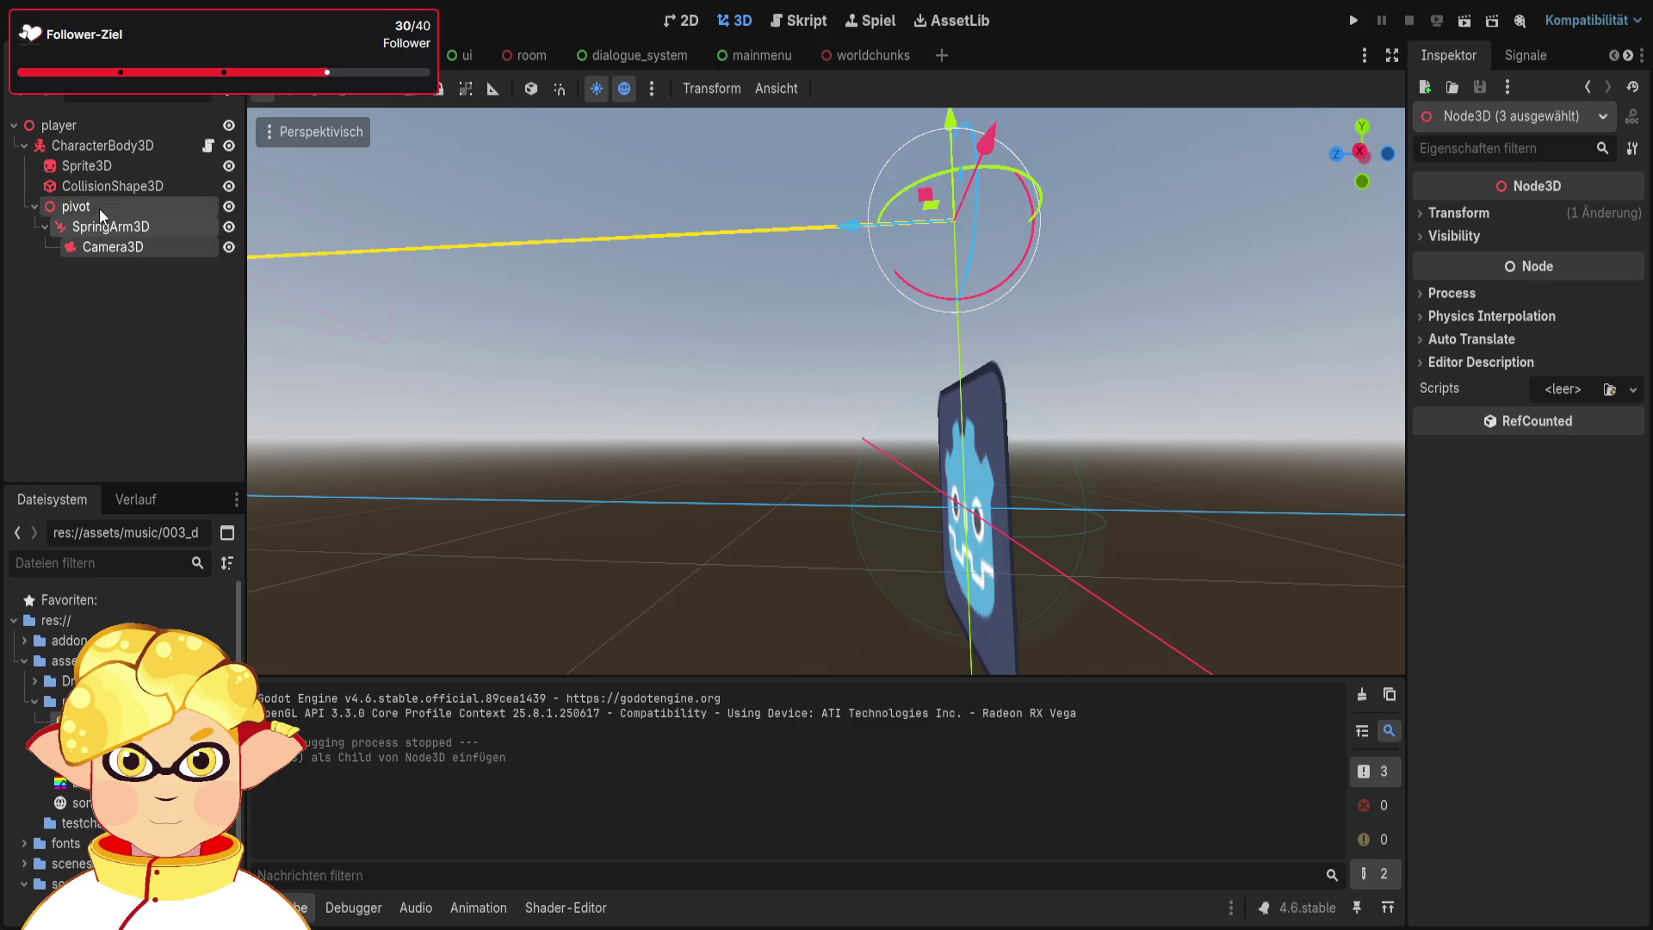
pyautogui.press('Delete')
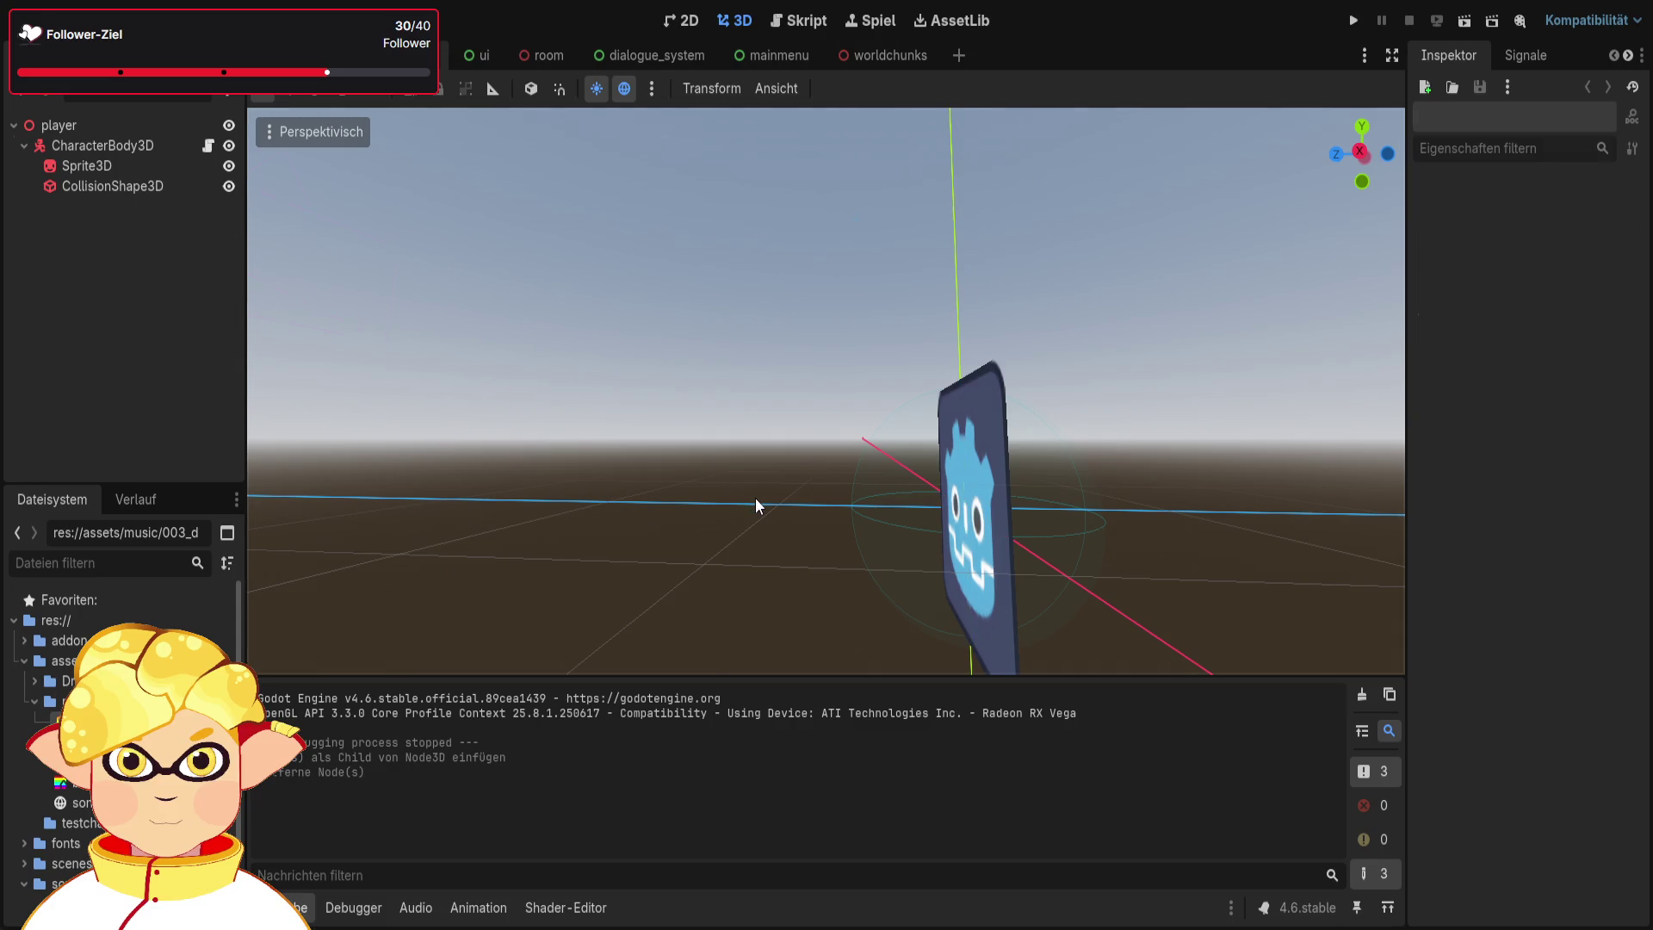
# Undo player2 in the main scene and restore the player's pivot, spring arm and camera.
pyautogui.hotkey('ctrl', 'Tab')
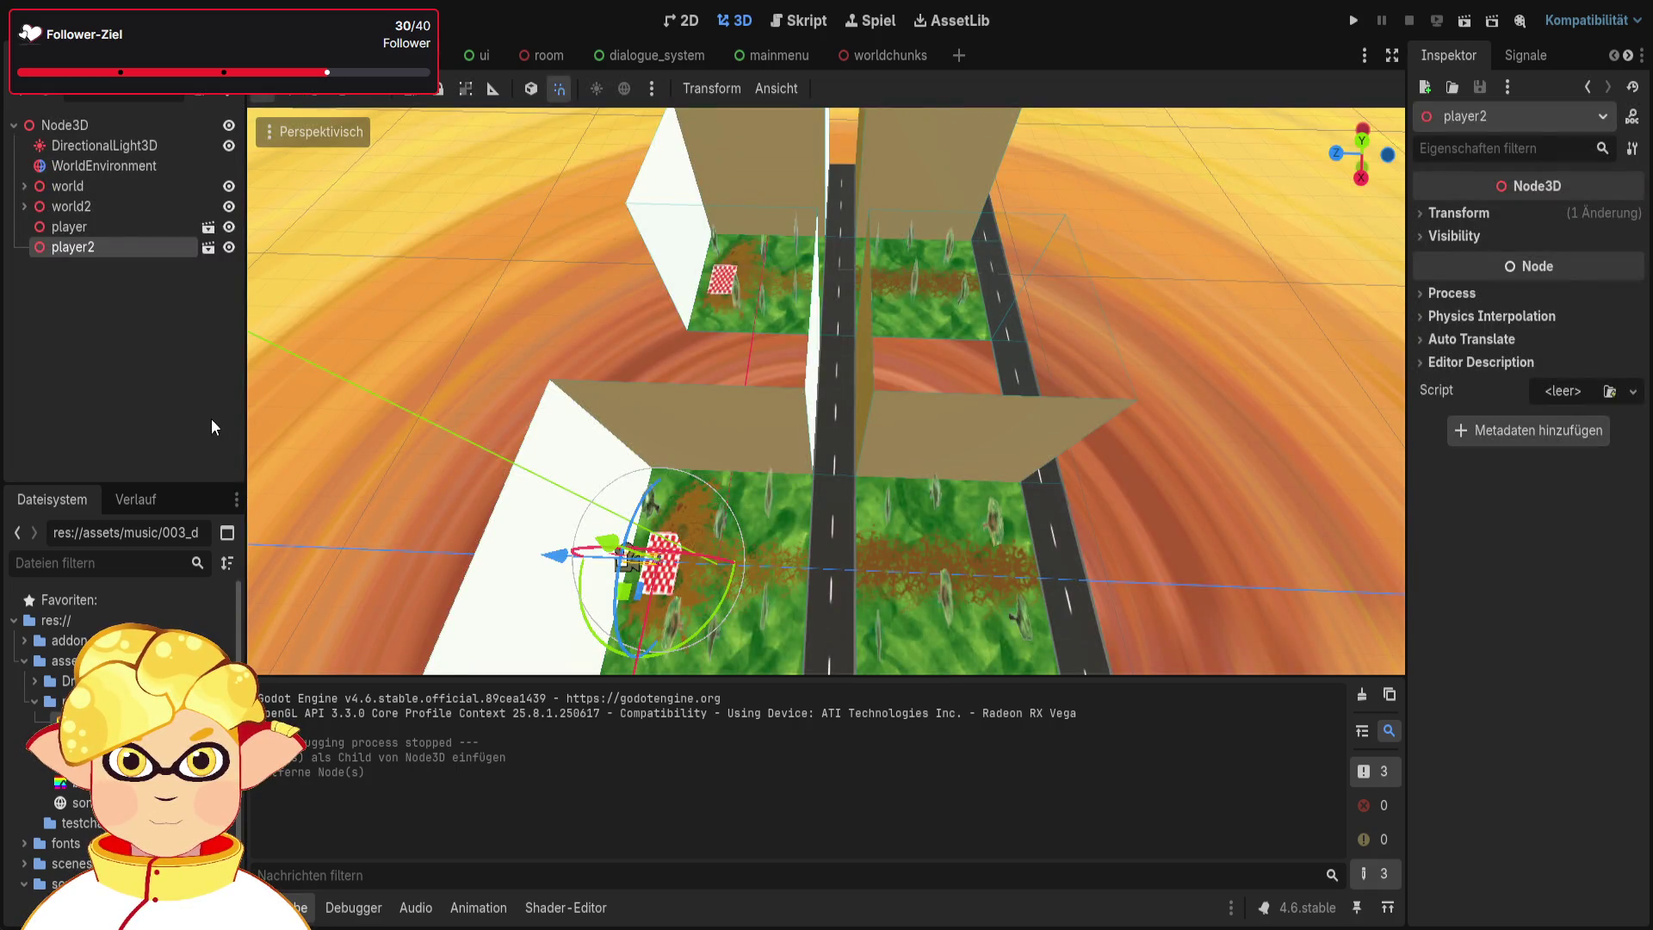
pyautogui.hotkey('ctrl', 'z')
pyautogui.hotkey('ctrl', 'Tab')
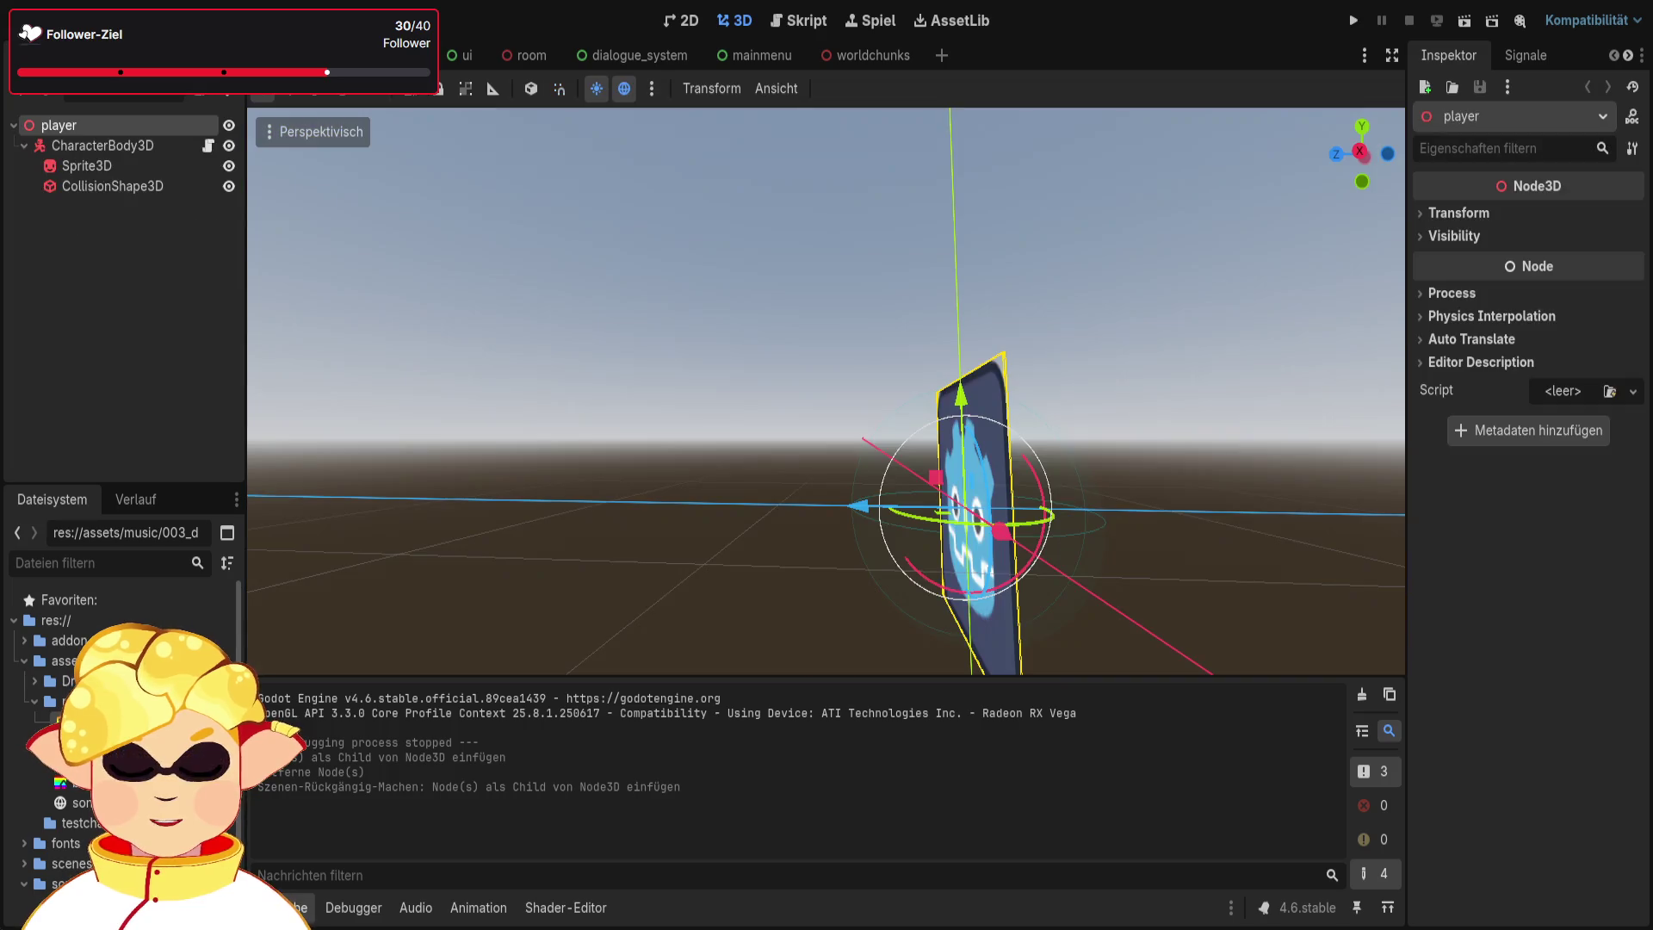
pyautogui.hotkey('ctrl', 'z')
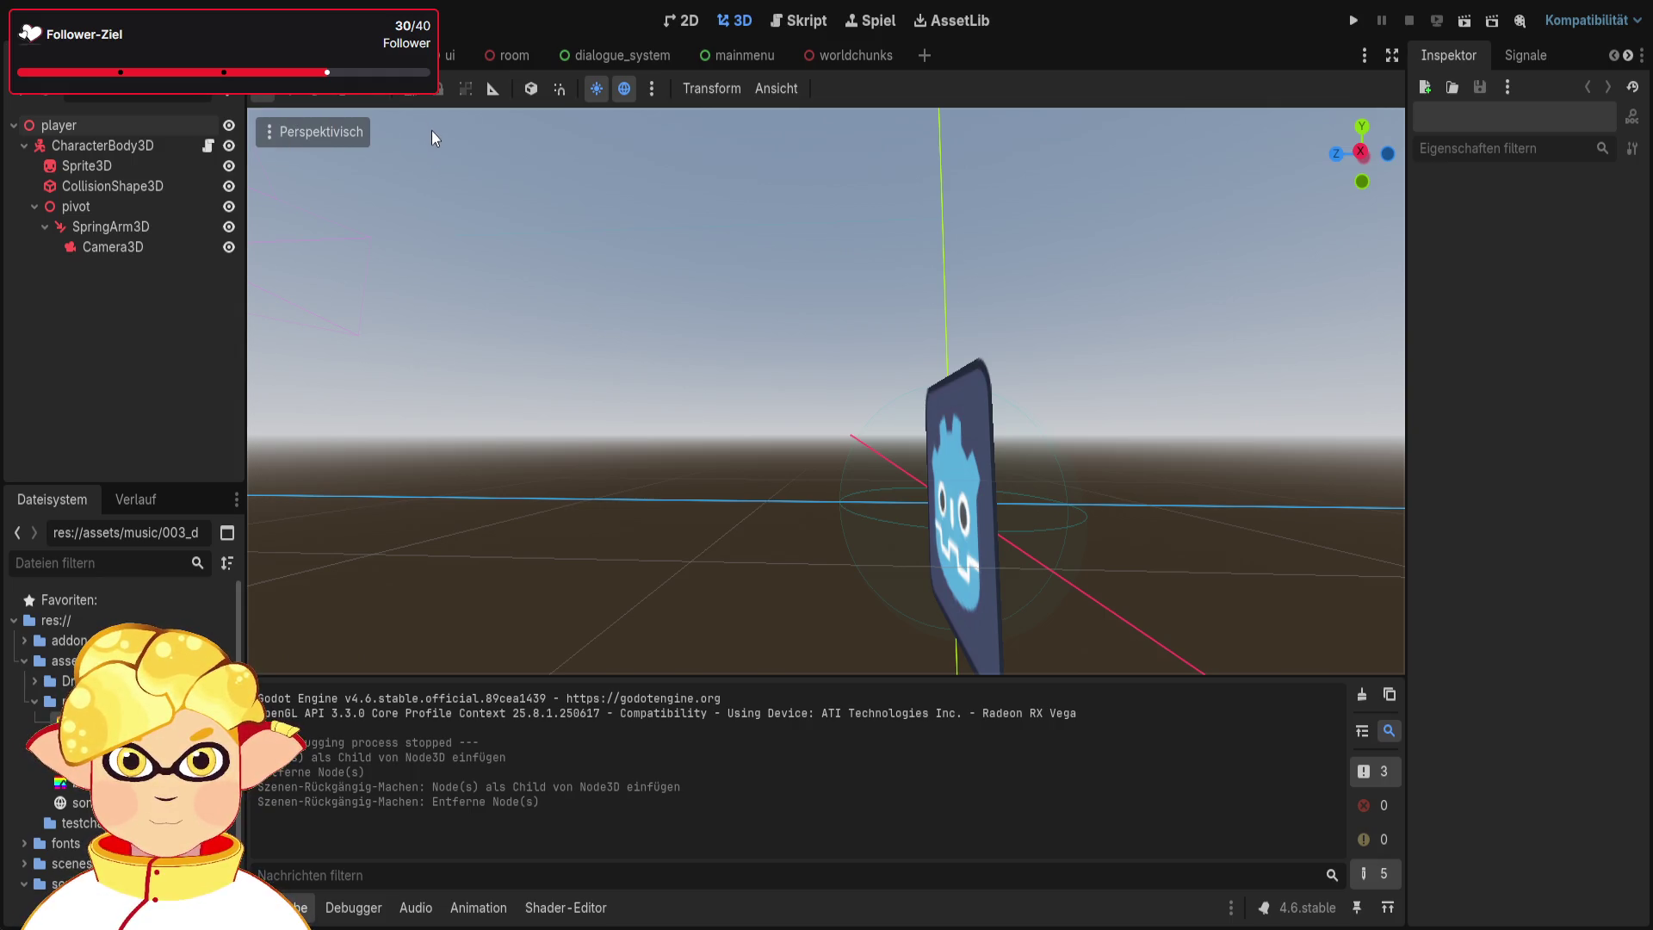
pyautogui.click(35, 701)
# Paste the player into a new playerdupenocam scene without pivot, SpringArm3D or Camera3D.
pyautogui.click(69, 130)
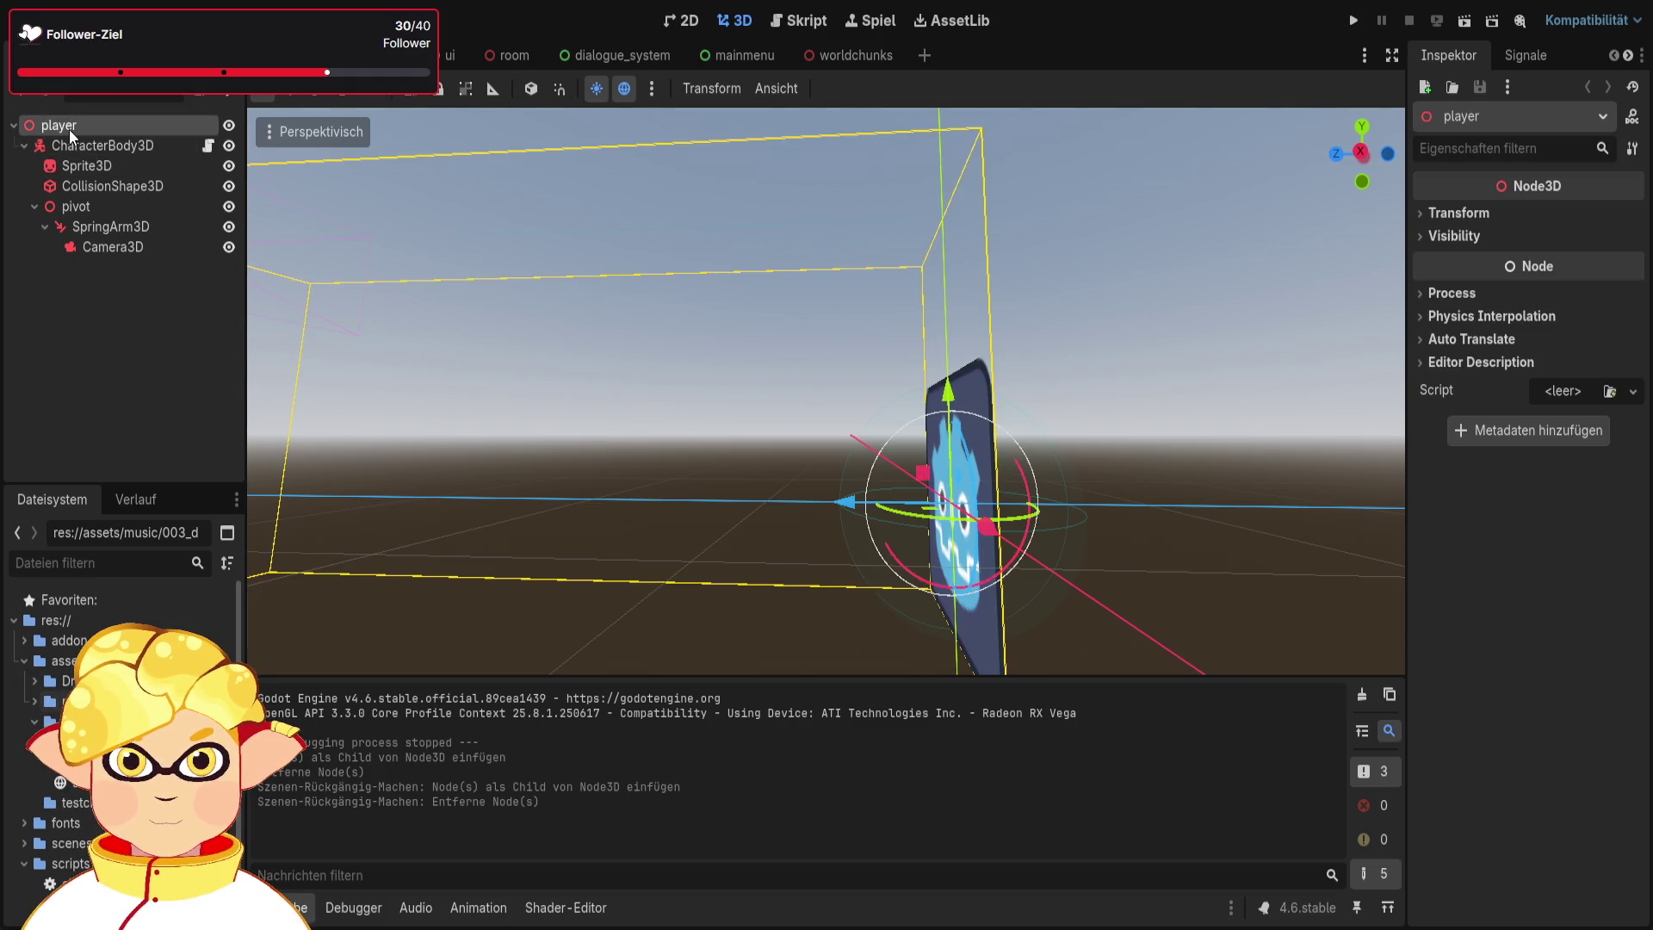
pyautogui.hotkey('ctrl', 'n')
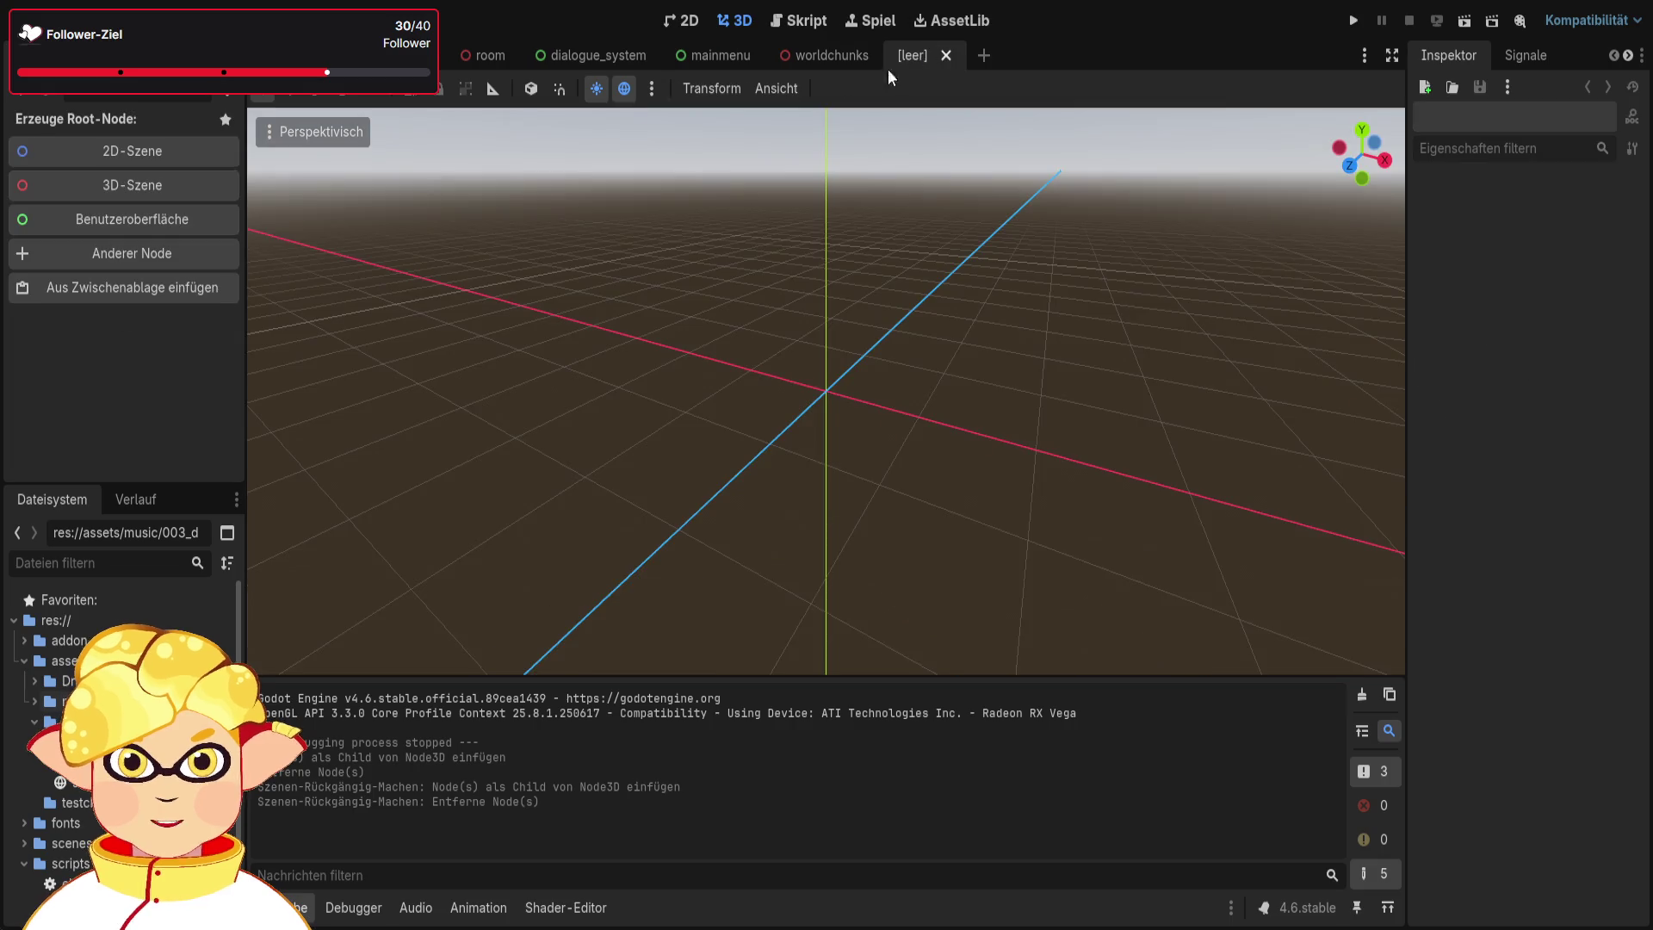
pyautogui.click(143, 280)
pyautogui.click(106, 211)
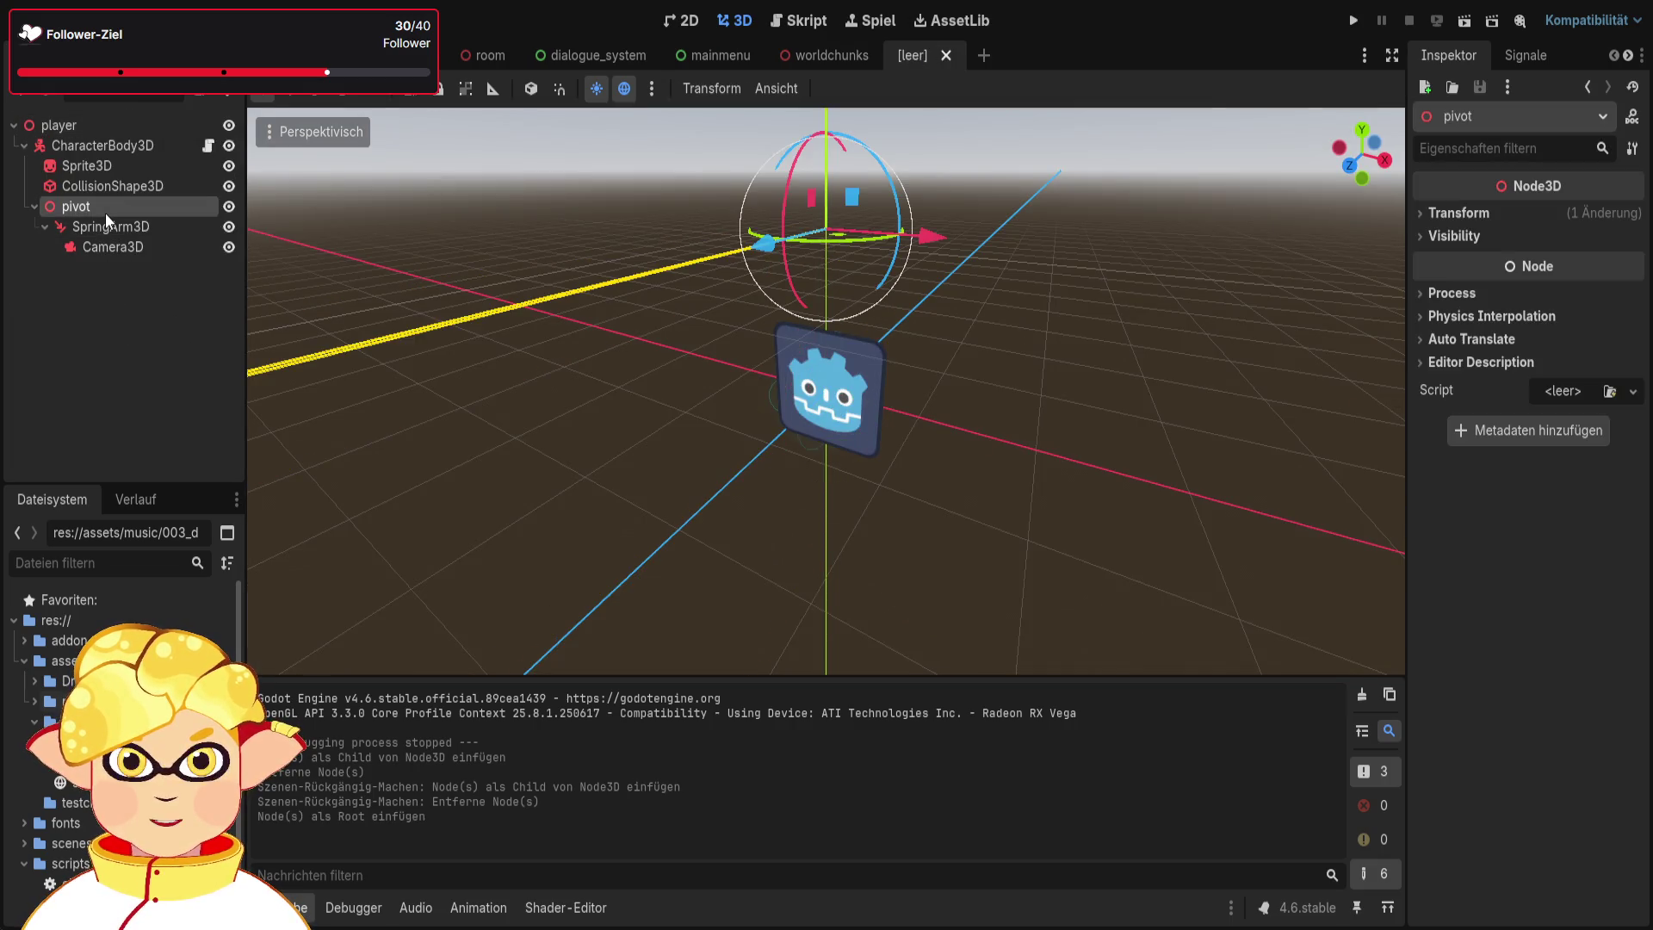
pyautogui.keyDown('shift'); pyautogui.click(122, 246); pyautogui.keyUp('shift')
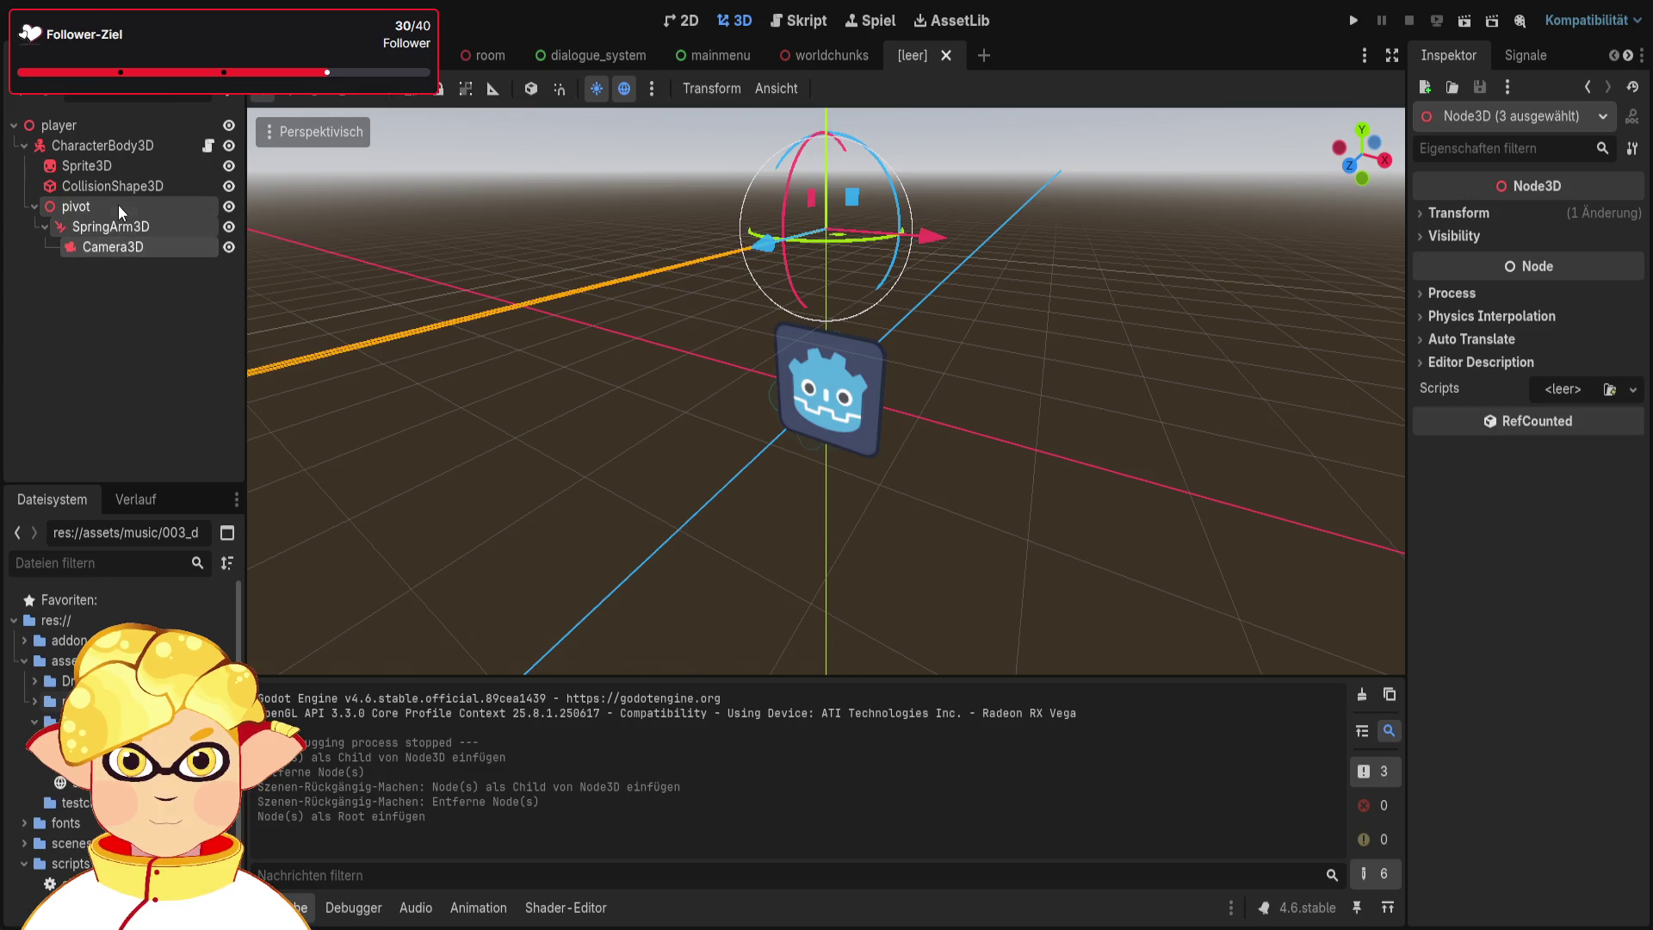
pyautogui.press('Delete')
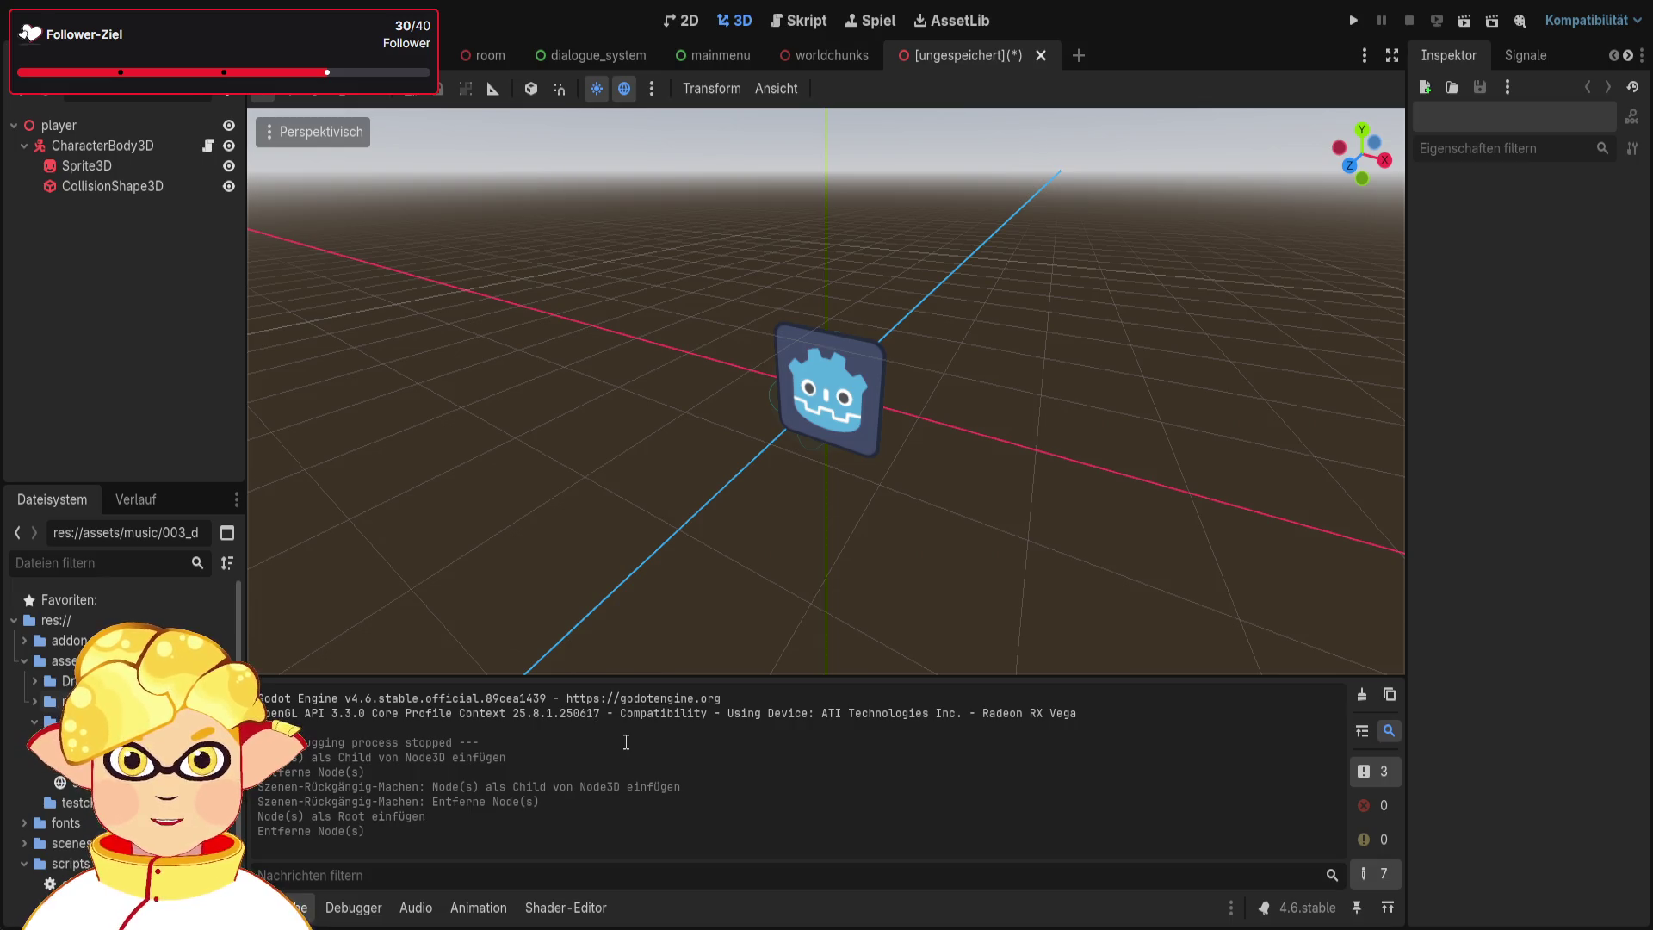
pyautogui.hotkey('ctrl', 'Tab')
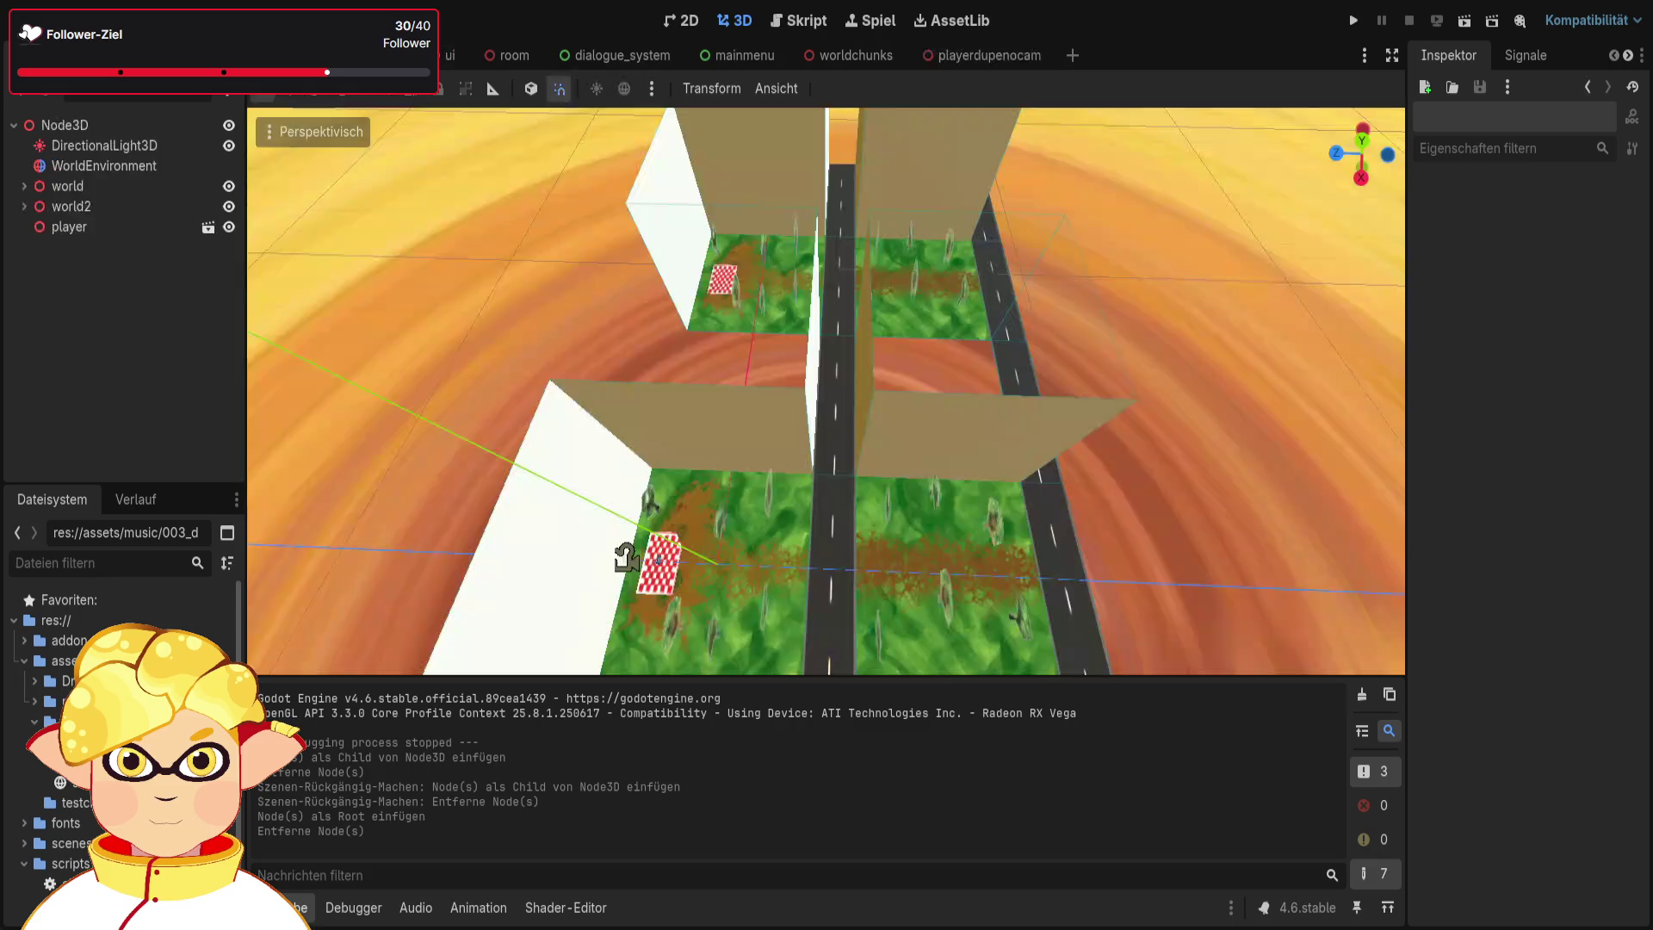
# Drag playerdupenocam.tscn under Node3D as player2 and view it across the road.
pyautogui.scroll(-2, 129, 689)
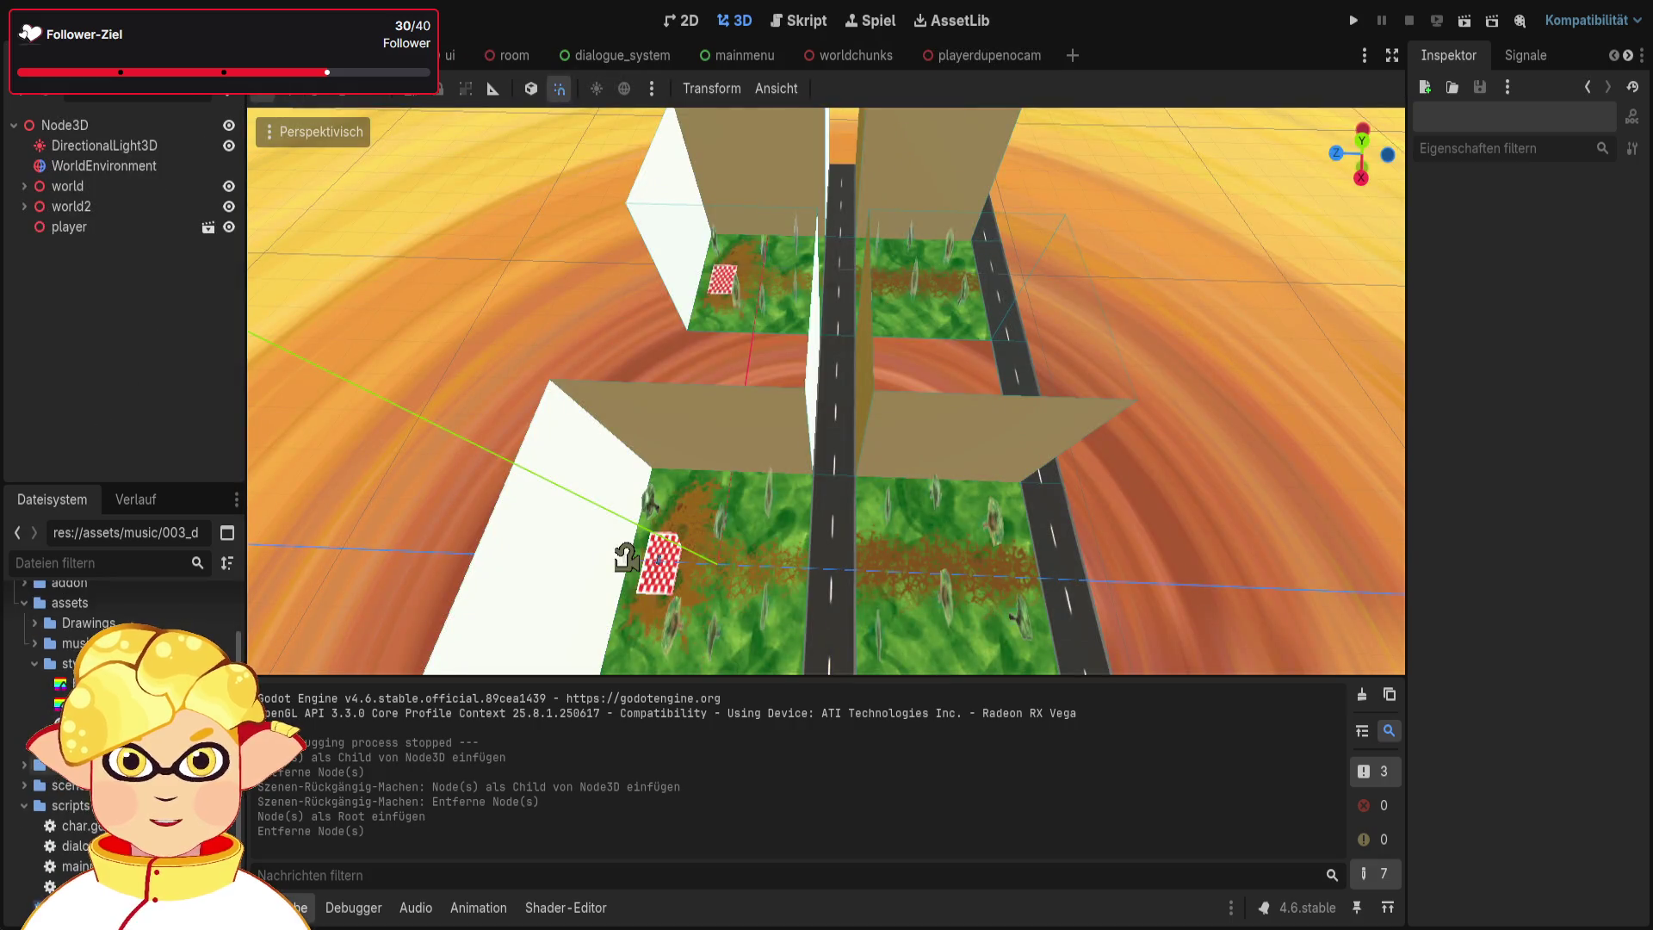
pyautogui.click(24, 806)
pyautogui.click(34, 699)
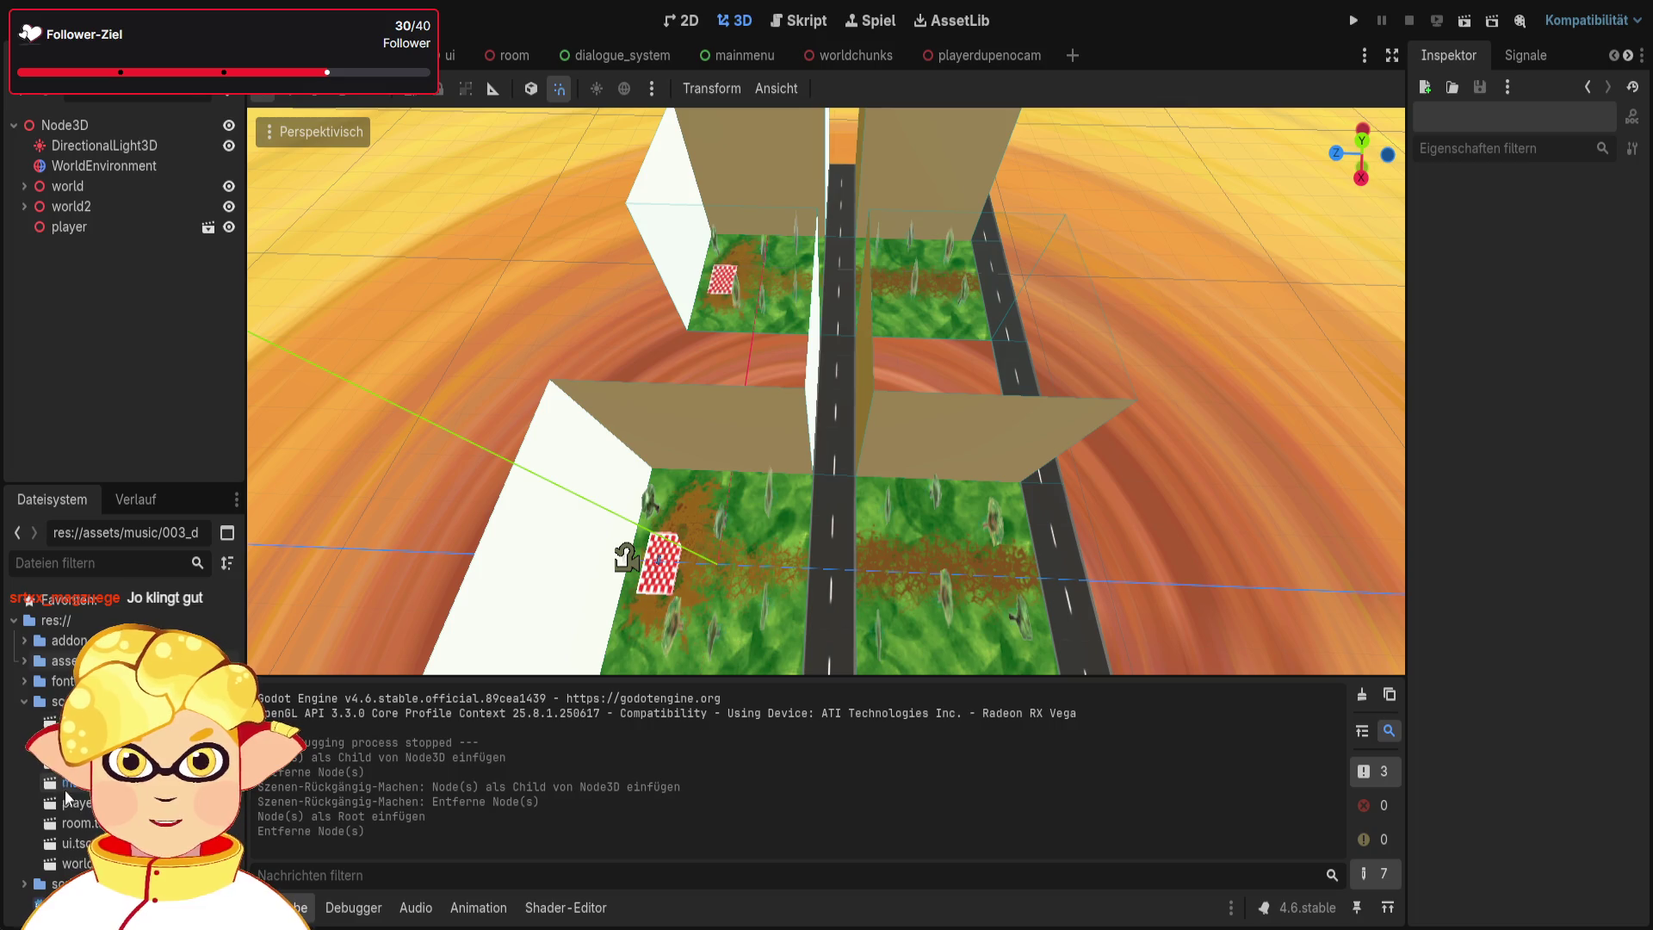
pyautogui.moveTo(73, 803)
pyautogui.mouseDown()
pyautogui.moveTo(84, 291)
pyautogui.moveTo(57, 131)
pyautogui.mouseUp()
pyautogui.moveTo(290, 427)
pyautogui.mouseDown()
pyautogui.moveTo(804, 354)
pyautogui.moveTo(1072, 373)
pyautogui.moveTo(861, 379)
pyautogui.mouseUp()
pyautogui.moveTo(650, 561)
pyautogui.mouseDown()
pyautogui.moveTo(748, 465)
pyautogui.moveTo(875, 508)
pyautogui.mouseUp()
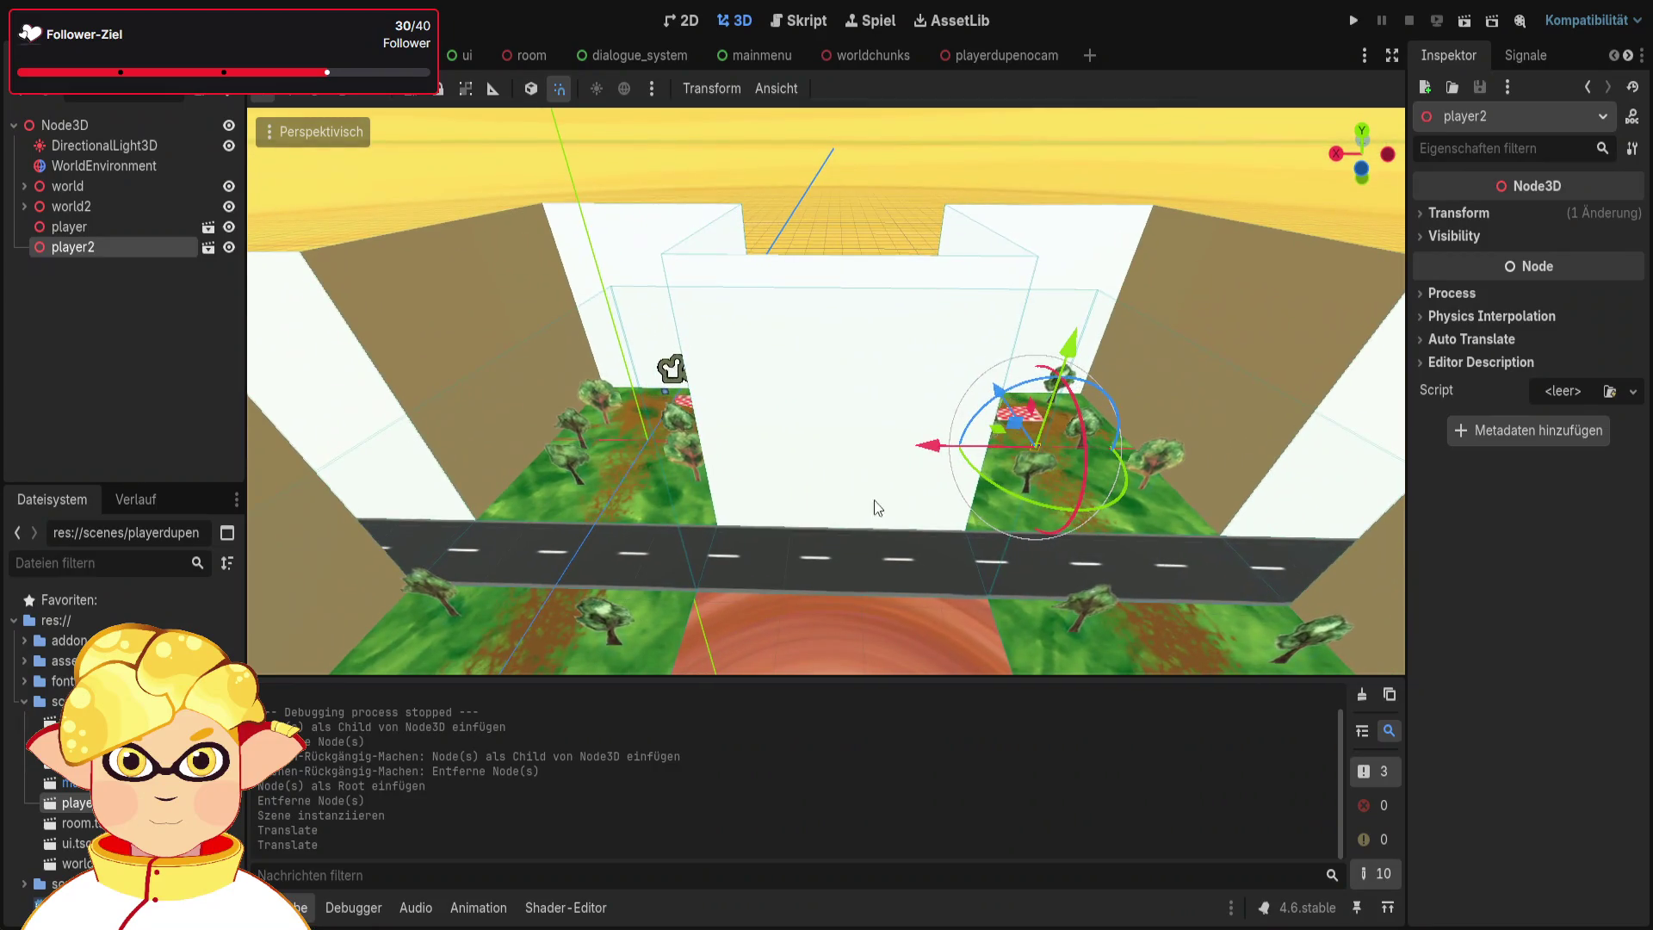
# Cut the existing player2 out of the main scene.
pyautogui.click(134, 228)
pyautogui.moveTo(410, 334); pyautogui.dragTo(430, 340)
pyautogui.scroll(5, 827, 388)
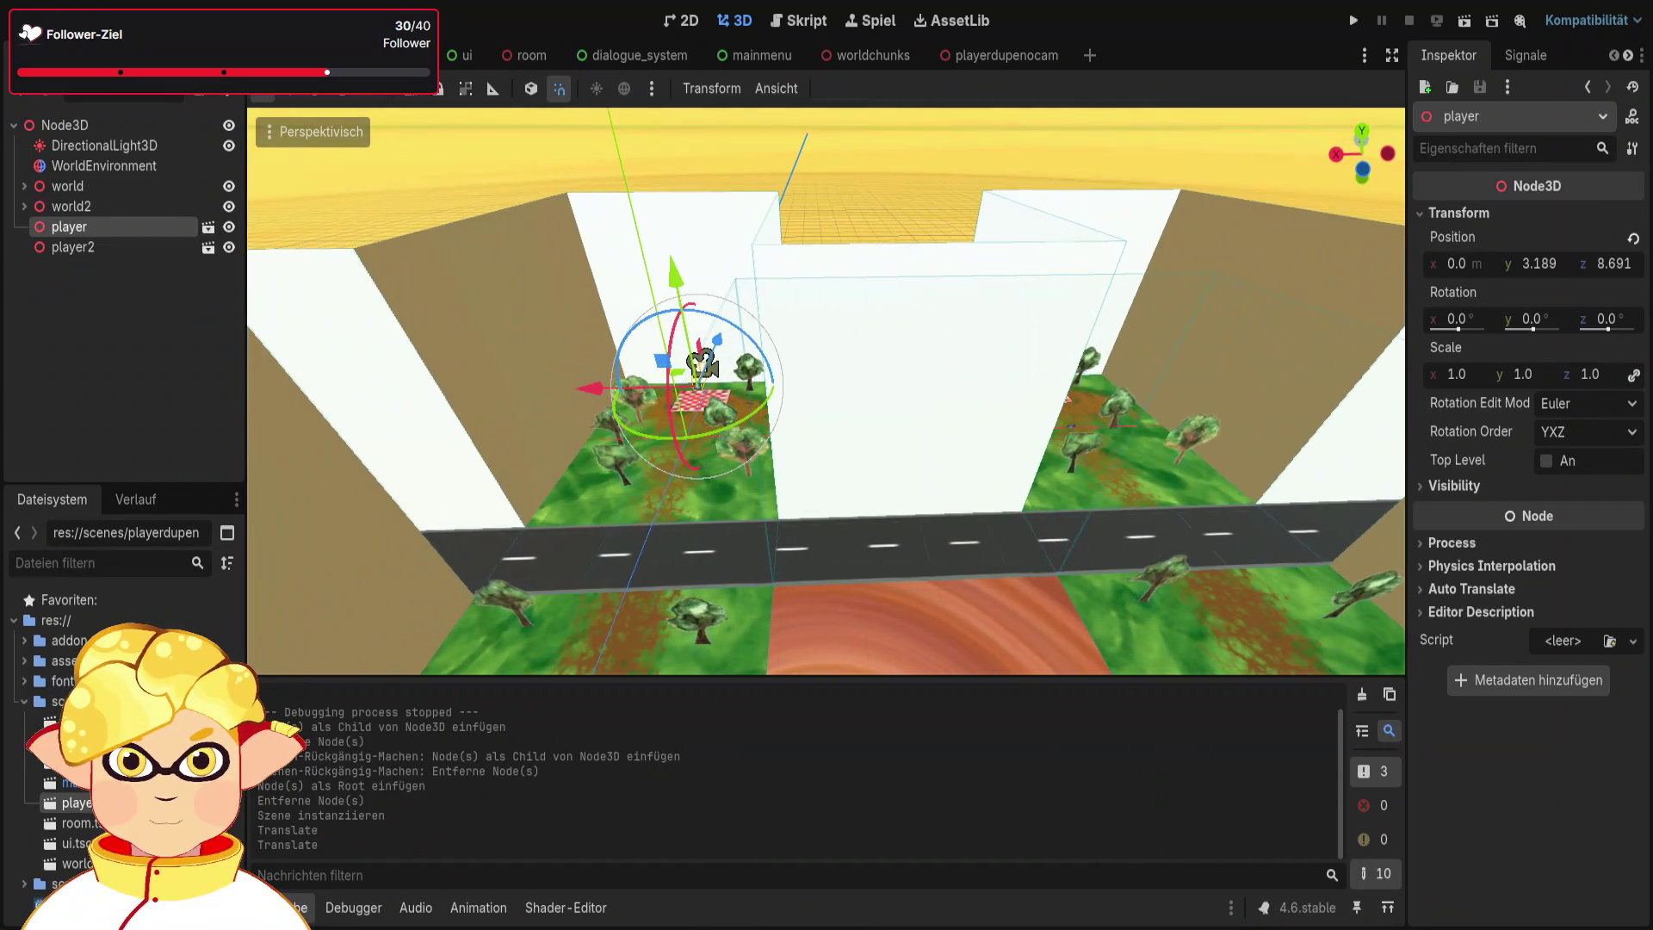
pyautogui.scroll(5, 451, 338)
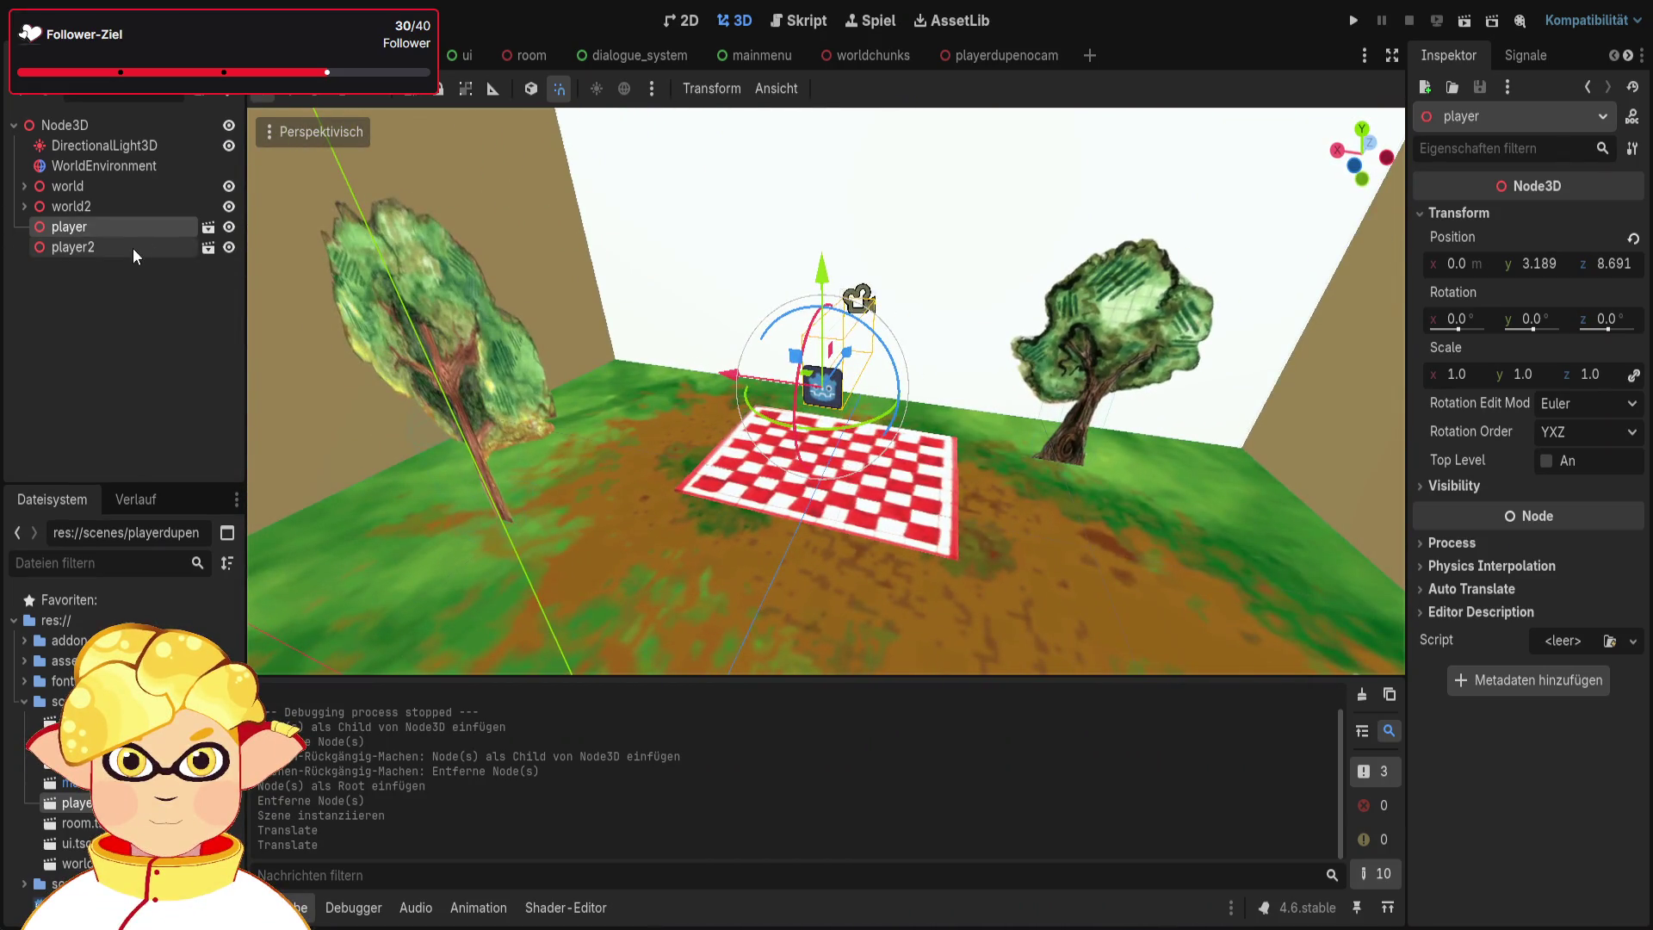
pyautogui.click(133, 250)
pyautogui.hotkey('ctrl', 'x')
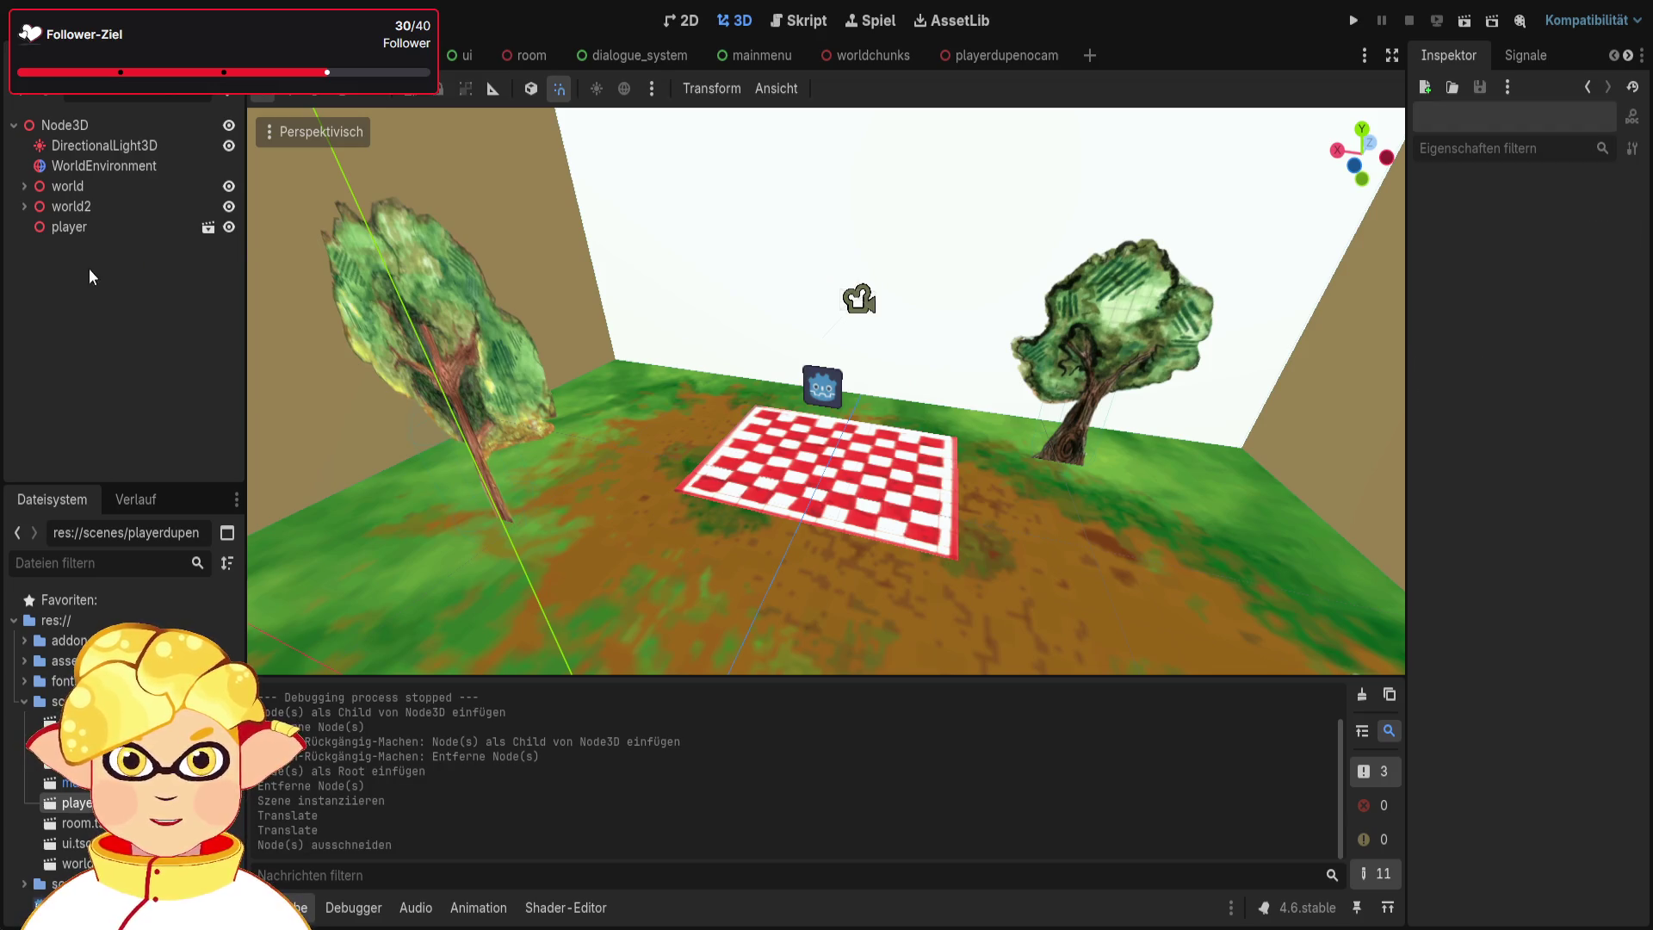
# Add a new playerdupenocam instance and move it up onto the picnic blanket.
pyautogui.moveTo(73, 803)
pyautogui.mouseDown()
pyautogui.moveTo(120, 592)
pyautogui.moveTo(62, 232)
pyautogui.moveTo(67, 133)
pyautogui.mouseUp()
pyautogui.scroll(2, 725, 415)
pyautogui.scroll(-3, 727, 551)
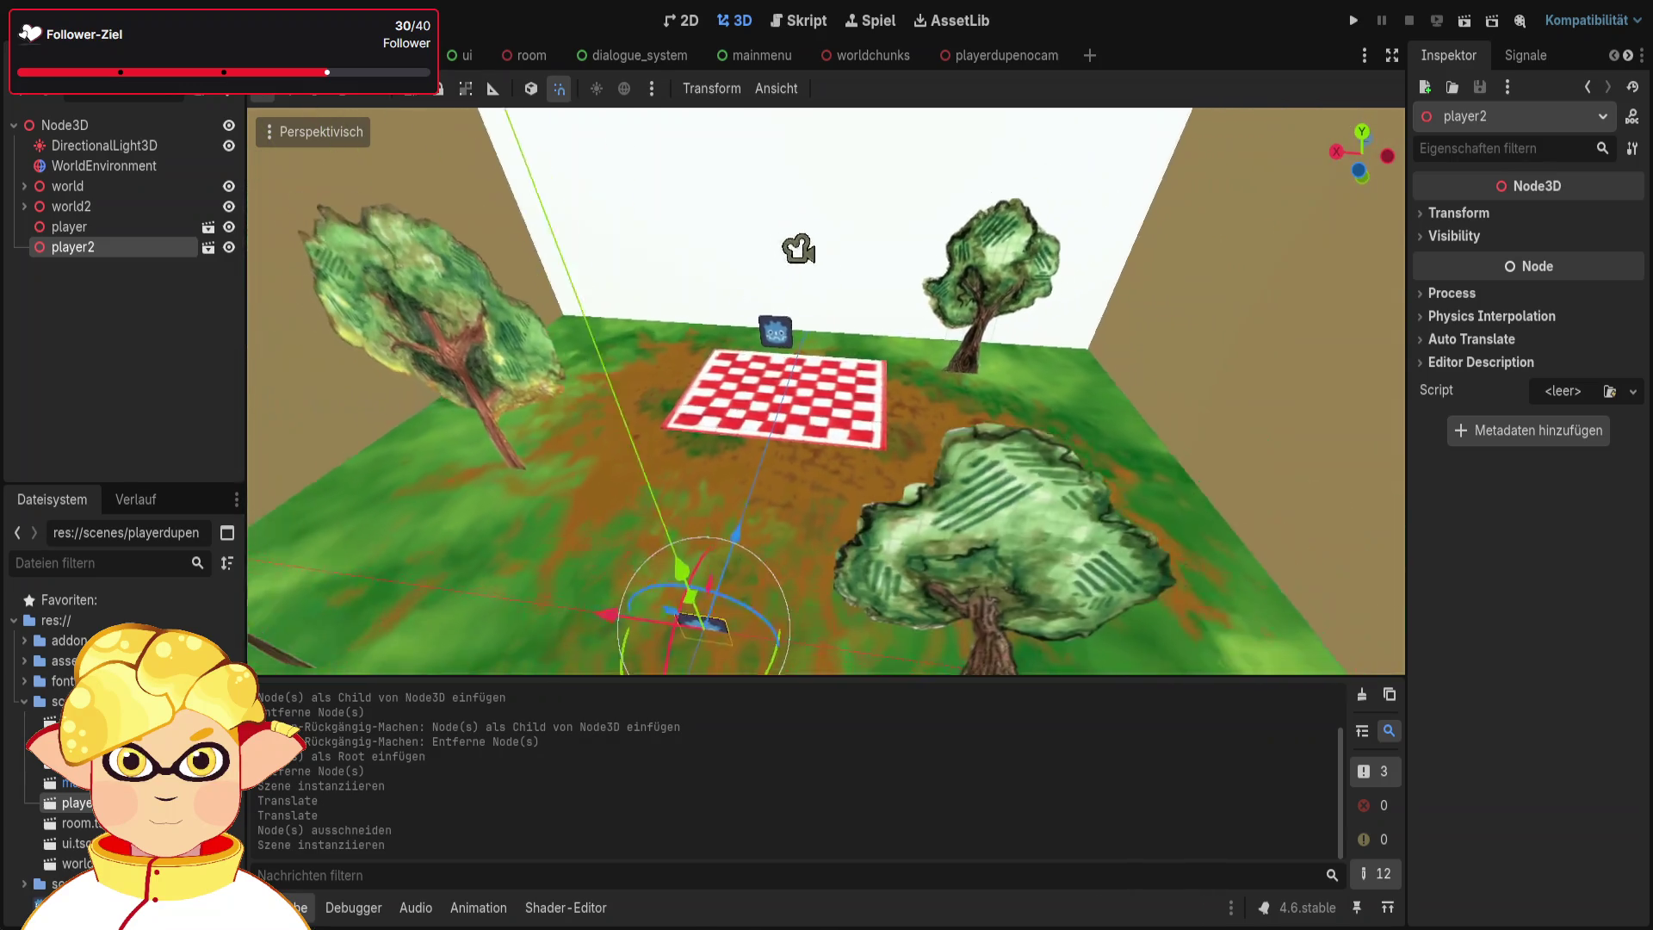
pyautogui.moveTo(727, 551); pyautogui.dragTo(794, 315)
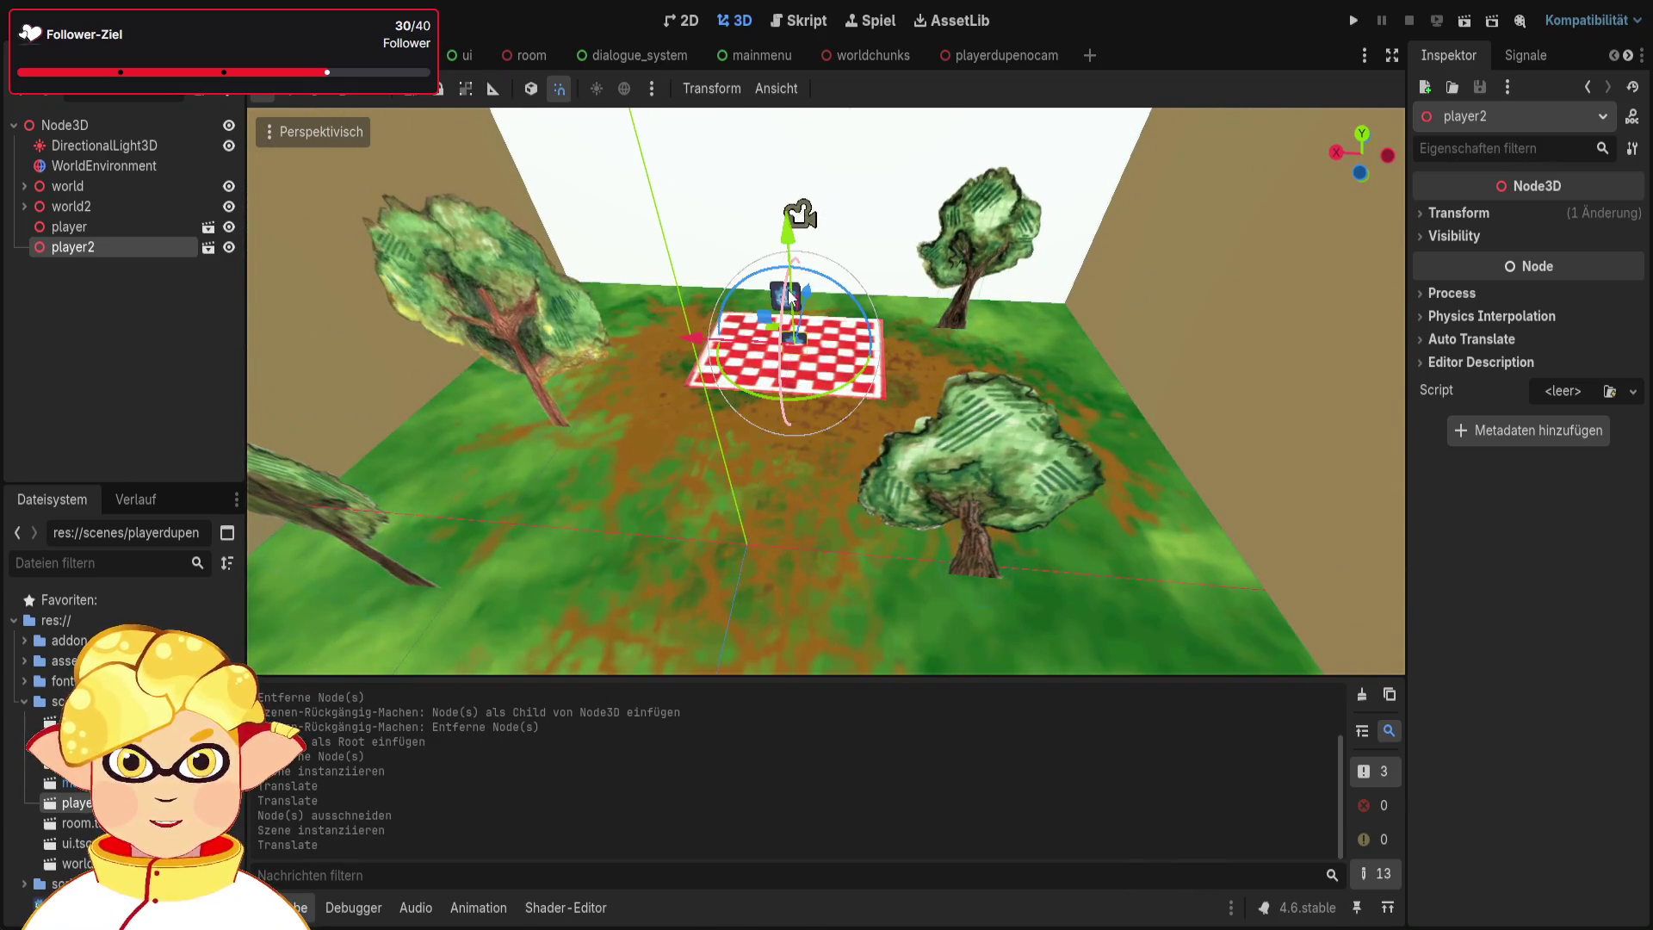
pyautogui.moveTo(783, 231); pyautogui.dragTo(779, 167)
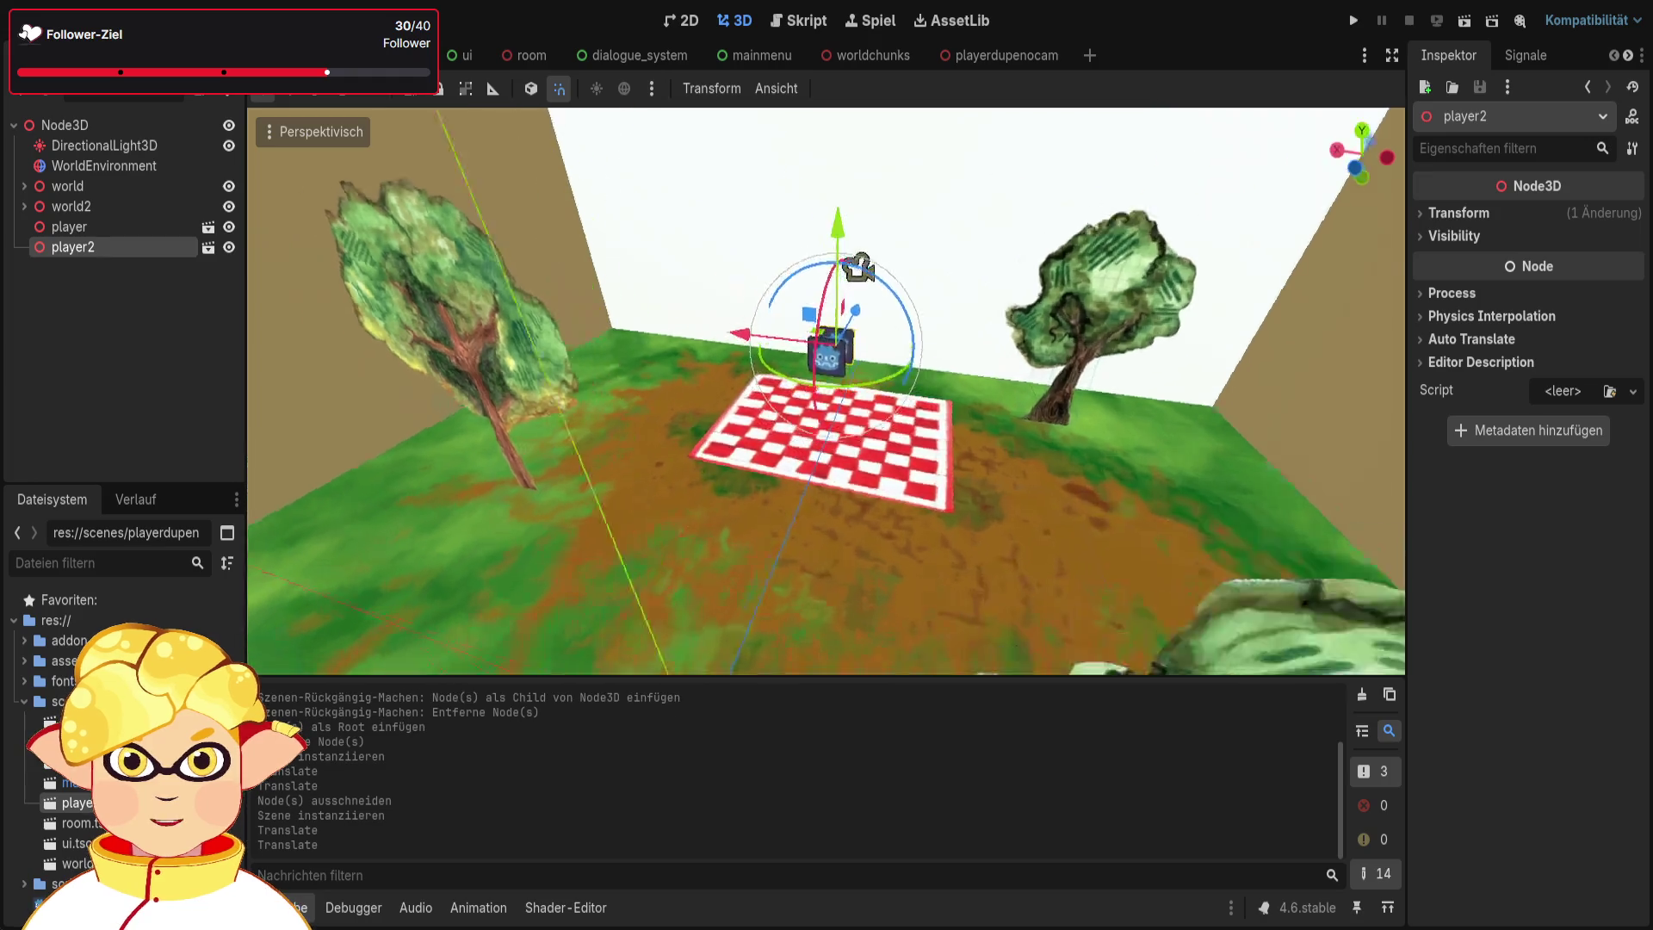
pyautogui.scroll(4, 923, 308)
pyautogui.moveTo(782, 379); pyautogui.dragTo(789, 370)
pyautogui.scroll(3, 789, 370)
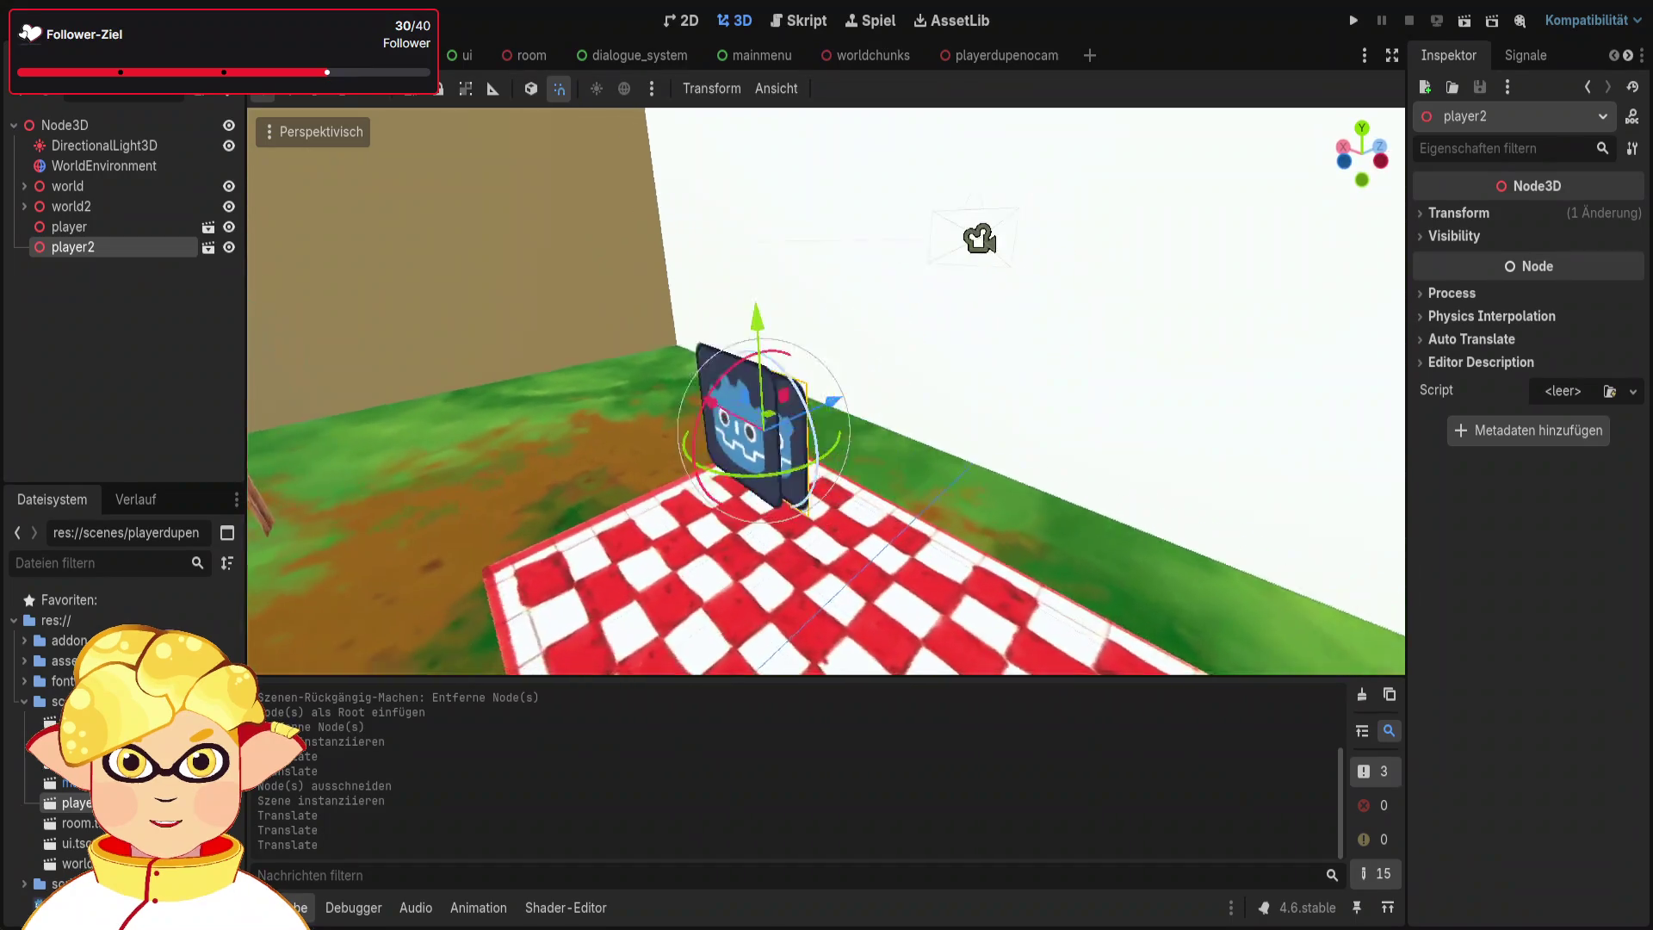
pyautogui.click(138, 228)
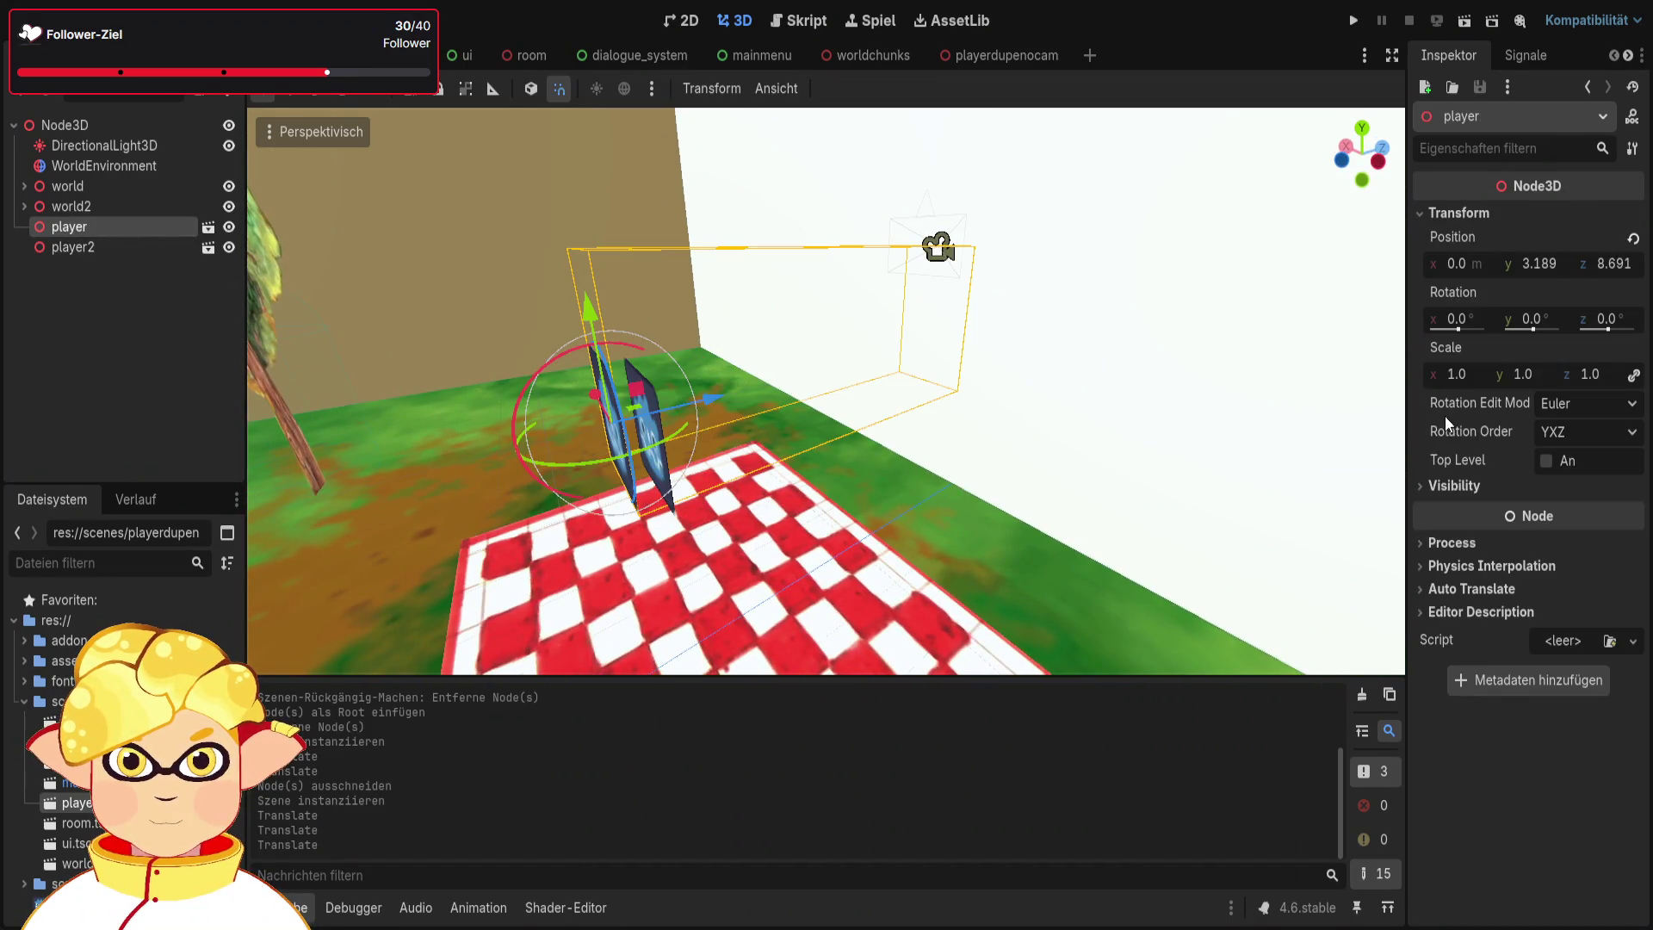
pyautogui.click(1539, 264)
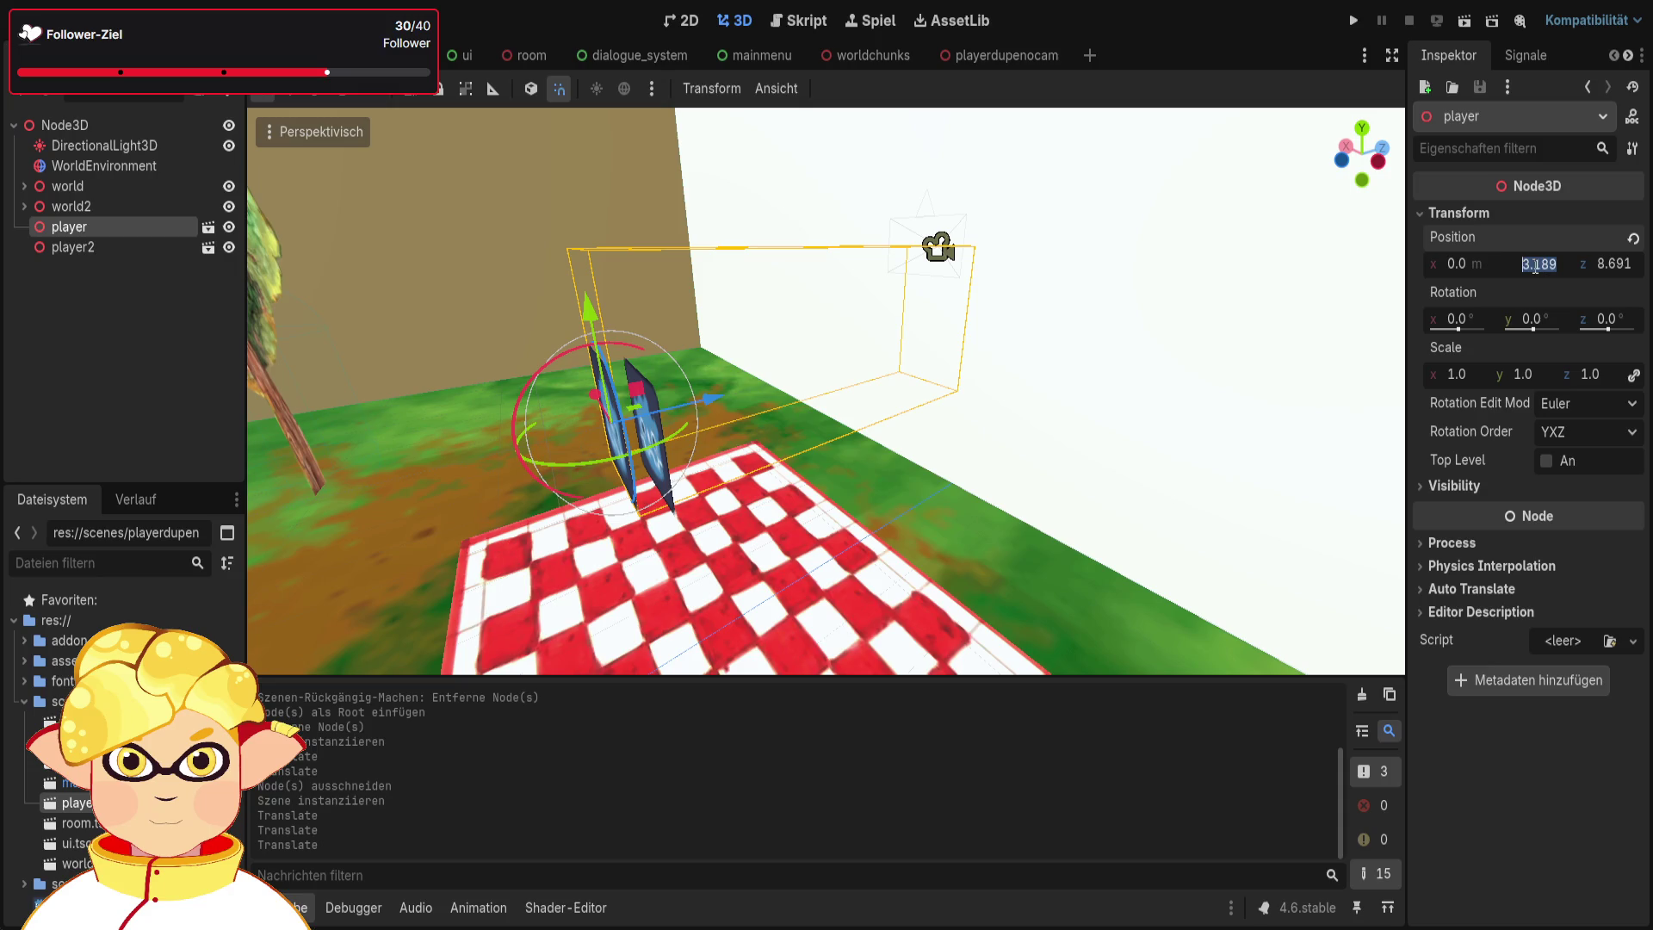
# Try the player's position at Y 1 and Z 1, then set Y back to 0.
pyautogui.write('1')
pyautogui.press('Return')
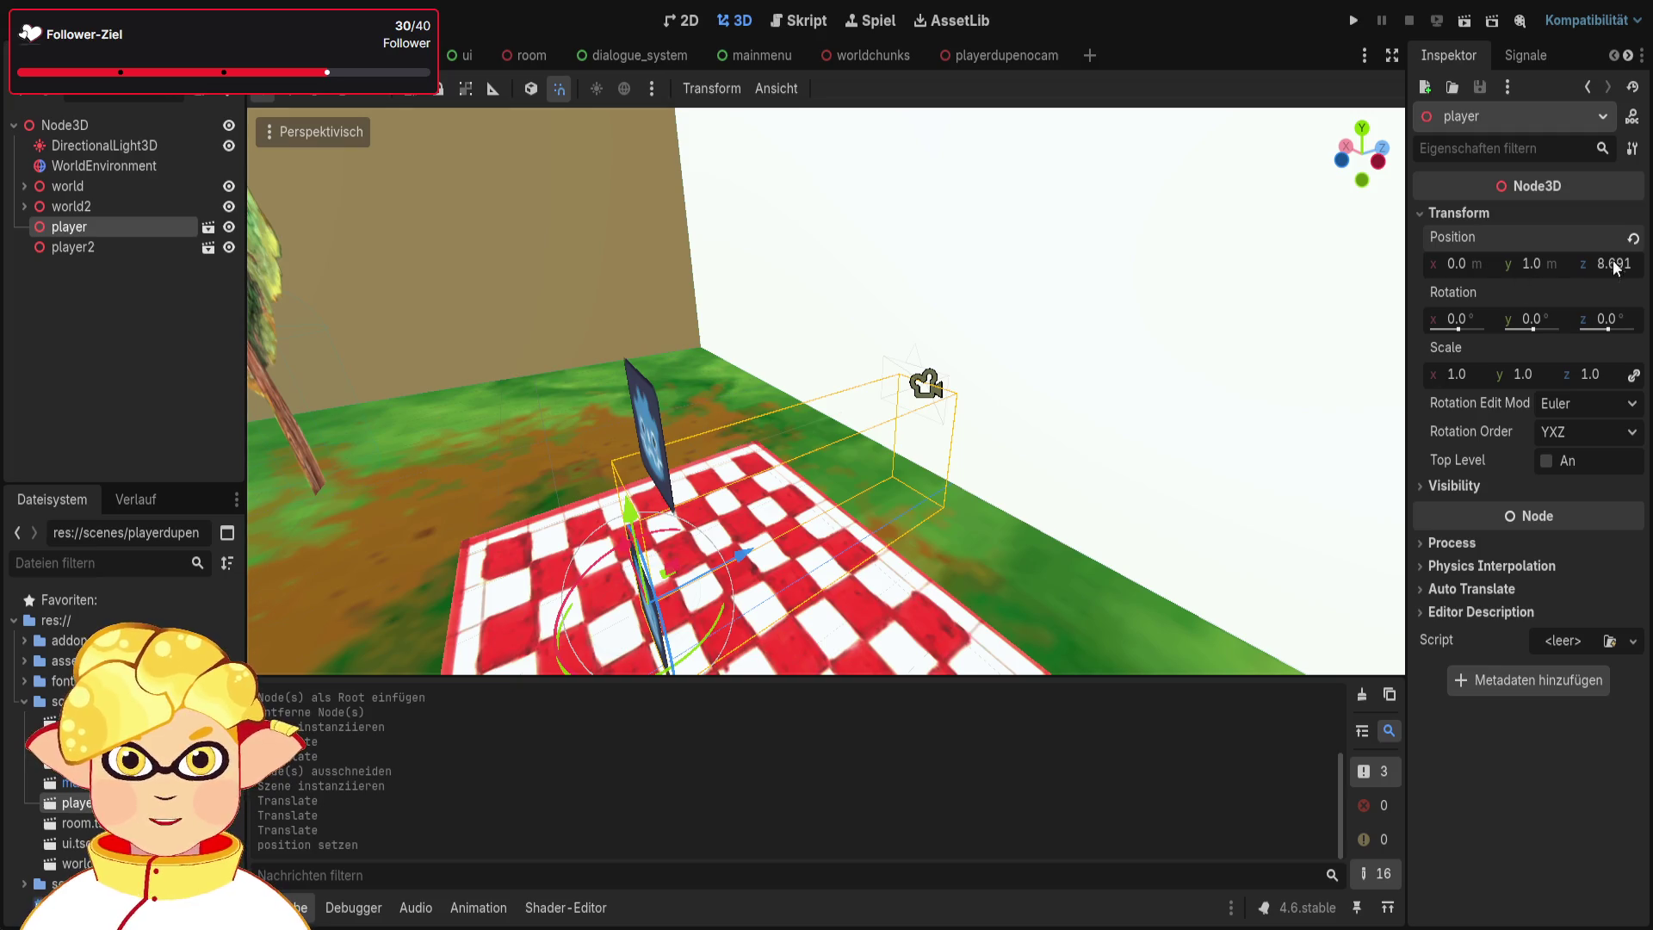
pyautogui.write('1')
pyautogui.press('Return')
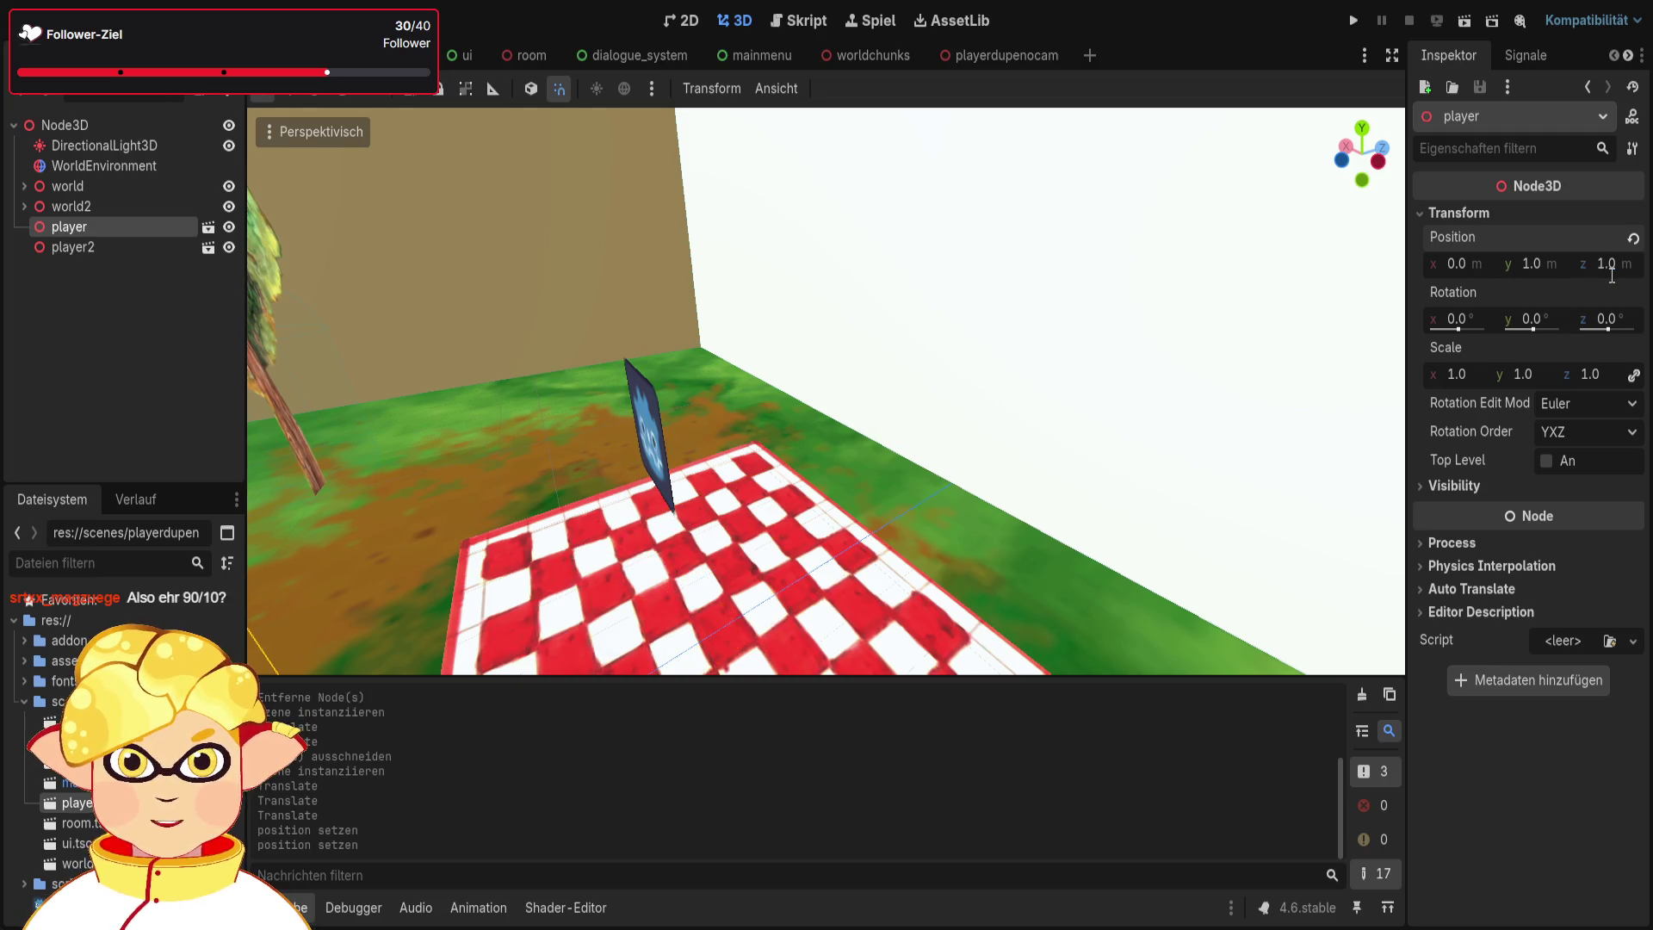
pyautogui.press('f')
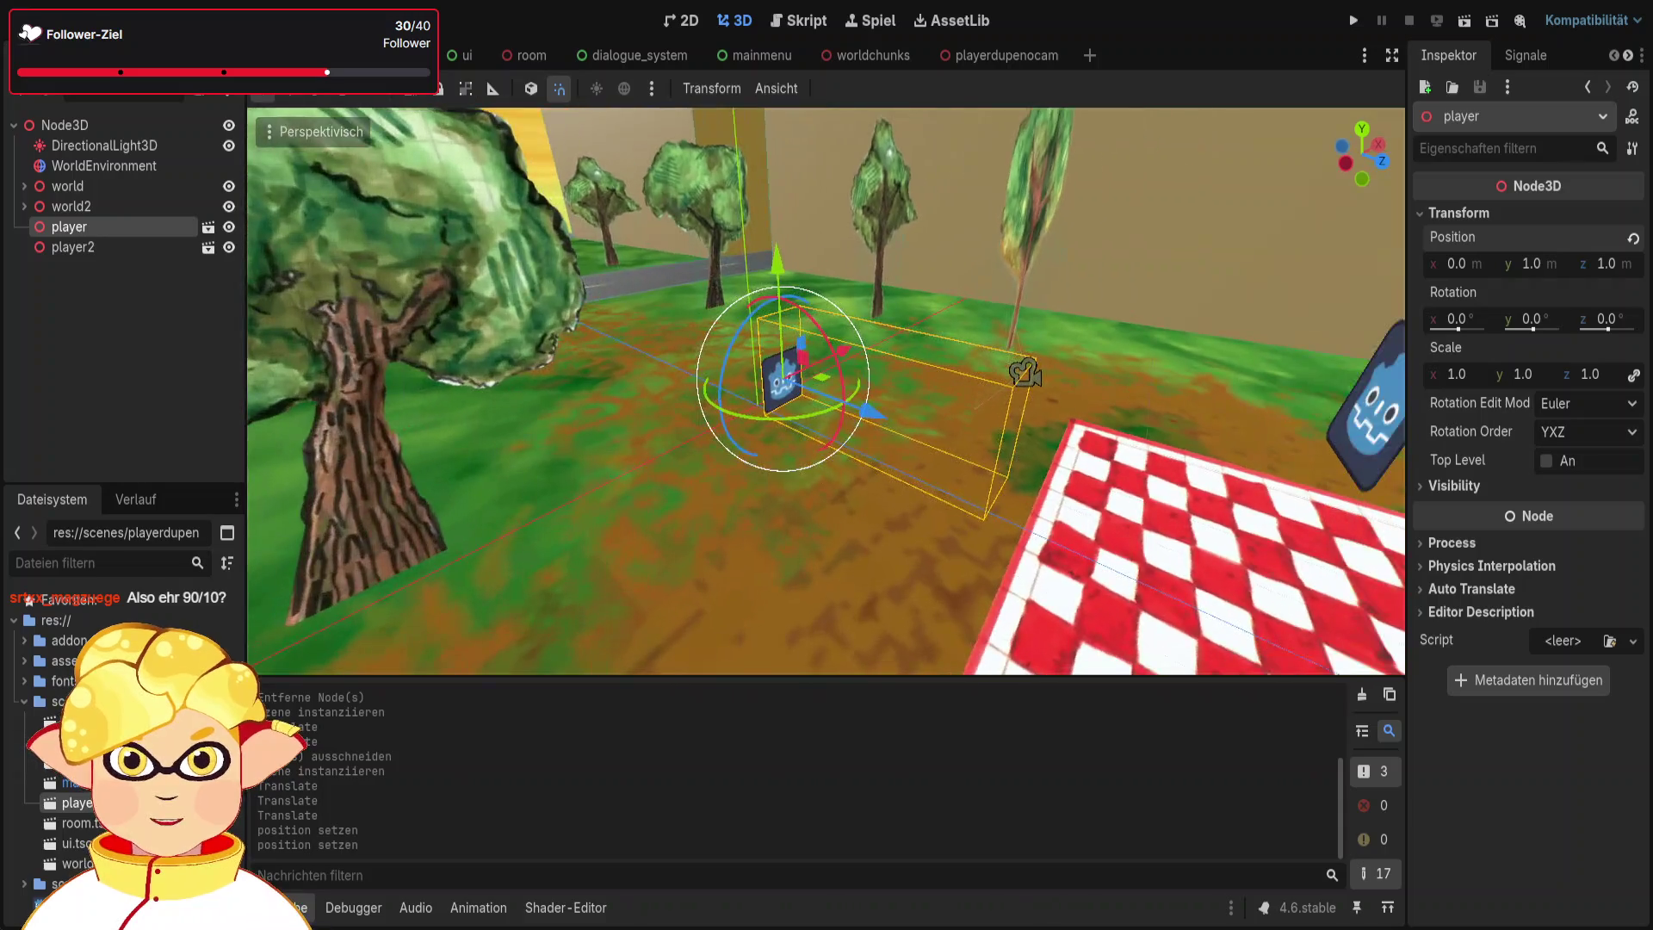
pyautogui.click(1529, 265)
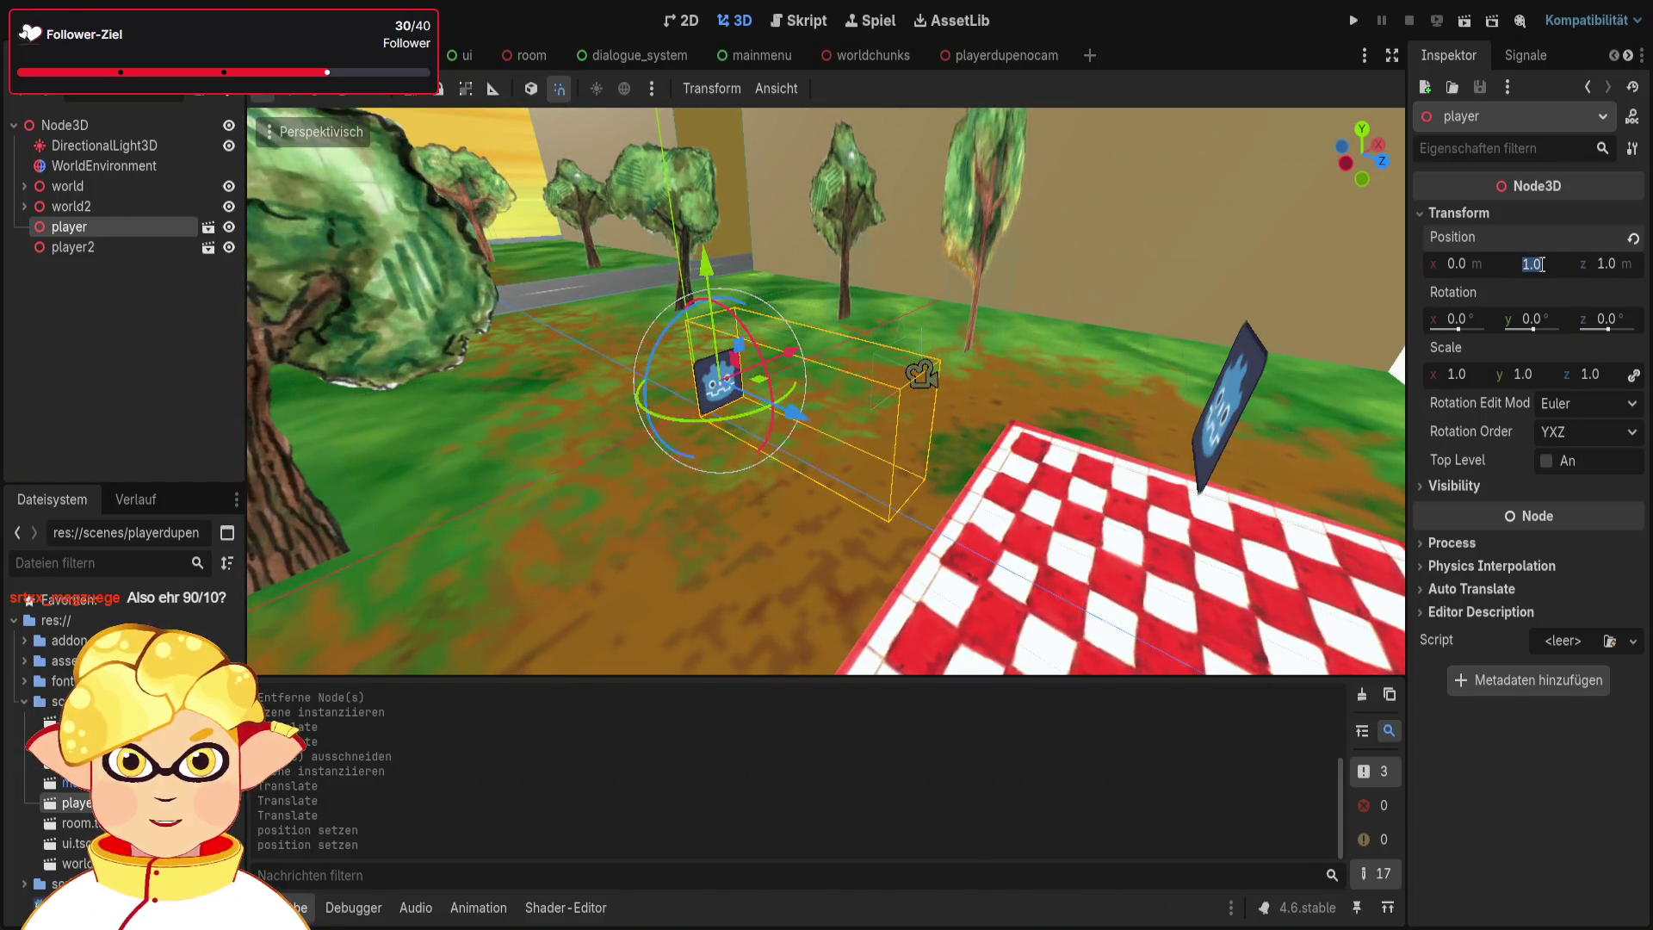
pyautogui.write('0')
pyautogui.press('Return')
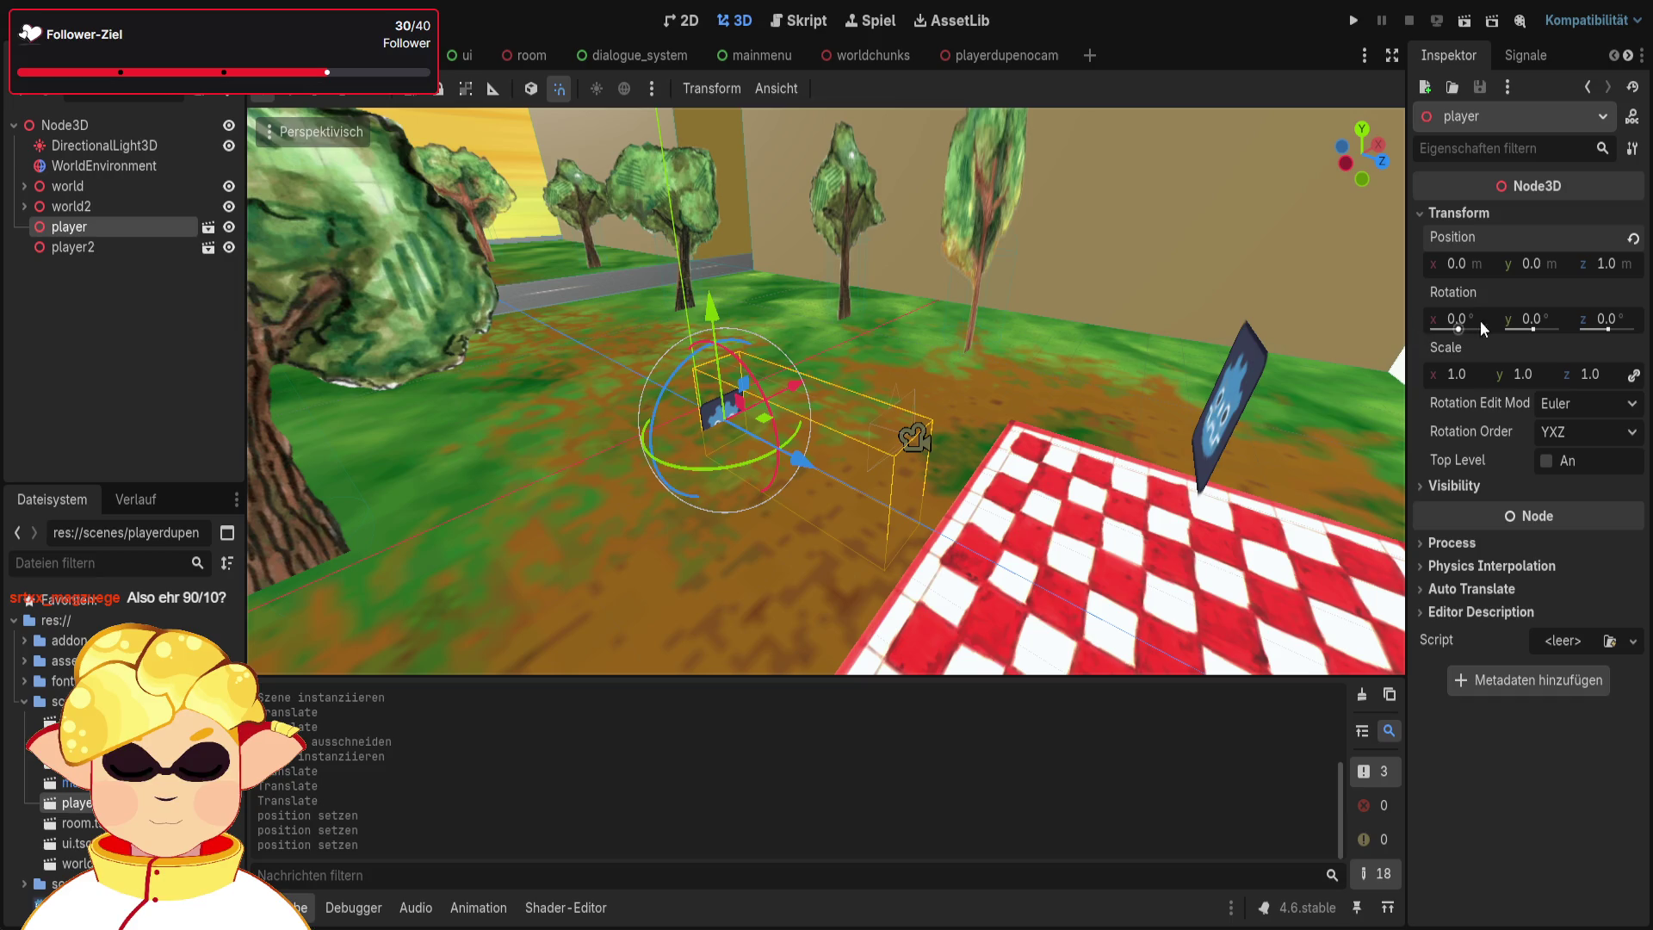
# Raise the player 1 m and move it along Z onto the picnic blanket.
pyautogui.click(155, 248)
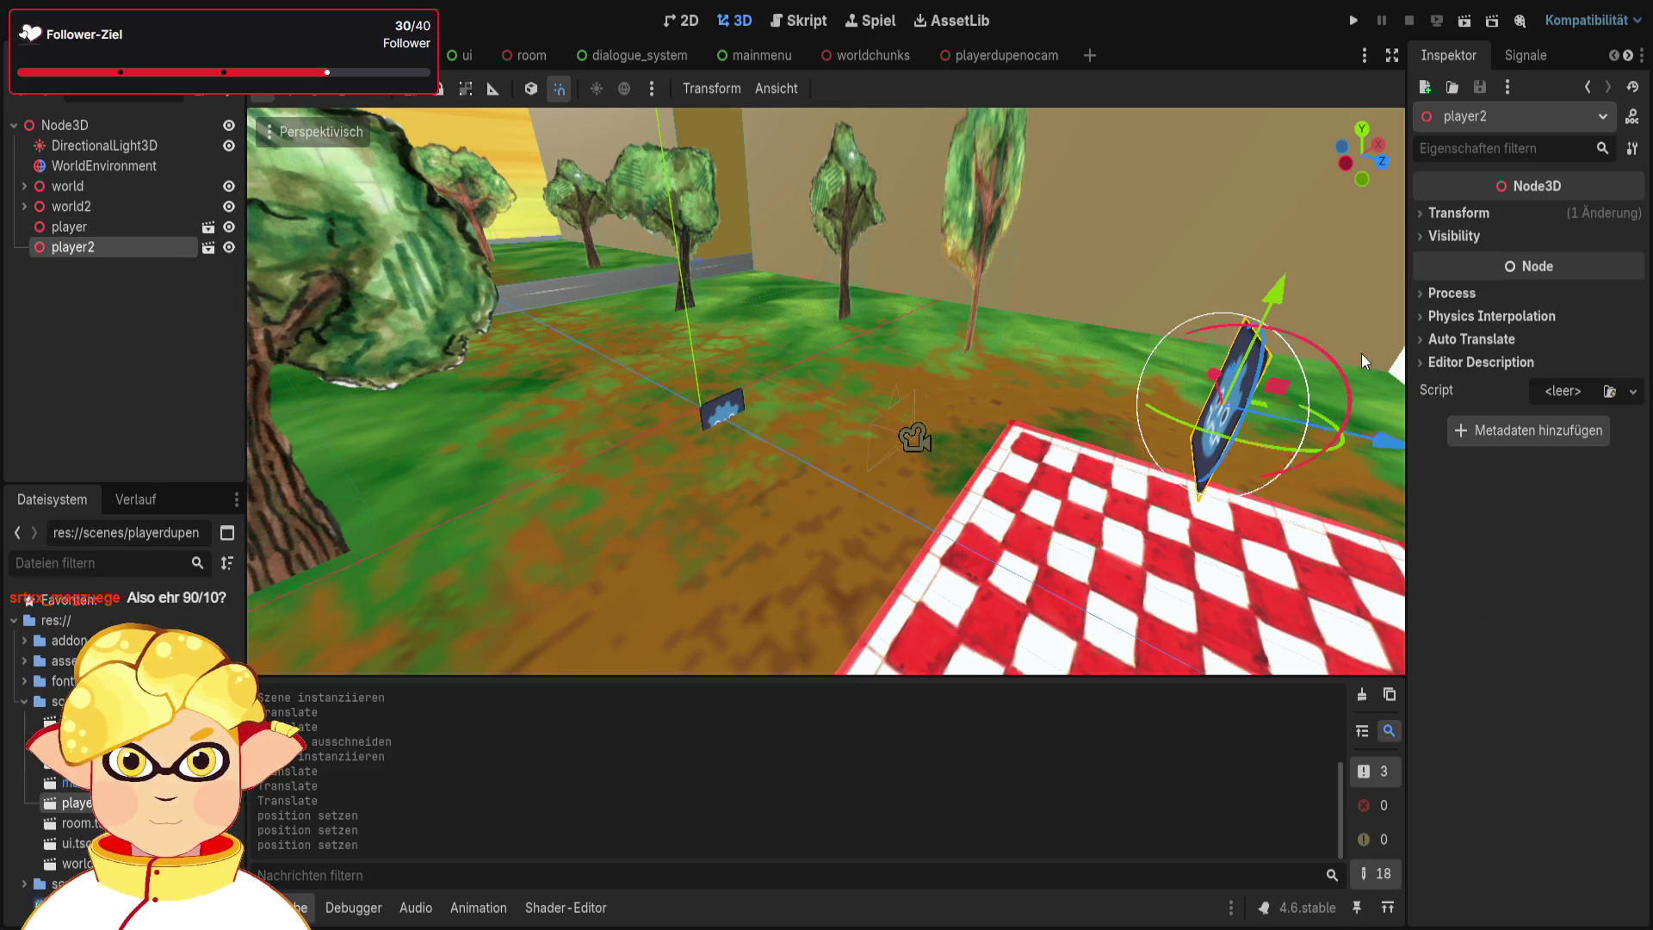
pyautogui.click(141, 226)
pyautogui.moveTo(709, 288); pyautogui.dragTo(709, 255)
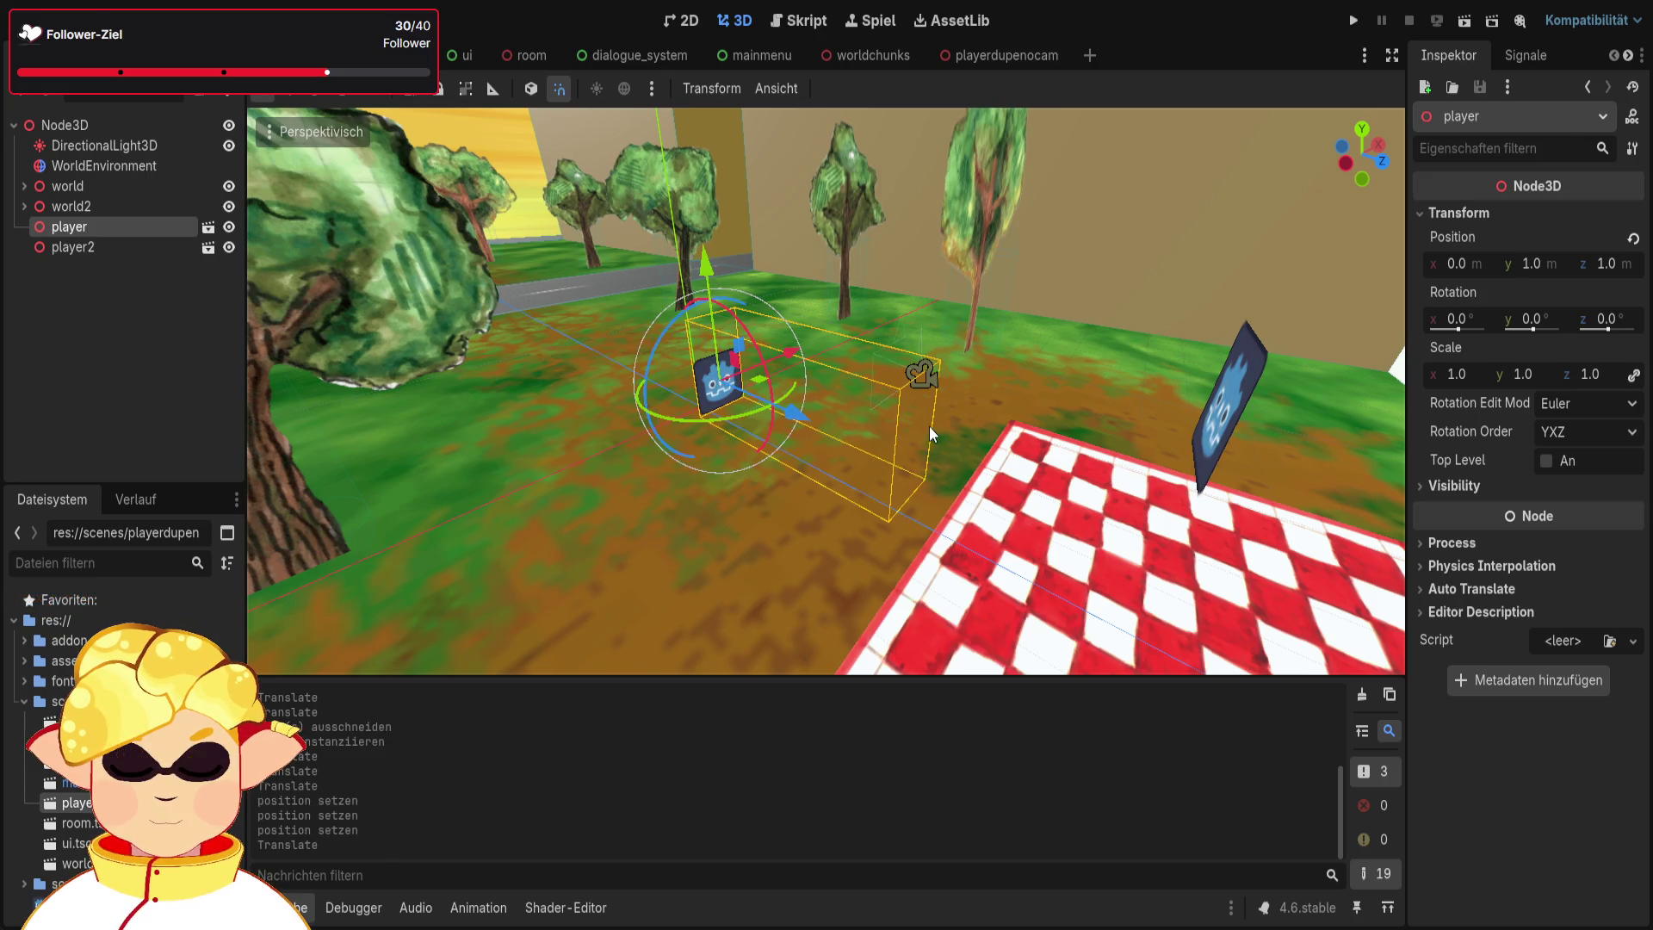
pyautogui.moveTo(792, 406)
pyautogui.mouseDown()
pyautogui.moveTo(448, 392)
pyautogui.moveTo(718, 386)
pyautogui.moveTo(1130, 425)
pyautogui.mouseUp()
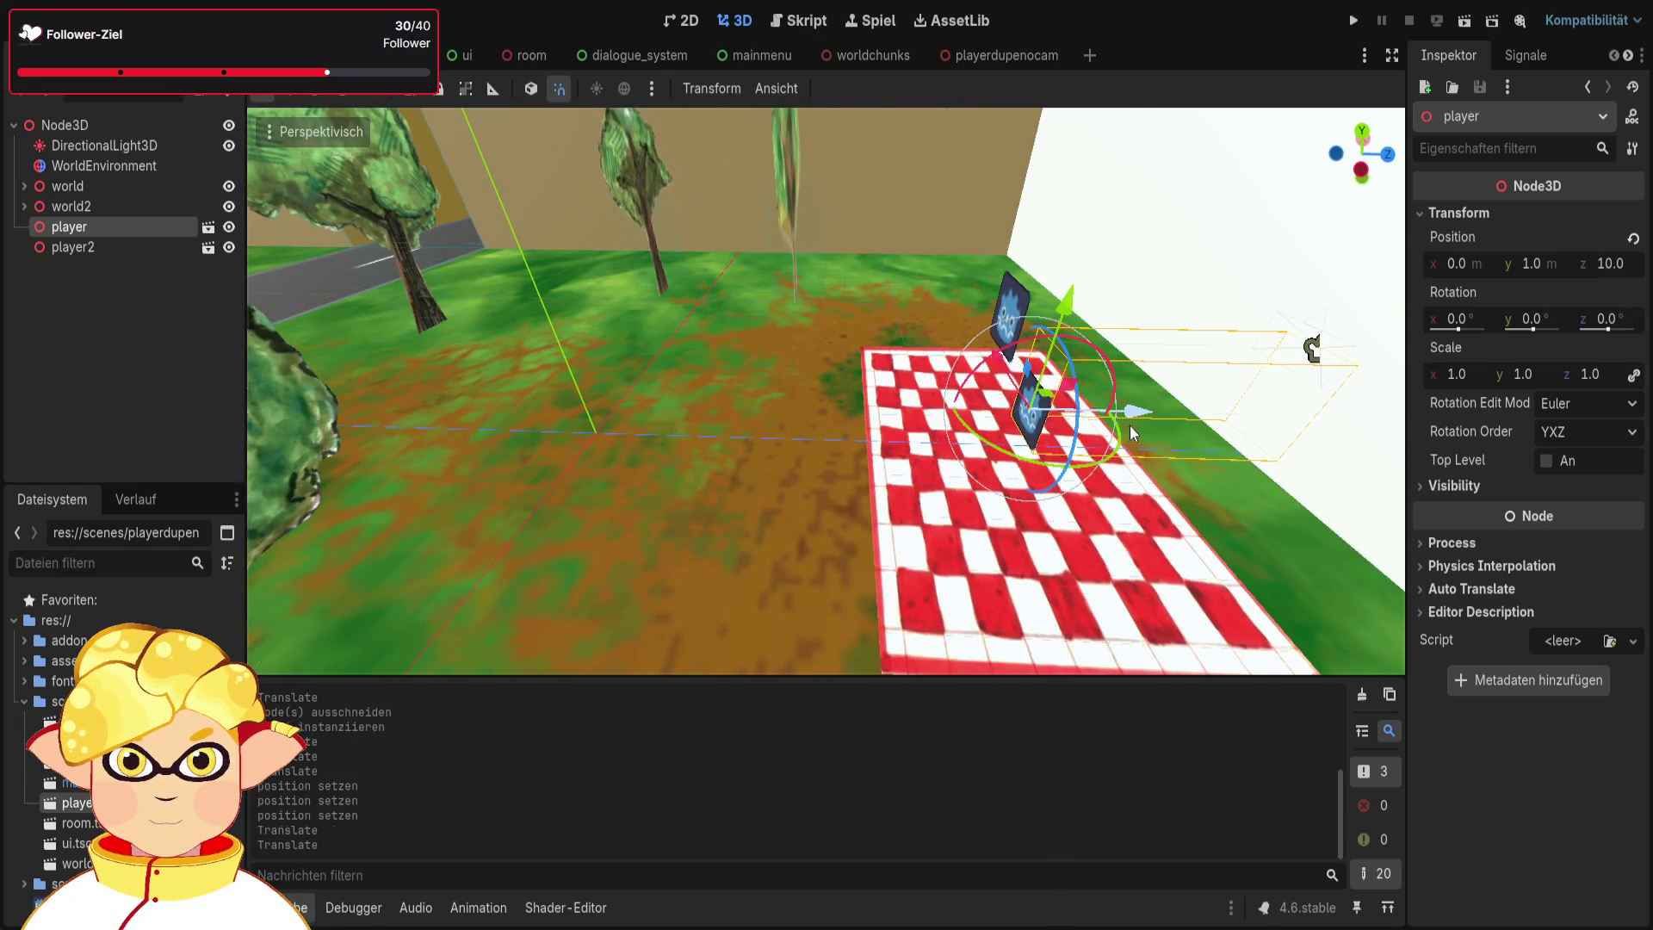
pyautogui.click(1011, 302)
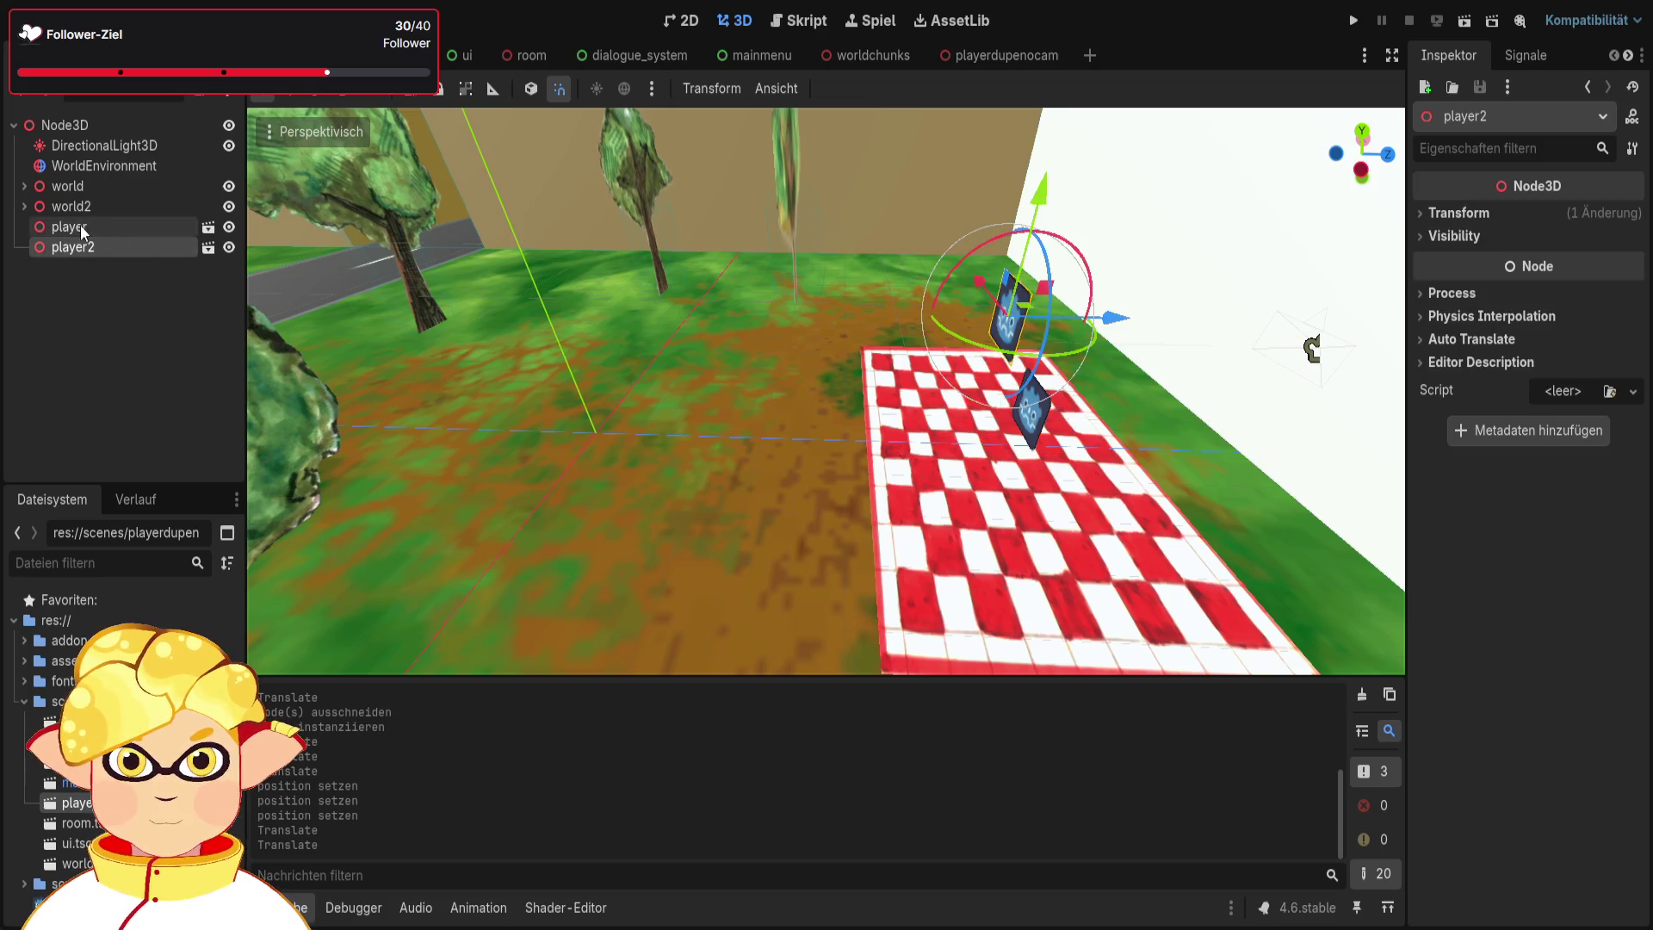
# Set player2's position to Y 1 and Z 10.
pyautogui.click(1458, 213)
pyautogui.click(1538, 265)
pyautogui.write('1')
pyautogui.press('Return')
pyautogui.click(1616, 273)
pyautogui.write('10')
pyautogui.press('Return')
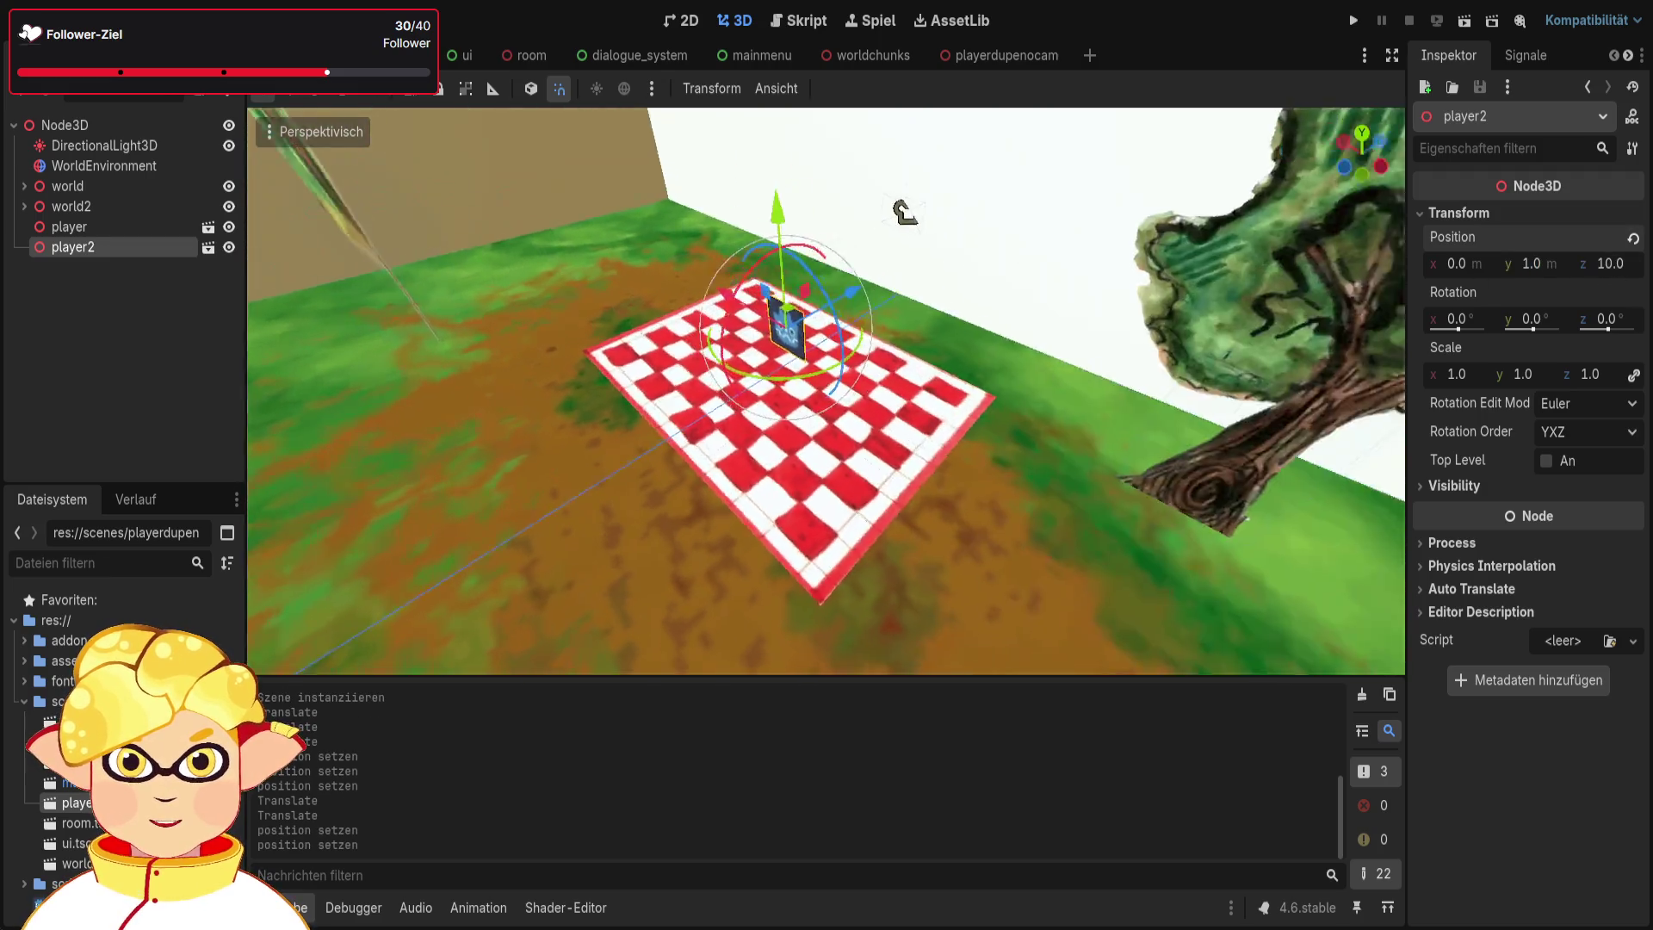
# Slide player2 along X to −60 onto the other chunk's blanket.
pyautogui.scroll(-5, 905, 211)
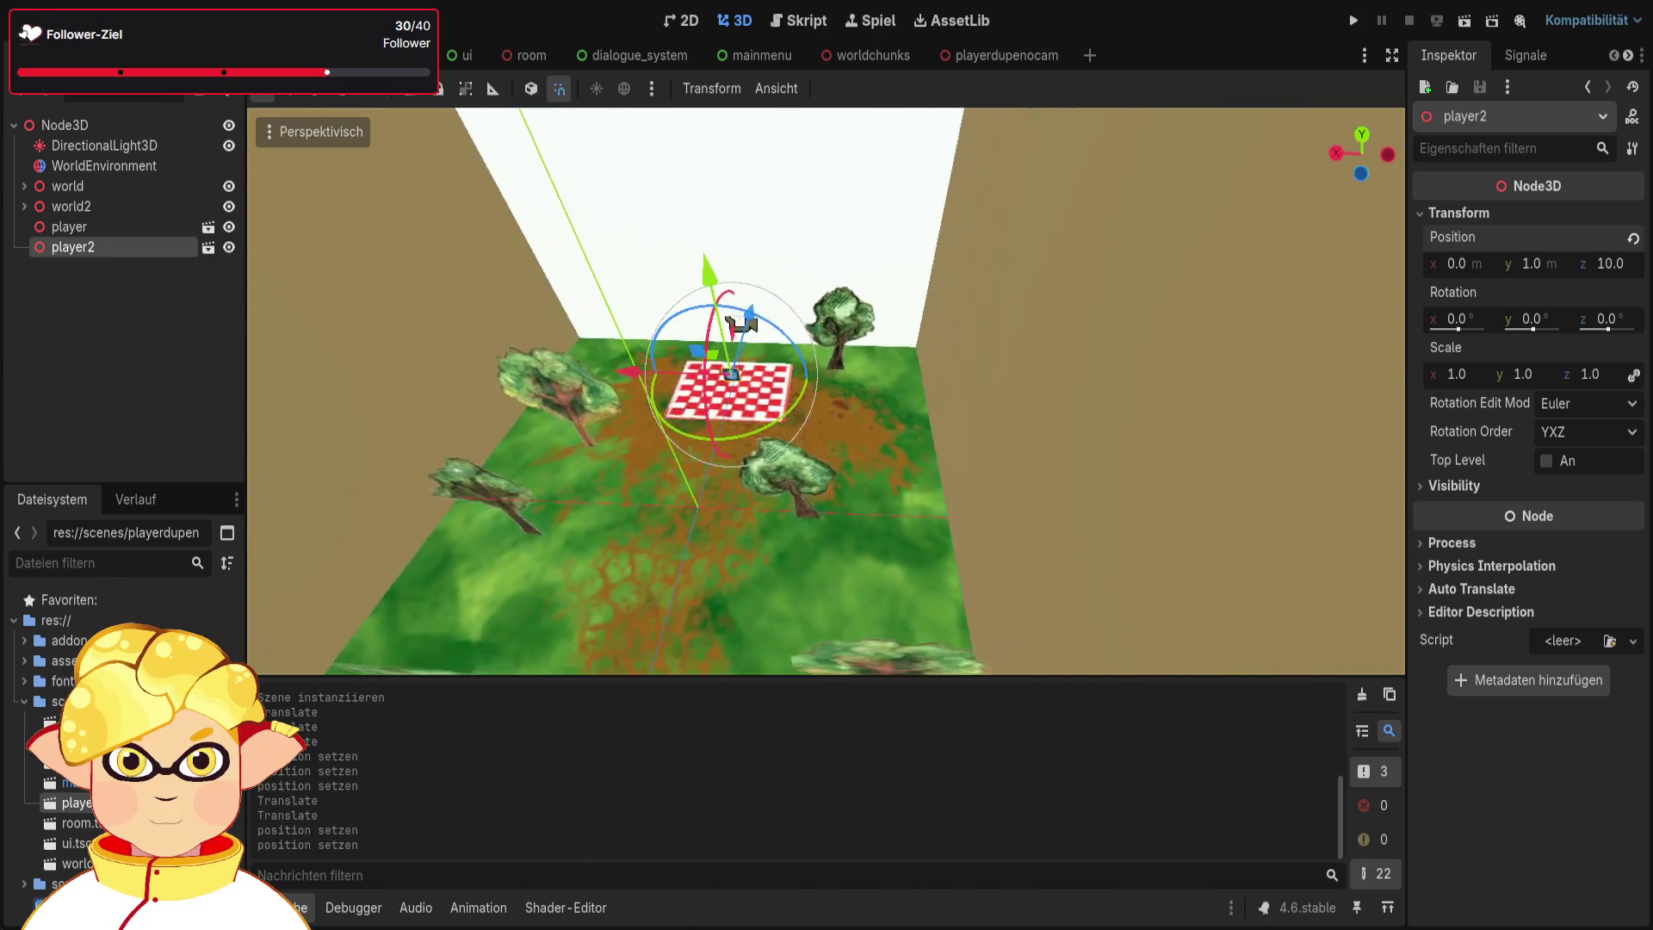
pyautogui.scroll(-5, 825, 392)
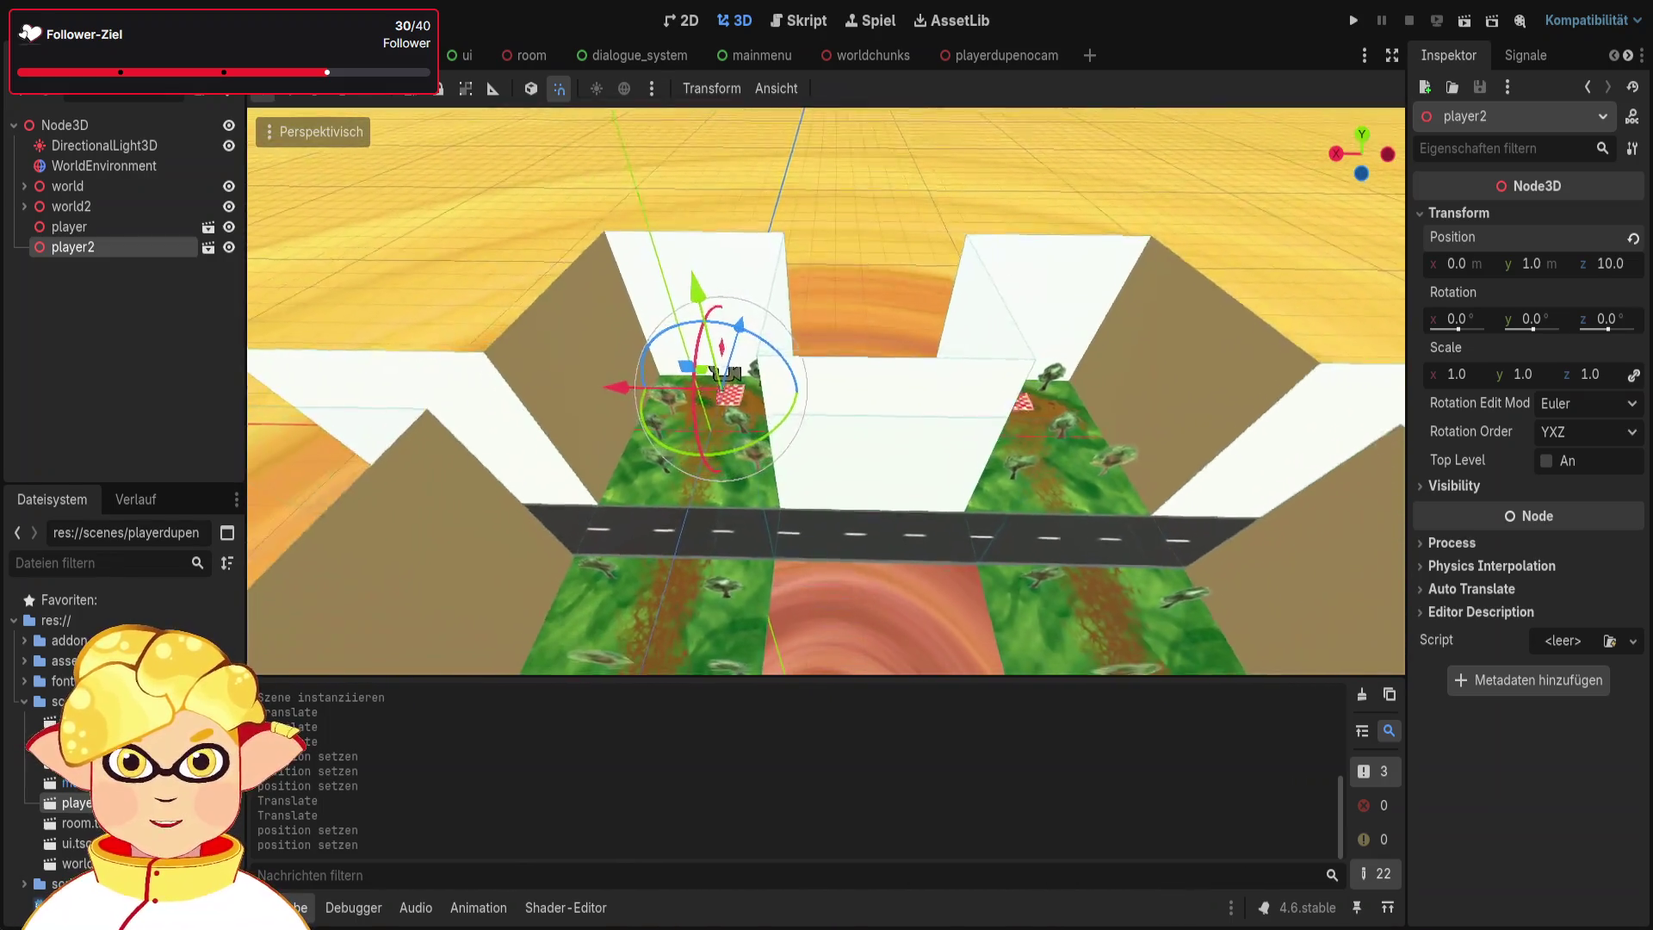
pyautogui.scroll(-1, 930, 355)
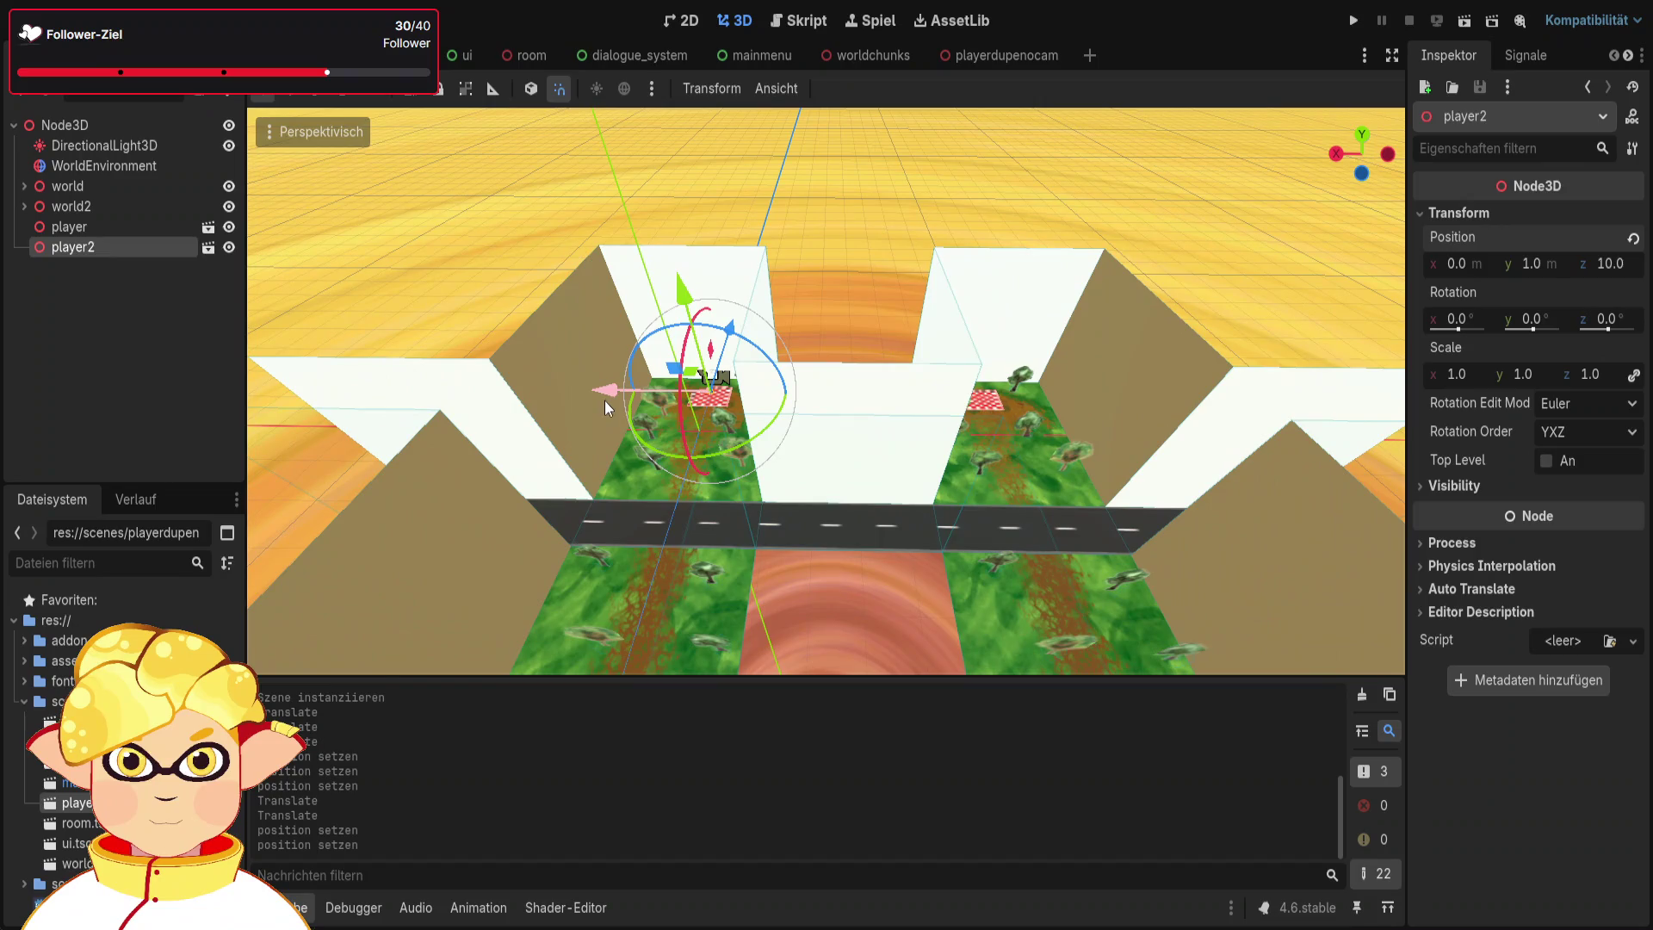
pyautogui.moveTo(604, 400); pyautogui.dragTo(877, 416)
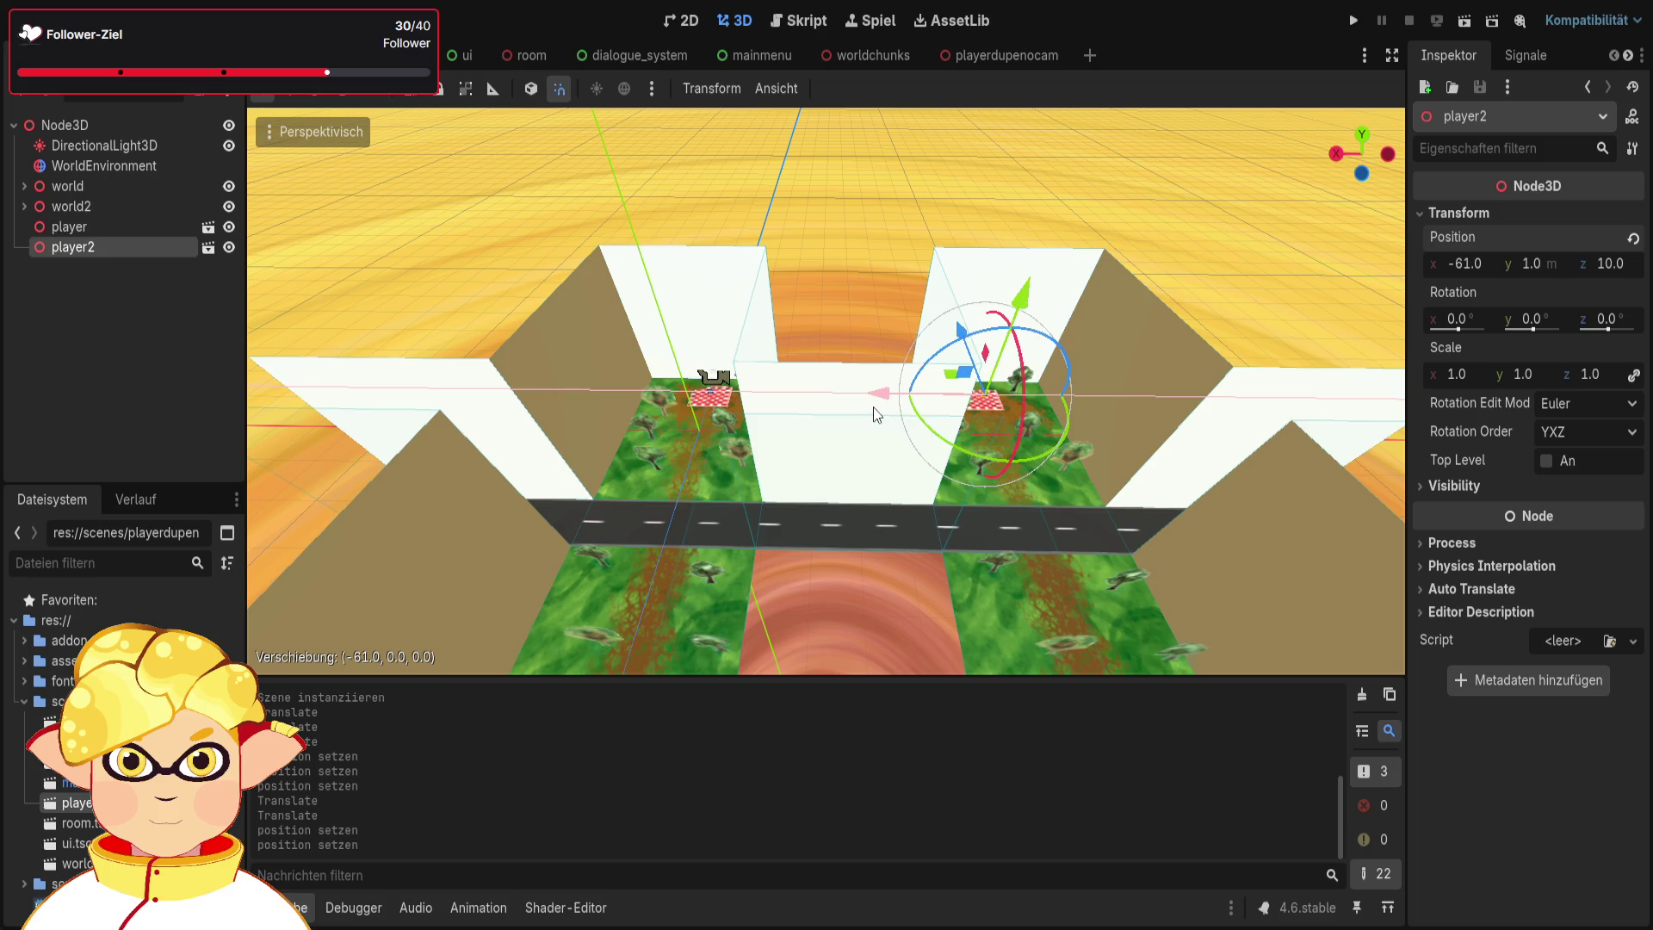
pyautogui.moveTo(875, 415); pyautogui.dragTo(878, 414)
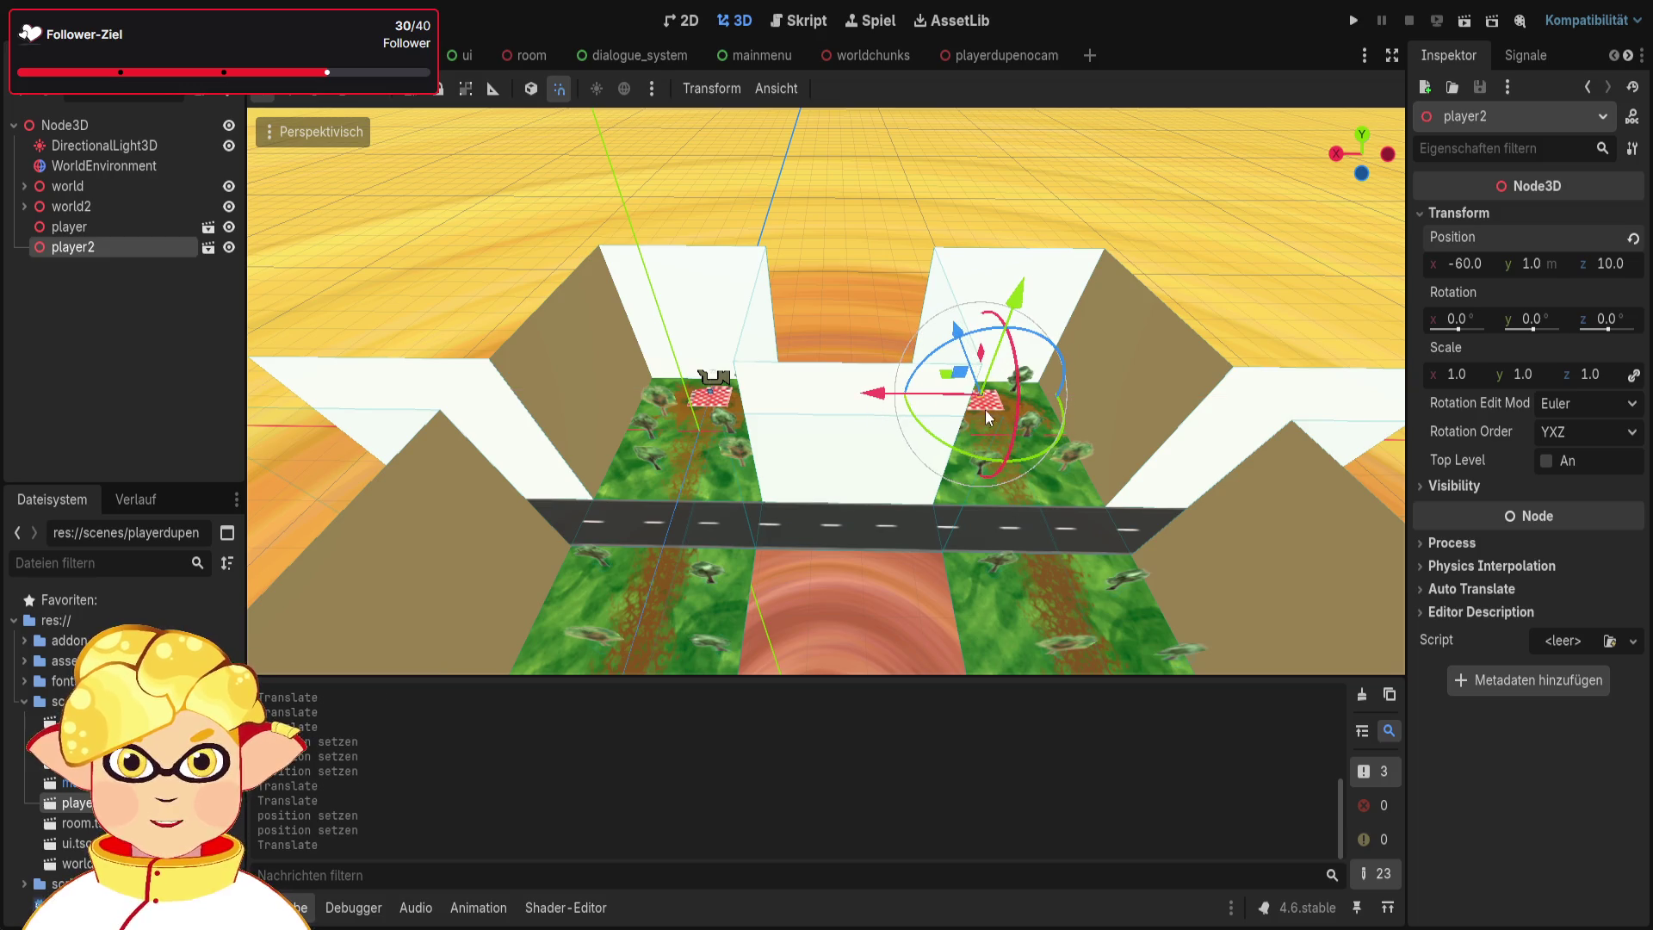
pyautogui.scroll(3, 895, 396)
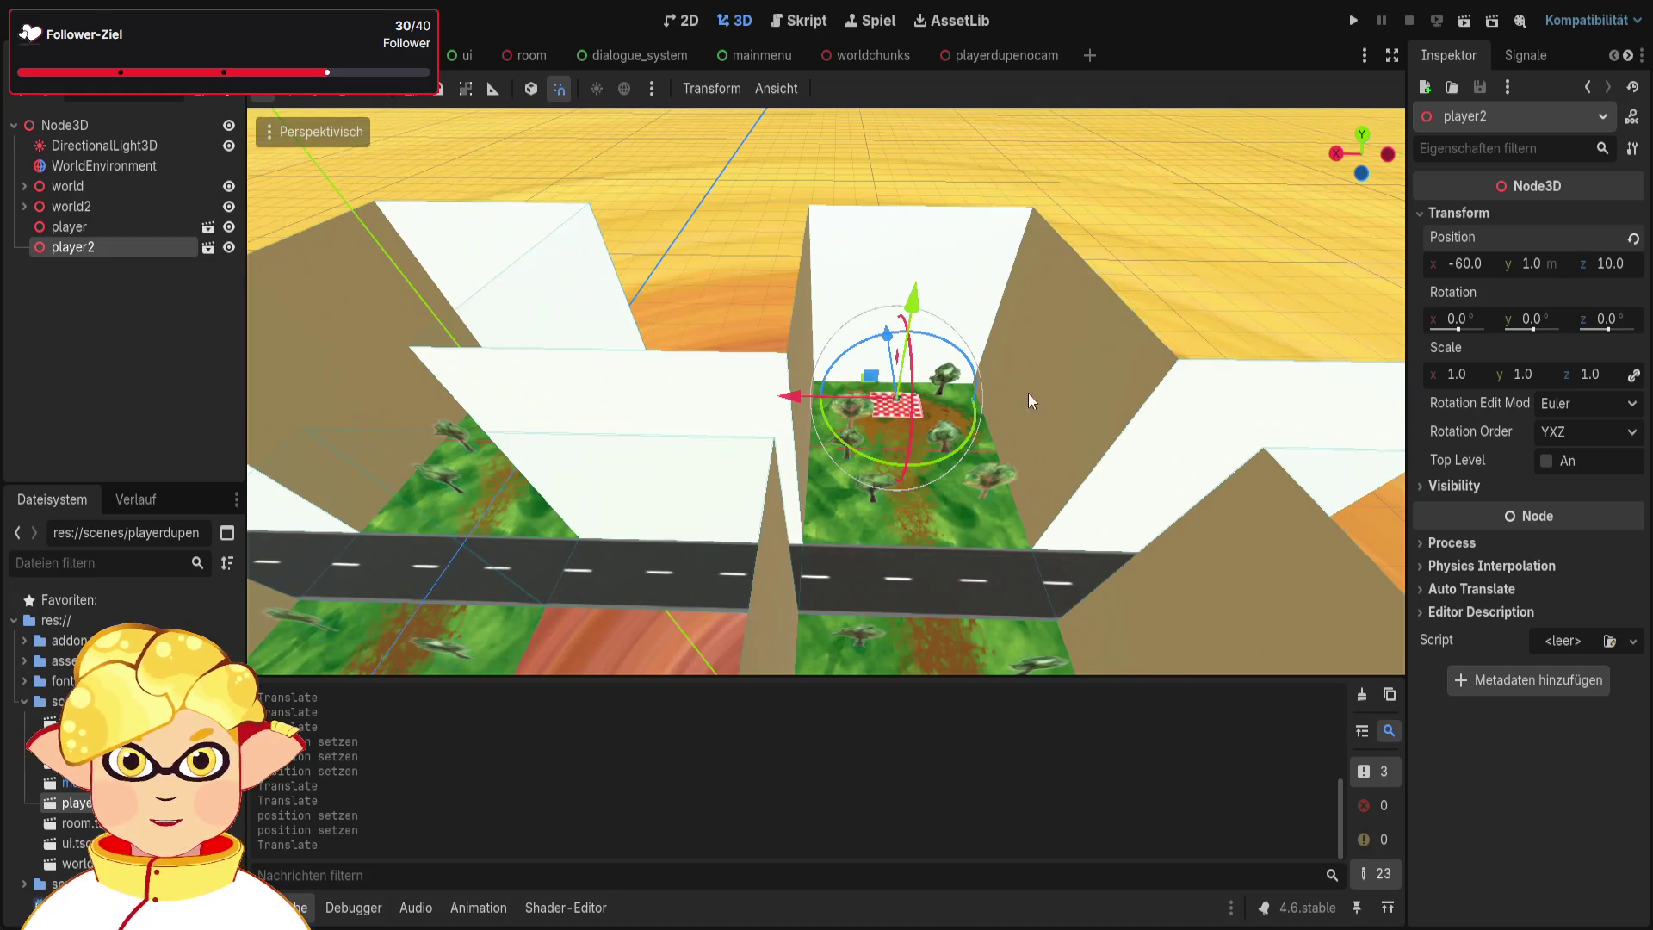
pyautogui.click(1308, 147)
# Run the current scene with F6, walk the player along the road between the walls, then close the game.
pyautogui.press('F6')
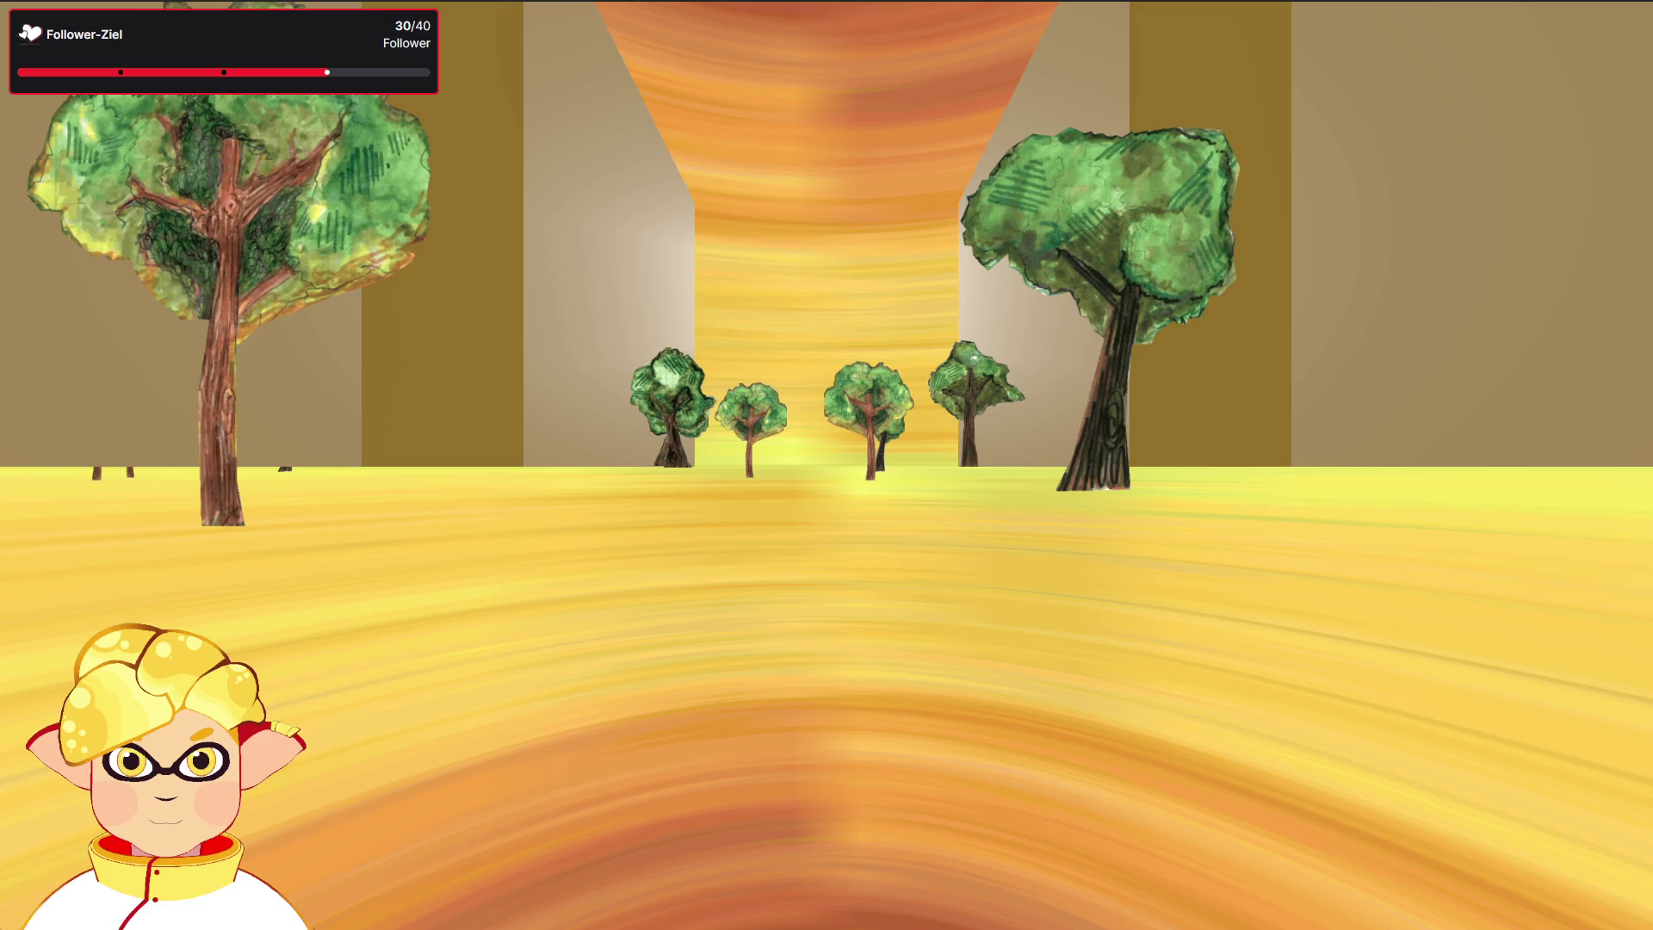
pyautogui.hotkey('alt', 'Tab')
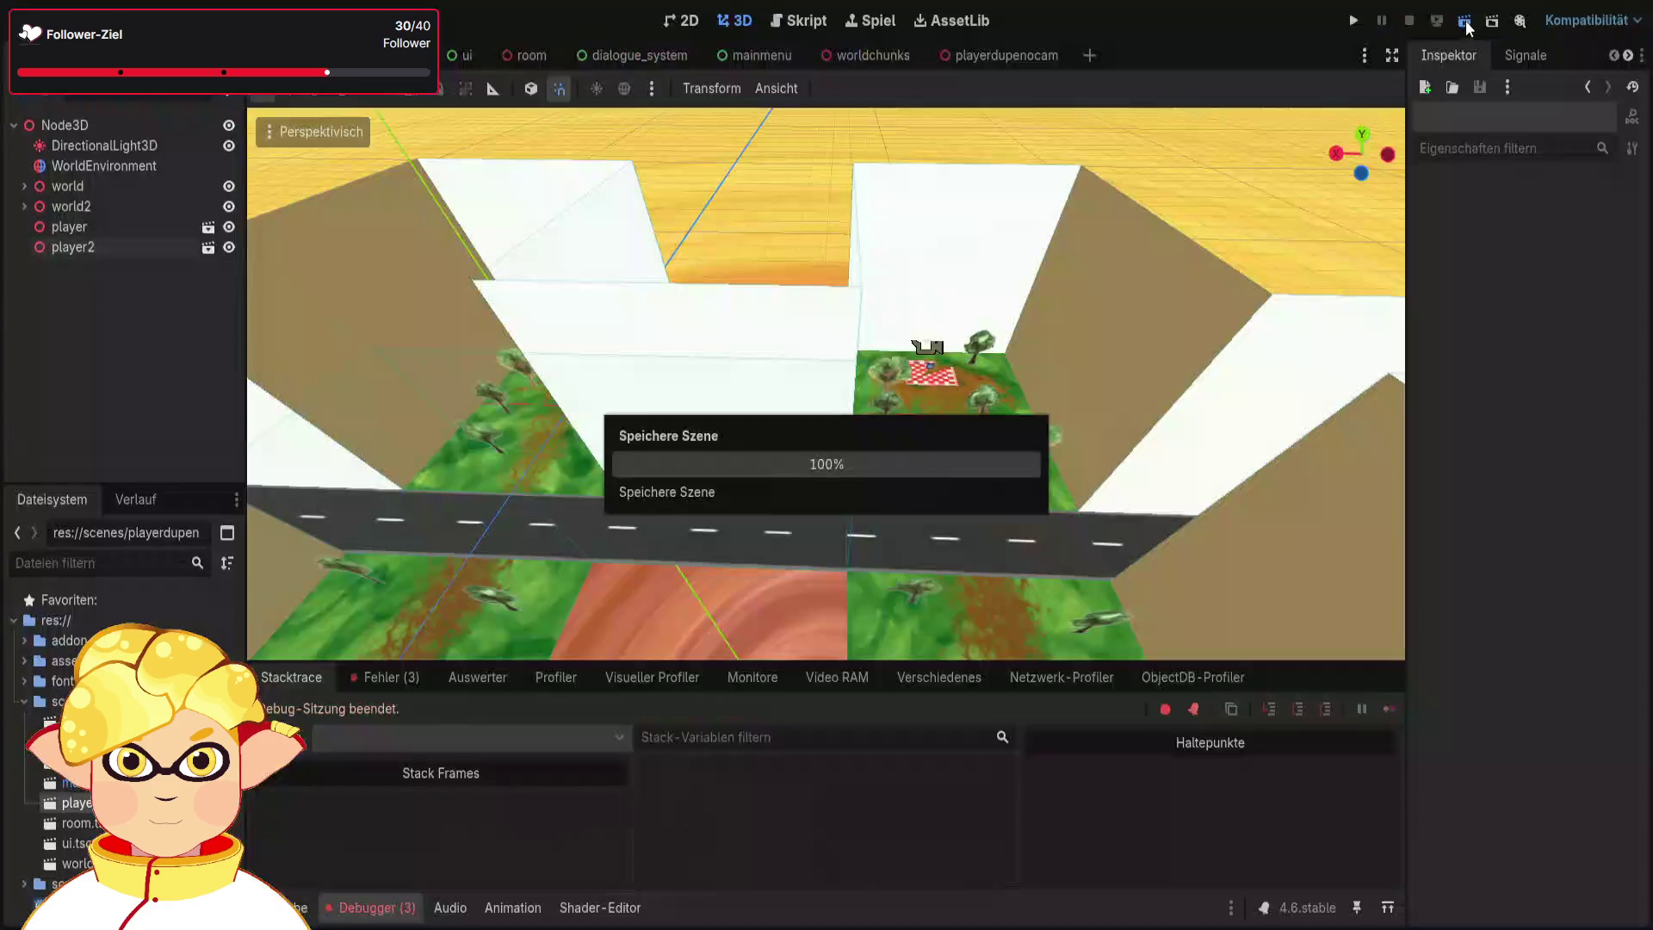
pyautogui.hotkey('alt', 'Tab')
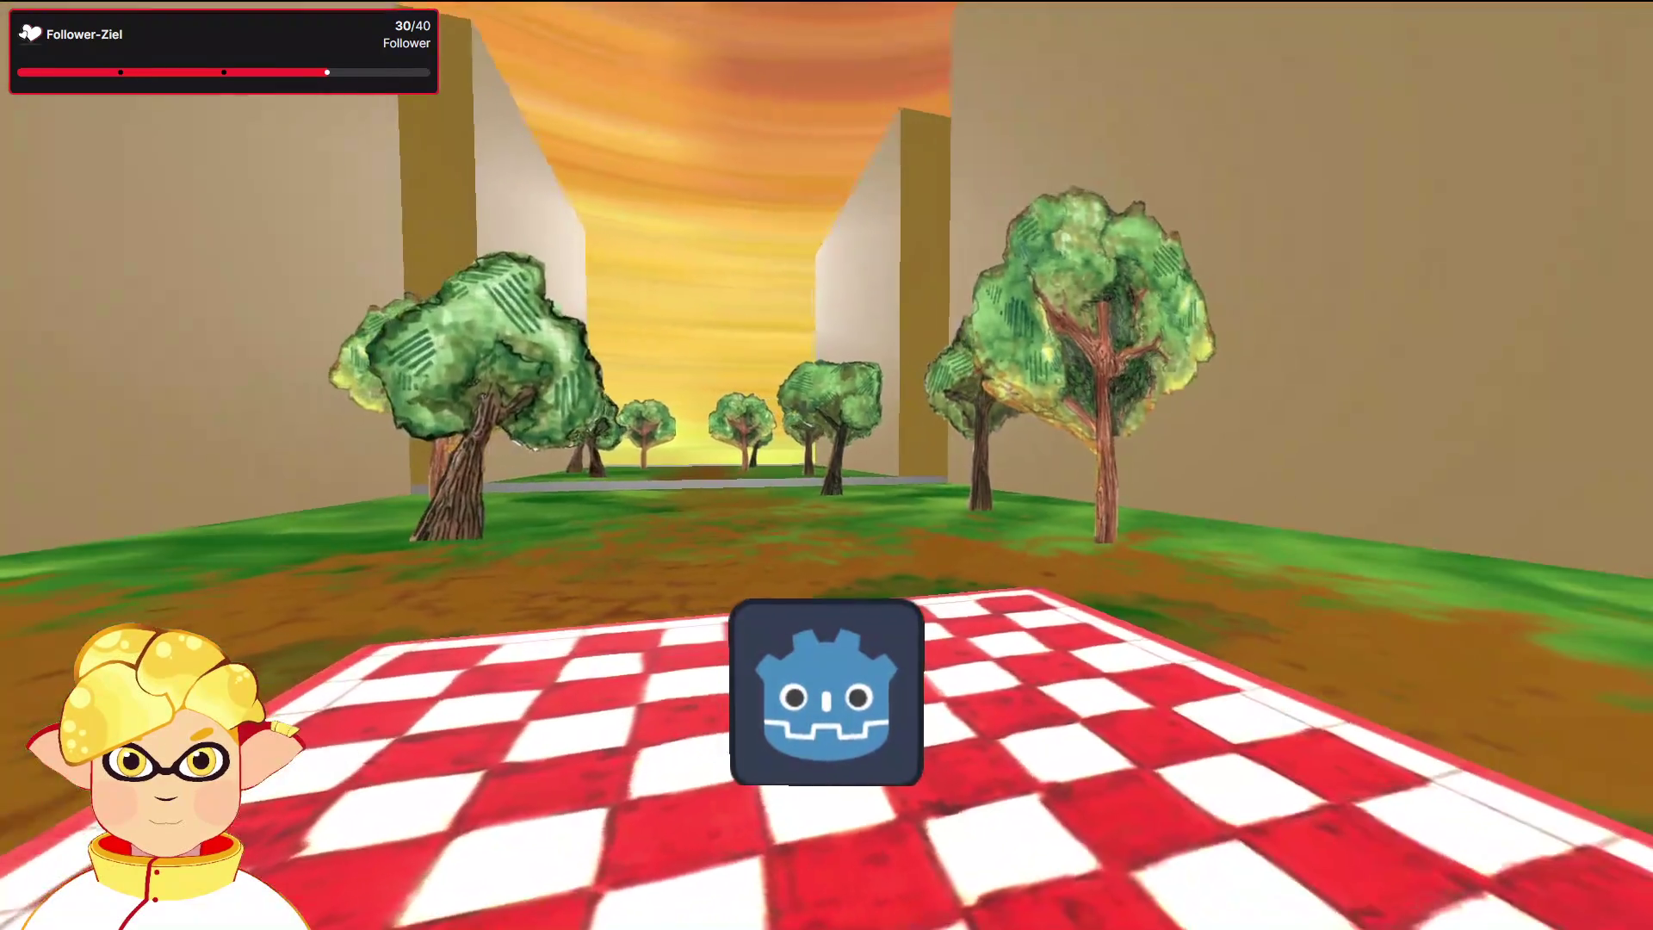
pyautogui.press('w')
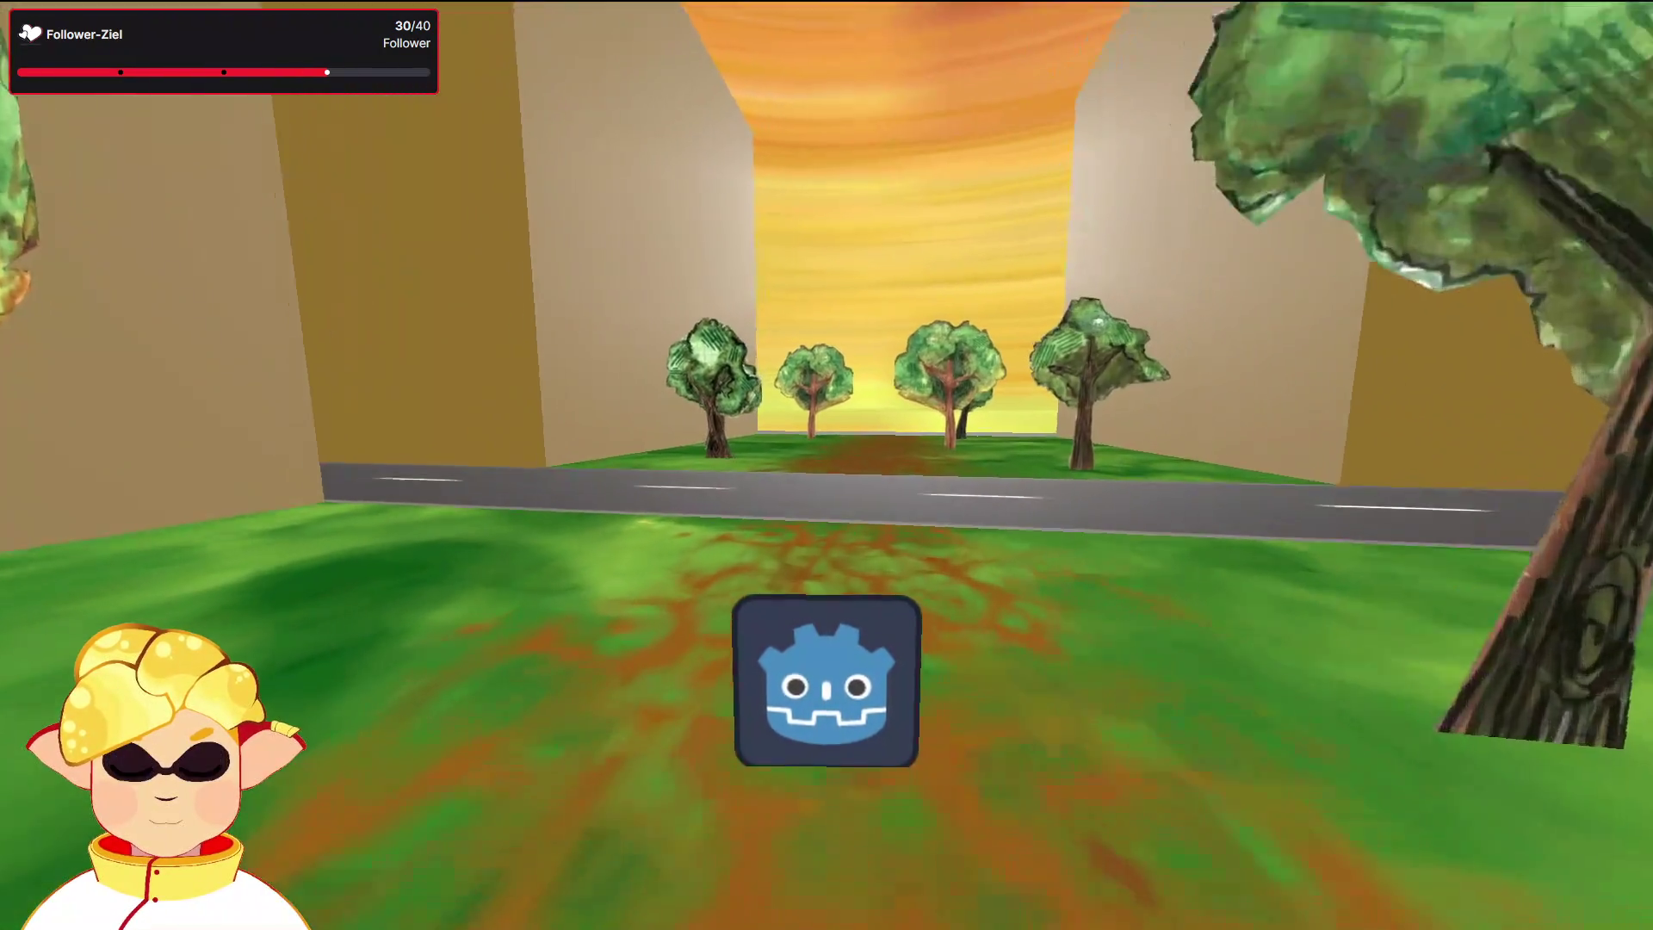
pyautogui.press('w')
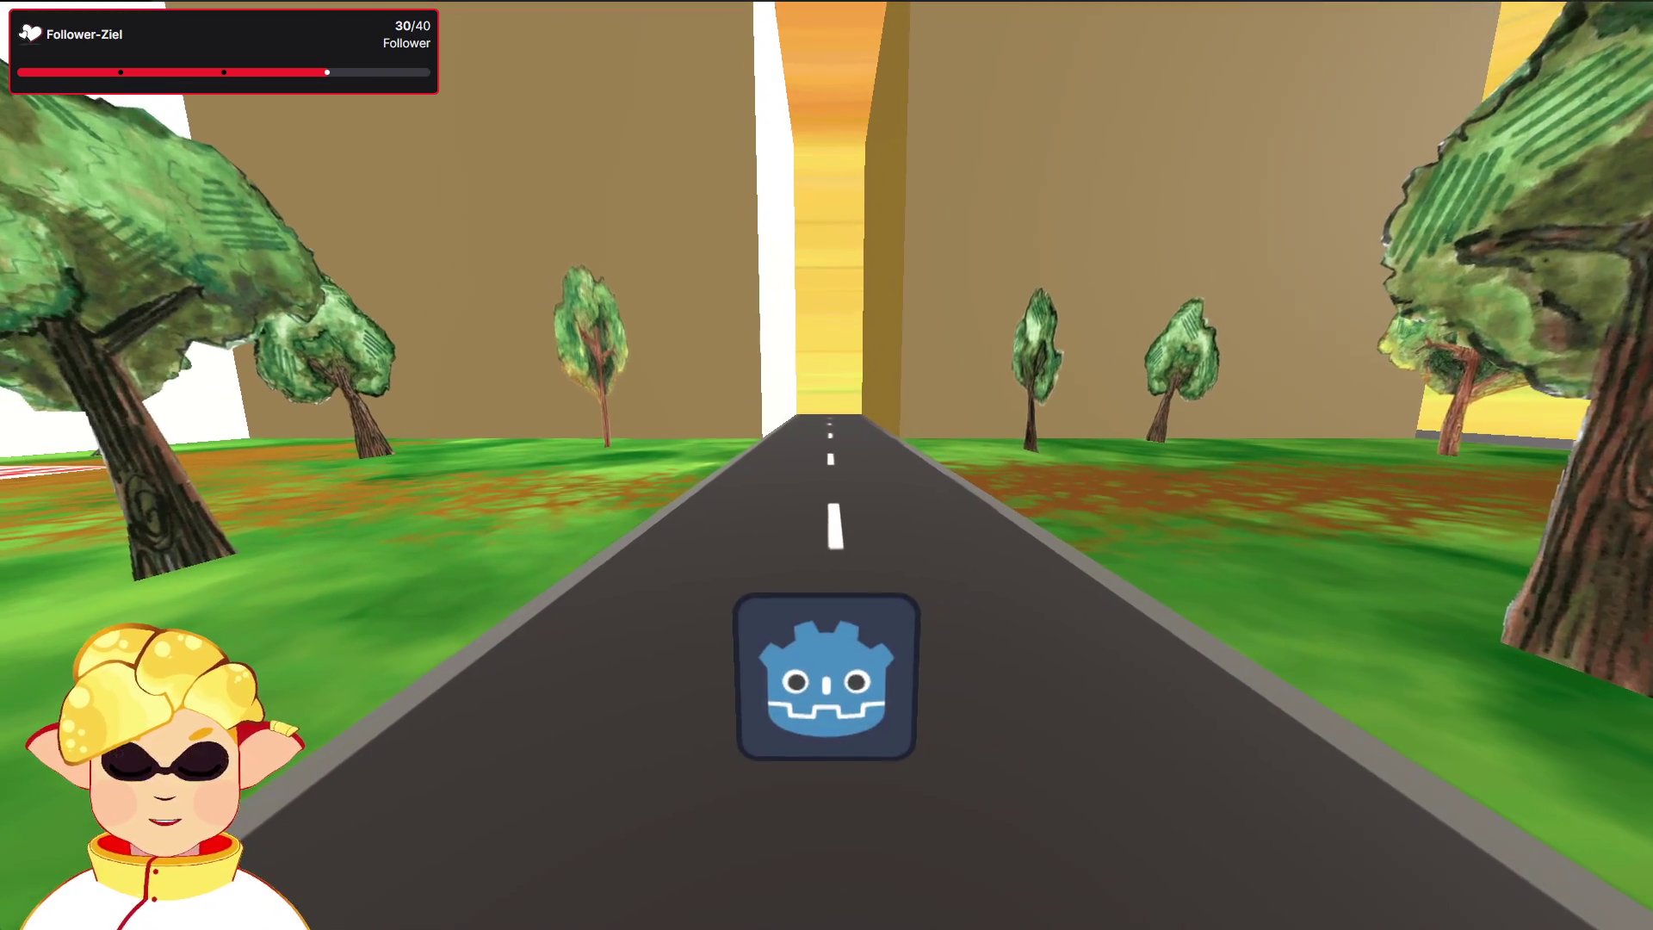
pyautogui.hotkey('alt', 'F4')
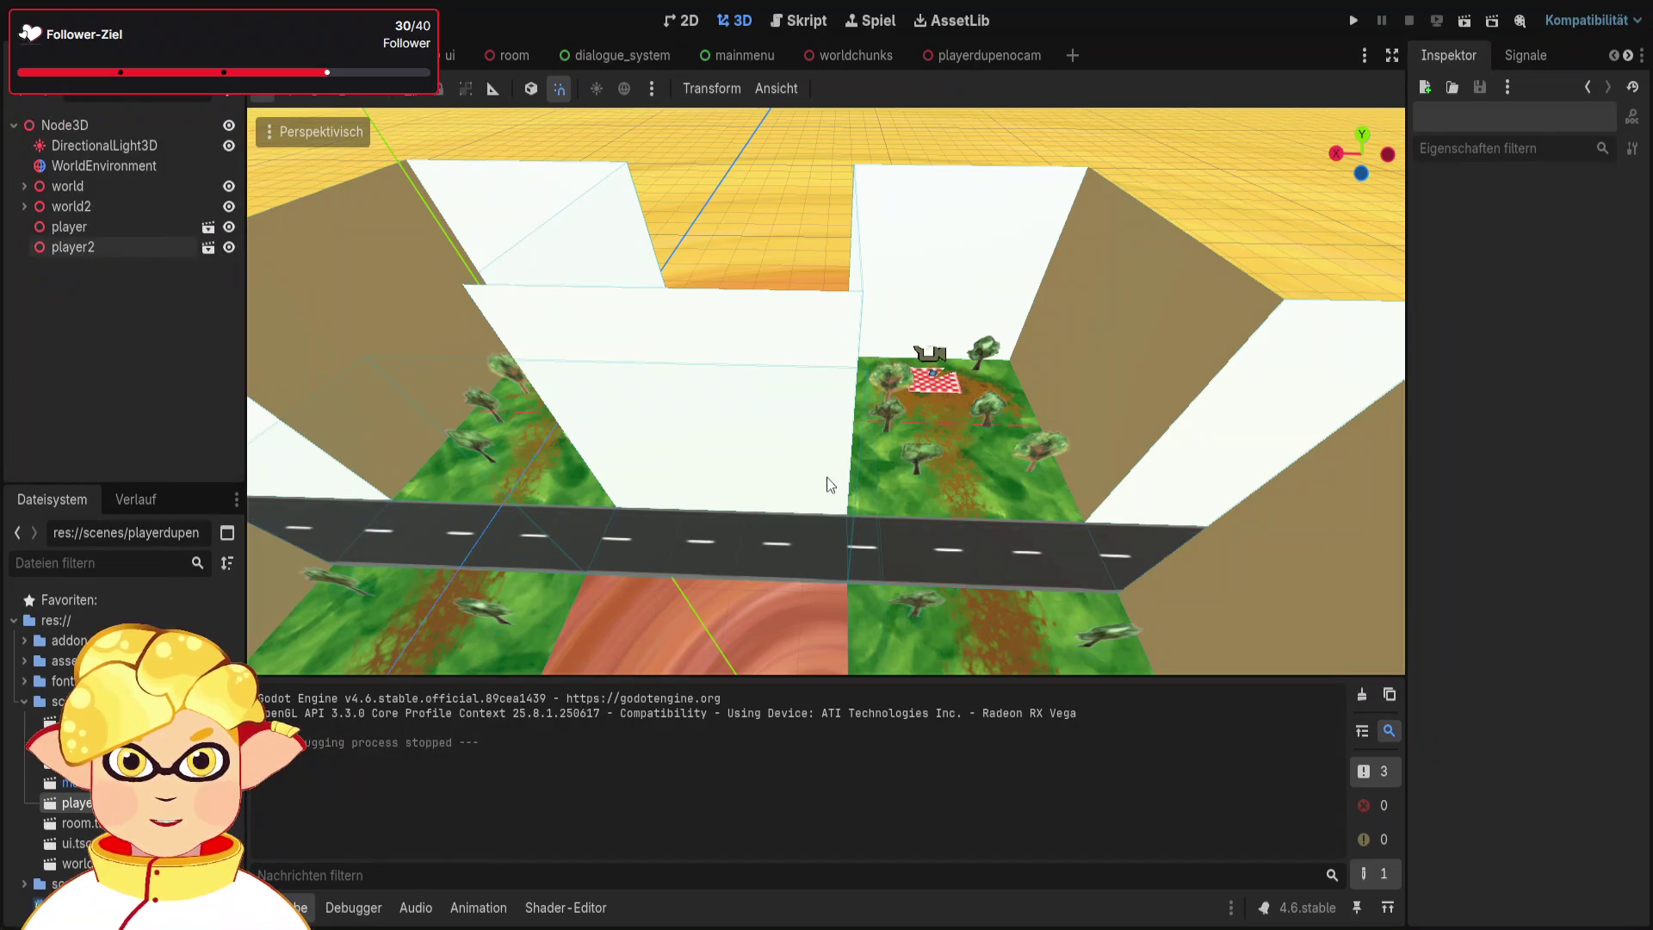
# Orbit and zoom over the road-and-grass layout, end near a wall, then run the current scene again.
pyautogui.moveTo(768, 240)
pyautogui.mouseDown()
pyautogui.moveTo(757, 258)
pyautogui.moveTo(800, 247)
pyautogui.moveTo(772, 248)
pyautogui.mouseUp()
pyautogui.scroll(-6, 827, 392)
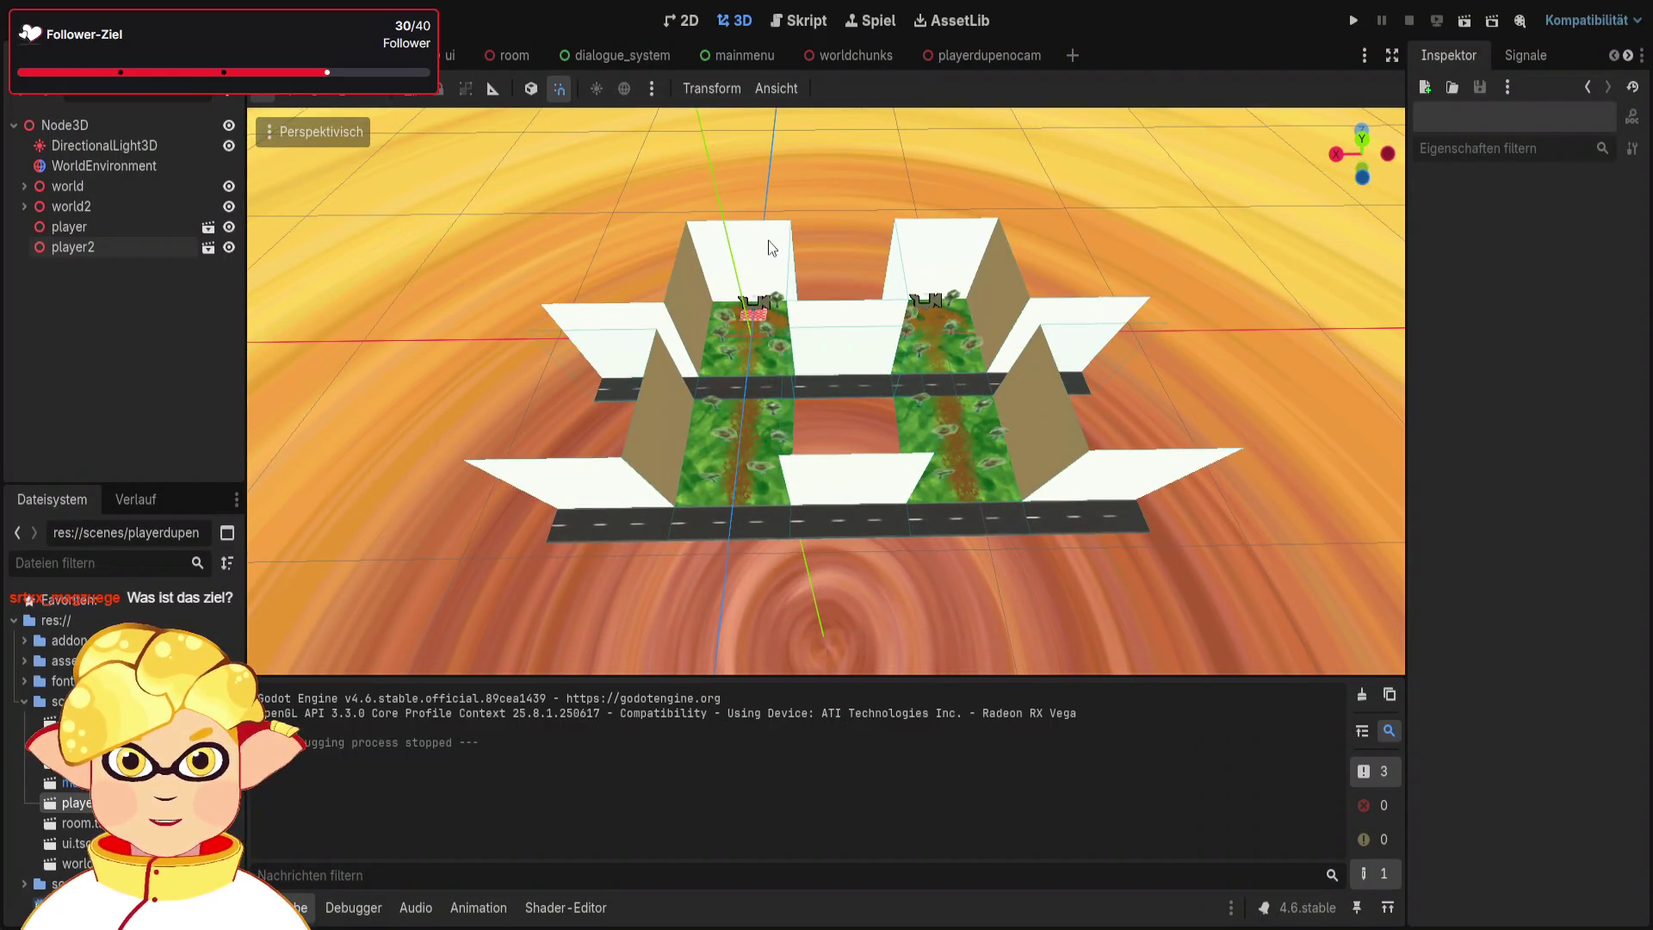
pyautogui.moveTo(784, 282)
pyautogui.mouseDown()
pyautogui.moveTo(880, 221)
pyautogui.moveTo(802, 223)
pyautogui.mouseUp()
pyautogui.moveTo(881, 169); pyautogui.dragTo(935, 193)
pyautogui.scroll(5, 1167, 586)
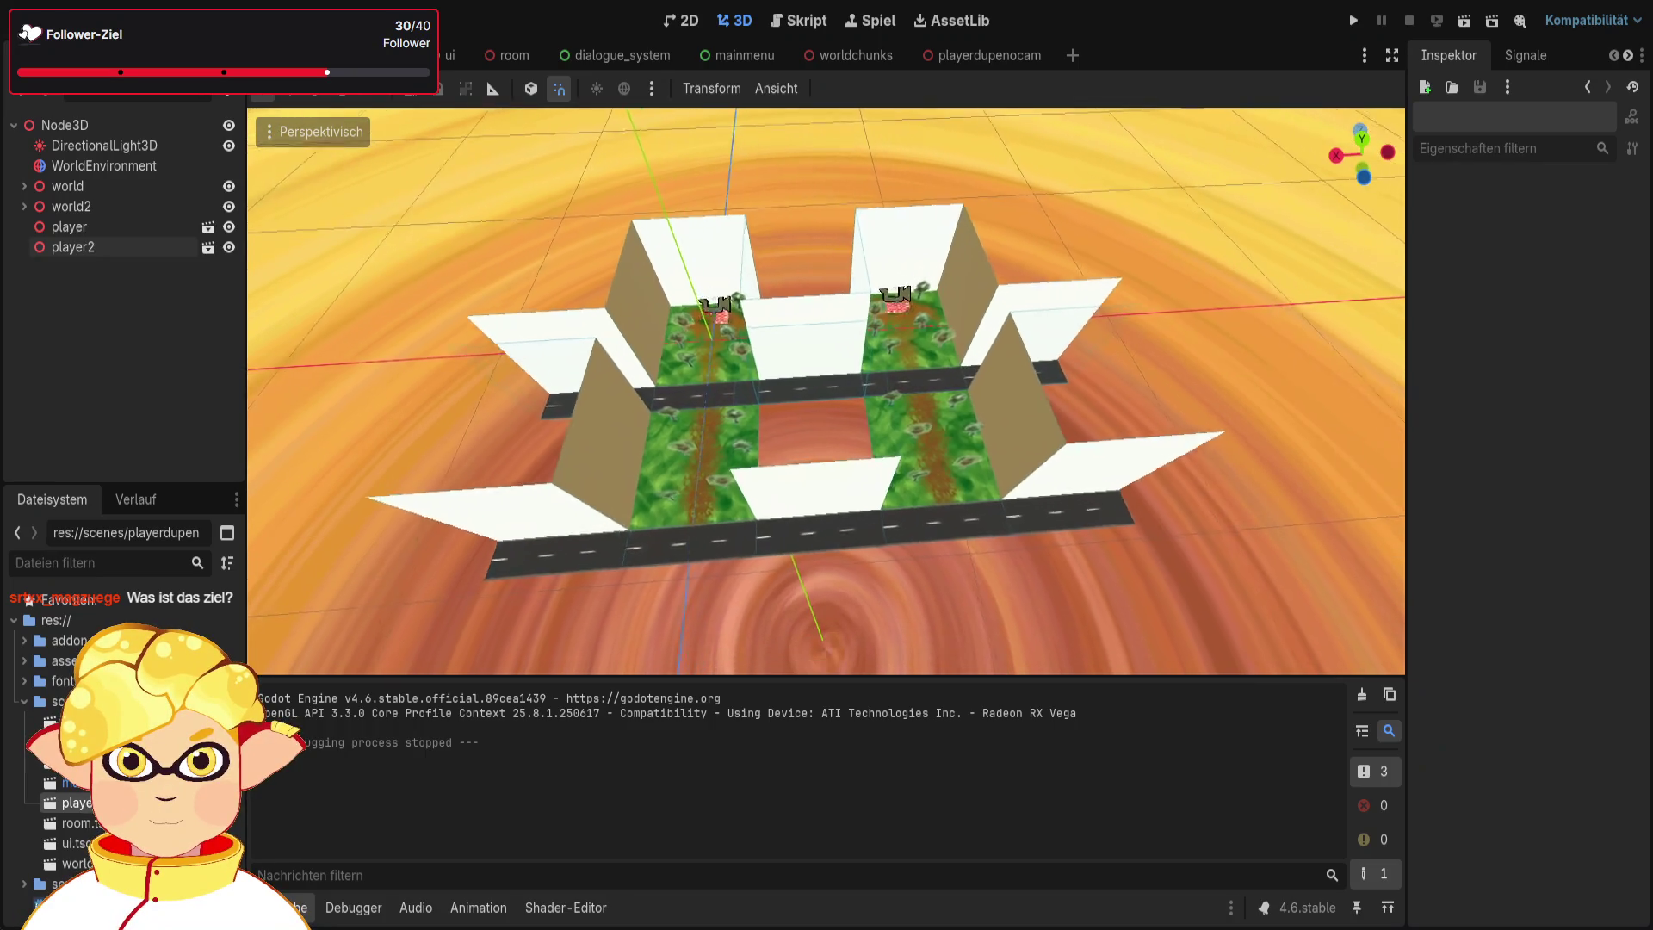
pyautogui.moveTo(827, 388); pyautogui.dragTo(723, 353)
pyautogui.click(1466, 23)
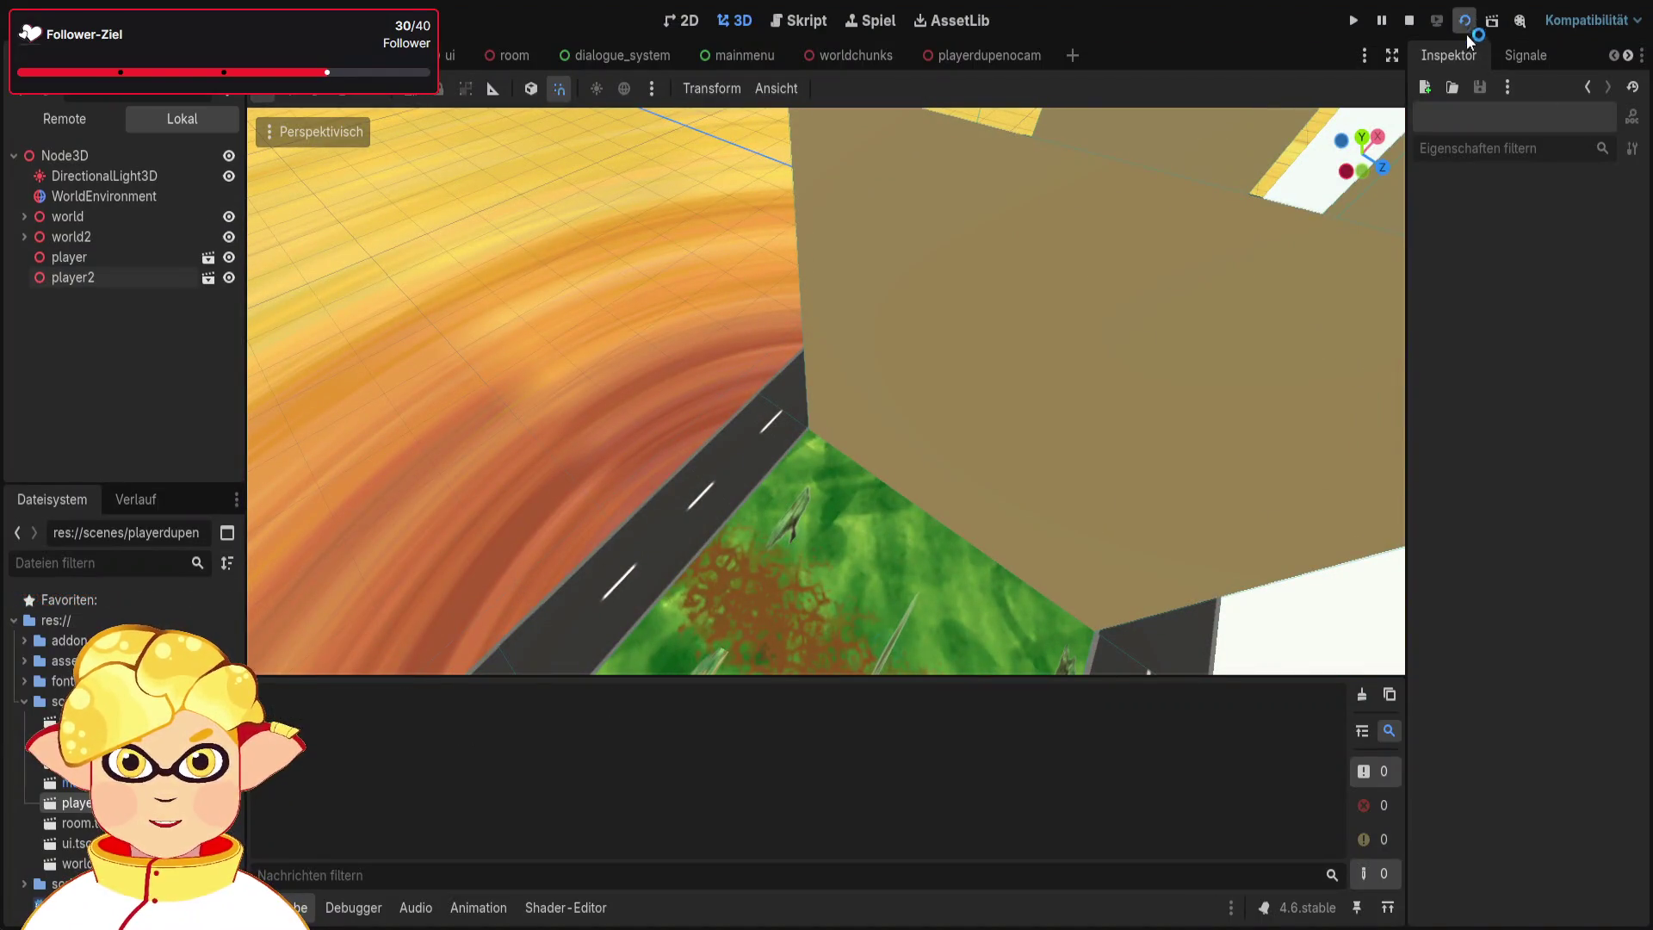
# Walk the player across the grass onto the road, through the walled corridor and around the bend.
pyautogui.press('w')
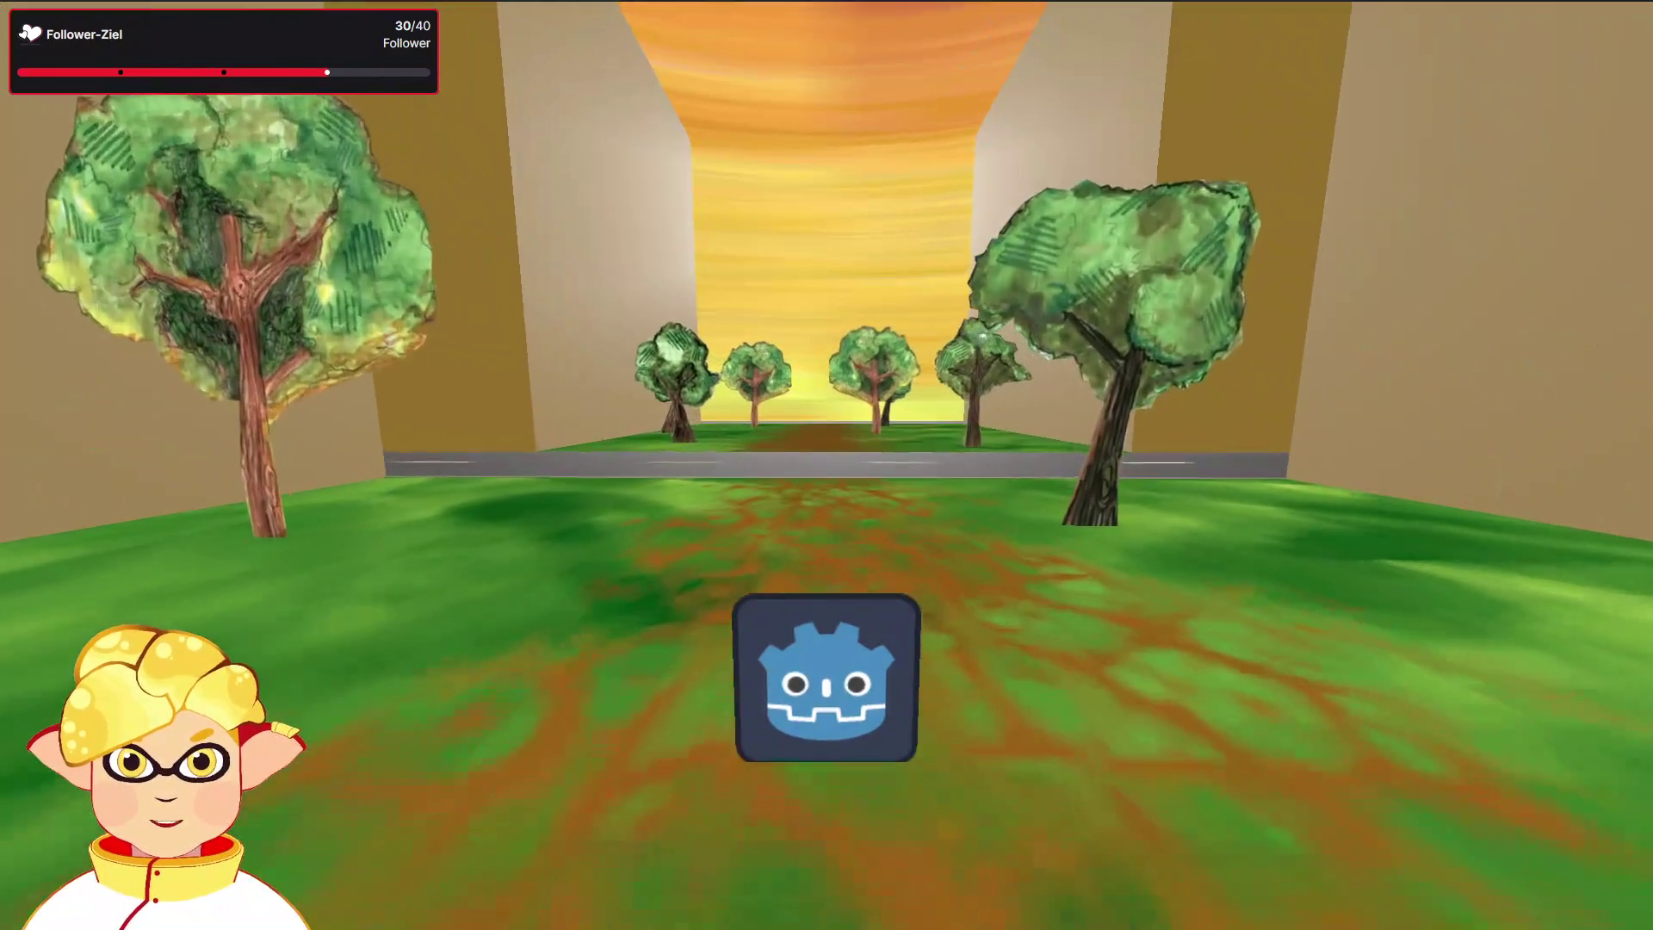
pyautogui.press('w')
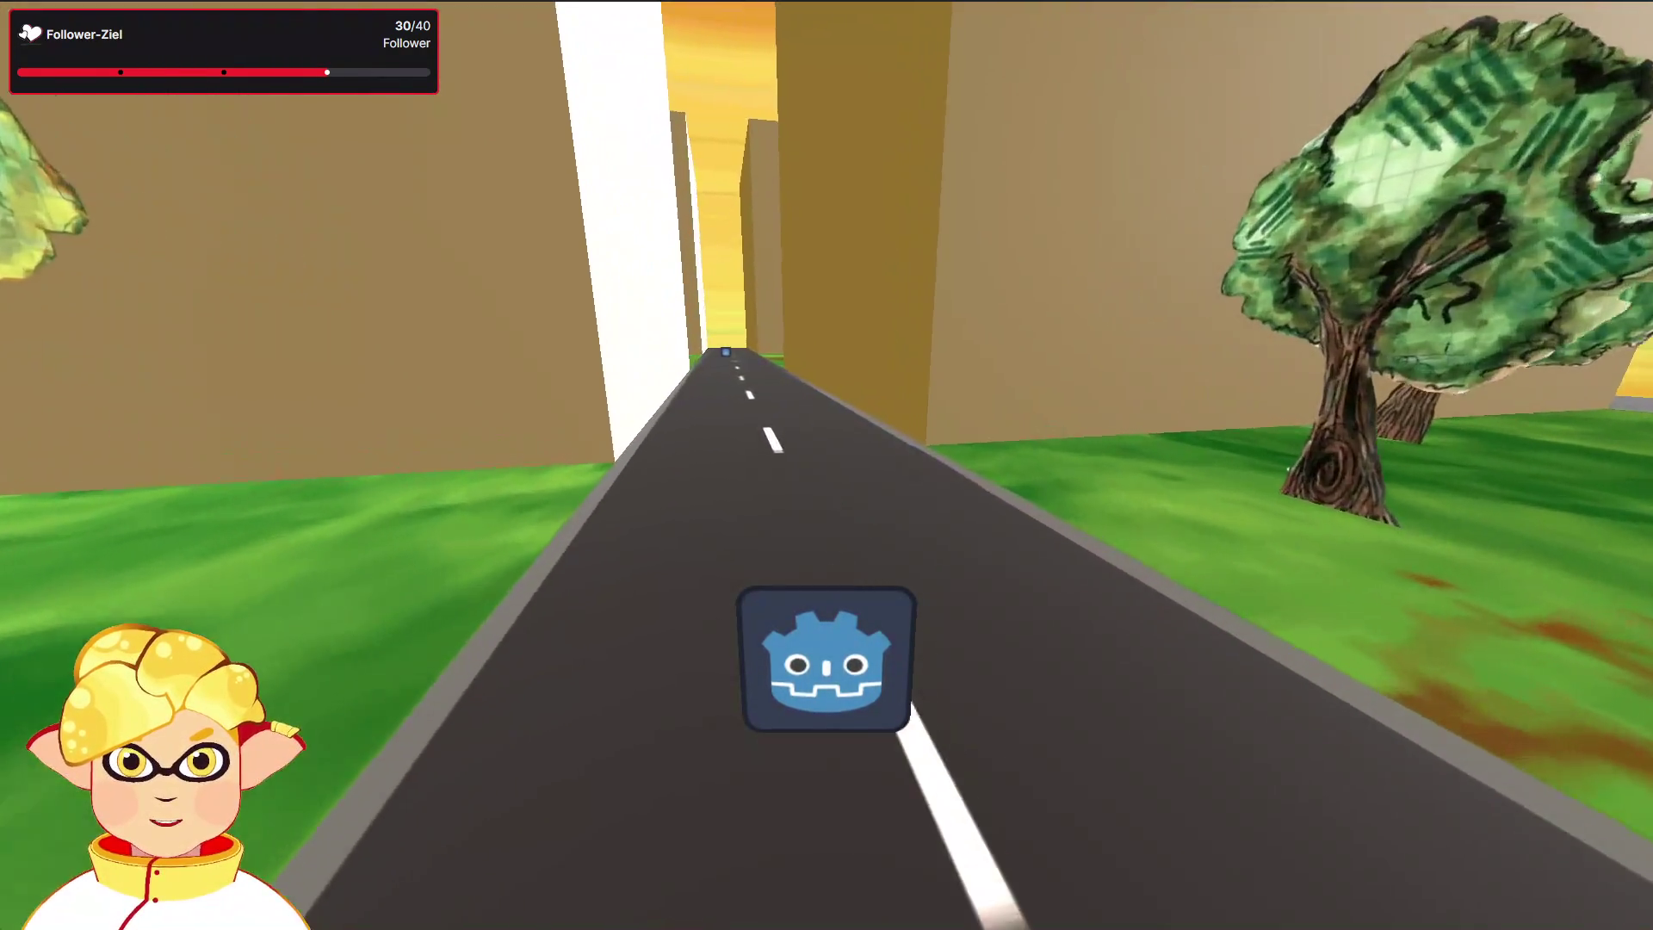
pyautogui.press('w')
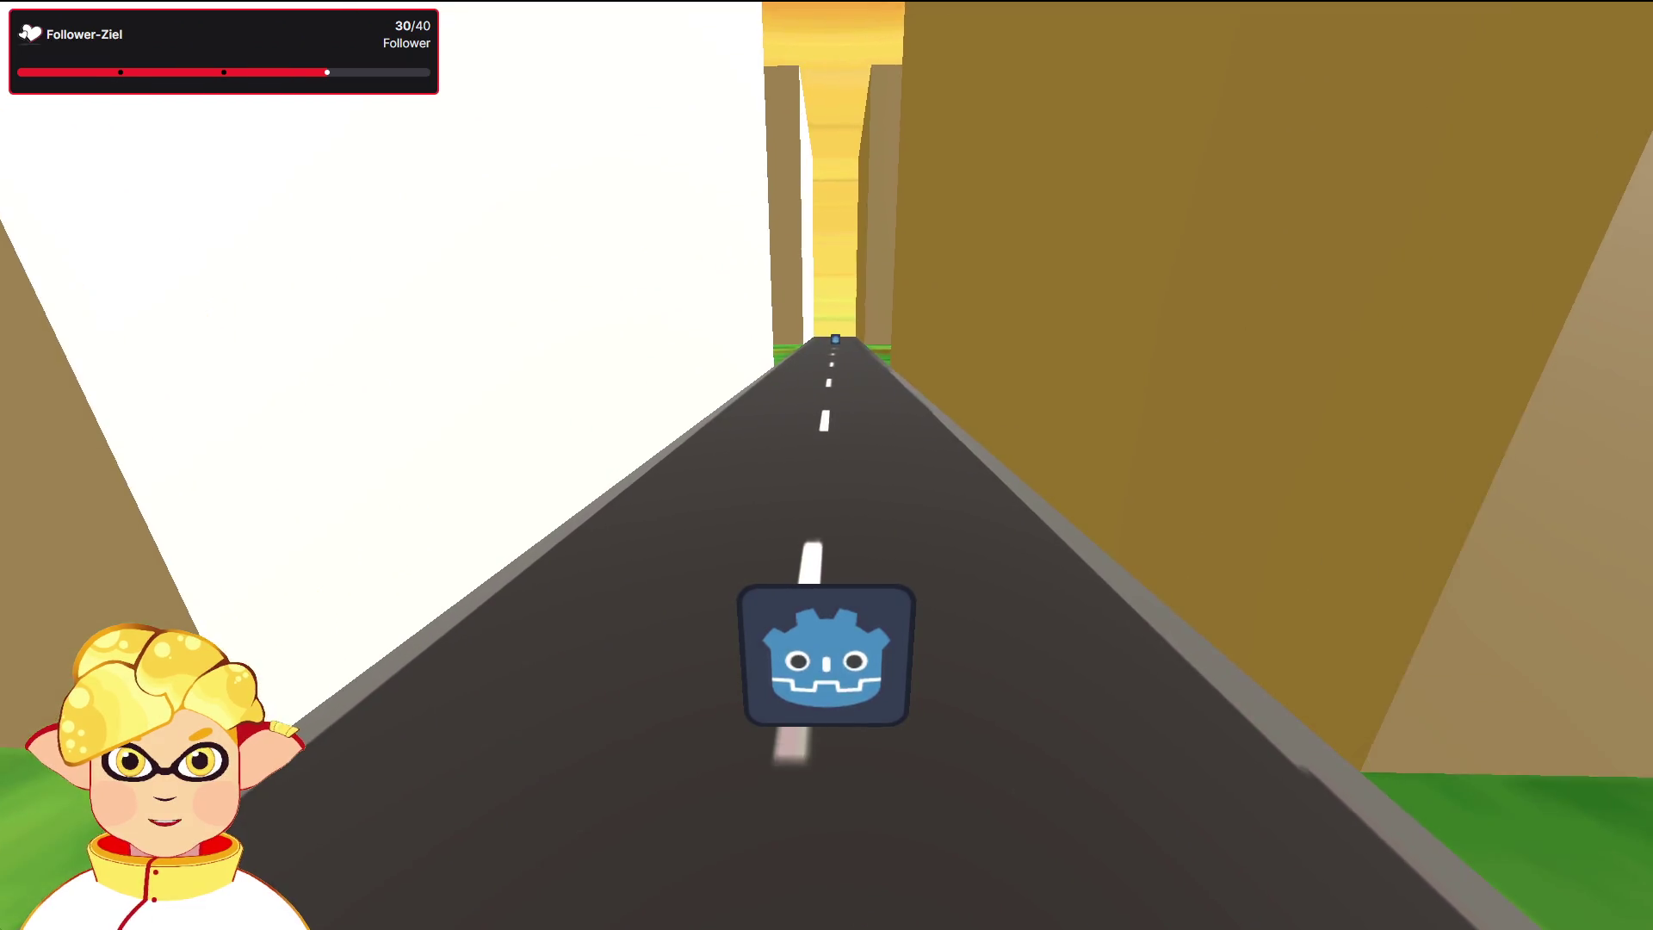
pyautogui.press('w')
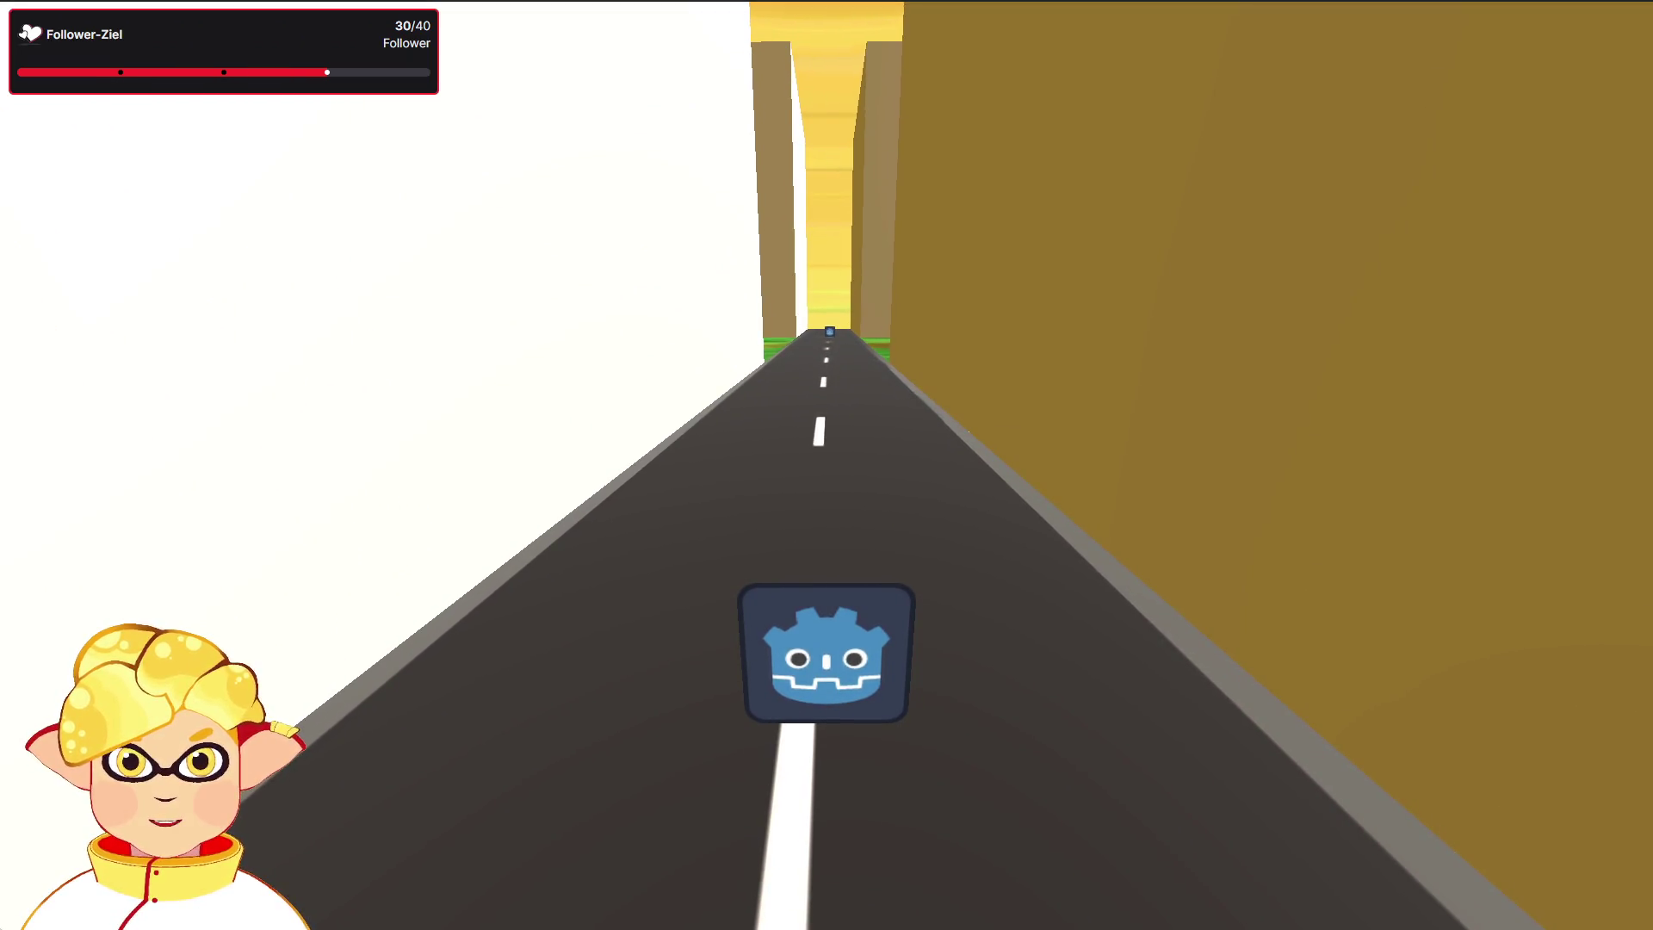
pyautogui.press('w')
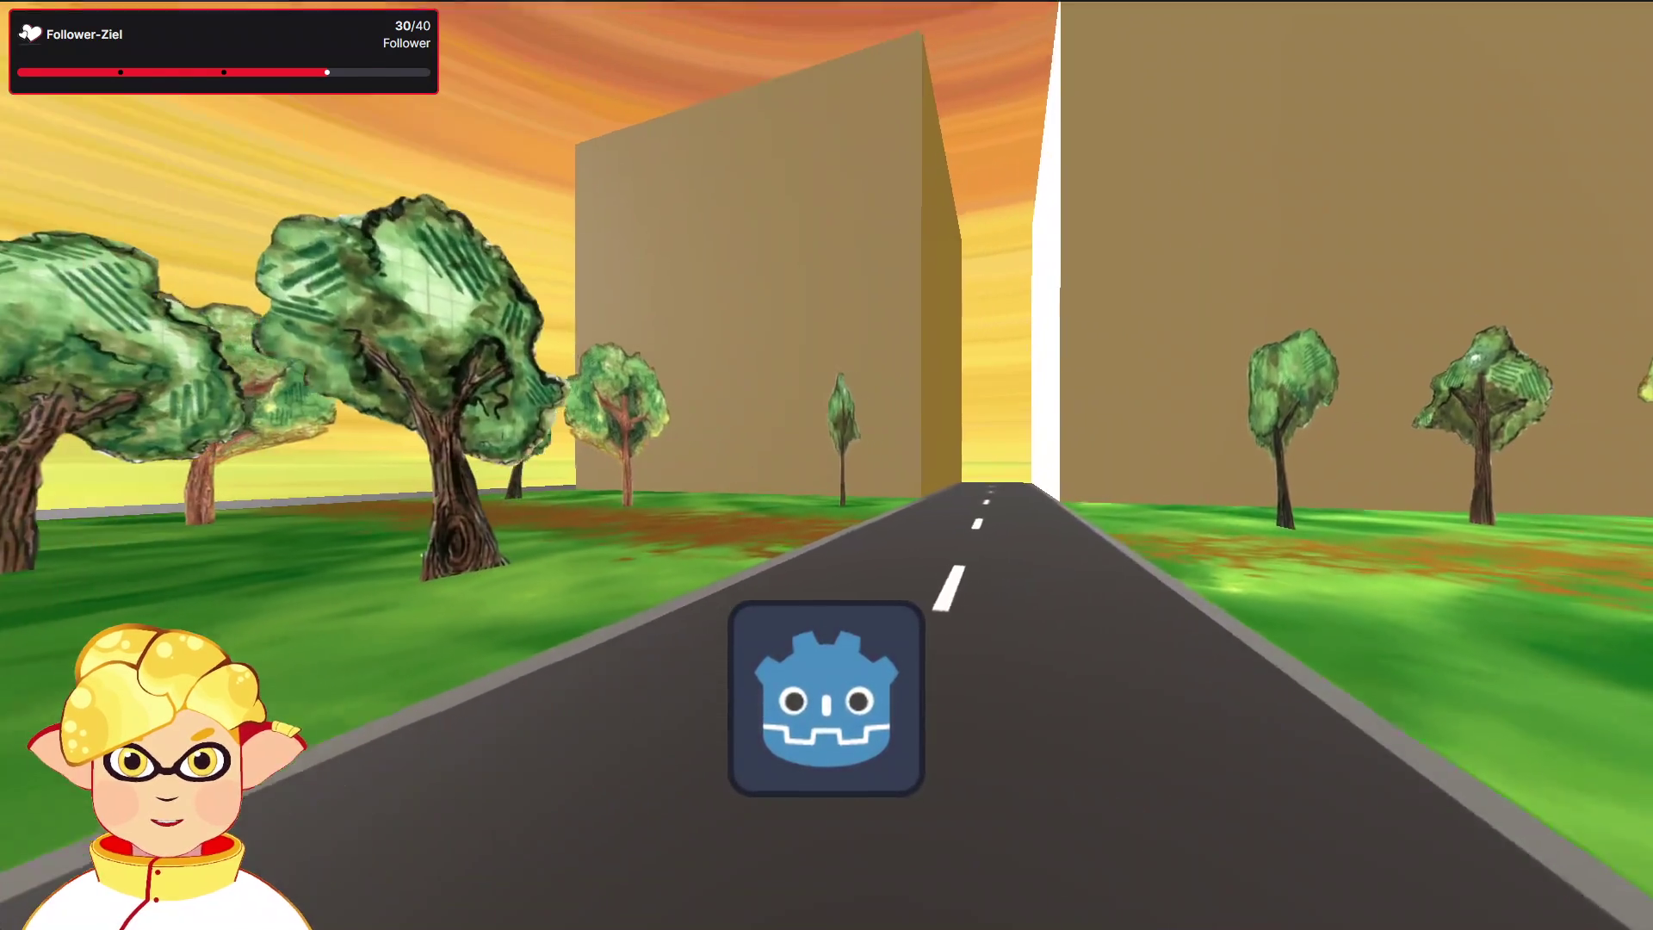
pyautogui.press('w')
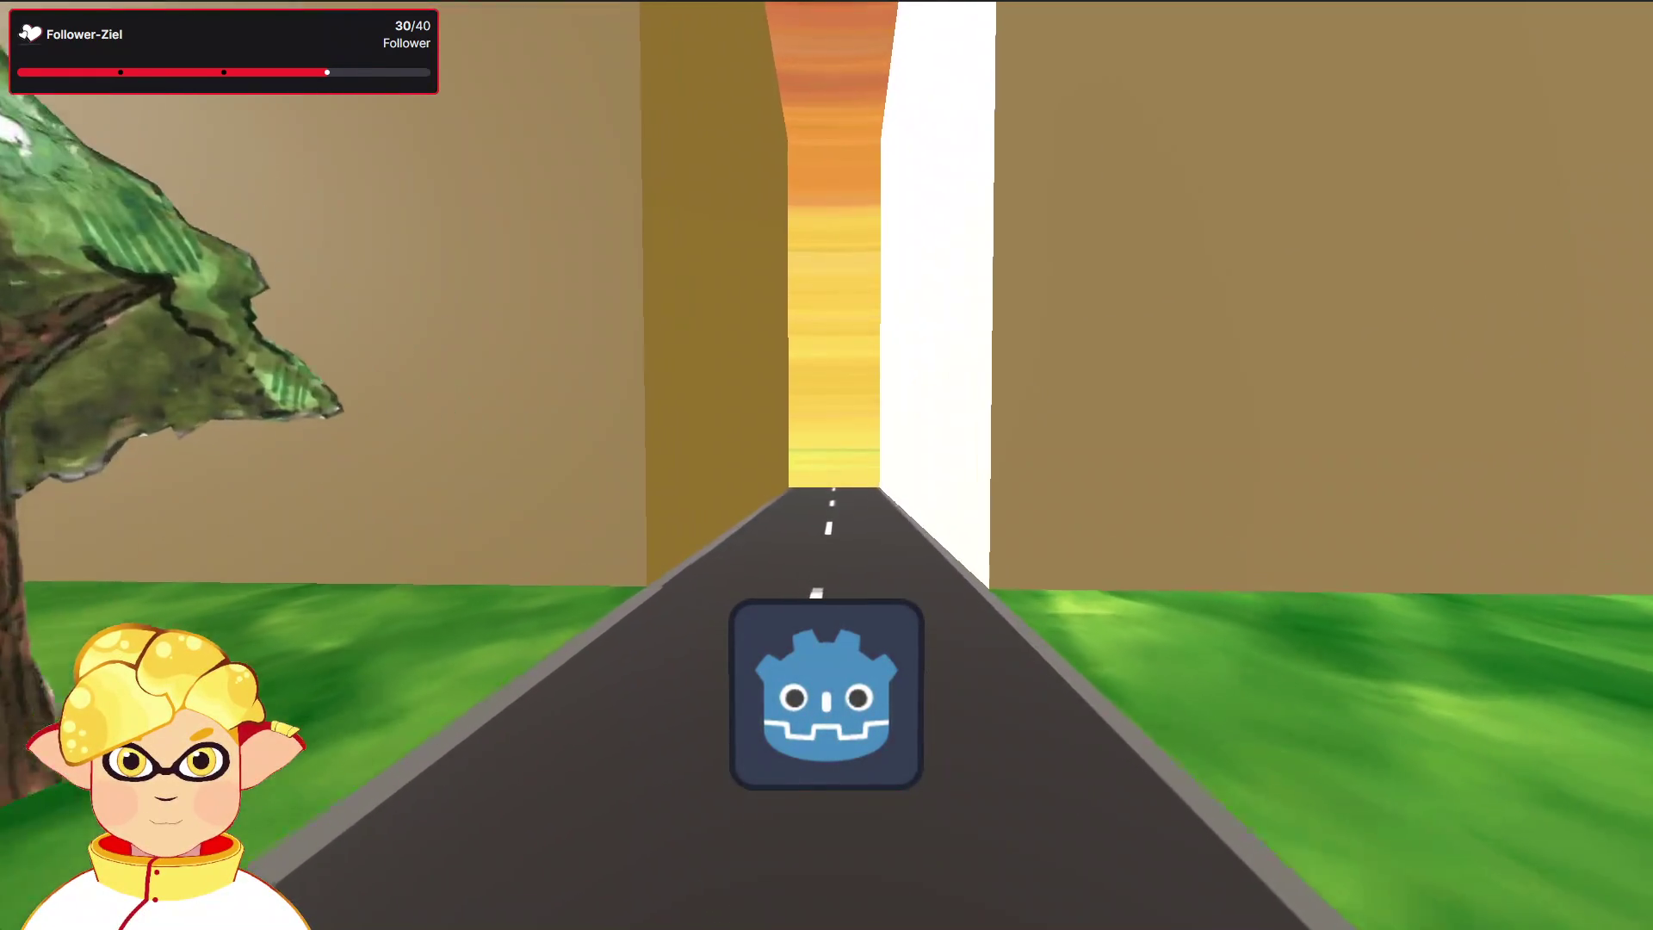
pyautogui.press('w')
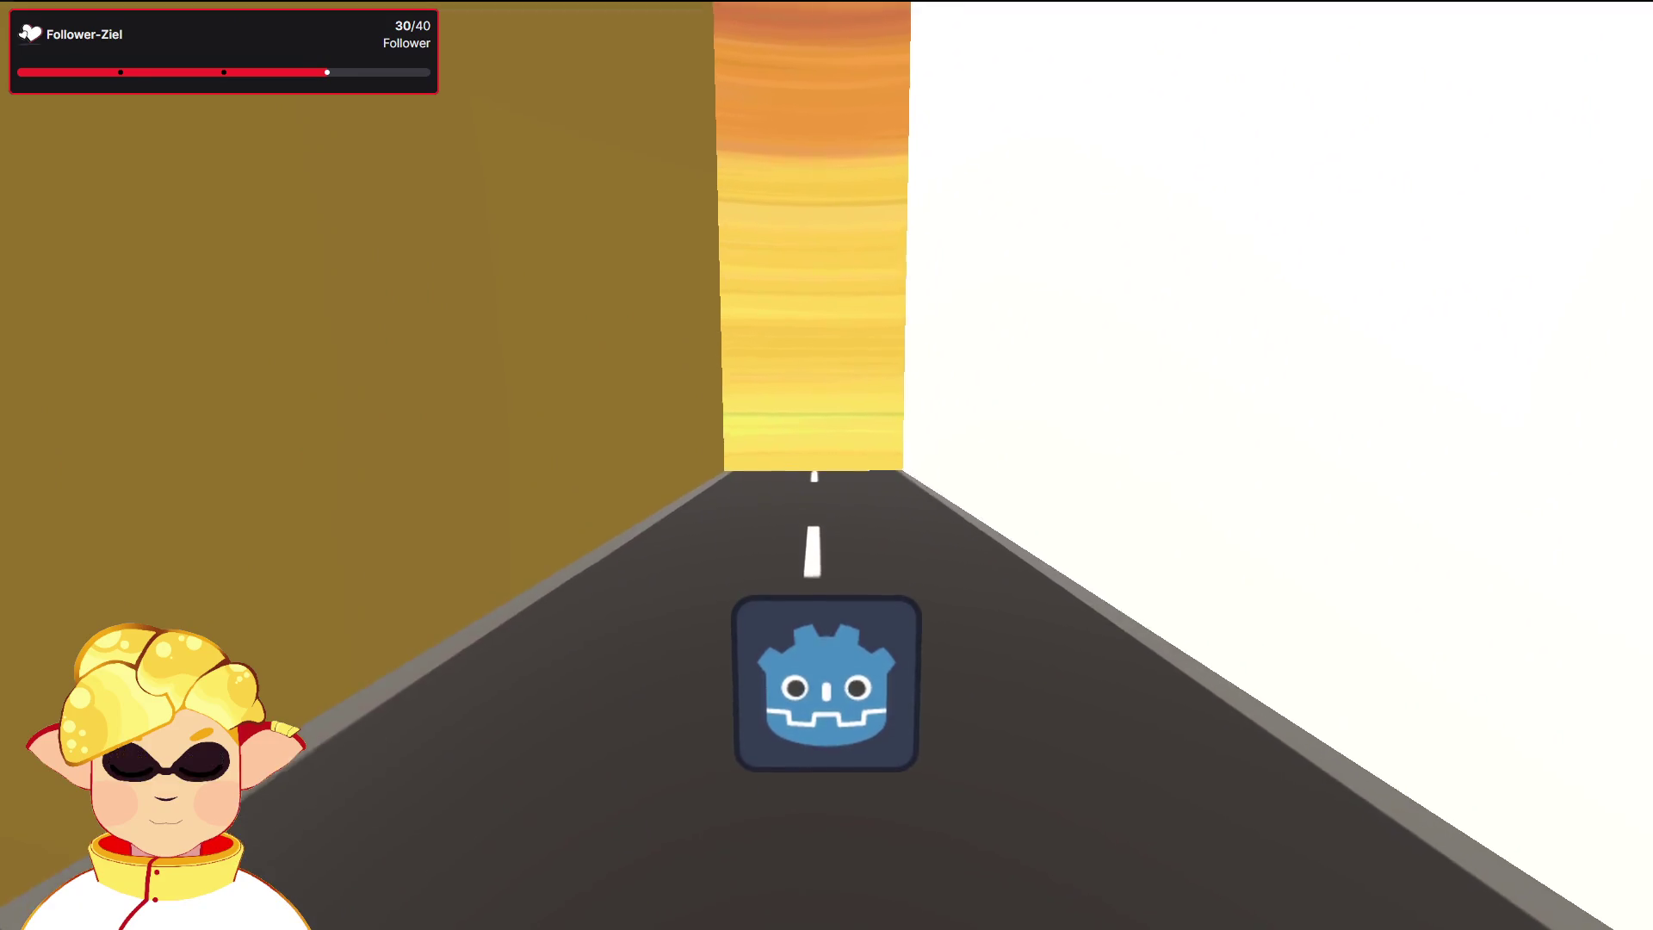
pyautogui.press('w')
pyautogui.press('w')
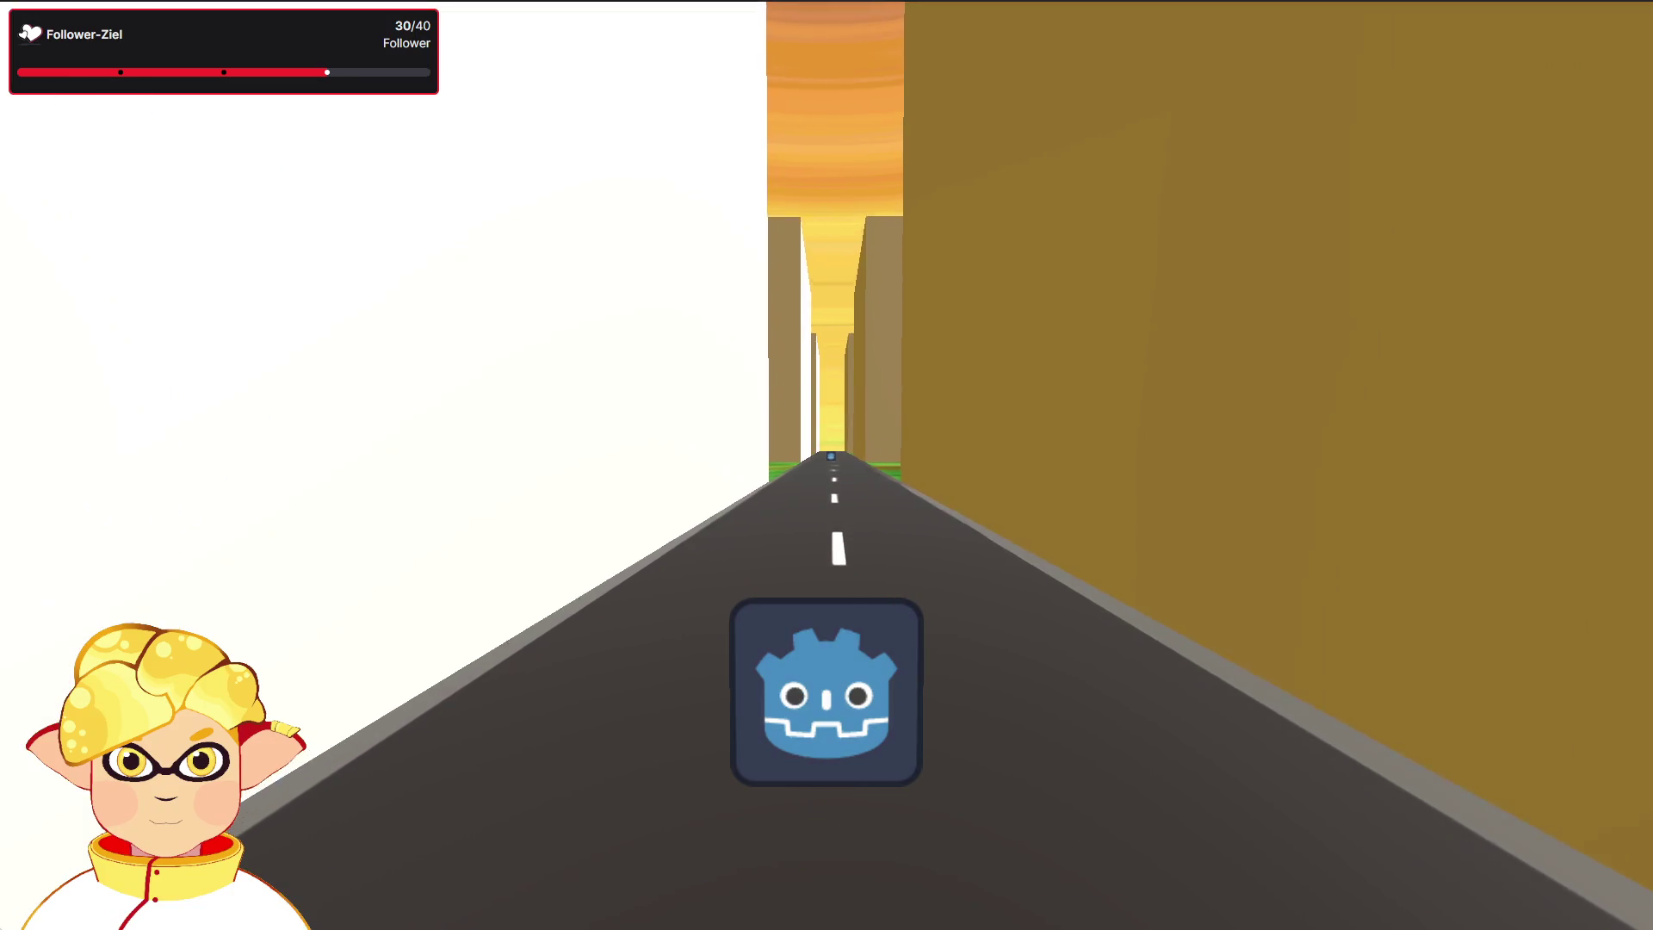
# Drive forward, steer left toward the grass, back away, and stop the test game.
pyautogui.press('w')
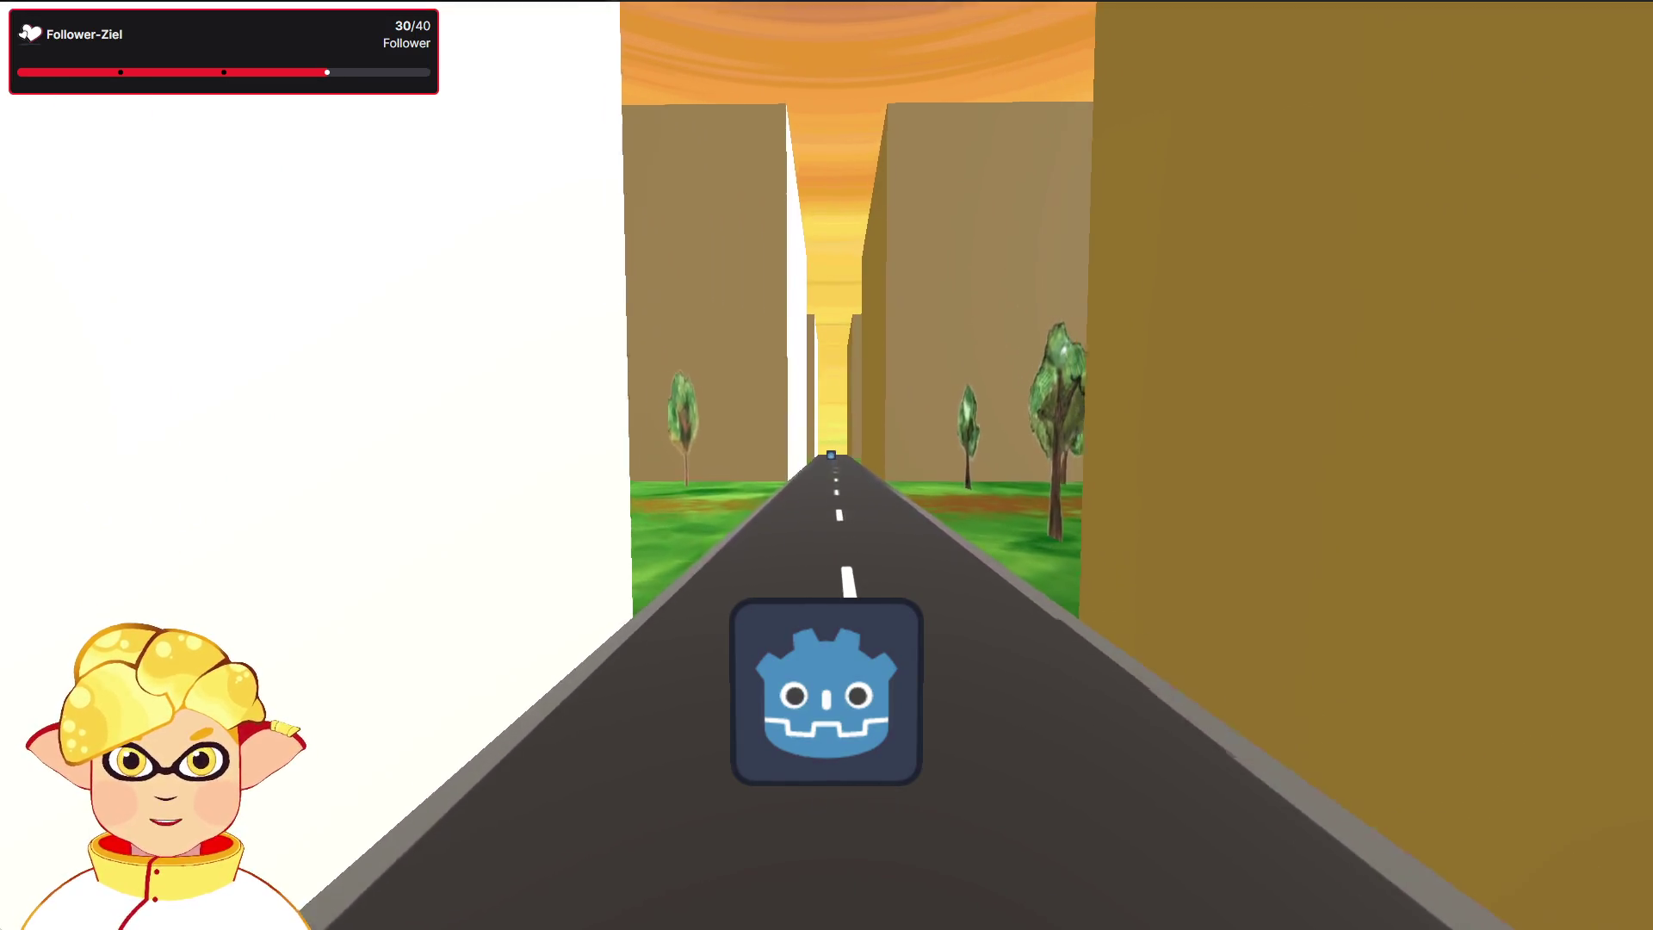
pyautogui.press('a')
pyautogui.press('s')
pyautogui.press('Escape')
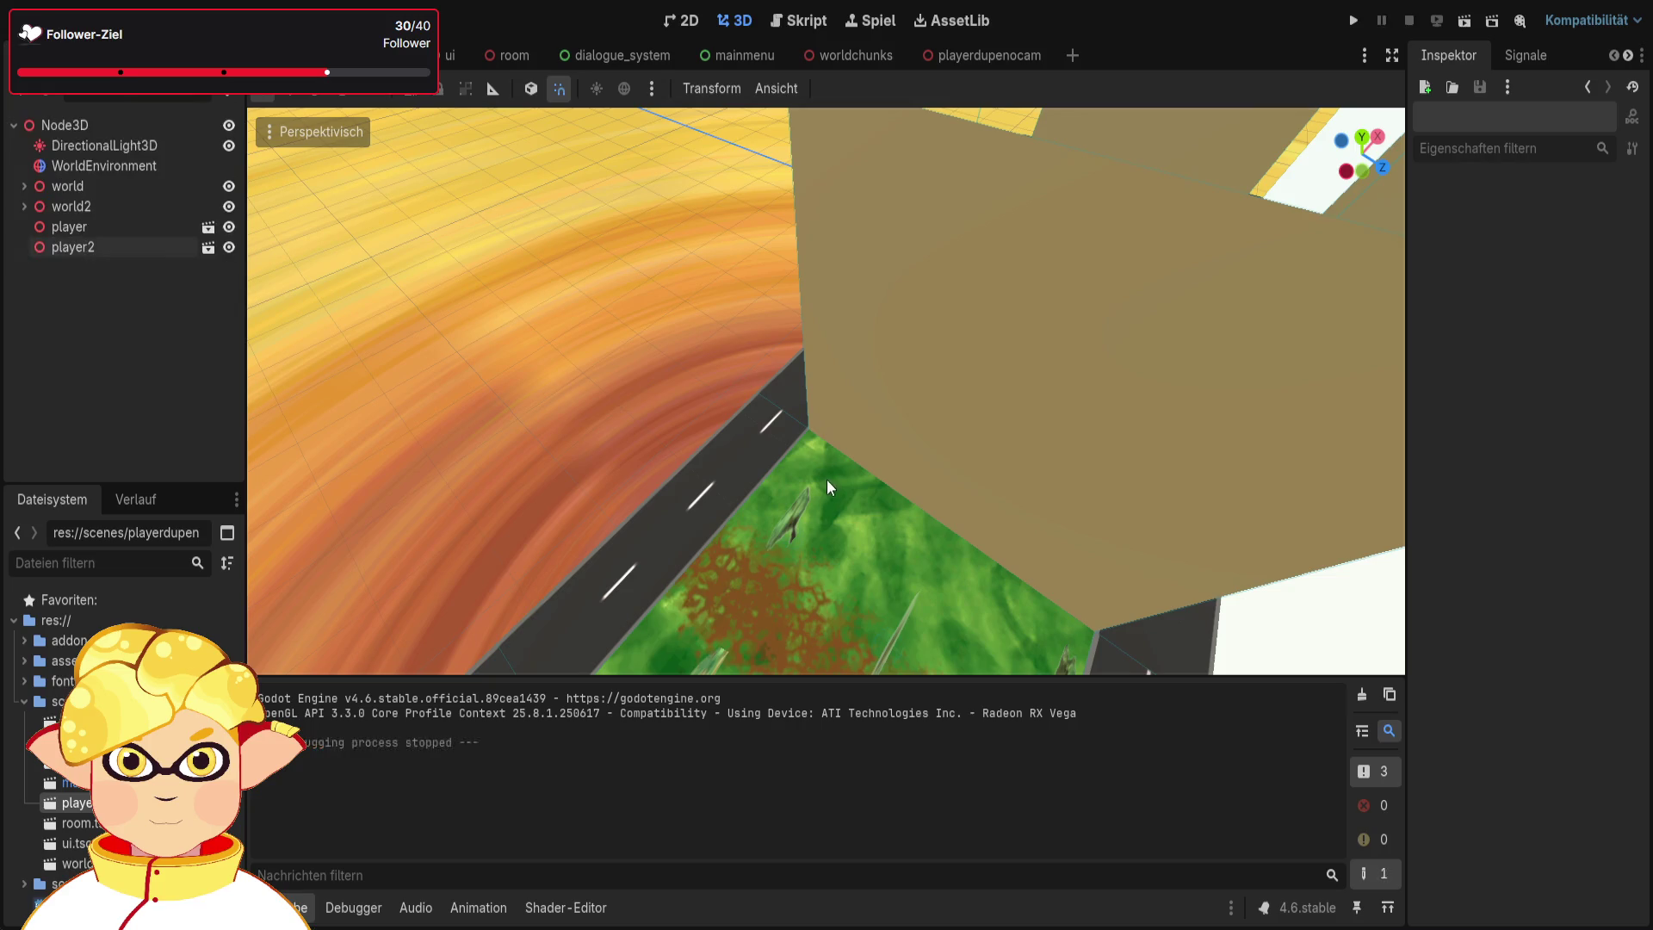
pyautogui.rightClick(585, 408)
pyautogui.press('s')
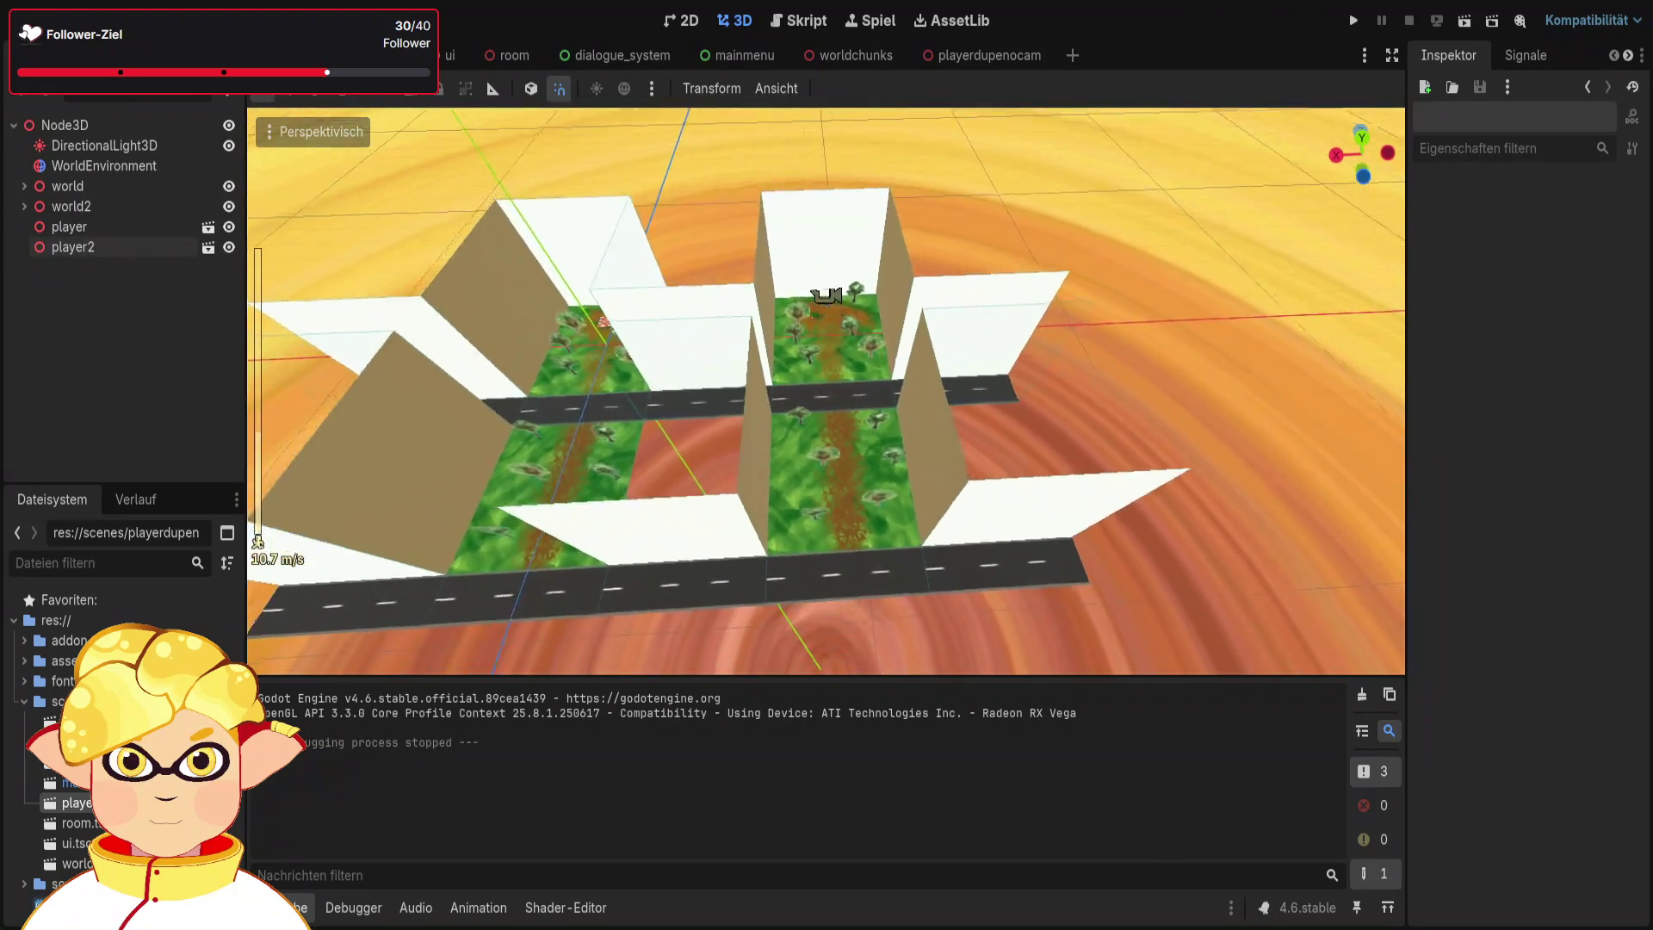
pyautogui.scroll(-3, 586, 408)
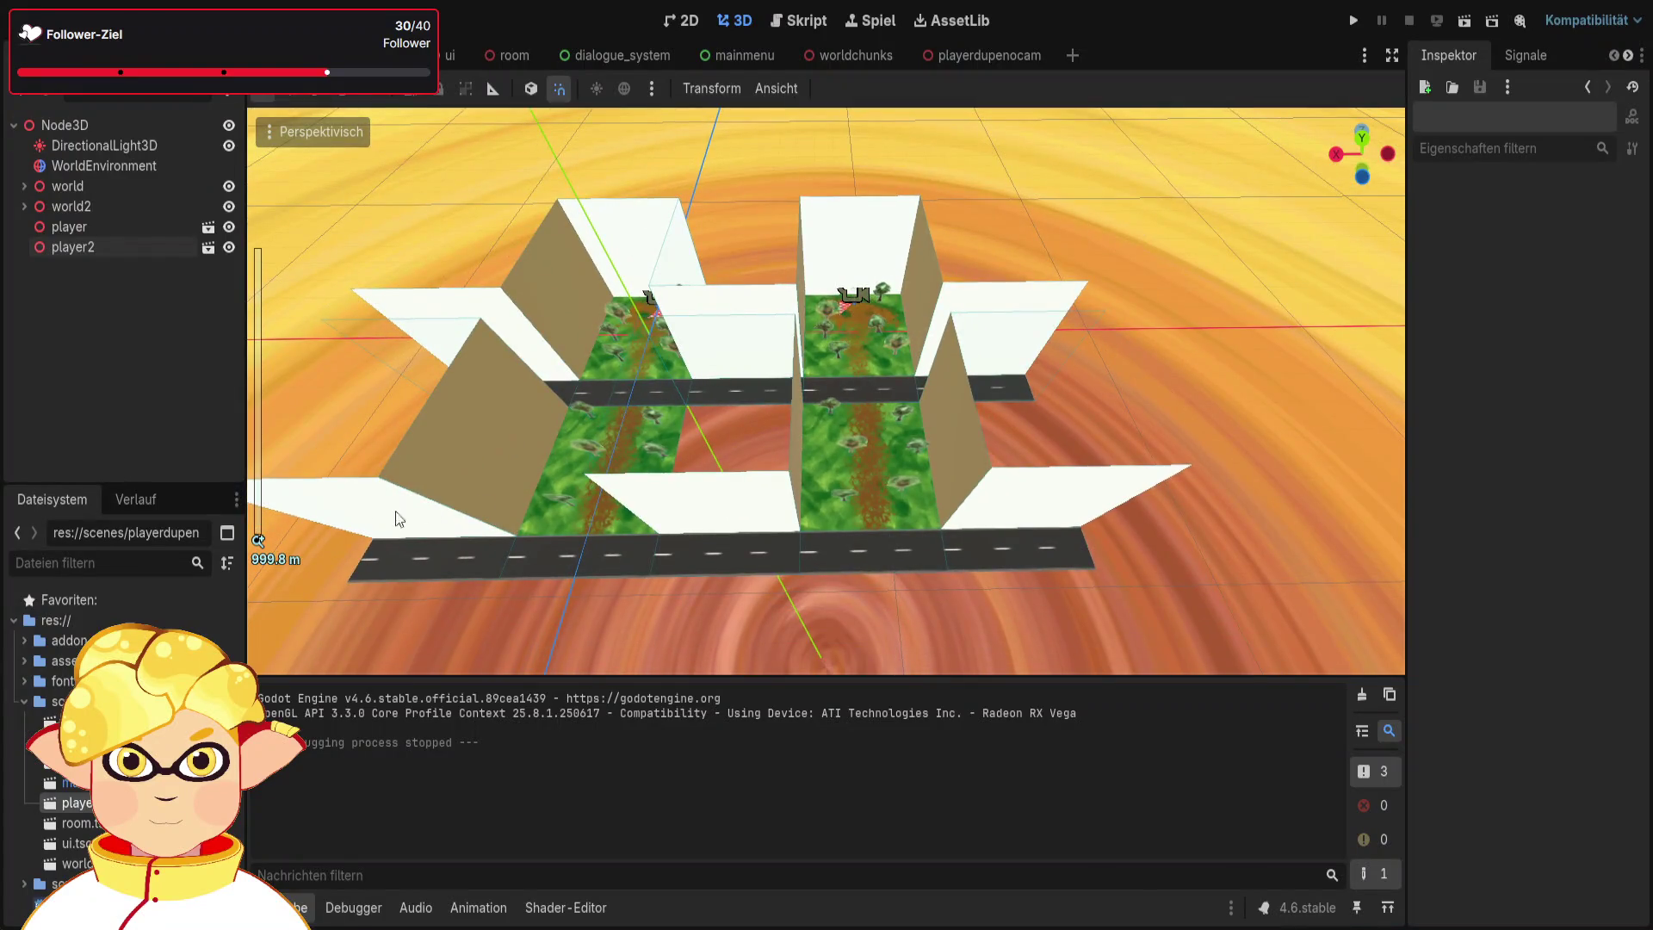
pyautogui.scroll(8, 591, 493)
pyautogui.scroll(5, 588, 484)
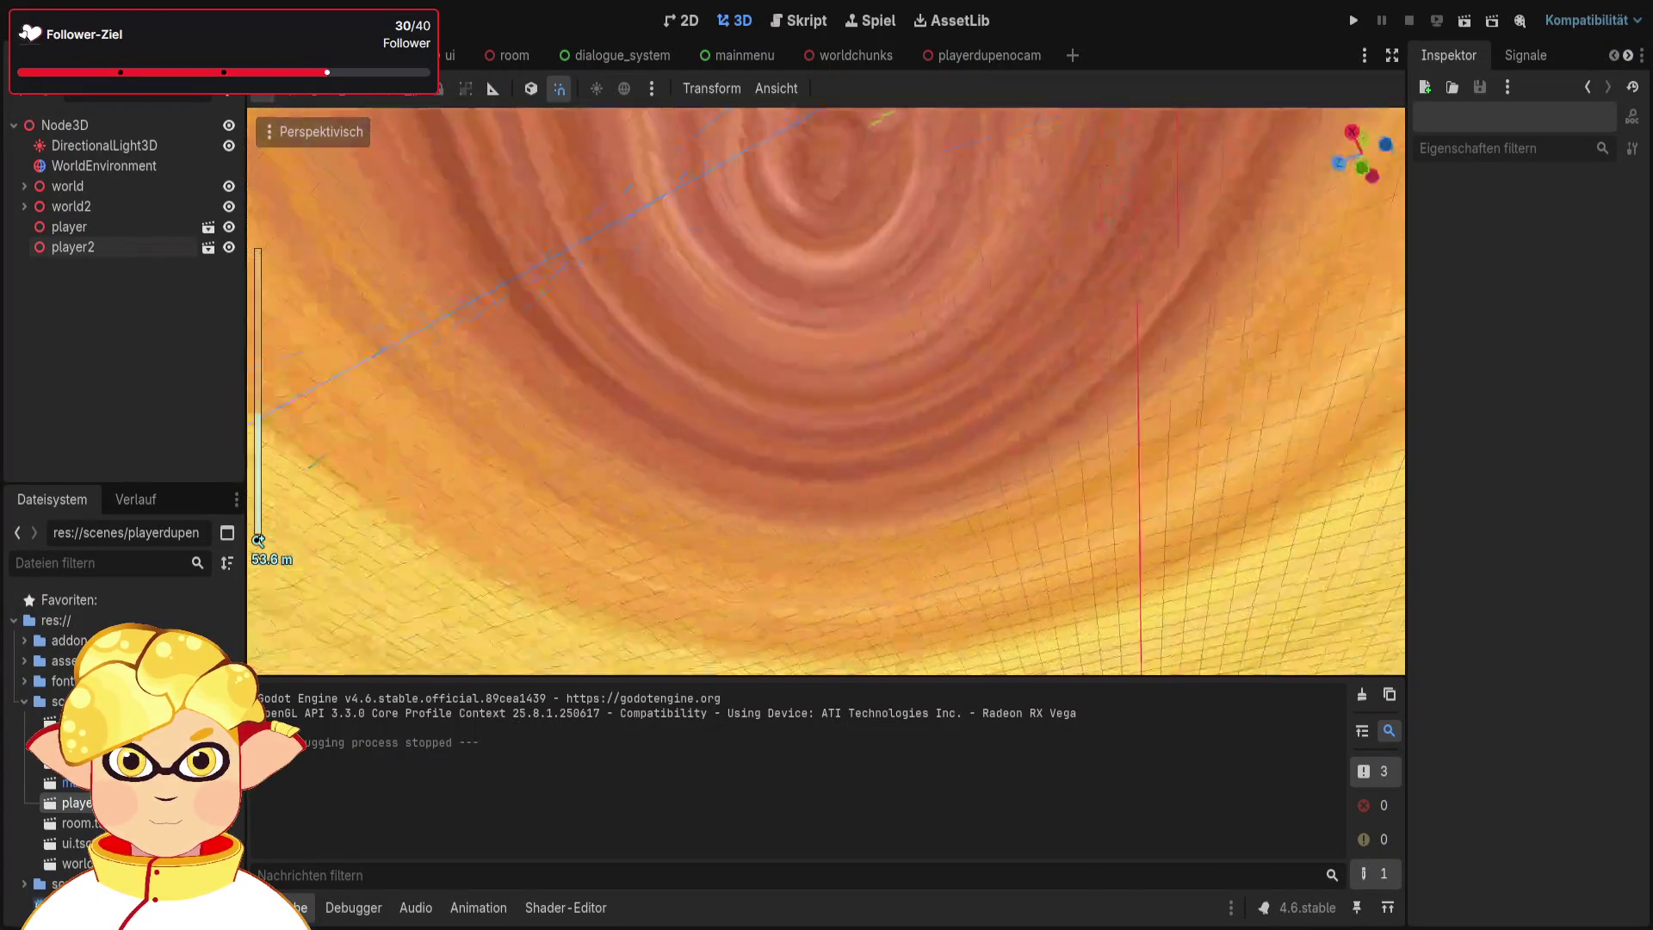
pyautogui.moveTo(617, 515)
pyautogui.mouseDown()
pyautogui.moveTo(543, 465)
pyautogui.moveTo(603, 482)
pyautogui.mouseUp()
pyautogui.scroll(2, 560, 470)
pyautogui.scroll(20, 827, 392)
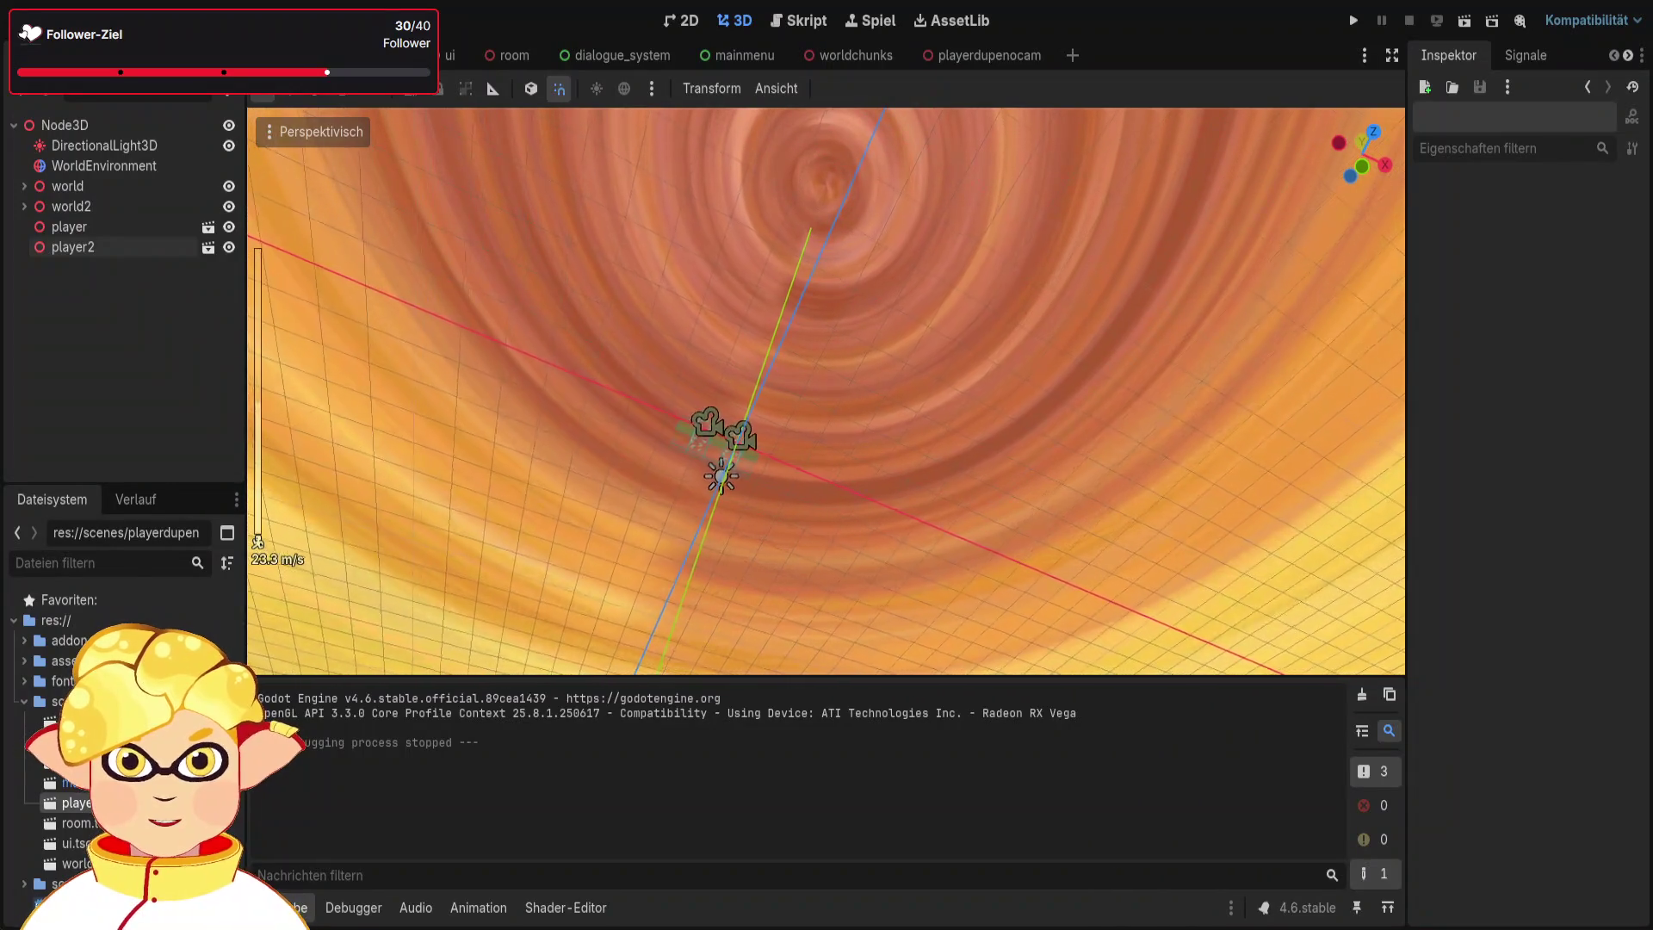
pyautogui.scroll(-9, 827, 392)
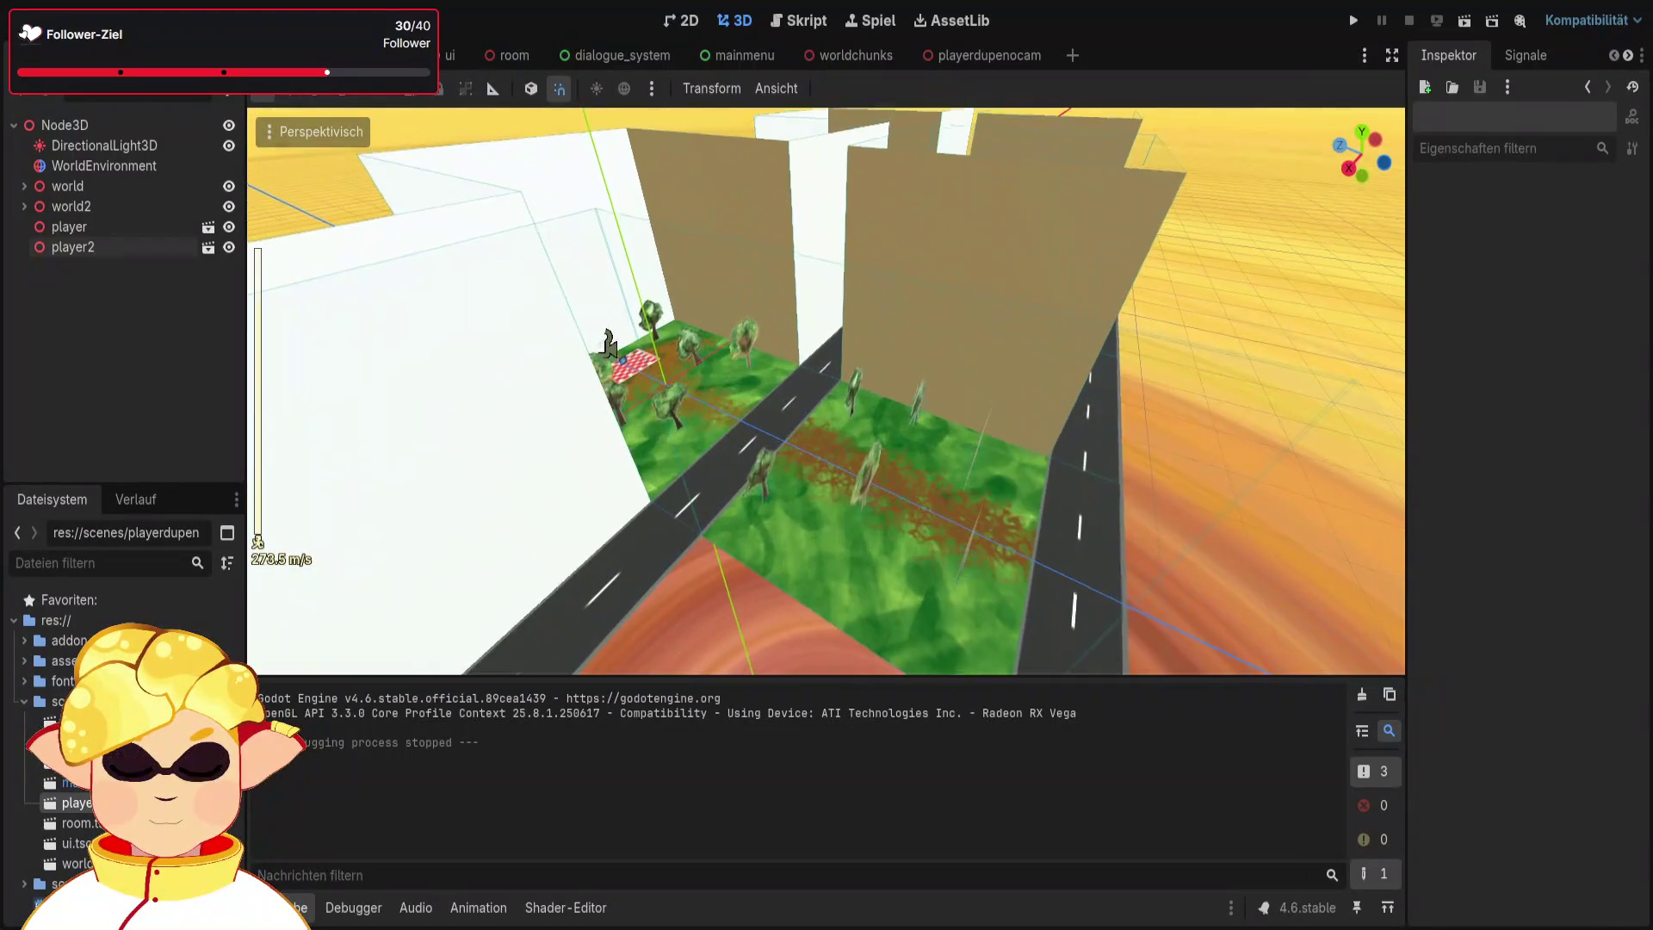
pyautogui.moveTo(827, 392)
pyautogui.mouseDown()
pyautogui.moveTo(619, 509)
pyautogui.moveTo(837, 500)
pyautogui.moveTo(775, 482)
pyautogui.moveTo(758, 447)
pyautogui.moveTo(758, 517)
pyautogui.mouseUp()
pyautogui.press('s')
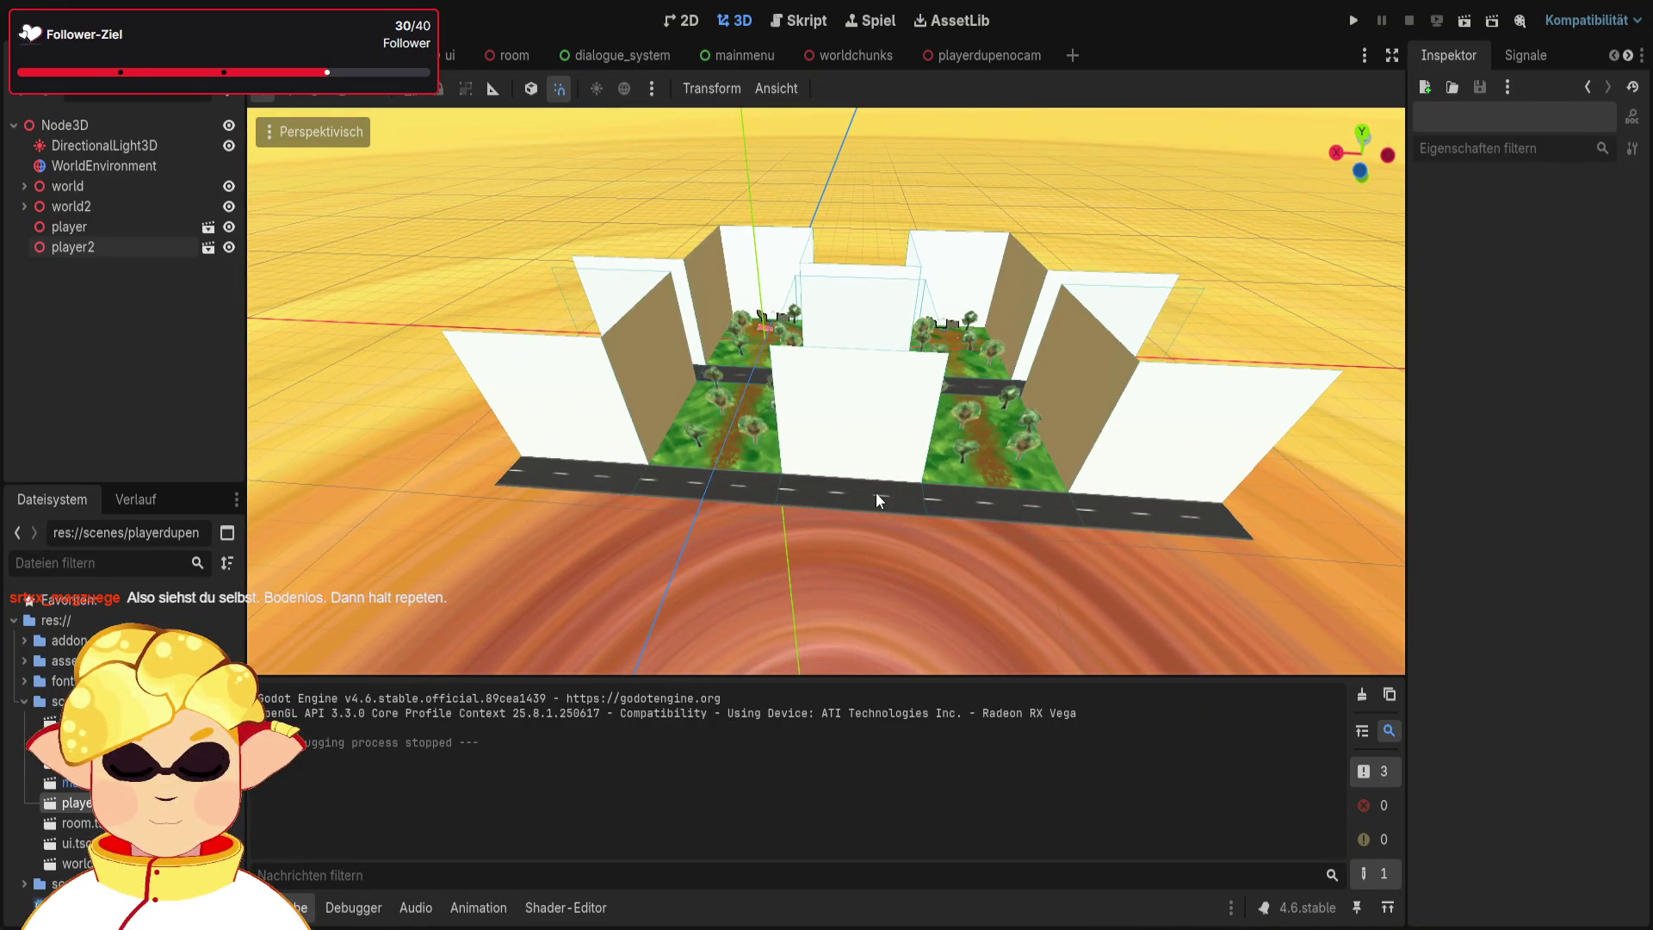
pyautogui.press('s')
pyautogui.moveTo(892, 508); pyautogui.dragTo(892, 478)
pyautogui.moveTo(583, 454)
pyautogui.mouseDown()
pyautogui.moveTo(583, 413)
pyautogui.moveTo(583, 465)
pyautogui.mouseUp()
pyautogui.moveTo(897, 510); pyautogui.dragTo(898, 510)
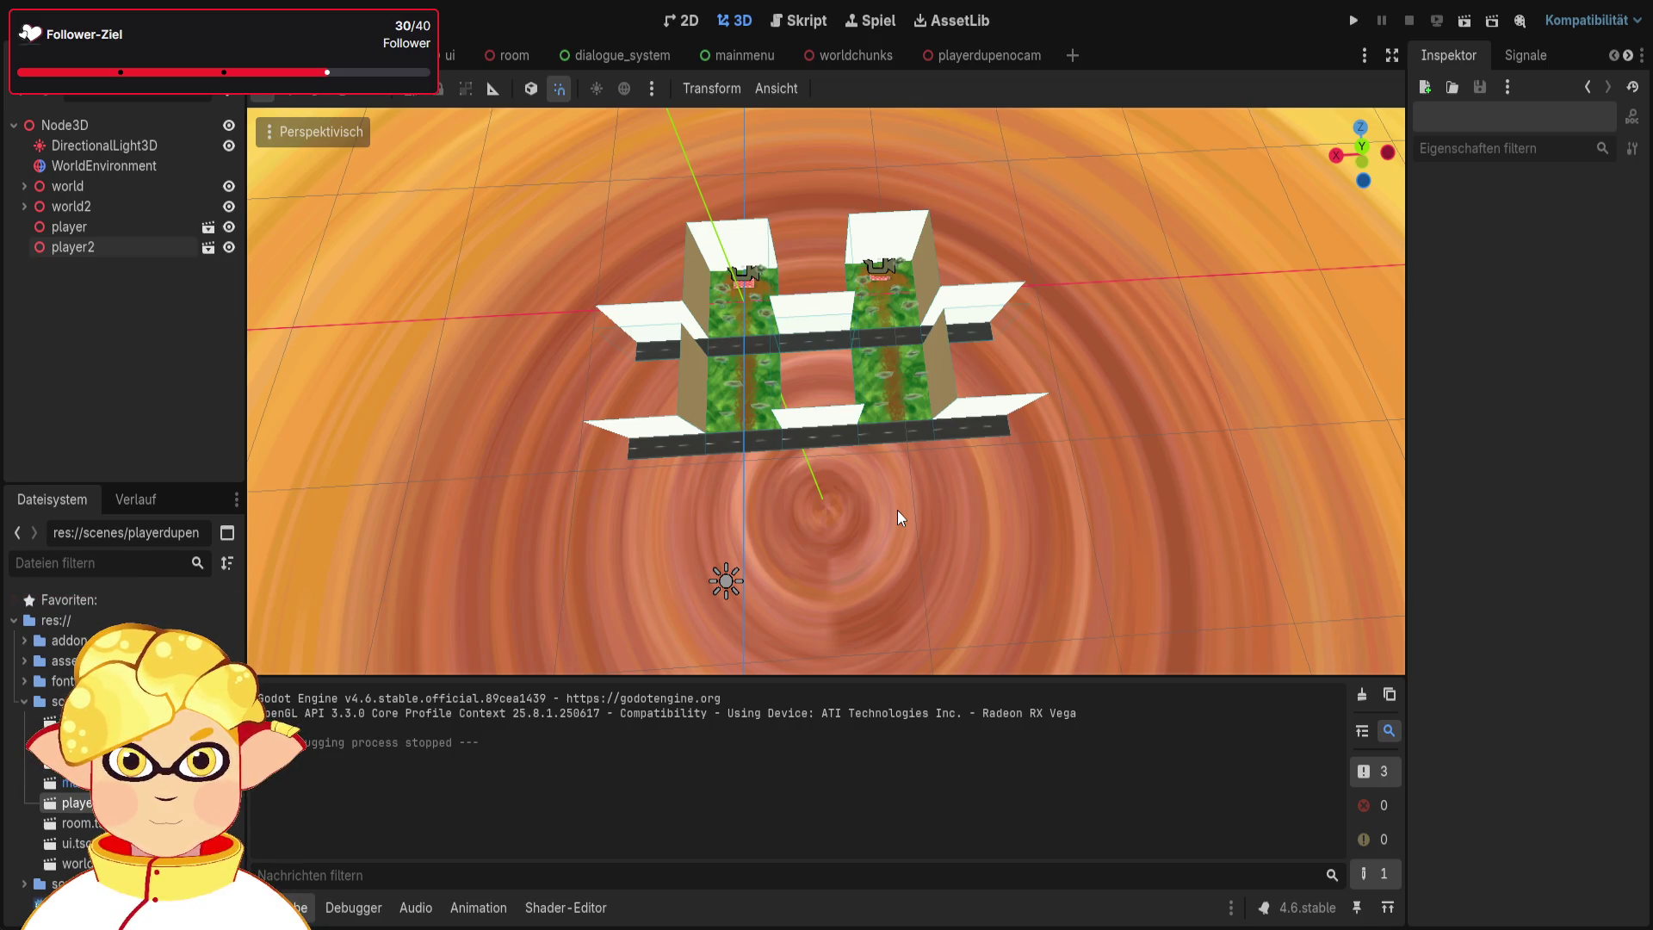
pyautogui.moveTo(942, 472); pyautogui.dragTo(942, 478)
# Instance another world chunk, world3, under the root Node3D and collapse its branch.
pyautogui.click(122, 213)
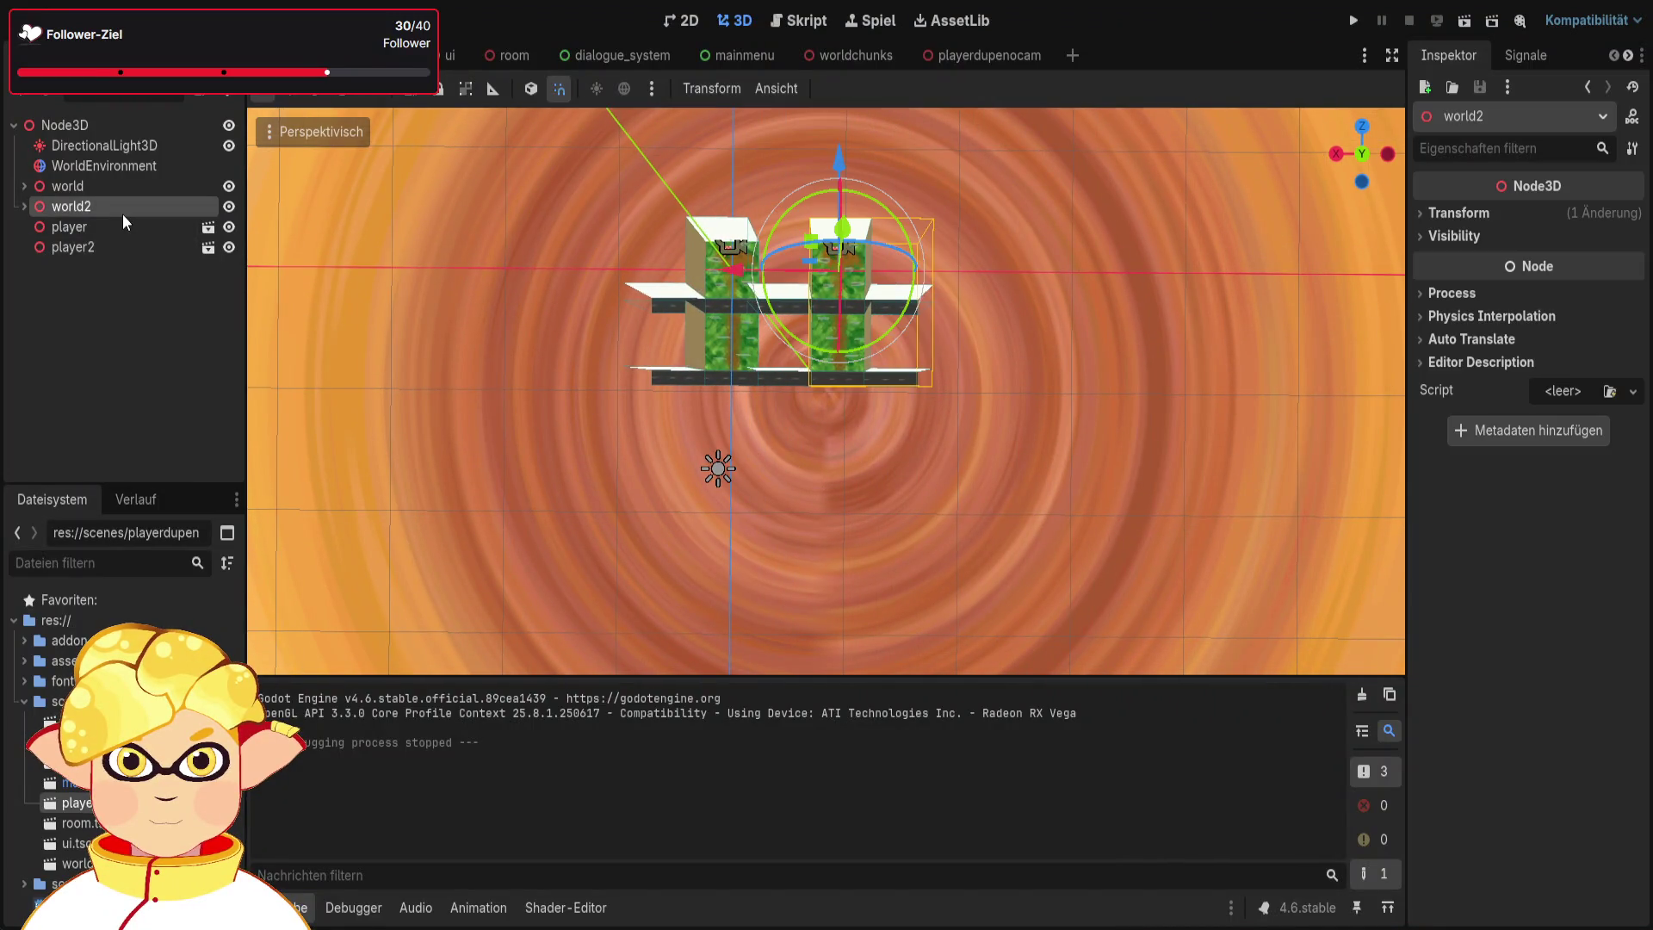
pyautogui.click(85, 125)
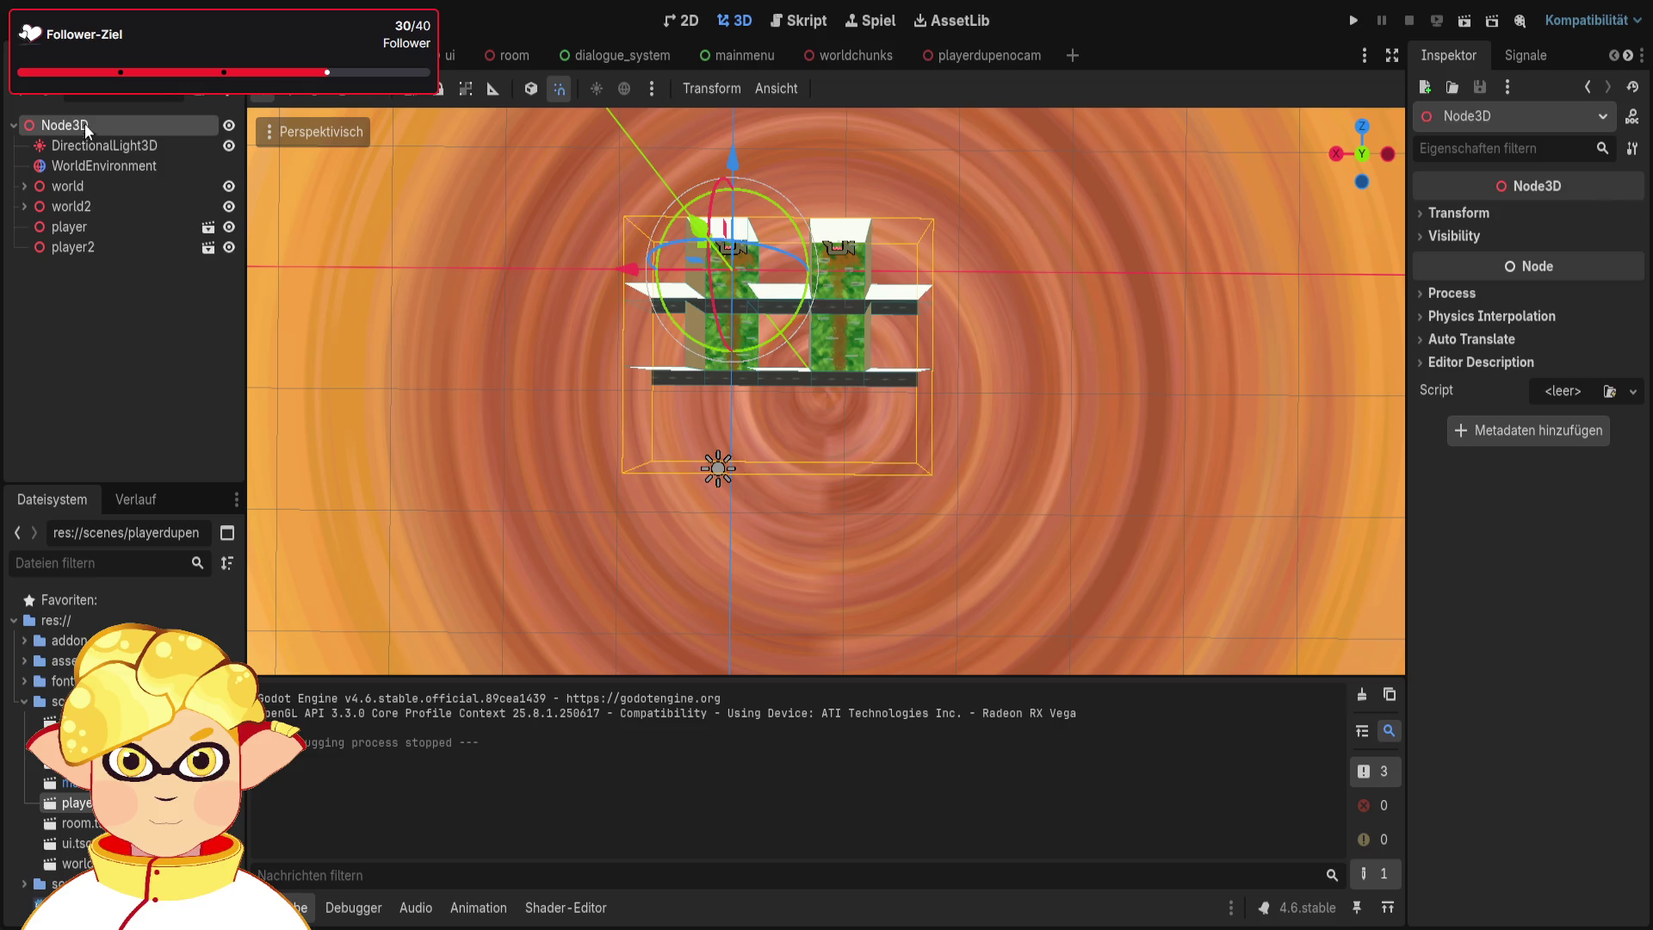
pyautogui.moveTo(1015, 550); pyautogui.dragTo(1015, 549)
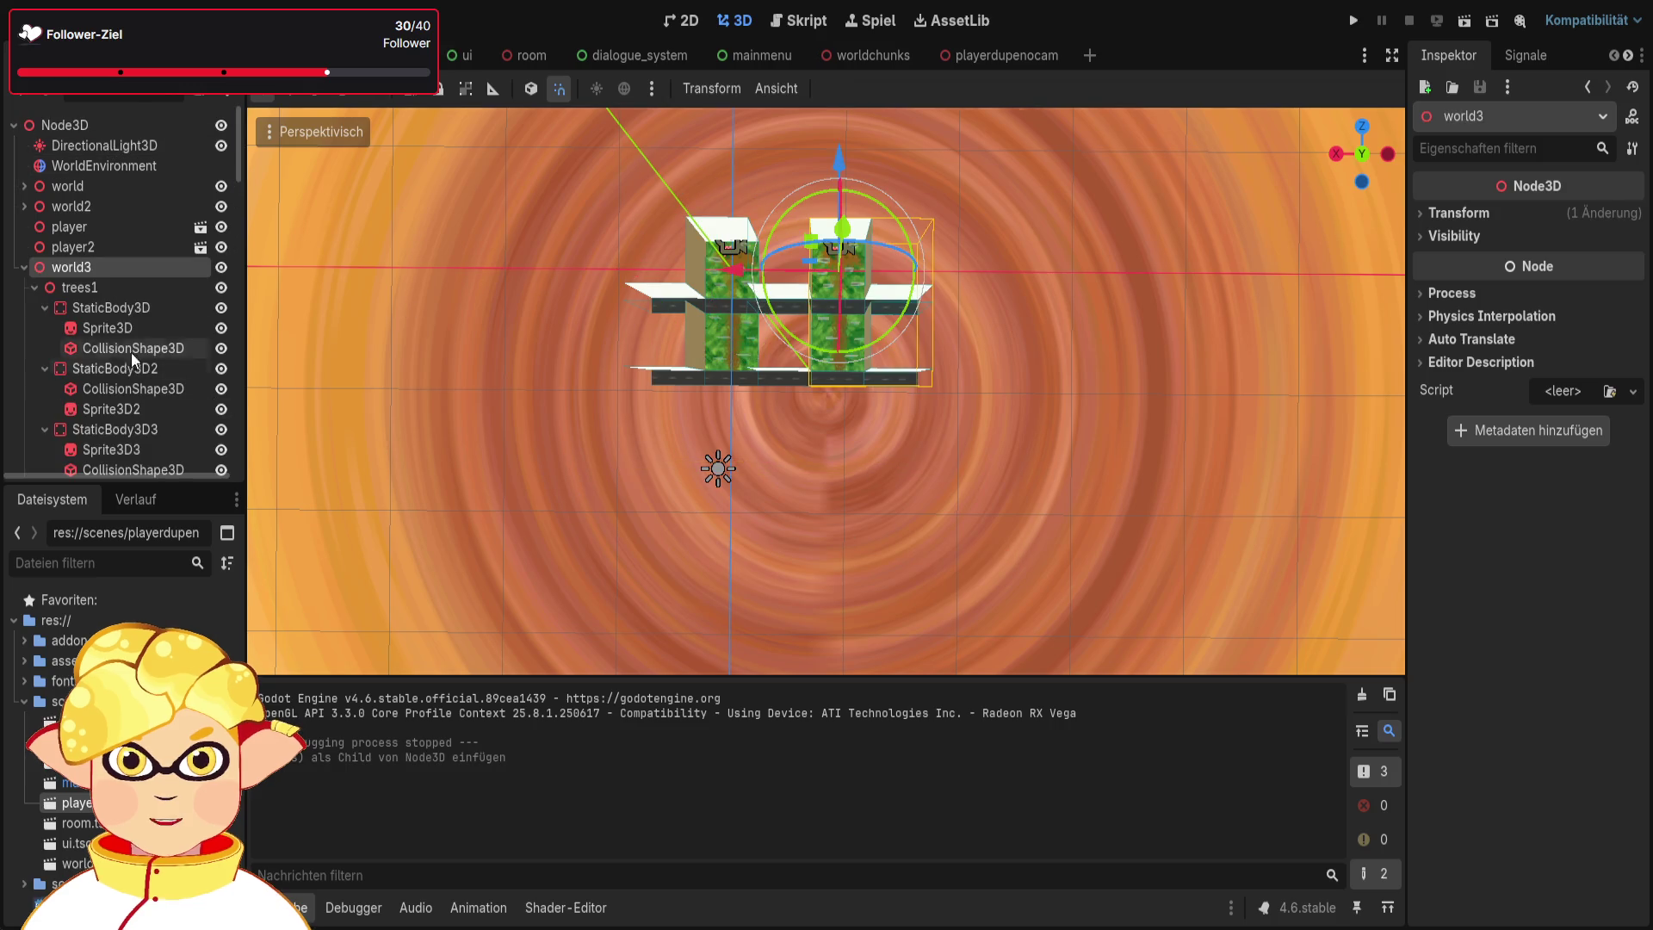
pyautogui.click(23, 267)
# Slide world3 along the X axis so it sits beside world and world2.
pyautogui.moveTo(737, 280); pyautogui.dragTo(857, 291)
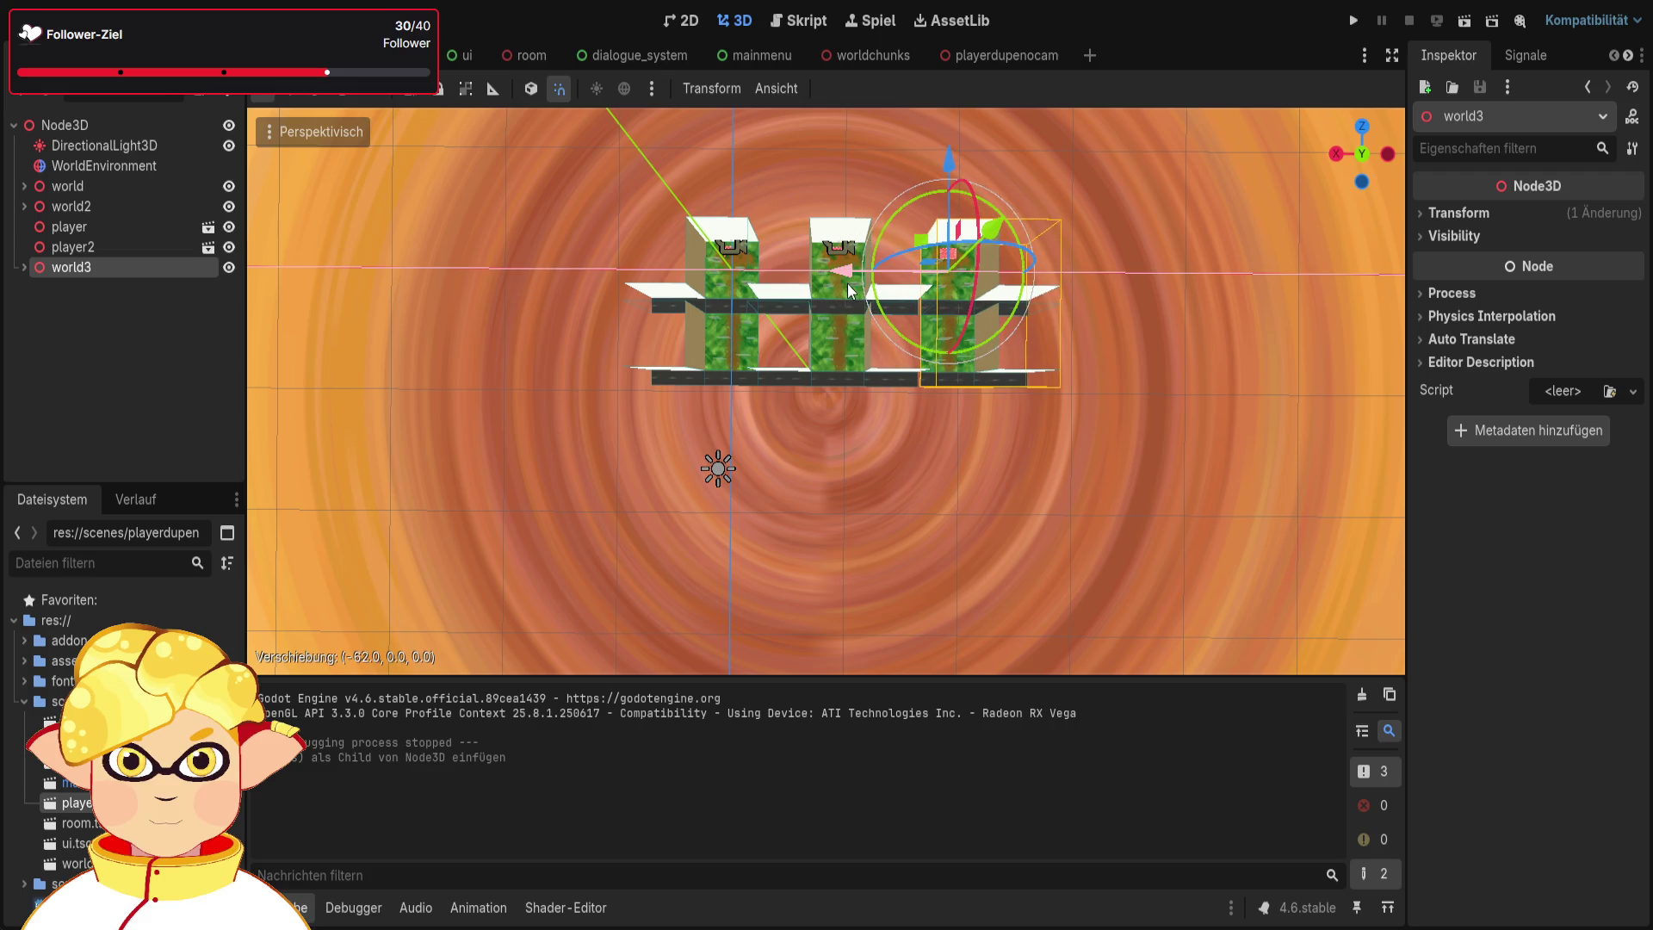
pyautogui.moveTo(846, 291); pyautogui.dragTo(846, 291)
pyautogui.press('Escape')
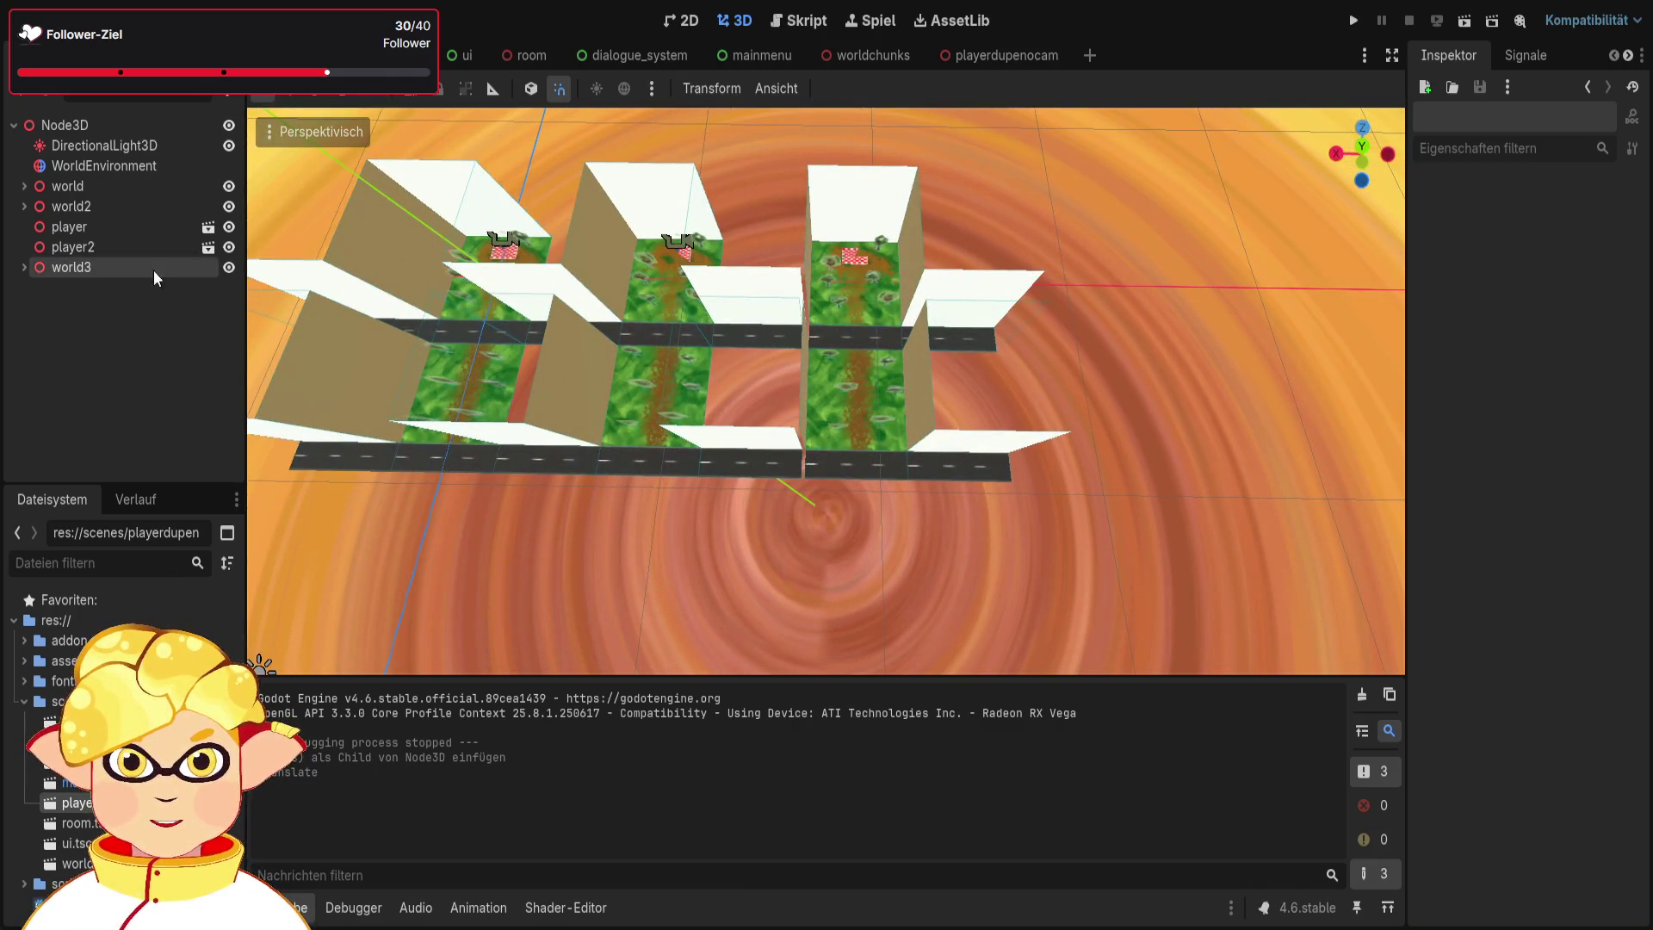
pyautogui.click(154, 269)
pyautogui.moveTo(752, 272); pyautogui.dragTo(751, 270)
pyautogui.click(1167, 560)
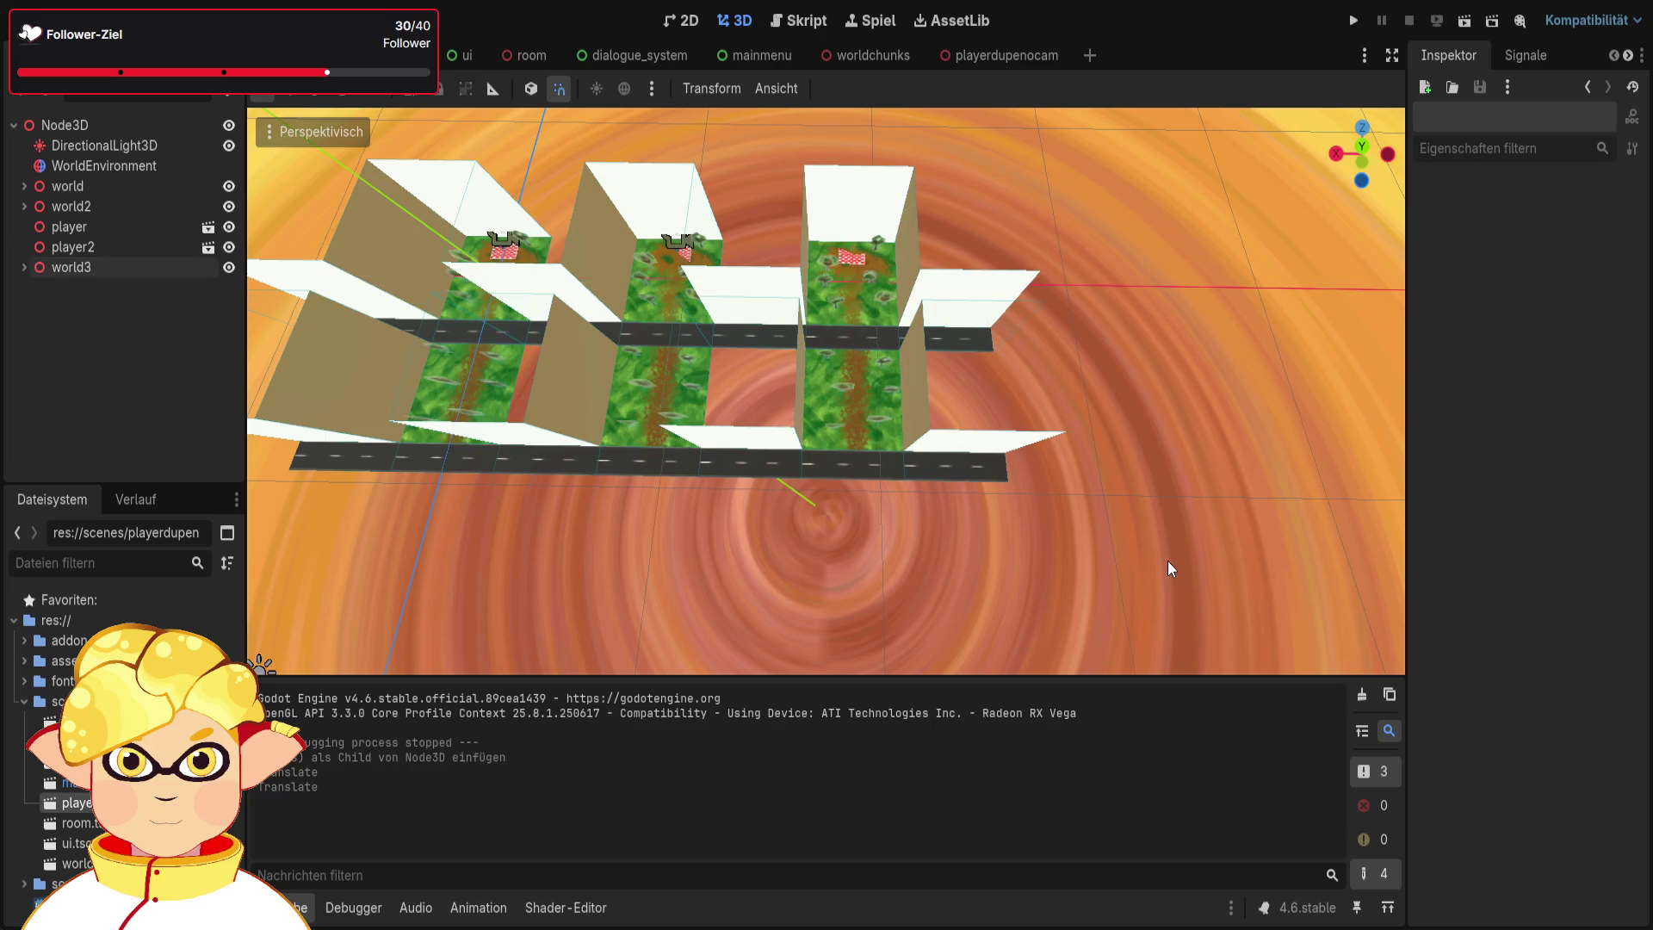
# Fly the camera to a frontal overview of the three lanes and box-select, then deselect, the track pieces.
pyautogui.press('w')
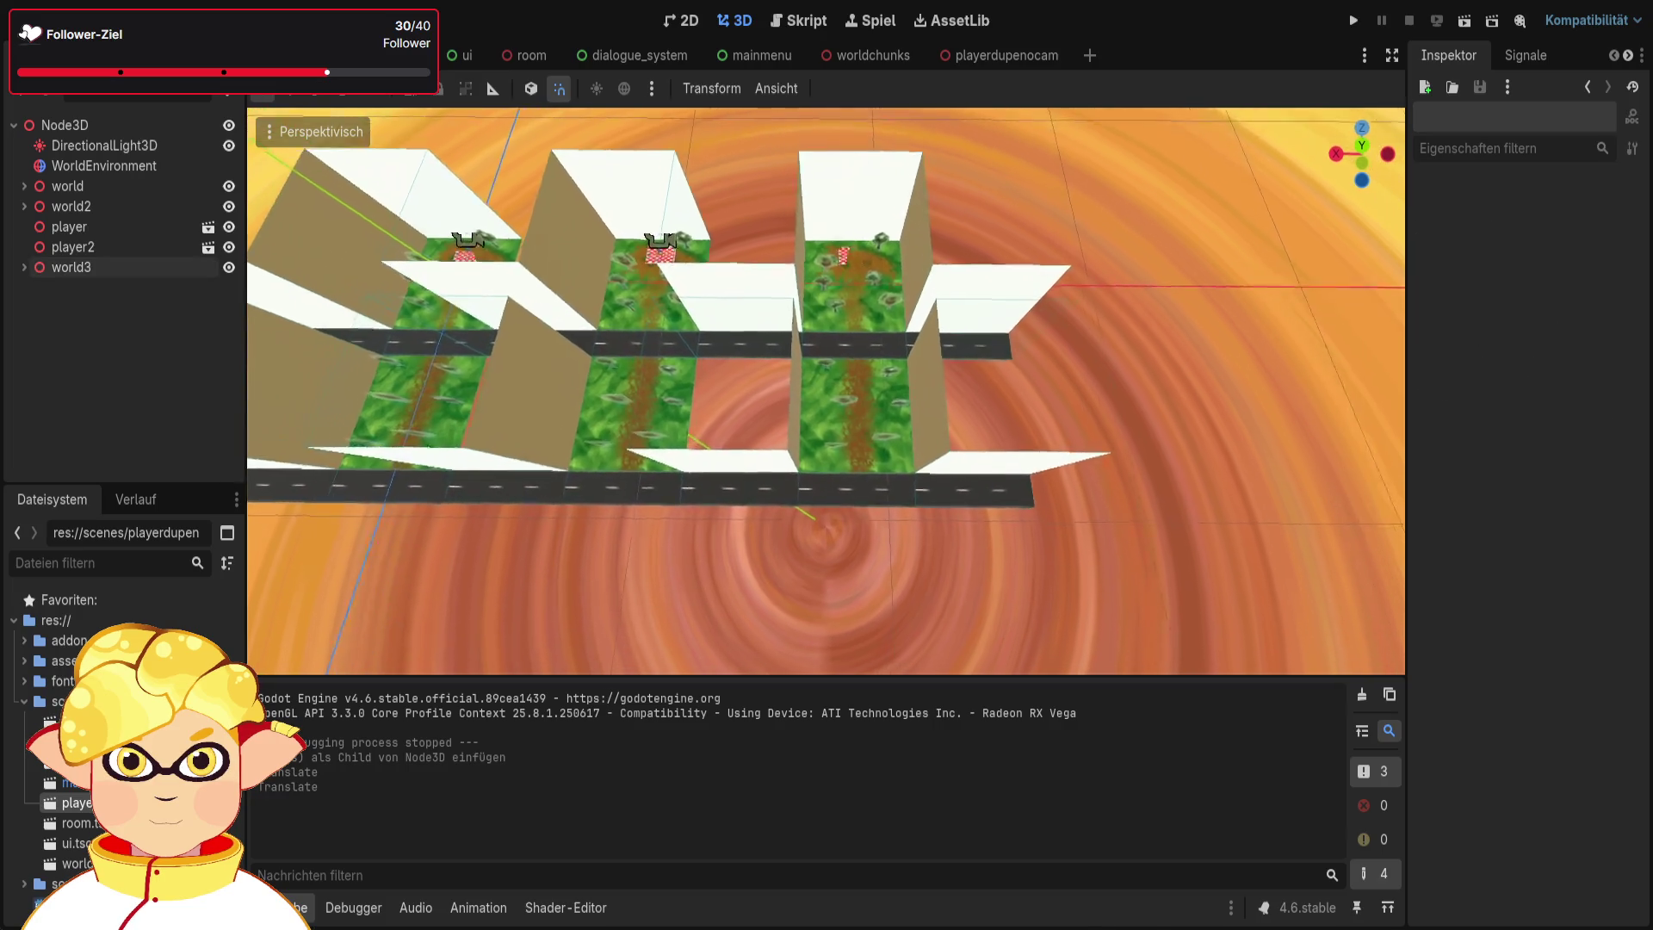
pyautogui.press('s')
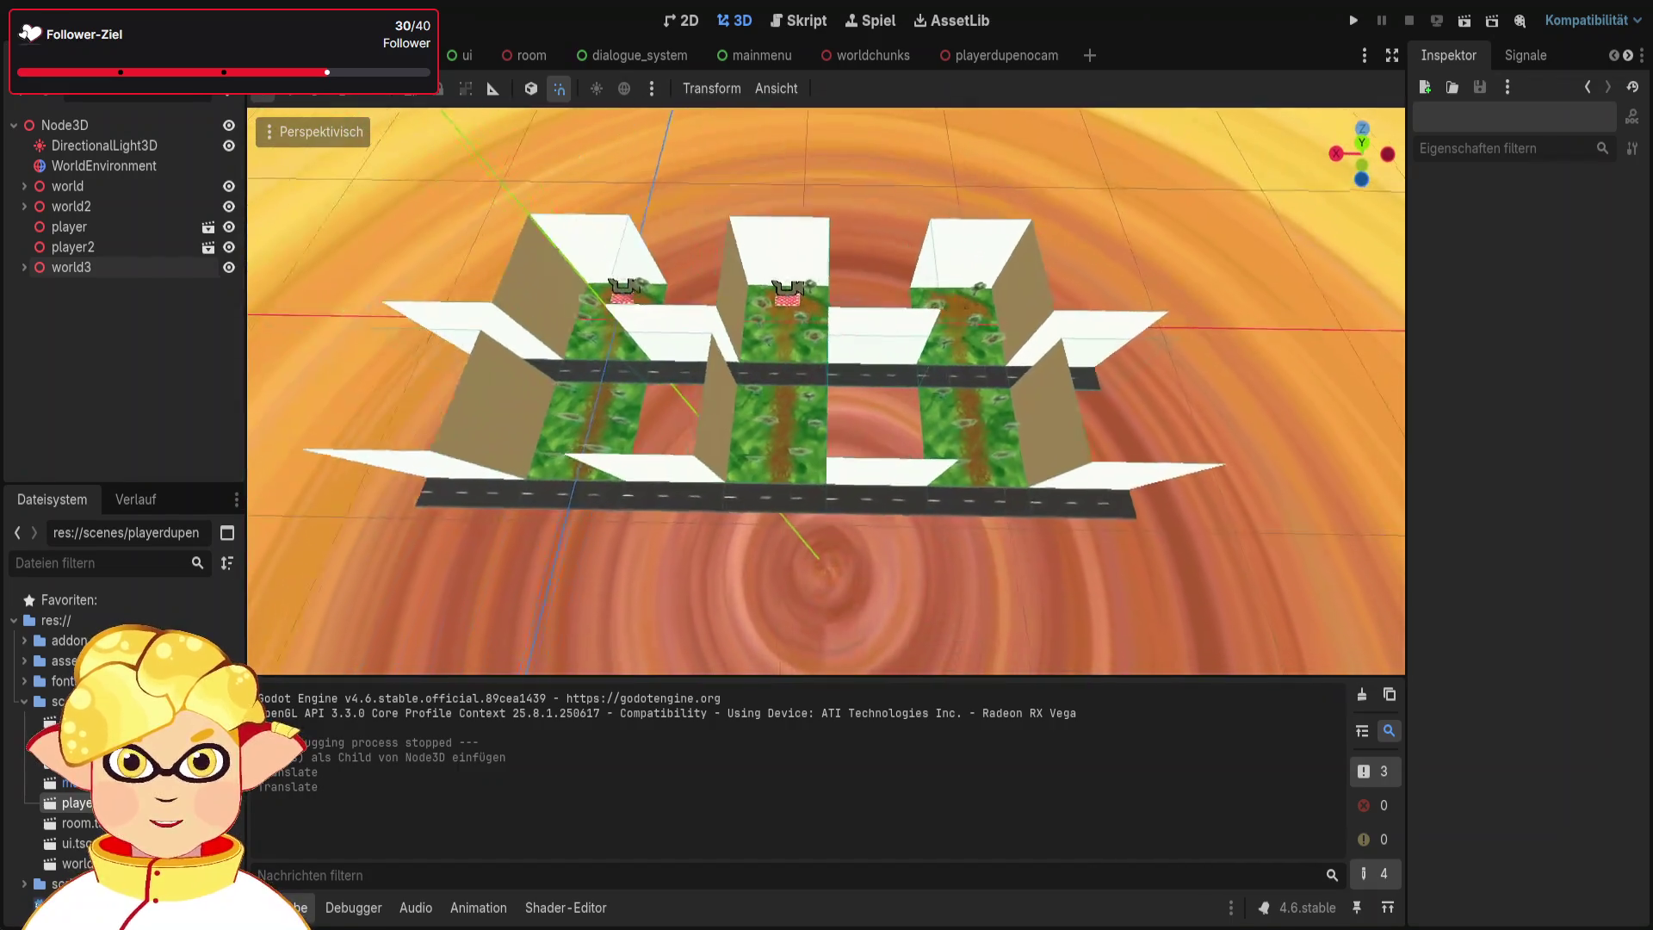
pyautogui.press('d')
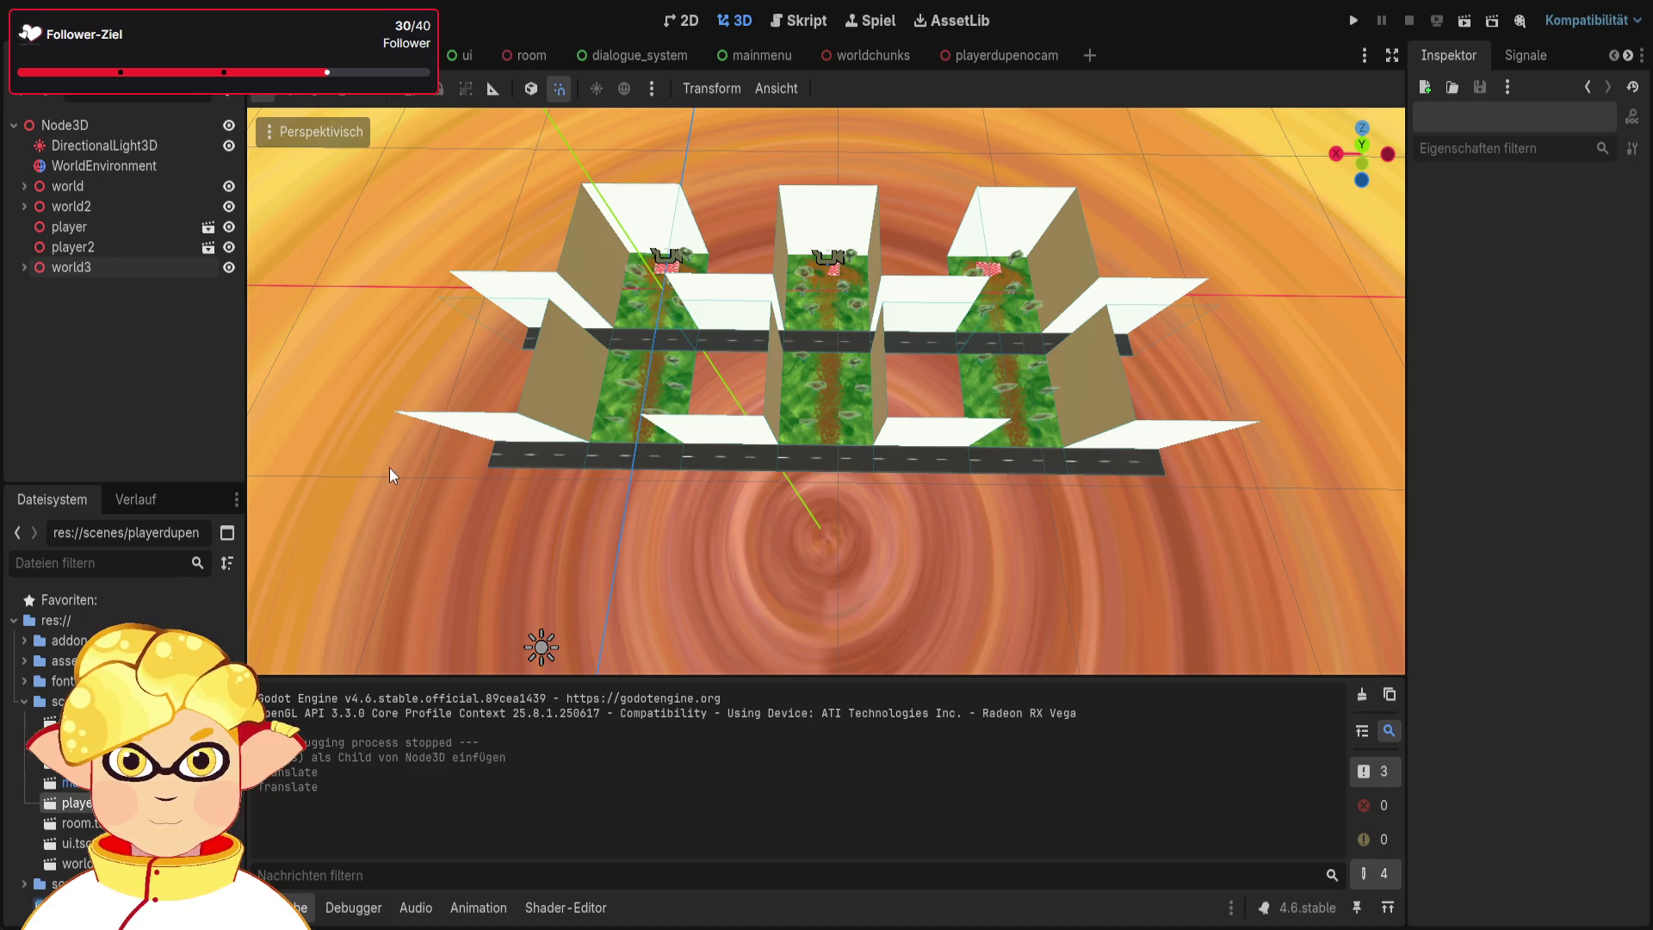
pyautogui.scroll(5, 630, 458)
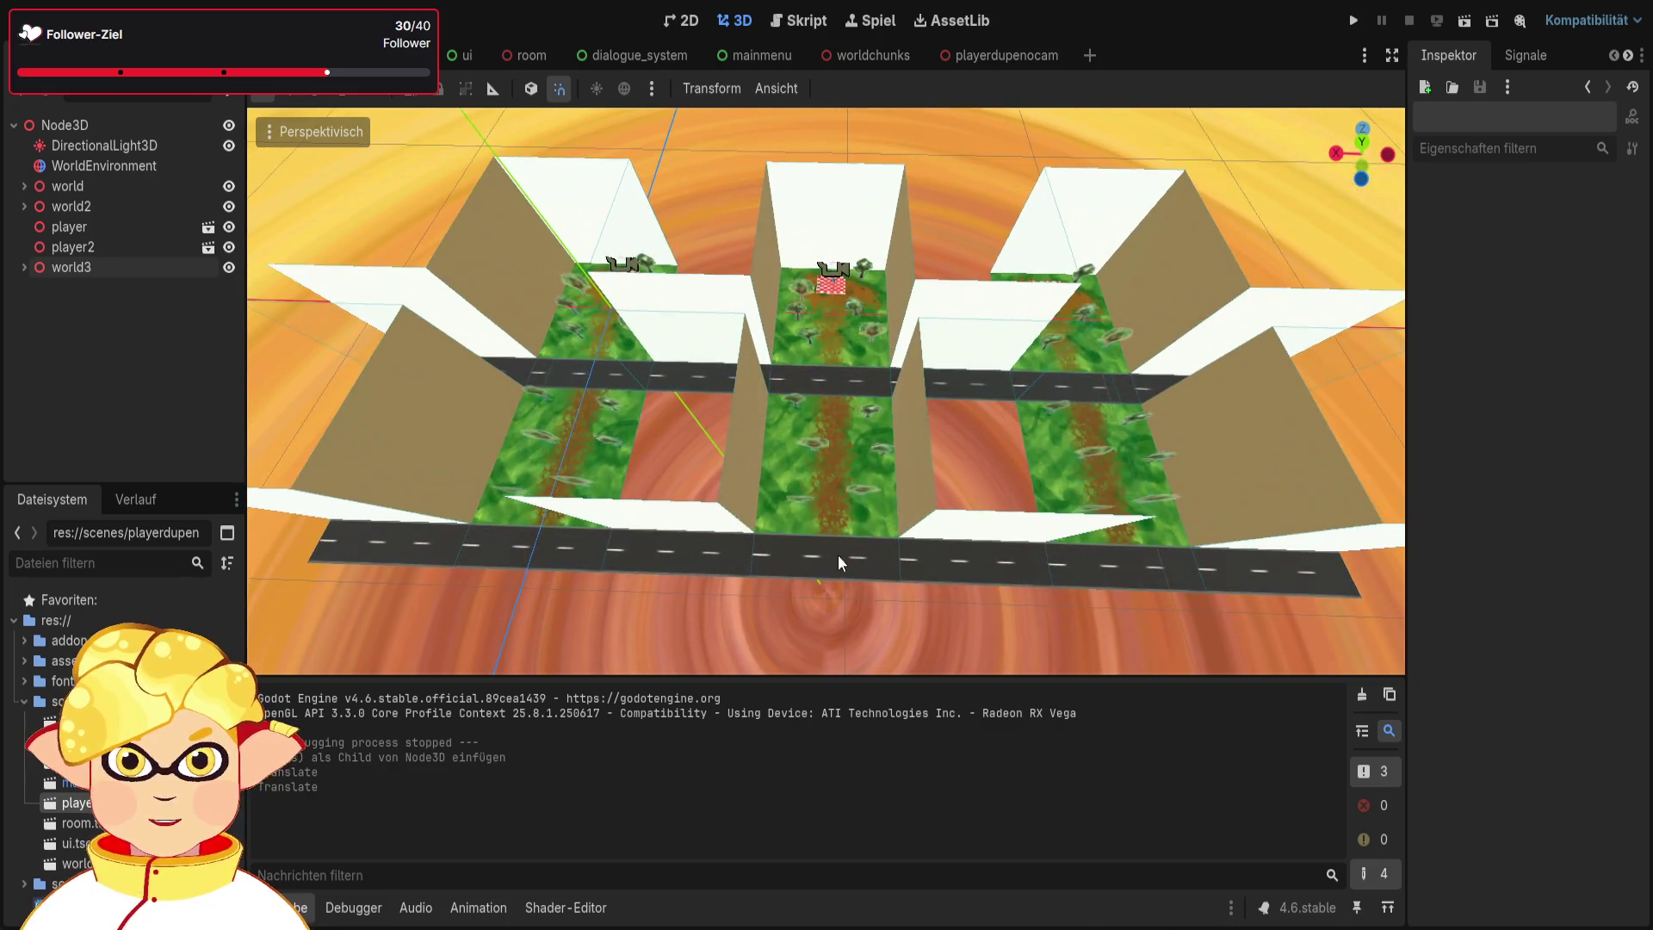
pyautogui.scroll(-6, 839, 555)
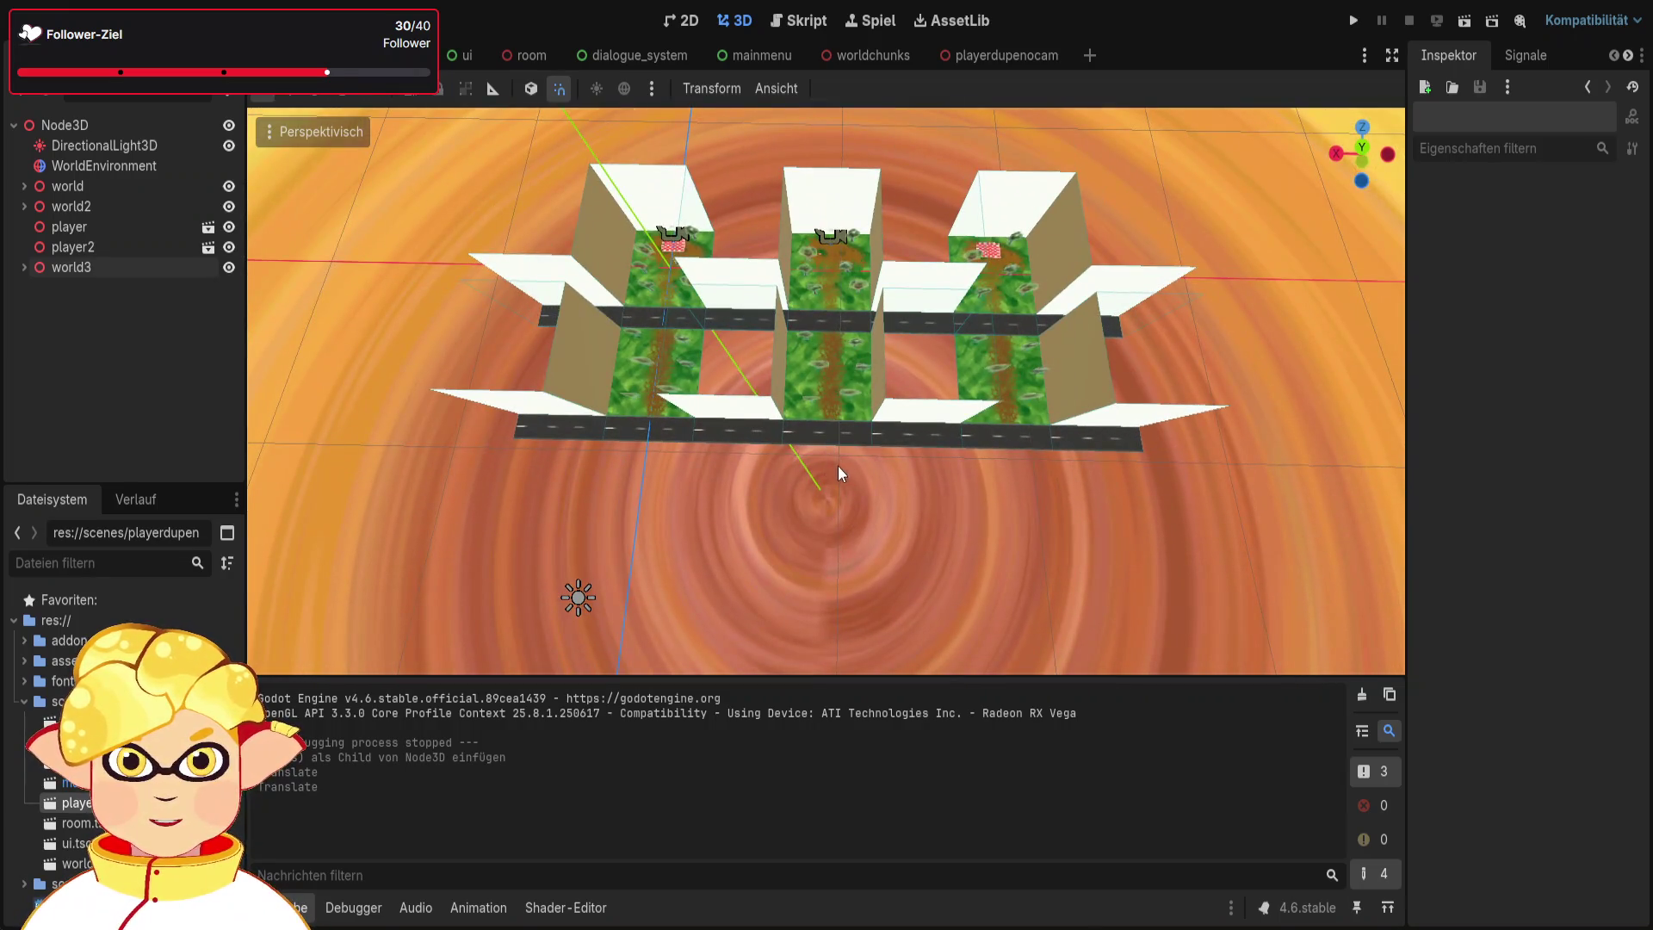
pyautogui.moveTo(941, 548)
pyautogui.mouseDown()
pyautogui.moveTo(761, 322)
pyautogui.moveTo(754, 127)
pyautogui.moveTo(875, 482)
pyautogui.moveTo(911, 525)
pyautogui.moveTo(772, 151)
pyautogui.mouseUp()
pyautogui.click(937, 554)
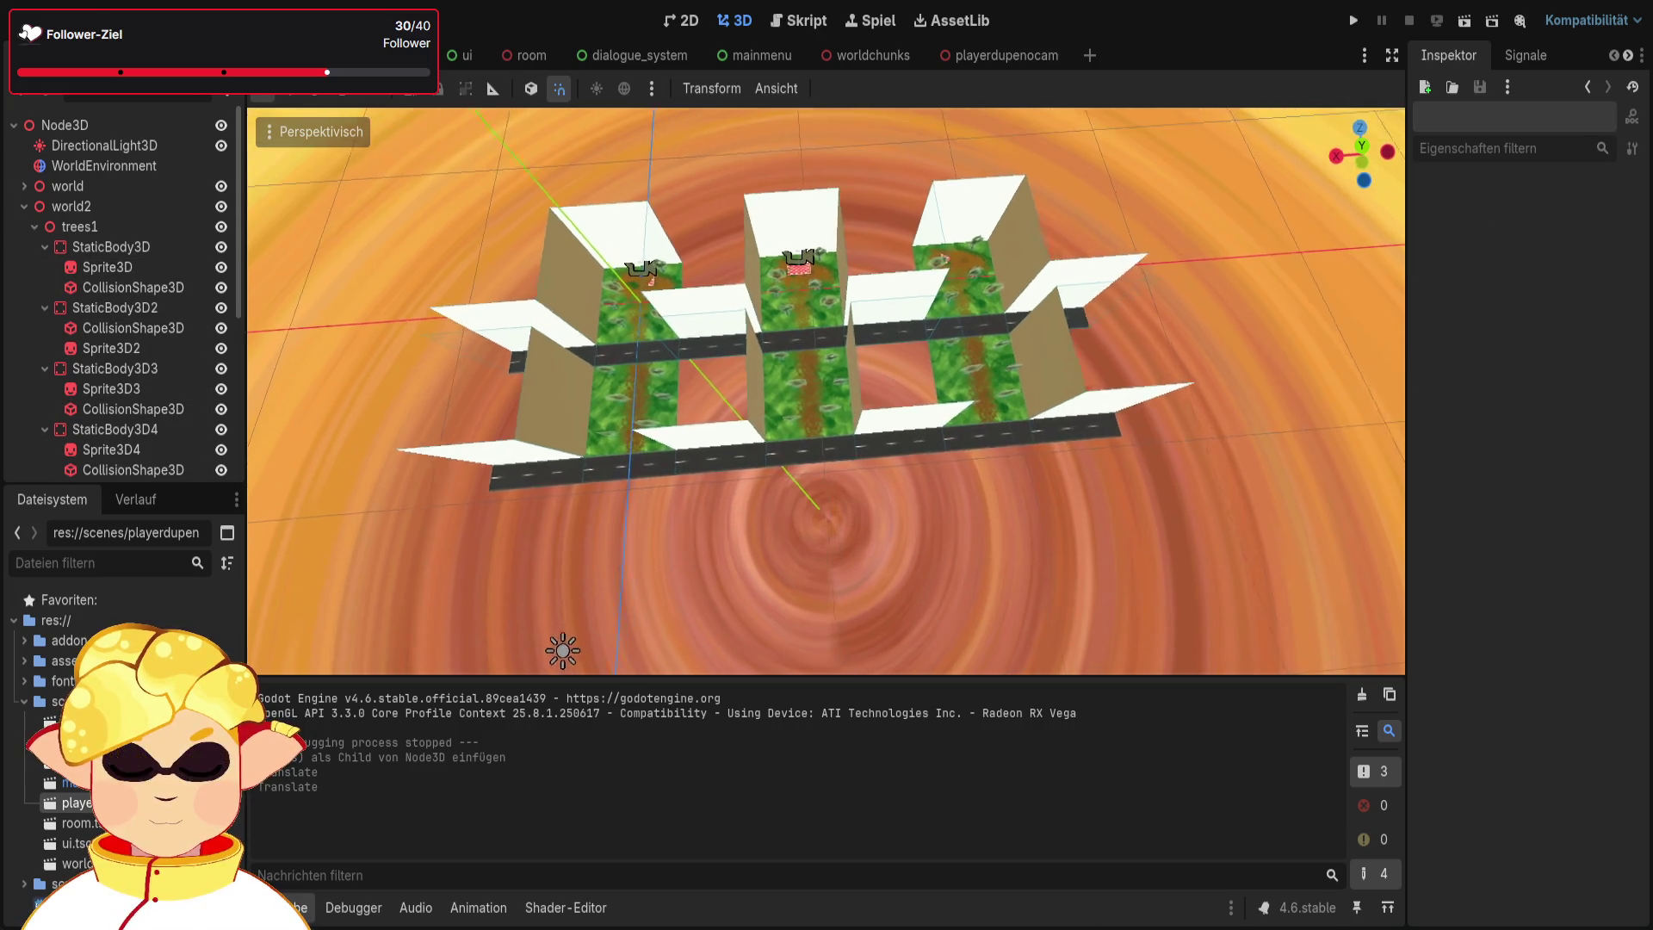
pyautogui.scroll(3, 947, 554)
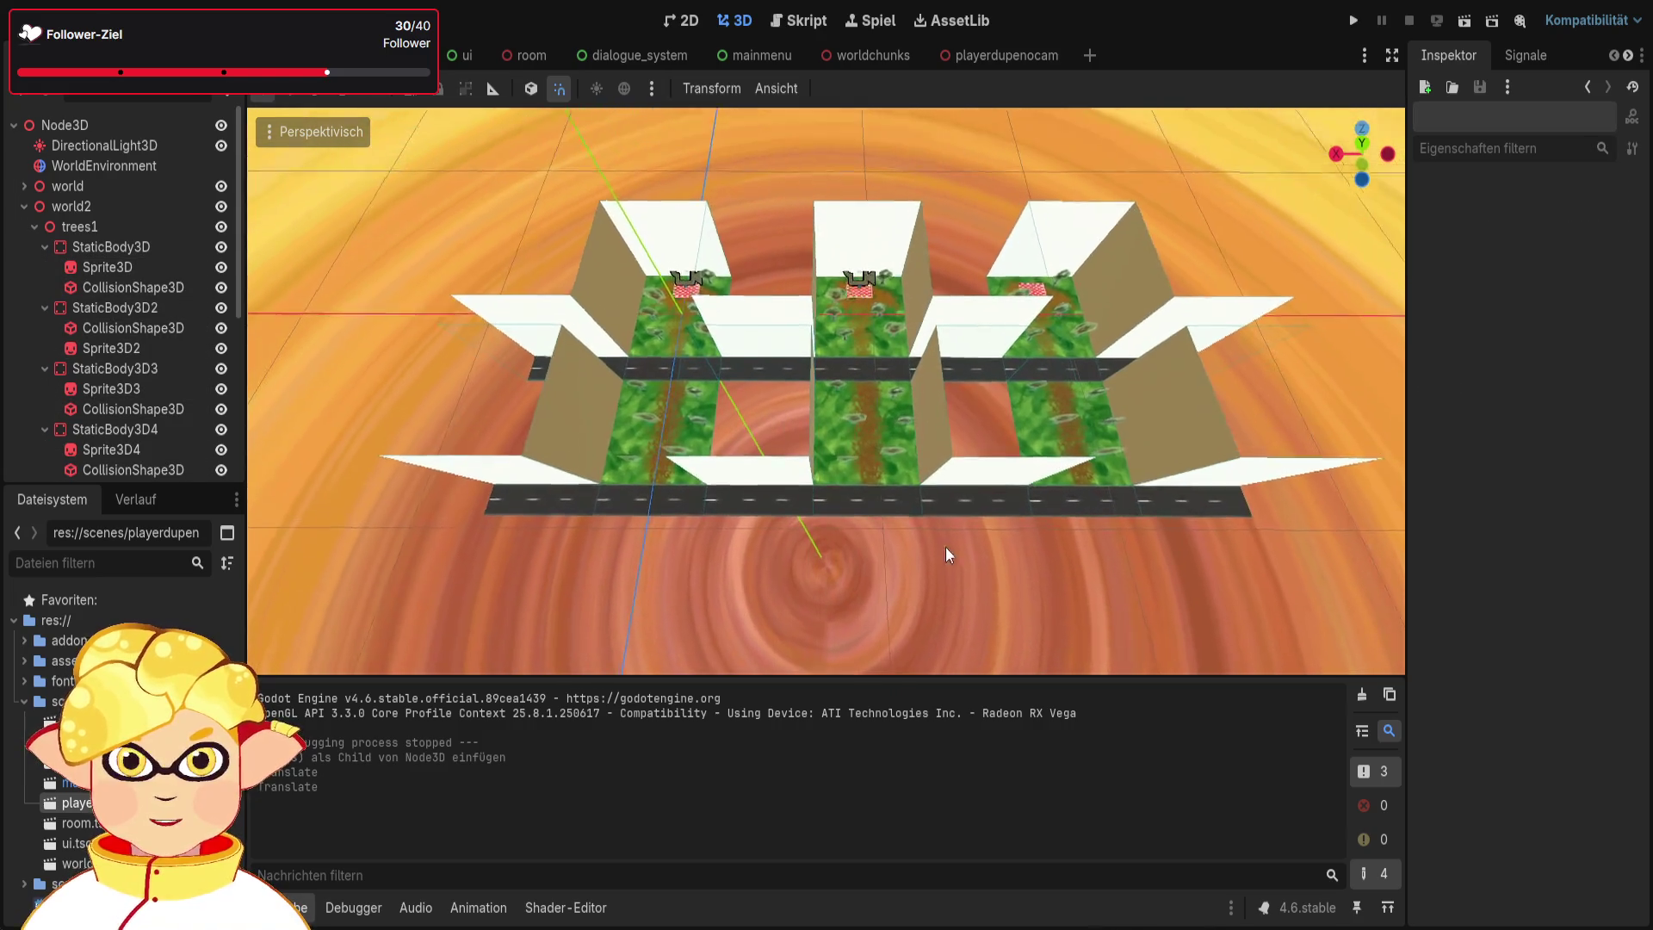
# Collapse trees1 and world2, then drag world3 up above player in the scene tree.
pyautogui.click(35, 226)
pyautogui.click(24, 206)
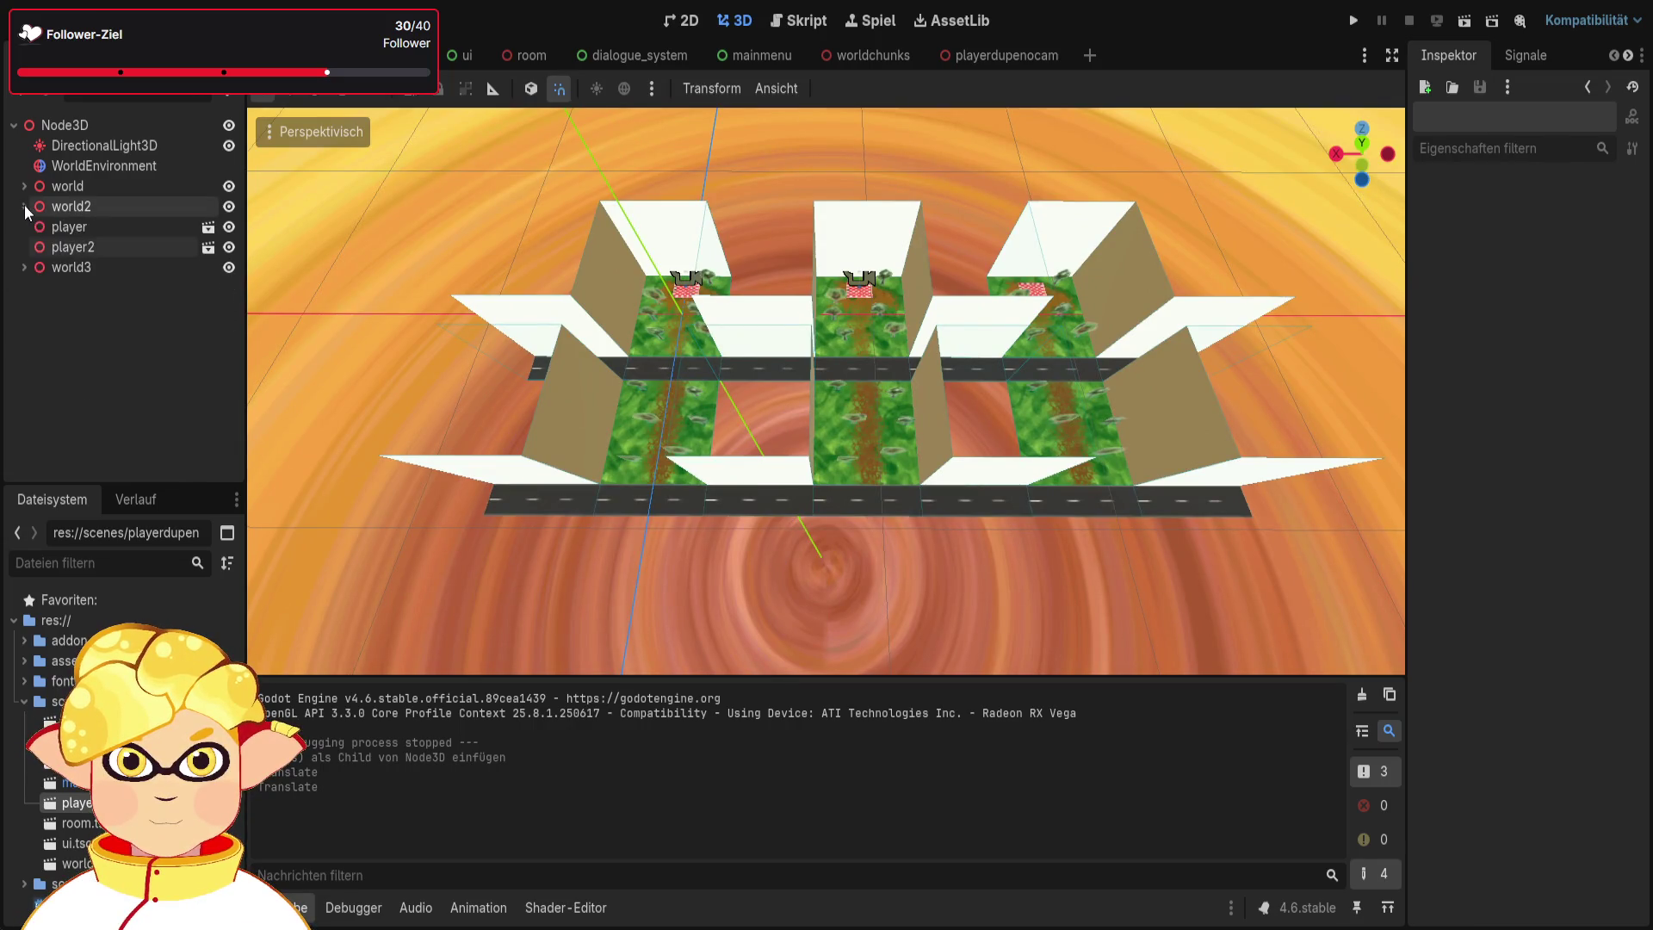
pyautogui.moveTo(86, 261); pyautogui.dragTo(77, 228)
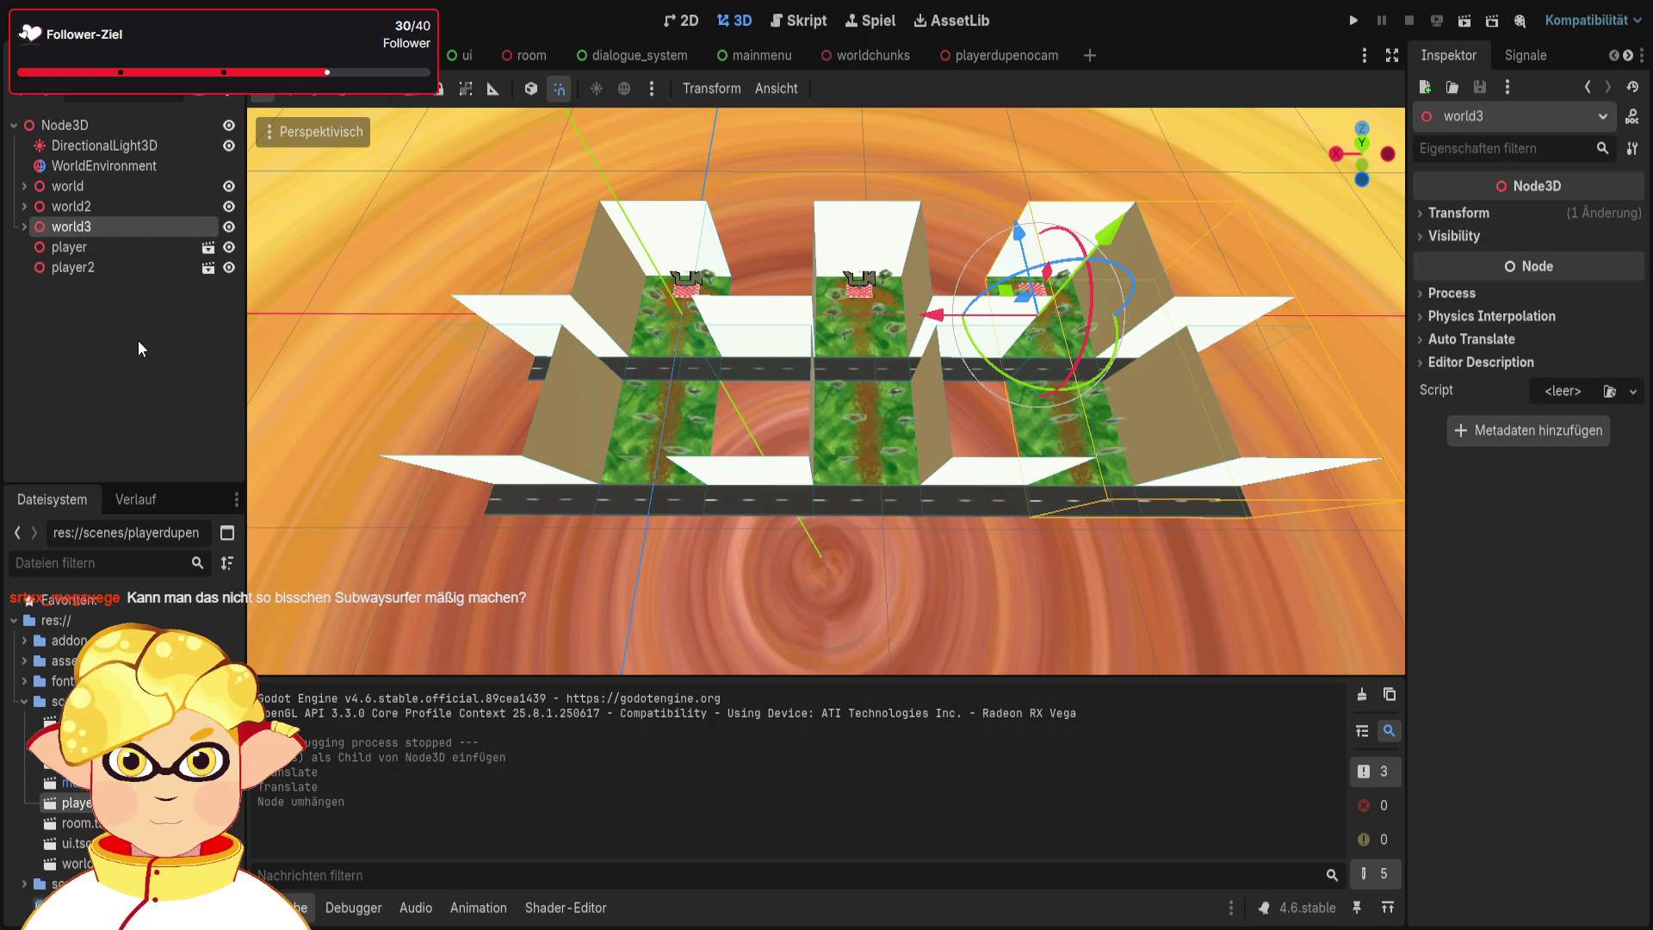
pyautogui.click(139, 369)
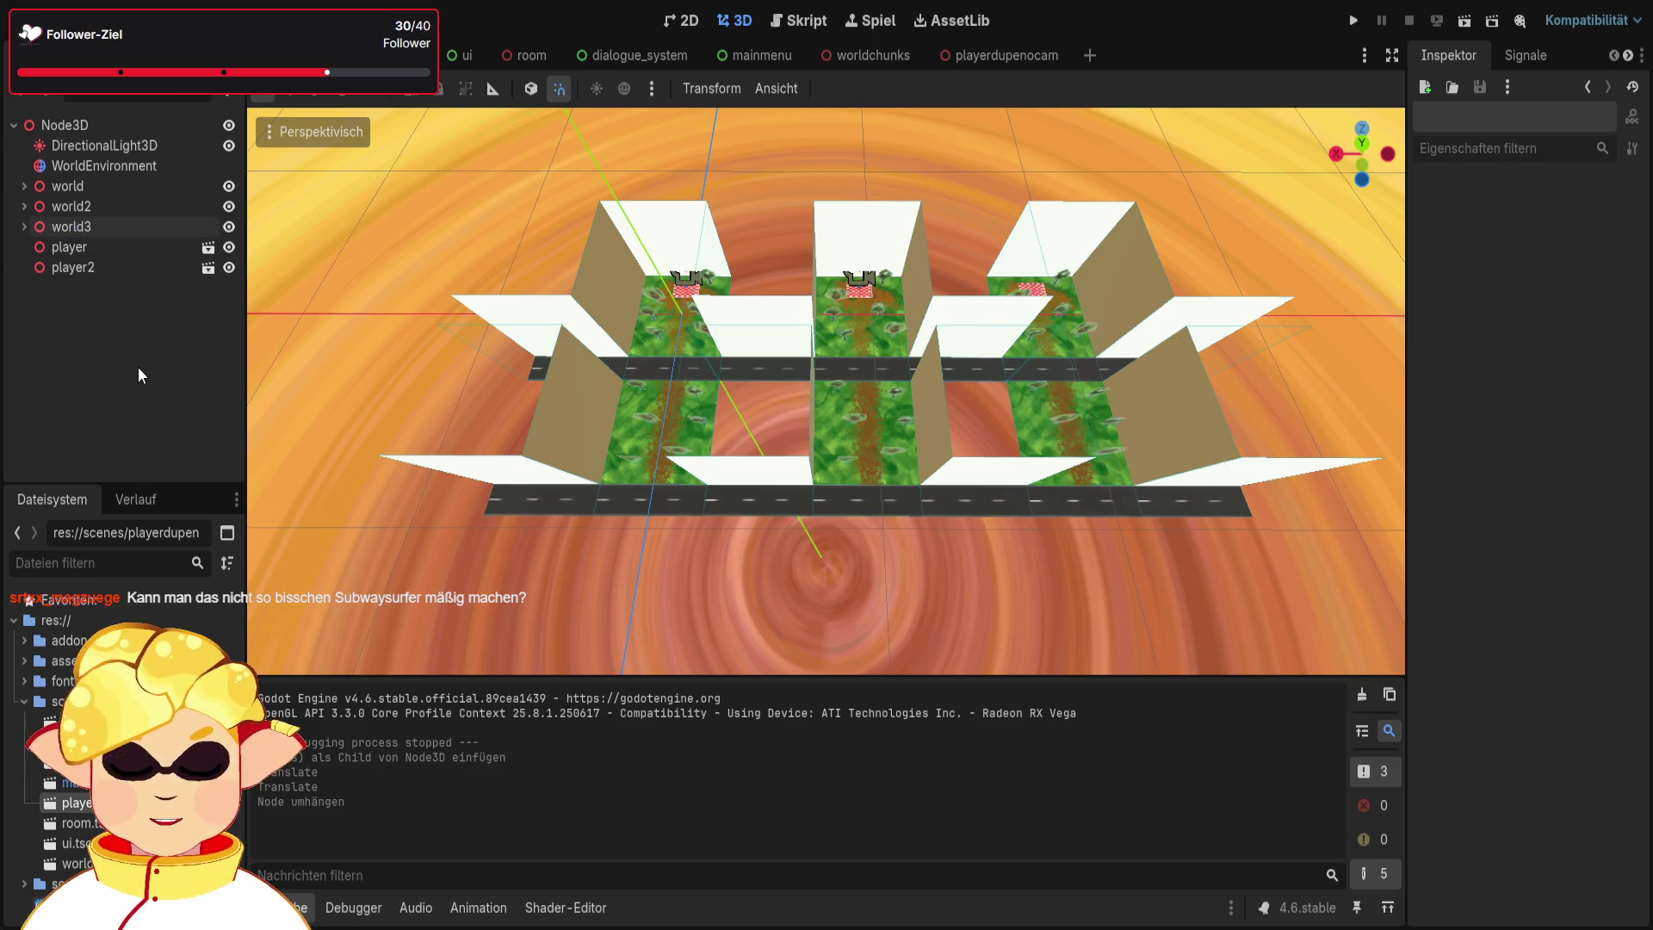
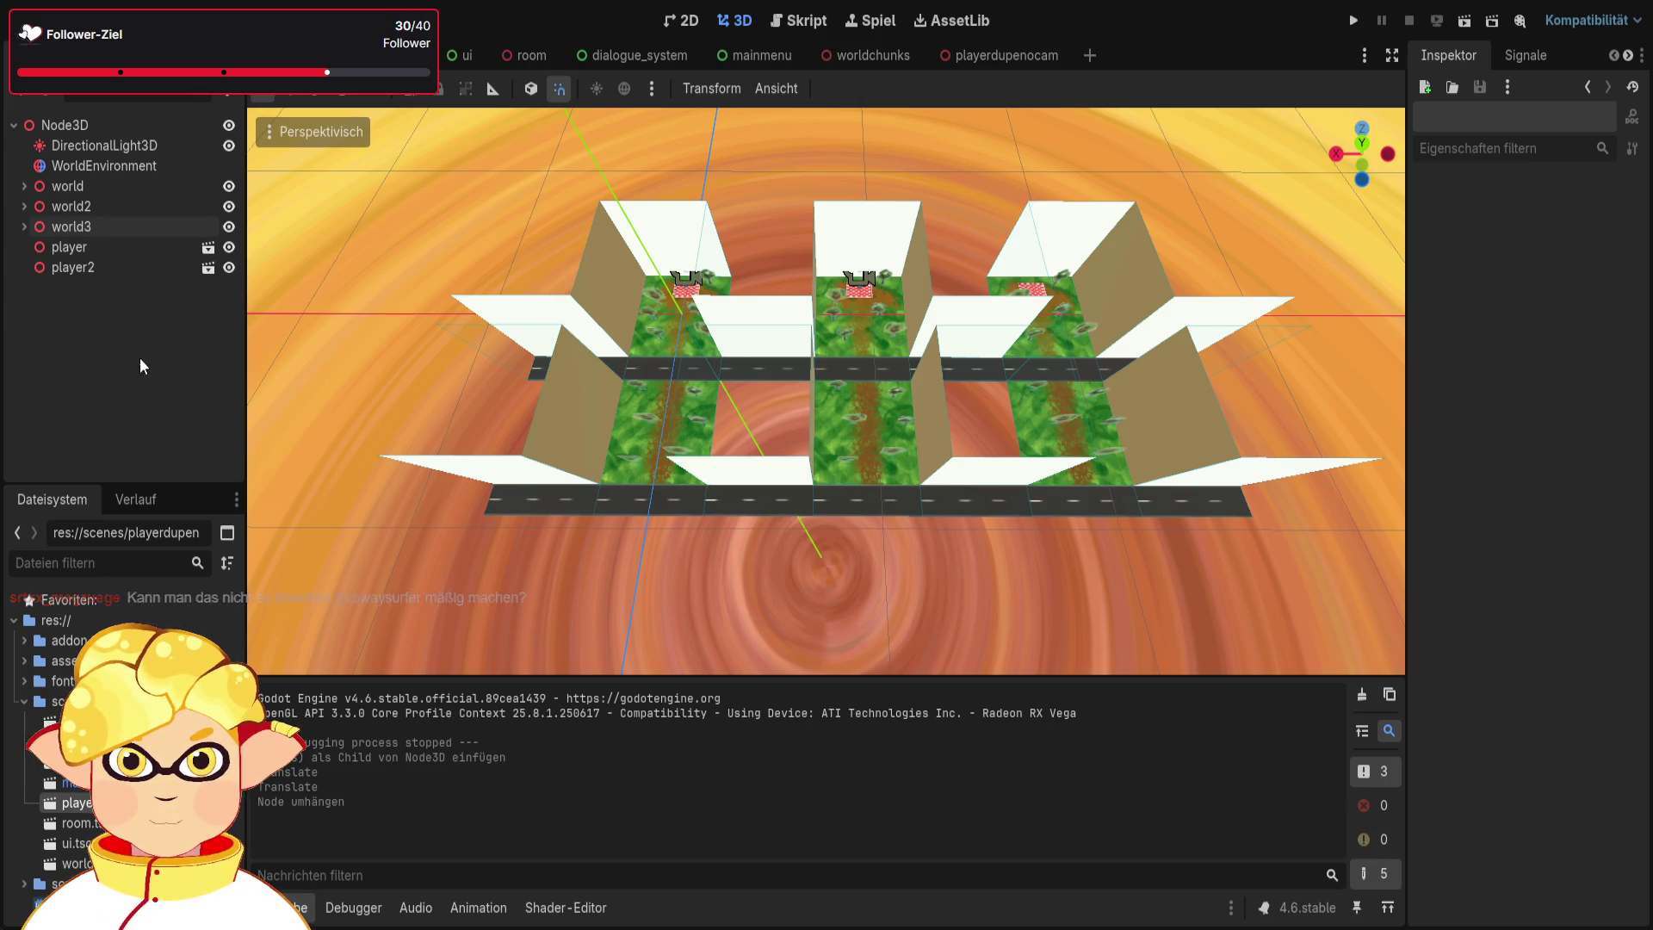
# Look around the three street blocks, then switch to the worldchunks scene with worldsec1 and worldsec2.
pyautogui.moveTo(324, 357)
pyautogui.mouseDown()
pyautogui.moveTo(358, 323)
pyautogui.moveTo(833, 479)
pyautogui.mouseUp()
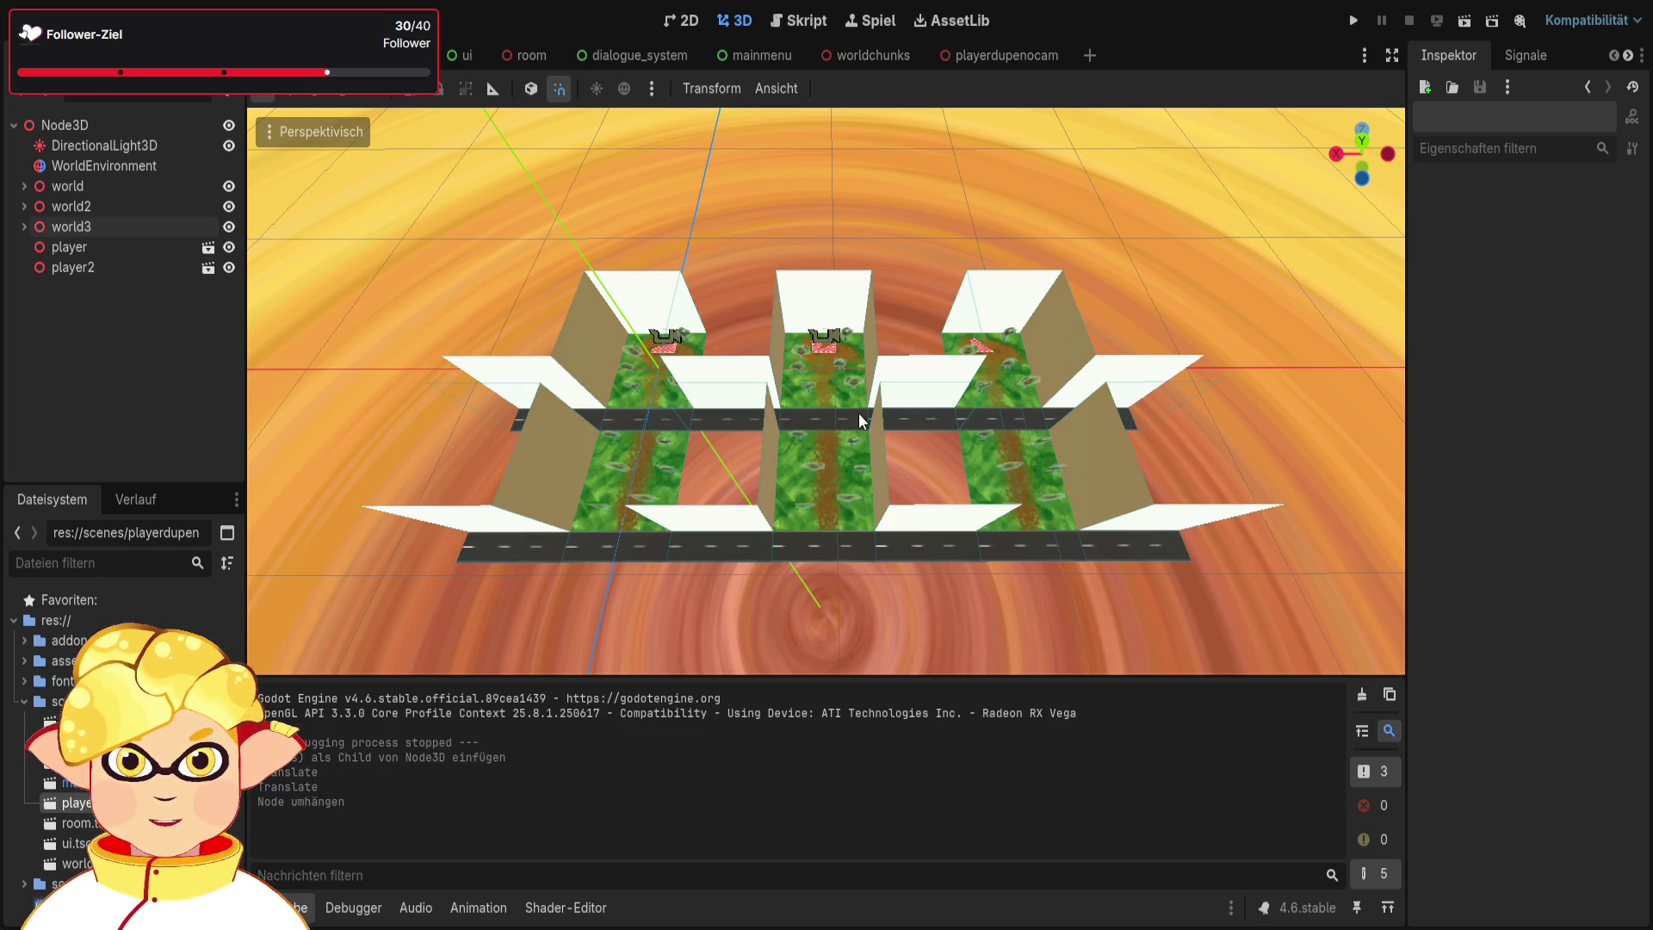
pyautogui.moveTo(873, 411); pyautogui.dragTo(848, 404)
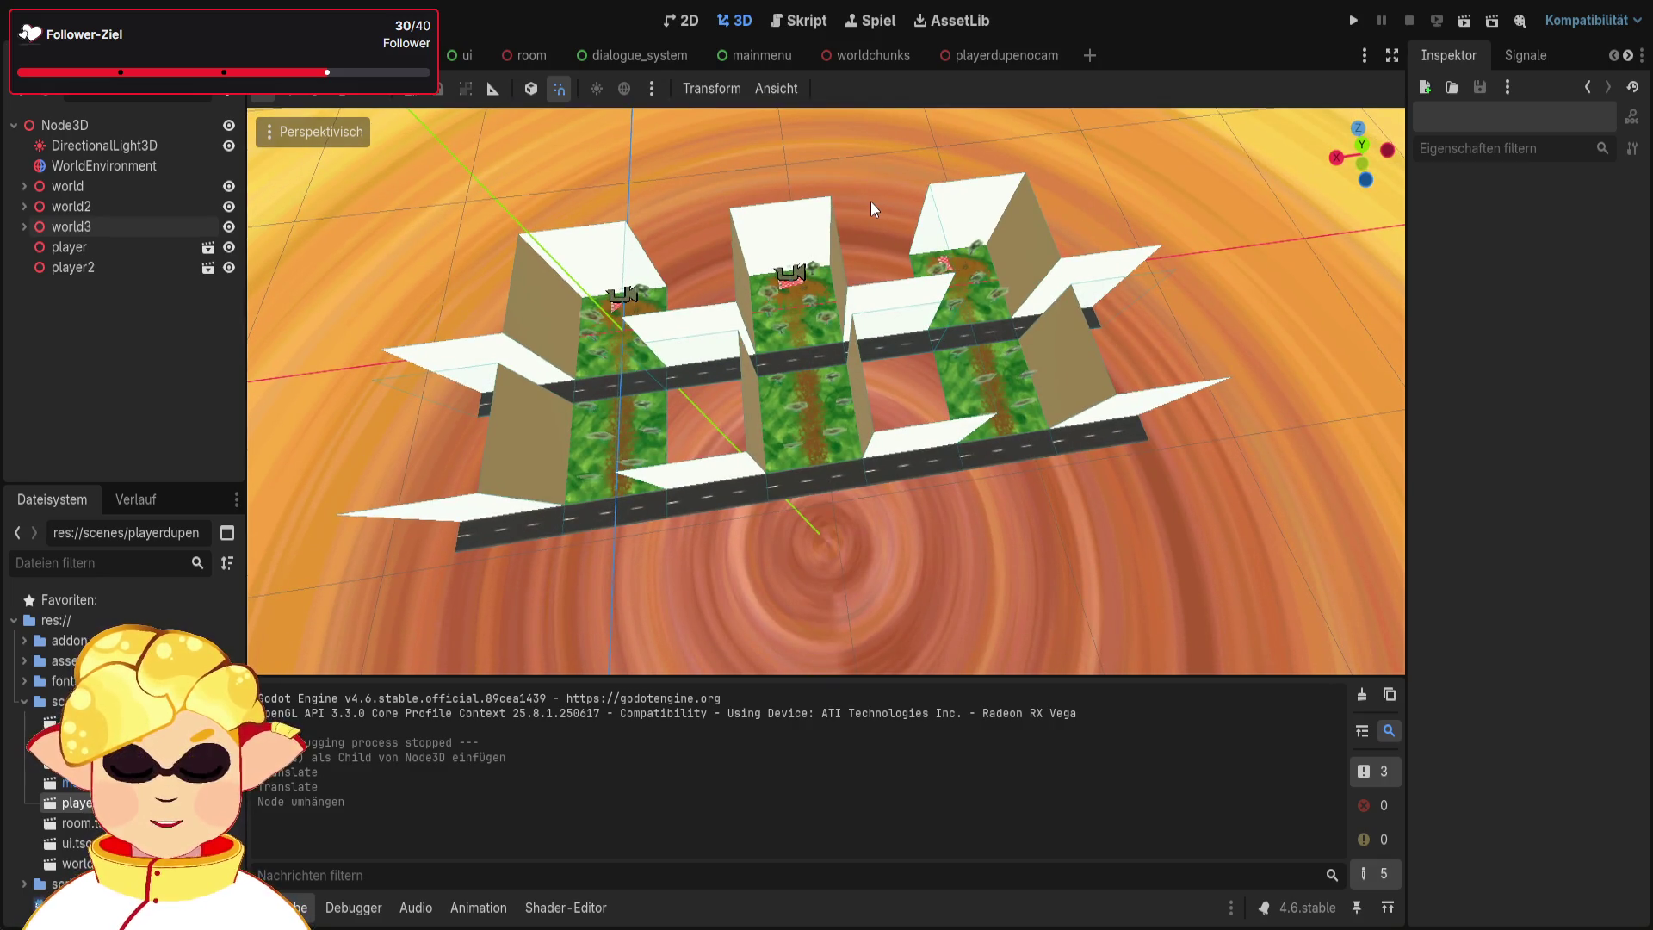
pyautogui.moveTo(875, 189)
pyautogui.mouseDown()
pyautogui.moveTo(1274, 200)
pyautogui.moveTo(932, 300)
pyautogui.mouseUp()
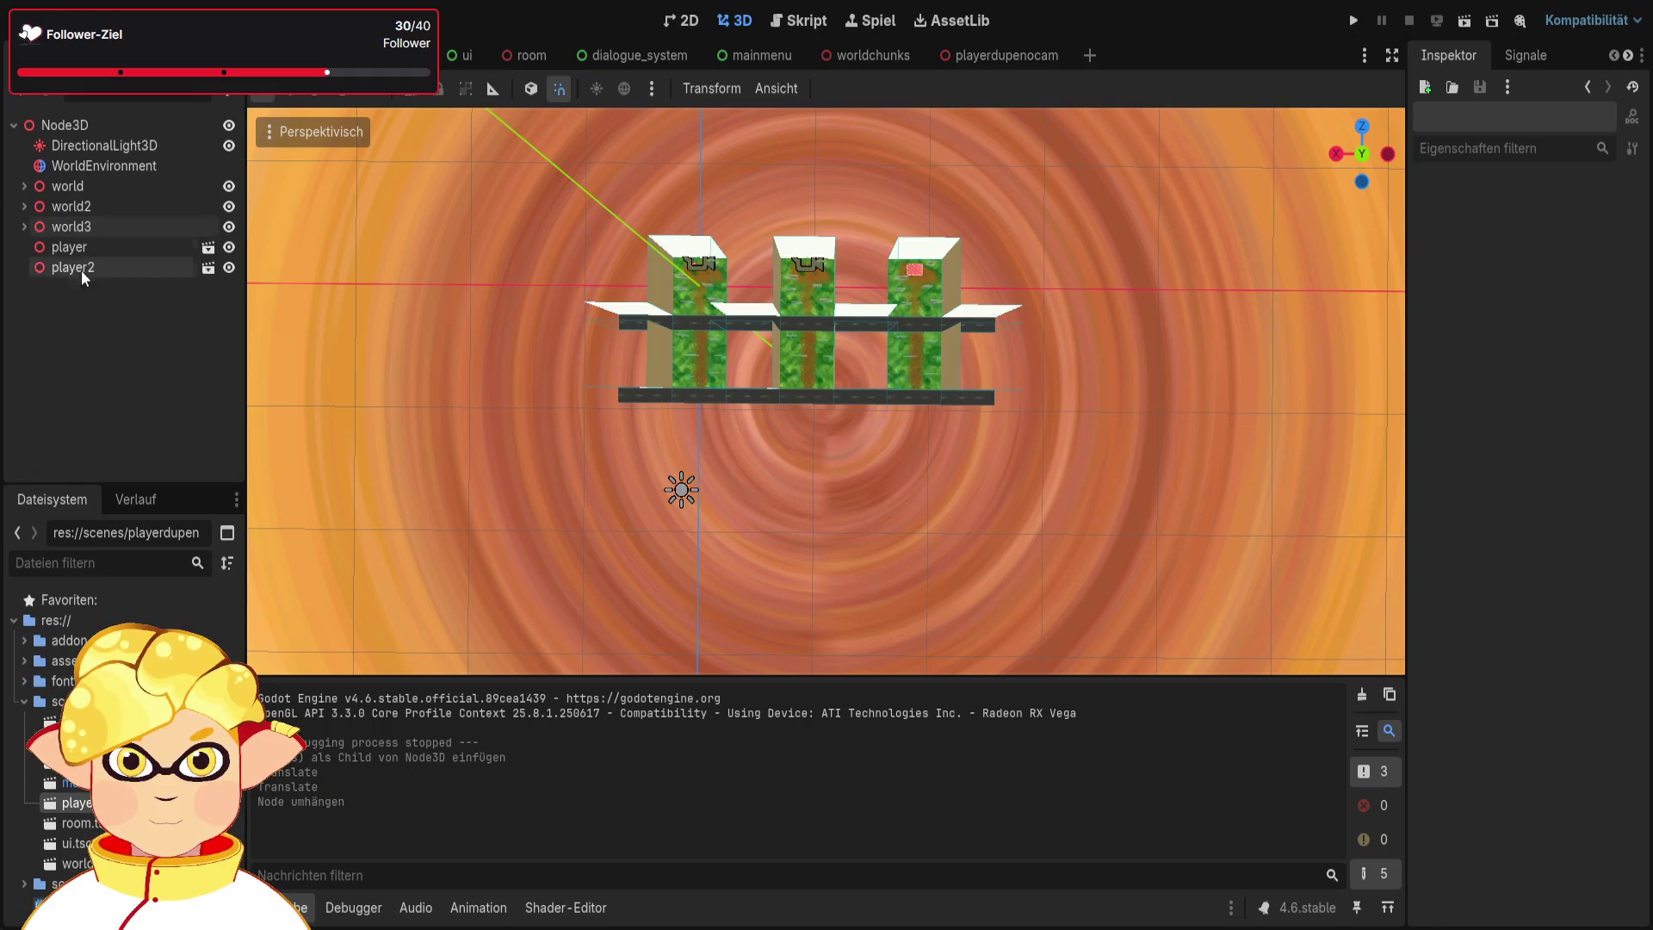
pyautogui.moveTo(892, 442); pyautogui.dragTo(841, 463)
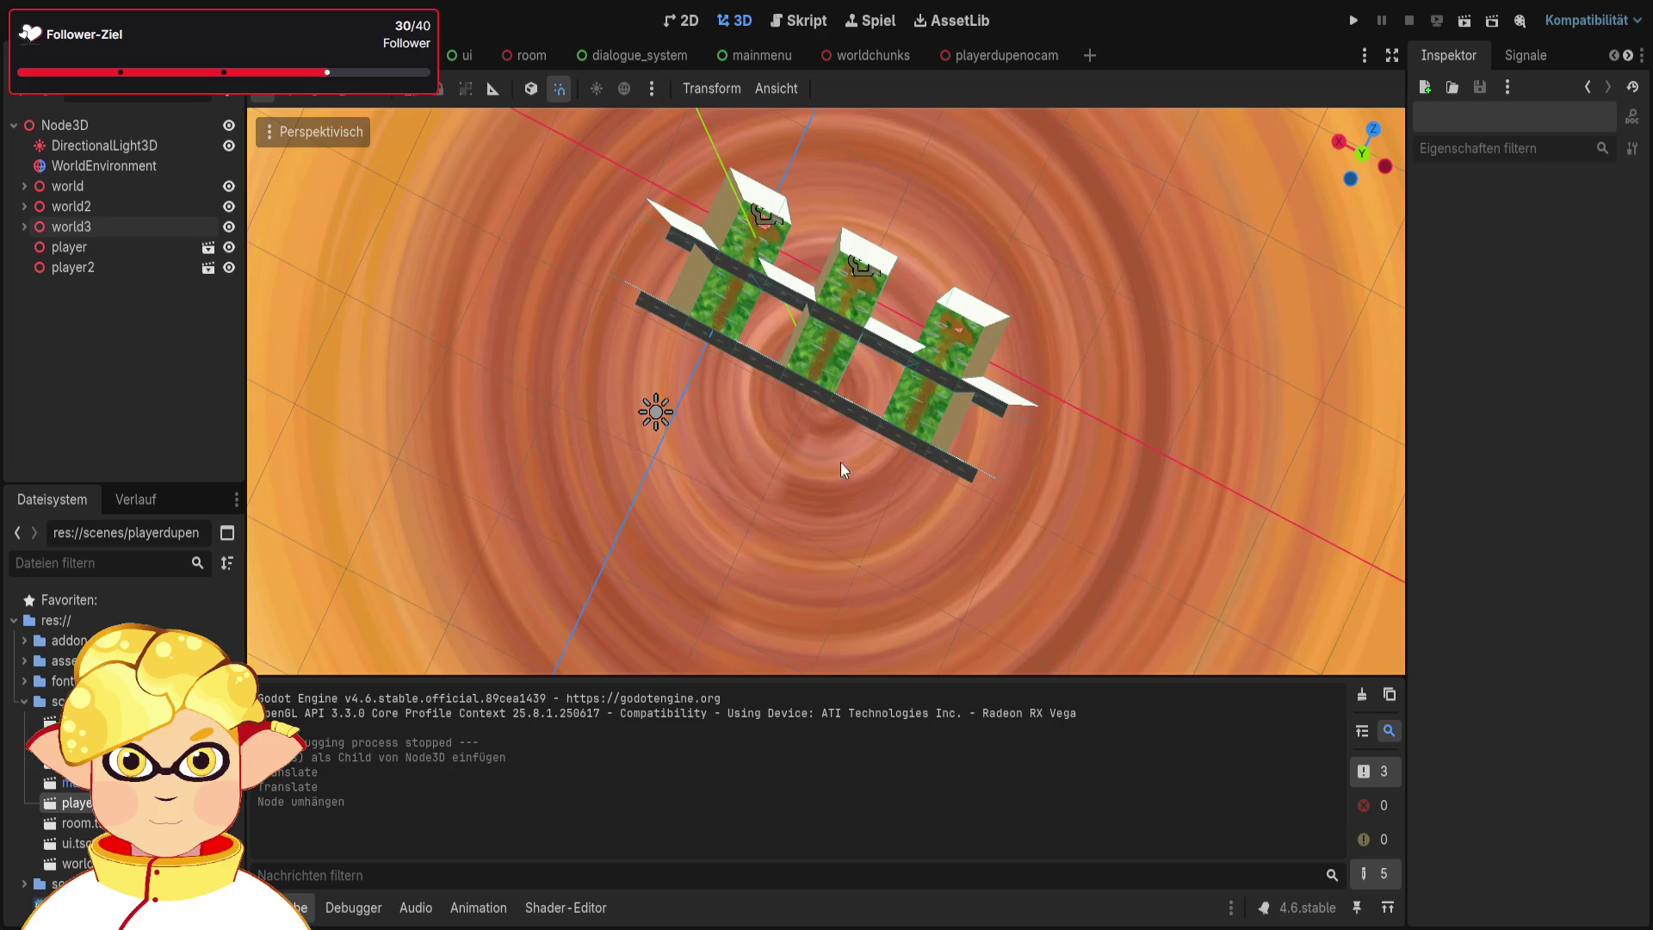
pyautogui.click(865, 55)
pyautogui.moveTo(959, 397); pyautogui.dragTo(844, 440)
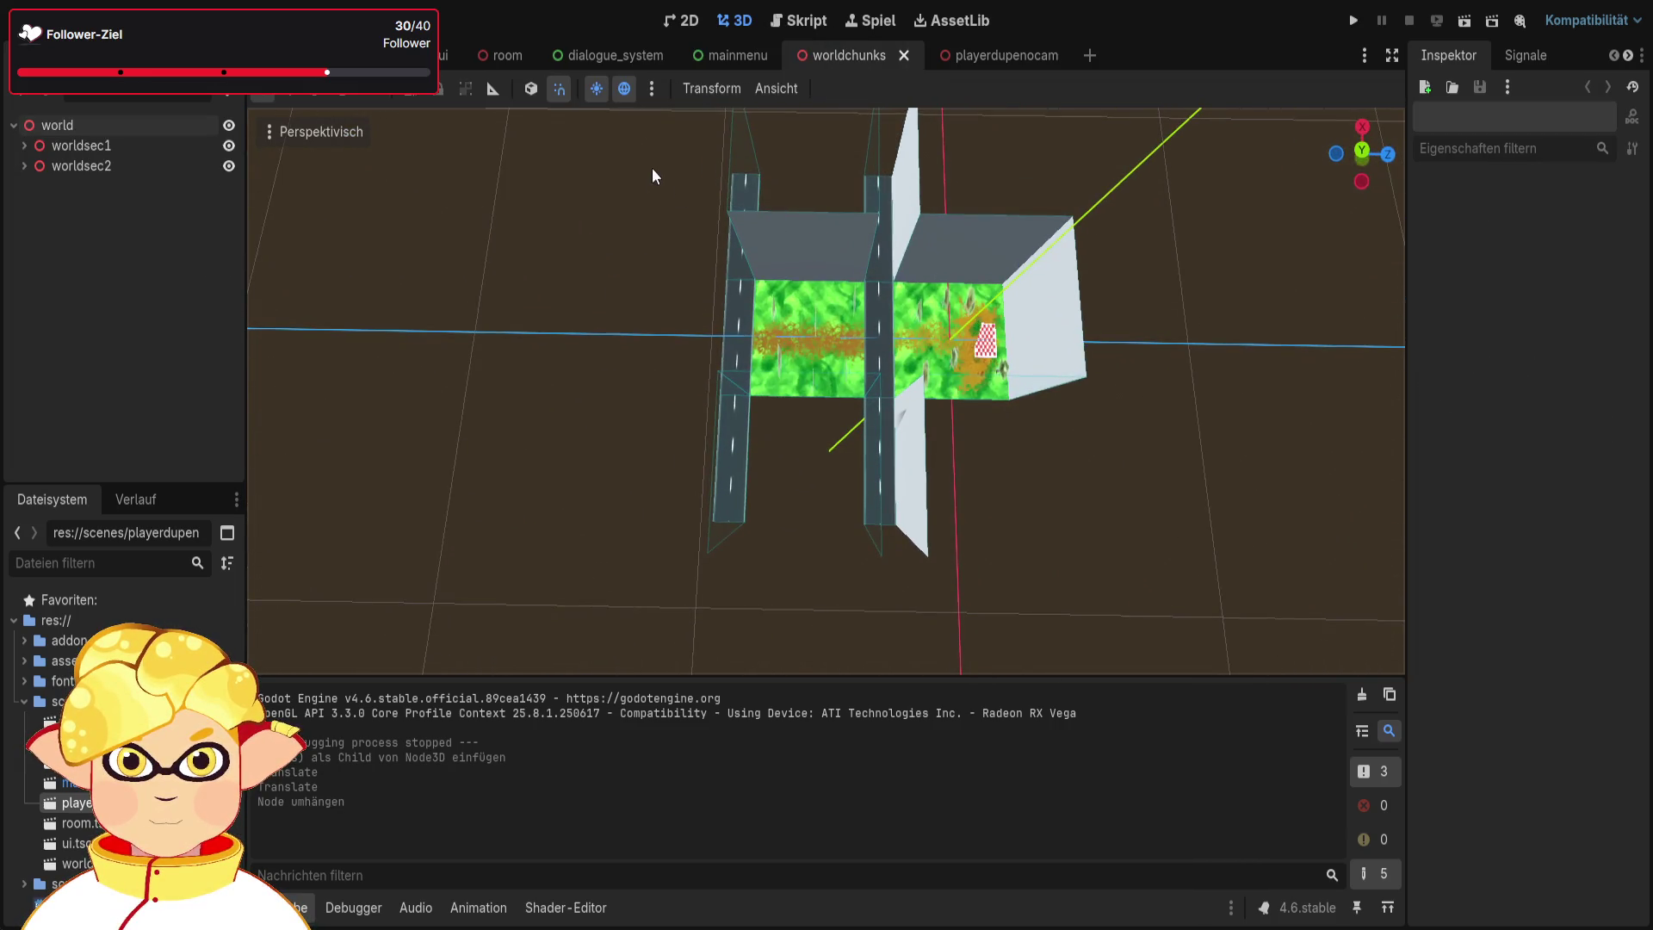
# Select the left road pieces plus the grey ground plane to inspect them, then clear the selection.
pyautogui.moveTo(698, 210); pyautogui.dragTo(855, 606)
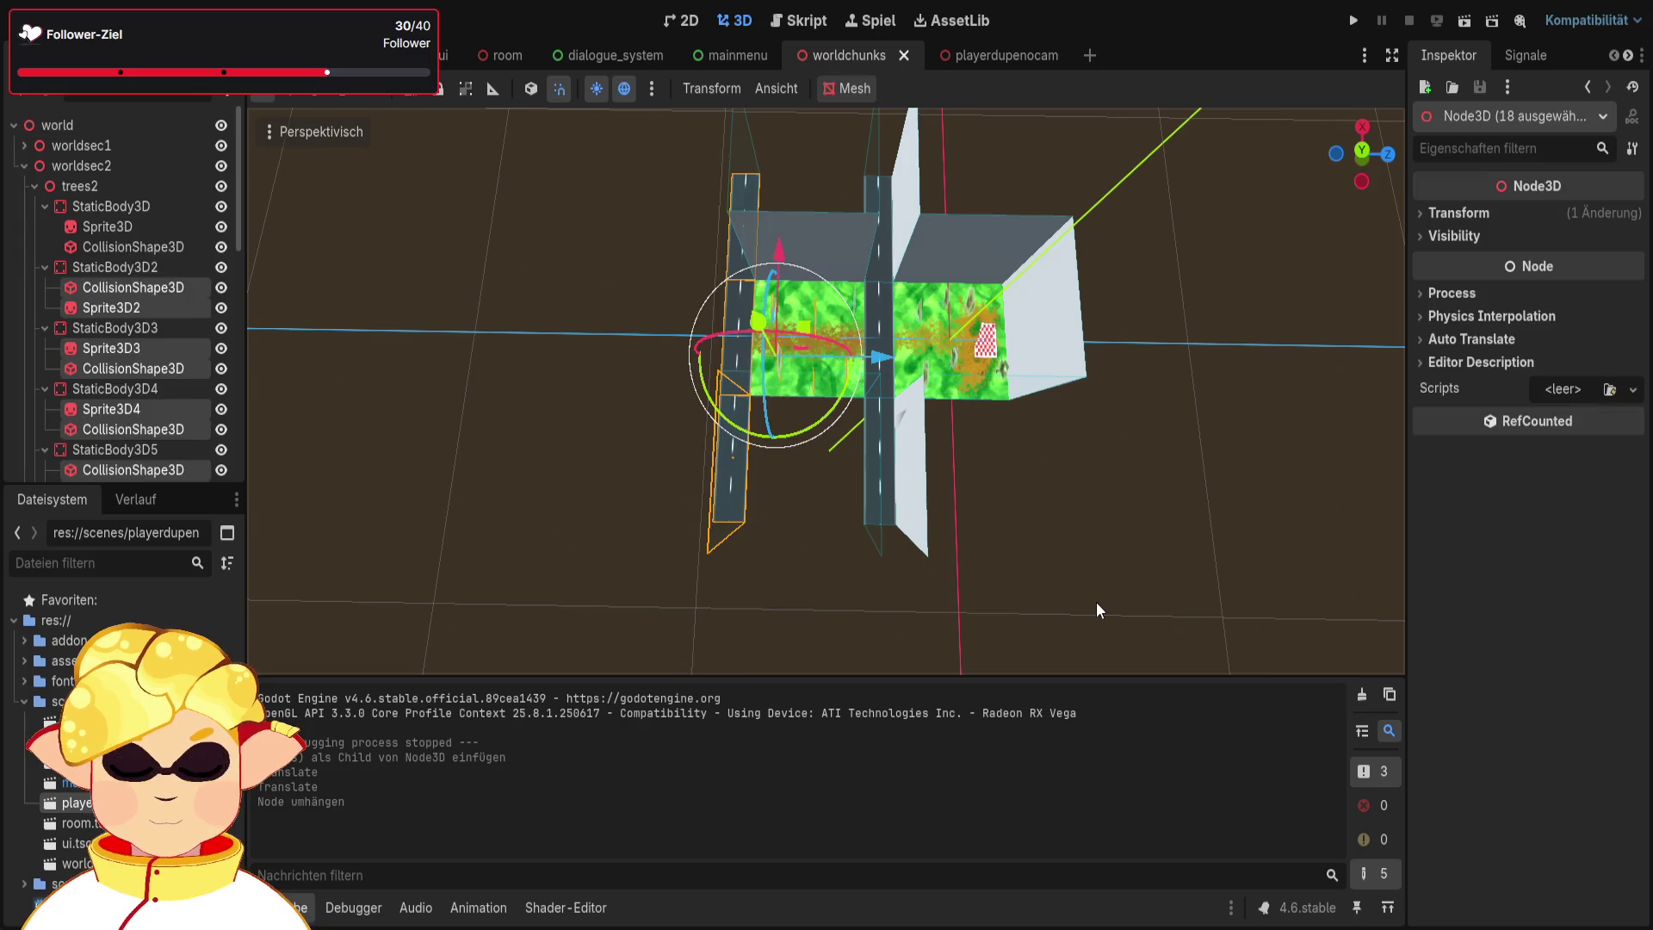
pyautogui.moveTo(575, 364)
pyautogui.mouseDown()
pyautogui.moveTo(551, 370)
pyautogui.moveTo(791, 227)
pyautogui.mouseUp()
pyautogui.keyDown('shift'); pyautogui.click(819, 231); pyautogui.keyUp('shift')
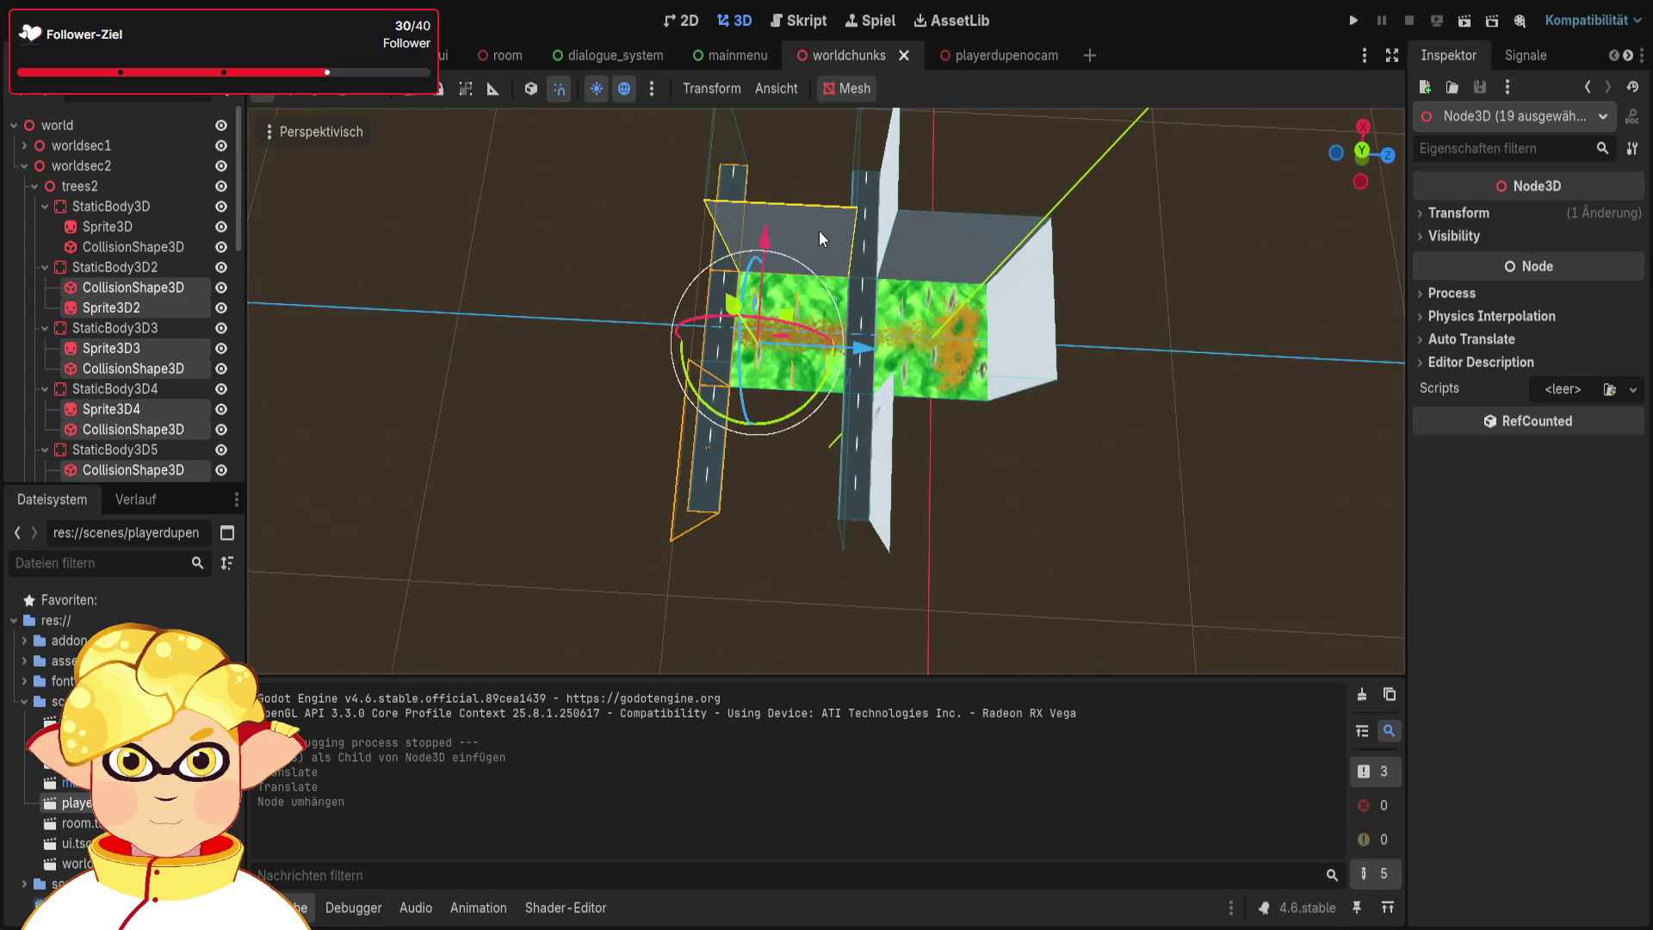
pyautogui.scroll(-10, 141, 281)
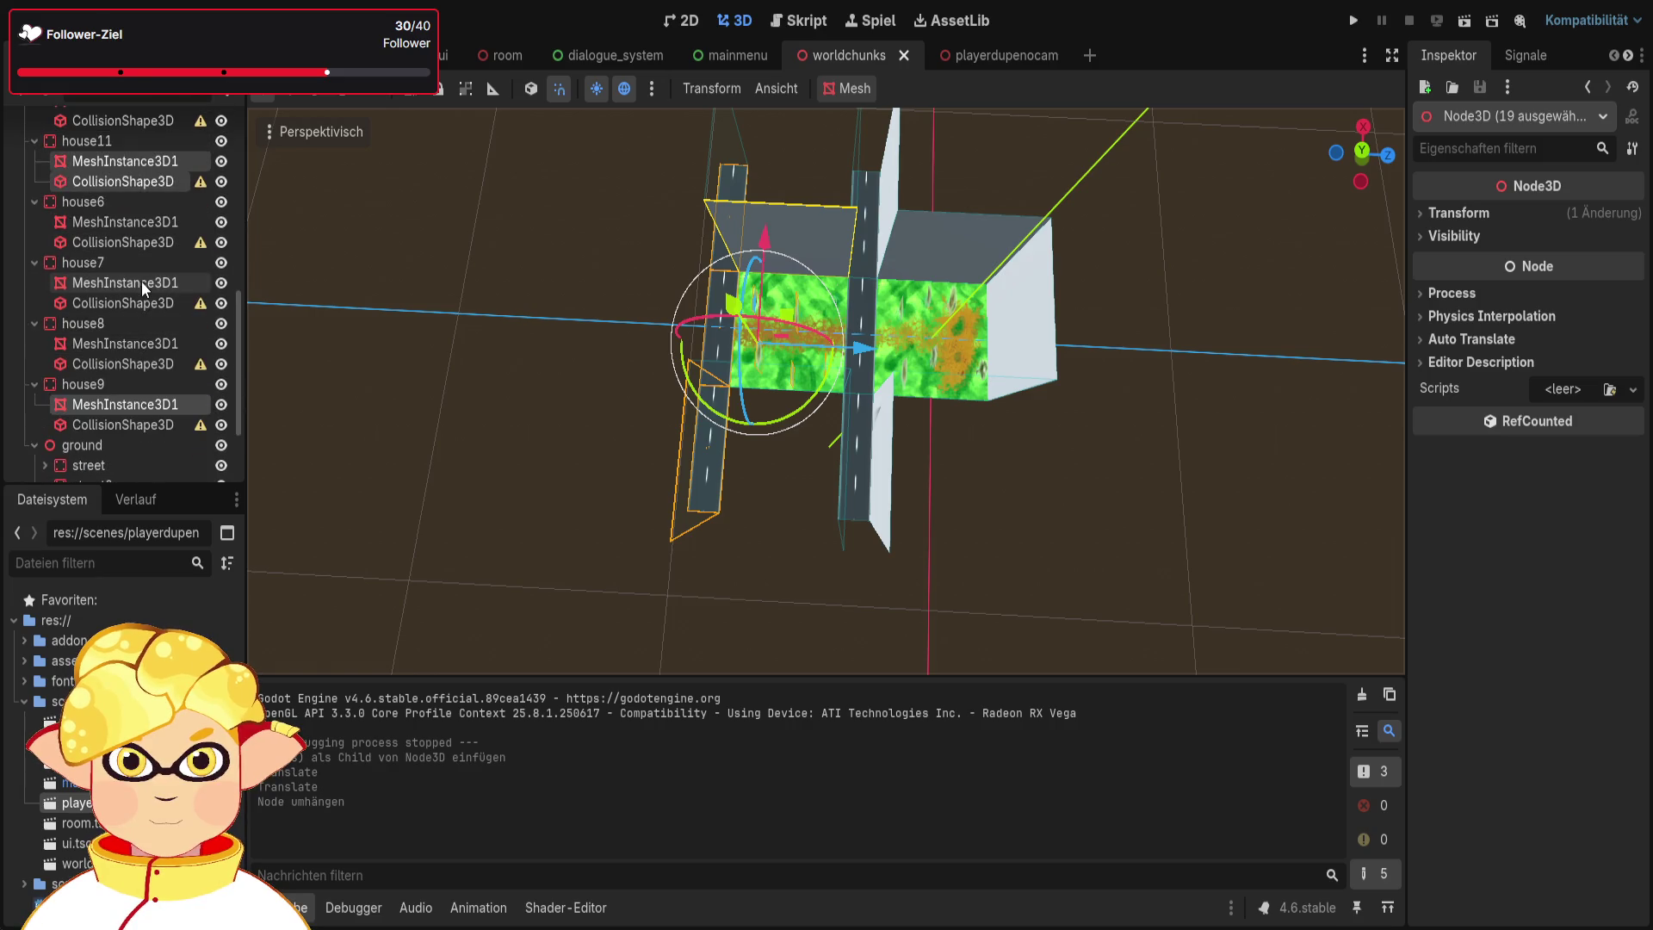
pyautogui.scroll(-2, 253, 293)
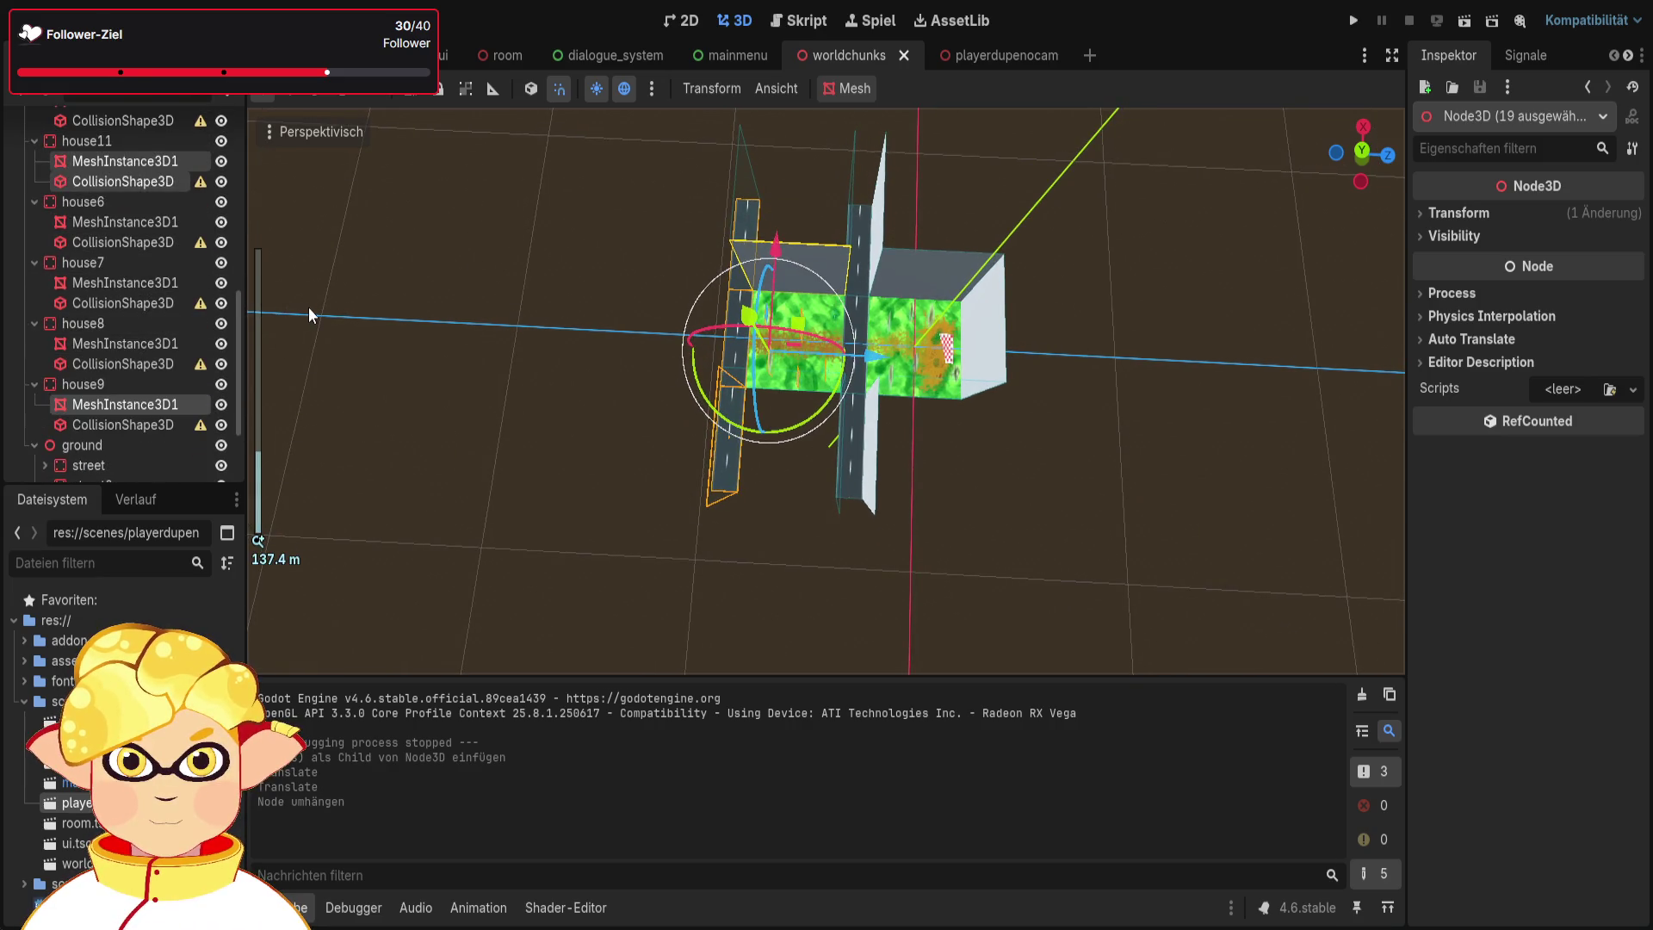
pyautogui.scroll(2, 309, 309)
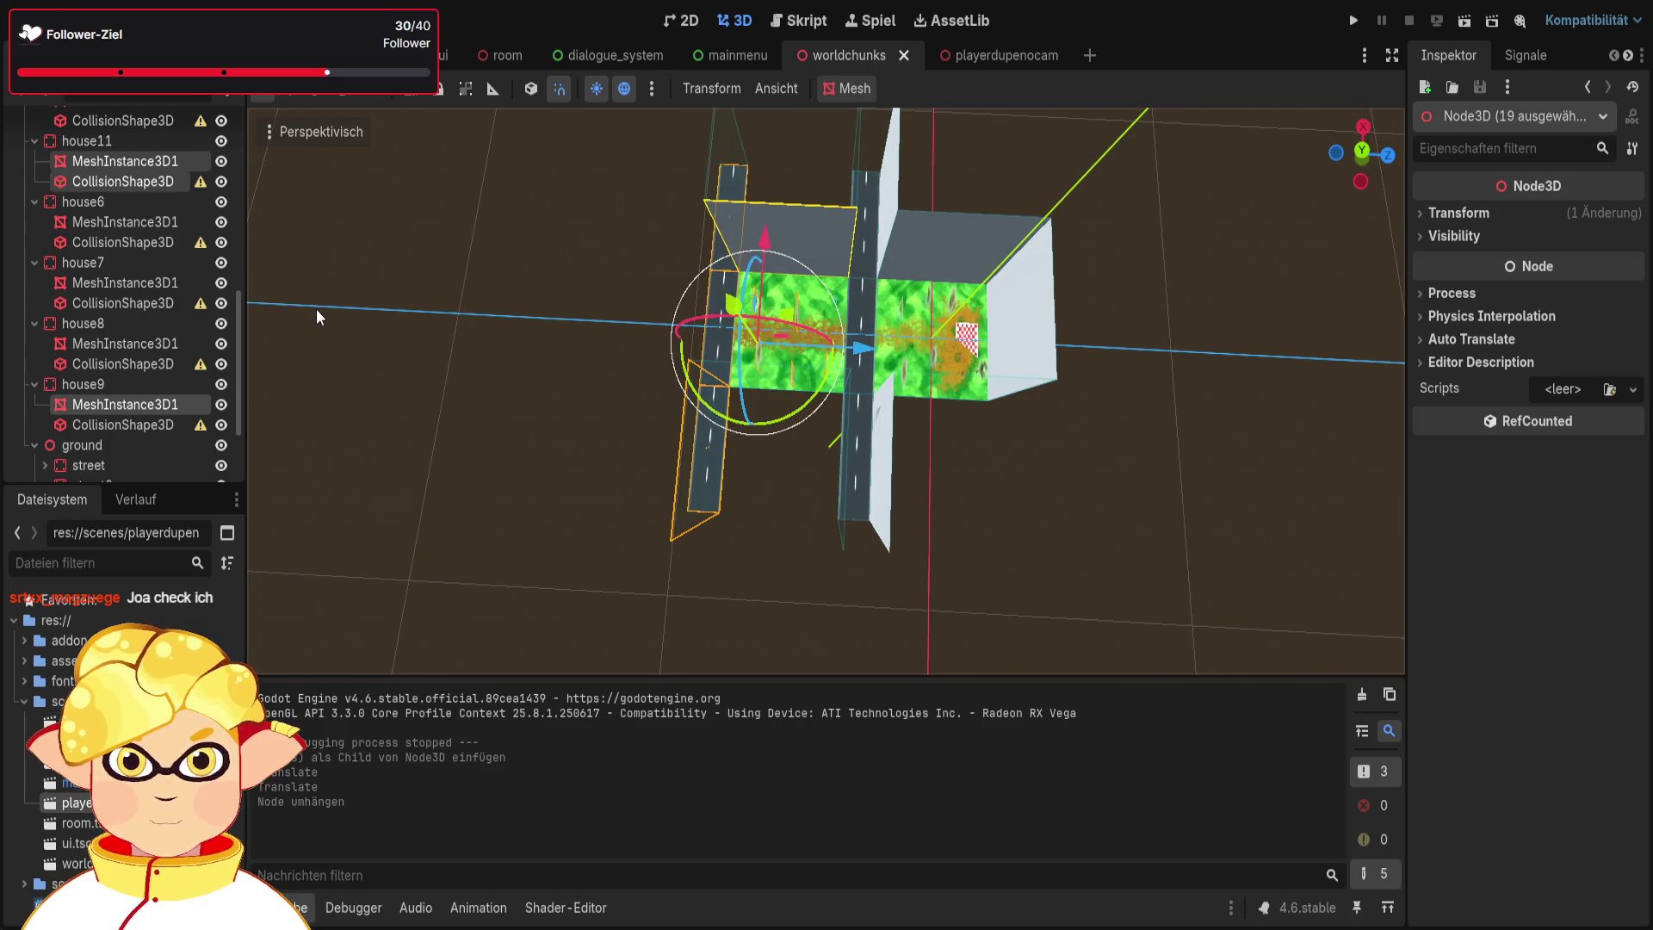
pyautogui.click(317, 309)
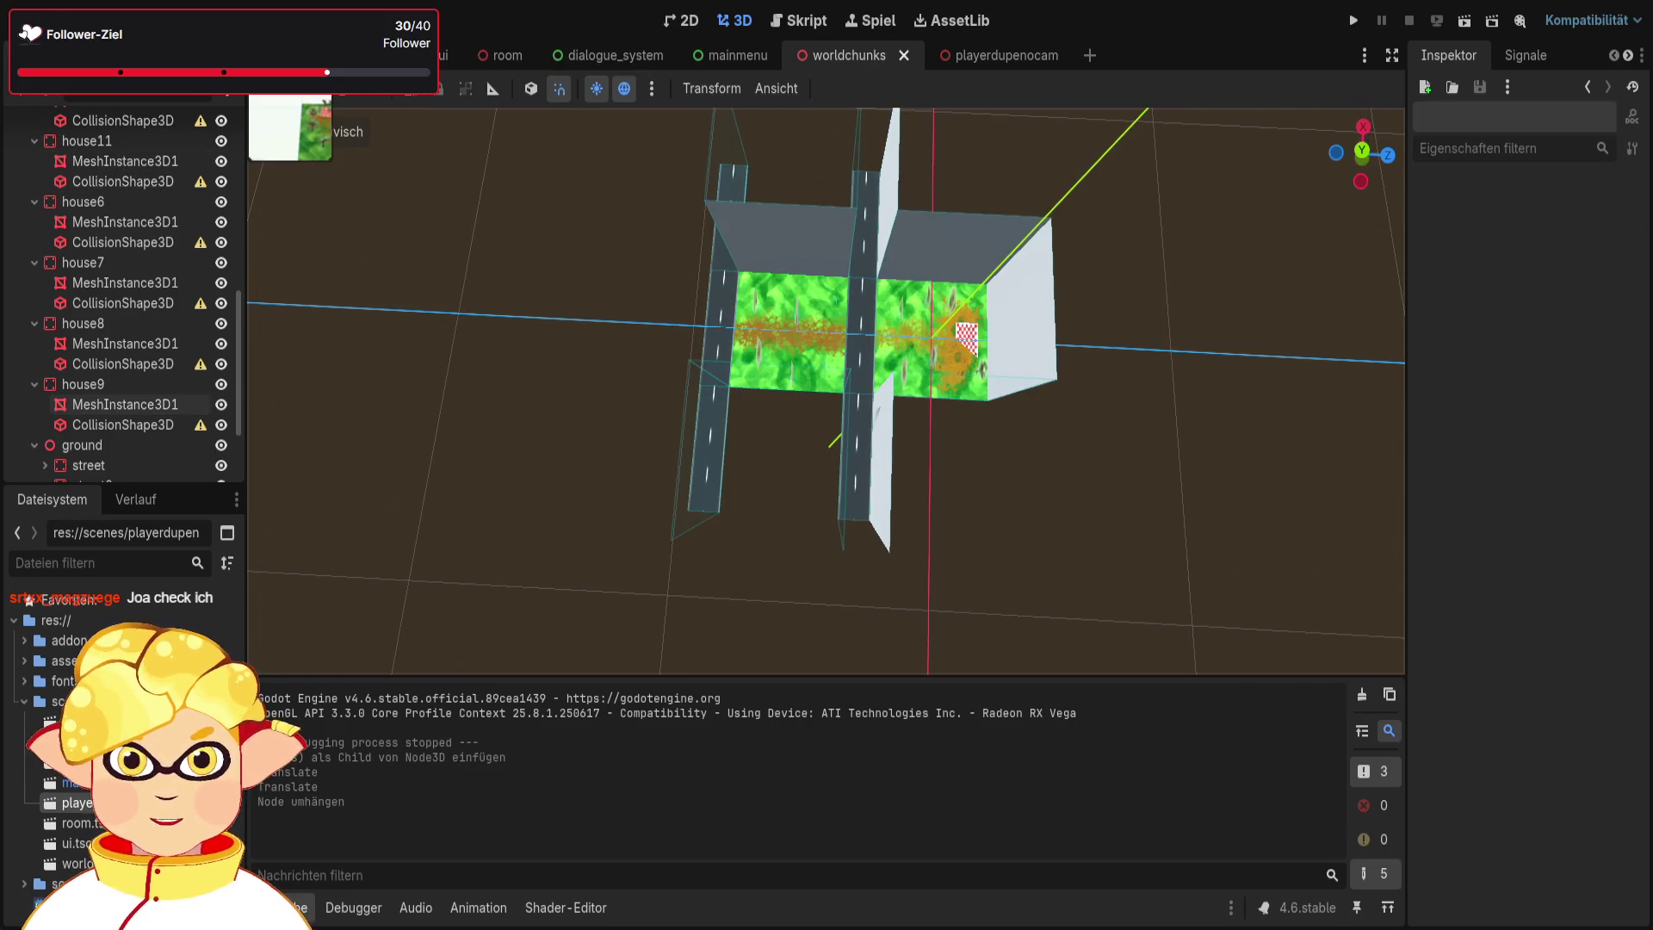
# Orbit over the road chunks, box-select the chunk meshes, then go back to the main level scene.
pyautogui.click(293, 55)
pyautogui.click(849, 55)
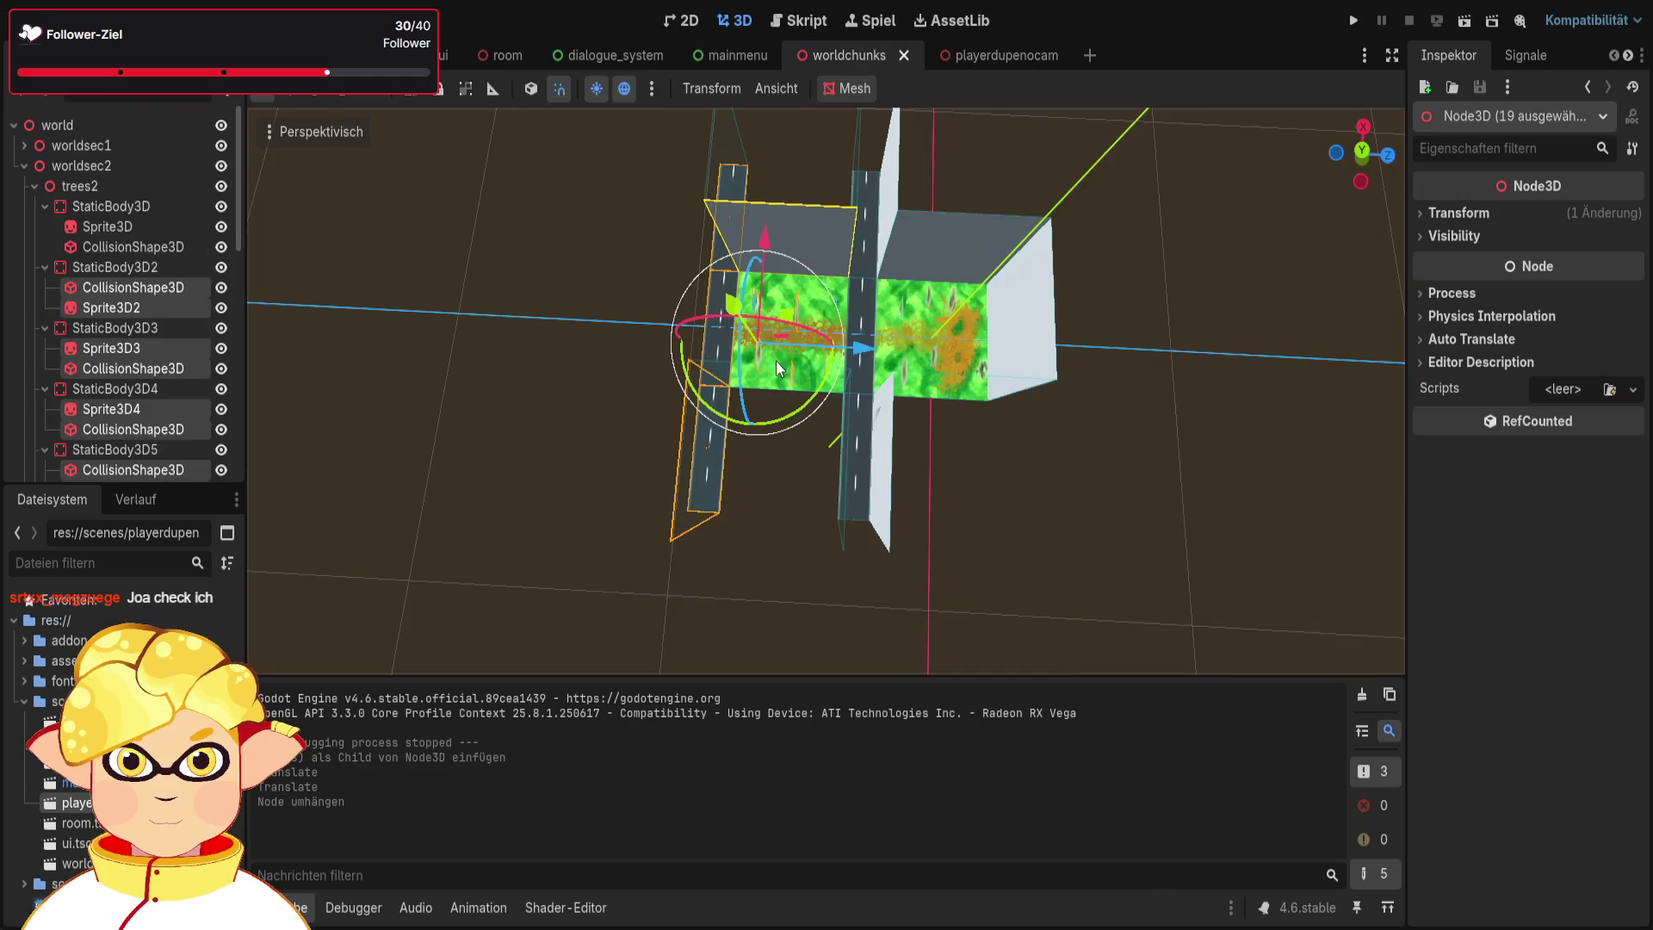
pyautogui.click(495, 426)
pyautogui.moveTo(503, 427); pyautogui.dragTo(503, 404)
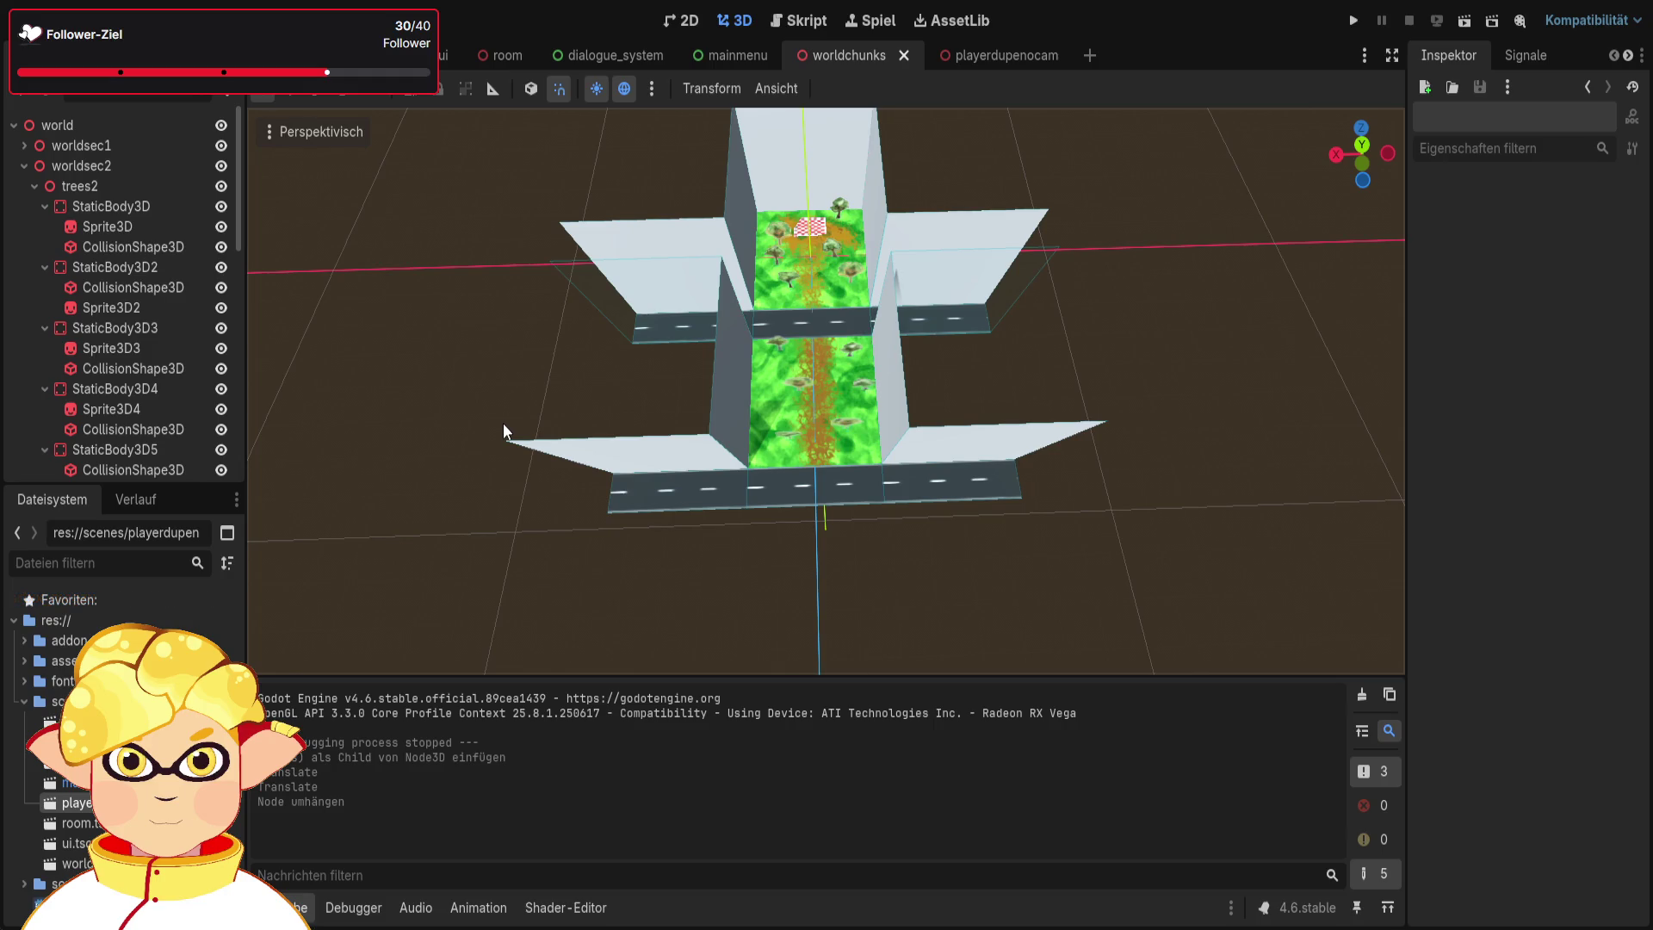
pyautogui.moveTo(504, 425); pyautogui.dragTo(491, 428)
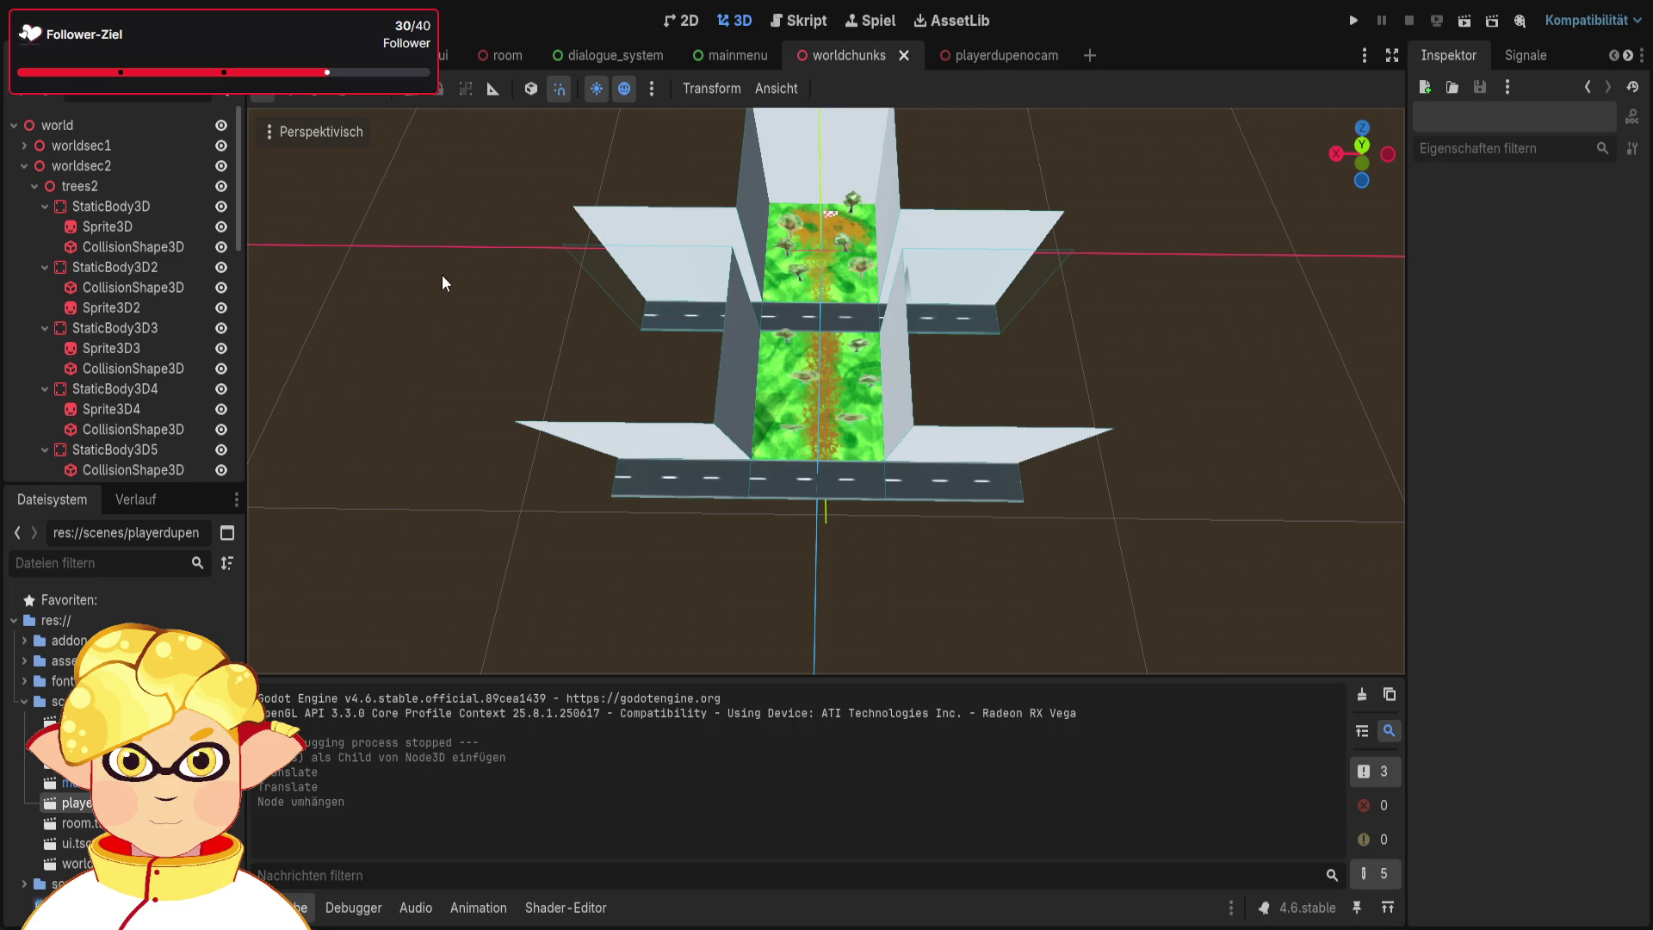
pyautogui.moveTo(438, 272)
pyautogui.mouseDown()
pyautogui.moveTo(542, 293)
pyautogui.moveTo(620, 267)
pyautogui.moveTo(788, 323)
pyautogui.mouseUp()
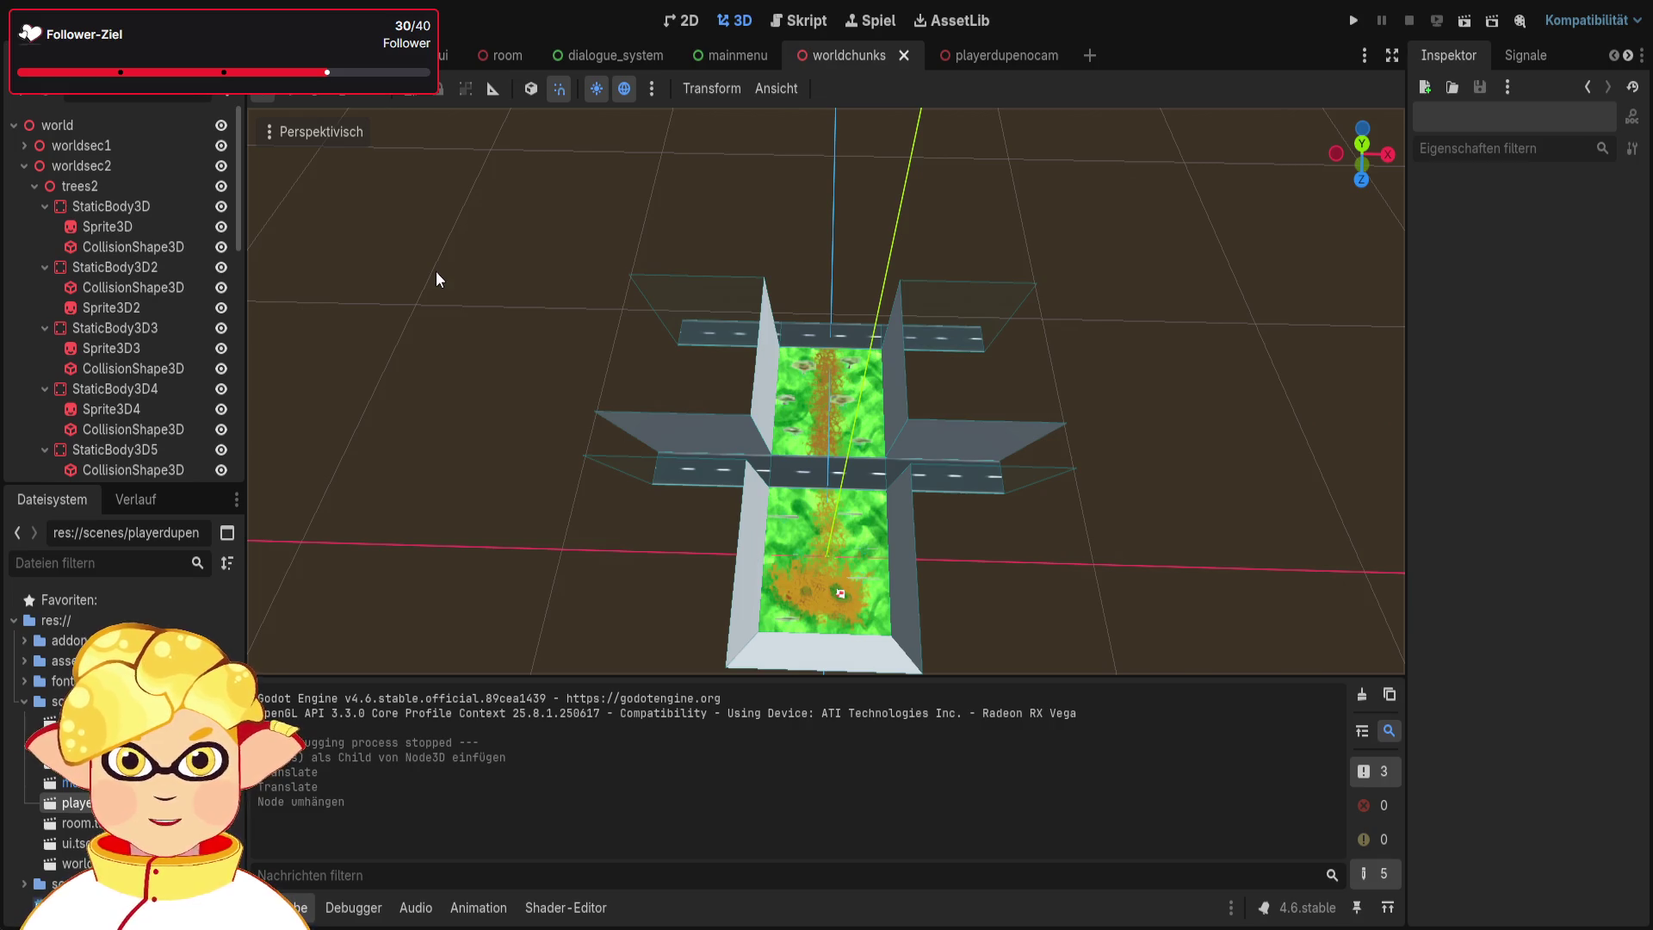
pyautogui.moveTo(548, 185)
pyautogui.mouseDown()
pyautogui.moveTo(994, 313)
pyautogui.moveTo(1113, 435)
pyautogui.mouseUp()
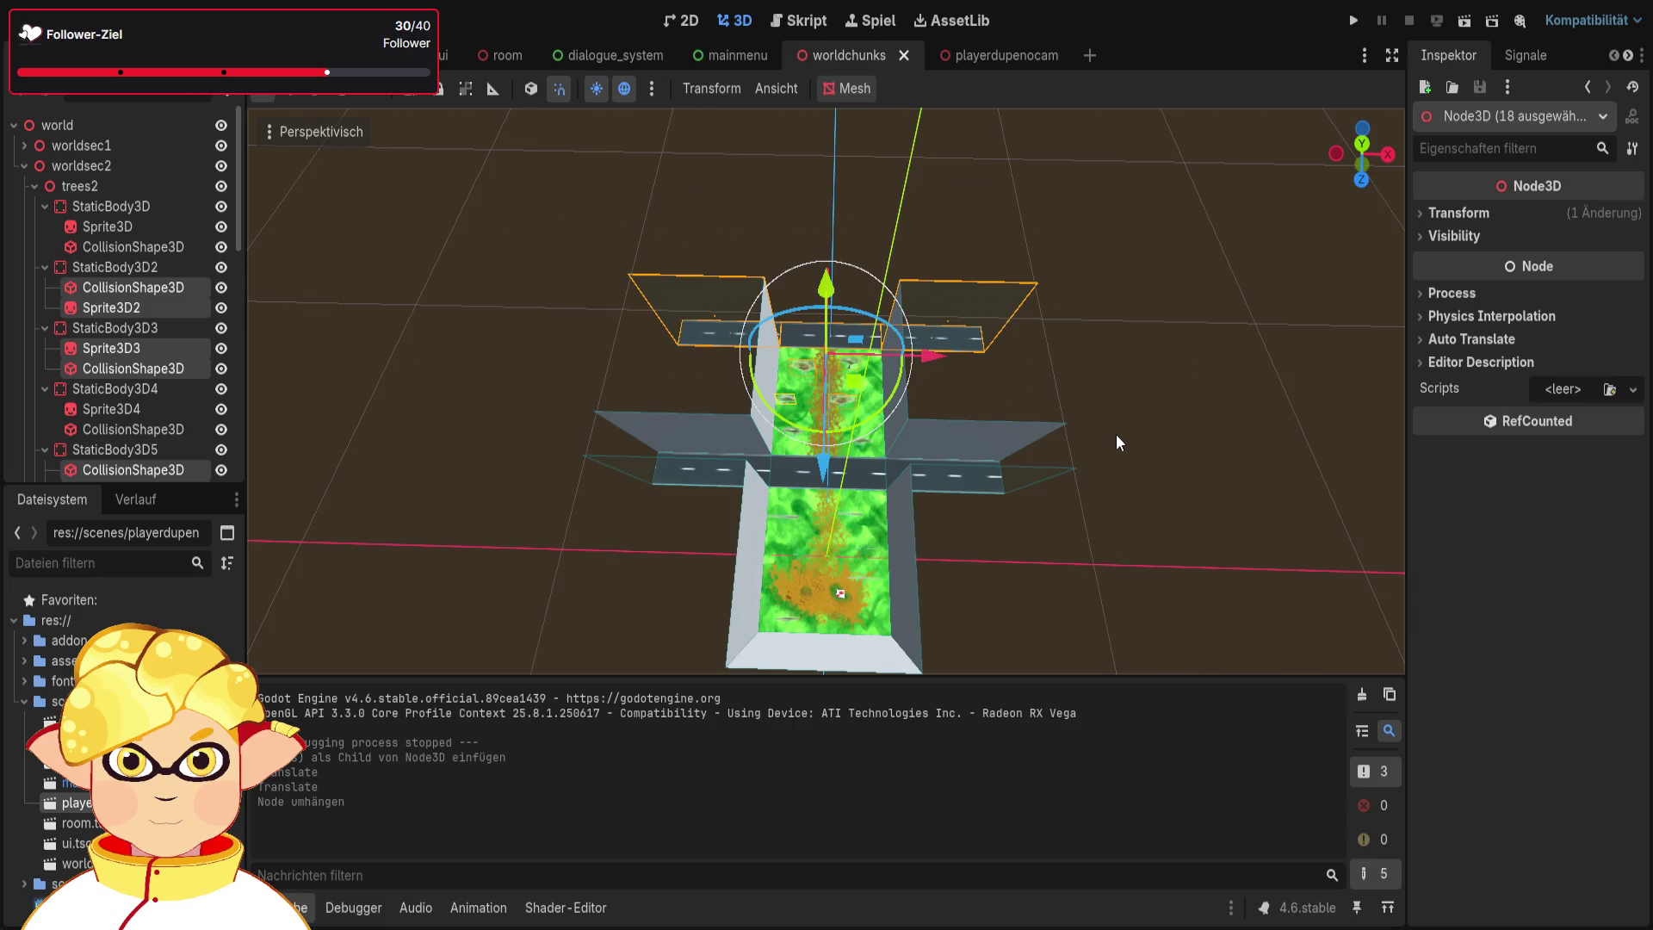
pyautogui.click(1118, 434)
pyautogui.click(396, 55)
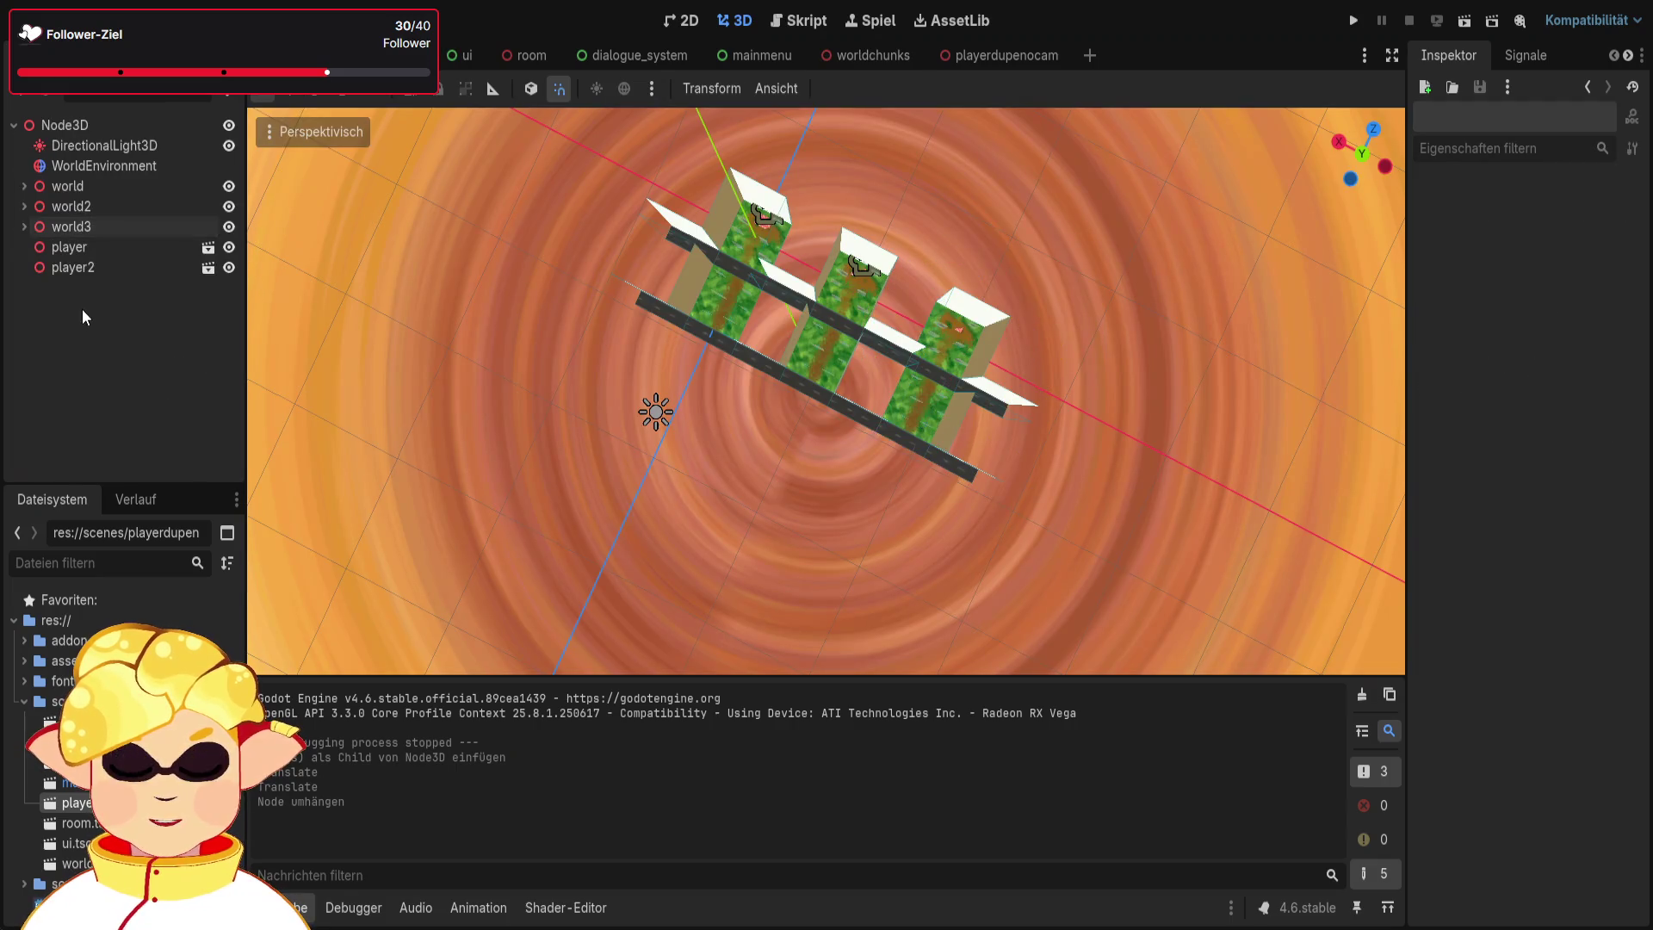
# Duplicate the world node into world4 with Ctrl+D, collapse it, then check player and reselect world.
pyautogui.click(78, 187)
pyautogui.hotkey('ctrl', 'd')
pyautogui.moveTo(625, 430); pyautogui.dragTo(689, 388)
pyautogui.moveTo(827, 388)
pyautogui.mouseDown()
pyautogui.moveTo(801, 335)
pyautogui.moveTo(809, 297)
pyautogui.mouseUp()
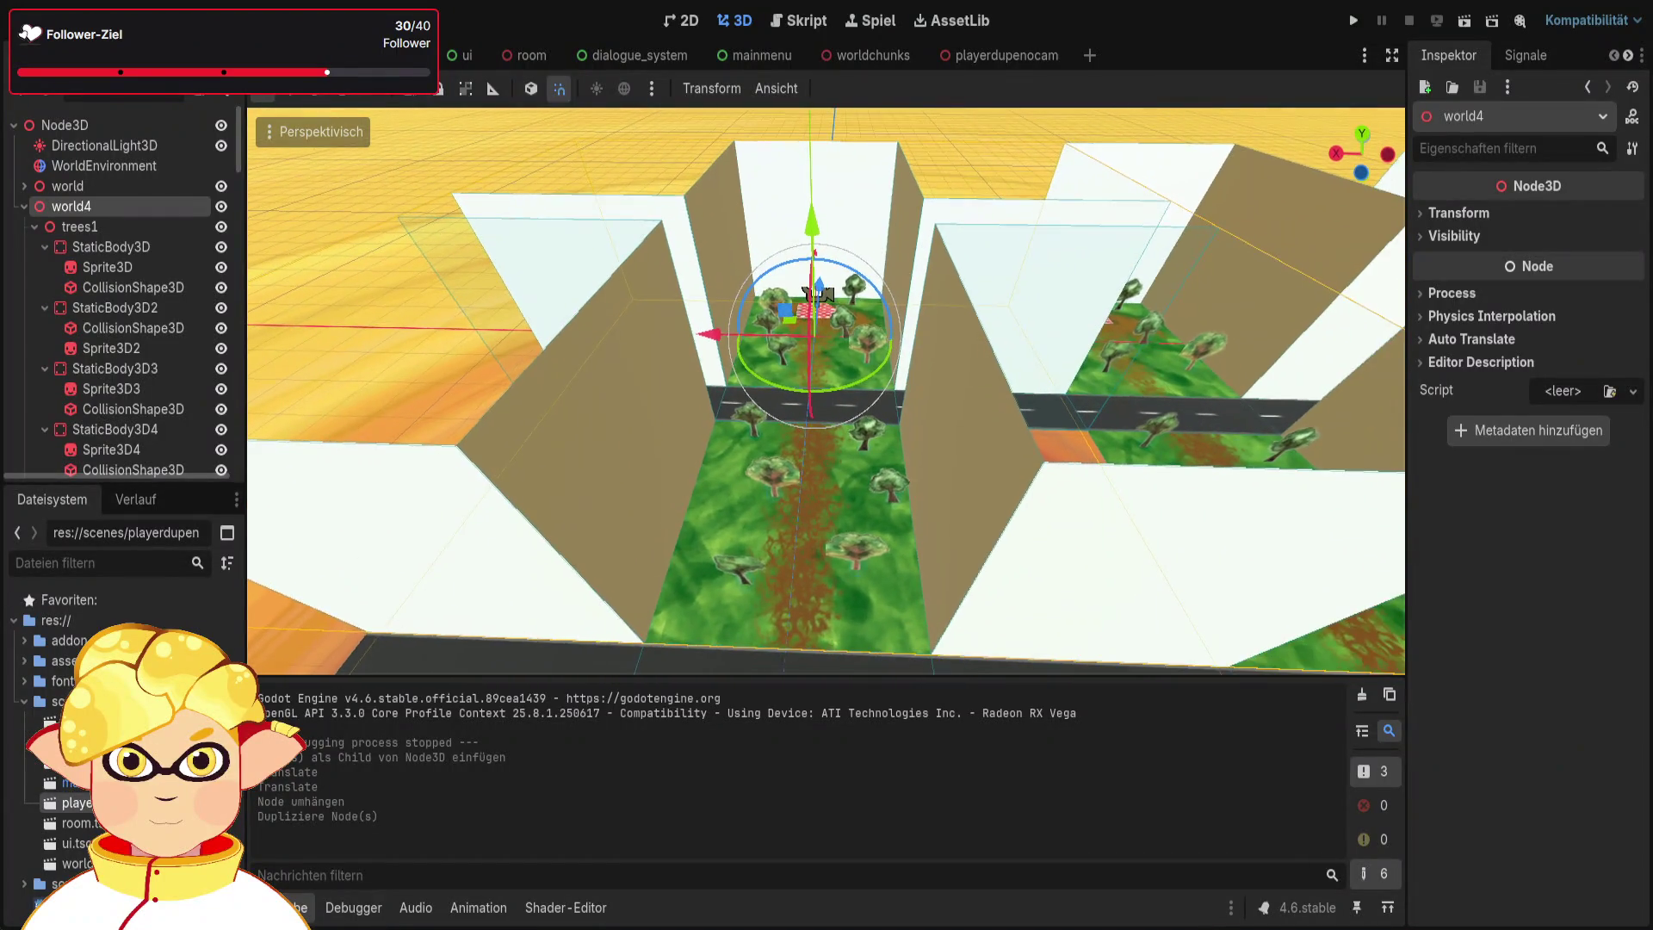
pyautogui.click(25, 207)
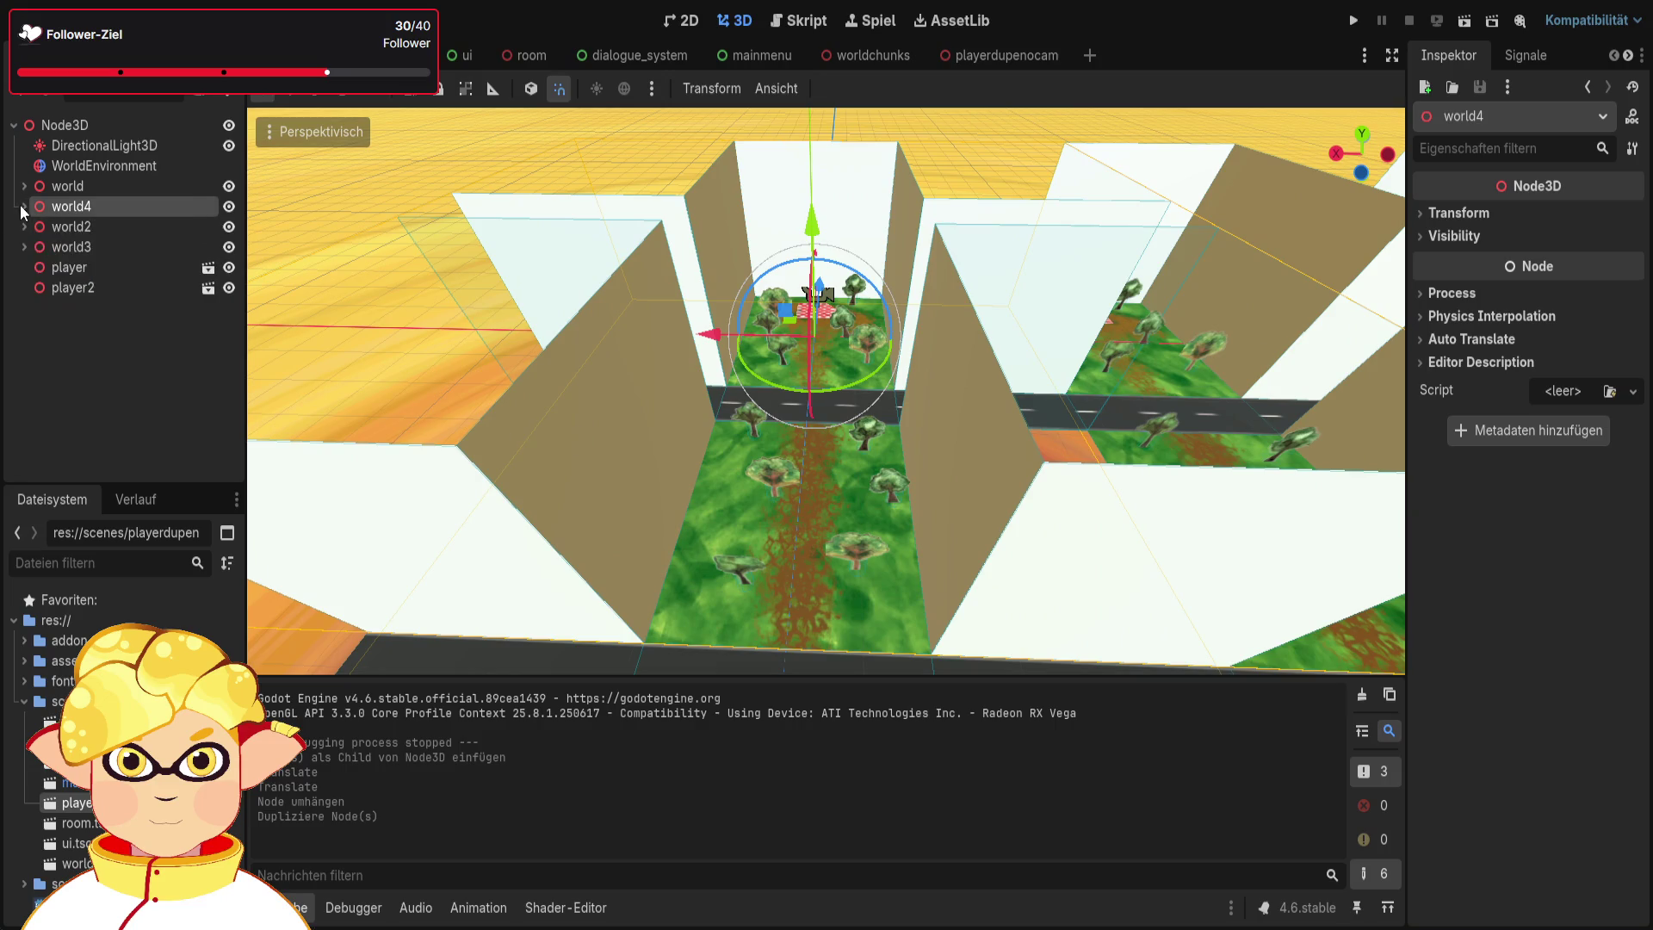
pyautogui.click(129, 268)
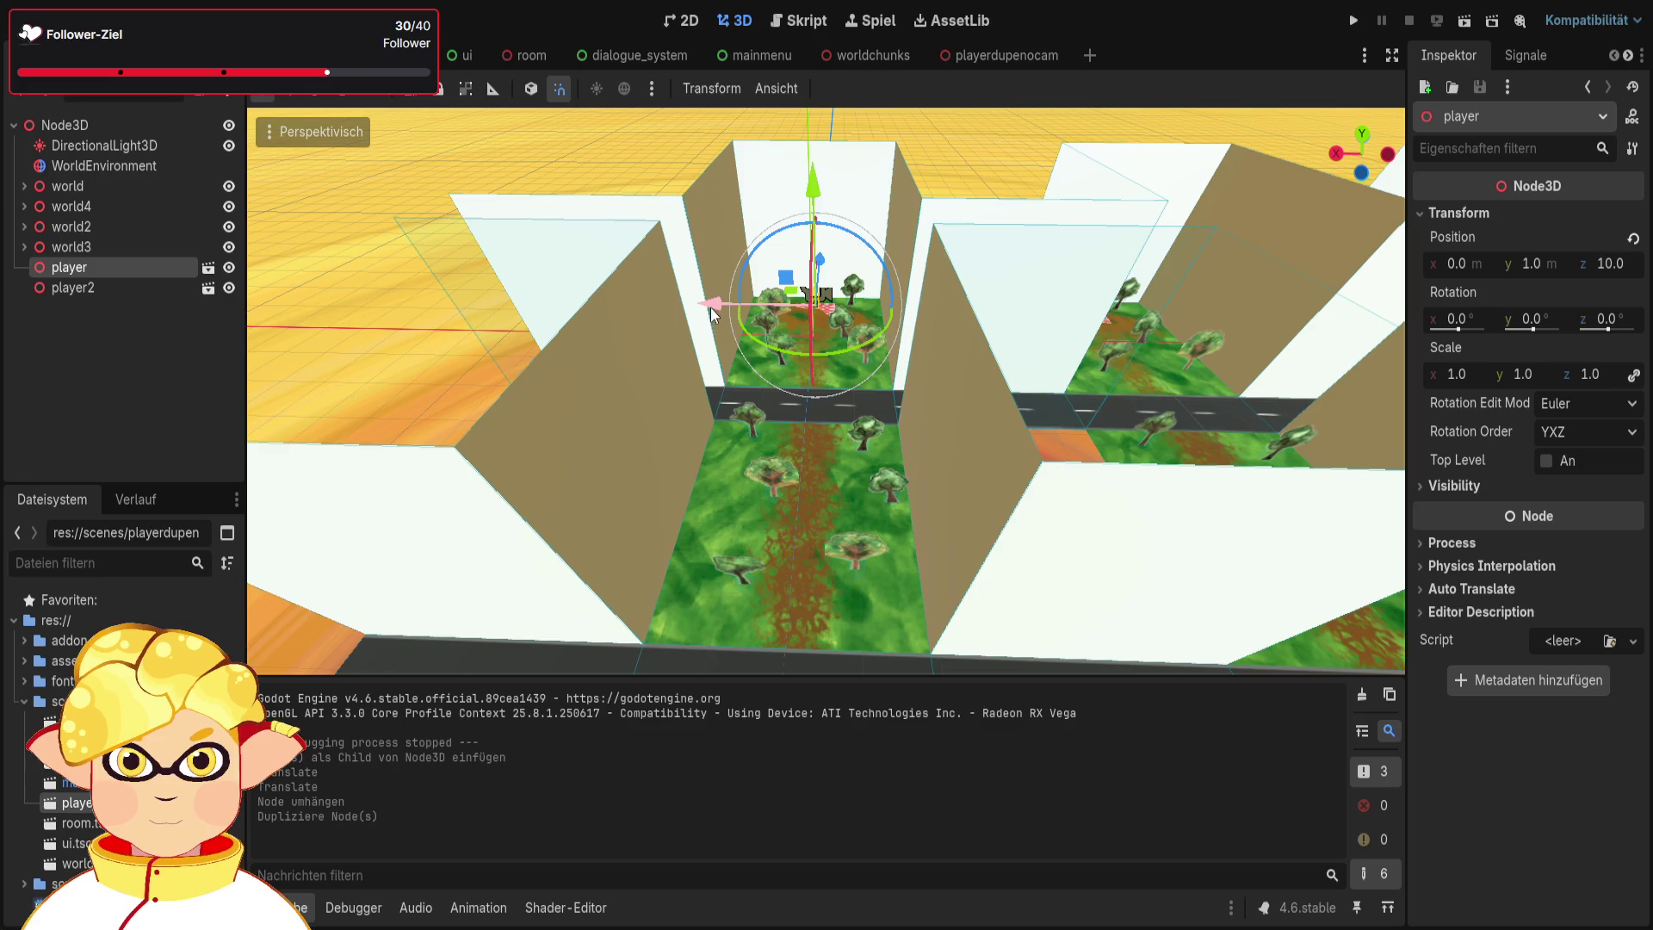
pyautogui.scroll(-4, 710, 307)
pyautogui.scroll(-2, 713, 315)
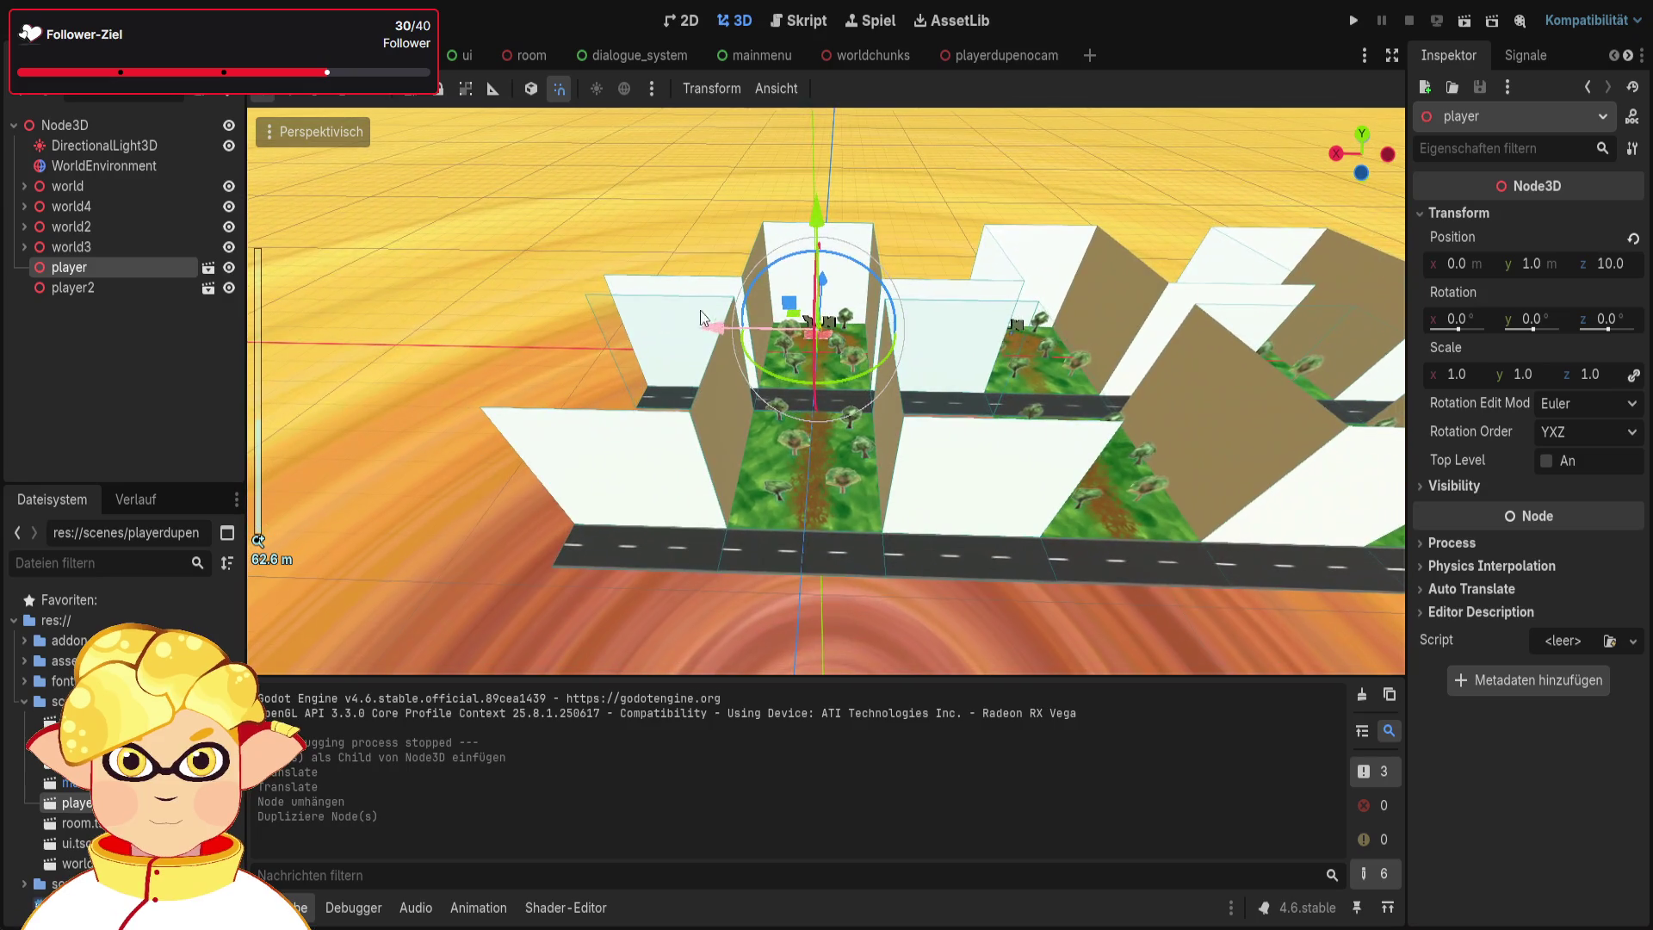
pyautogui.click(105, 183)
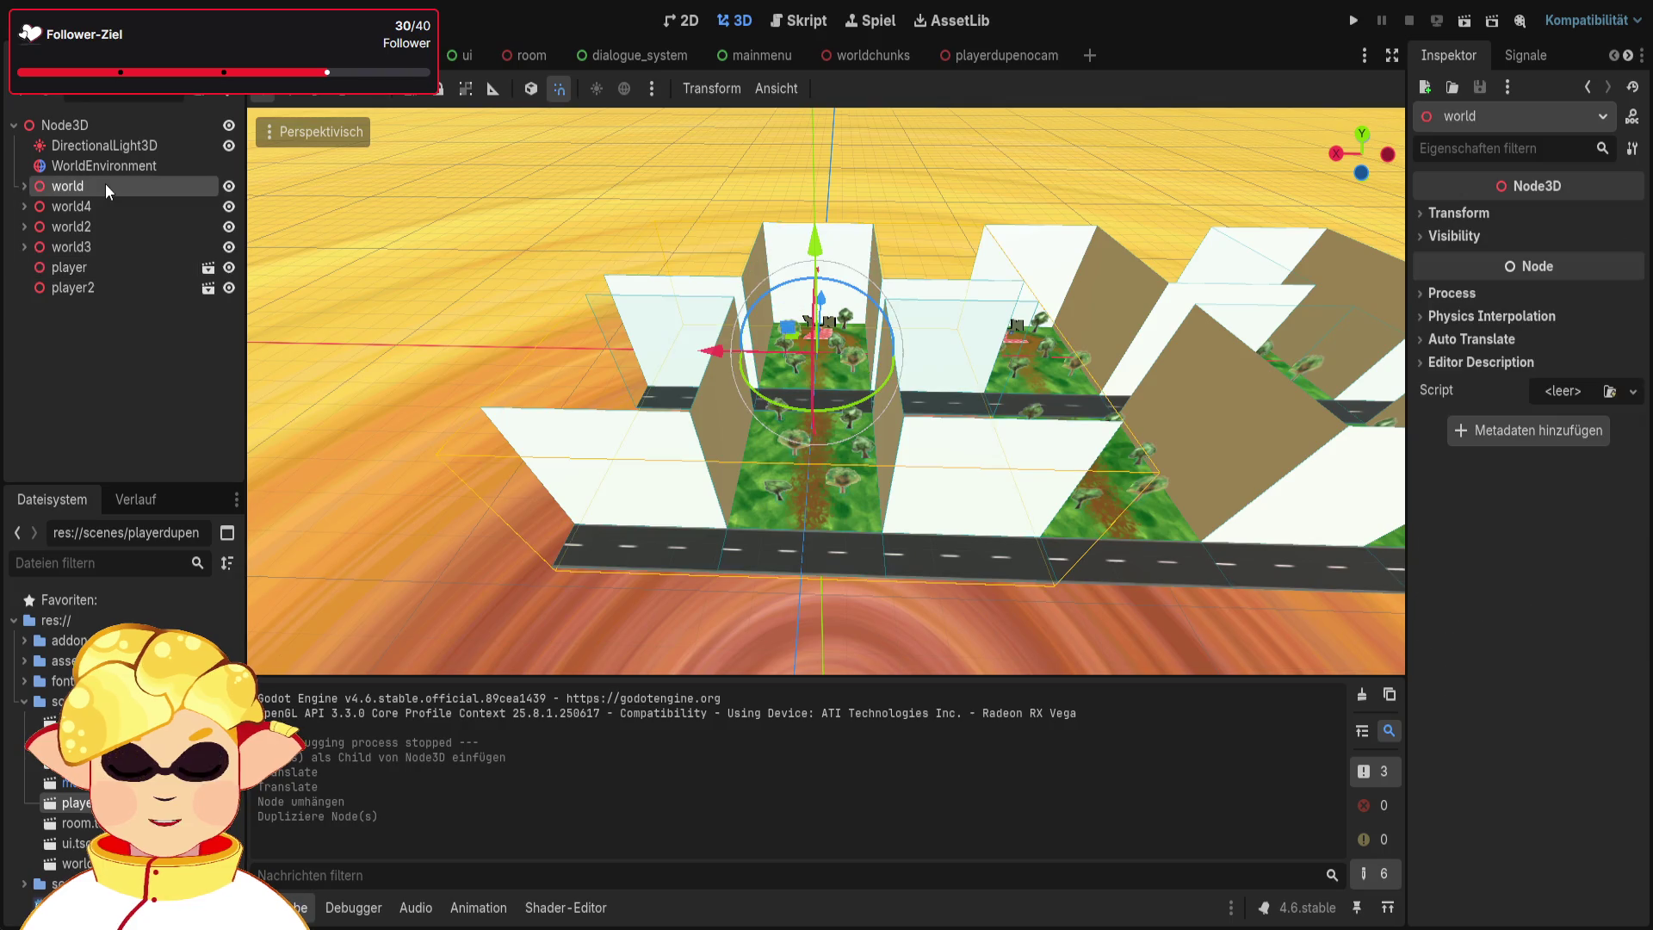
# Set world's Position X to 60 and world2's Position X to 0.
pyautogui.click(1451, 212)
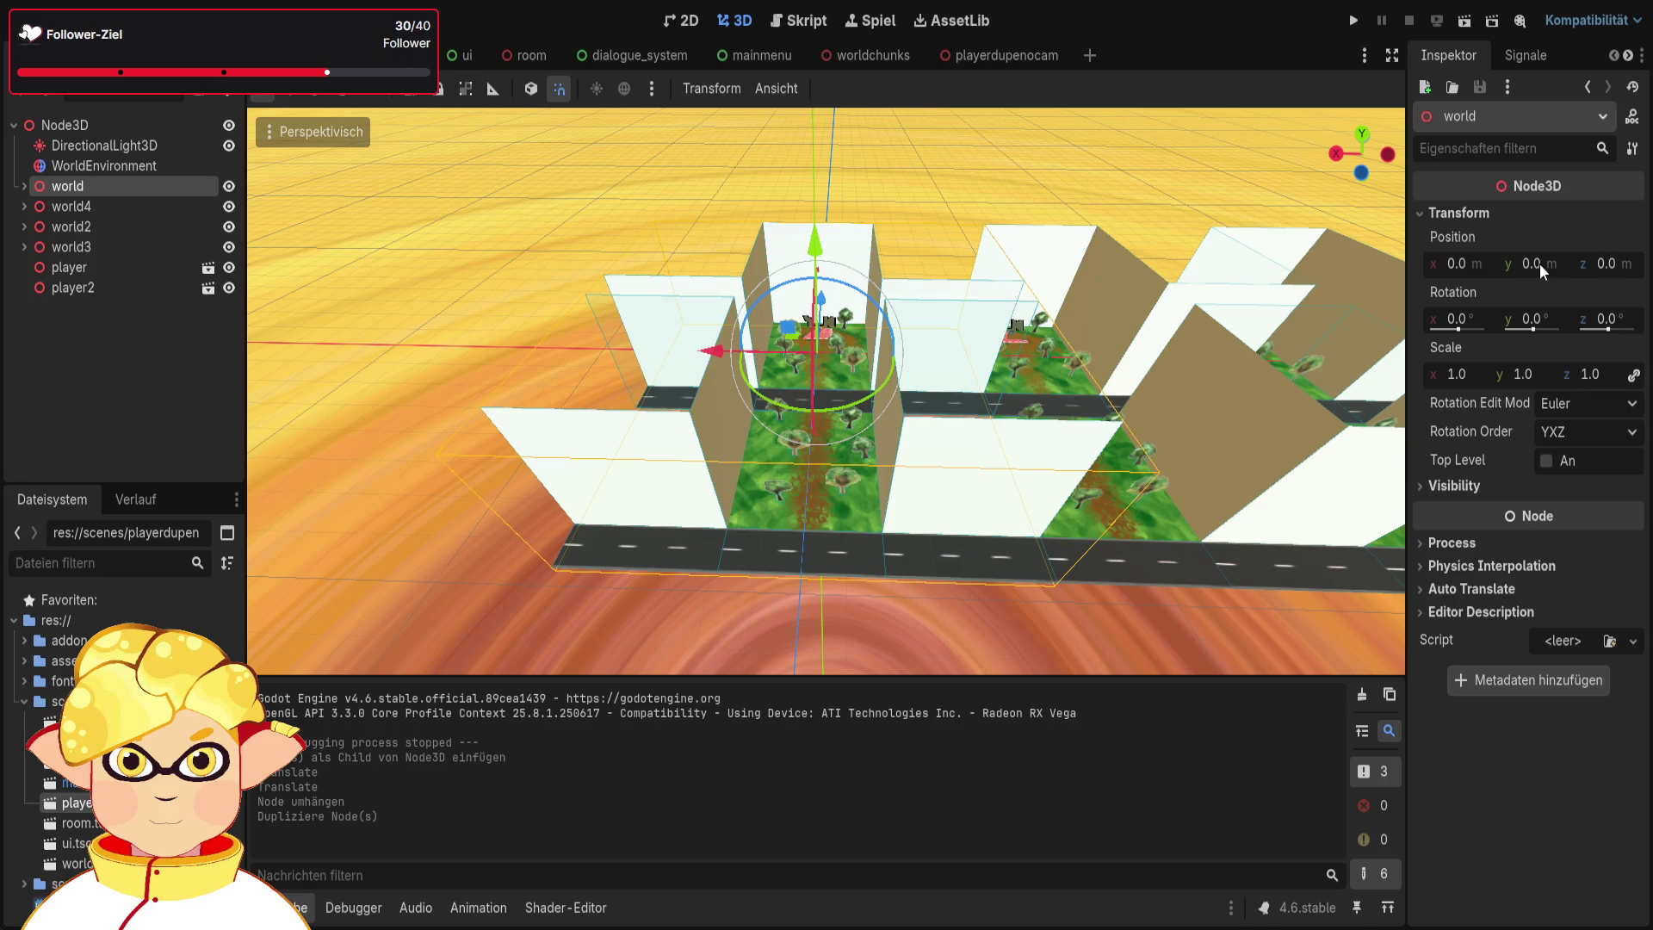
pyautogui.click(1461, 263)
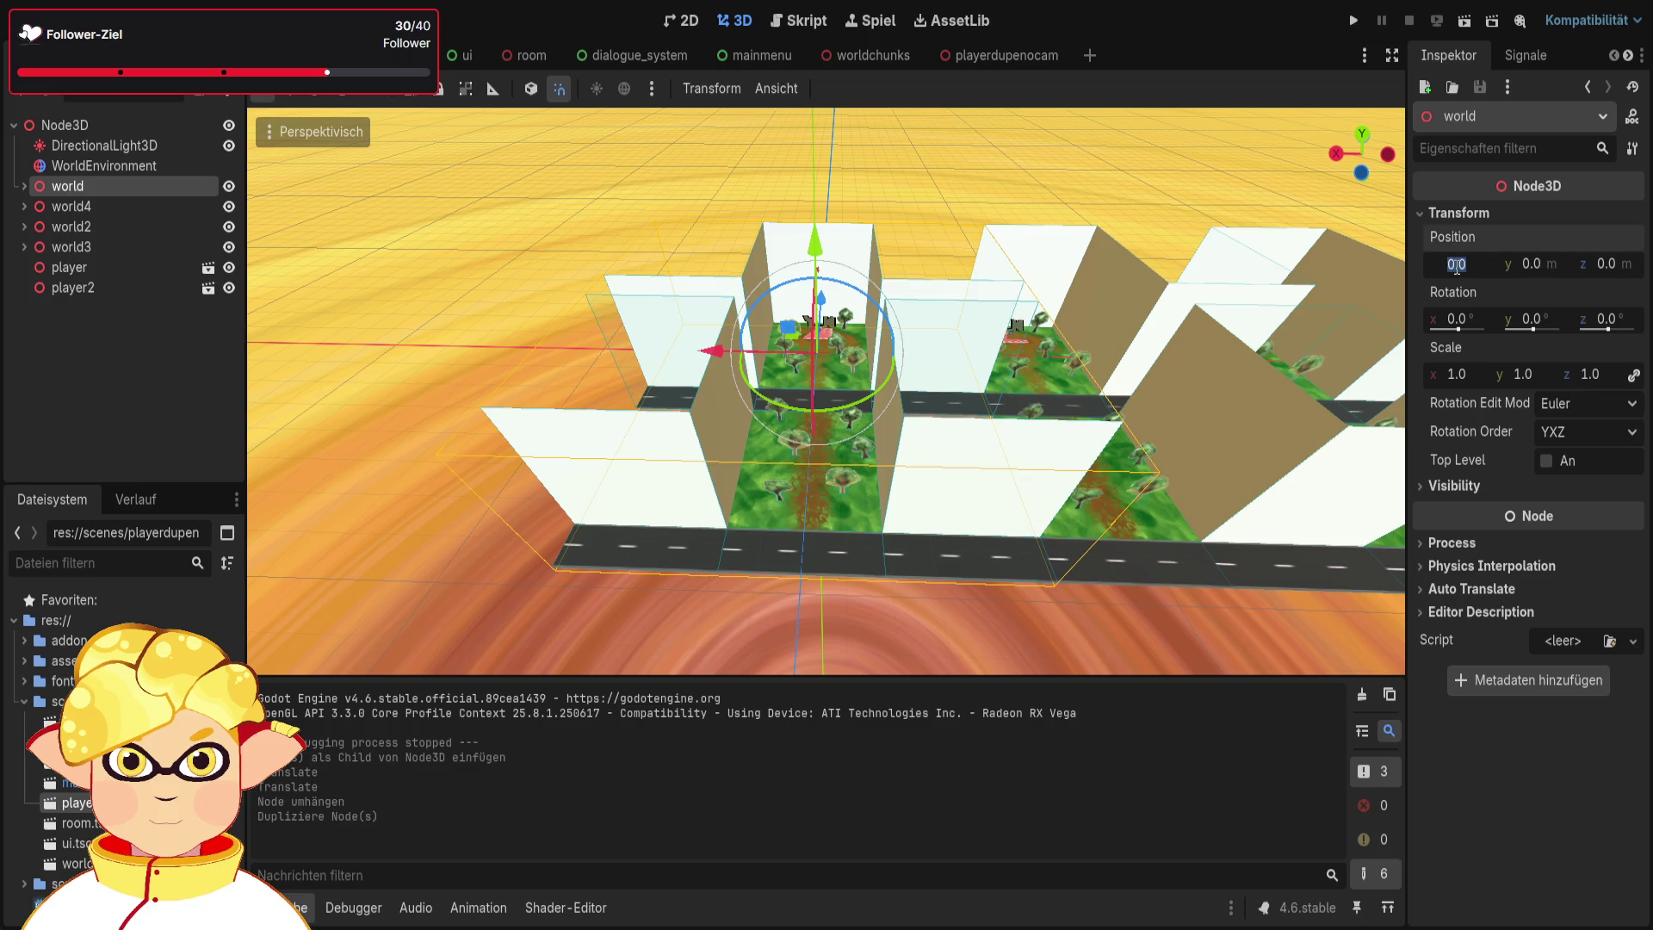
pyautogui.write('60')
pyautogui.press('Return')
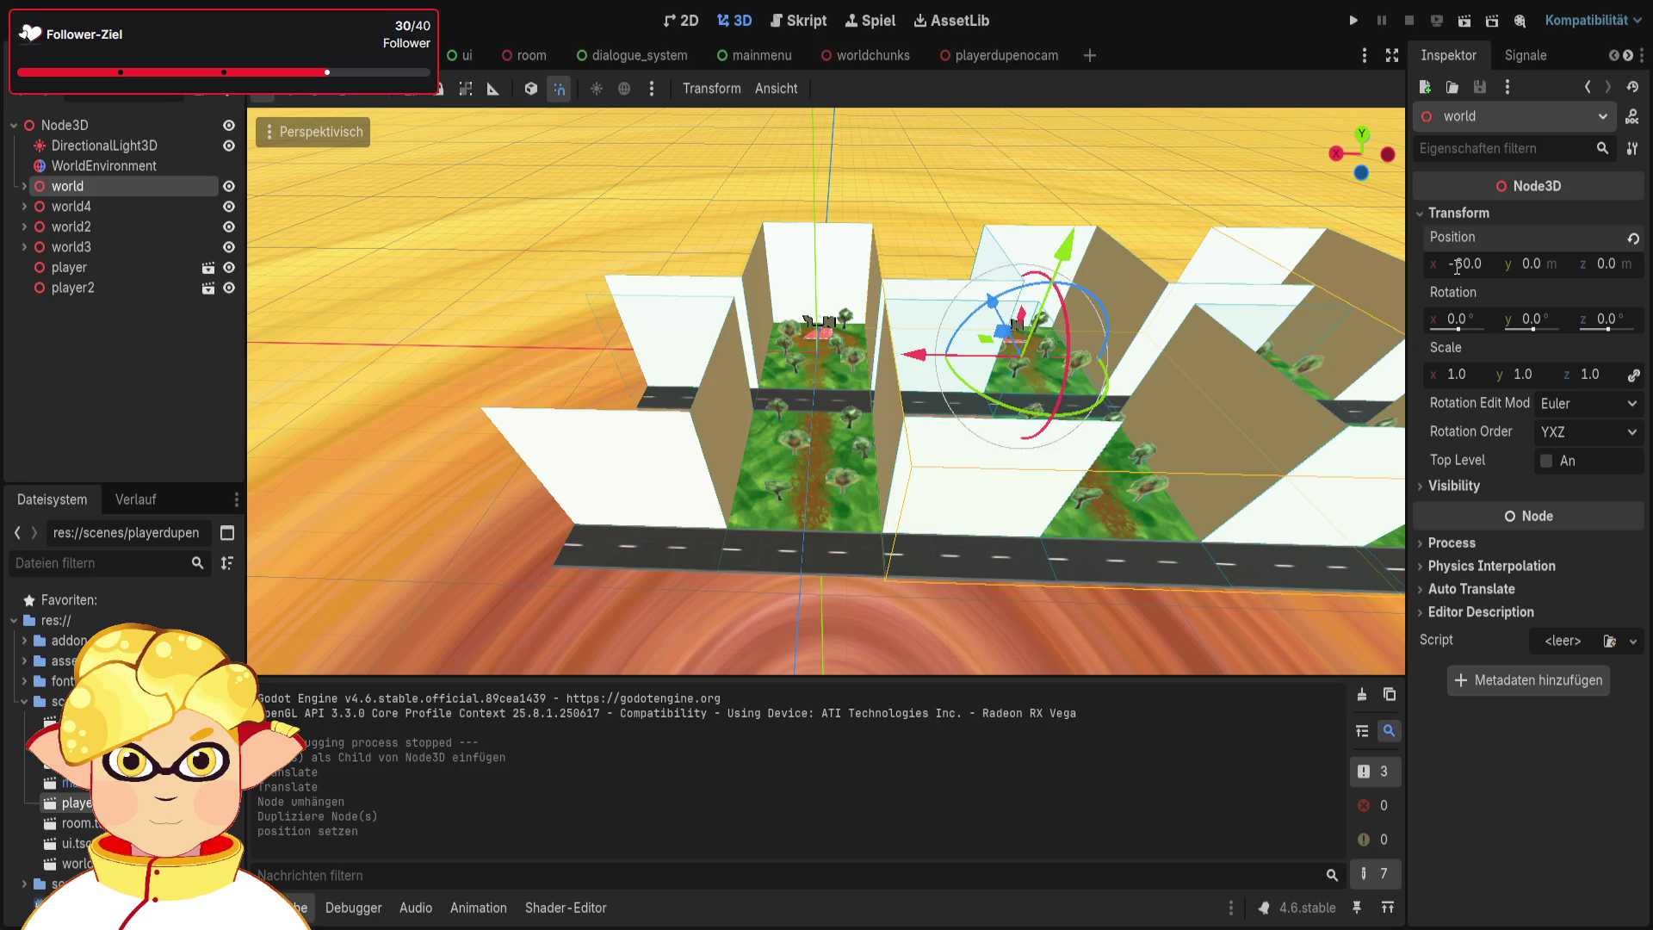
pyautogui.hotkey('ctrl', 'z')
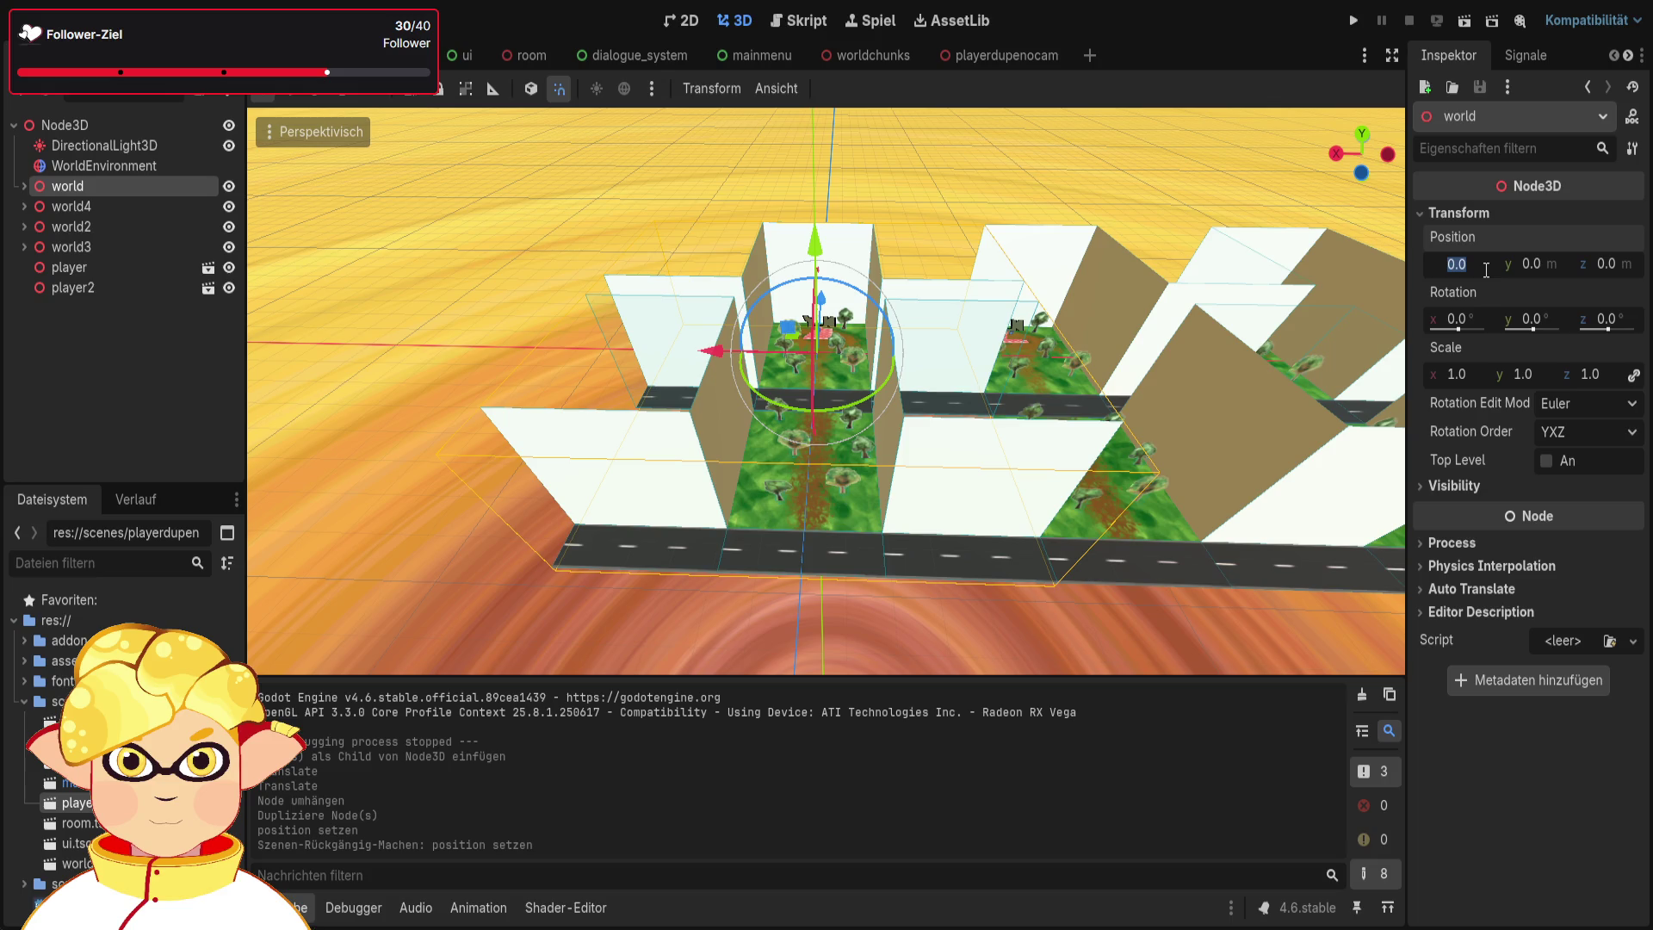
pyautogui.press('Return')
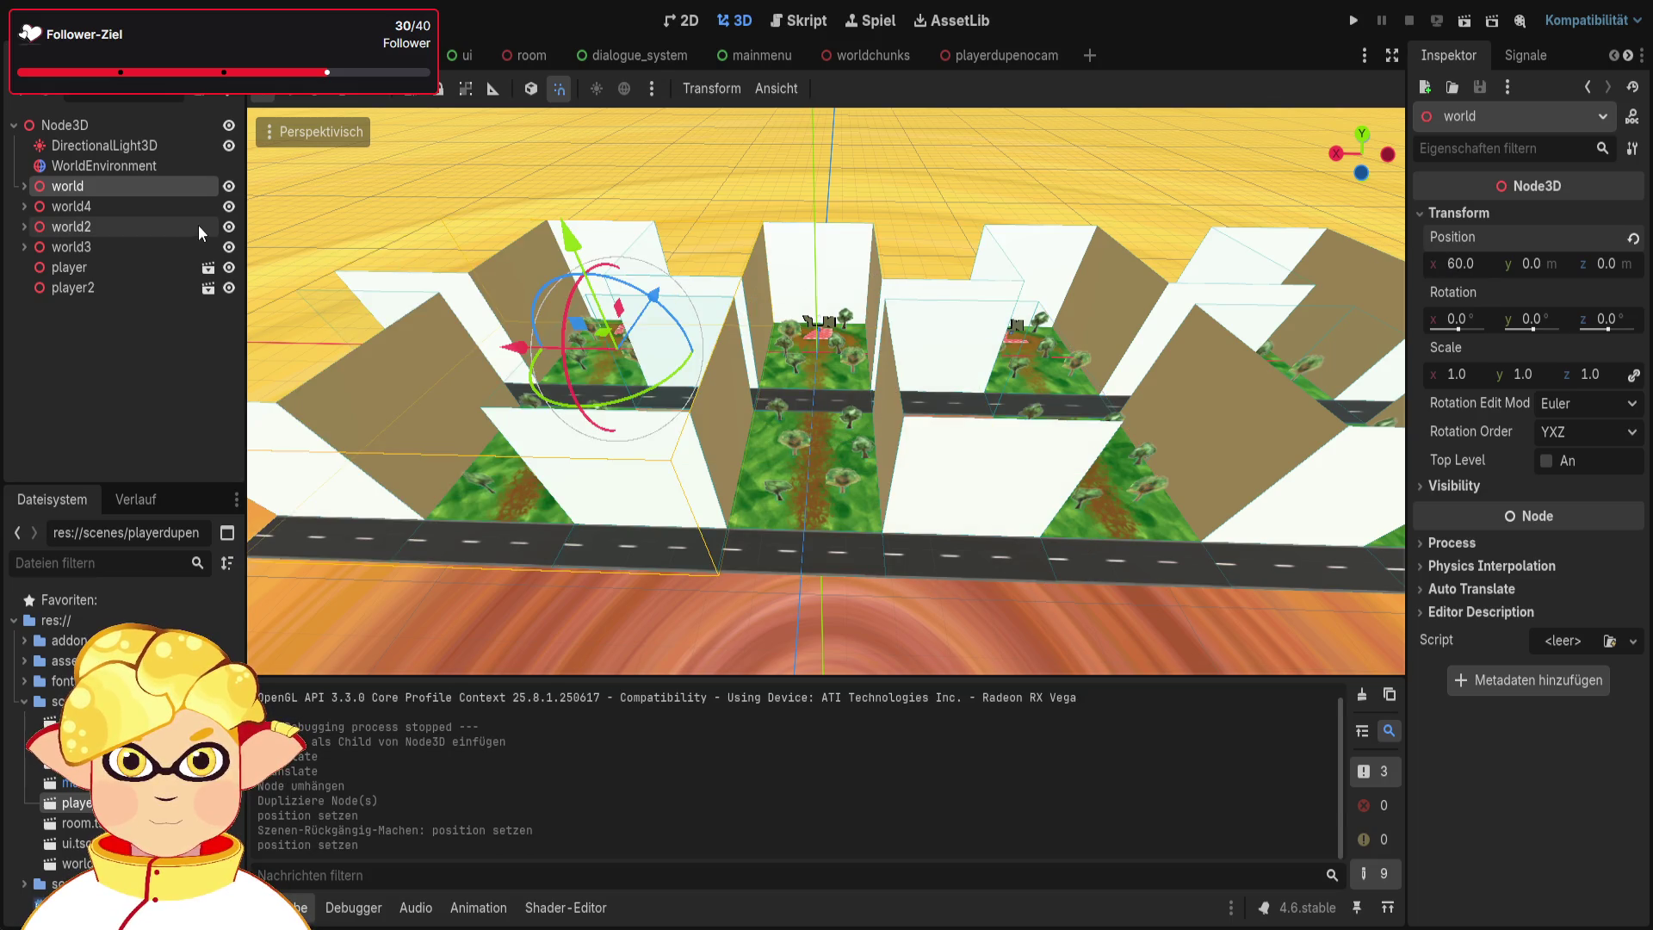
pyautogui.moveTo(508, 251); pyautogui.dragTo(551, 258)
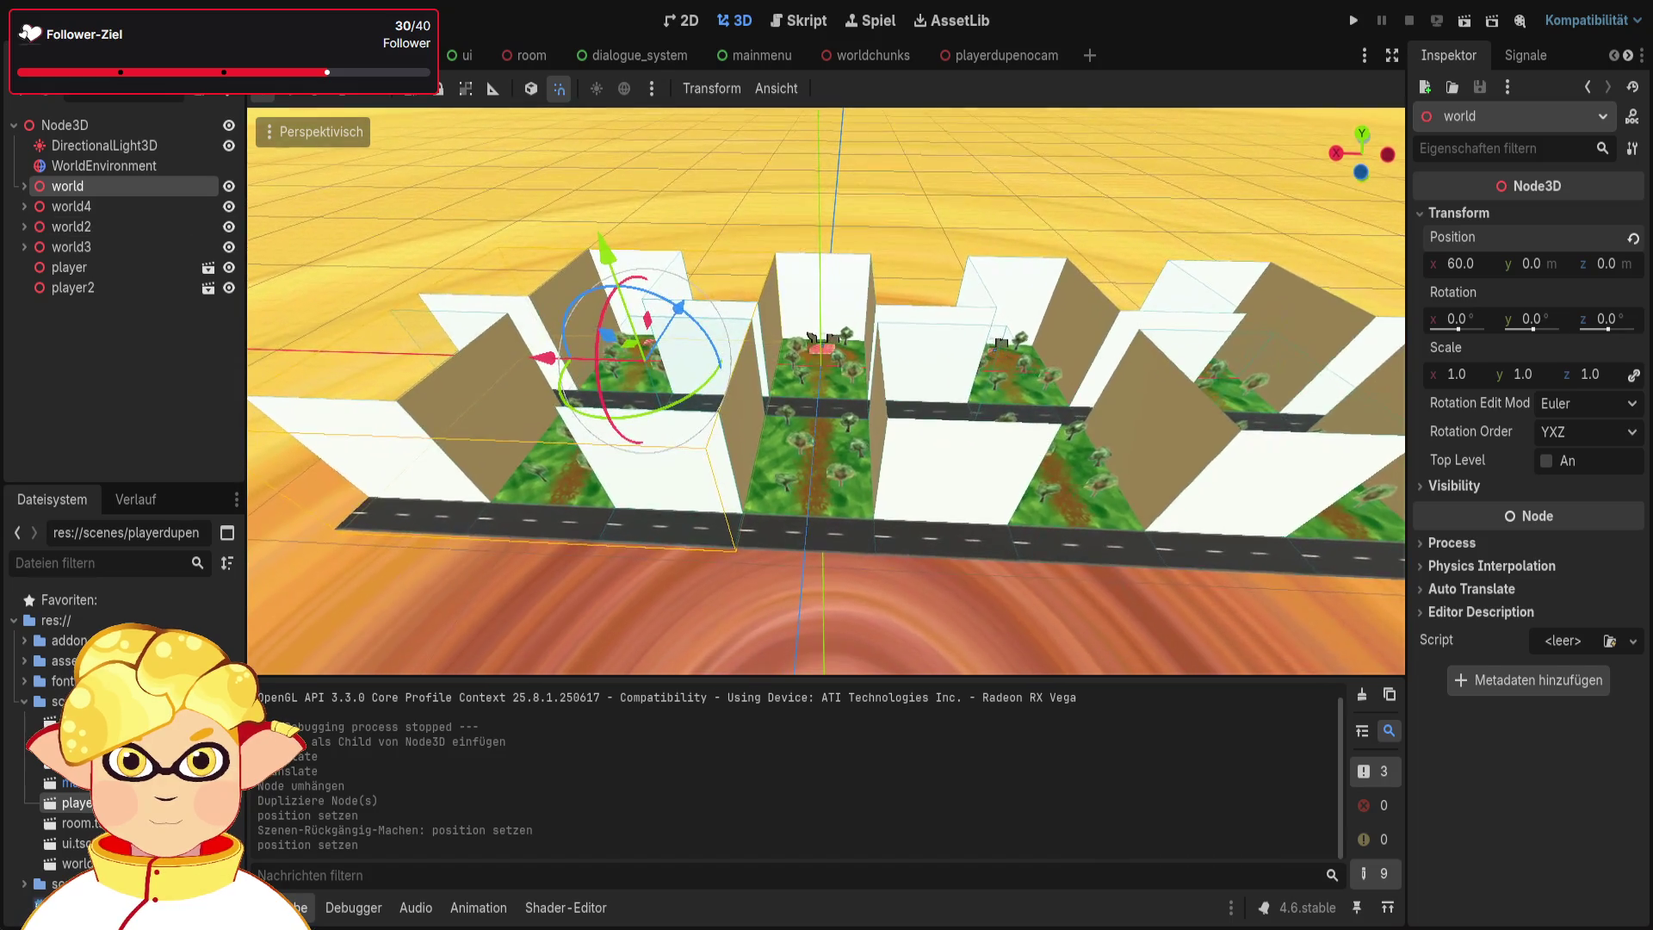
pyautogui.click(143, 223)
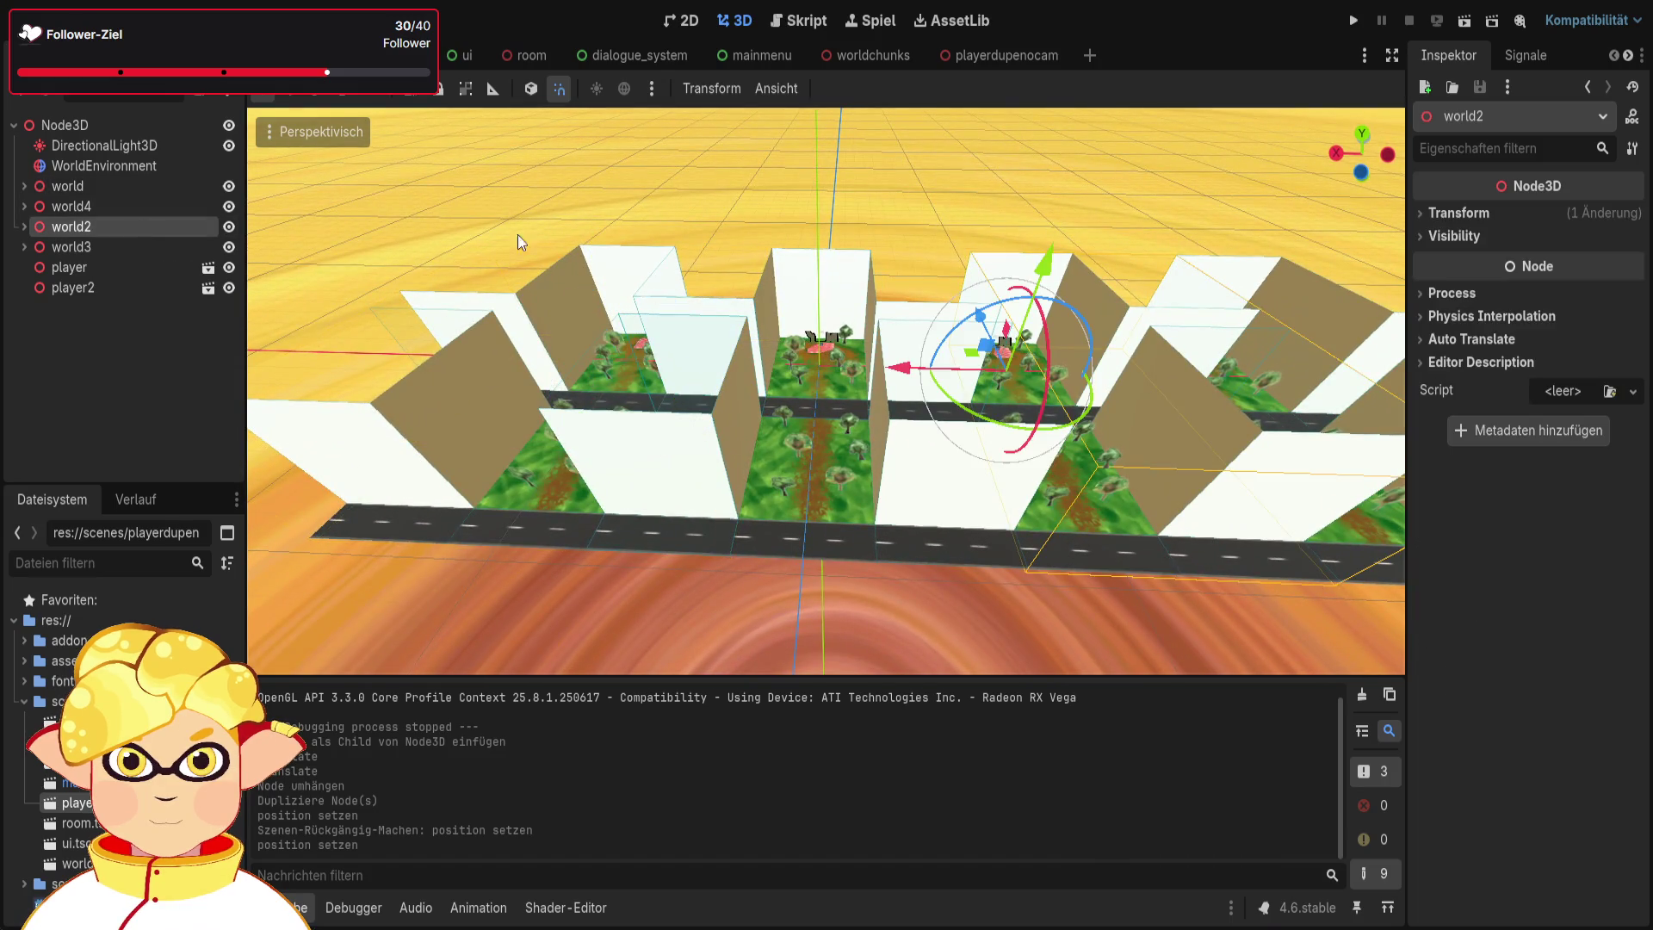
pyautogui.click(1458, 214)
pyautogui.click(1465, 266)
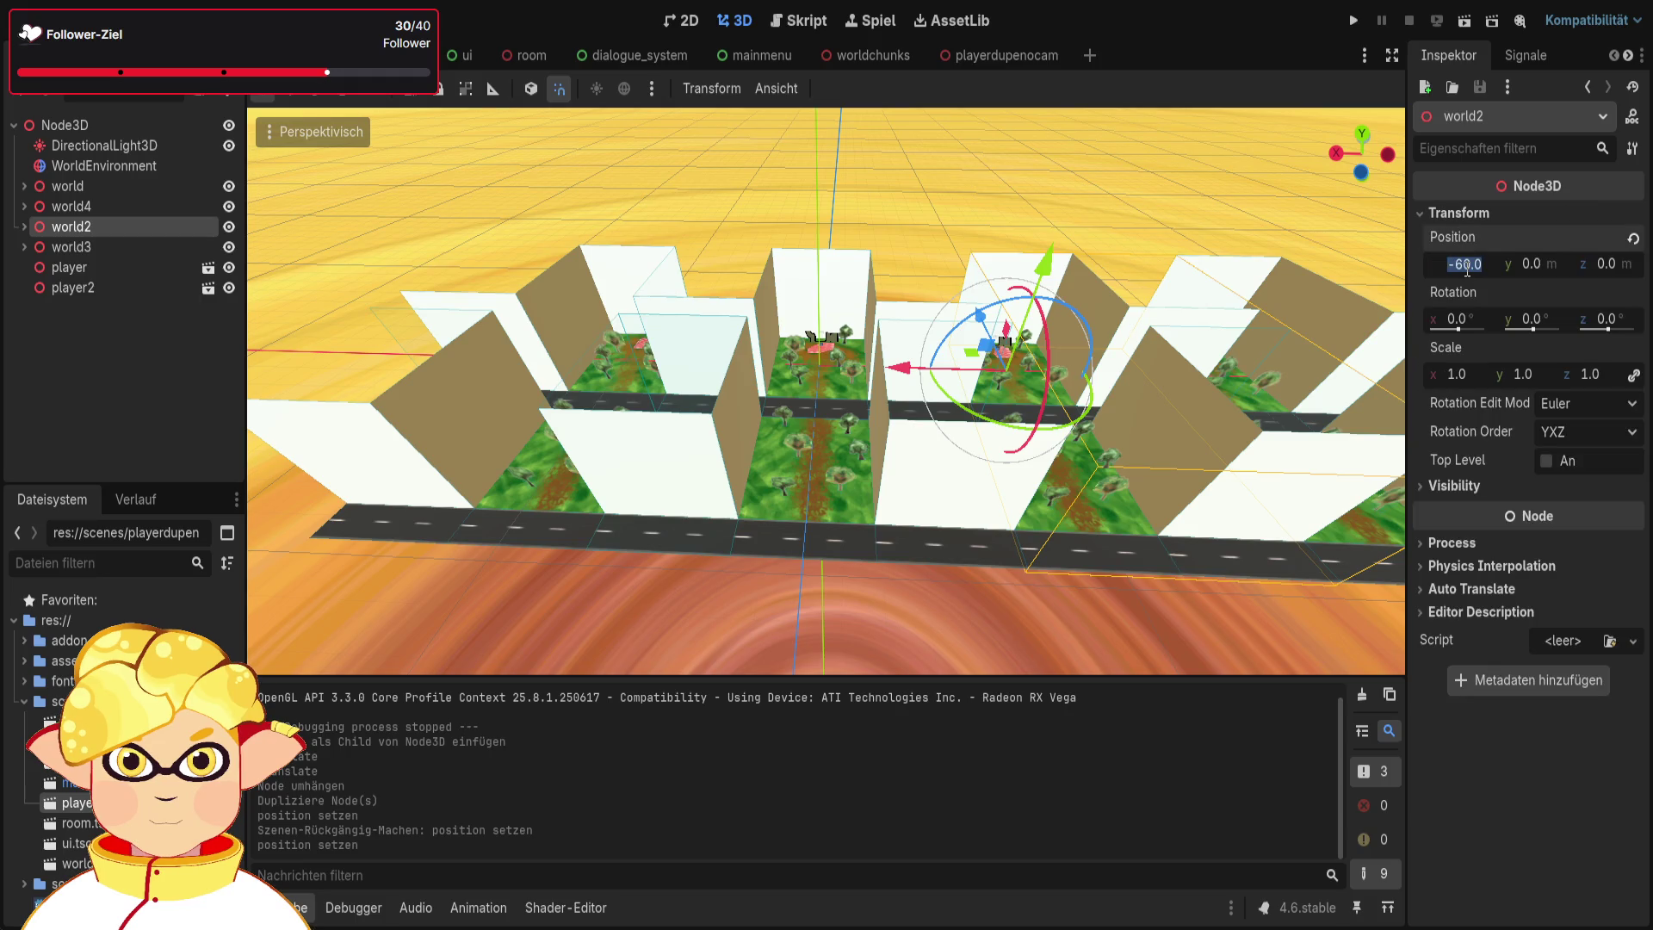
pyautogui.write('0')
pyautogui.press('Return')
# Set world3's Position X to -60 and drag world4 below world3 in the Scene dock.
pyautogui.click(91, 244)
pyautogui.click(1544, 215)
pyautogui.click(1464, 265)
pyautogui.write('-')
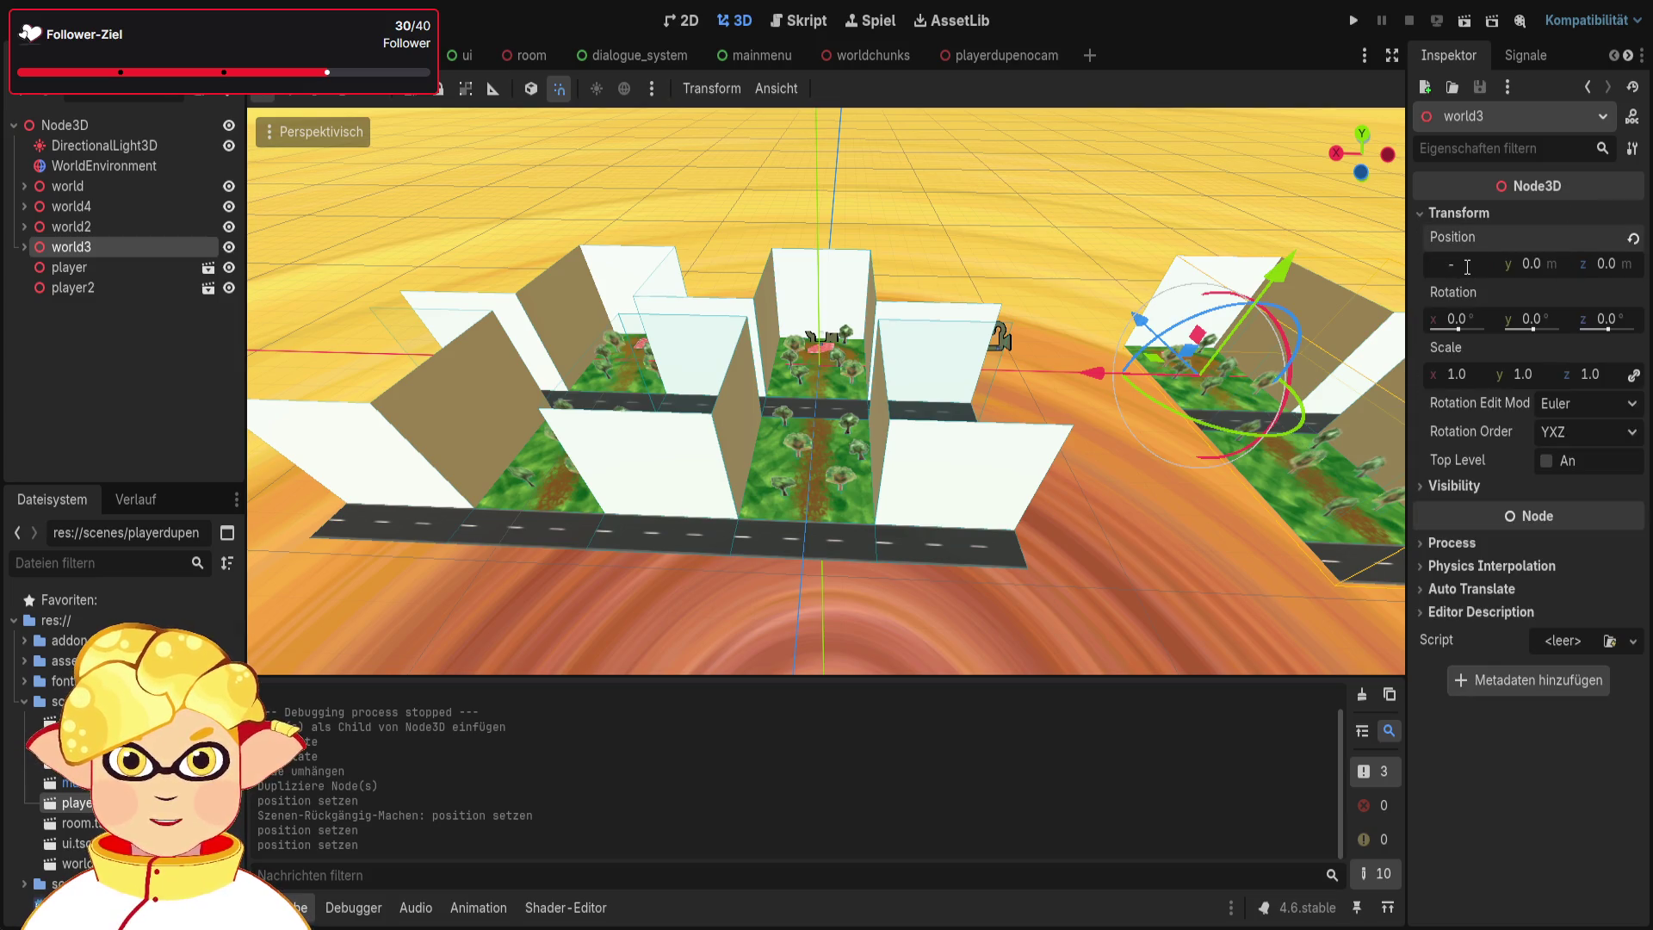
pyautogui.write('60')
pyautogui.press('Return')
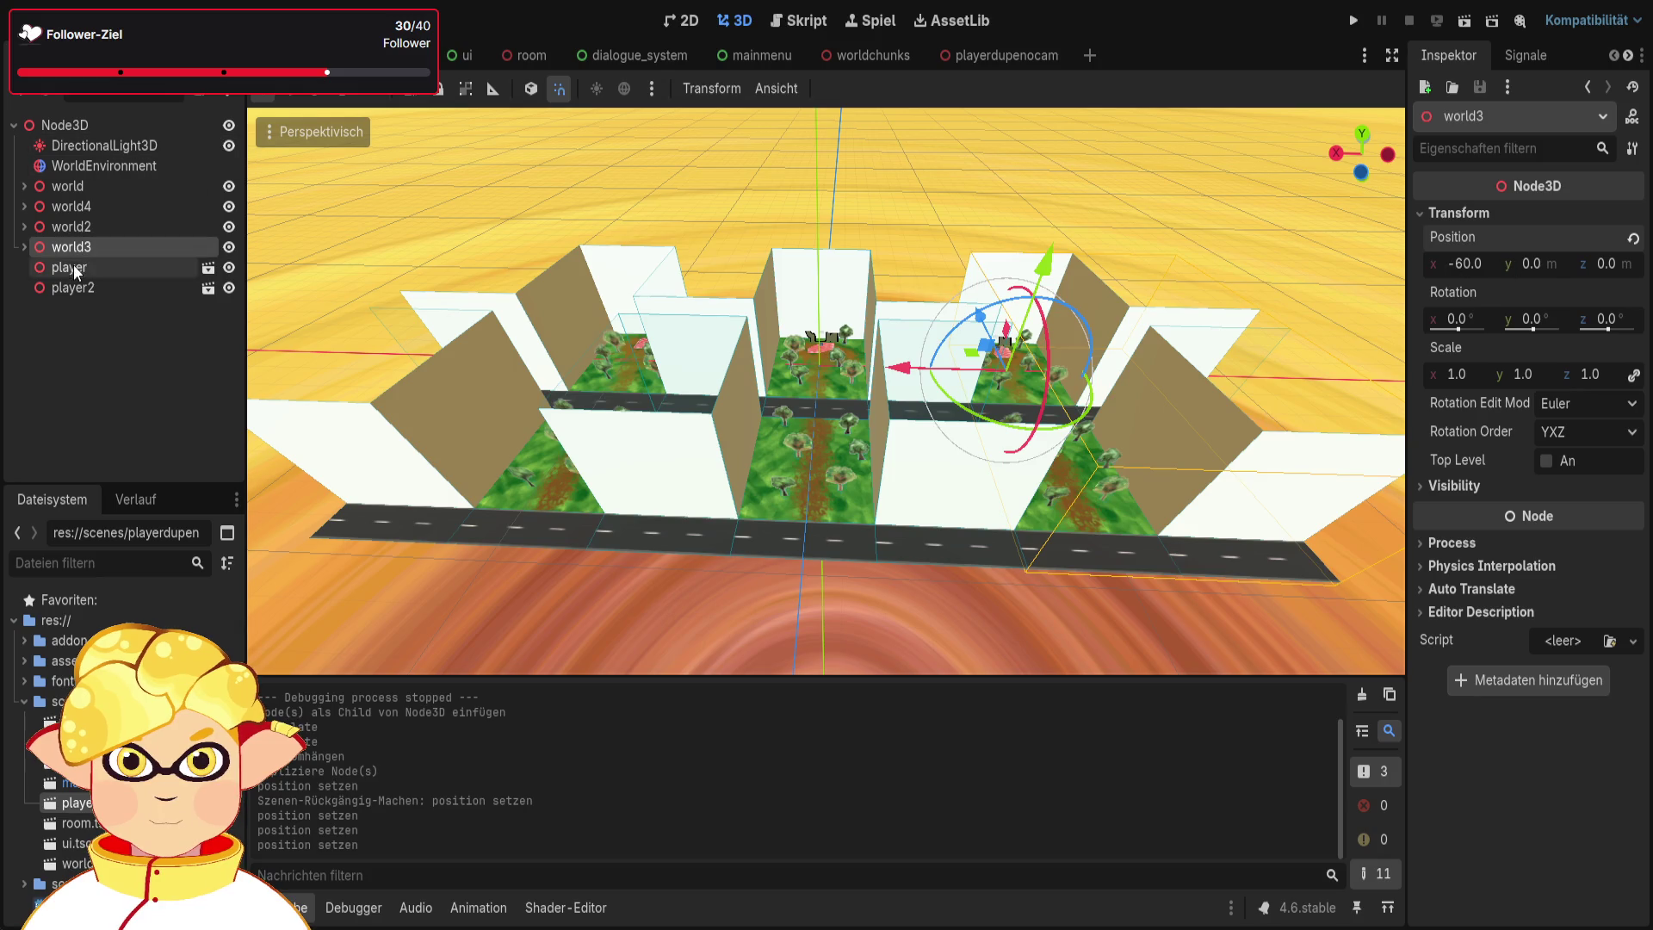
pyautogui.click(86, 207)
pyautogui.moveTo(86, 207); pyautogui.dragTo(86, 257)
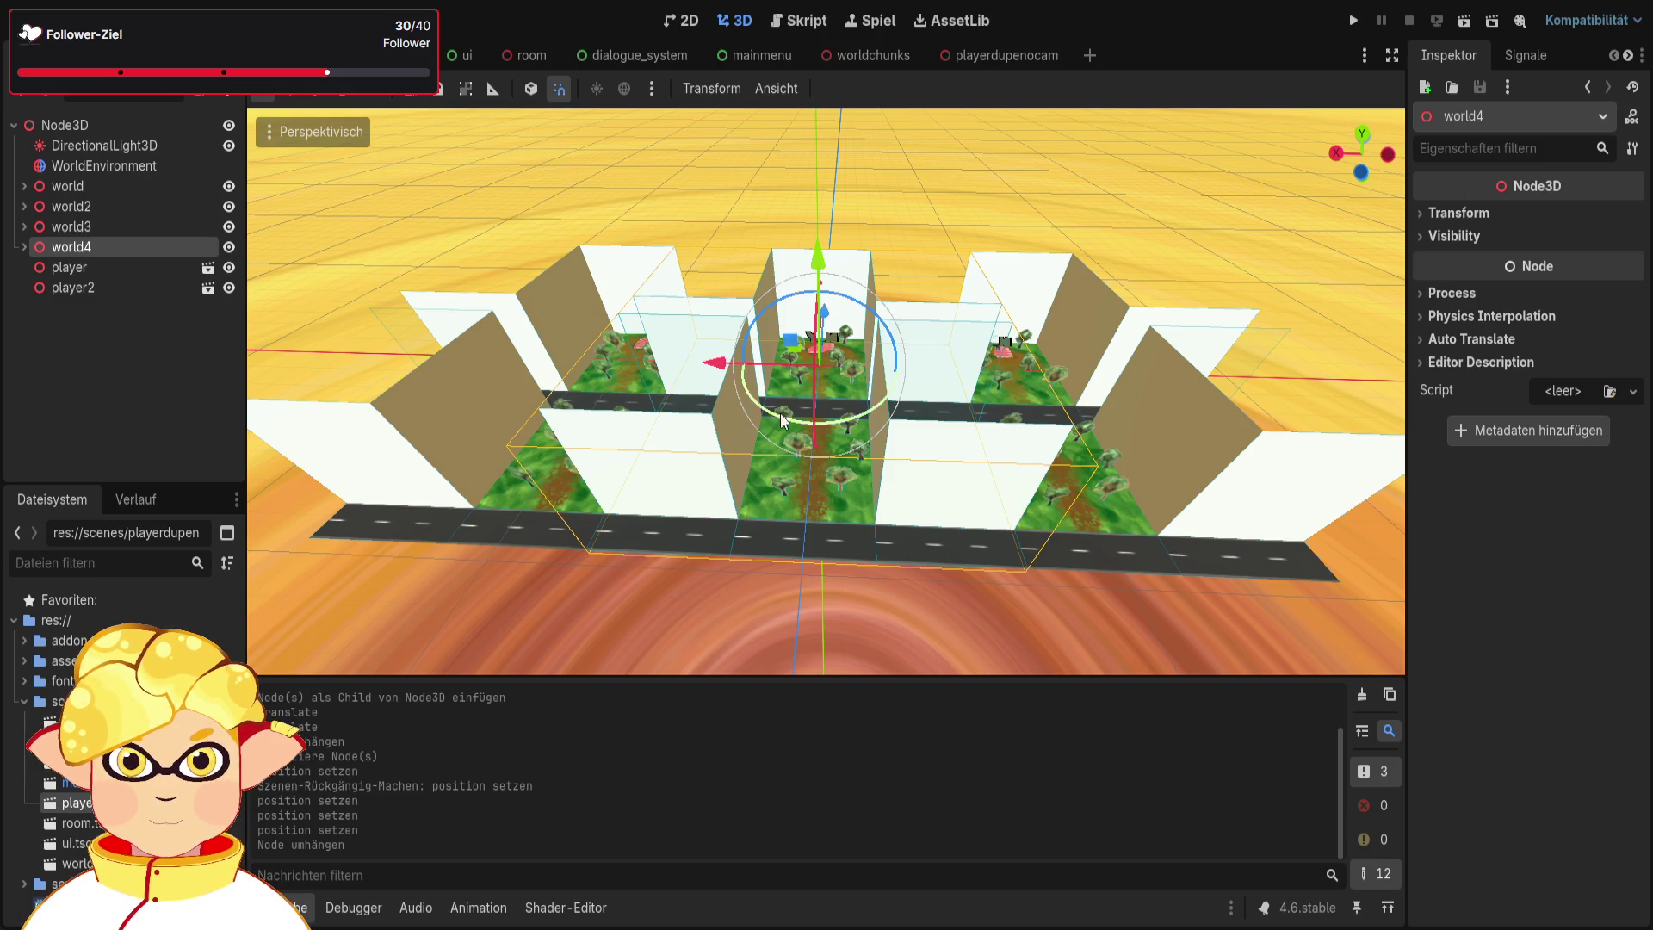
# Slide world4 along its Z axis to a new spot and deselect it.
pyautogui.moveTo(831, 326)
pyautogui.mouseDown()
pyautogui.moveTo(850, 394)
pyautogui.moveTo(1092, 503)
pyautogui.mouseUp()
pyautogui.moveTo(708, 371); pyautogui.dragTo(512, 359)
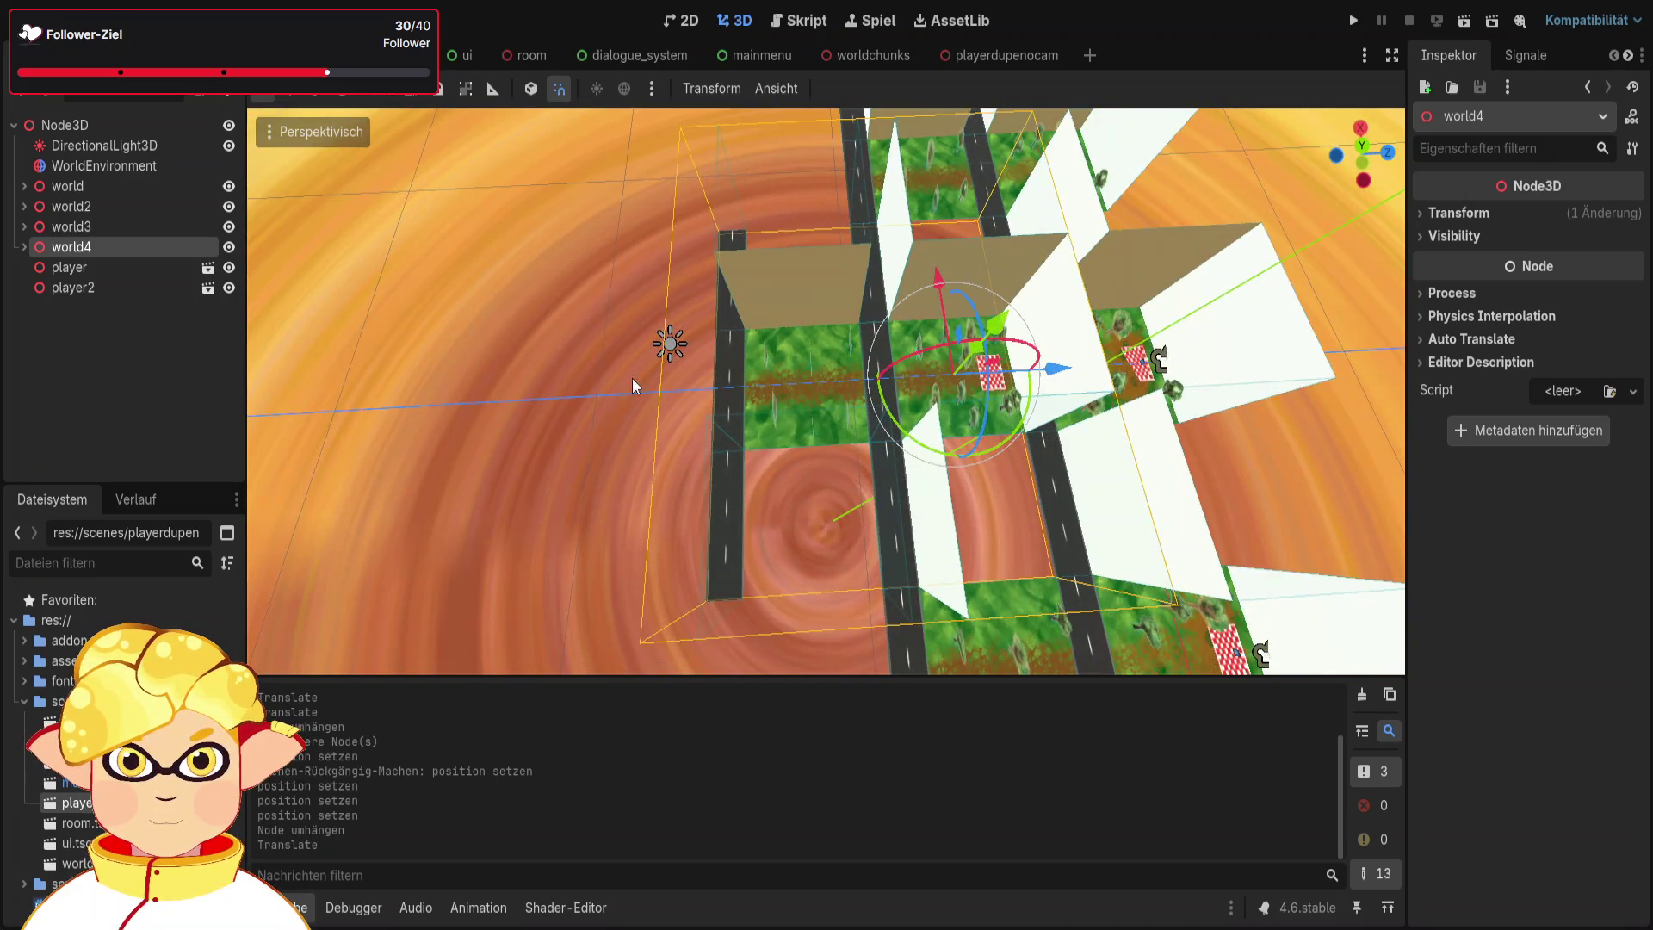
pyautogui.moveTo(1055, 372); pyautogui.dragTo(809, 384)
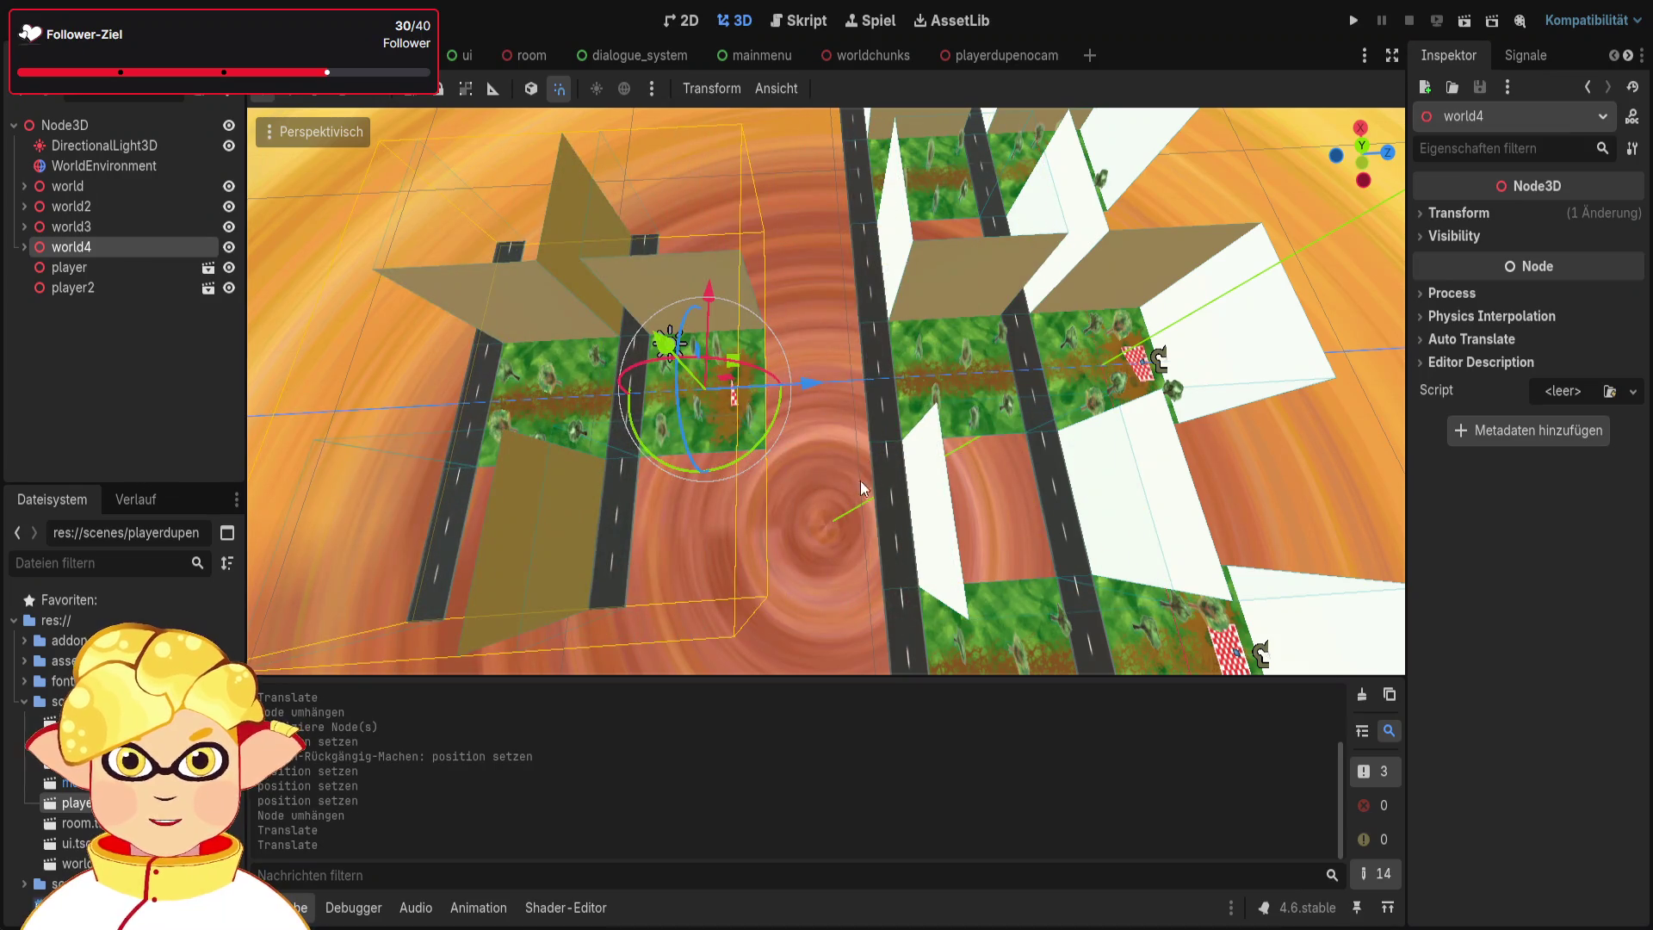
pyautogui.click(835, 445)
# Box-select the light and nearby chunk objects, cut the 16 nodes, then undo the cut.
pyautogui.scroll(5, 836, 444)
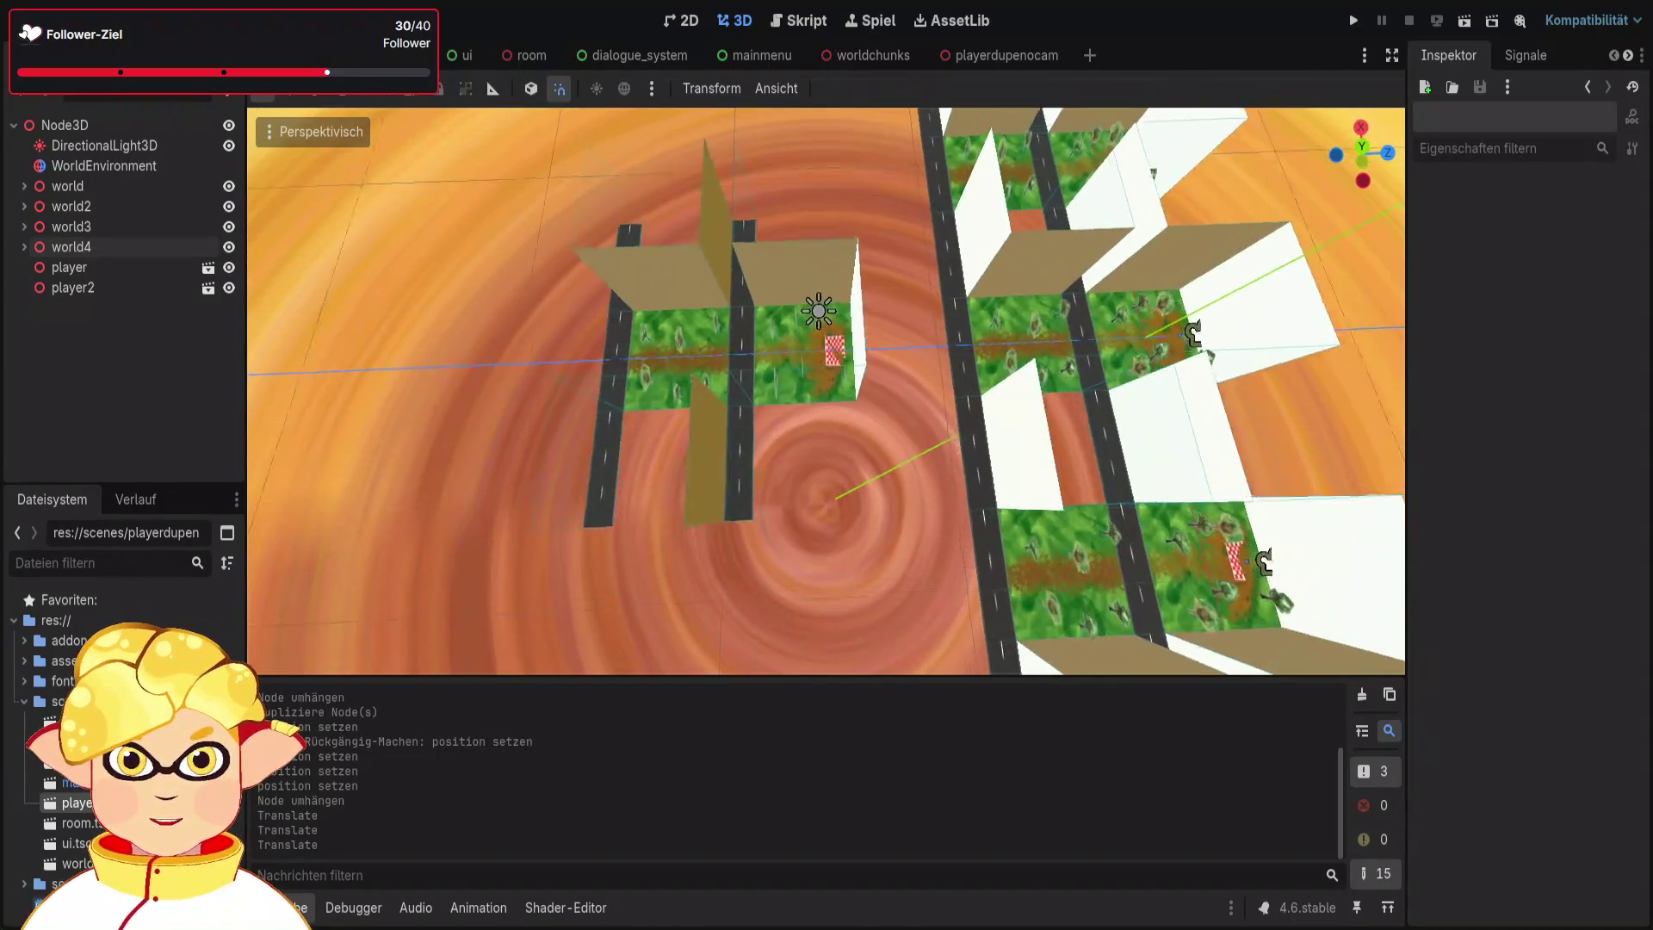
pyautogui.moveTo(918, 403); pyautogui.dragTo(725, 117)
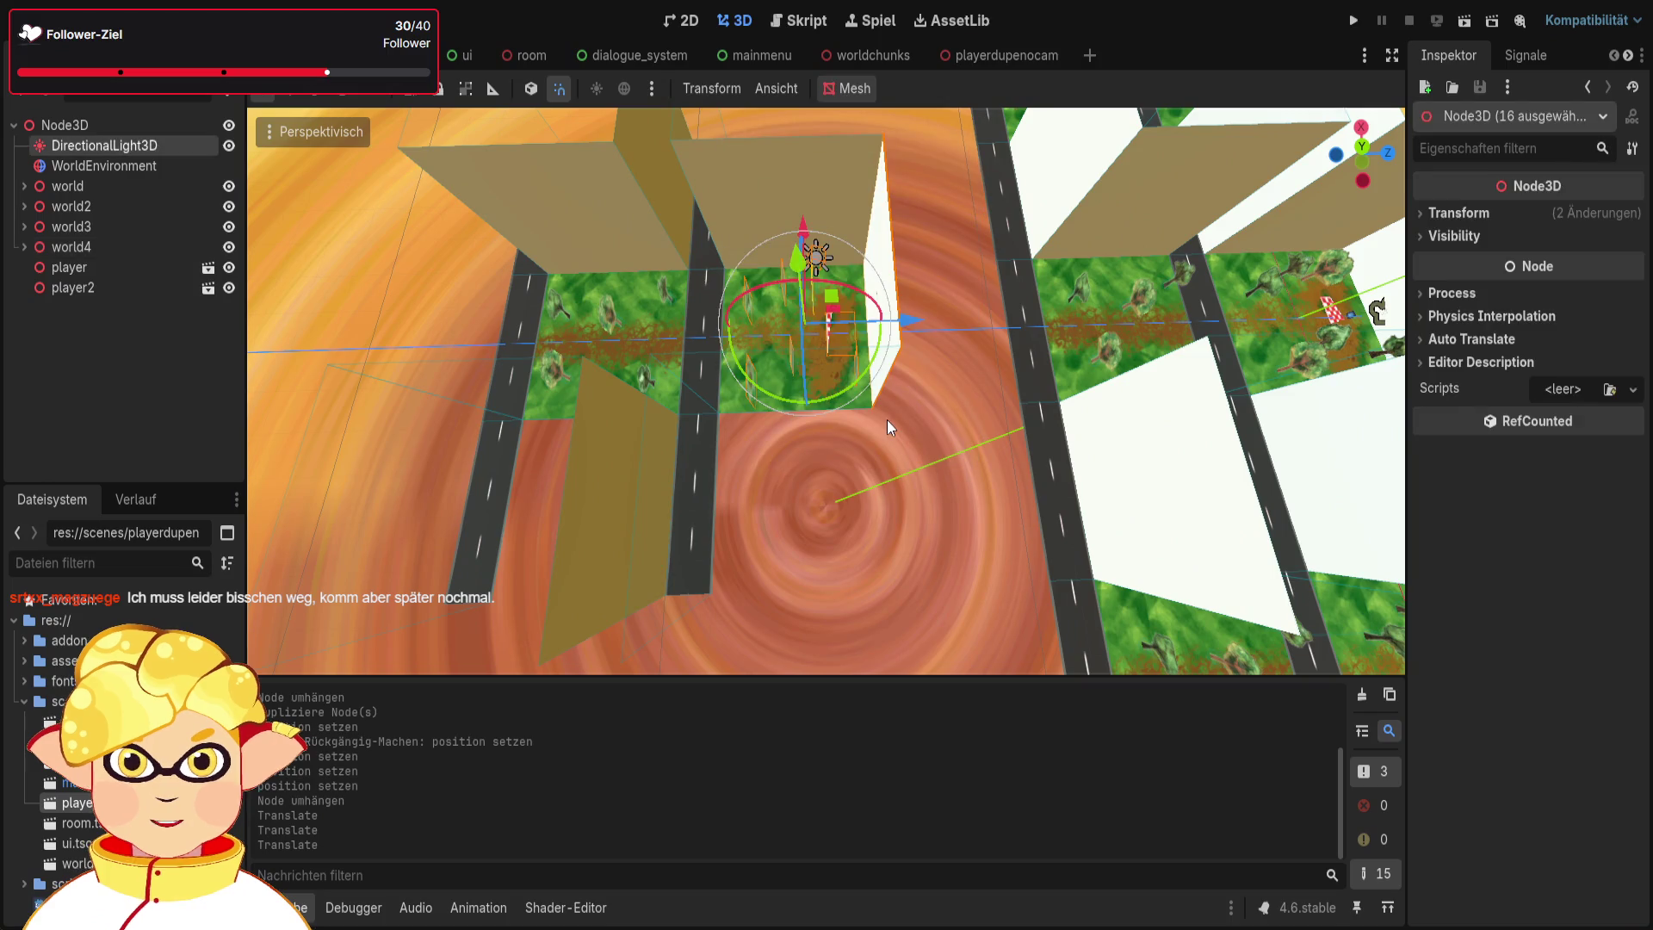
pyautogui.hotkey('ctrl', 'x')
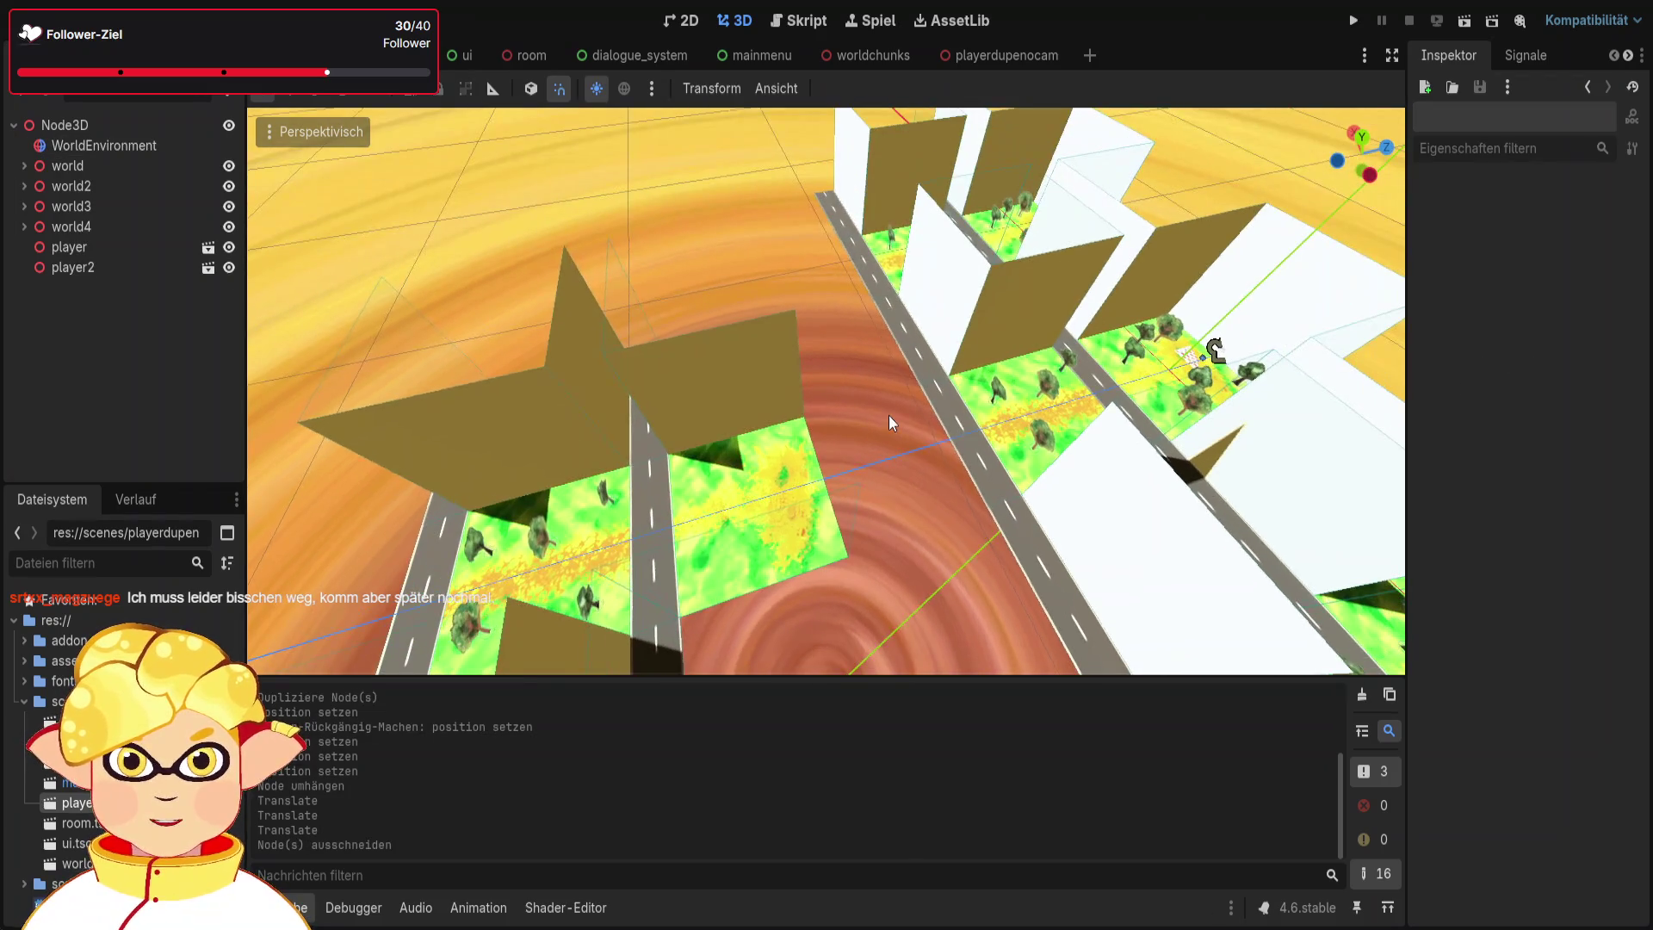
pyautogui.hotkey('ctrl', 'z')
pyautogui.moveTo(827, 387)
pyautogui.mouseDown()
pyautogui.moveTo(879, 362)
pyautogui.moveTo(311, 368)
pyautogui.mouseUp()
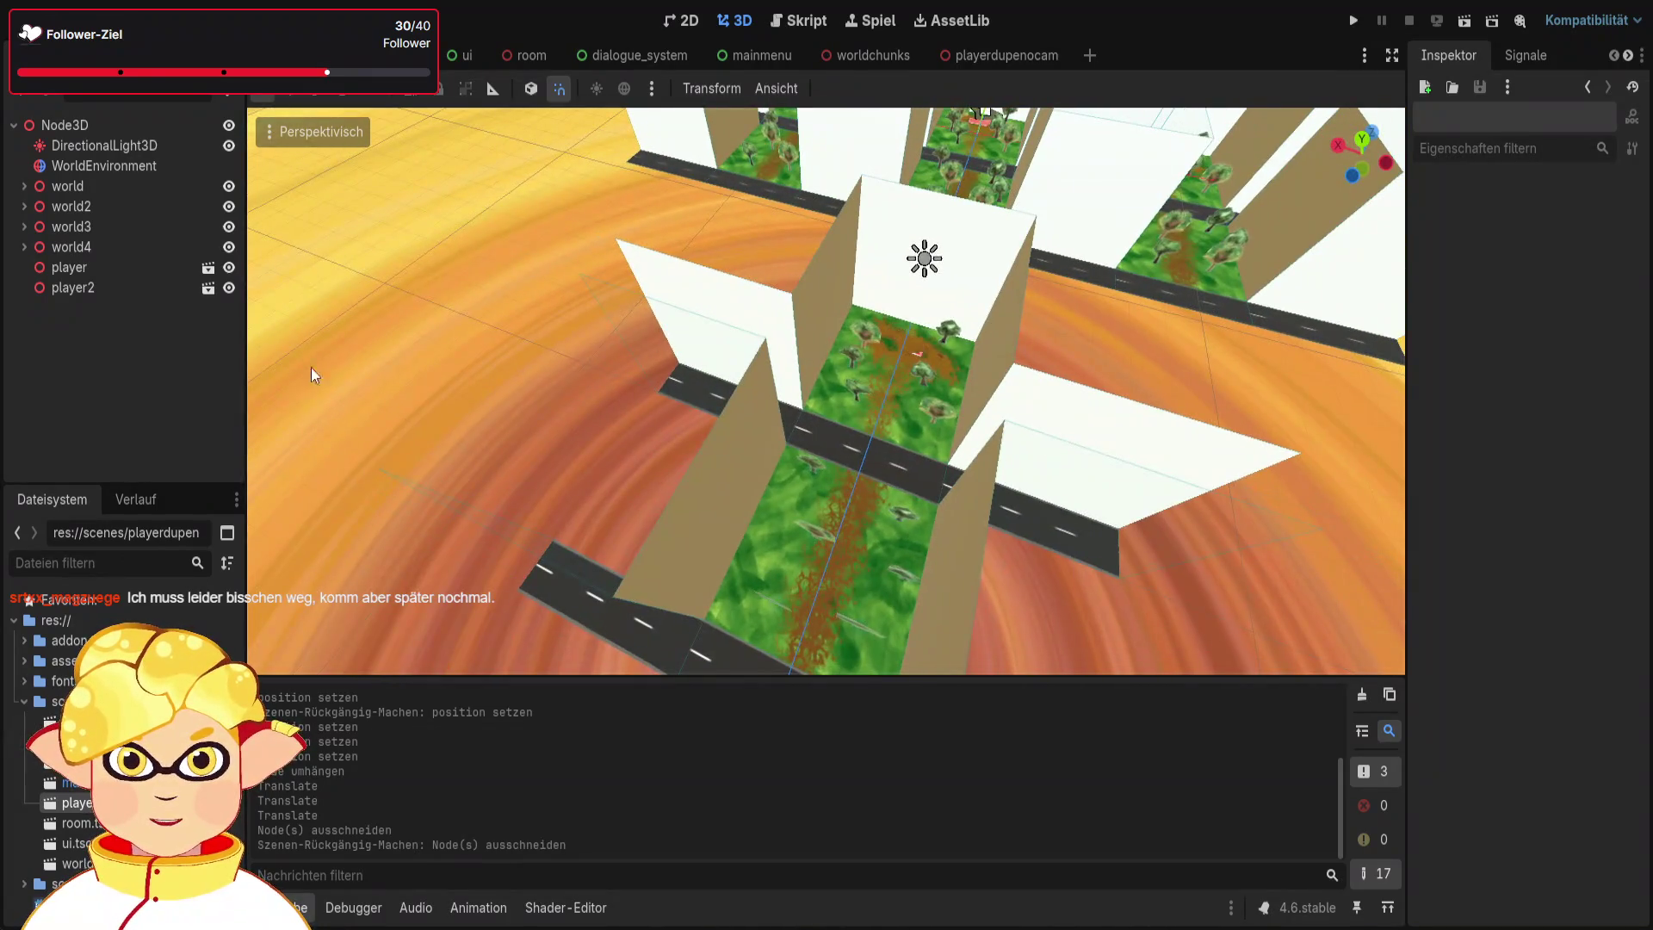
# Expand world4 and delete its trees1 group.
pyautogui.click(24, 247)
pyautogui.moveTo(282, 291); pyautogui.dragTo(353, 317)
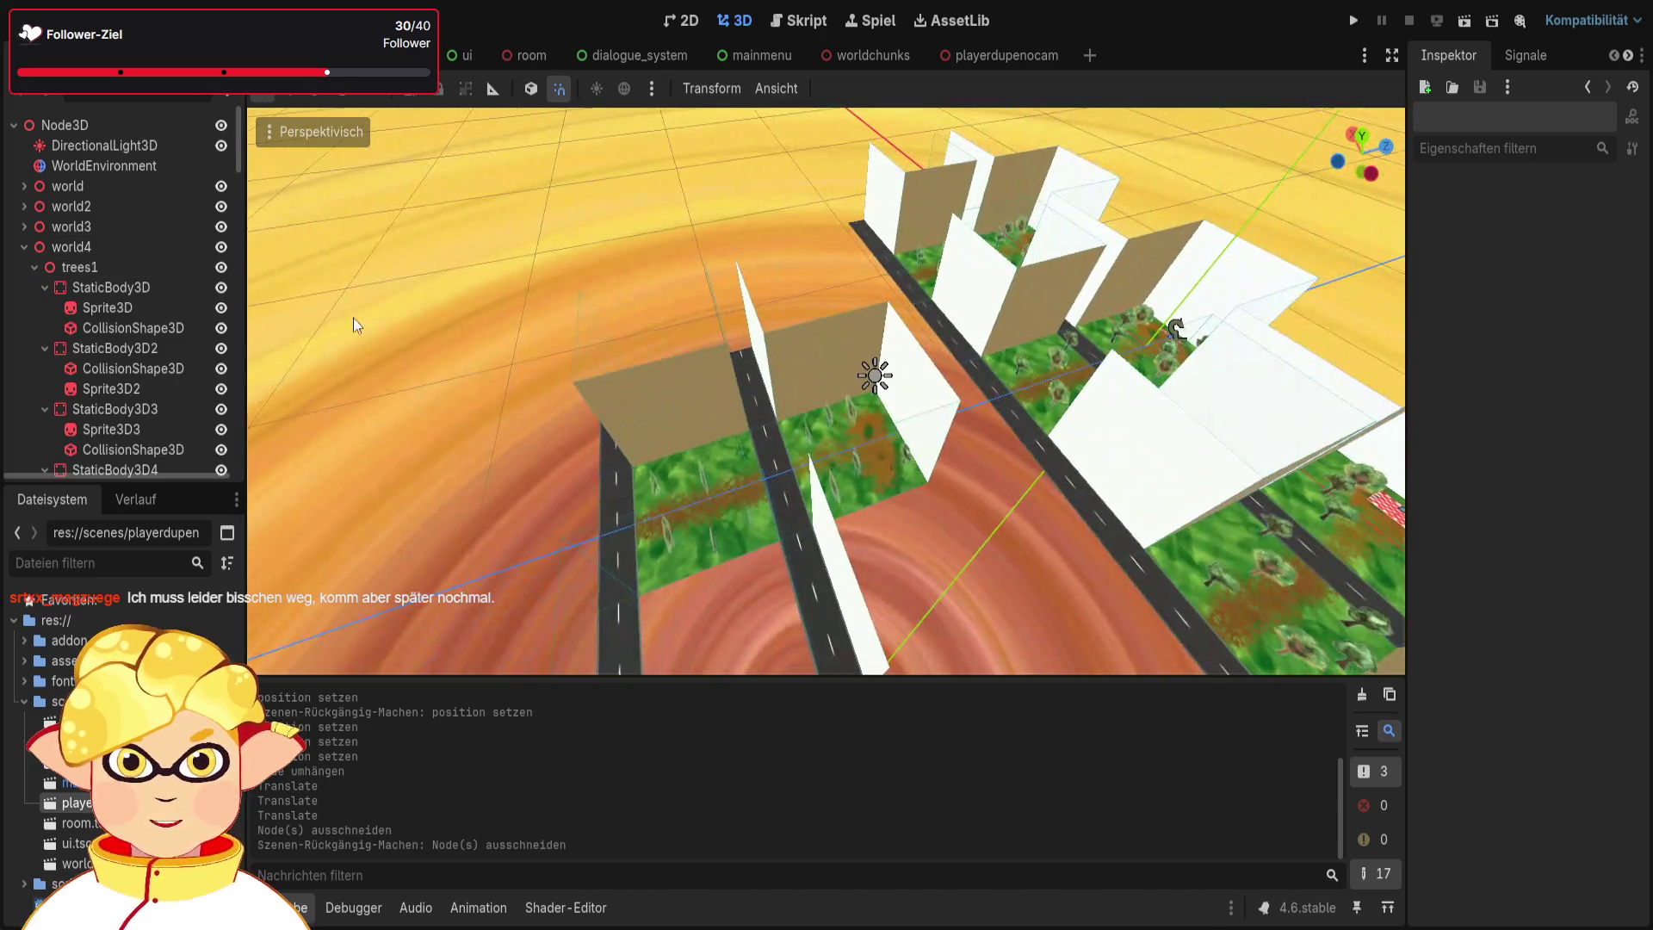
pyautogui.click(84, 267)
pyautogui.click(33, 268)
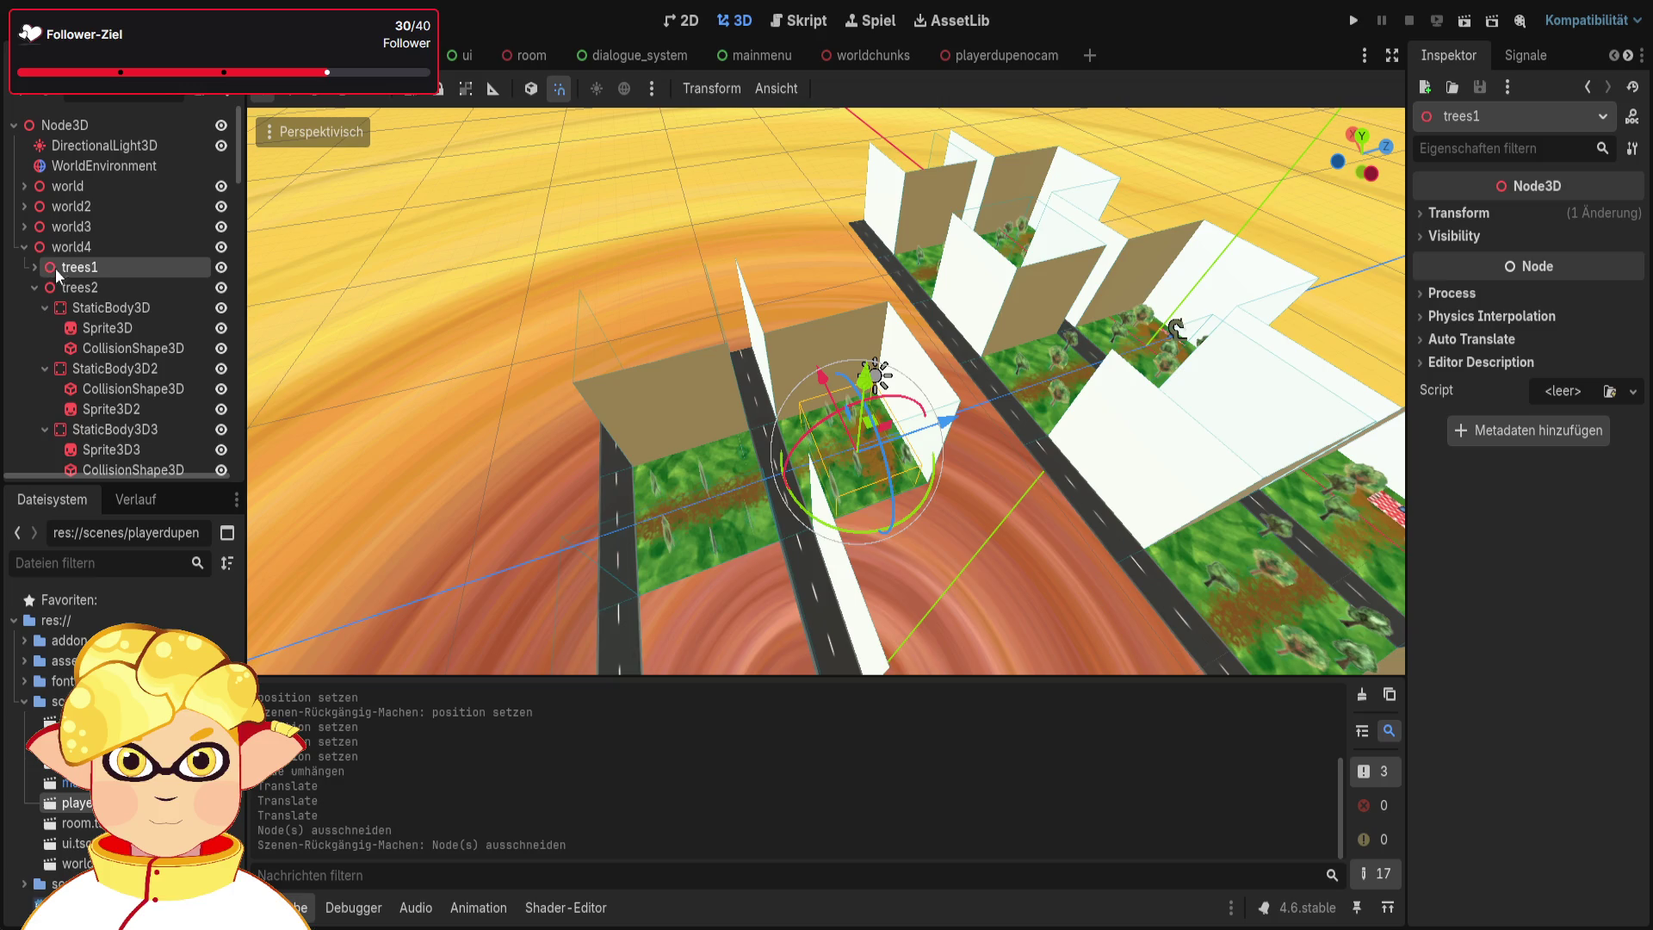
pyautogui.press('Delete')
# Go through trees2, folding each of its six StaticBody3D tree nodes.
pyautogui.click(91, 267)
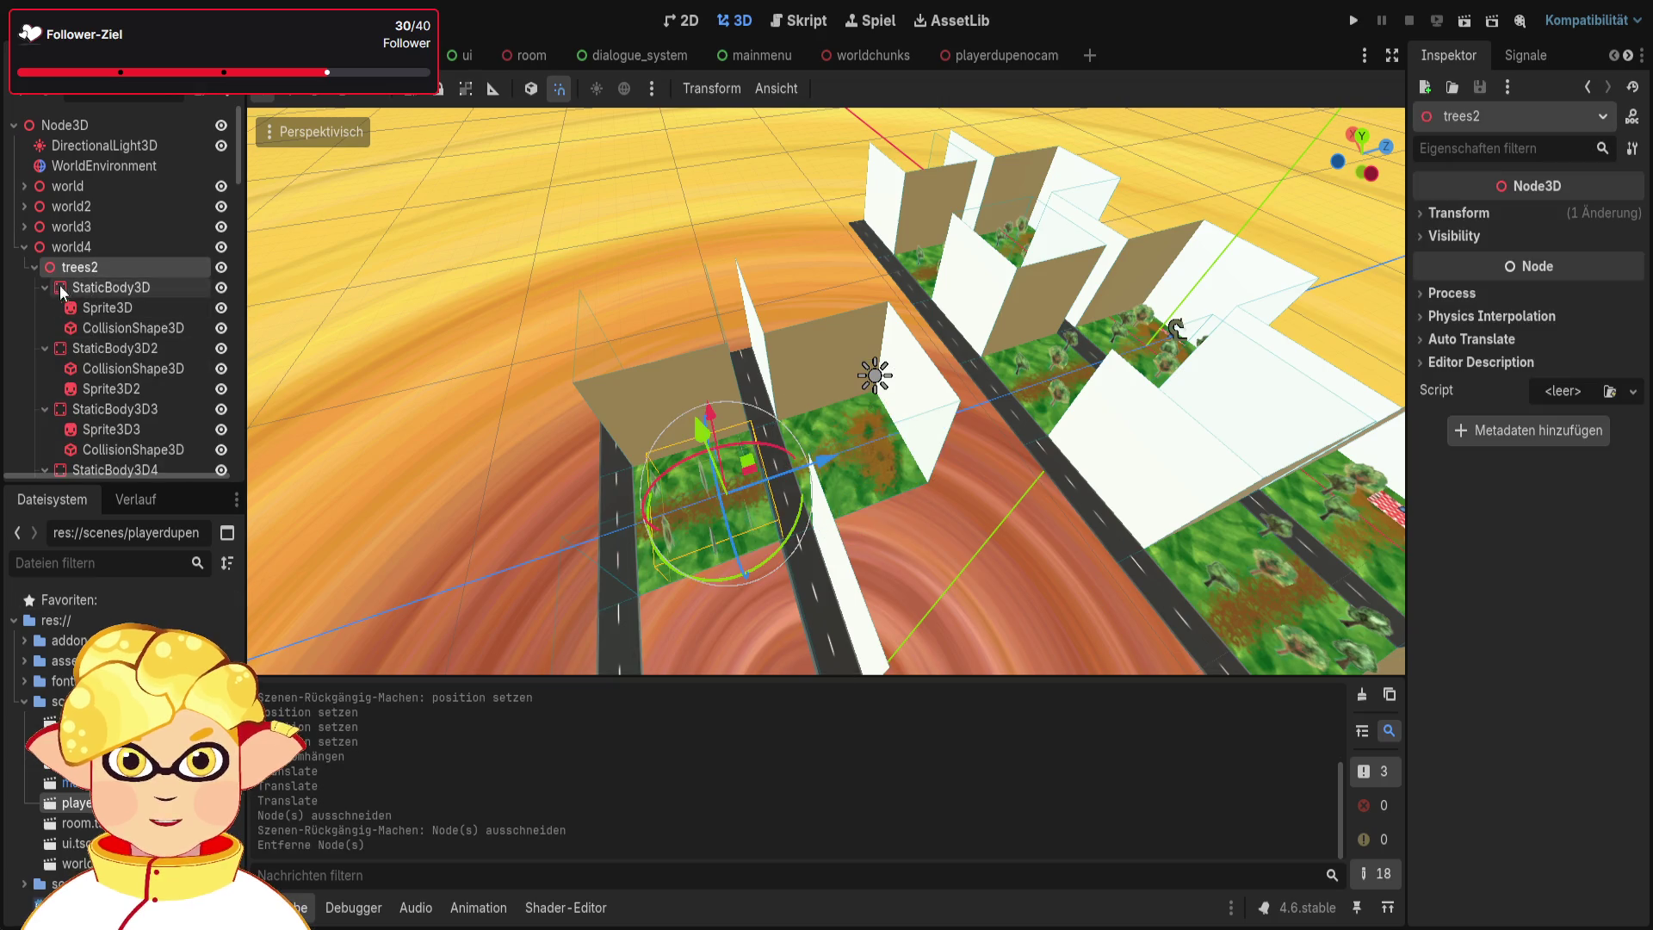
pyautogui.click(44, 287)
pyautogui.click(95, 288)
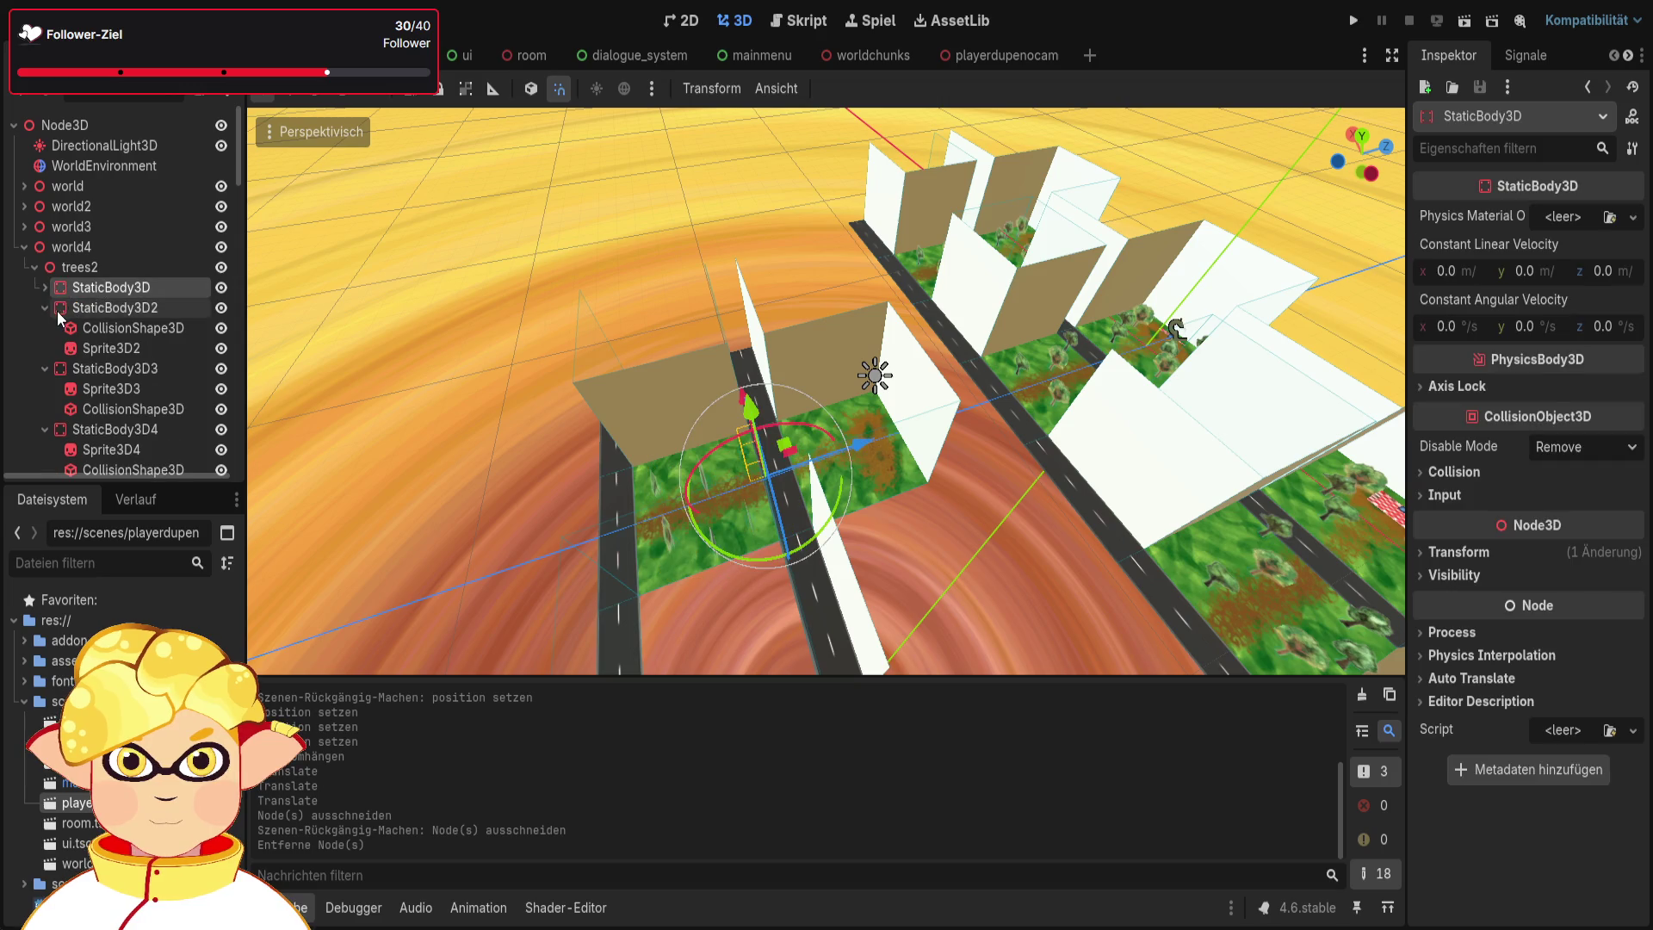
pyautogui.click(45, 307)
pyautogui.click(95, 309)
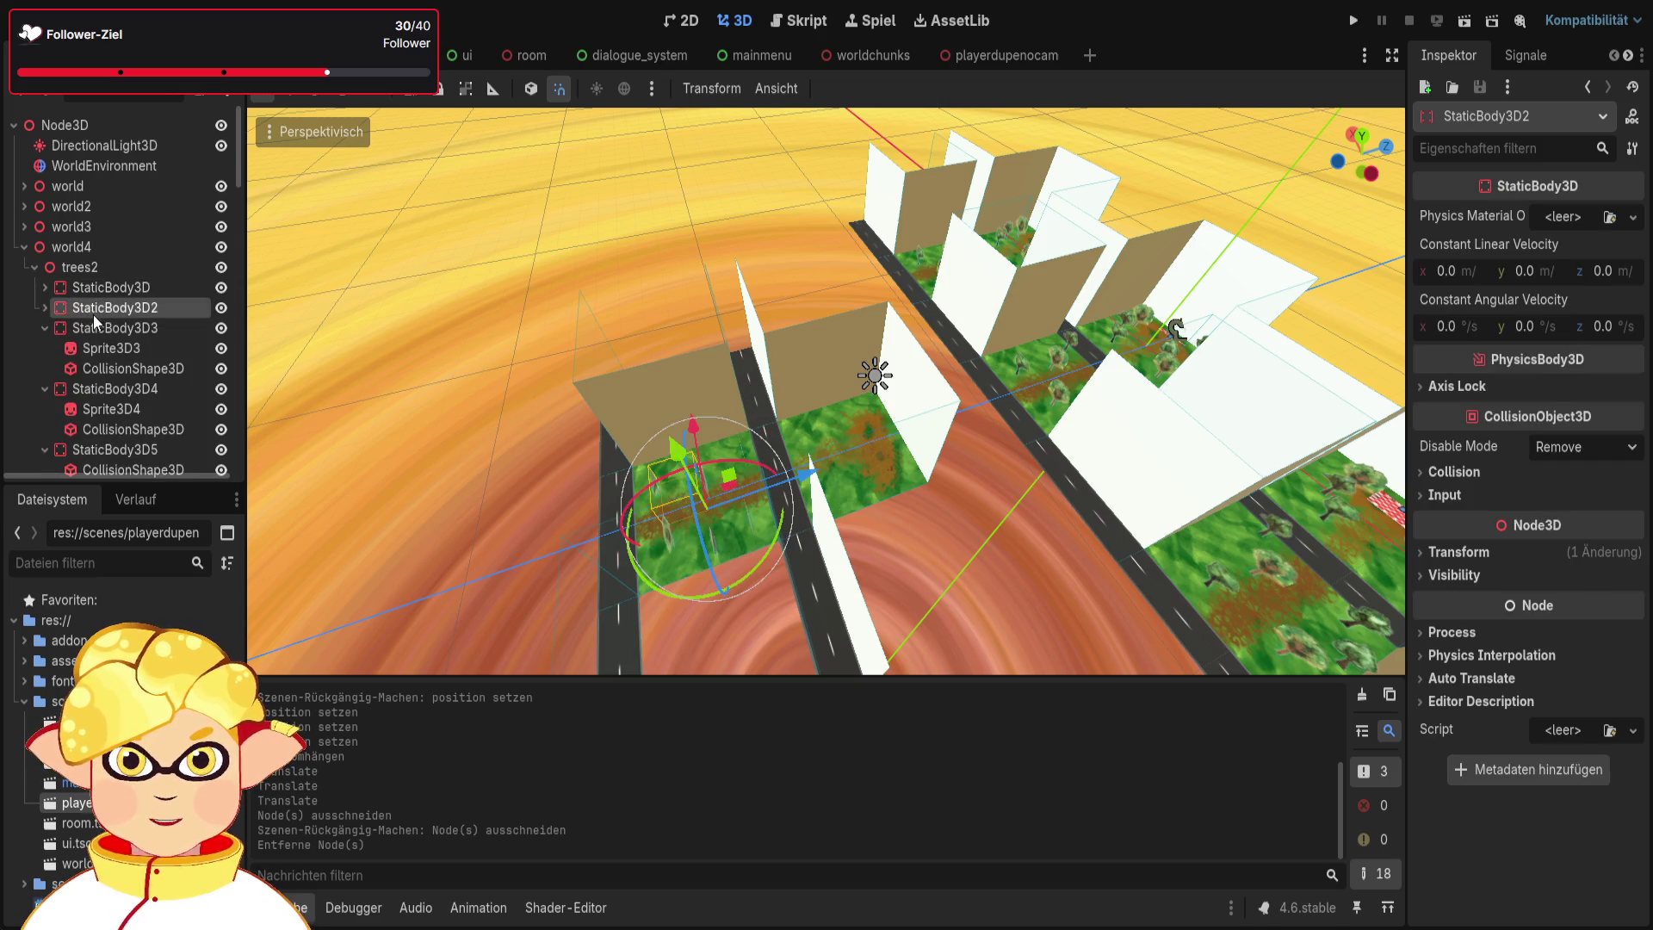
pyautogui.click(45, 328)
pyautogui.click(95, 328)
pyautogui.click(45, 348)
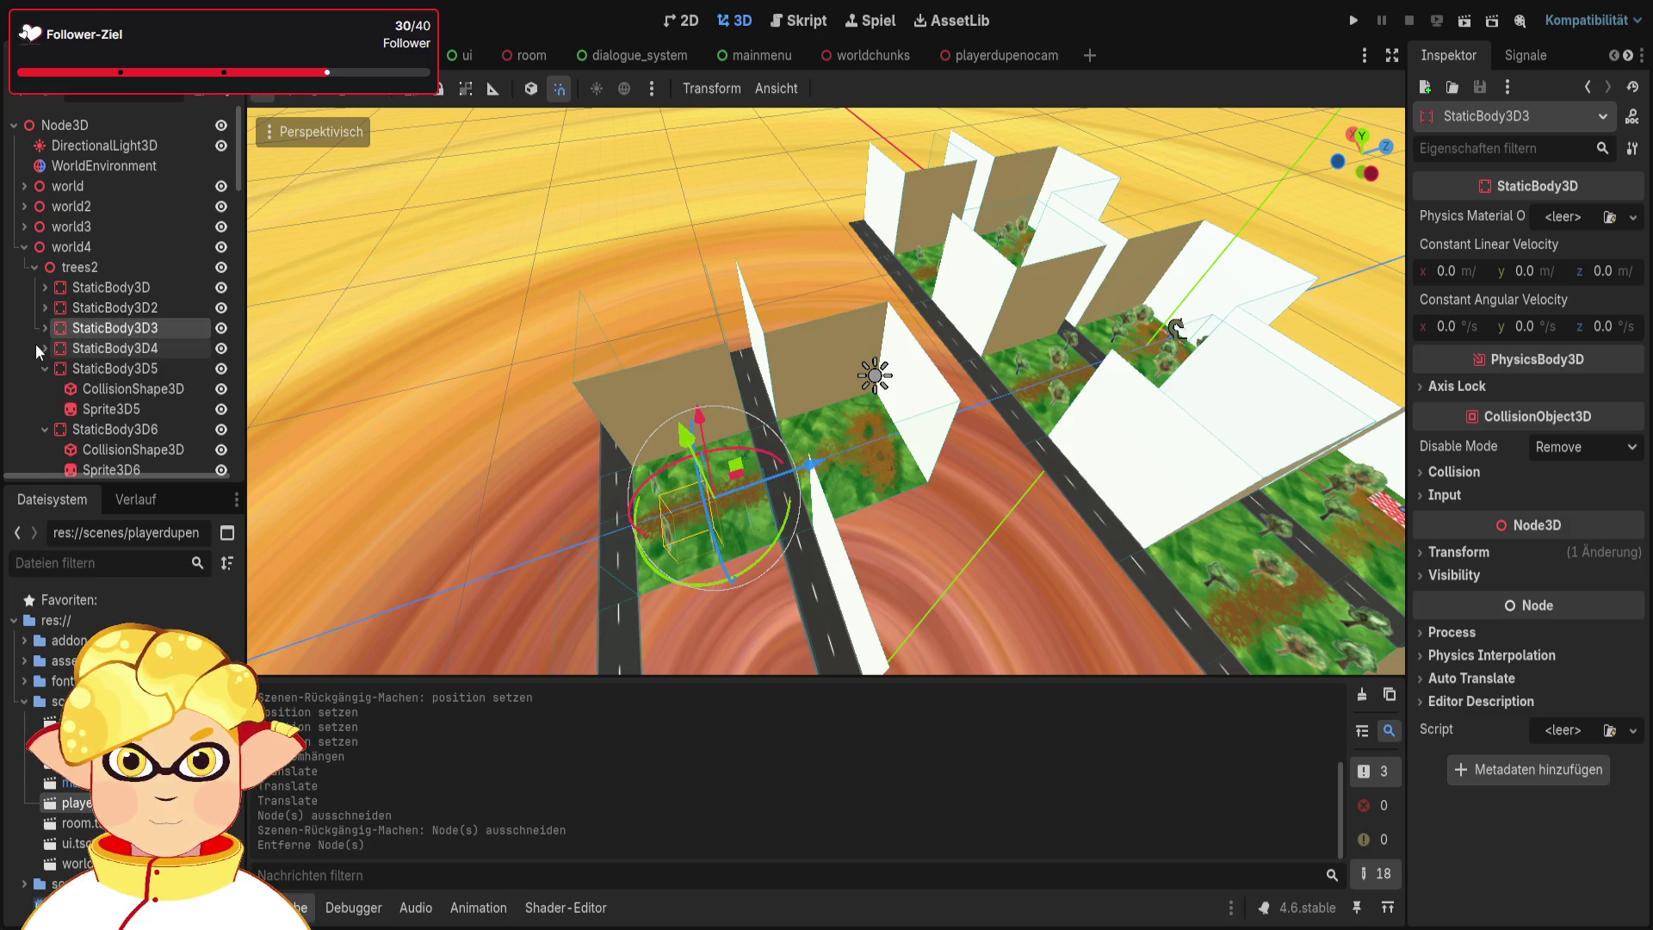
pyautogui.click(78, 349)
pyautogui.click(44, 369)
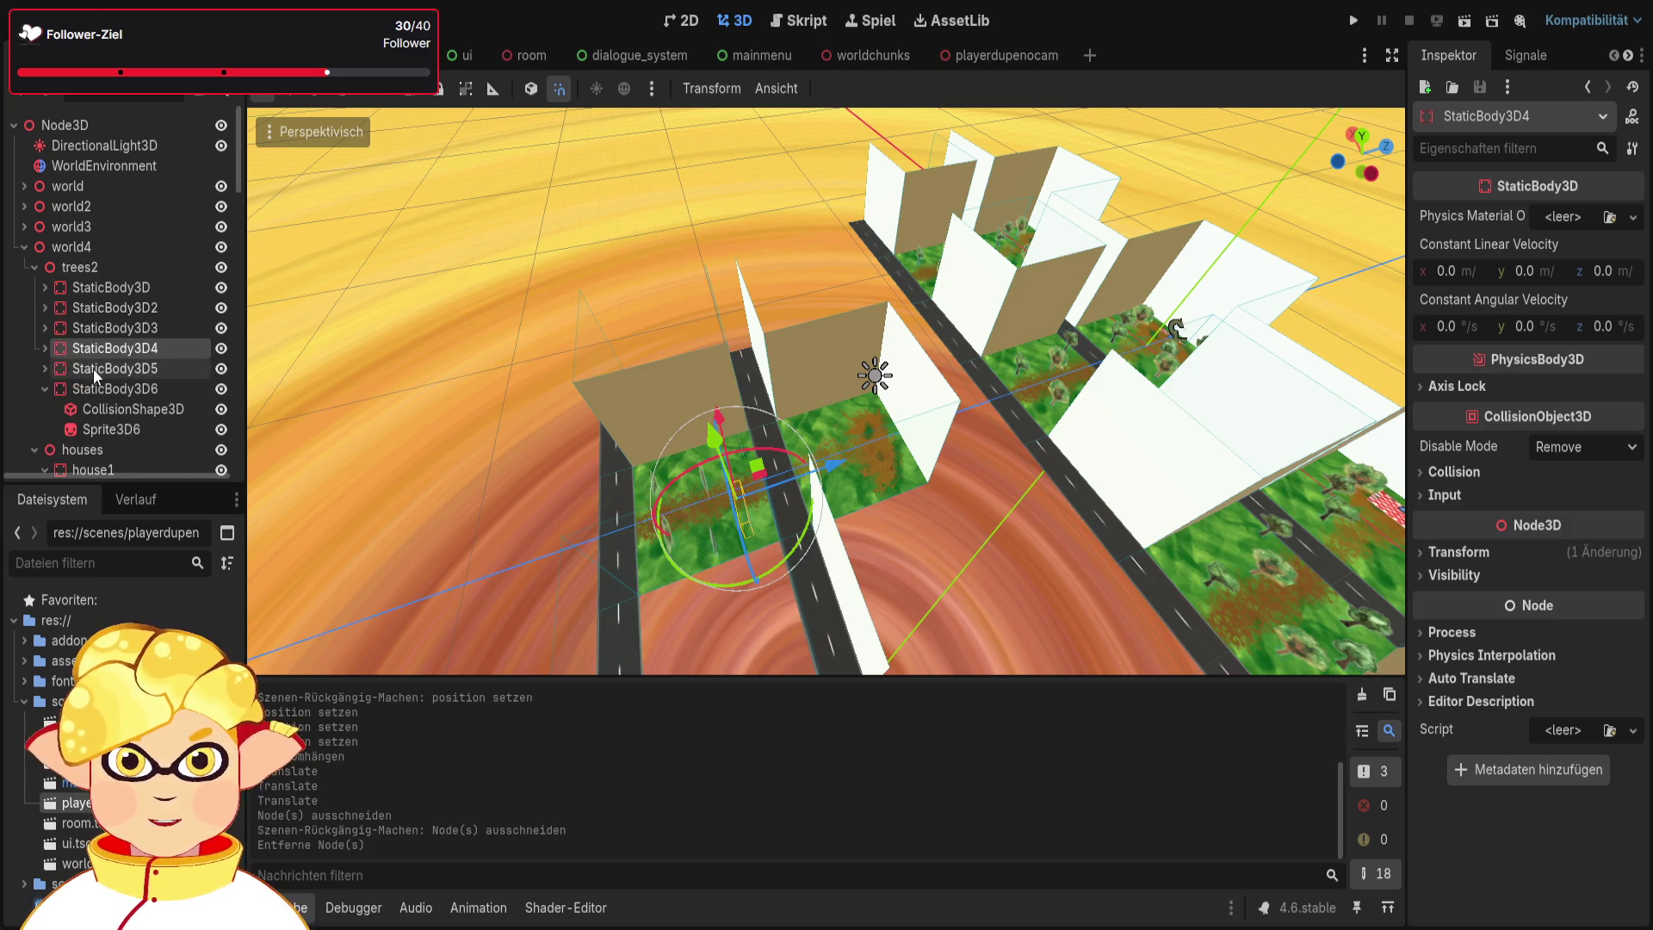
pyautogui.click(93, 369)
pyautogui.click(44, 388)
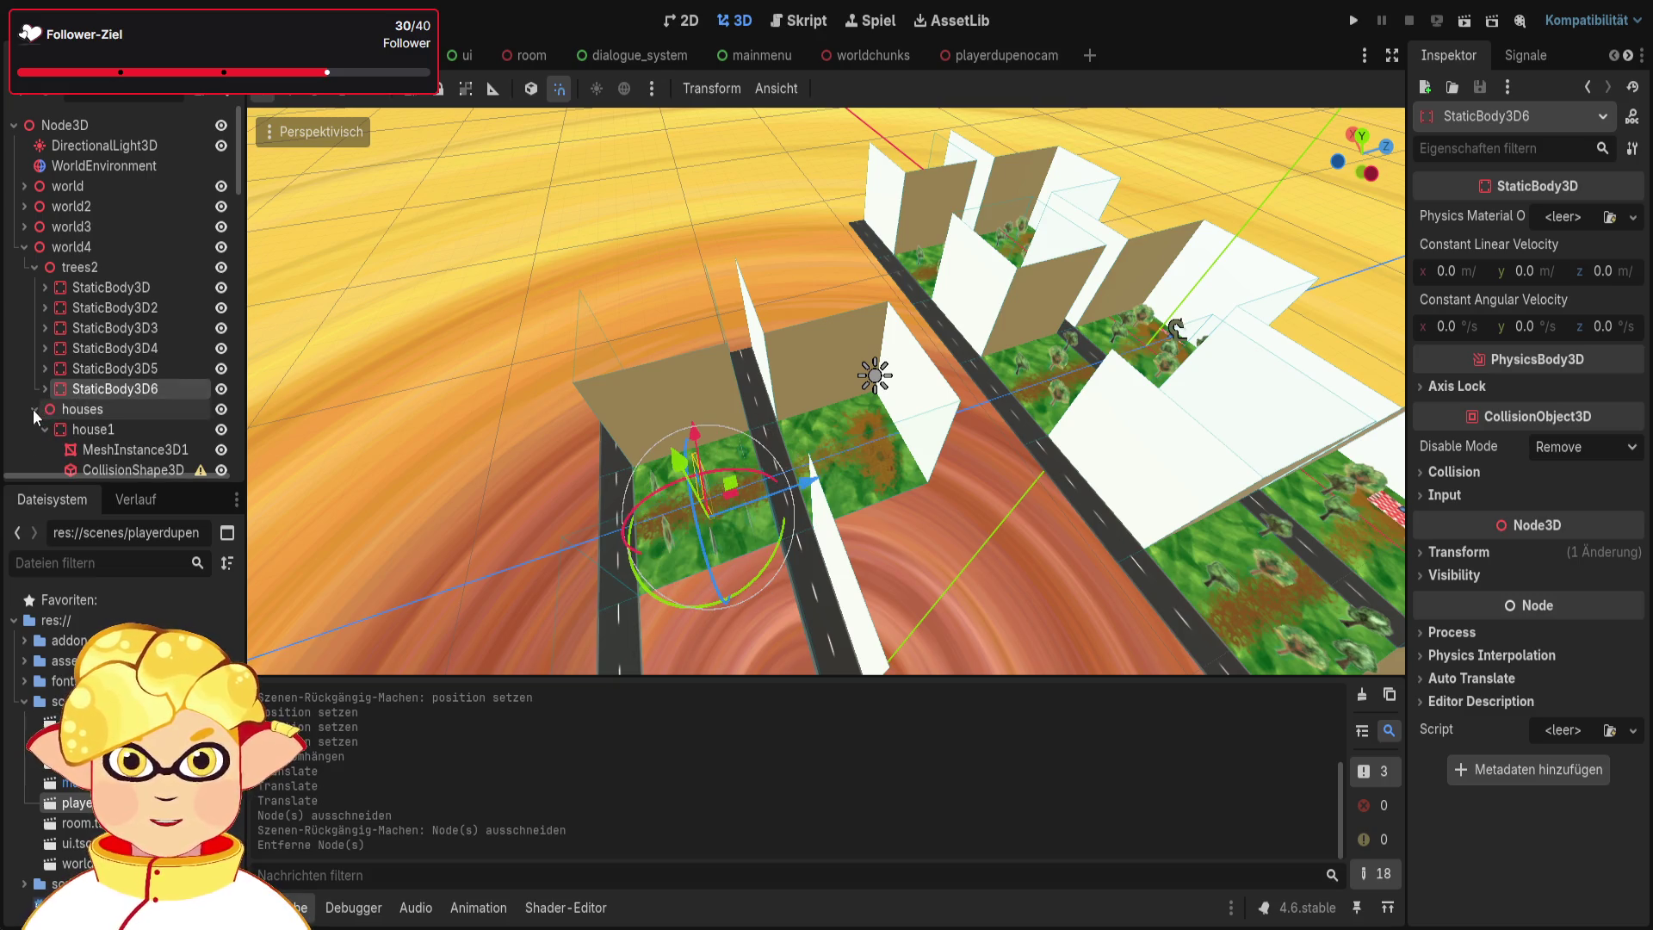
pyautogui.click(34, 409)
# Delete world4's houses group, then undo to restore it.
pyautogui.click(94, 388)
pyautogui.click(86, 410)
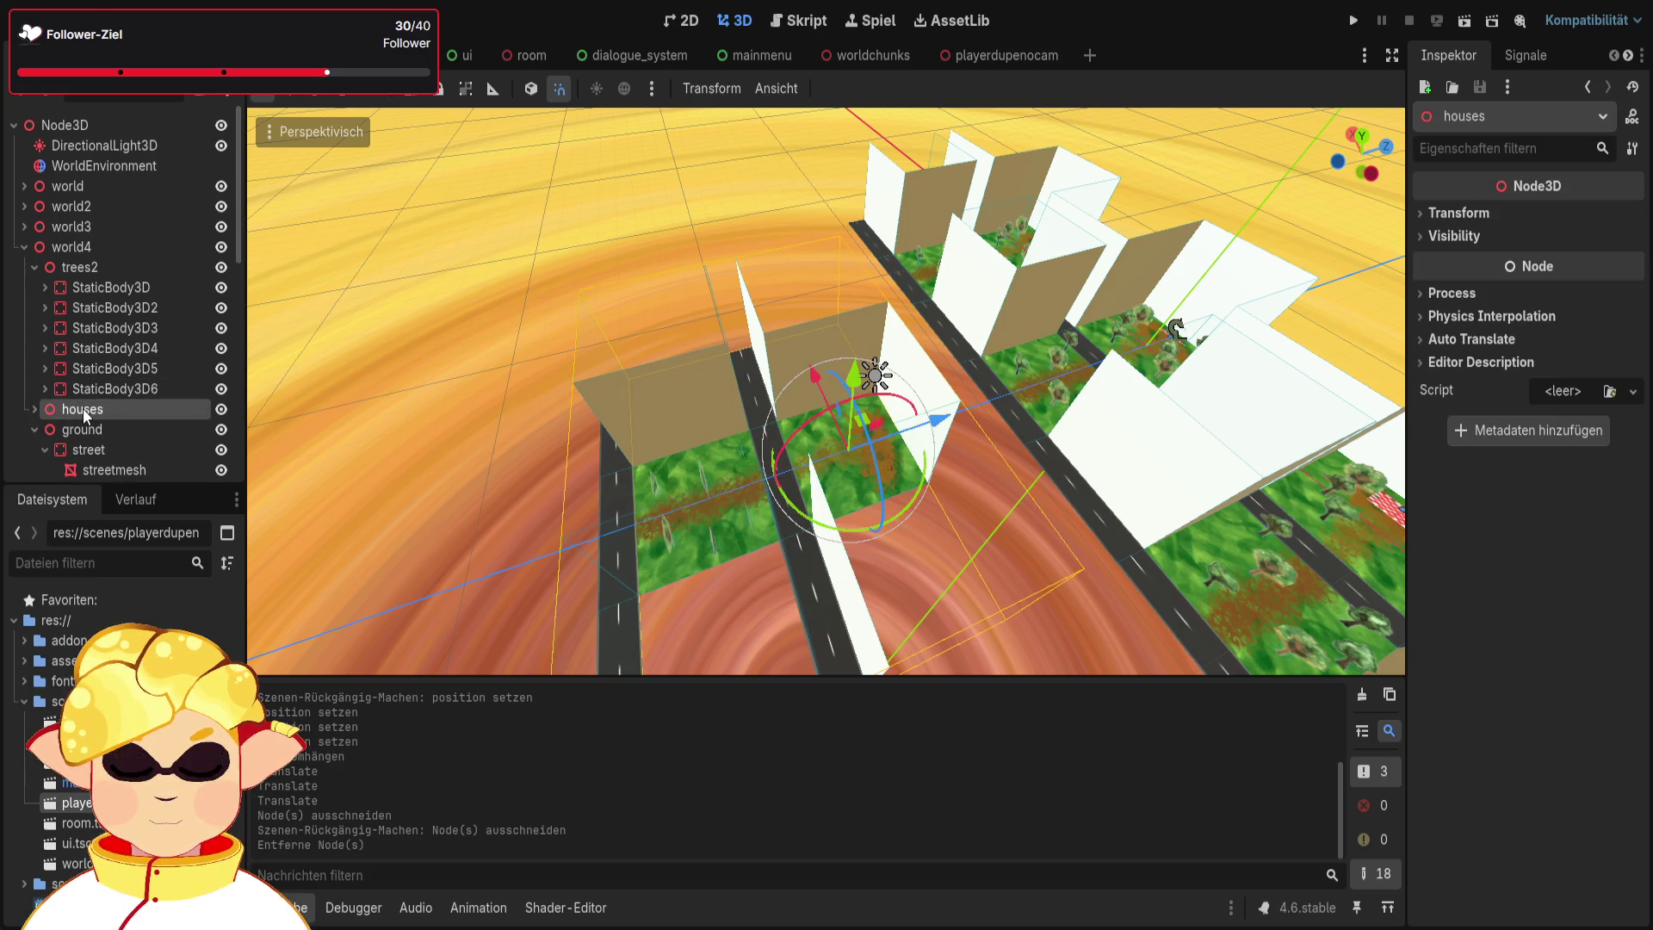
pyautogui.press('Delete')
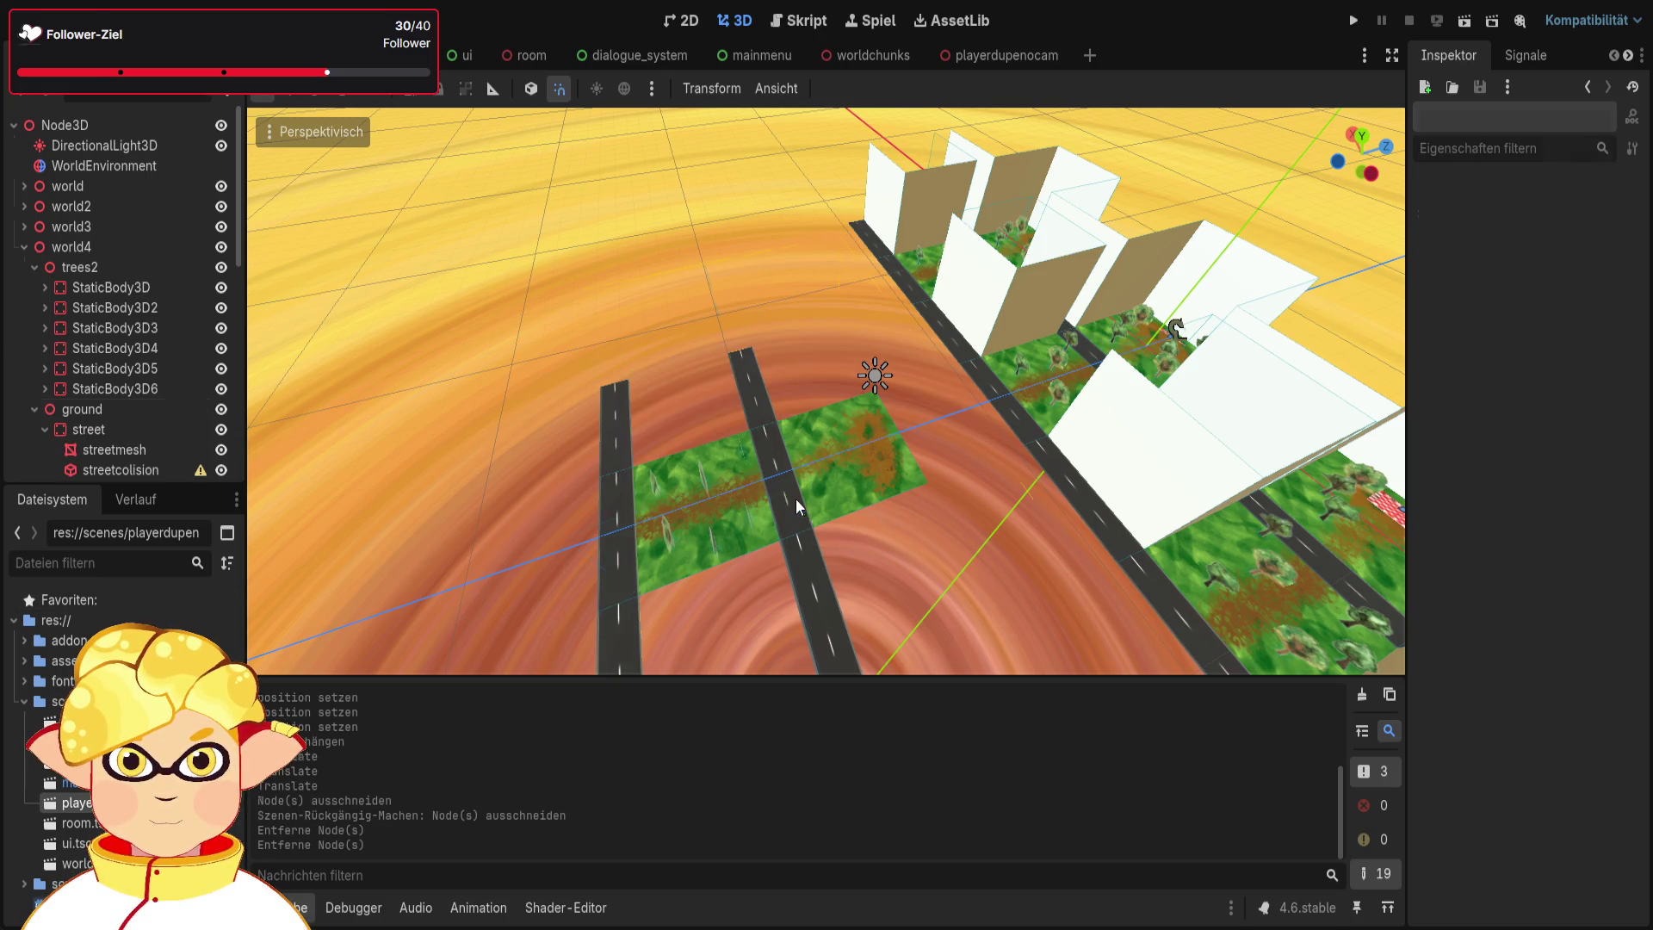
pyautogui.moveTo(732, 535); pyautogui.dragTo(680, 499)
pyautogui.hotkey('ctrl', 'z')
pyautogui.moveTo(803, 554); pyautogui.dragTo(440, 427)
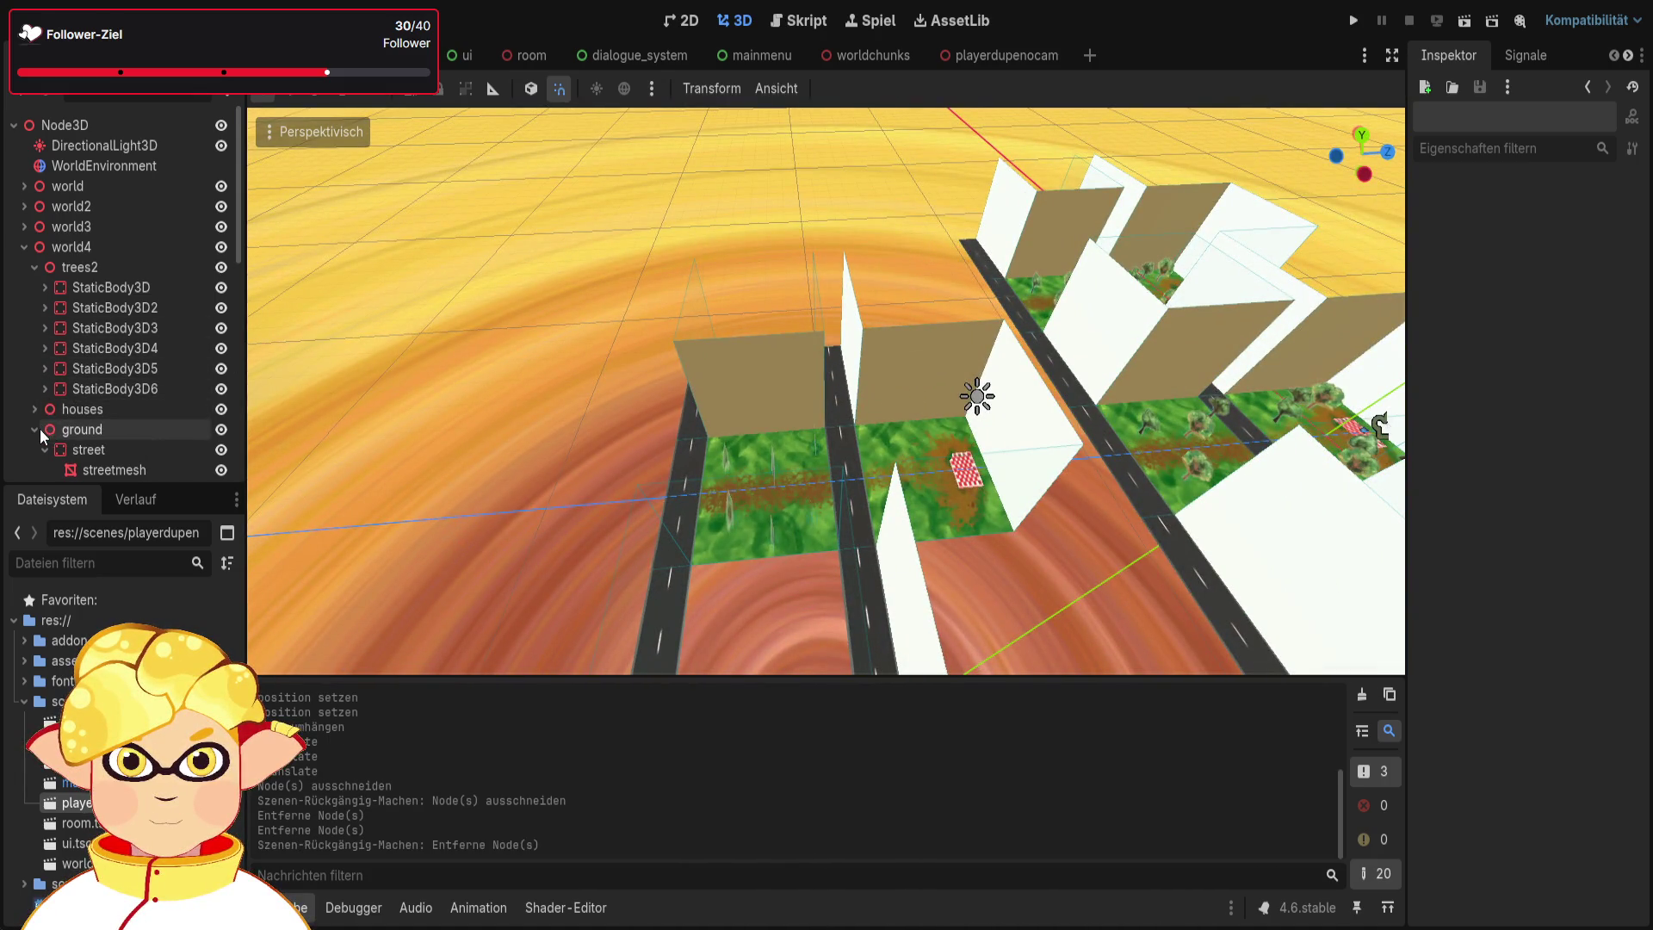
# Expand world4's houses group and delete house1 and house2.
pyautogui.click(31, 267)
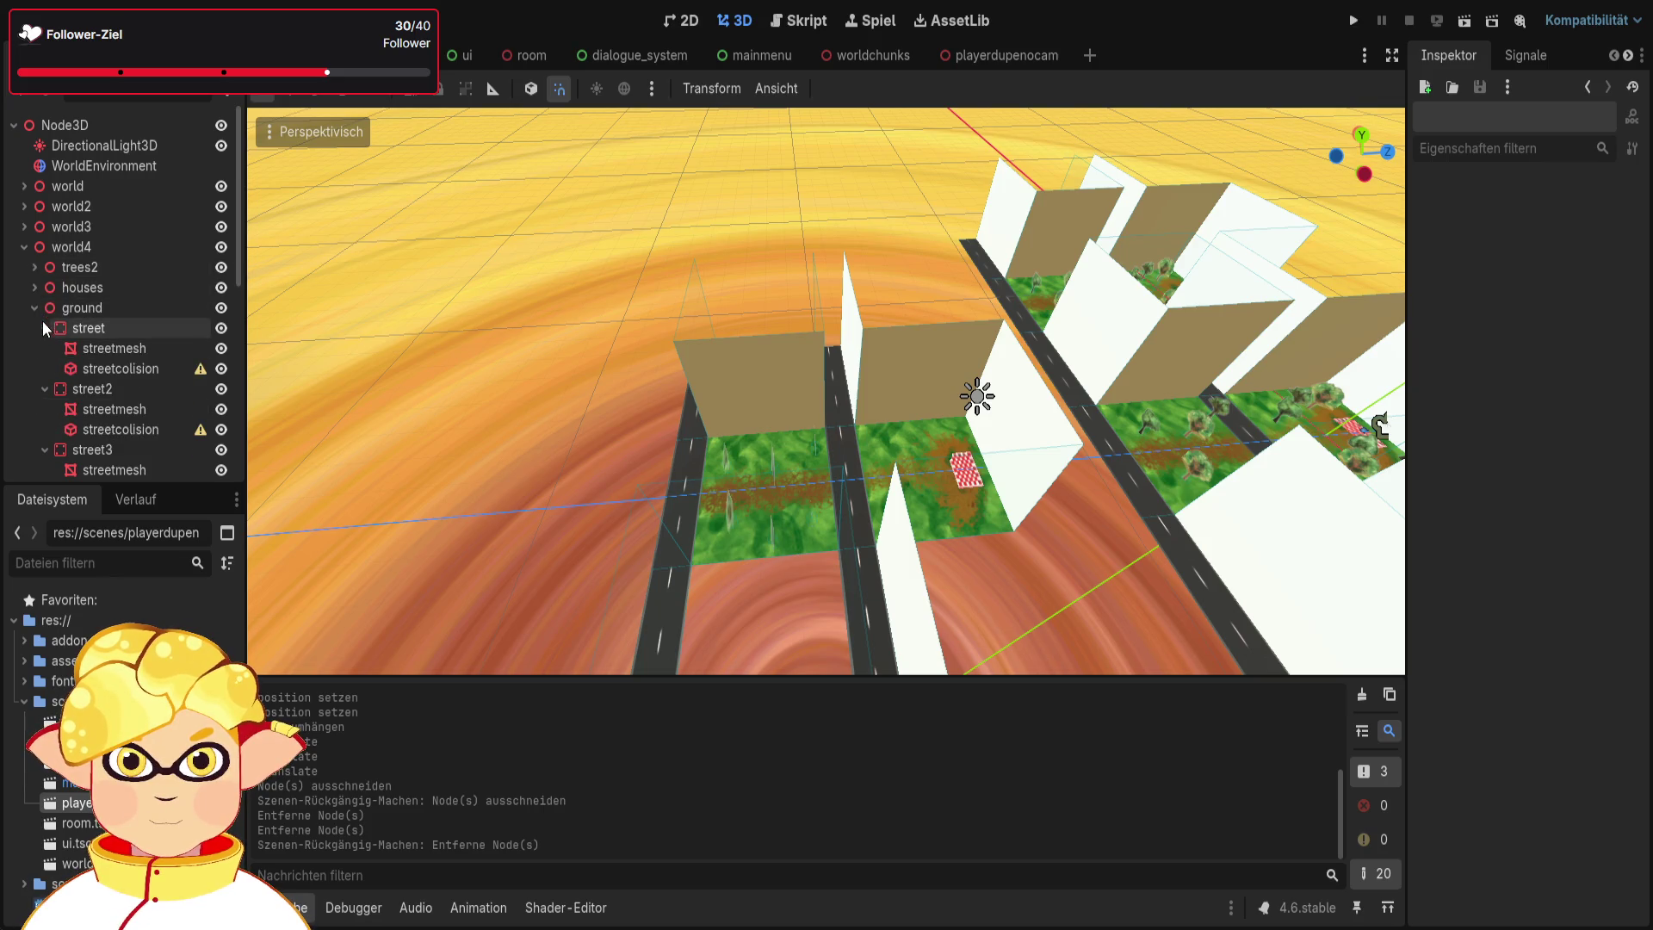
pyautogui.click(34, 287)
pyautogui.click(62, 308)
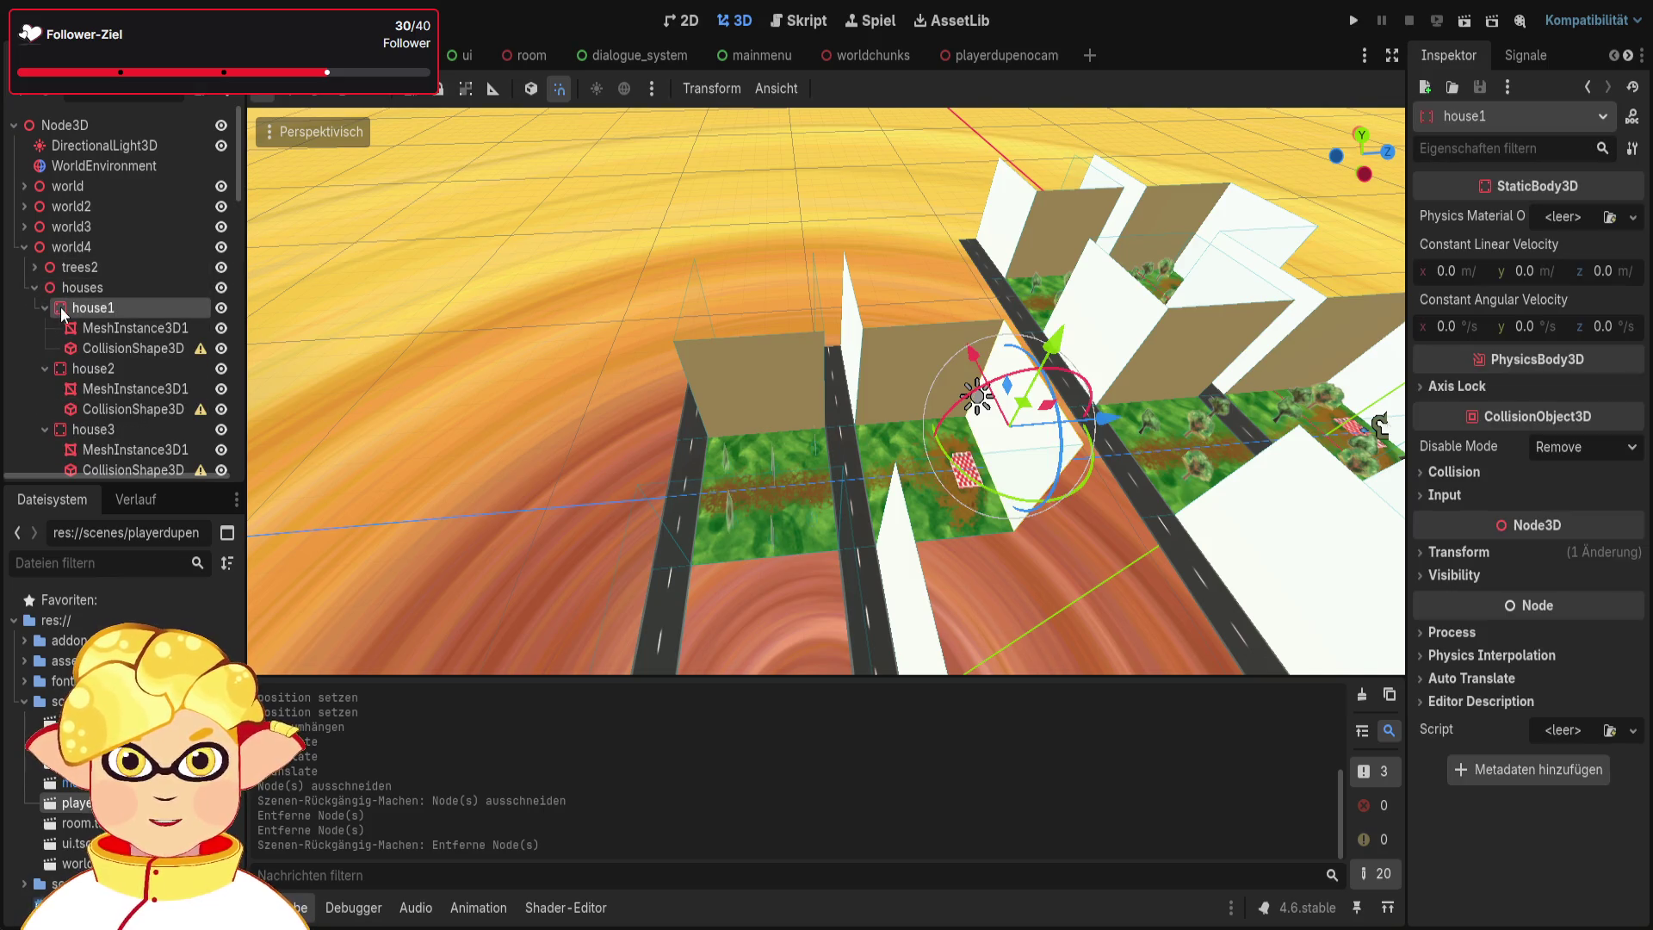
pyautogui.click(44, 307)
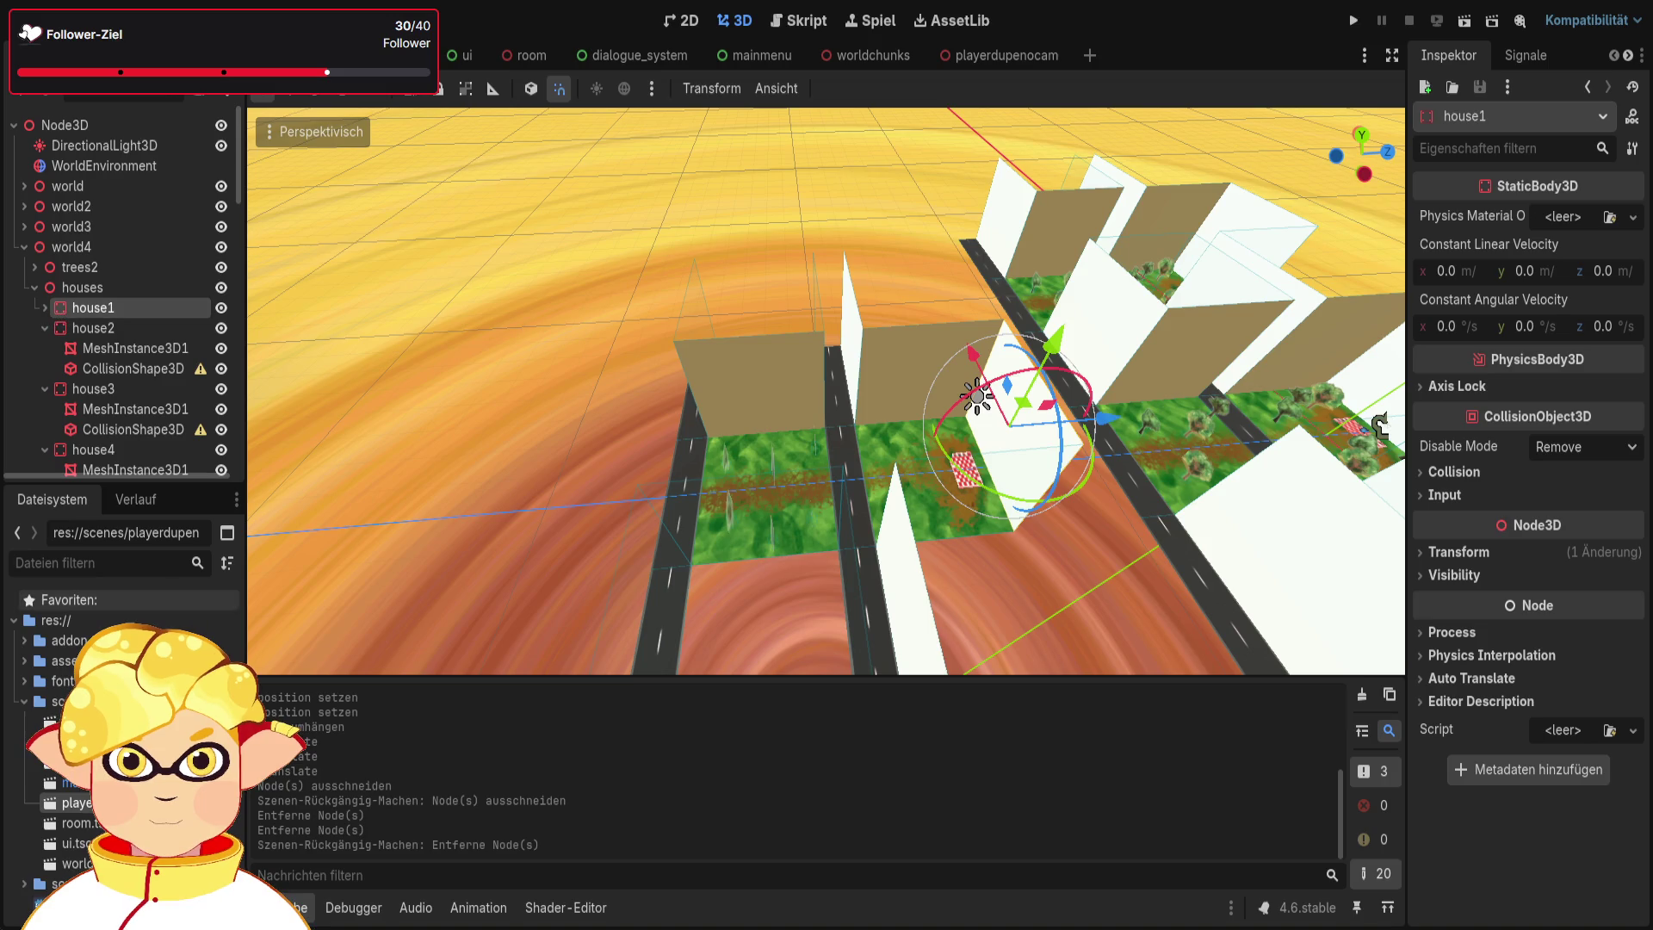
pyautogui.press('Delete')
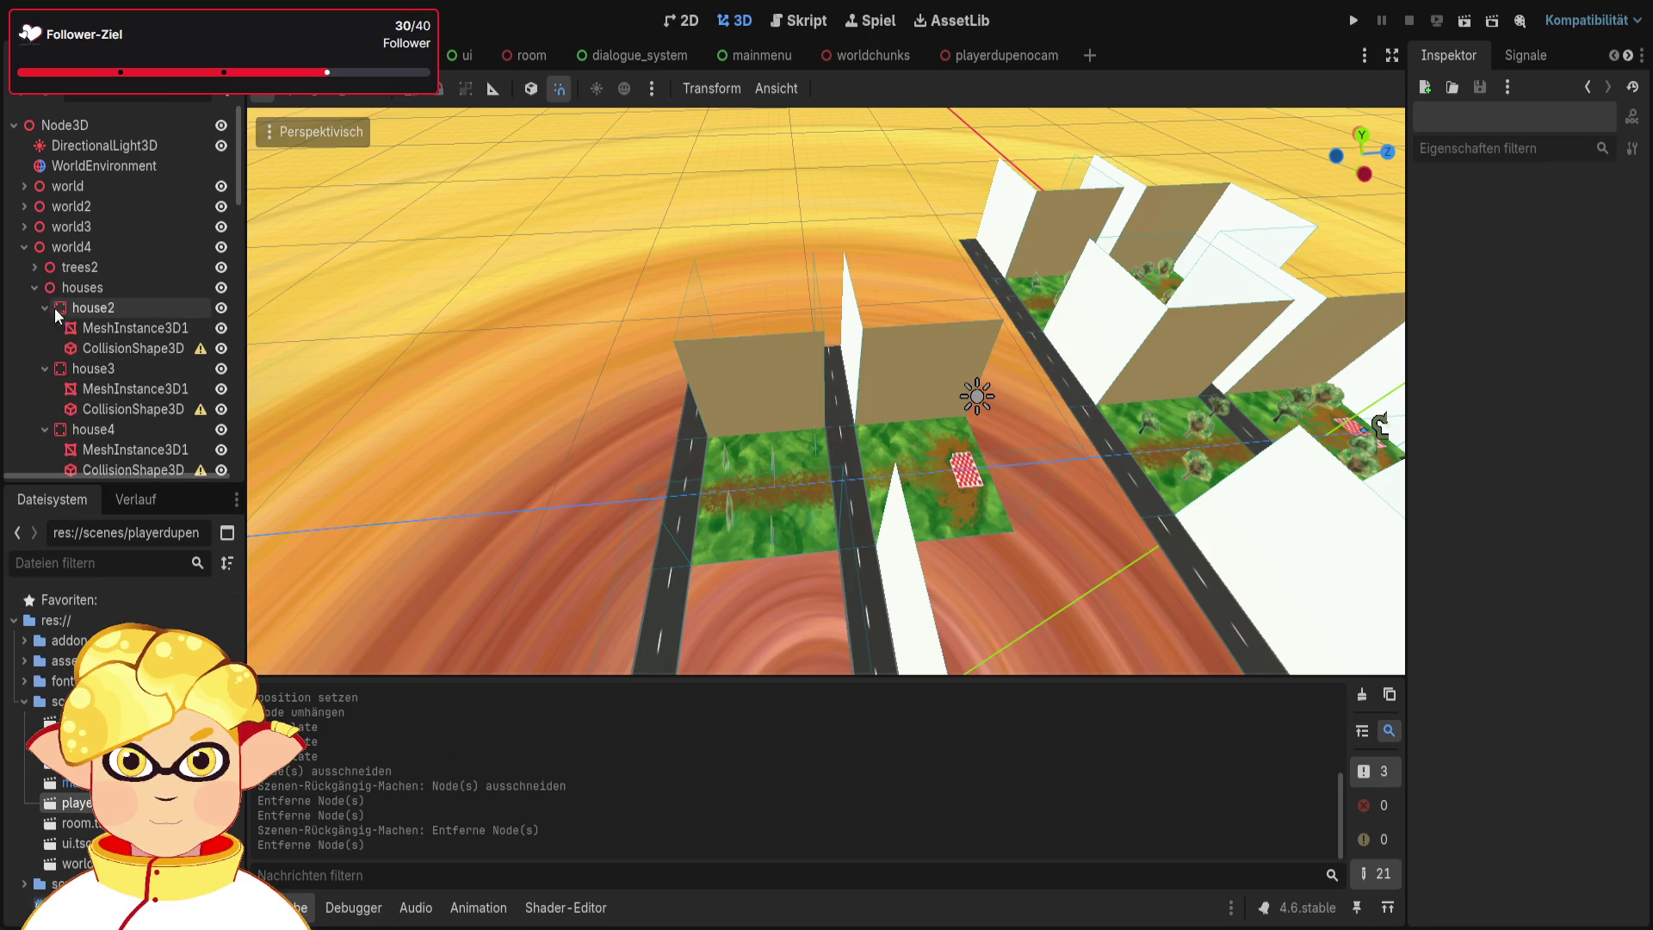
pyautogui.click(90, 309)
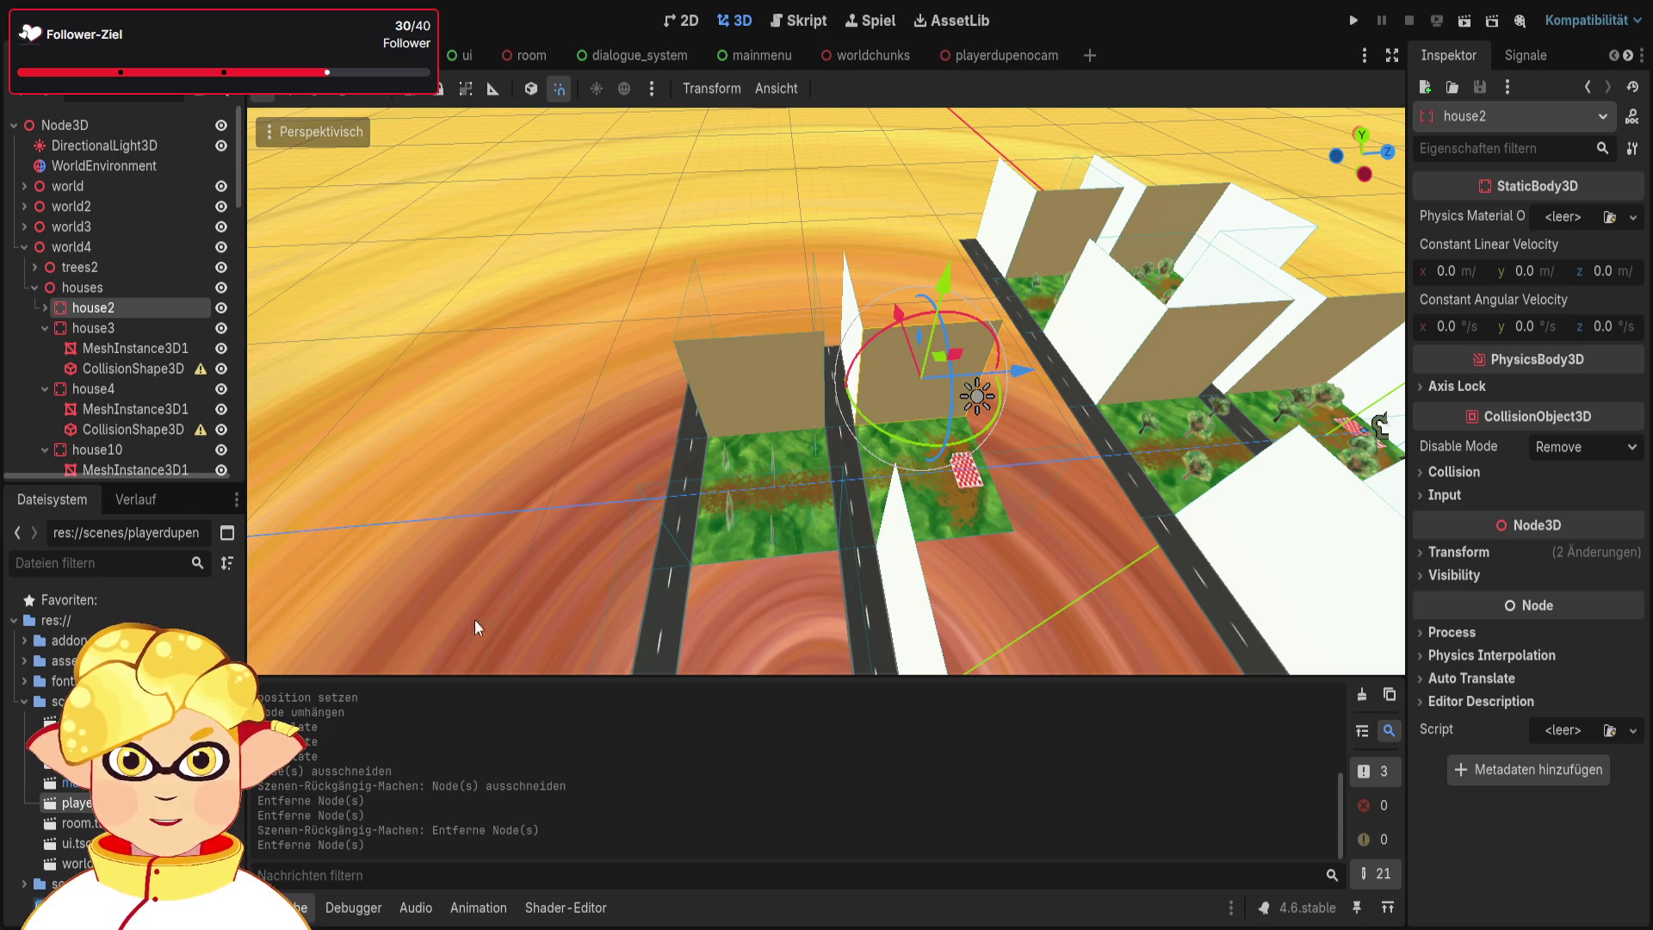
pyautogui.press('Delete')
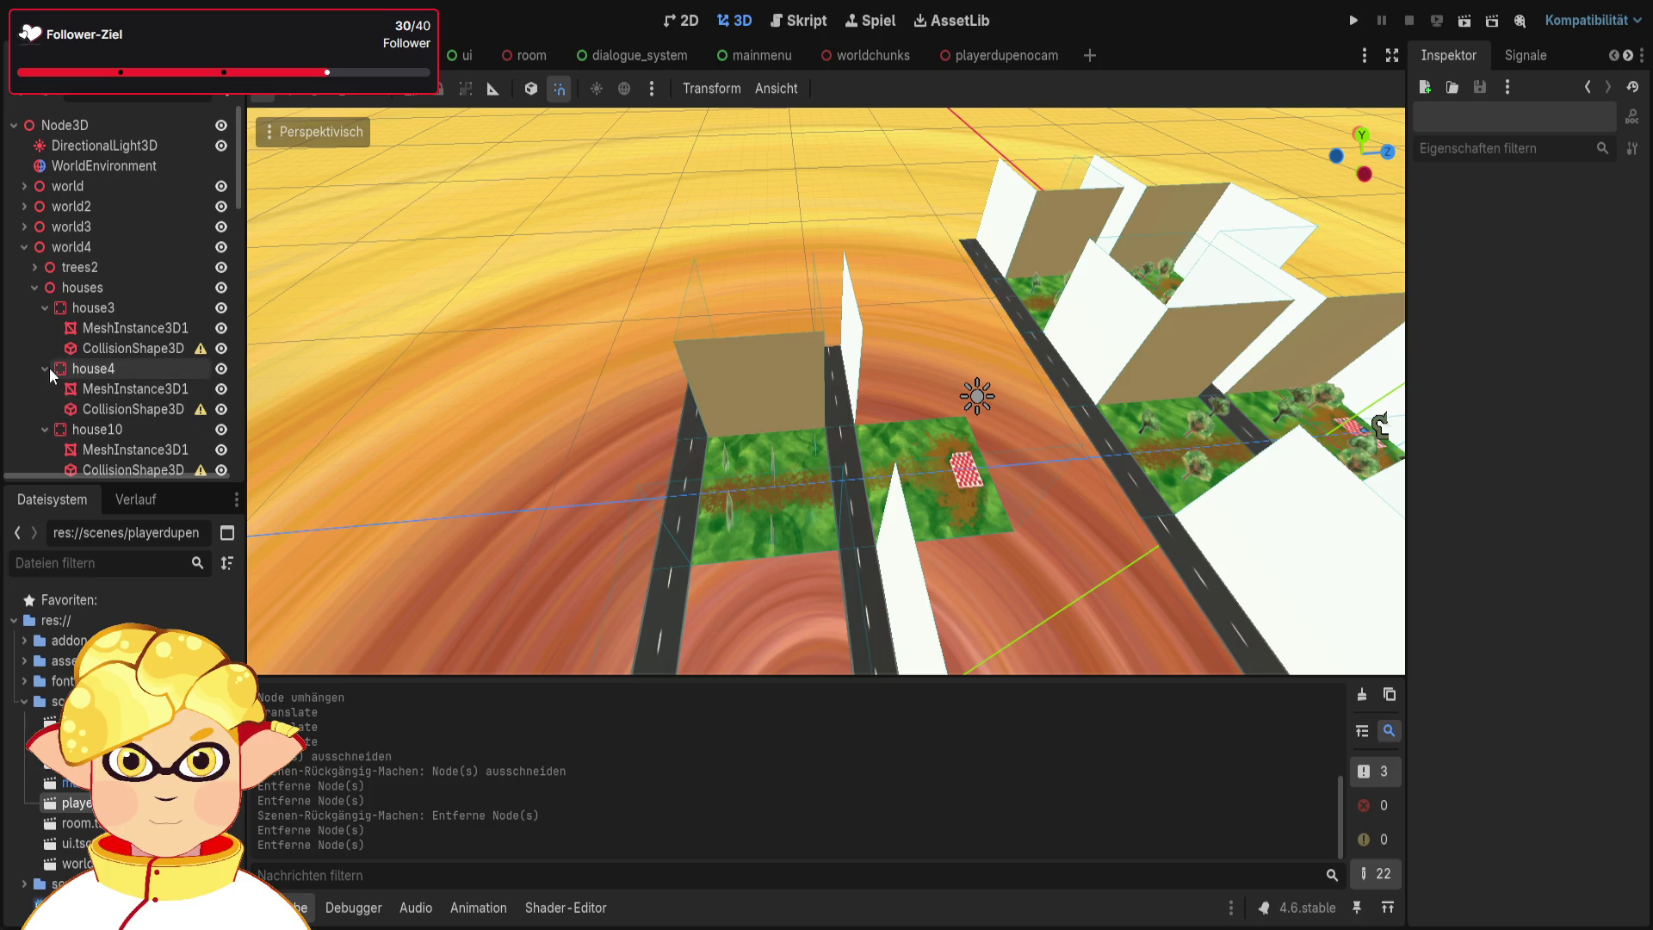
# Delete house3 and house4 from world4's houses group.
pyautogui.click(74, 312)
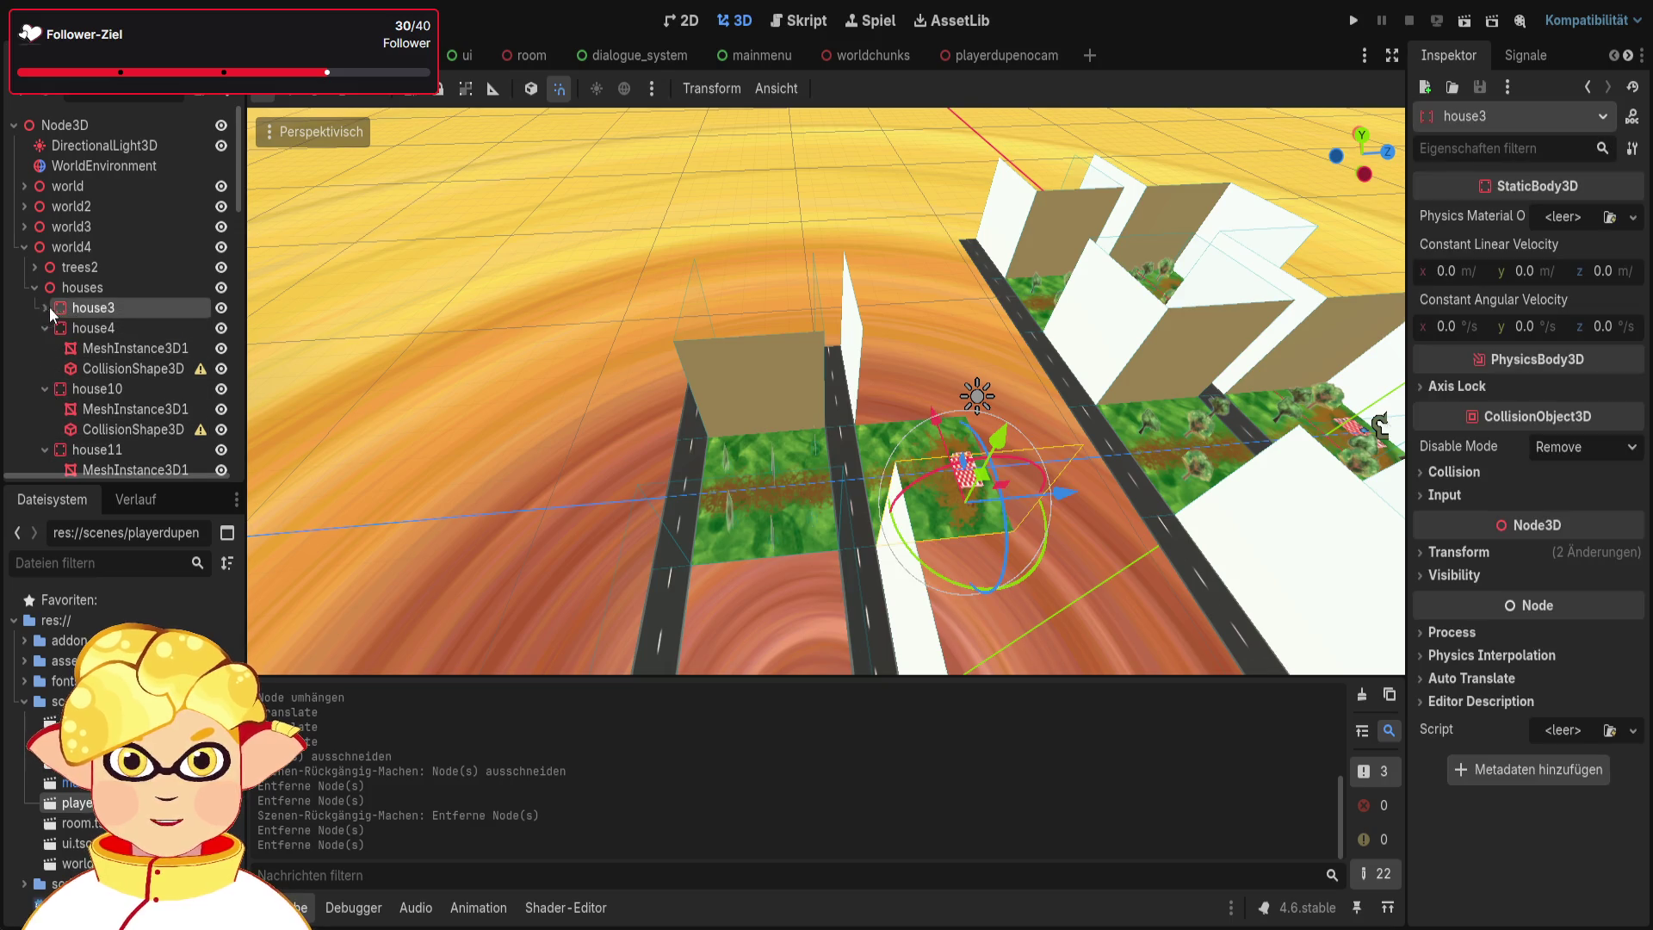
pyautogui.press('Left')
pyautogui.press('Down')
pyautogui.click(95, 308)
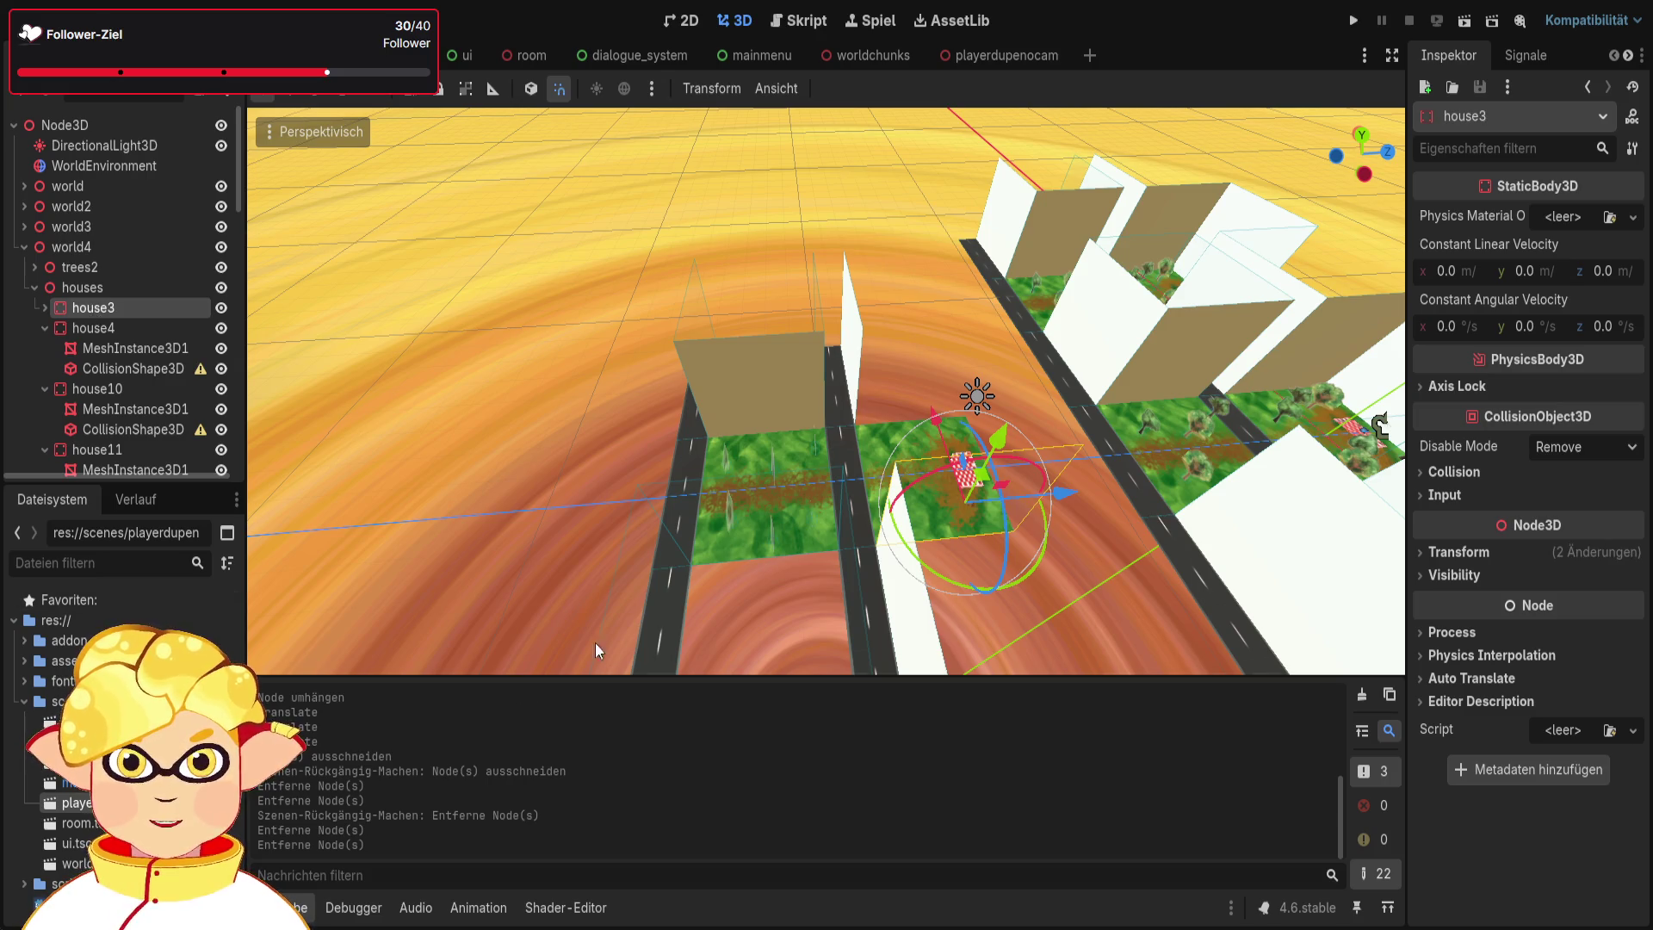
pyautogui.press('Delete')
pyautogui.click(44, 307)
pyautogui.click(94, 308)
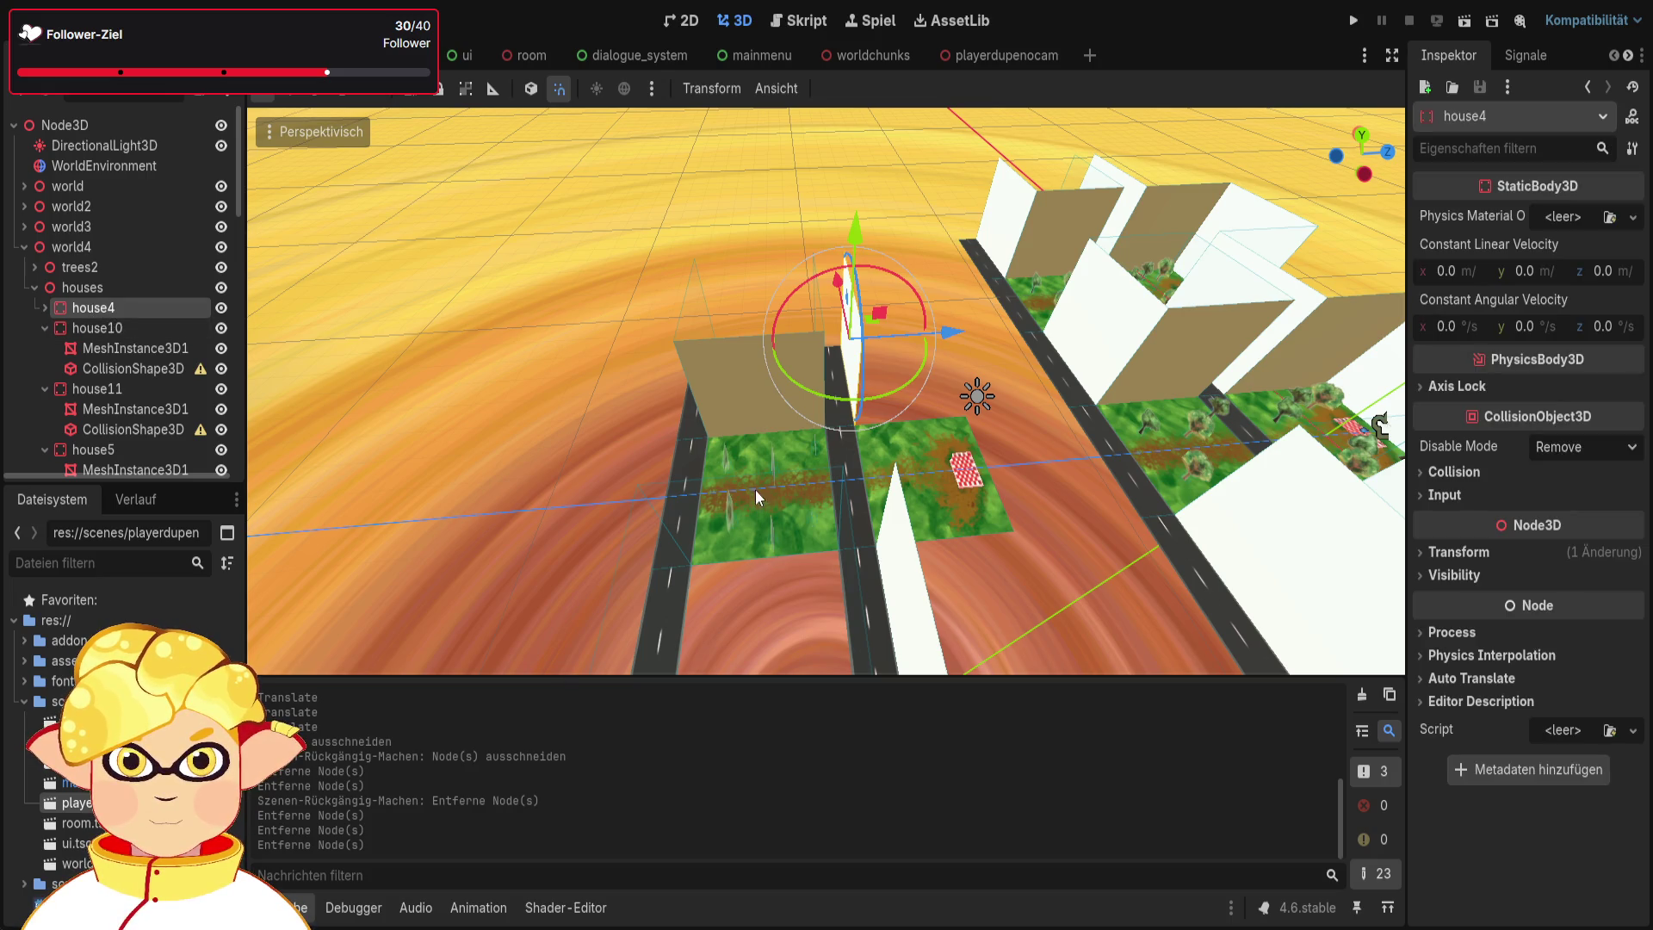
pyautogui.press('Delete')
# Delete house5, then fold house6 and the houses group so the ground nodes show.
pyautogui.click(44, 307)
pyautogui.click(44, 328)
pyautogui.click(45, 348)
pyautogui.click(107, 349)
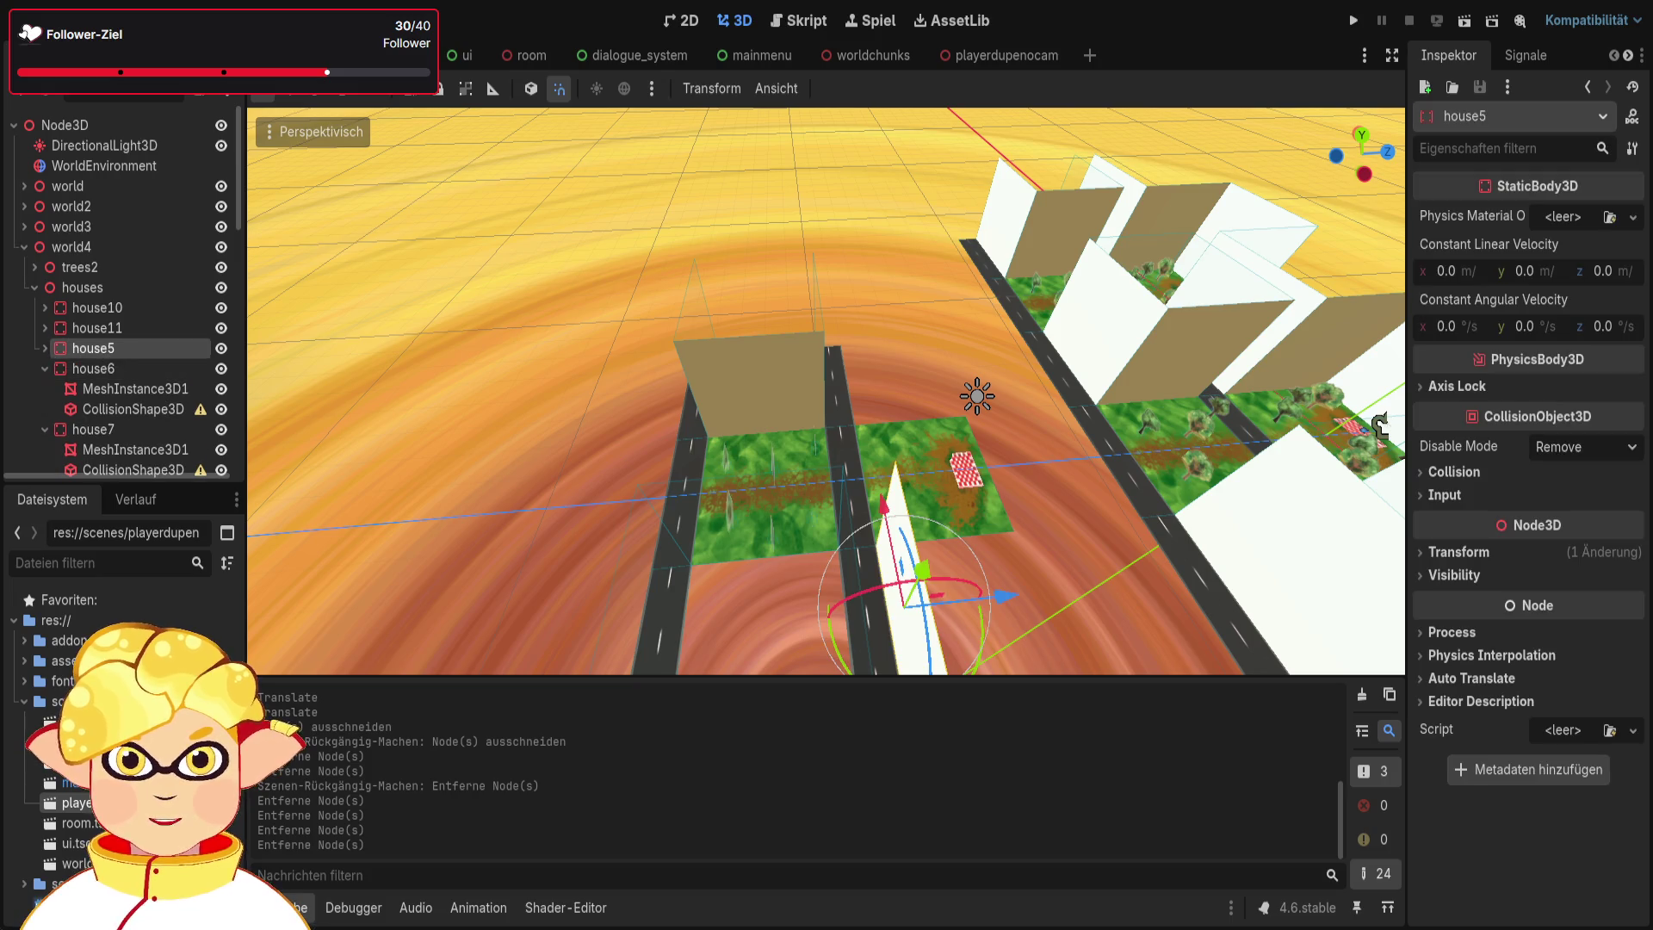
pyautogui.press('Delete')
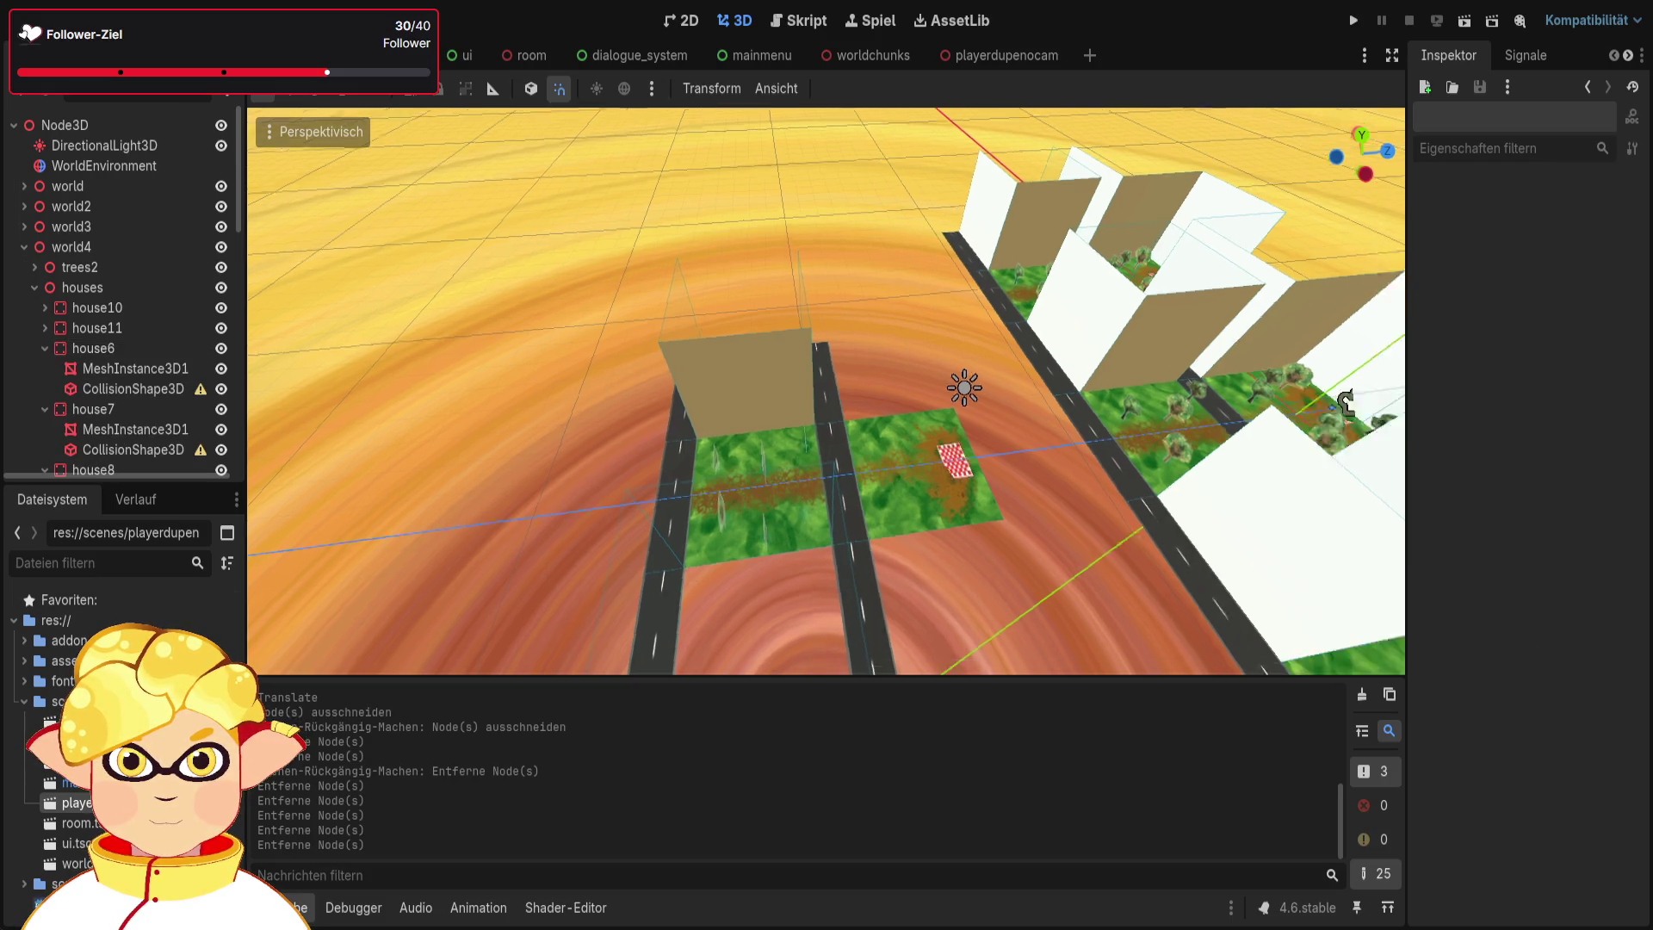
pyautogui.click(83, 349)
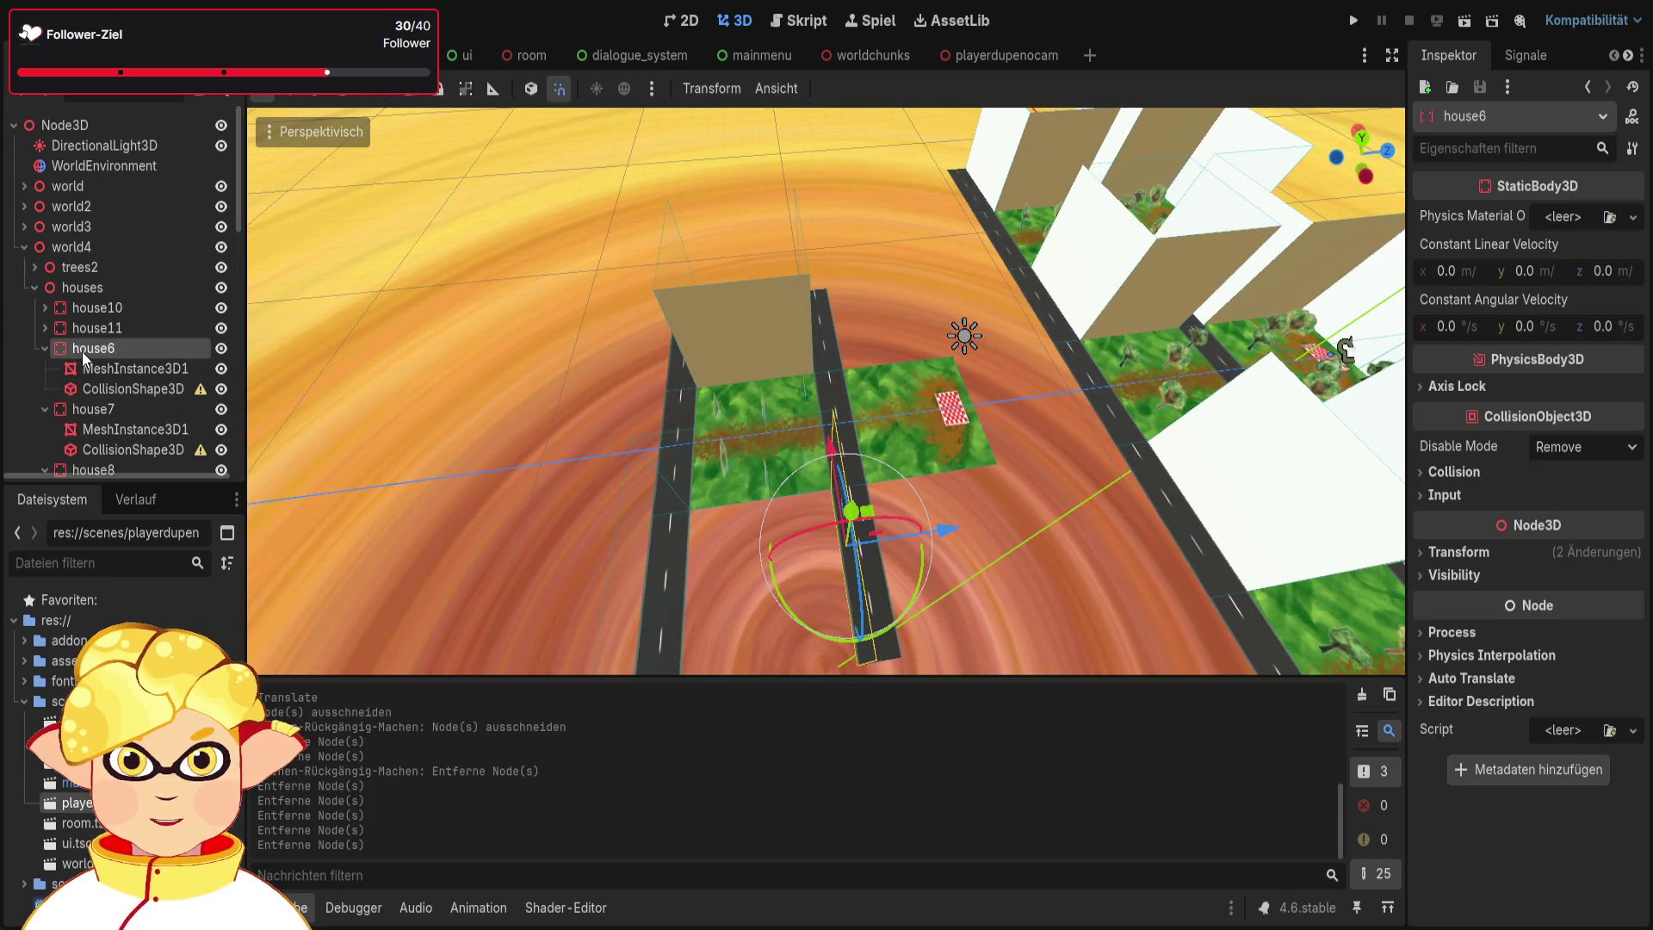
pyautogui.click(45, 348)
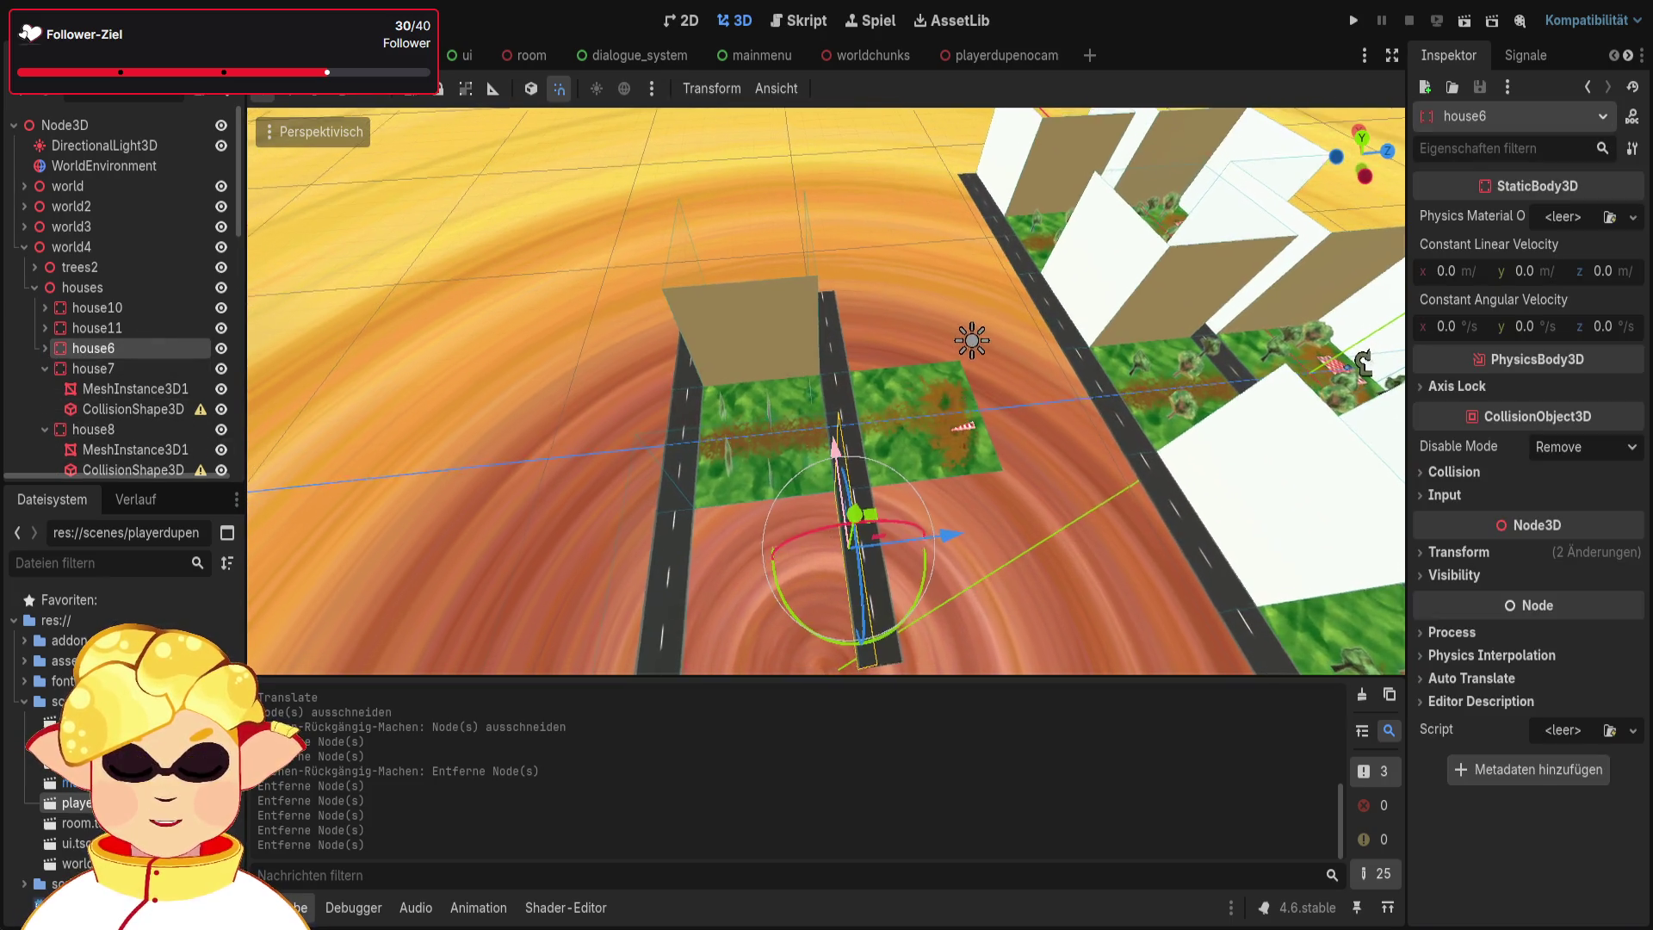
pyautogui.click(35, 287)
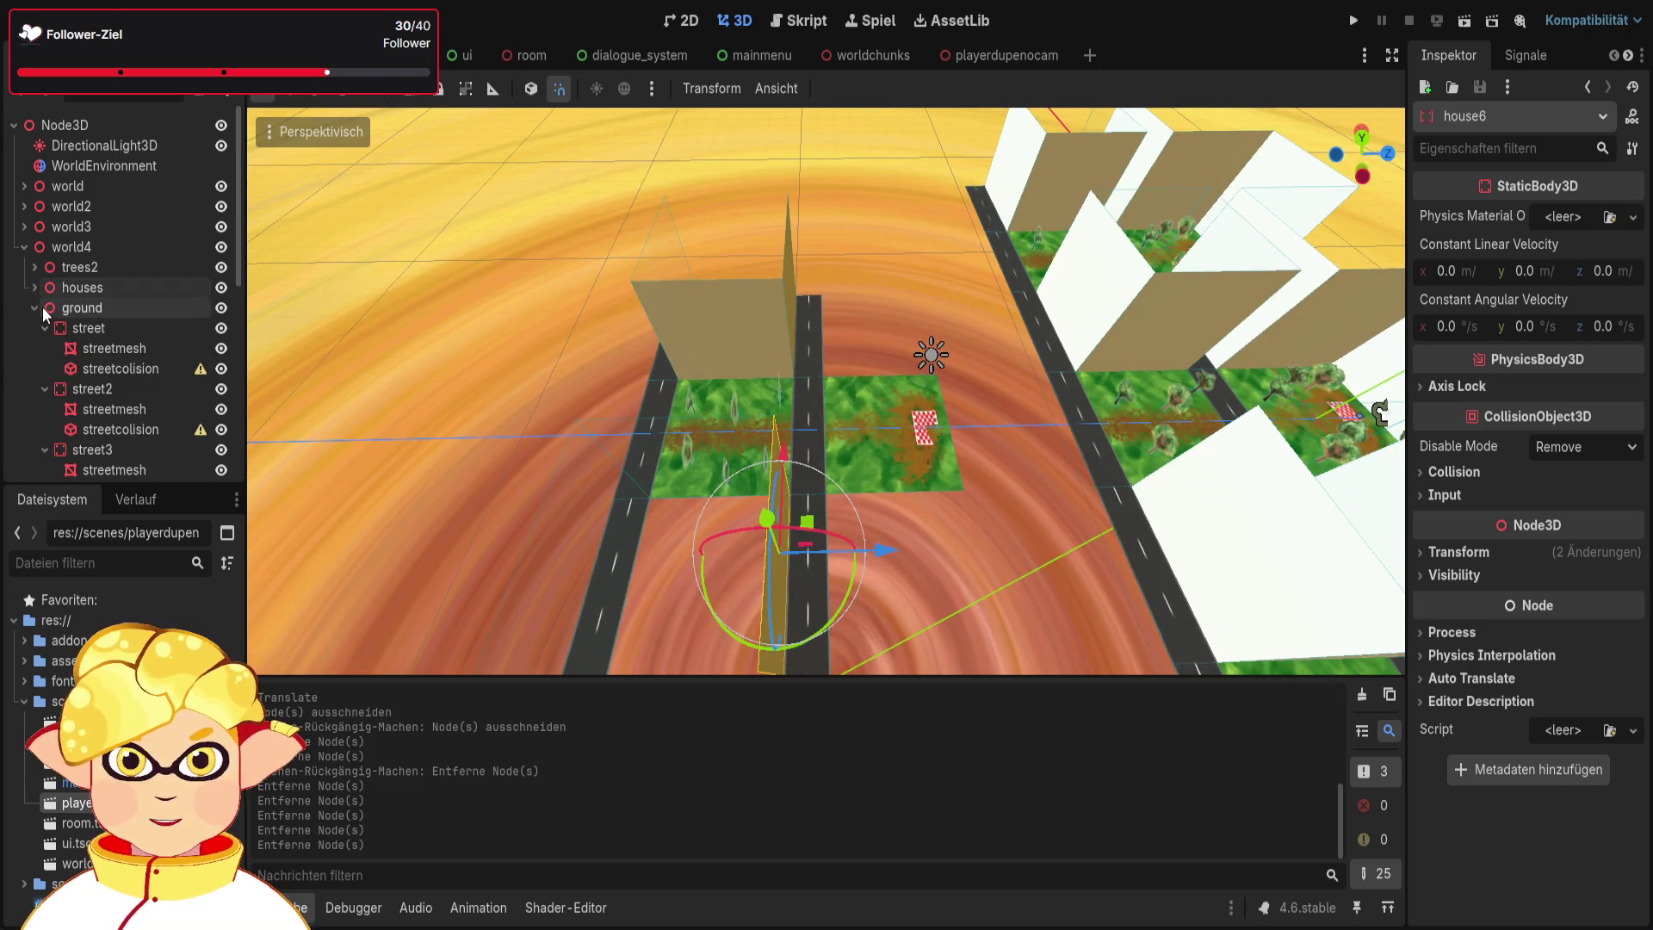
# Select street, street2 and street3 in world4 and delete them together.
pyautogui.click(62, 328)
pyautogui.click(45, 329)
pyautogui.click(45, 348)
pyautogui.click(45, 368)
pyautogui.click(100, 352)
pyautogui.keyDown('ctrl'); pyautogui.click(96, 368); pyautogui.keyUp('ctrl')
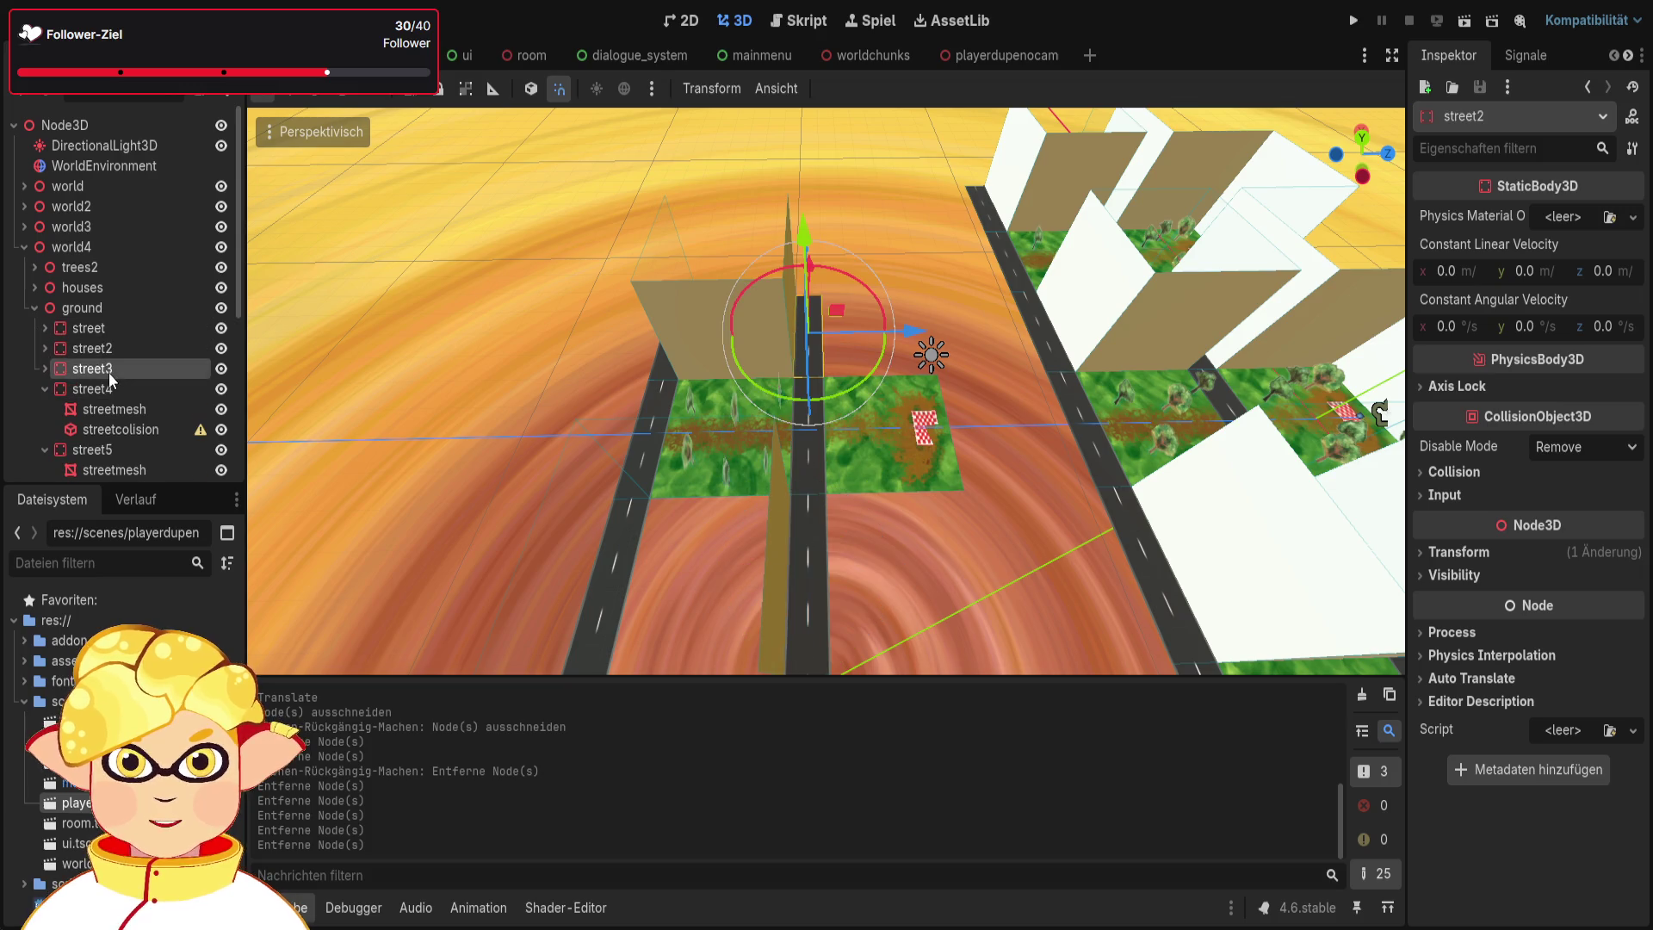
pyautogui.keyDown('ctrl'); pyautogui.click(93, 328); pyautogui.keyUp('ctrl')
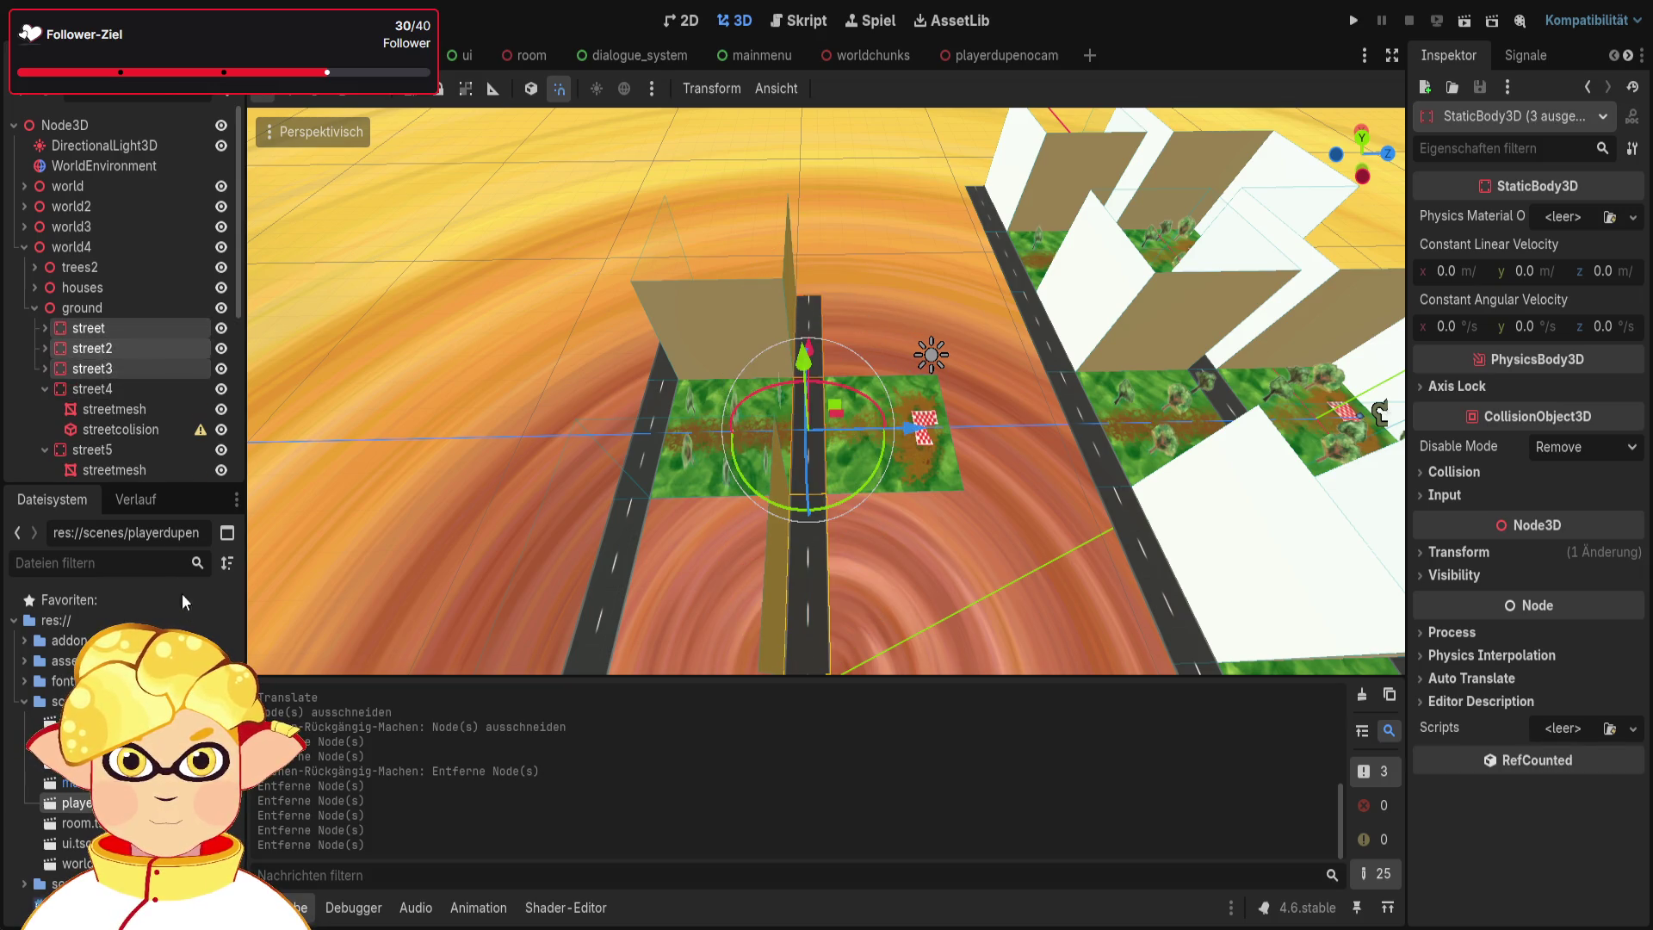
pyautogui.press('Delete')
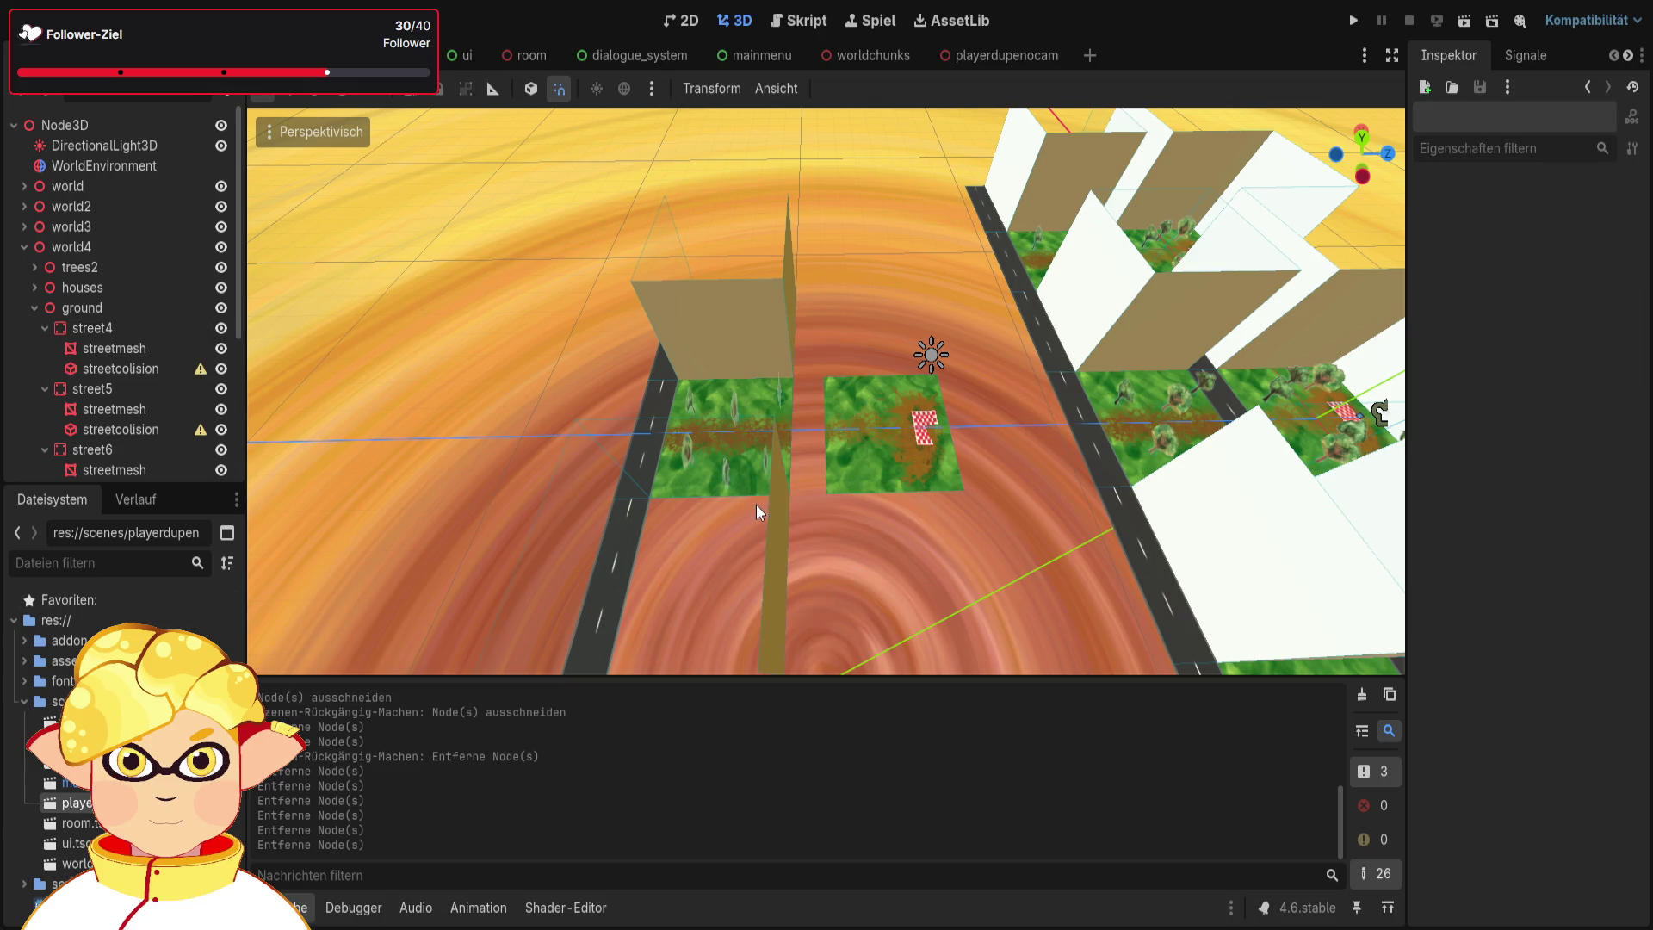
# Fold street4 to street6 and delete ground1.
pyautogui.click(45, 328)
pyautogui.click(45, 348)
pyautogui.click(45, 369)
pyautogui.click(114, 392)
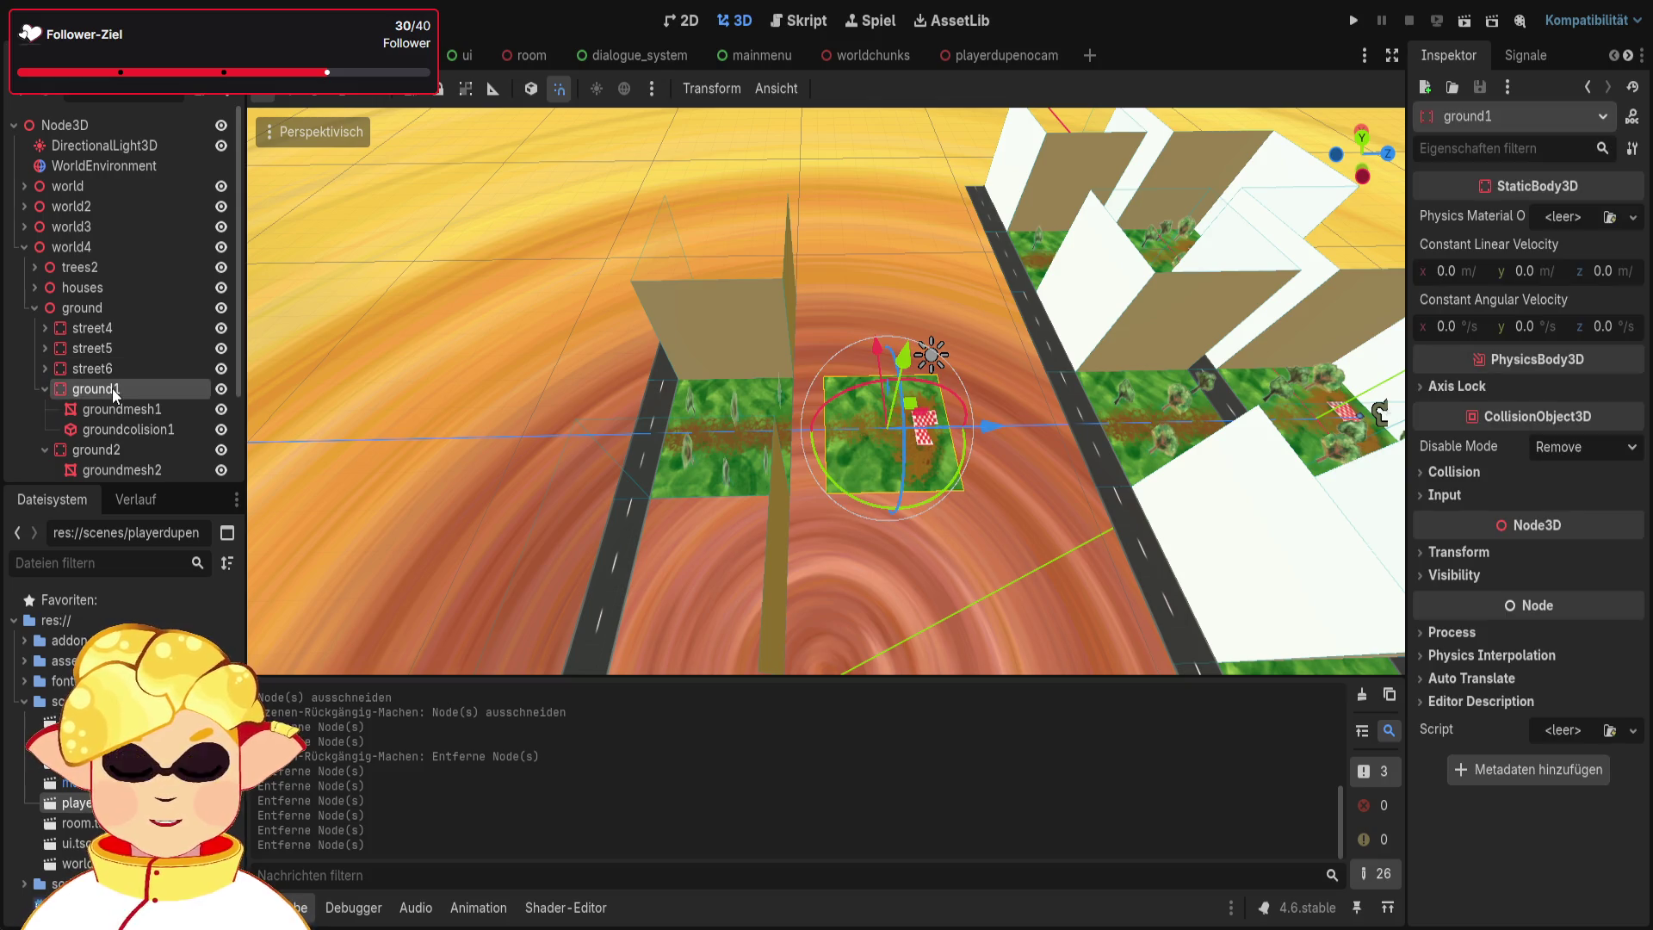
pyautogui.press('Left')
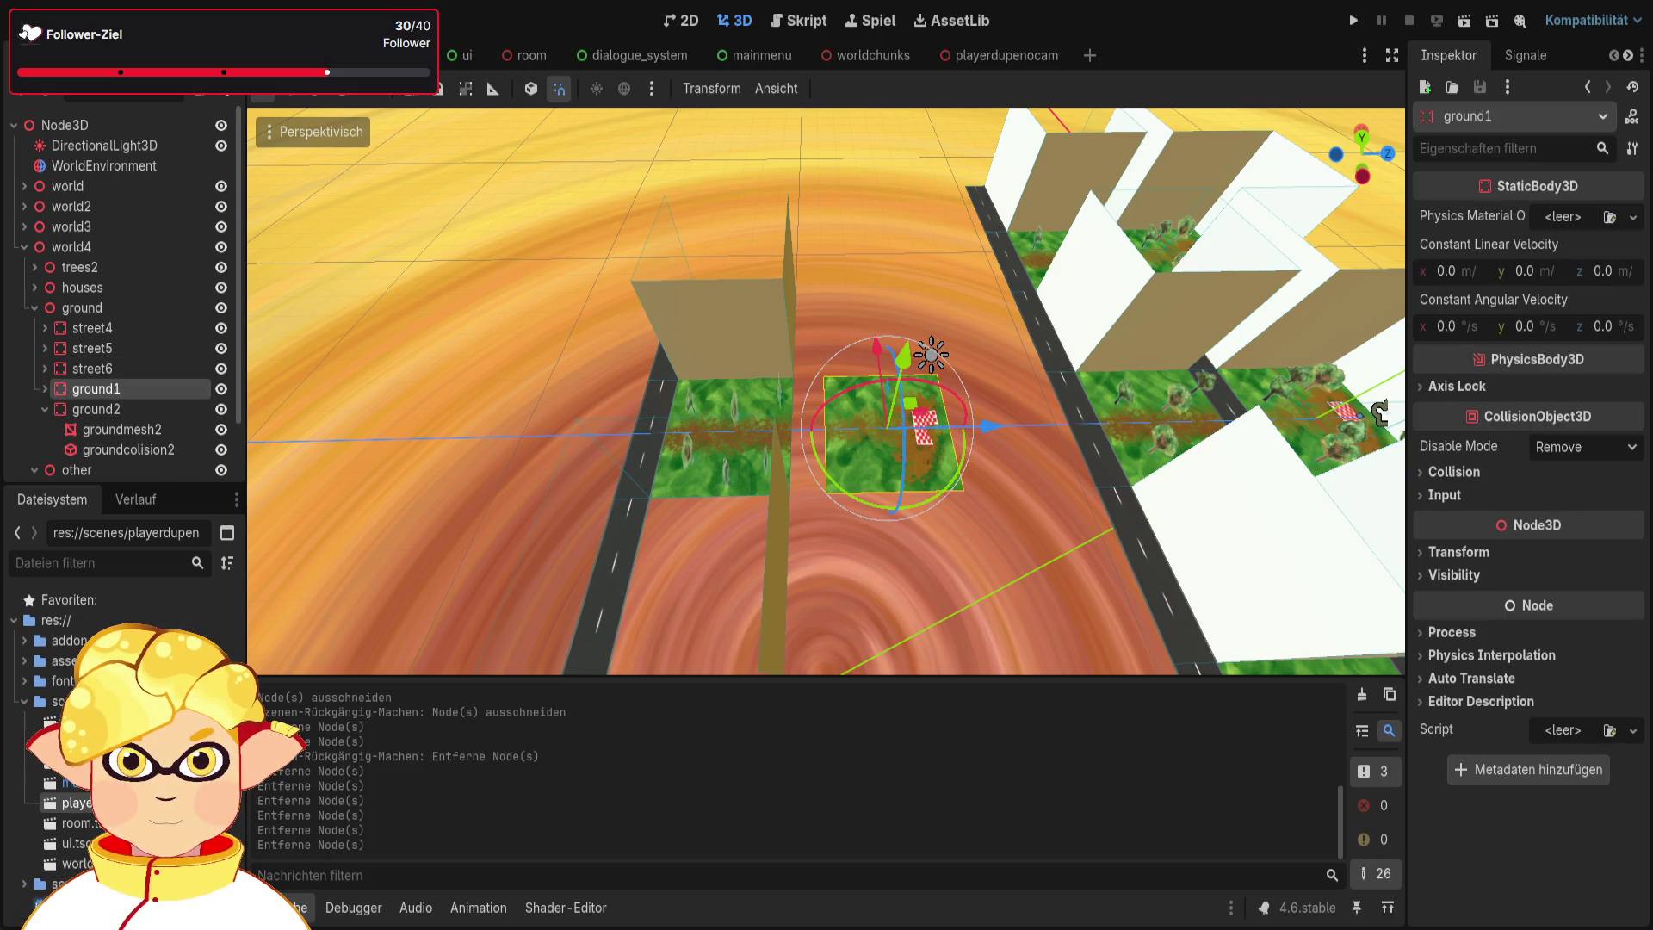
pyautogui.press('Delete')
# Cut the picknickdecke node and its other parent group out of world4.
pyautogui.click(40, 392)
pyautogui.moveTo(332, 479); pyautogui.dragTo(474, 379)
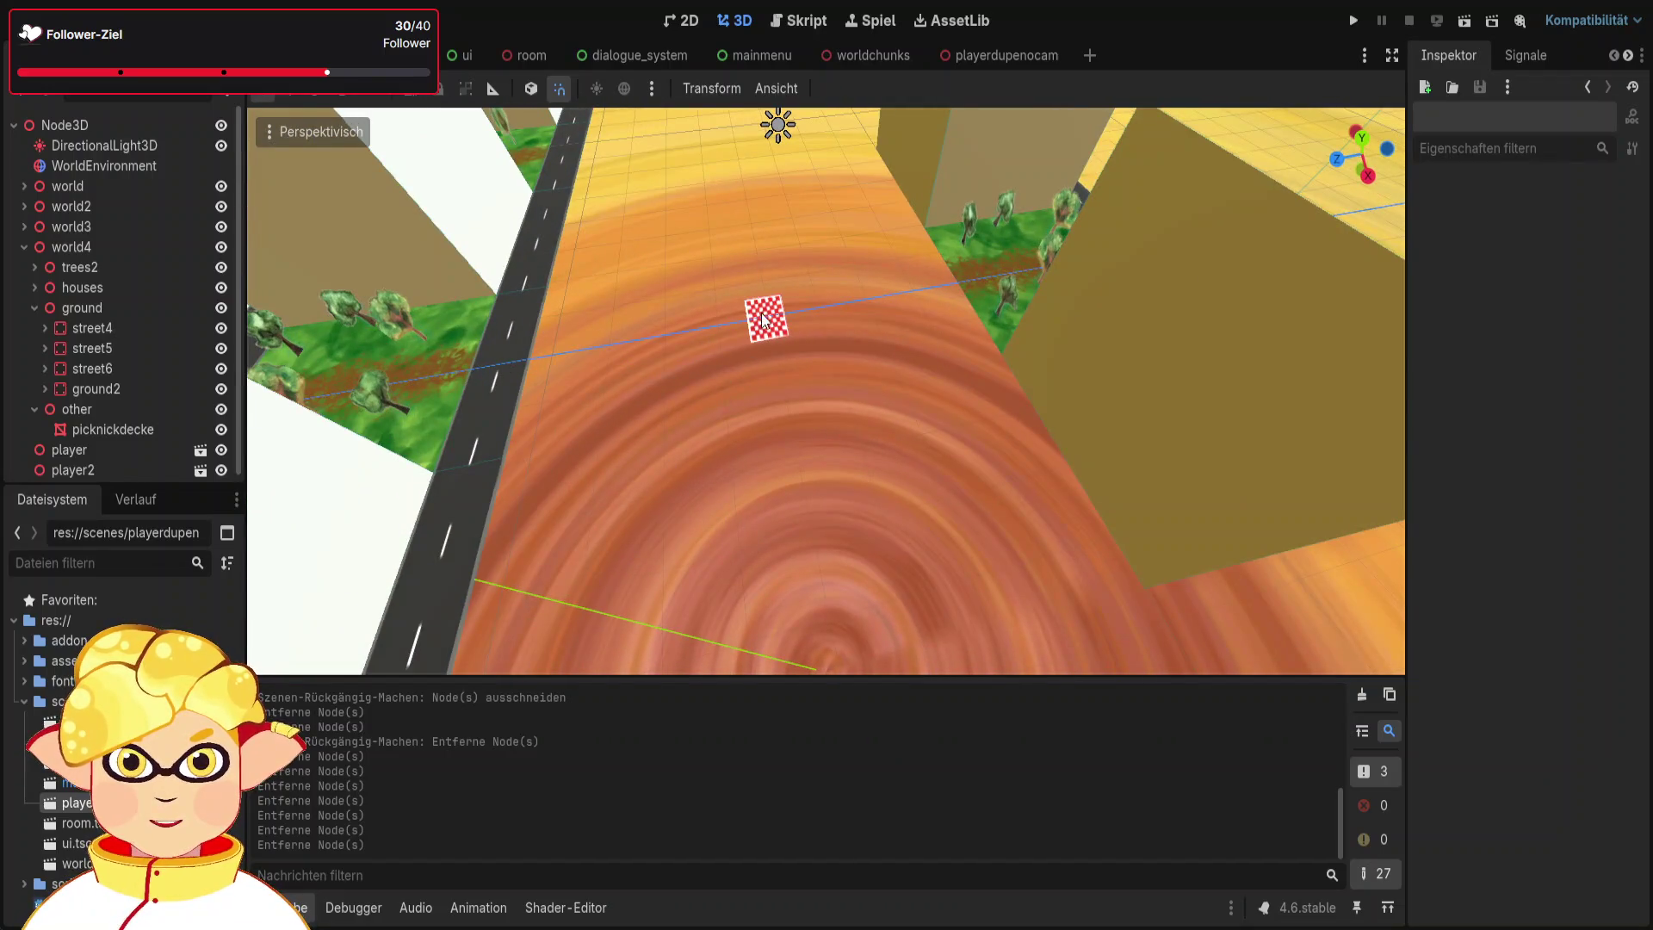
pyautogui.click(766, 320)
pyautogui.hotkey('ctrl', 'x')
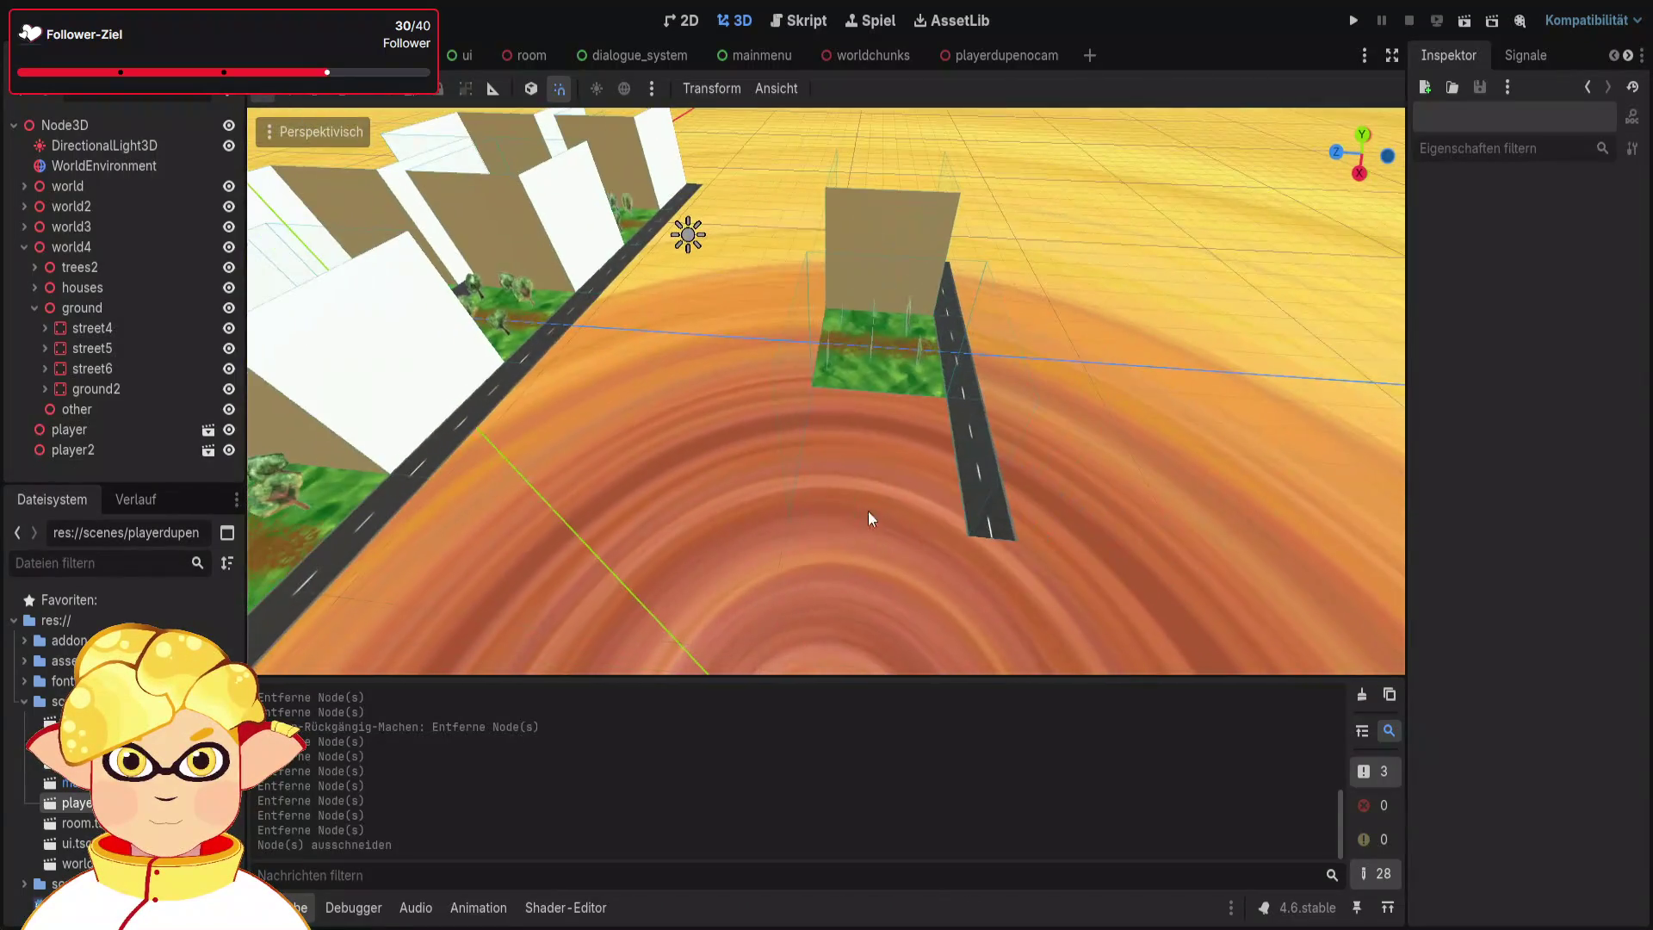
pyautogui.click(148, 409)
pyautogui.hotkey('ctrl', 'x')
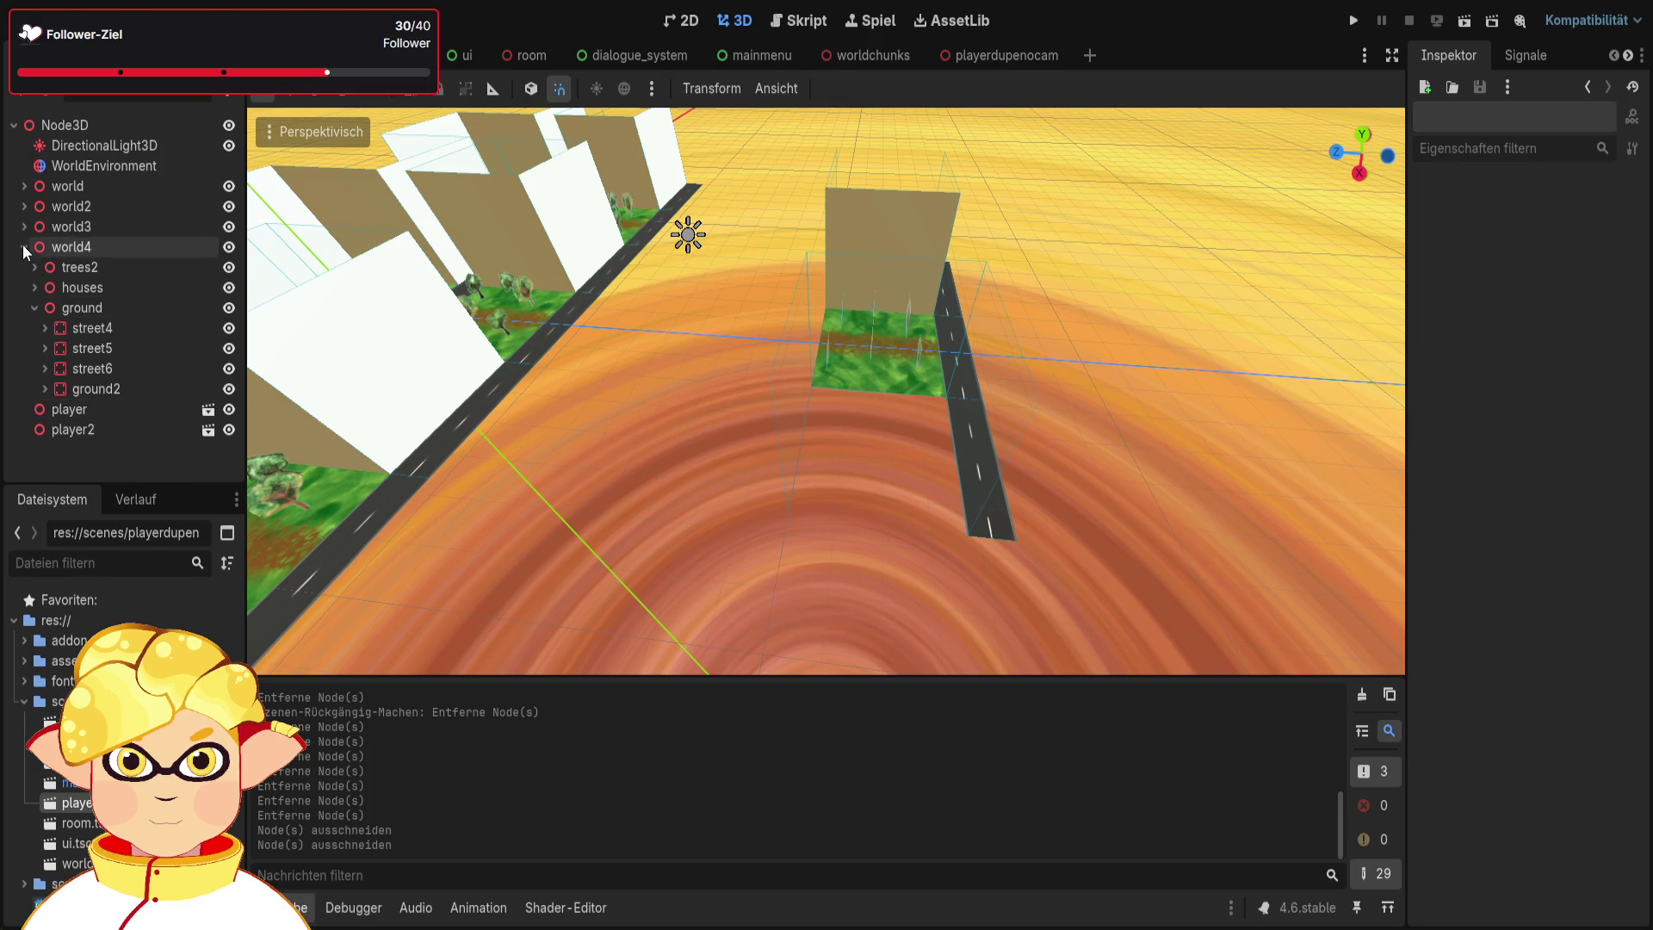
# Frame world4, drag it 67 units along Z, and duplicate it as world5.
pyautogui.click(95, 250)
pyautogui.press('f')
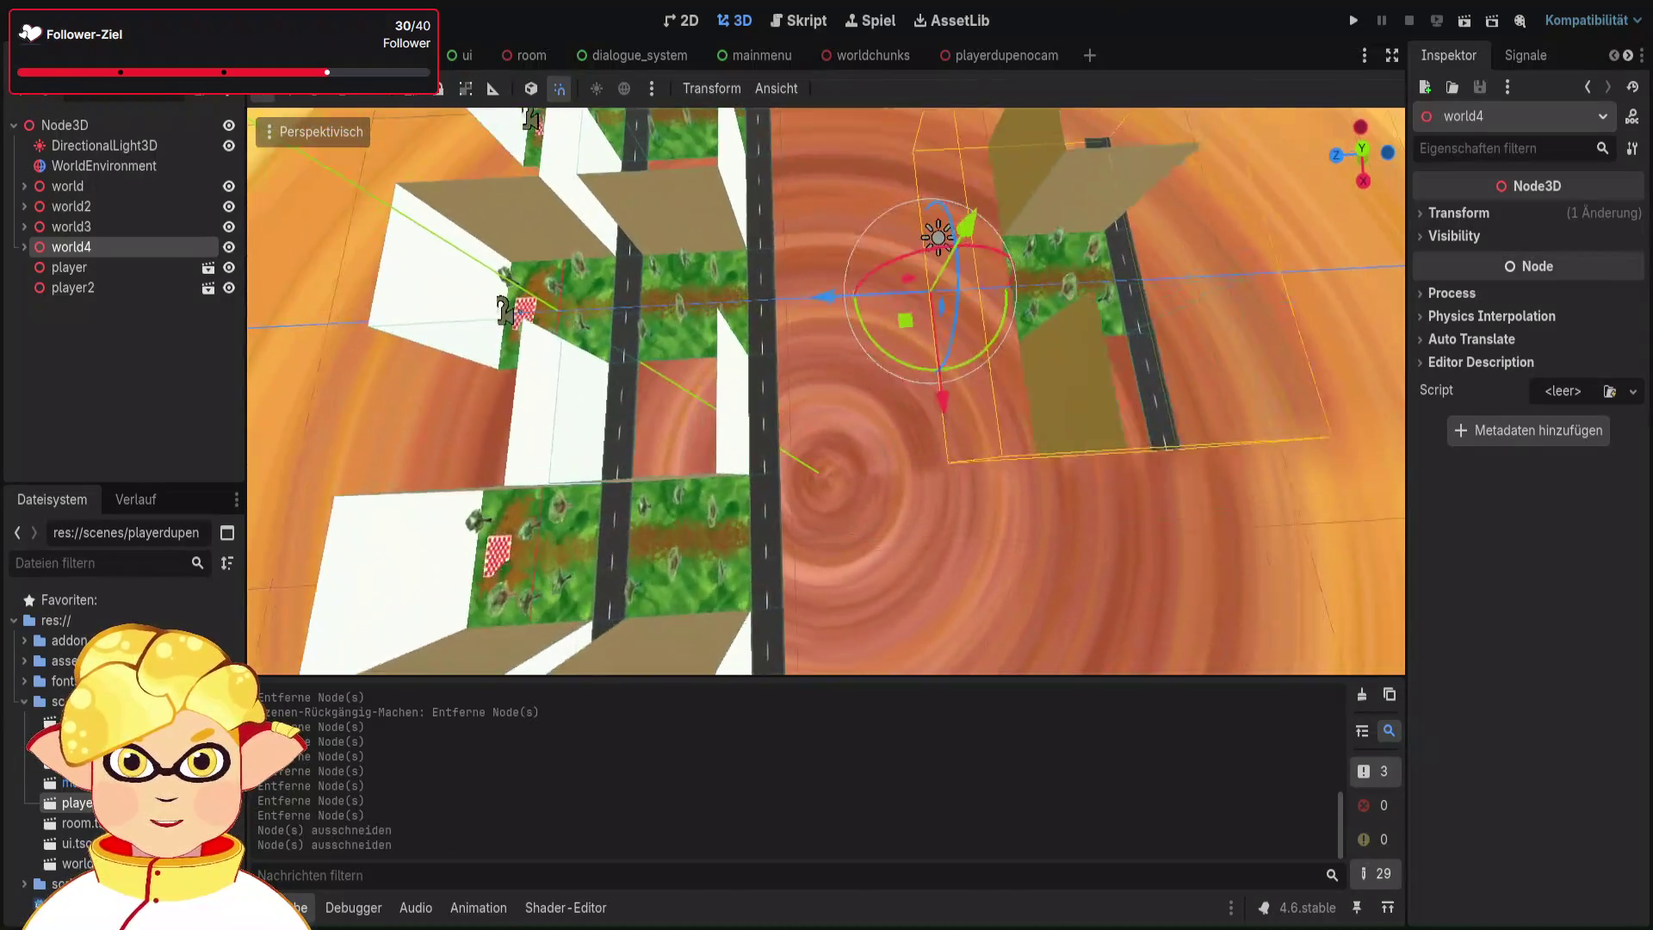
pyautogui.moveTo(849, 327); pyautogui.dragTo(592, 327)
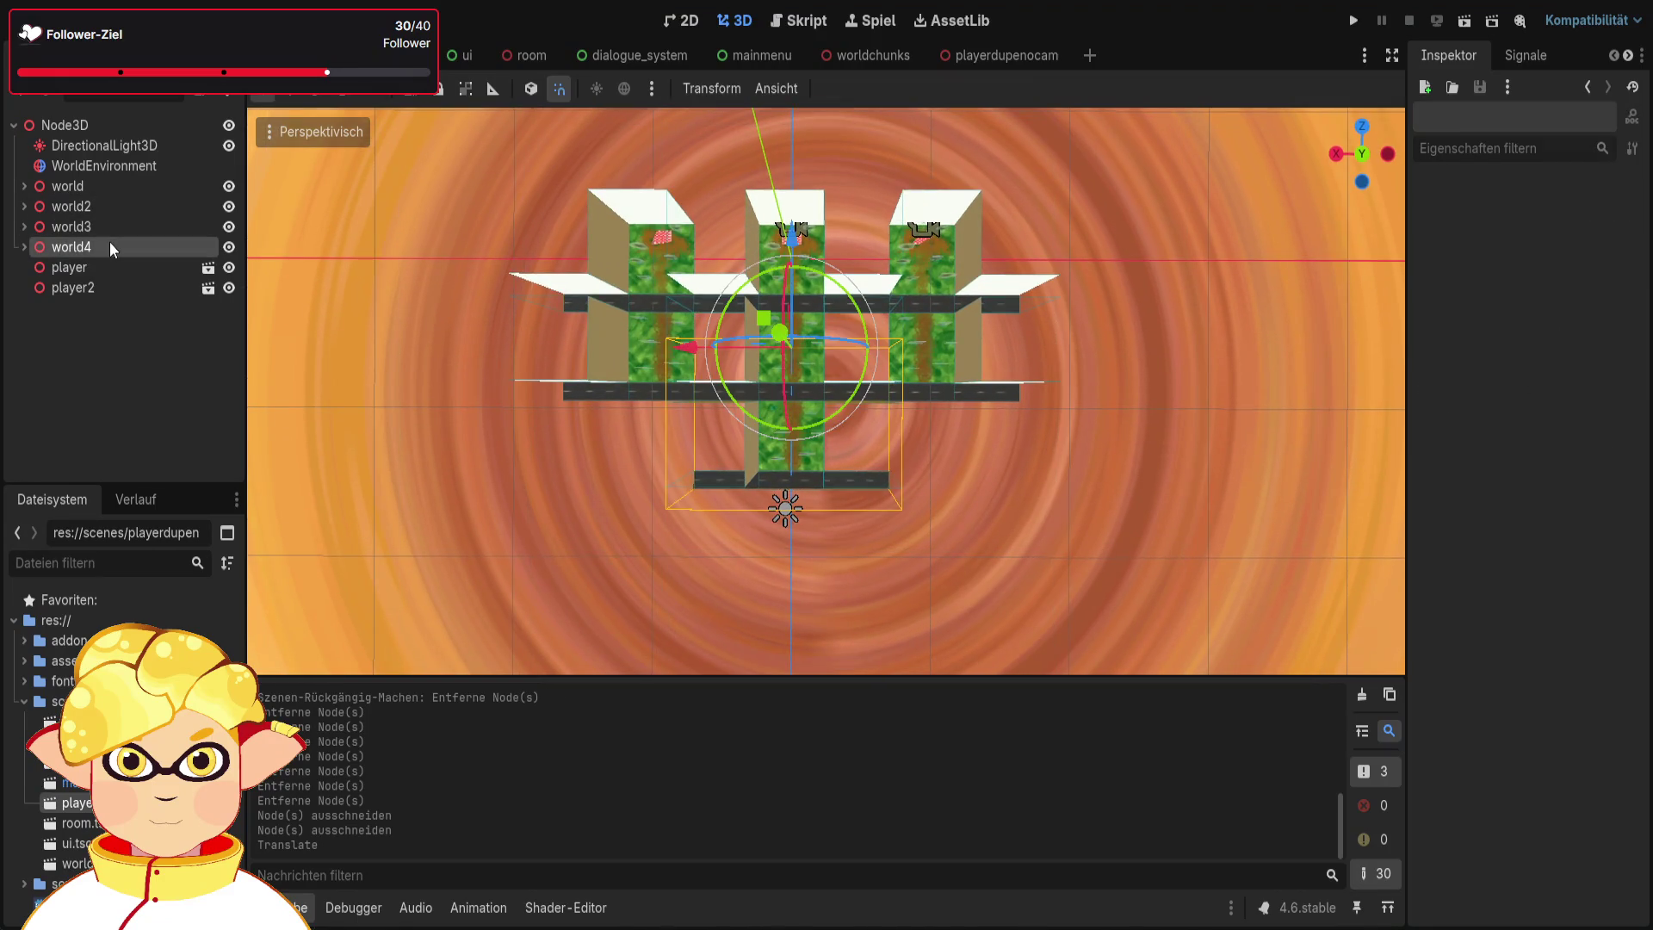
pyautogui.hotkey('ctrl', 'd')
pyautogui.click(24, 267)
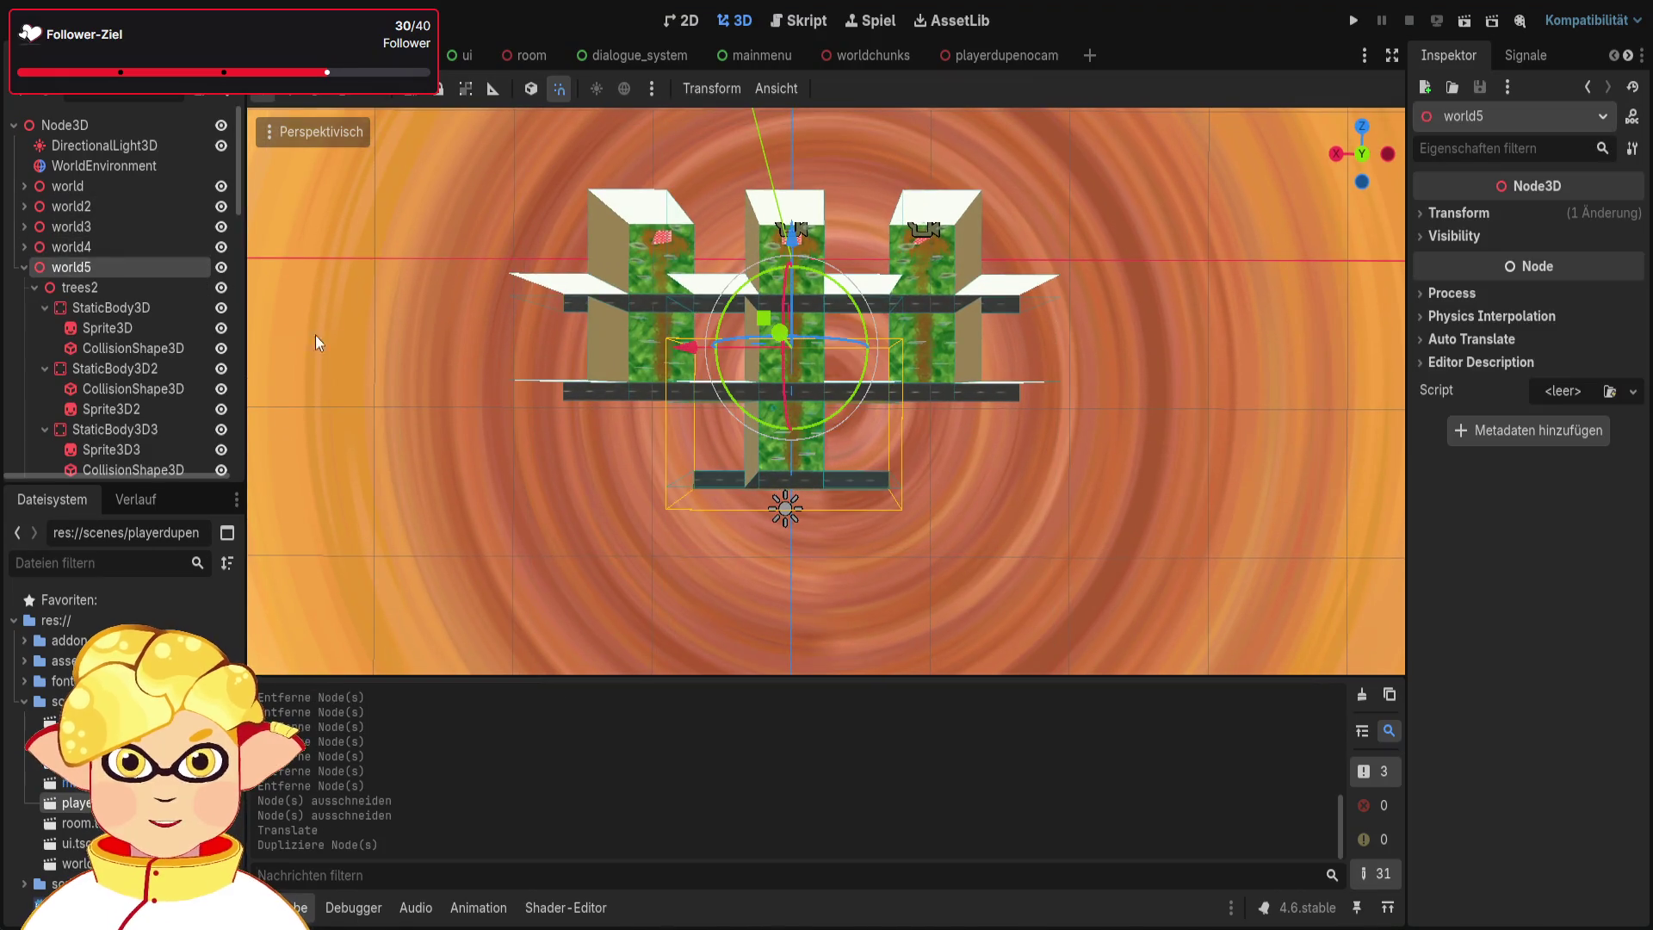
# Move world5 80 units along the X axis.
pyautogui.click(24, 267)
pyautogui.moveTo(681, 350)
pyautogui.mouseDown()
pyautogui.moveTo(467, 350)
pyautogui.moveTo(549, 348)
pyautogui.mouseUp()
pyautogui.moveTo(794, 549); pyautogui.dragTo(811, 560)
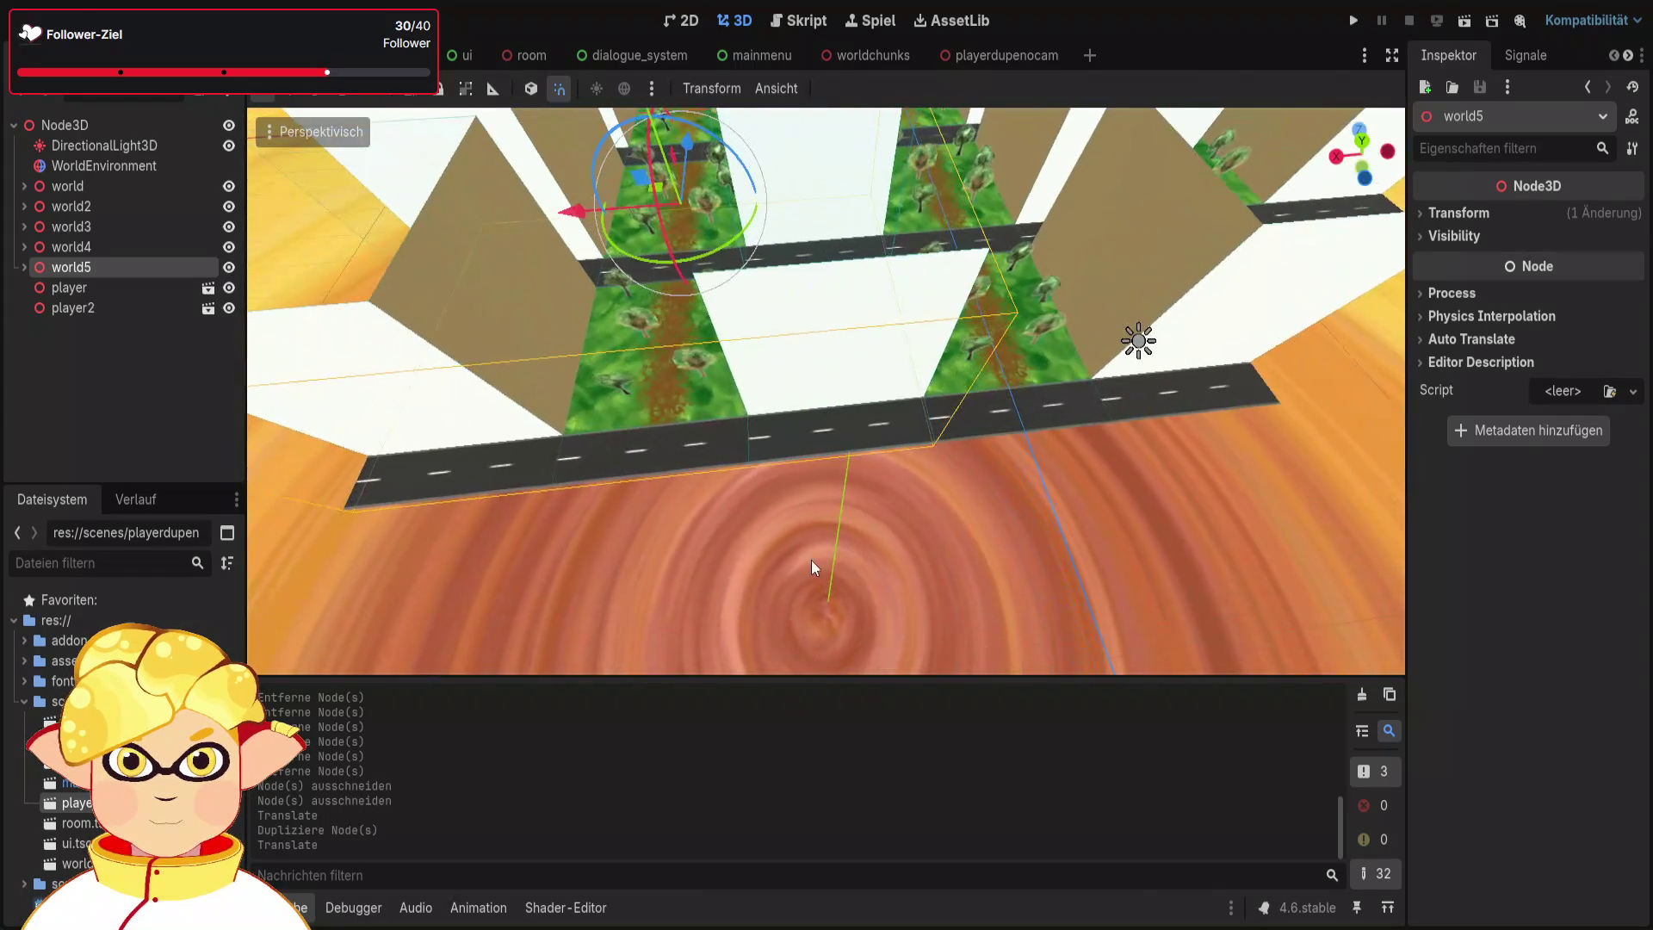
# Delete house11 and house6 from world5's houses group.
pyautogui.click(24, 267)
pyautogui.click(35, 288)
pyautogui.click(34, 307)
pyautogui.click(31, 308)
pyautogui.click(75, 329)
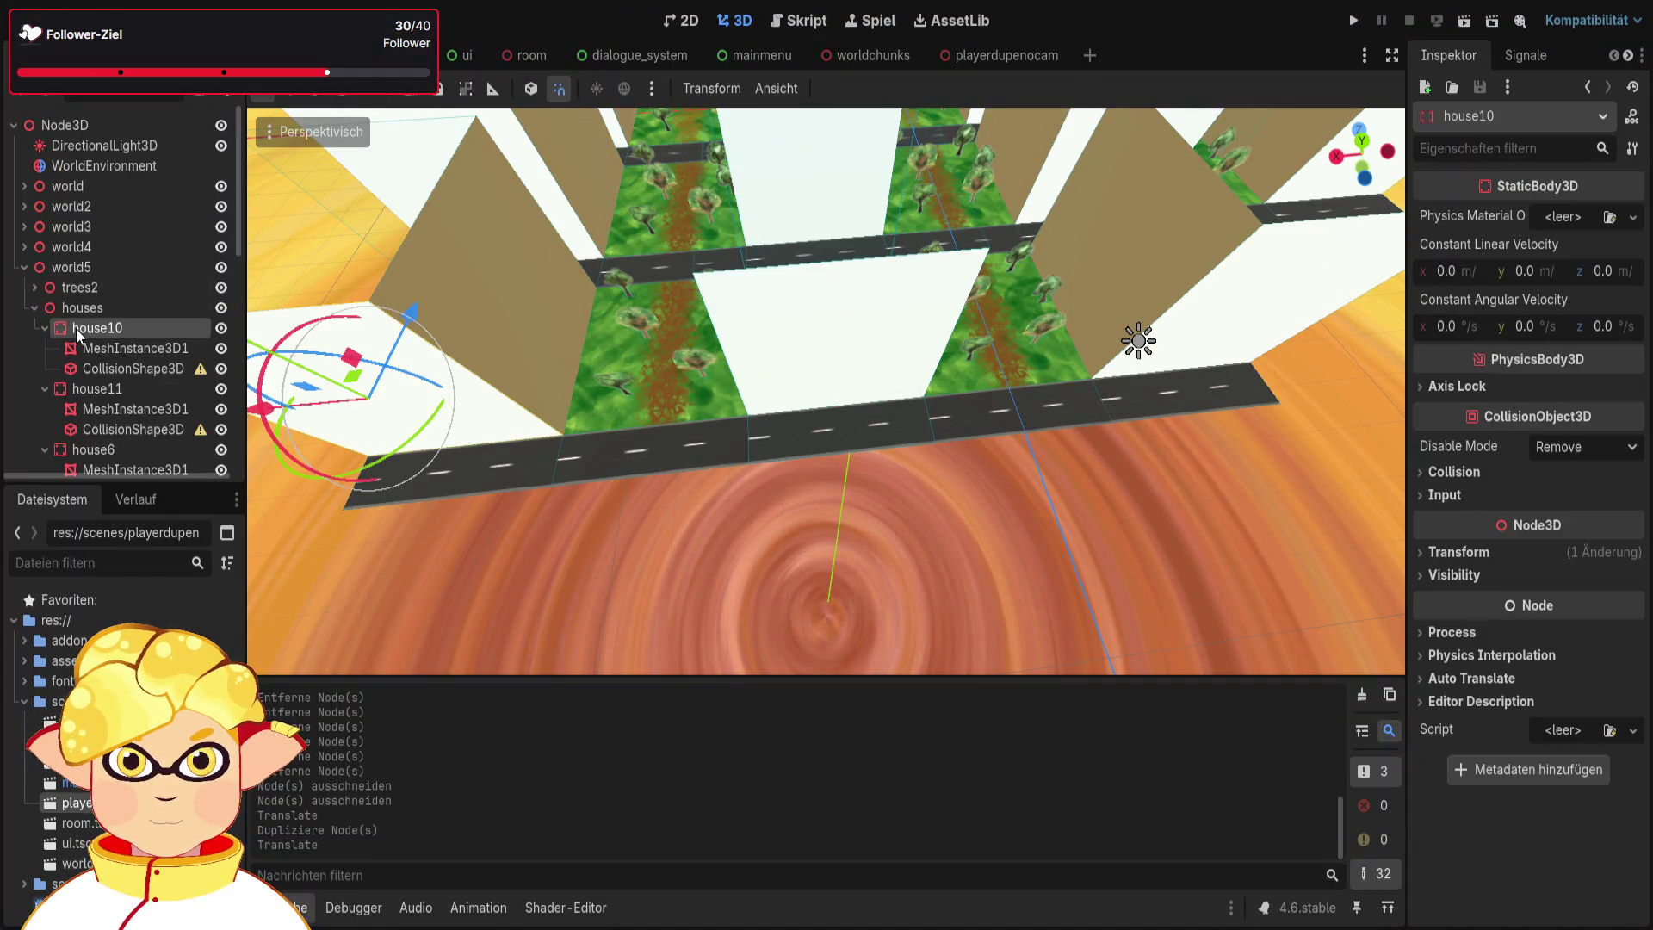
pyautogui.click(45, 328)
pyautogui.click(76, 348)
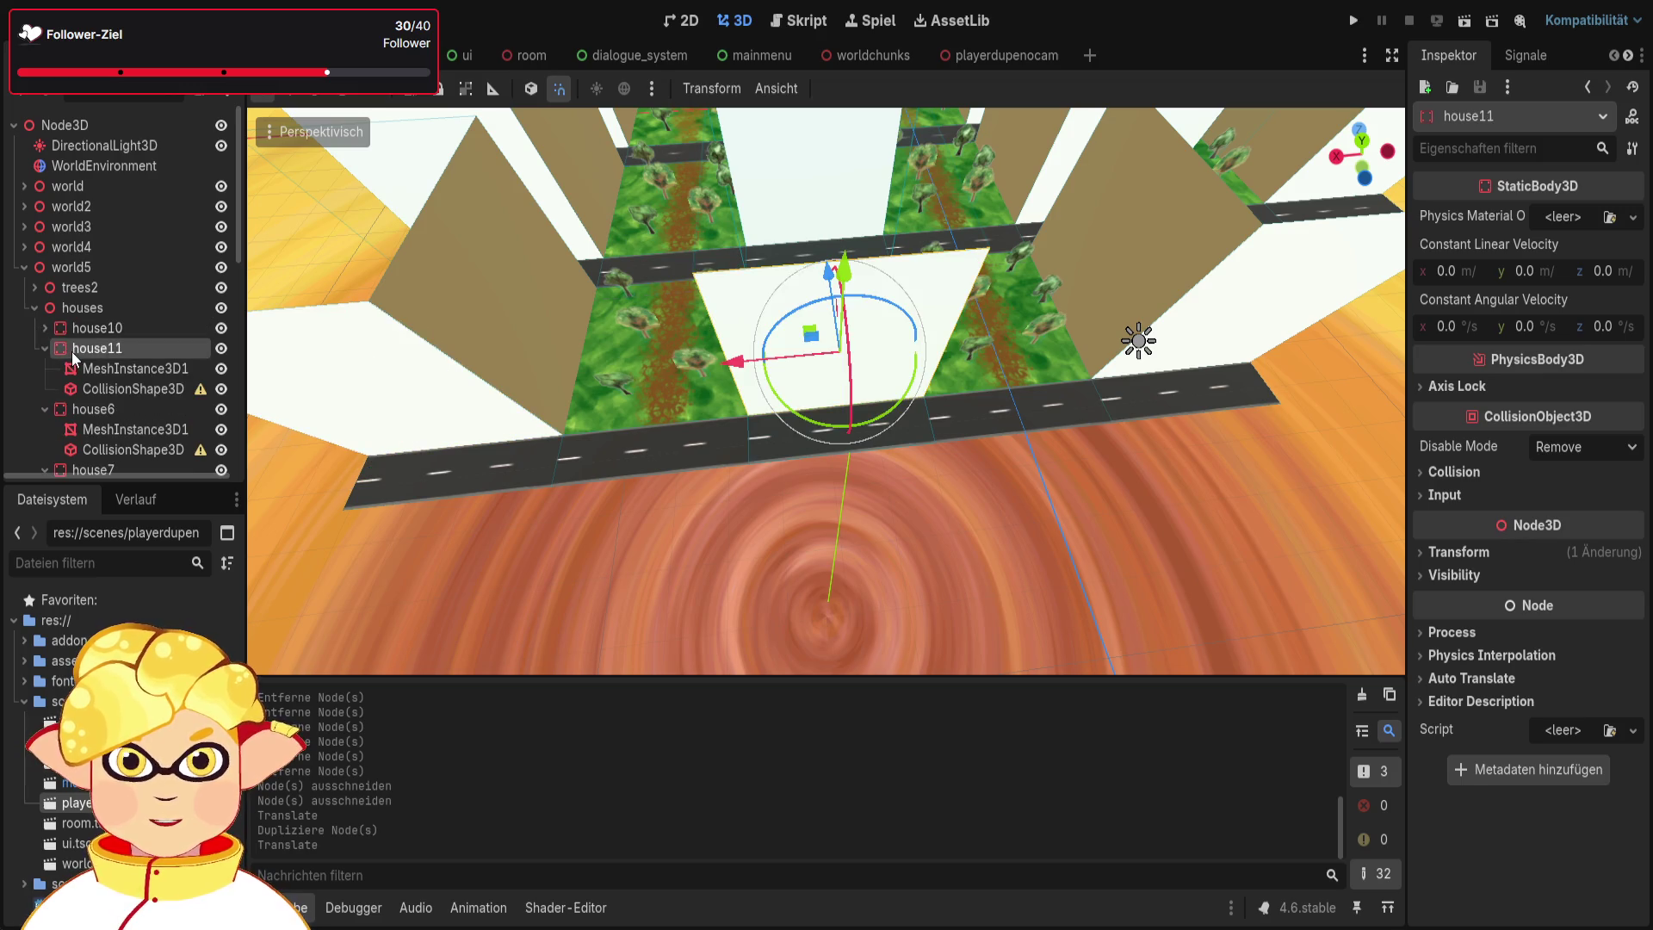
pyautogui.click(43, 348)
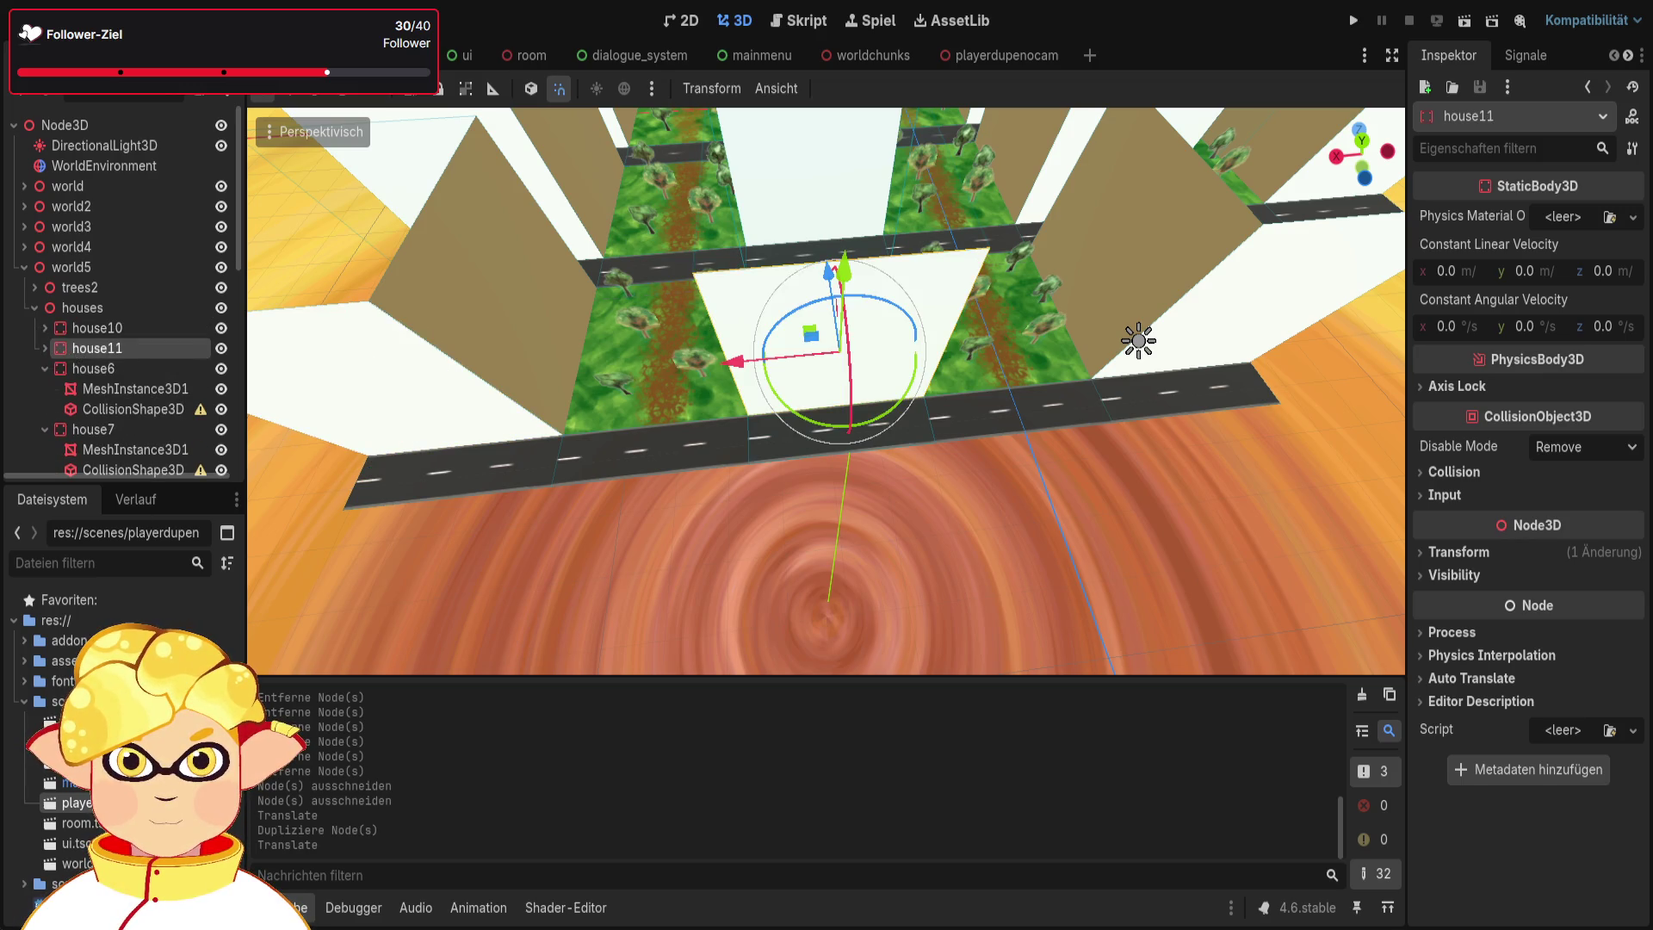
pyautogui.press('Delete')
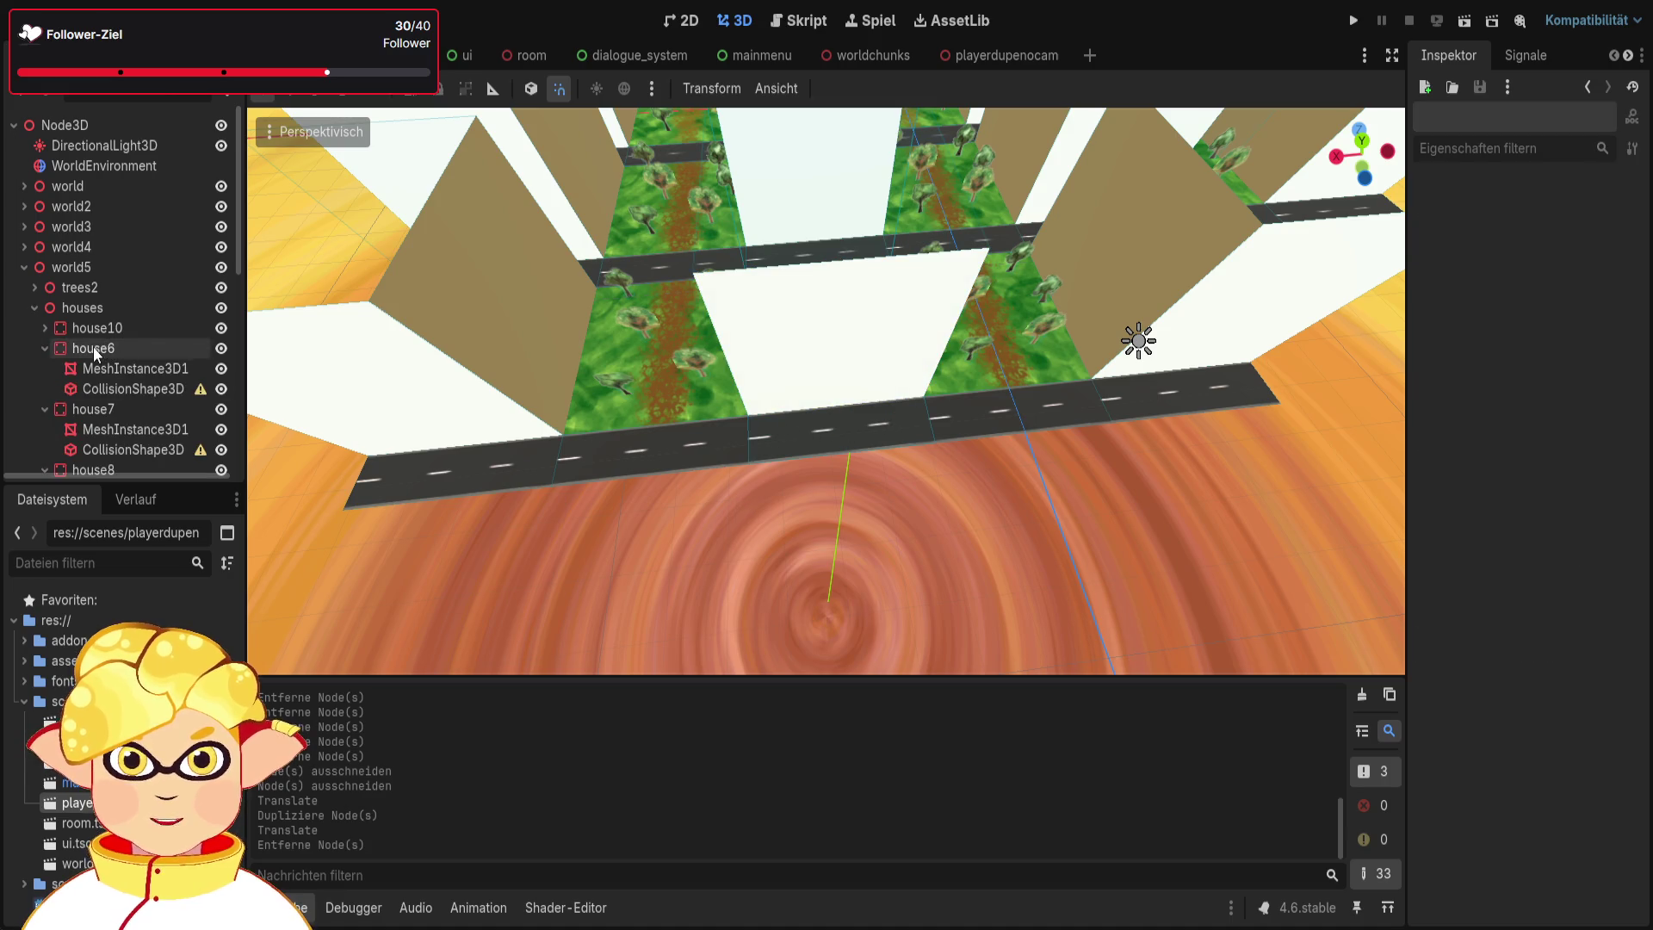
pyautogui.click(93, 348)
pyautogui.click(45, 348)
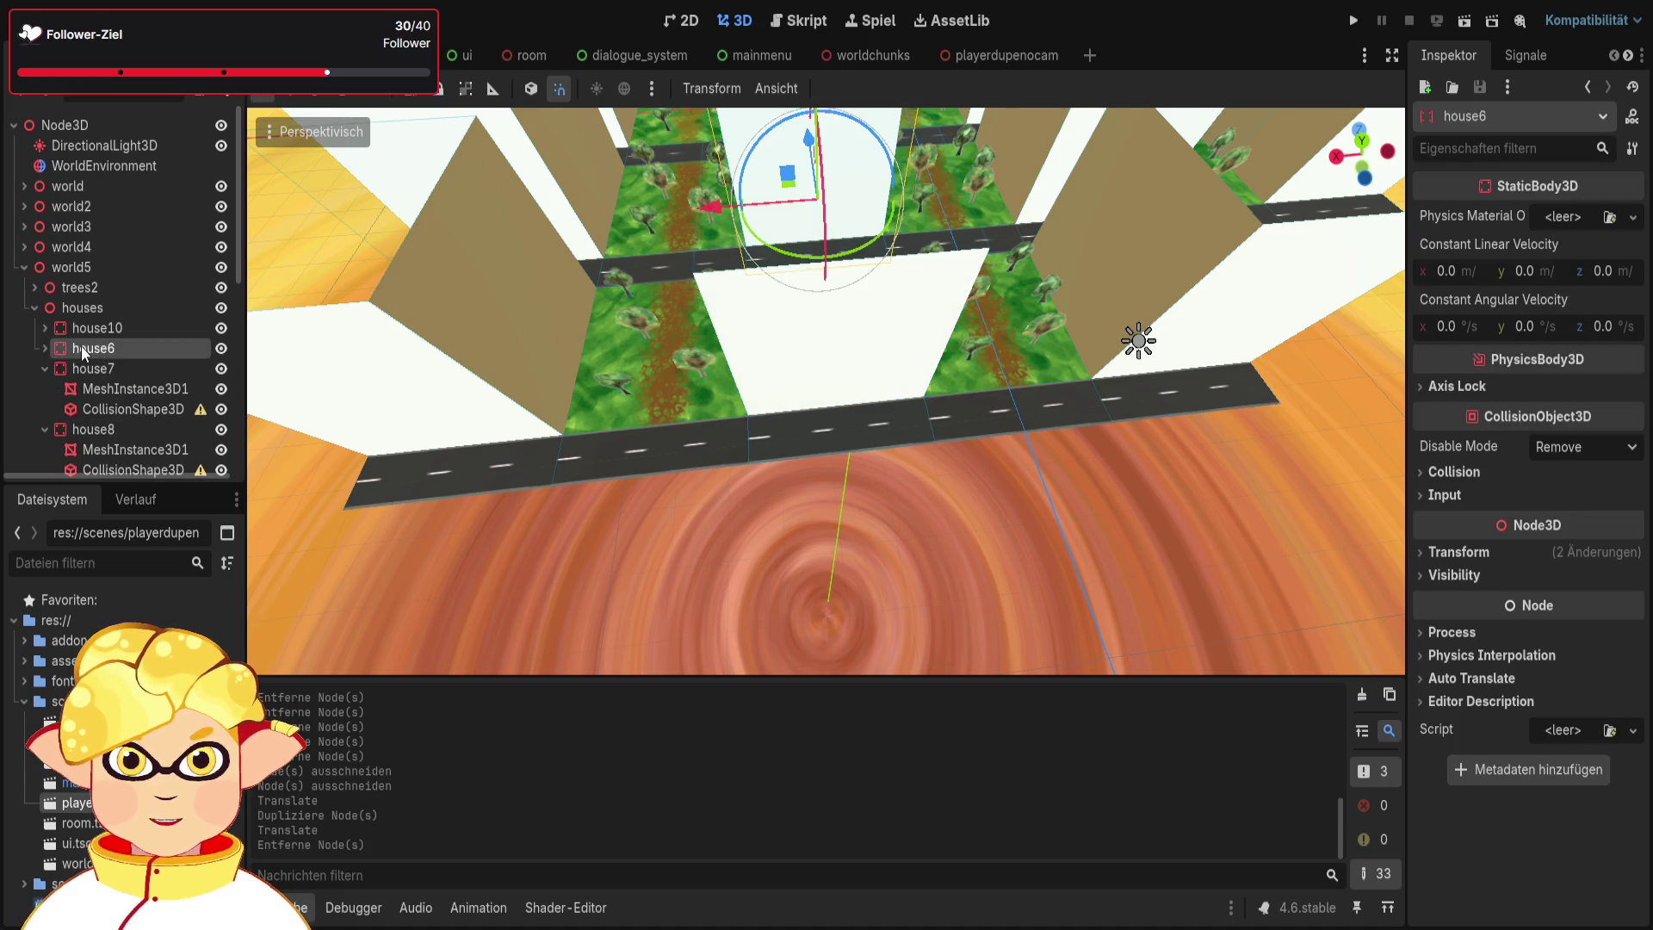
pyautogui.press('Delete')
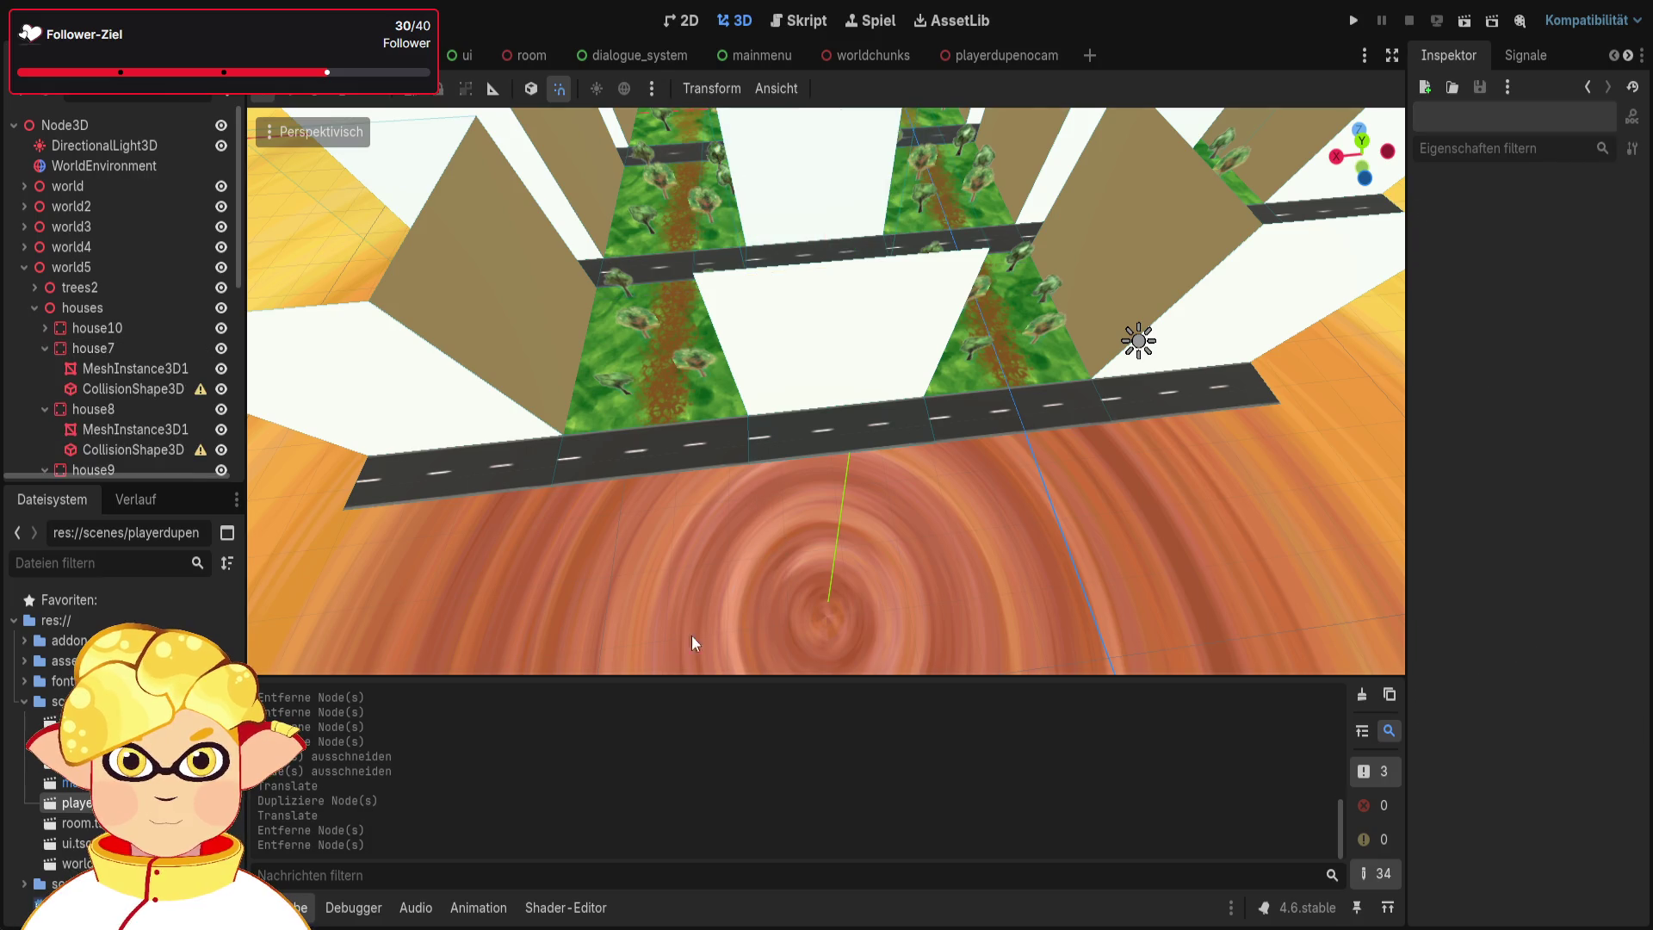
# Check where house7, house8 and house9 sit in world5, then fold them away.
pyautogui.click(93, 348)
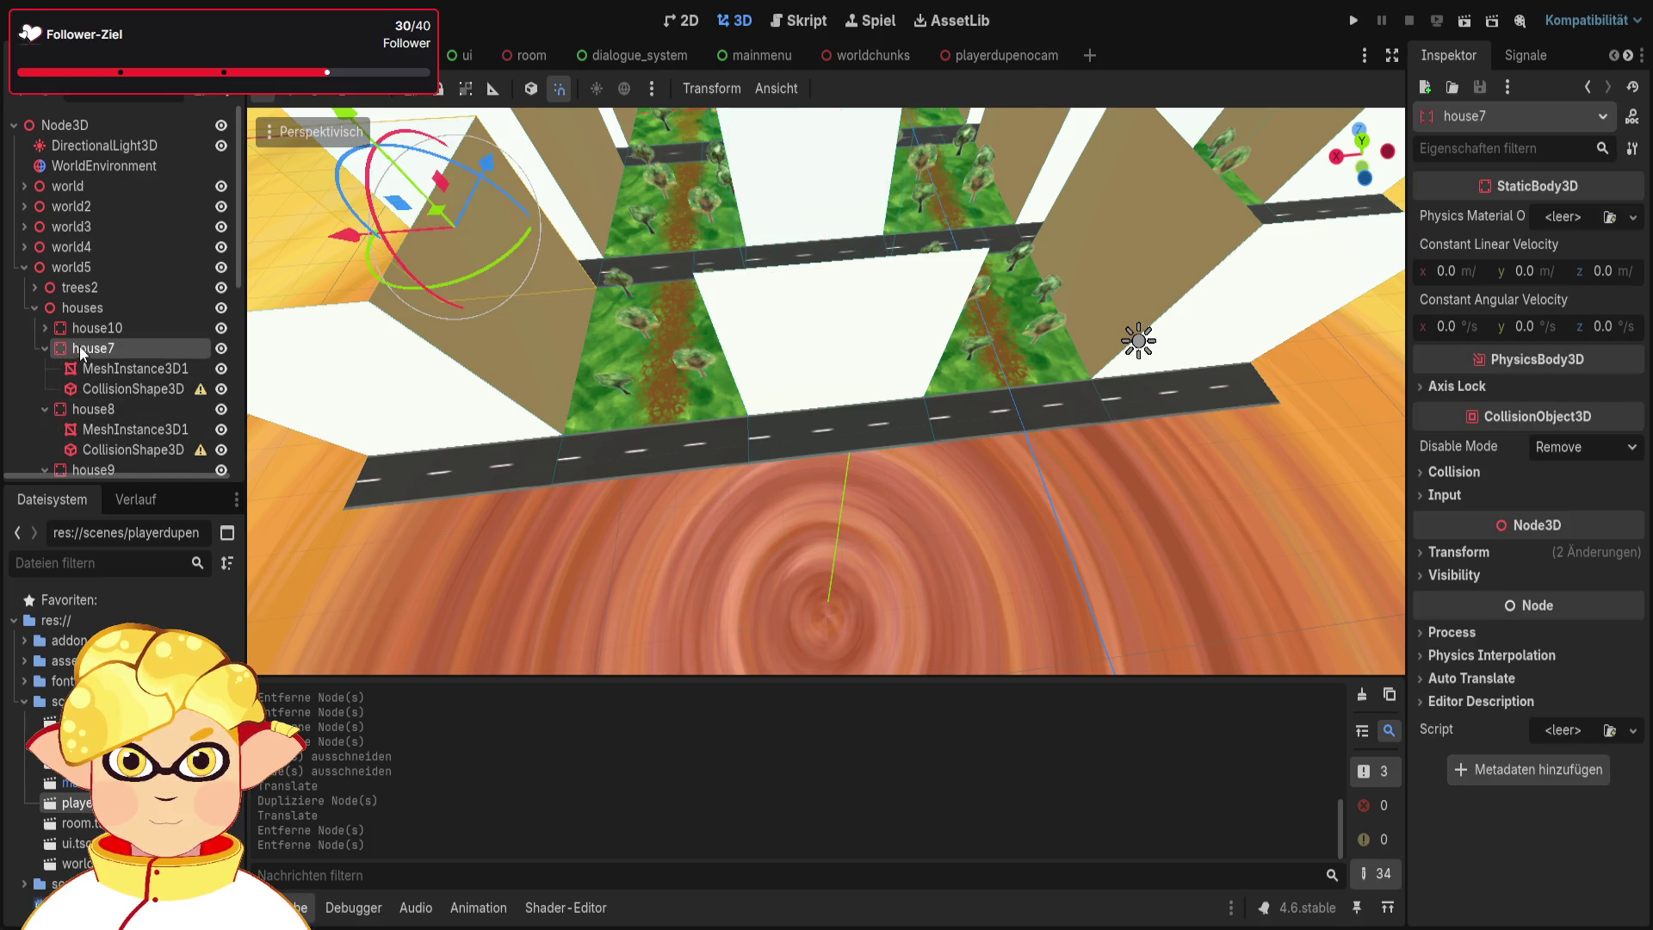
pyautogui.click(94, 412)
pyautogui.scroll(-1, 105, 409)
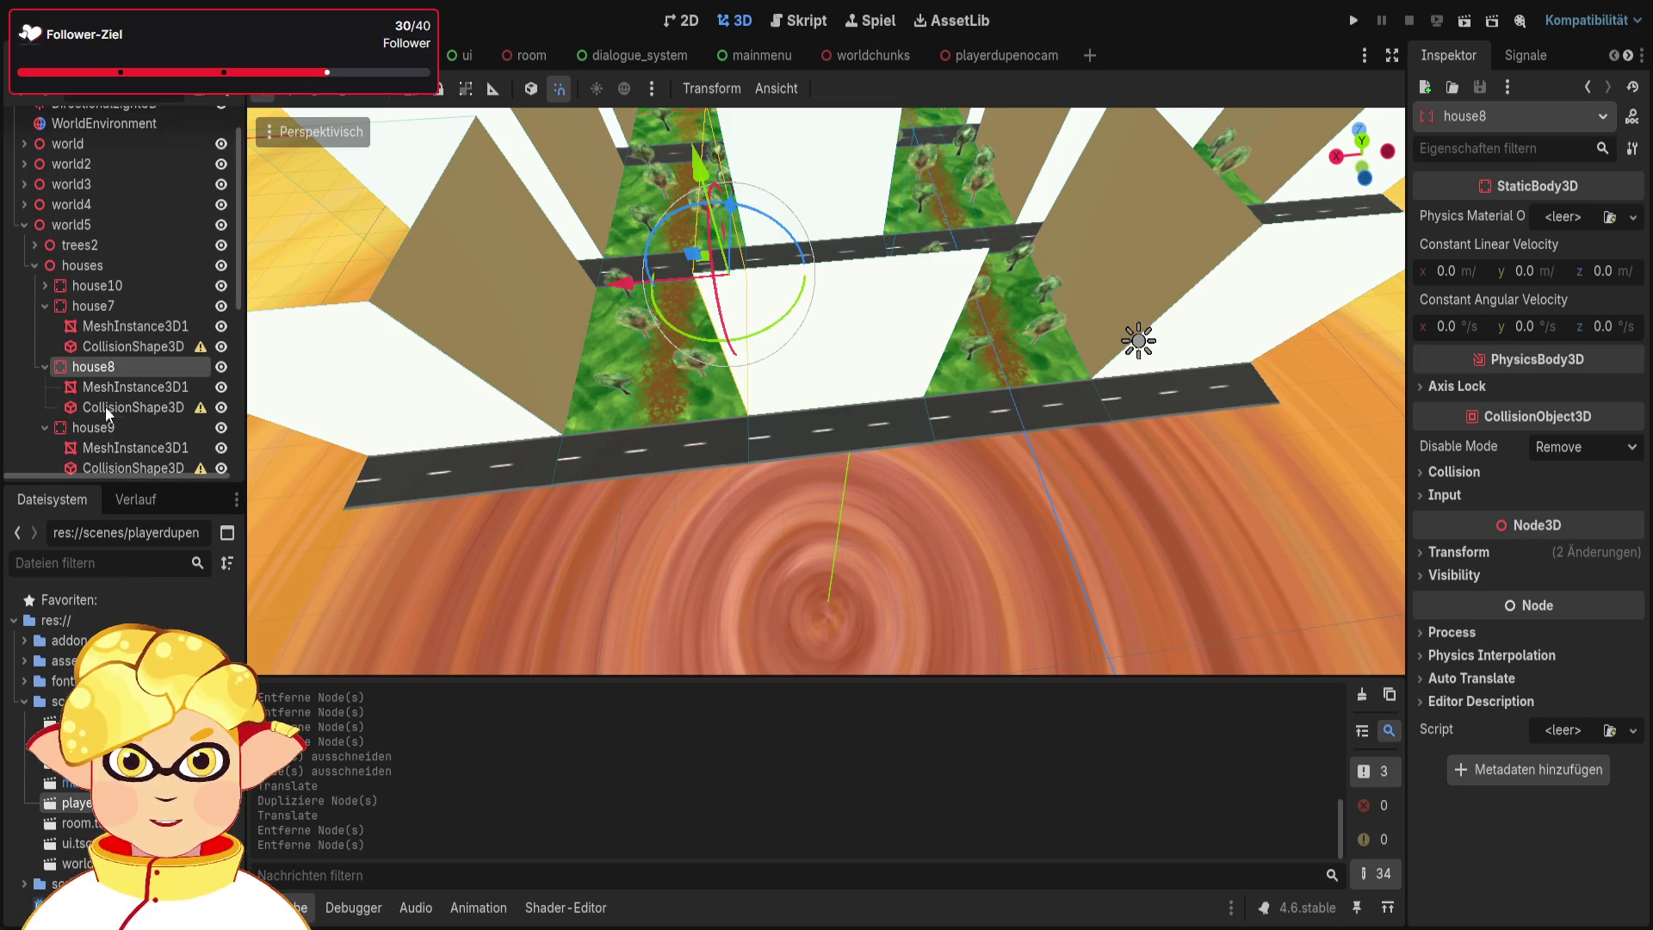
pyautogui.click(104, 426)
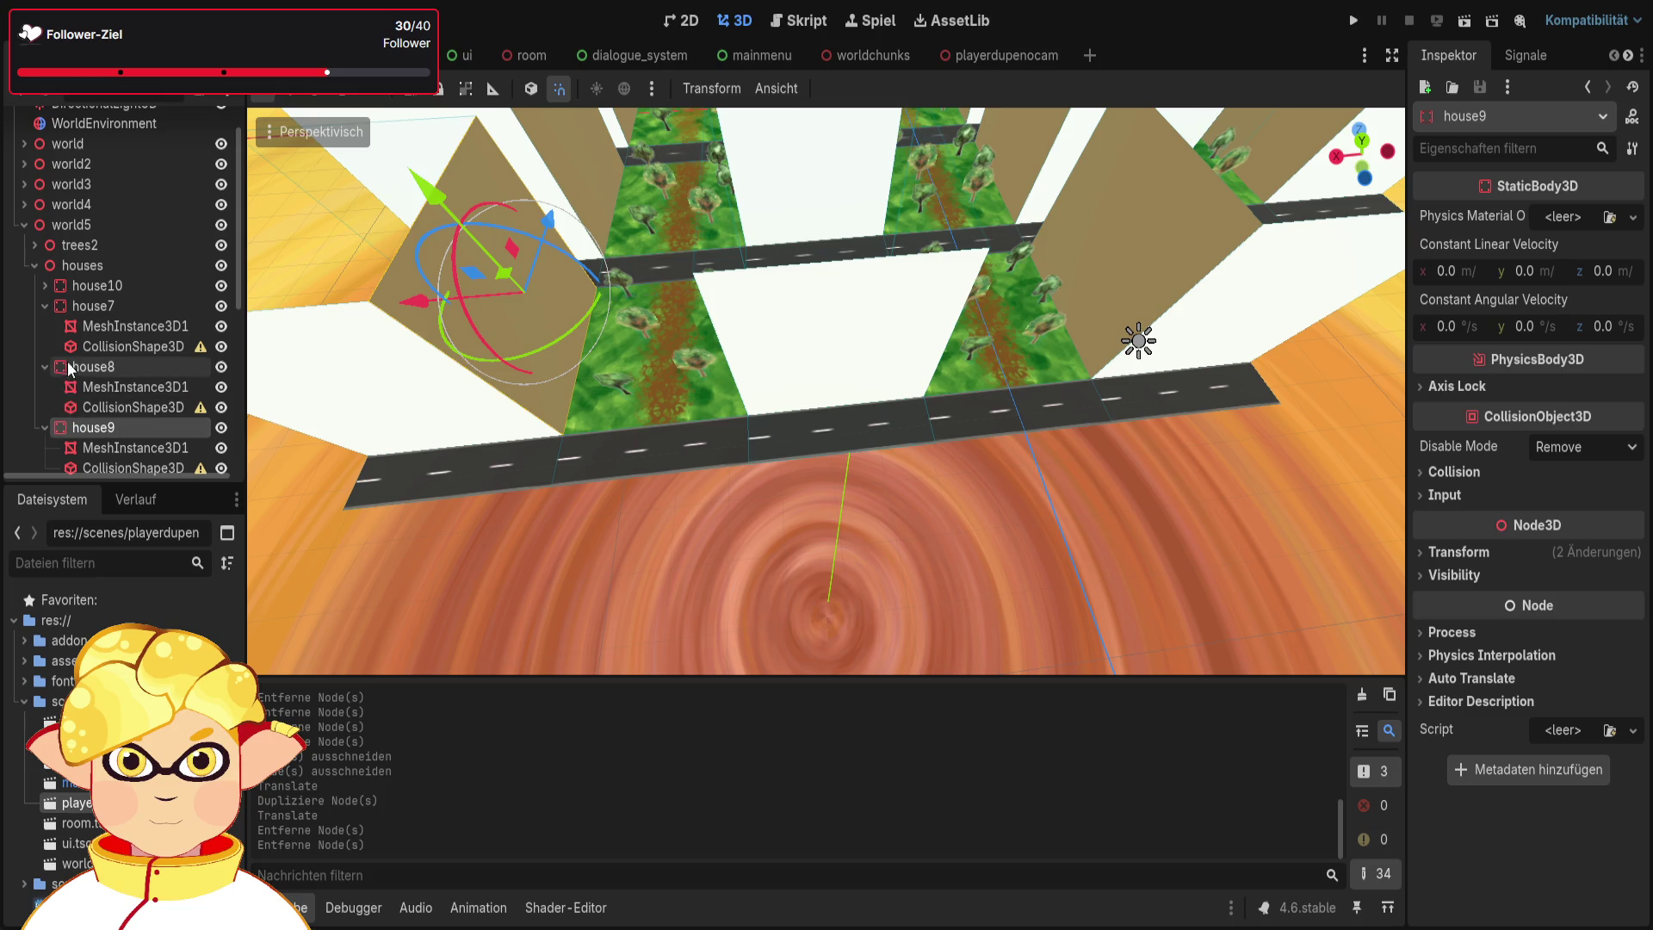
pyautogui.click(72, 370)
pyautogui.click(84, 430)
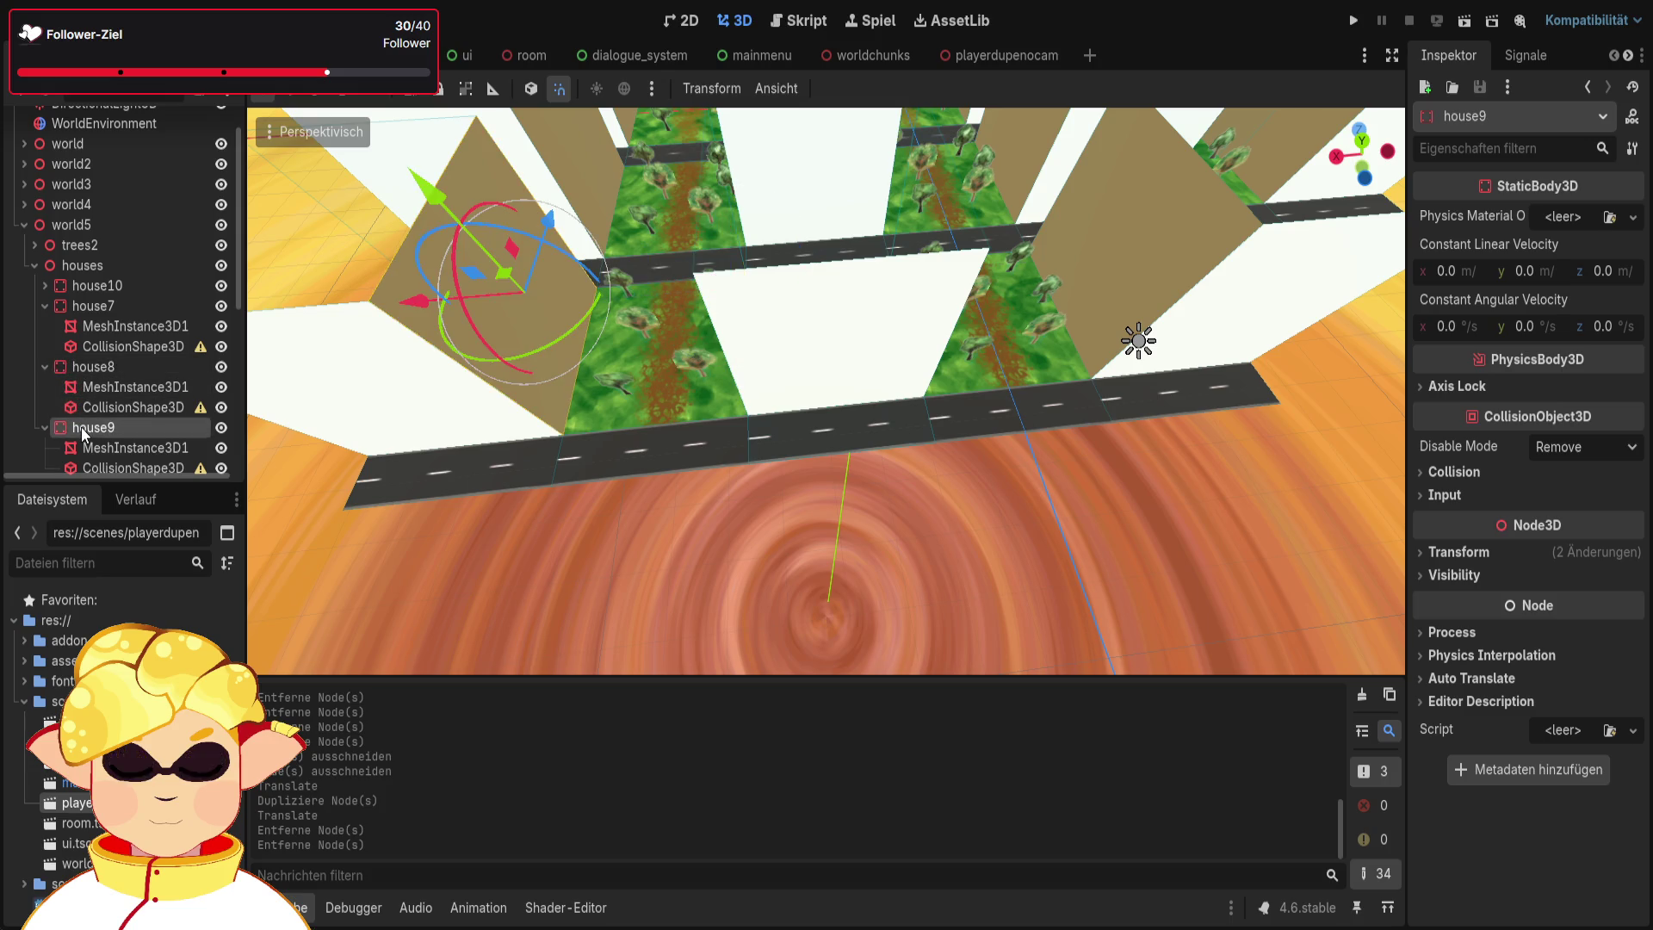
pyautogui.click(47, 428)
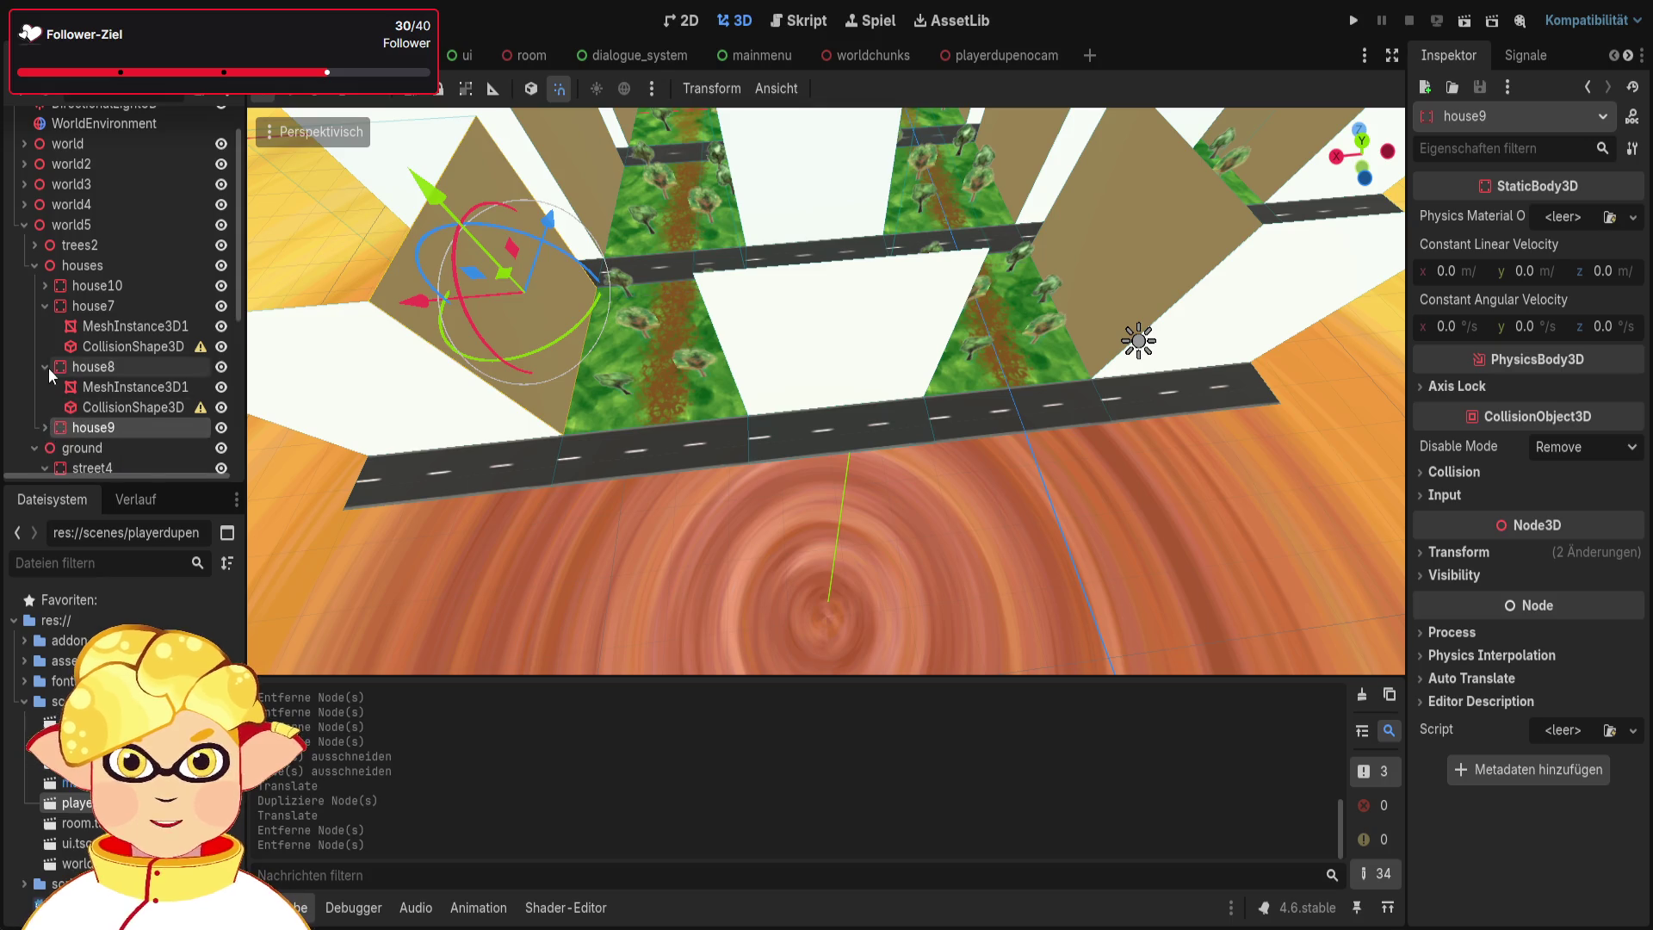
pyautogui.click(48, 367)
pyautogui.click(48, 308)
# Delete street5 from world5's ground, leaving street4, street6 and ground2.
pyautogui.click(53, 369)
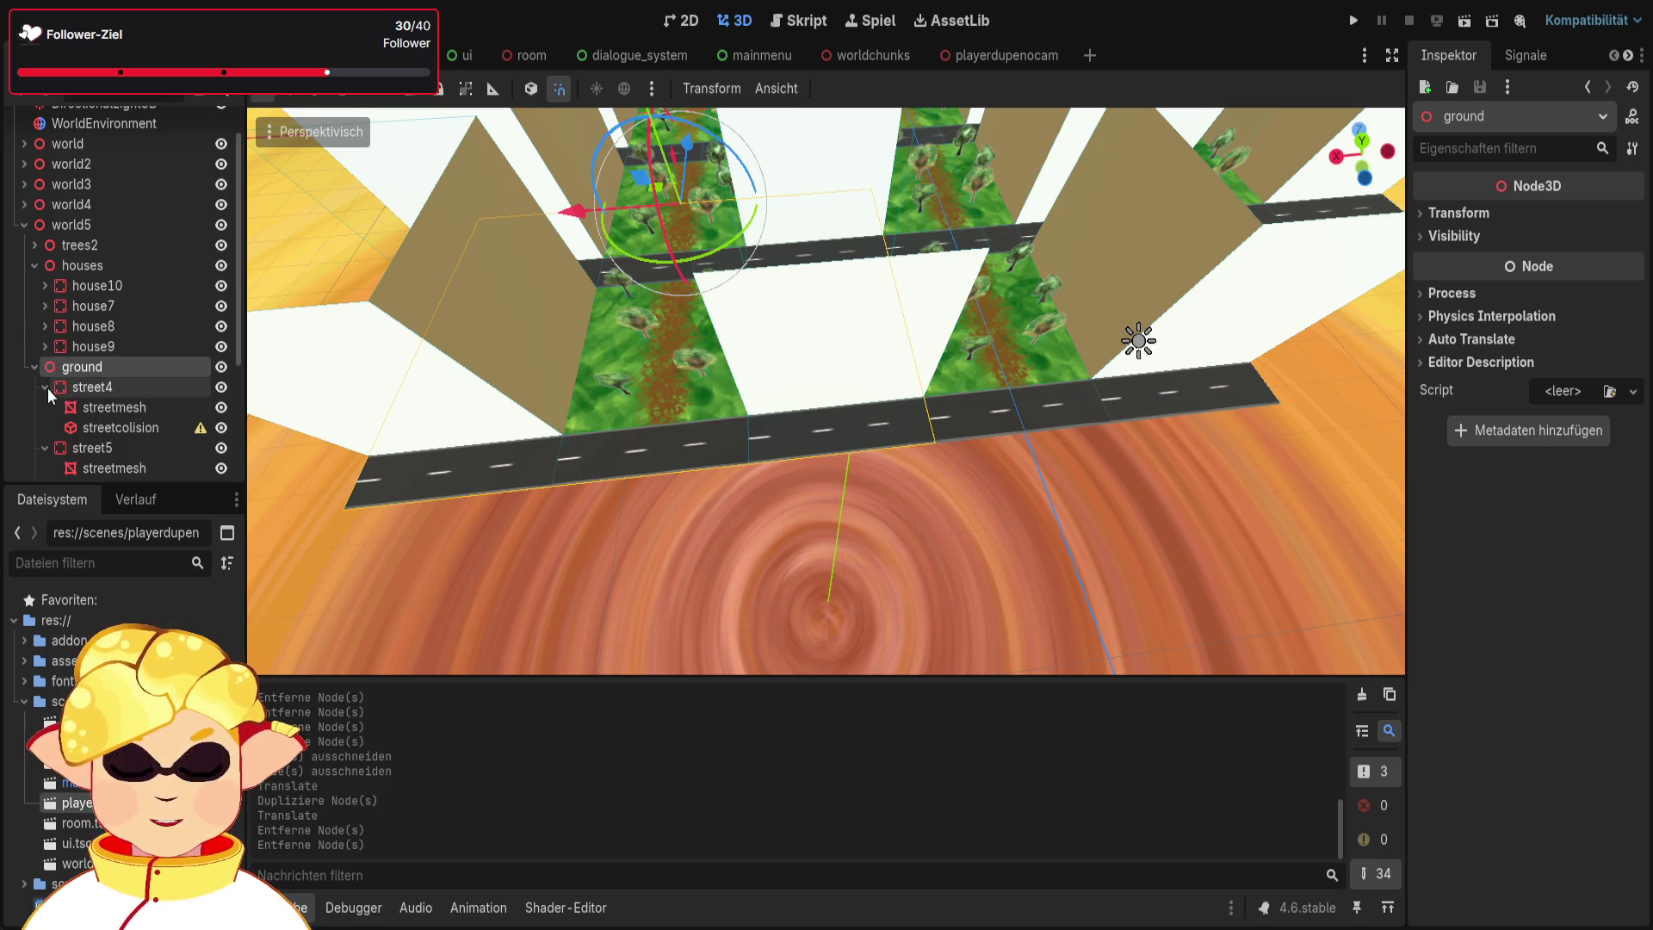
pyautogui.click(75, 387)
pyautogui.scroll(-1, 75, 386)
pyautogui.click(78, 404)
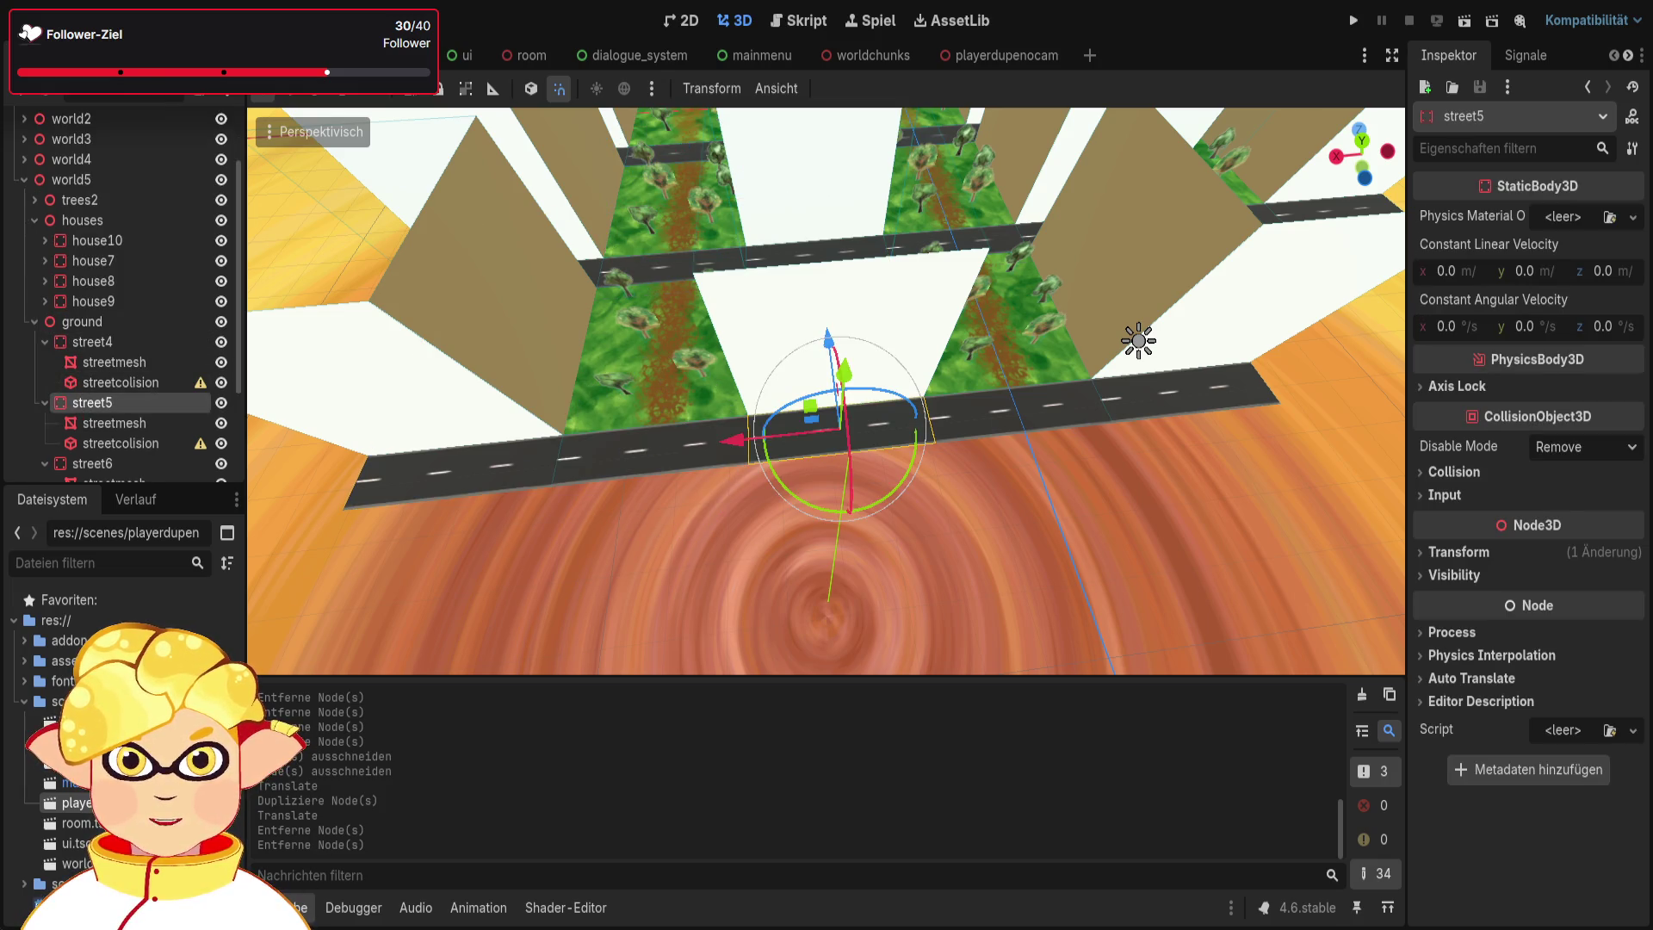
pyautogui.press('Delete')
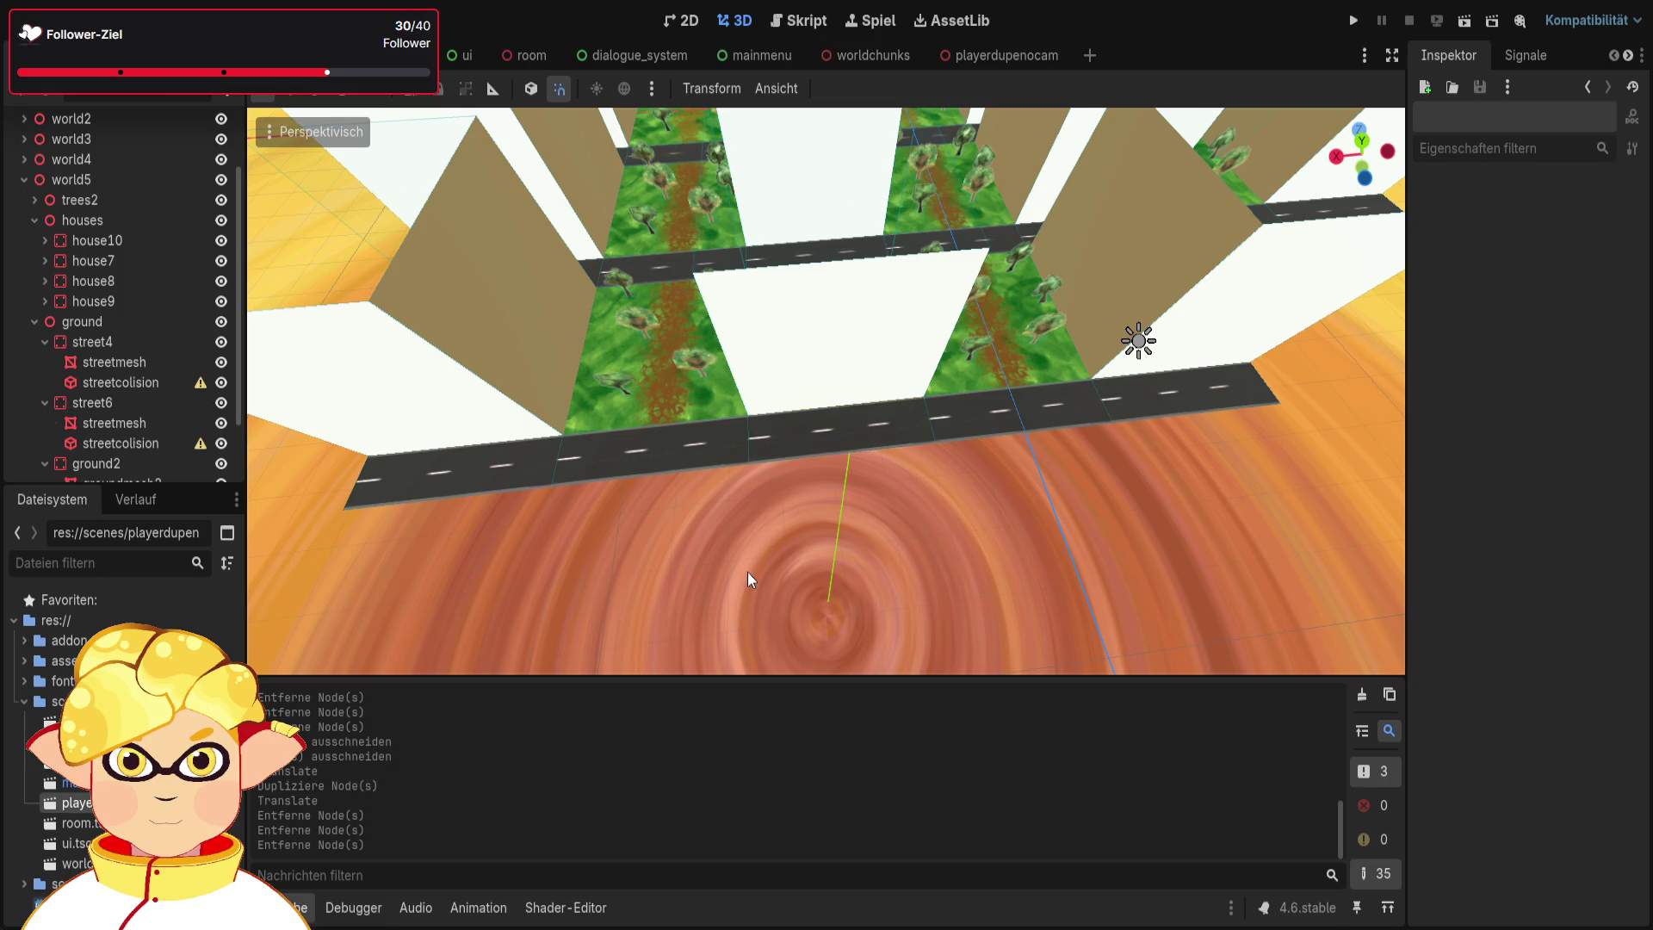
pyautogui.scroll(1, 744, 570)
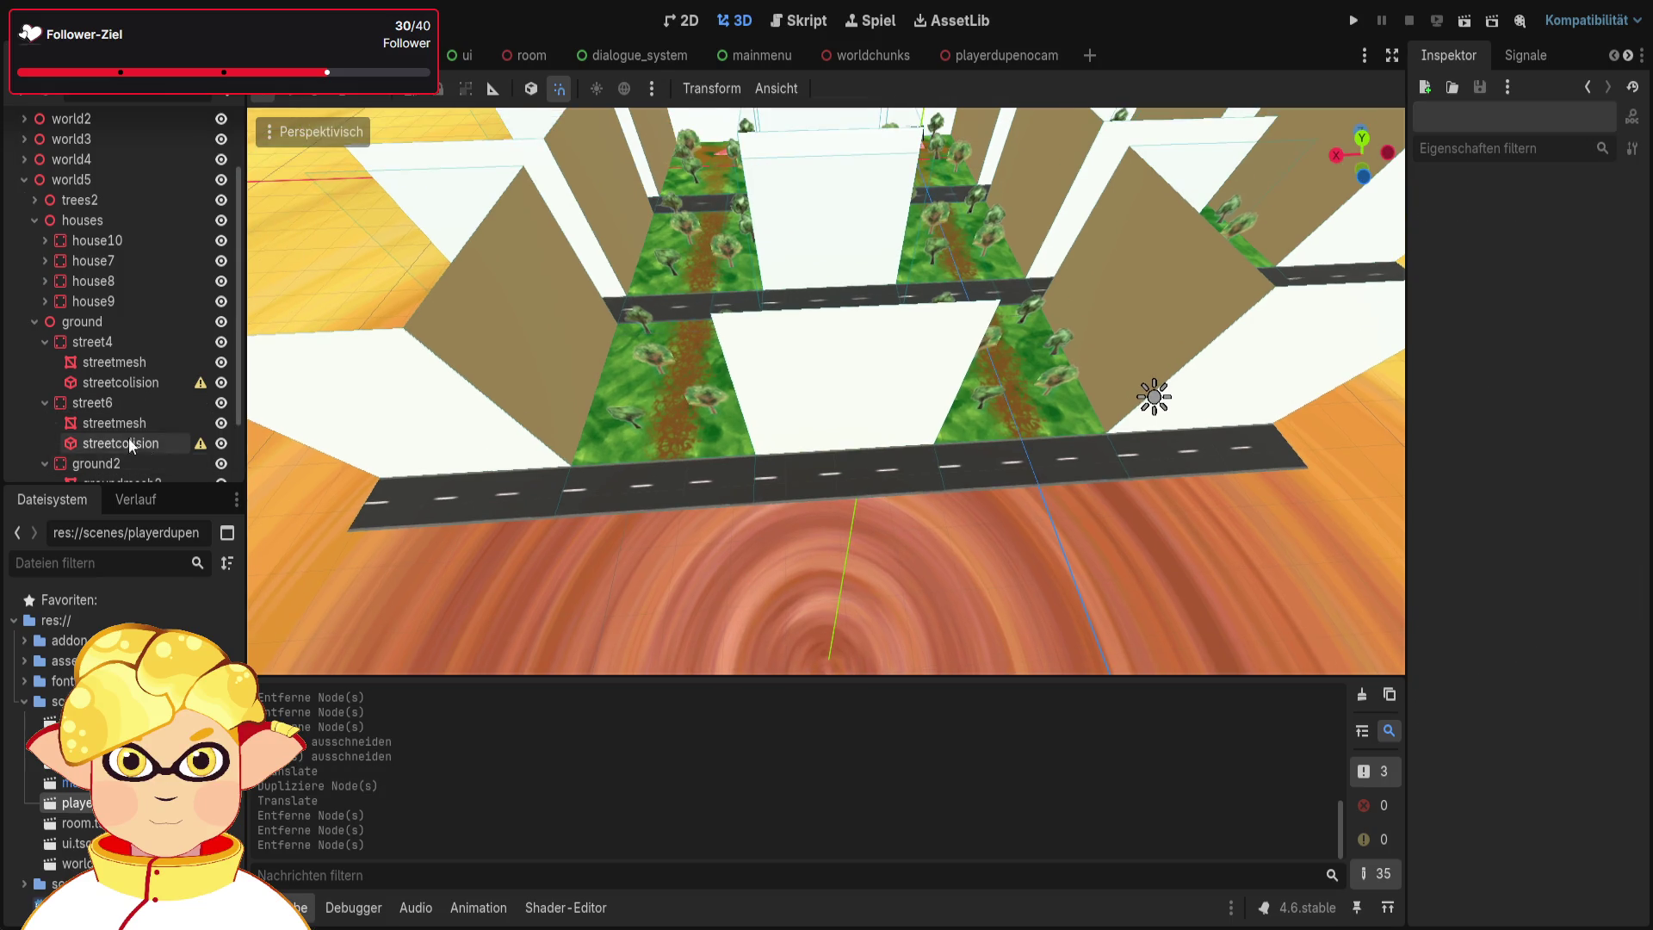
pyautogui.scroll(-1, 49, 417)
pyautogui.click(45, 418)
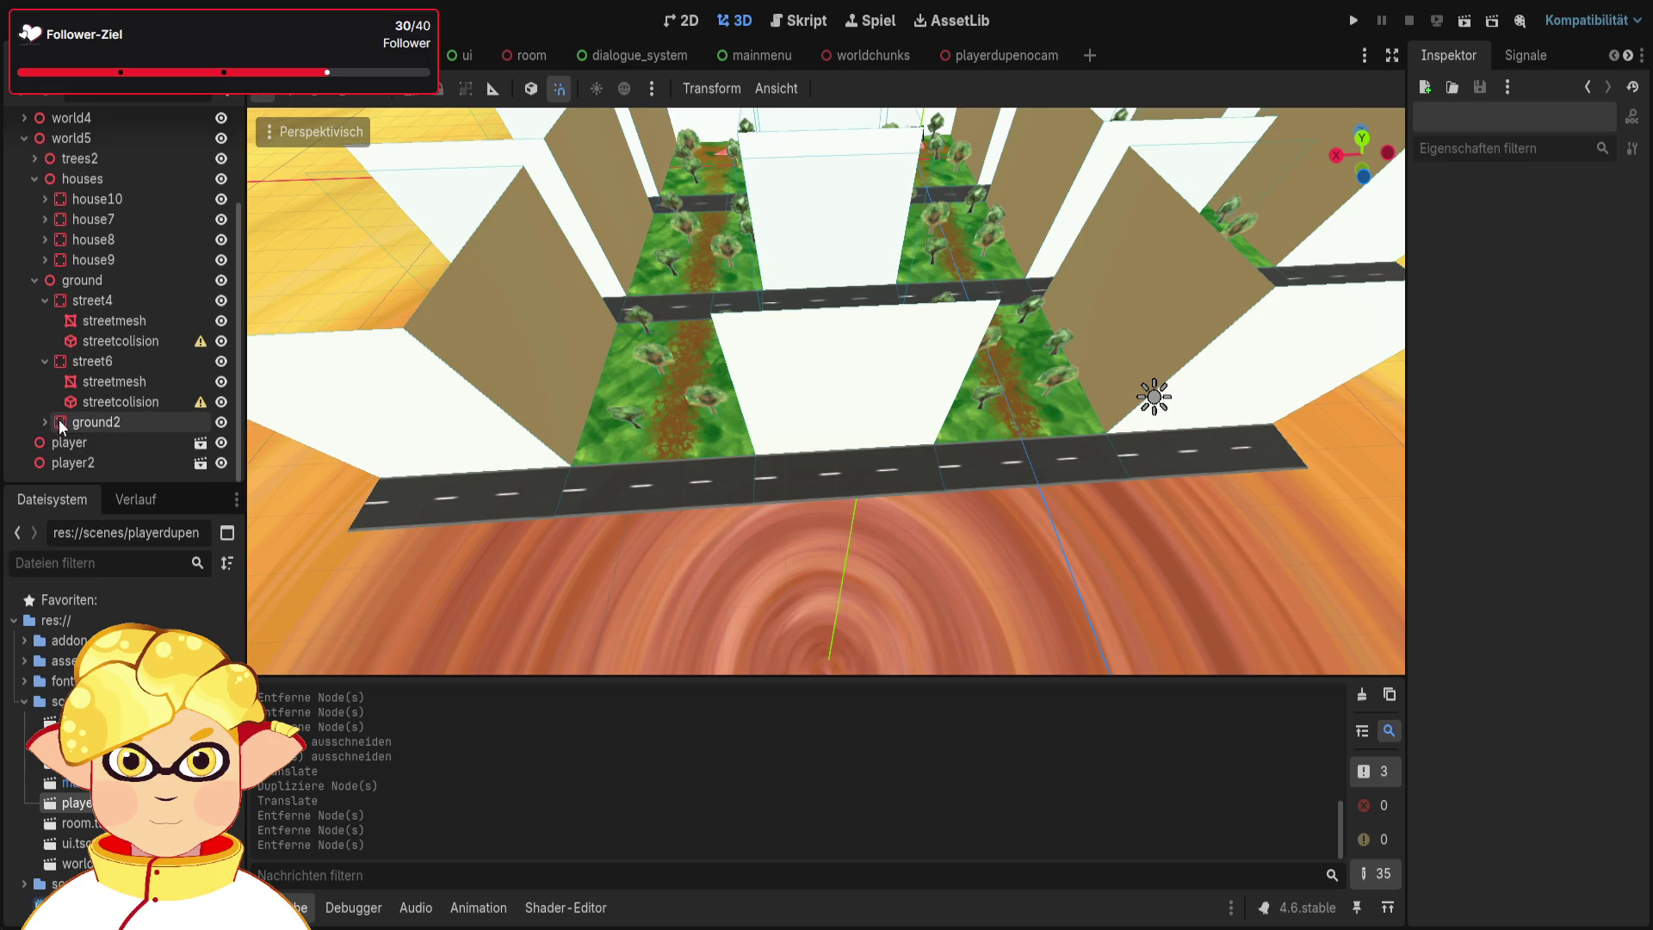
pyautogui.moveTo(826, 388)
pyautogui.mouseDown()
pyautogui.moveTo(665, 295)
pyautogui.moveTo(947, 214)
pyautogui.moveTo(643, 523)
pyautogui.mouseUp()
# Run the scene and walk along the tree avenue, then stop the game.
pyautogui.click(1463, 19)
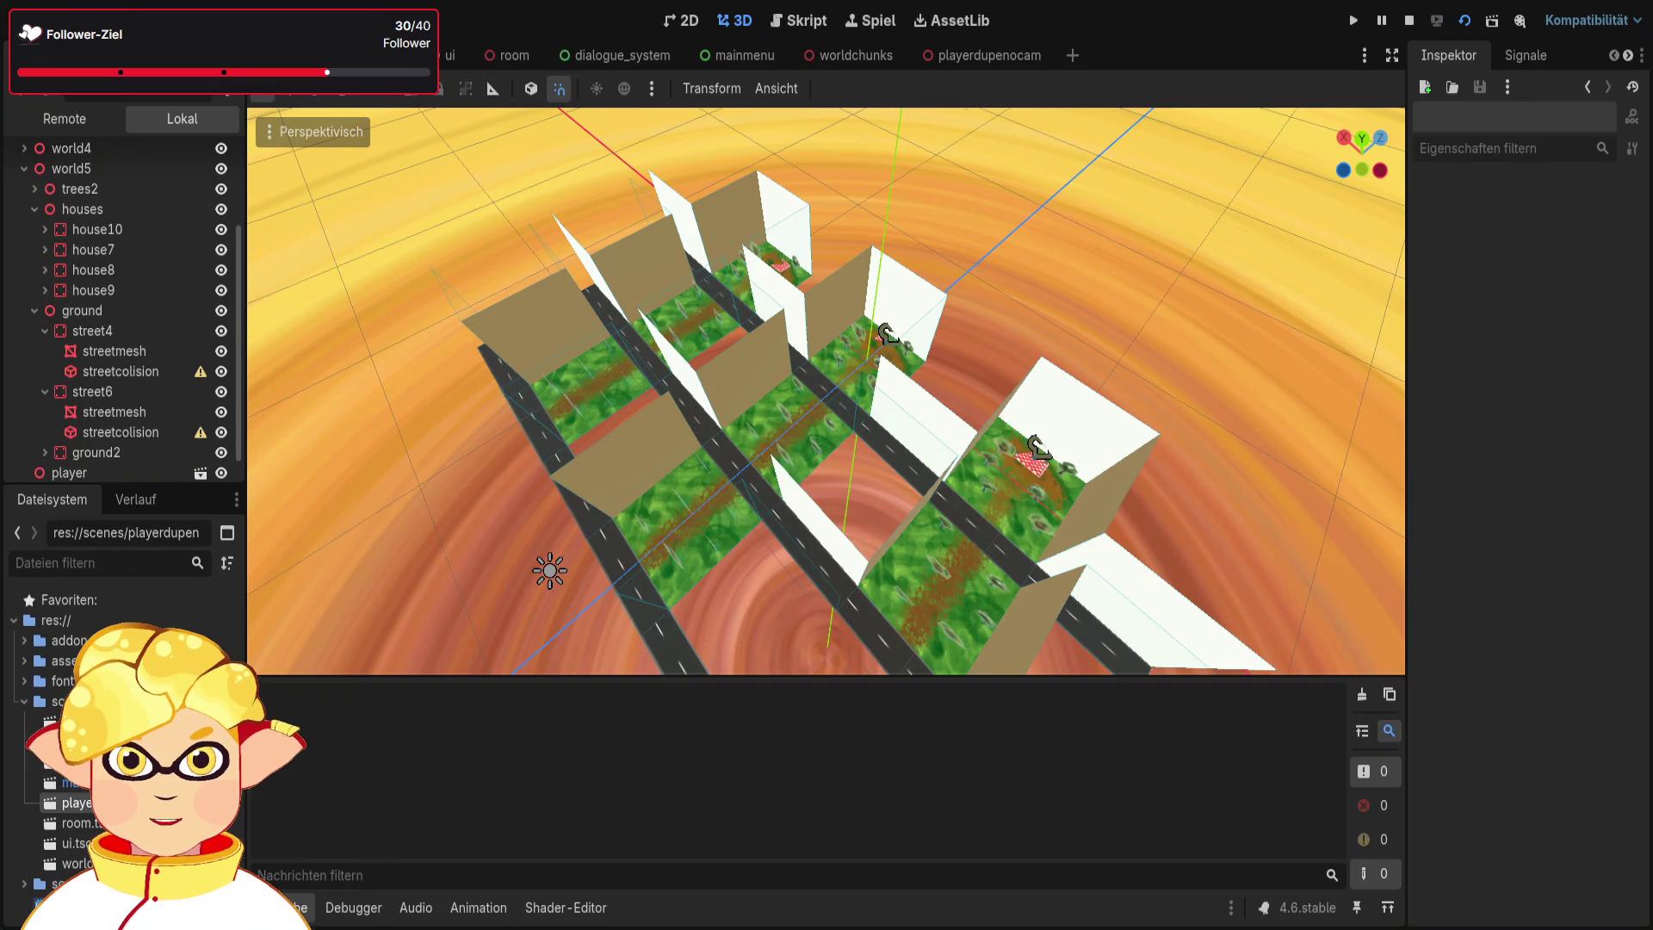
pyautogui.press('w')
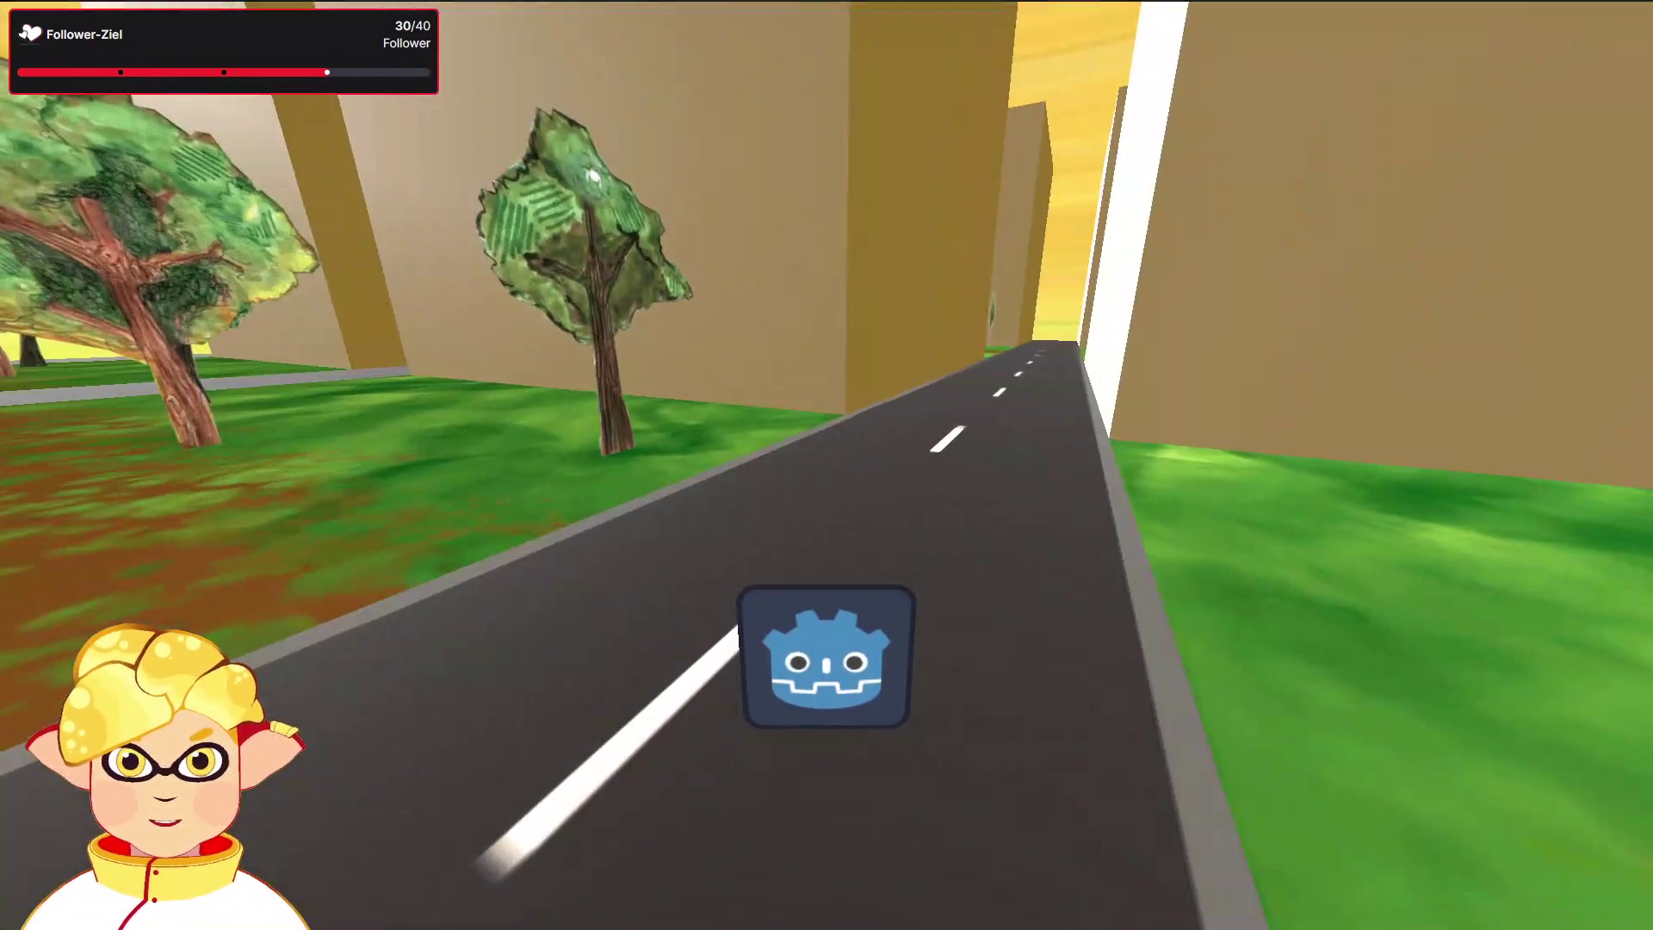
pyautogui.press('F8')
# Collapse world5 in the Scene dock and select player2.
pyautogui.scroll(3, 138, 364)
pyautogui.click(22, 267)
pyautogui.click(91, 313)
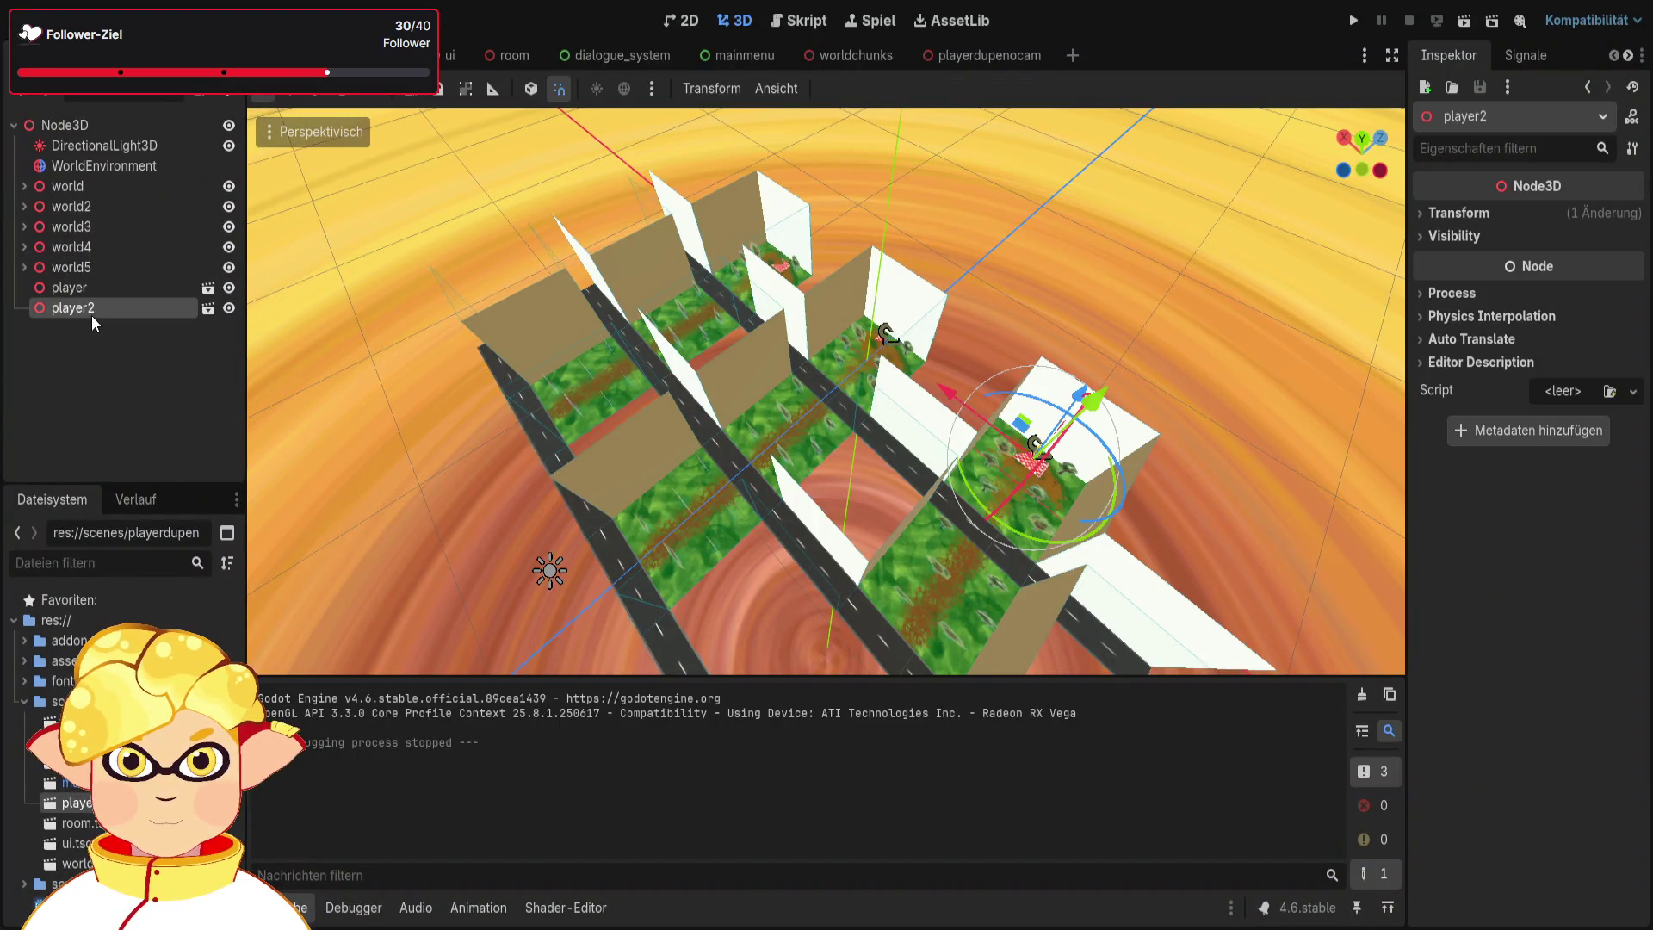
# Duplicate player2 into player3 and set its Position X to 60.
pyautogui.hotkey('ctrl', 'd')
pyautogui.moveTo(603, 396); pyautogui.dragTo(865, 298)
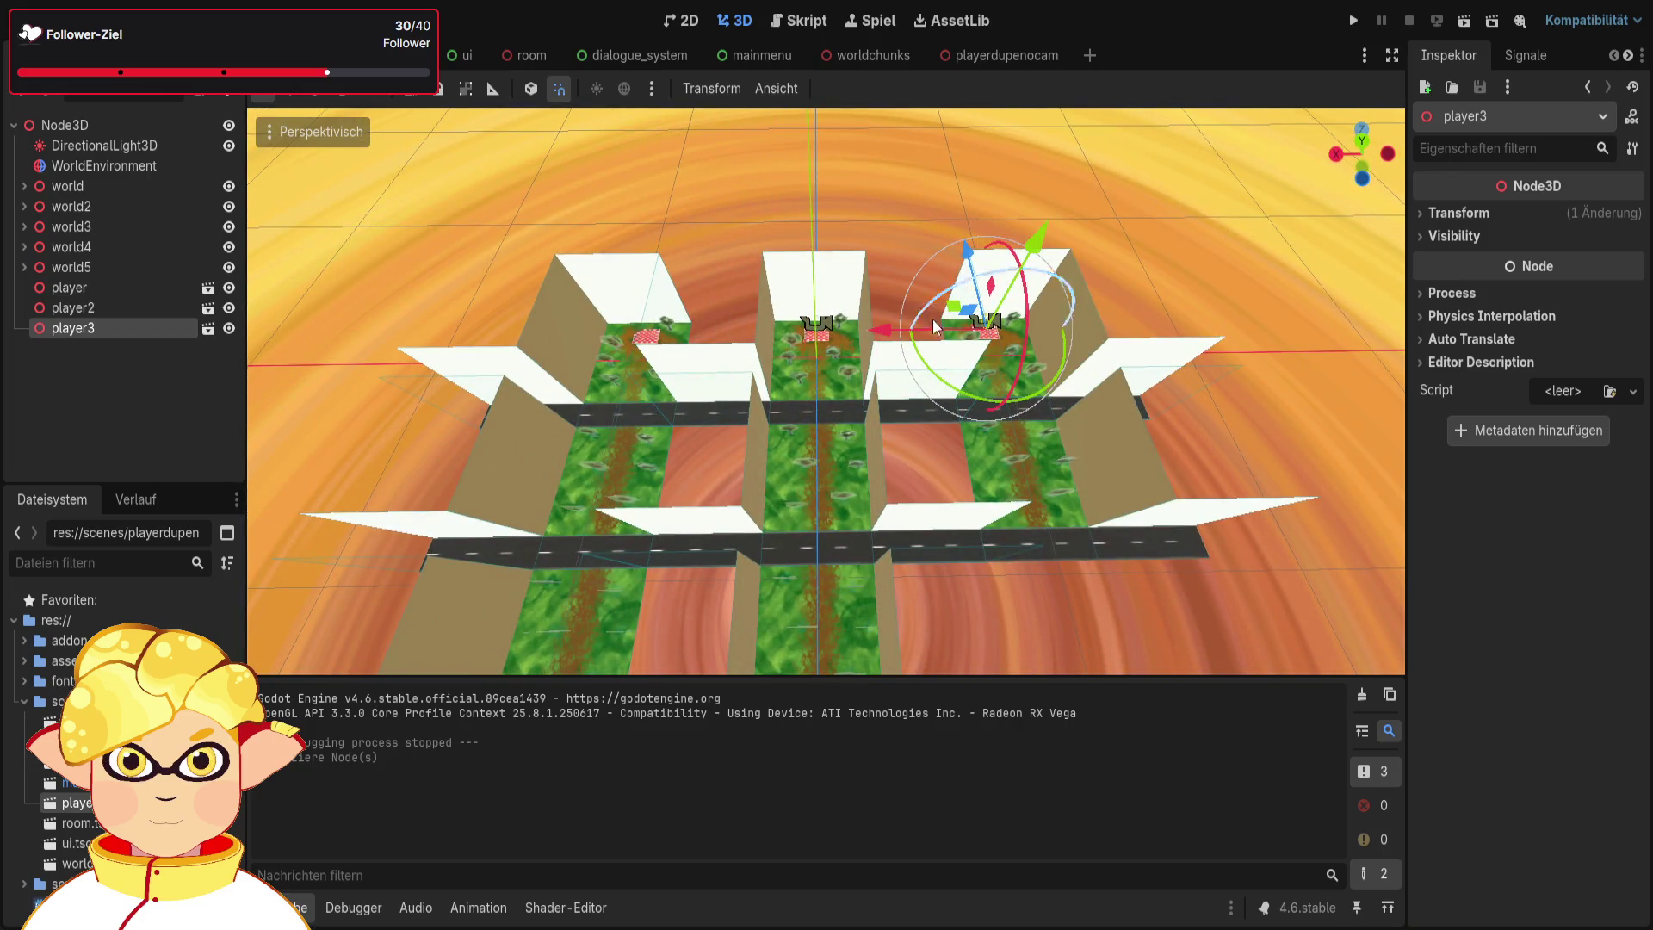
pyautogui.click(1456, 213)
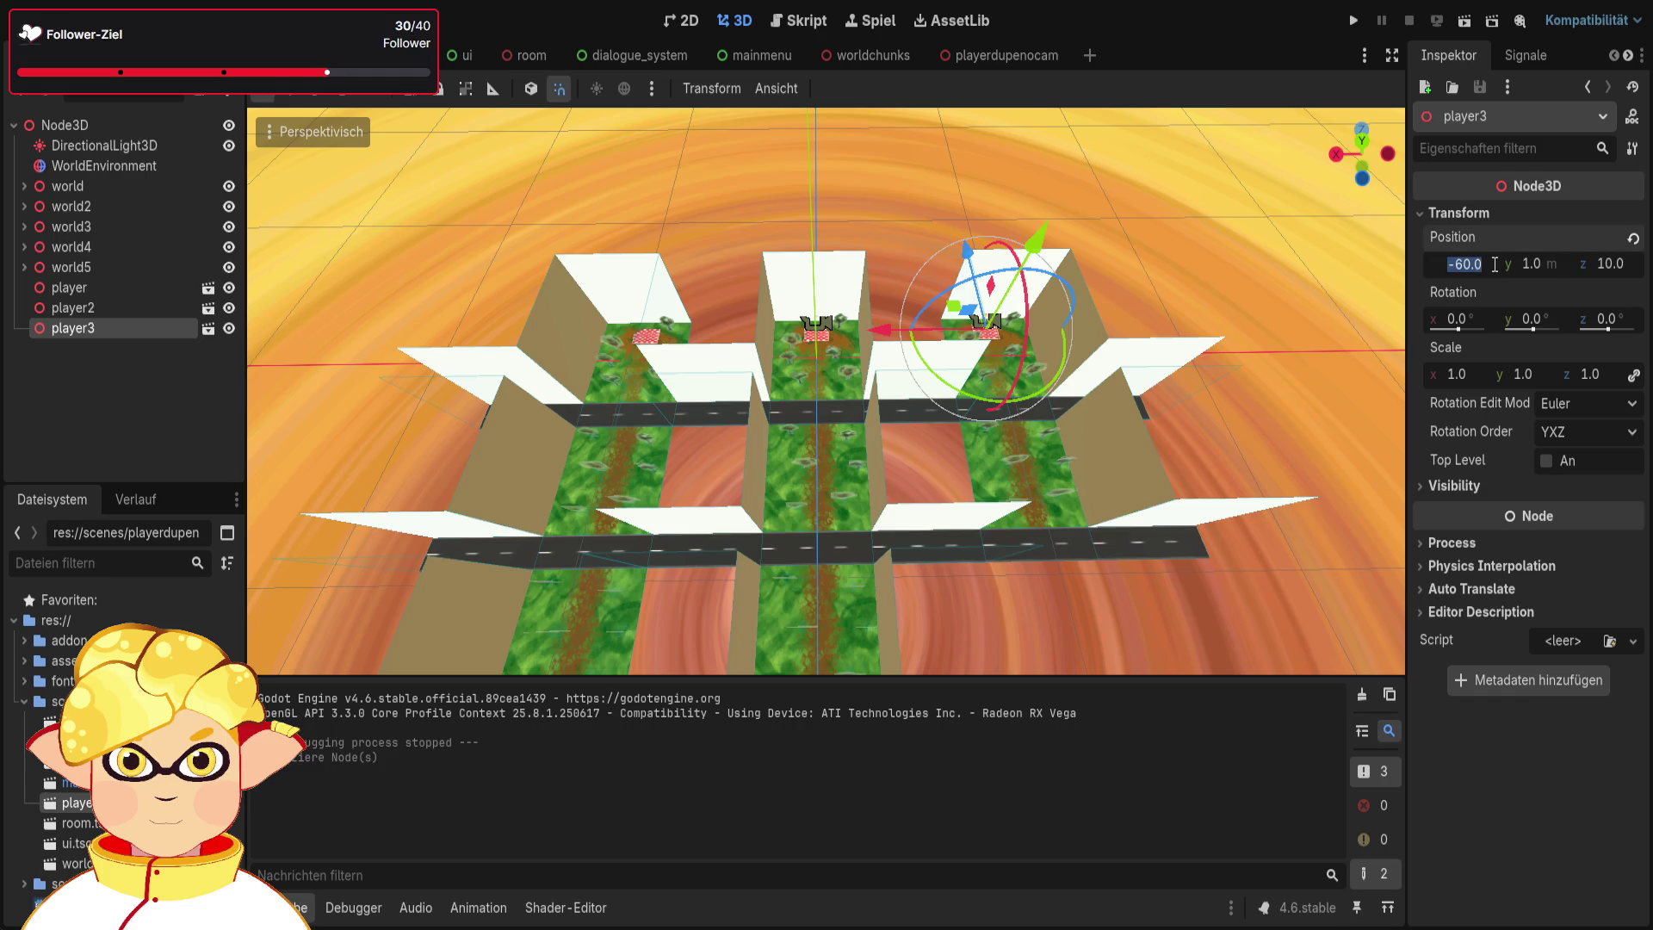
pyautogui.write('60')
pyautogui.press('Return')
# Play-test the scene with player3, then stop the game.
pyautogui.click(1464, 20)
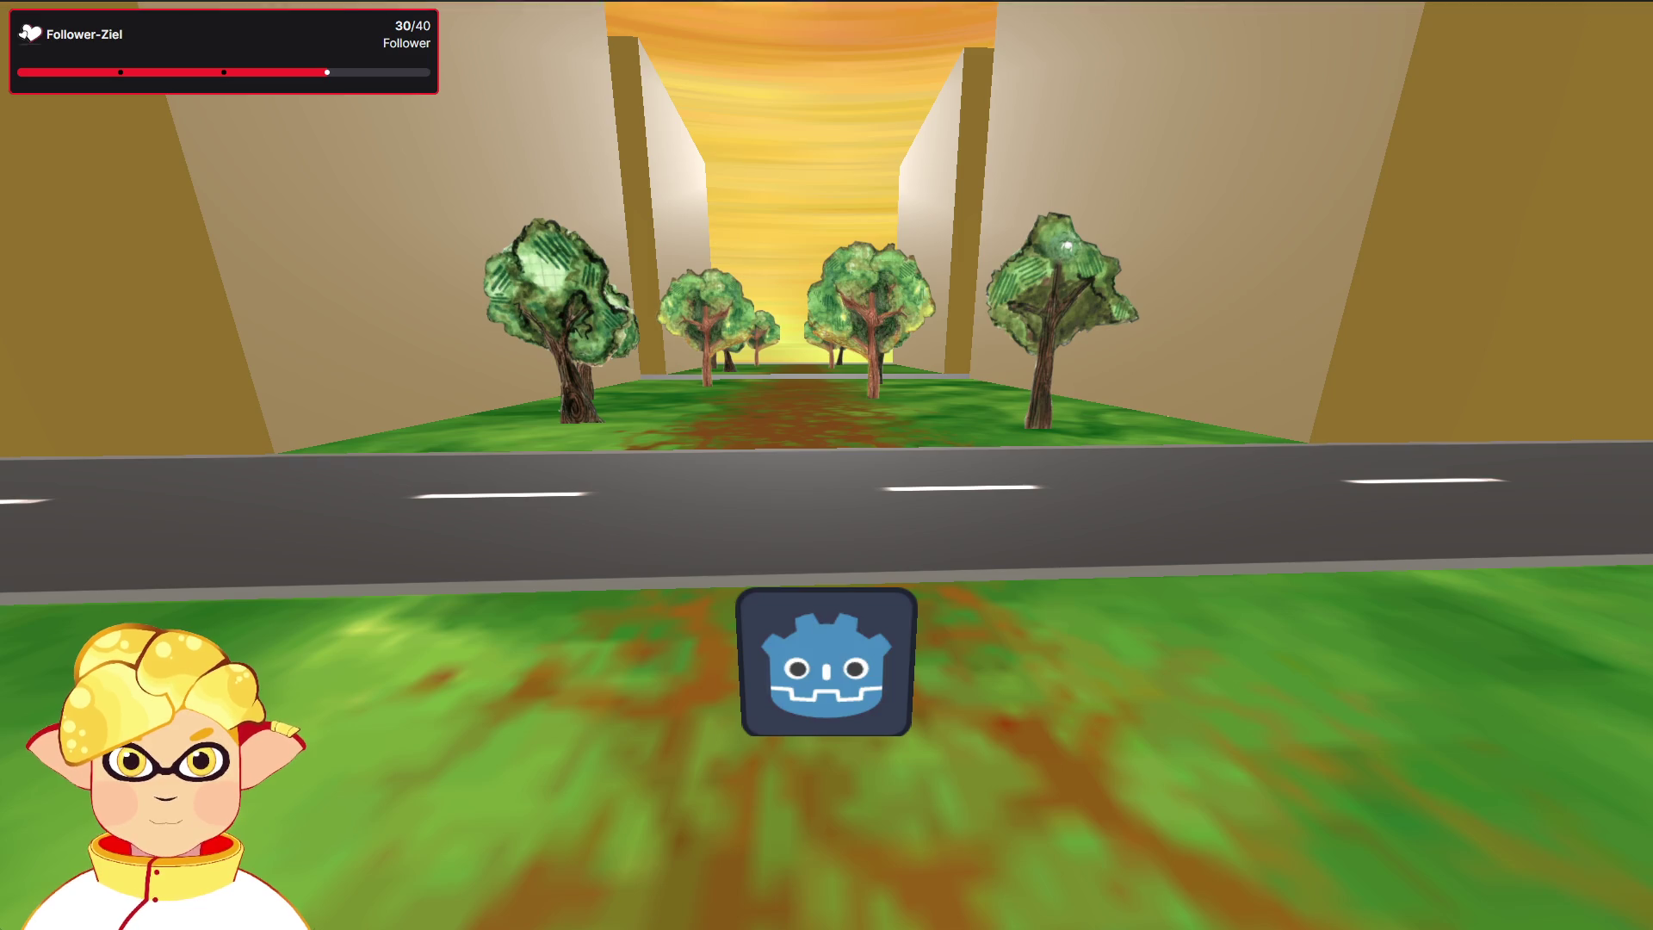
pyautogui.press('a')
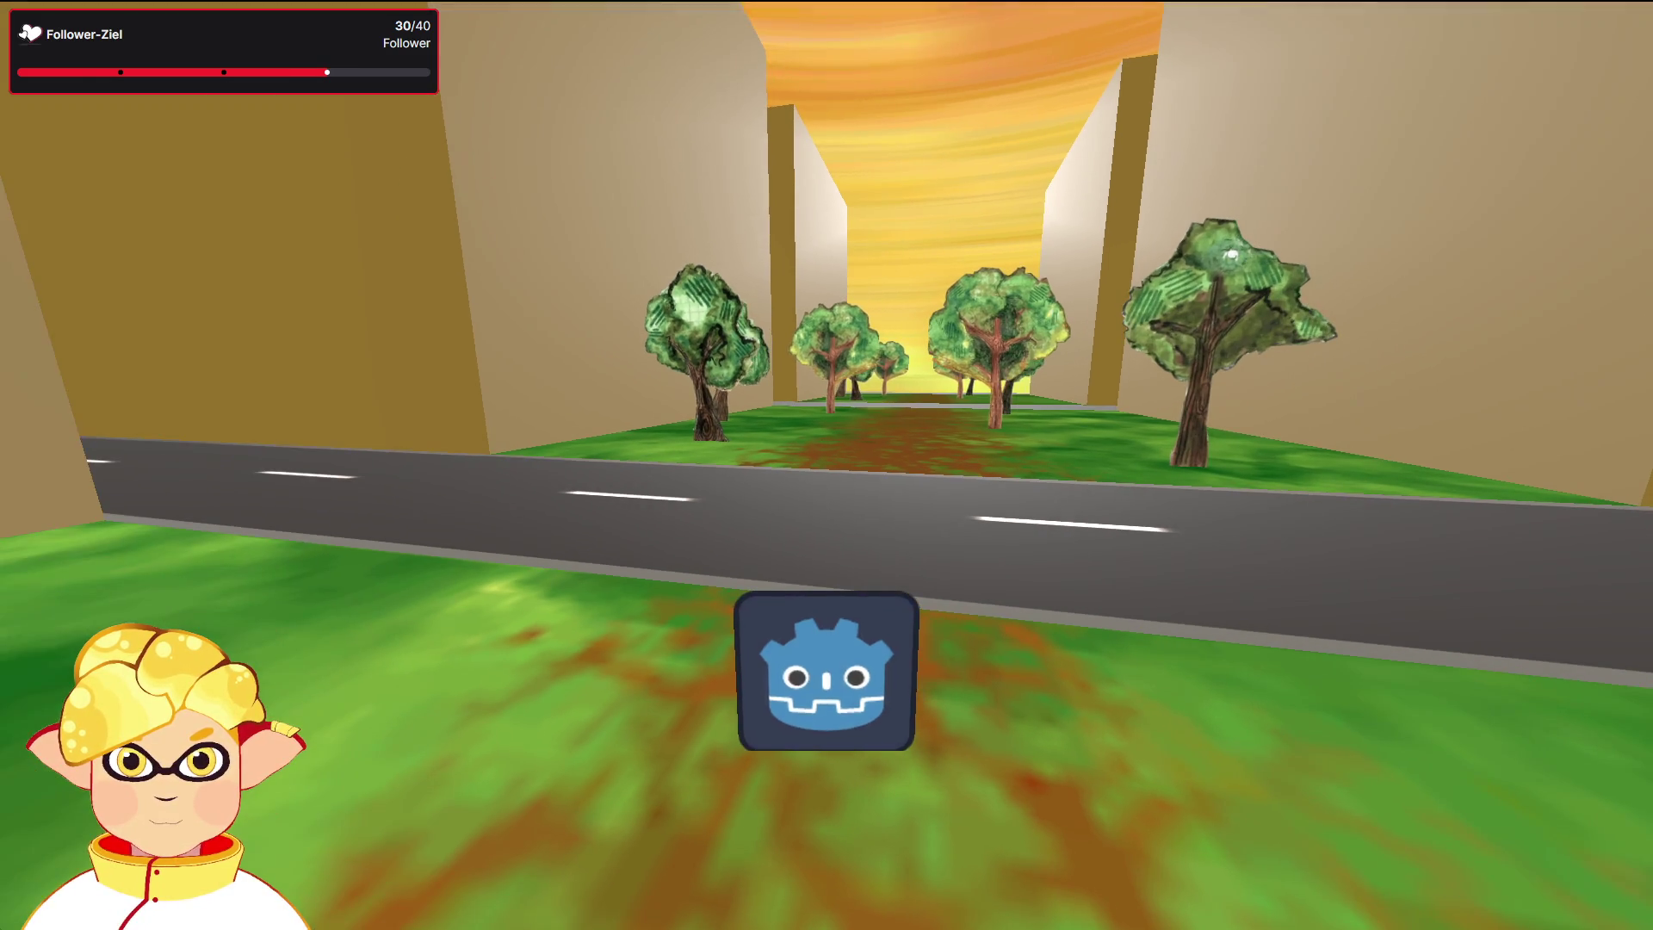
pyautogui.press('Escape')
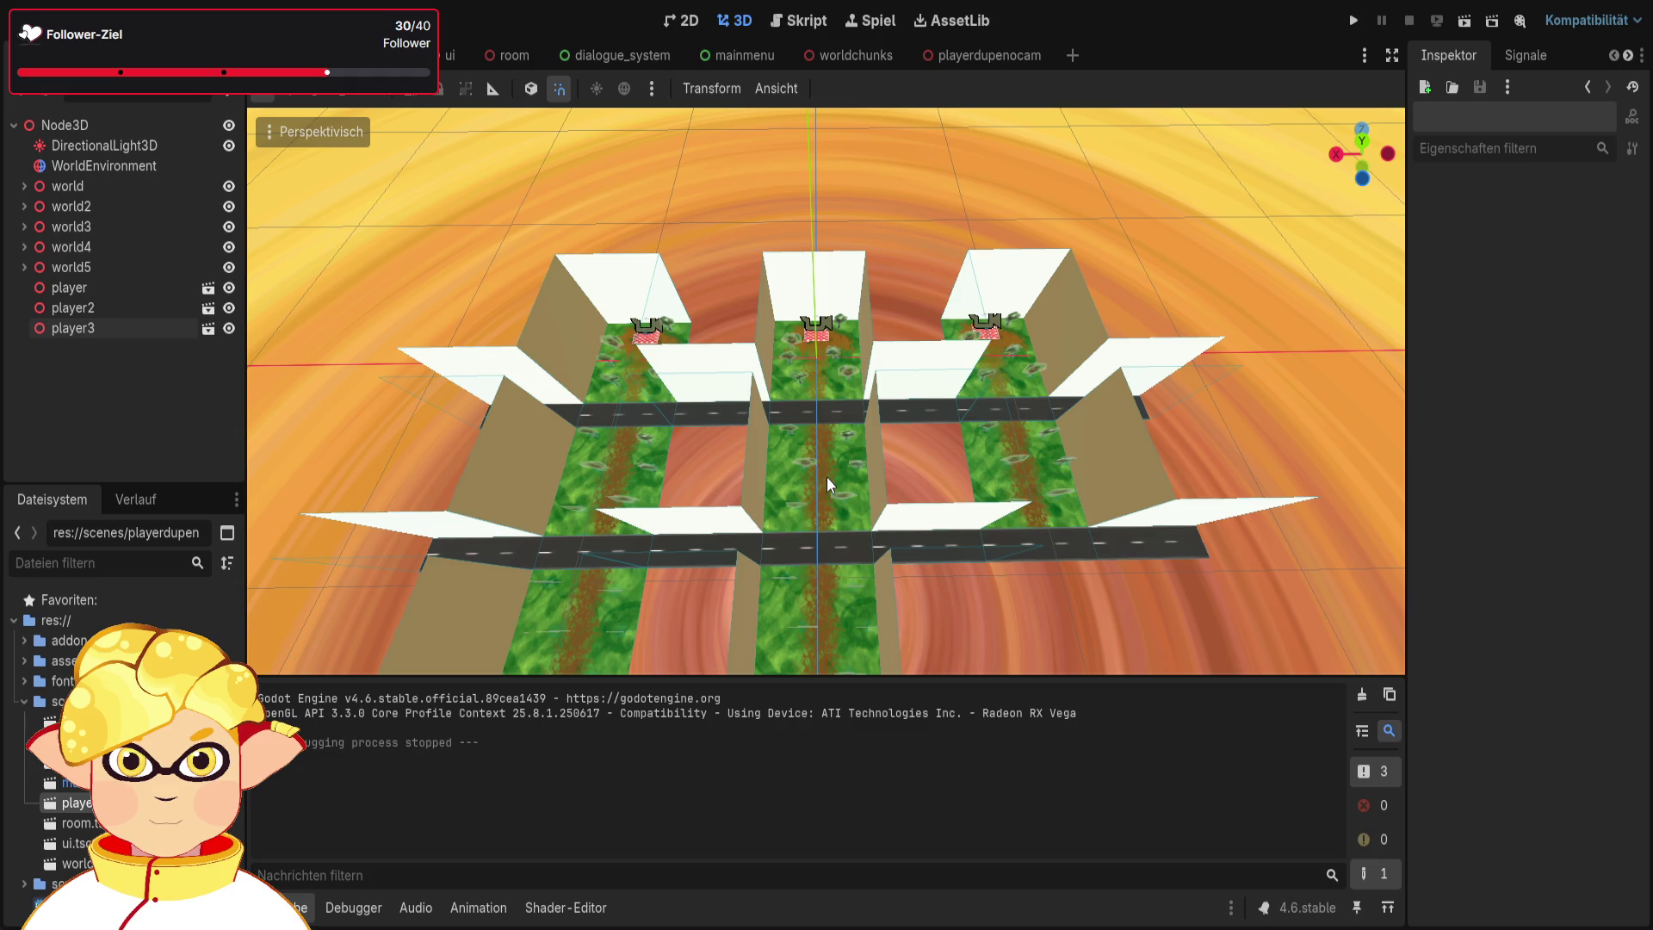
# Compare the positions of world through world5 and player in the Inspector.
pyautogui.moveTo(828, 477)
pyautogui.mouseDown()
pyautogui.moveTo(829, 543)
pyautogui.moveTo(835, 484)
pyautogui.mouseUp()
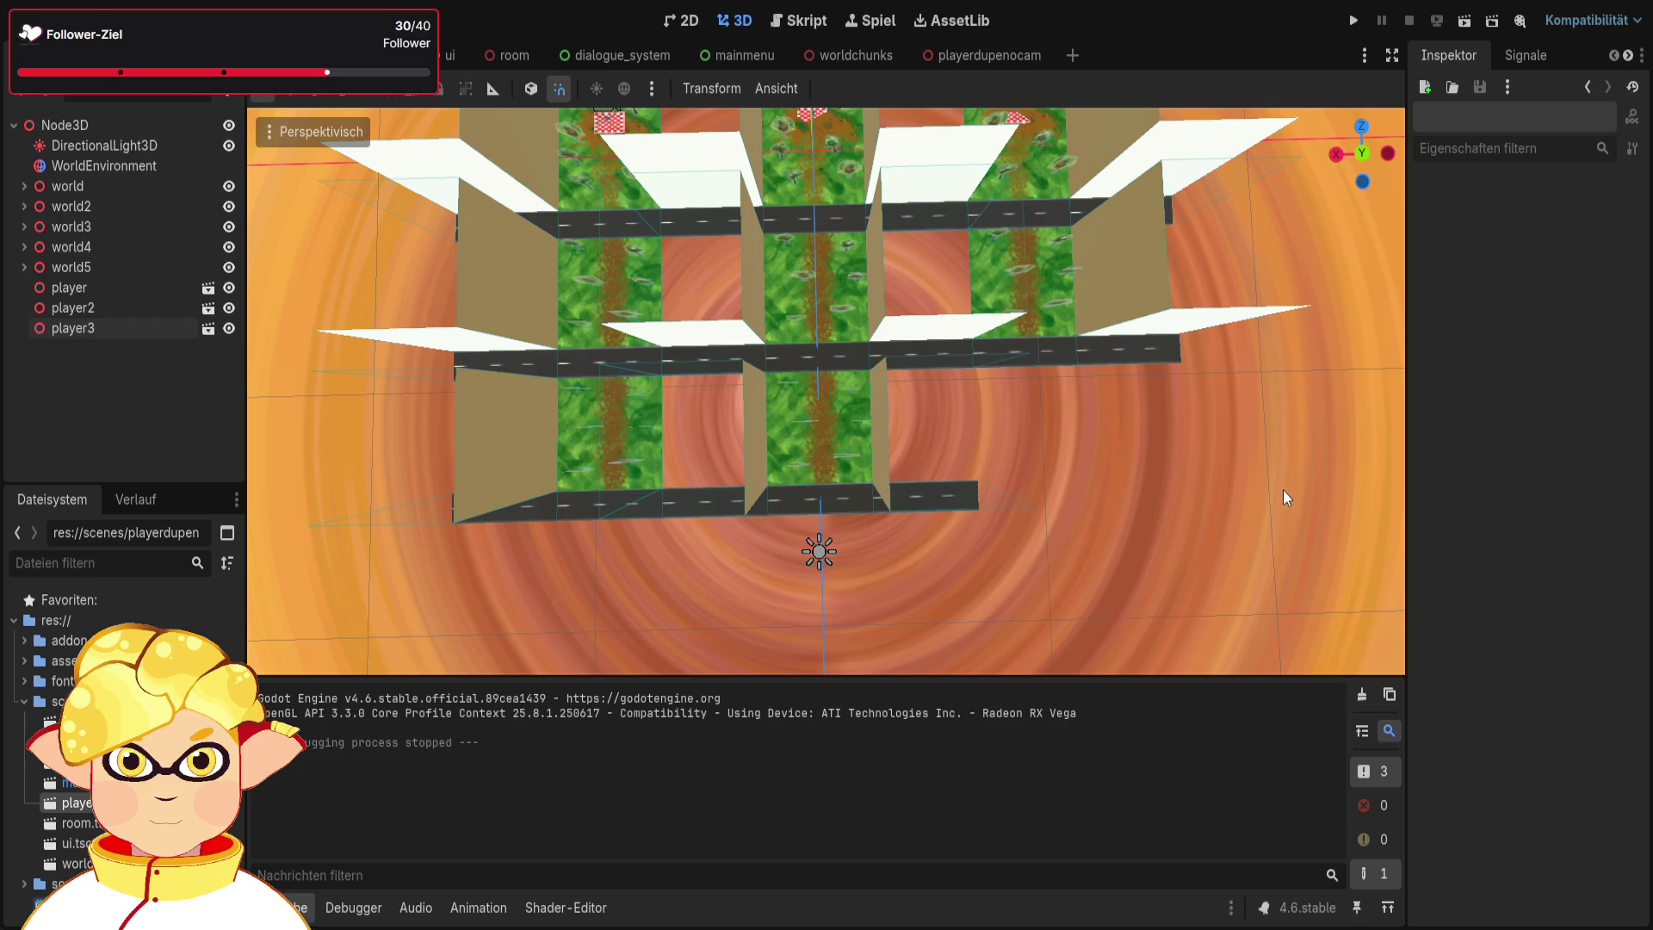
pyautogui.click(96, 267)
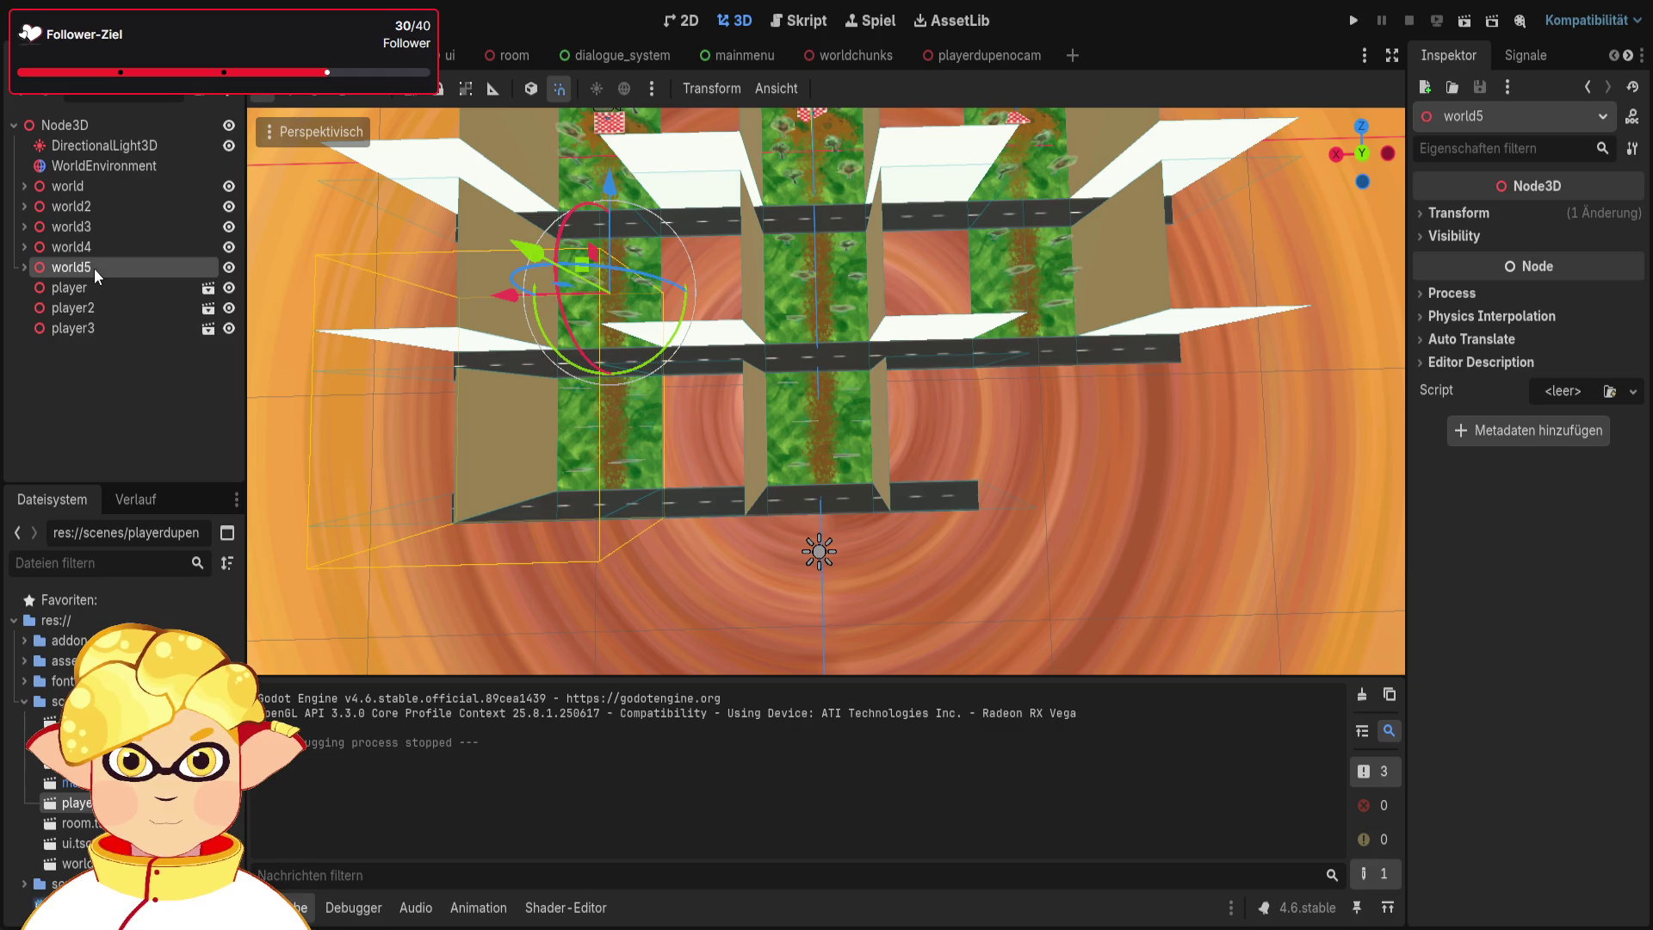
pyautogui.click(95, 253)
pyautogui.click(79, 228)
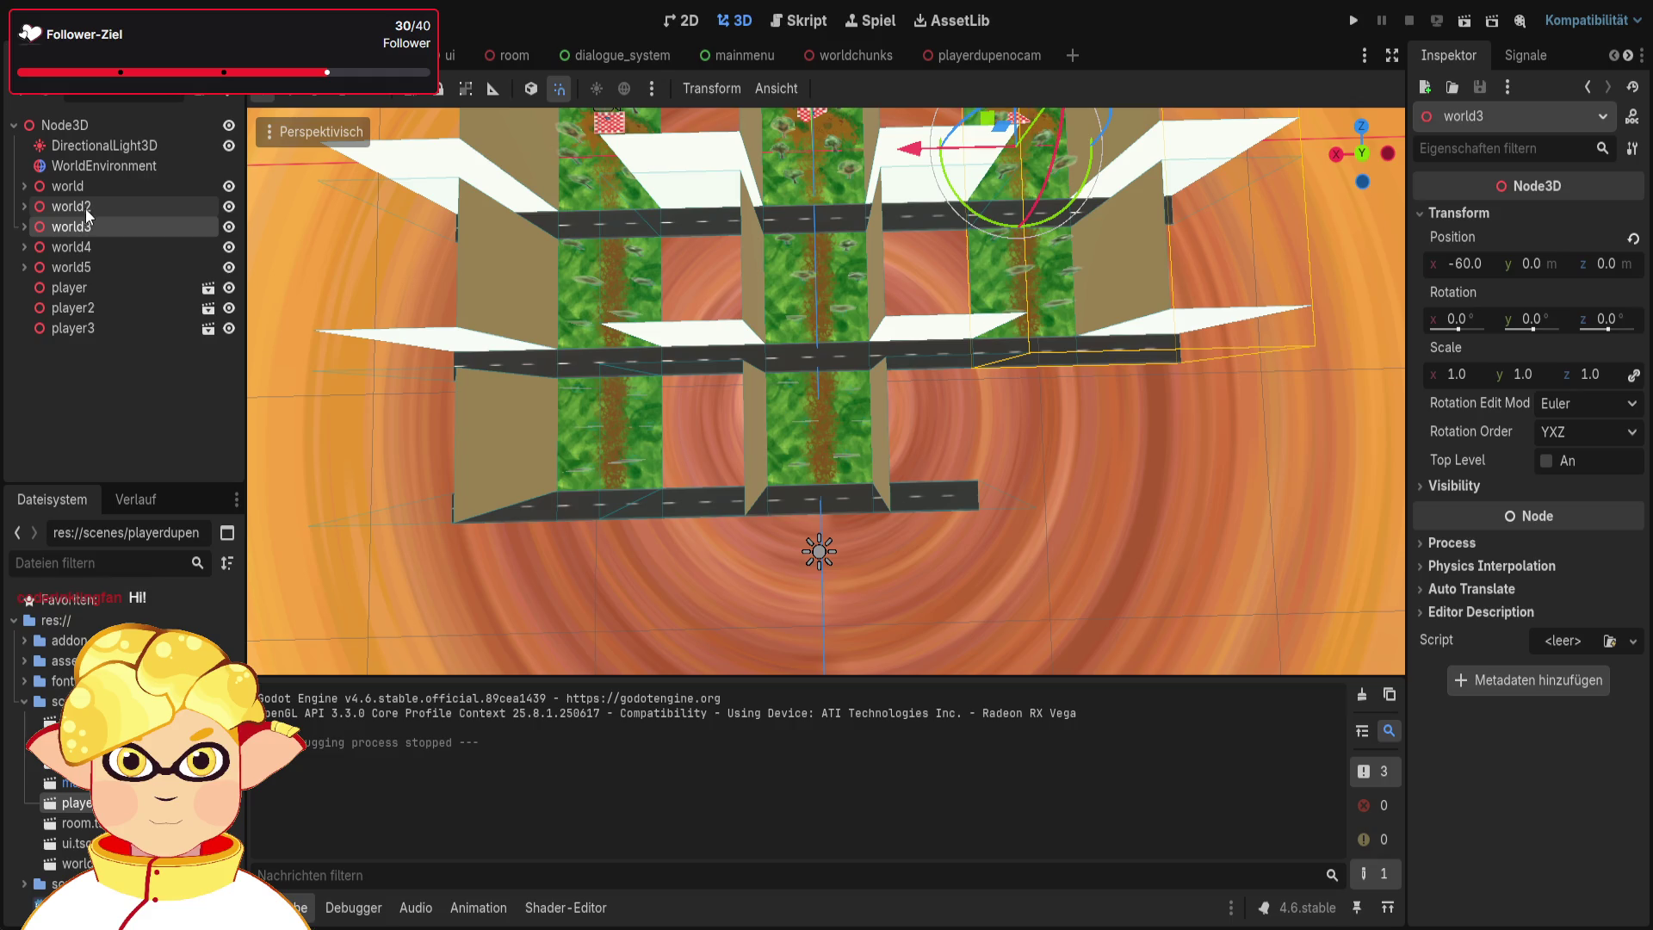
pyautogui.click(87, 211)
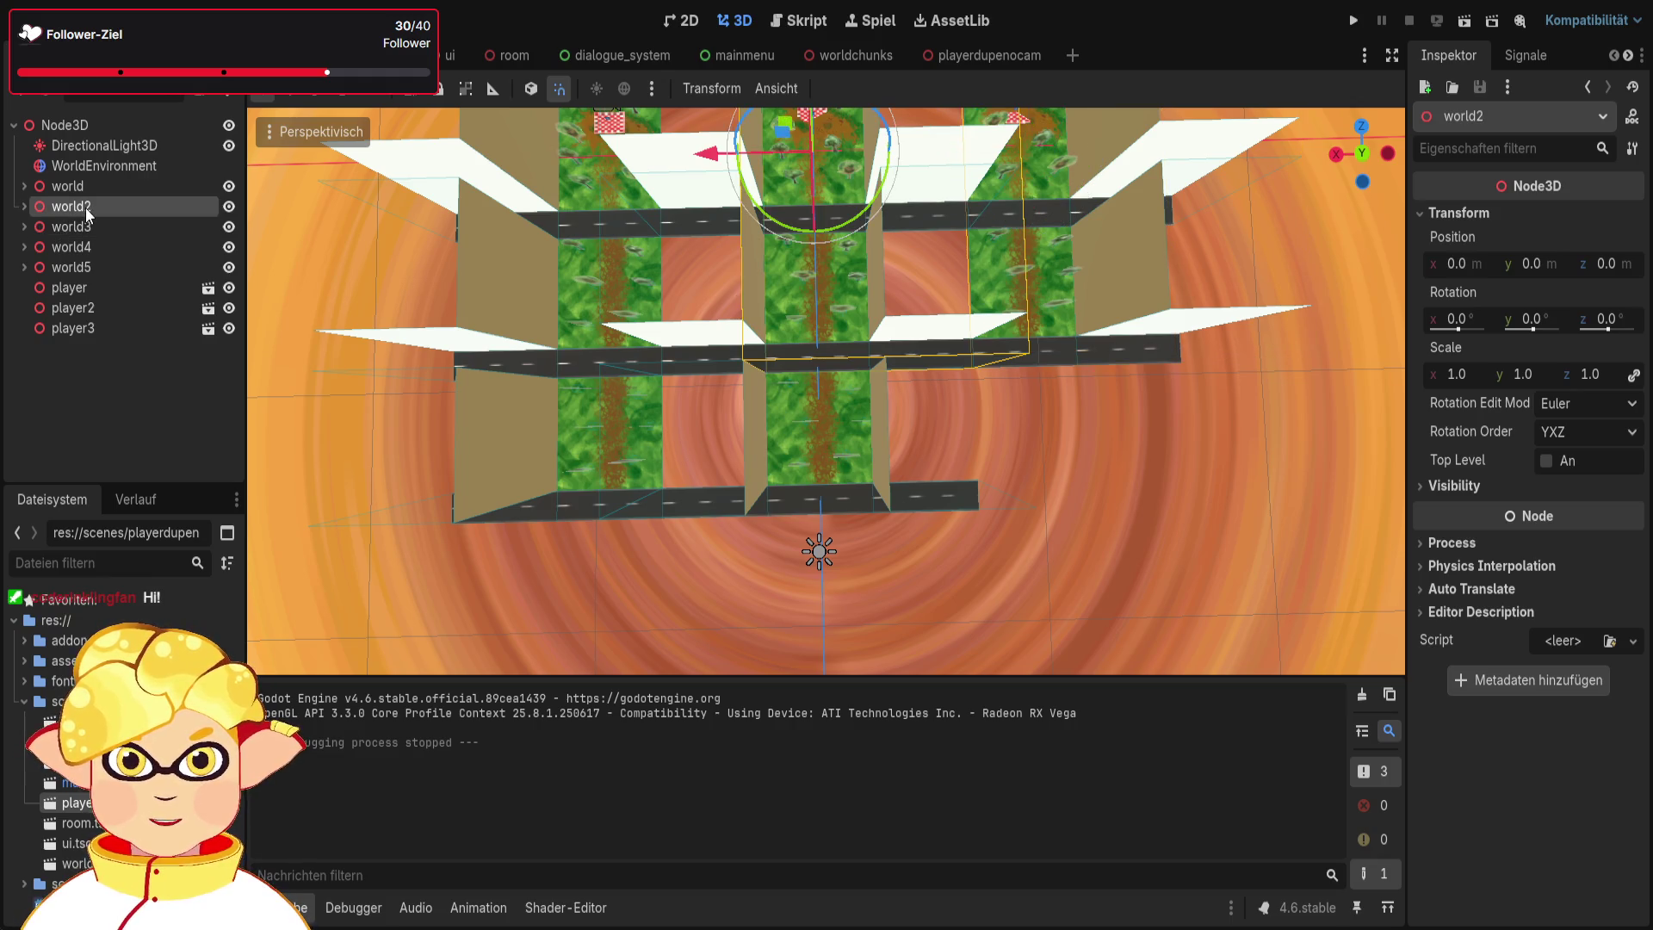
pyautogui.click(99, 227)
pyautogui.click(100, 248)
pyautogui.click(100, 284)
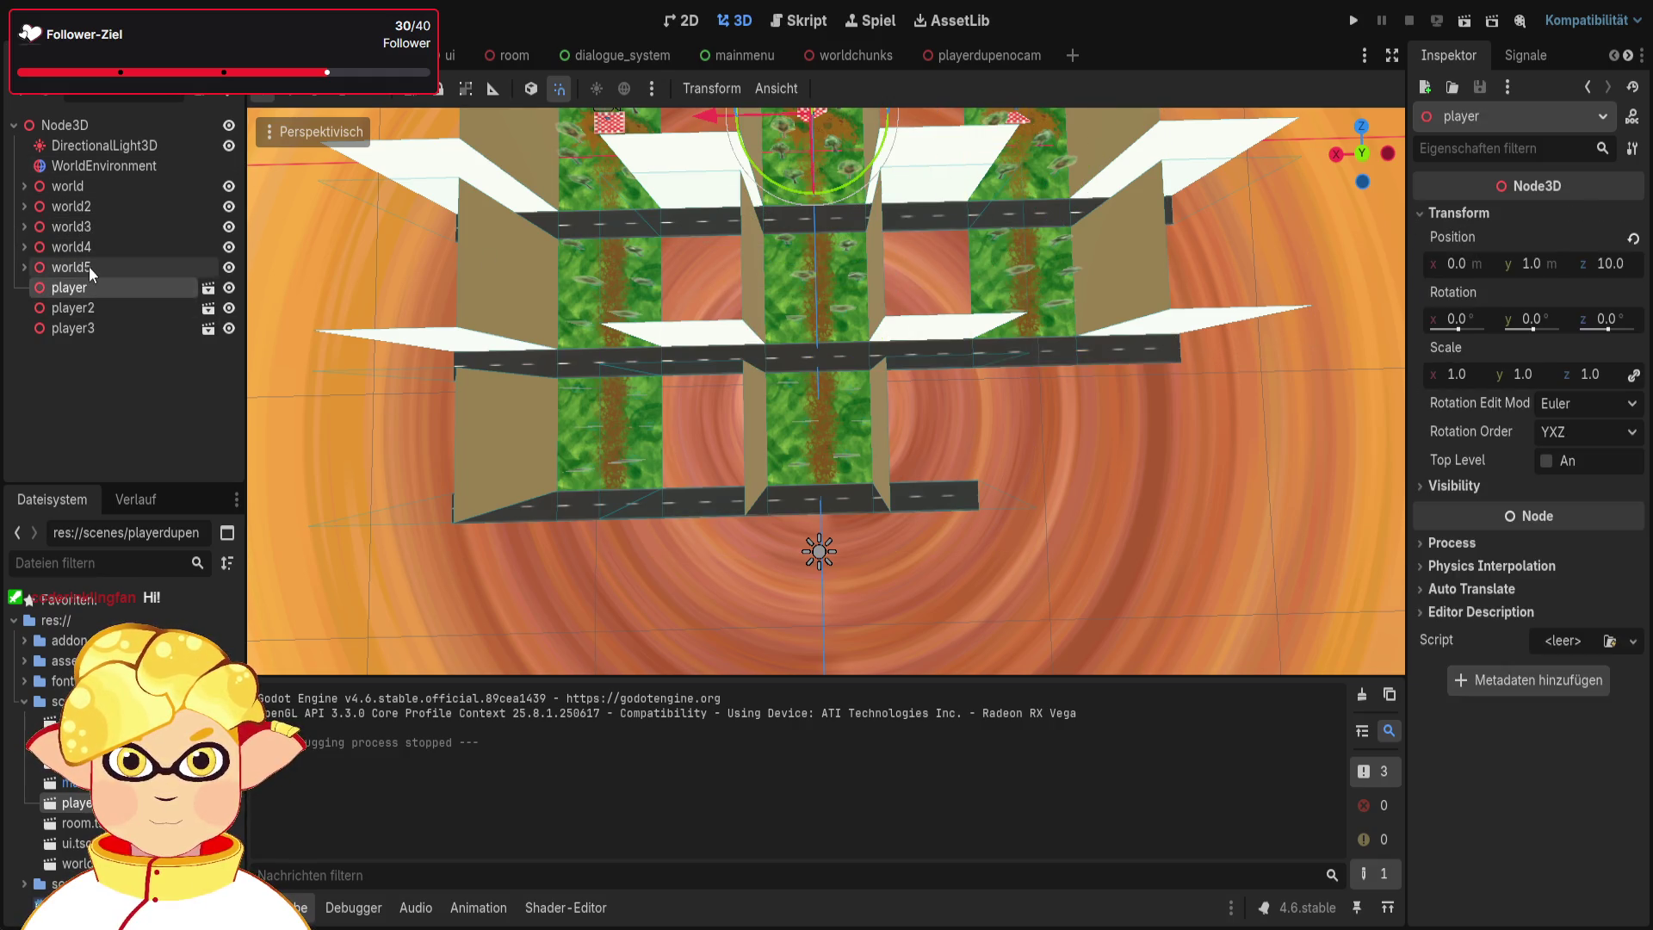
pyautogui.click(89, 267)
pyautogui.click(90, 248)
pyautogui.click(95, 226)
pyautogui.click(93, 187)
pyautogui.click(87, 205)
pyautogui.click(84, 228)
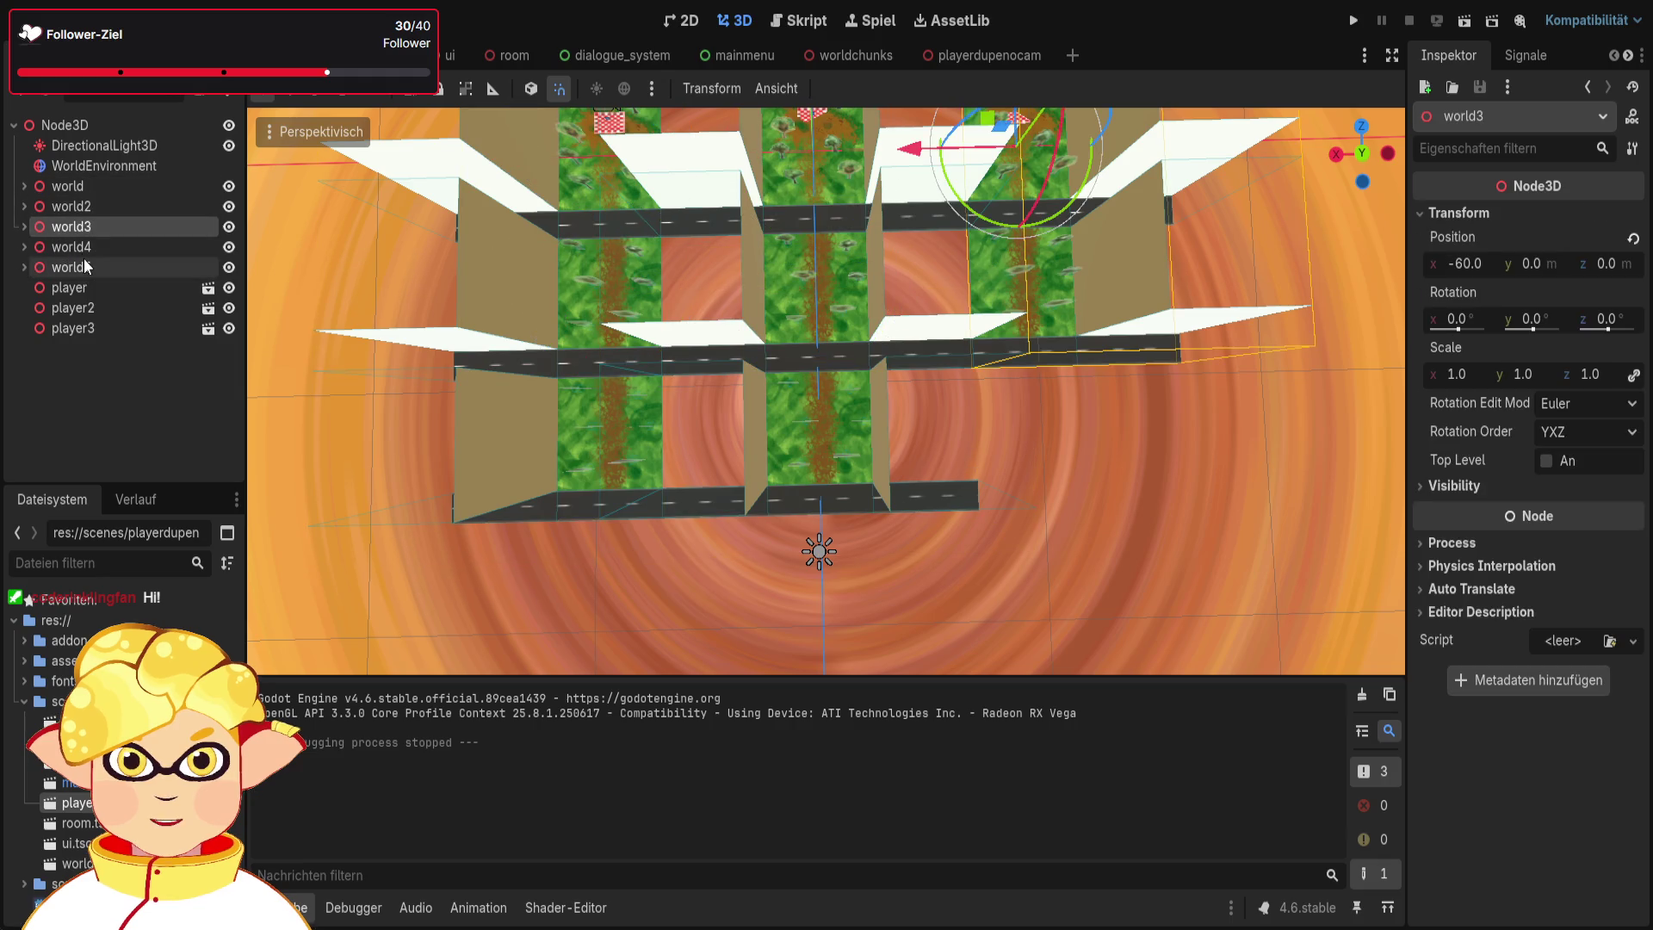
pyautogui.click(88, 246)
# Focus the view on world4 and world5, then duplicate world5 into world6.
pyautogui.press('f')
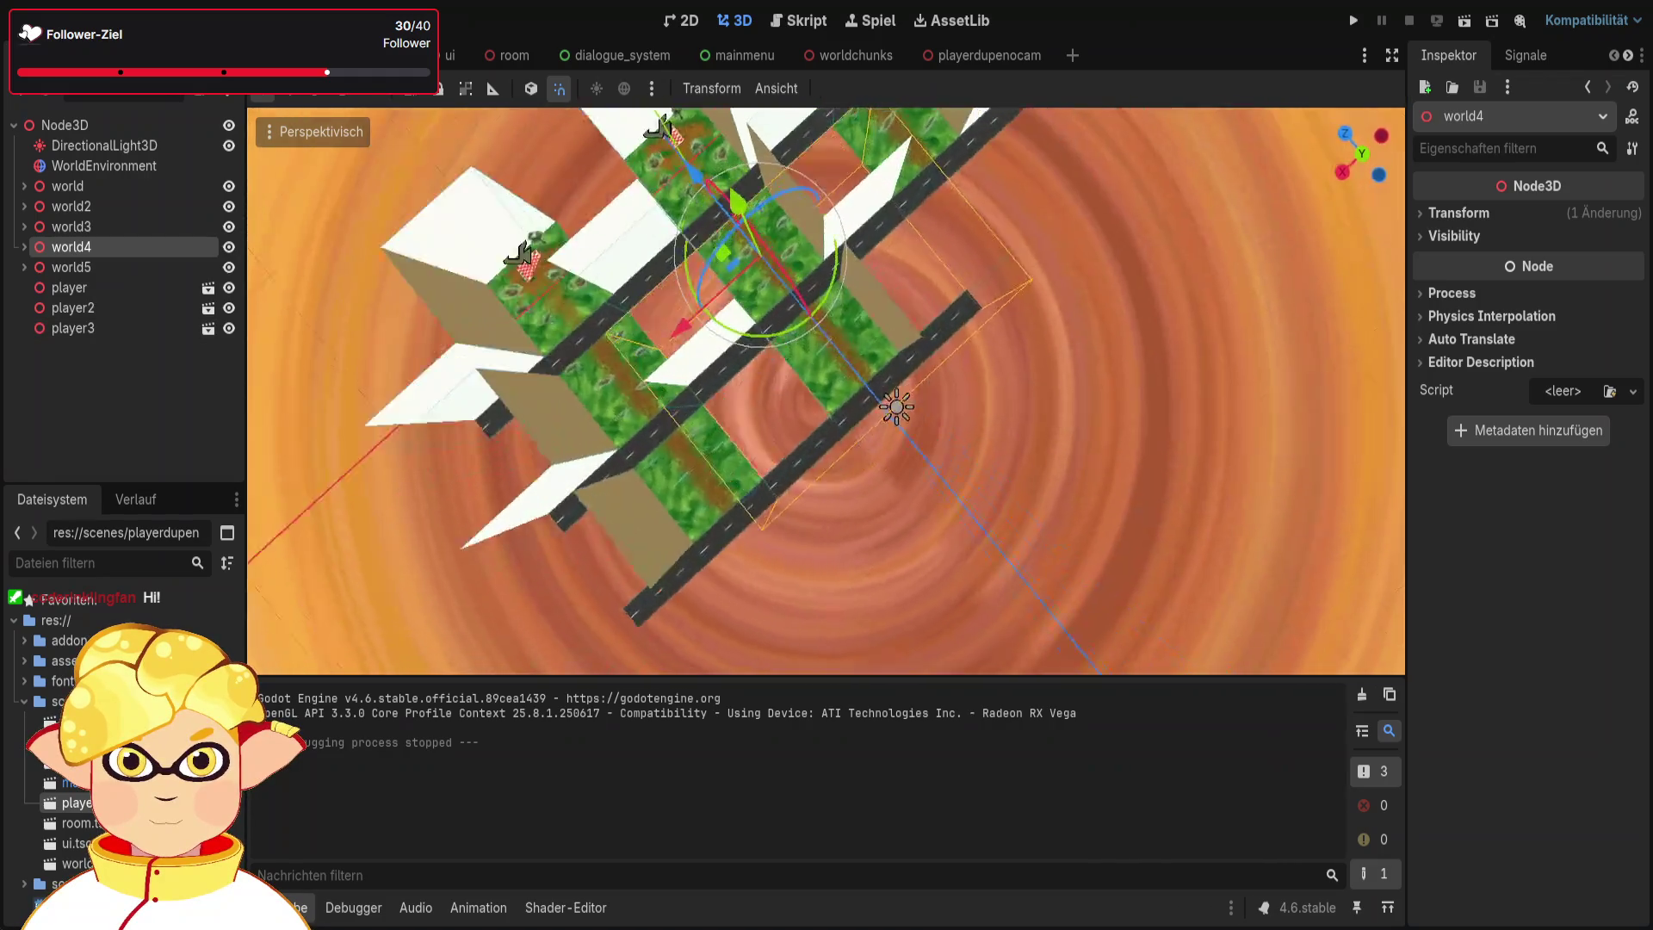
pyautogui.click(69, 267)
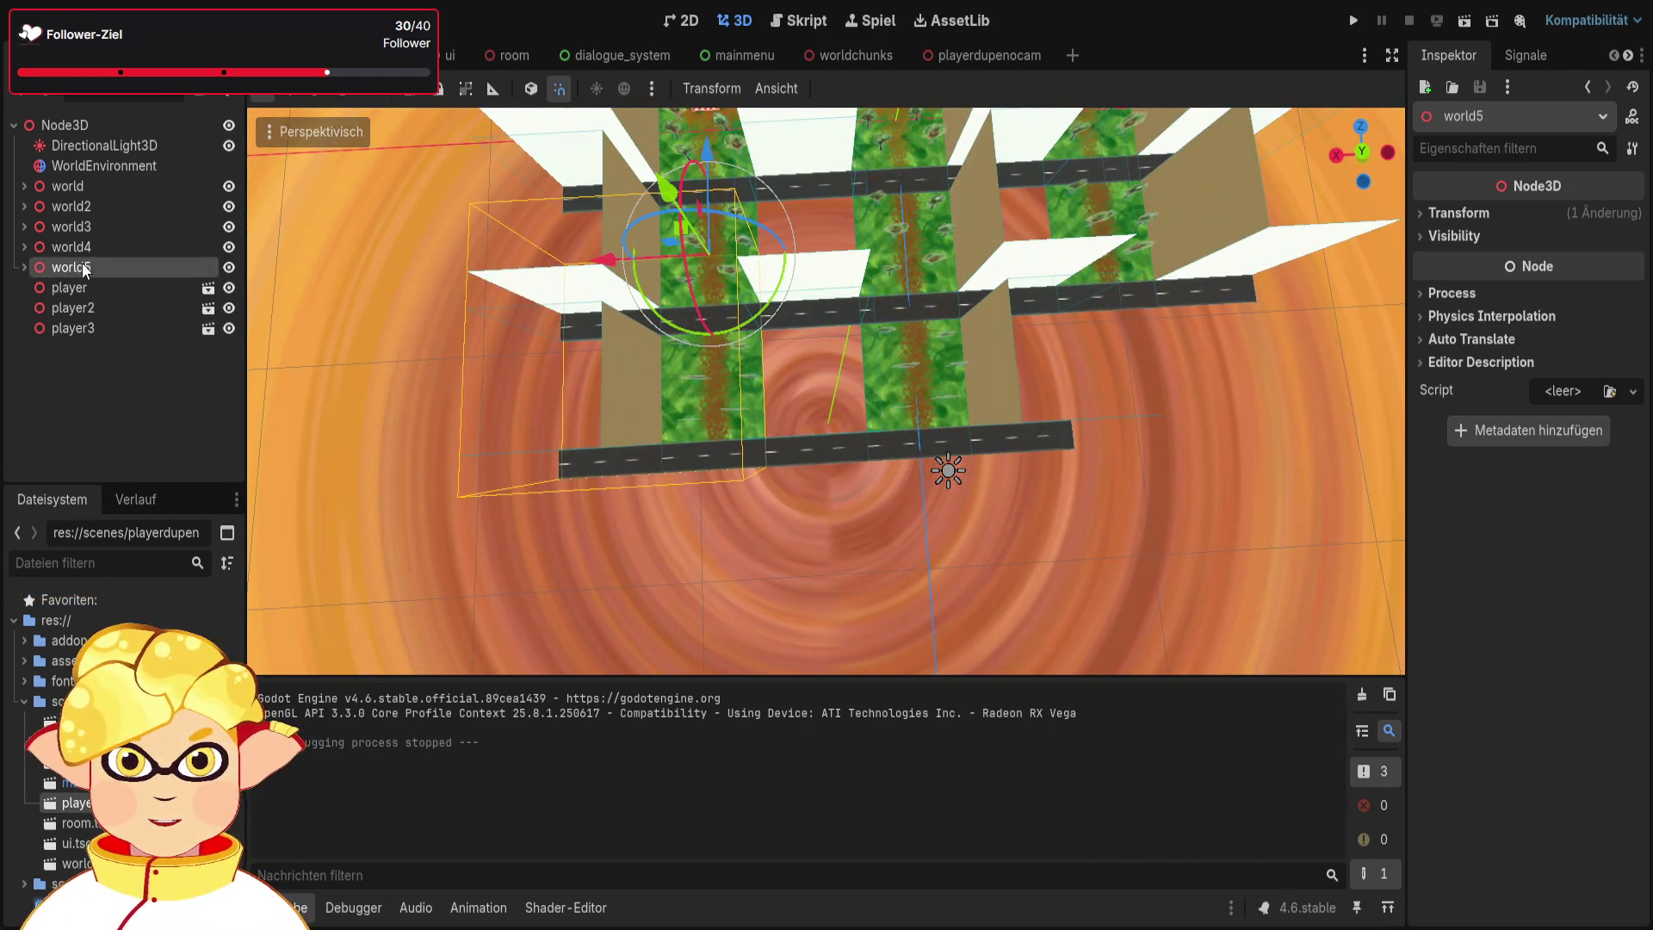
pyautogui.press('f')
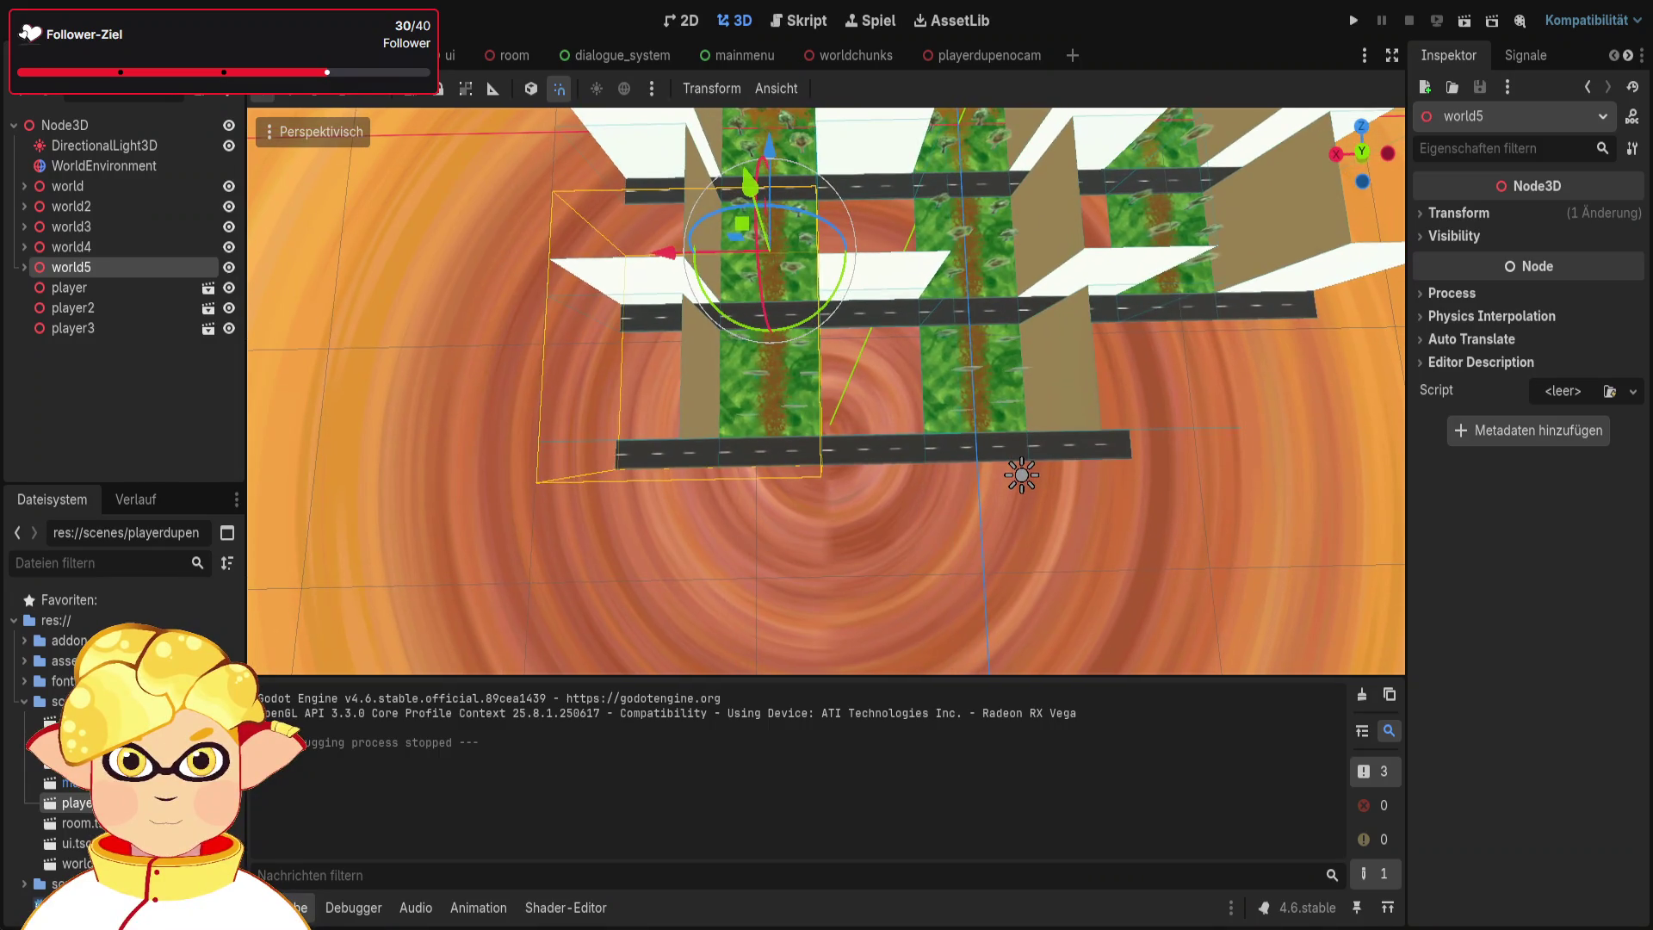
pyautogui.hotkey('ctrl', 'd')
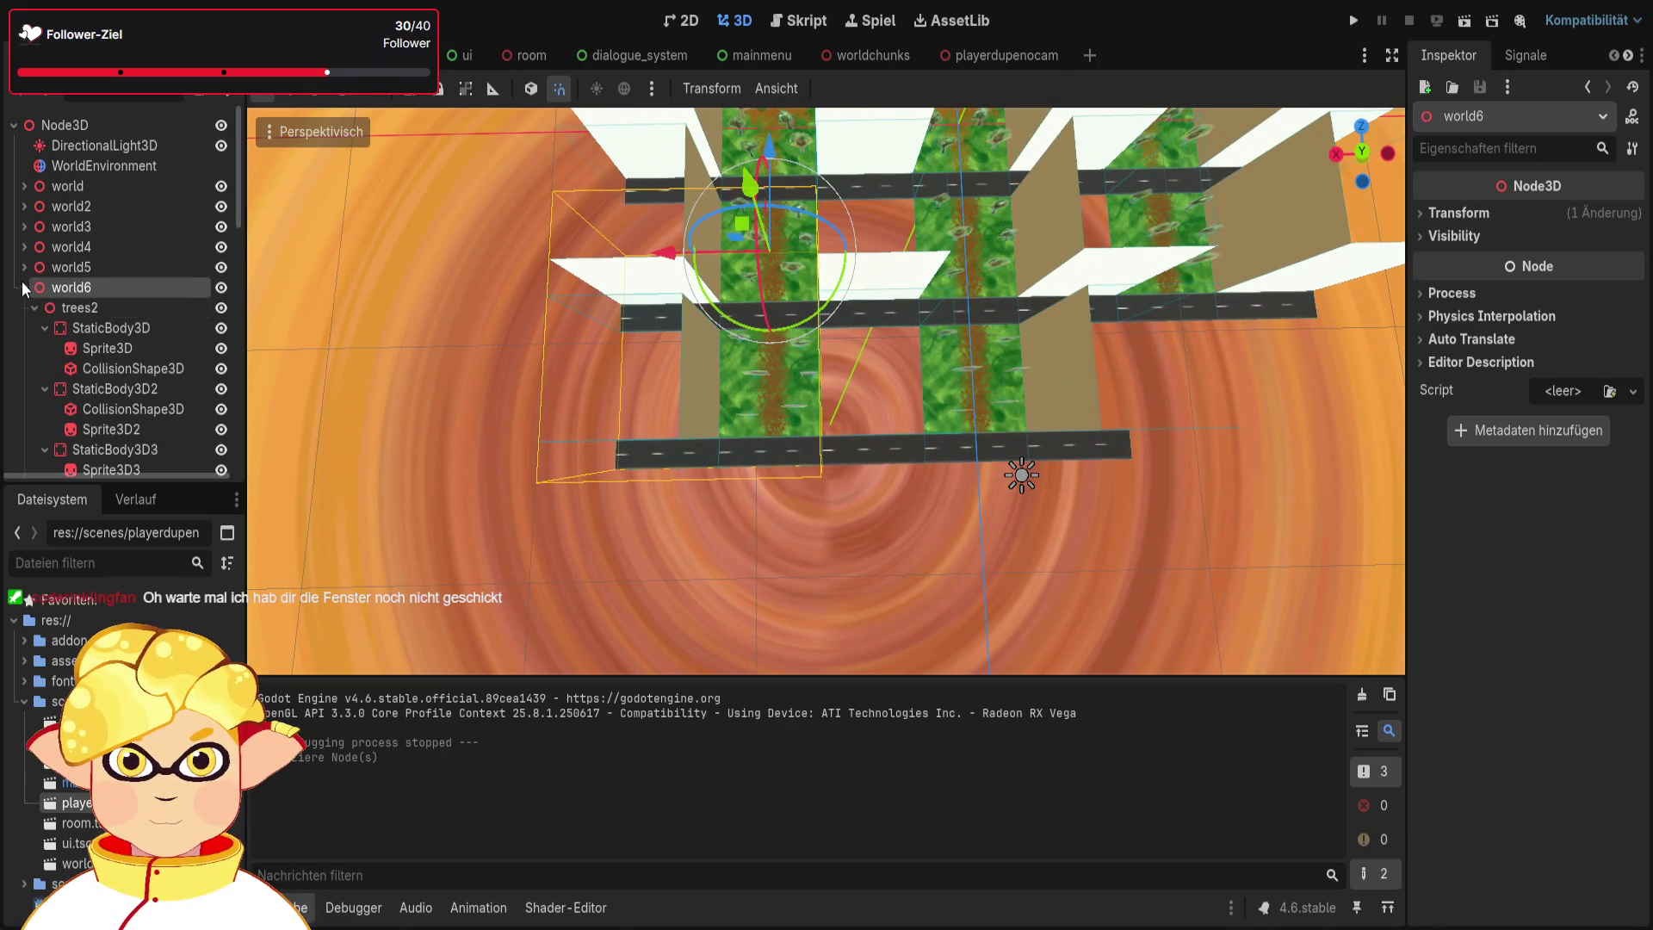
# Slide world6 along X beside the other blocks, finishing with a 30-unit nudge.
pyautogui.press('Left')
pyautogui.moveTo(661, 260); pyautogui.dragTo(1147, 293)
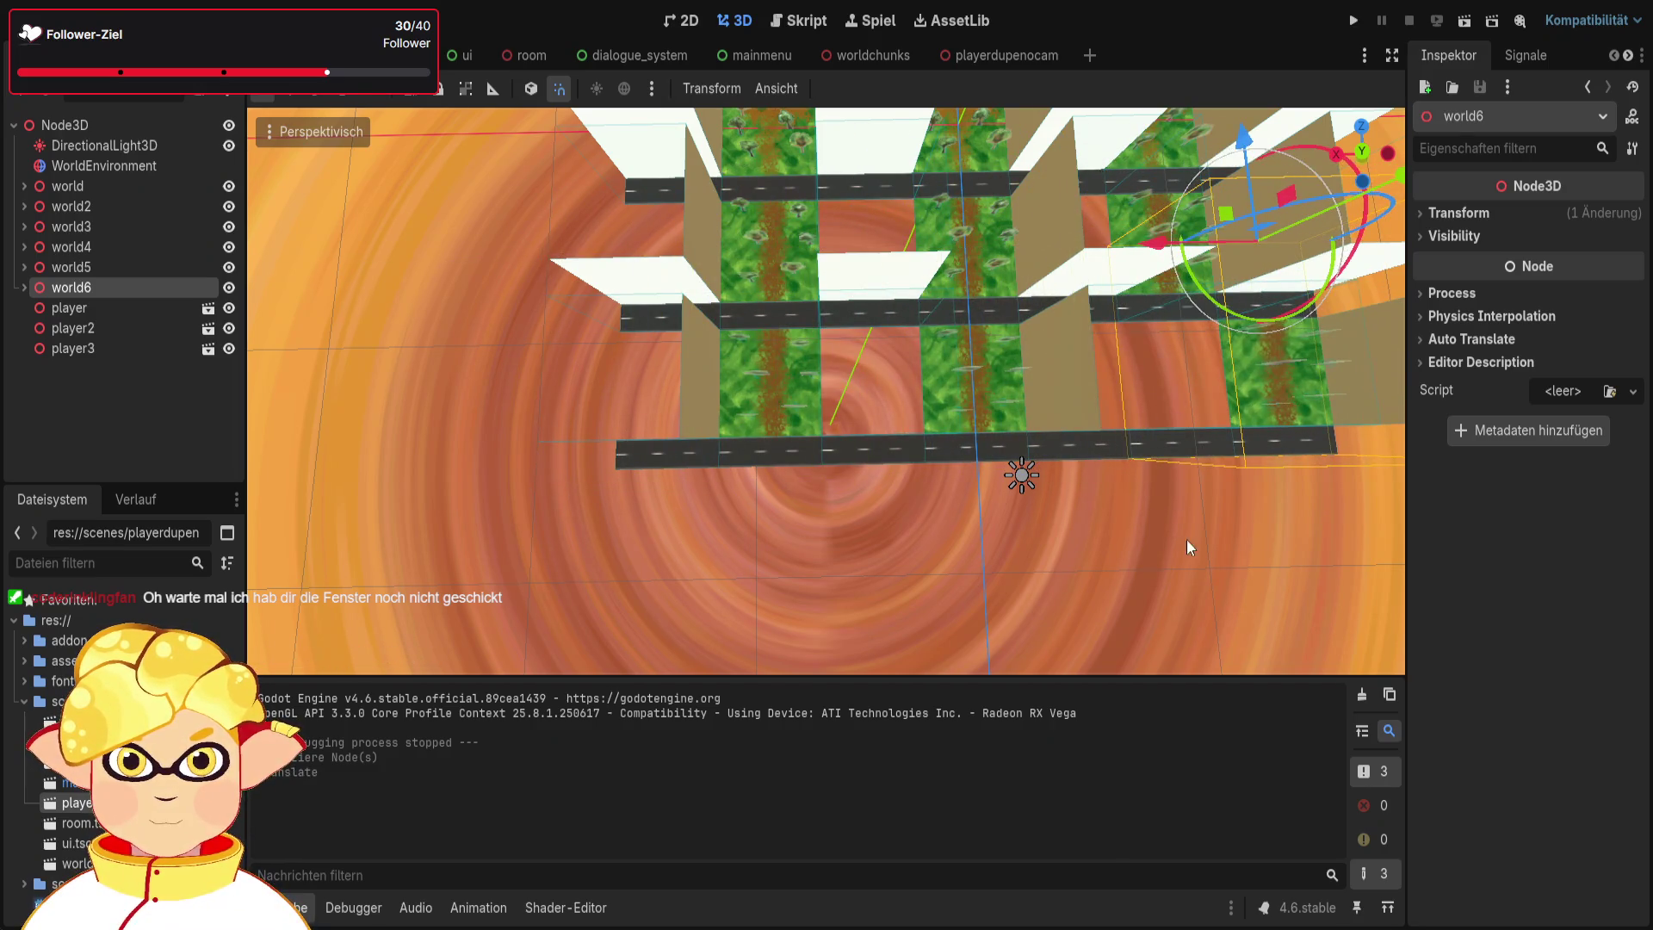
pyautogui.scroll(-3, 1187, 540)
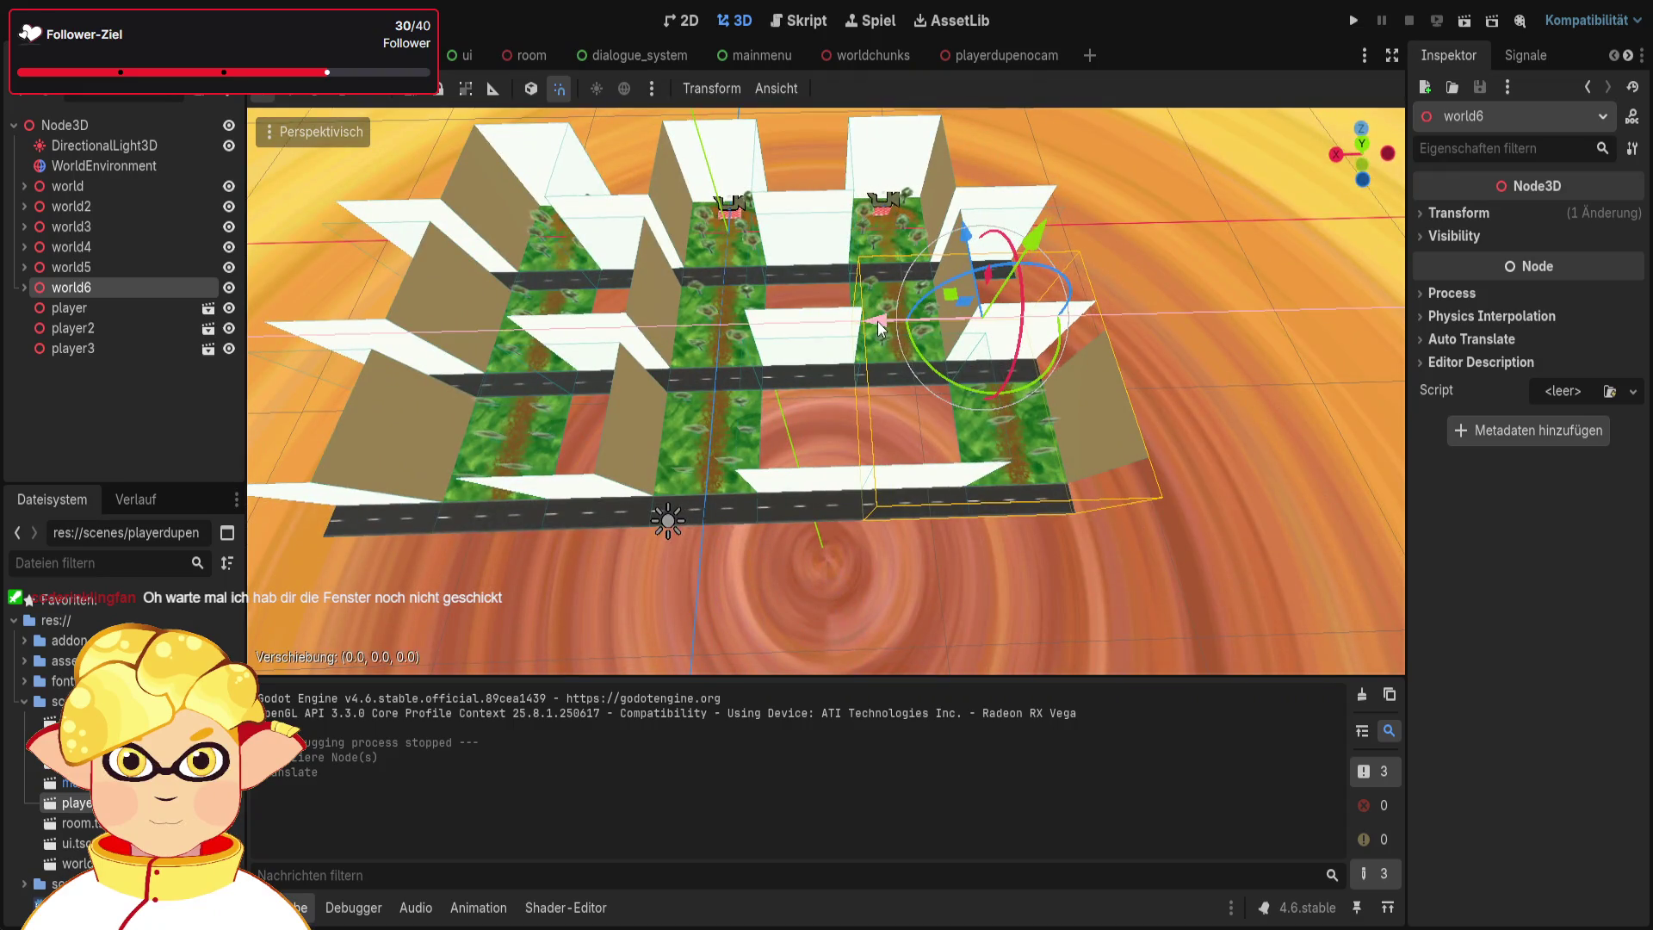
pyautogui.moveTo(880, 328); pyautogui.dragTo(794, 334)
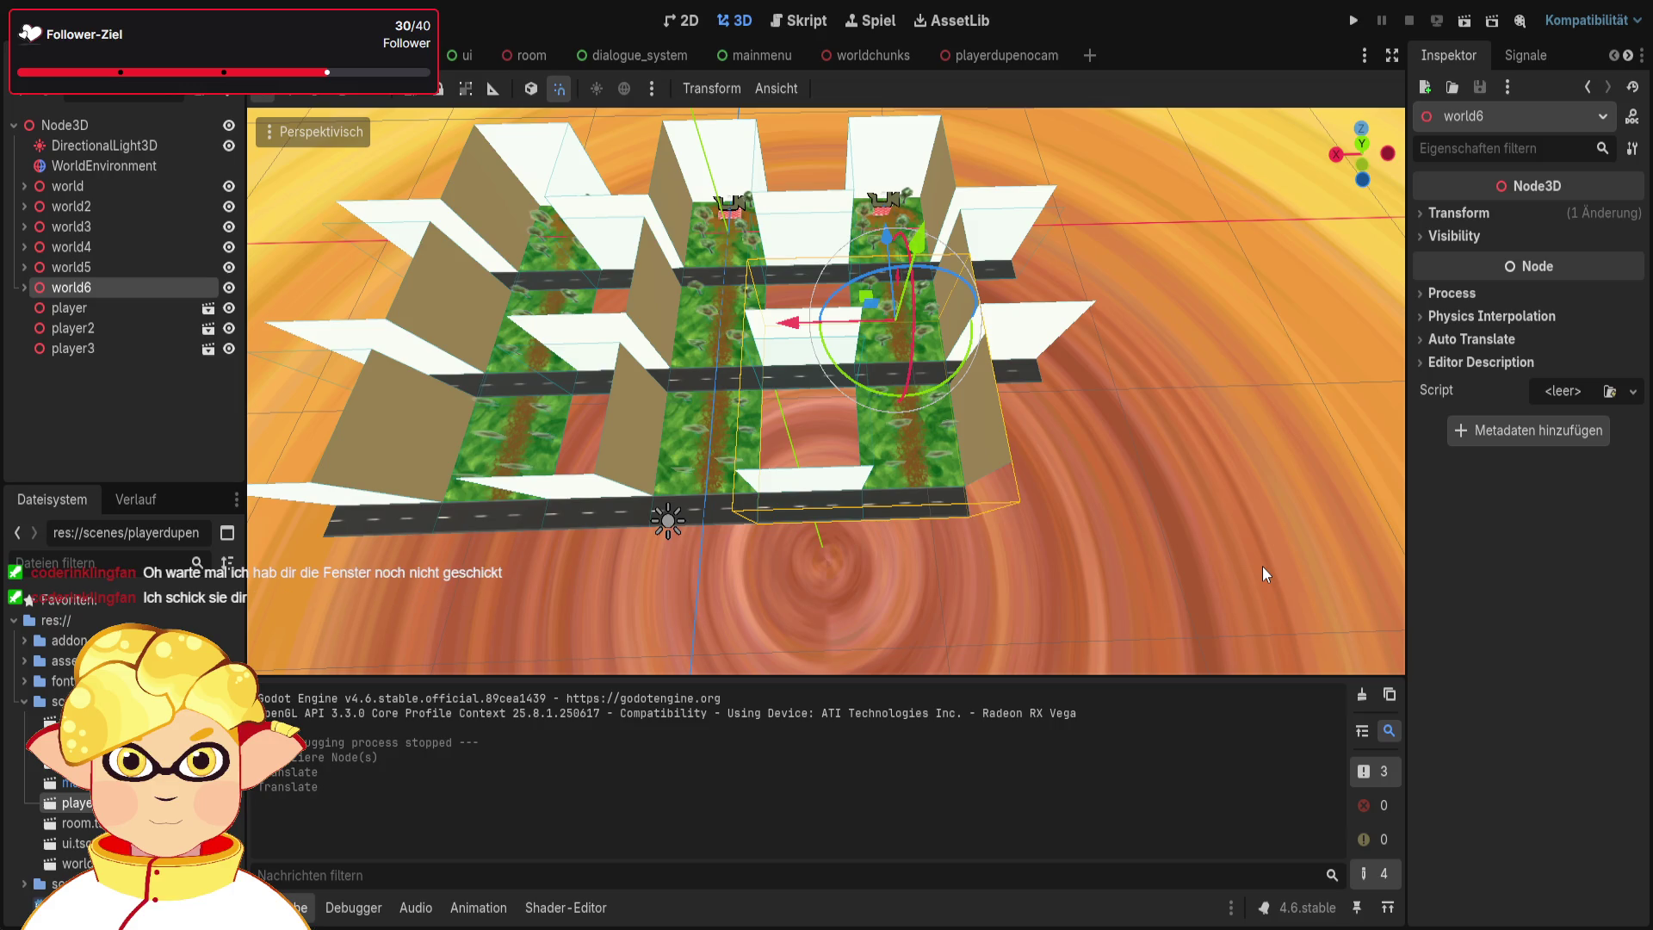
pyautogui.moveTo(1263, 563)
pyautogui.mouseDown()
pyautogui.moveTo(1264, 456)
pyautogui.moveTo(1263, 534)
pyautogui.mouseUp()
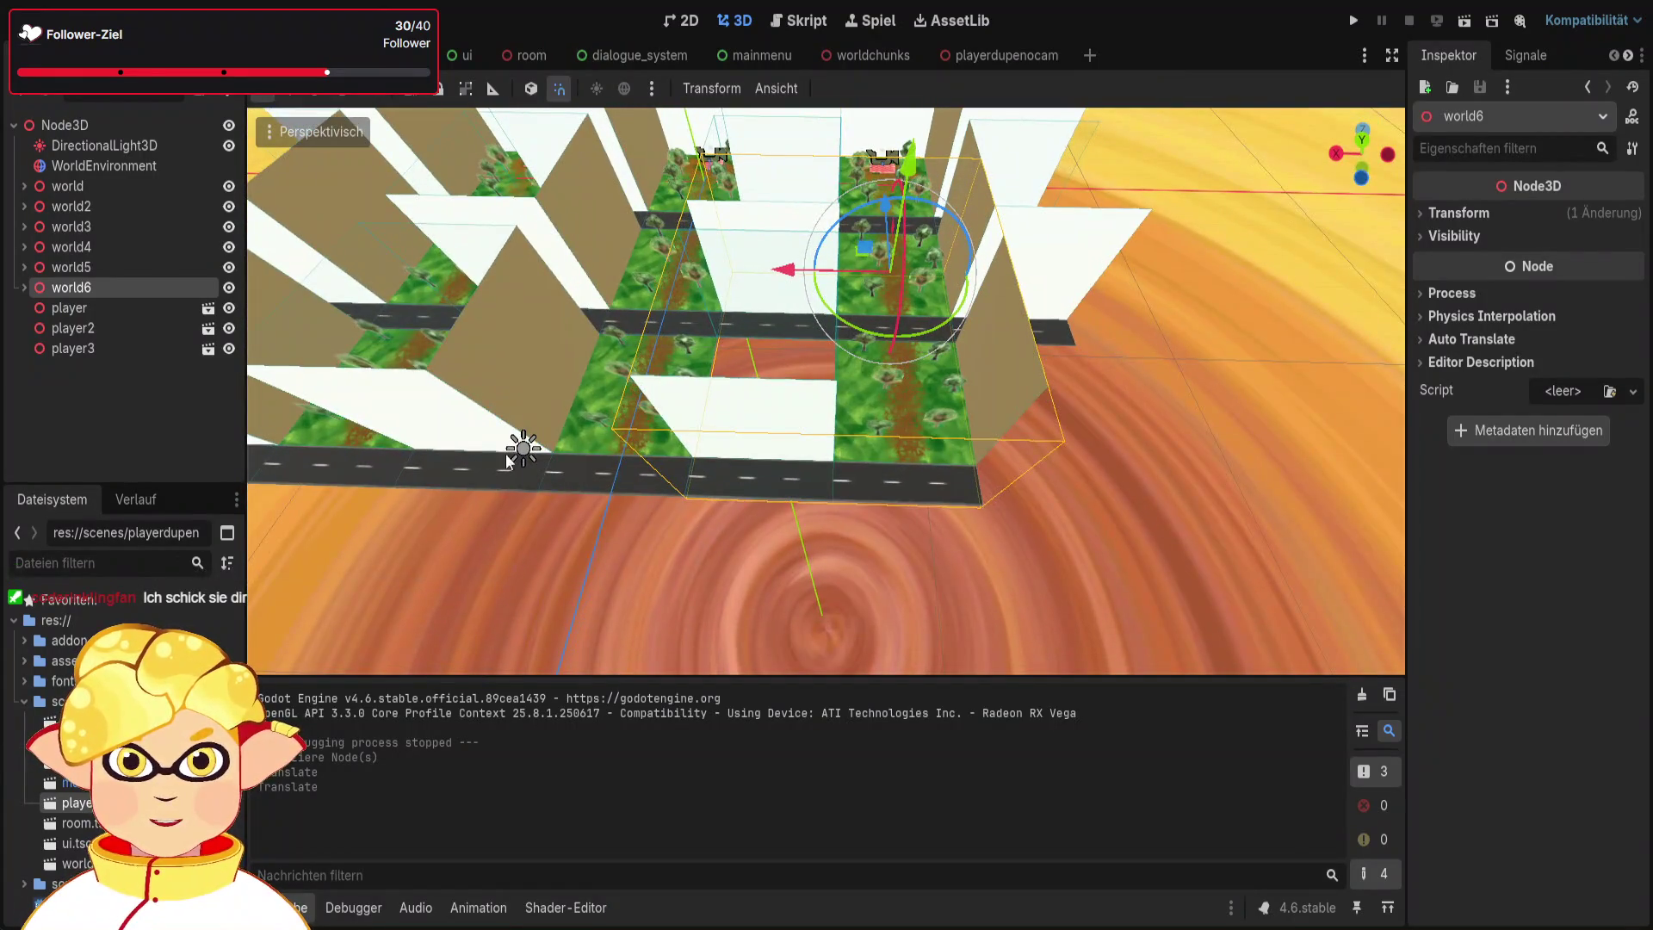
# Expand world6's houses group and select its house10.
pyautogui.click(23, 287)
pyautogui.click(44, 328)
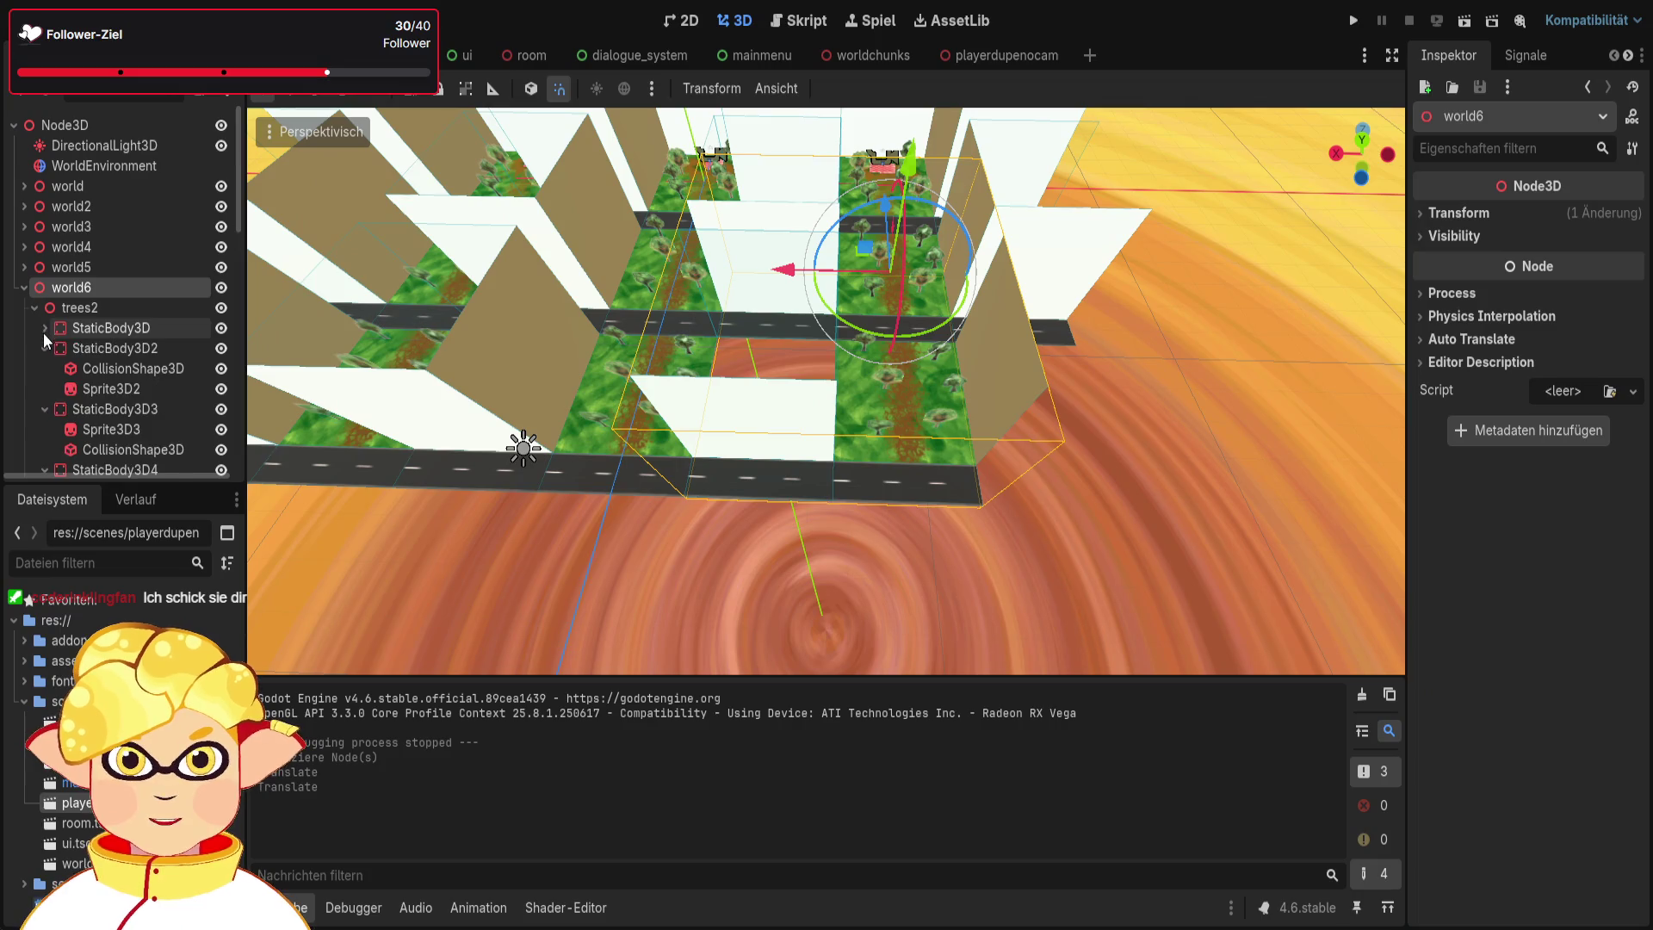
pyautogui.click(44, 348)
pyautogui.click(35, 308)
pyautogui.click(34, 328)
pyautogui.click(49, 348)
# Move world6's house10 35 units and house7 60 units along X.
pyautogui.moveTo(614, 452); pyautogui.dragTo(963, 467)
pyautogui.click(101, 412)
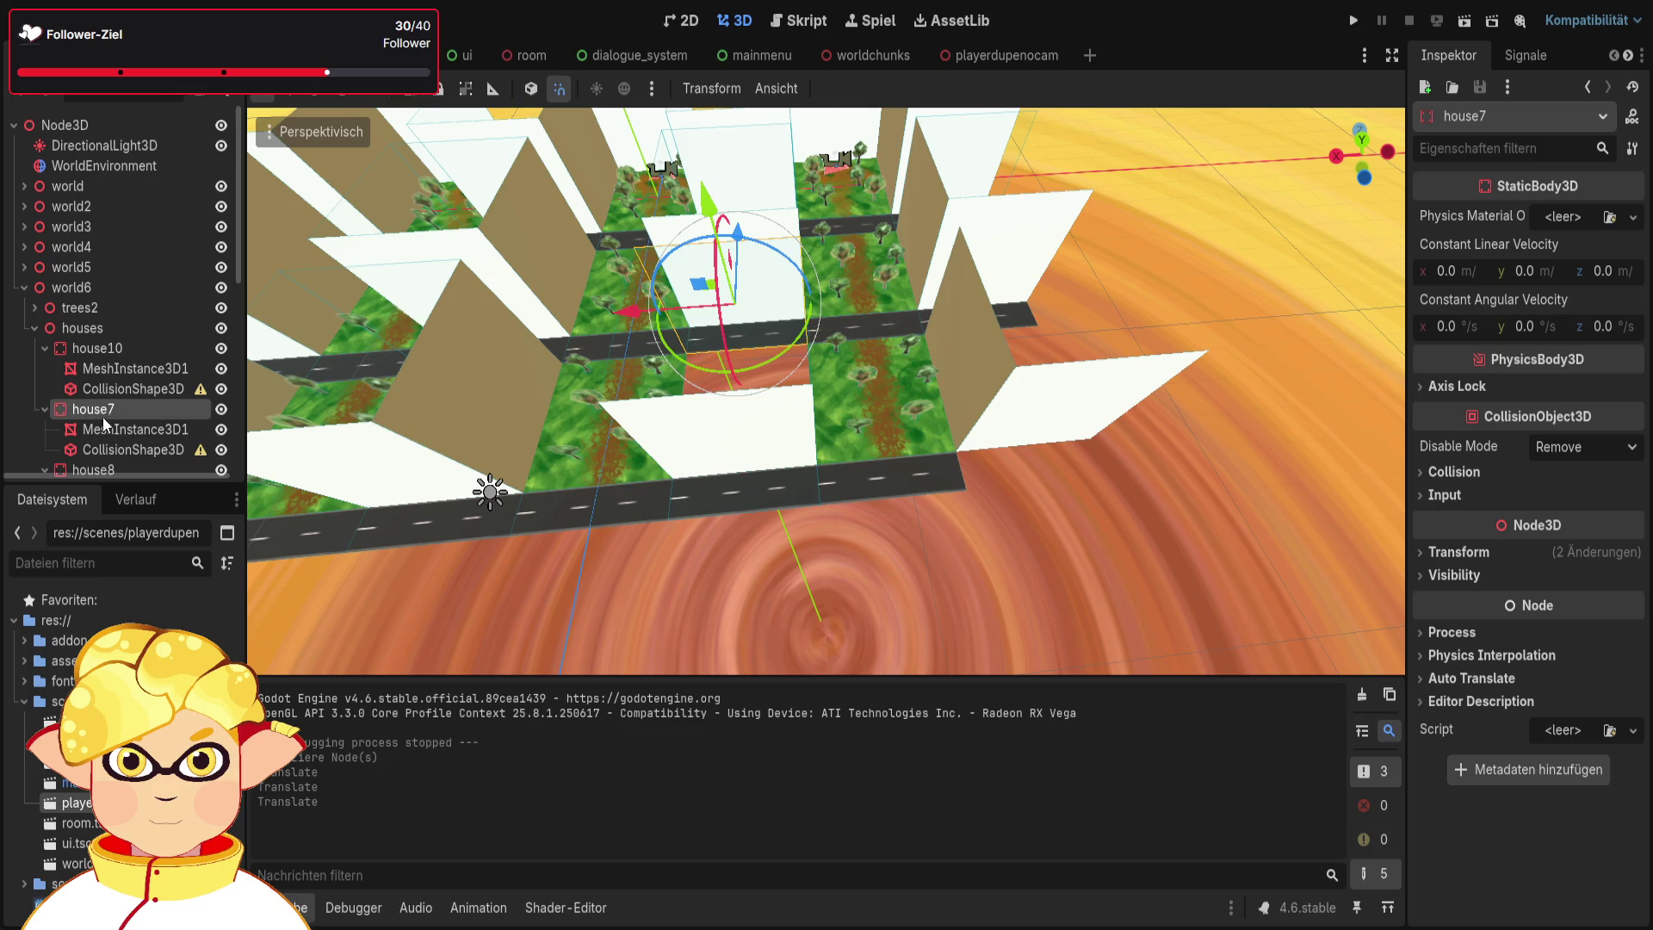
pyautogui.moveTo(661, 313); pyautogui.dragTo(908, 337)
# Inspect house8, house9, ground and street4, then deselect and play-test the scene.
pyautogui.scroll(-3, 136, 410)
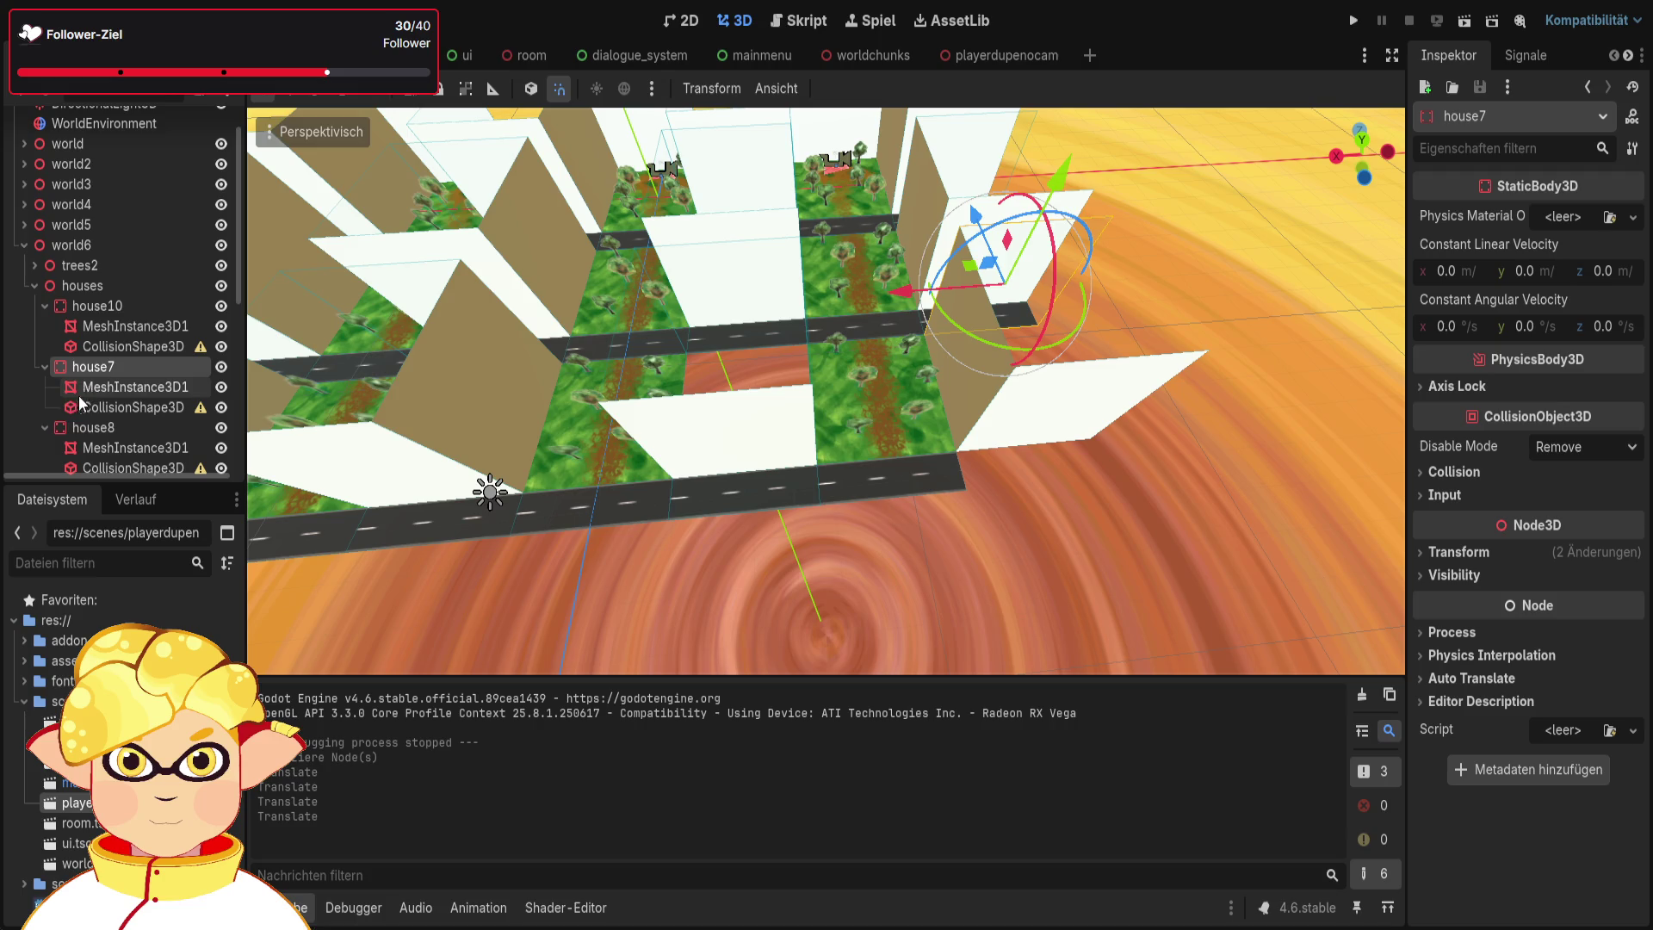
pyautogui.click(93, 385)
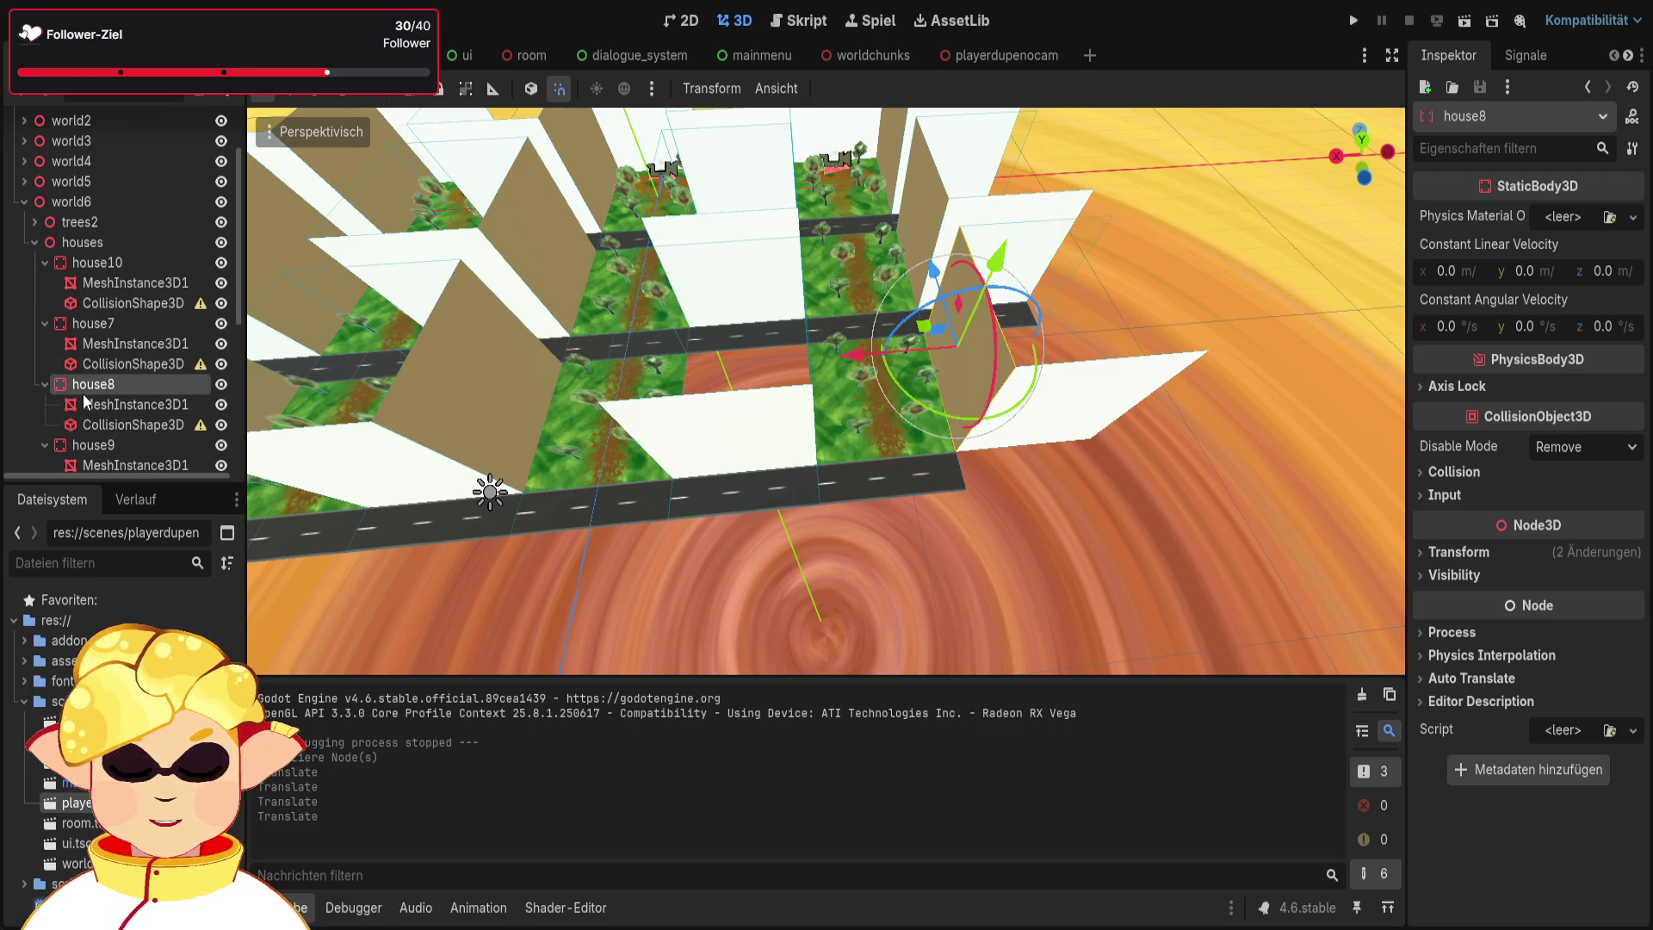
pyautogui.click(105, 446)
pyautogui.scroll(-5, 121, 398)
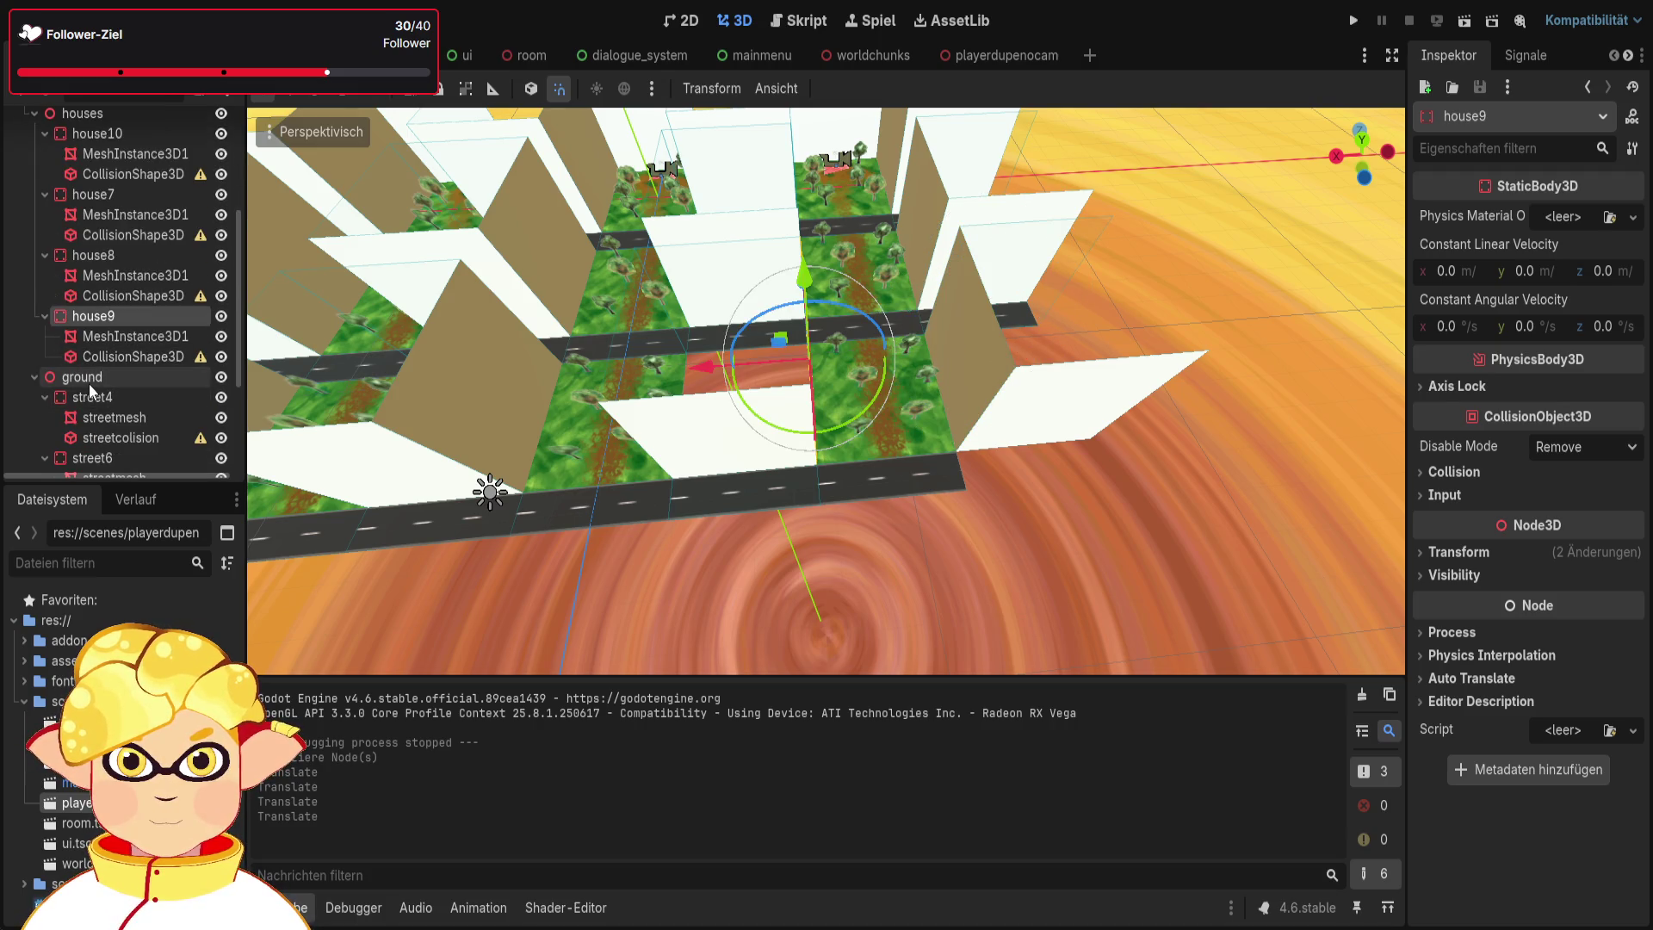
pyautogui.click(90, 384)
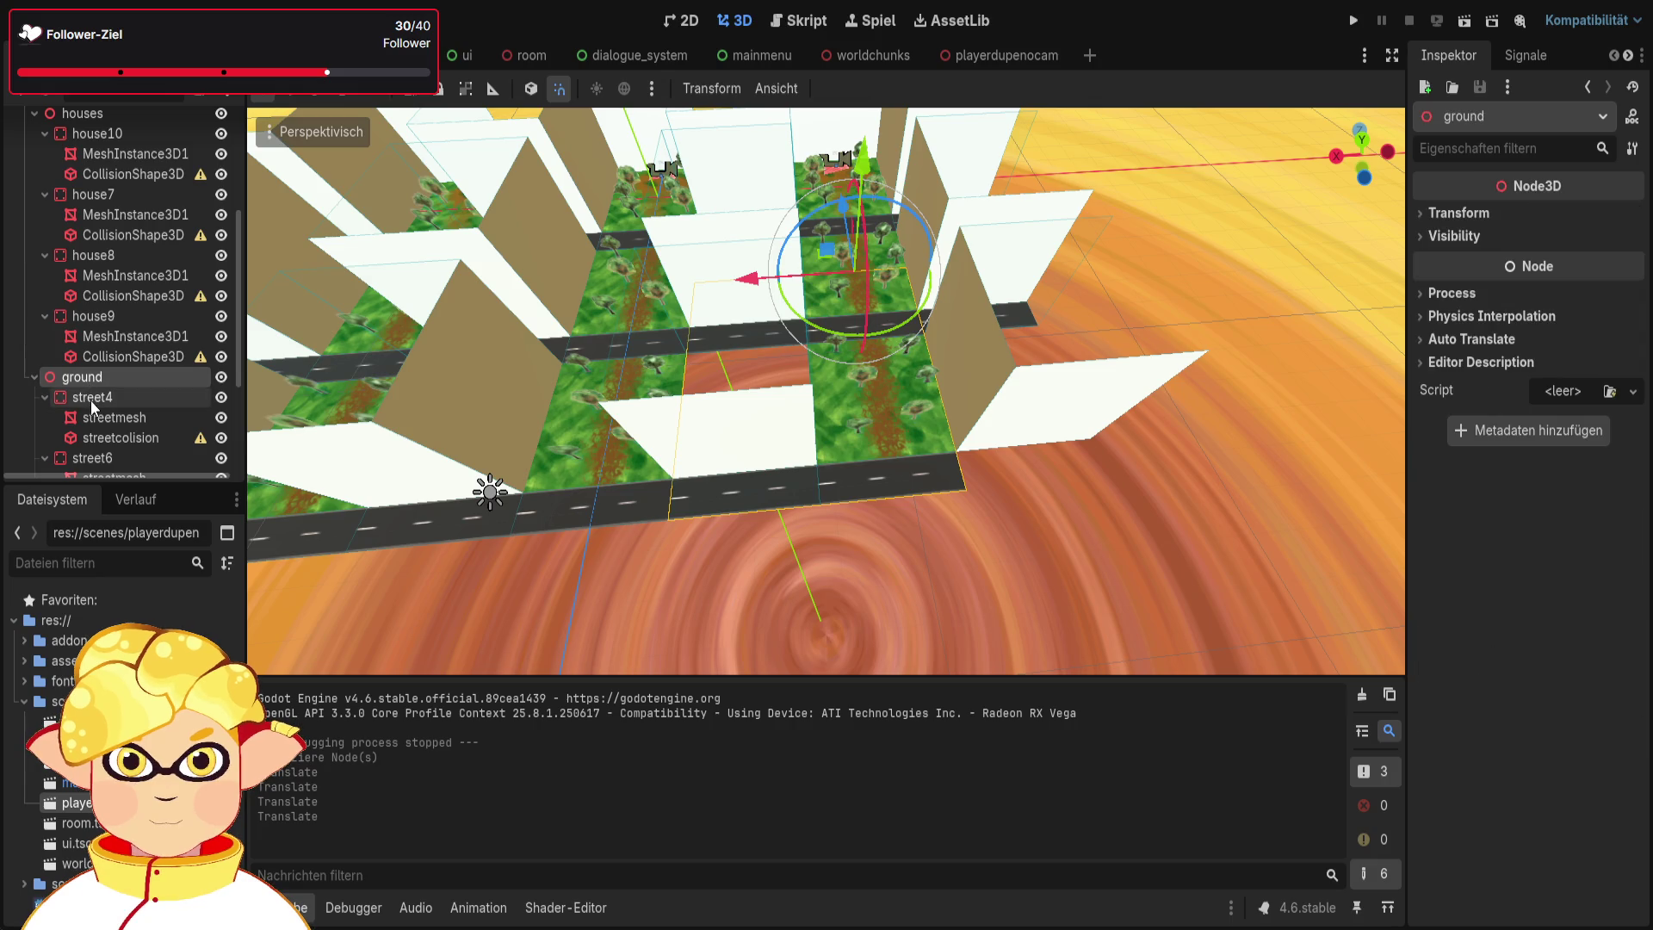
pyautogui.click(90, 399)
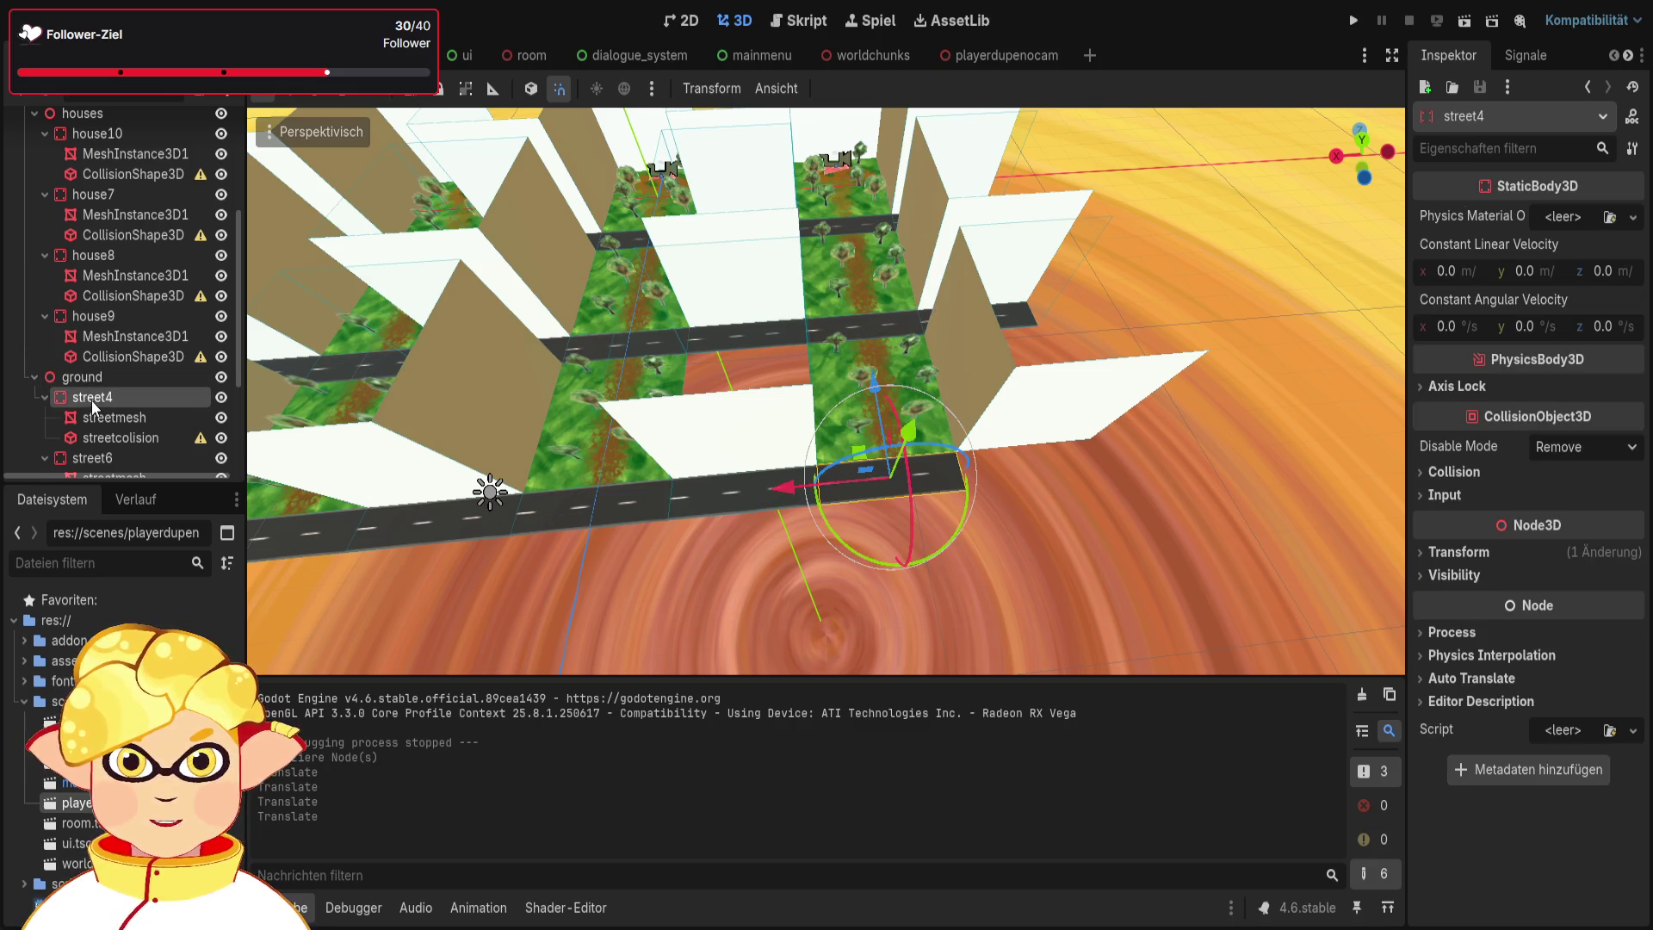
pyautogui.scroll(-2, 94, 407)
pyautogui.click(487, 483)
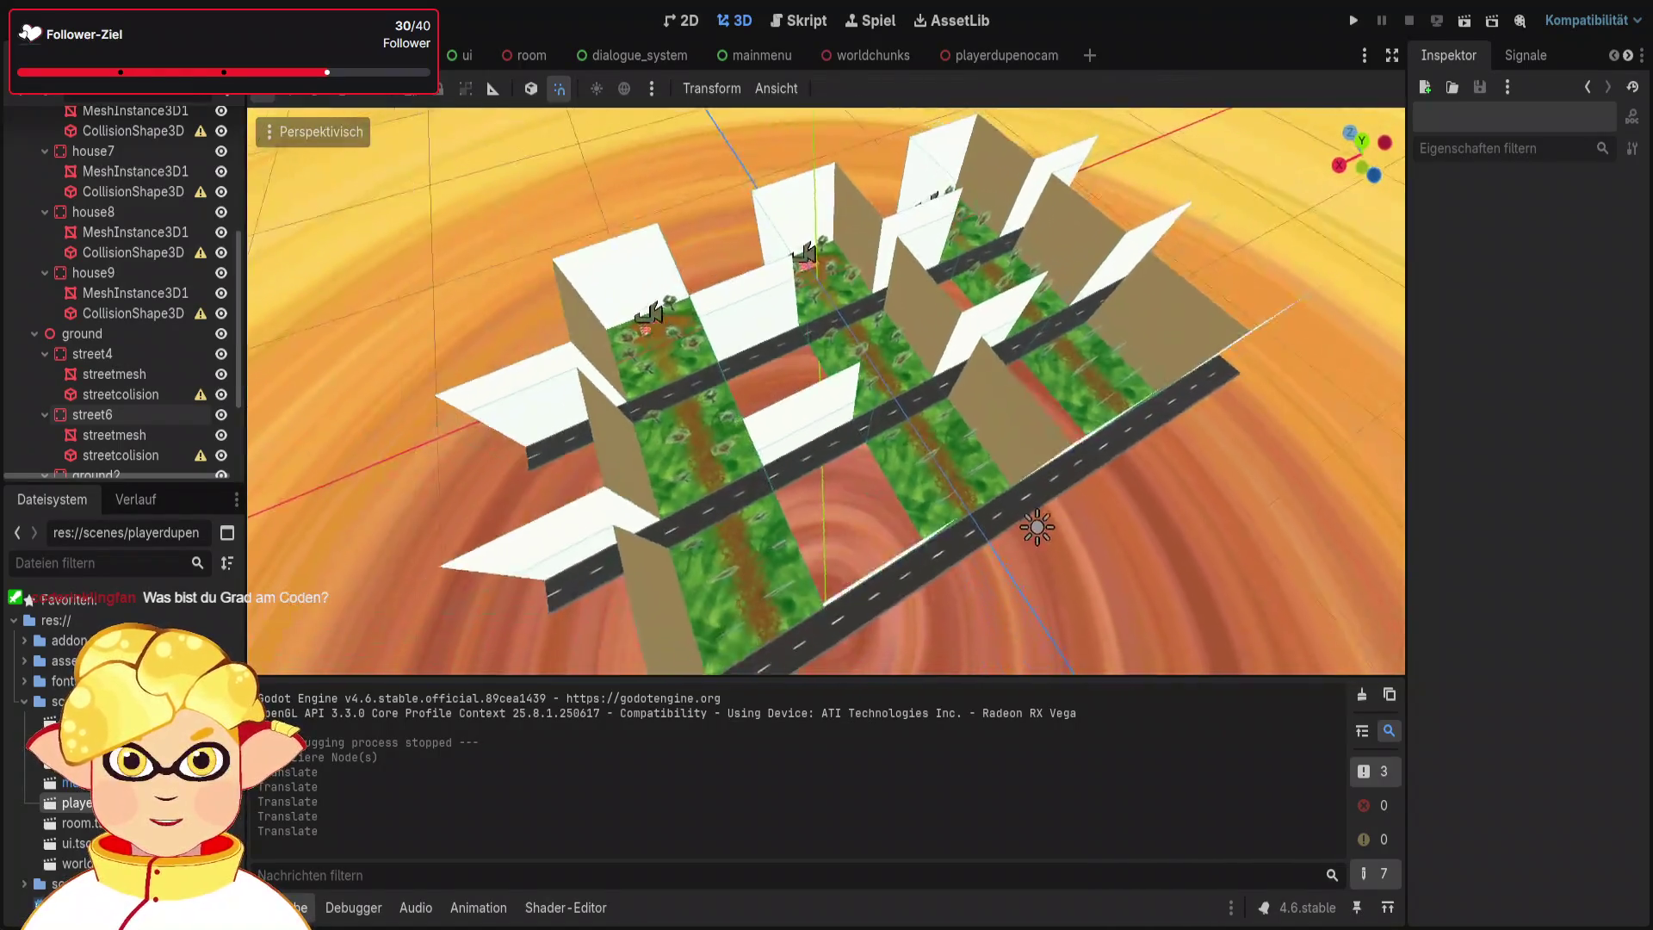
pyautogui.click(1461, 22)
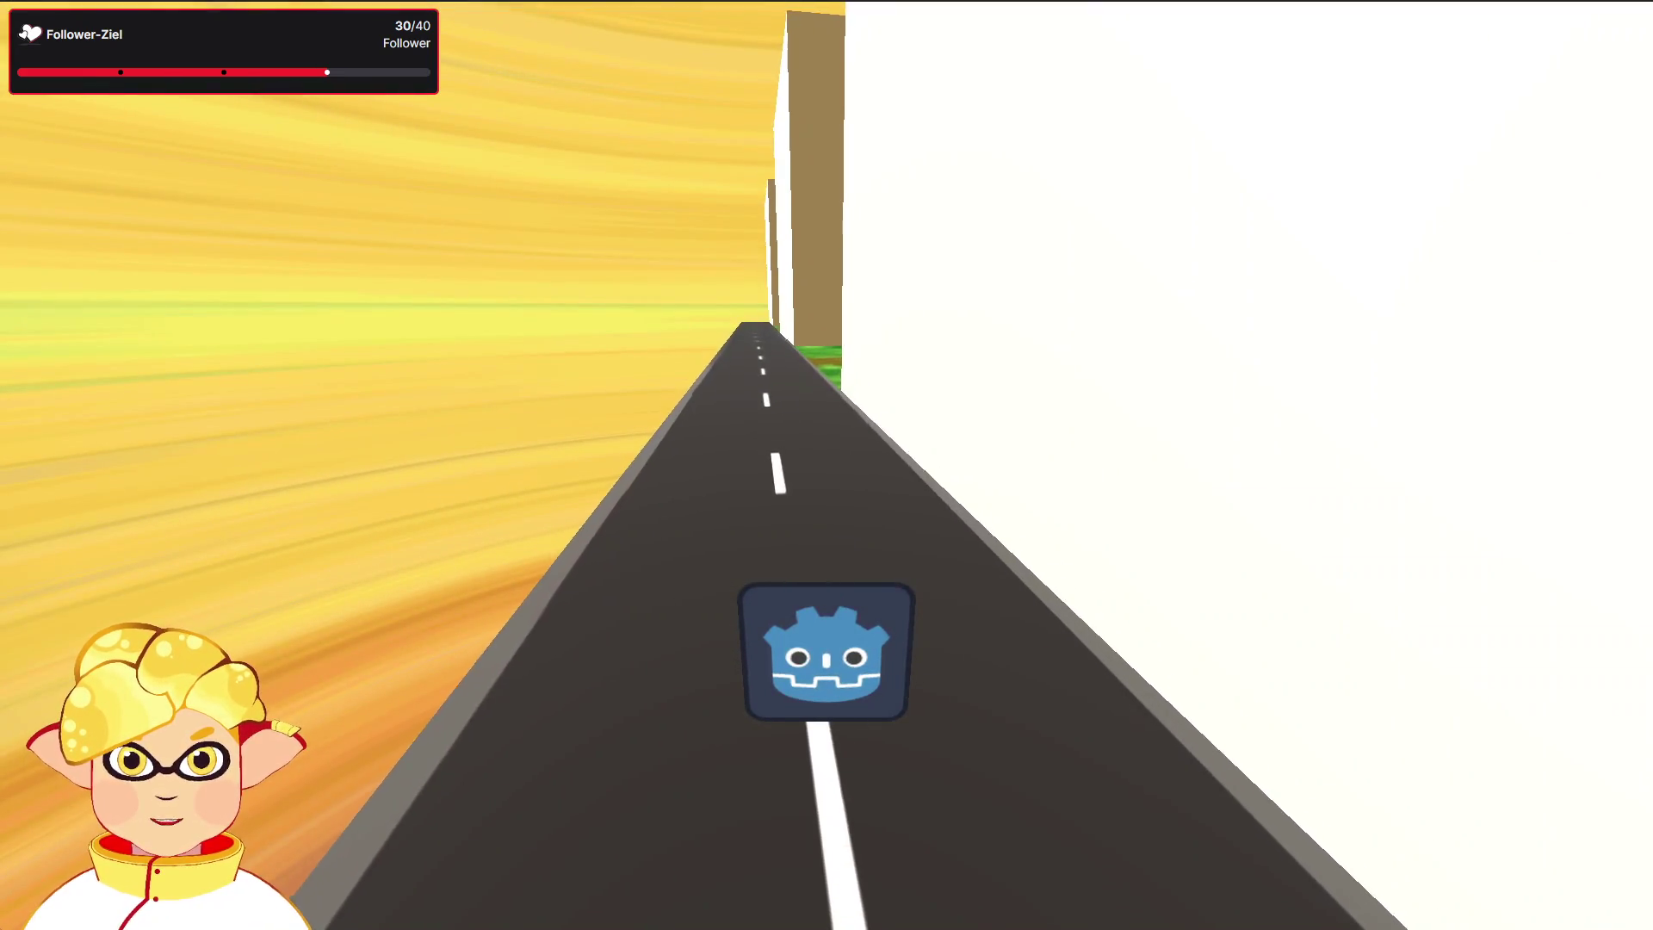
pyautogui.hotkey('alt', 'F4')
pyautogui.moveTo(875, 473); pyautogui.dragTo(1033, 527)
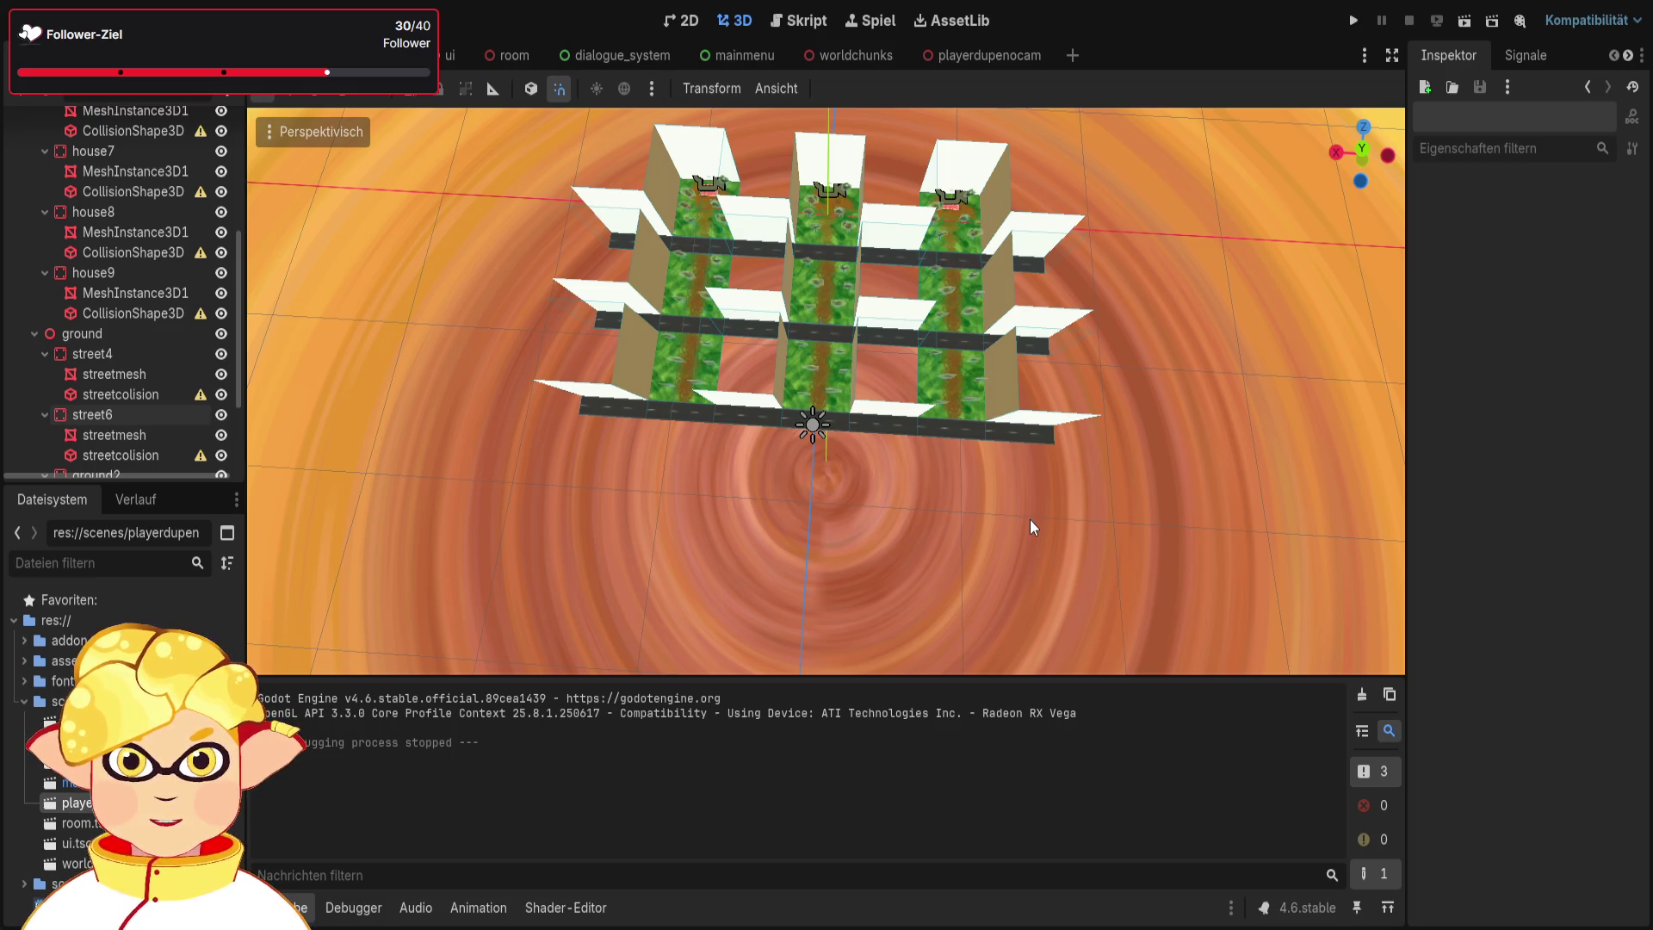
# Zoom and orbit to view the town block tilted, then collapse world6.
pyautogui.scroll(5, 1029, 519)
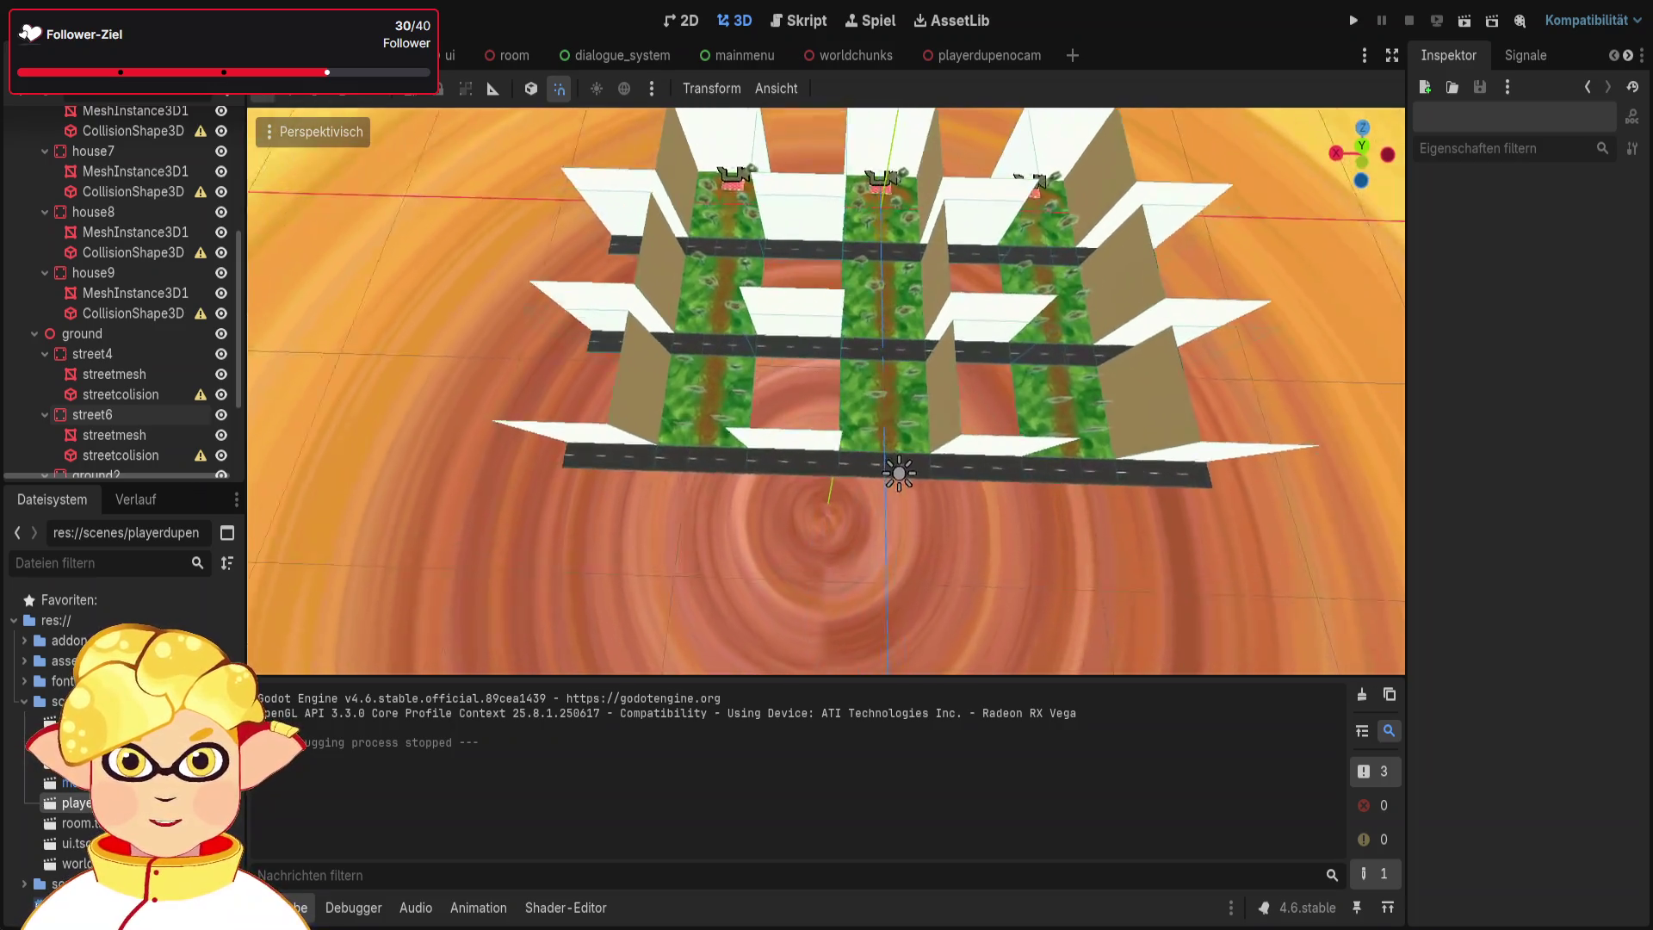
pyautogui.moveTo(824, 391)
pyautogui.mouseDown()
pyautogui.moveTo(913, 310)
pyautogui.moveTo(1035, 518)
pyautogui.mouseUp()
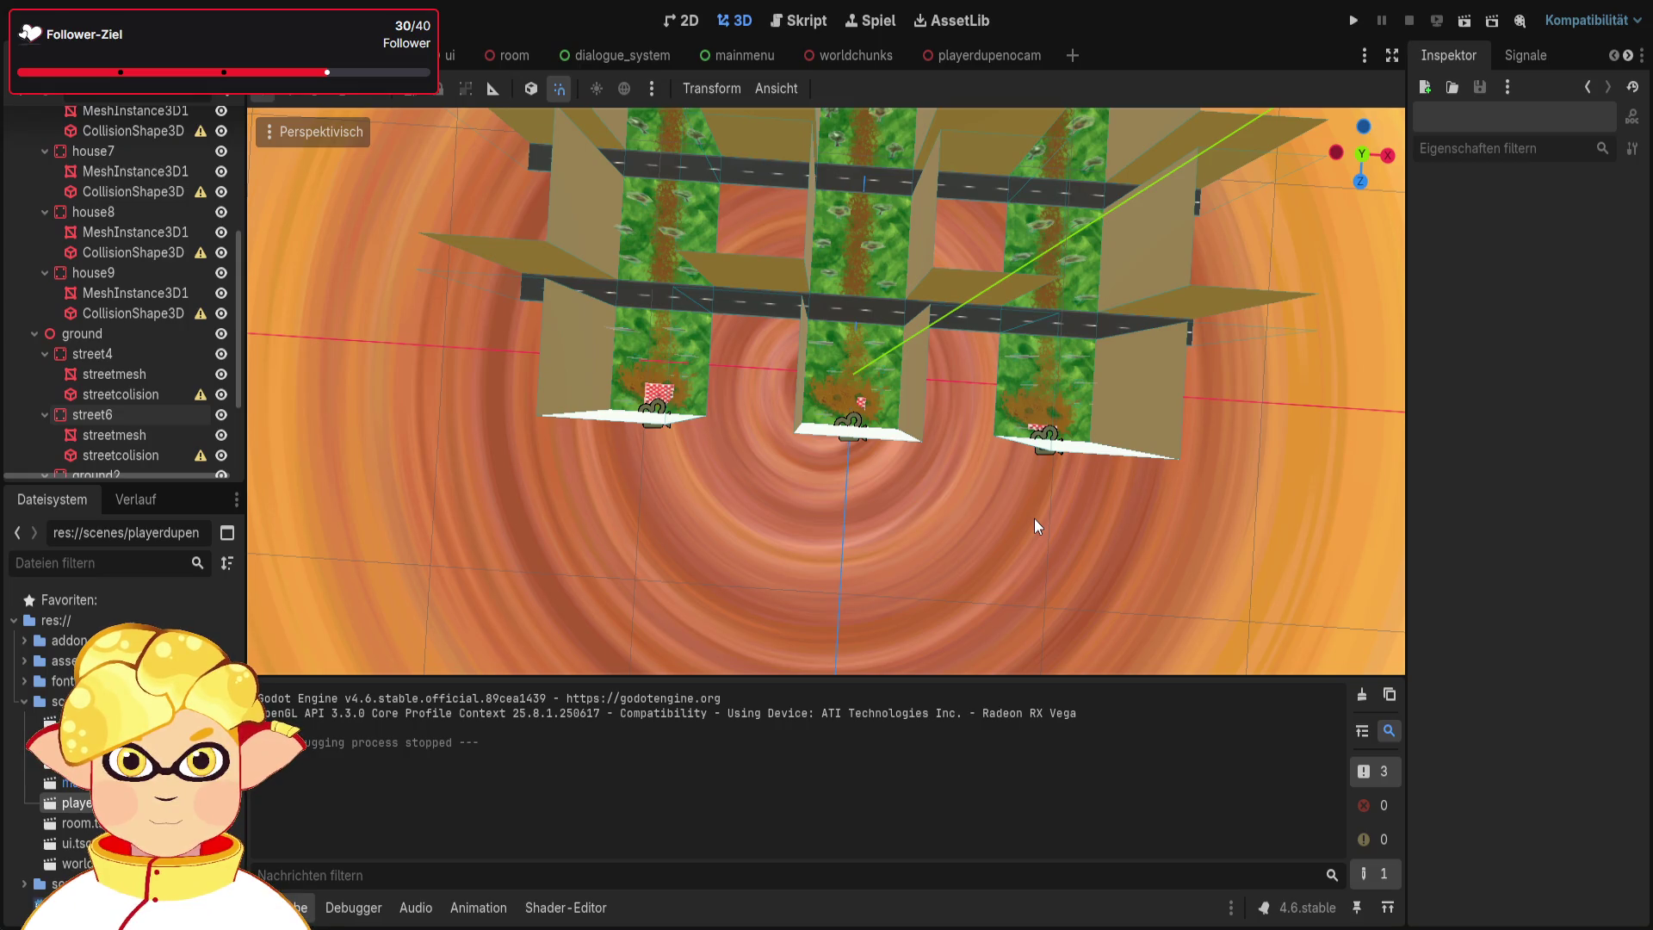
pyautogui.click(24, 267)
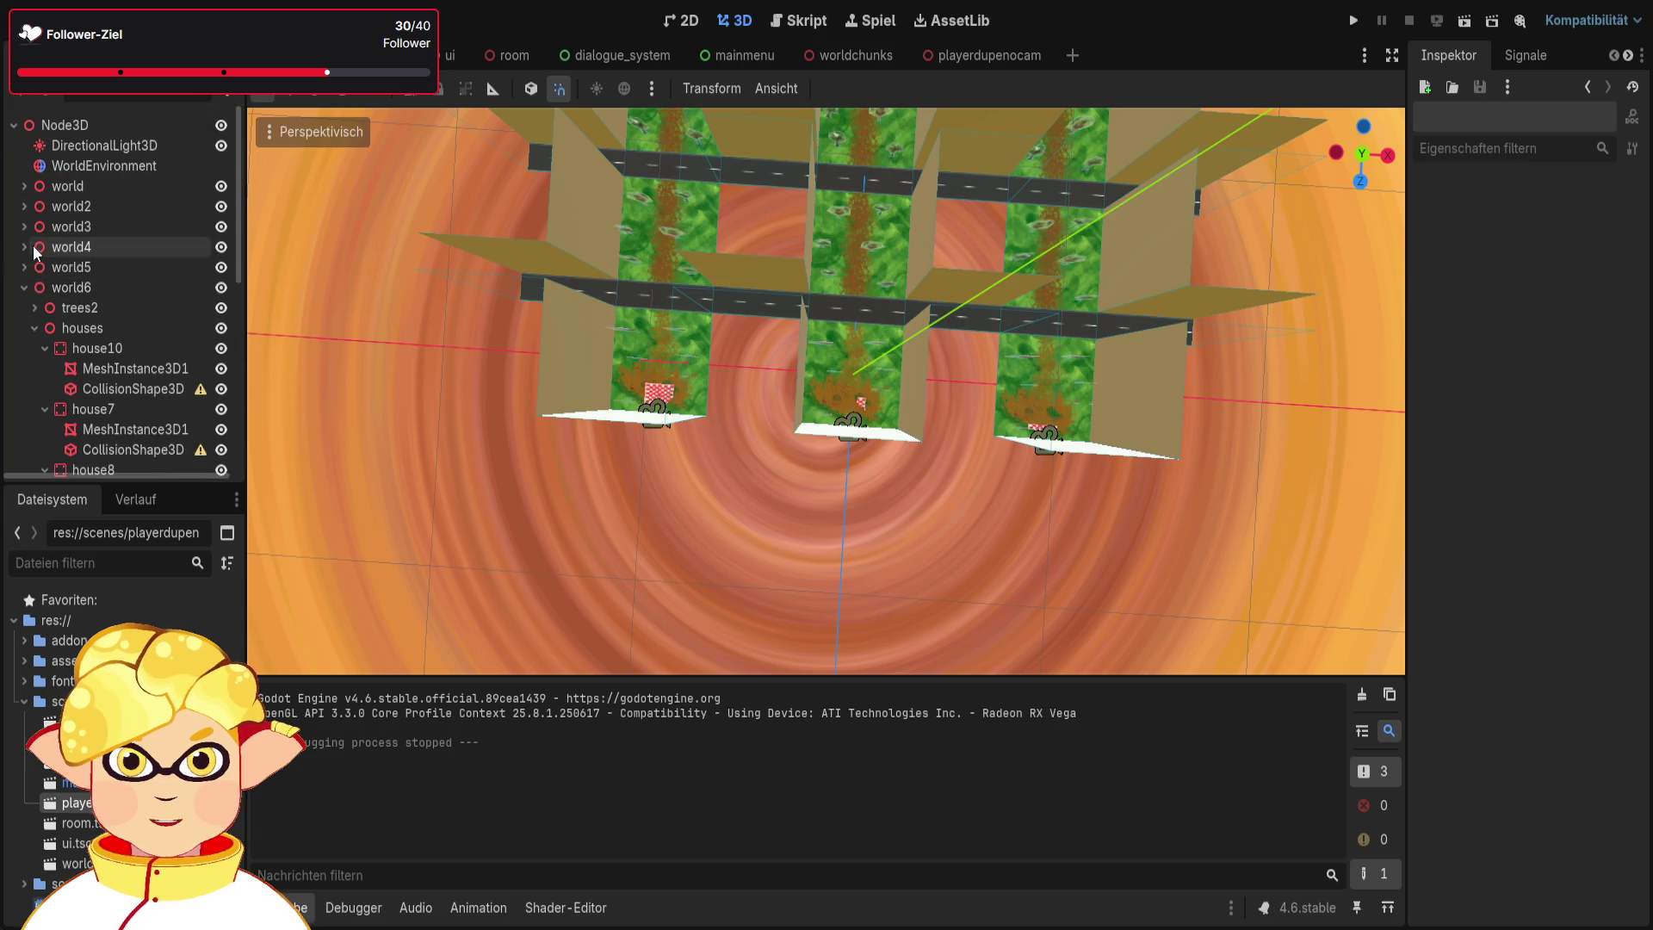
# Add an empty Node3D and name it entireworld.
pyautogui.click(24, 287)
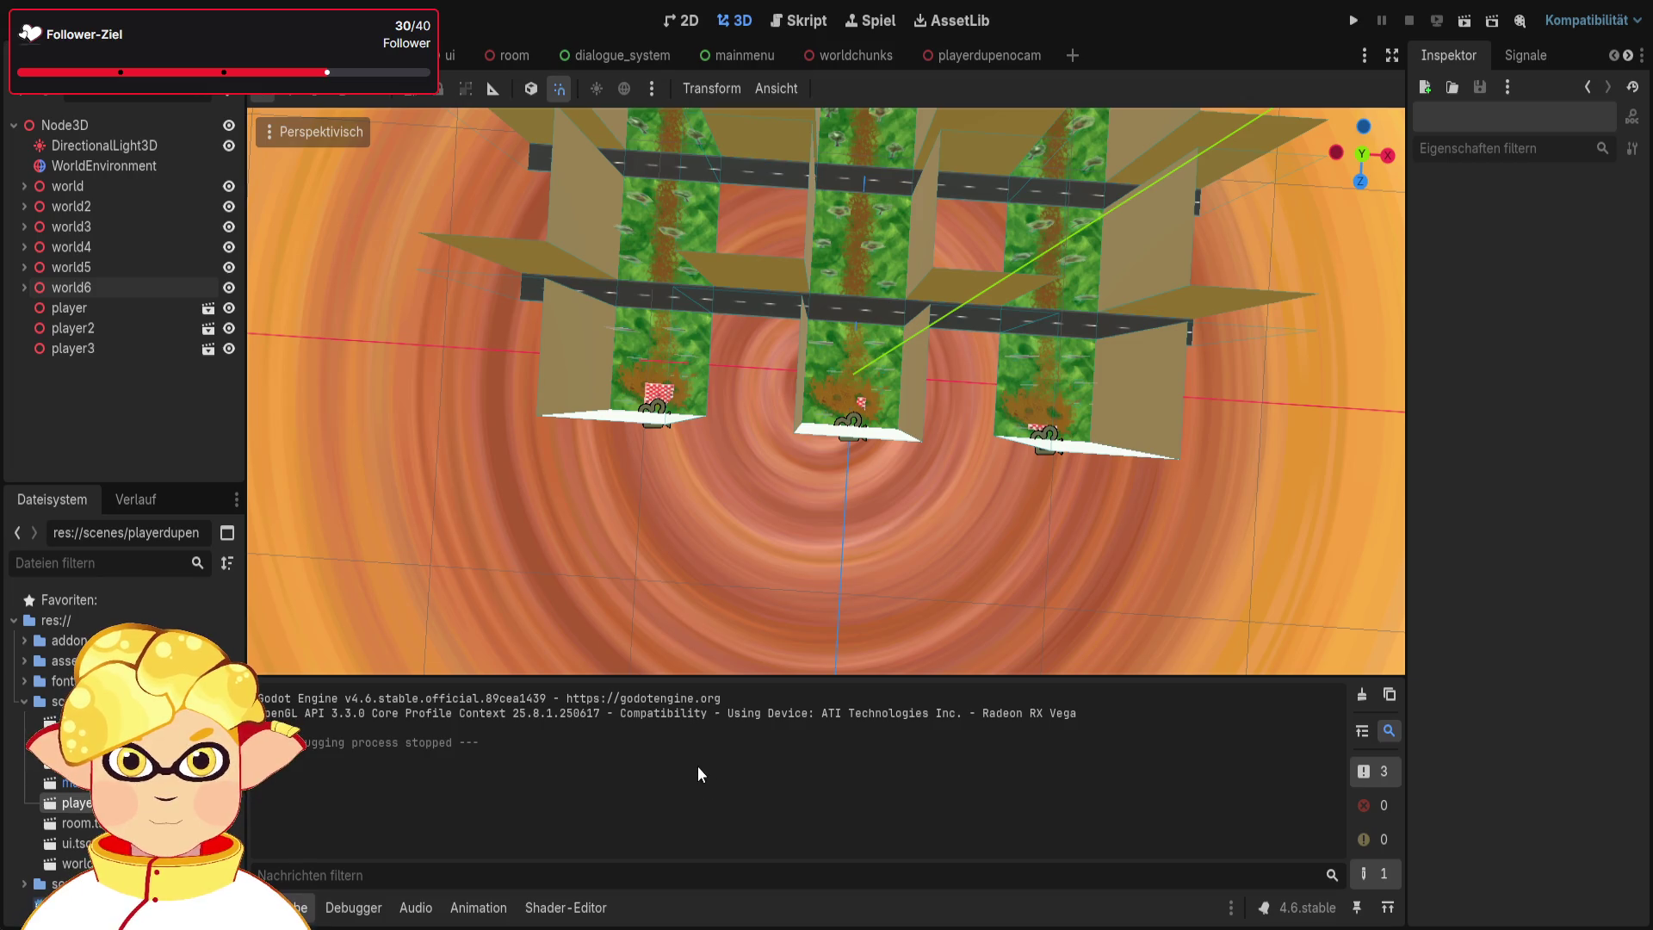
pyautogui.hotkey('ctrl', 'v')
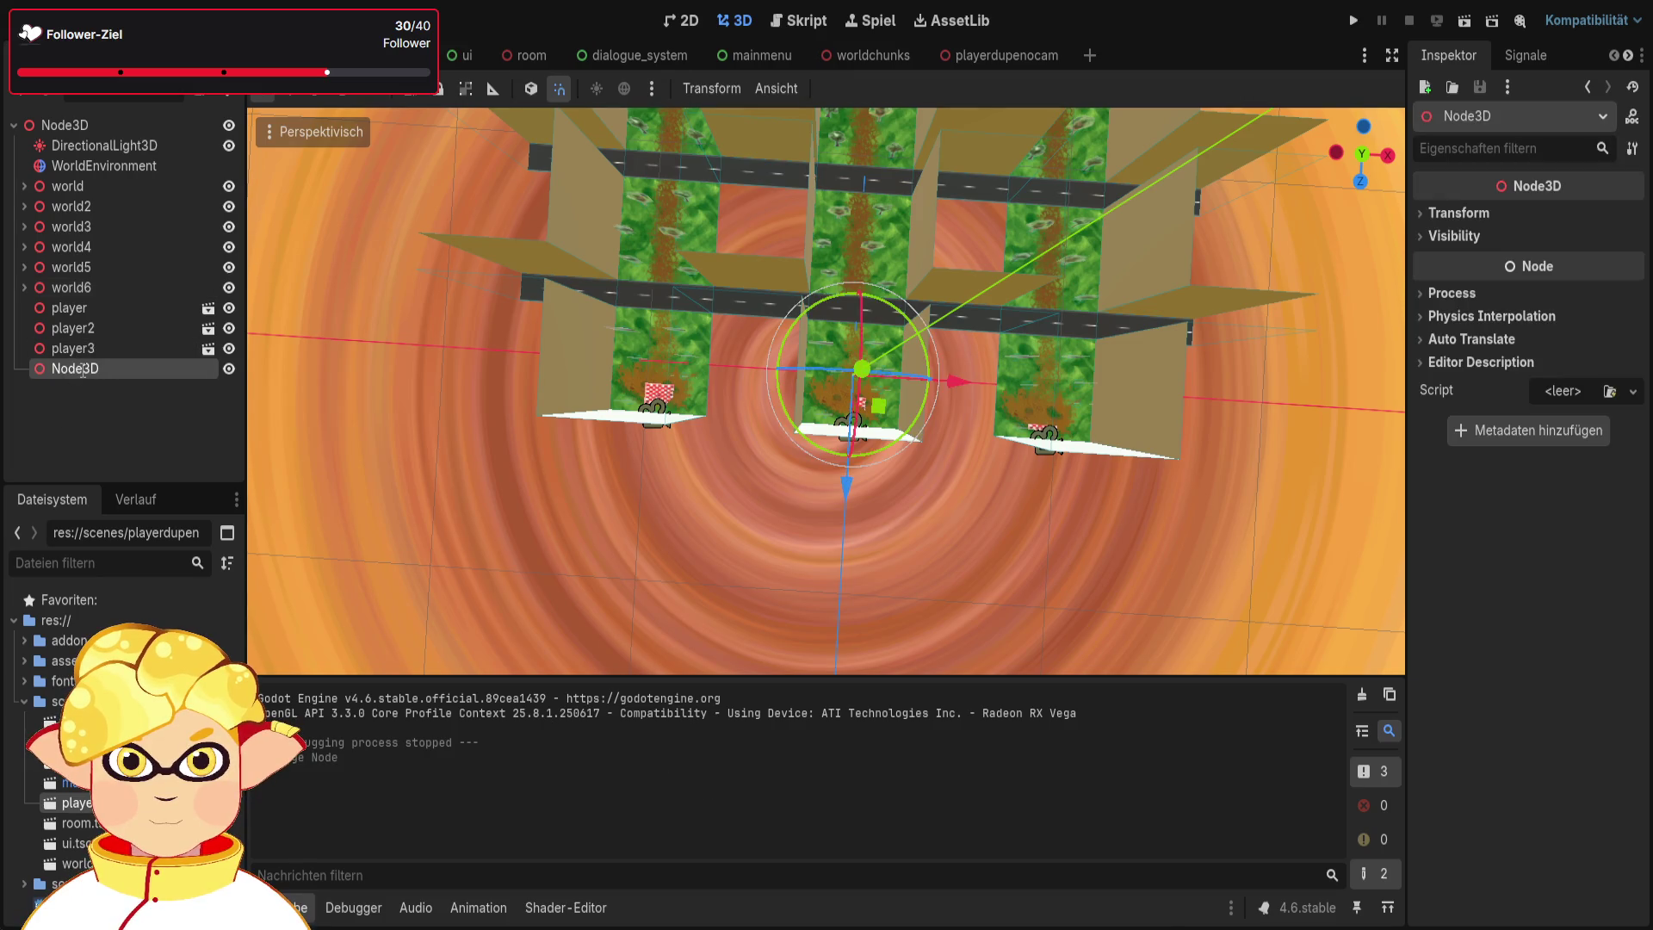
pyautogui.write('world7')
pyautogui.press('Return')
pyautogui.click(229, 461)
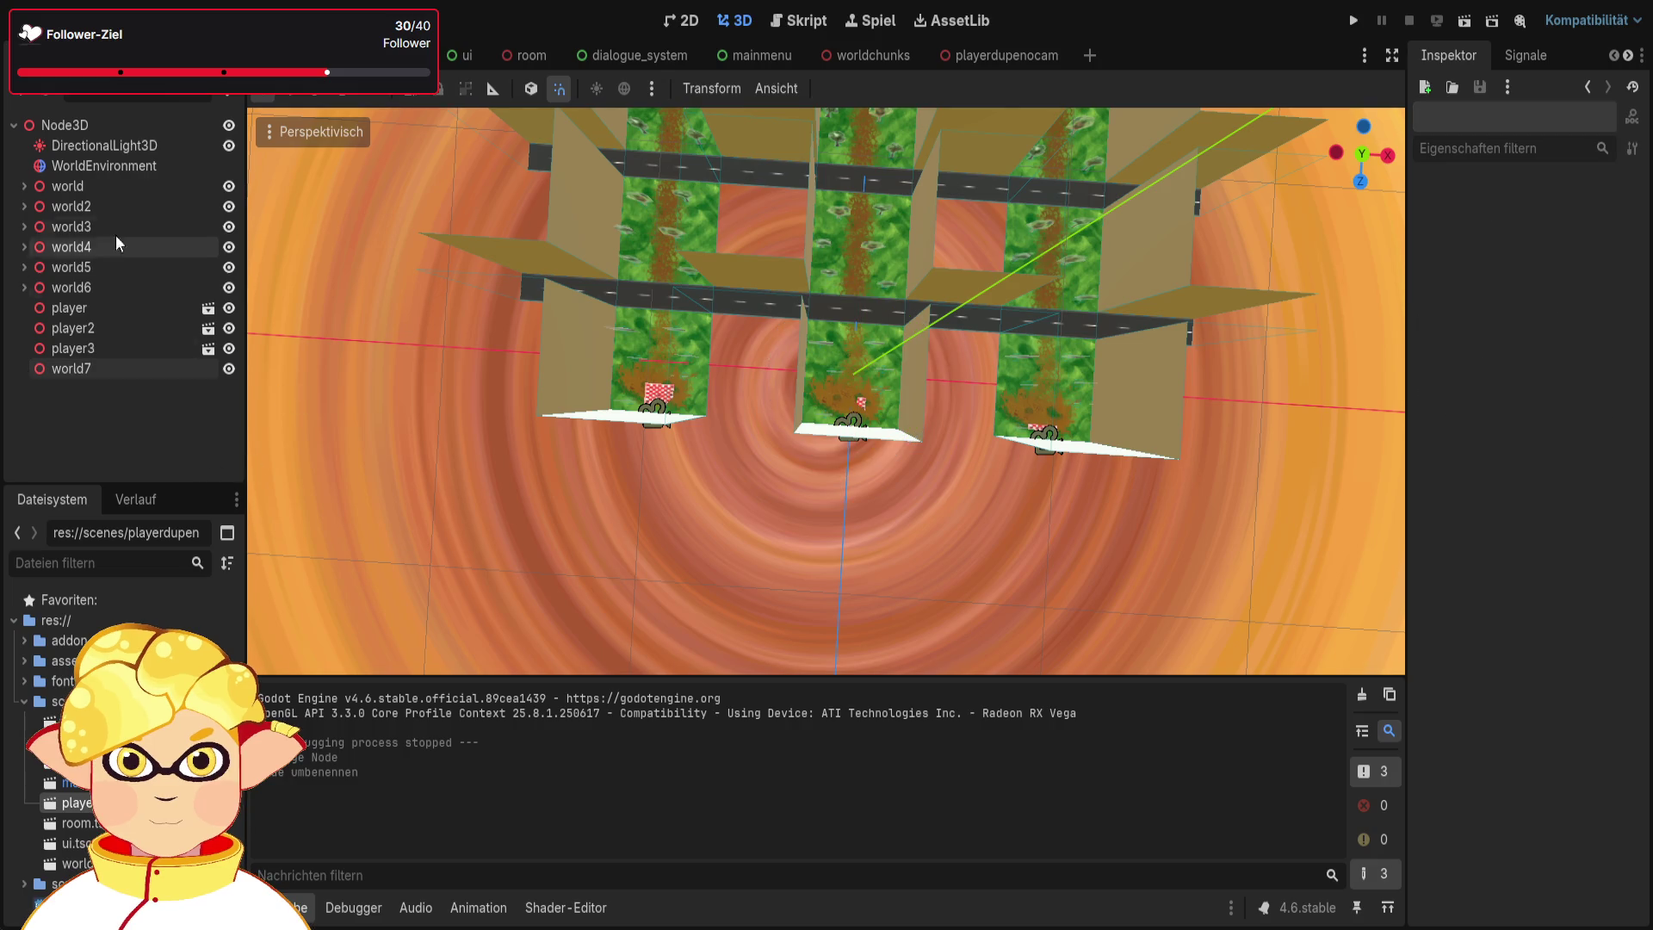
pyautogui.click(106, 371)
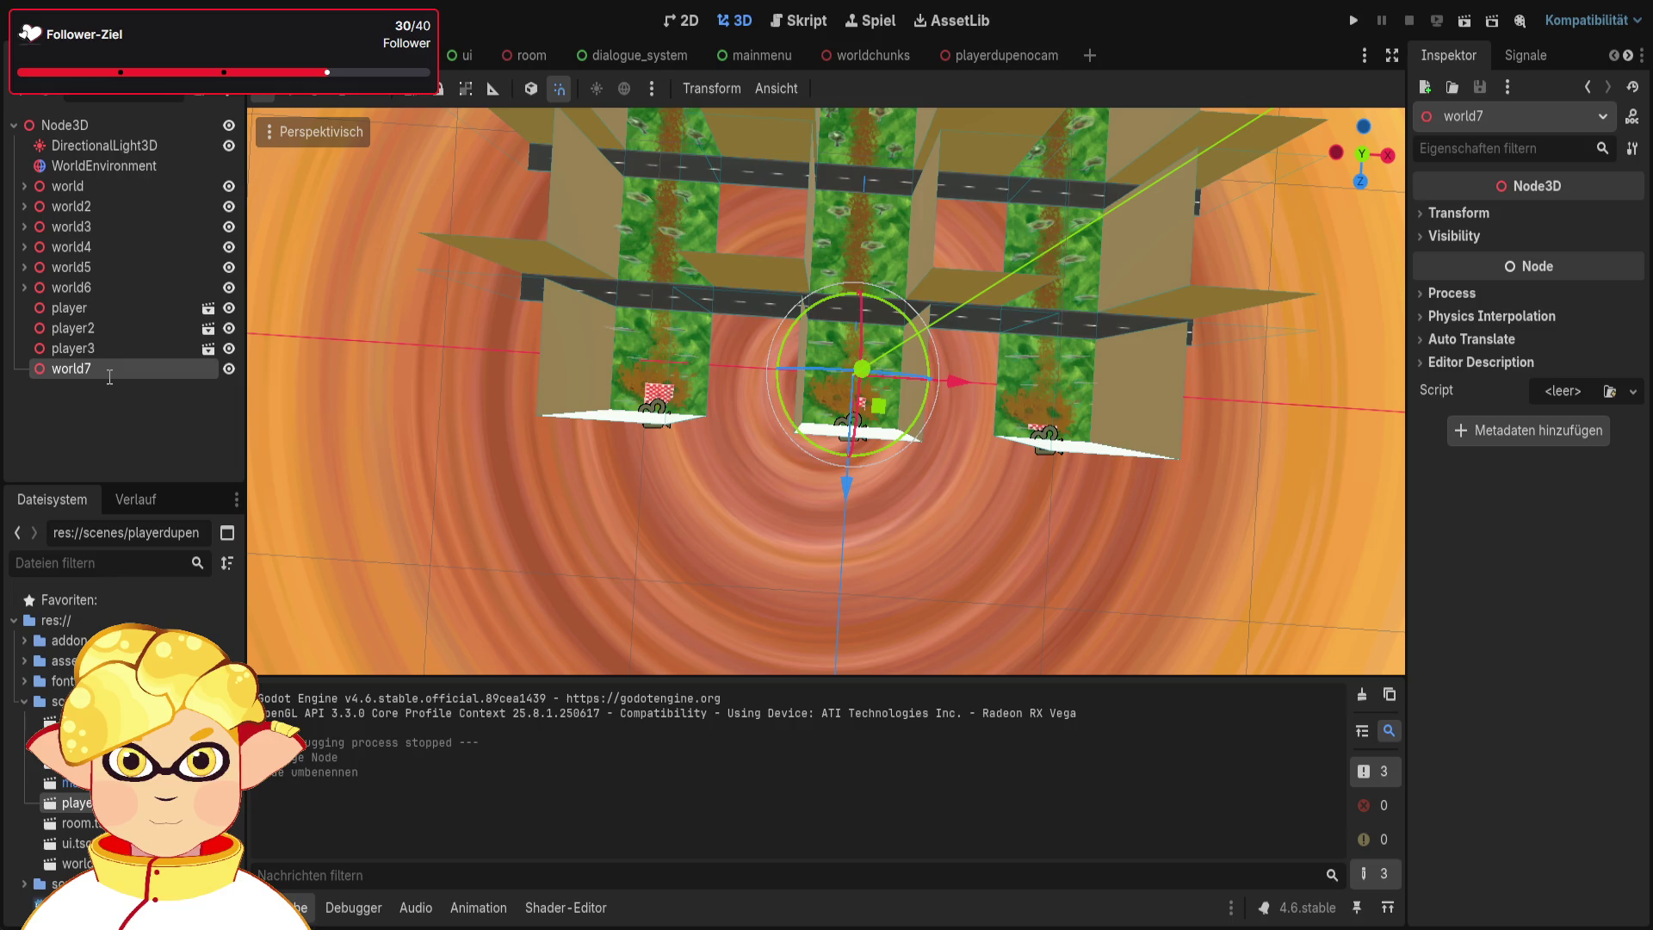
pyautogui.write('entireworld')
pyautogui.press('Return')
# Move world through world6 under entireworld and collapse it.
pyautogui.click(90, 437)
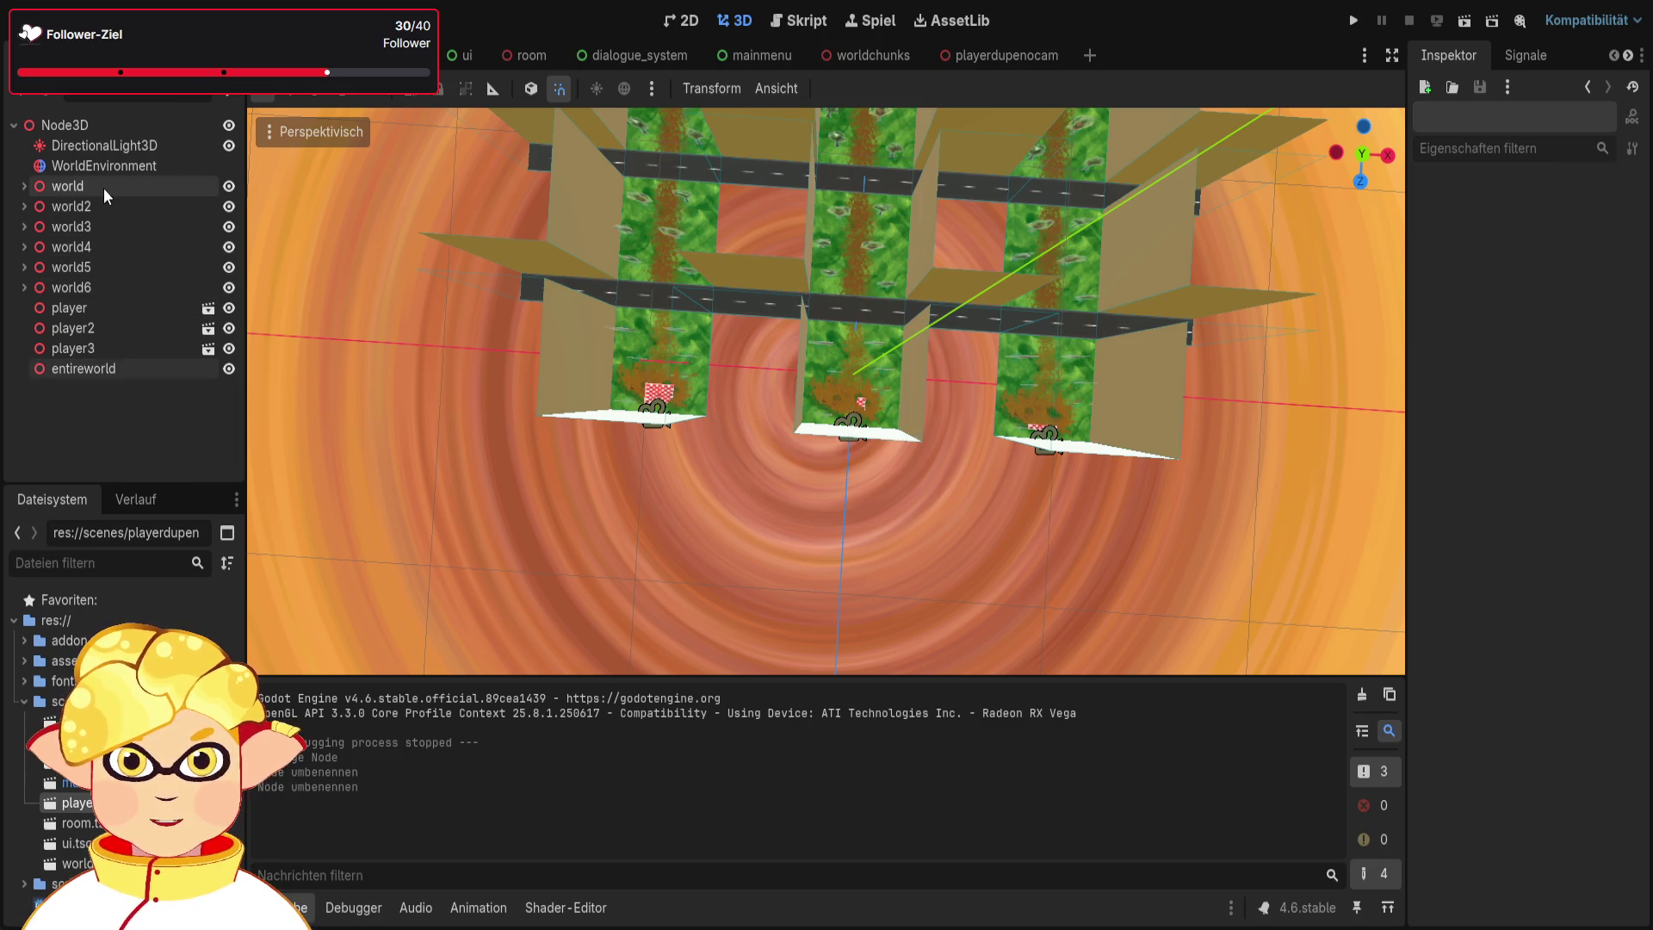
pyautogui.click(104, 188)
pyautogui.keyDown('shift'); pyautogui.click(98, 247); pyautogui.keyUp('shift')
pyautogui.keyDown('shift'); pyautogui.click(97, 267); pyautogui.keyUp('shift')
pyautogui.keyDown('shift'); pyautogui.click(97, 288); pyautogui.keyUp('shift')
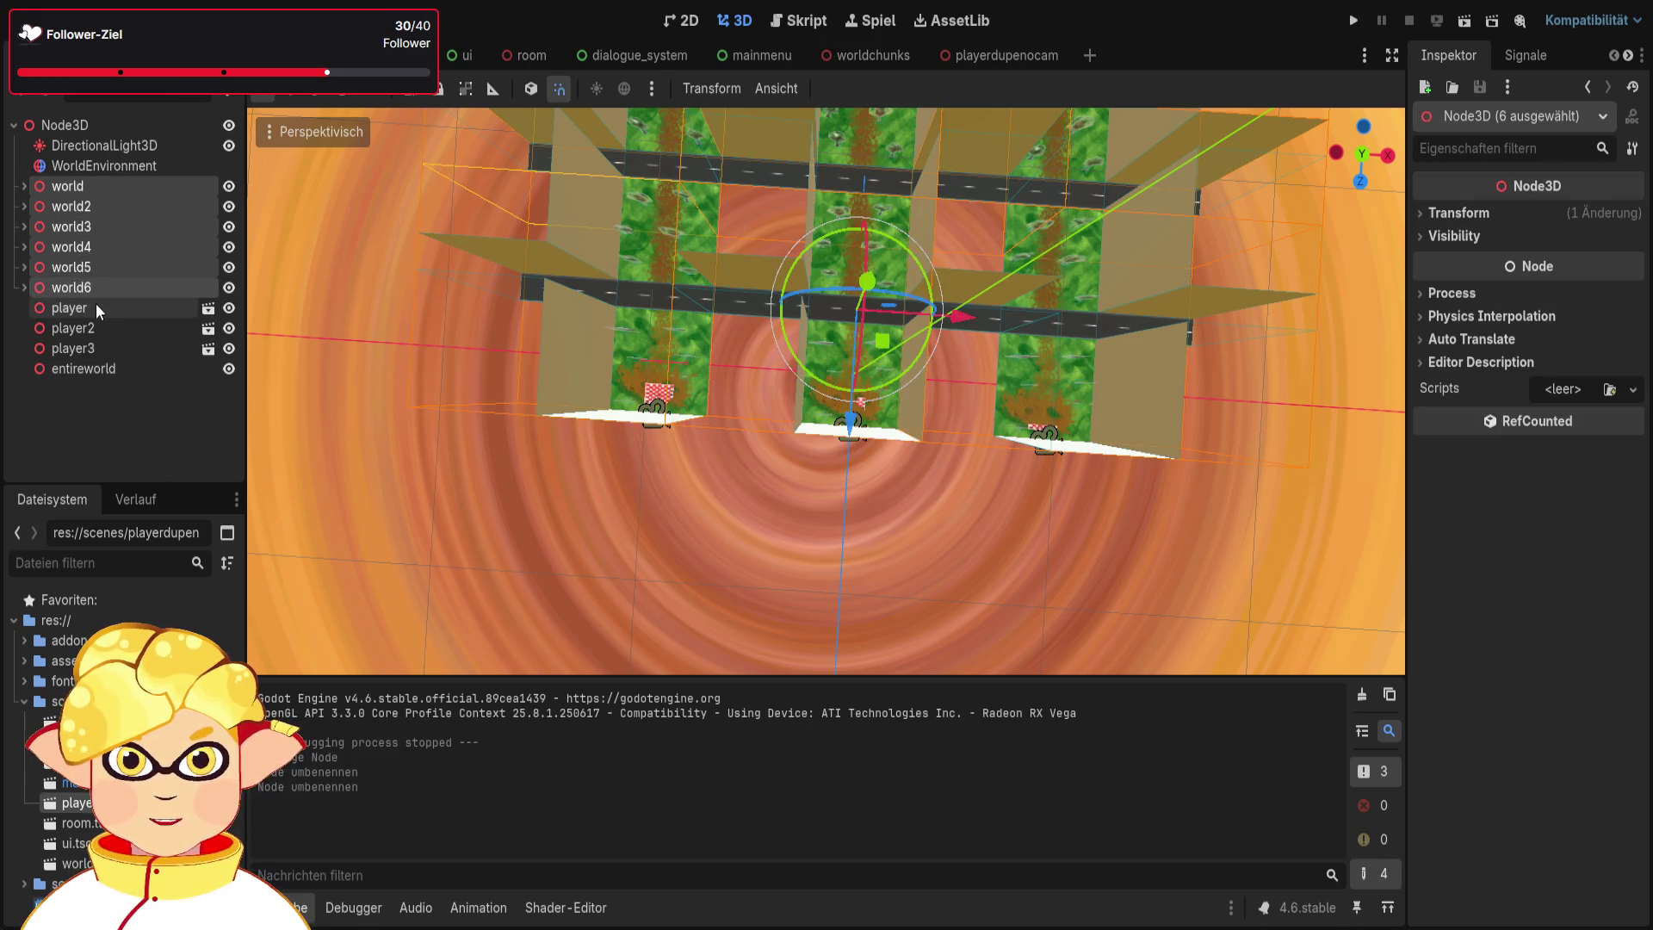
pyautogui.moveTo(73, 188); pyautogui.dragTo(95, 372)
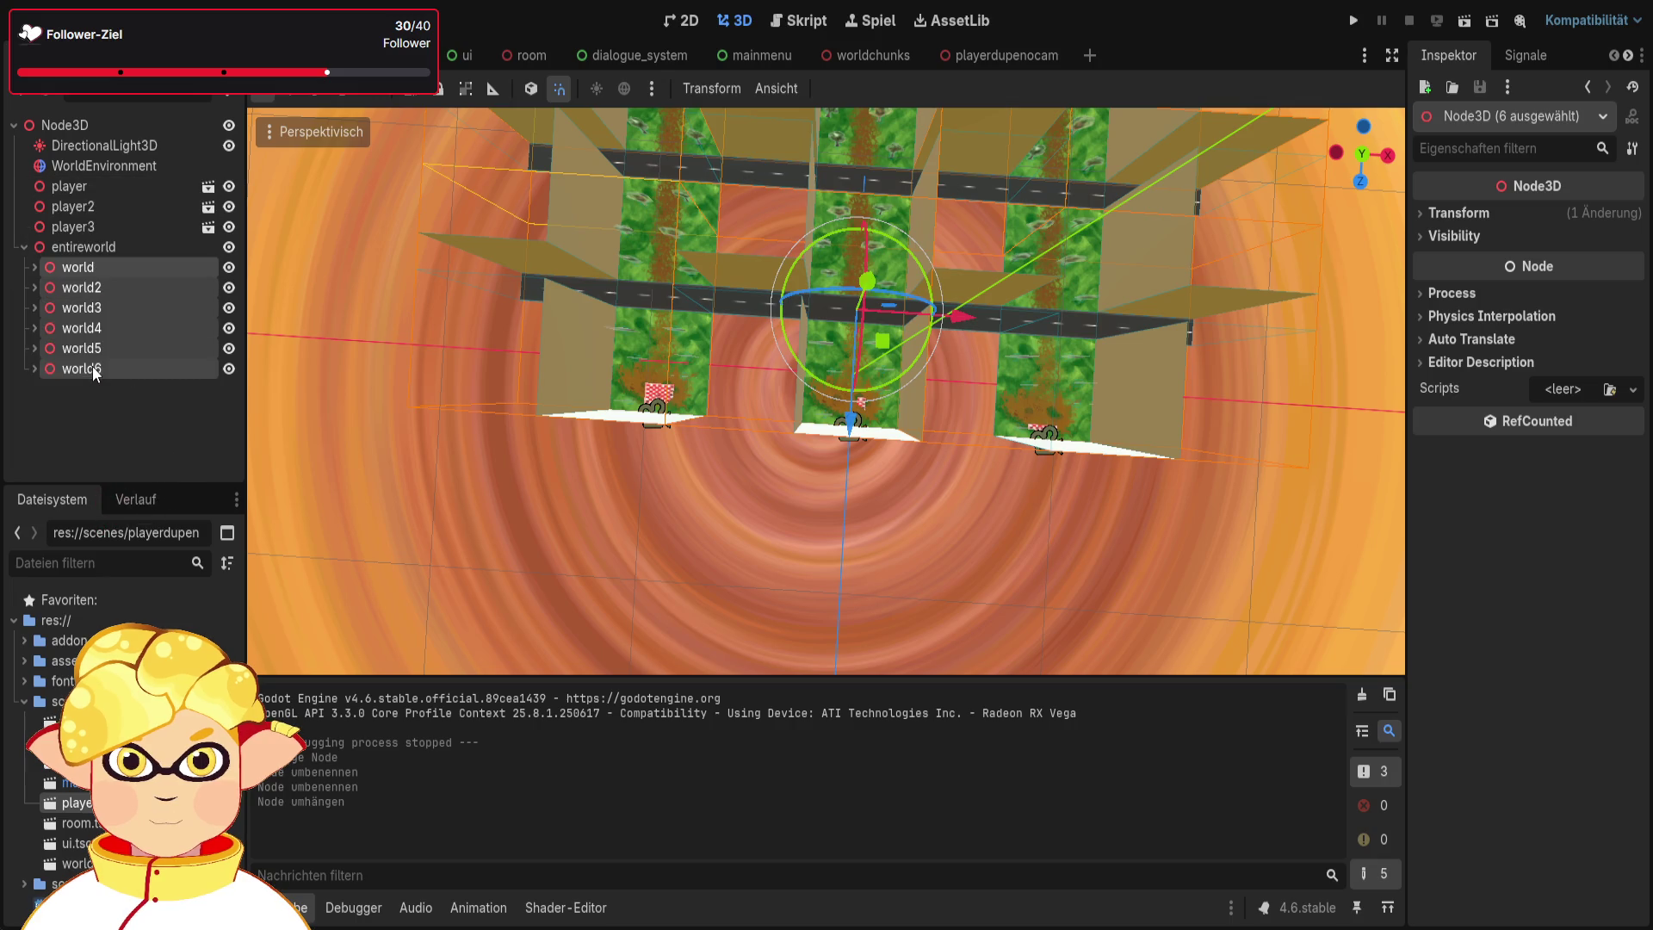
pyautogui.click(123, 429)
pyautogui.click(24, 247)
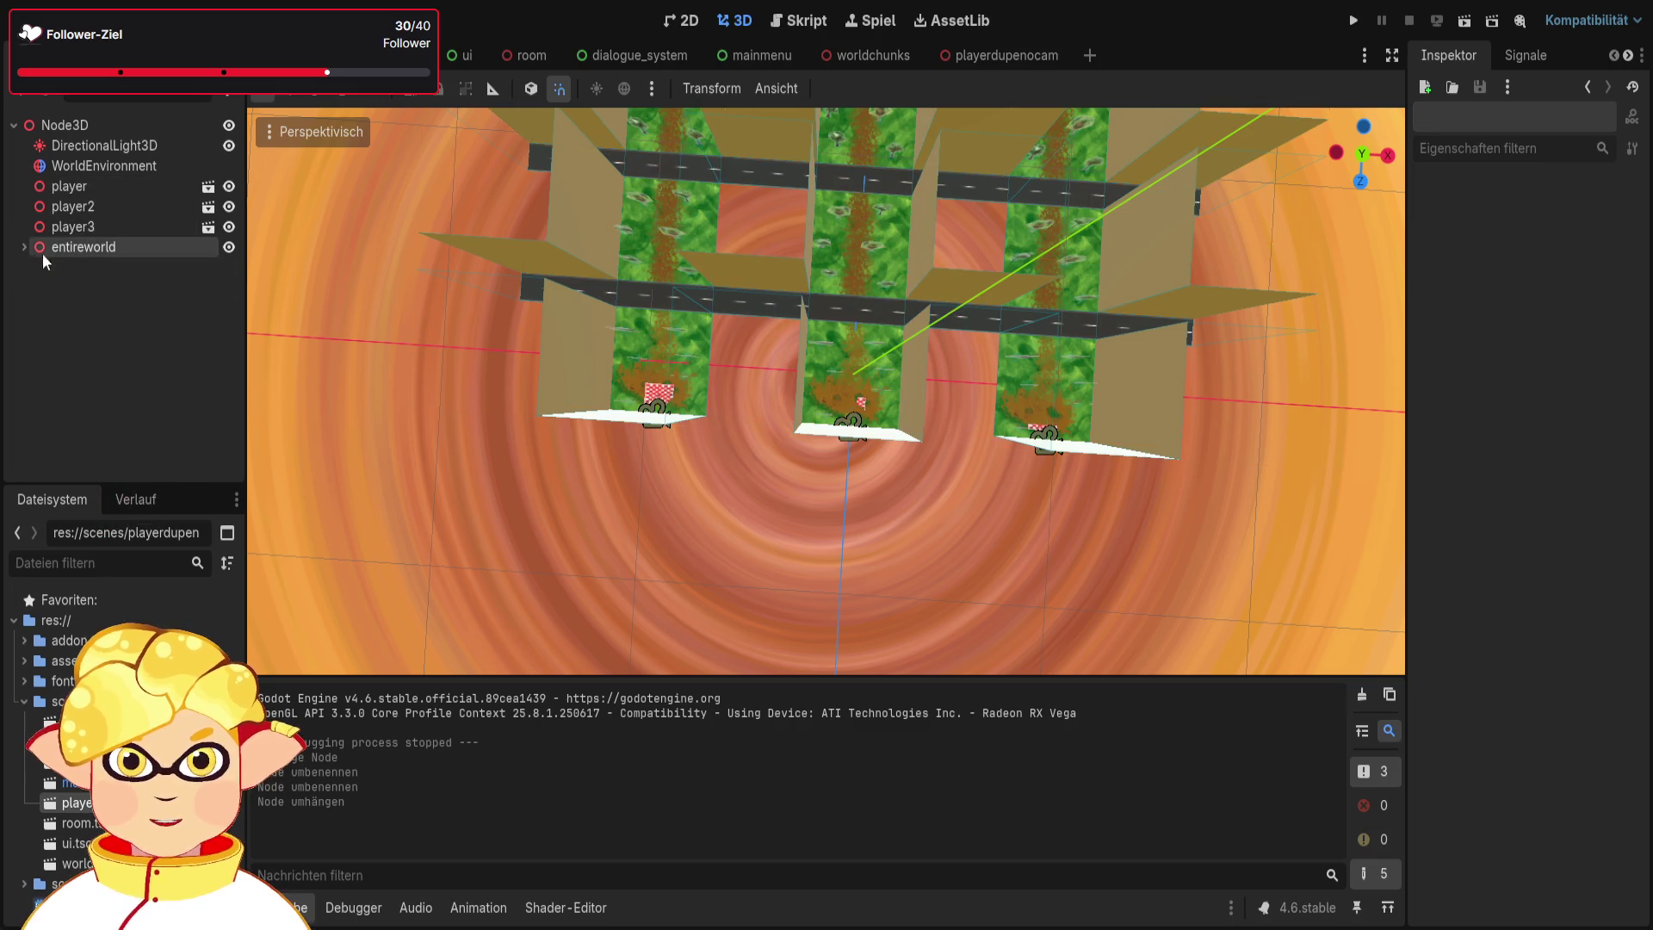
pyautogui.moveTo(494, 403); pyautogui.dragTo(629, 479)
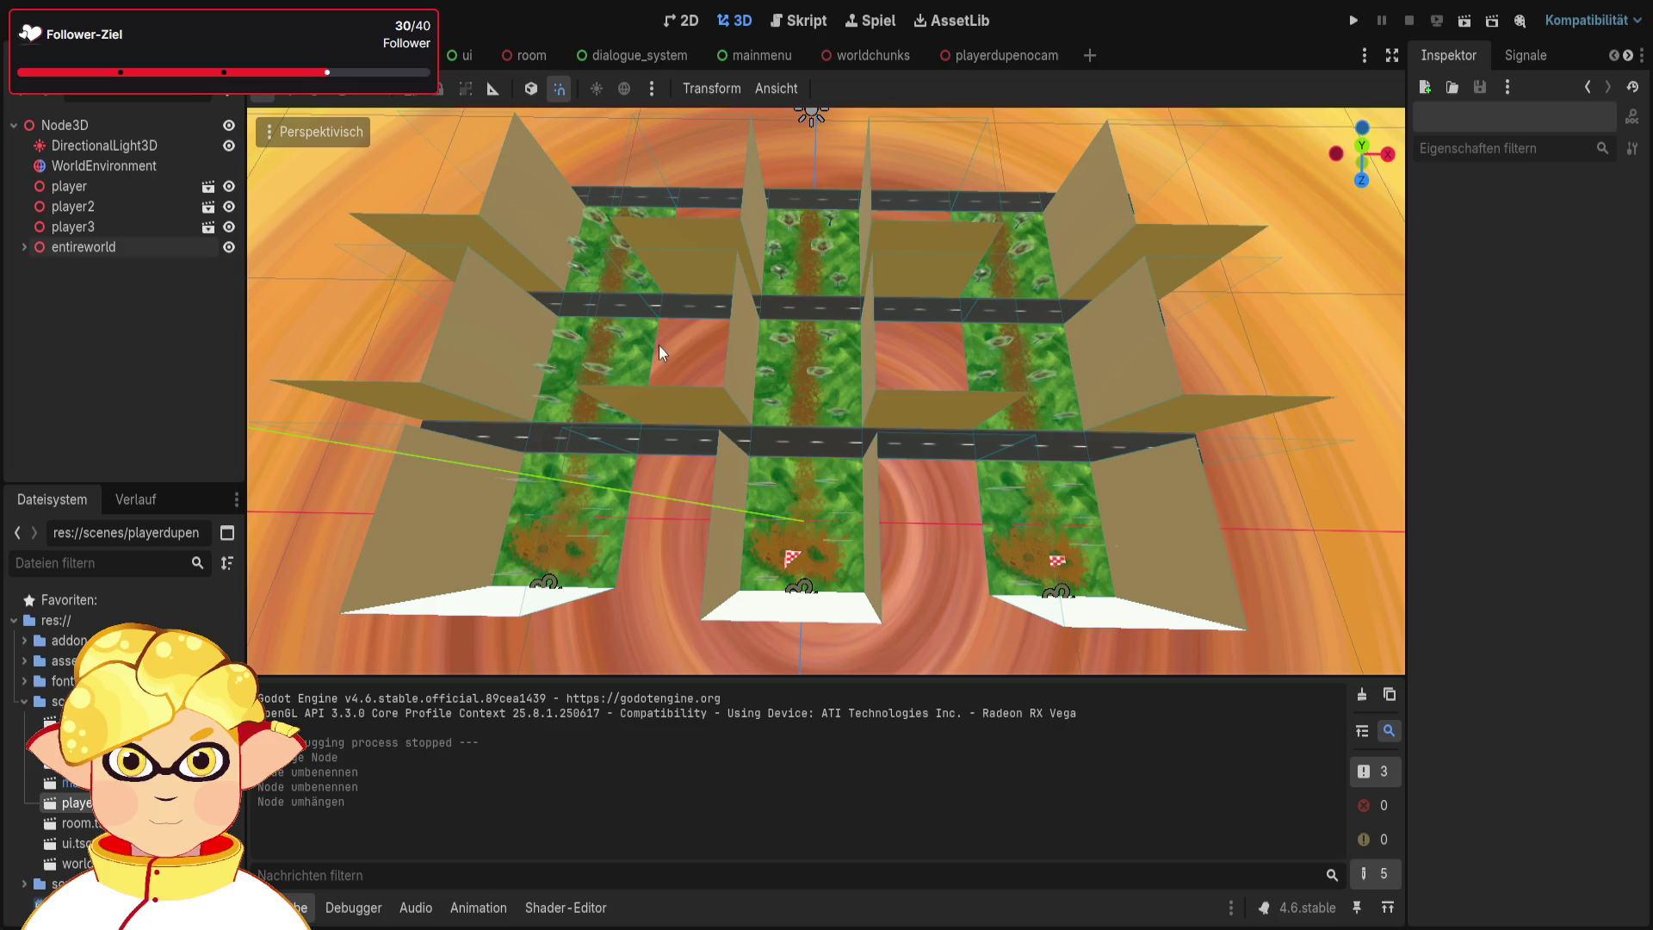
# Add another empty Node3D named playerdoubles under the root.
pyautogui.hotkey('ctrl', 'a')
pyautogui.press('Return')
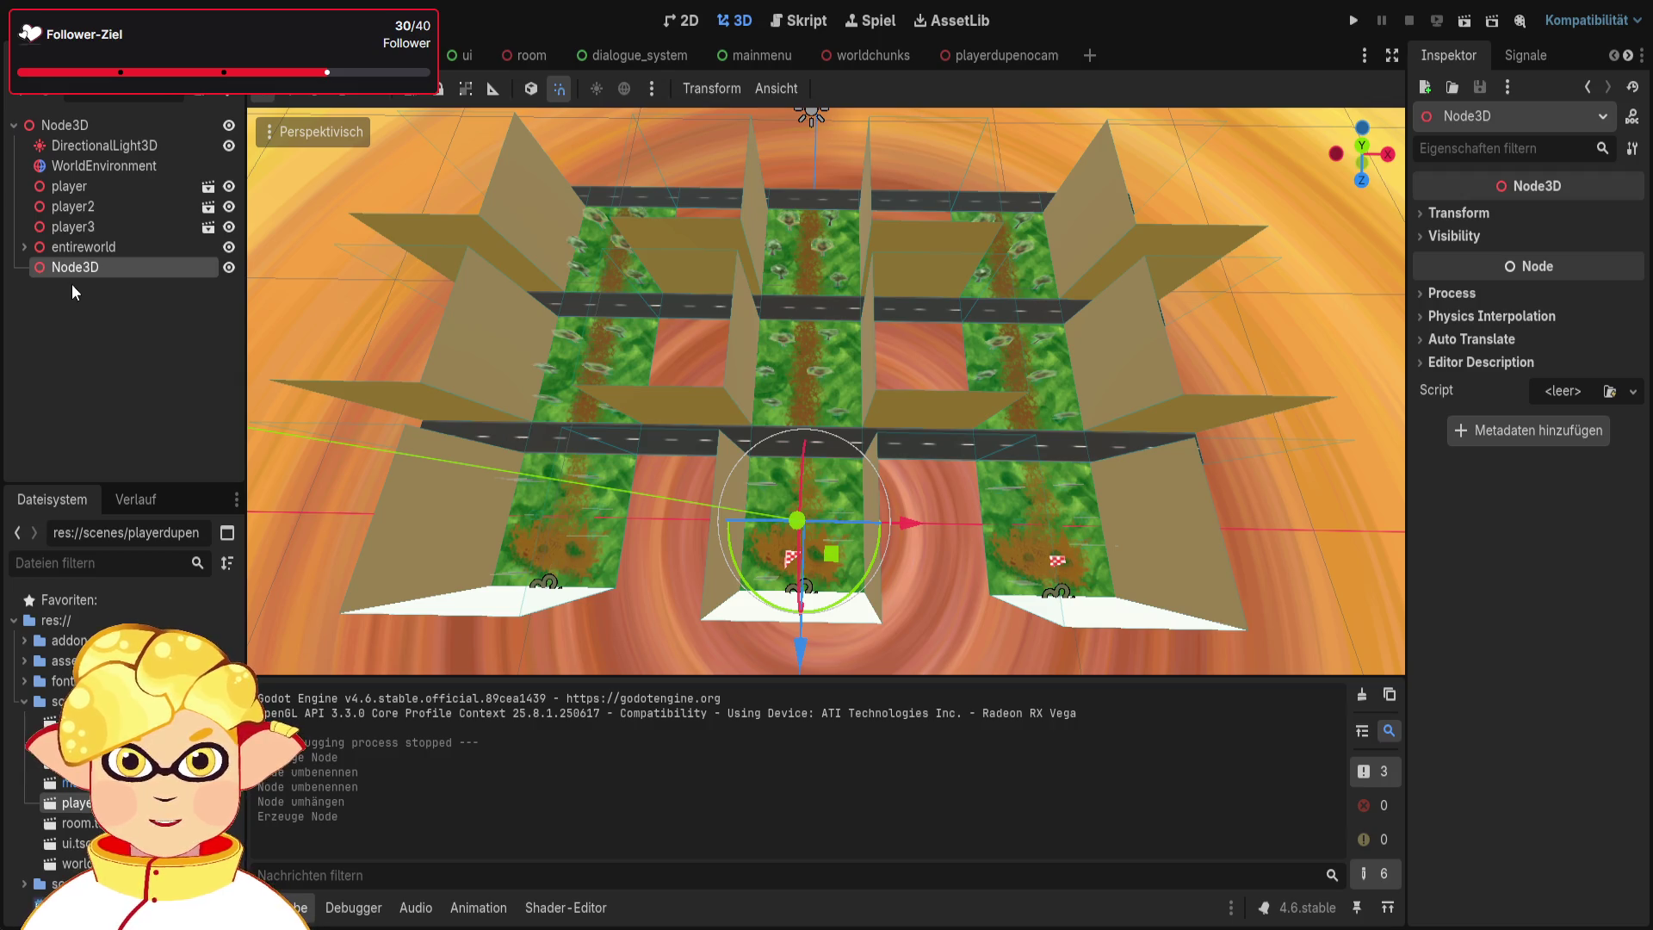
pyautogui.press('F2')
pyautogui.write('playerdoubles')
pyautogui.press('Return')
pyautogui.click(71, 284)
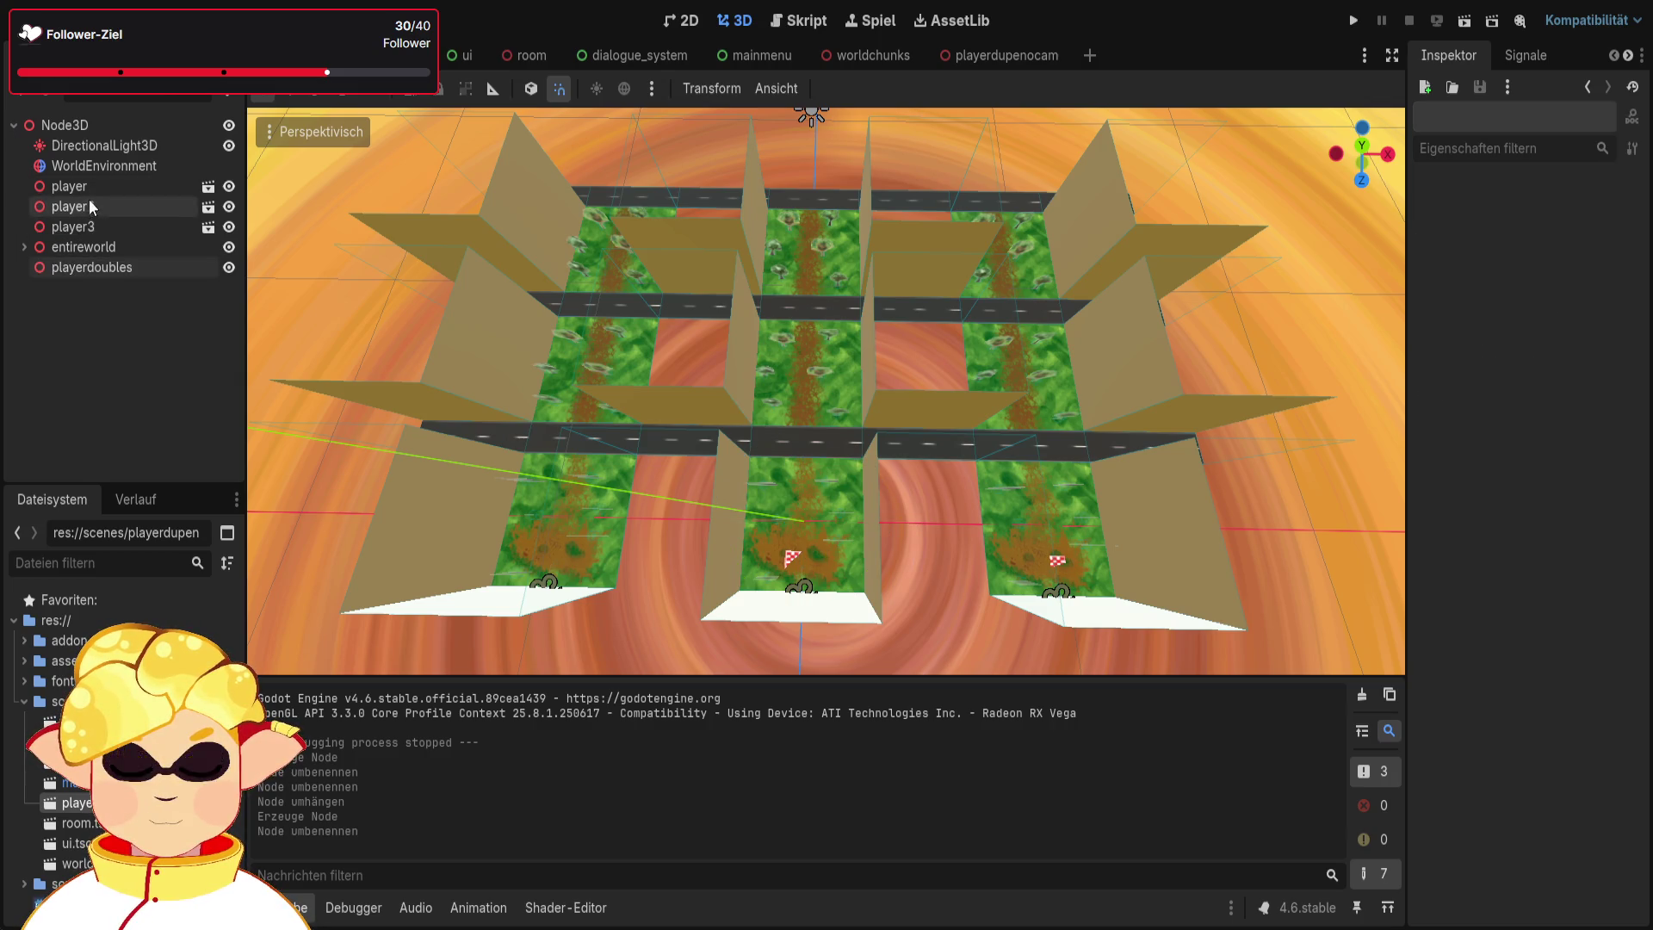
# Move player2 and player3 under playerdoubles, then save and run the game.
pyautogui.keyDown('shift'); pyautogui.click(94, 222); pyautogui.keyUp('shift')
pyautogui.moveTo(95, 220); pyautogui.dragTo(120, 267)
pyautogui.click(25, 227)
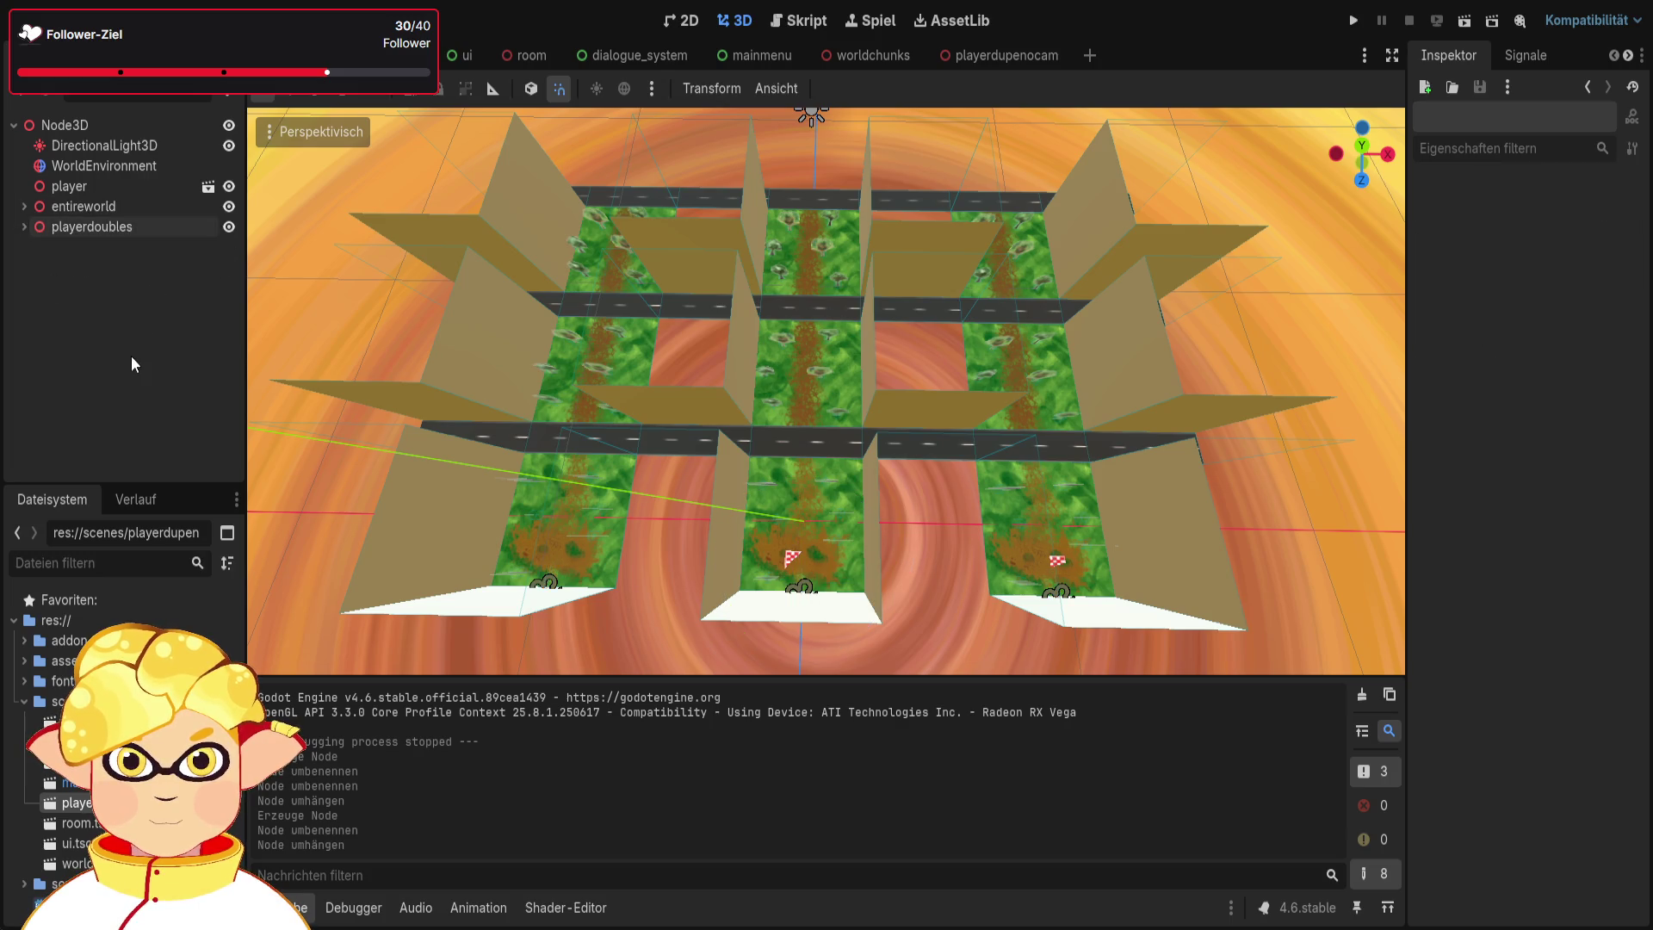
pyautogui.click(1471, 24)
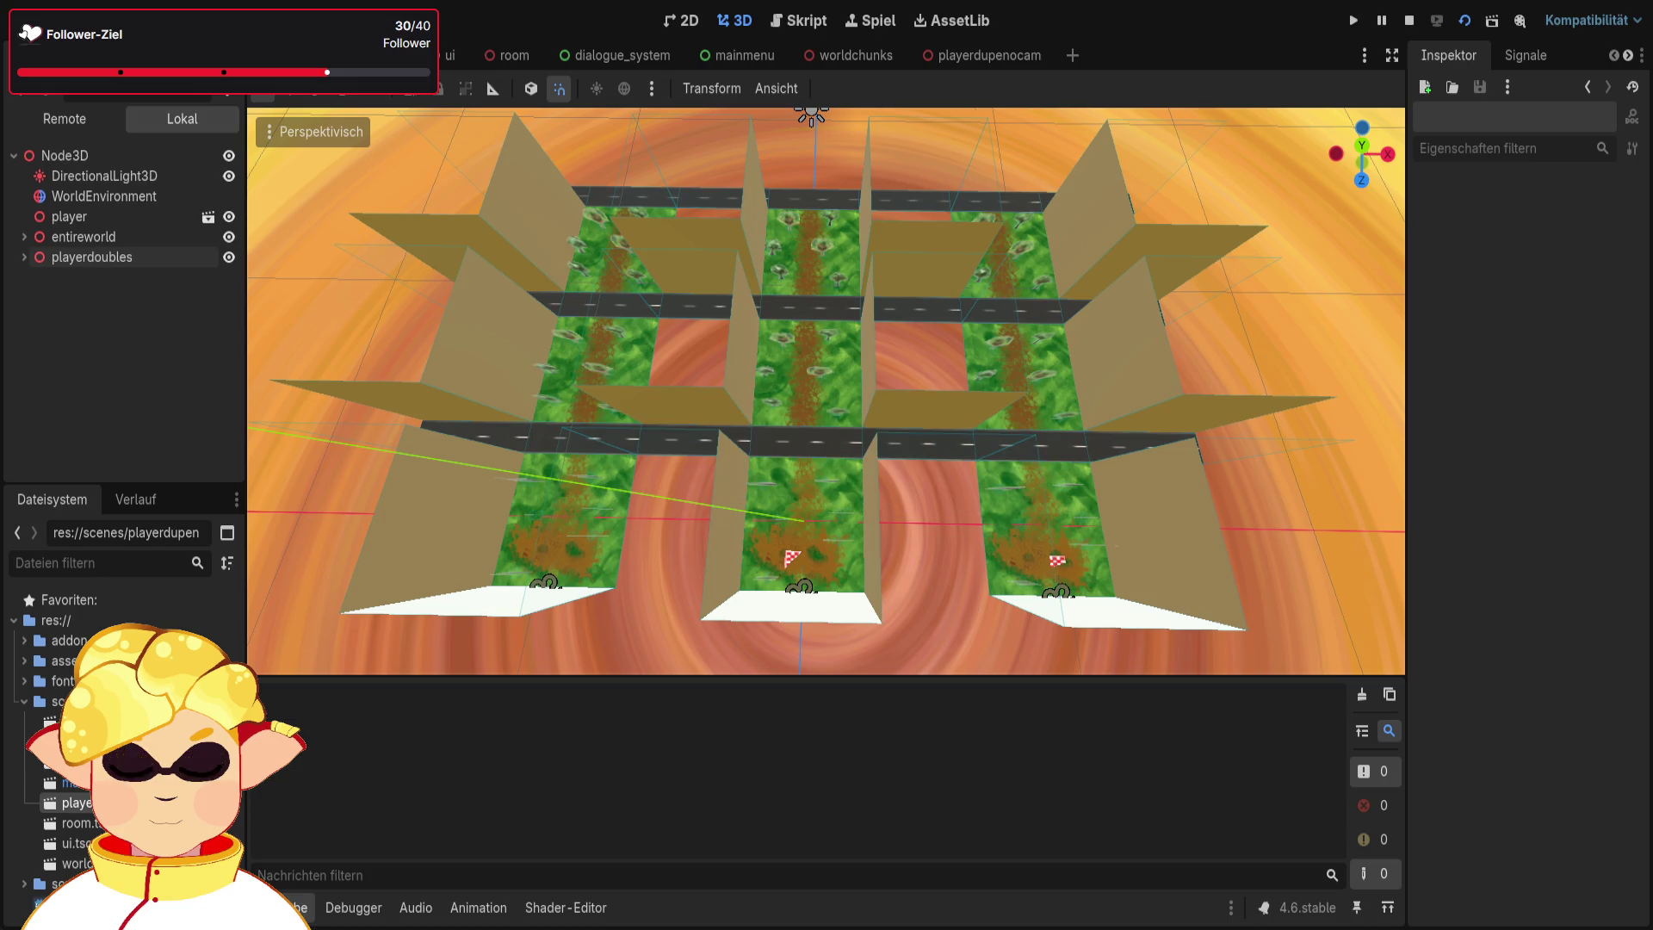
# Walk forward and look across the road in the running game, then stop it.
pyautogui.press('w')
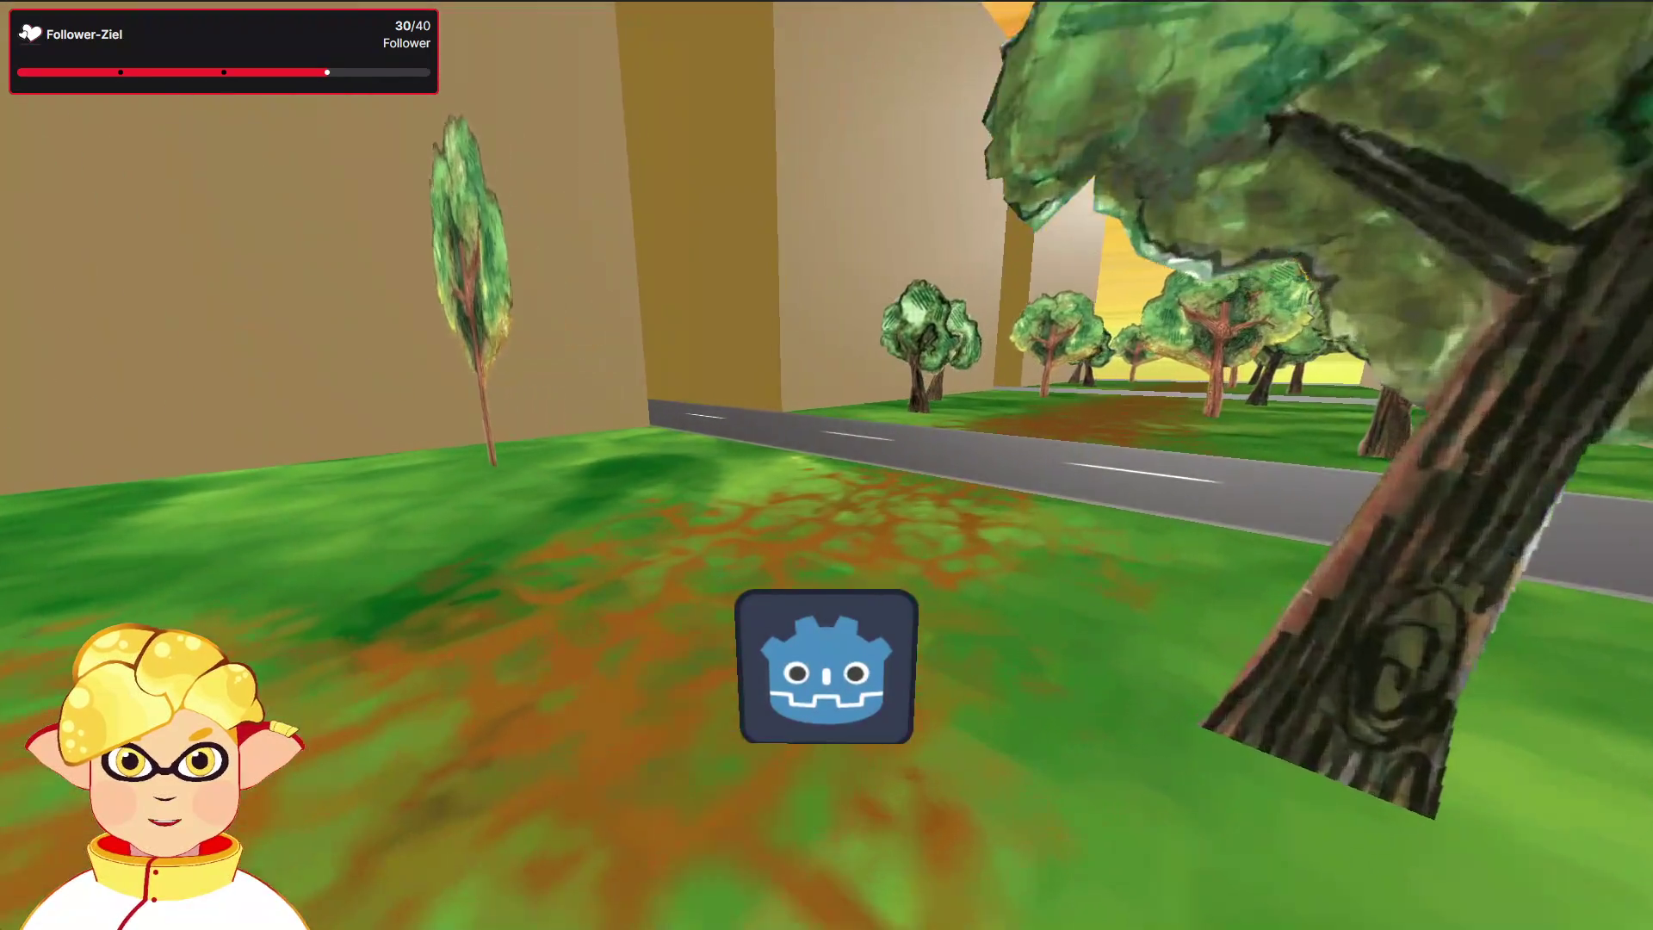
pyautogui.press('d')
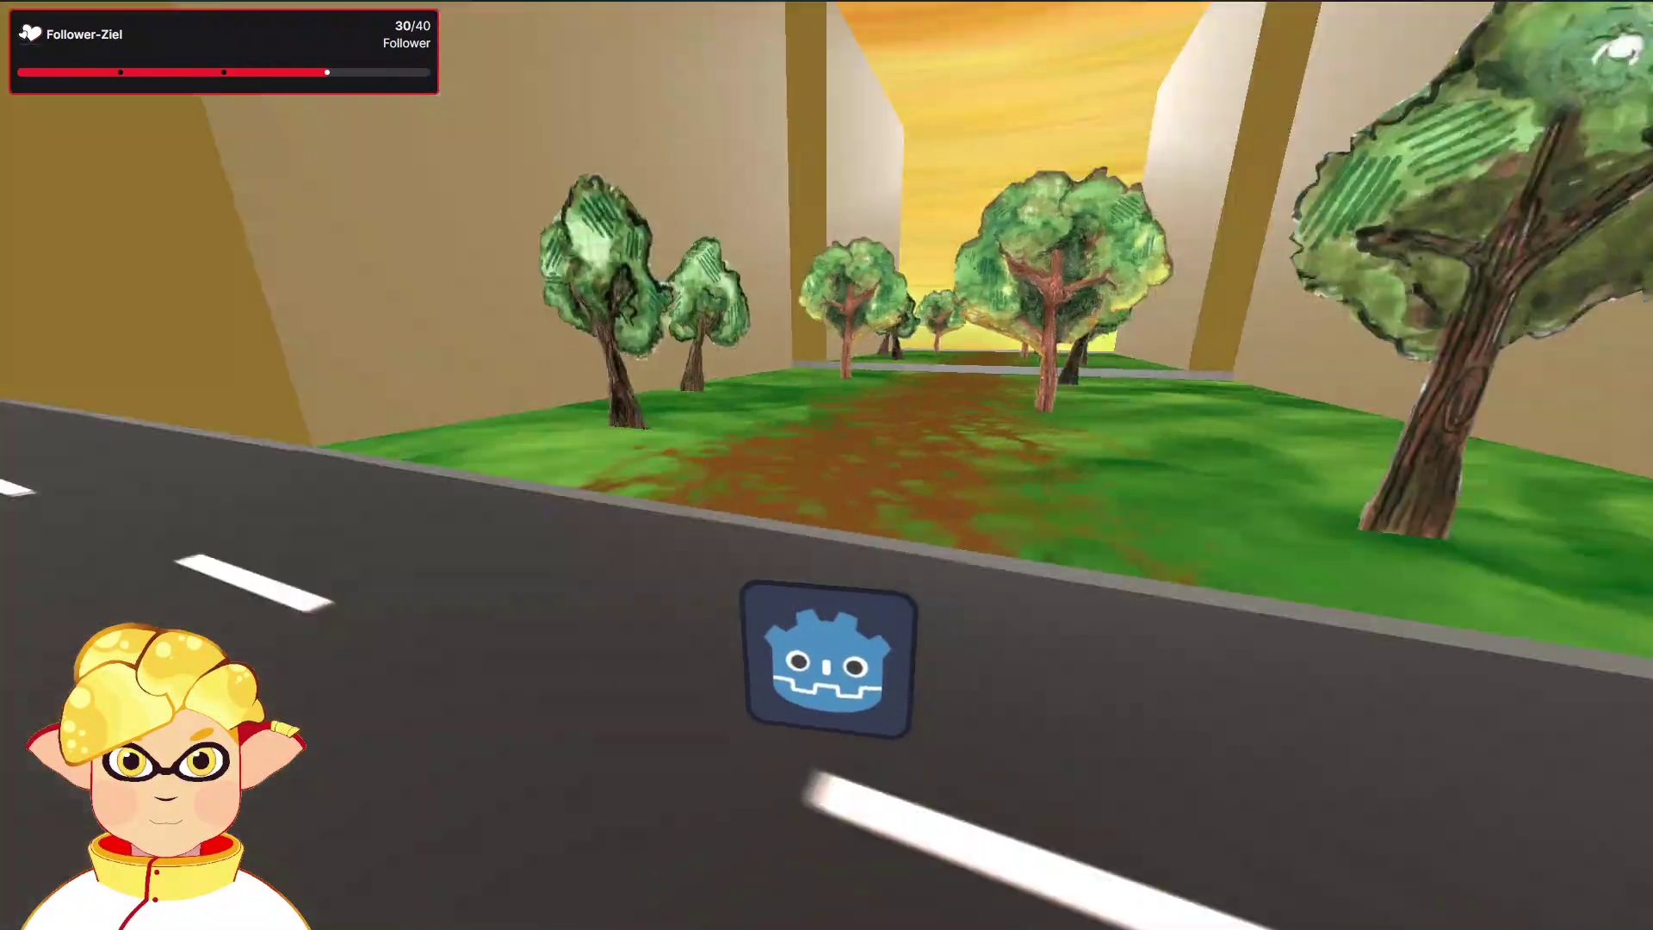
pyautogui.press('a')
pyautogui.press('F8')
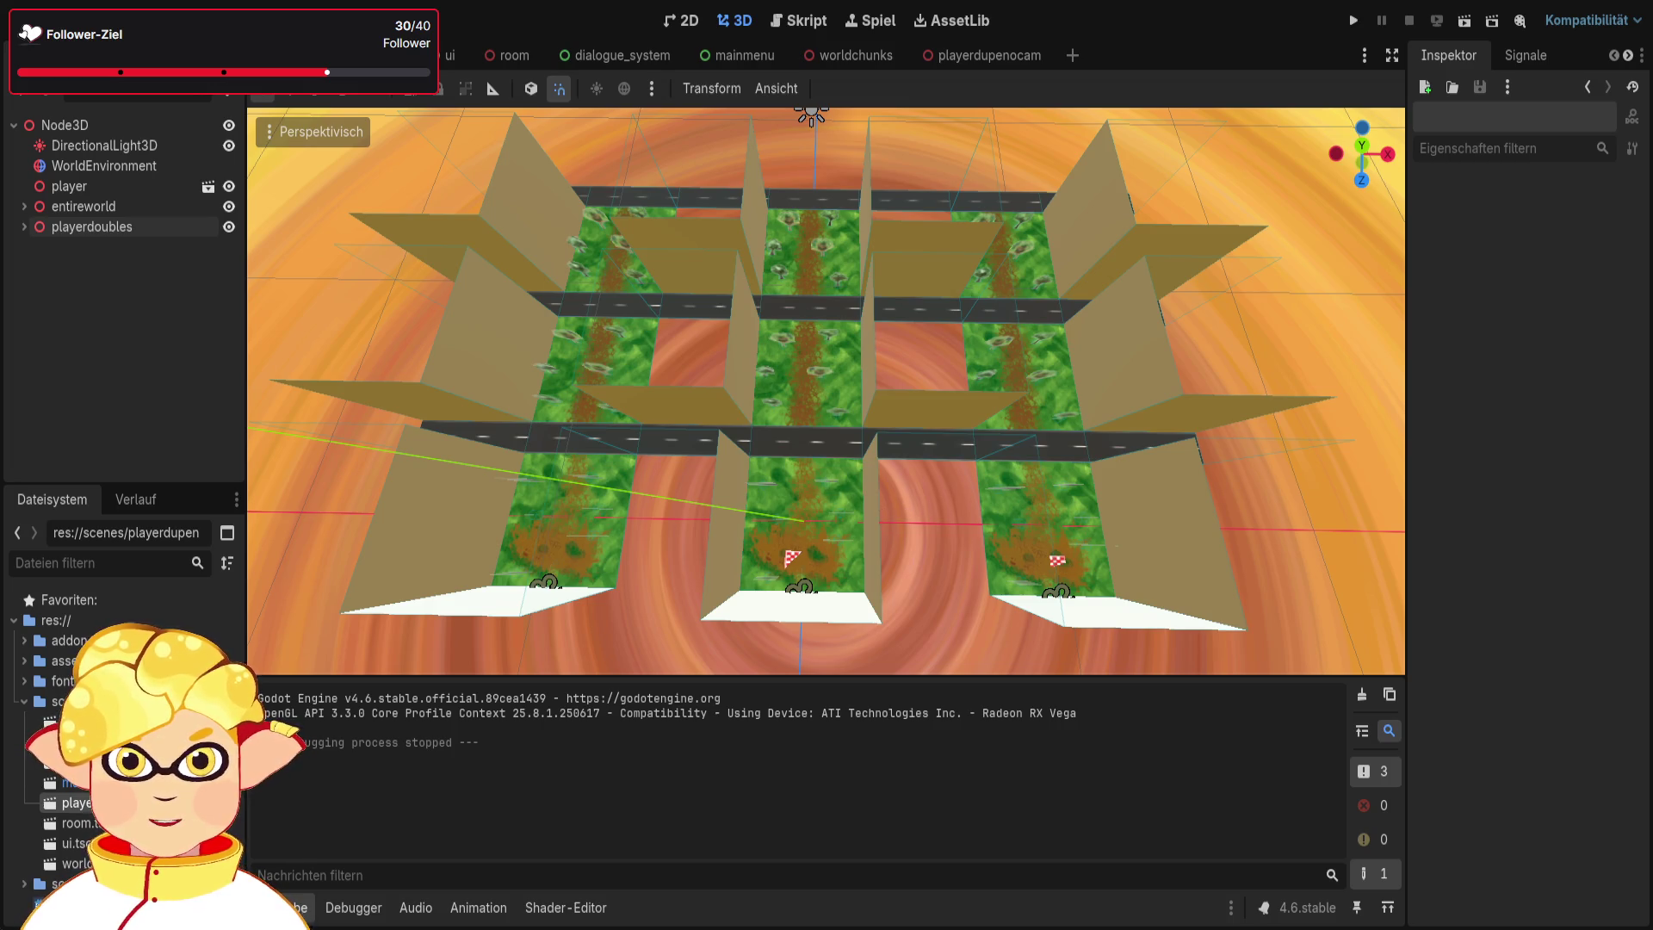
# Zoom in on the streets beside the three checkered flags, then add another empty Node3D.
pyautogui.scroll(2, 825, 476)
pyautogui.scroll(4, 825, 391)
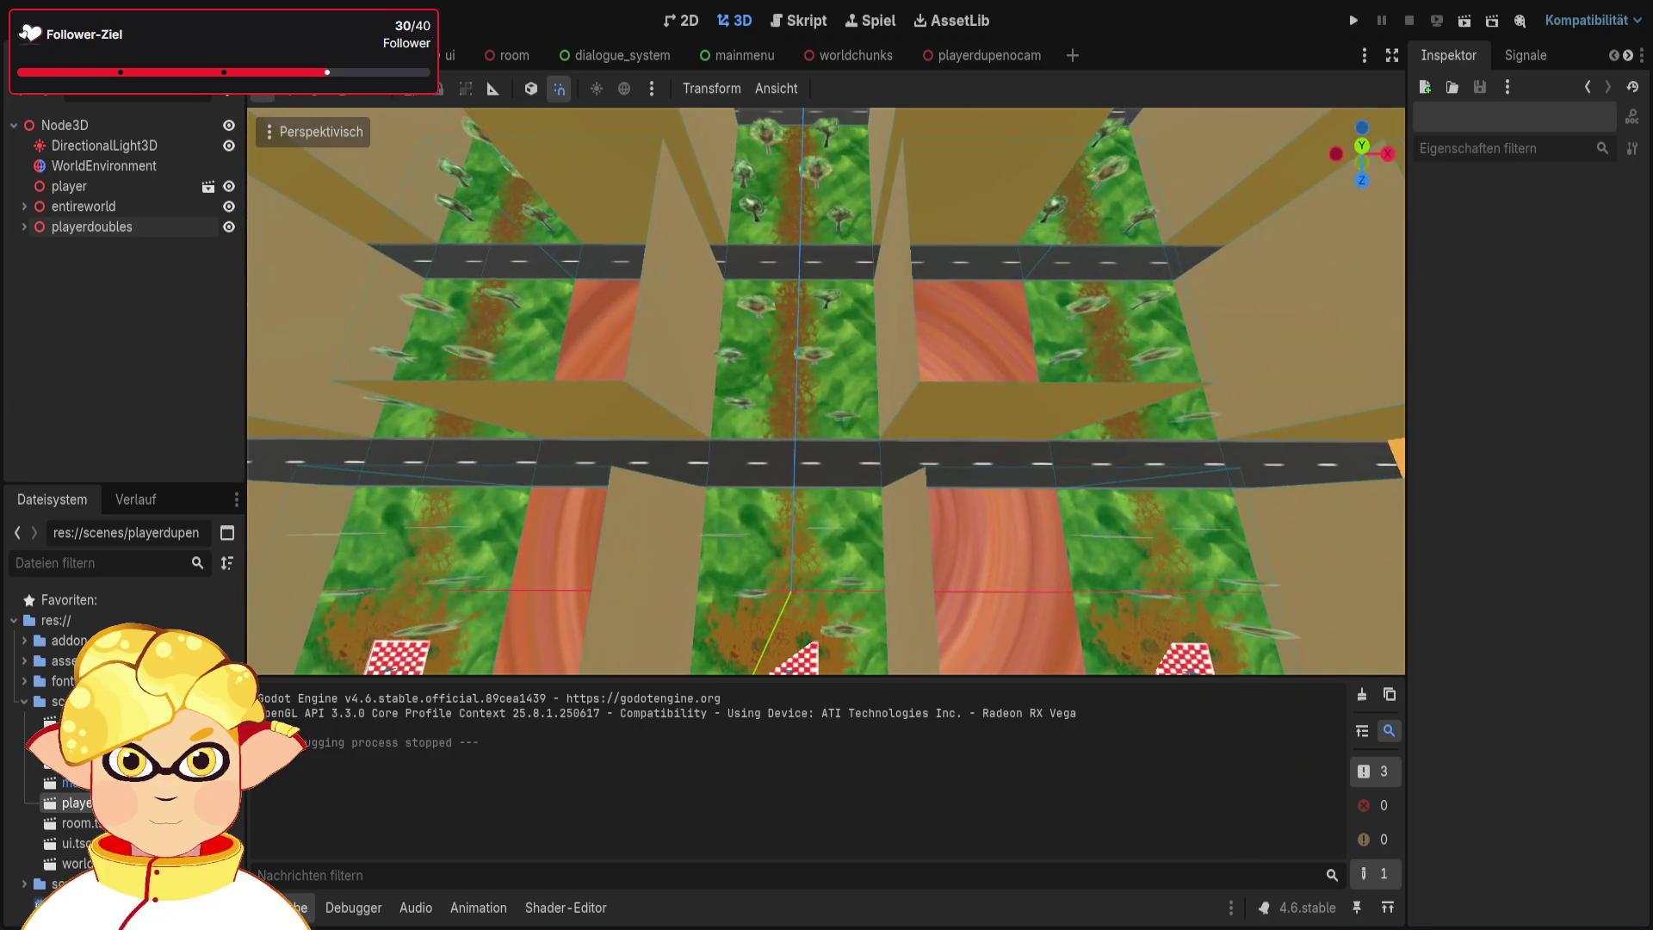
pyautogui.scroll(-3, 825, 392)
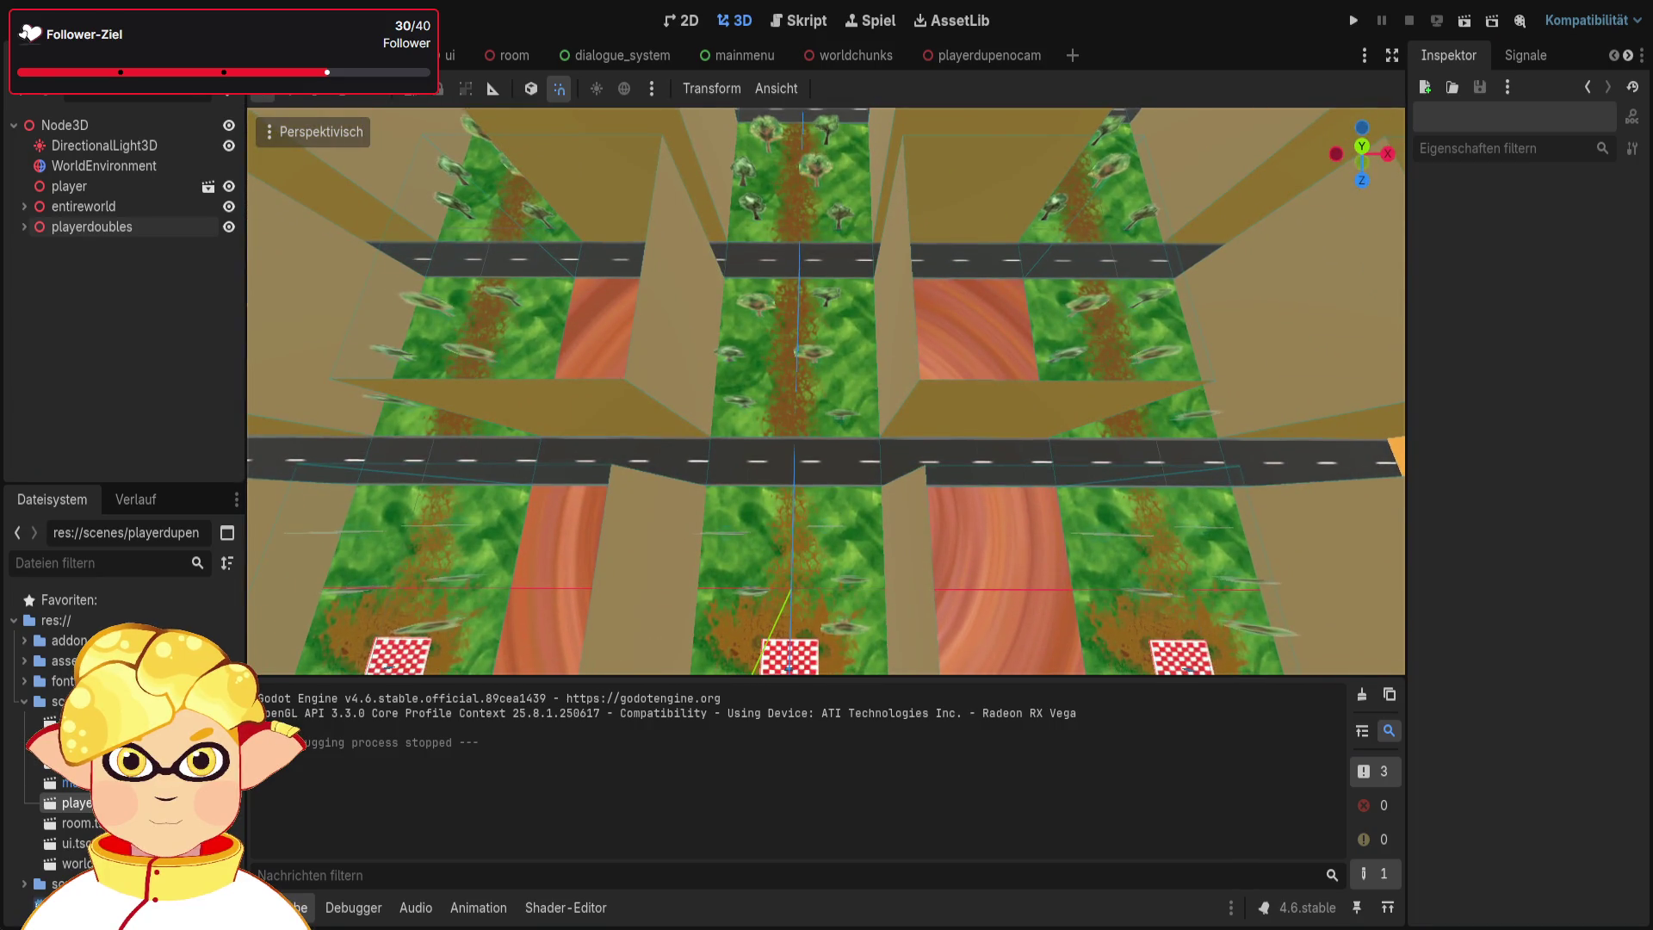
pyautogui.scroll(-2, 908, 504)
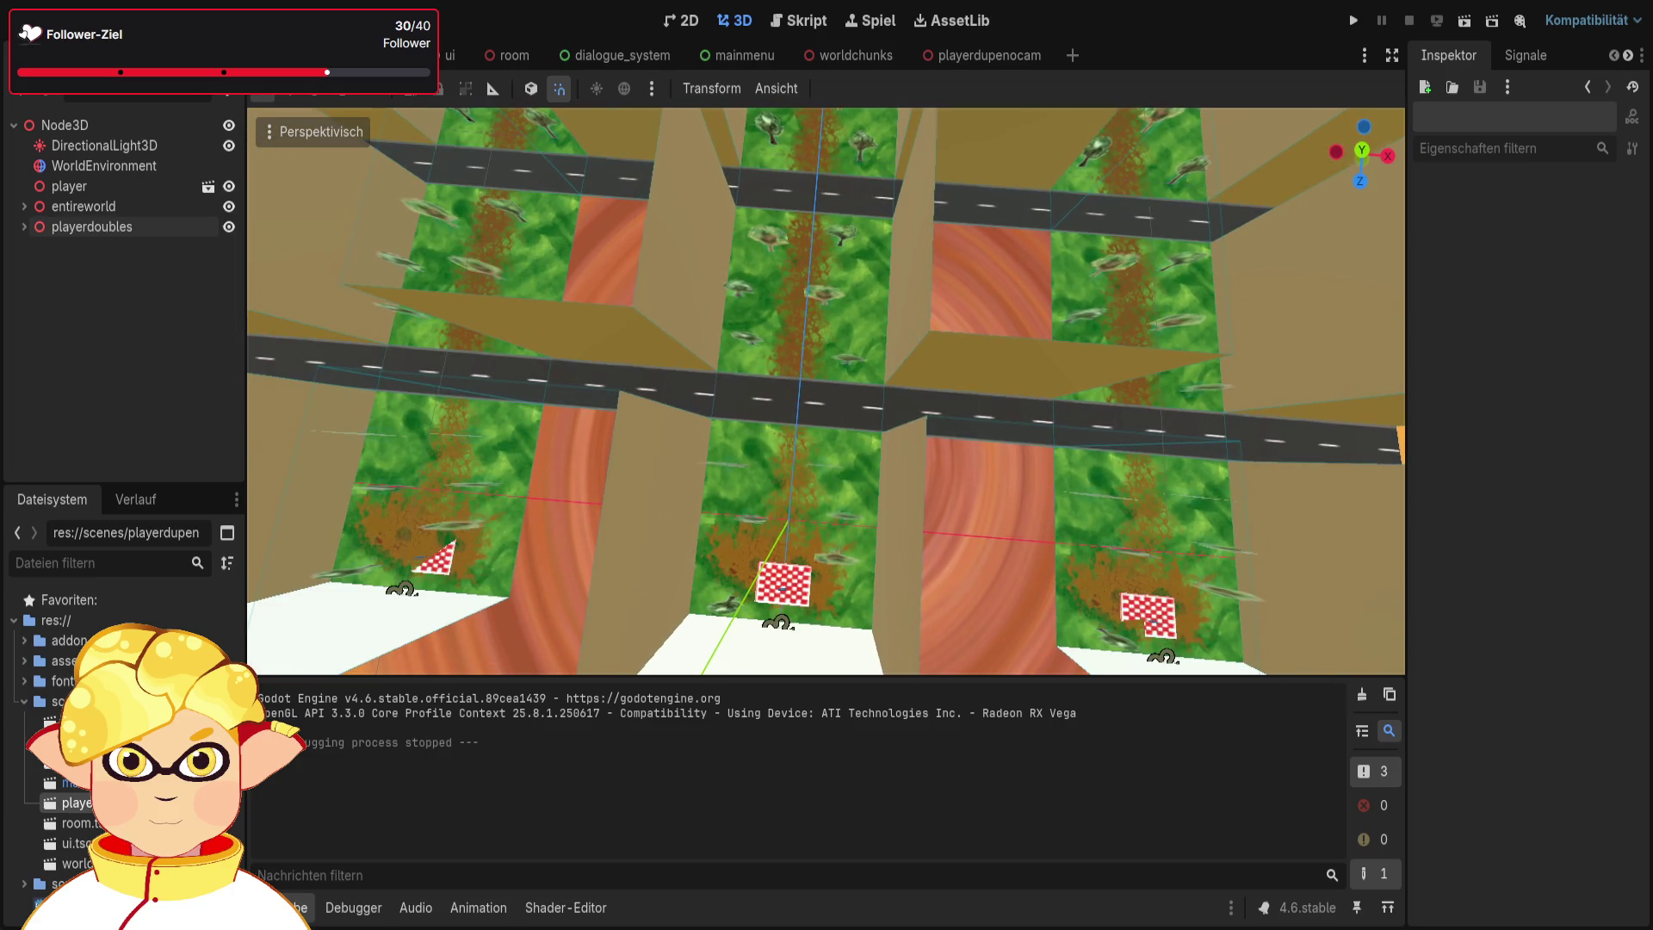
pyautogui.scroll(-2, 825, 392)
pyautogui.scroll(-2, 825, 392)
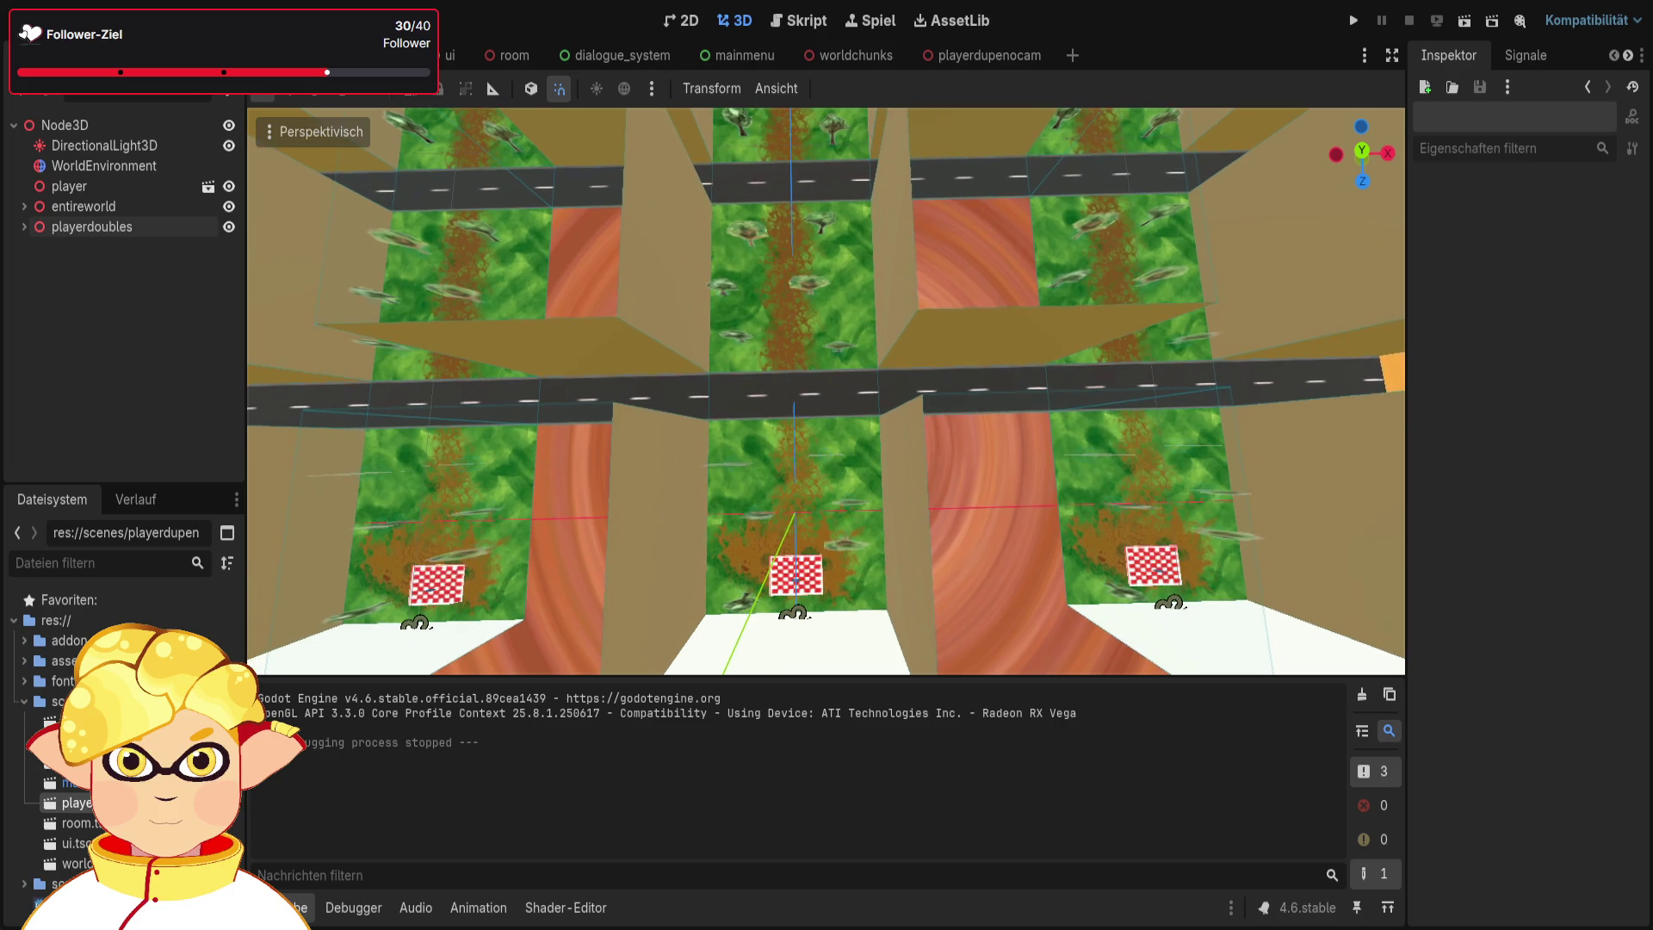
pyautogui.scroll(-2, 825, 392)
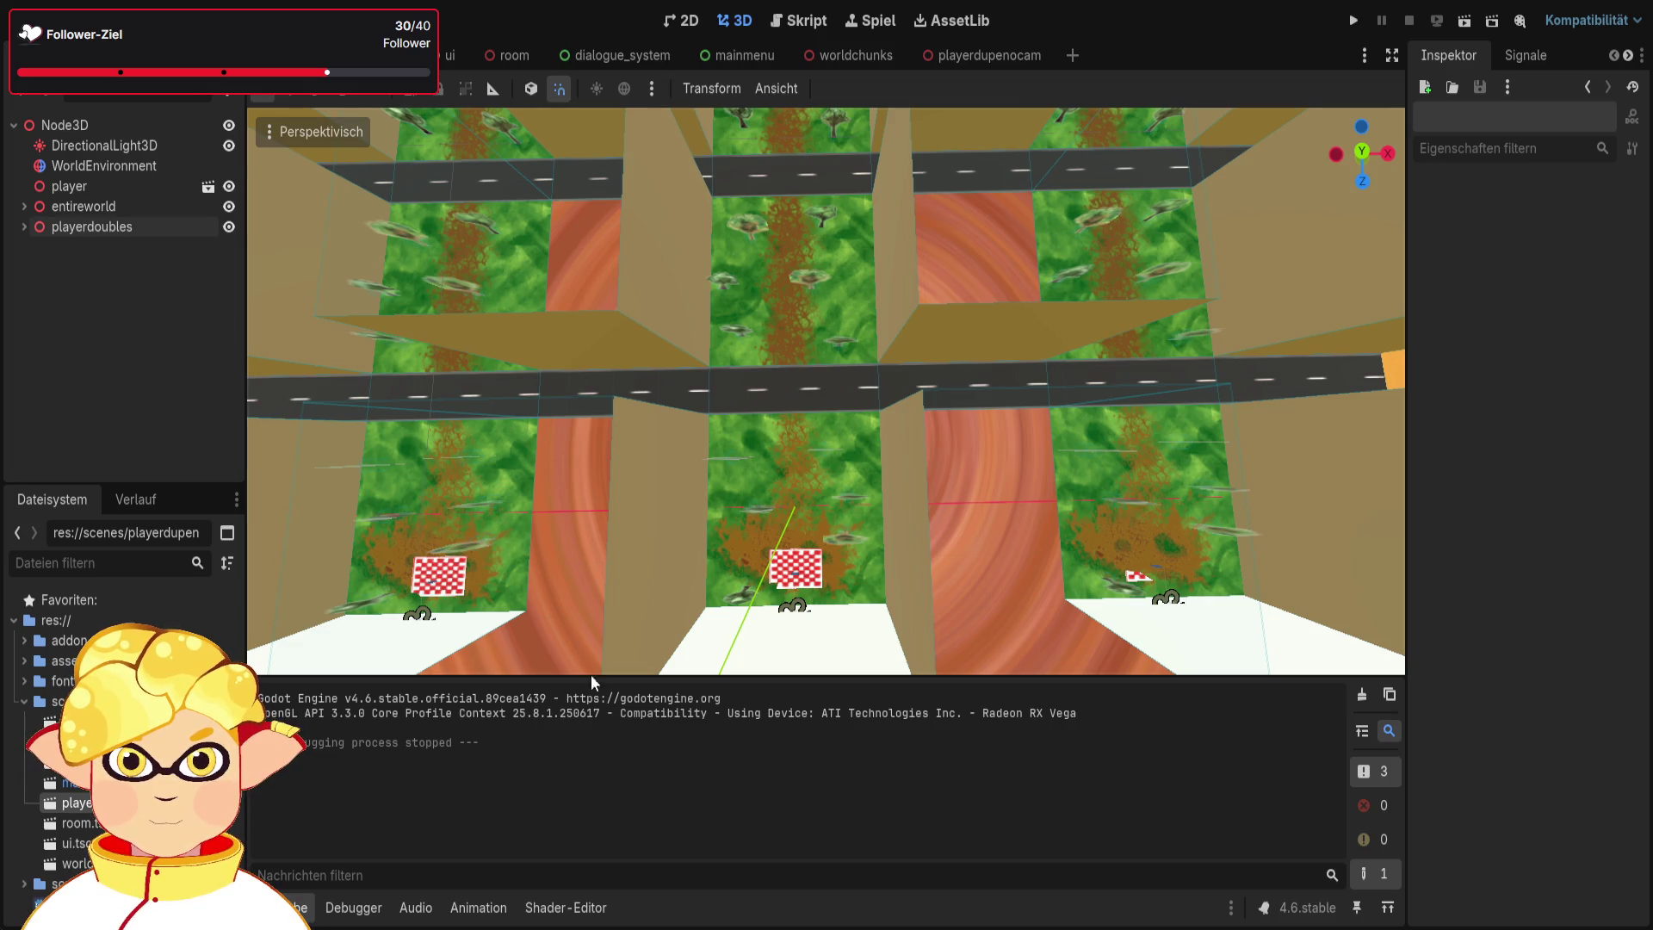
pyautogui.click(129, 248)
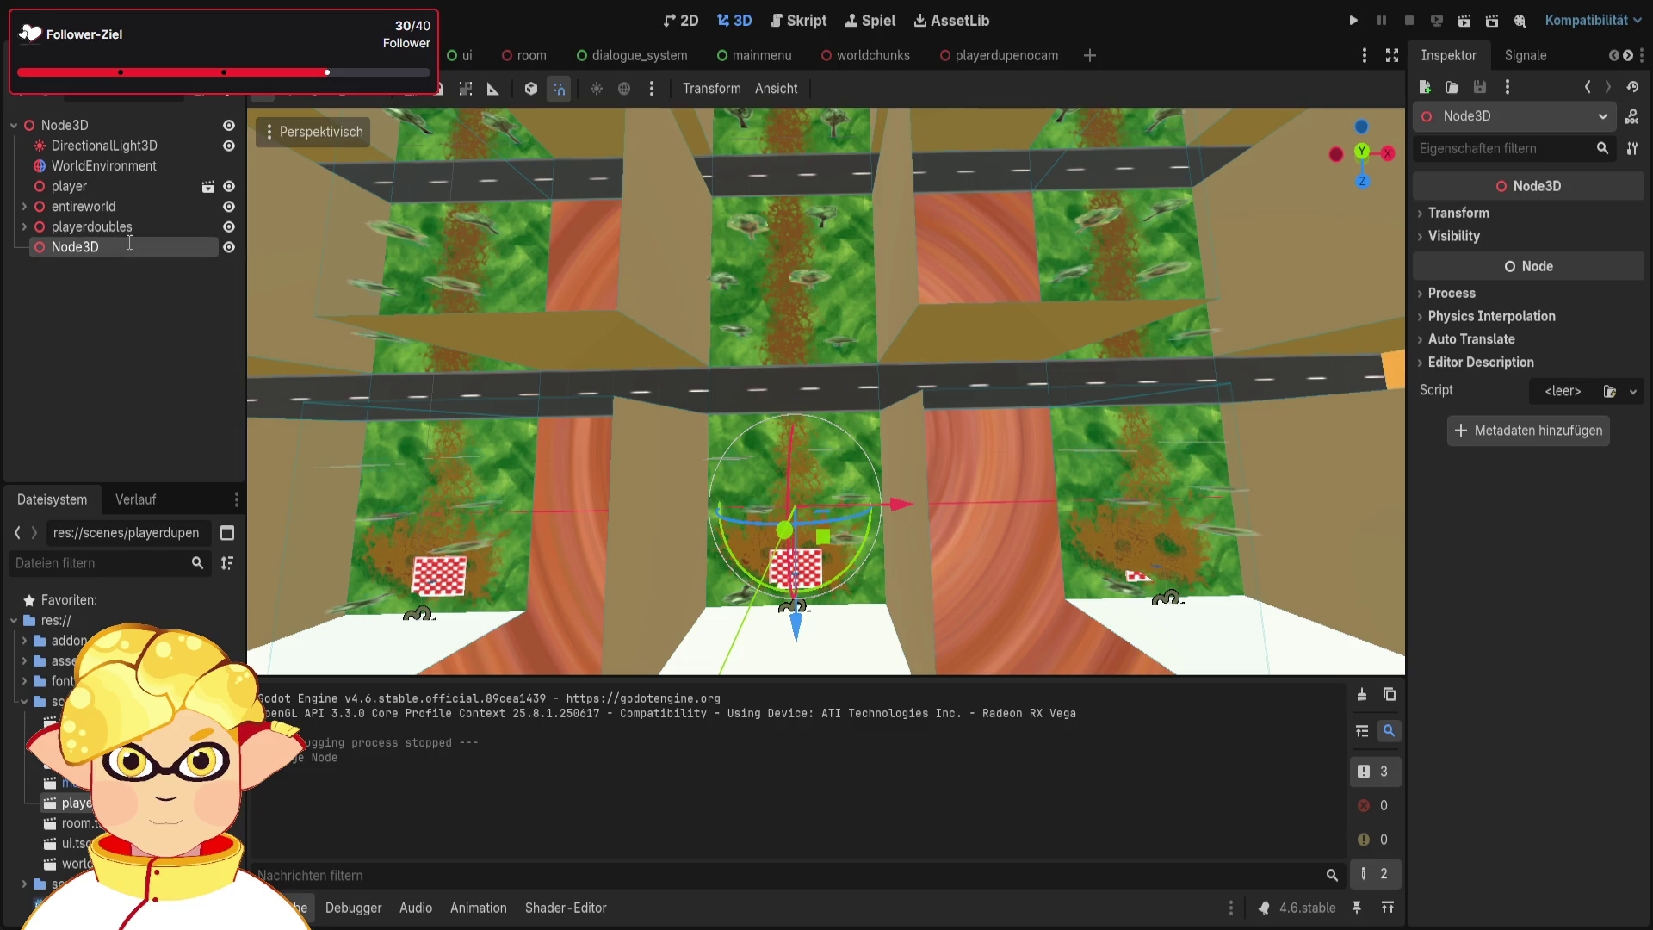
# Name the new empty node teleporttrigger, then orbit to a steep top-down view of the level.
pyautogui.write('teleporttrigger')
pyautogui.press('Return')
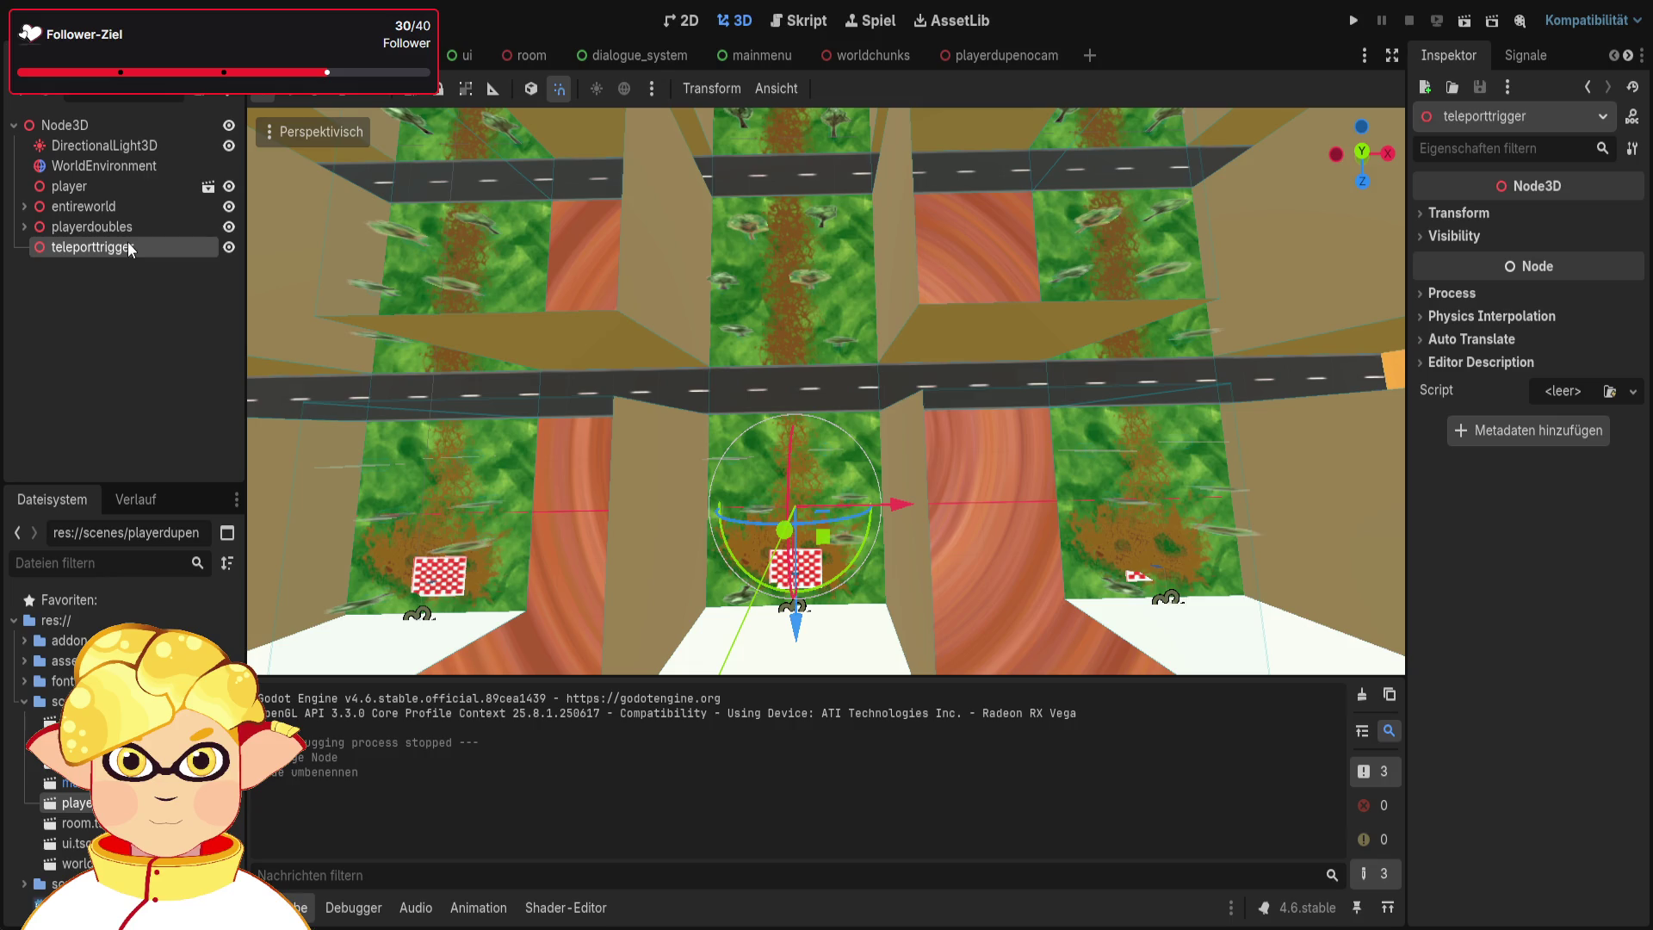
pyautogui.click(1002, 515)
pyautogui.moveTo(1003, 514)
pyautogui.mouseDown()
pyautogui.moveTo(896, 447)
pyautogui.moveTo(930, 516)
pyautogui.moveTo(952, 654)
pyautogui.moveTo(995, 479)
pyautogui.mouseUp()
pyautogui.moveTo(499, 303)
pyautogui.mouseDown()
pyautogui.moveTo(1186, 236)
pyautogui.moveTo(886, 277)
pyautogui.mouseUp()
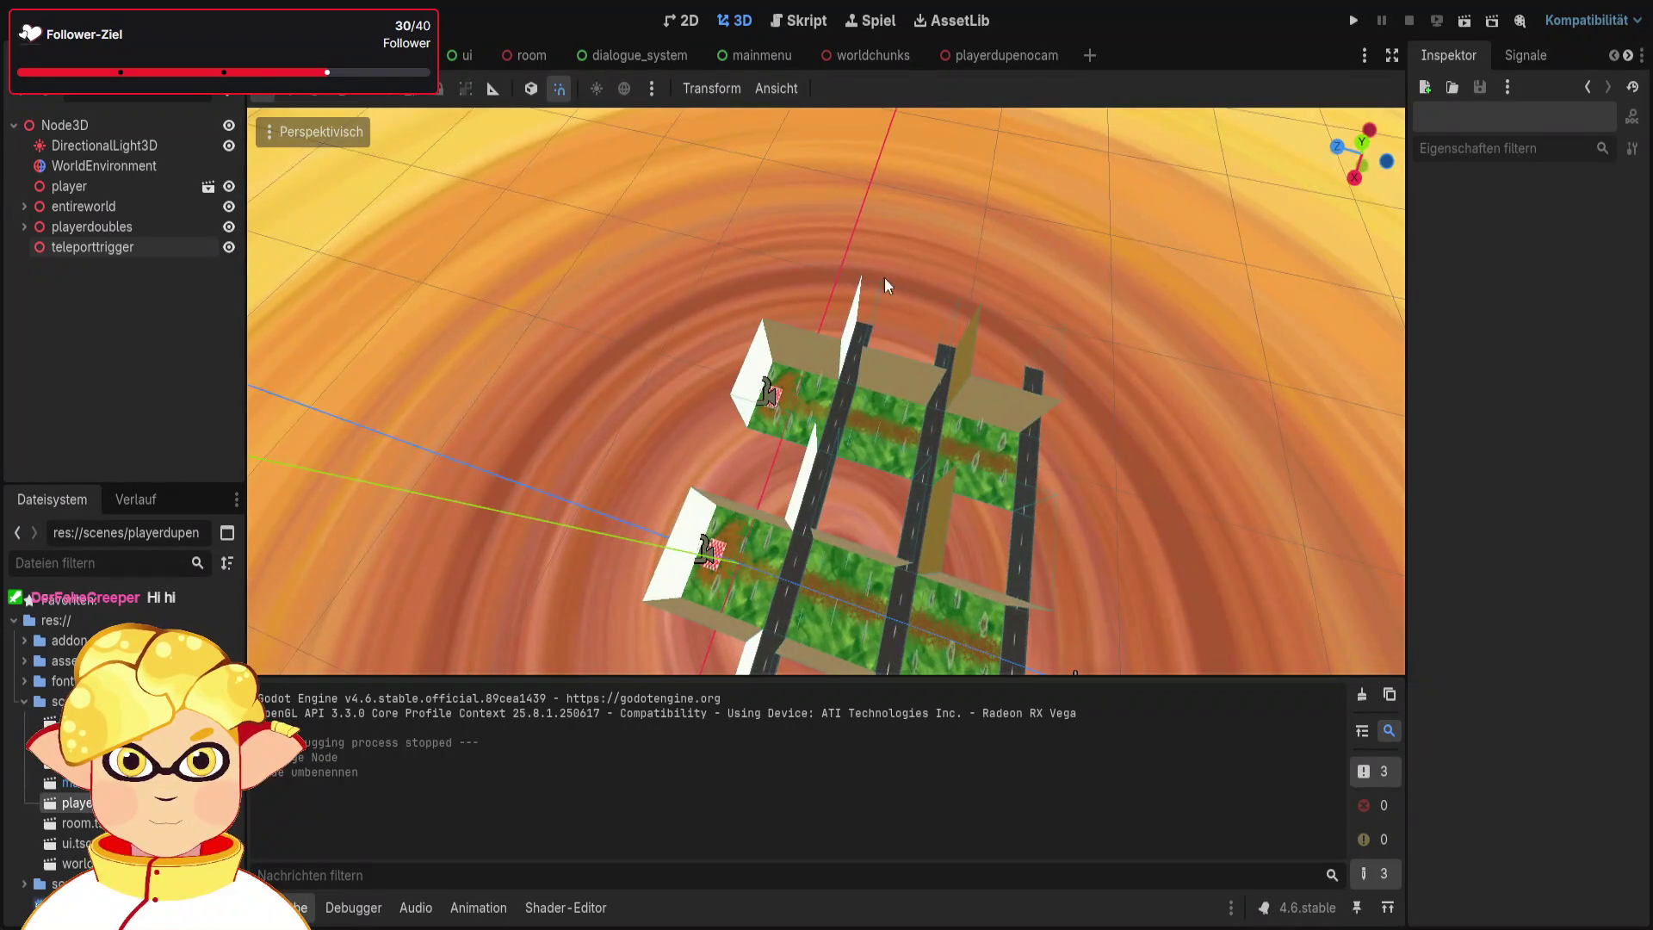
pyautogui.moveTo(1171, 262)
pyautogui.mouseDown()
pyautogui.moveTo(859, 467)
pyautogui.moveTo(658, 424)
pyautogui.mouseUp()
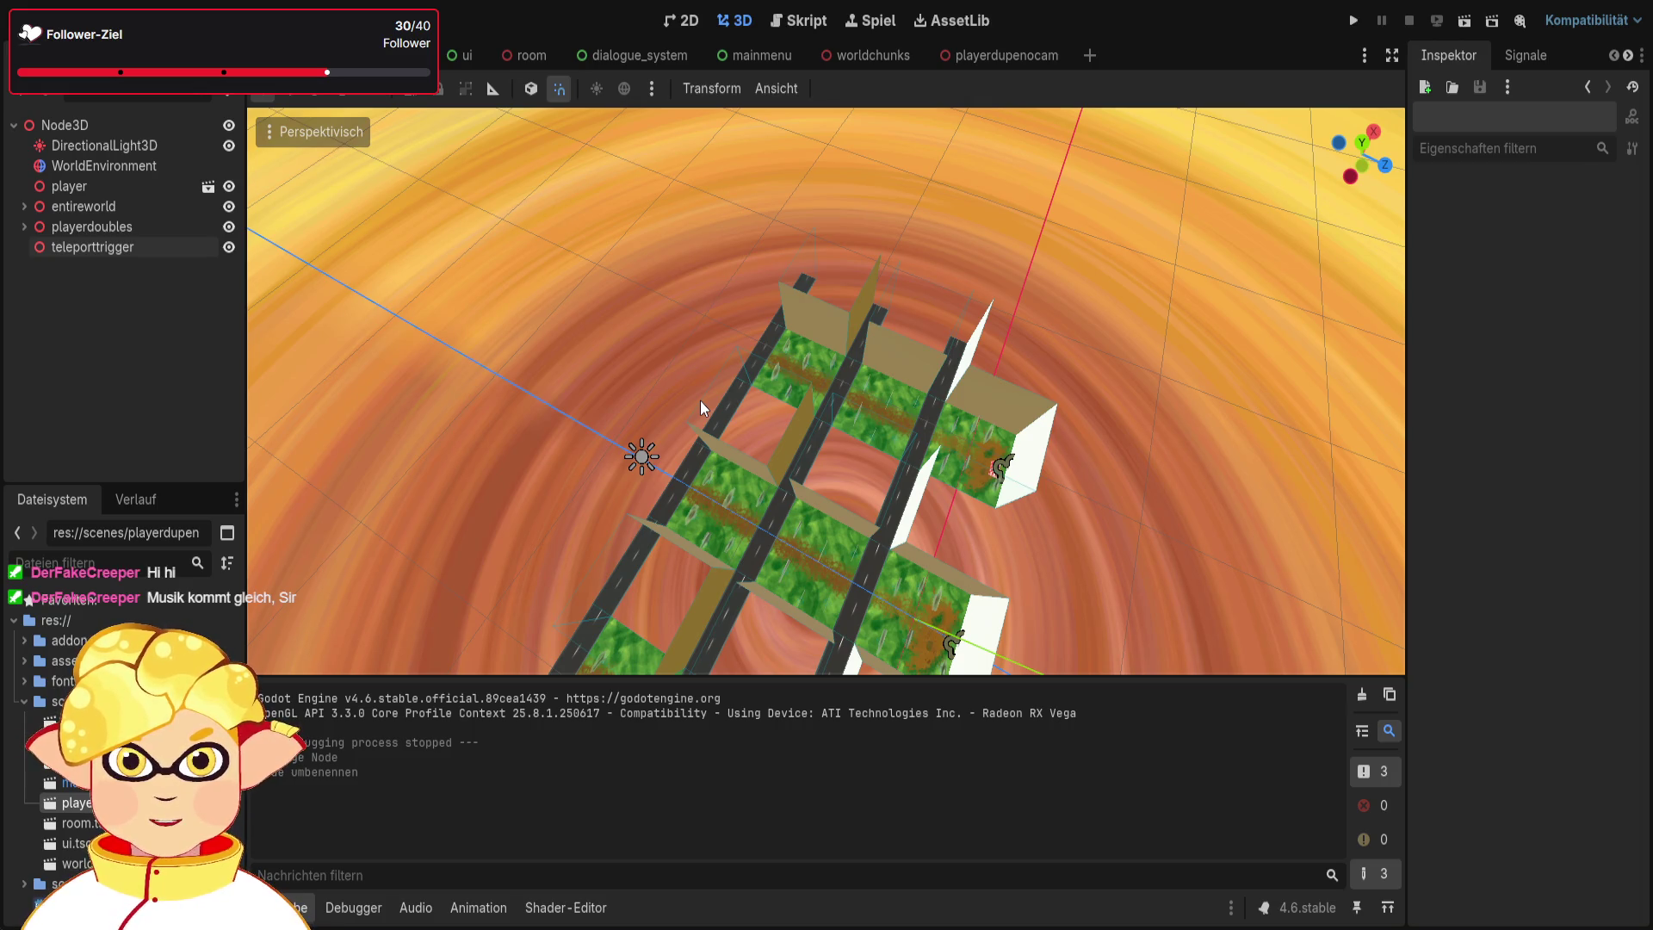
pyautogui.moveTo(701, 400); pyautogui.dragTo(659, 542)
pyautogui.scroll(2, 712, 412)
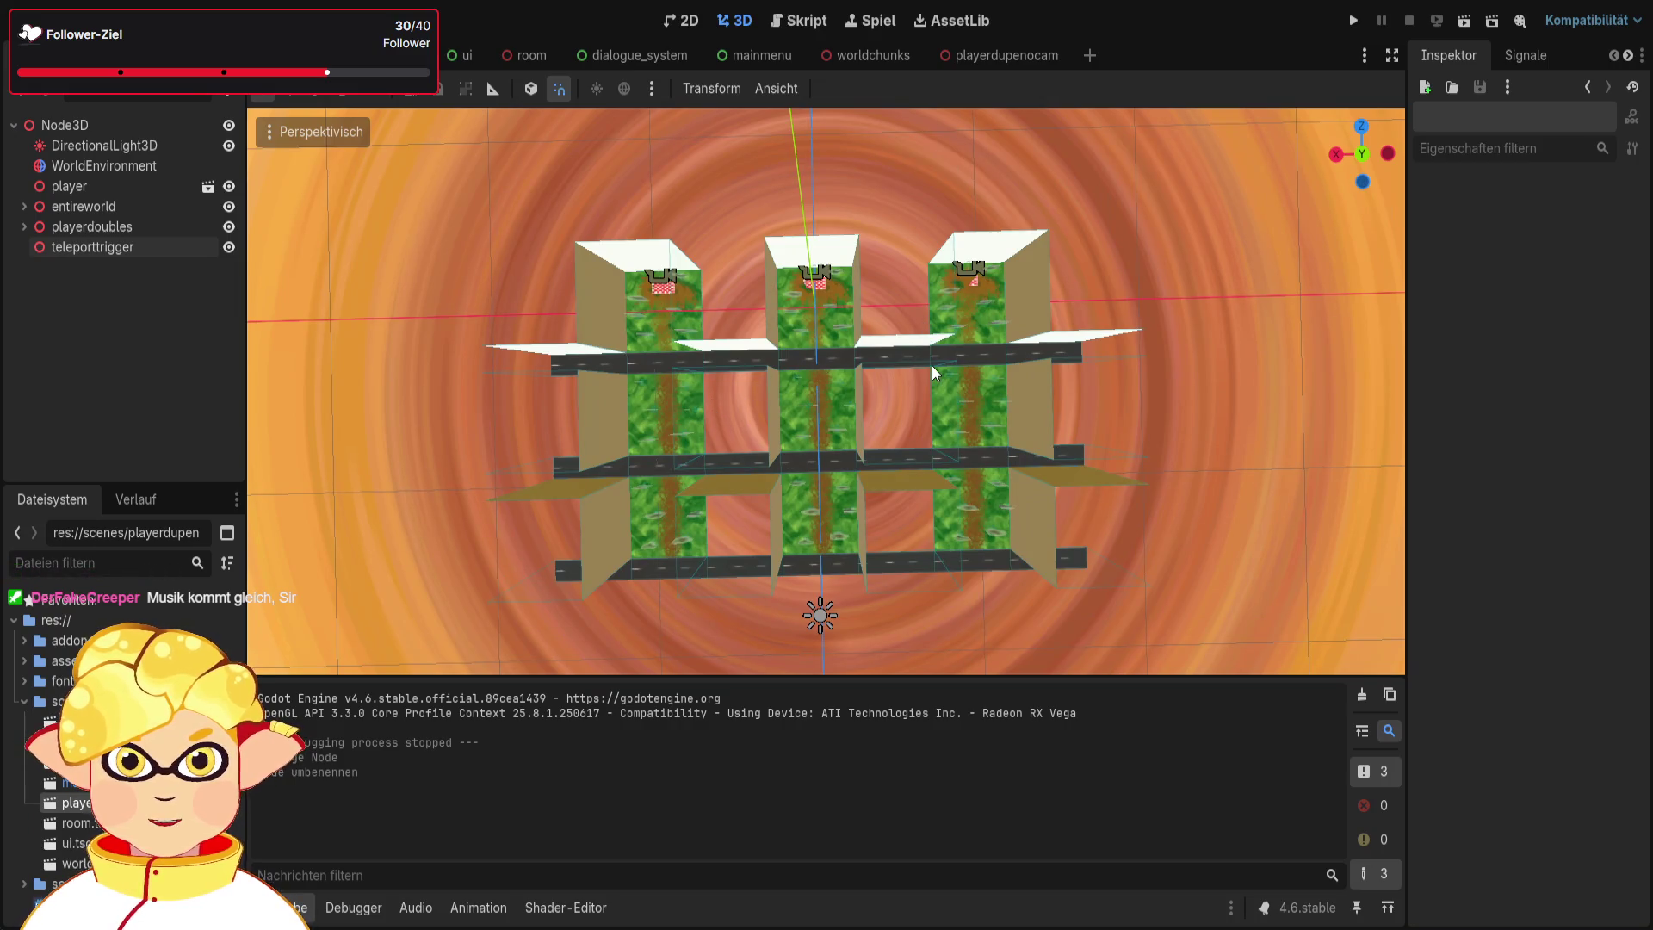
pyautogui.scroll(1, 932, 354)
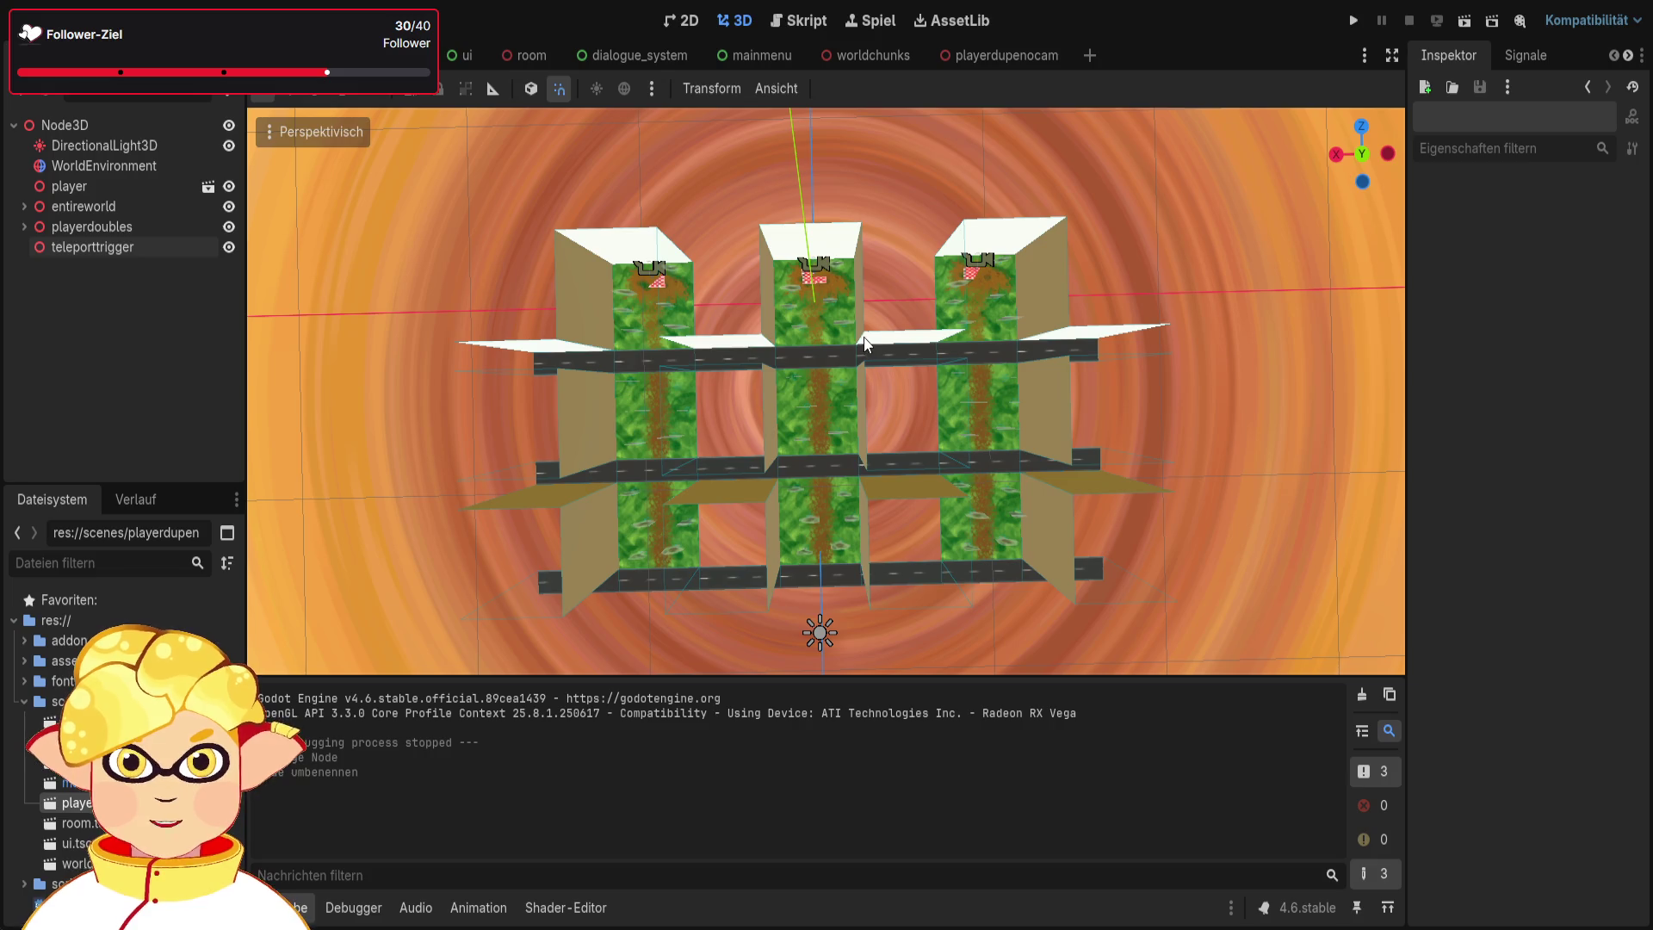
pyautogui.click(111, 225)
pyautogui.click(123, 291)
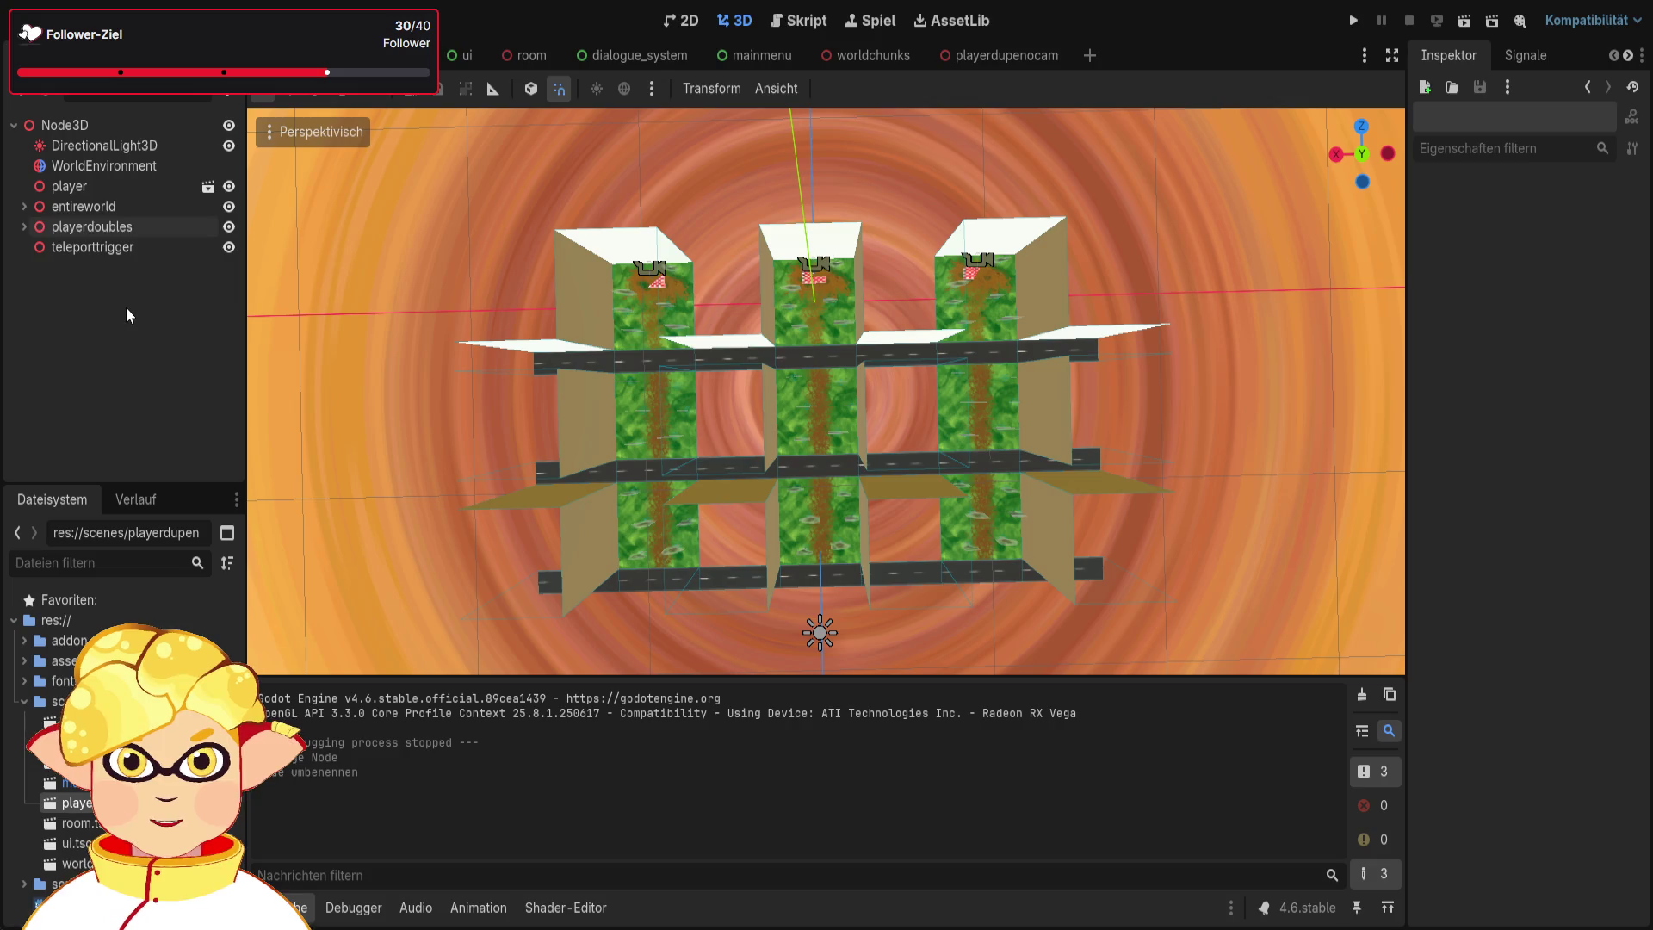
pyautogui.click(148, 235)
pyautogui.click(176, 321)
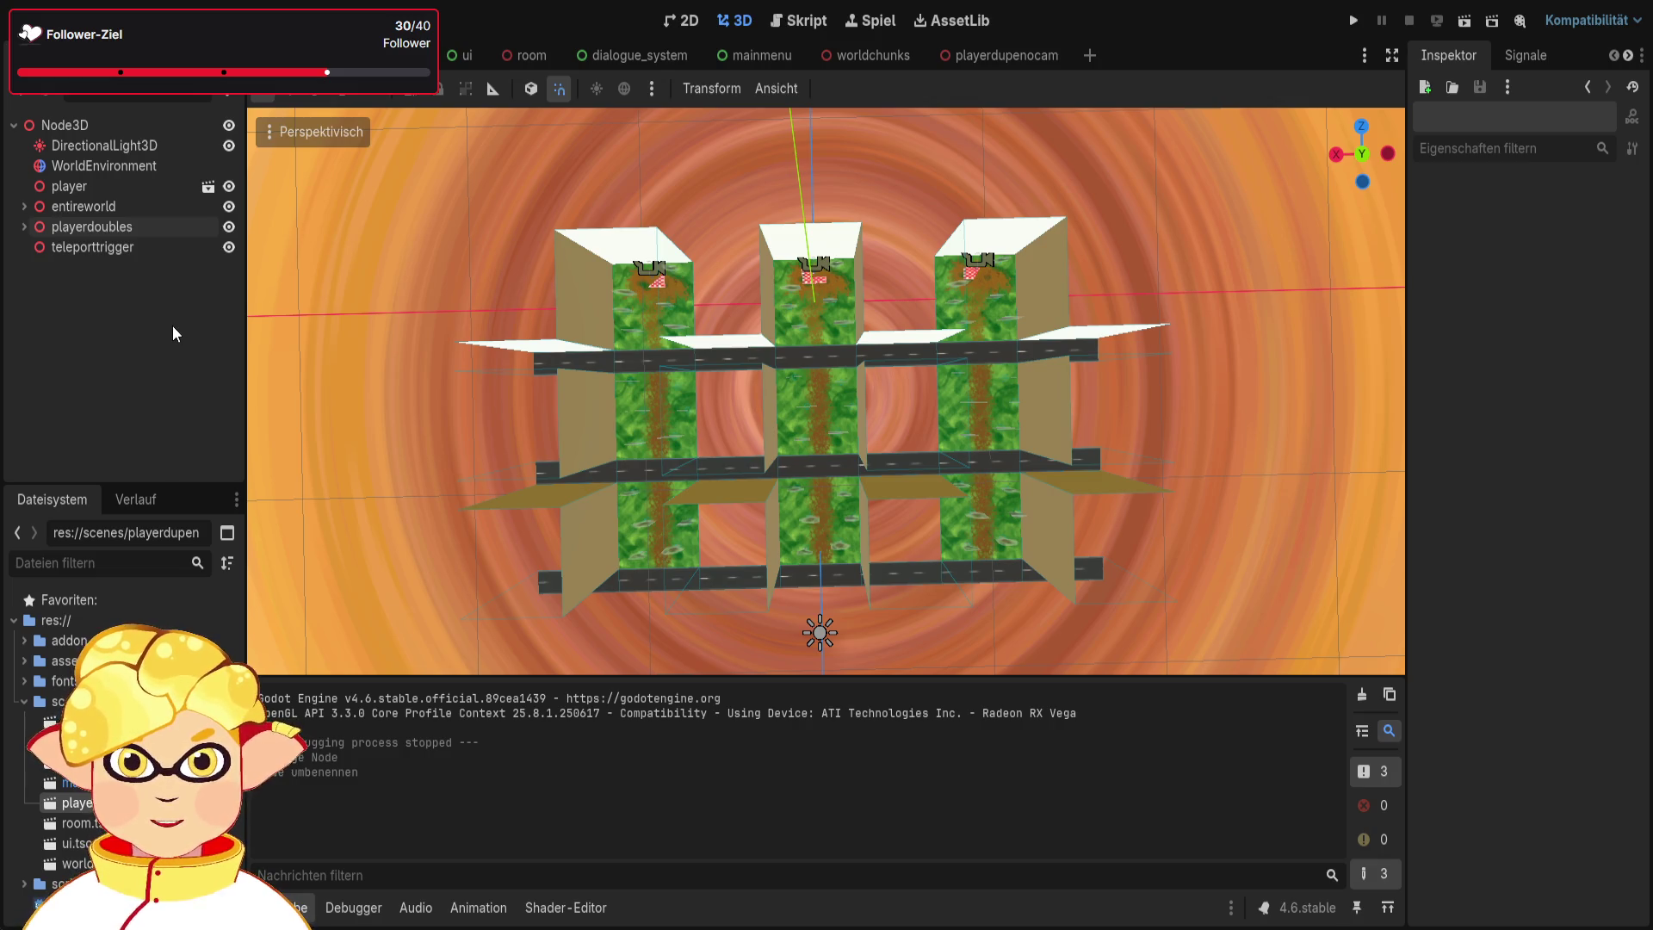
pyautogui.moveTo(603, 388)
pyautogui.mouseDown()
pyautogui.moveTo(706, 293)
pyautogui.moveTo(912, 525)
pyautogui.mouseUp()
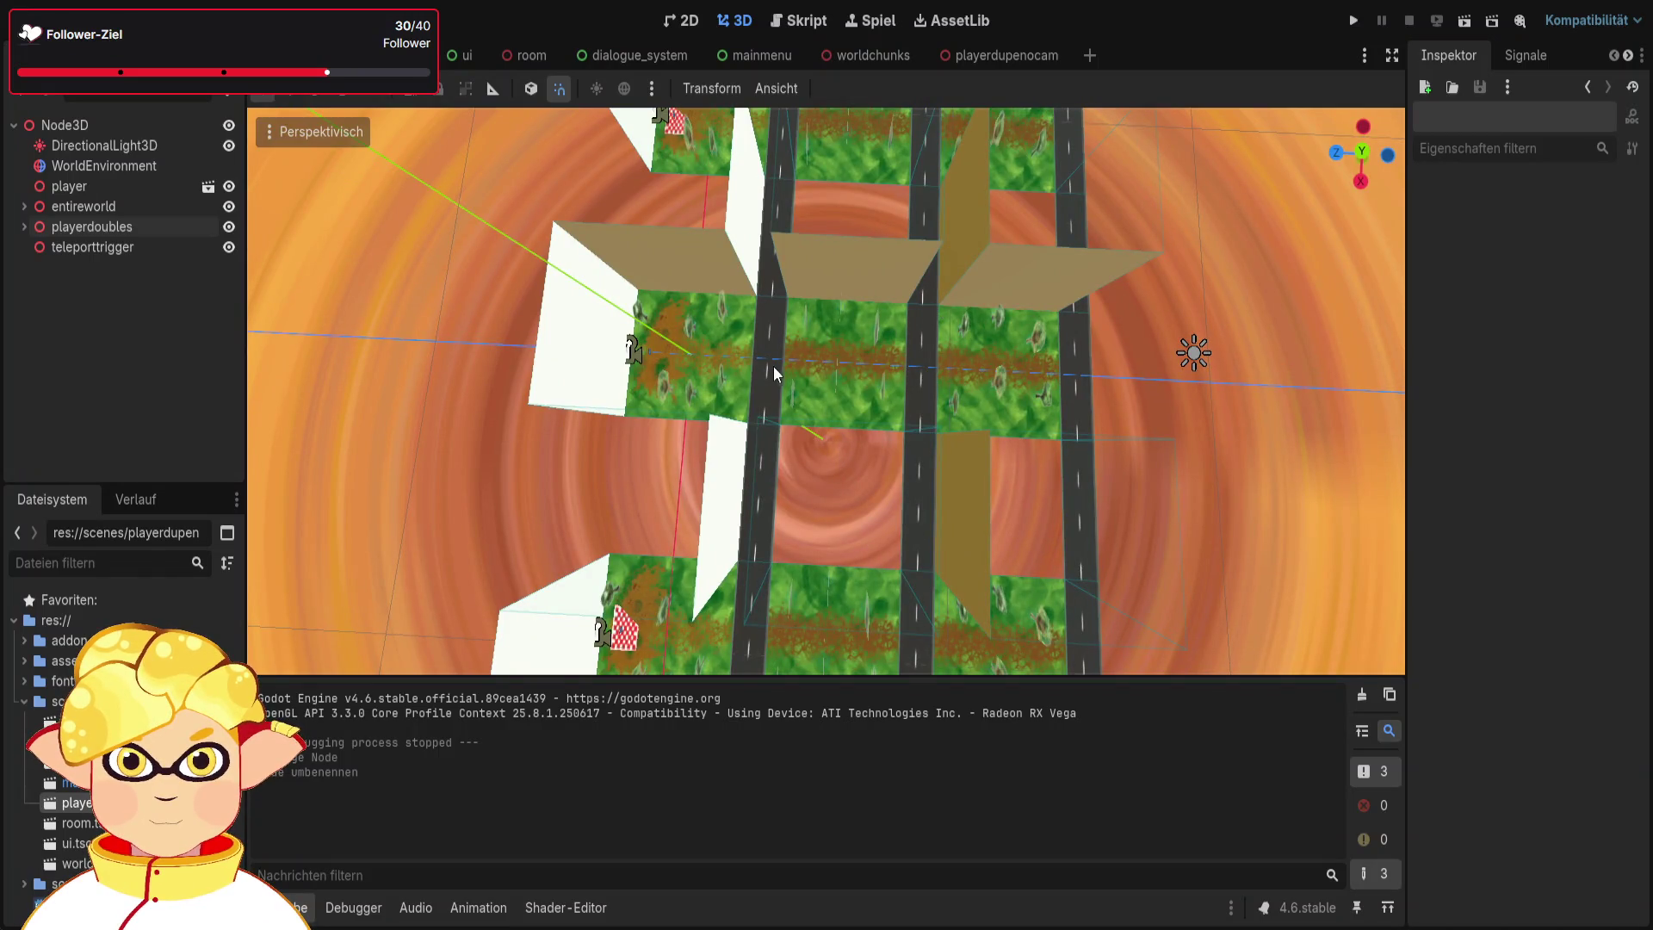
pyautogui.moveTo(798, 352); pyautogui.dragTo(808, 378)
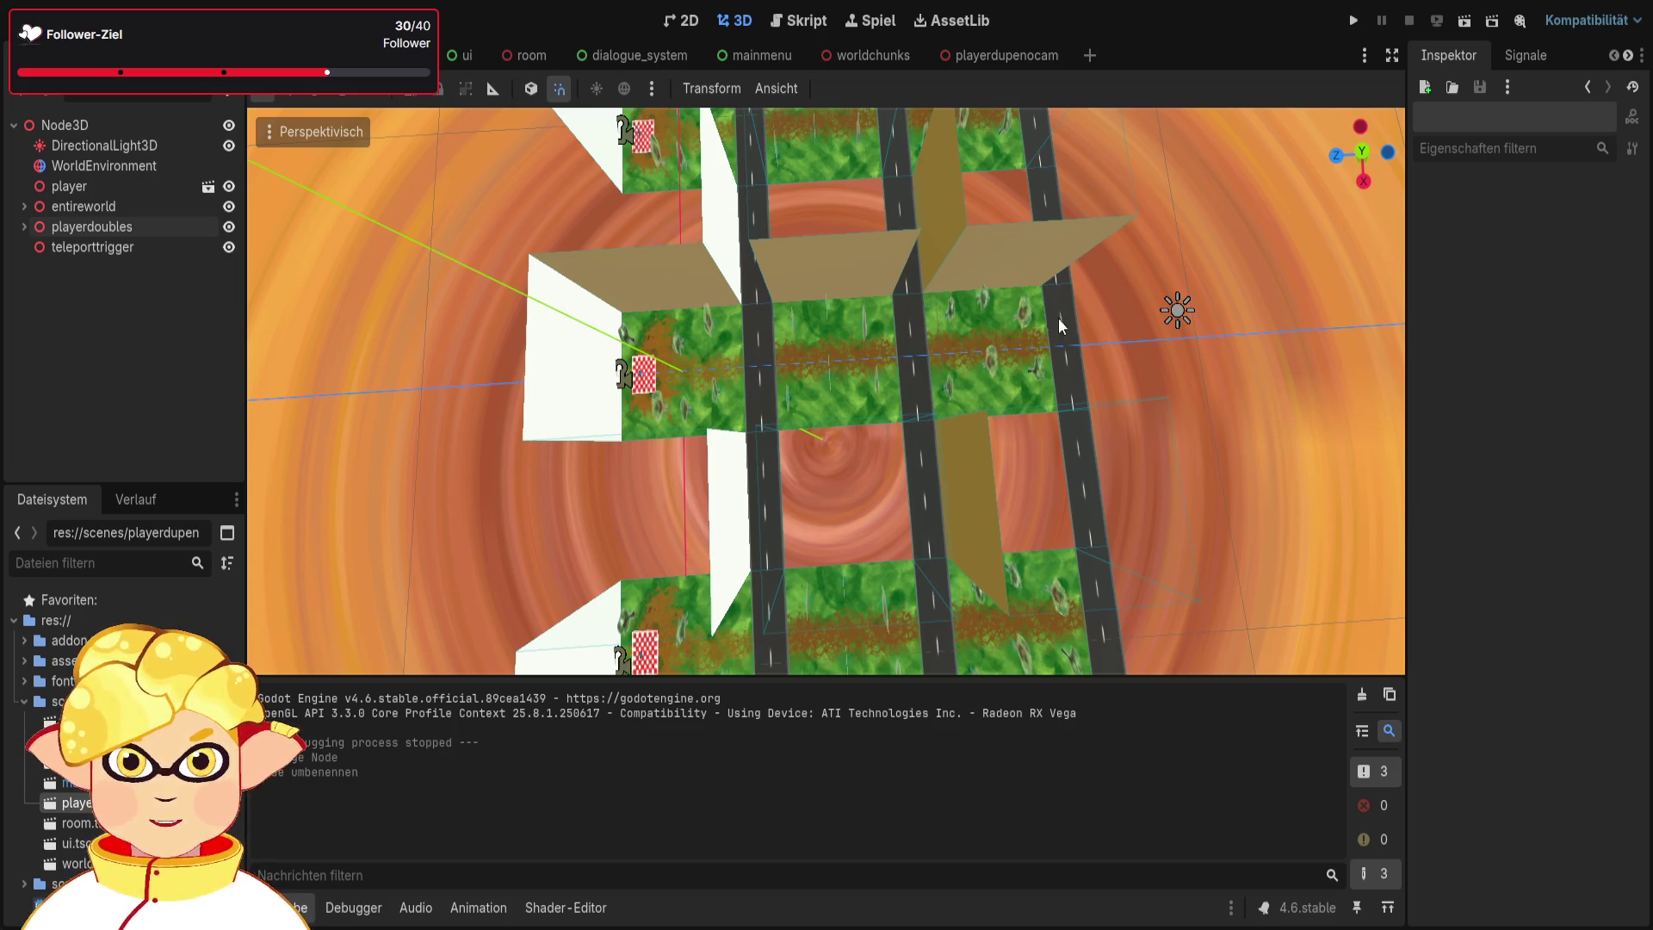
pyautogui.moveTo(986, 309); pyautogui.dragTo(991, 233)
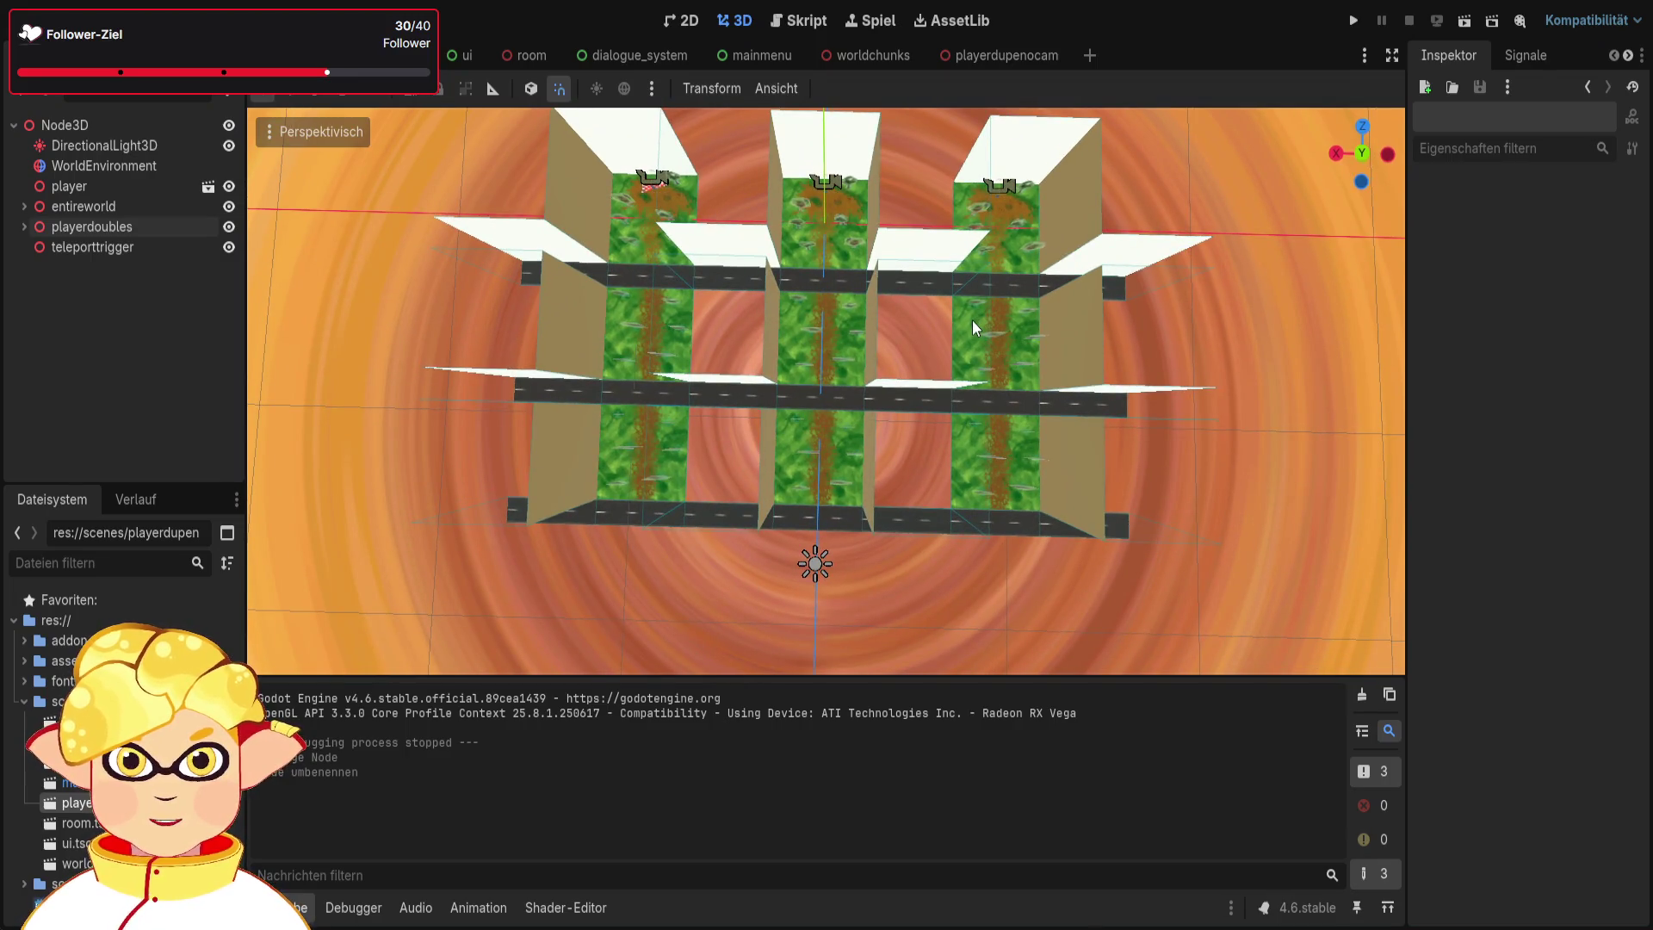
pyautogui.click(152, 250)
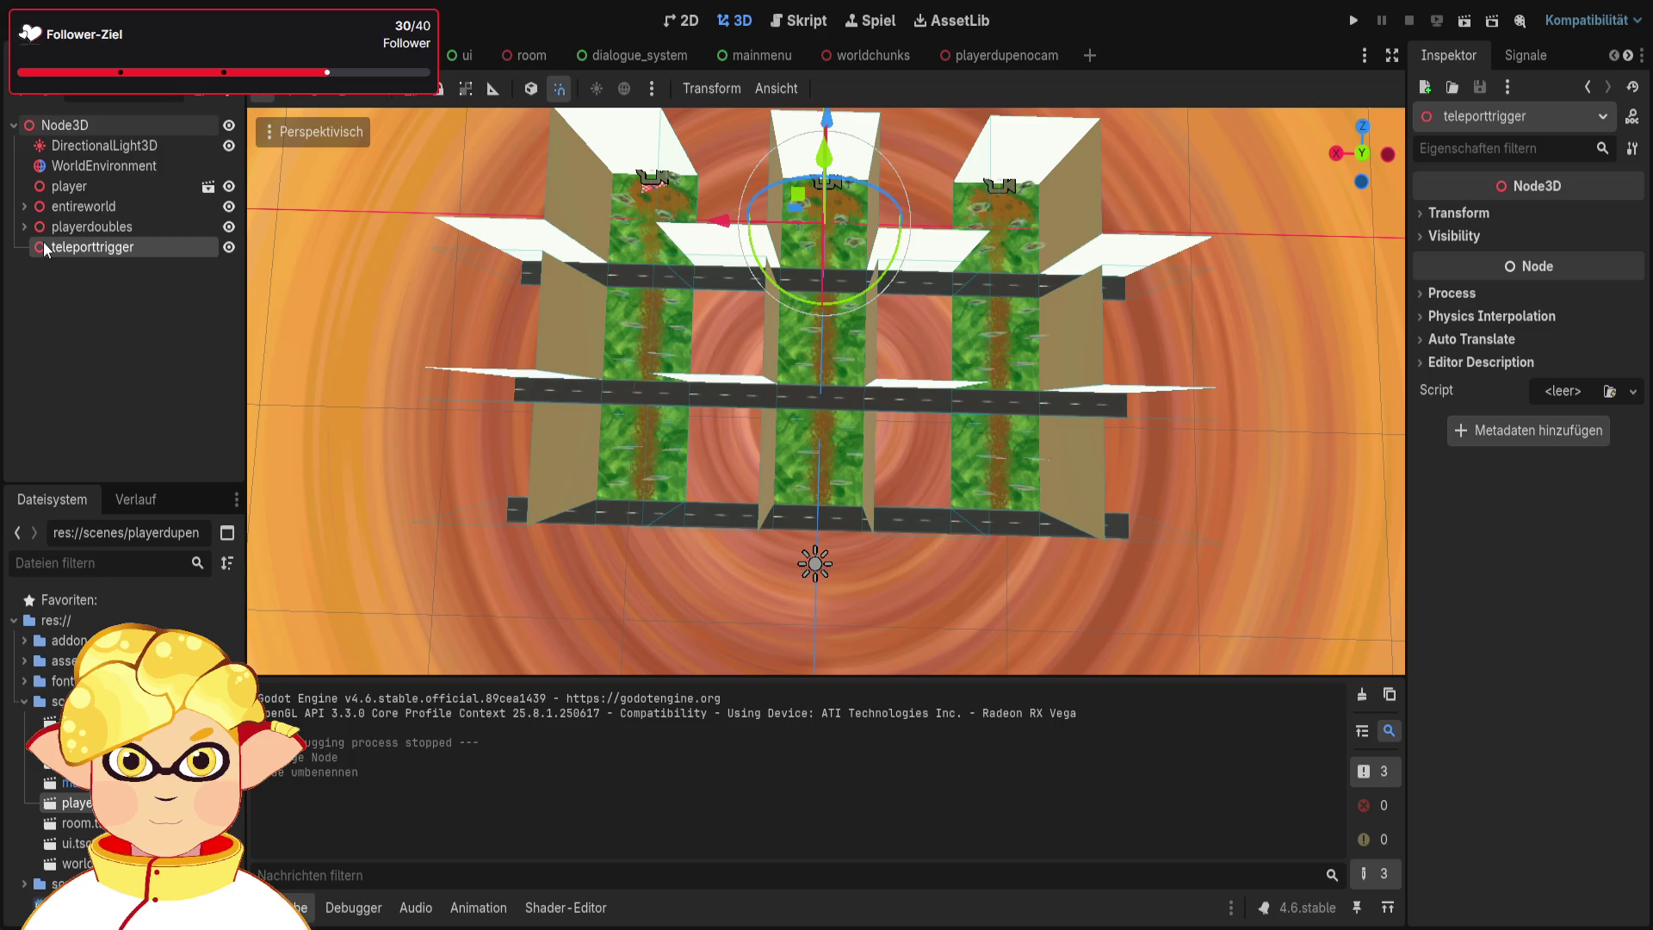
# Add an Area3D child under teleporttrigger with a CollisionShape3D inside it.
pyautogui.hotkey('ctrl', 'a')
pyautogui.click(647, 772)
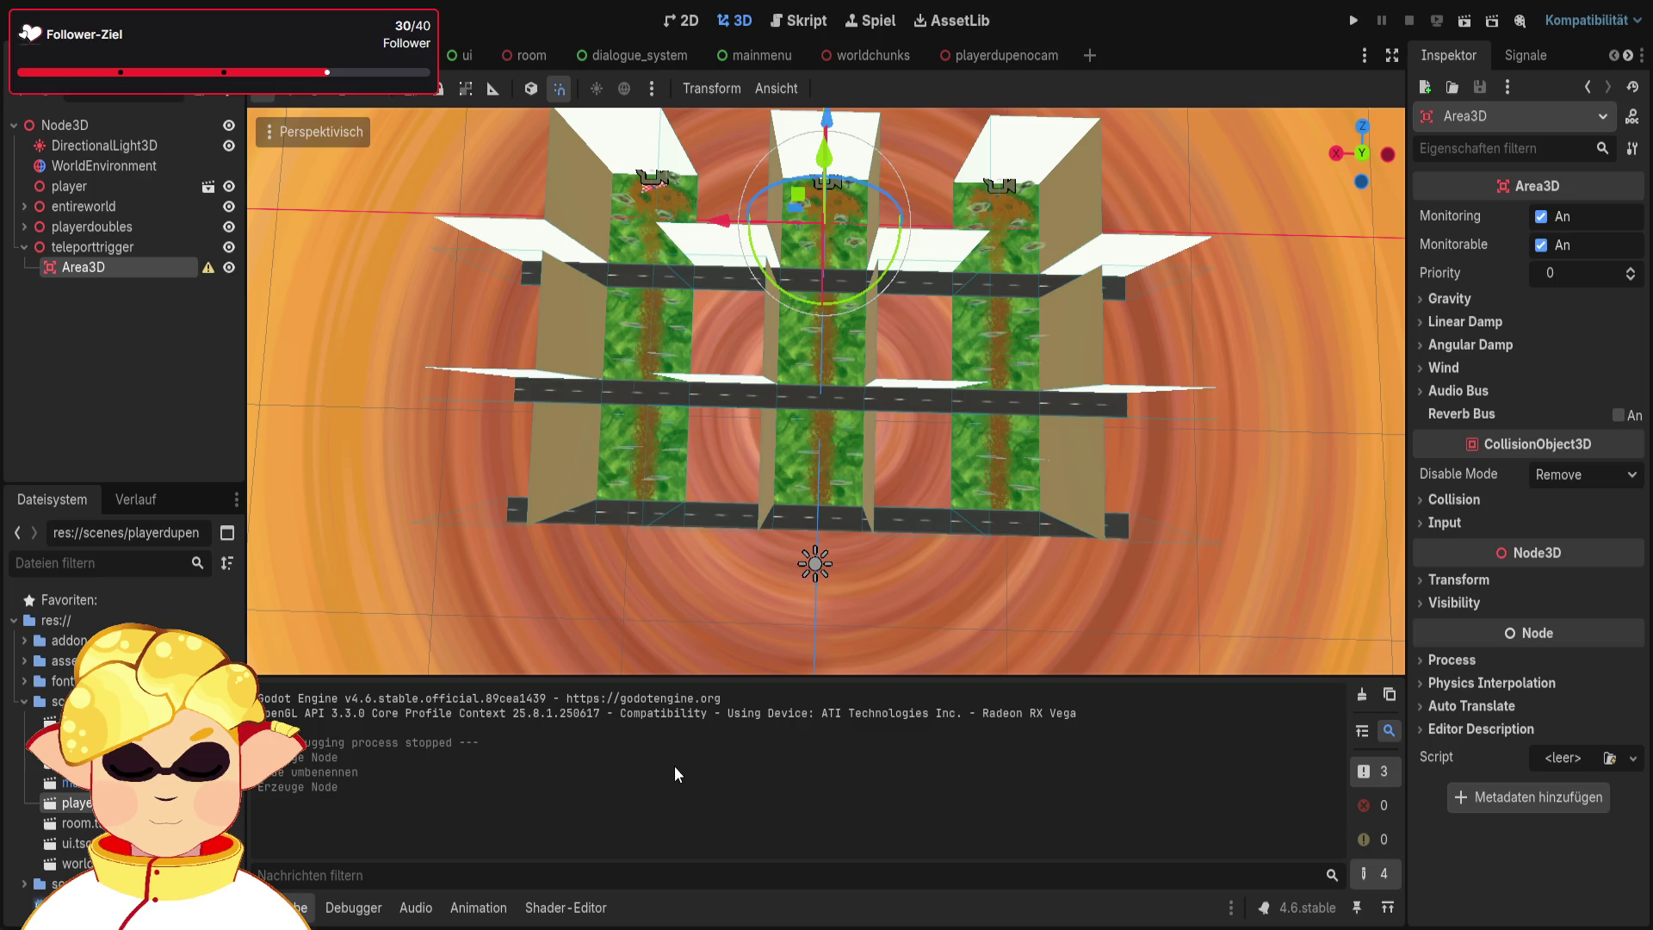
pyautogui.hotkey('ctrl', 'shift', 'z')
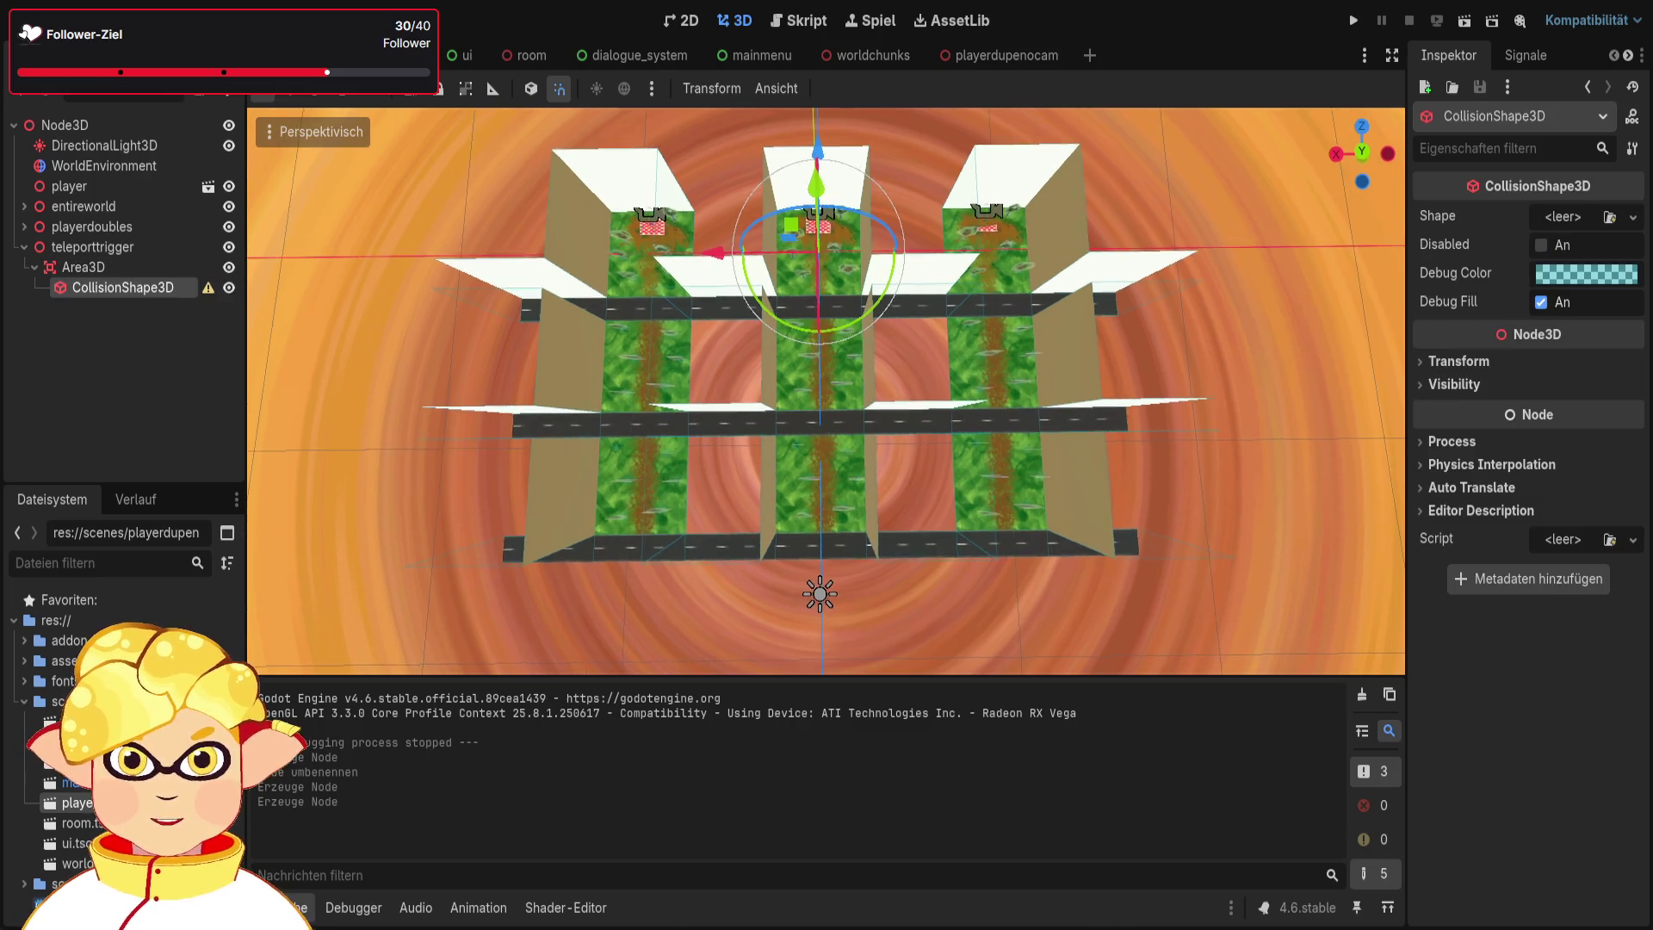
# Slide the Area3D along the X axis onto the road.
pyautogui.scroll(6, 540, 324)
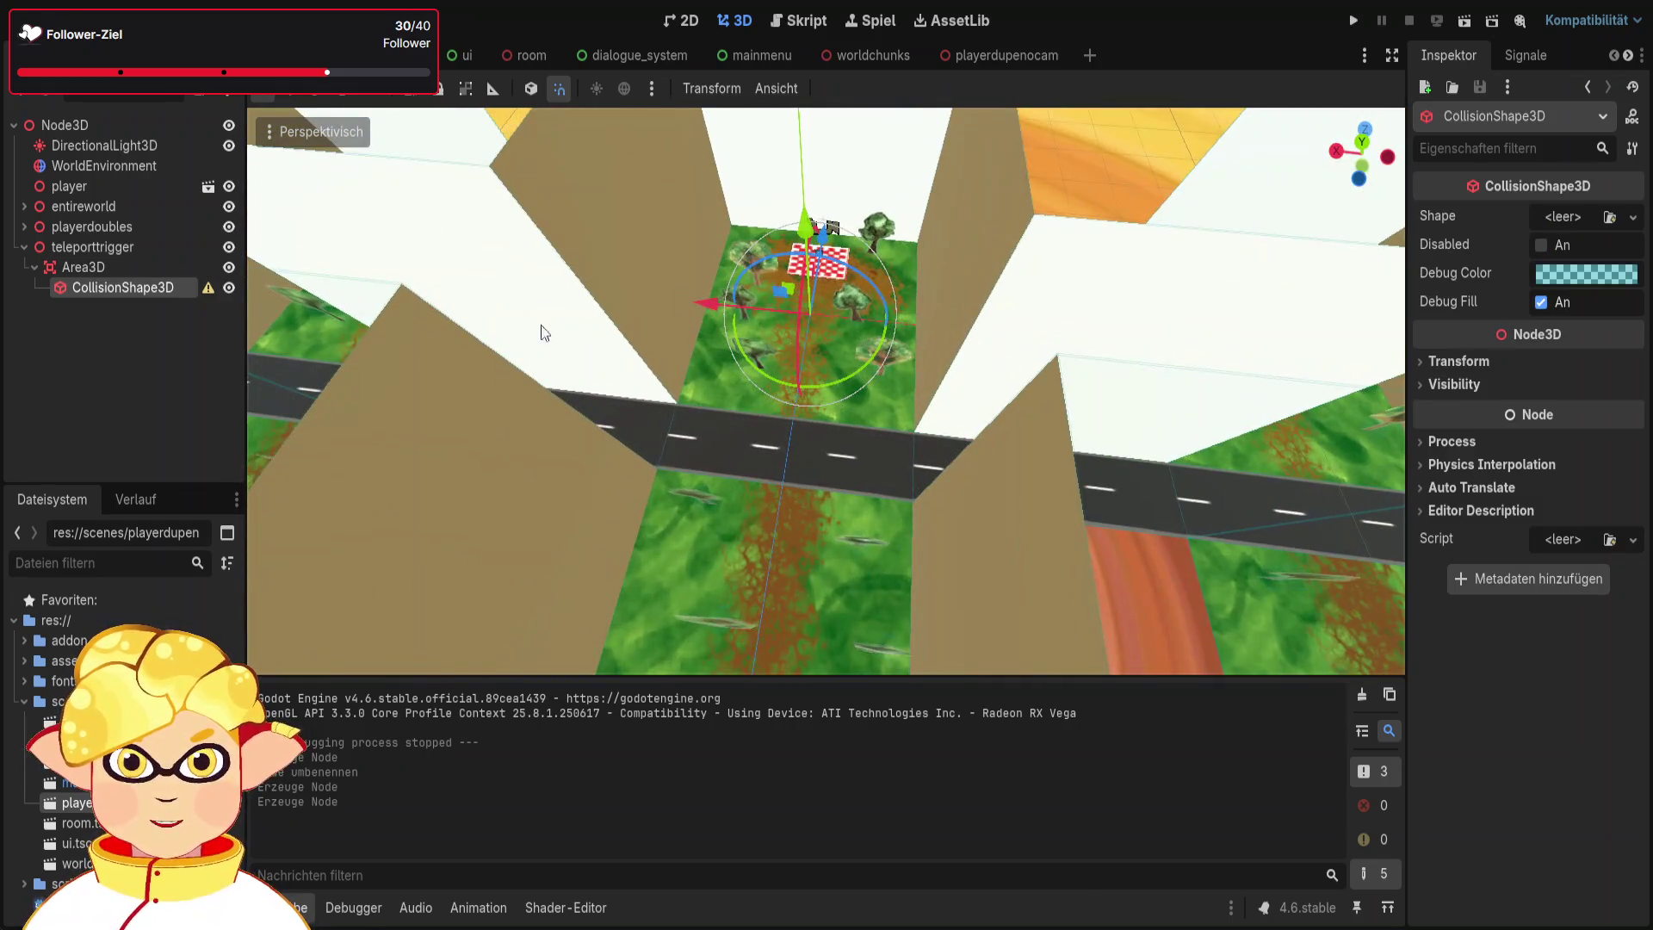
pyautogui.click(91, 267)
pyautogui.moveTo(832, 251); pyautogui.dragTo(811, 339)
pyautogui.hotkey('ctrl', 'z')
pyautogui.moveTo(684, 437); pyautogui.dragTo(562, 425)
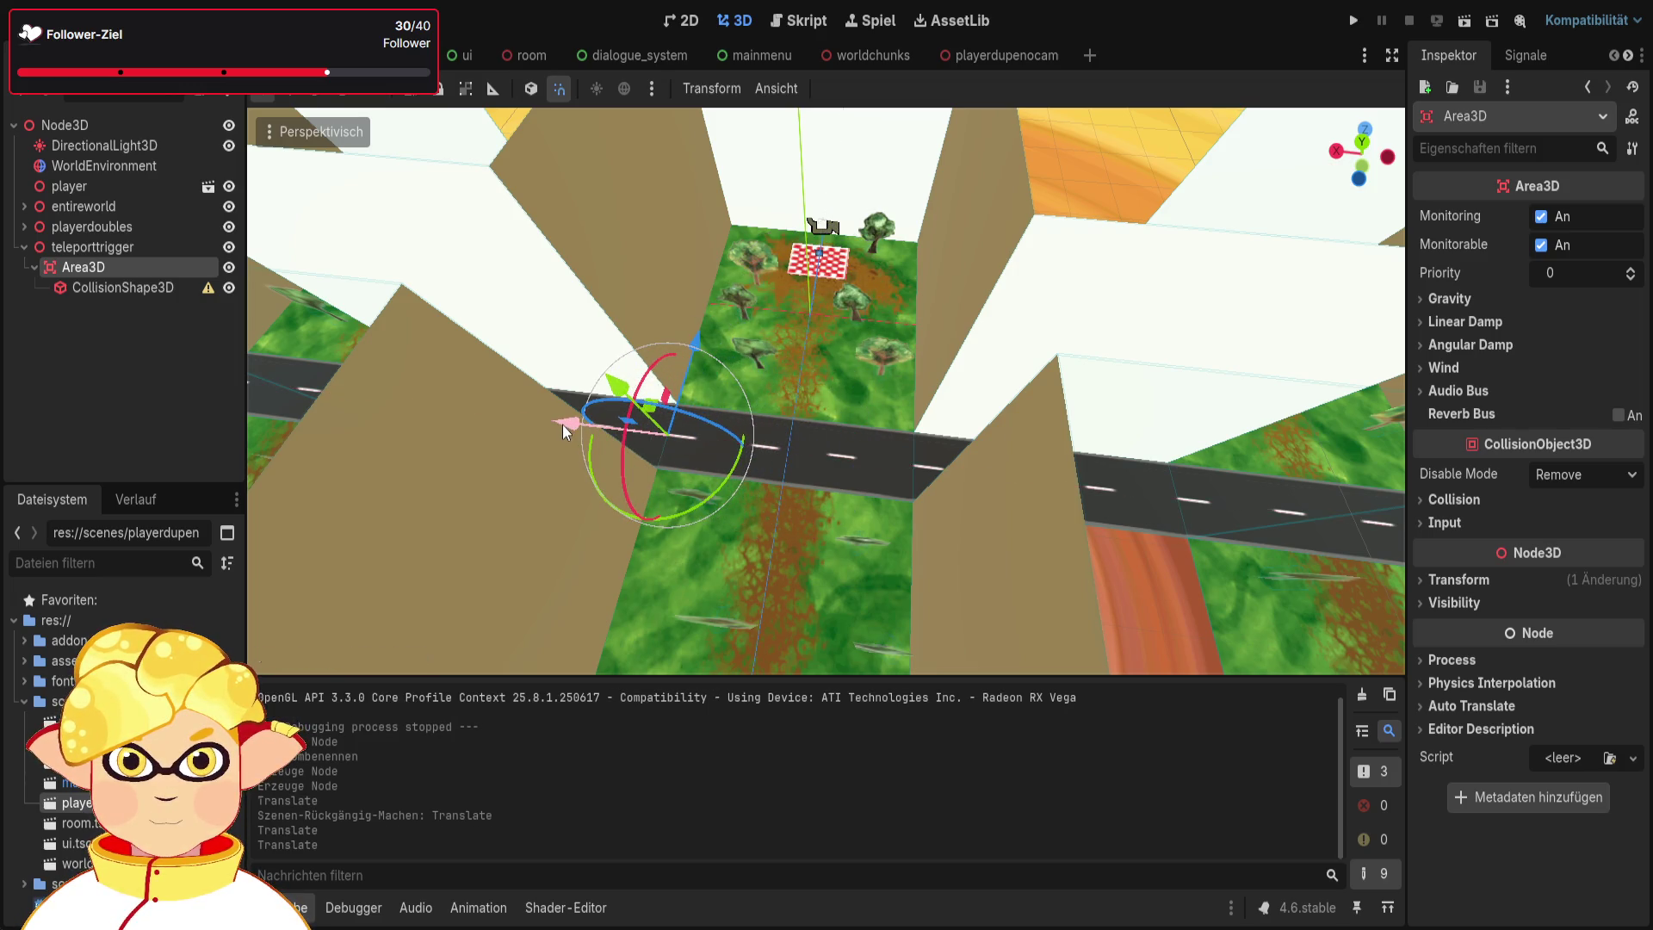
pyautogui.moveTo(816, 388); pyautogui.dragTo(658, 380)
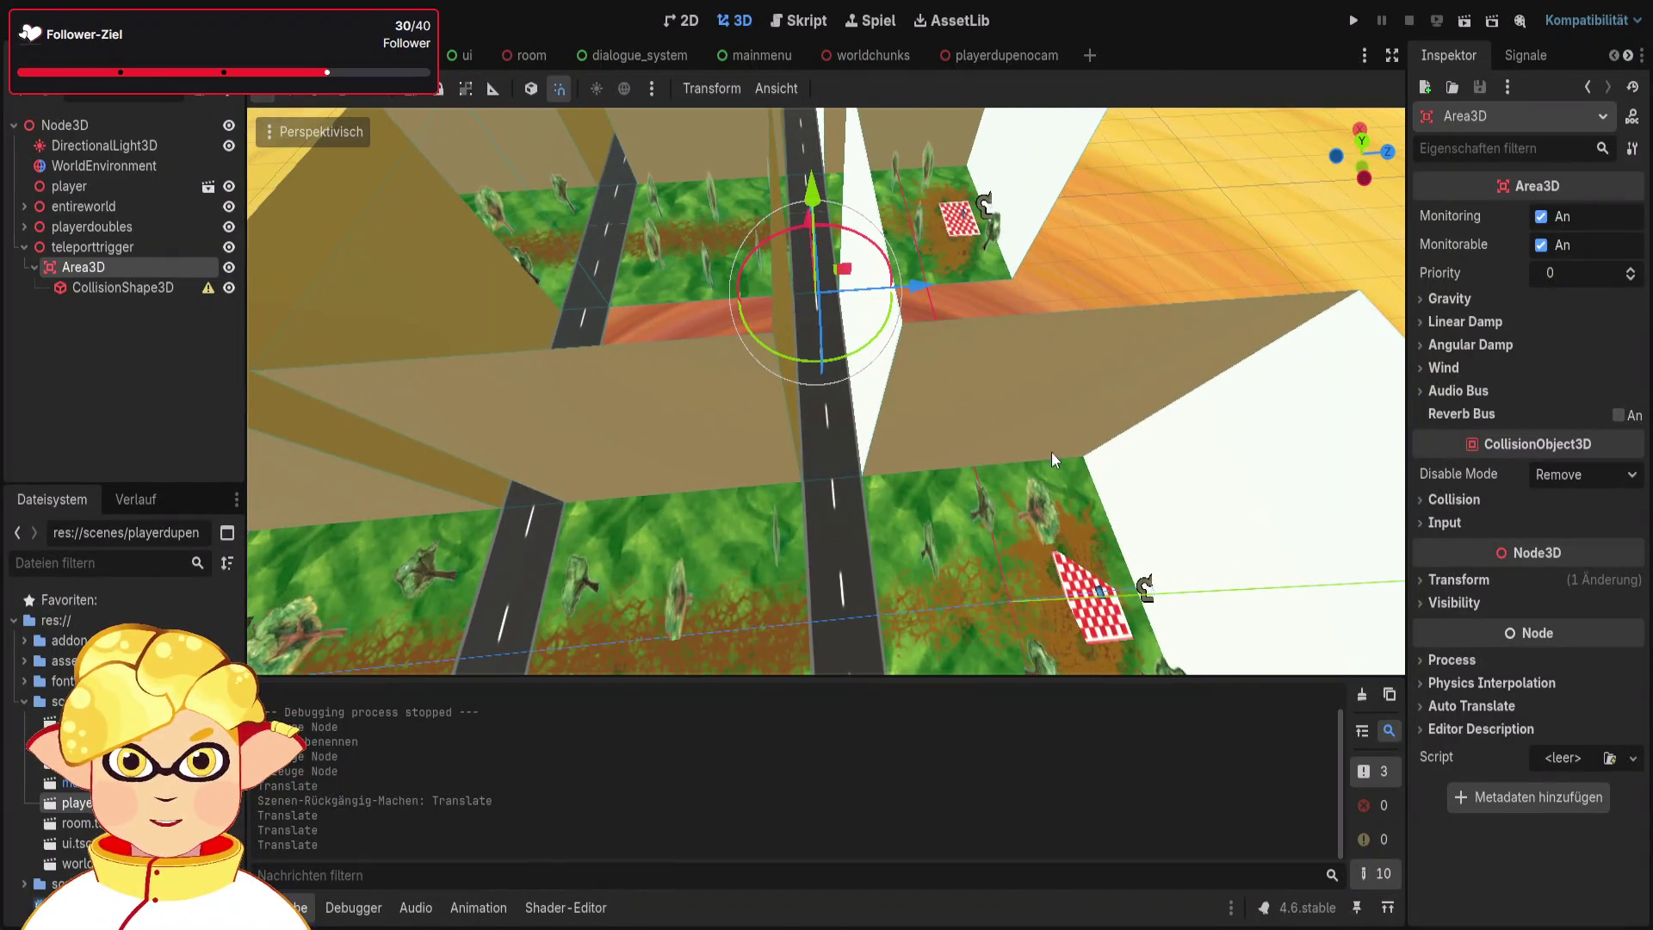
# Give the CollisionShape3D a new BoxShape3D.
pyautogui.click(123, 287)
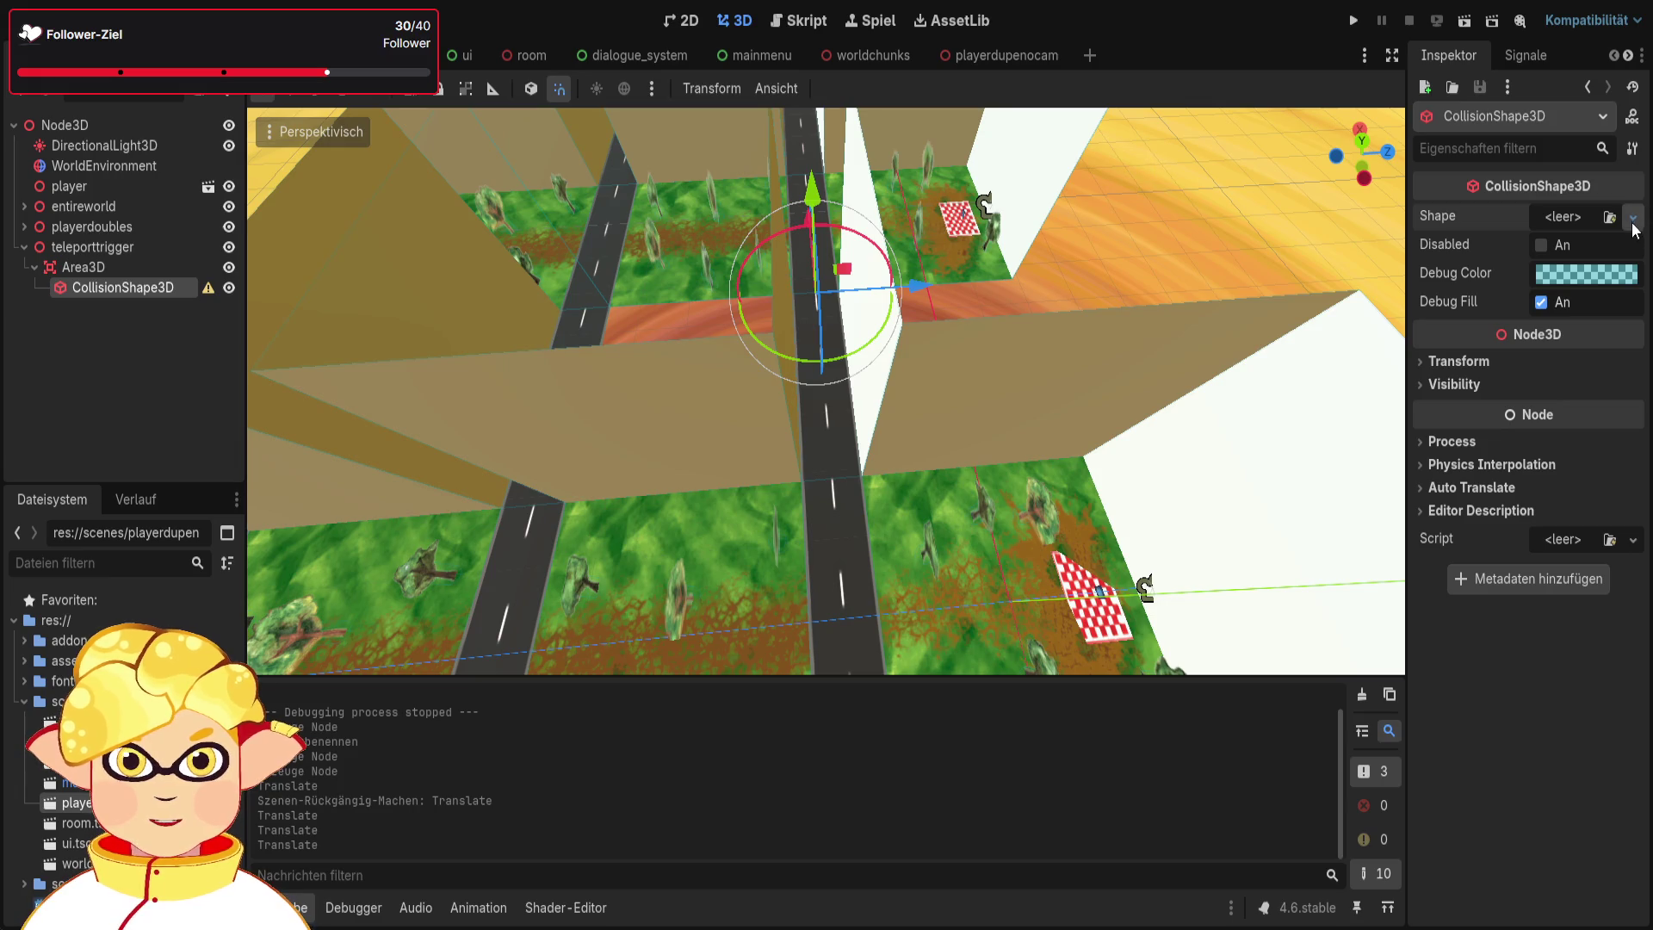
pyautogui.click(1497, 307)
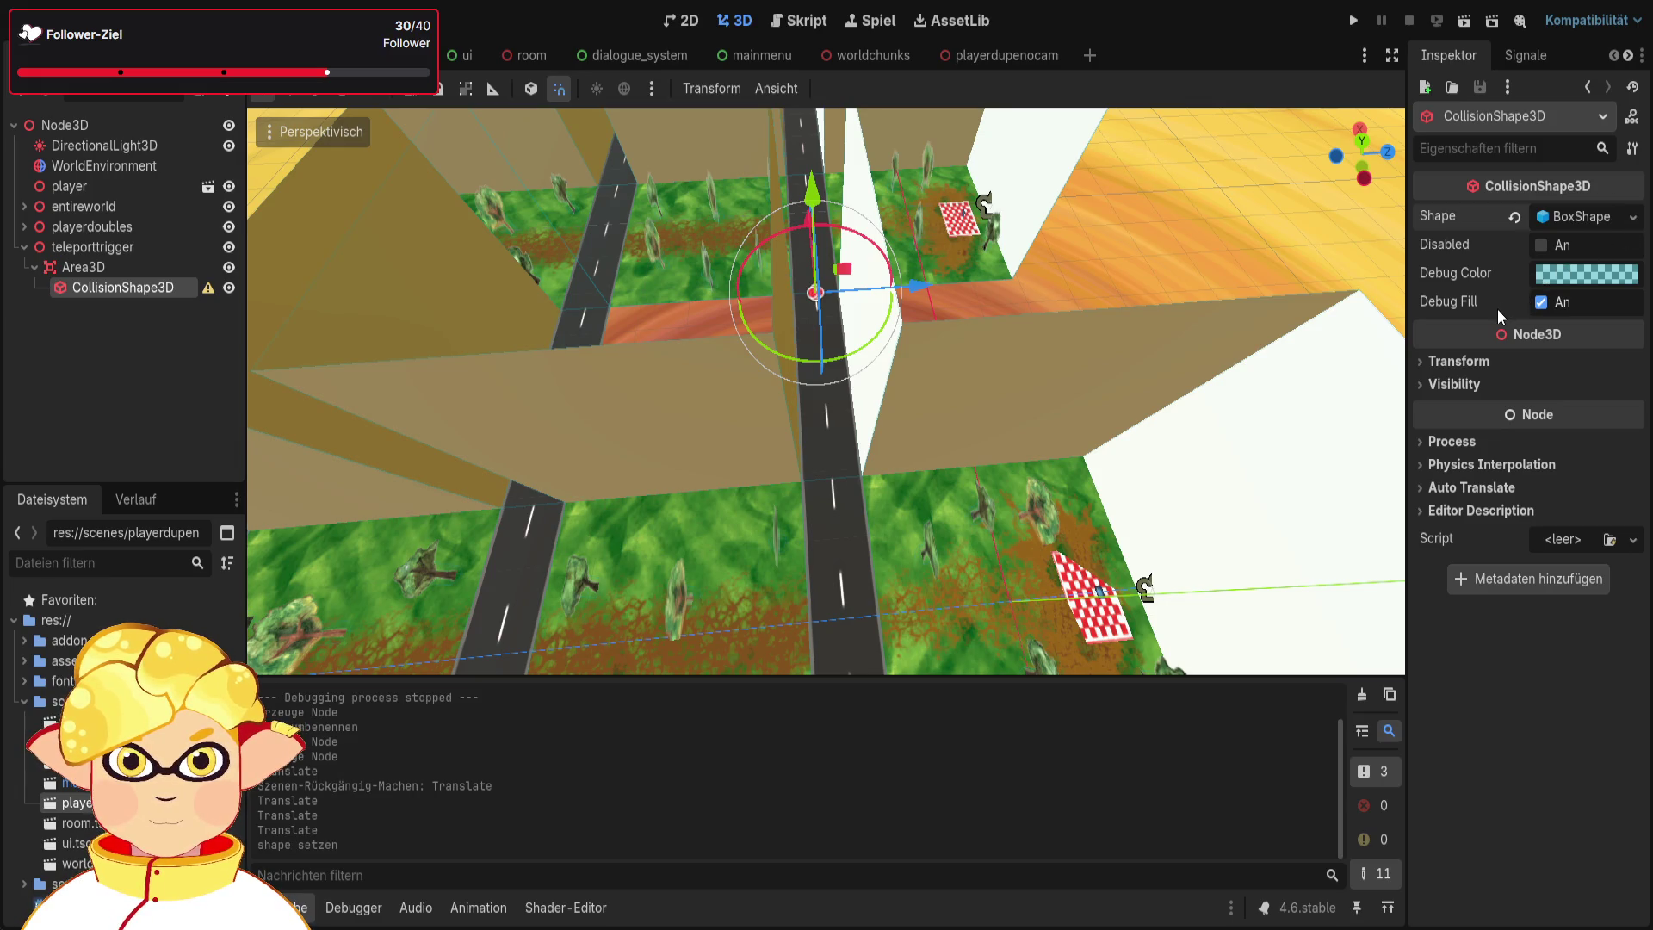
pyautogui.scroll(3, 1090, 363)
pyautogui.press('w')
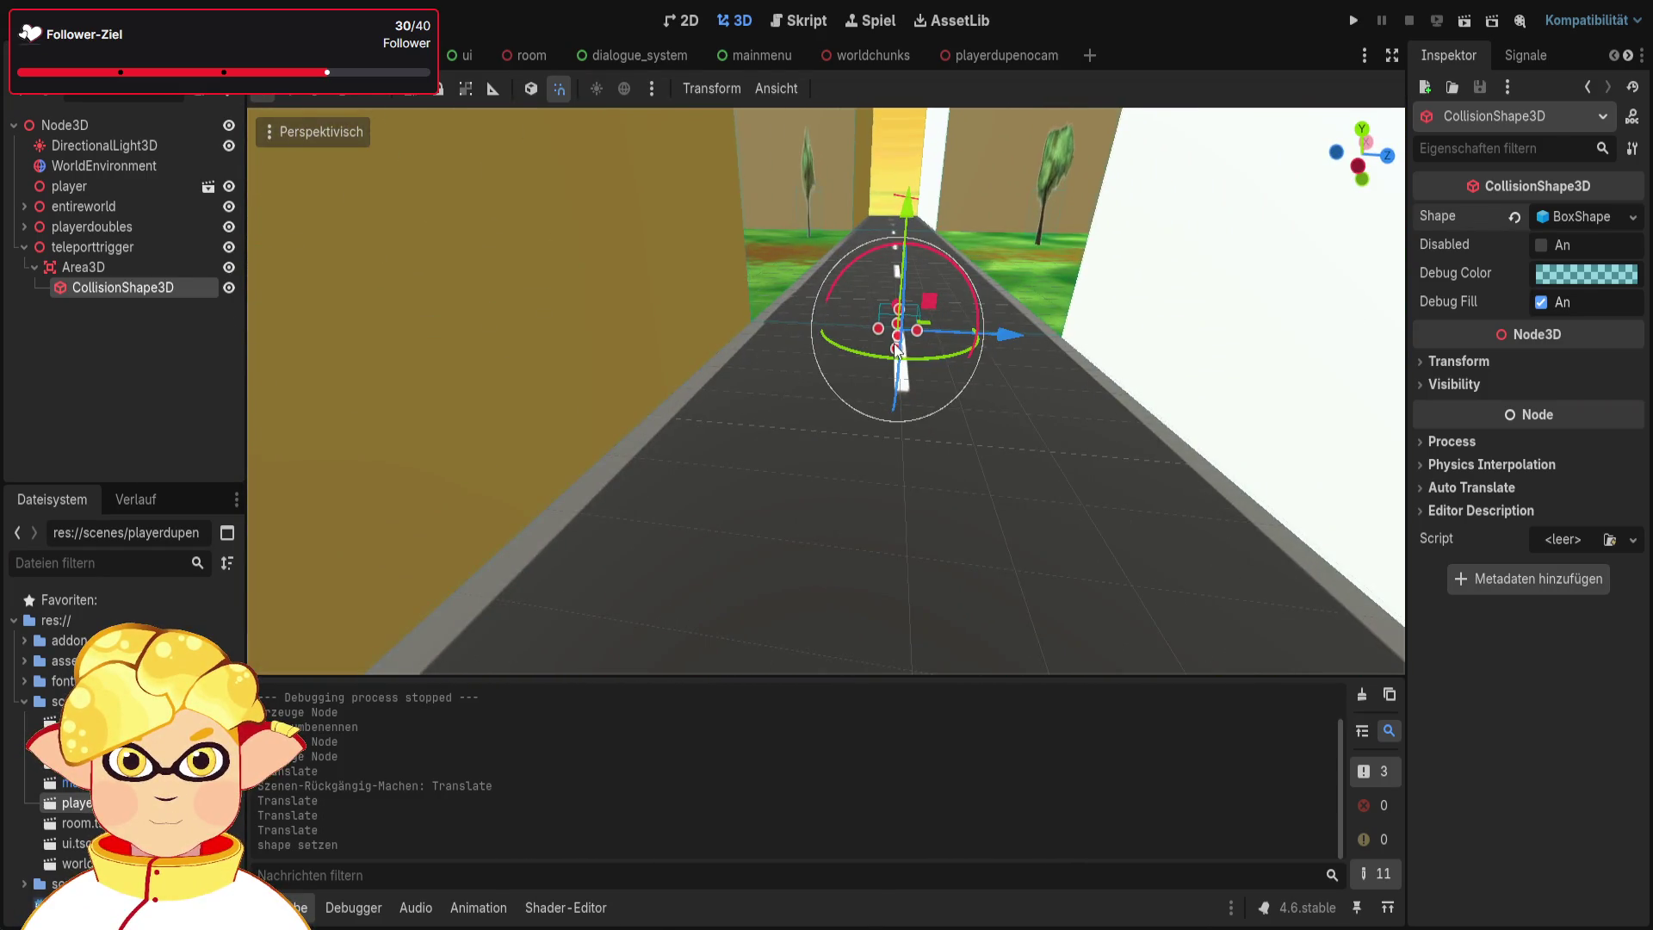
# Resize the collision box to 1 × 30 × 9 so it spans the street.
pyautogui.moveTo(920, 329); pyautogui.dragTo(1083, 338)
pyautogui.moveTo(879, 329); pyautogui.dragTo(748, 322)
pyautogui.scroll(6, 747, 322)
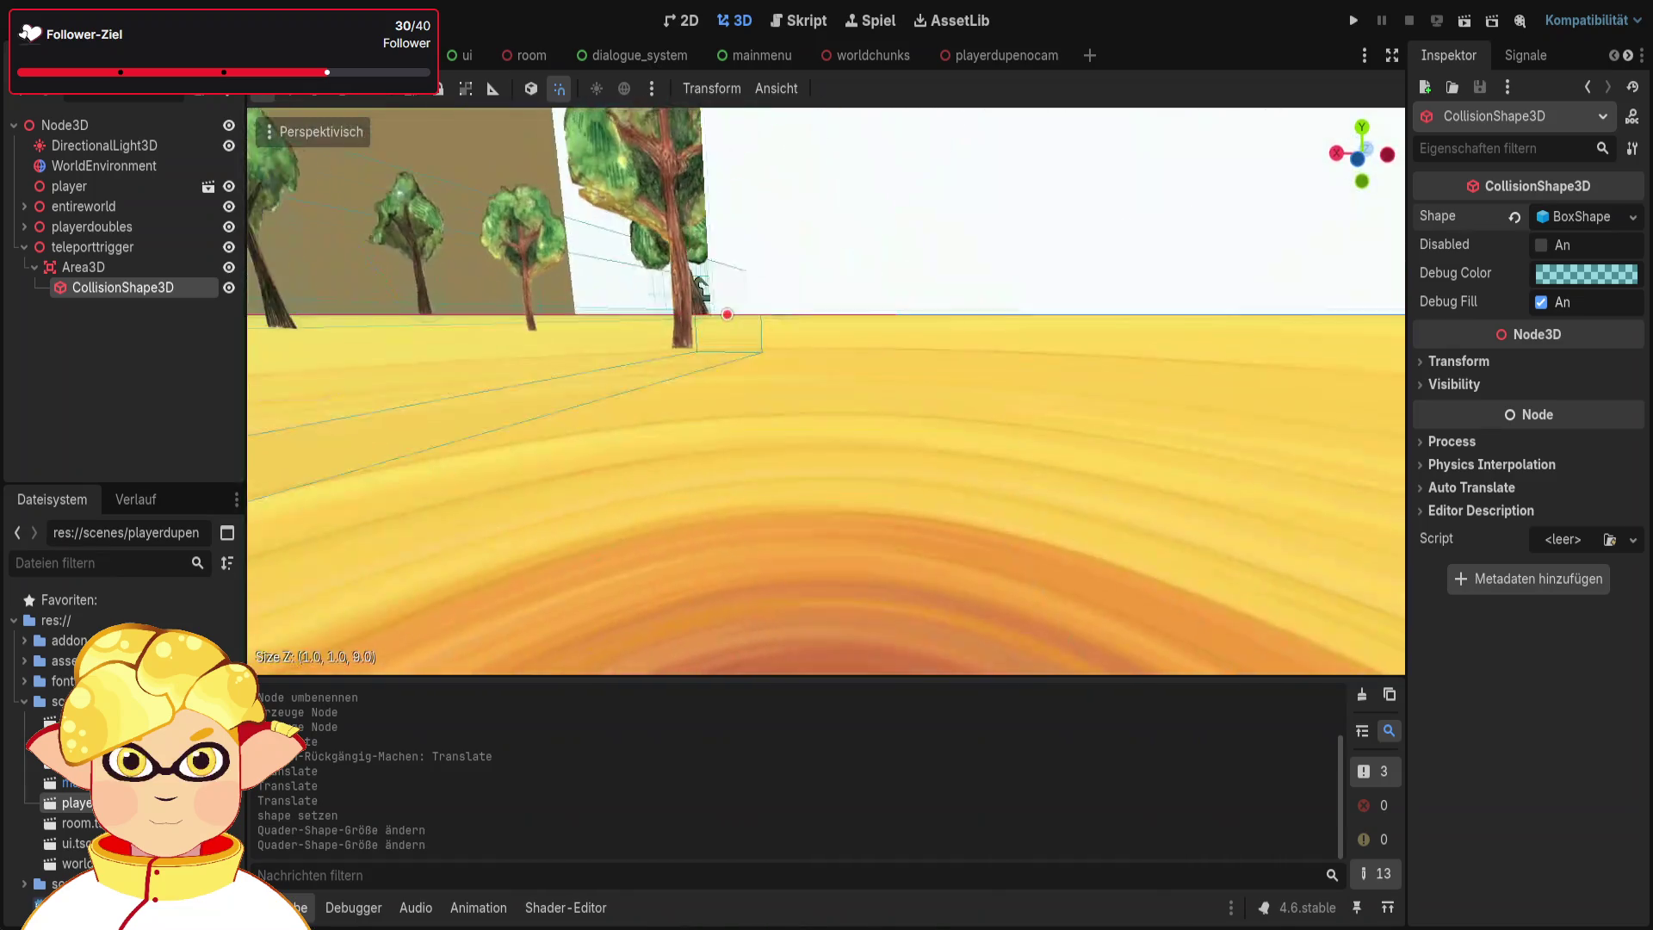
pyautogui.scroll(-5, 702, 287)
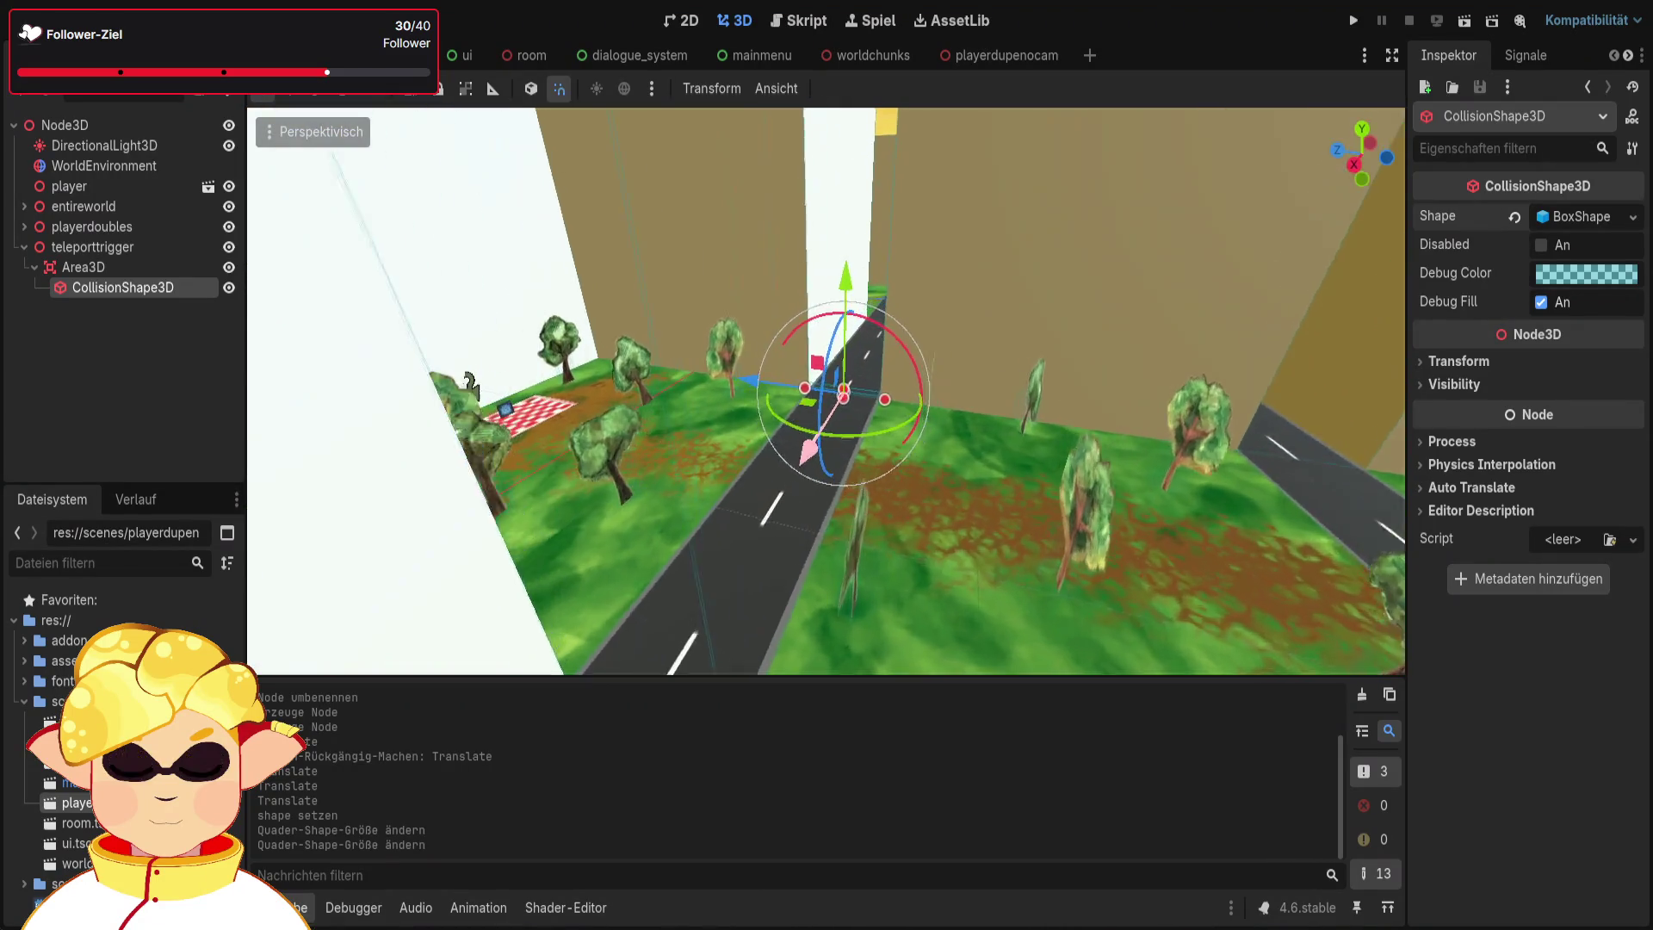
pyautogui.moveTo(815, 420)
pyautogui.mouseDown()
pyautogui.moveTo(819, 331)
pyautogui.moveTo(870, 448)
pyautogui.moveTo(942, 431)
pyautogui.moveTo(855, 396)
pyautogui.moveTo(855, 255)
pyautogui.mouseUp()
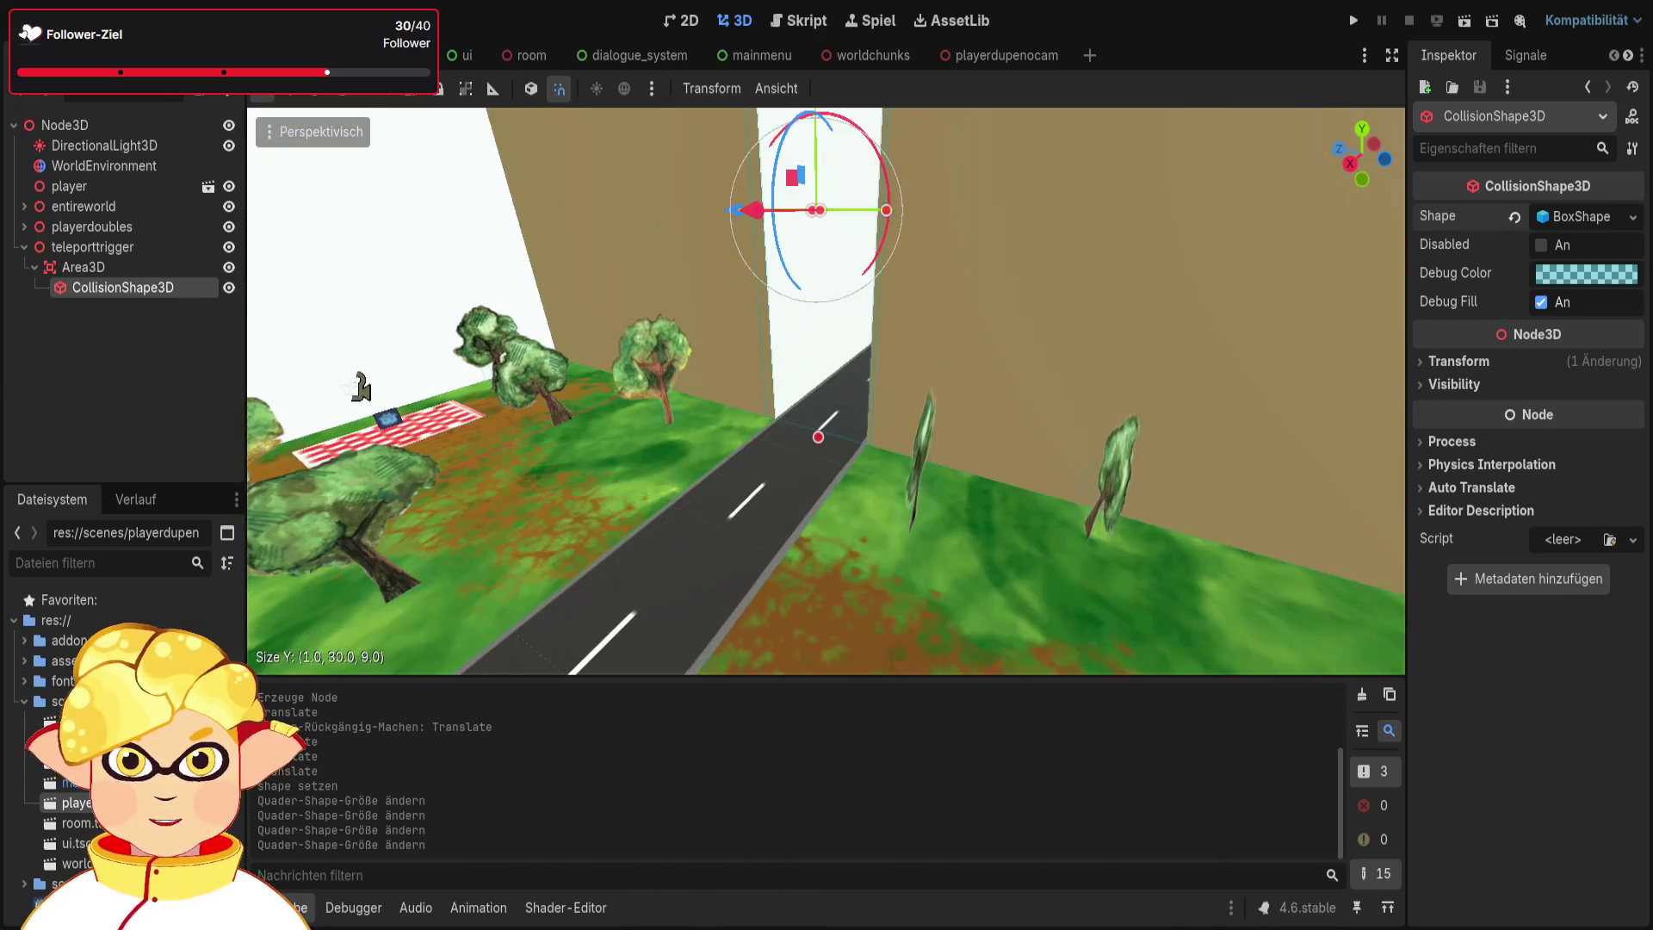
pyautogui.press('w')
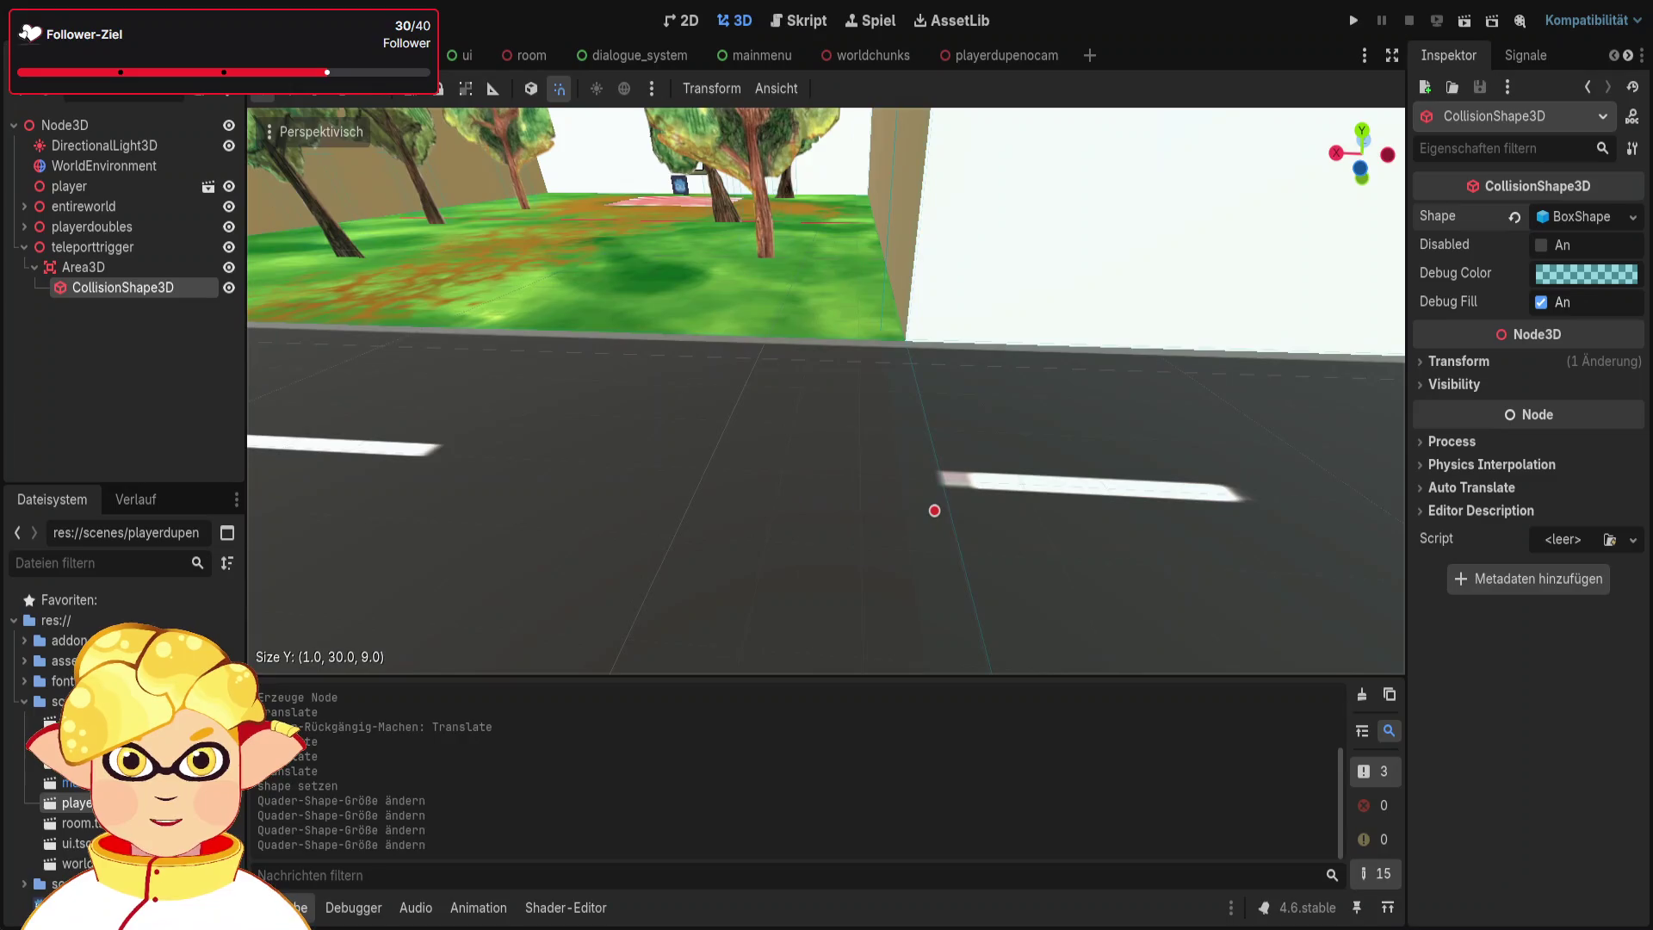
pyautogui.press('w')
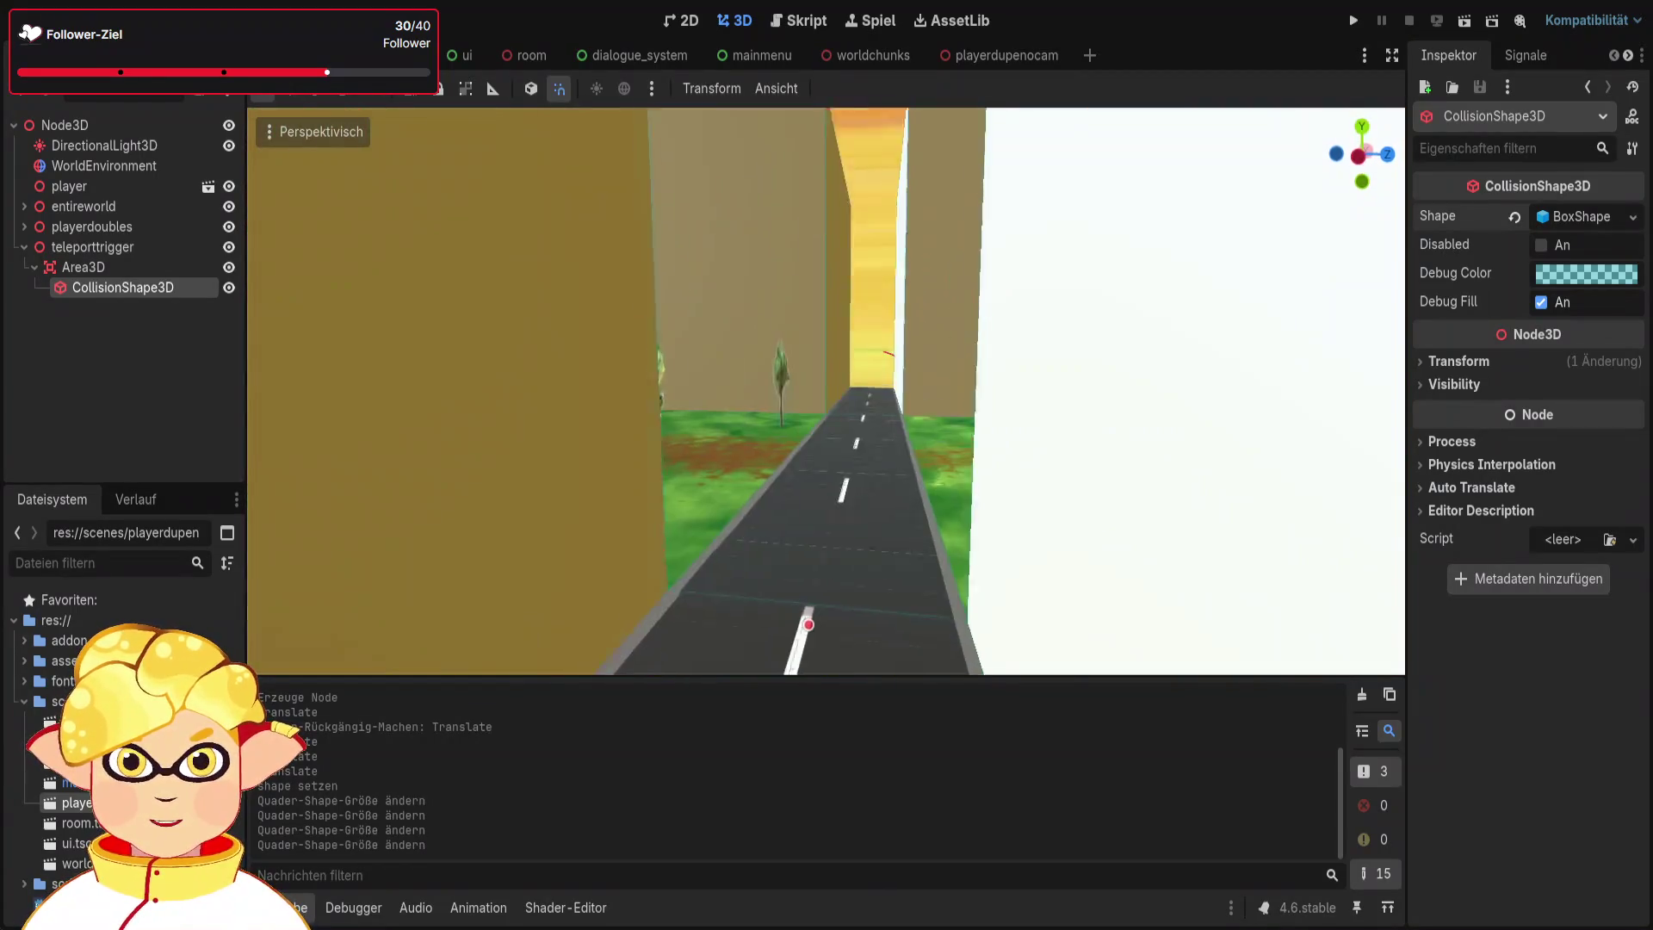
pyautogui.press('f')
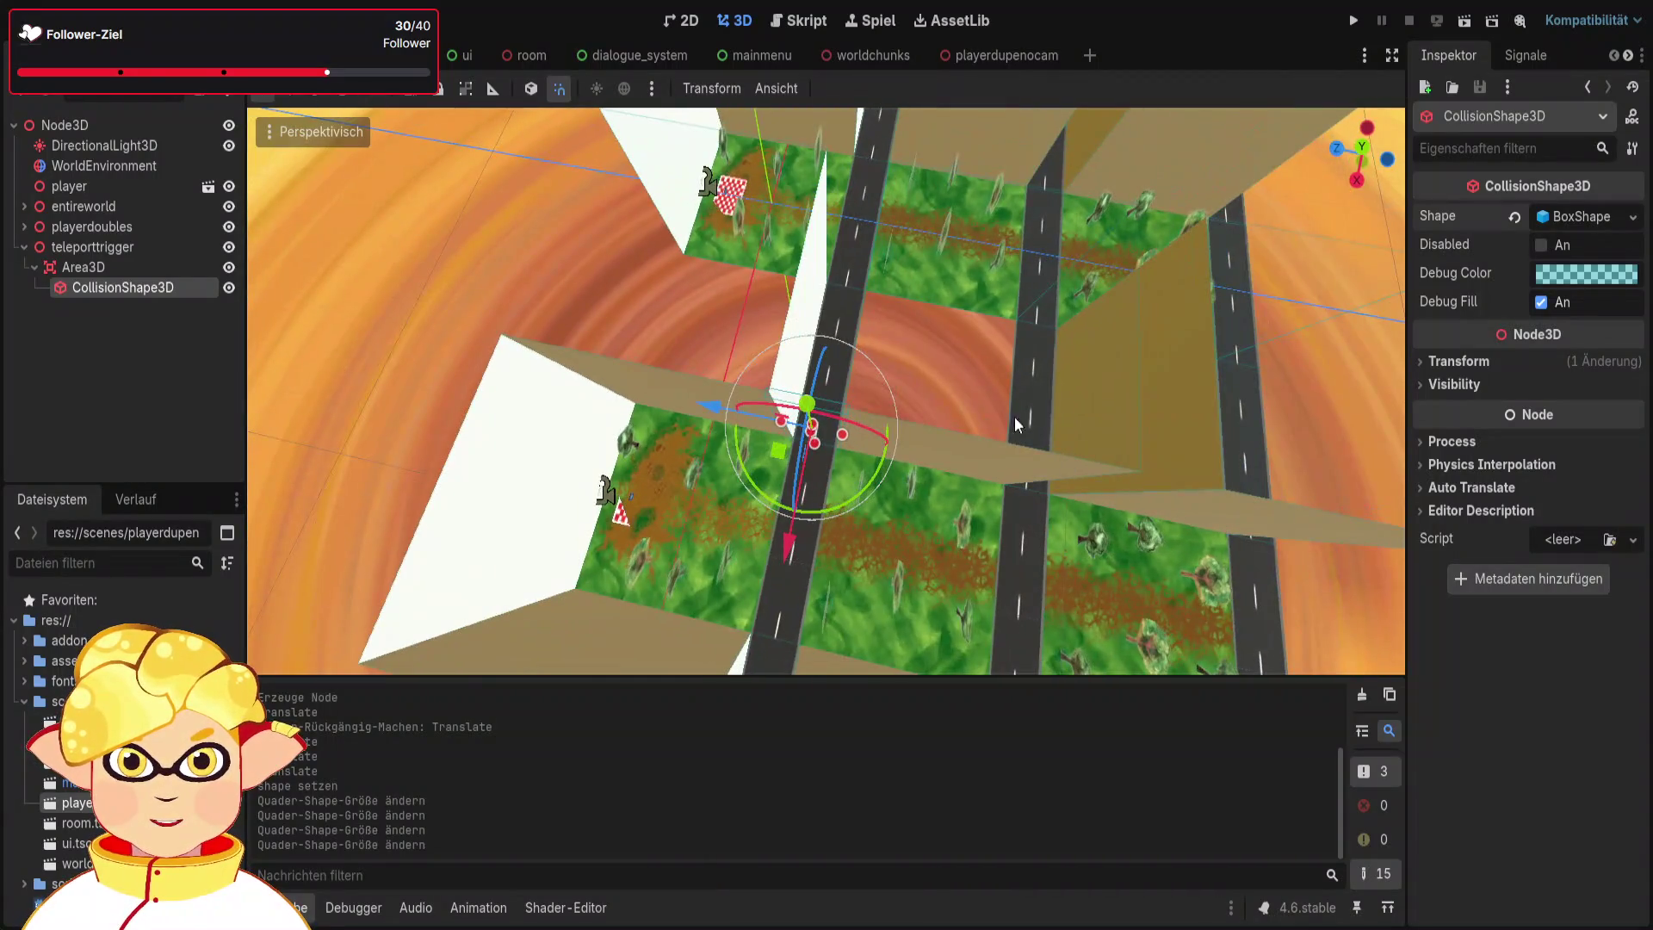
pyautogui.click(612, 288)
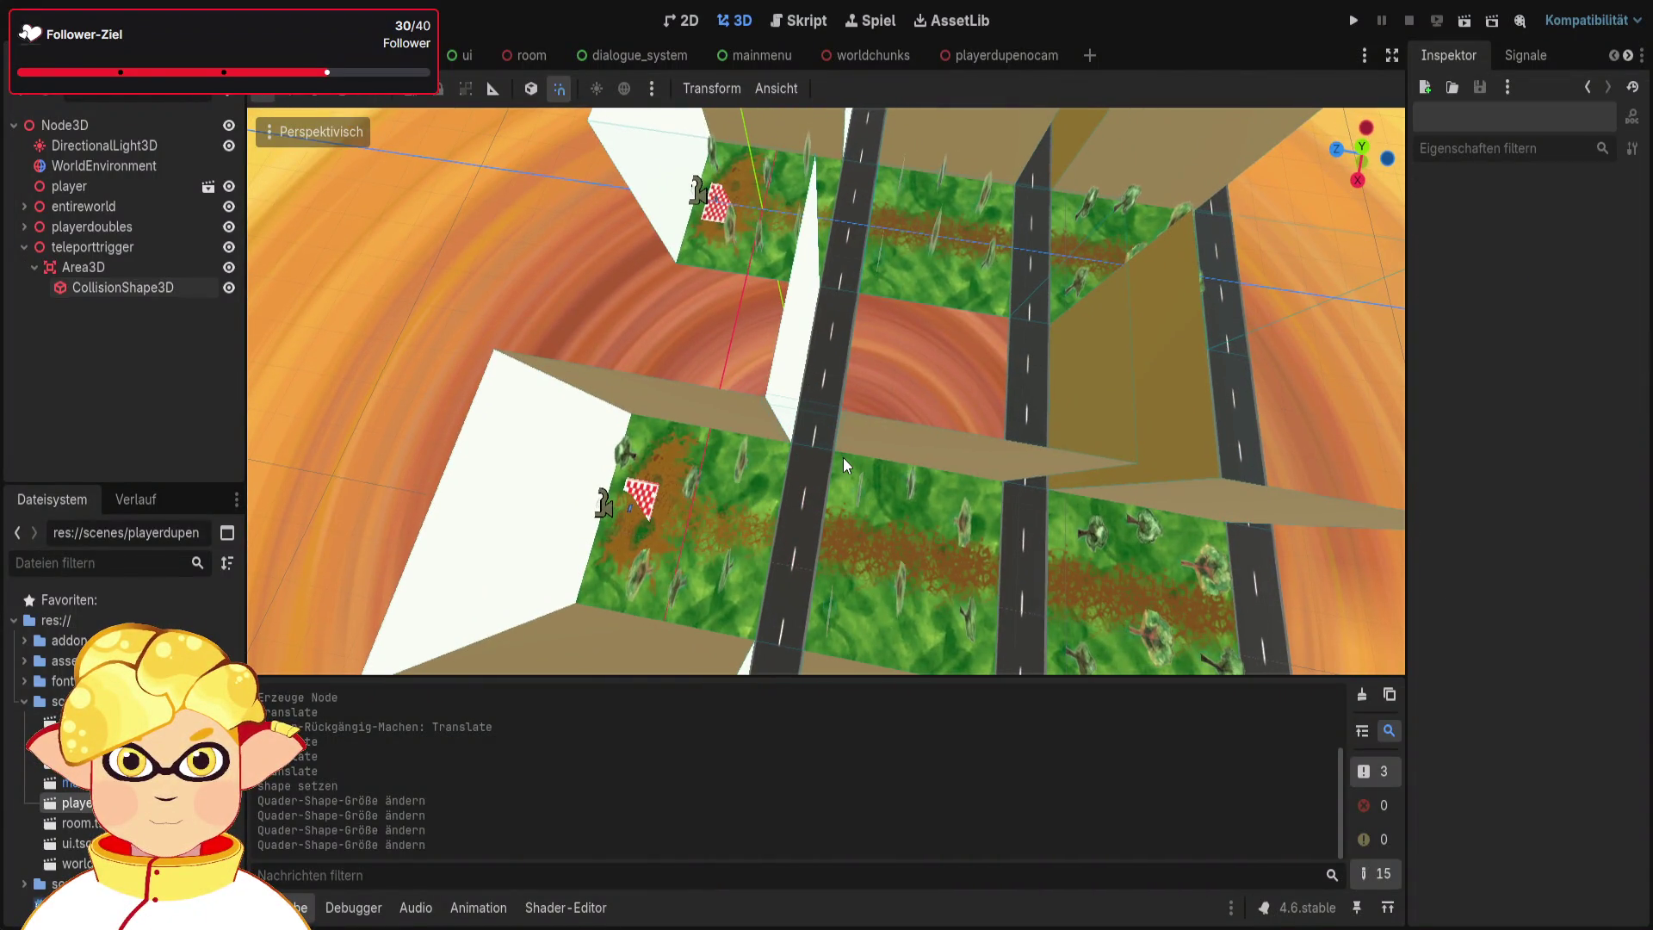
pyautogui.press('s')
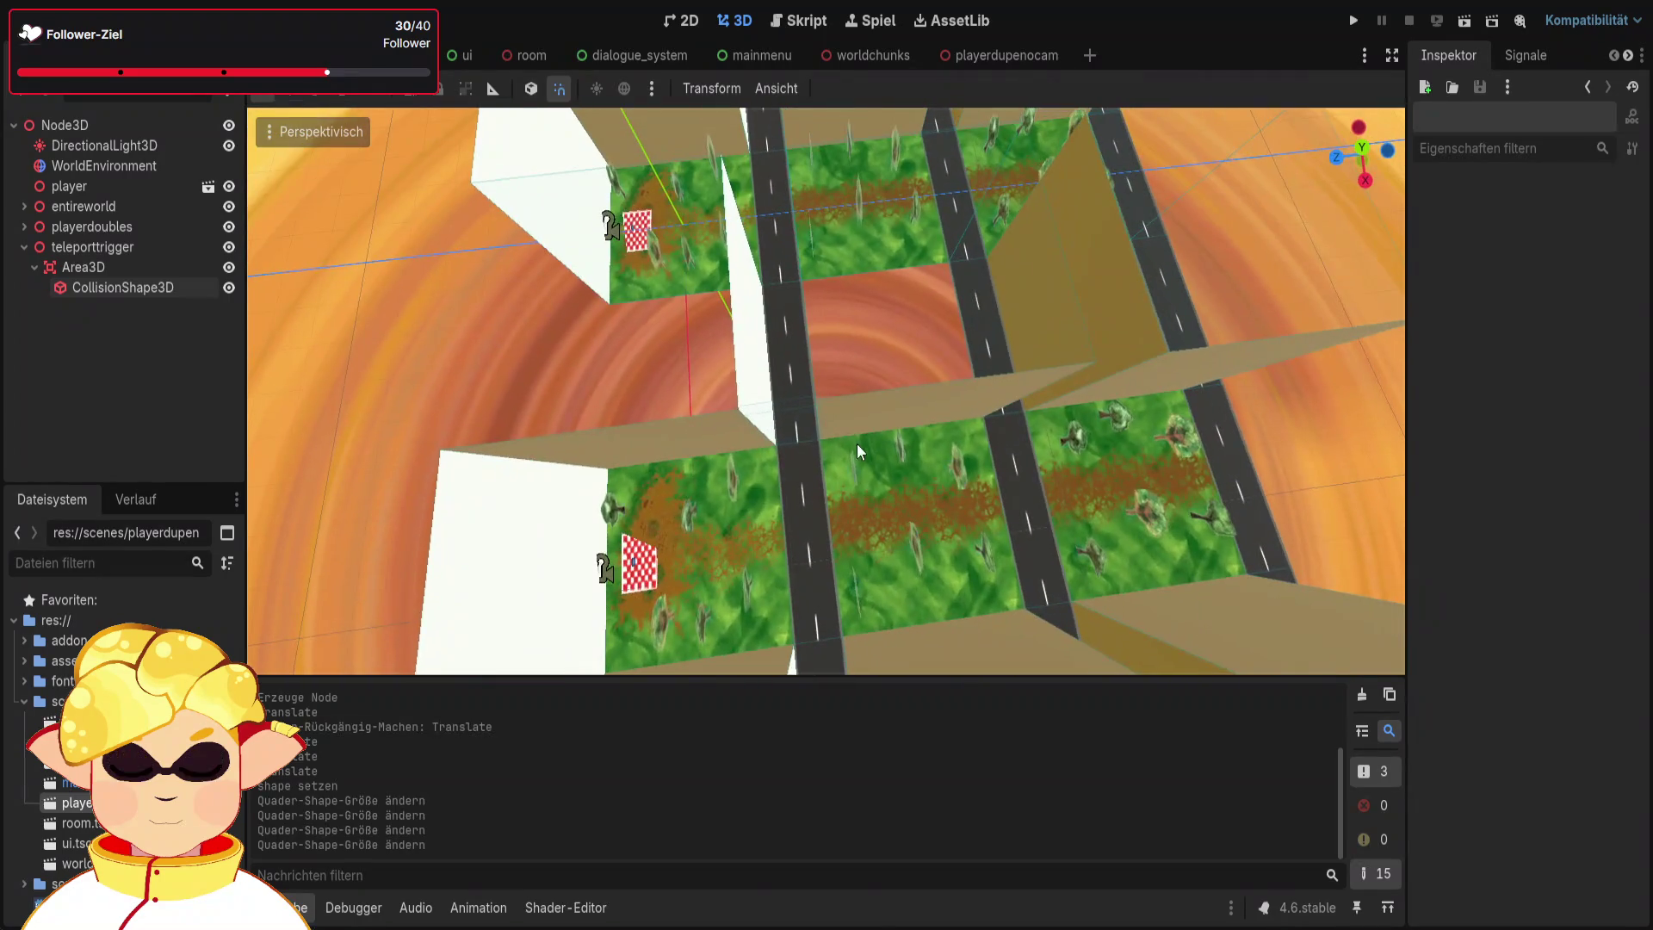
pyautogui.click(803, 441)
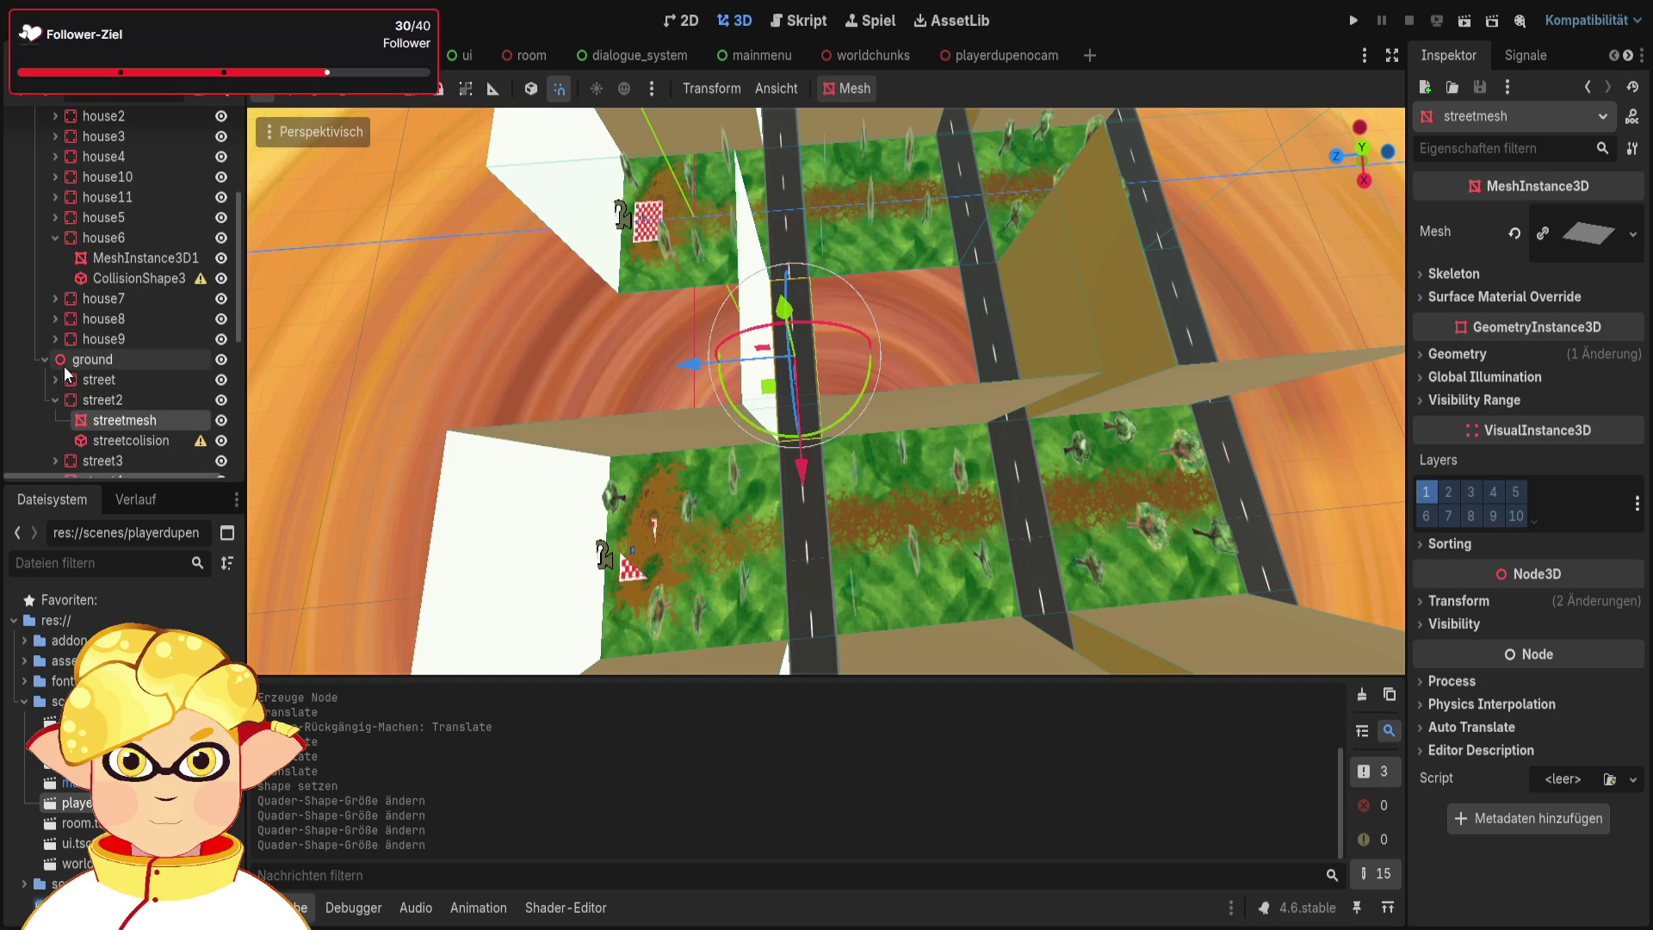
pyautogui.scroll(5, 86, 353)
pyautogui.click(35, 227)
pyautogui.click(25, 208)
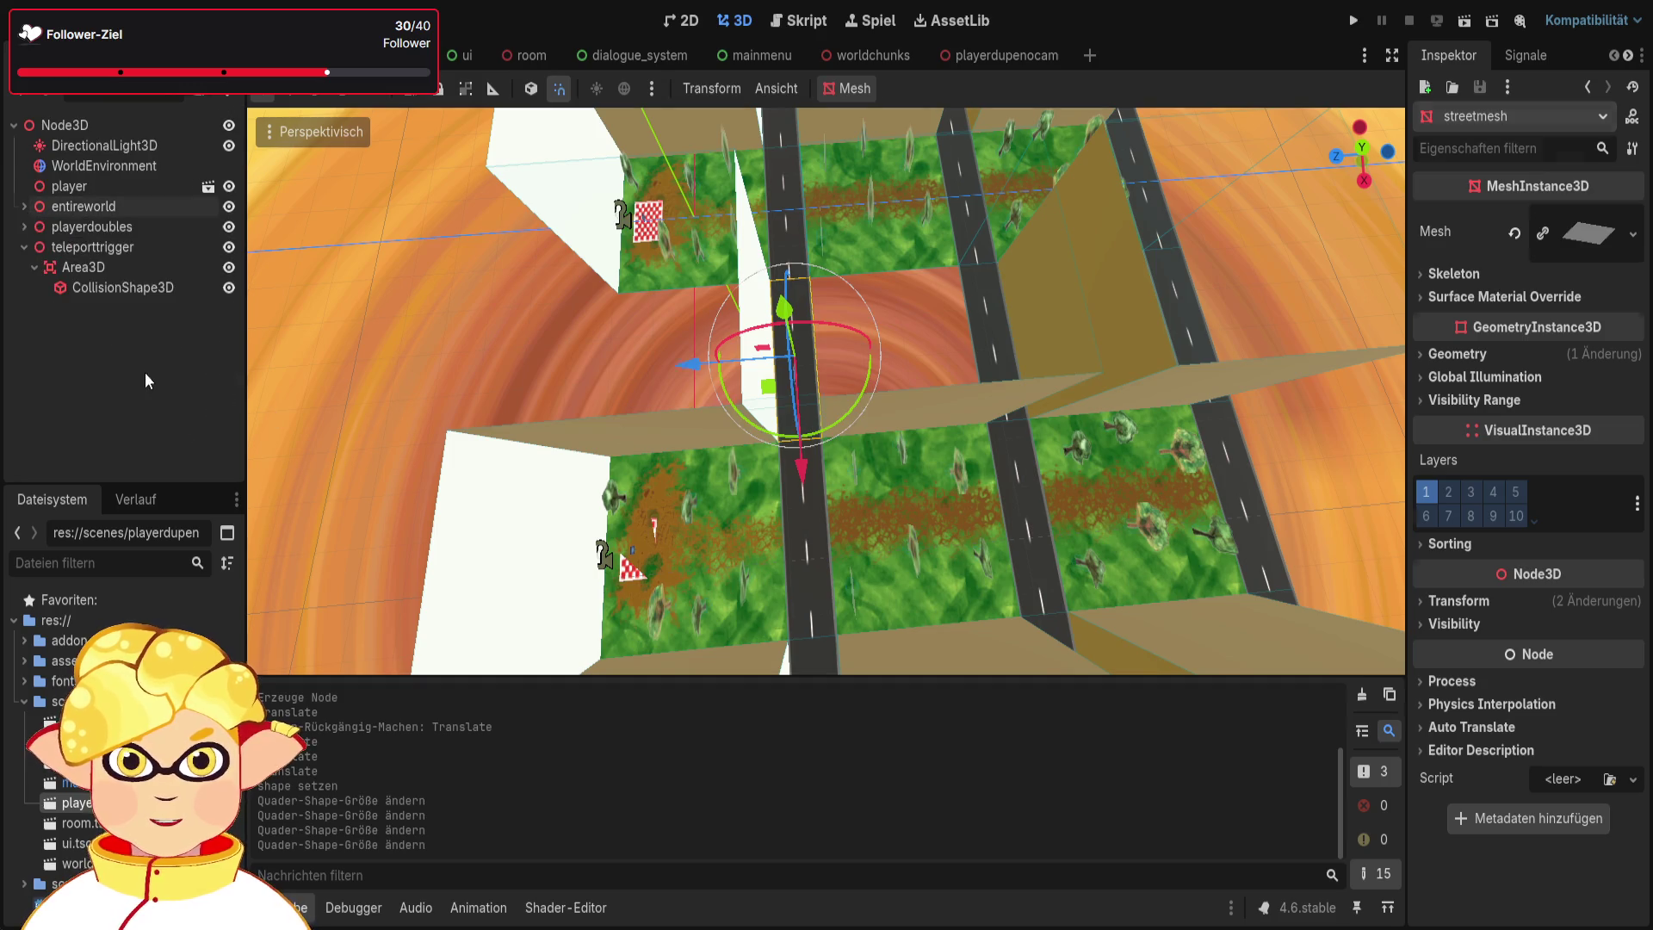
pyautogui.scroll(6, 829, 544)
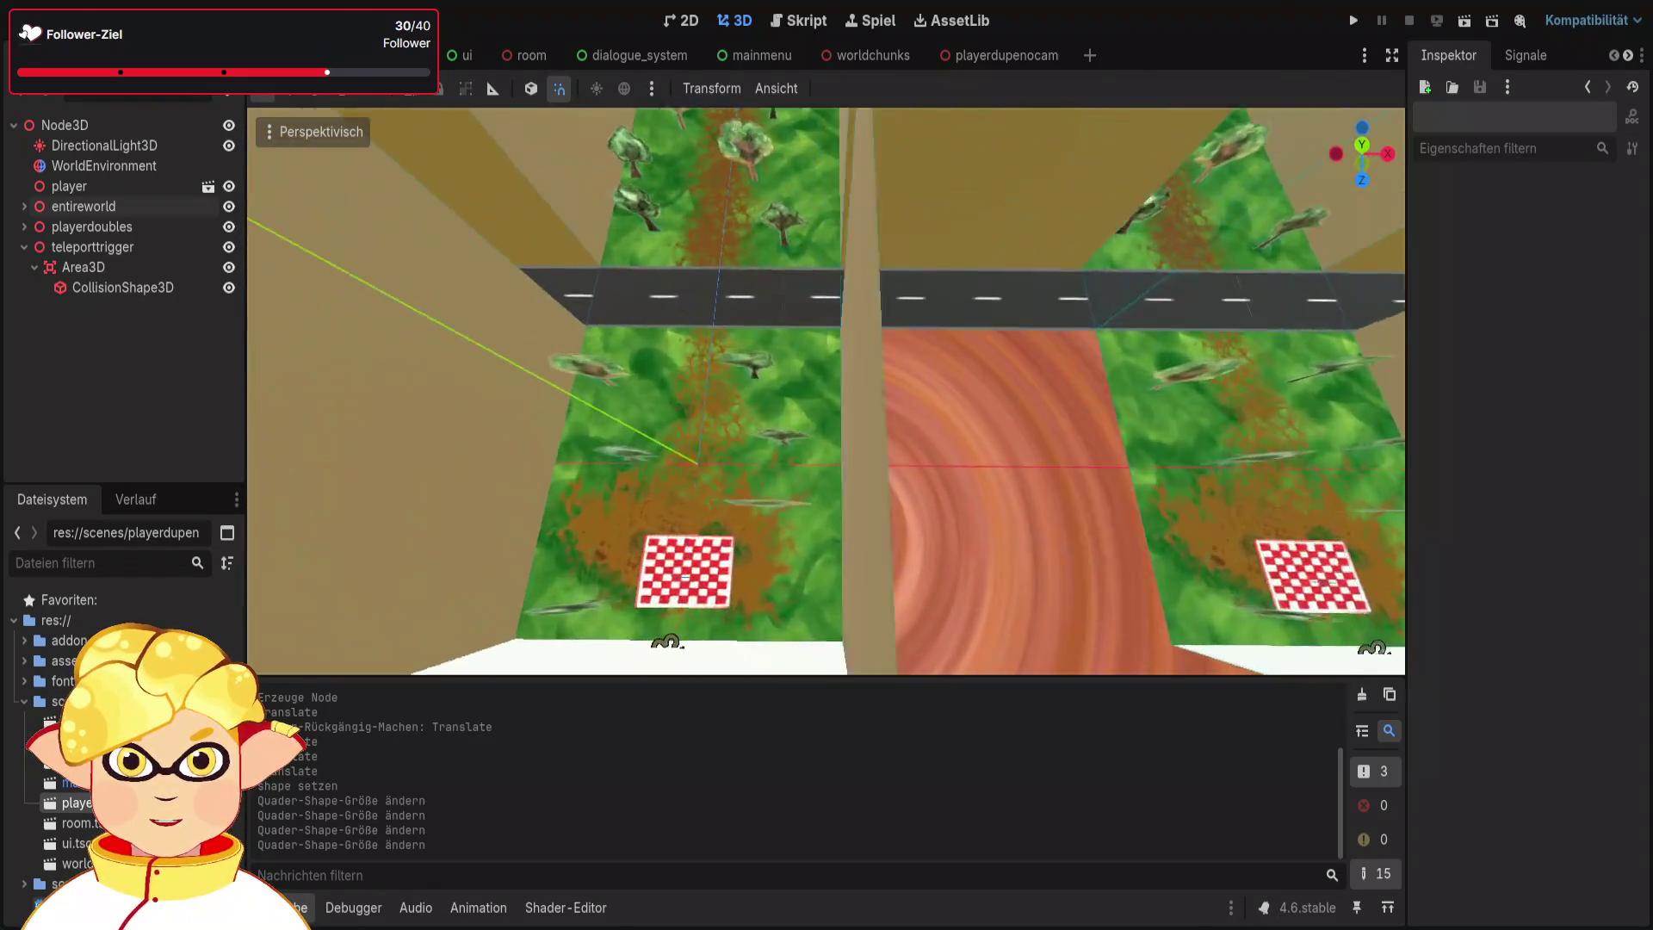
pyautogui.moveTo(768, 394)
pyautogui.mouseDown()
pyautogui.moveTo(750, 308)
pyautogui.moveTo(797, 344)
pyautogui.moveTo(744, 344)
pyautogui.mouseUp()
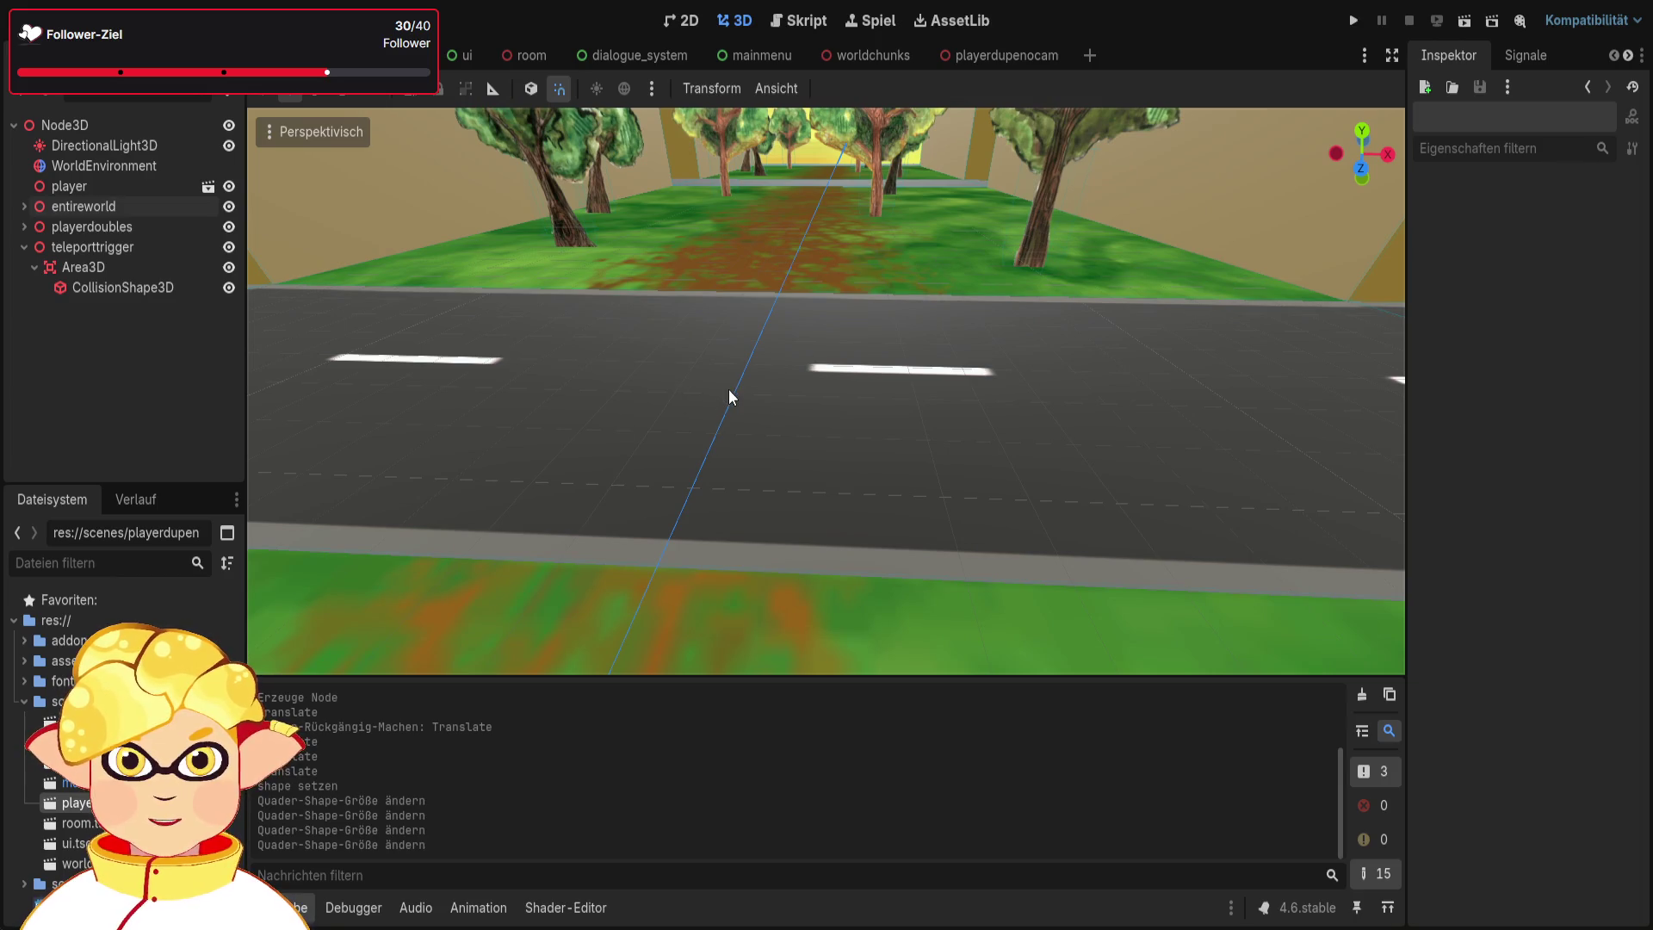
pyautogui.scroll(-8, 730, 403)
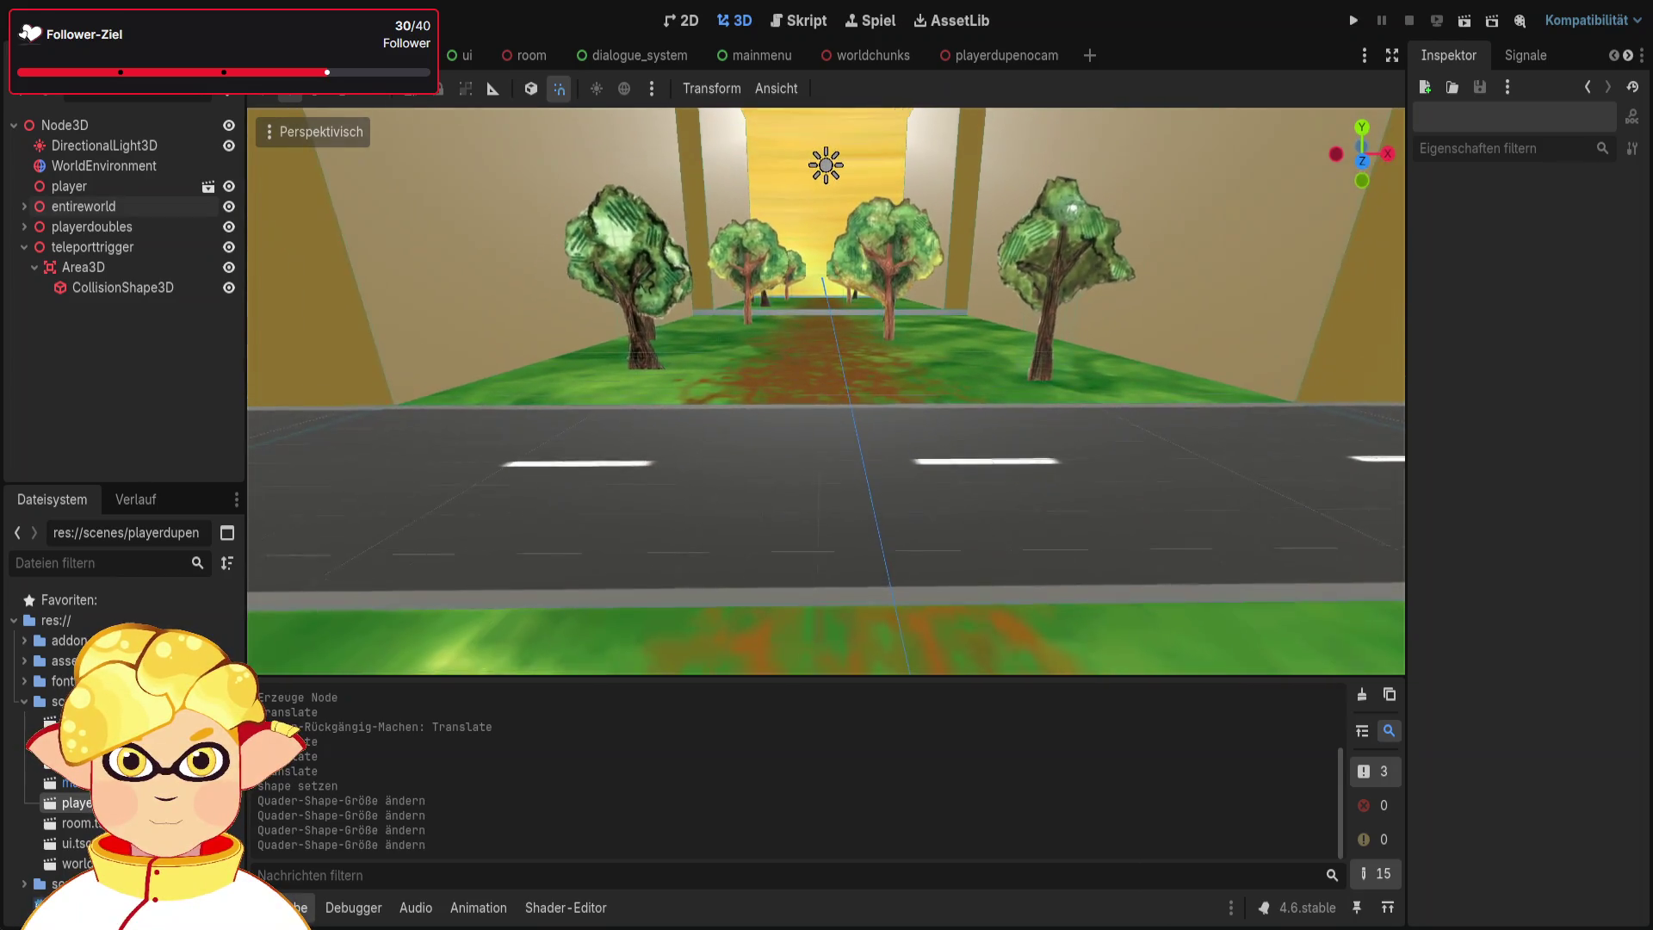
pyautogui.press('d')
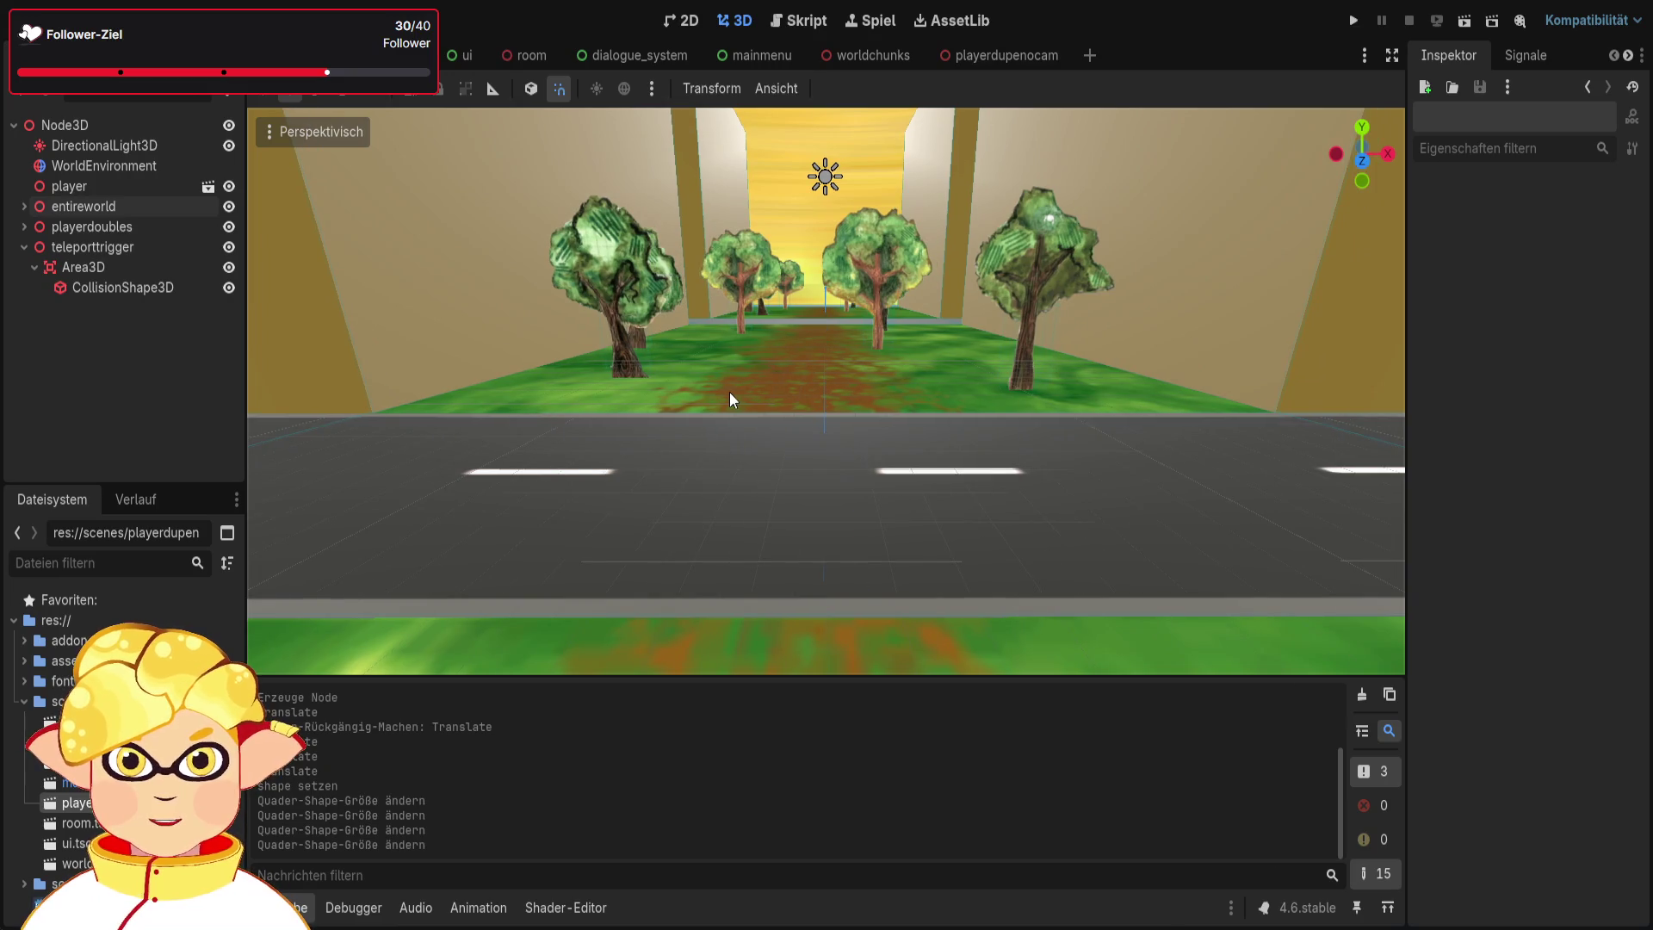
pyautogui.moveTo(730, 391); pyautogui.dragTo(1189, 389)
pyautogui.press('w')
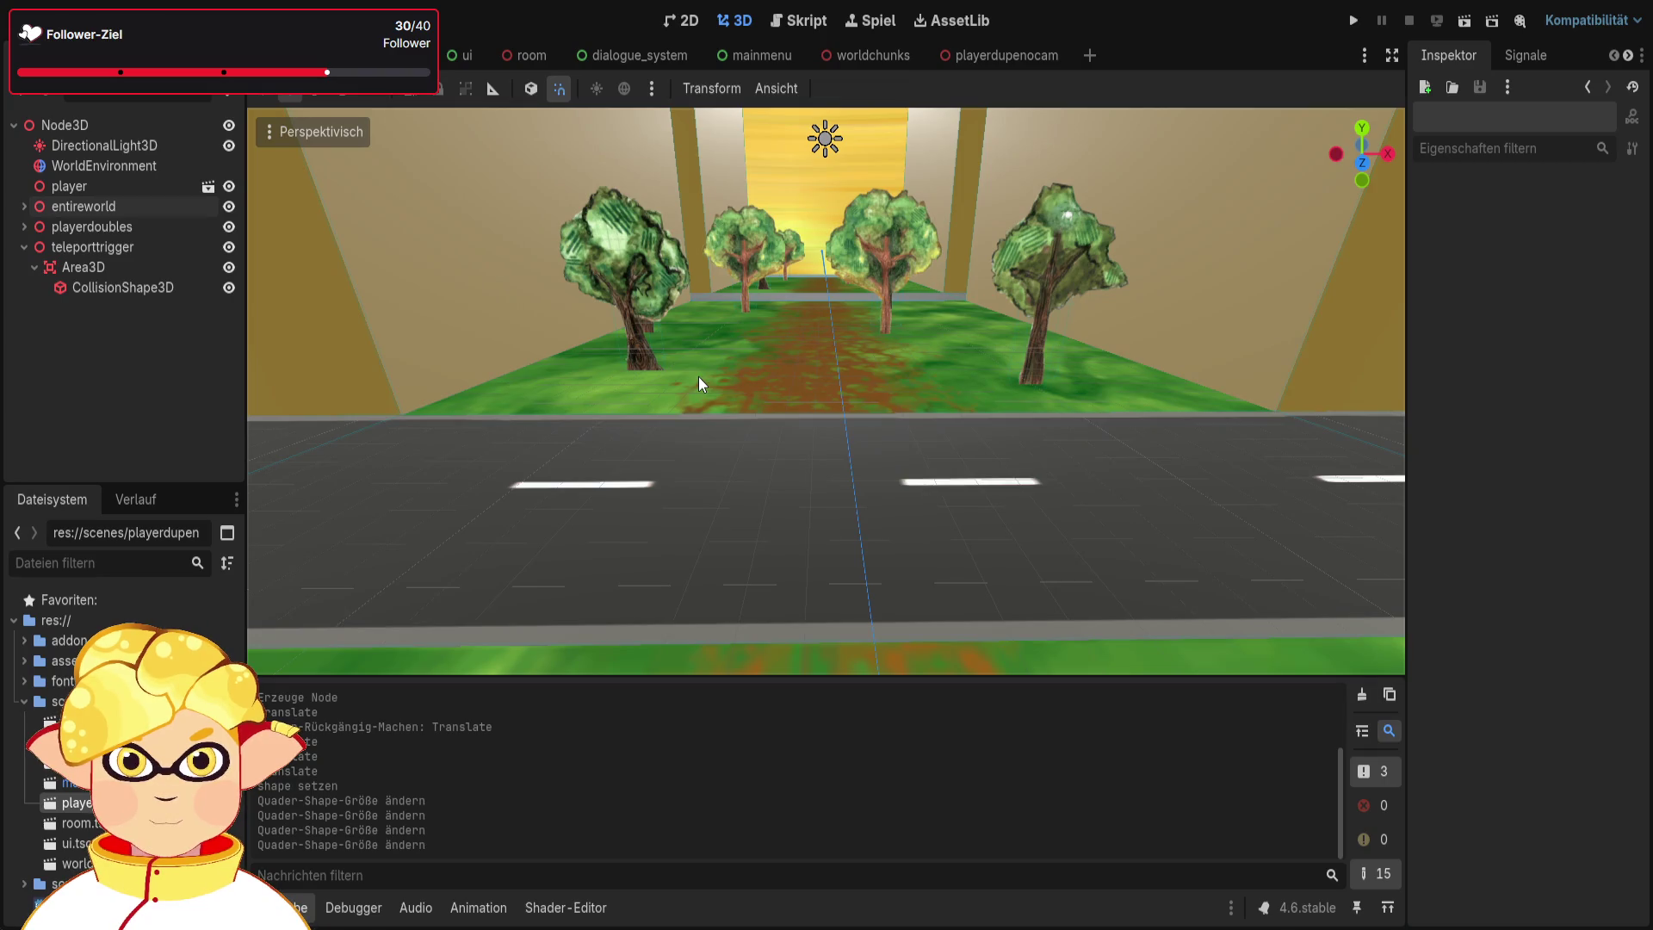
pyautogui.moveTo(705, 362)
pyautogui.mouseDown()
pyautogui.moveTo(844, 529)
pyautogui.moveTo(698, 532)
pyautogui.mouseUp()
pyautogui.moveTo(952, 513)
pyautogui.mouseDown()
pyautogui.moveTo(861, 517)
pyautogui.moveTo(1033, 517)
pyautogui.moveTo(952, 513)
pyautogui.mouseUp()
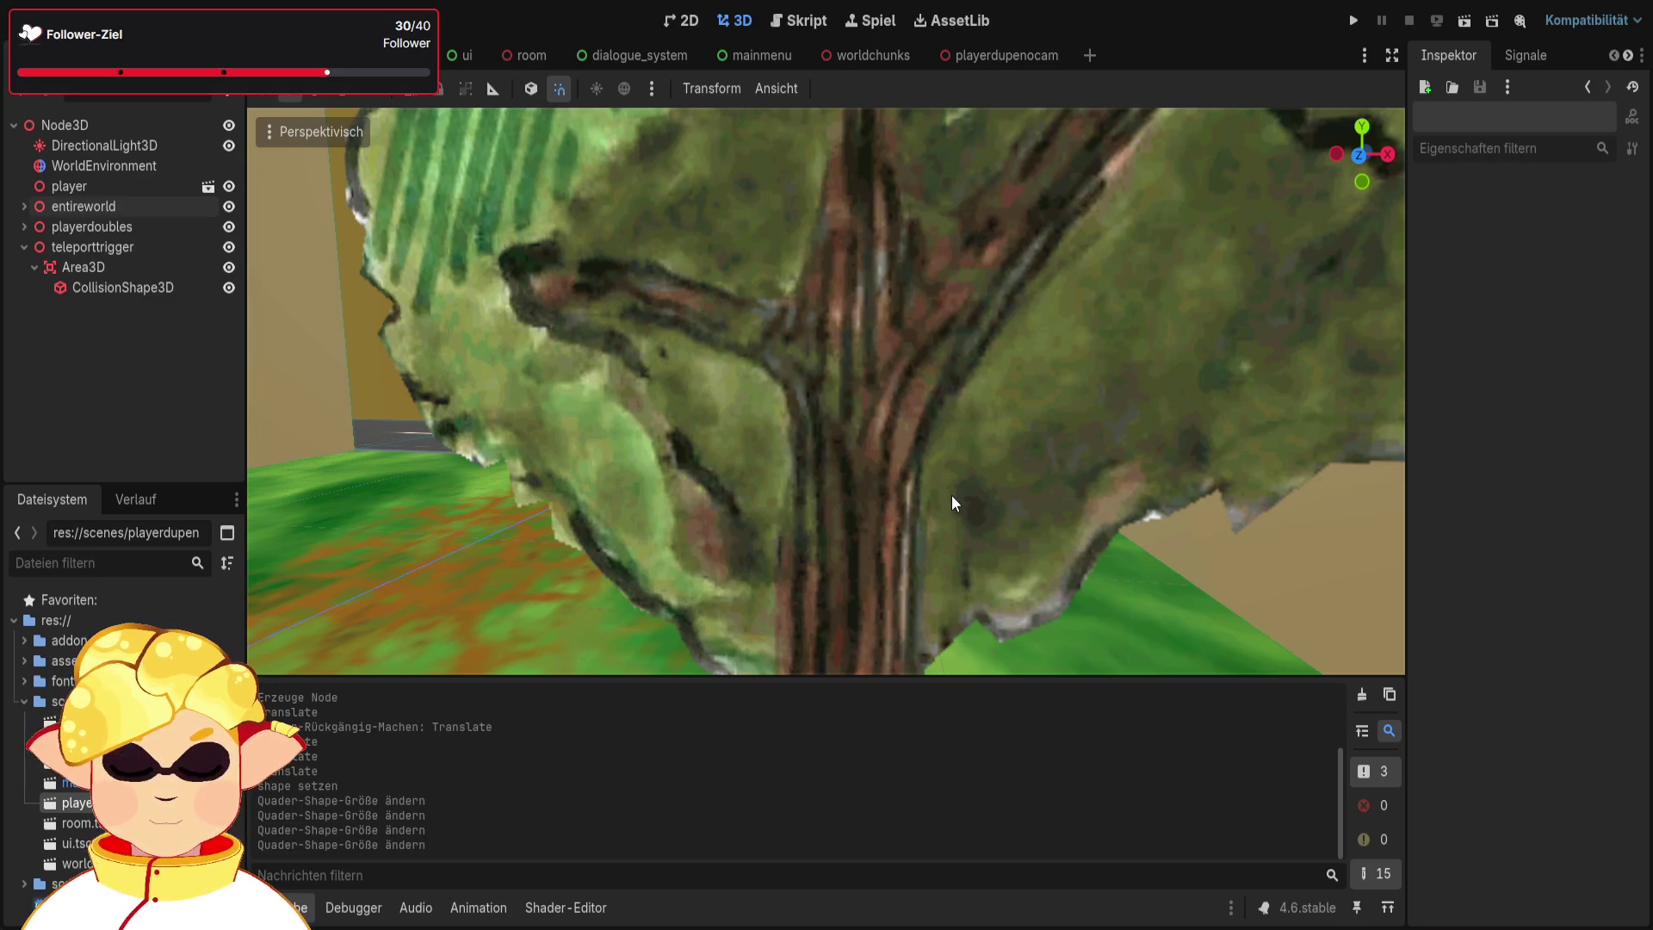
pyautogui.moveTo(952, 500)
pyautogui.mouseDown()
pyautogui.moveTo(930, 448)
pyautogui.moveTo(947, 534)
pyautogui.moveTo(861, 482)
pyautogui.moveTo(857, 452)
pyautogui.mouseUp()
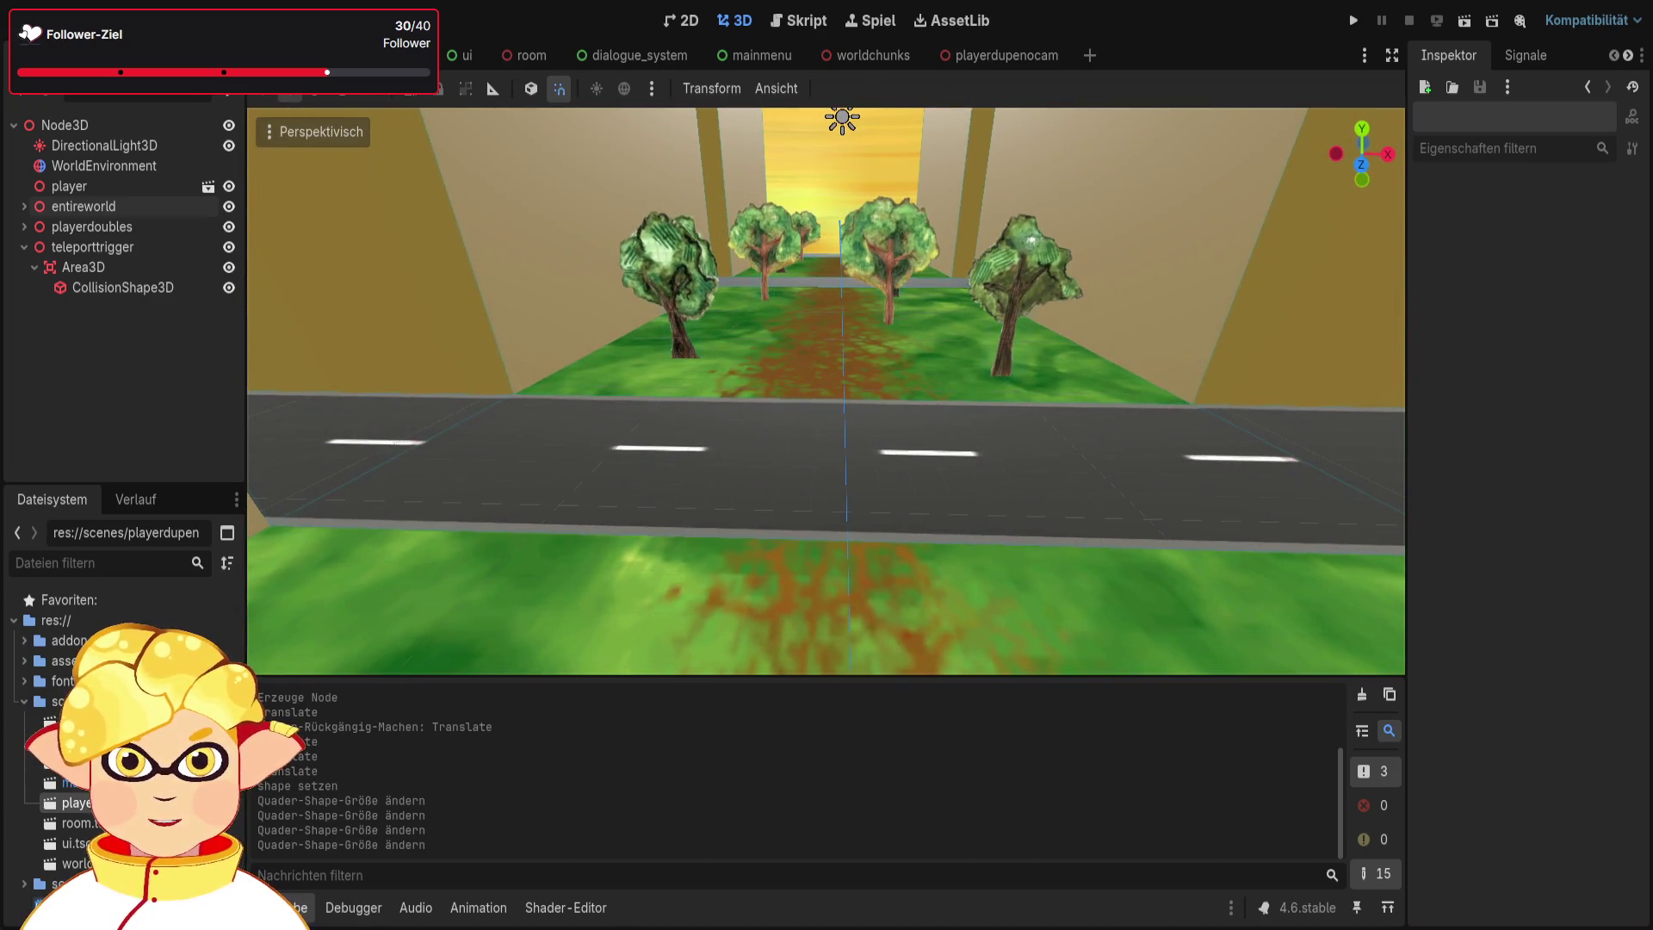
# Frame the Area3D and toggle the CollisionShape3D's Disabled setting.
pyautogui.doubleClick(93, 266)
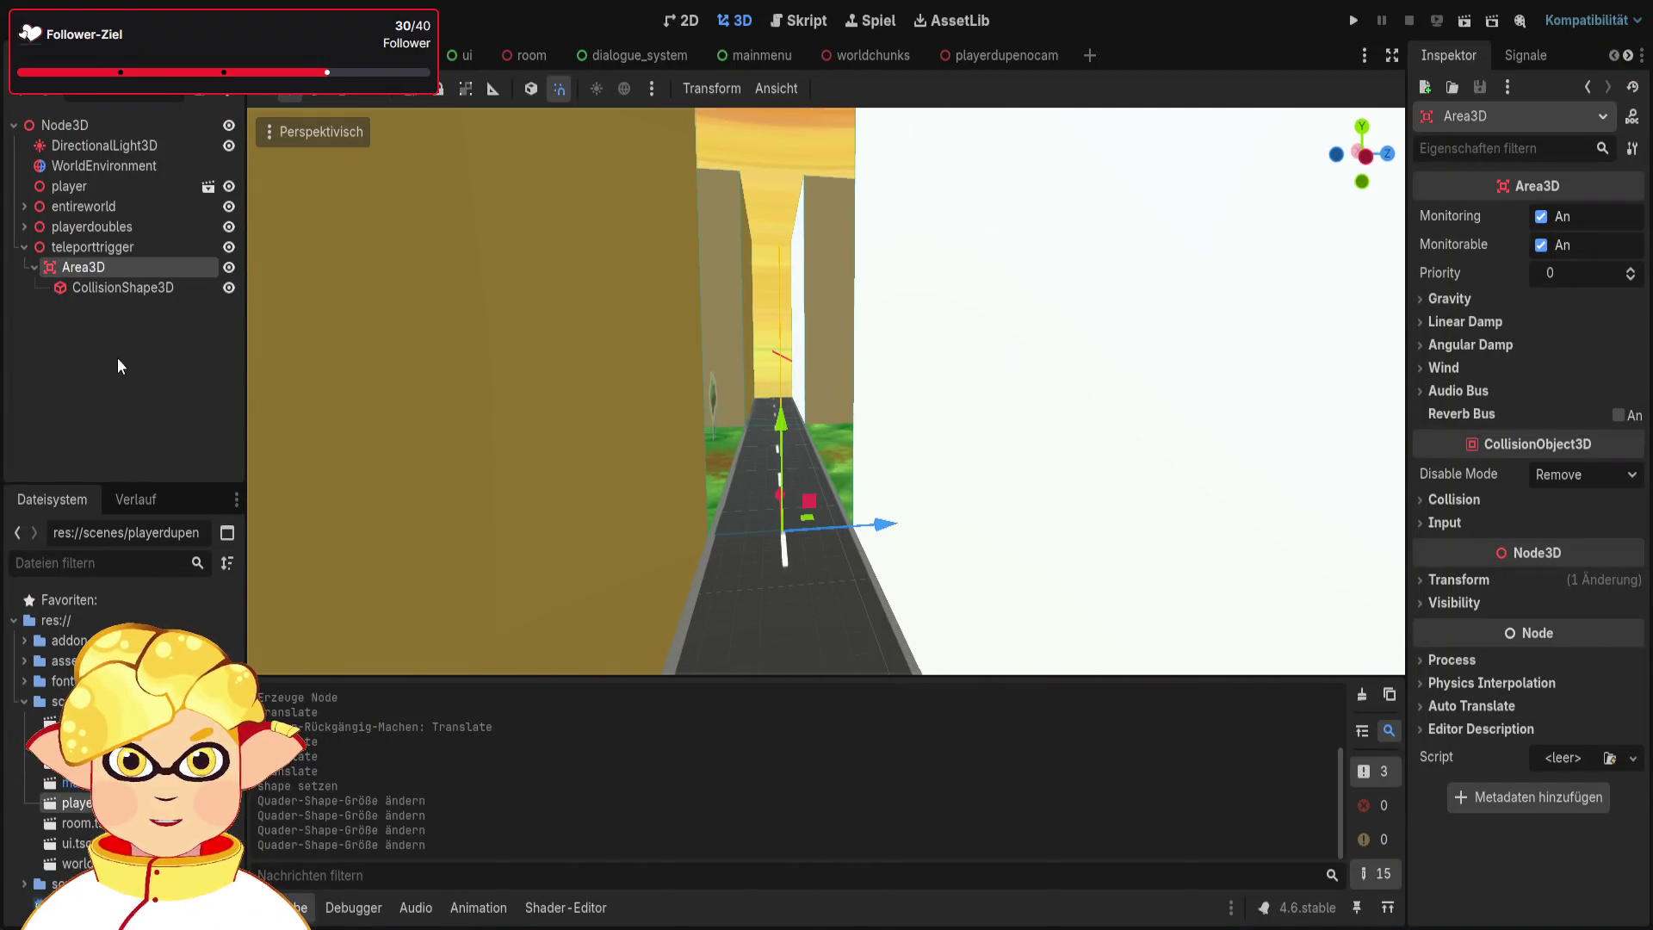
pyautogui.click(111, 289)
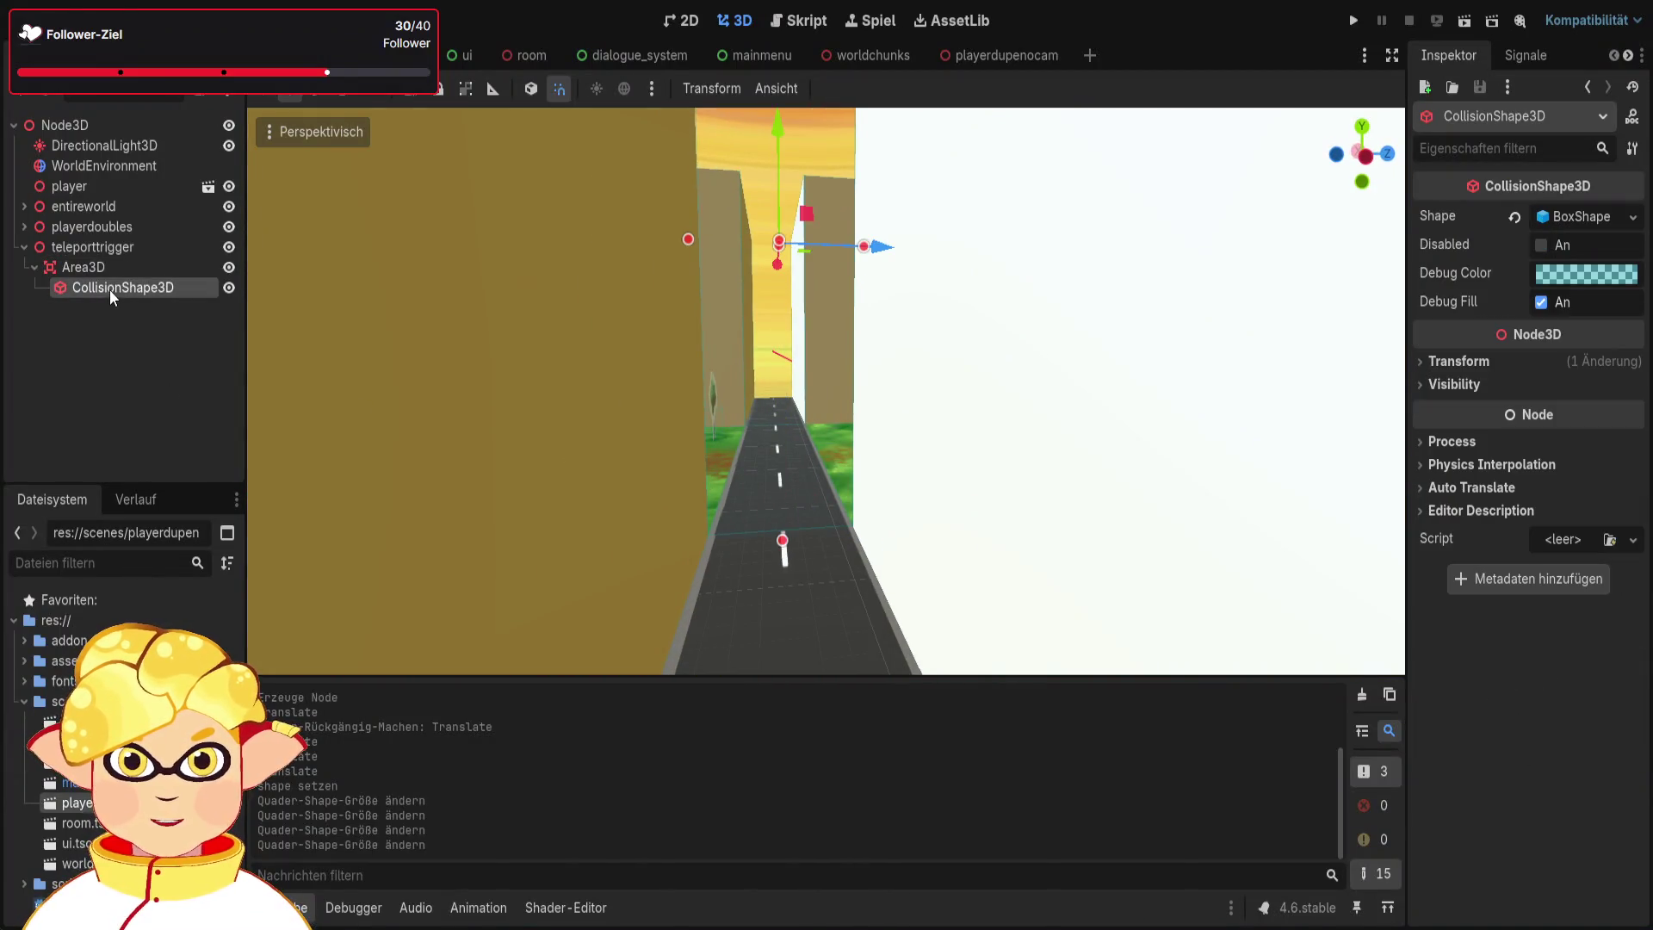
pyautogui.click(103, 263)
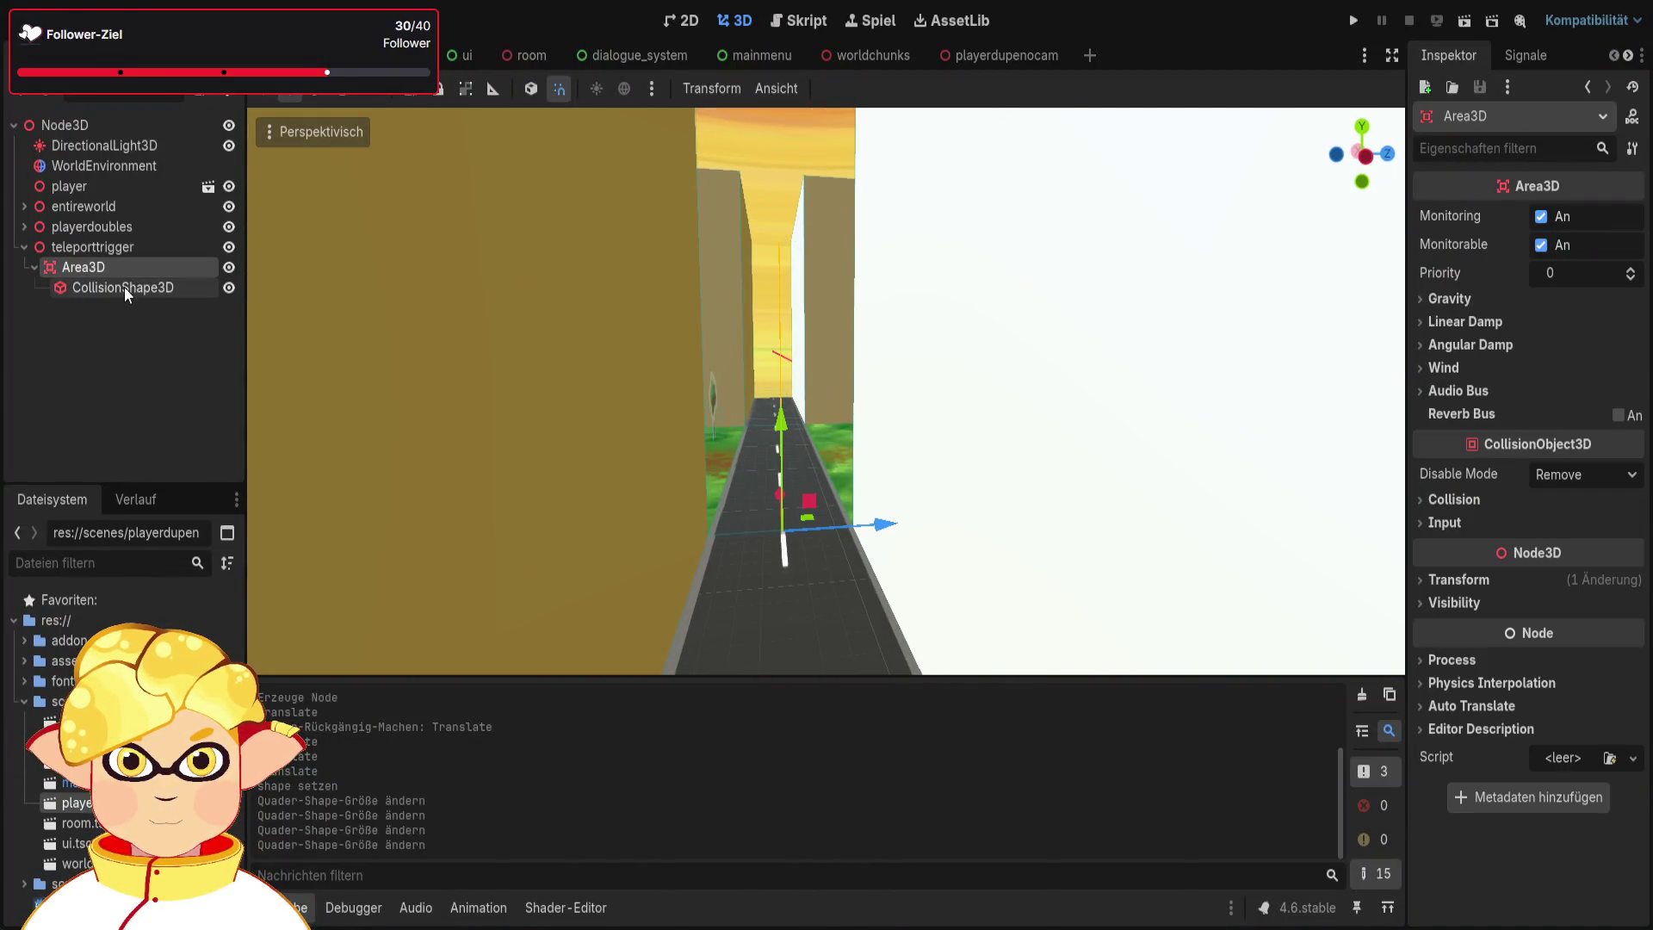
pyautogui.click(124, 287)
pyautogui.click(1541, 244)
pyautogui.click(1469, 465)
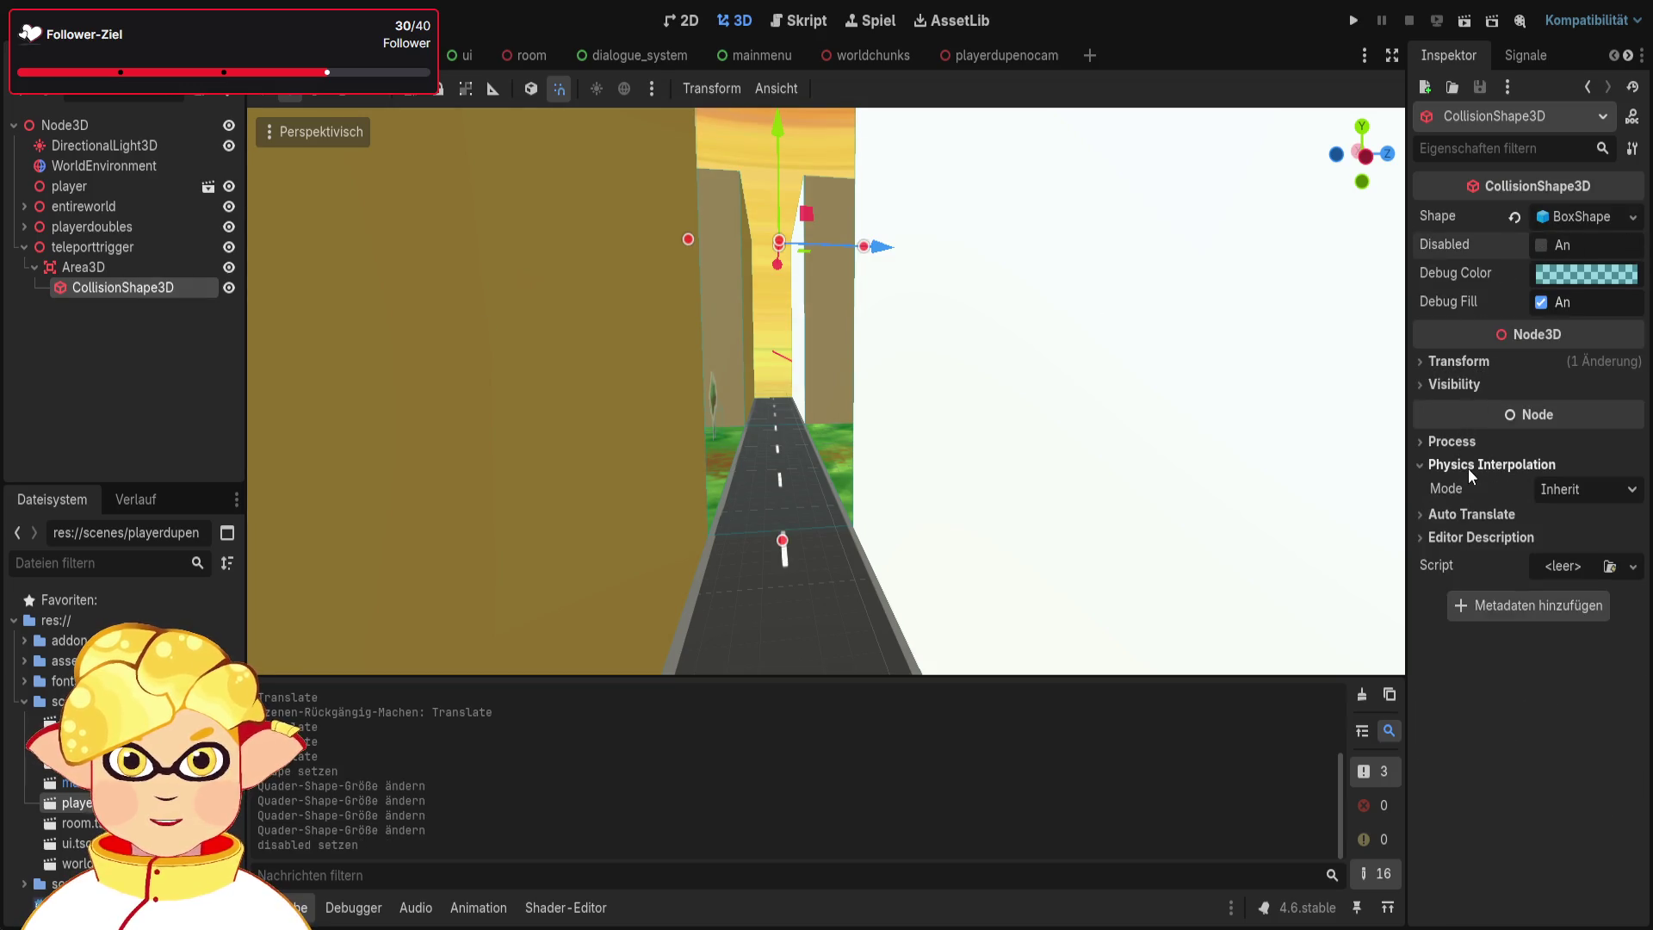
pyautogui.click(1526, 512)
pyautogui.click(1525, 511)
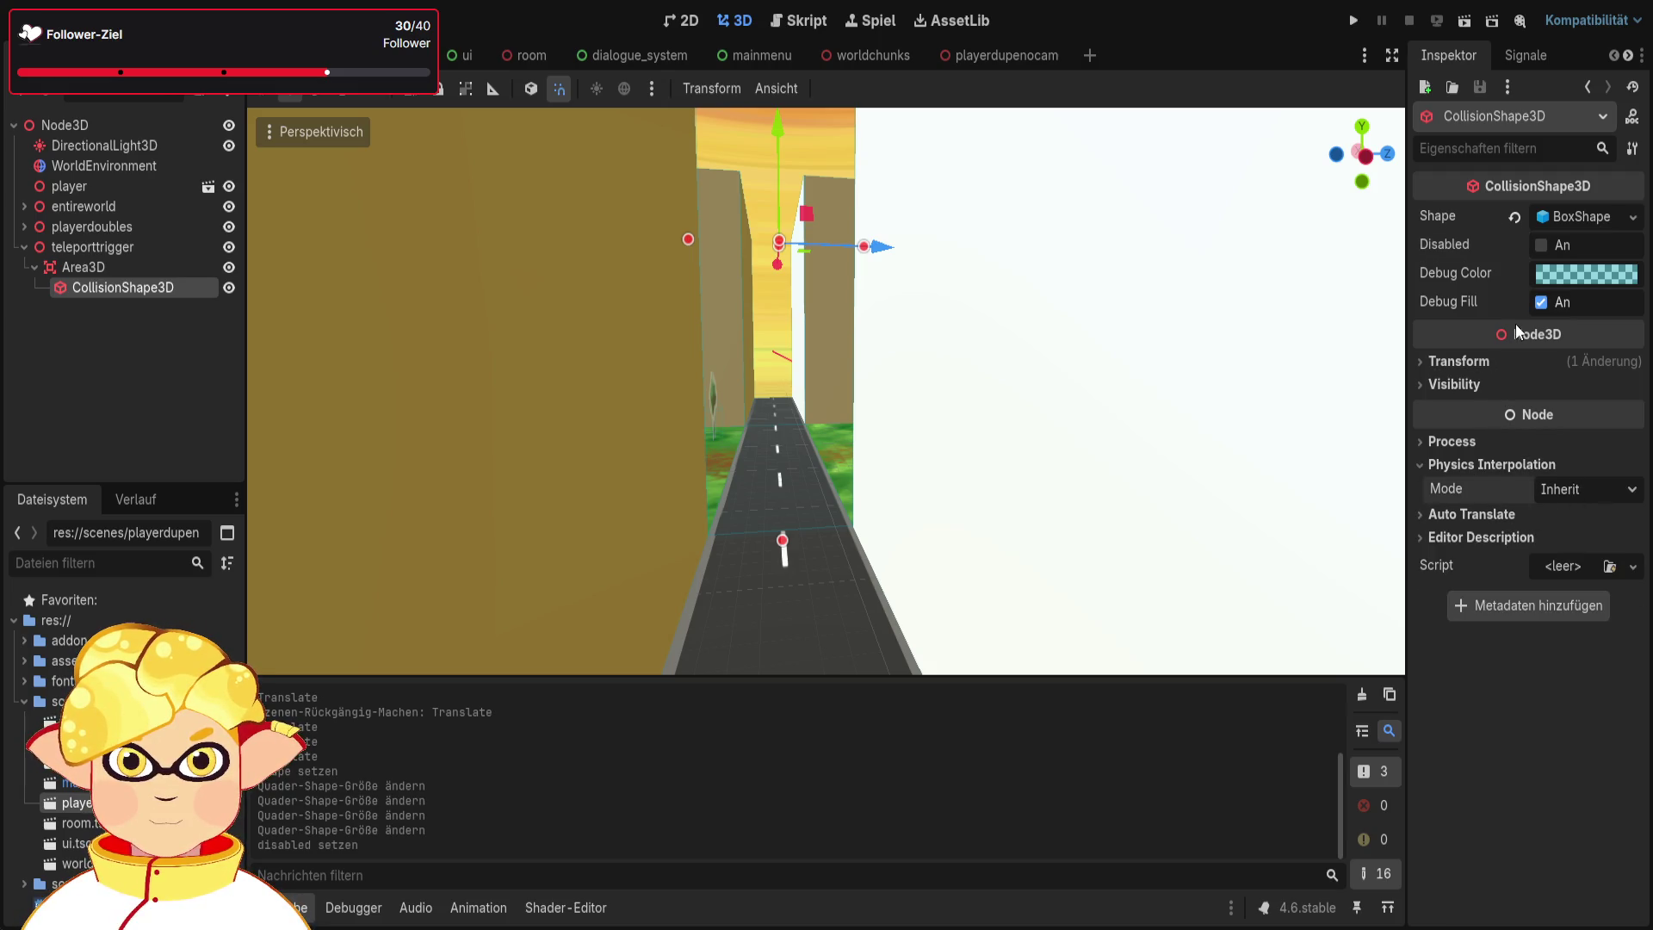
# Run the current scene to test the trigger, stop it, and reselect the Area3D.
pyautogui.click(1463, 29)
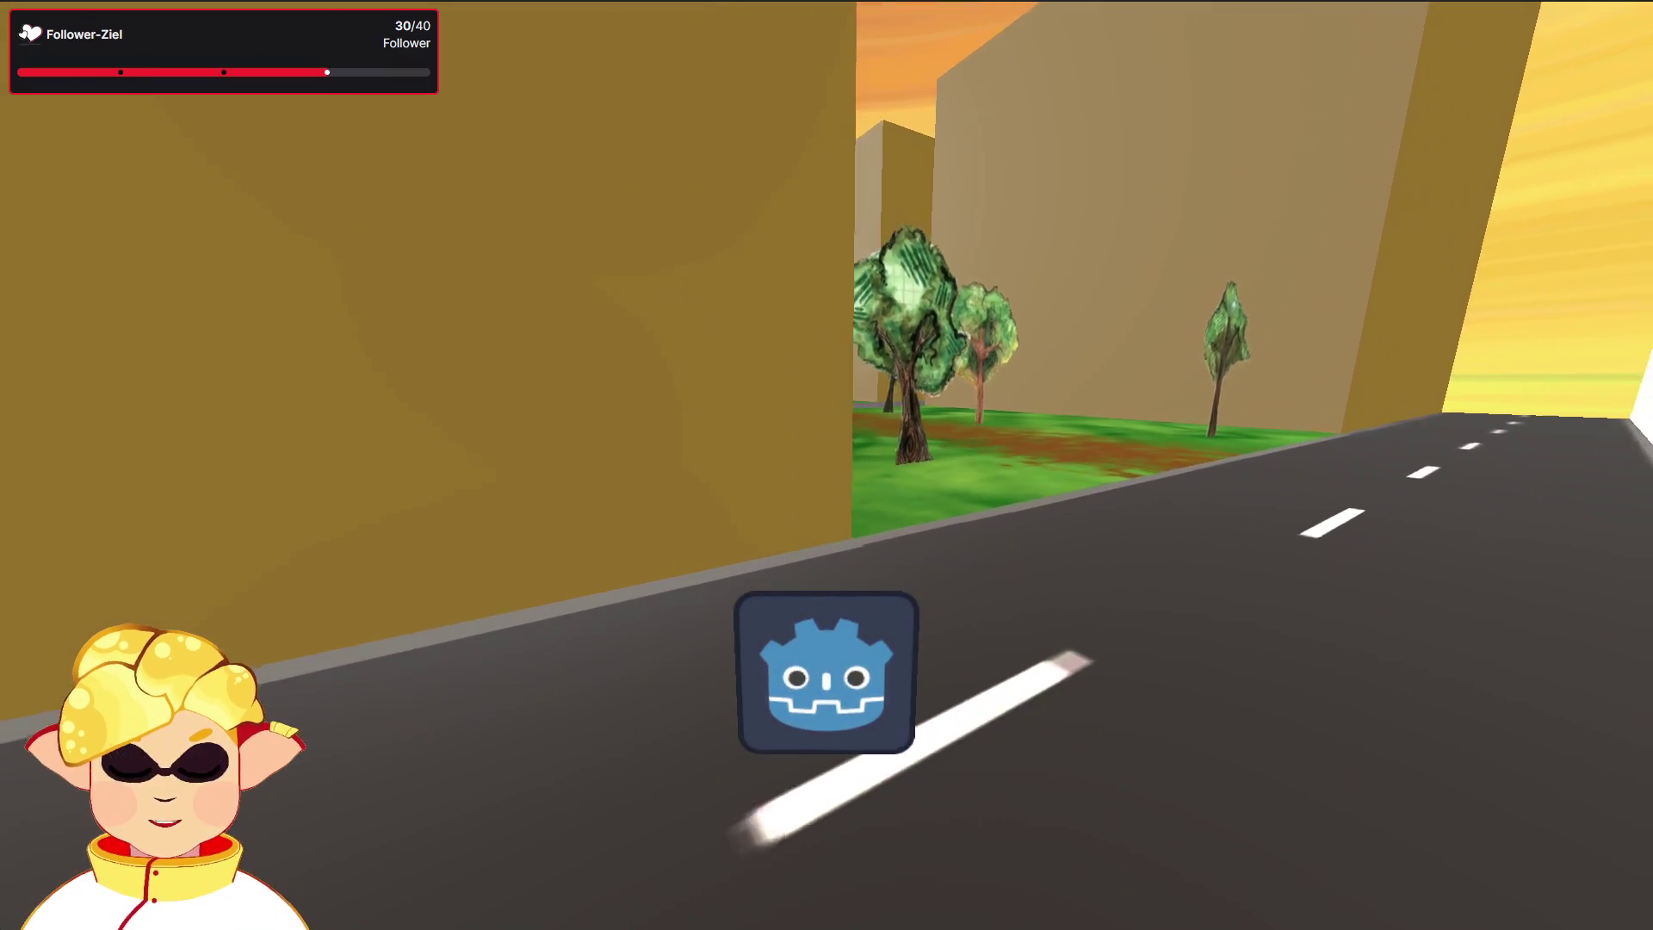
pyautogui.press('F8')
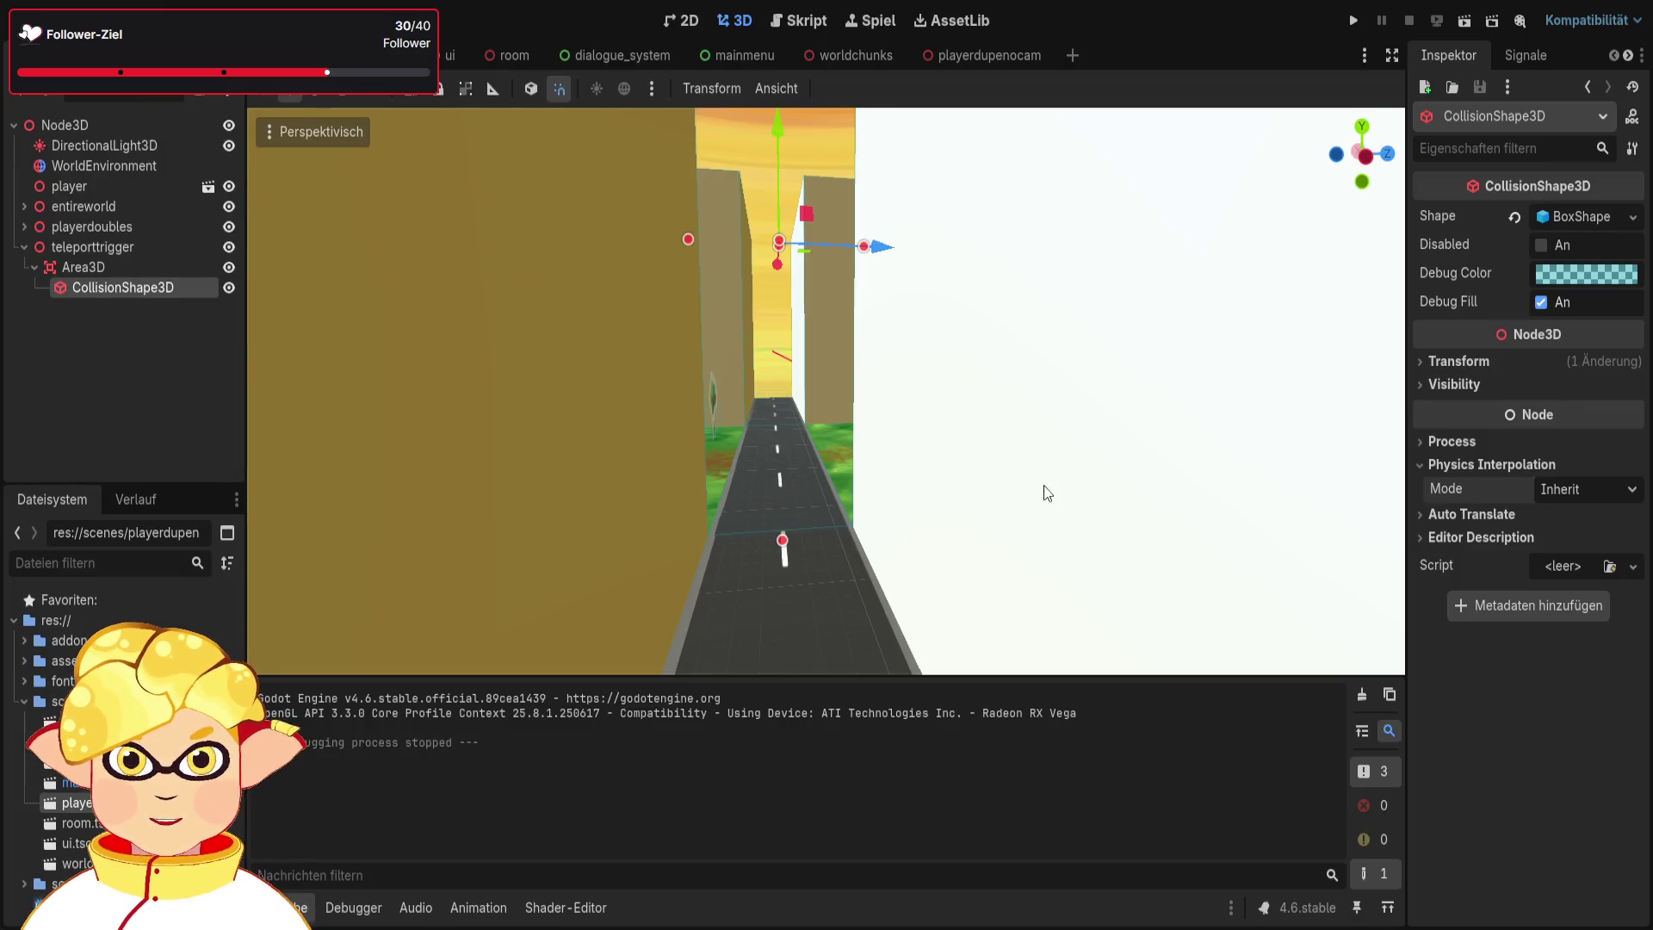
pyautogui.click(112, 268)
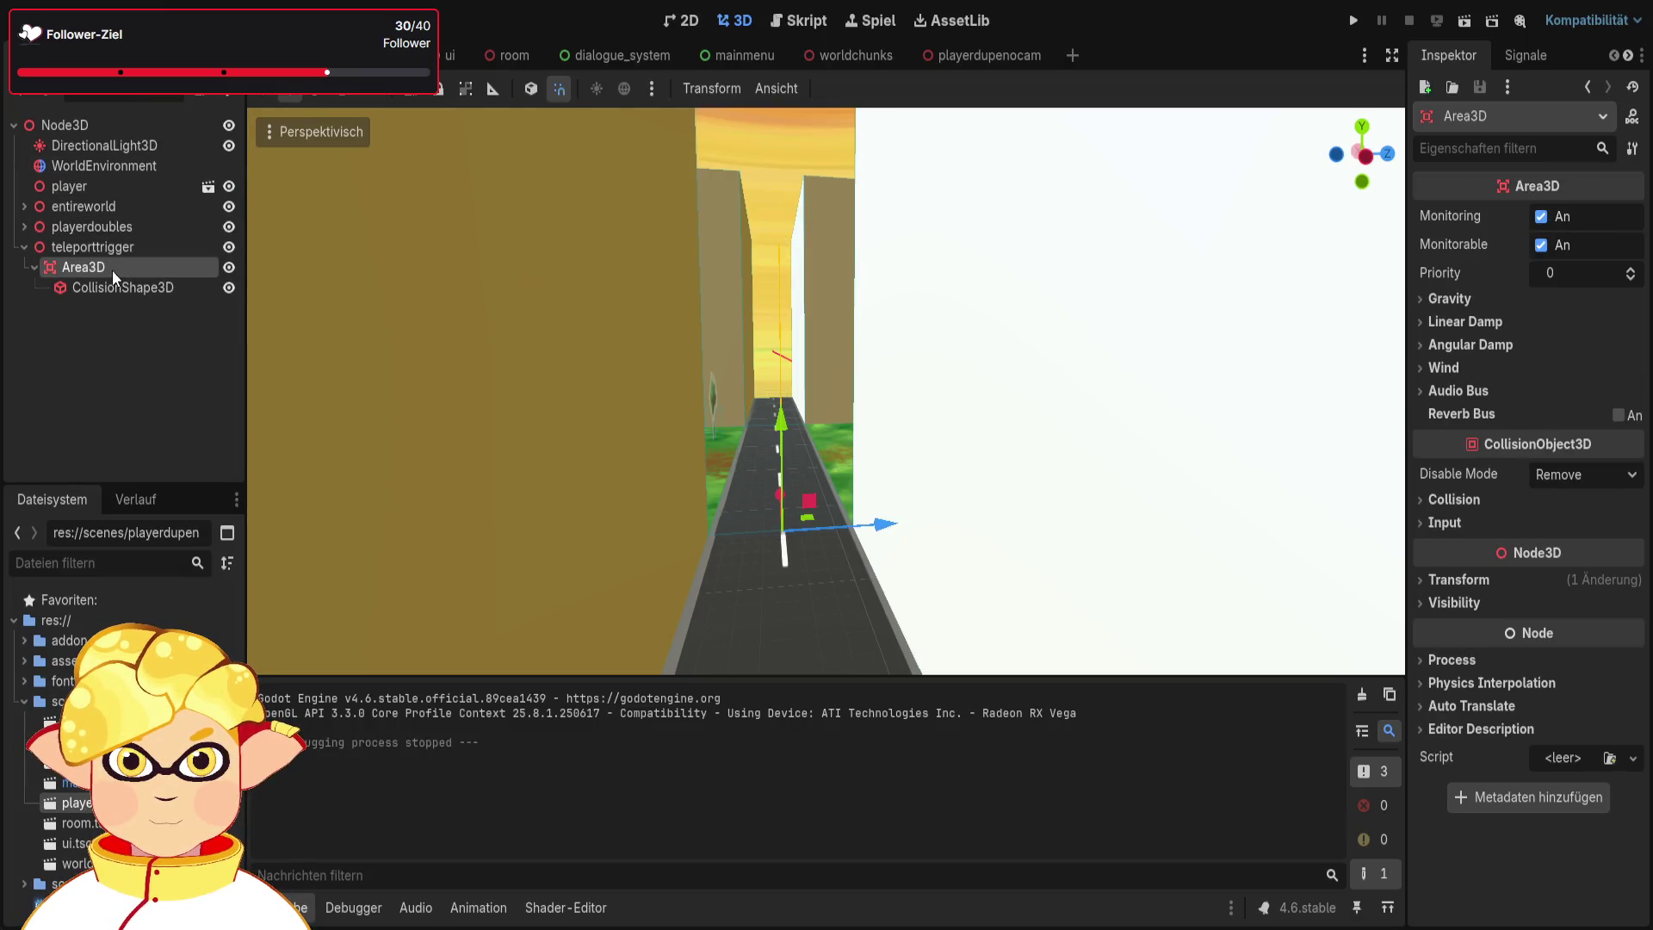
pyautogui.click(124, 287)
pyautogui.click(117, 267)
pyautogui.click(120, 290)
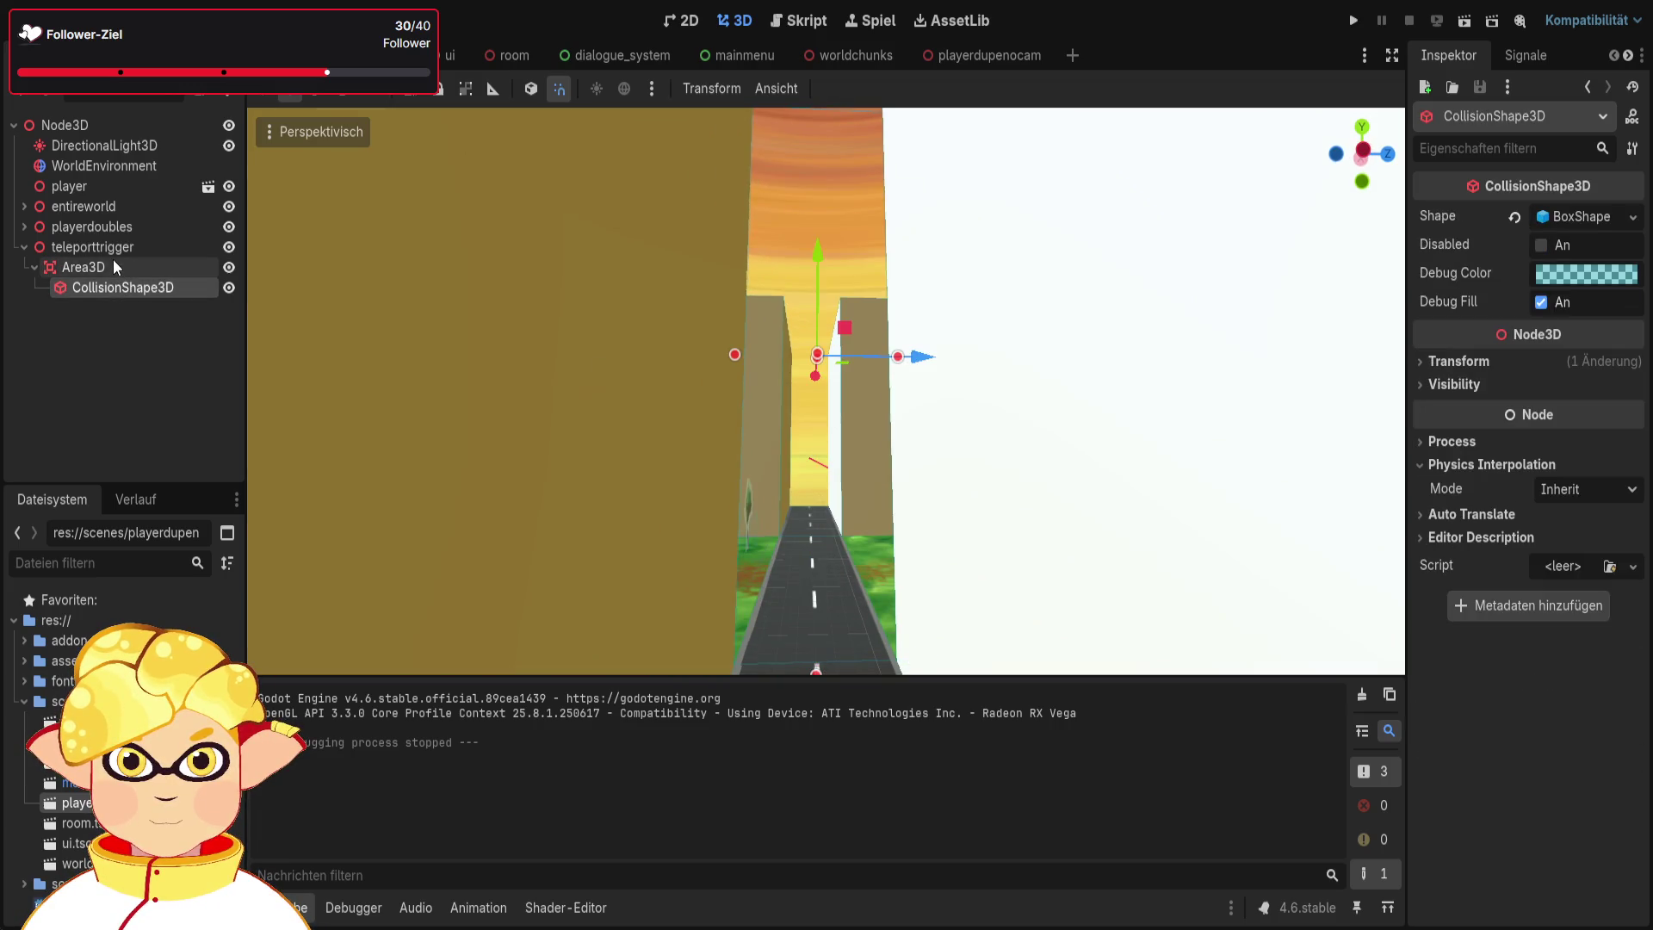
pyautogui.click(113, 263)
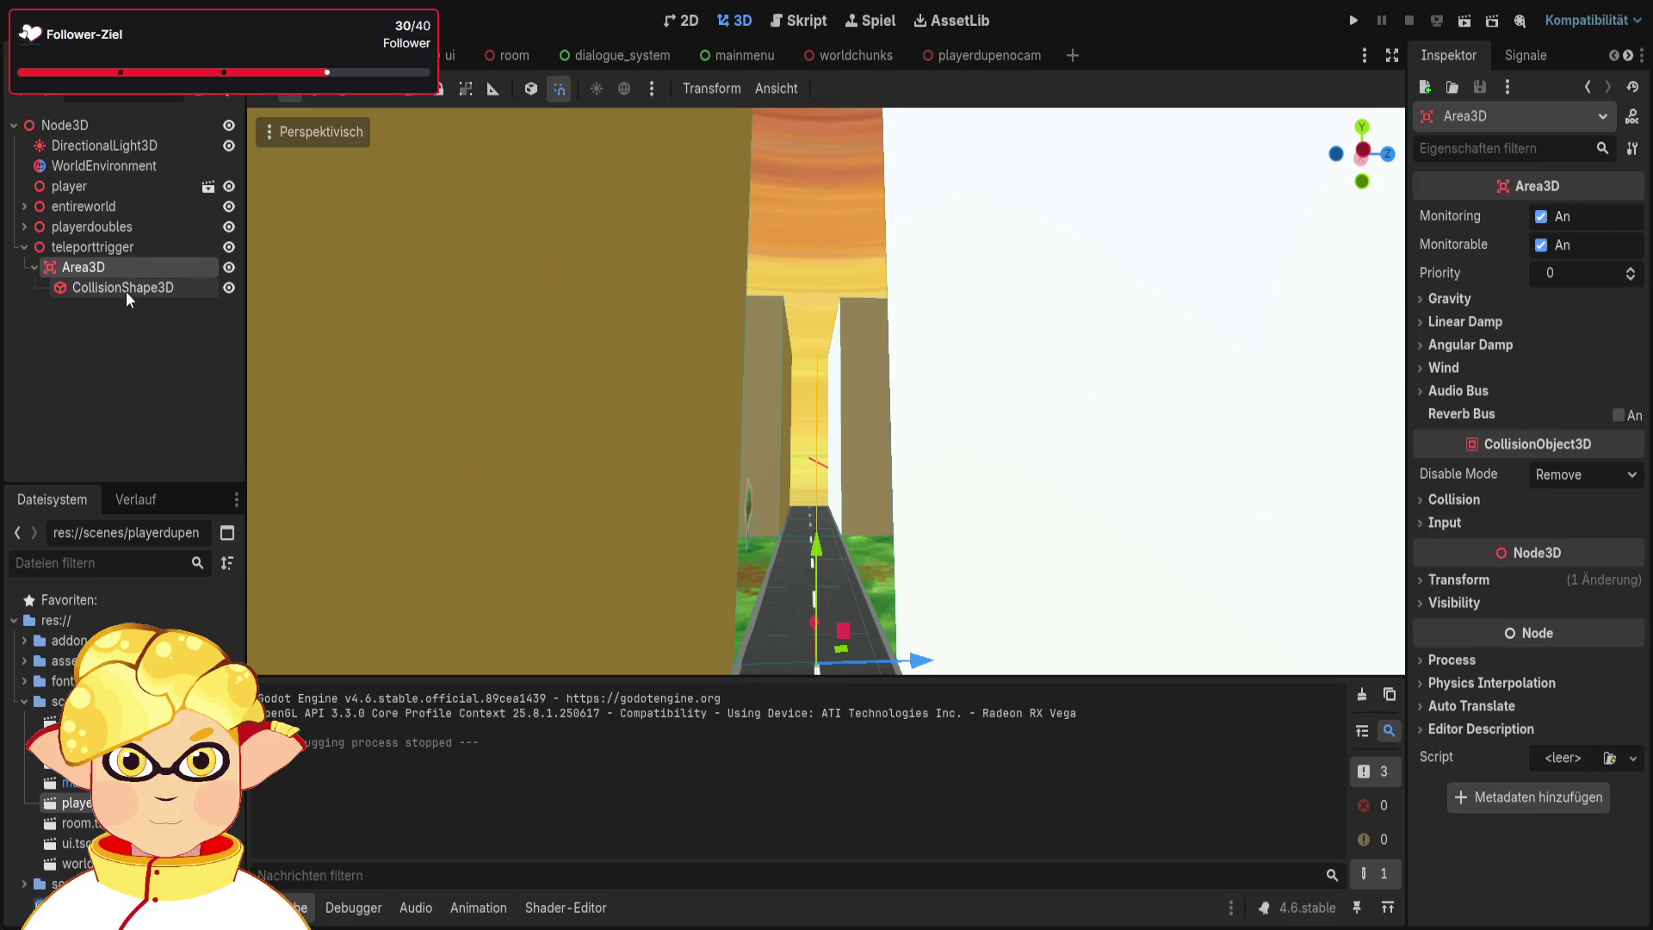
pyautogui.click(126, 291)
pyautogui.click(121, 265)
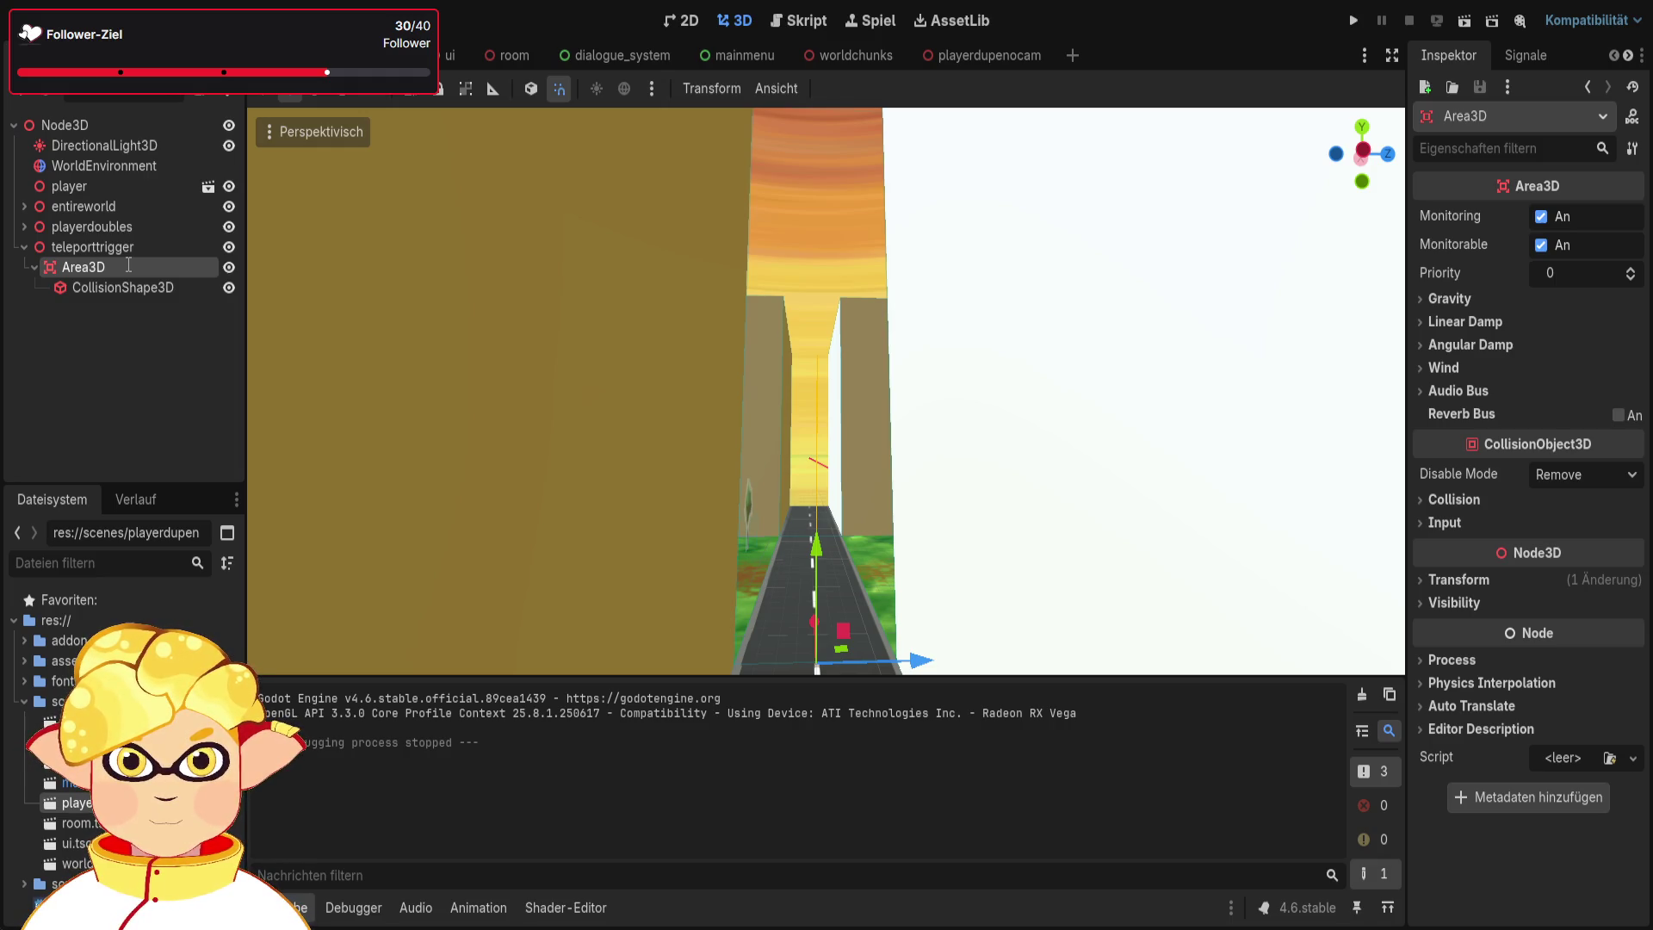
# Rename the Area3D to areaeast.
pyautogui.write('areaeast')
pyautogui.press('Return')
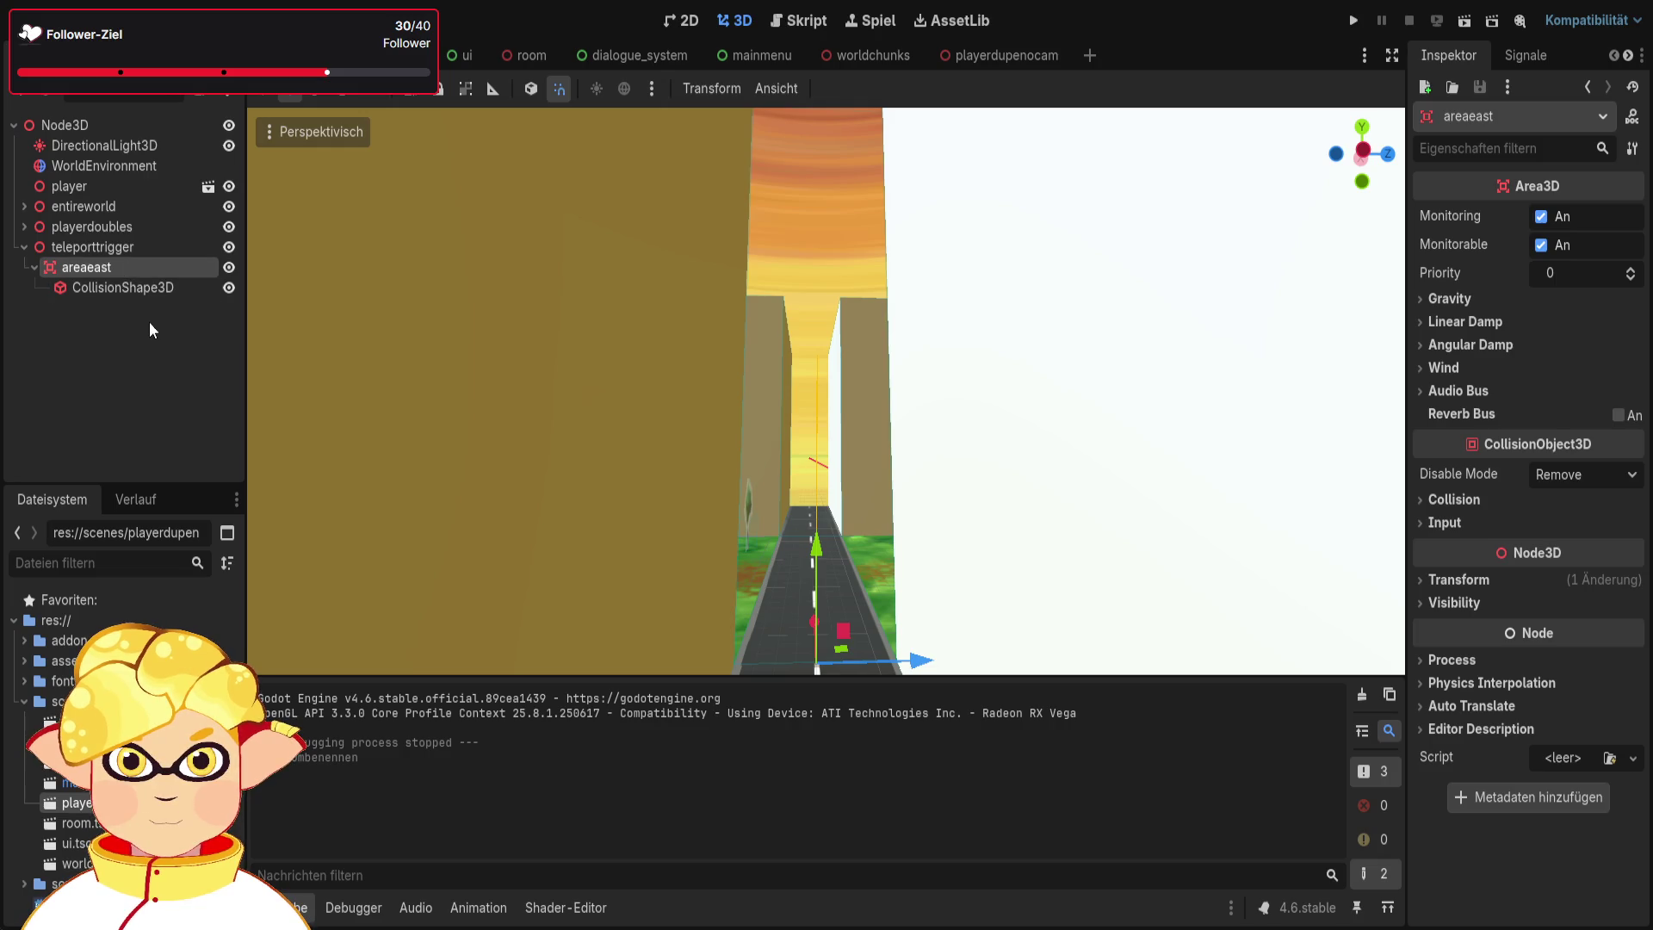
pyautogui.click(32, 266)
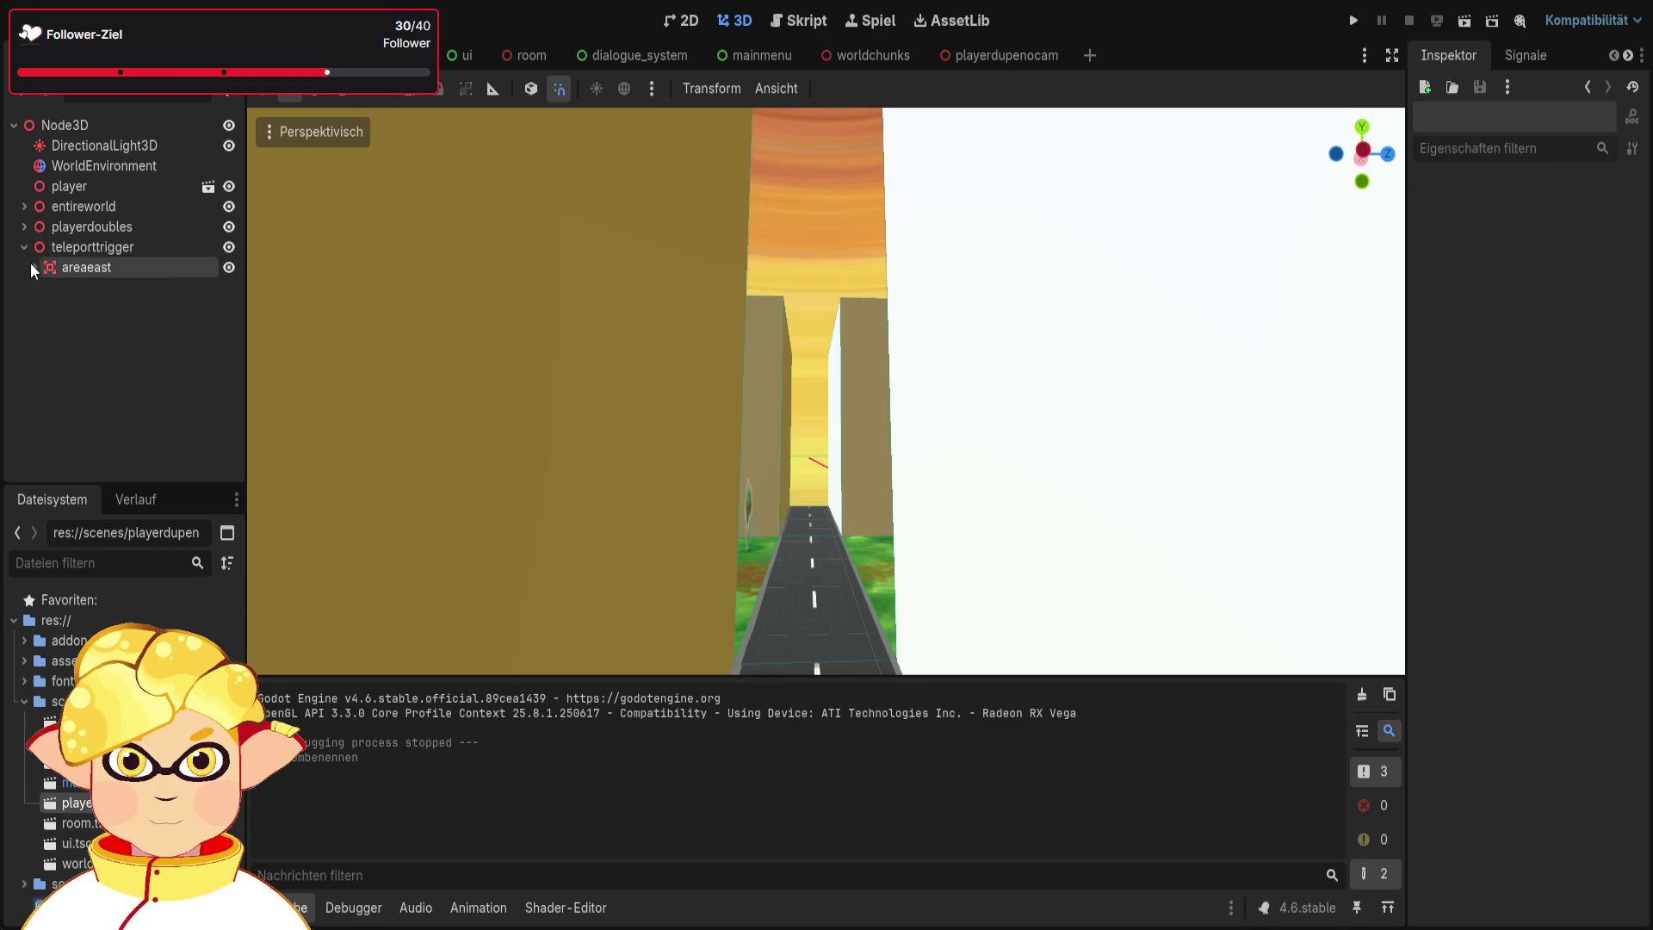
pyautogui.click(102, 275)
# Duplicate areaeast as areawest and move it along the X axis onto another road.
pyautogui.hotkey('ctrl', 'd')
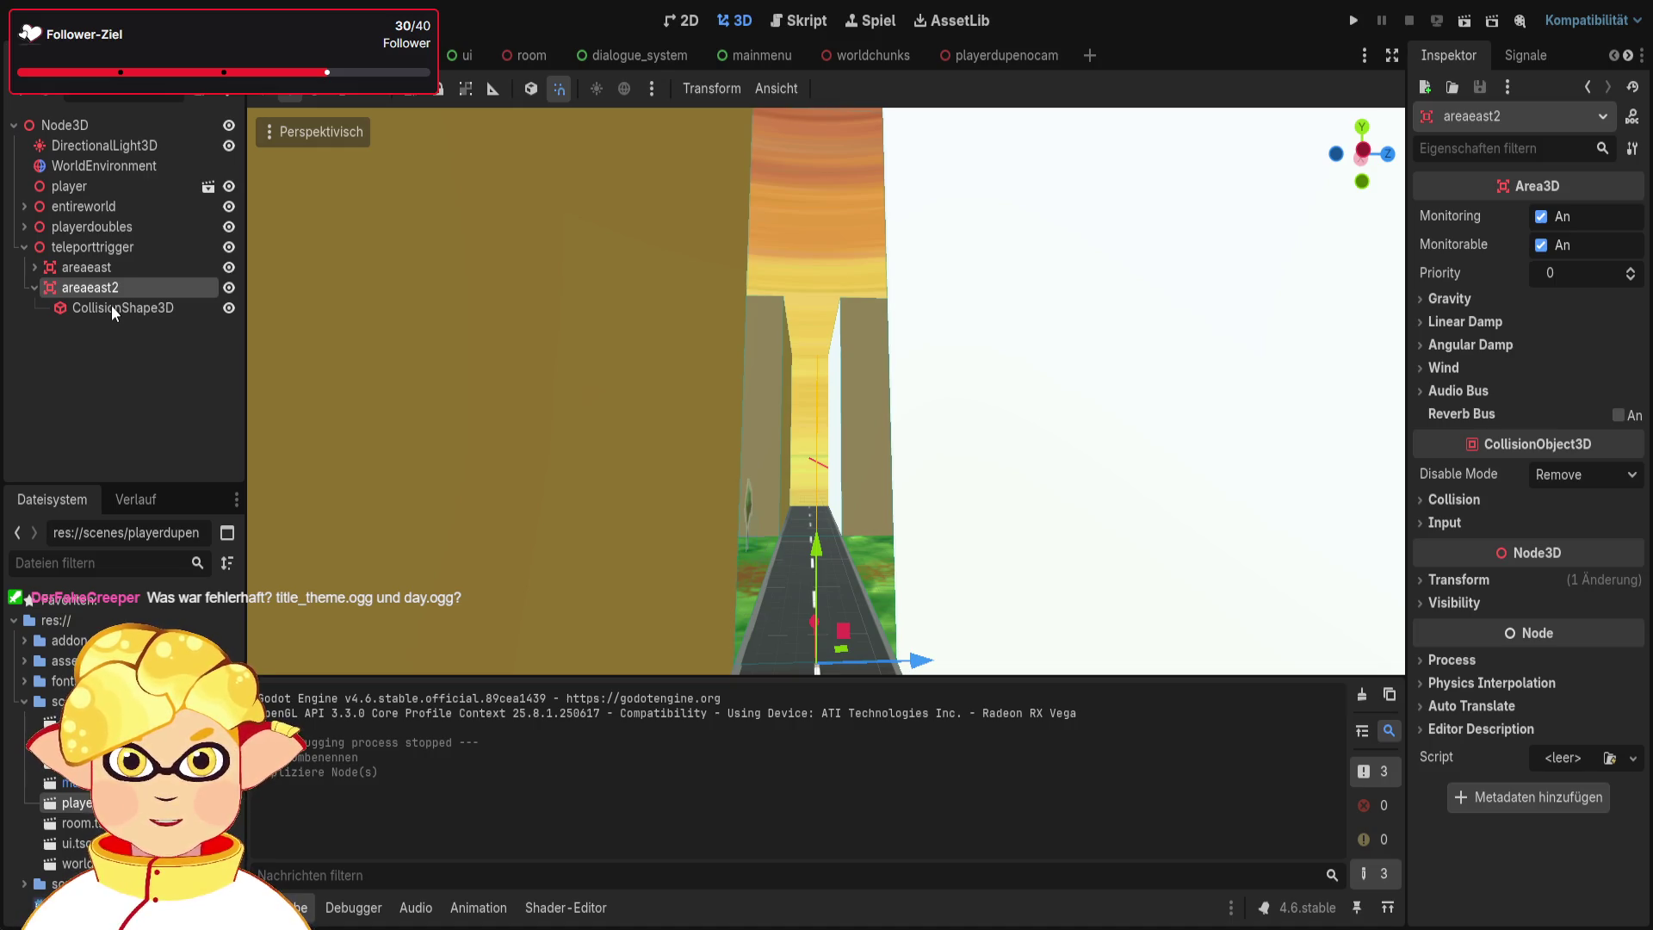
pyautogui.press('F2')
pyautogui.write('areawest')
pyautogui.press('Return')
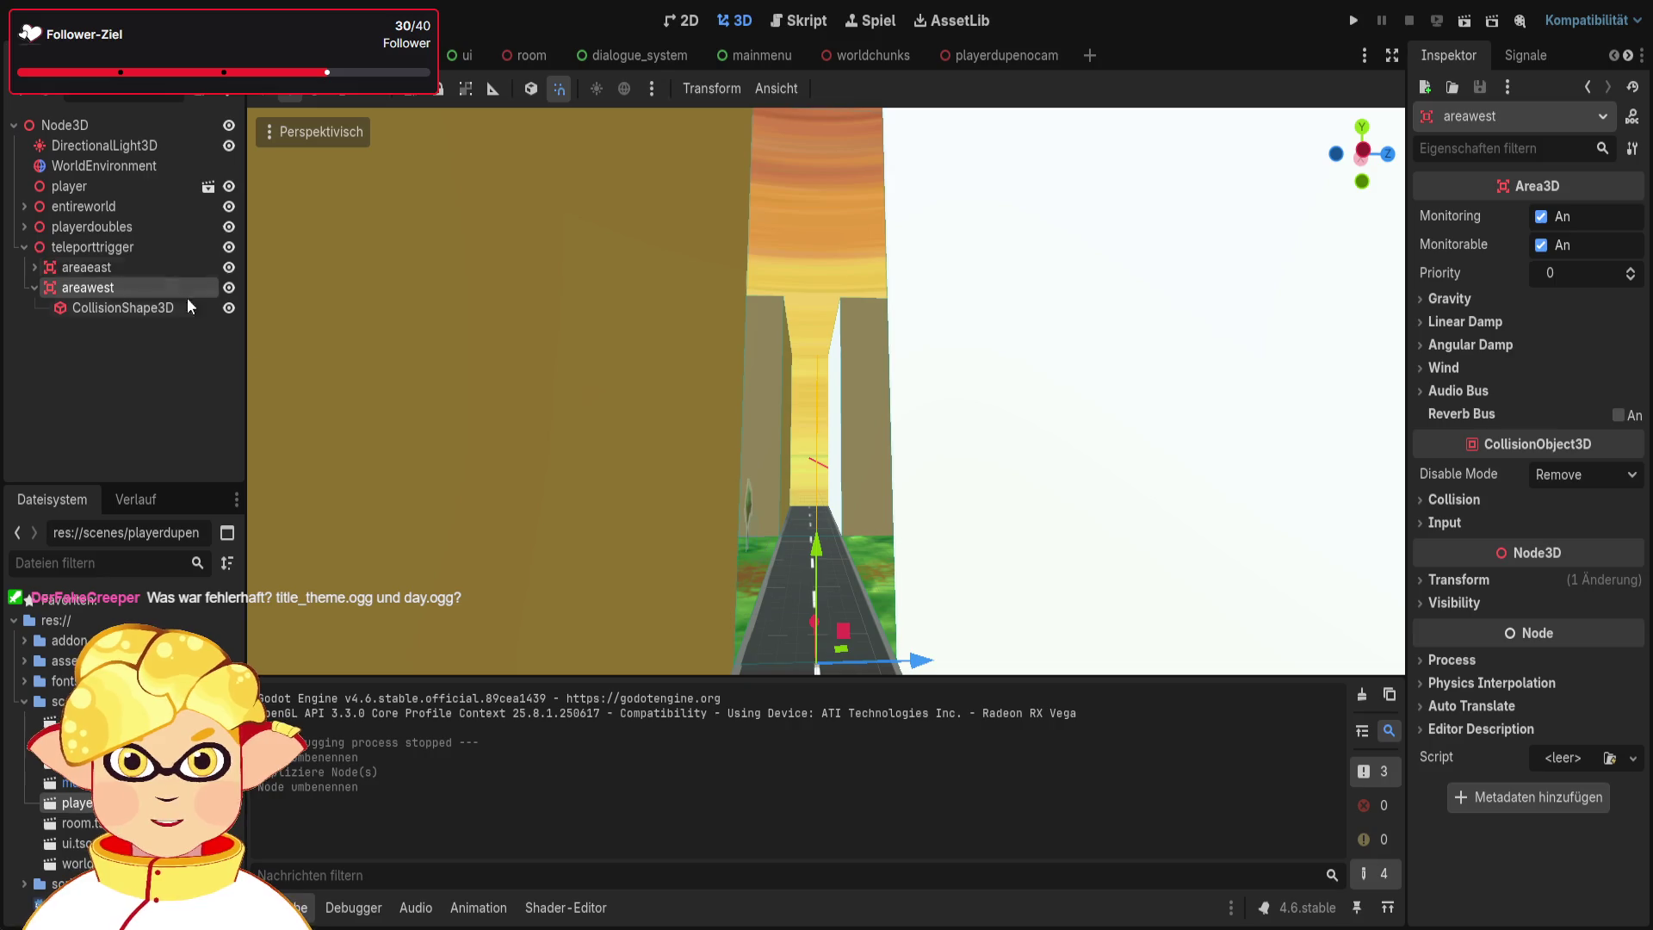
pyautogui.moveTo(575, 298)
pyautogui.mouseDown()
pyautogui.moveTo(892, 451)
pyautogui.moveTo(750, 482)
pyautogui.moveTo(683, 413)
pyautogui.moveTo(819, 612)
pyautogui.moveTo(896, 482)
pyautogui.mouseUp()
pyautogui.moveTo(849, 565)
pyautogui.mouseDown()
pyautogui.moveTo(864, 284)
pyautogui.moveTo(863, 344)
pyautogui.moveTo(948, 258)
pyautogui.moveTo(1123, 209)
pyautogui.moveTo(991, 284)
pyautogui.mouseUp()
pyautogui.moveTo(797, 357)
pyautogui.mouseDown()
pyautogui.moveTo(767, 331)
pyautogui.moveTo(781, 348)
pyautogui.moveTo(880, 262)
pyautogui.moveTo(960, 416)
pyautogui.mouseUp()
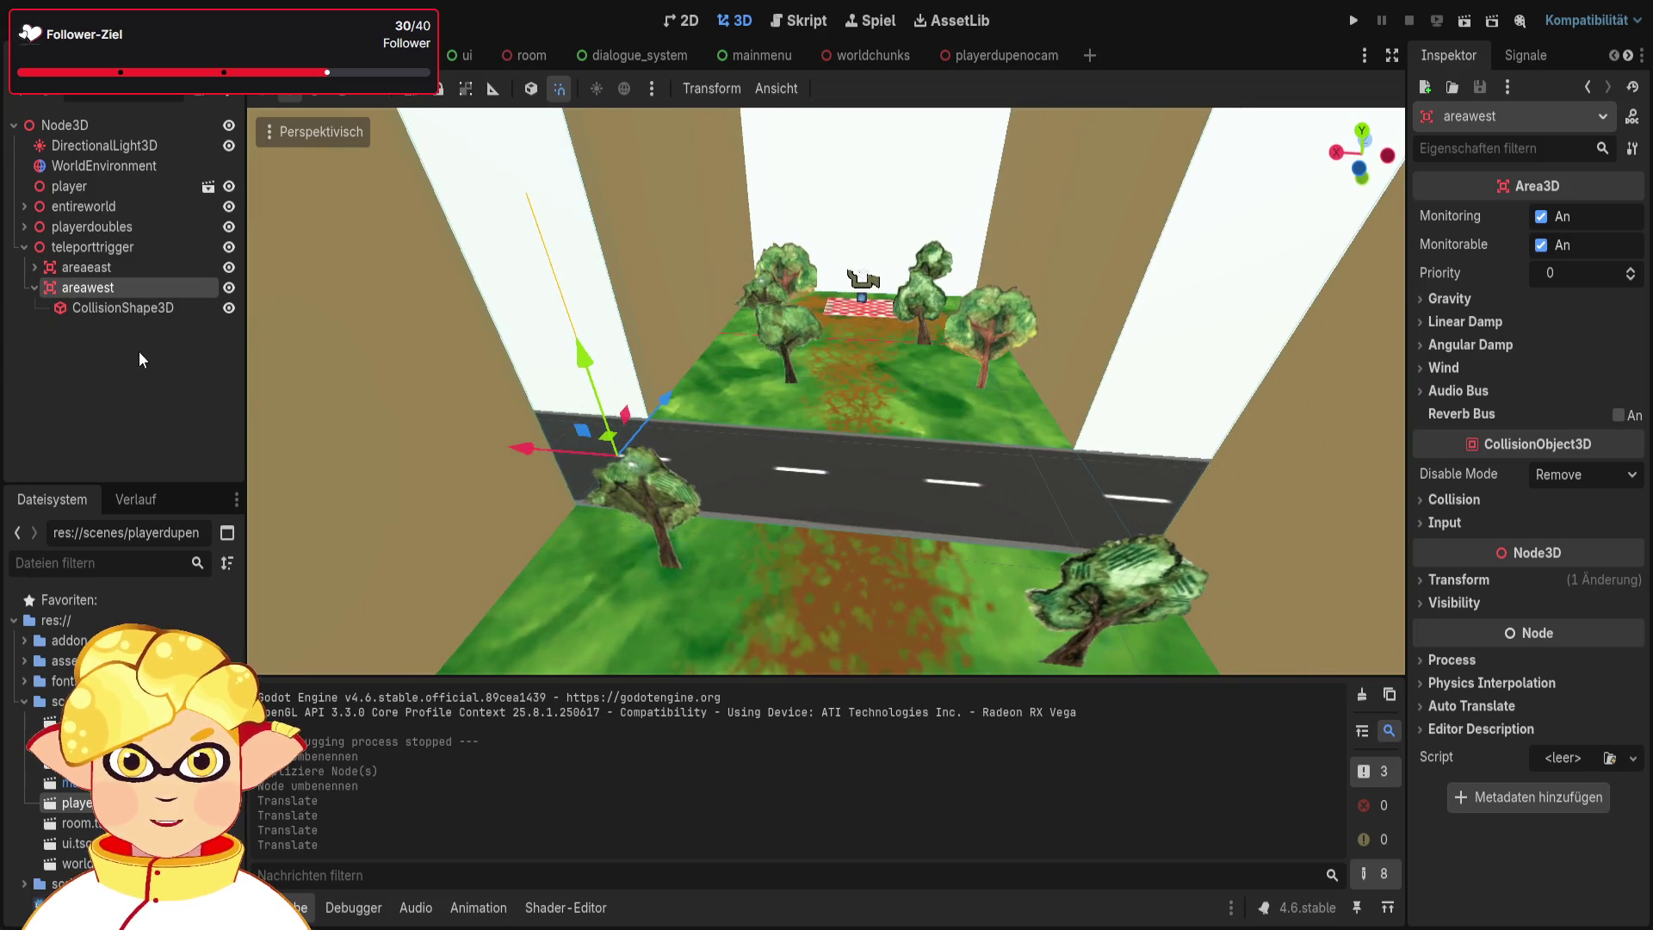
# Duplicate areawest as areanorth and shift it 5 units along the Z axis.
pyautogui.click(127, 308)
pyautogui.click(31, 289)
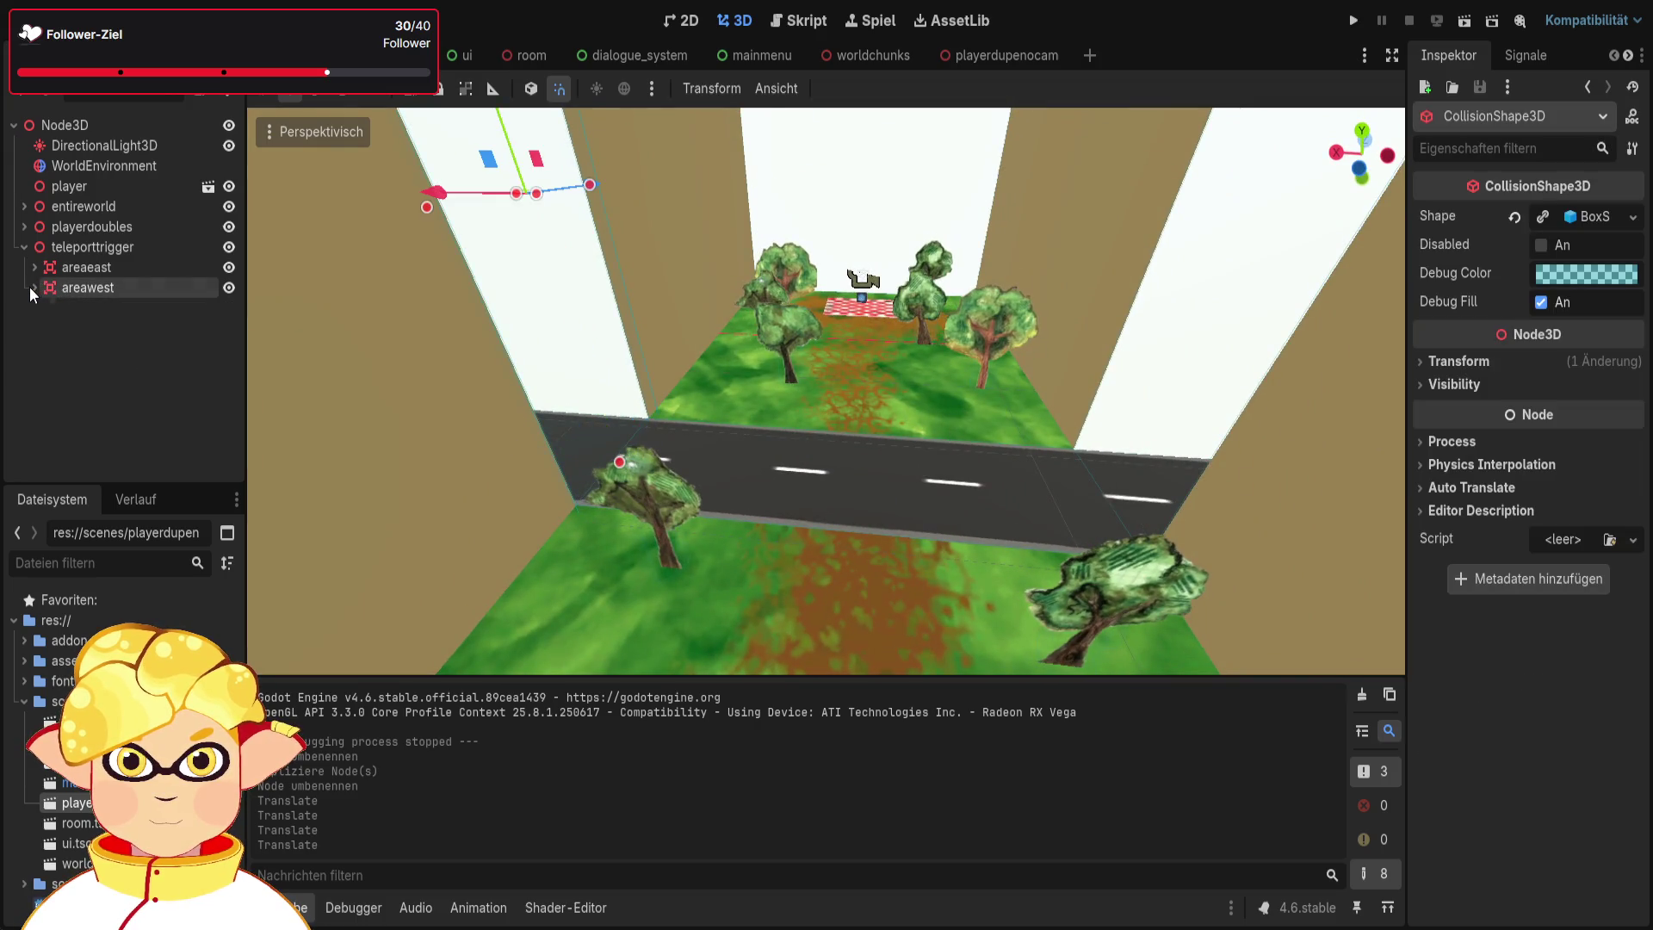
pyautogui.click(109, 292)
pyautogui.hotkey('ctrl', 'd')
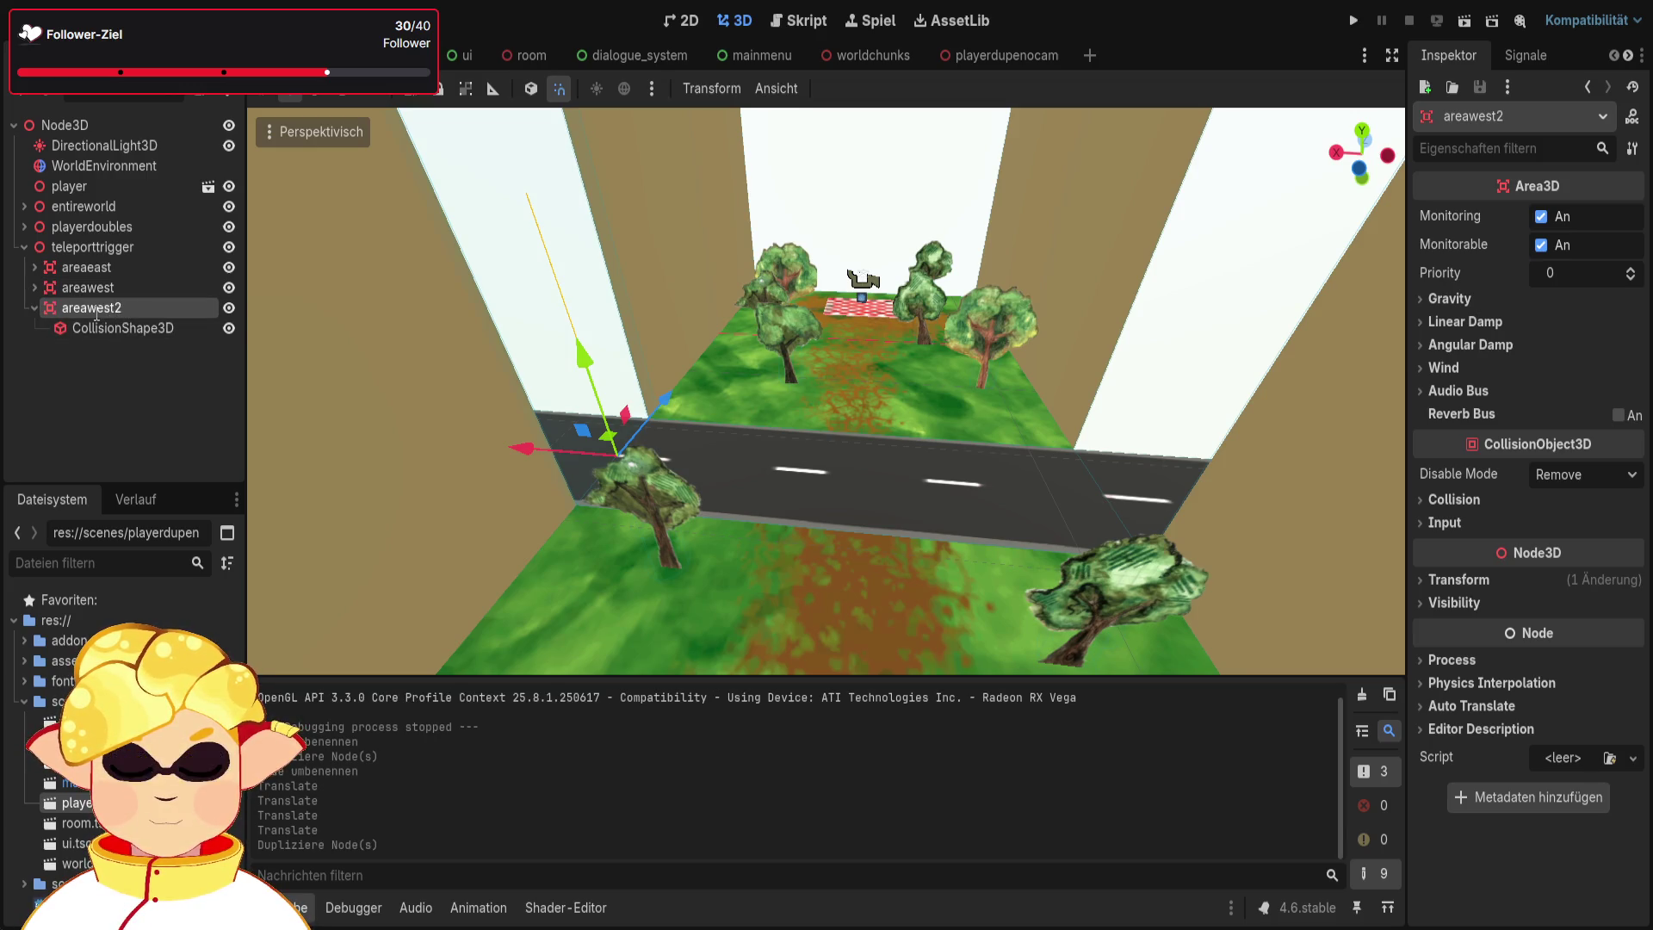
pyautogui.write('areanorth')
pyautogui.press('Return')
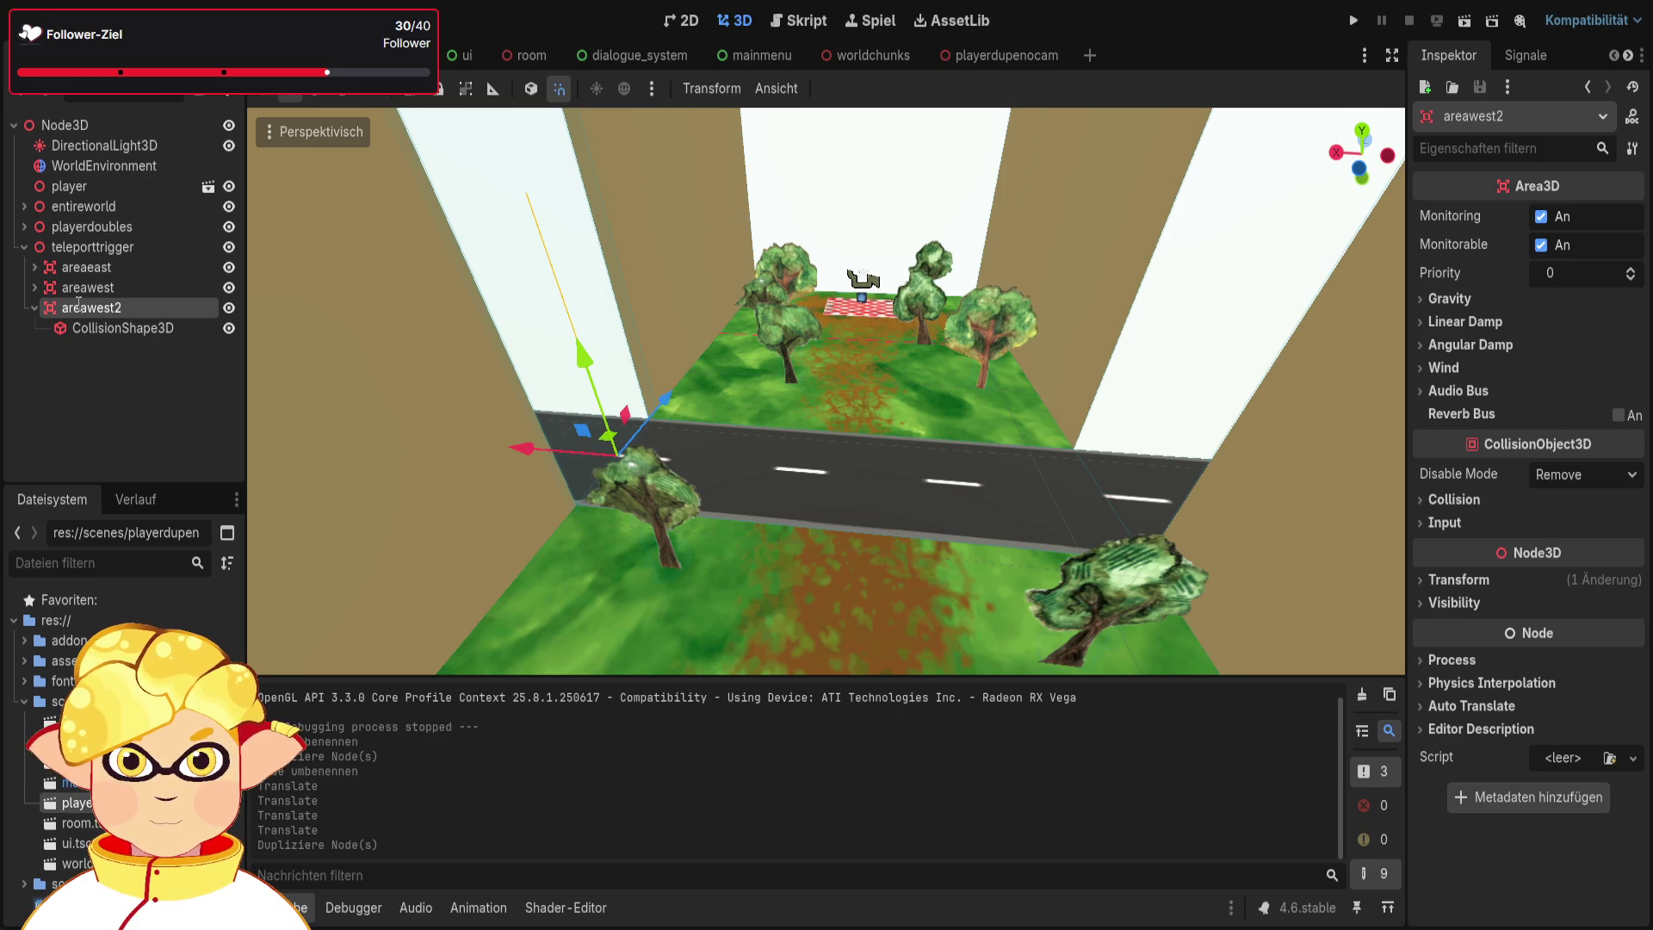
pyautogui.click(35, 307)
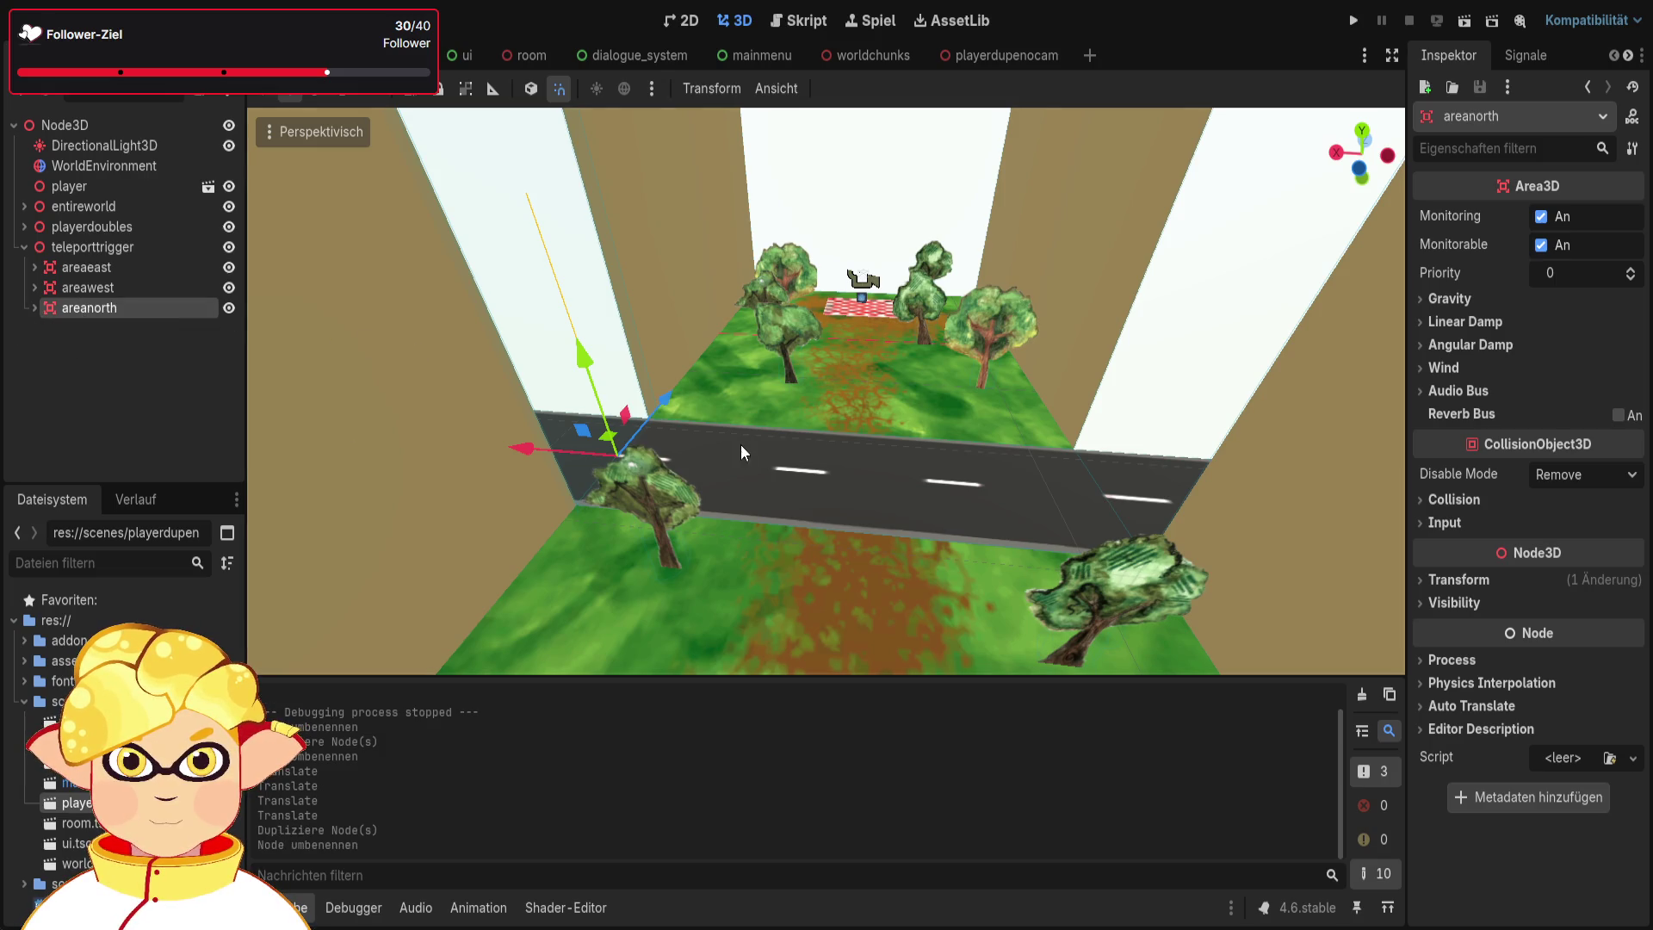
pyautogui.moveTo(683, 394)
pyautogui.mouseDown()
pyautogui.moveTo(644, 432)
pyautogui.moveTo(947, 465)
pyautogui.moveTo(827, 414)
pyautogui.moveTo(515, 405)
pyautogui.moveTo(1161, 452)
pyautogui.mouseUp()
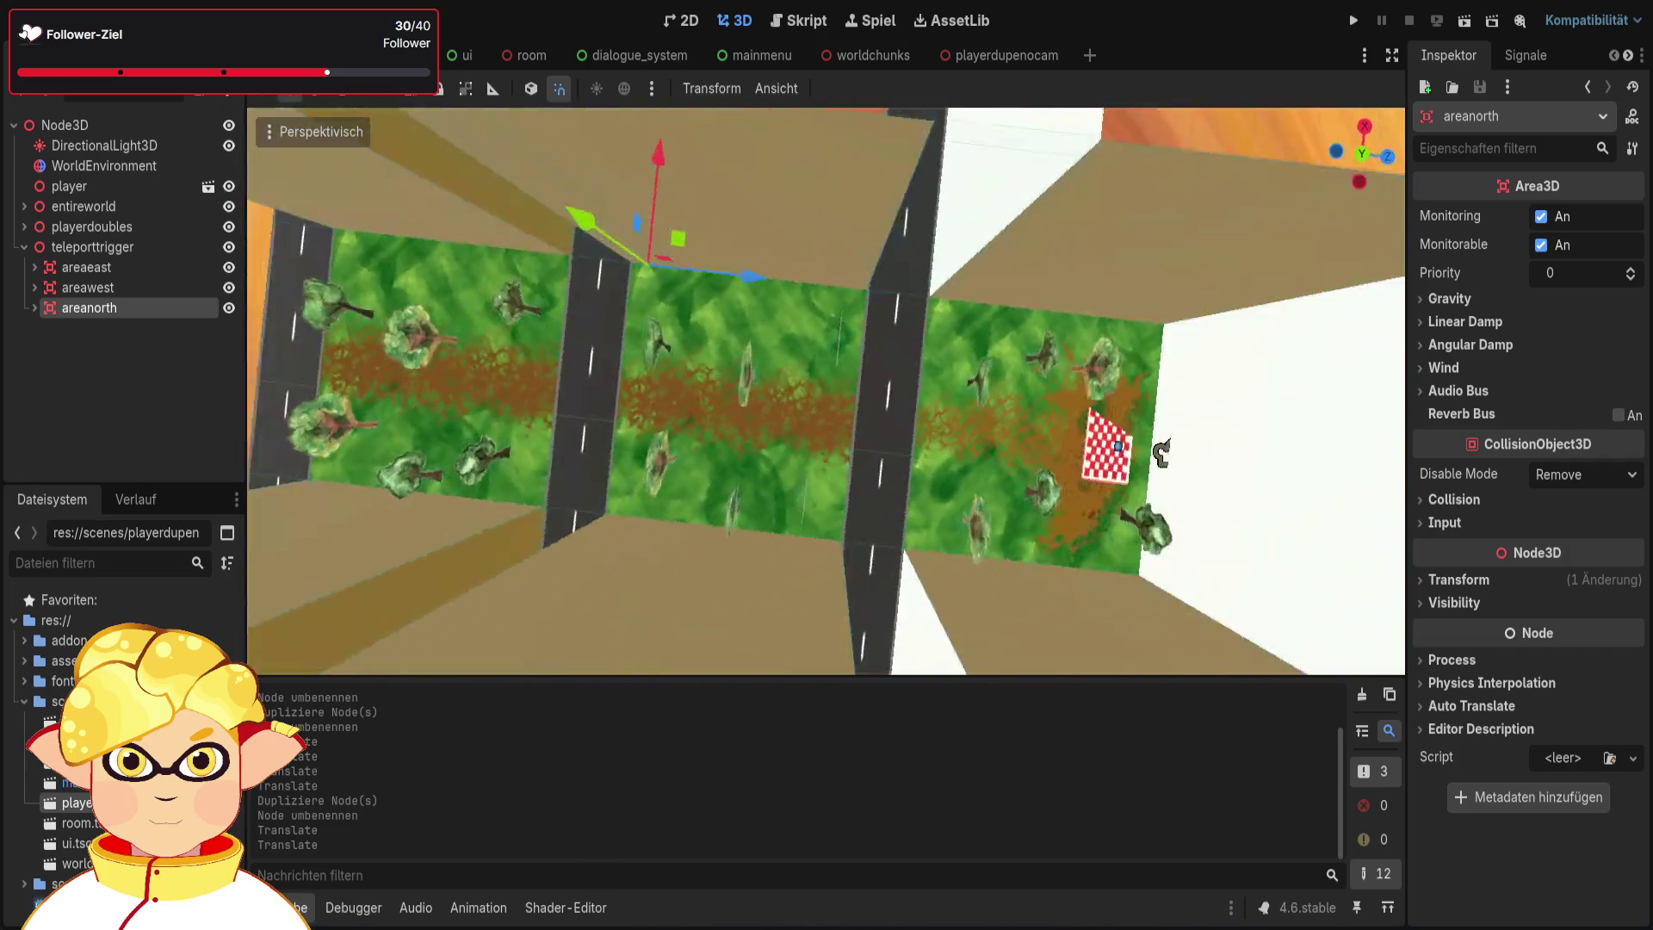
# From top view, move areanorth along Z and 61 units along X onto a different street.
pyautogui.press('KP_7')
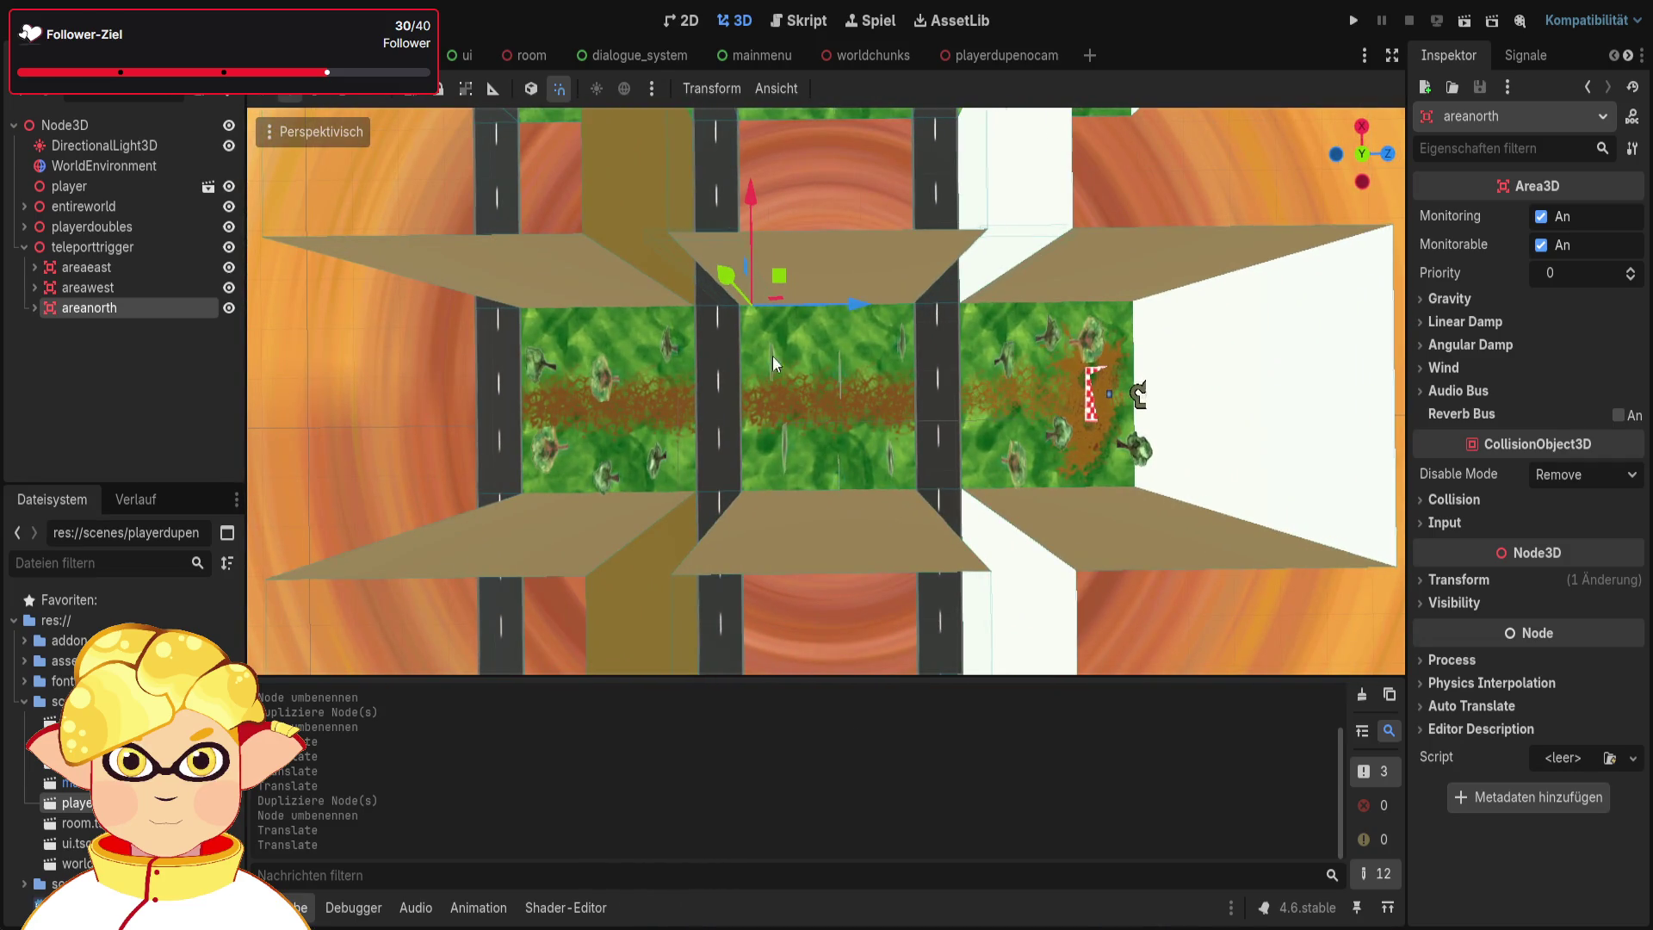
pyautogui.moveTo(848, 310); pyautogui.dragTo(793, 320)
pyautogui.moveTo(682, 187); pyautogui.dragTo(686, 292)
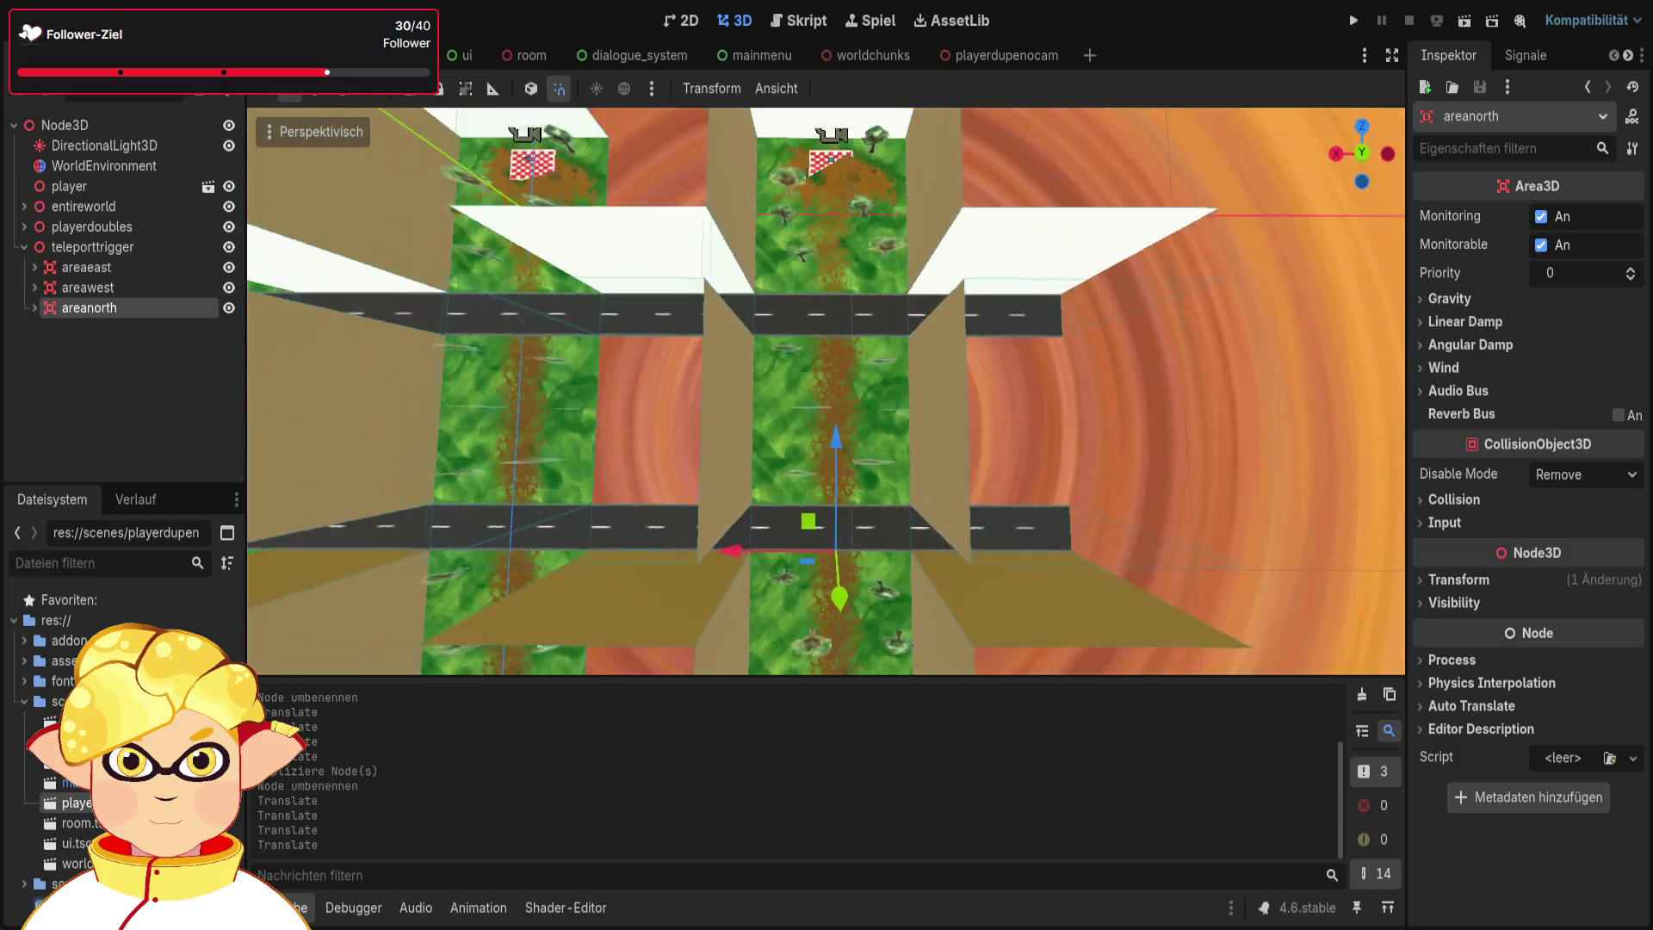
pyautogui.moveTo(772, 460); pyautogui.dragTo(594, 465)
pyautogui.scroll(5, 753, 498)
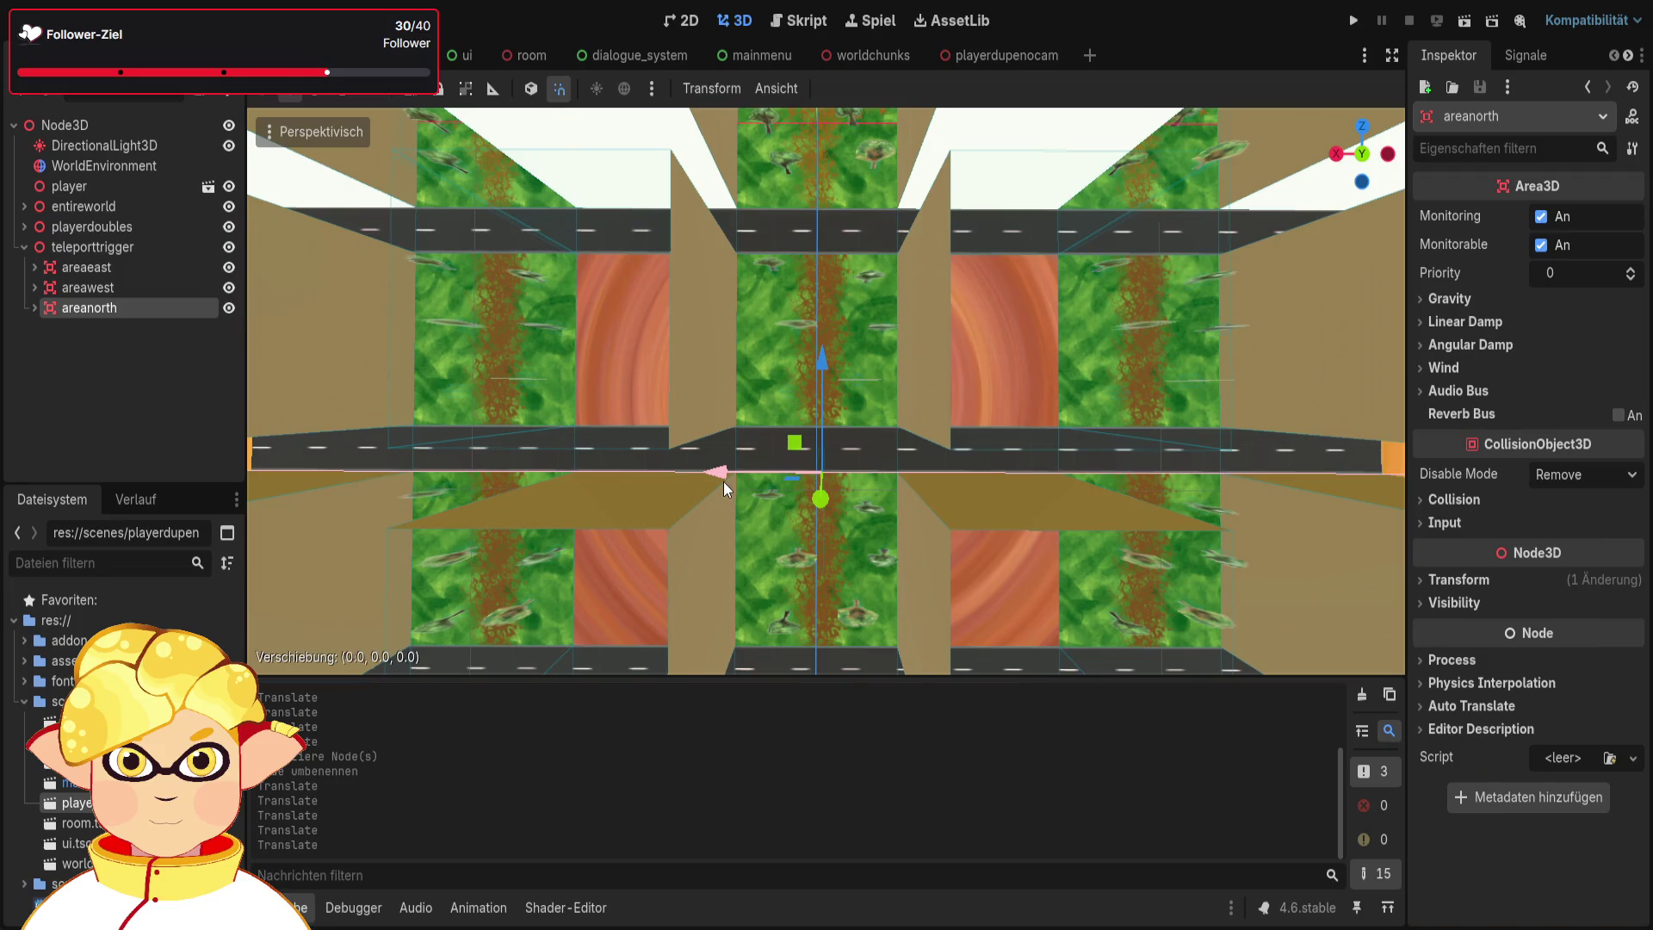
pyautogui.moveTo(824, 520); pyautogui.dragTo(817, 527)
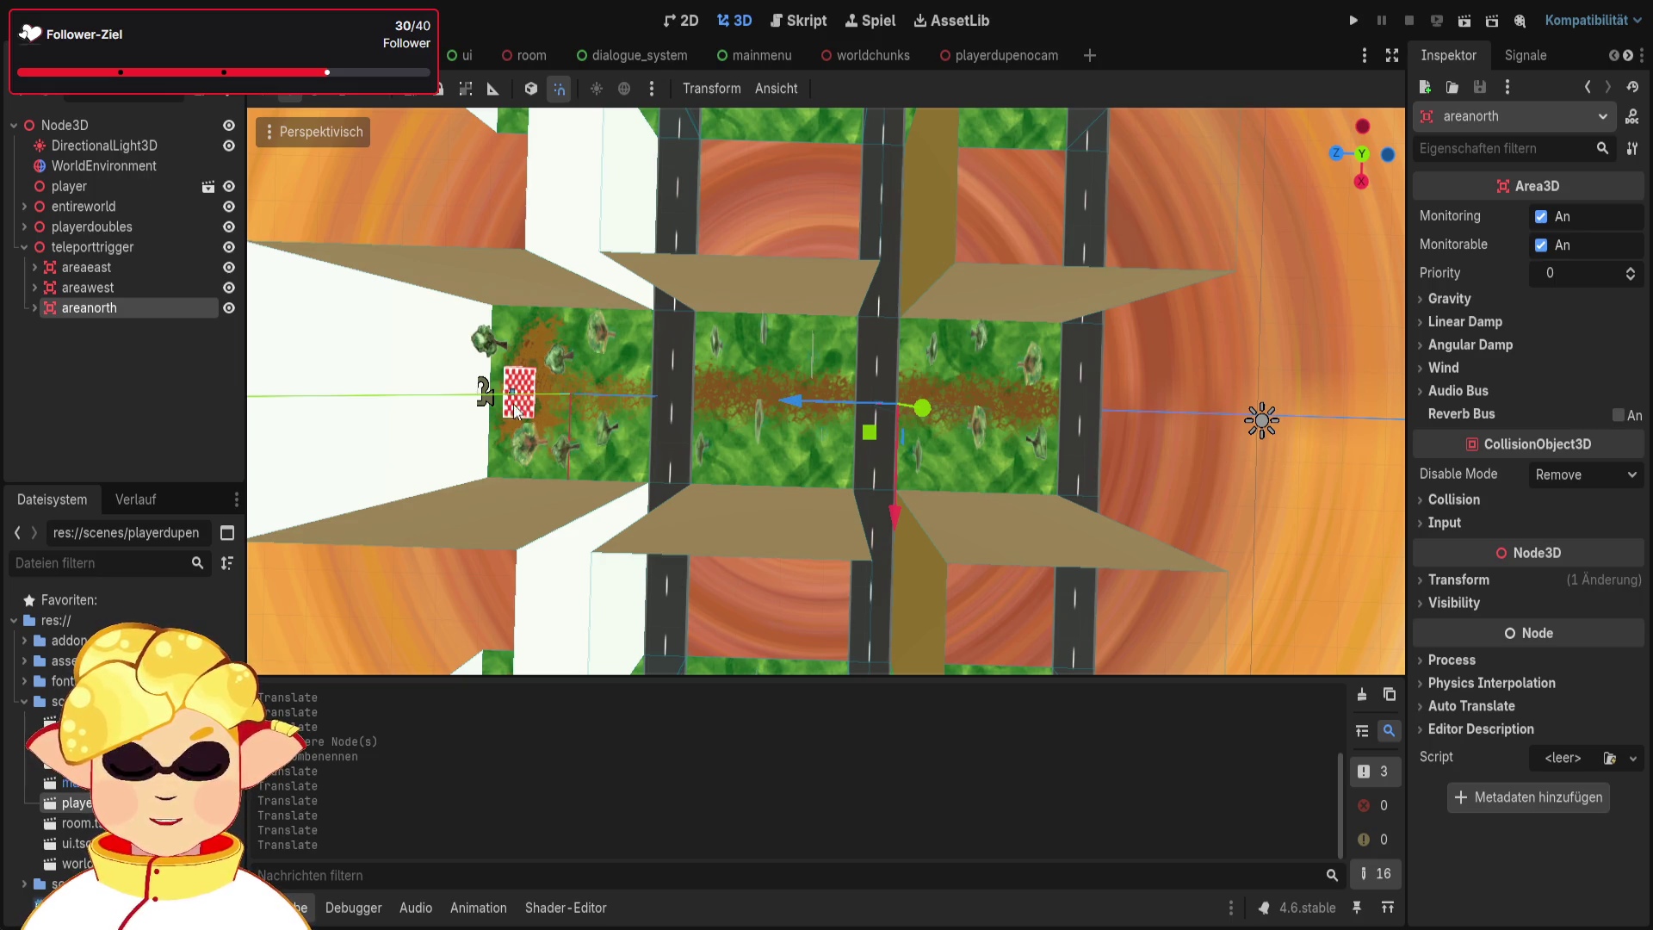
pyautogui.moveTo(516, 418)
pyautogui.mouseDown()
pyautogui.moveTo(551, 404)
pyautogui.moveTo(530, 426)
pyautogui.moveTo(566, 429)
pyautogui.mouseUp()
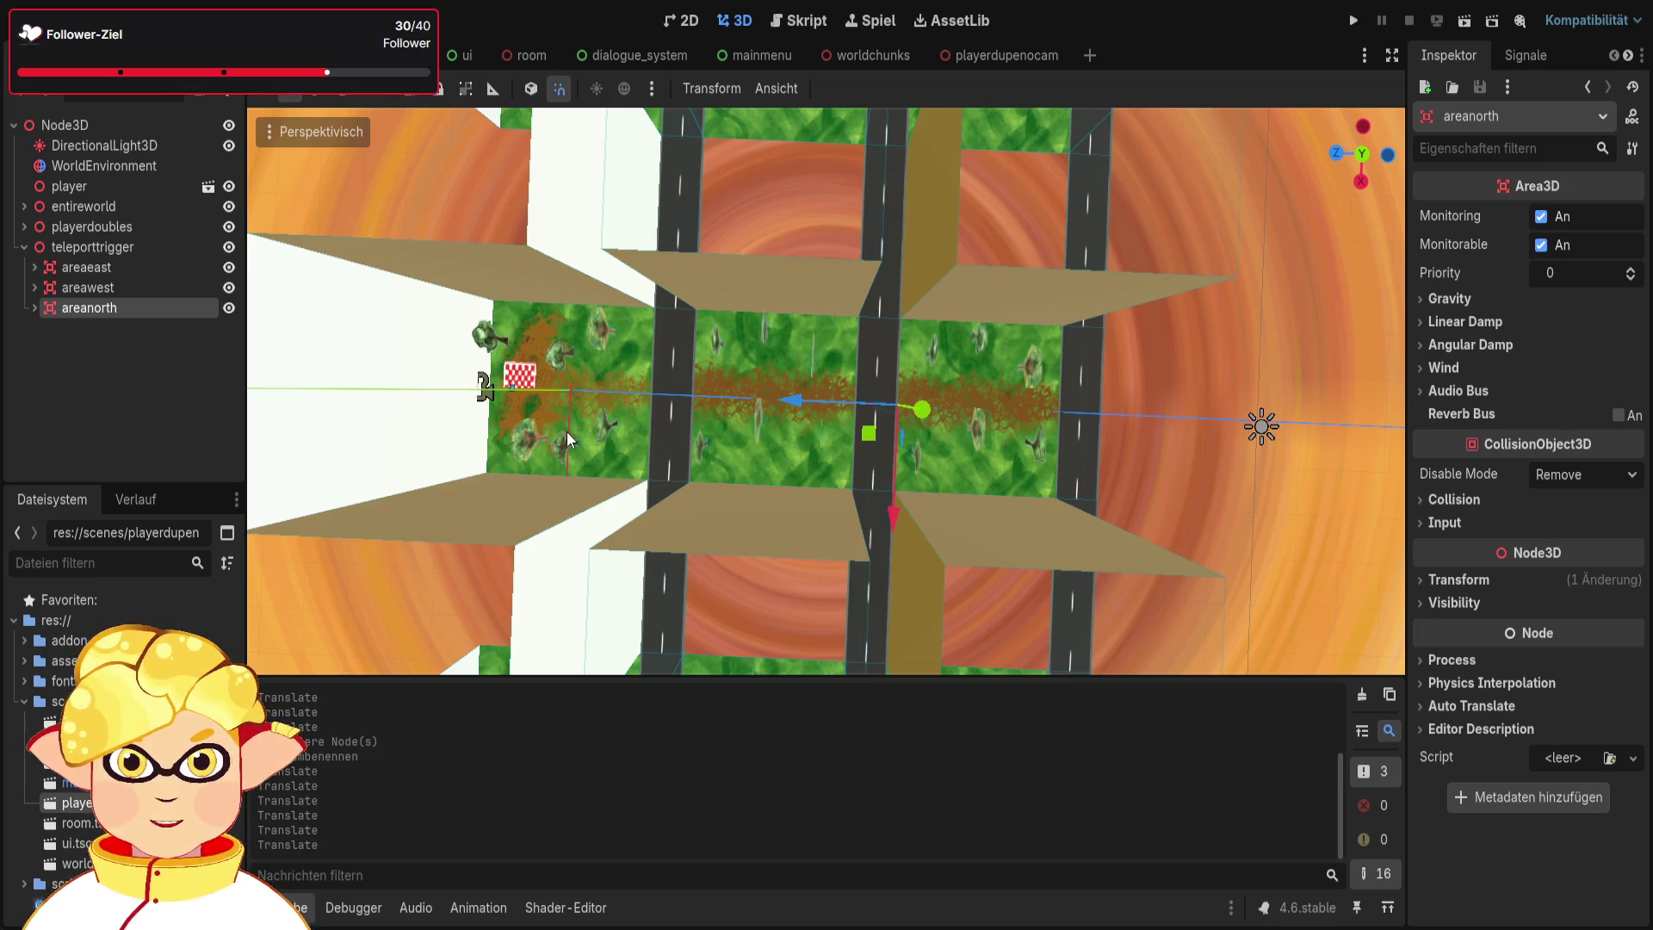
pyautogui.moveTo(567, 432)
pyautogui.mouseDown()
pyautogui.moveTo(628, 490)
pyautogui.moveTo(854, 420)
pyautogui.mouseUp()
pyautogui.click(33, 308)
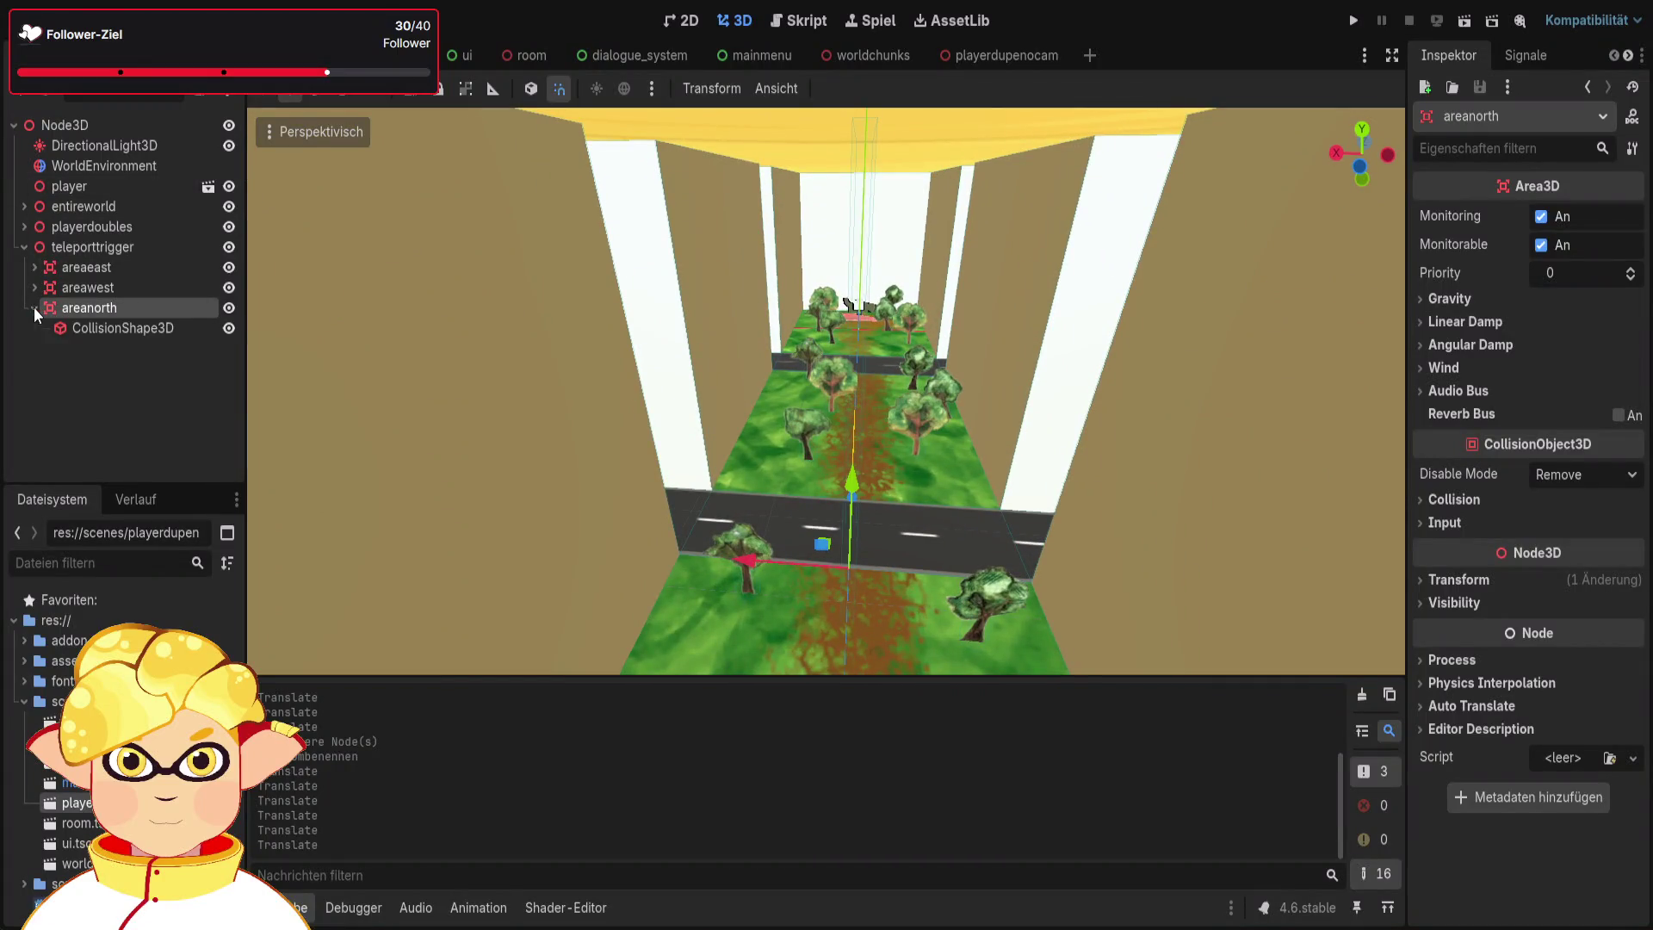
# Stretch areanorth's collision box to 31 units wide across the street.
pyautogui.click(120, 328)
pyautogui.press('f')
pyautogui.moveTo(750, 415)
pyautogui.mouseDown()
pyautogui.moveTo(830, 354)
pyautogui.moveTo(735, 286)
pyautogui.moveTo(738, 258)
pyautogui.moveTo(758, 255)
pyautogui.moveTo(728, 274)
pyautogui.moveTo(742, 291)
pyautogui.moveTo(894, 328)
pyautogui.mouseUp()
pyautogui.moveTo(831, 417); pyautogui.dragTo(975, 412)
pyautogui.moveTo(807, 410); pyautogui.dragTo(527, 419)
pyautogui.scroll(-2, 527, 420)
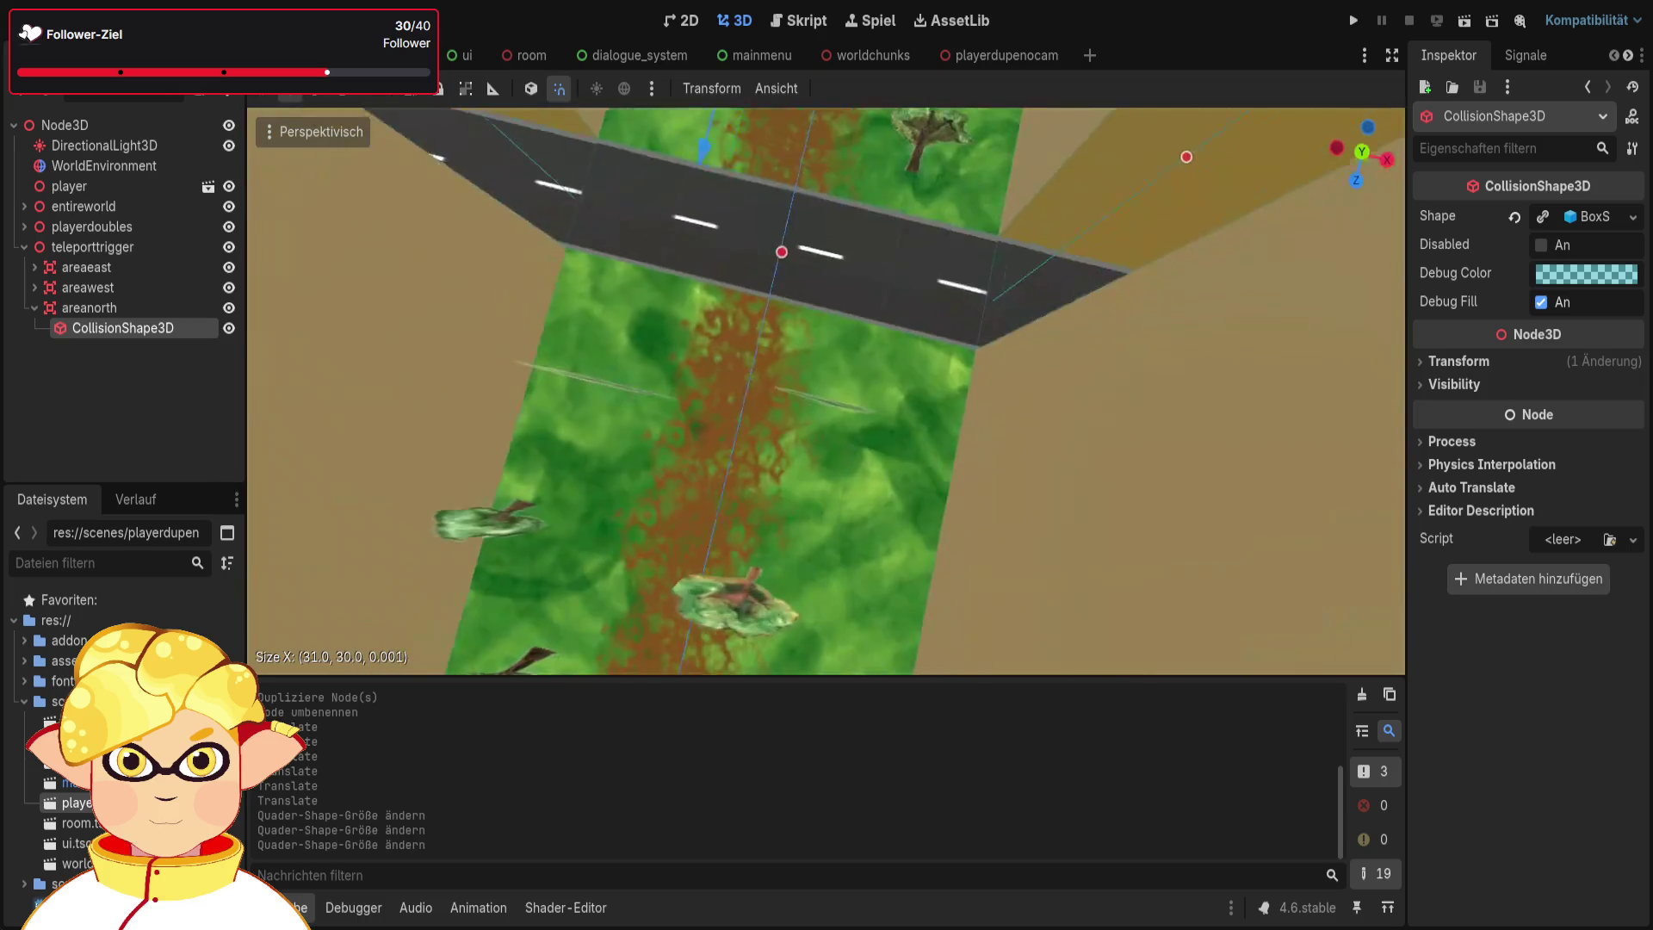
pyautogui.moveTo(808, 379); pyautogui.dragTo(796, 375)
# Shift areanorth's collision shape and the areanorth node along the Z axis.
pyautogui.click(139, 308)
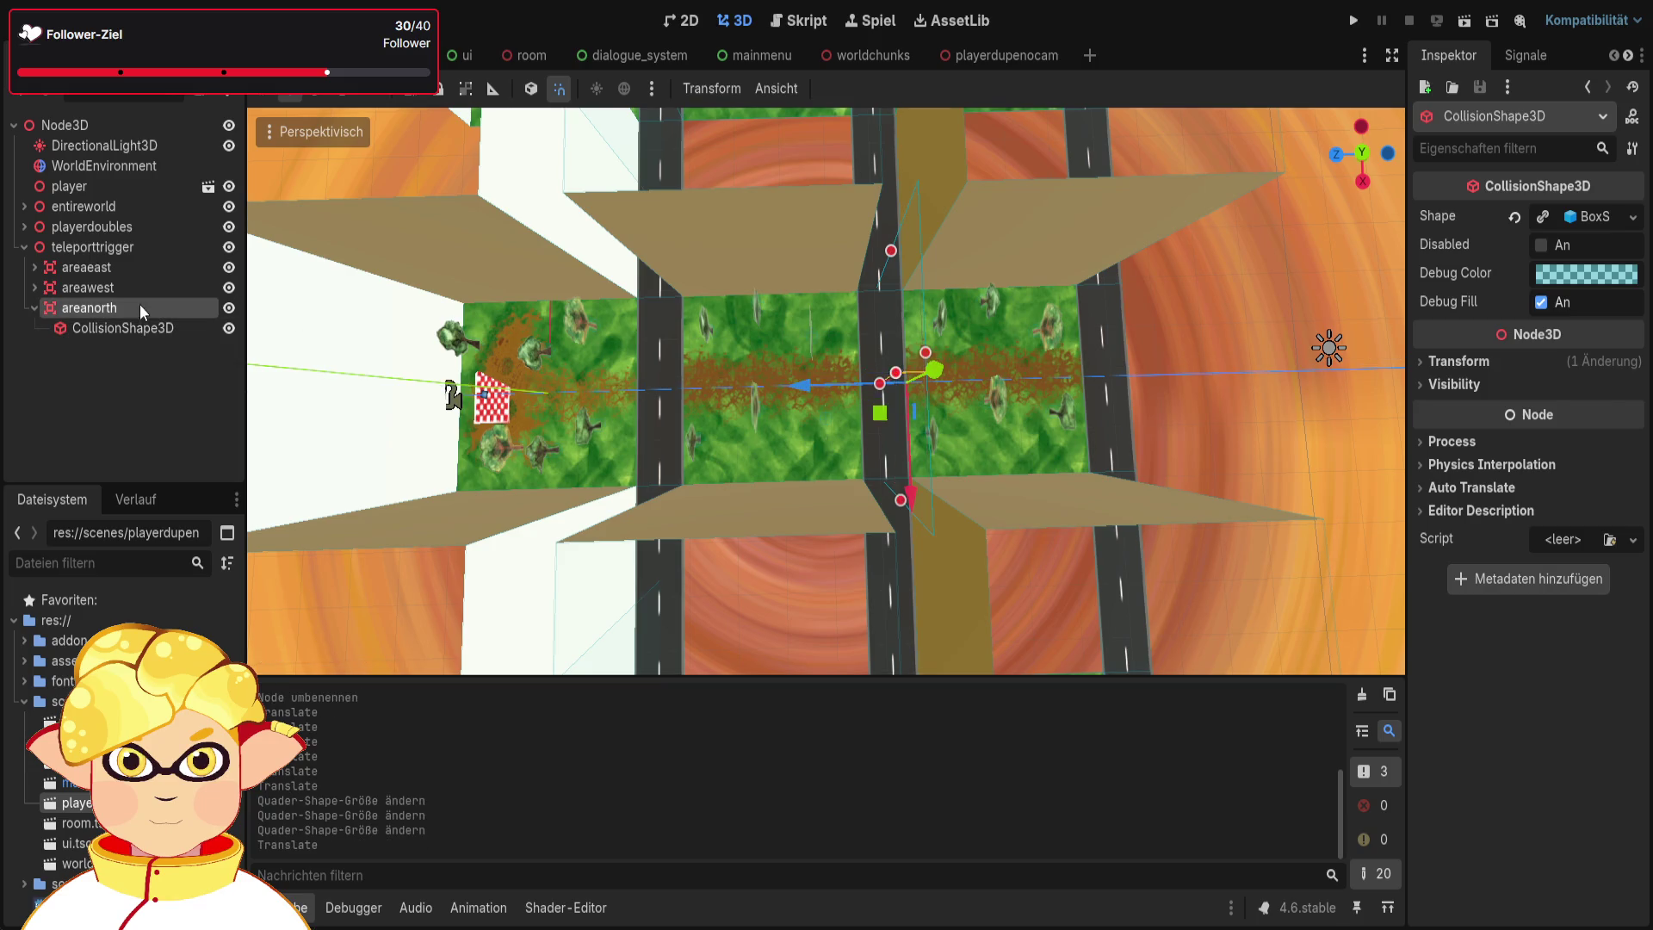
pyautogui.press('f')
pyautogui.press('Down')
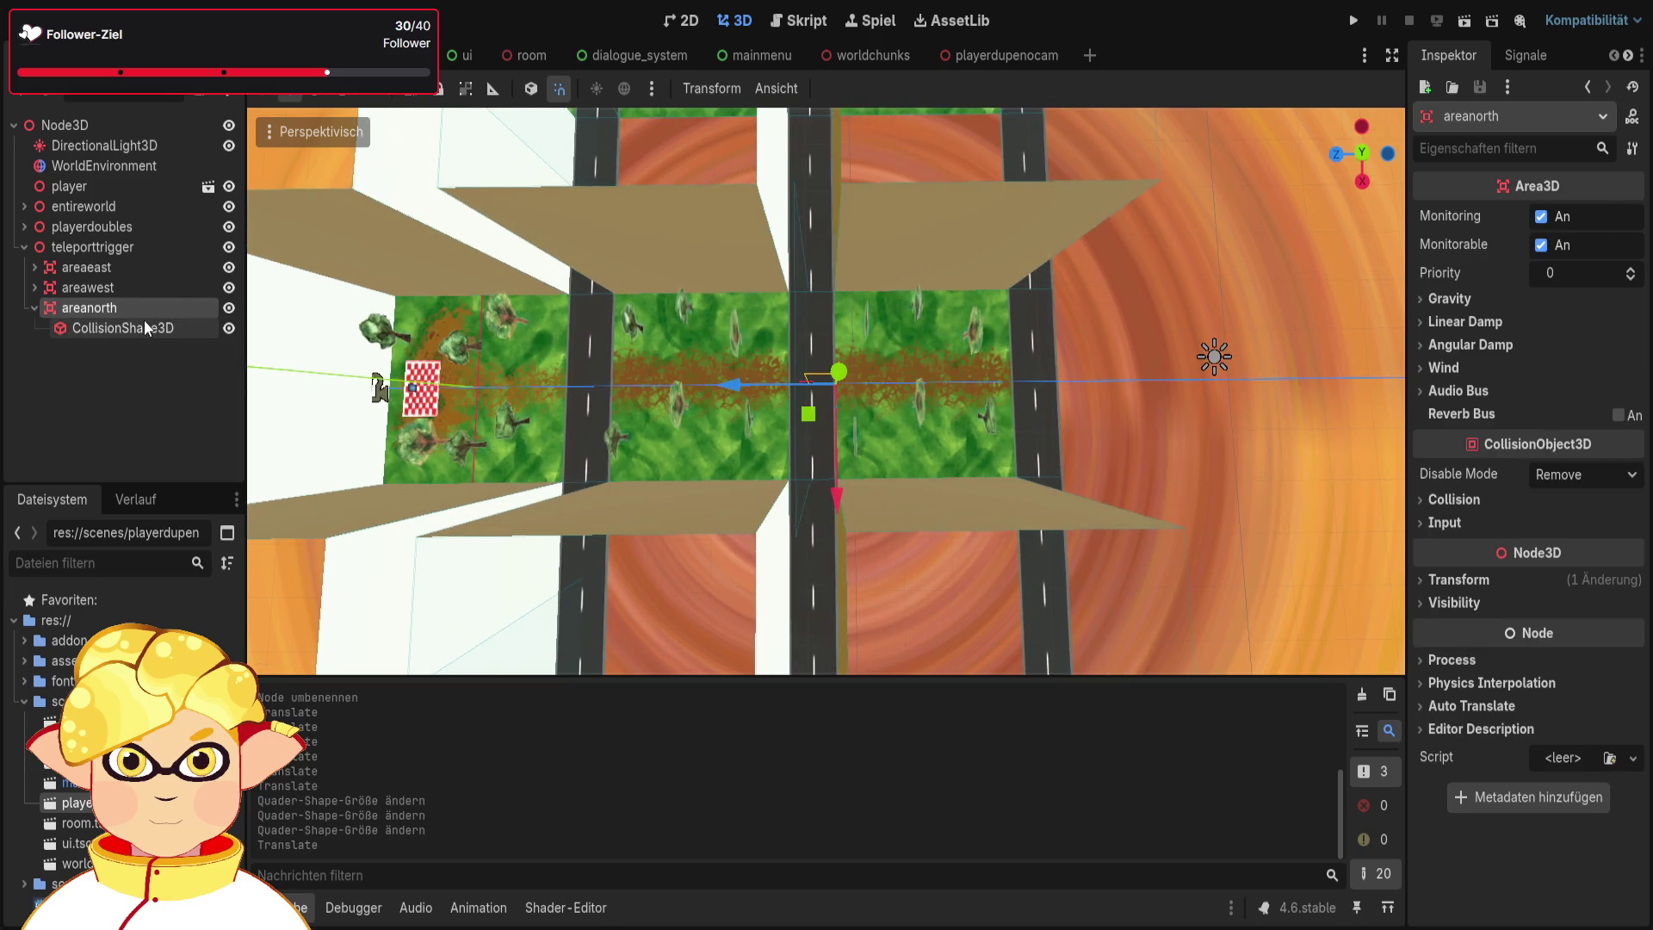
pyautogui.moveTo(706, 385)
pyautogui.mouseDown()
pyautogui.moveTo(739, 383)
pyautogui.moveTo(675, 379)
pyautogui.mouseUp()
pyautogui.press('Up')
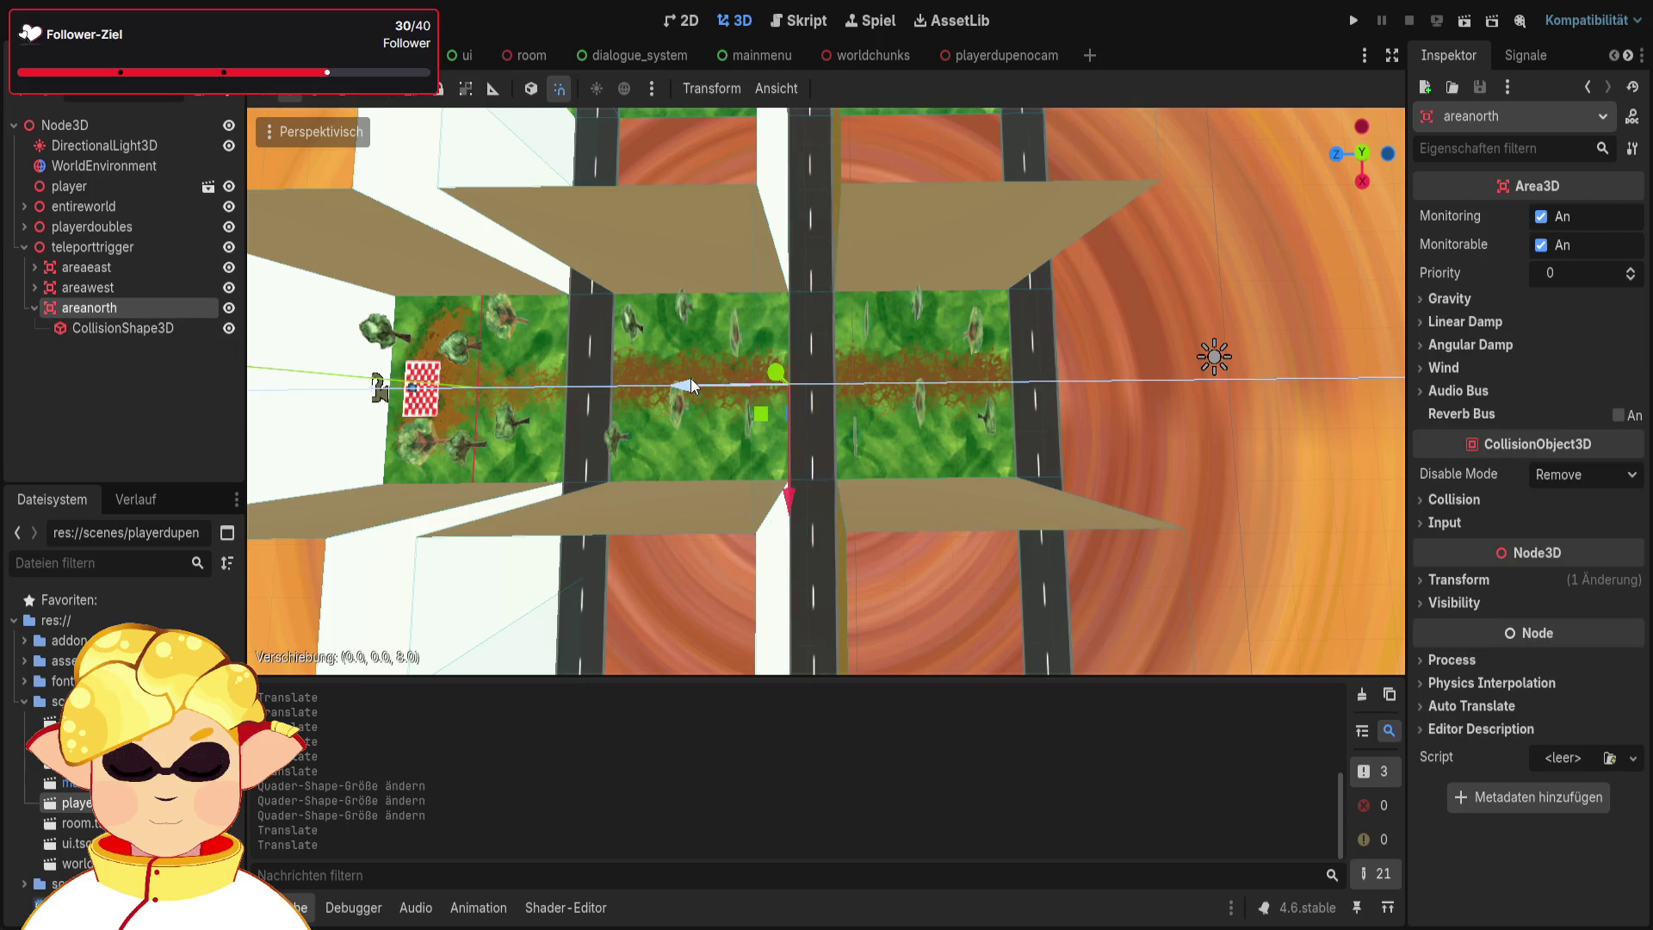
pyautogui.click(1425, 500)
pyautogui.click(1271, 483)
pyautogui.scroll(5, 813, 375)
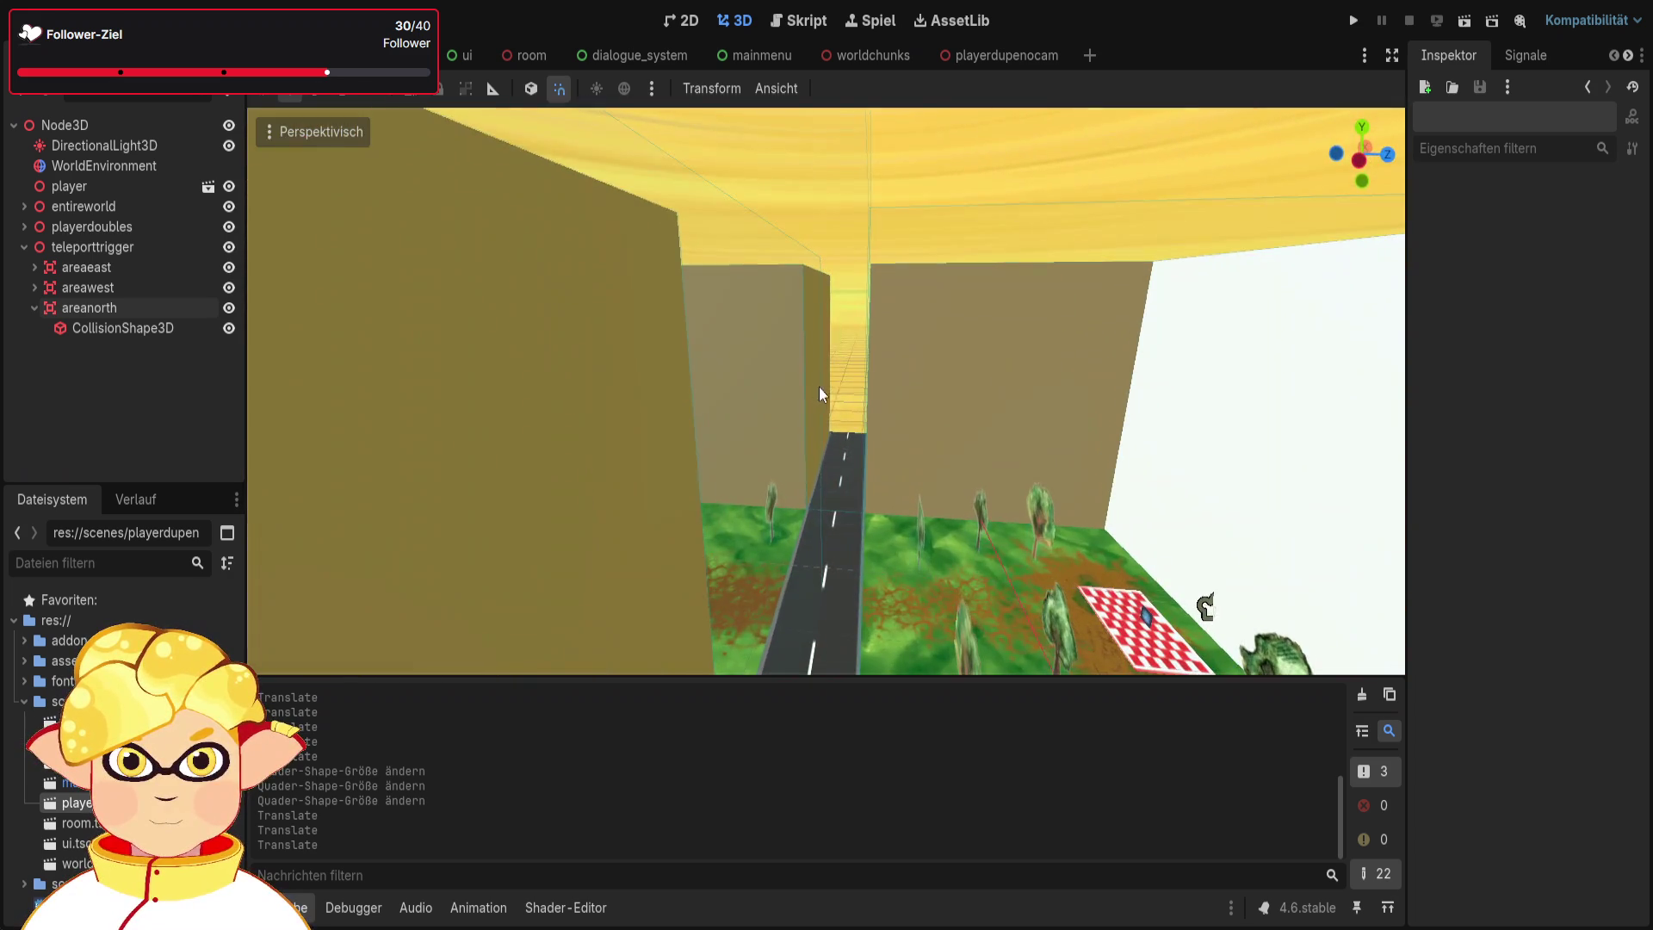
# Review the three trigger areas from a top view, then save the playerdupenocam scene.
pyautogui.moveTo(819, 389)
pyautogui.mouseDown()
pyautogui.moveTo(775, 258)
pyautogui.moveTo(826, 431)
pyautogui.moveTo(862, 388)
pyautogui.moveTo(775, 362)
pyautogui.moveTo(824, 390)
pyautogui.mouseUp()
pyautogui.scroll(2, 826, 396)
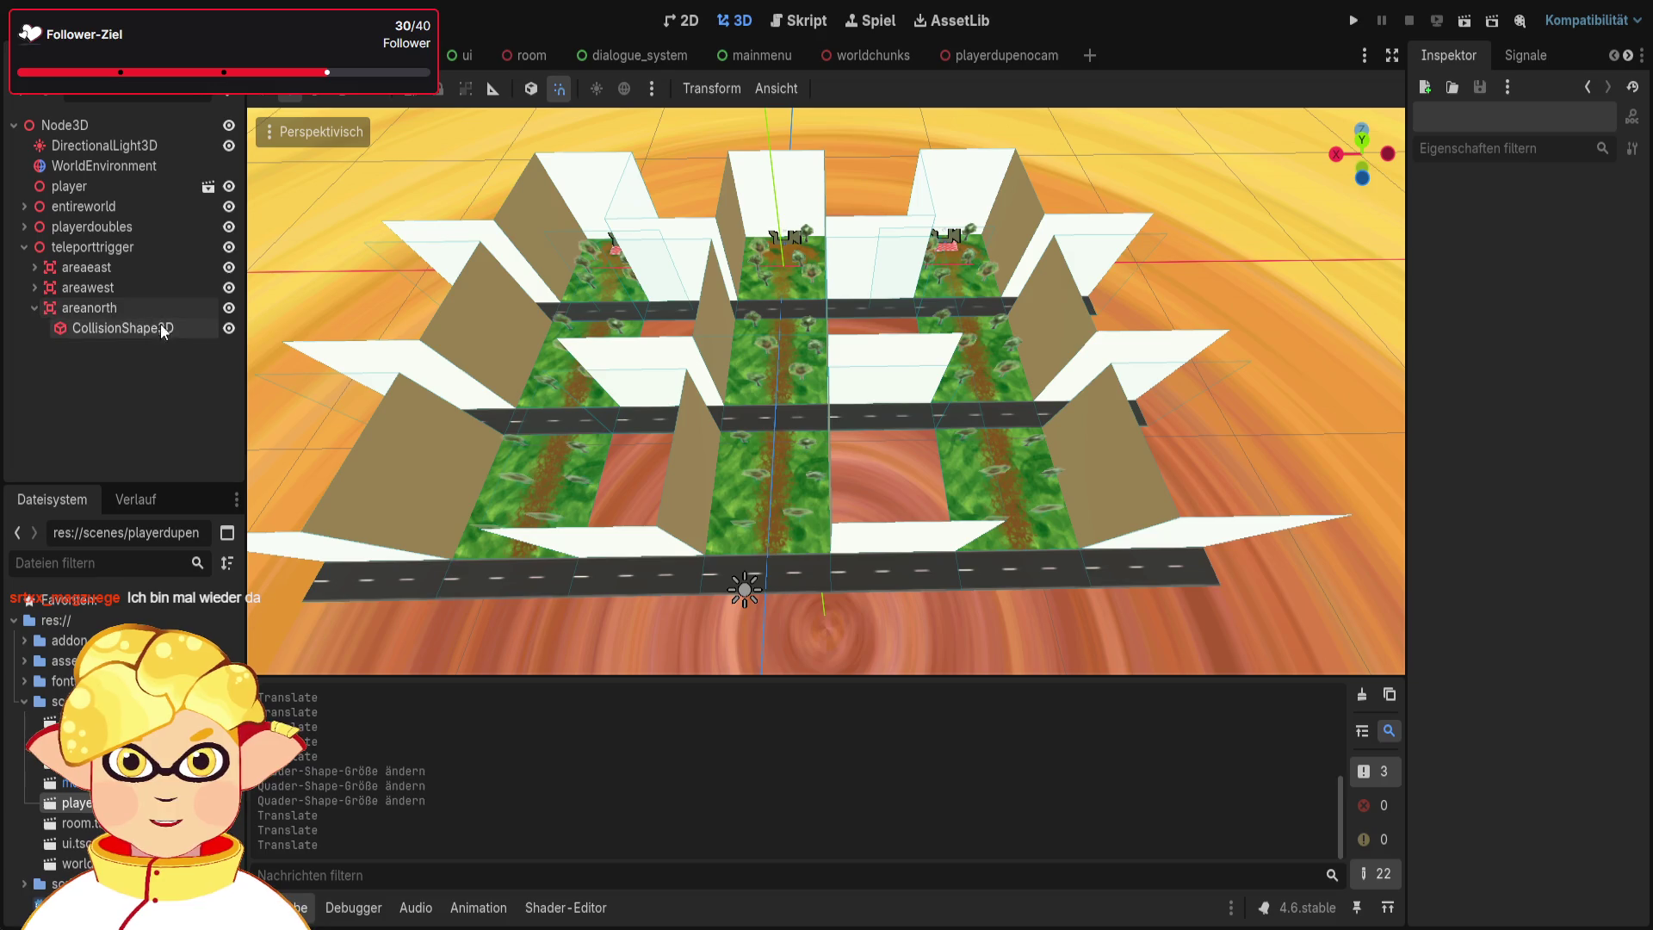
pyautogui.moveTo(633, 437)
pyautogui.mouseDown()
pyautogui.moveTo(633, 345)
pyautogui.moveTo(654, 486)
pyautogui.moveTo(607, 465)
pyautogui.mouseUp()
pyautogui.scroll(1, 850, 437)
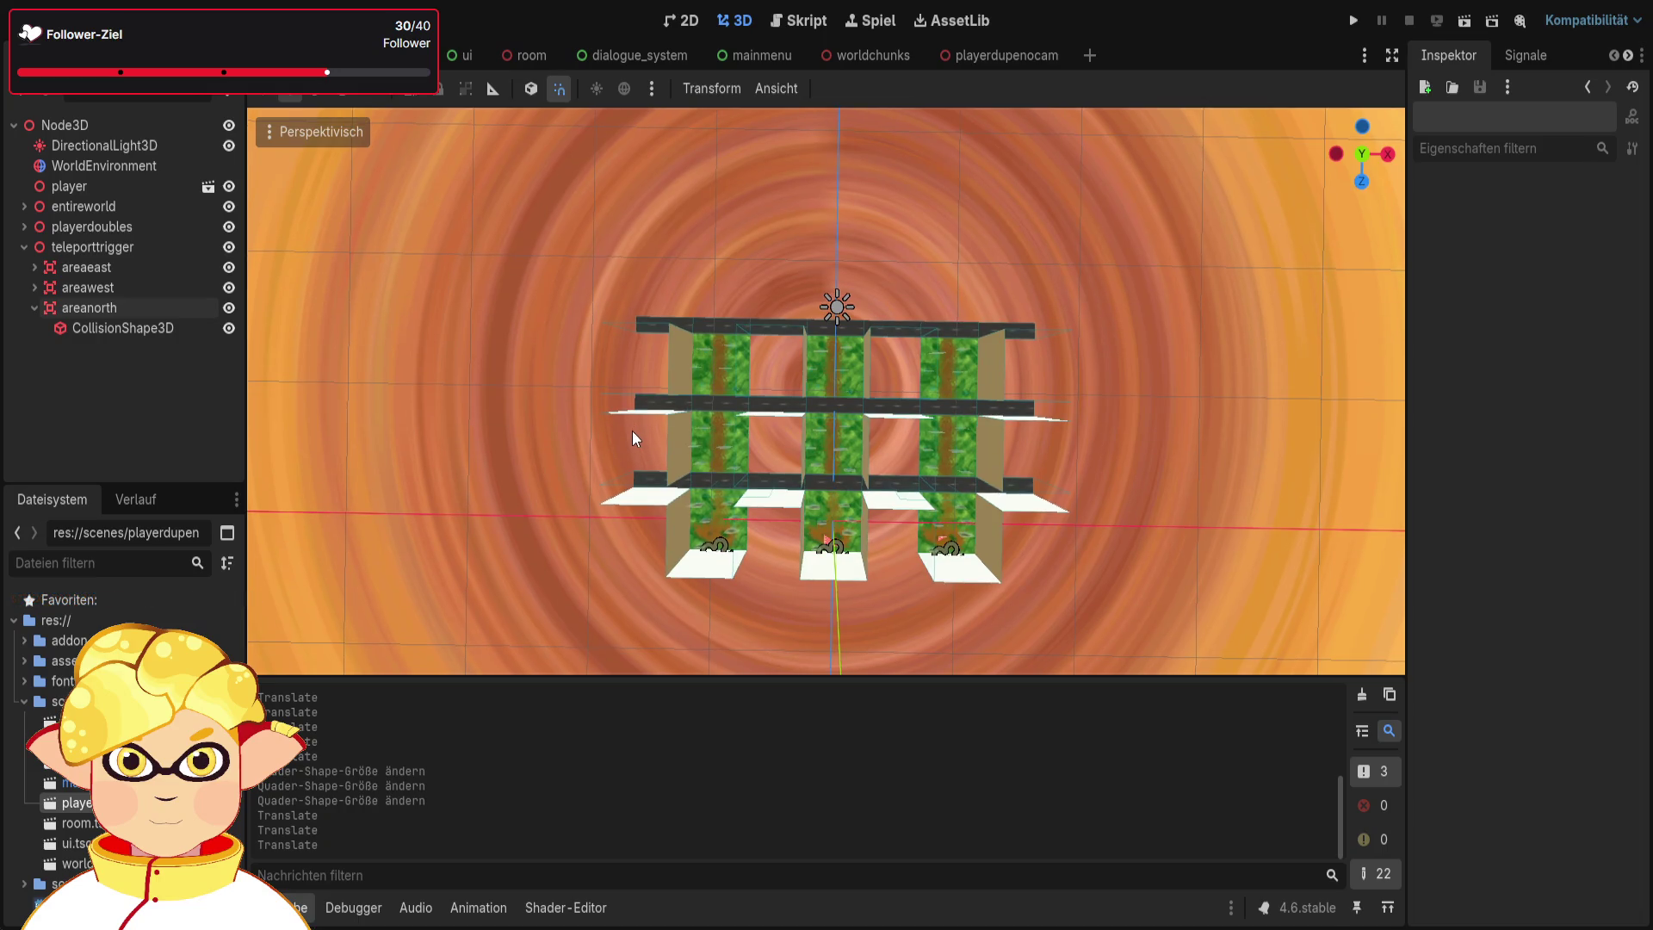
pyautogui.moveTo(730, 465)
pyautogui.mouseDown()
pyautogui.moveTo(904, 465)
pyautogui.moveTo(908, 427)
pyautogui.mouseUp()
pyautogui.press('KP_7')
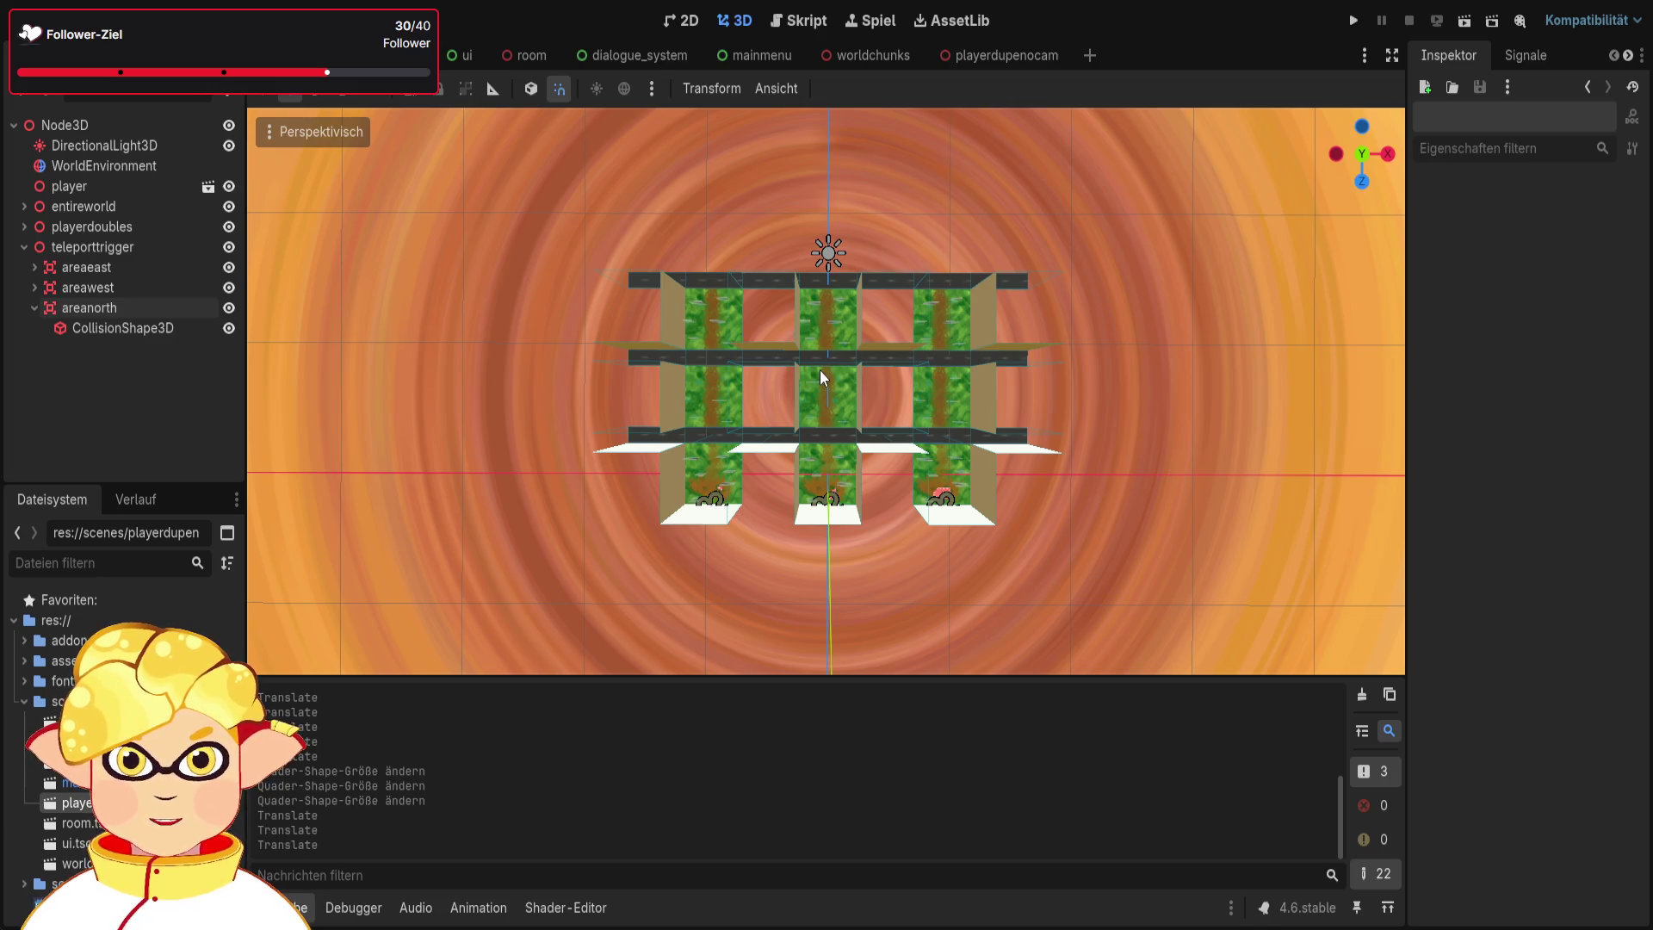
pyautogui.scroll(2, 820, 372)
pyautogui.scroll(1, 827, 379)
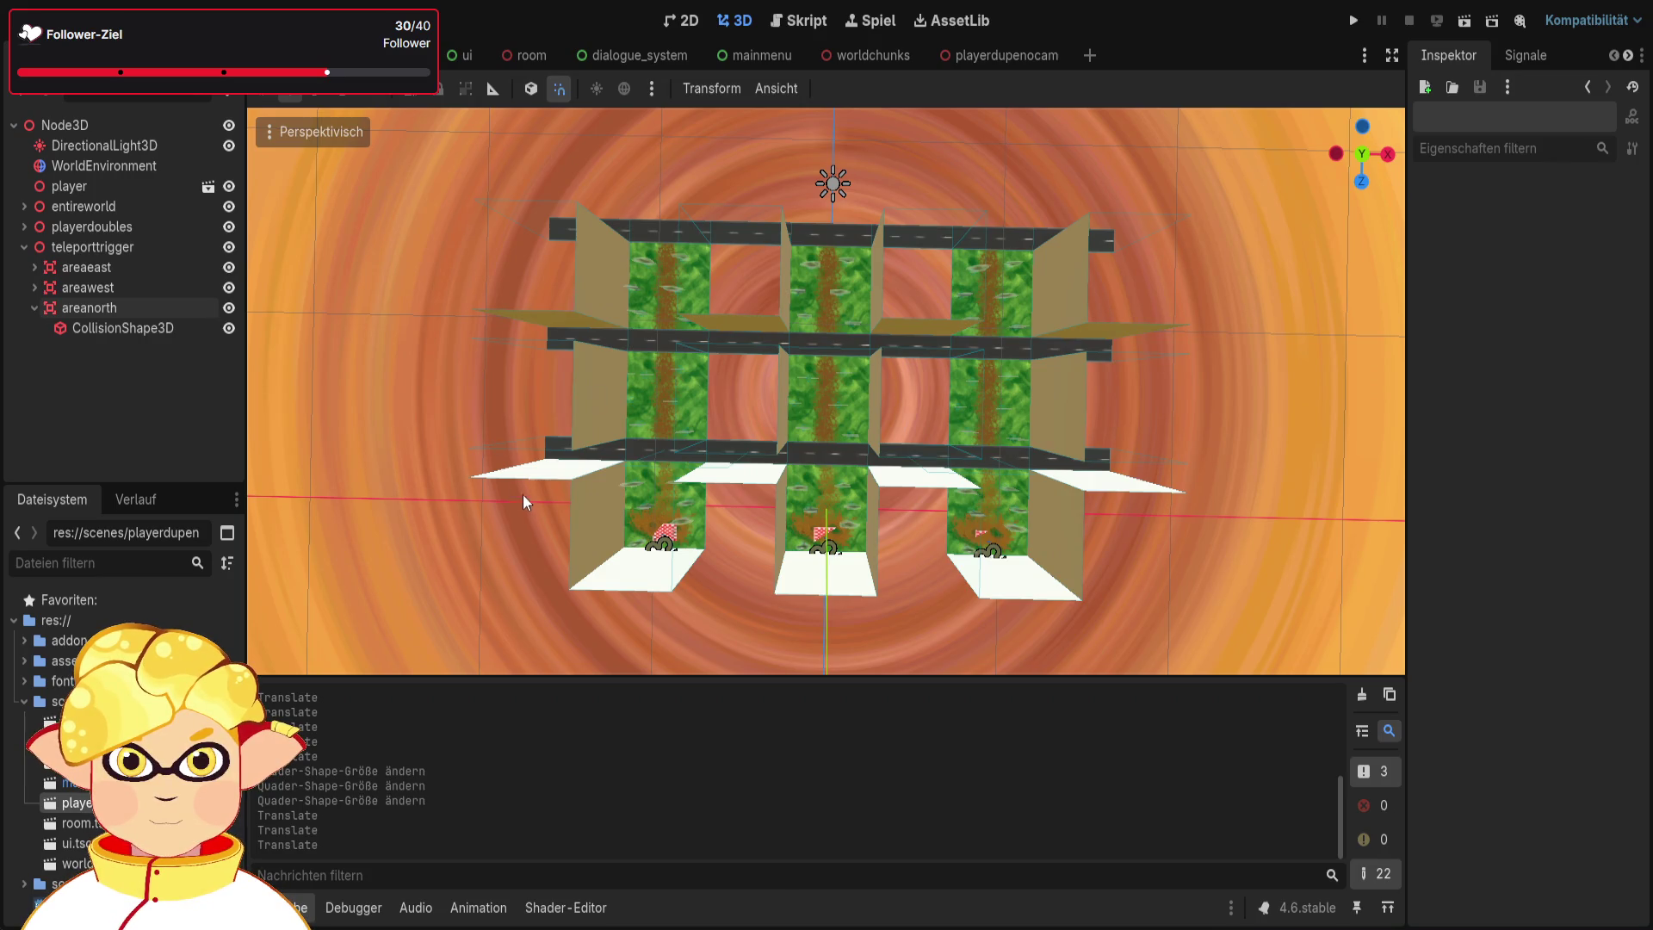
pyautogui.hotkey('ctrl', 's')
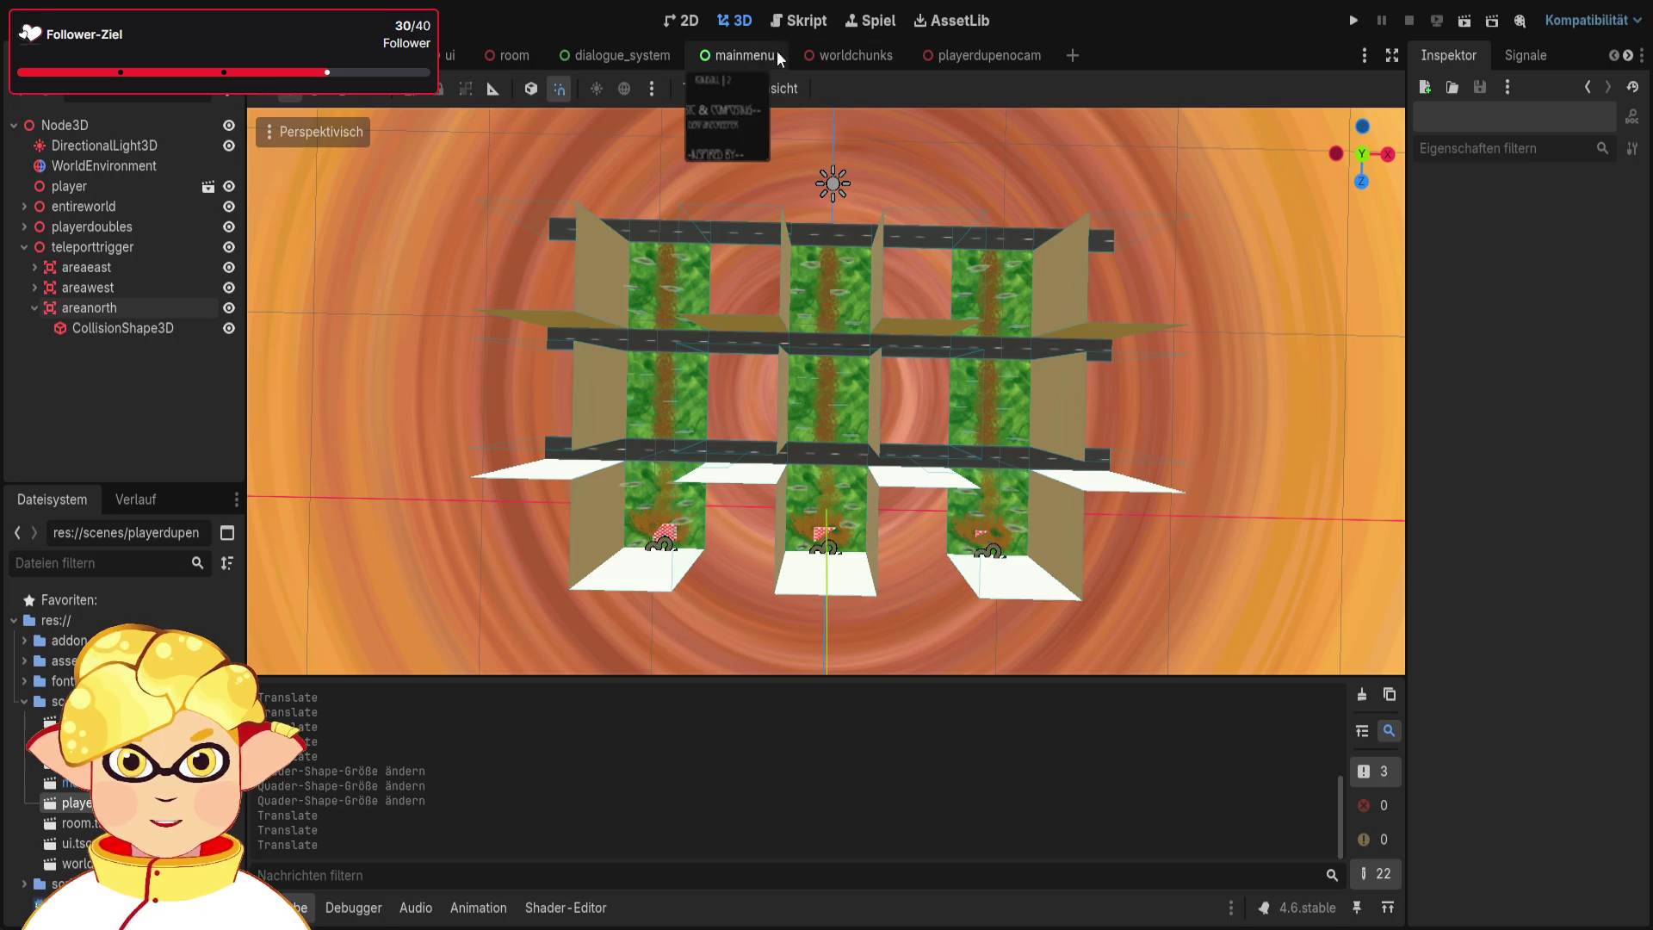
# Switch to the mainmenu scene and show its scripts in the script editor.
pyautogui.click(740, 55)
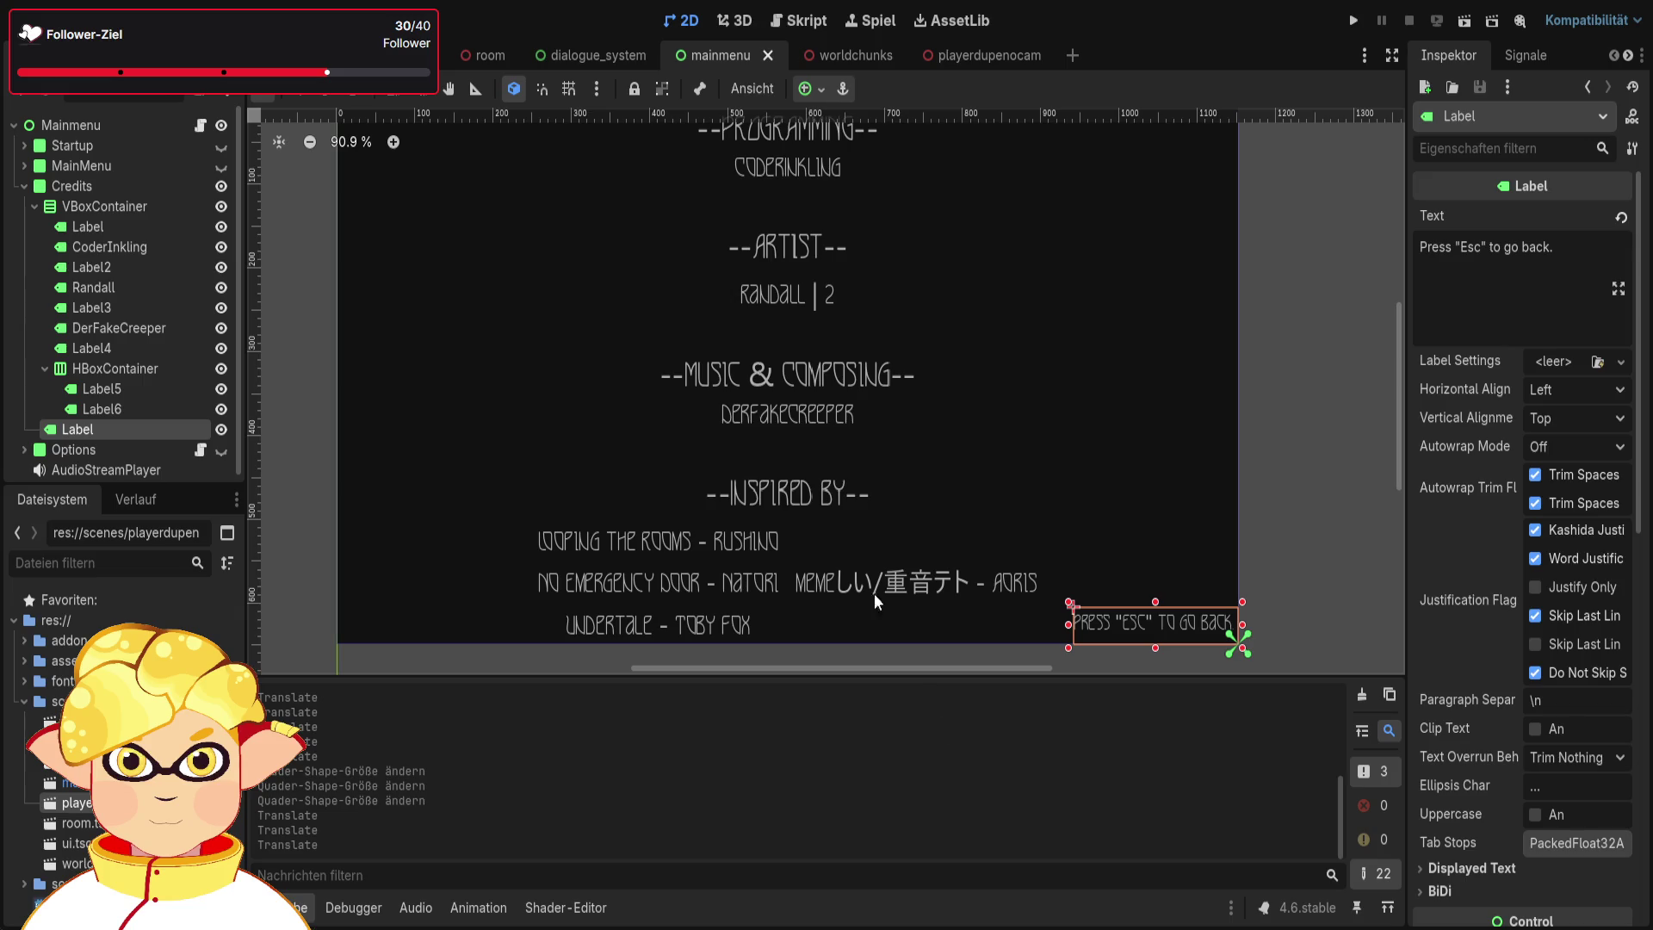
pyautogui.click(798, 20)
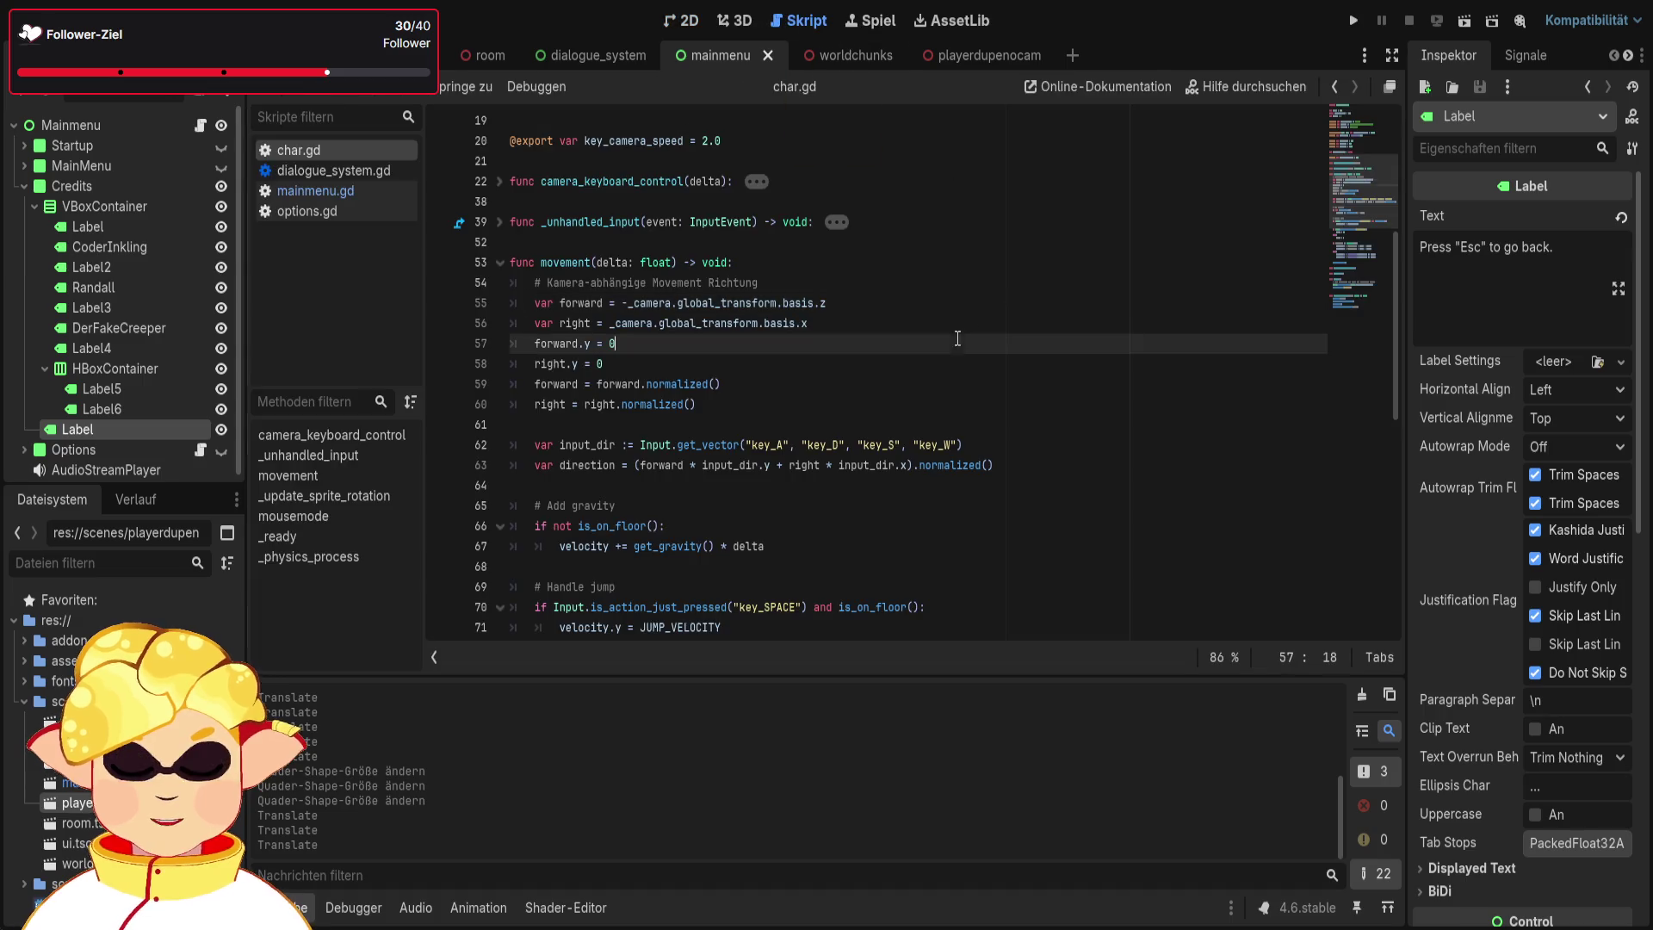
# Open the mainmenu.gd script from the project files.
pyautogui.click(24, 701)
pyautogui.click(24, 661)
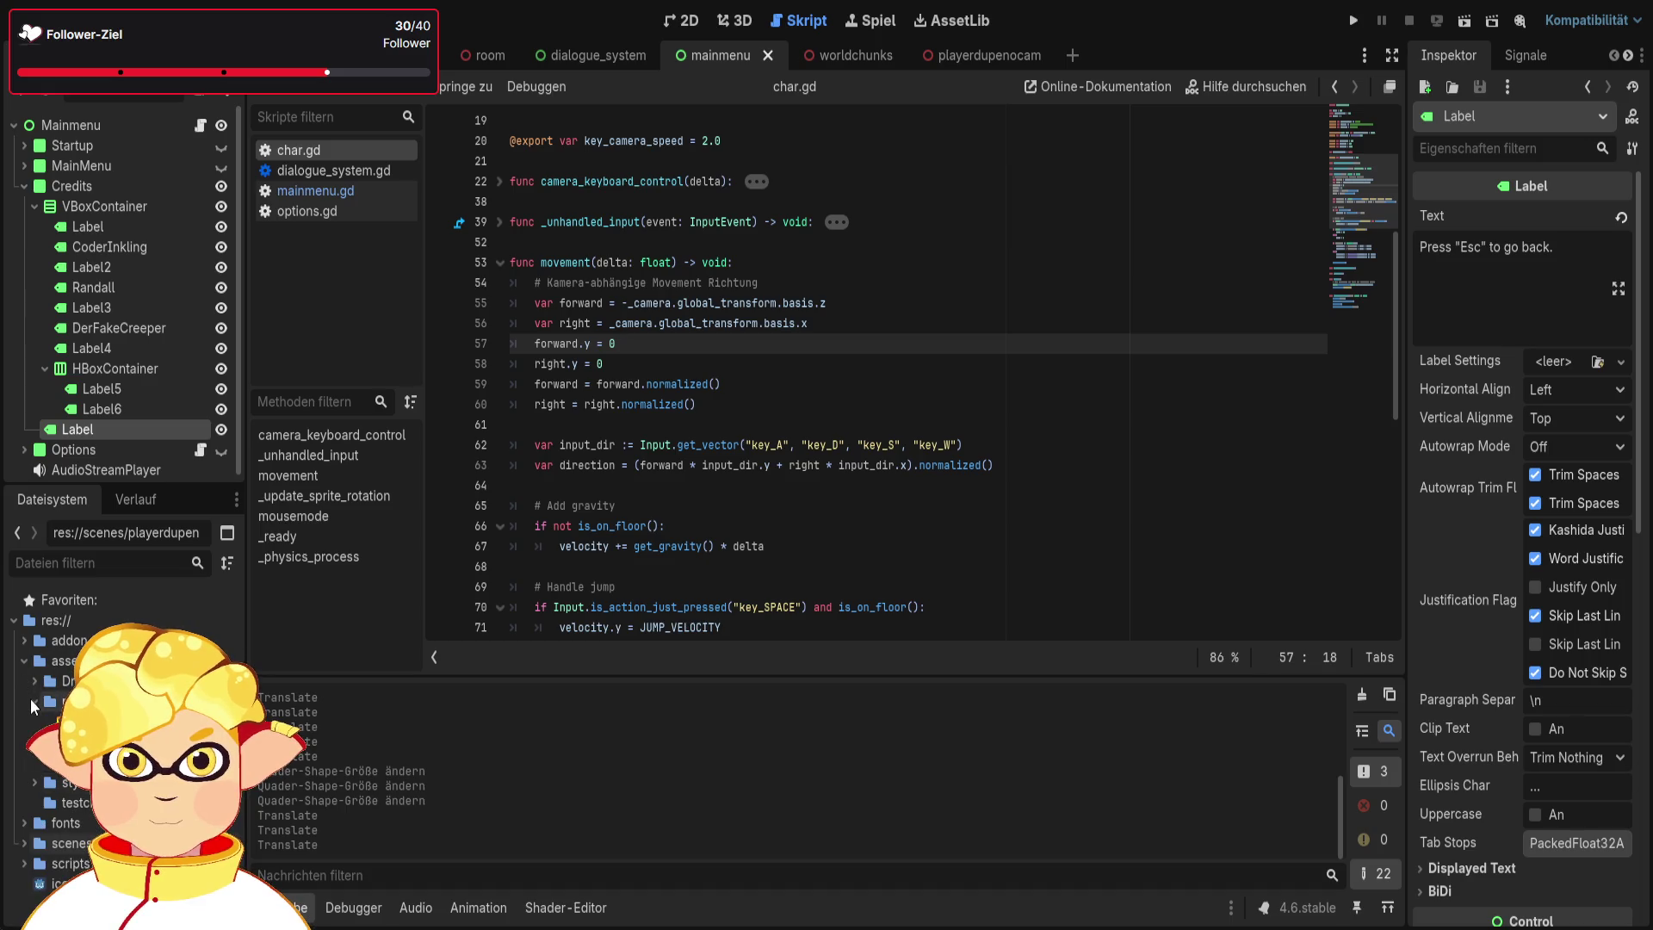
pyautogui.scroll(-10, 812, 492)
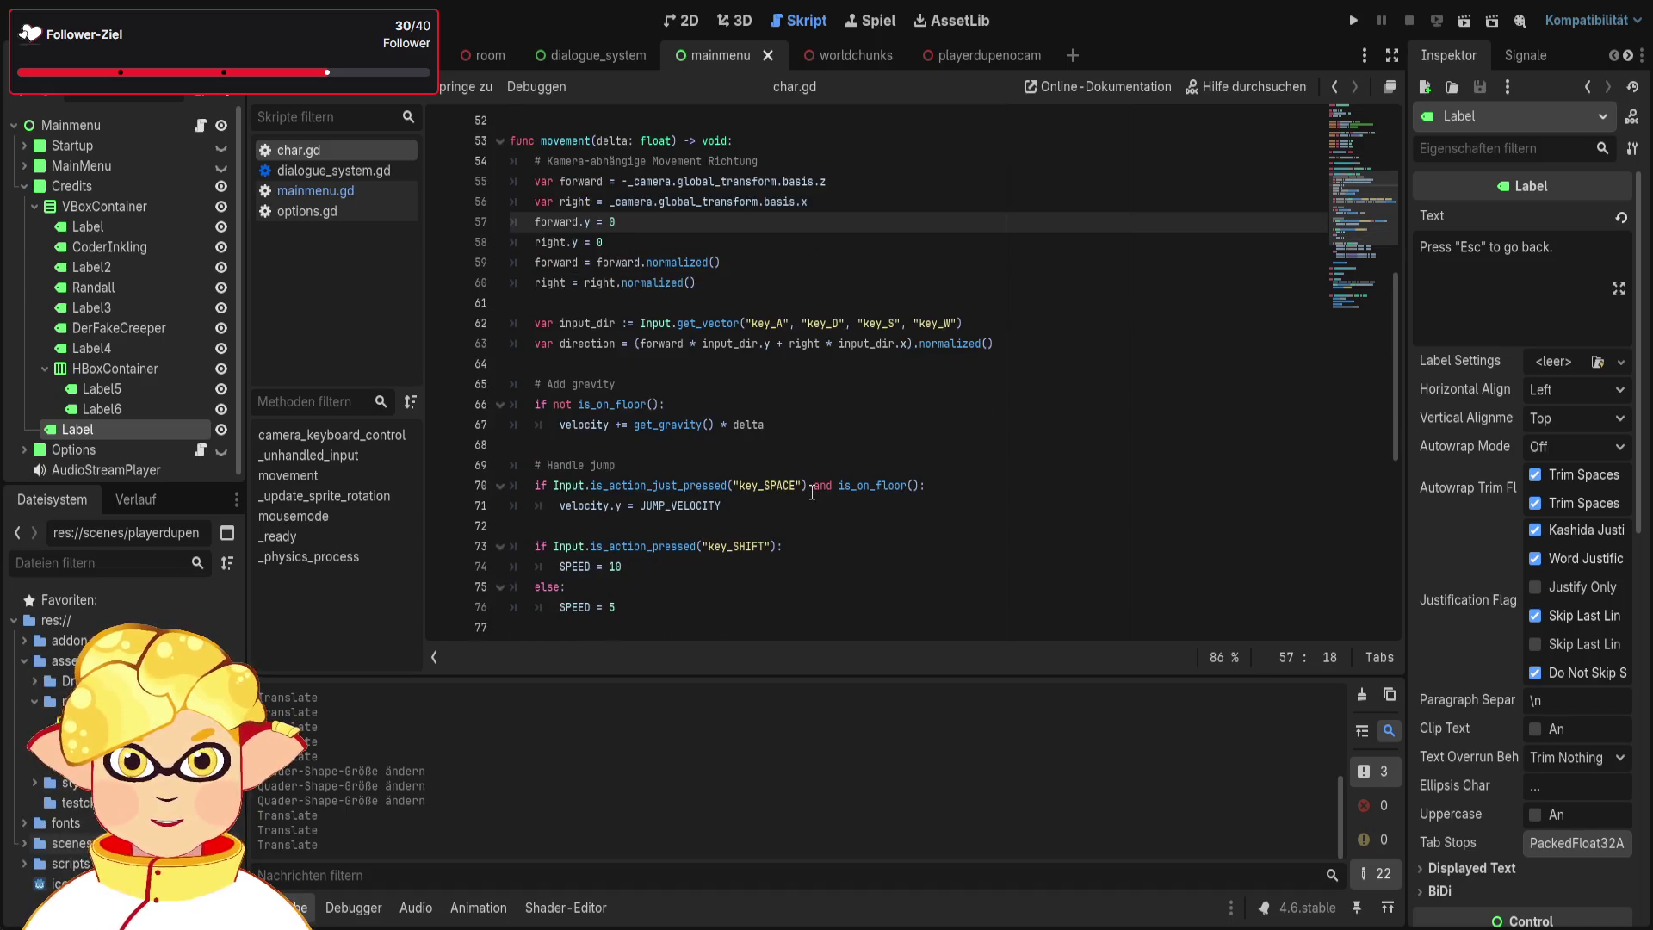
pyautogui.scroll(-5, 812, 492)
pyautogui.scroll(8, 812, 492)
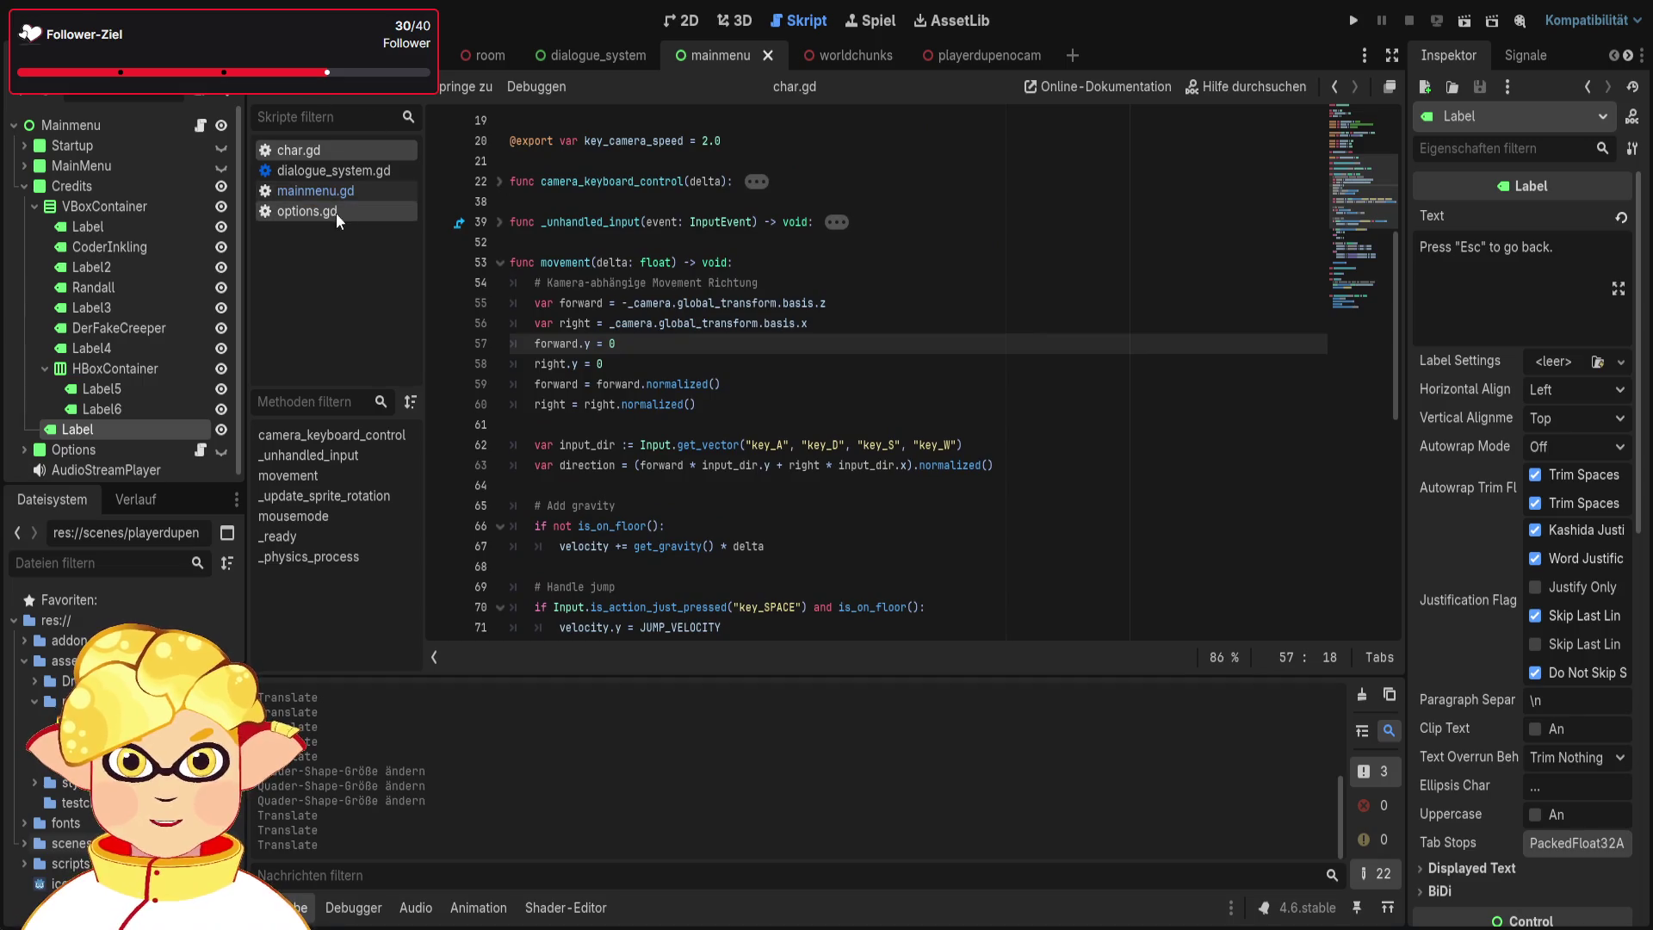
pyautogui.click(315, 190)
pyautogui.scroll(-1, 775, 344)
# Replace the music path in the line 20 preload with 001_title_theme.ogg.
pyautogui.moveTo(845, 323); pyautogui.dragTo(590, 323)
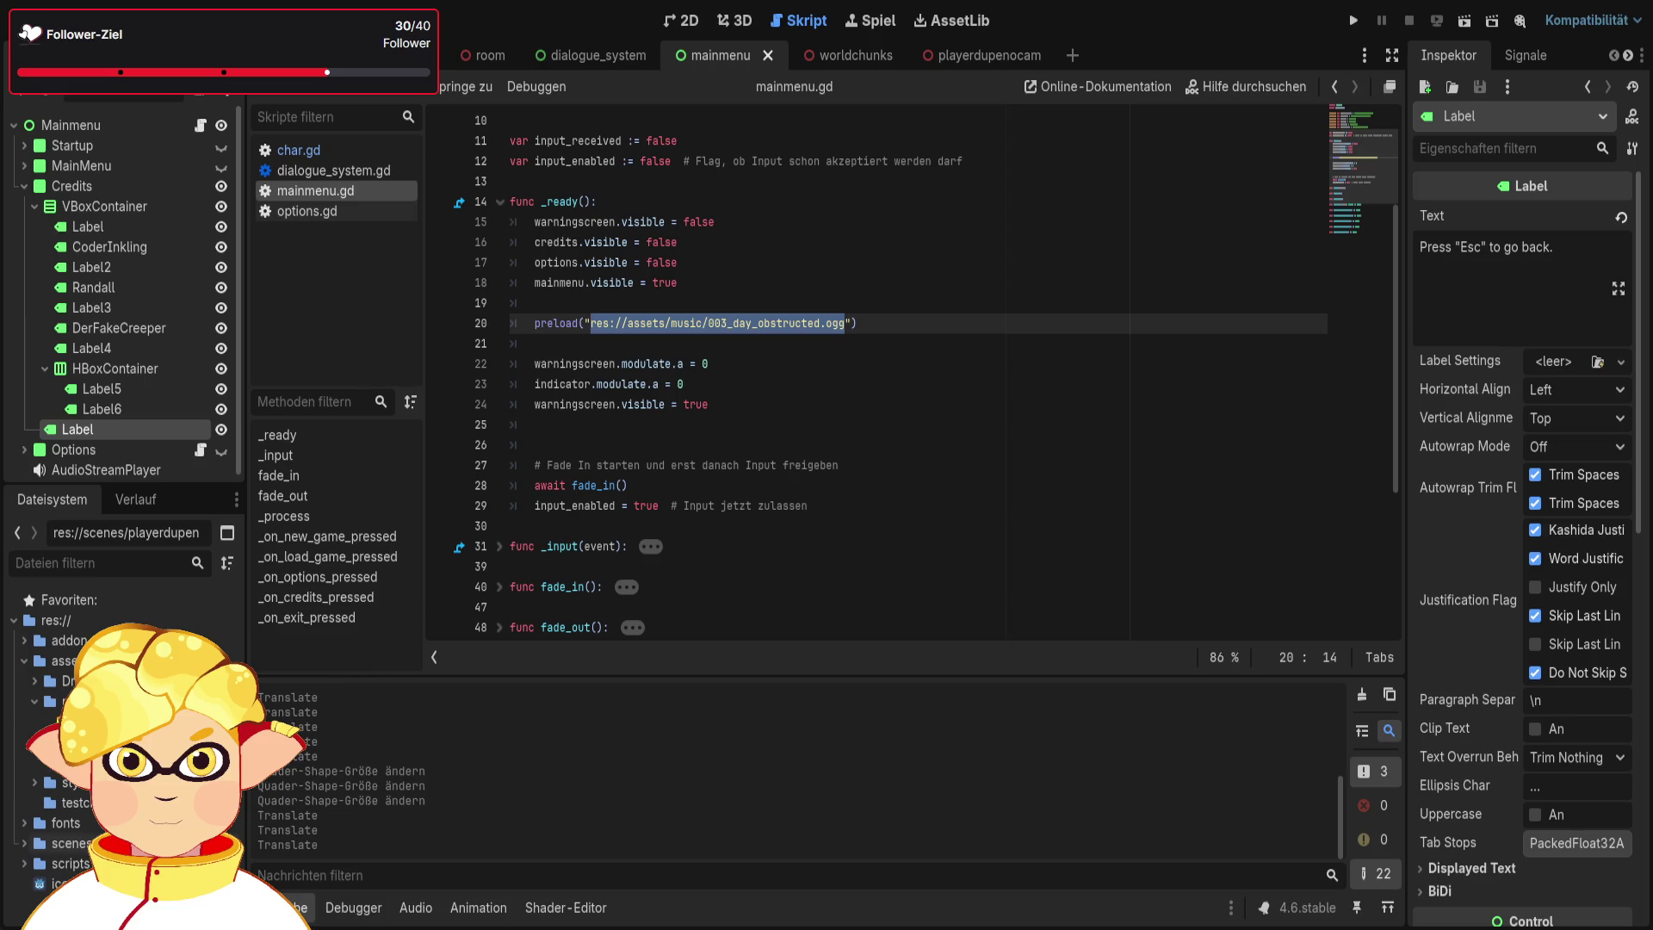
pyautogui.moveTo(853, 323); pyautogui.dragTo(586, 322)
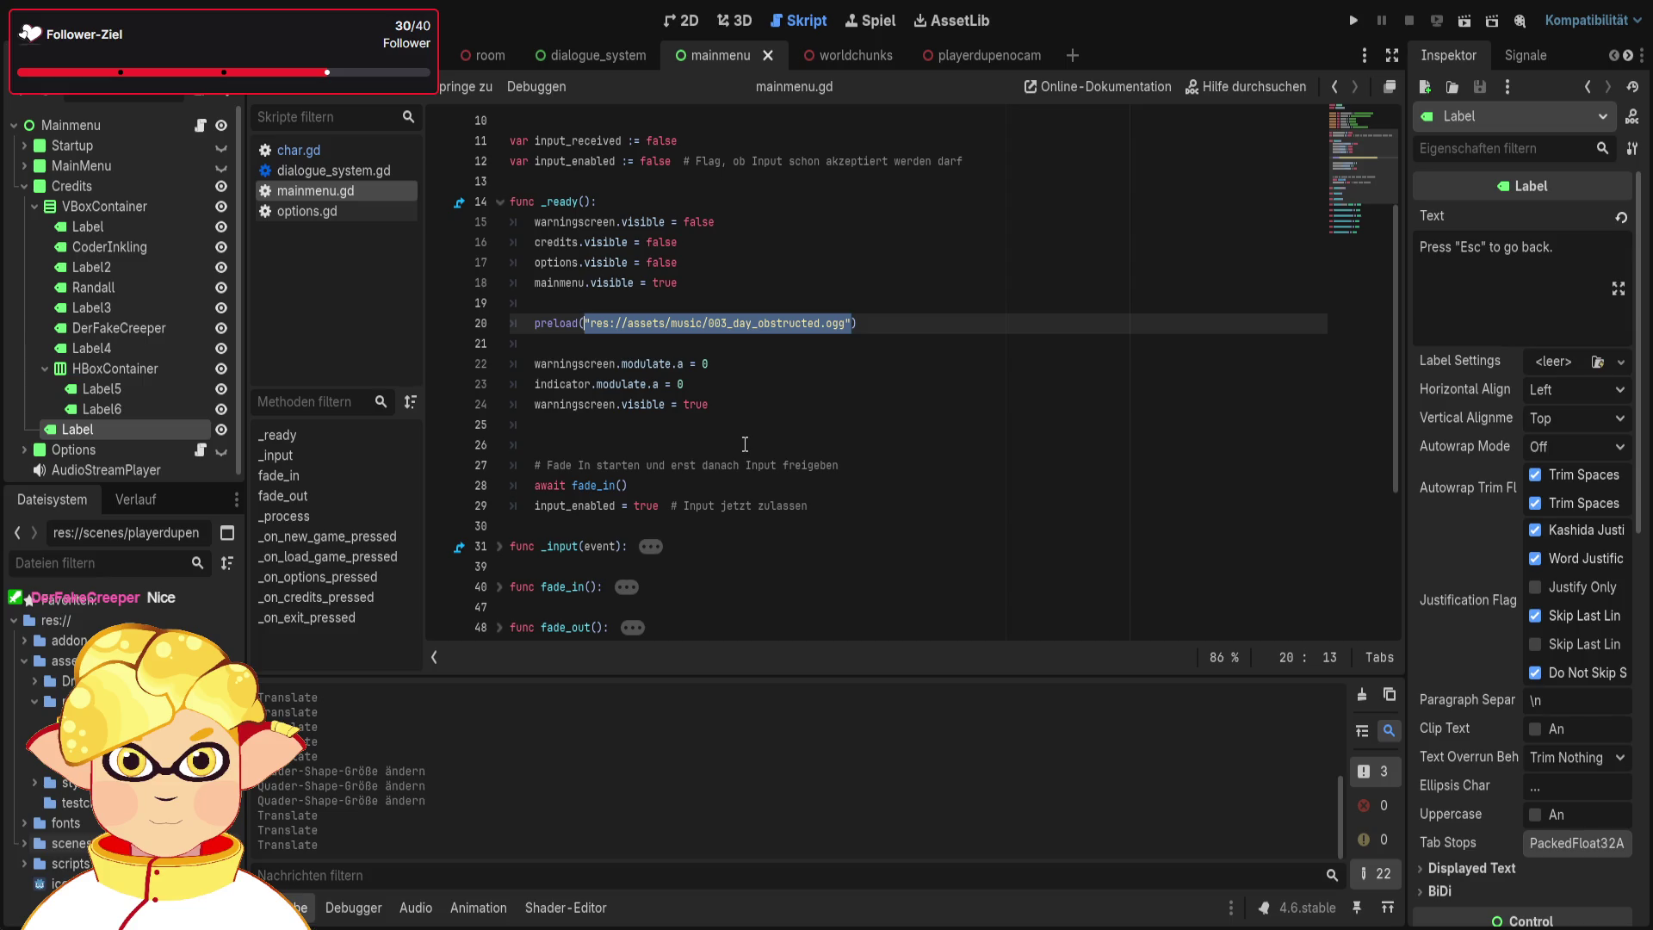
pyautogui.press('BackSpace')
pyautogui.moveTo(94, 721); pyautogui.dragTo(586, 322)
# Set 001_title_theme.ogg as the AudioStreamPlayer's Stream and run the main menu scene.
pyautogui.click(121, 462)
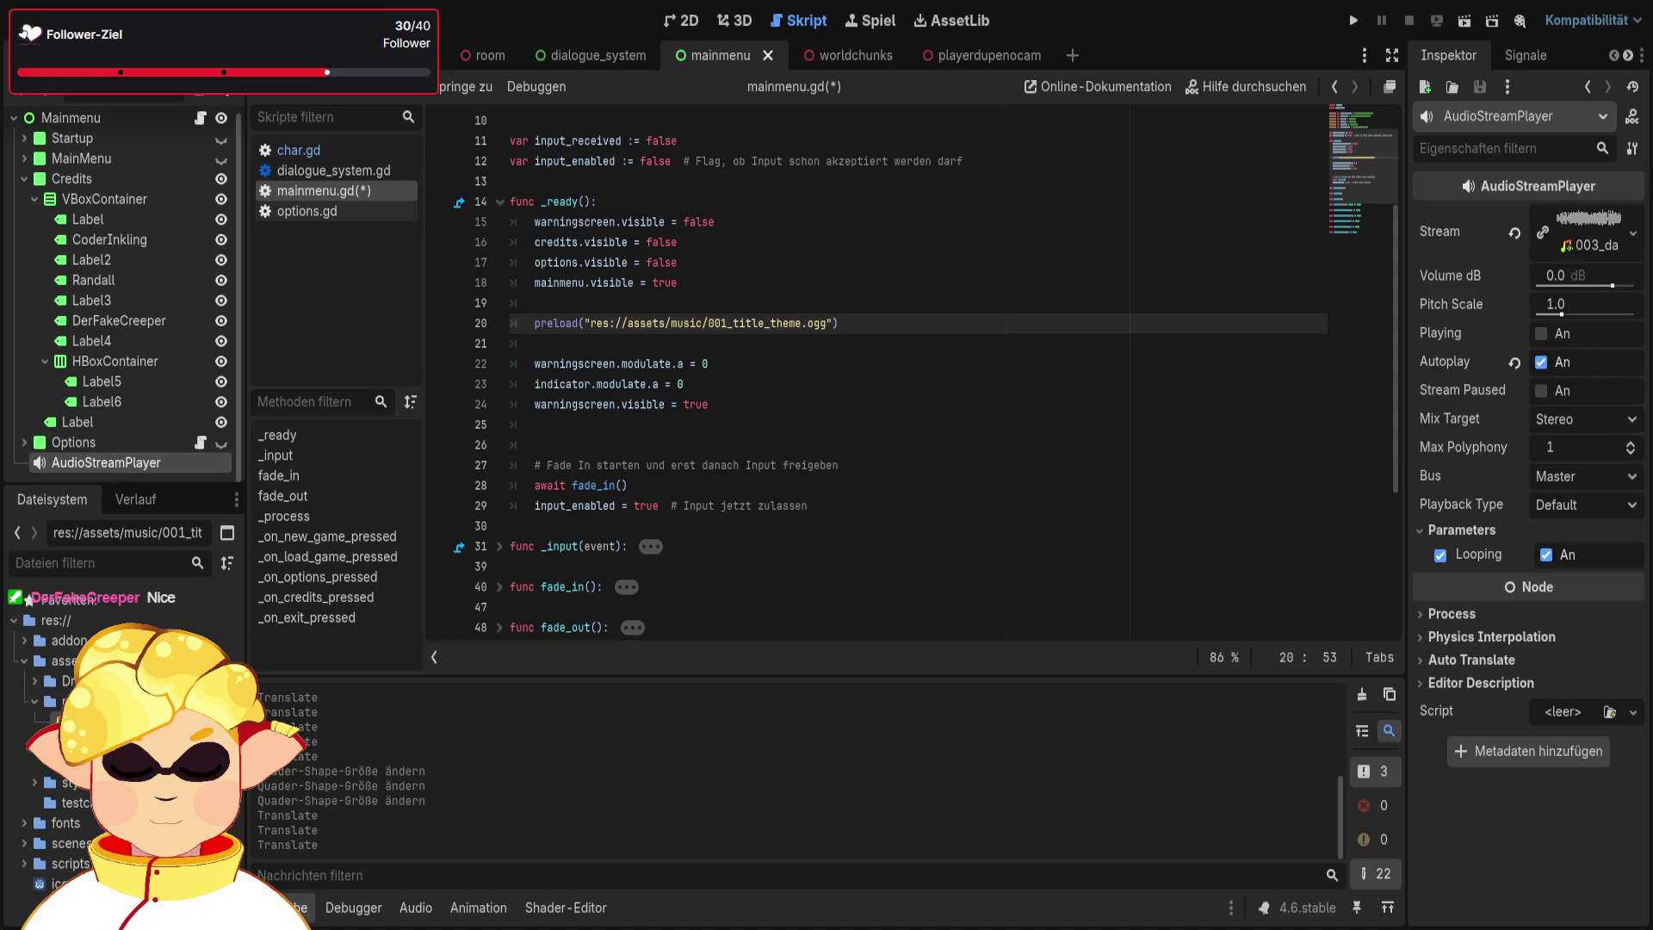
pyautogui.moveTo(1588, 229); pyautogui.dragTo(1643, 111)
pyautogui.moveTo(1569, 232); pyautogui.dragTo(1568, 230)
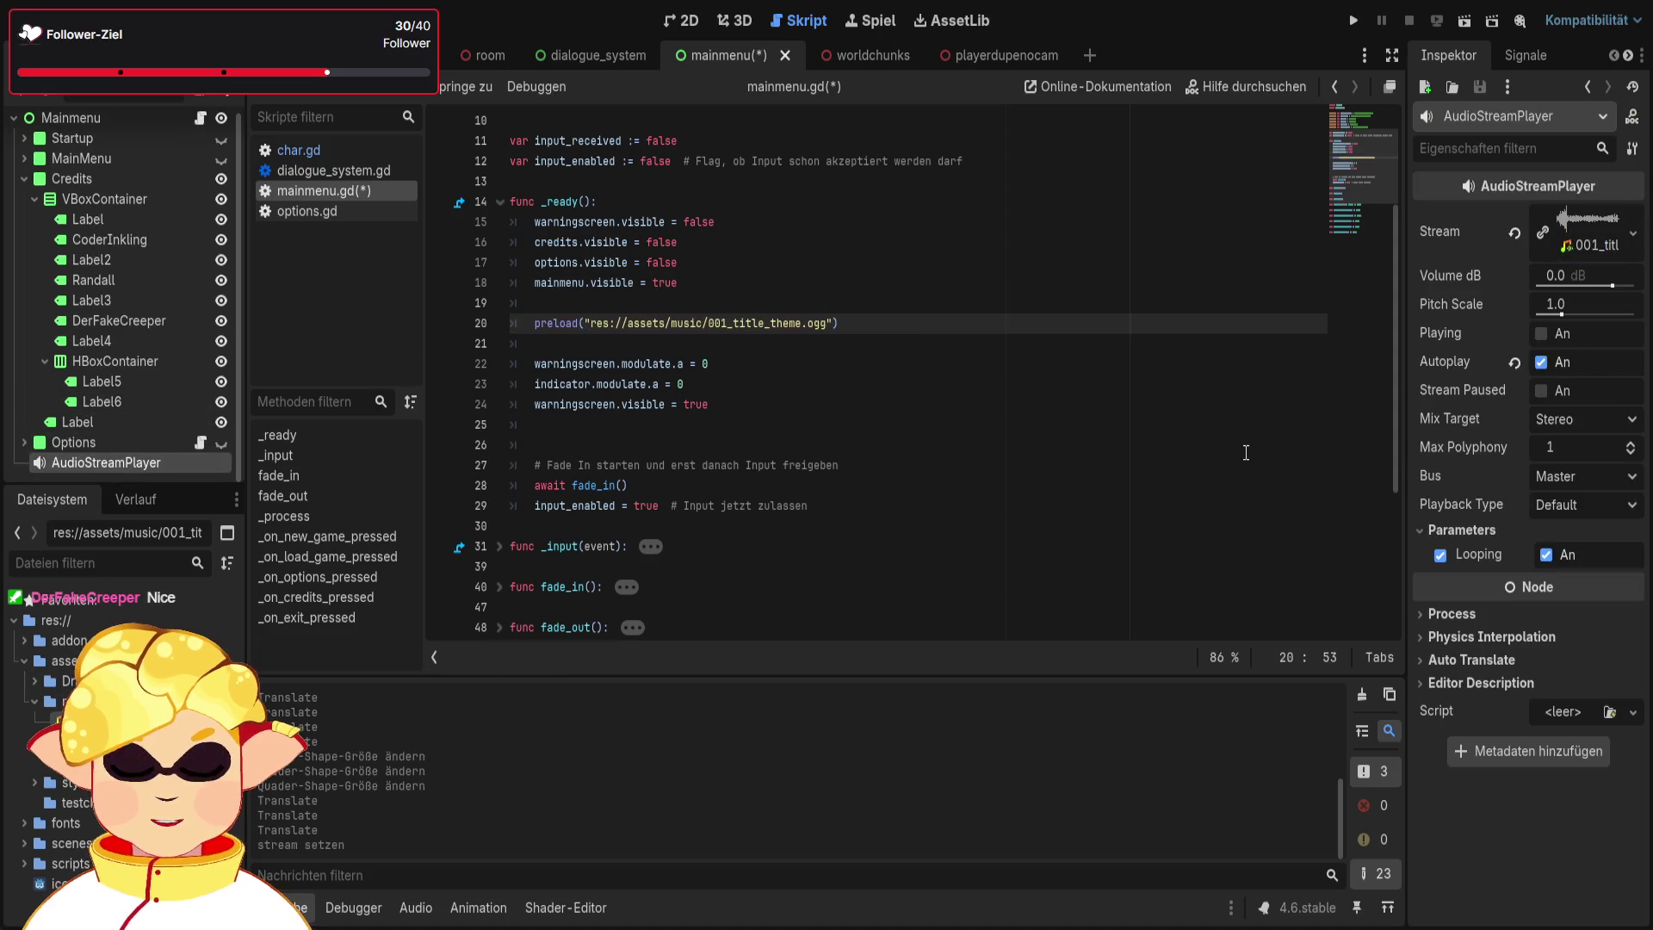
pyautogui.click(861, 445)
pyautogui.click(1470, 23)
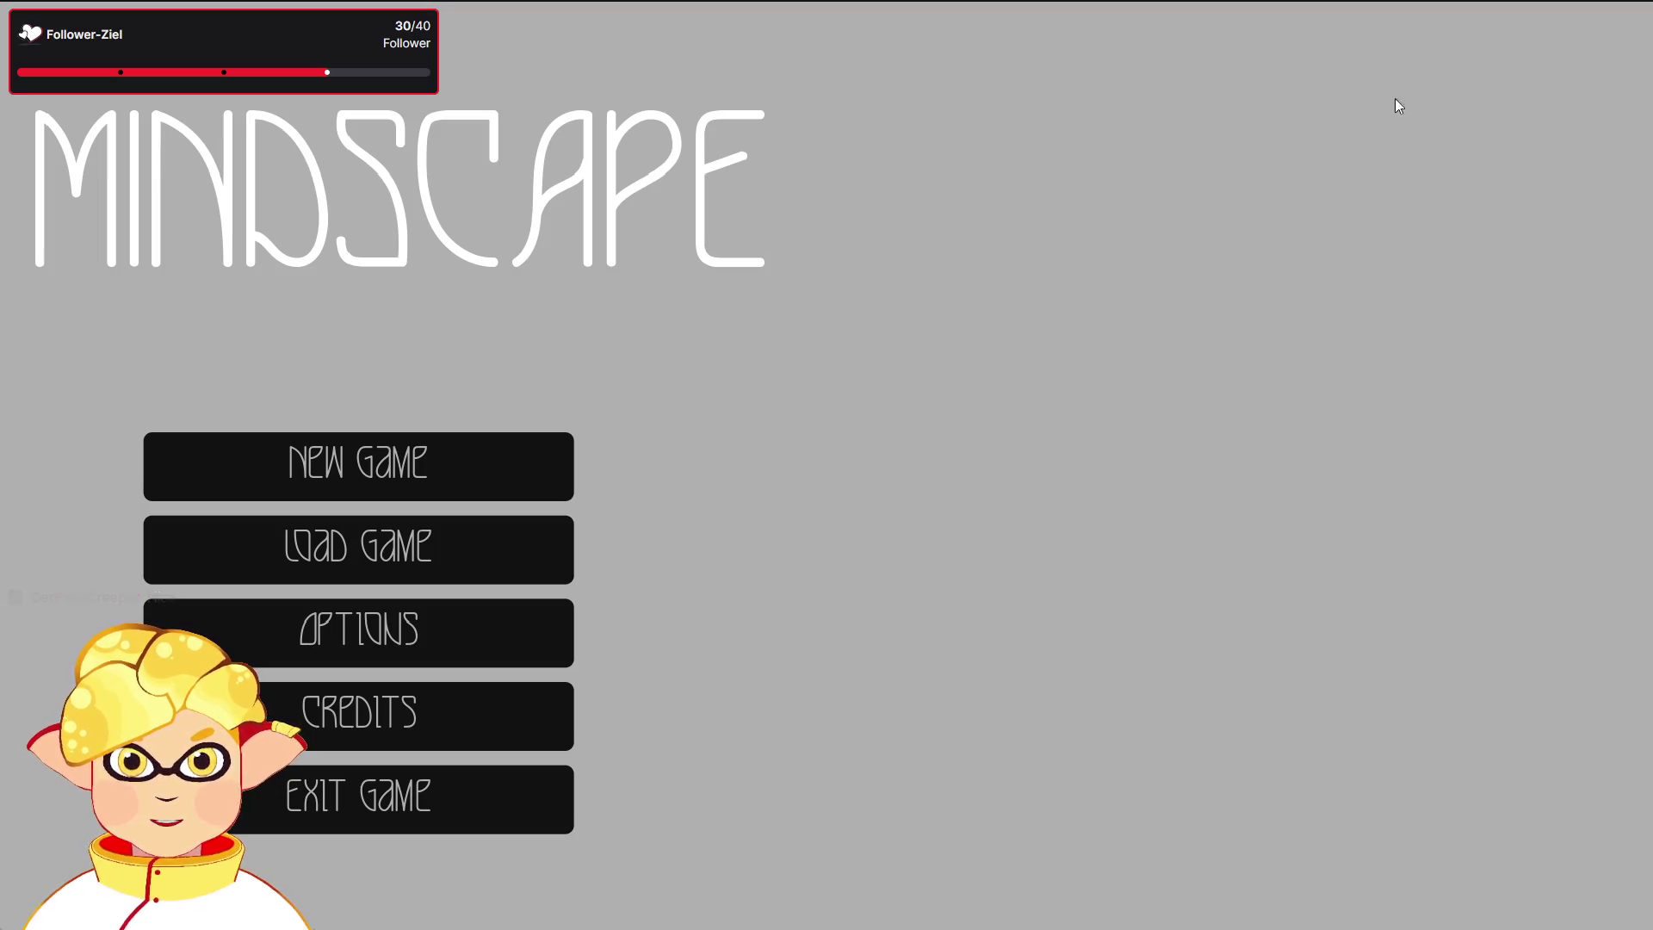
# Quit the game, set the AudioStreamPlayer volume to -20 dB, and run the main menu.
pyautogui.click(563, 789)
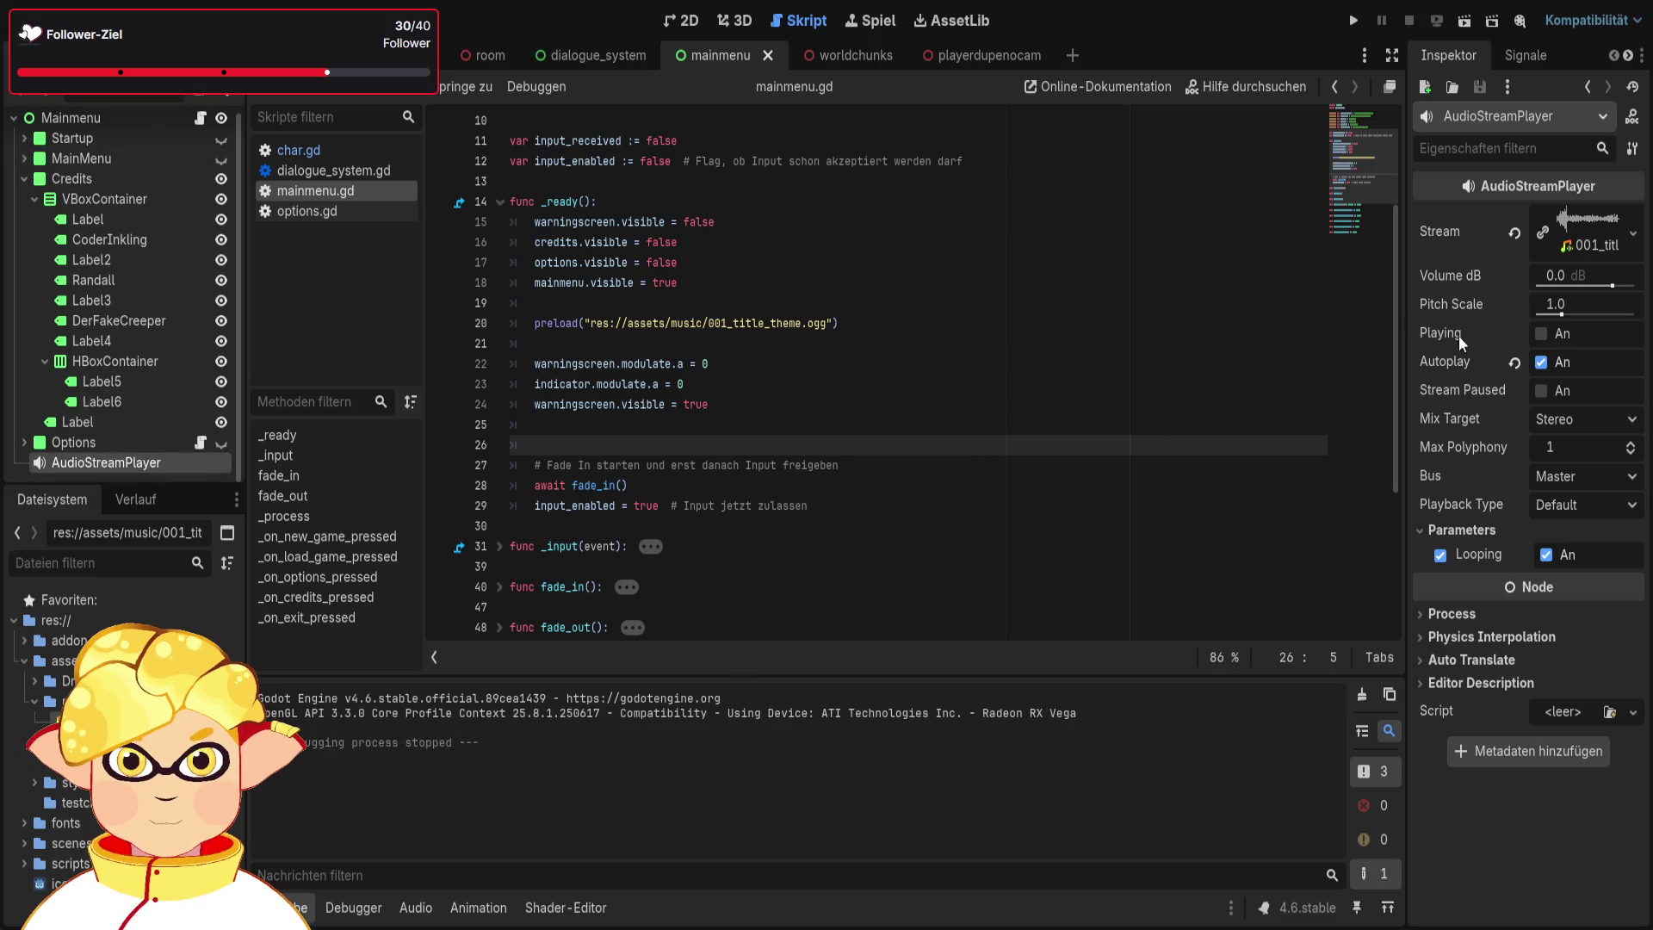
pyautogui.moveTo(1627, 283); pyautogui.dragTo(1591, 291)
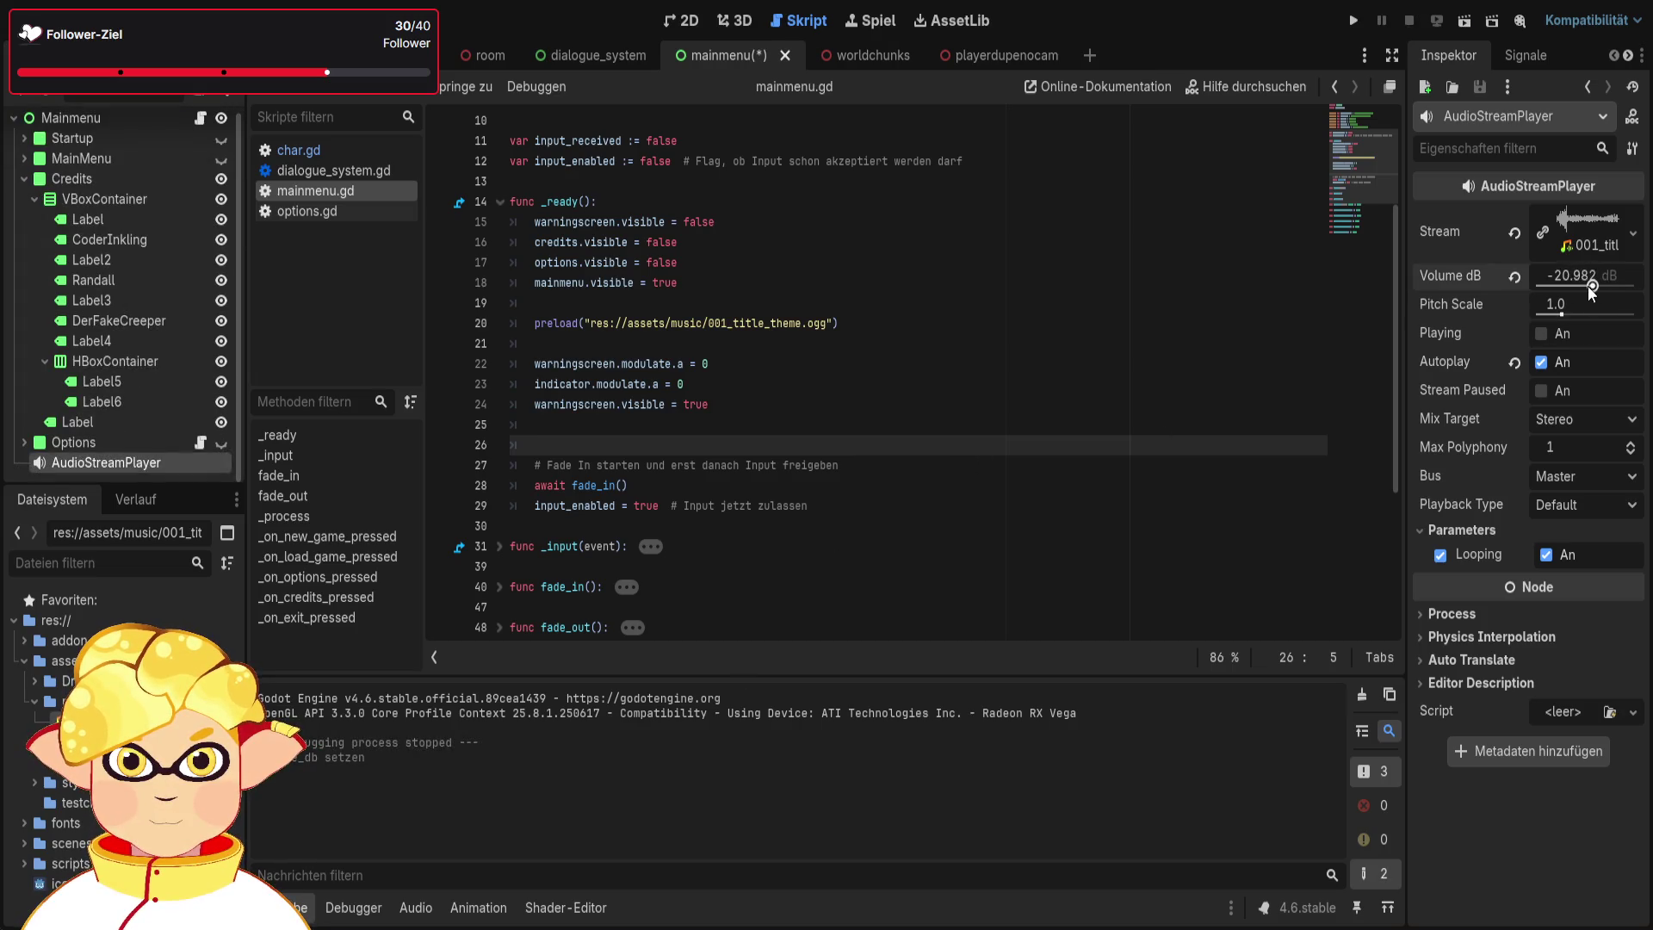
pyautogui.click(1588, 284)
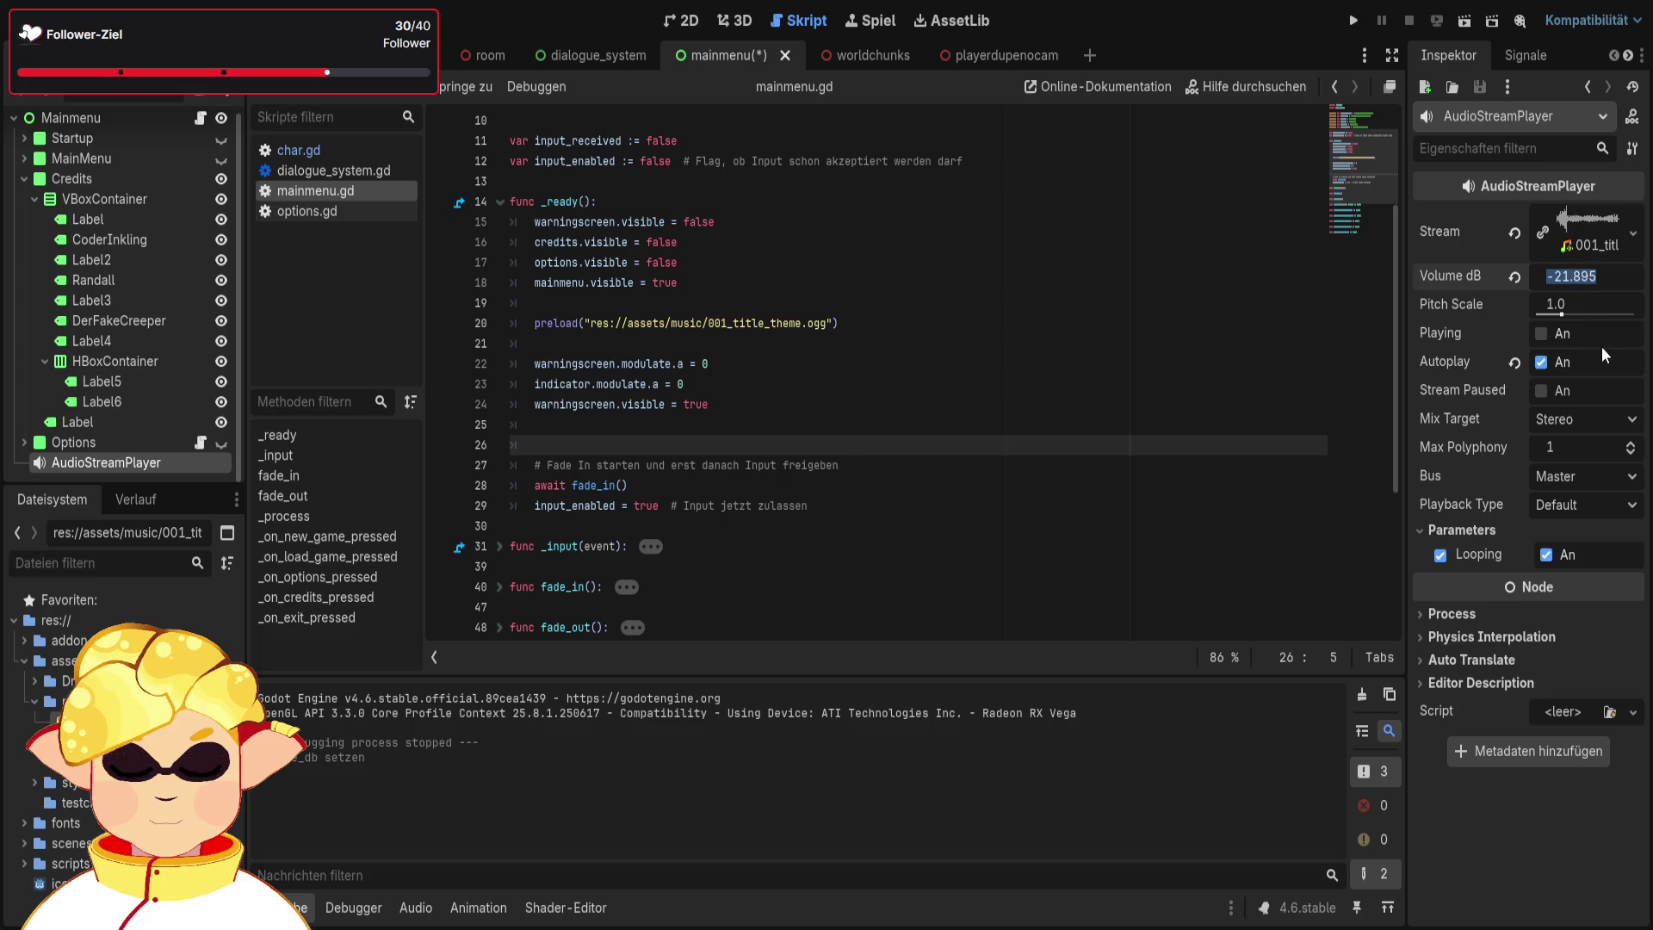
pyautogui.write('-20')
pyautogui.press('Return')
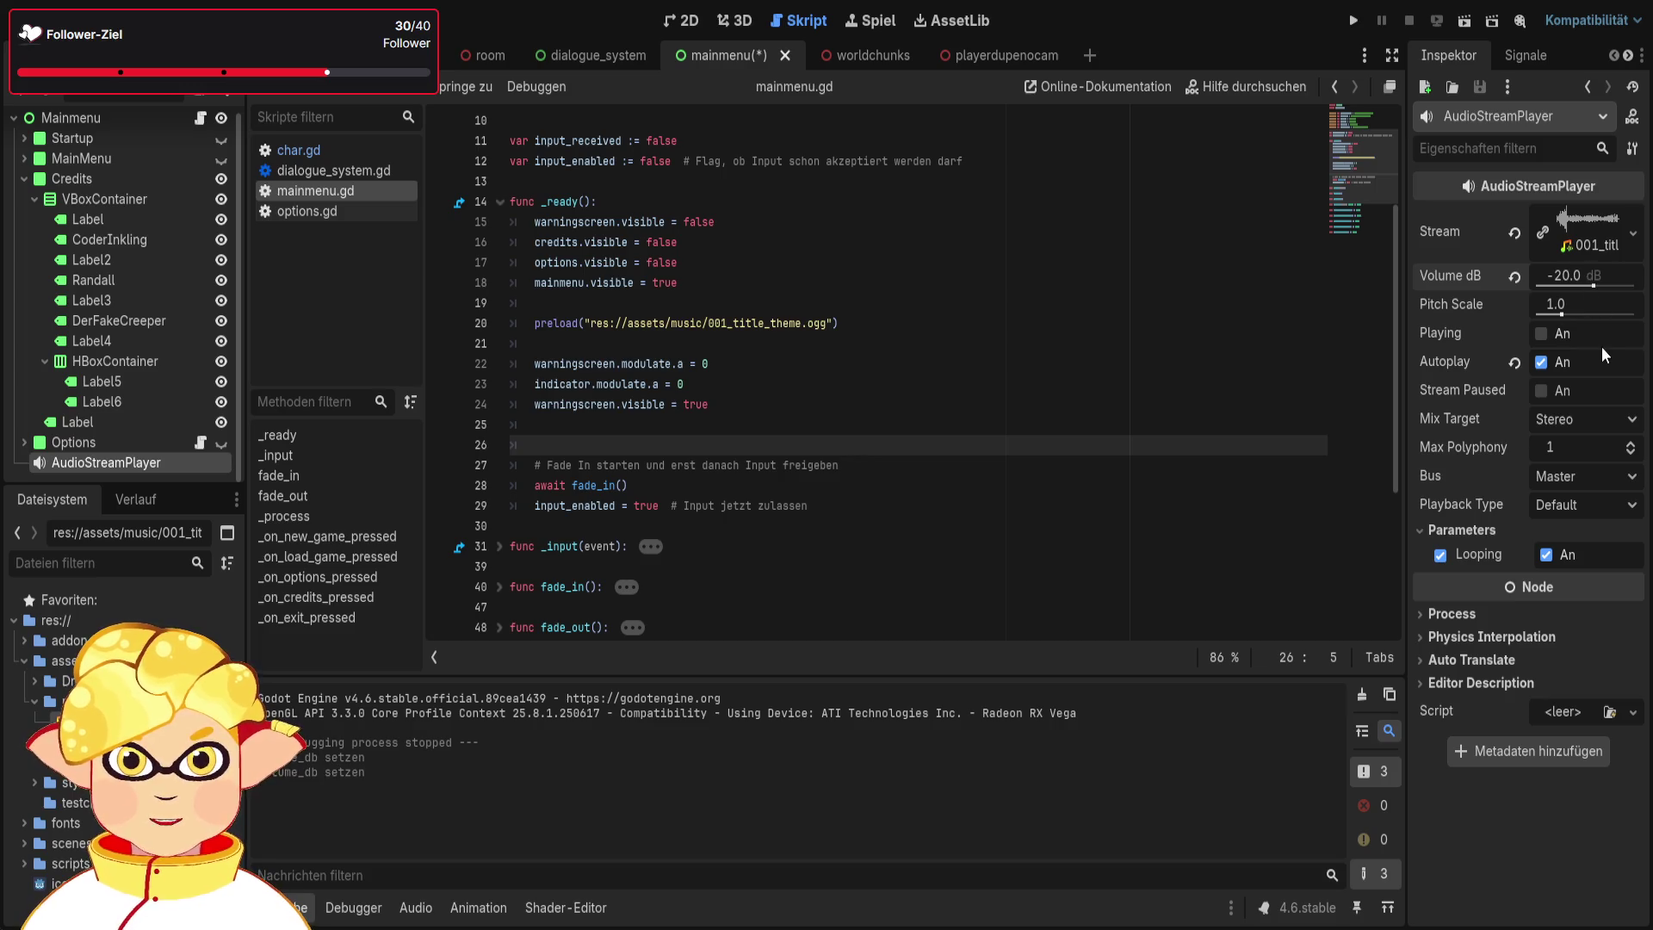
pyautogui.click(1468, 28)
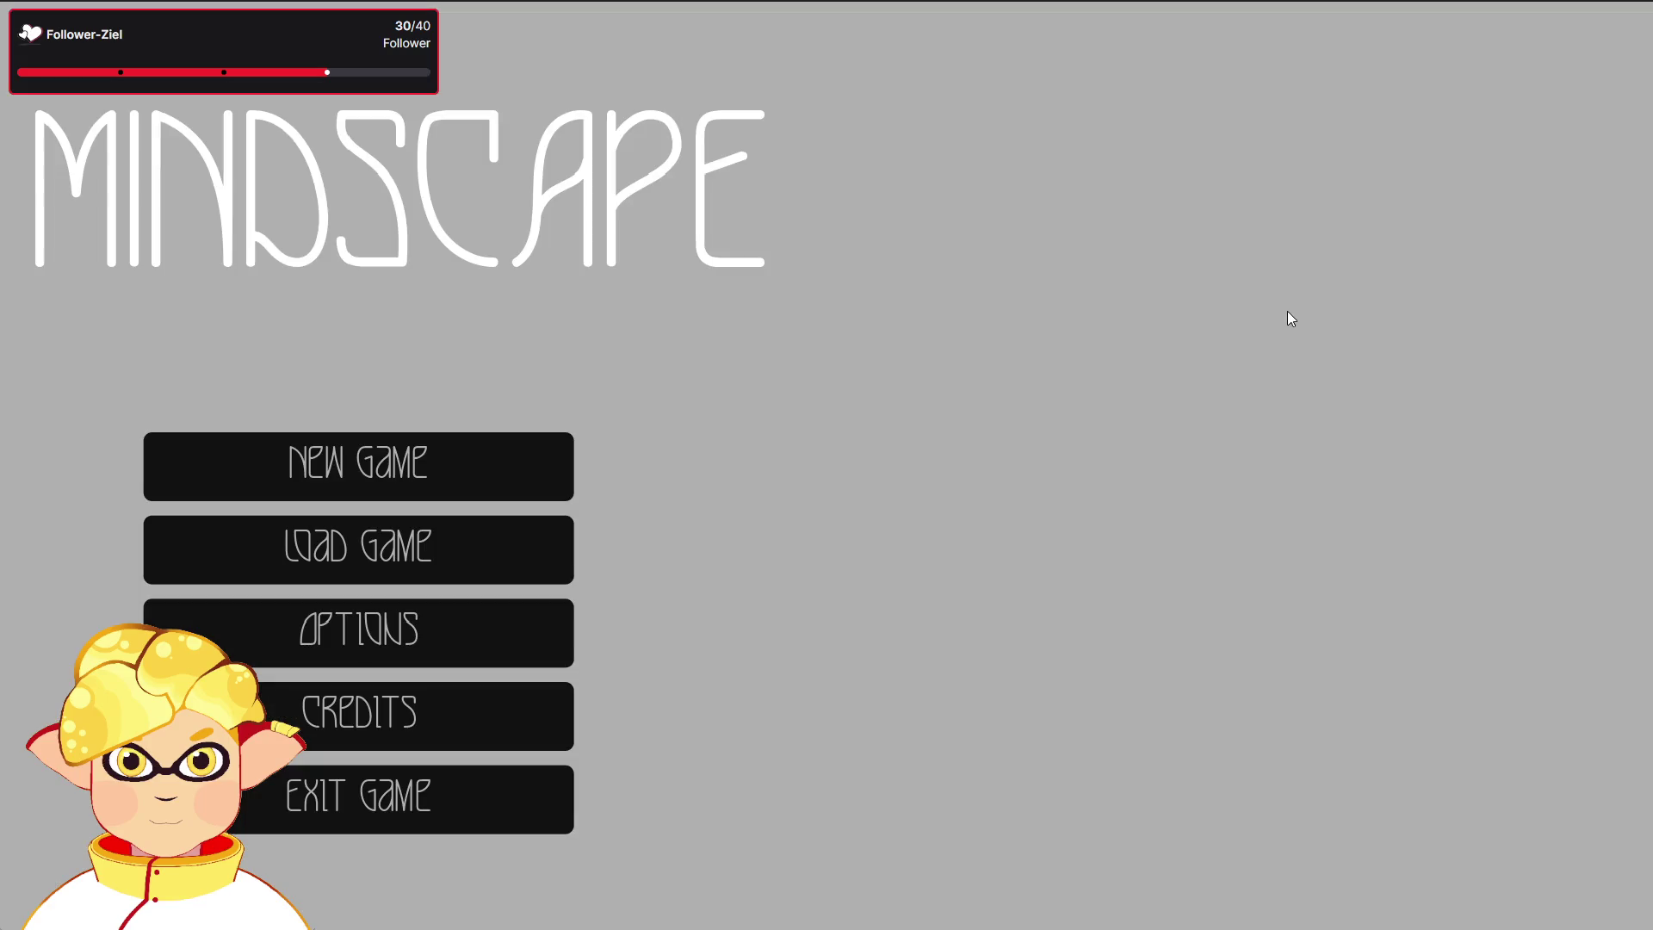
# Close the game, raise the music volume to -10 dB, and run the main menu again.
pyautogui.hotkey('alt', 'F4')
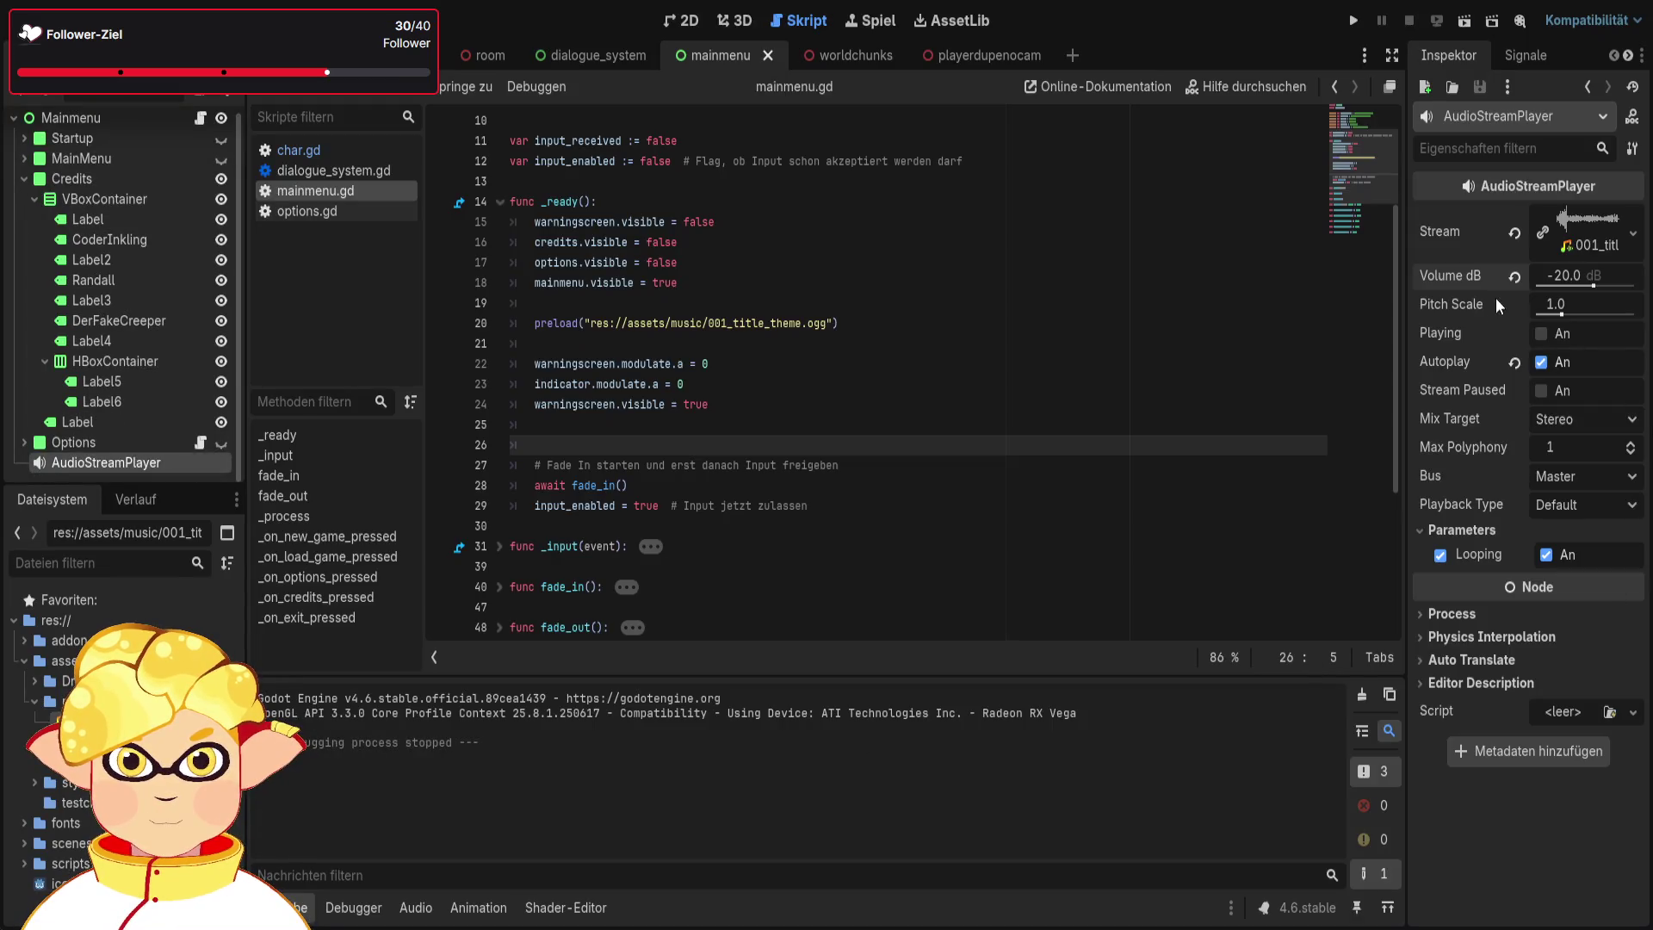
pyautogui.press('Return')
pyautogui.click(1452, 20)
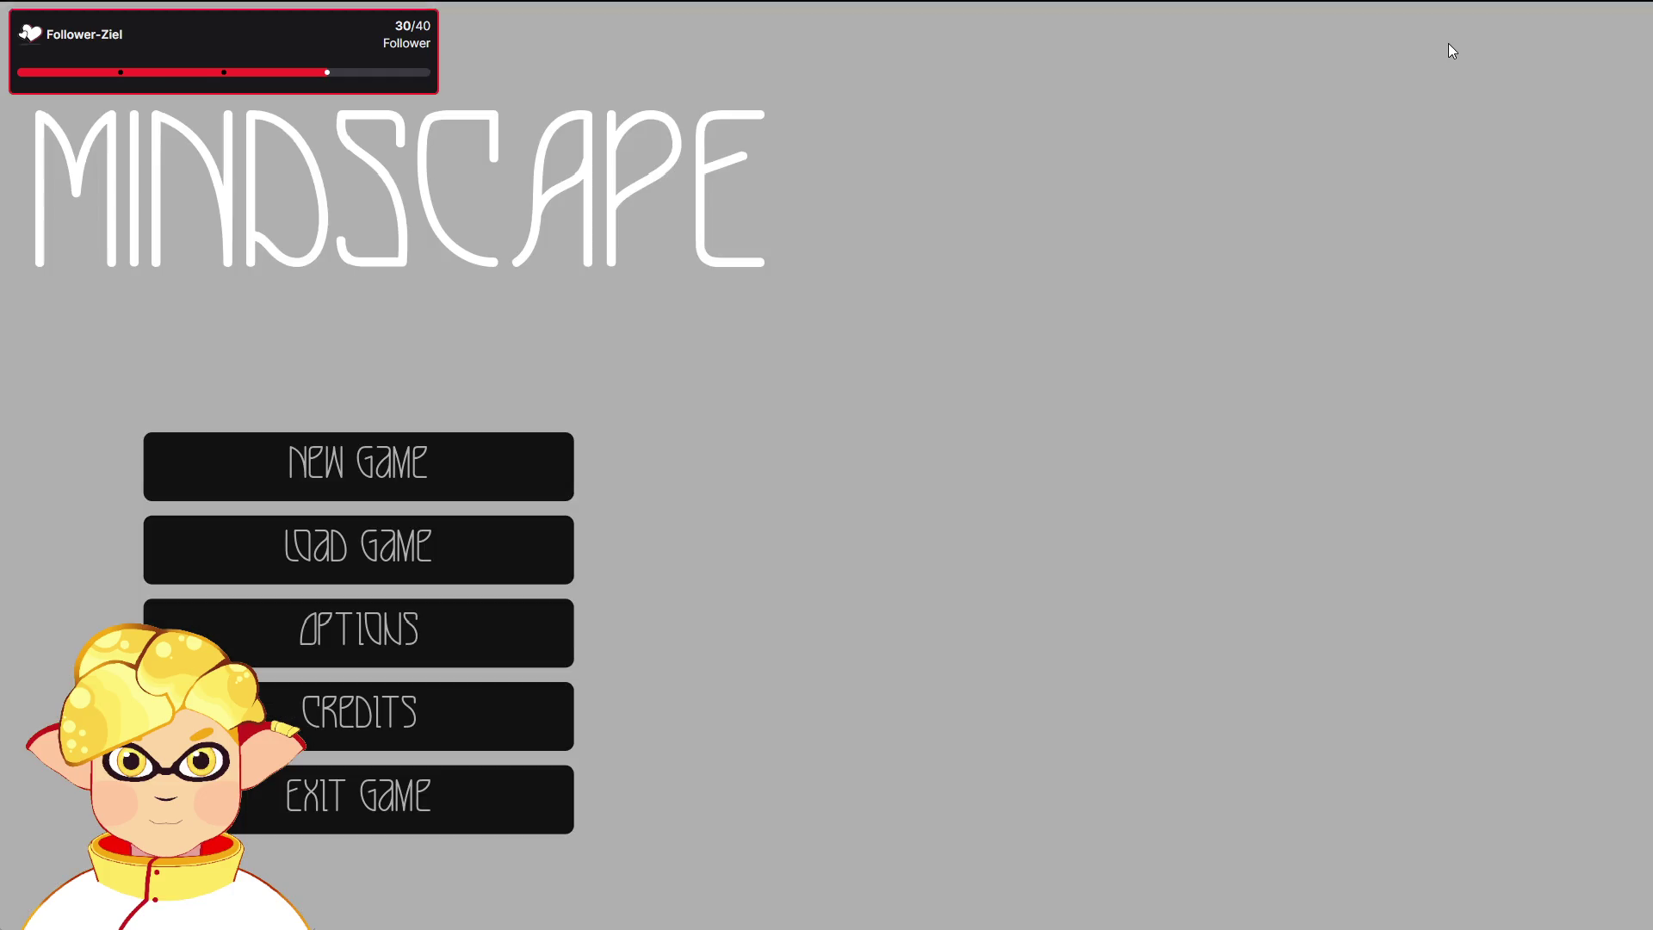
# View the Credits and Options screens in the running menu, returning with Esc each time.
pyautogui.click(405, 743)
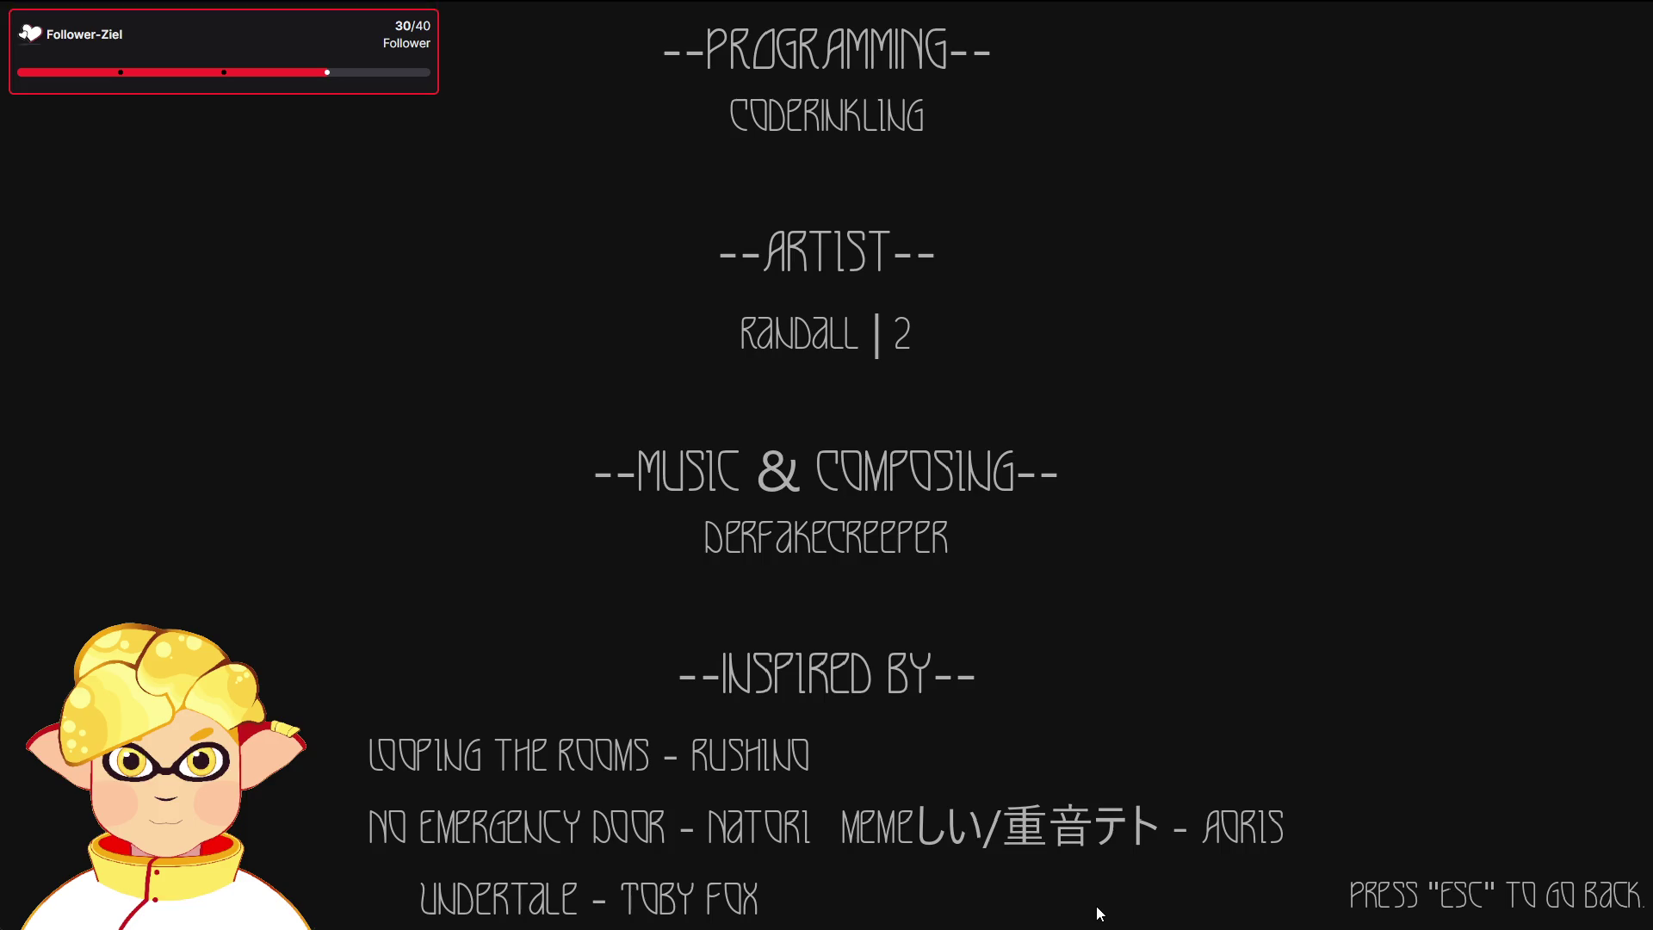
pyautogui.press('Escape')
pyautogui.click(394, 633)
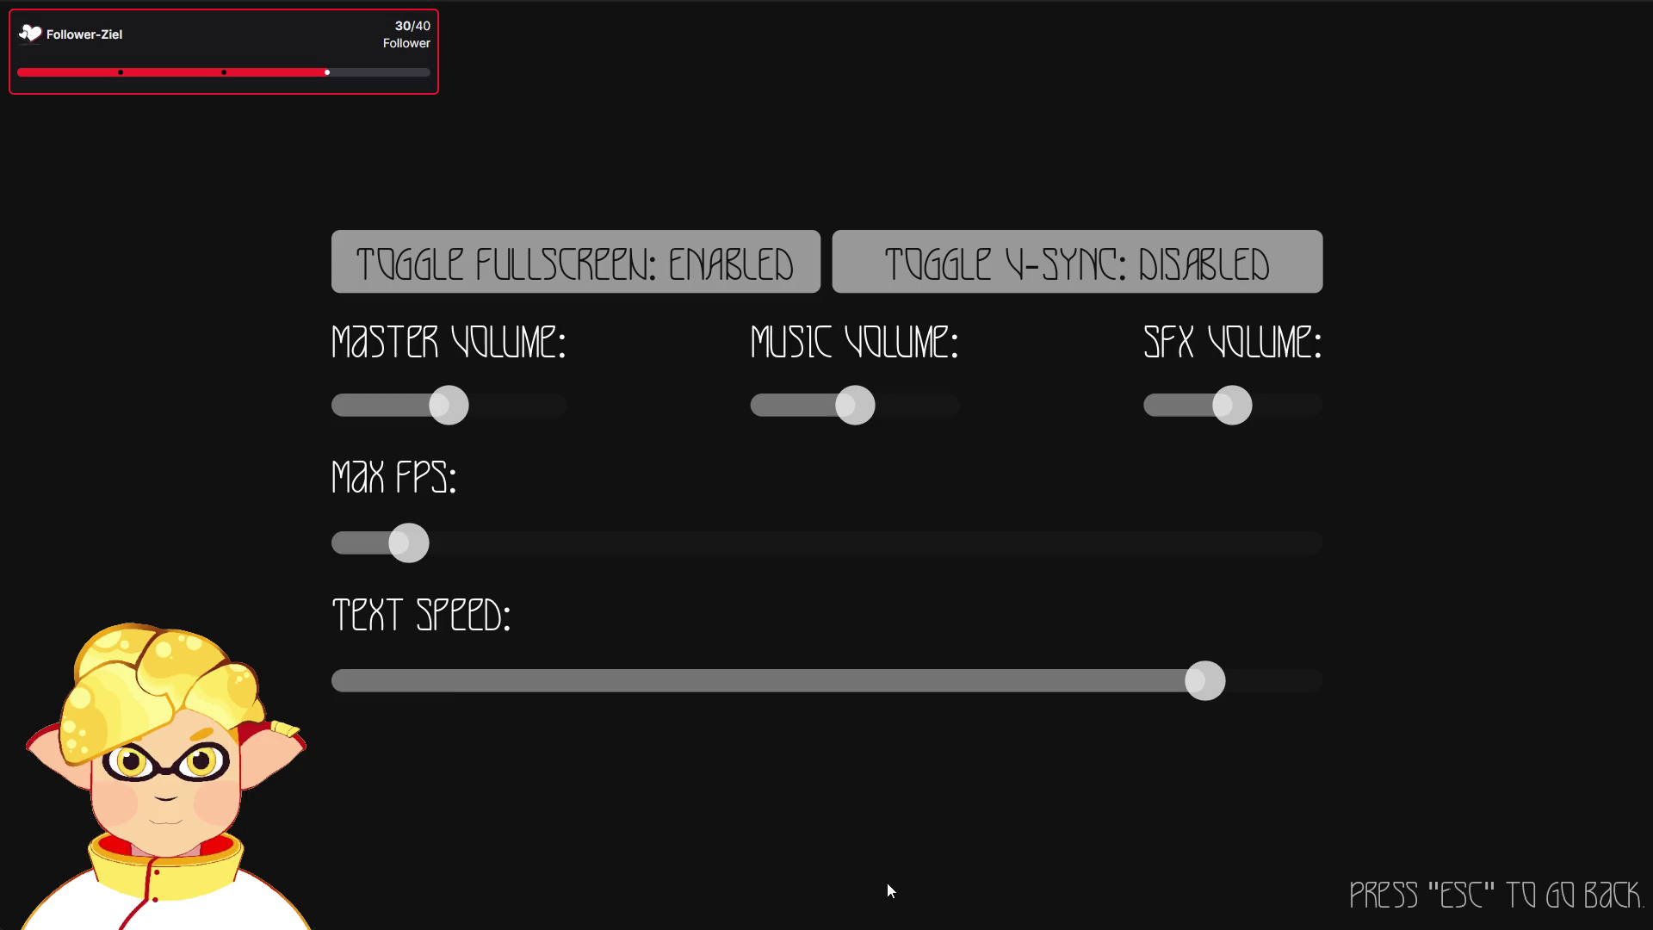
pyautogui.press('Escape')
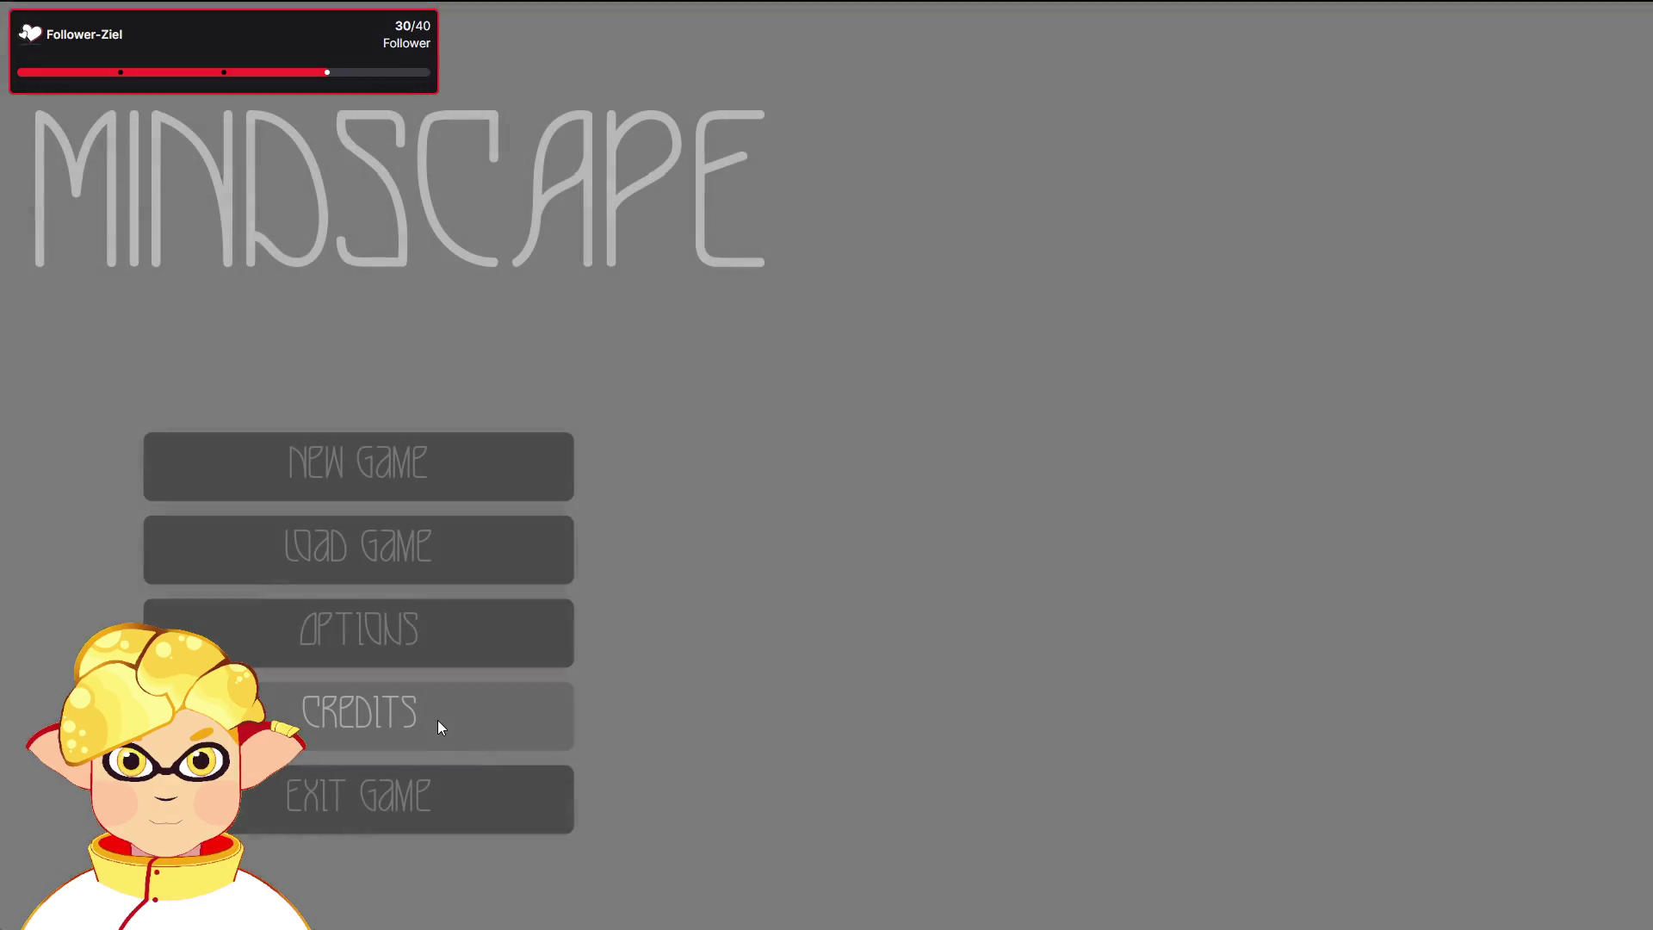
pyautogui.click(439, 720)
pyautogui.press('Escape')
# Reopen and close the Options screen several times, then choose Exit Game.
pyautogui.click(417, 664)
pyautogui.press('Escape')
pyautogui.click(417, 664)
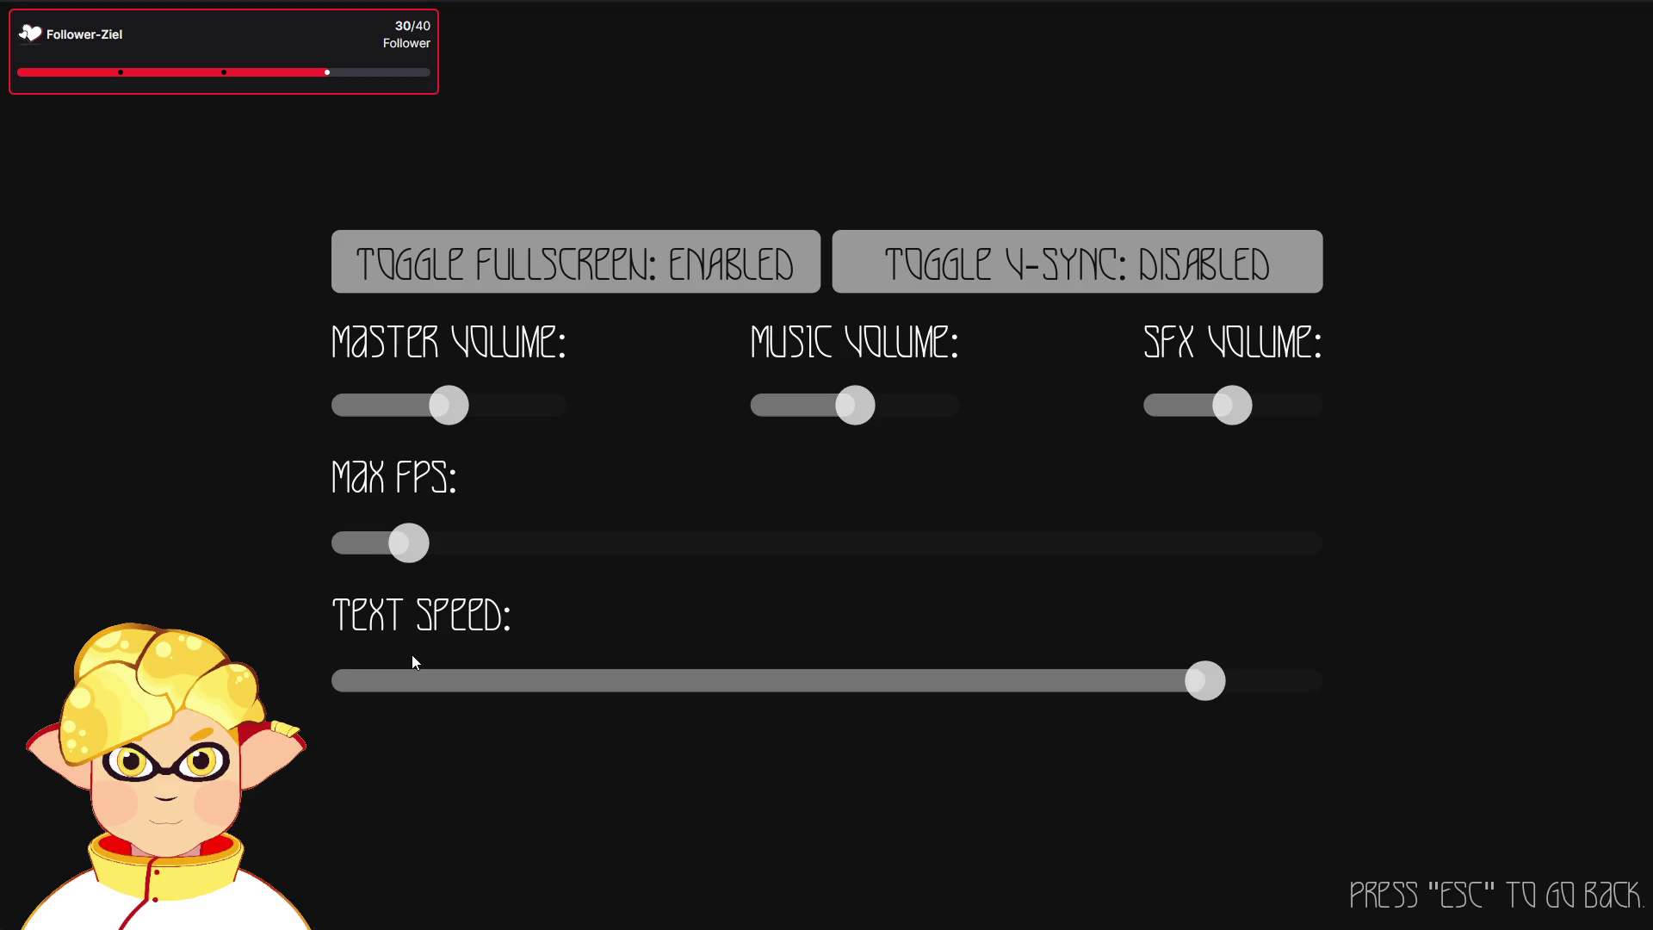
pyautogui.press('Escape')
pyautogui.click(458, 638)
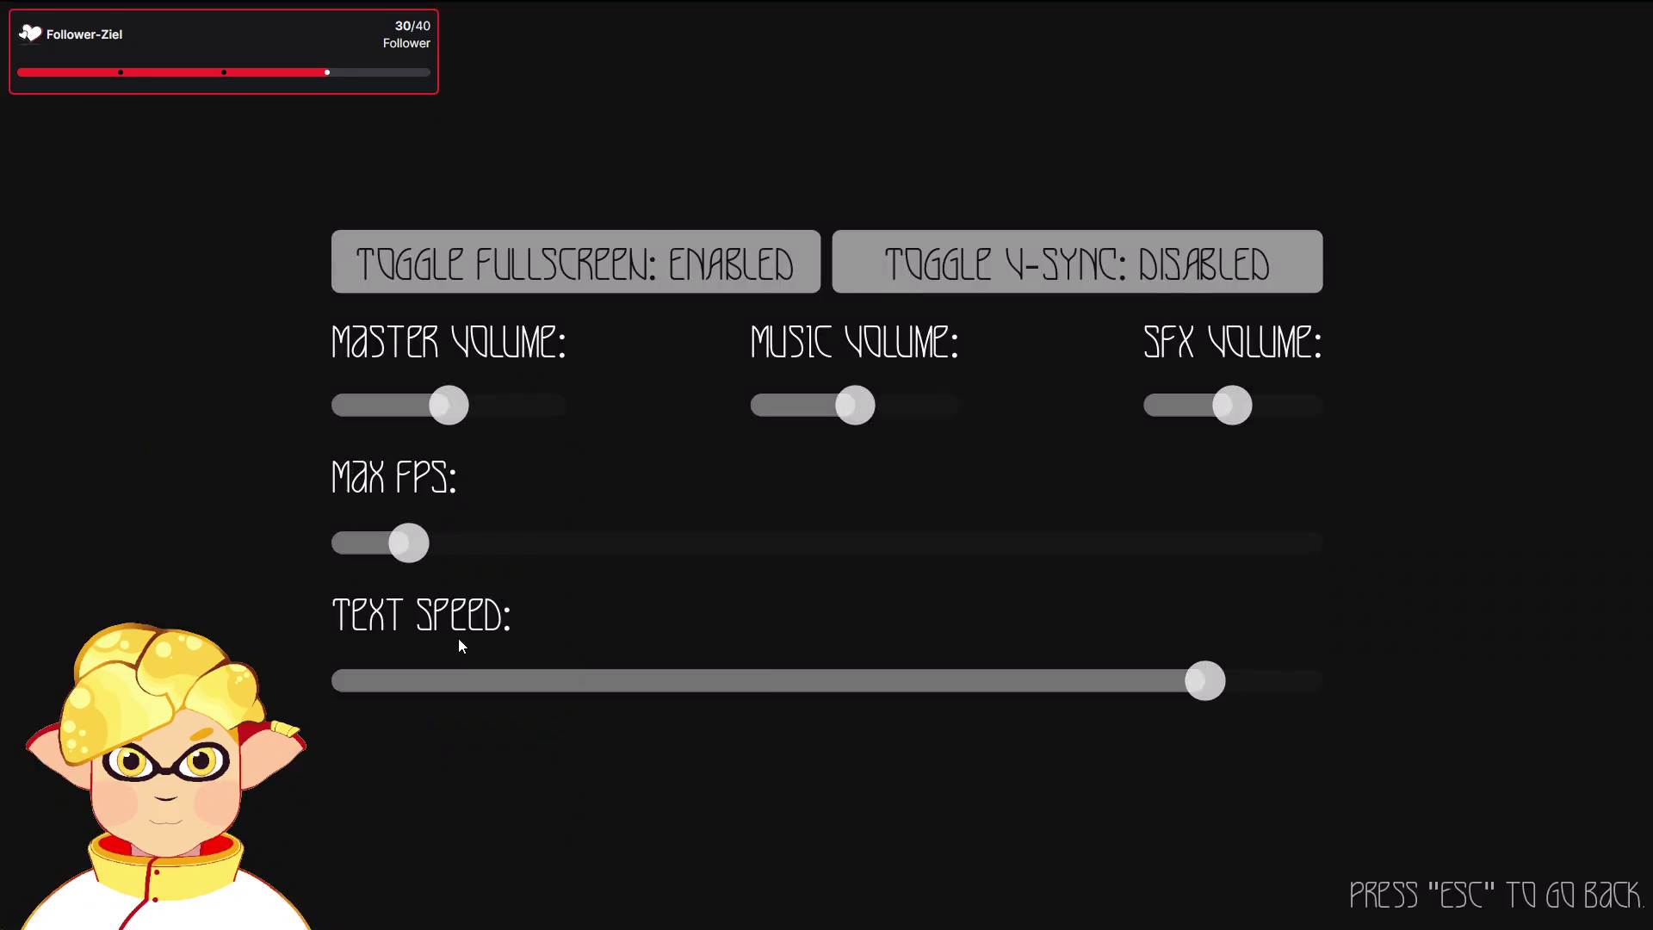
pyautogui.press('Escape')
pyautogui.click(458, 638)
pyautogui.press('Escape')
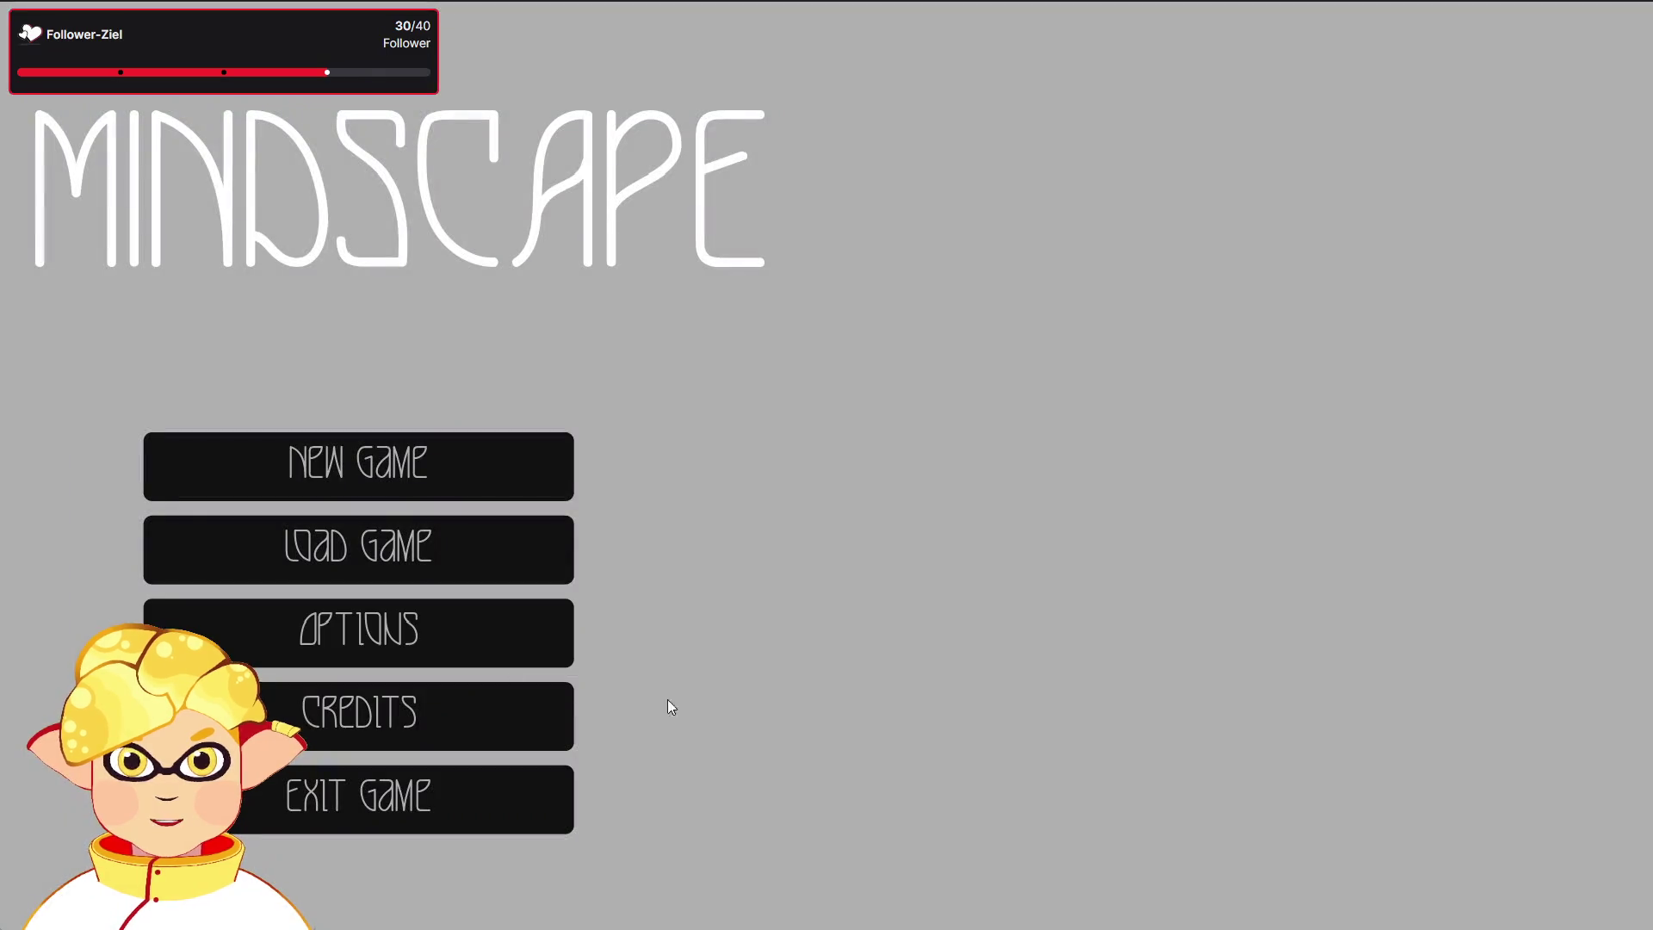
pyautogui.click(554, 825)
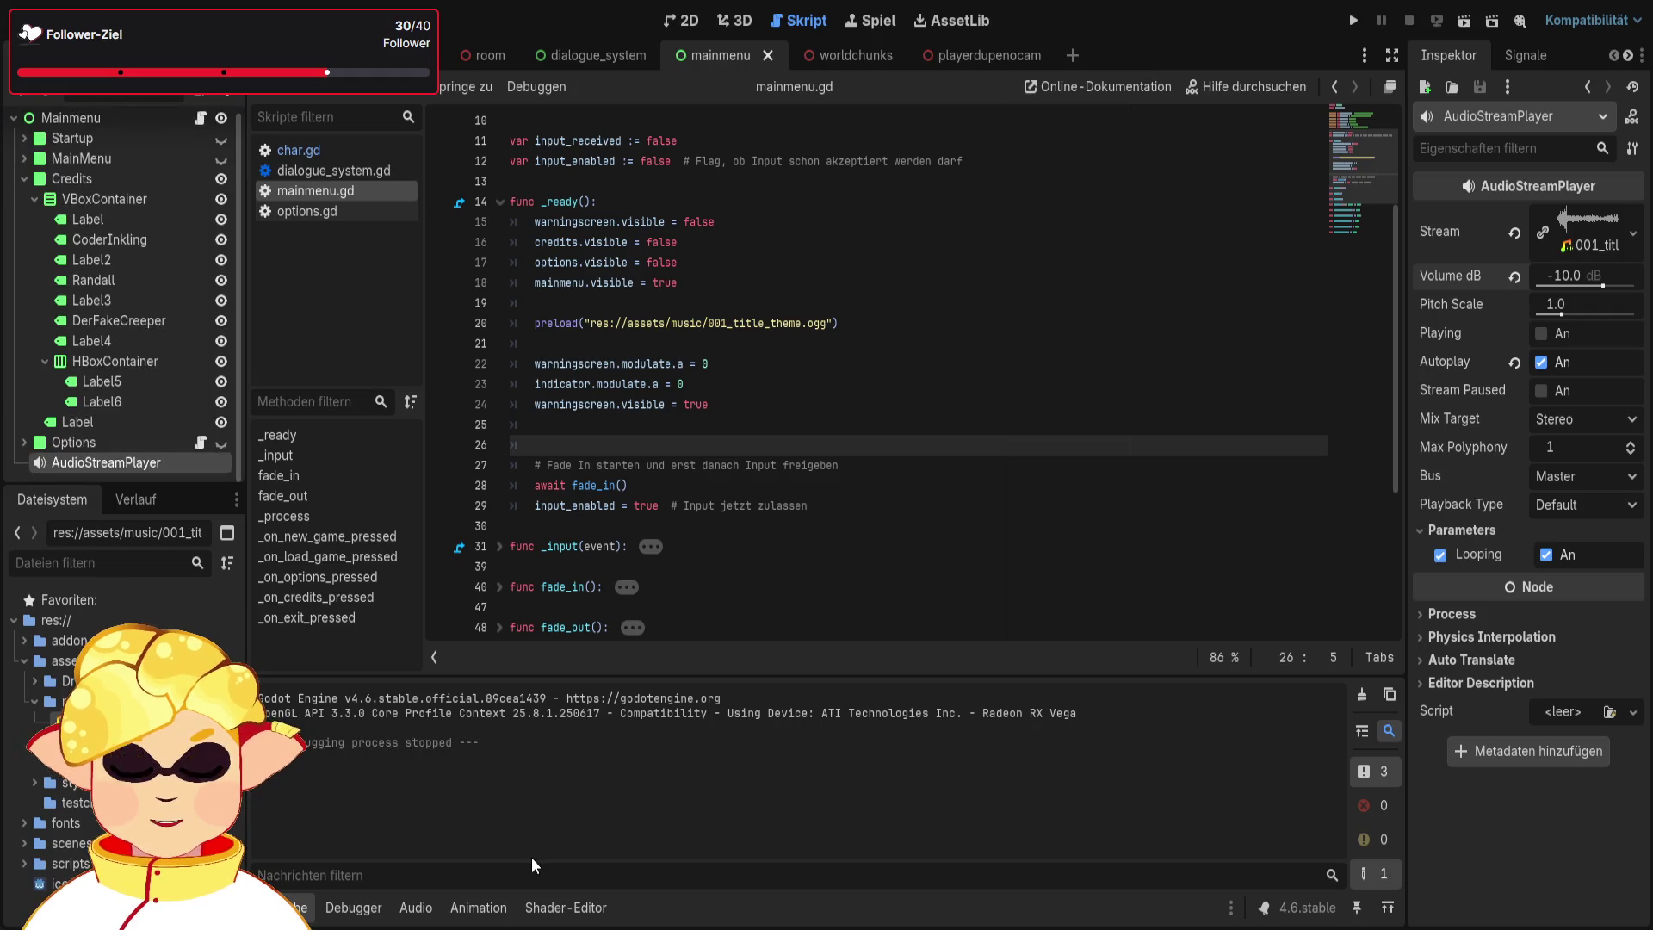
pyautogui.scroll(1, 779, 451)
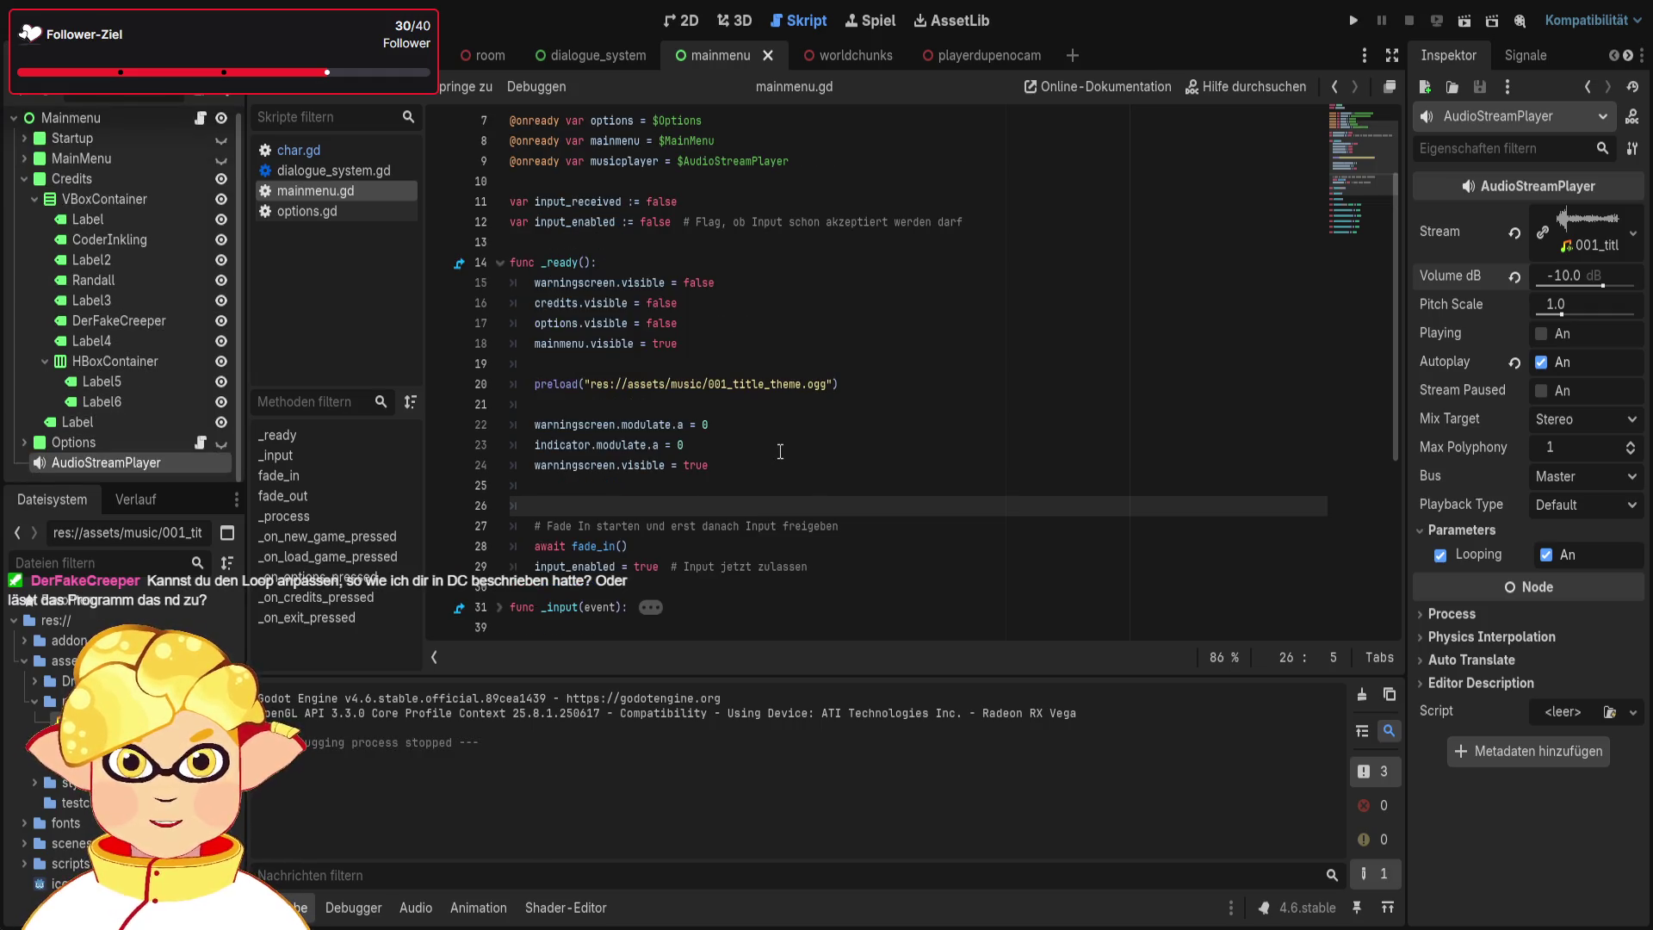
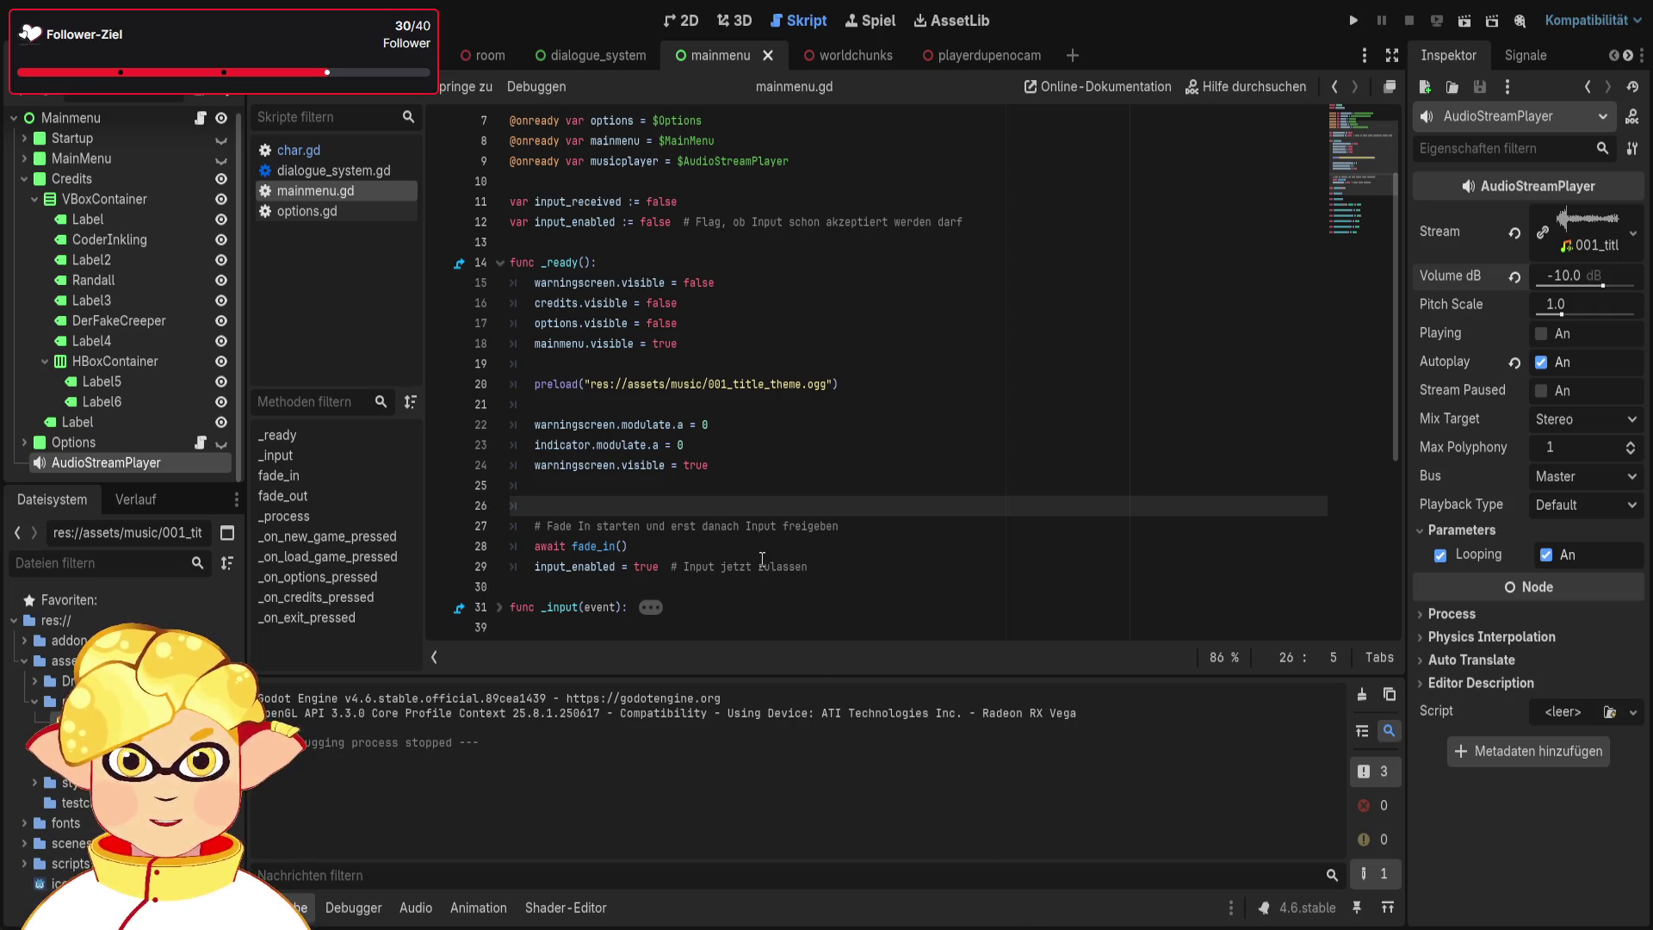
# View the main menu scene in 2D, toggle the Options node's visibility on and off, then switch to 3D.
pyautogui.click(689, 21)
pyautogui.scroll(-2, 938, 398)
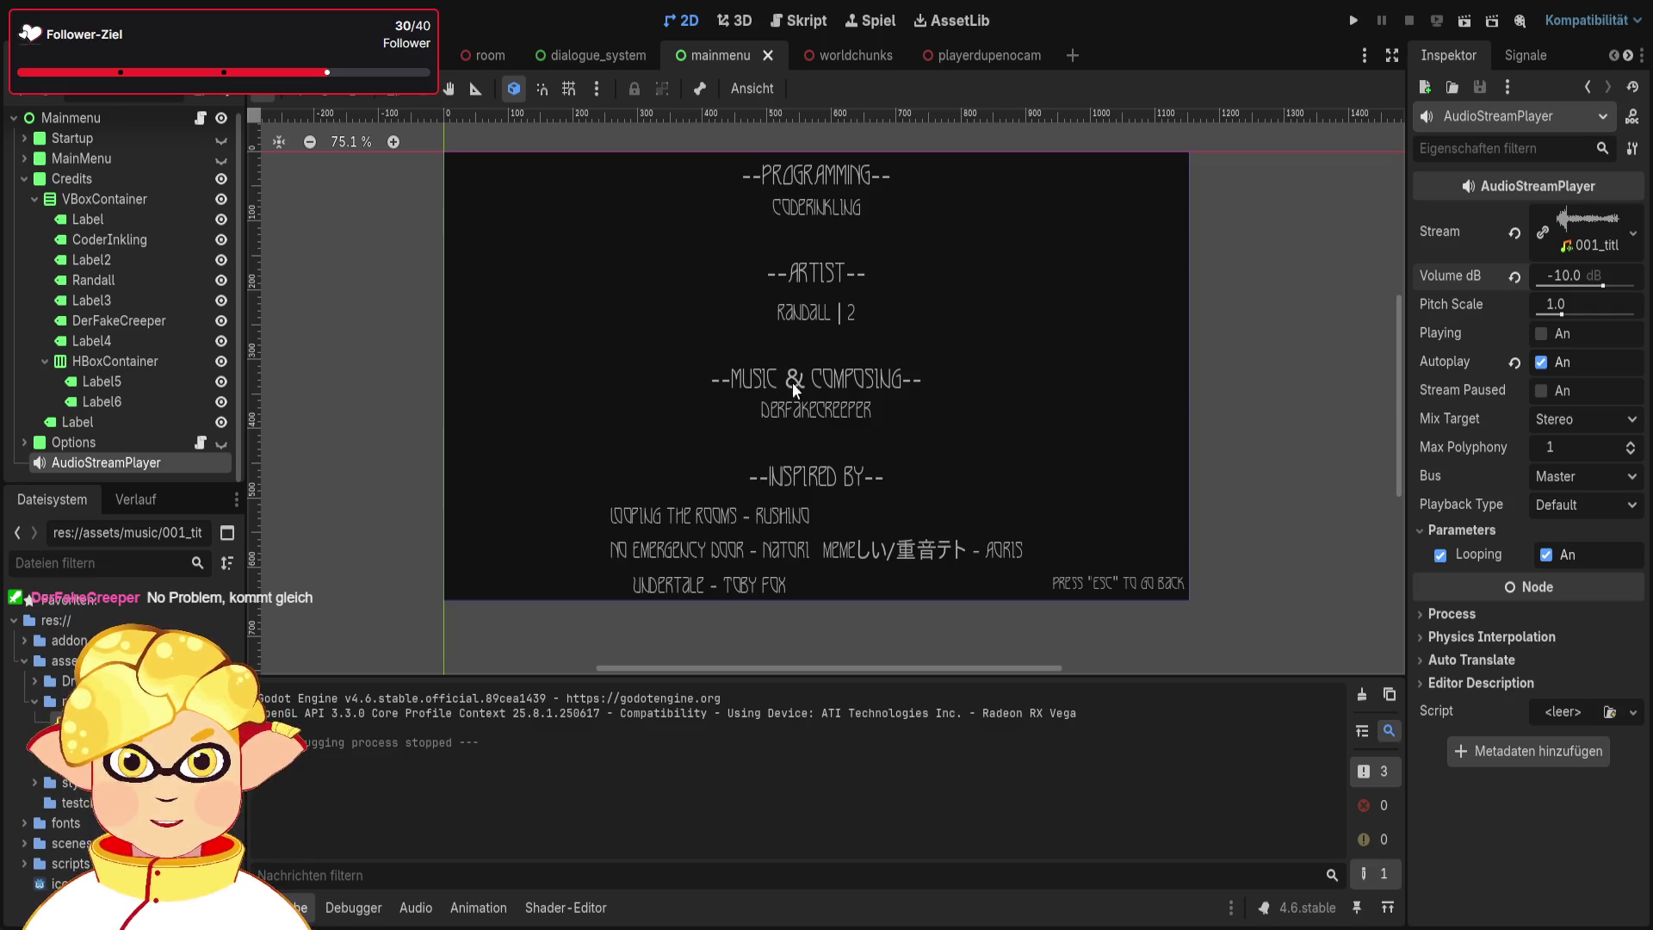
pyautogui.click(220, 443)
pyautogui.click(221, 442)
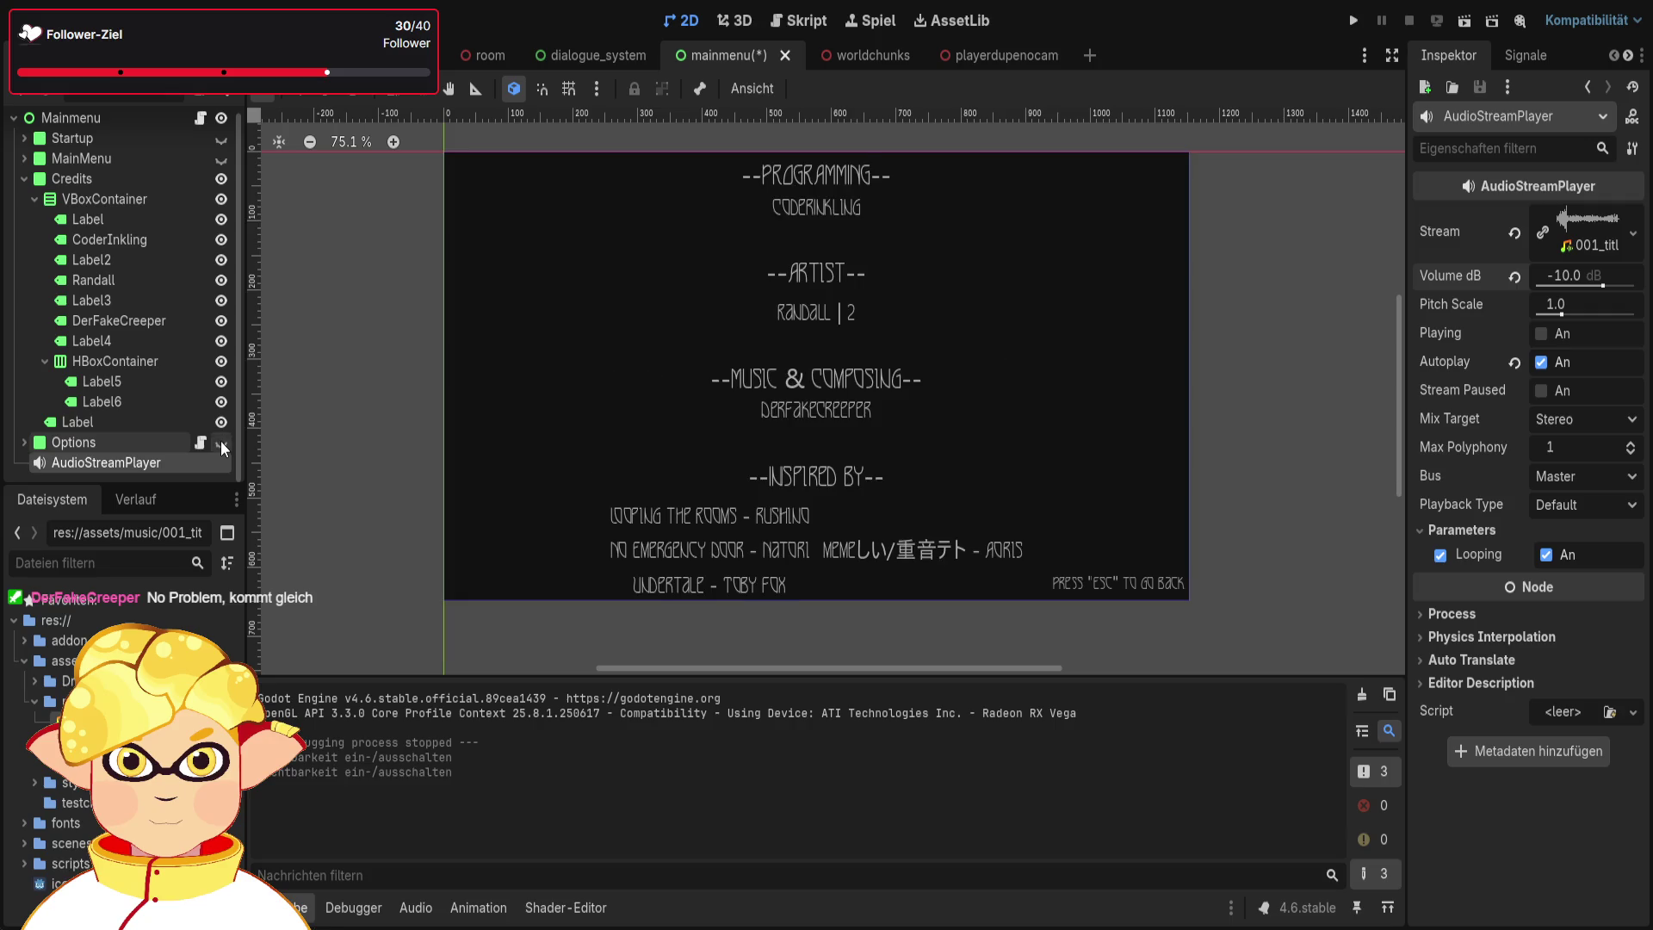
pyautogui.scroll(1, 121, 438)
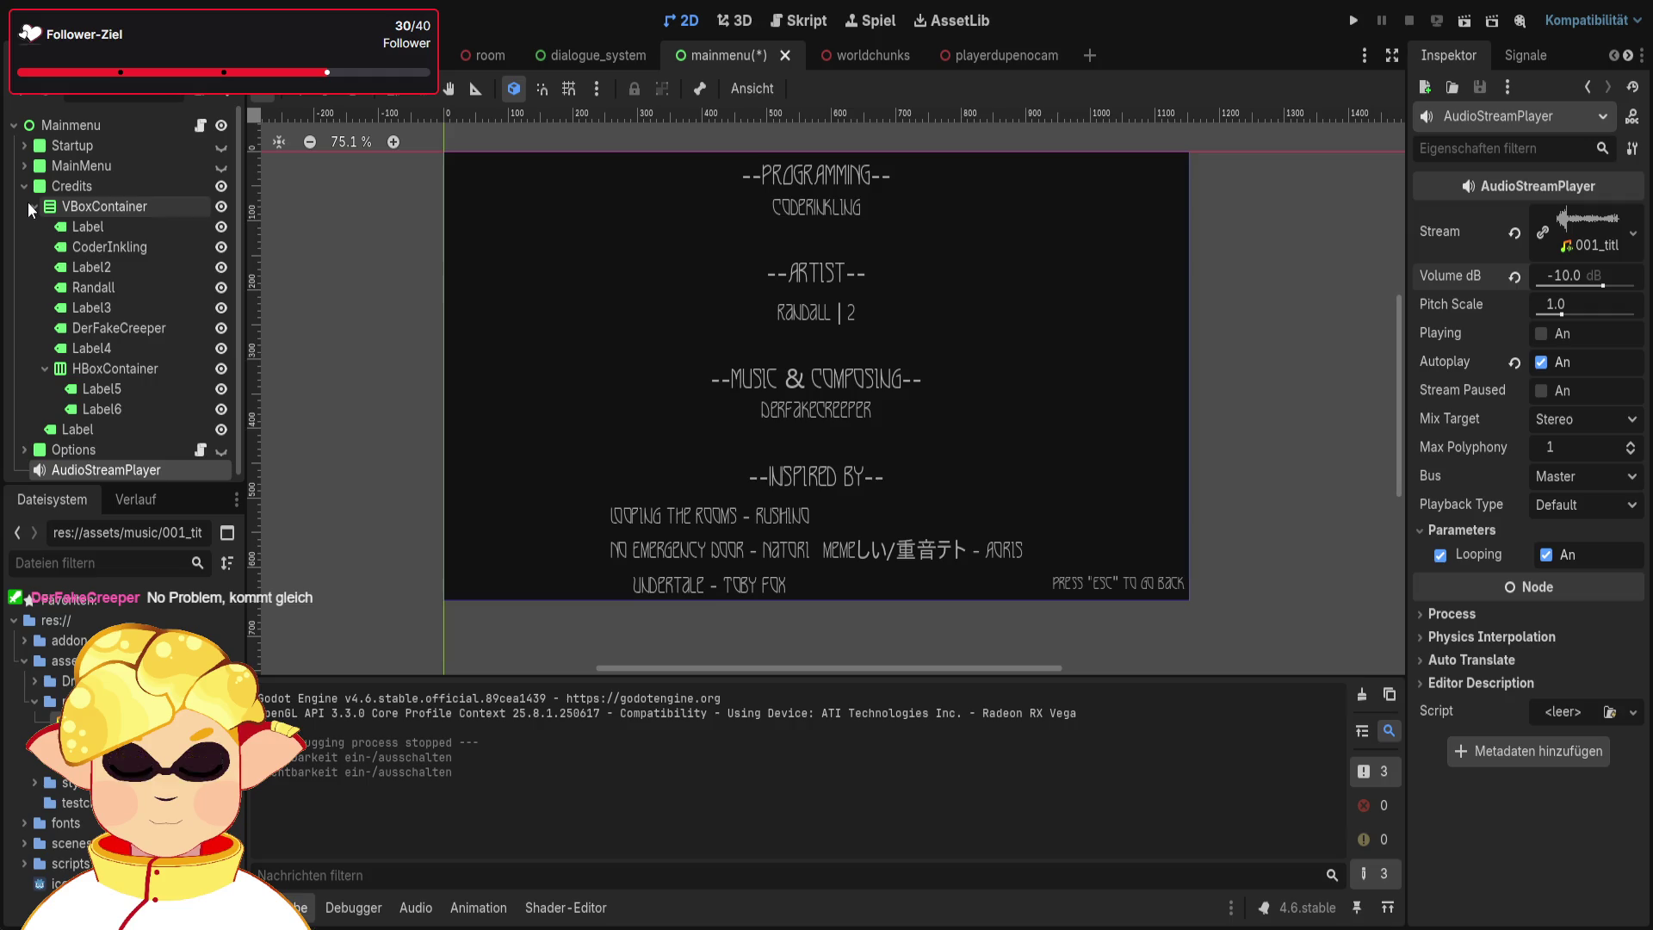
pyautogui.click(735, 20)
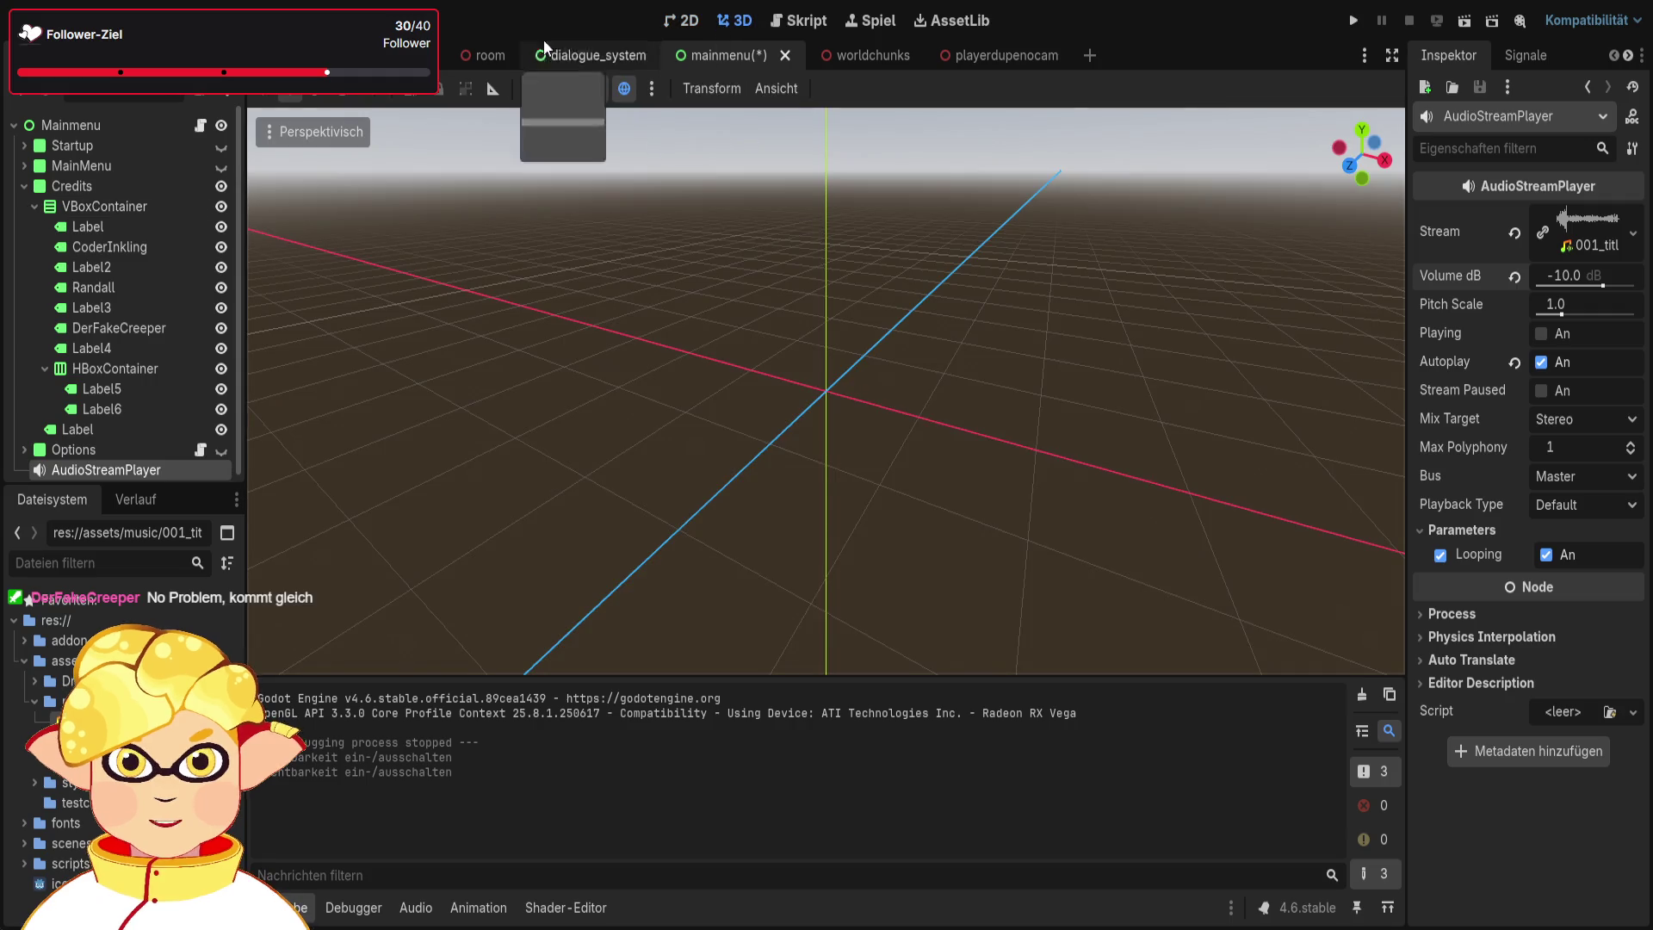
# Save both the world scene and the main menu scene, ending back on the world scene.
pyautogui.click(689, 20)
pyautogui.click(361, 55)
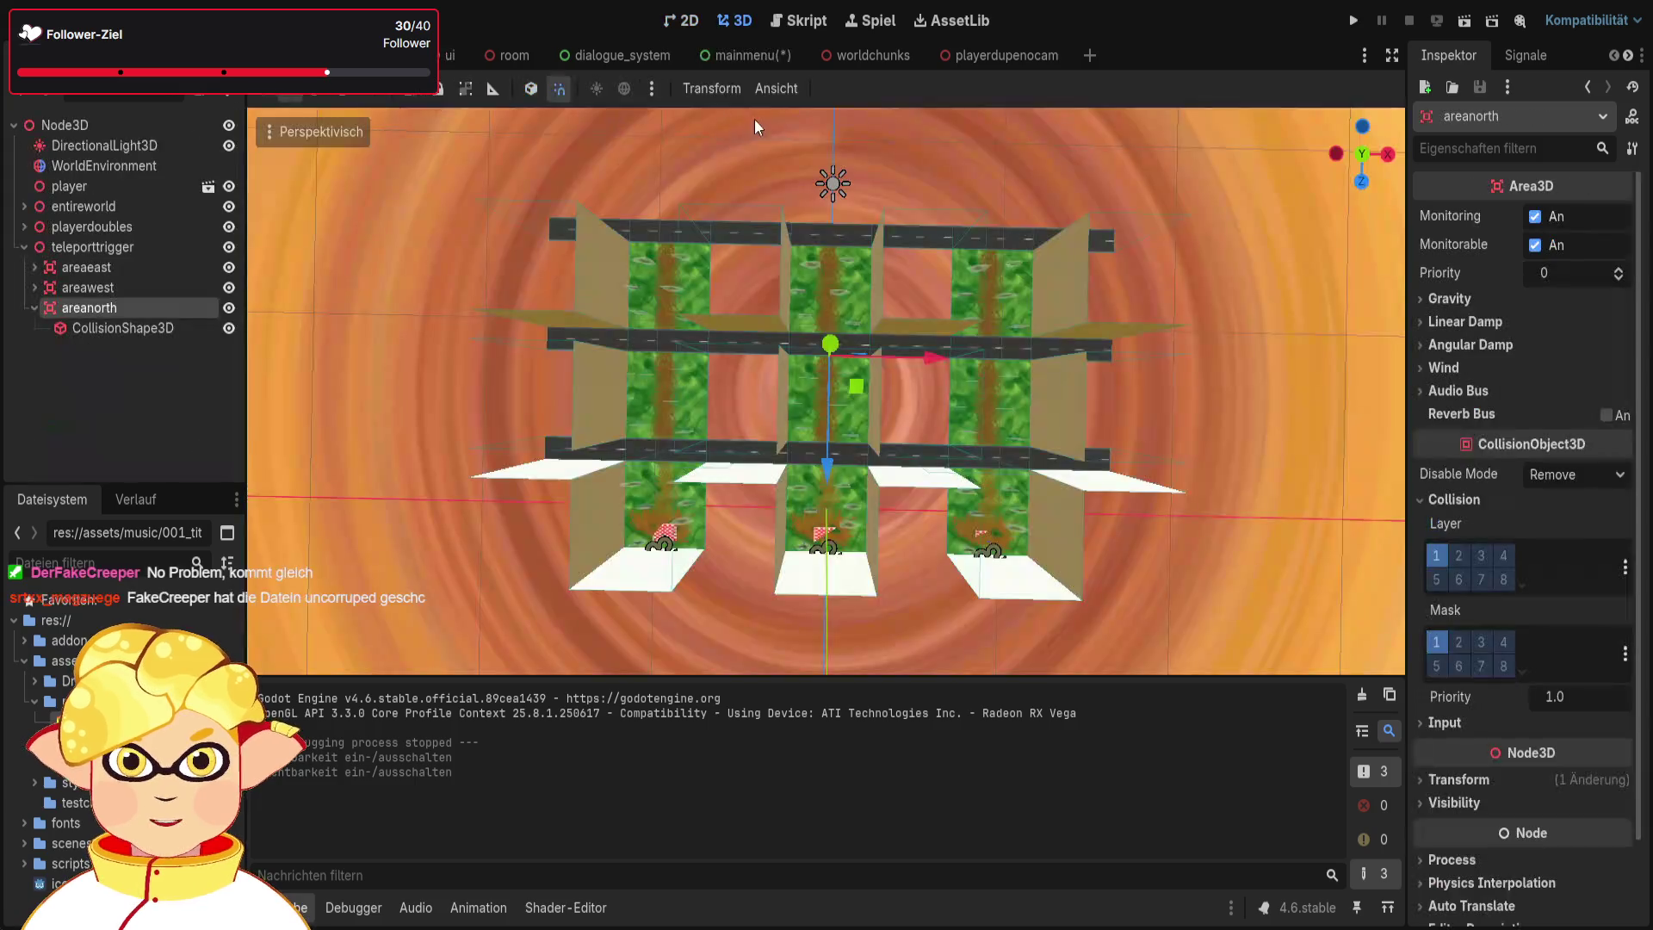
pyautogui.hotkey('ctrl', 's')
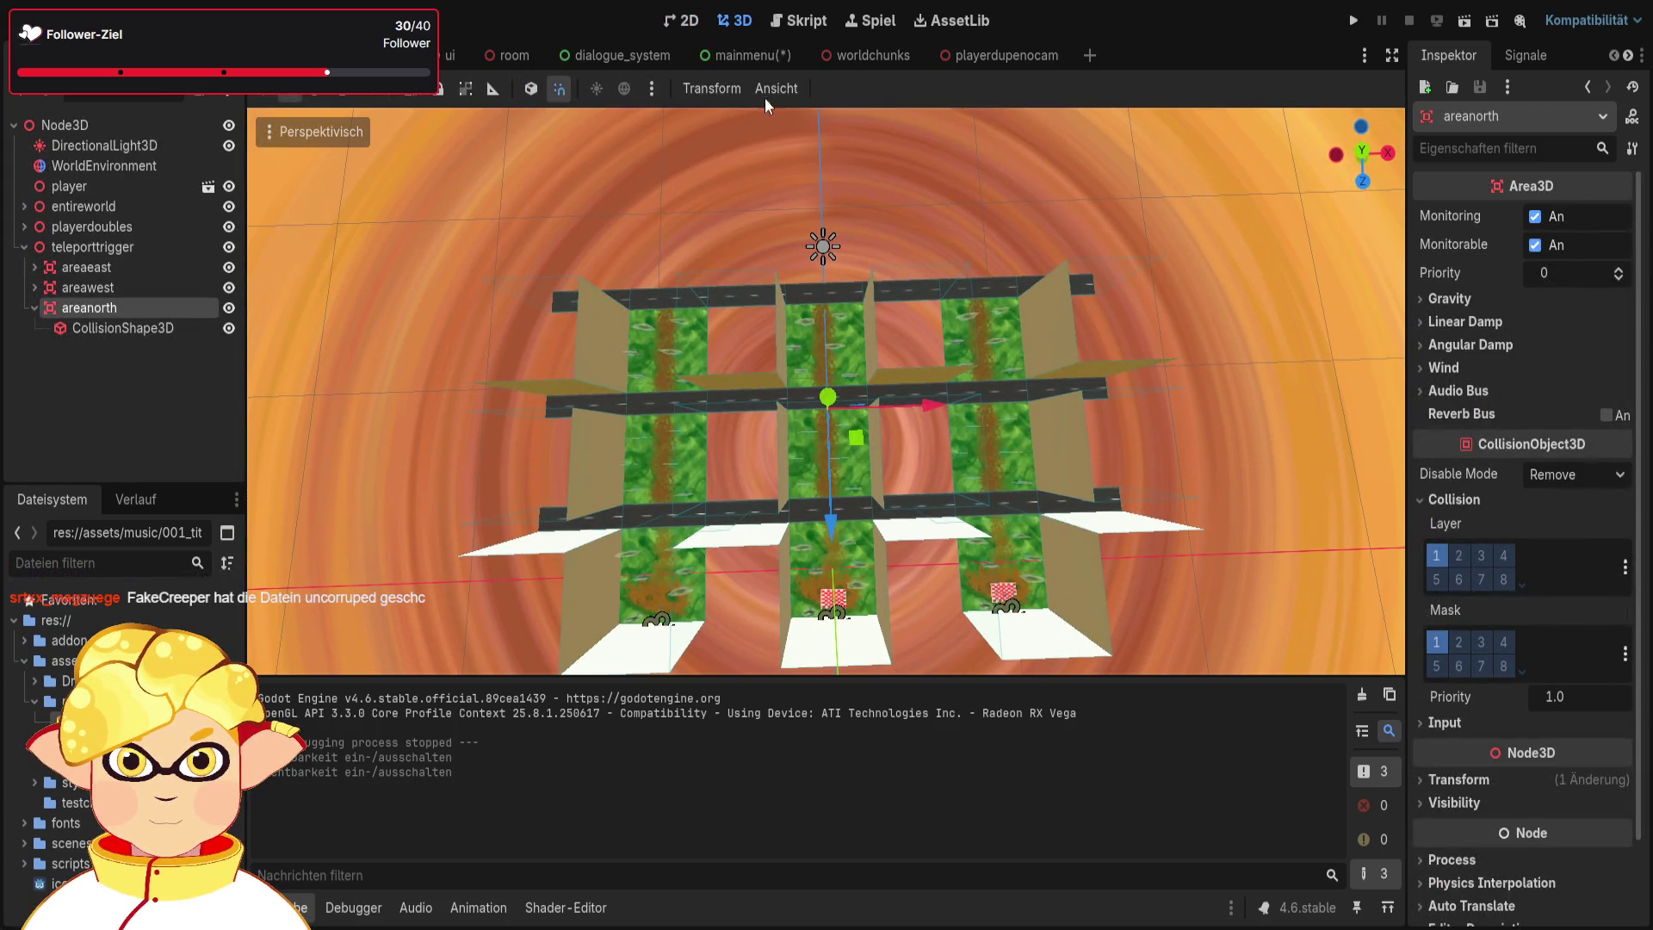
pyautogui.click(737, 57)
pyautogui.hotkey('ctrl', 's')
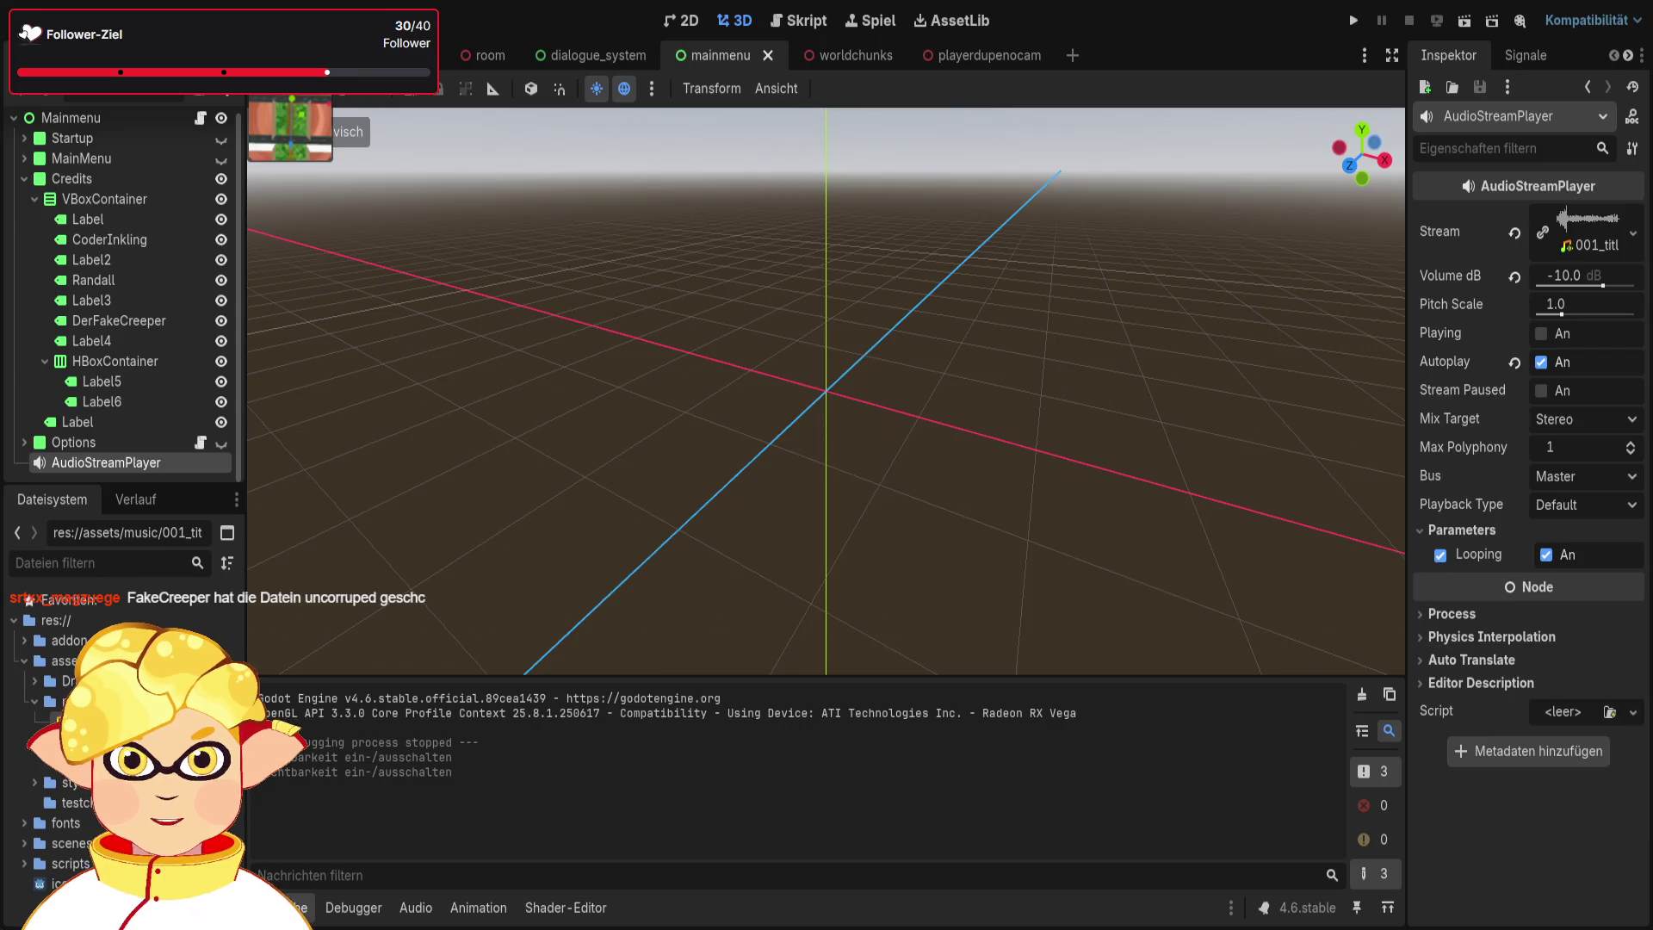
pyautogui.hotkey('ctrl', 'shift', 'Tab')
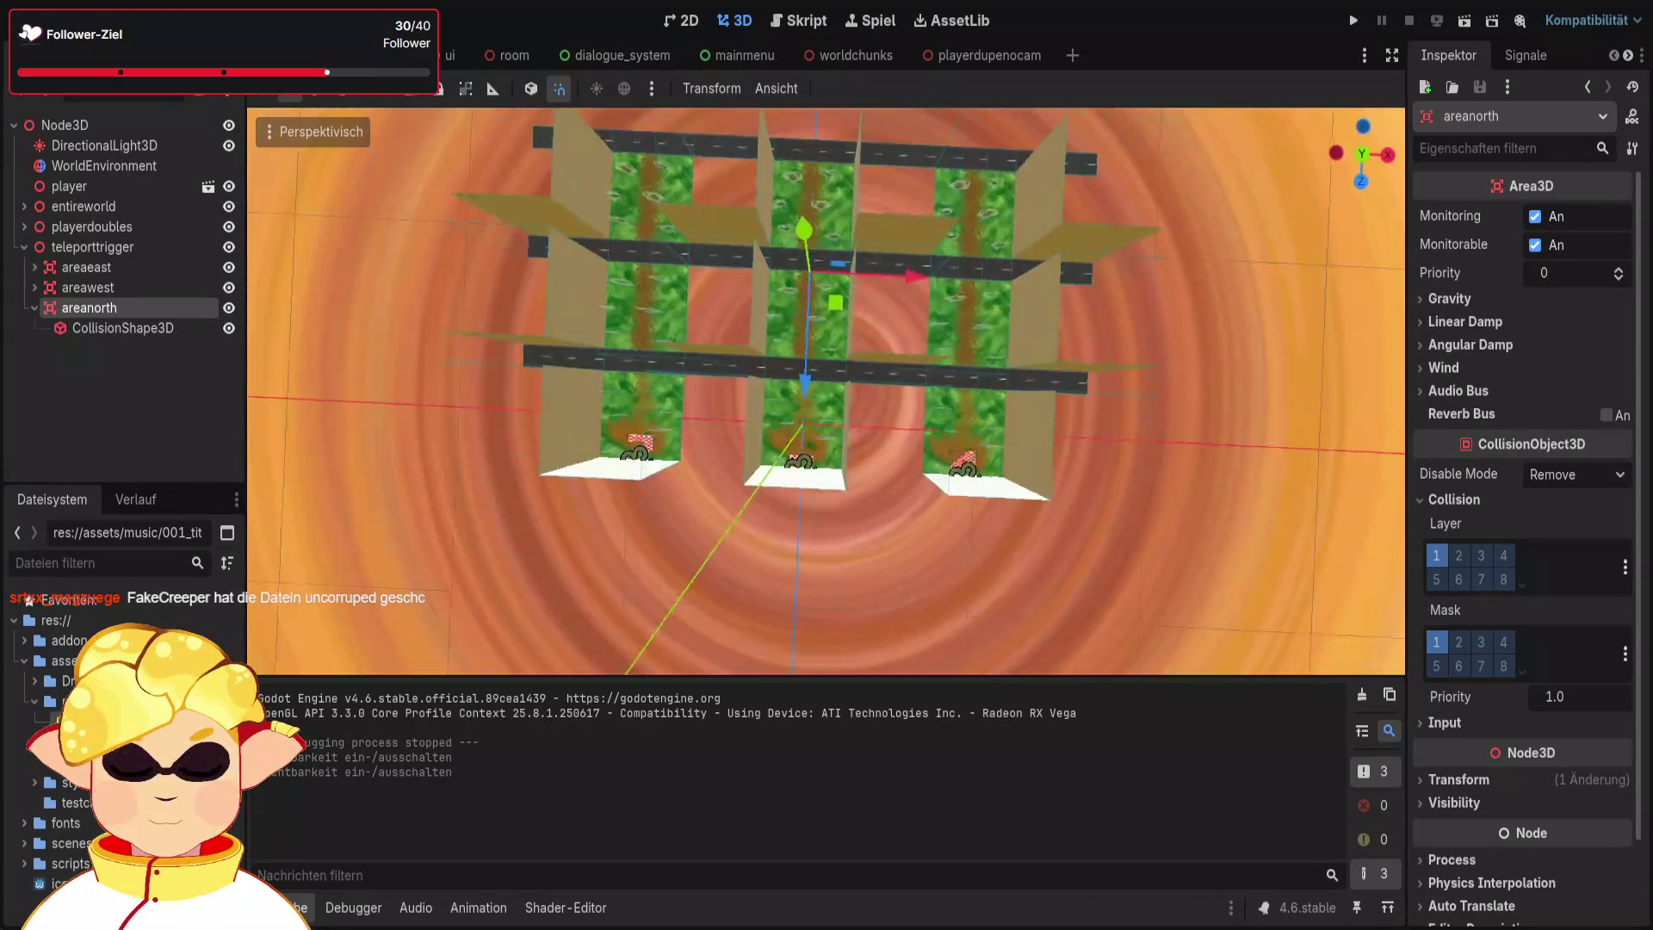
# Inspect the areawest and areaeast trigger areas and open the player scene's char.gd script.
pyautogui.click(75, 290)
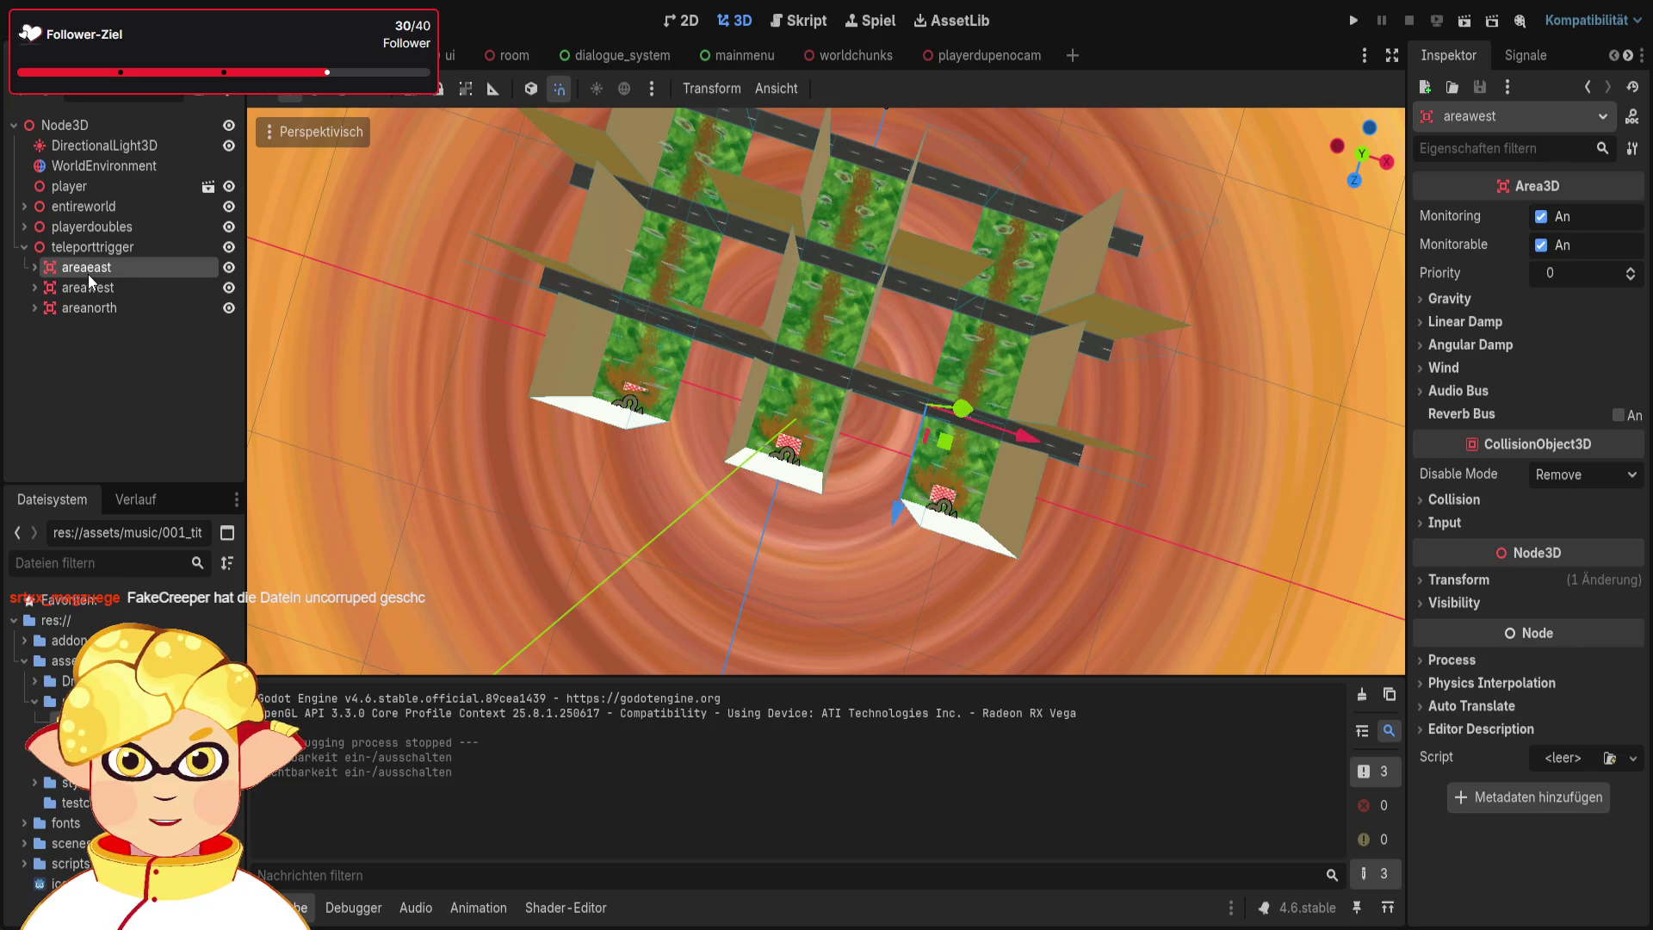
pyautogui.click(105, 310)
pyautogui.click(106, 275)
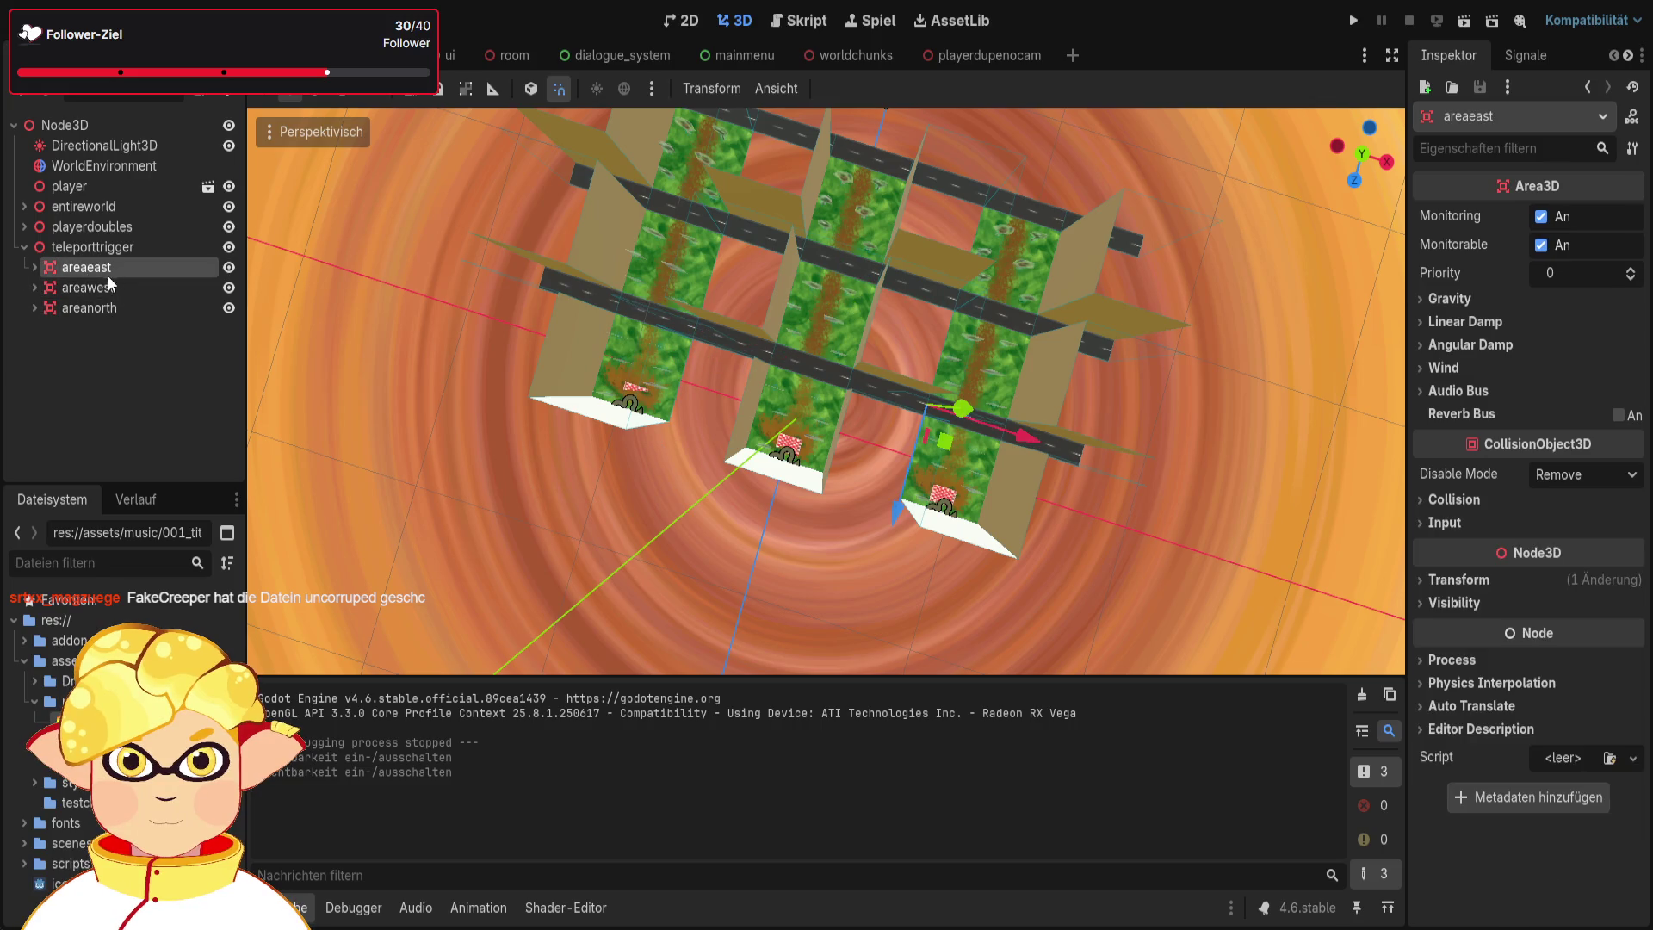
pyautogui.click(206, 187)
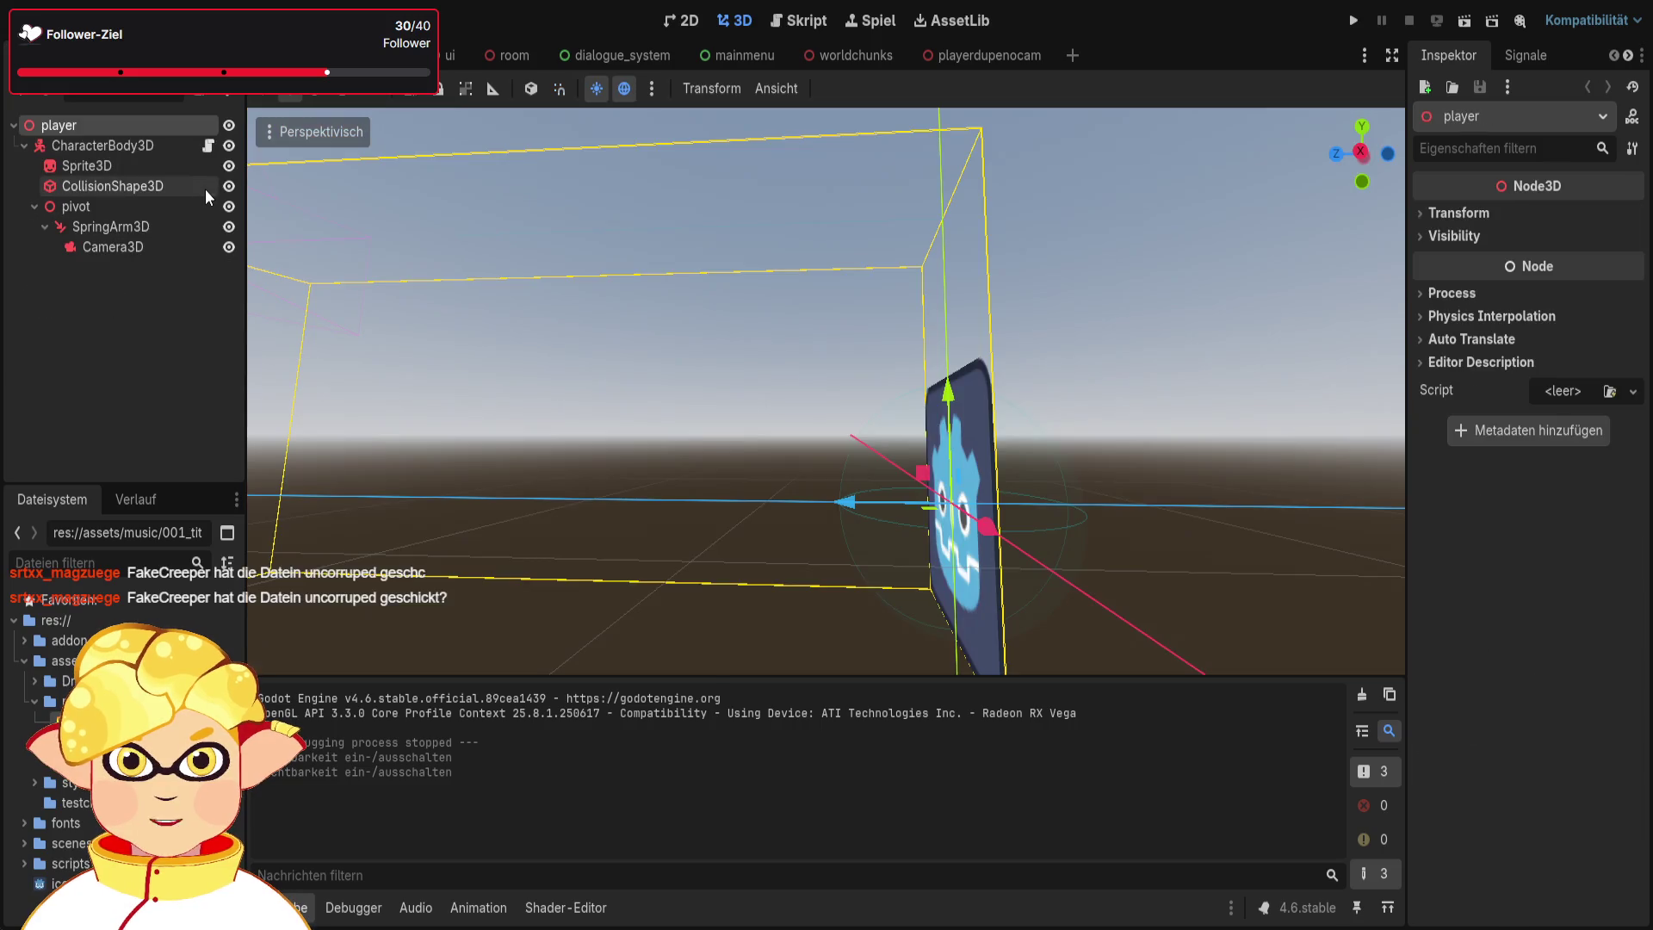
pyautogui.click(205, 148)
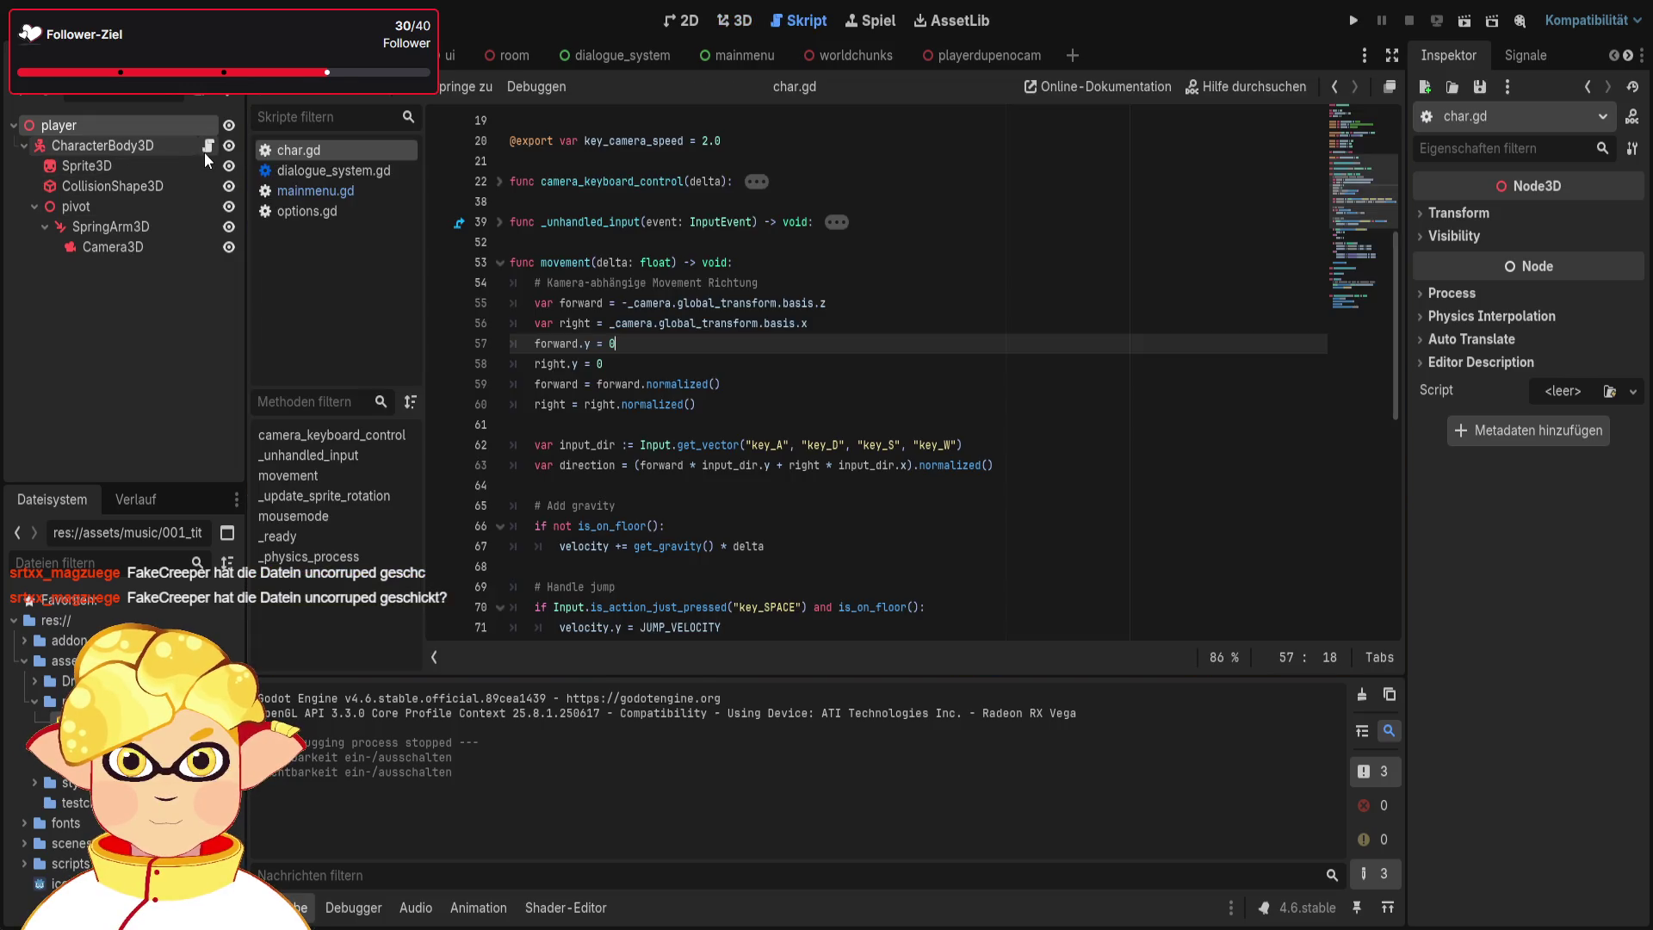
pyautogui.moveTo(198, 158)
# Back in the world scene, collapse teleporttrigger and select the Node3D root.
pyautogui.click(362, 54)
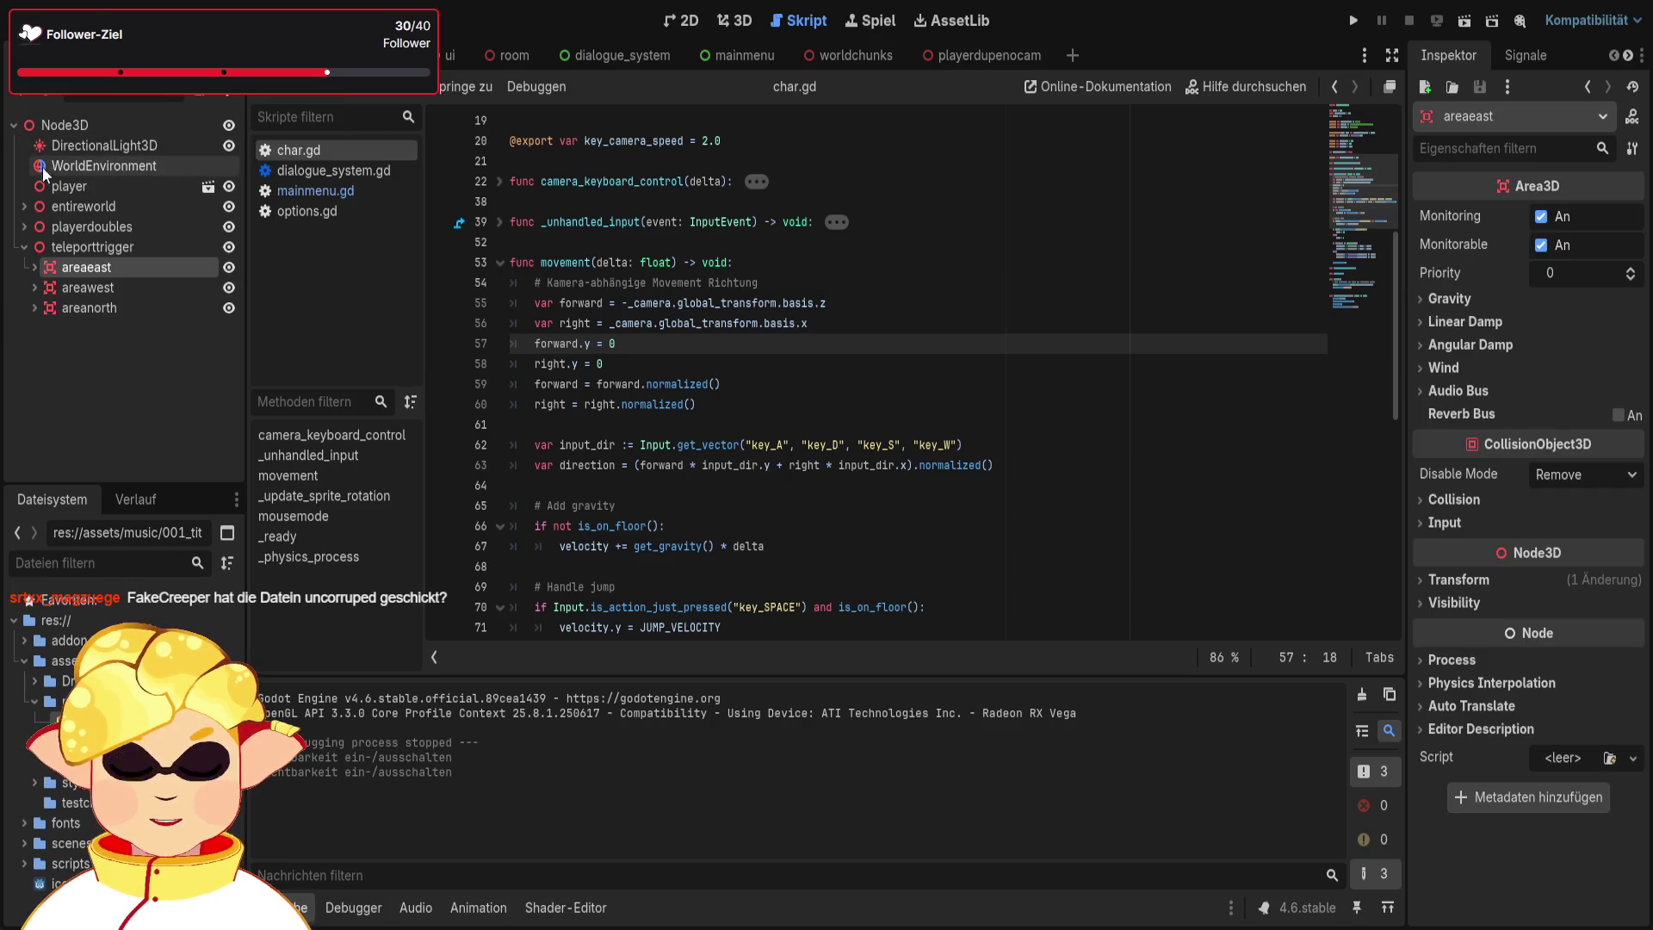
pyautogui.click(25, 246)
pyautogui.click(64, 126)
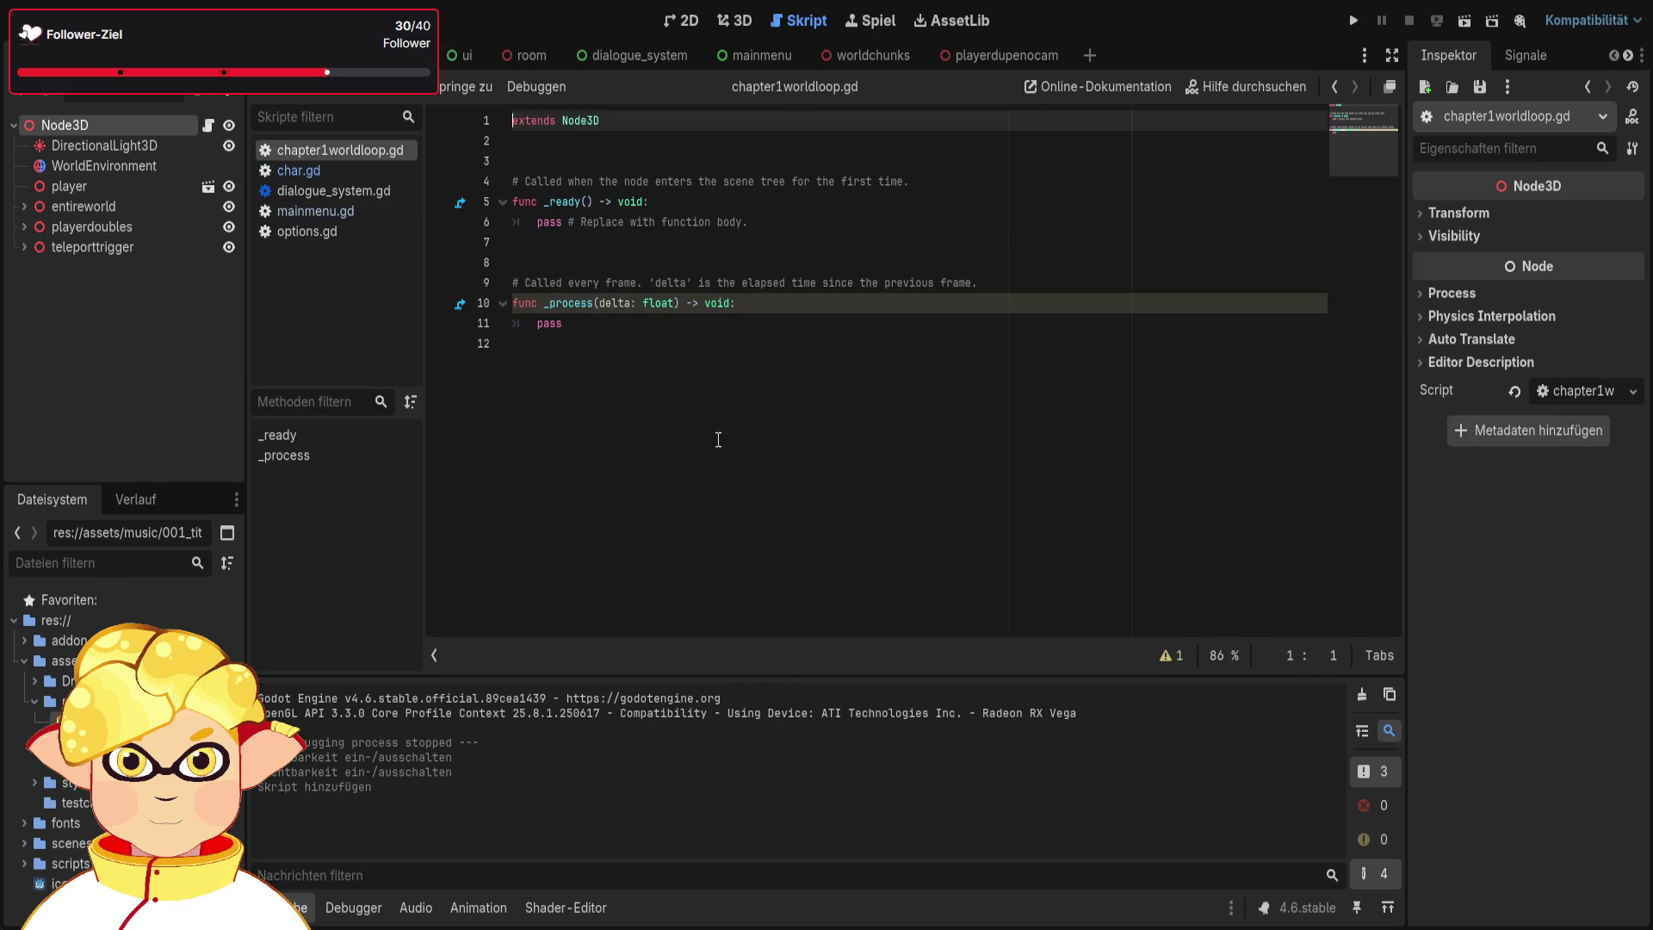
pyautogui.click(601, 305)
pyautogui.write('_')
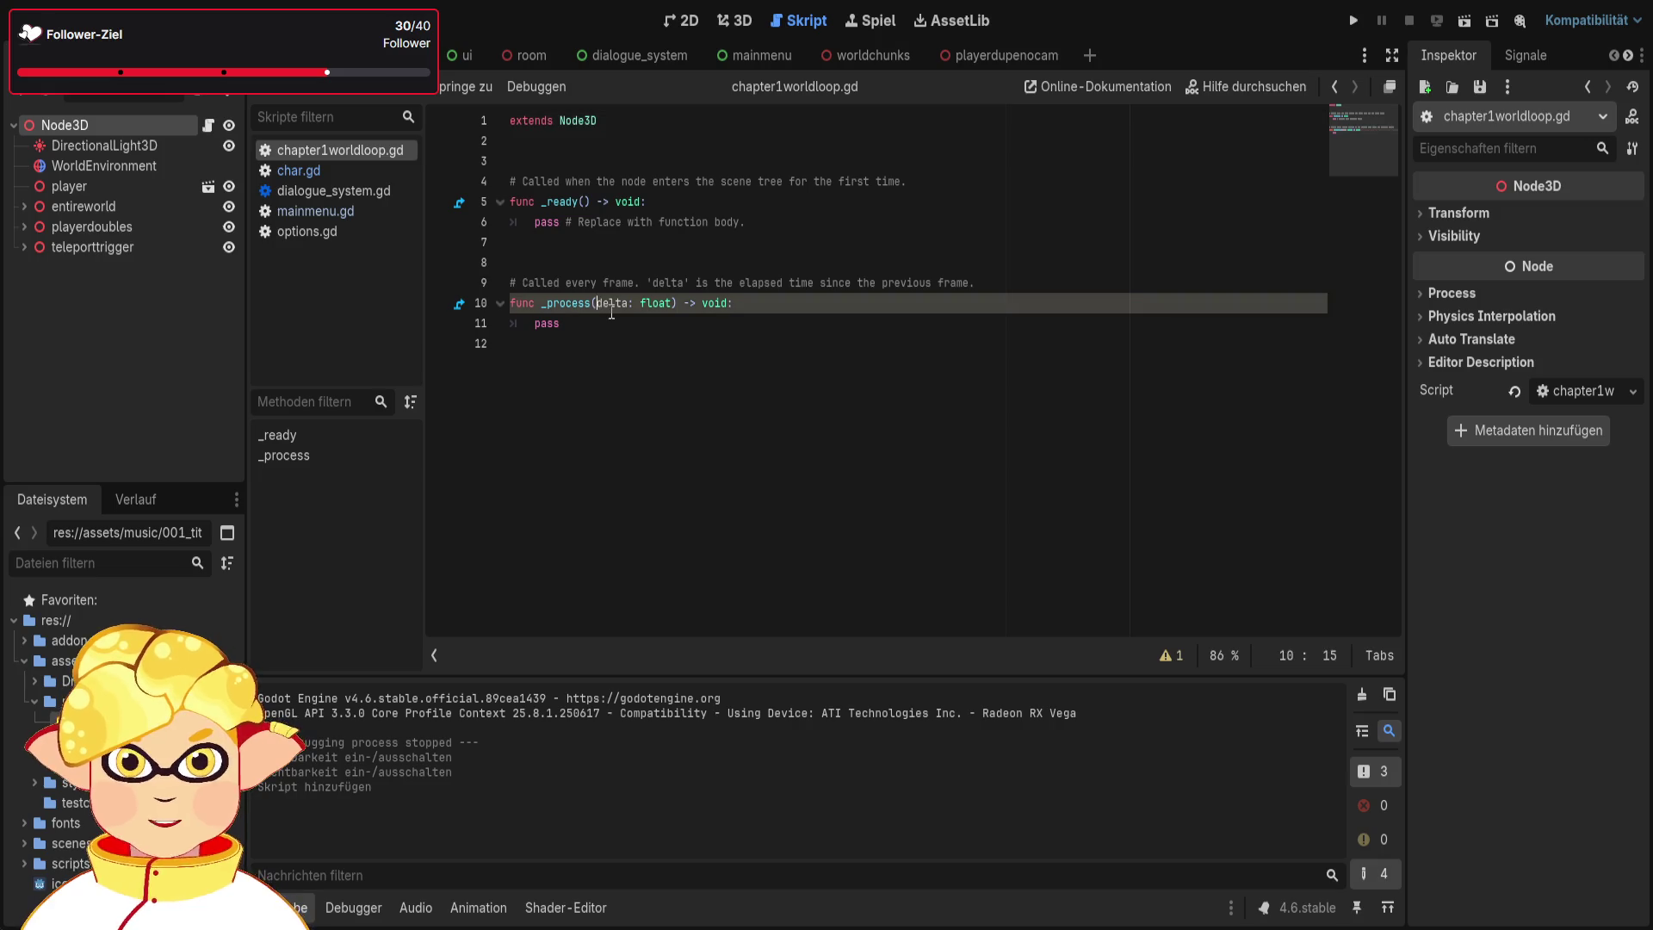
pyautogui.click(617, 159)
pyautogui.press('Return')
pyautogui.press('Return')
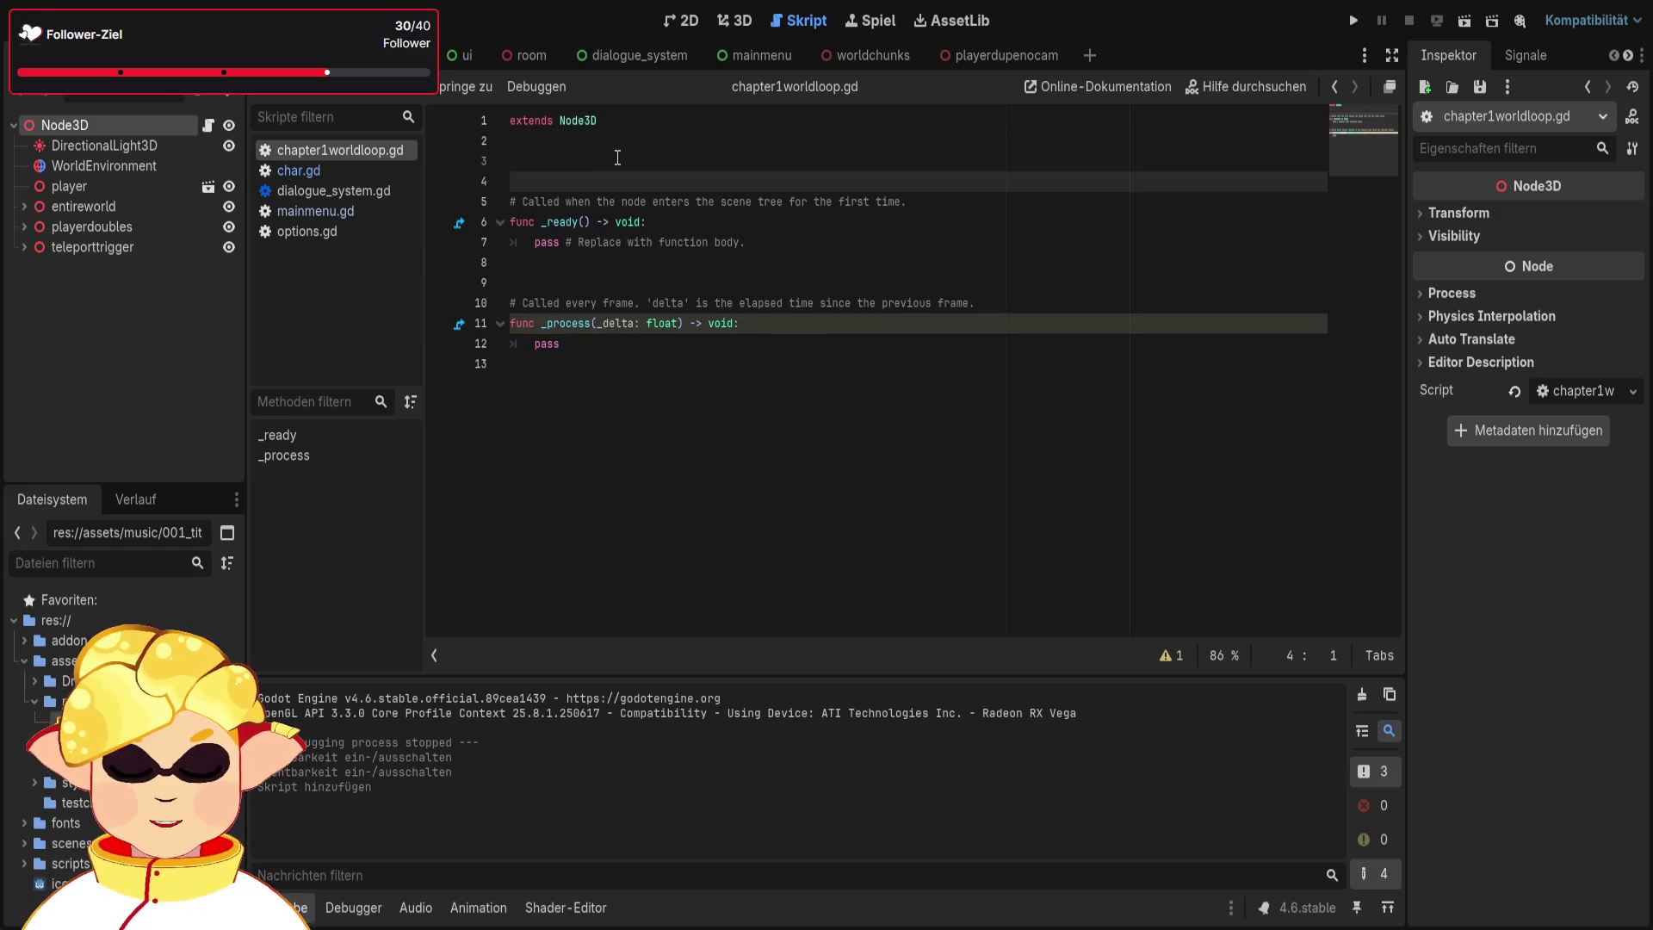
pyautogui.click(617, 158)
pyautogui.write('@orn')
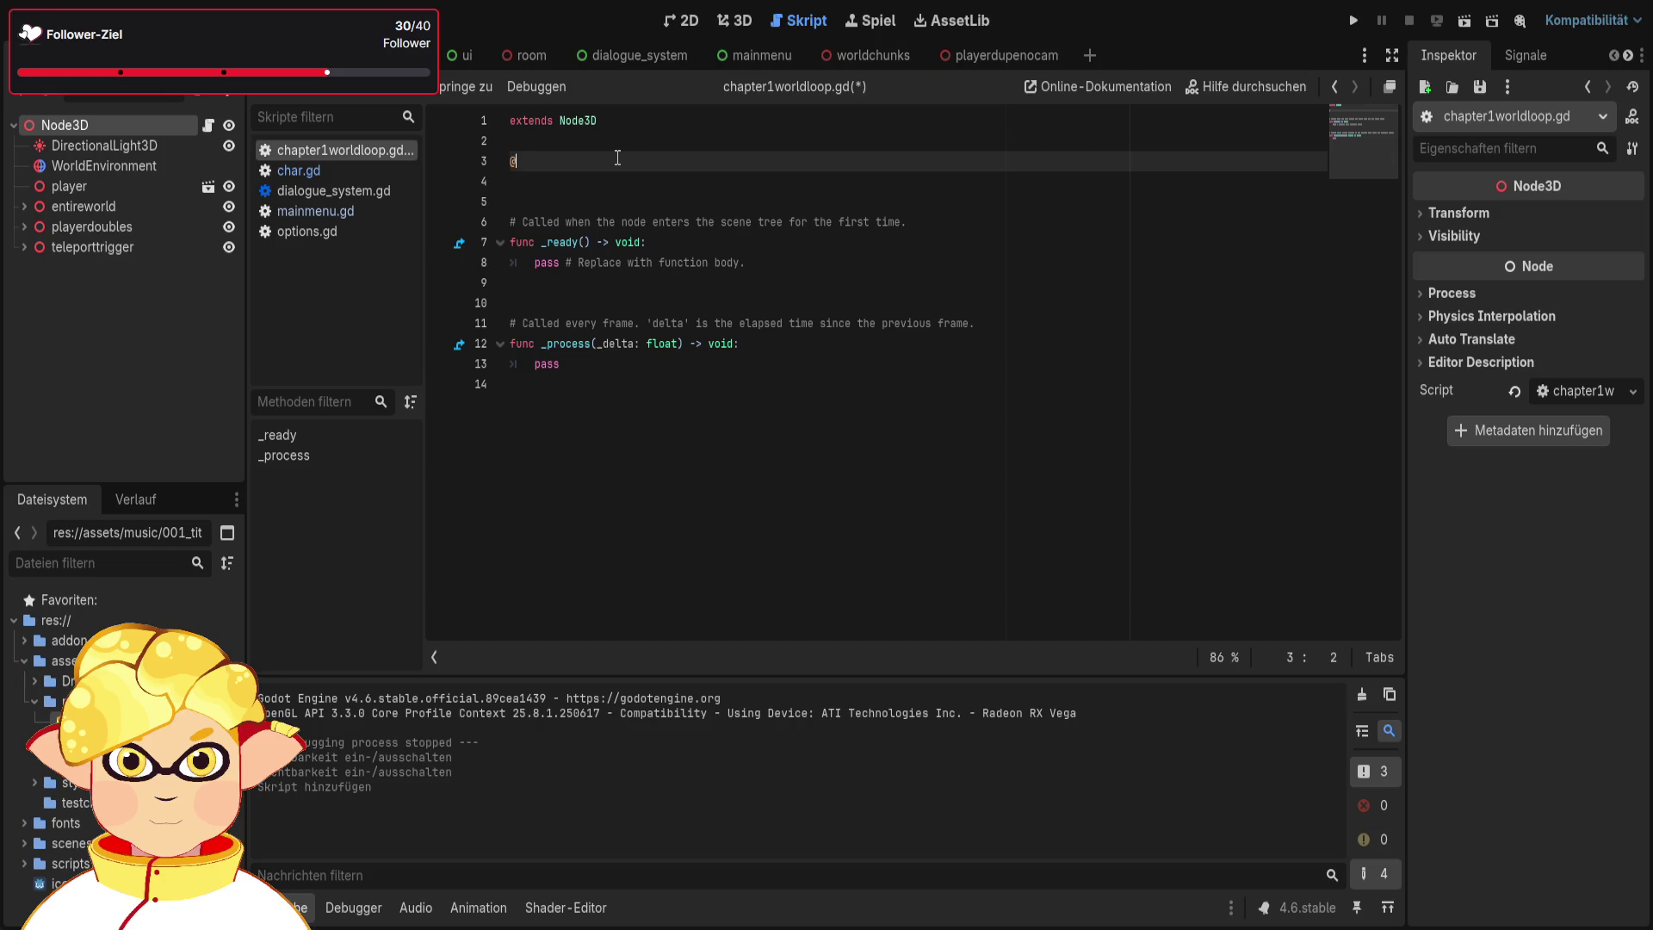
pyautogui.press('BackSpace')
pyautogui.press('BackSpace')
pyautogui.press('BackSpace')
pyautogui.write('onready')
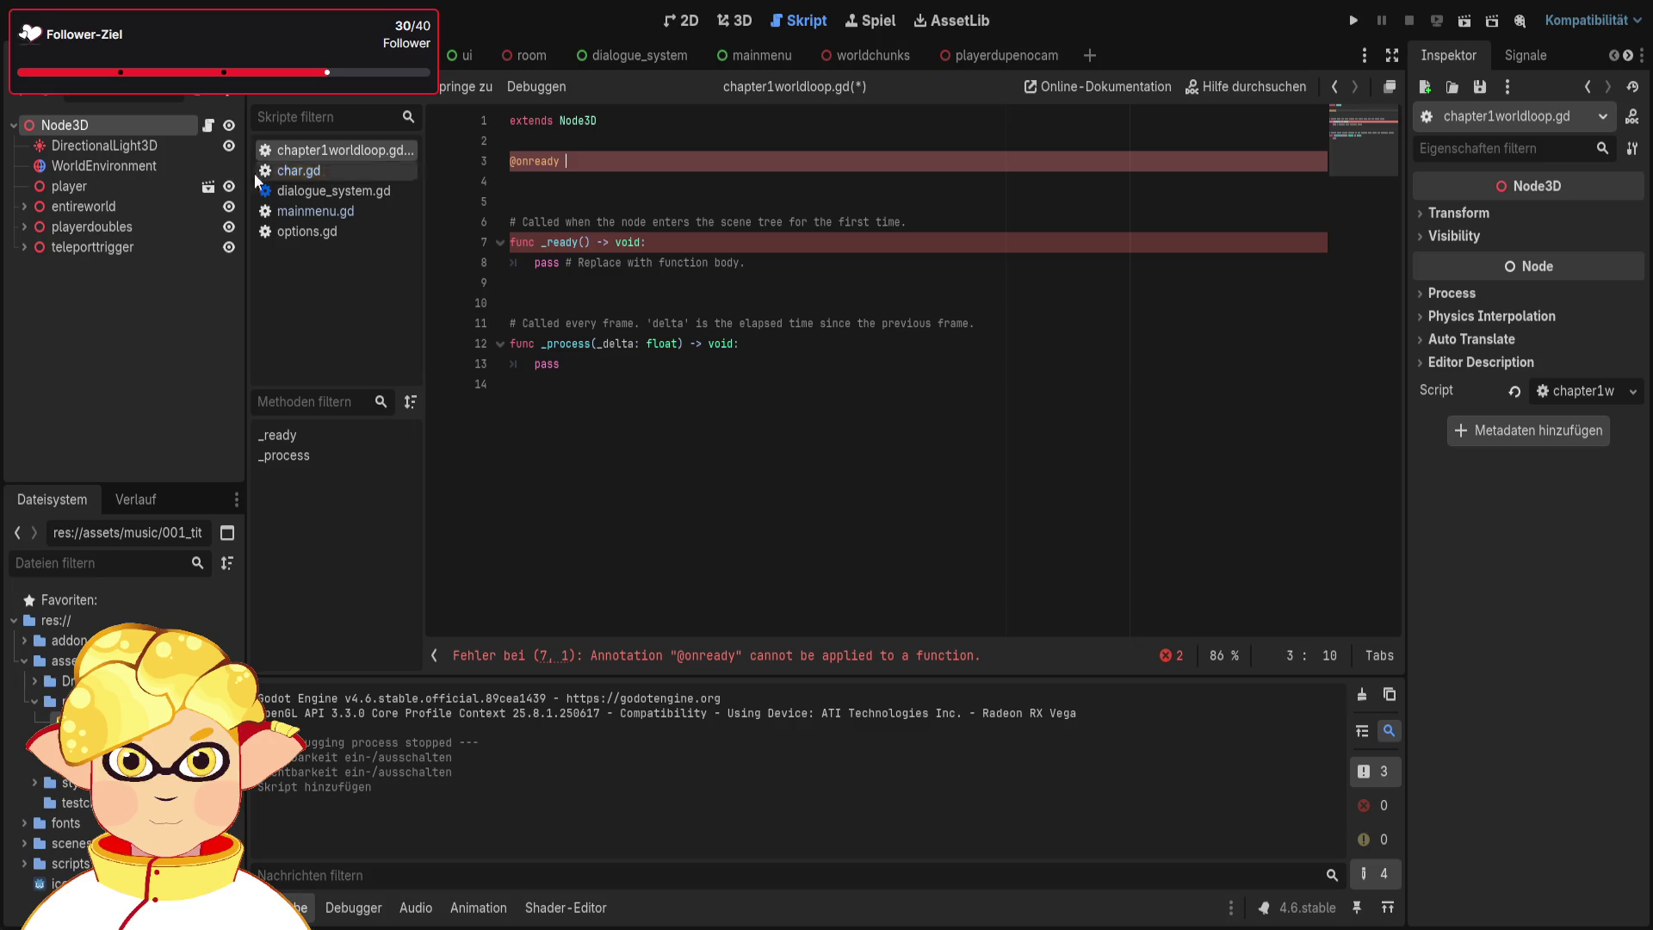
# Detach and close chapter1worldloop.gd, then attach a new chapter1world.gd script to Node3D.
pyautogui.click(200, 92)
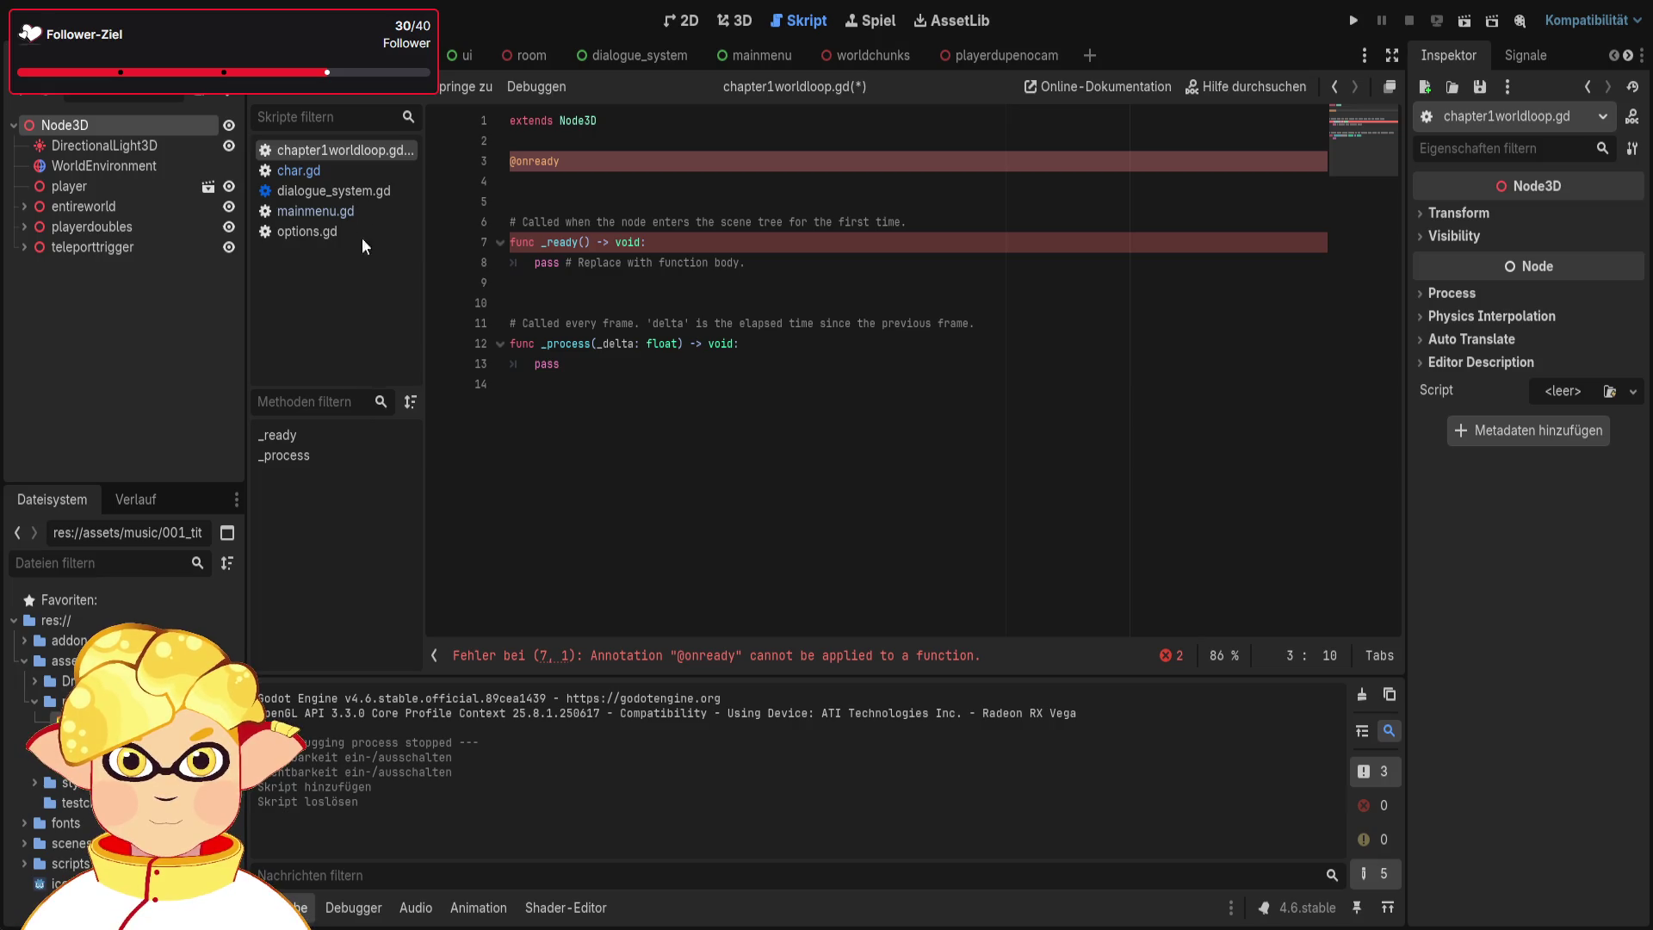
pyautogui.hotkey('ctrl', 'w')
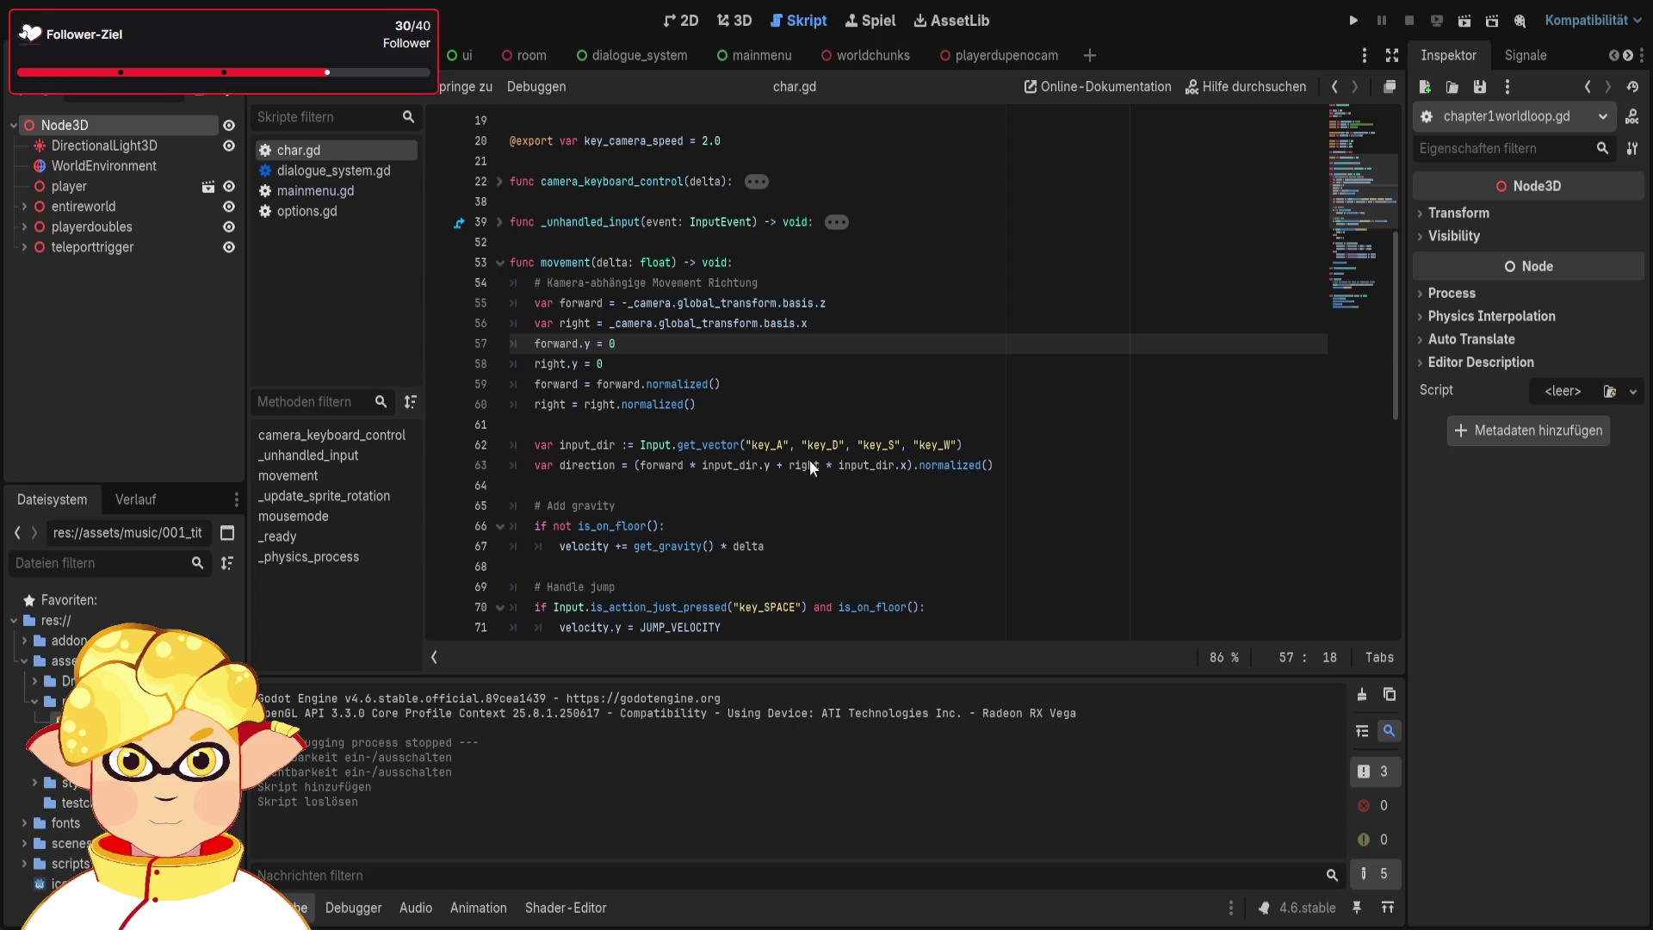
pyautogui.hotkey('ctrl', 'z')
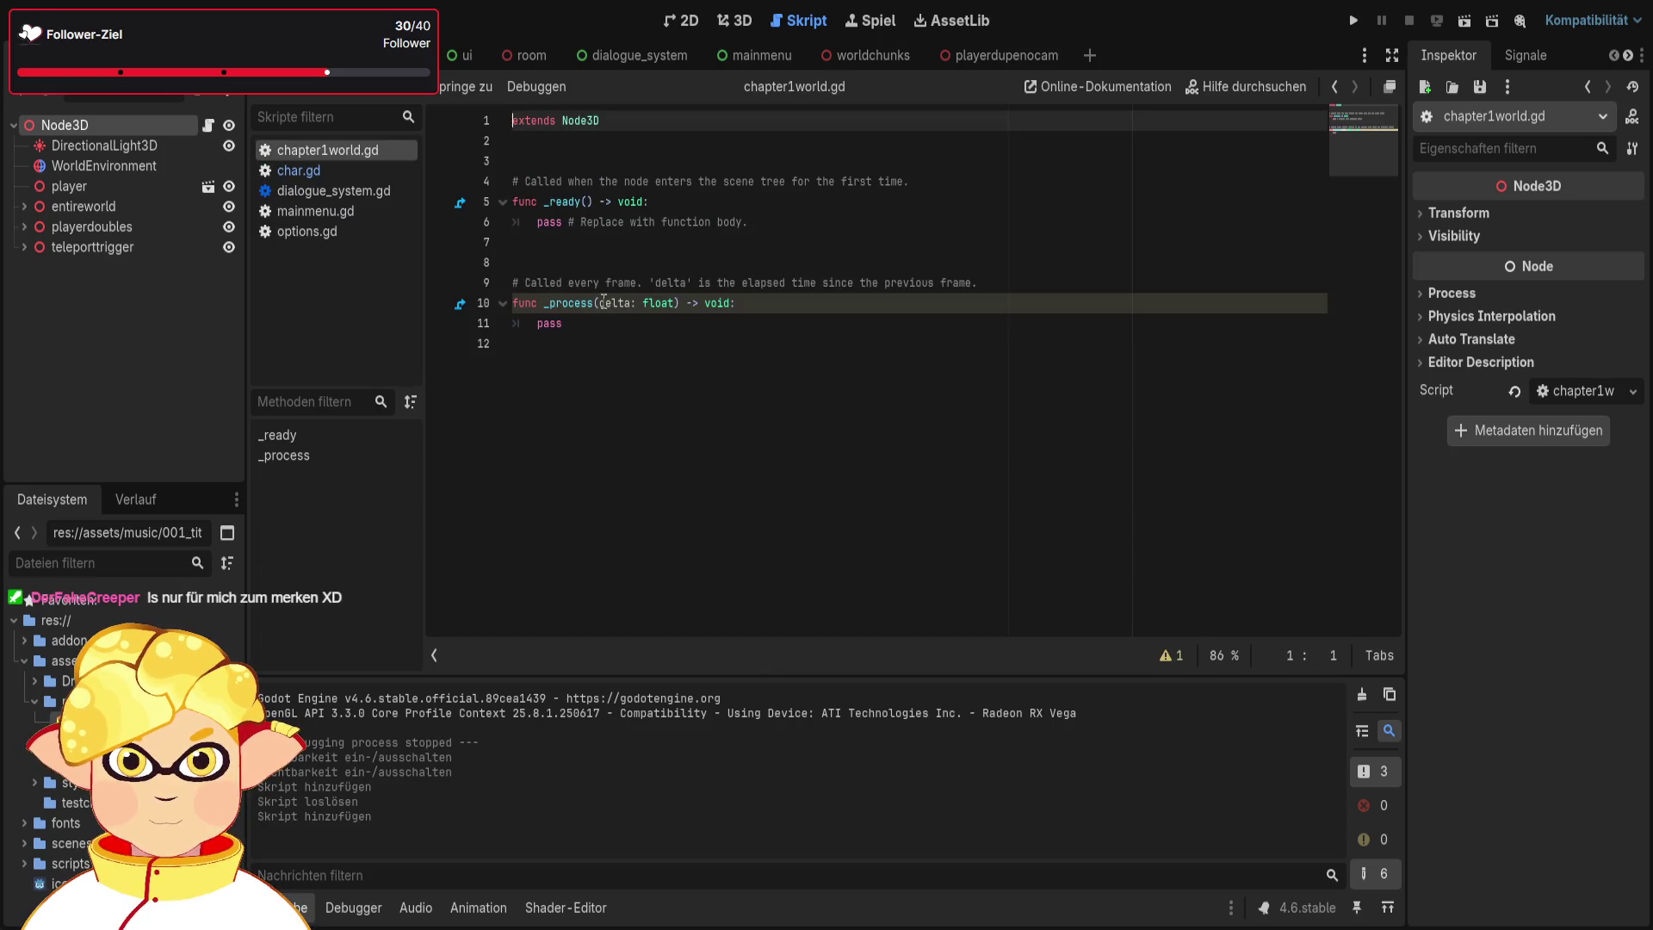
# Rename the _process parameter to _delta, add blank lines below extends, and save chapter1world.gd.
pyautogui.click(604, 302)
pyautogui.write('_')
pyautogui.click(651, 338)
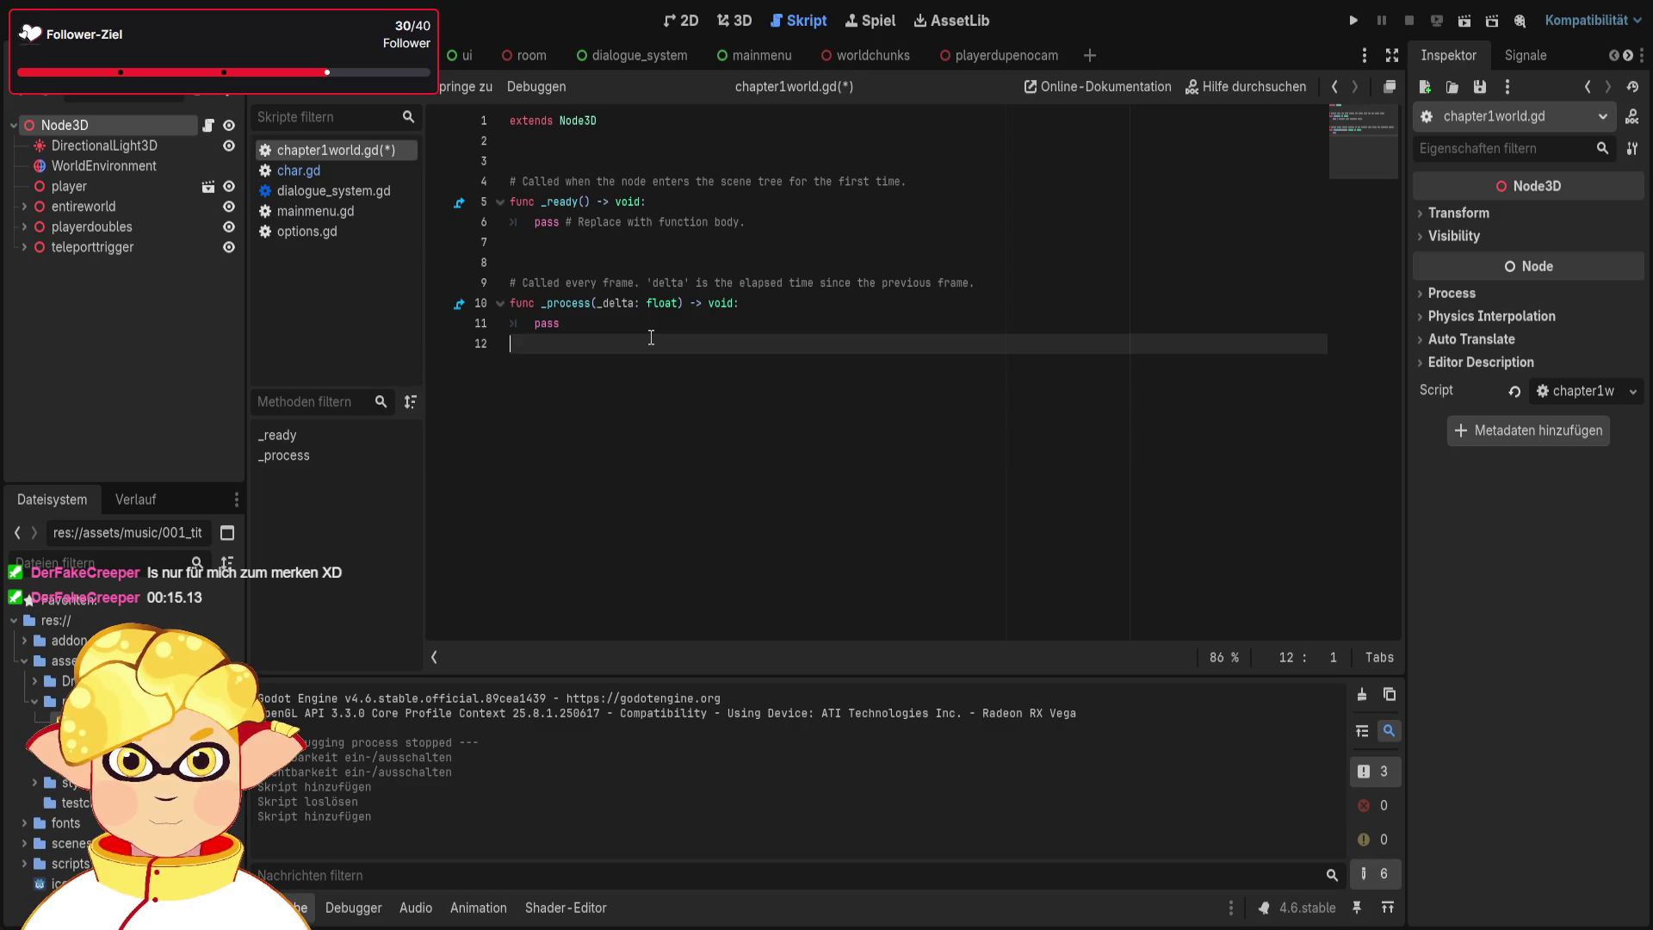
pyautogui.click(582, 157)
pyautogui.press('Return')
pyautogui.press('Return')
pyautogui.hotkey('ctrl', 'a')
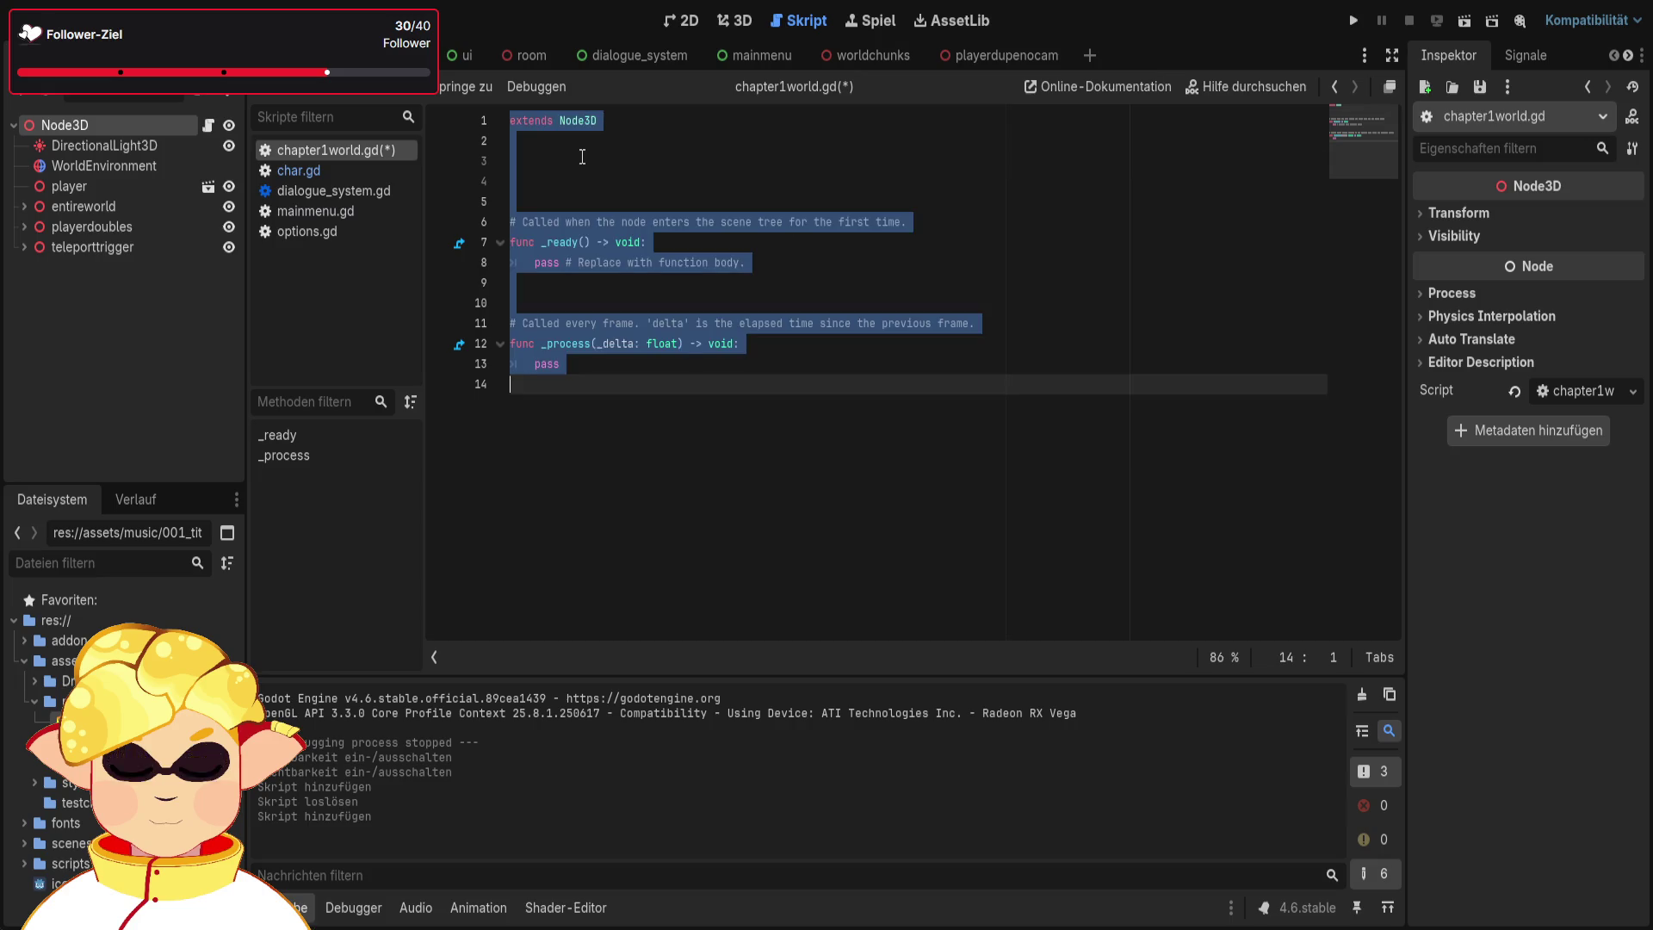
pyautogui.click(583, 156)
pyautogui.hotkey('ctrl', 's')
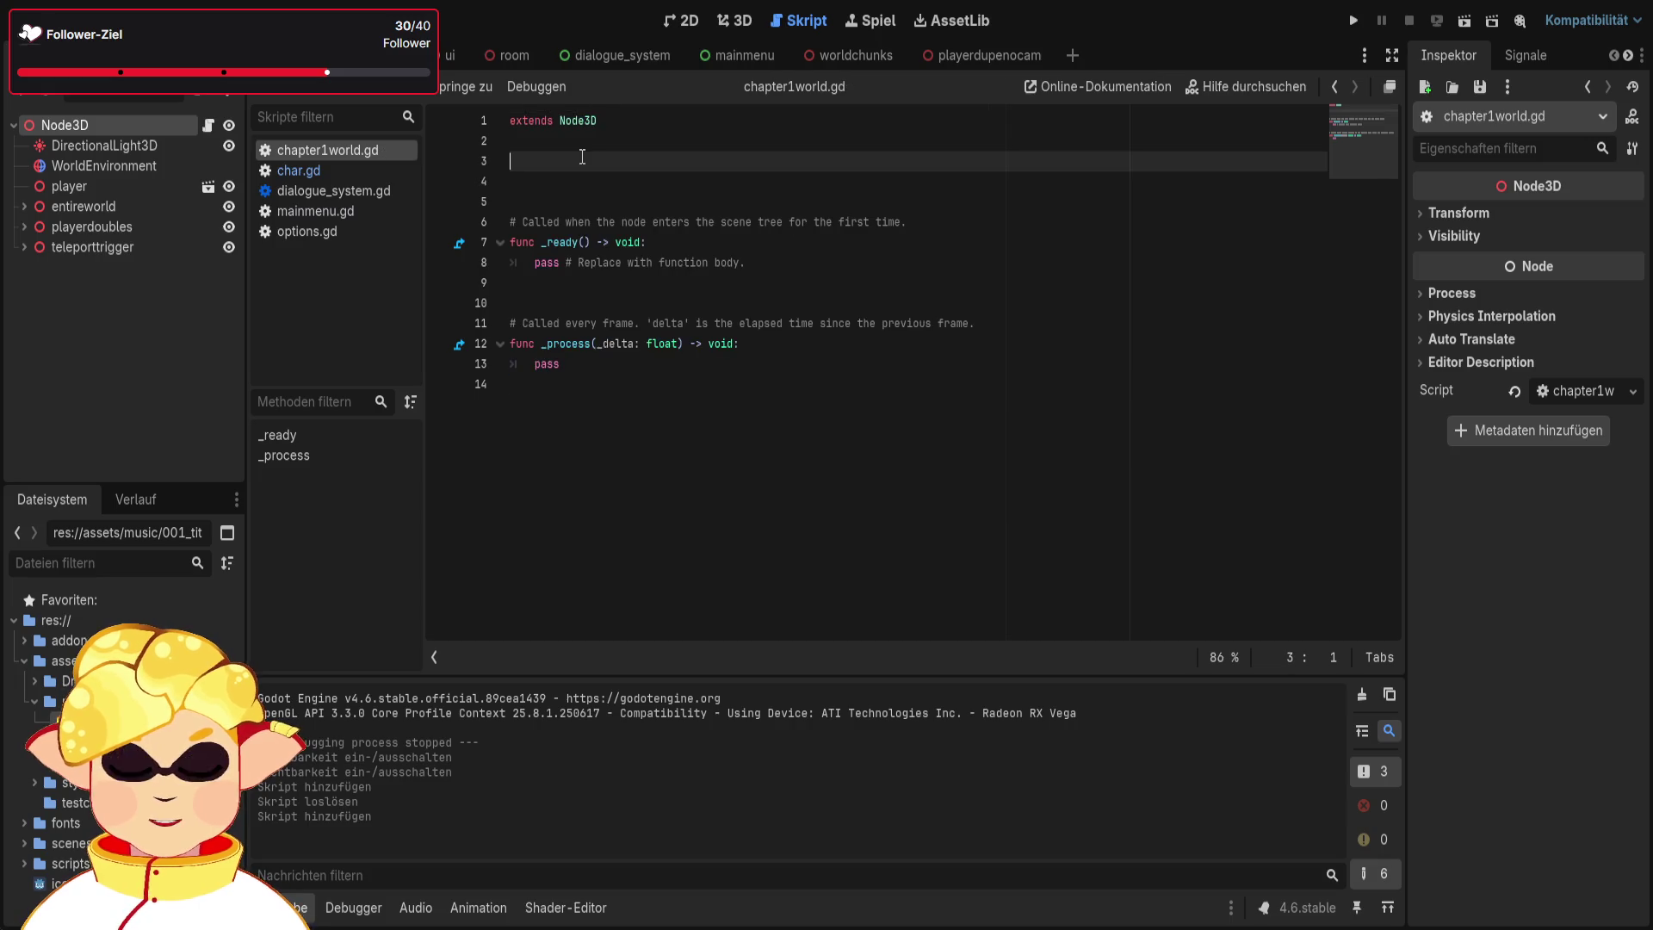
pyautogui.write('@onread')
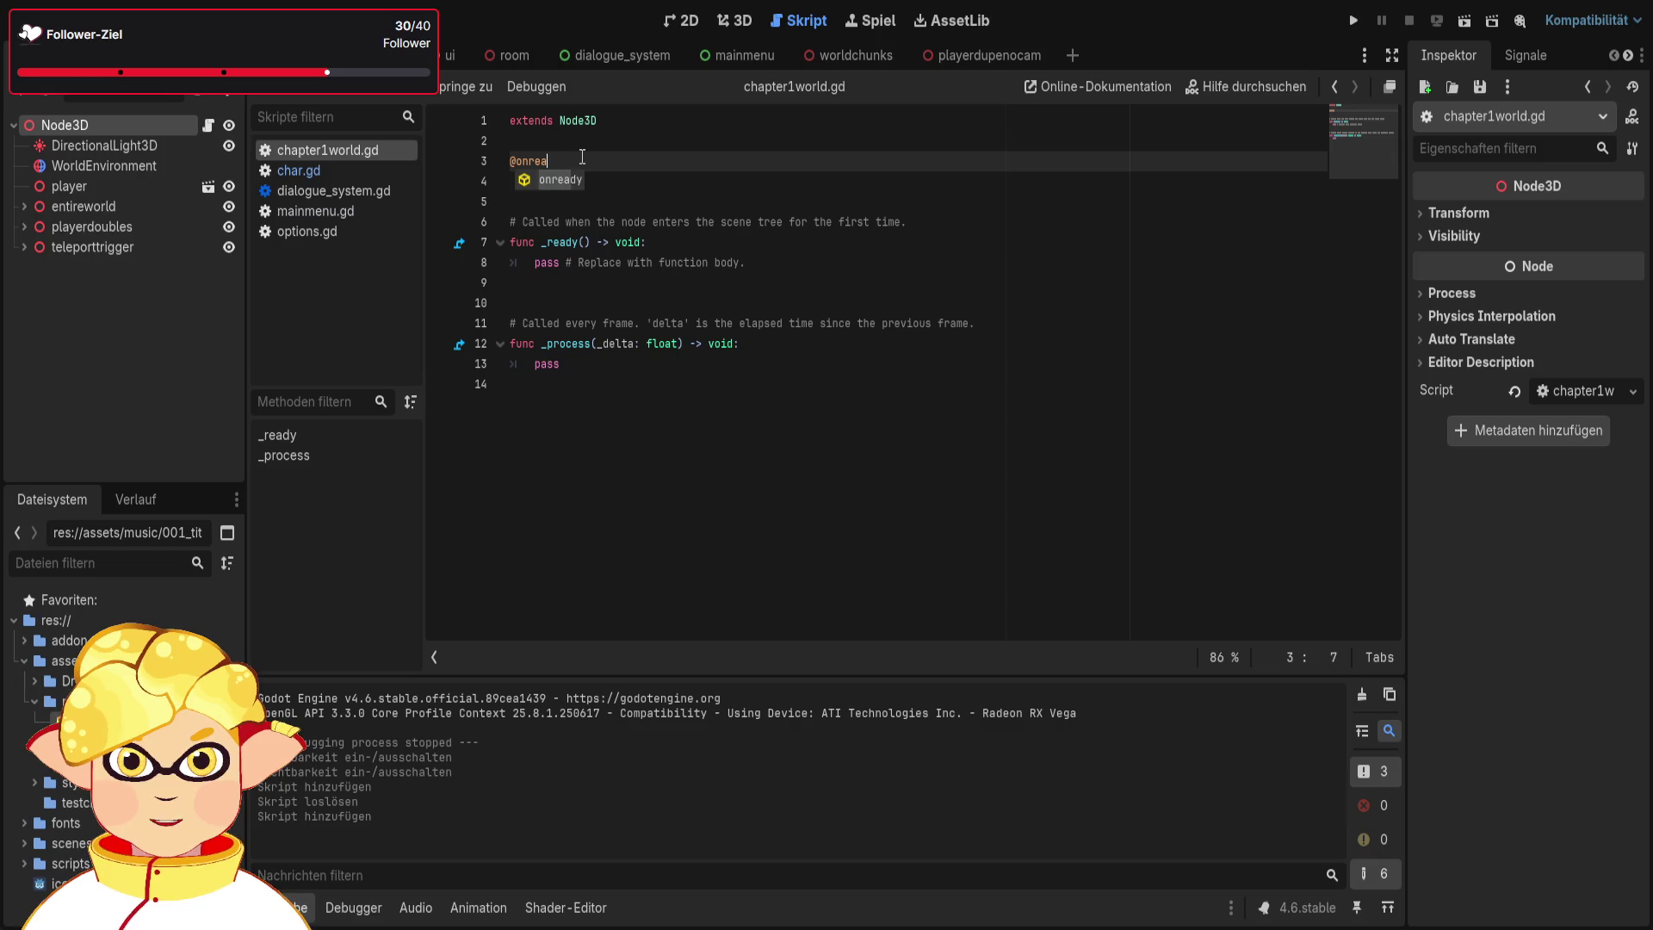
pyautogui.write('y')
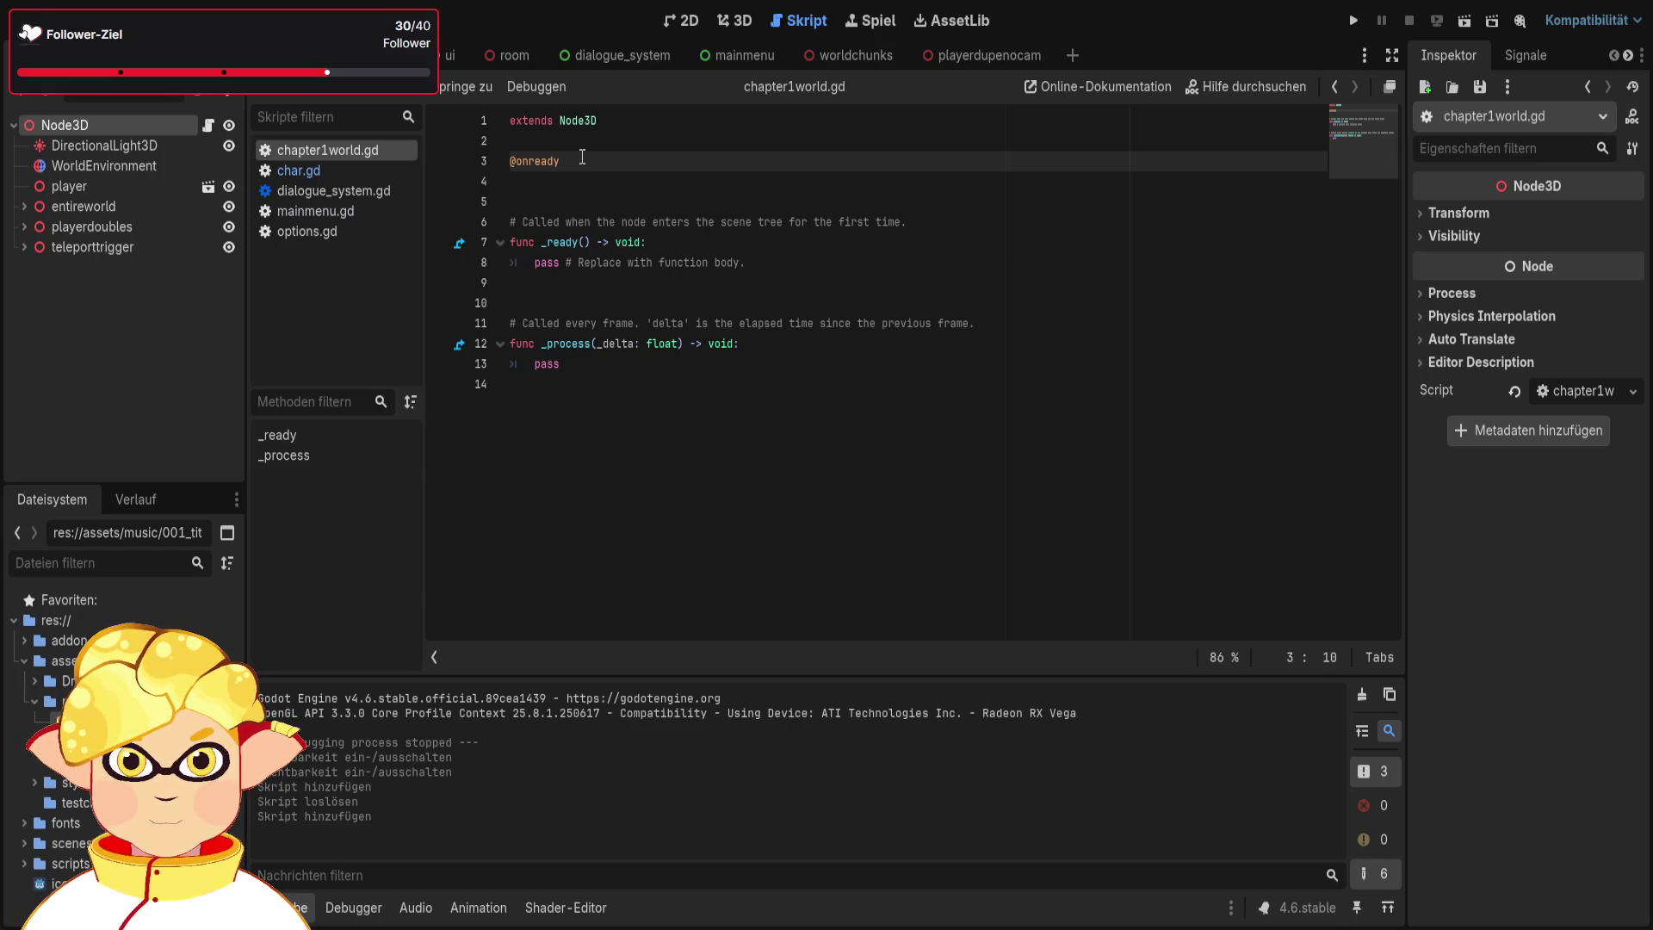
pyautogui.click(22, 246)
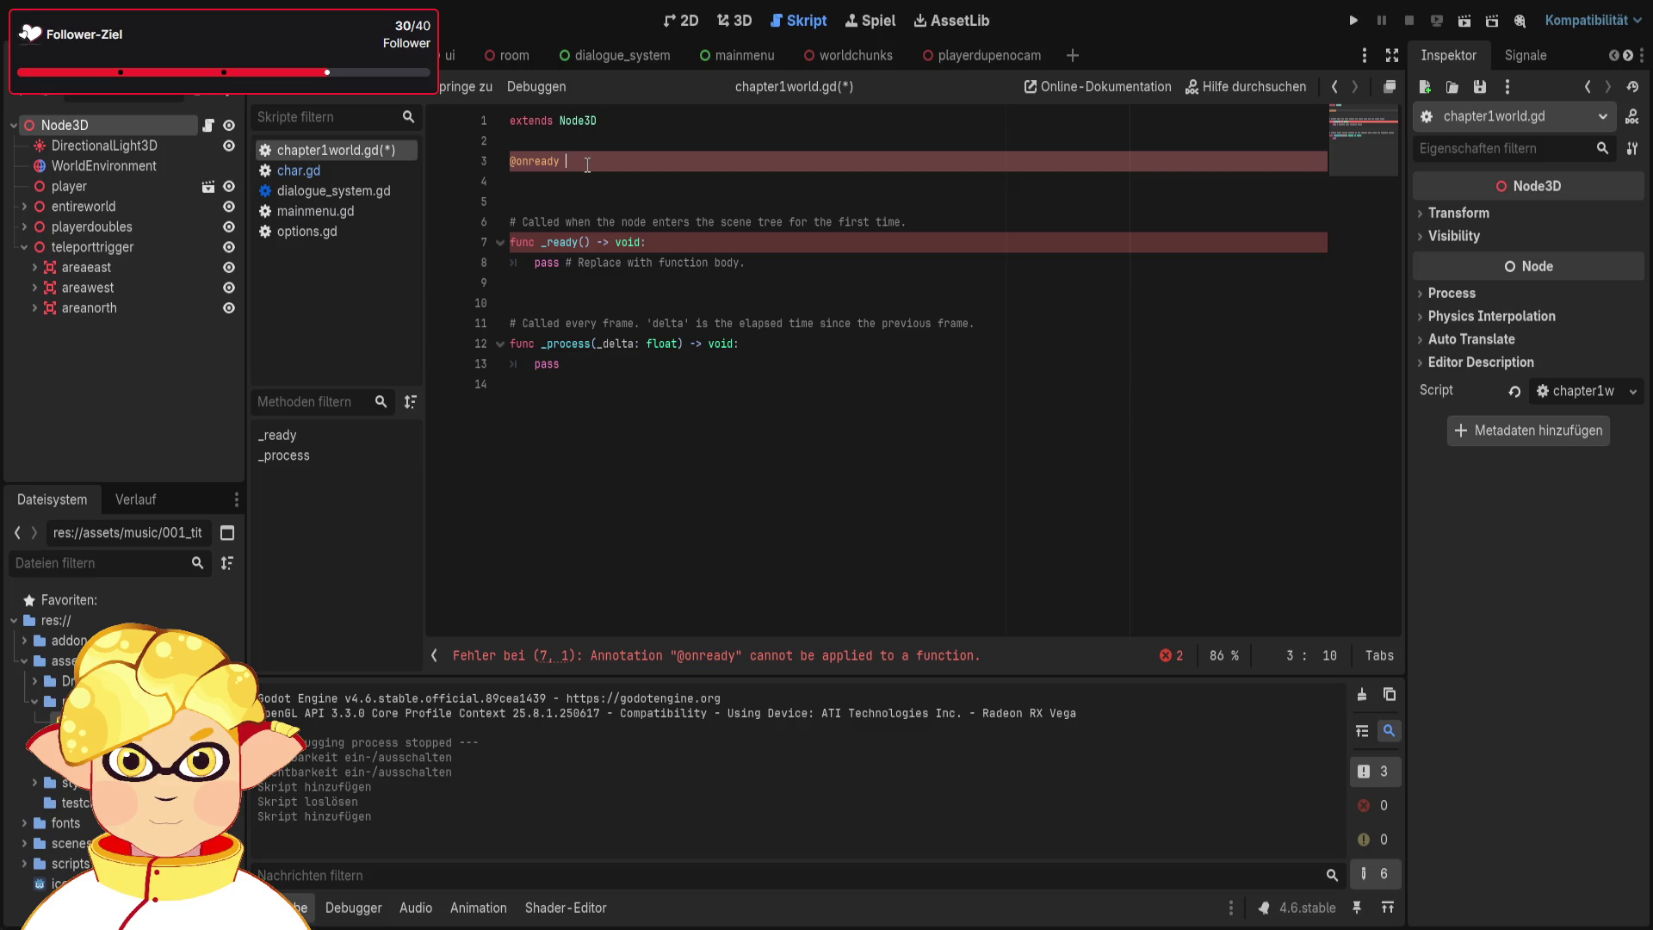
pyautogui.write('are')
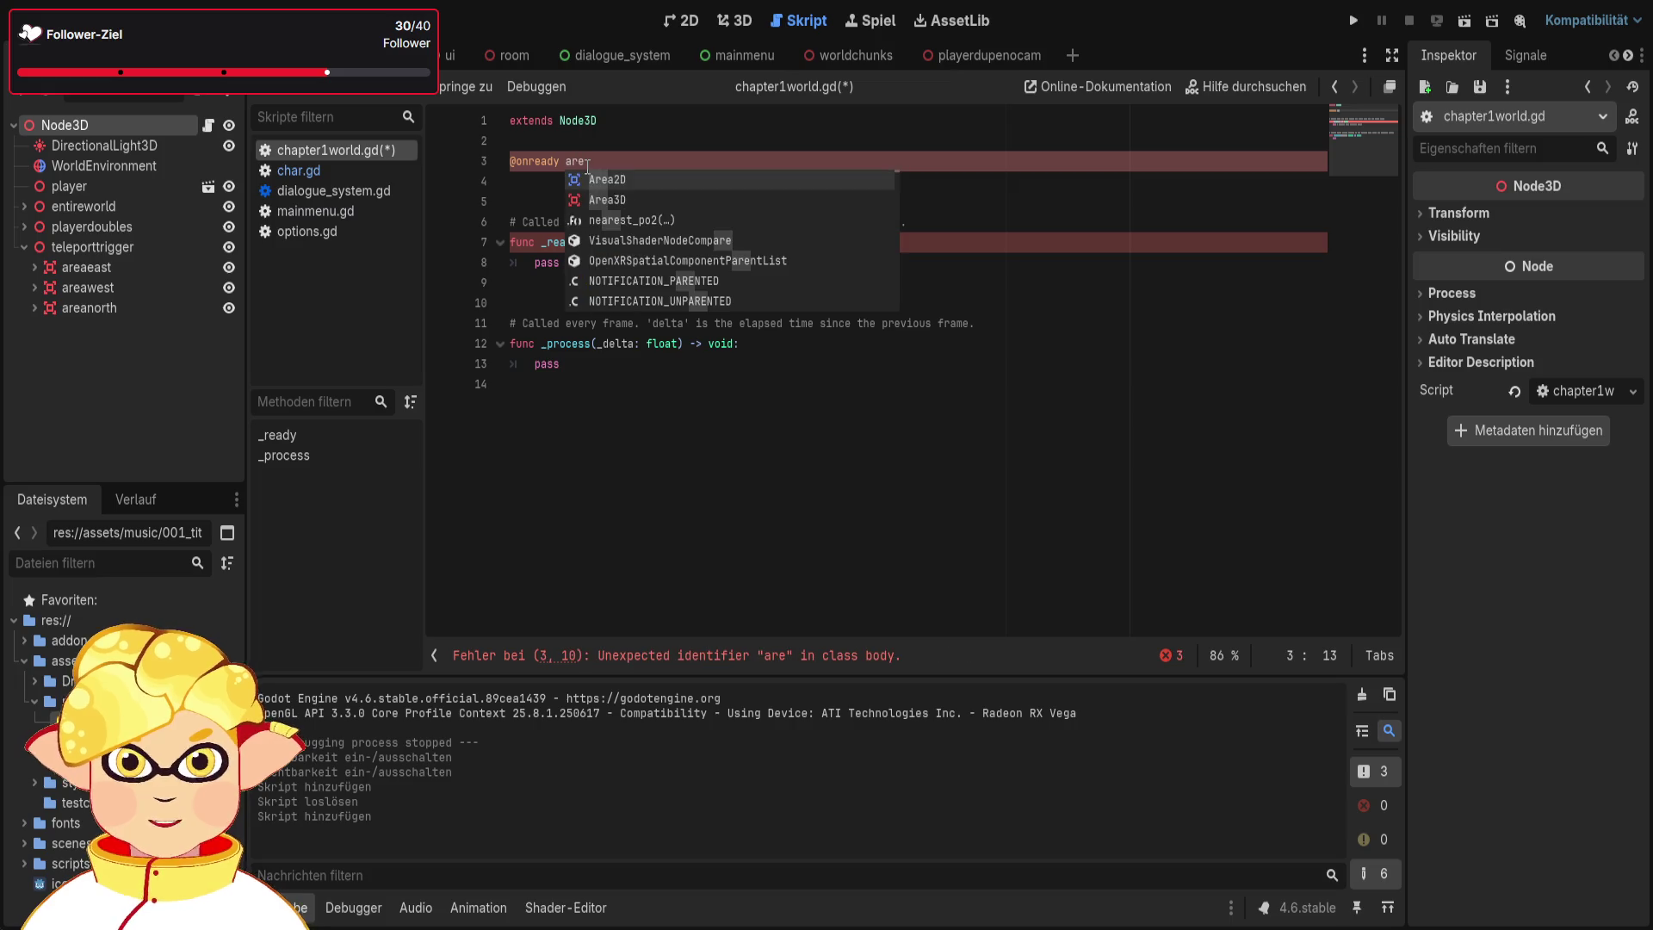
pyautogui.write('awest ')
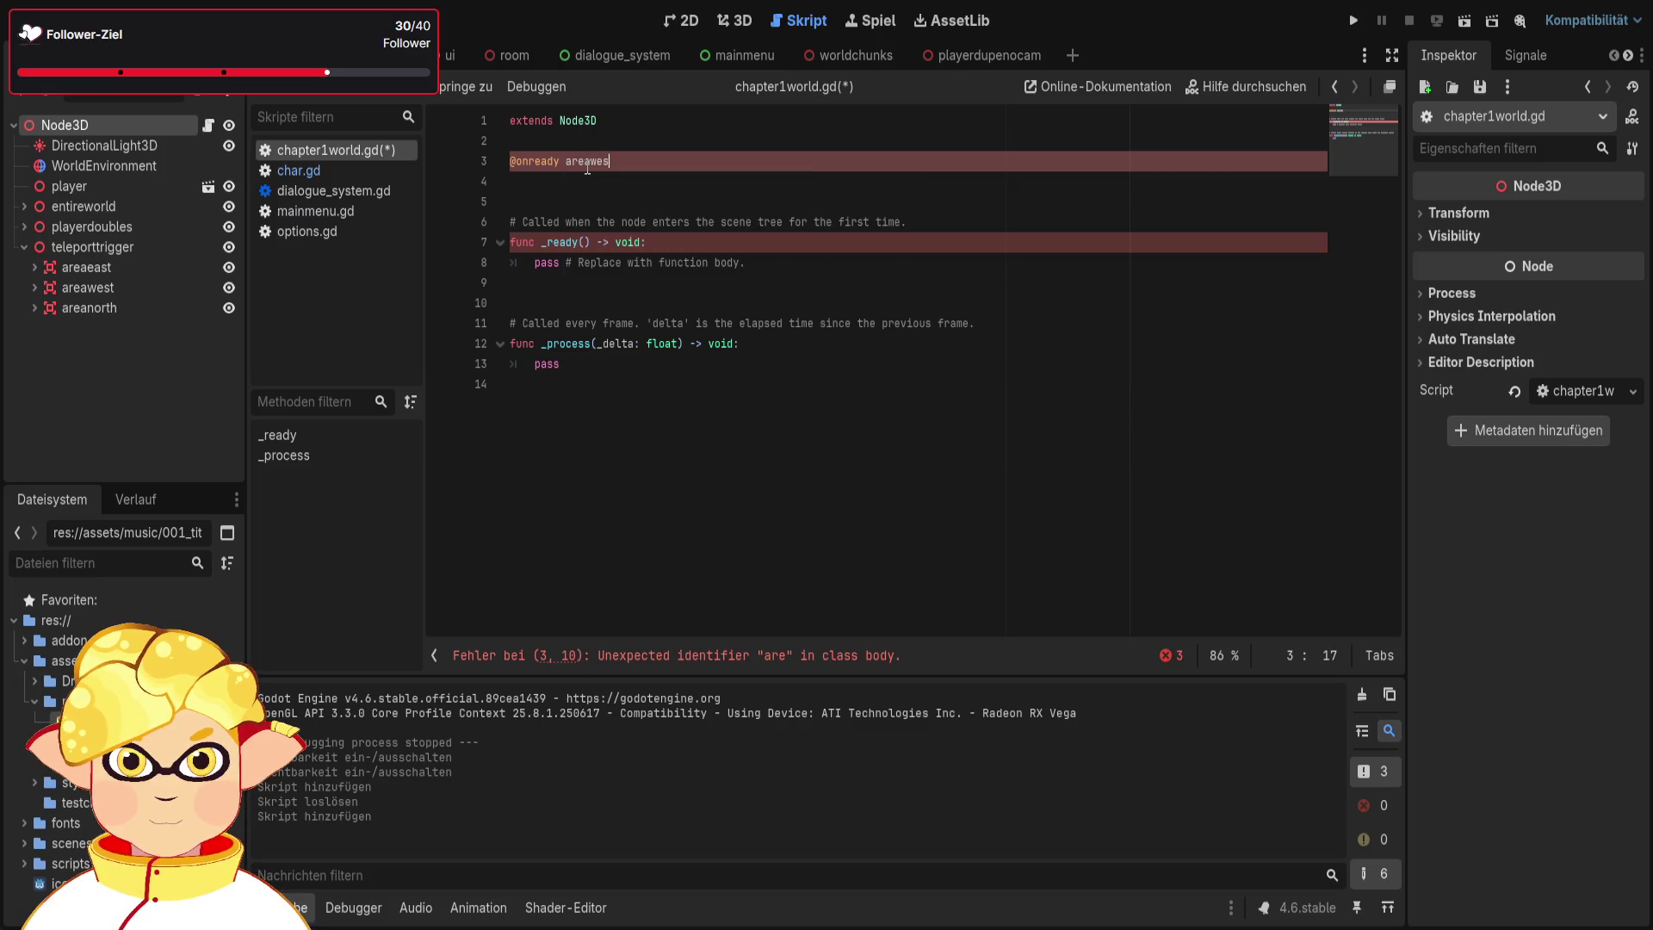
pyautogui.write('=')
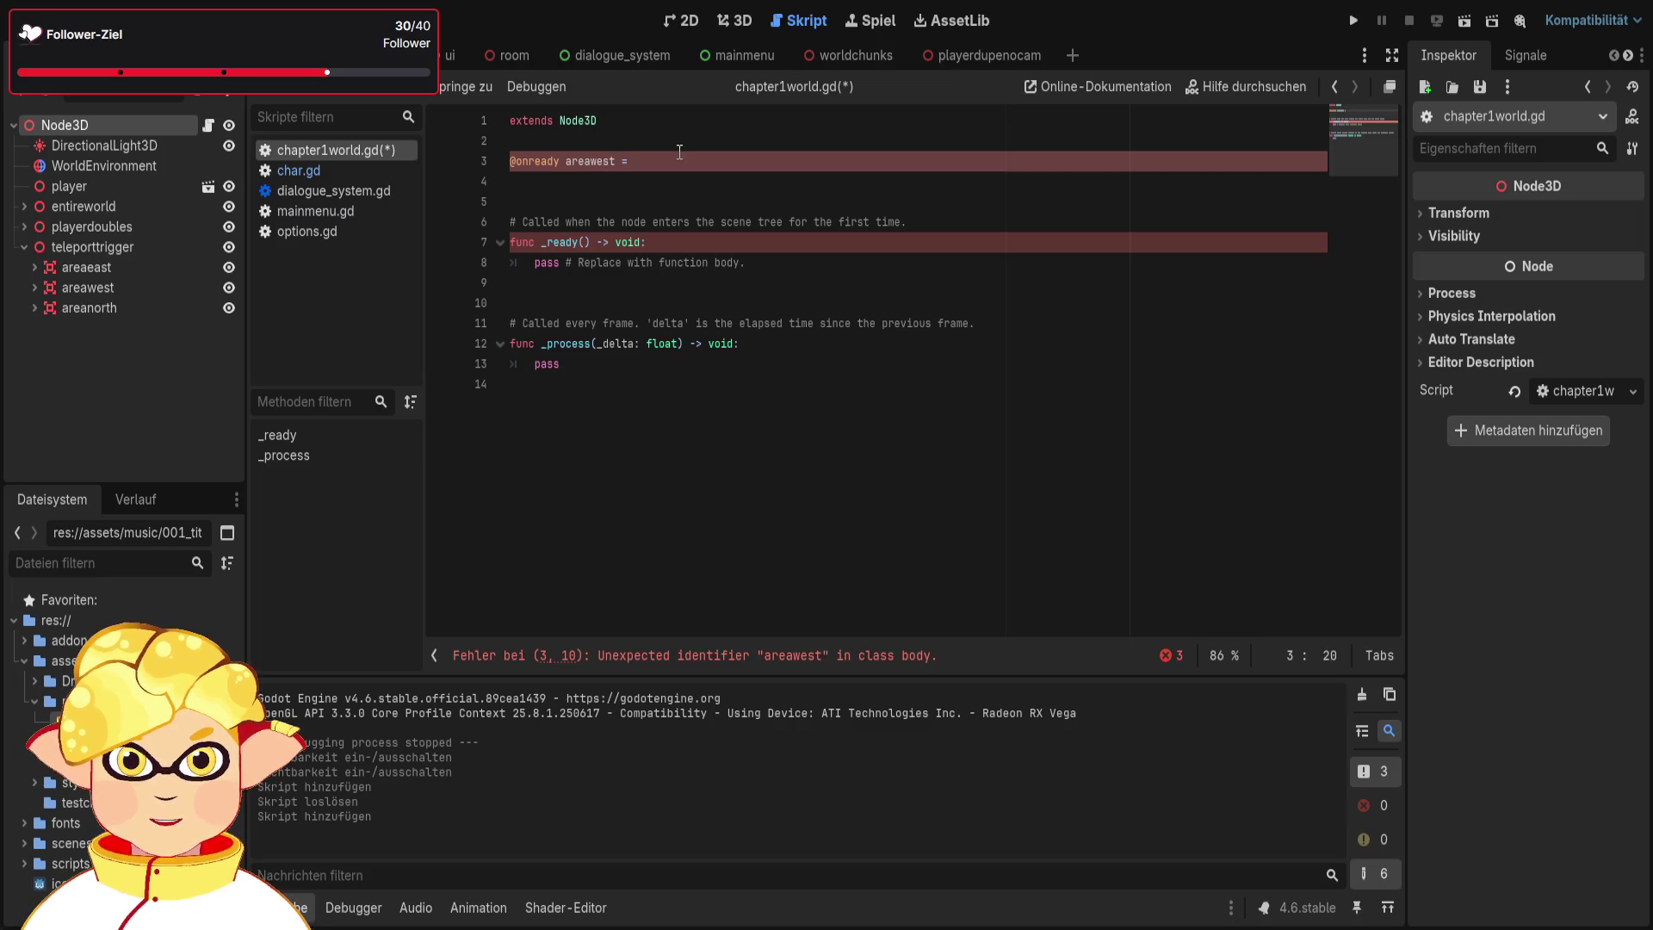
pyautogui.click(566, 161)
pyautogui.write('var')
pyautogui.click(734, 161)
pyautogui.click(126, 269)
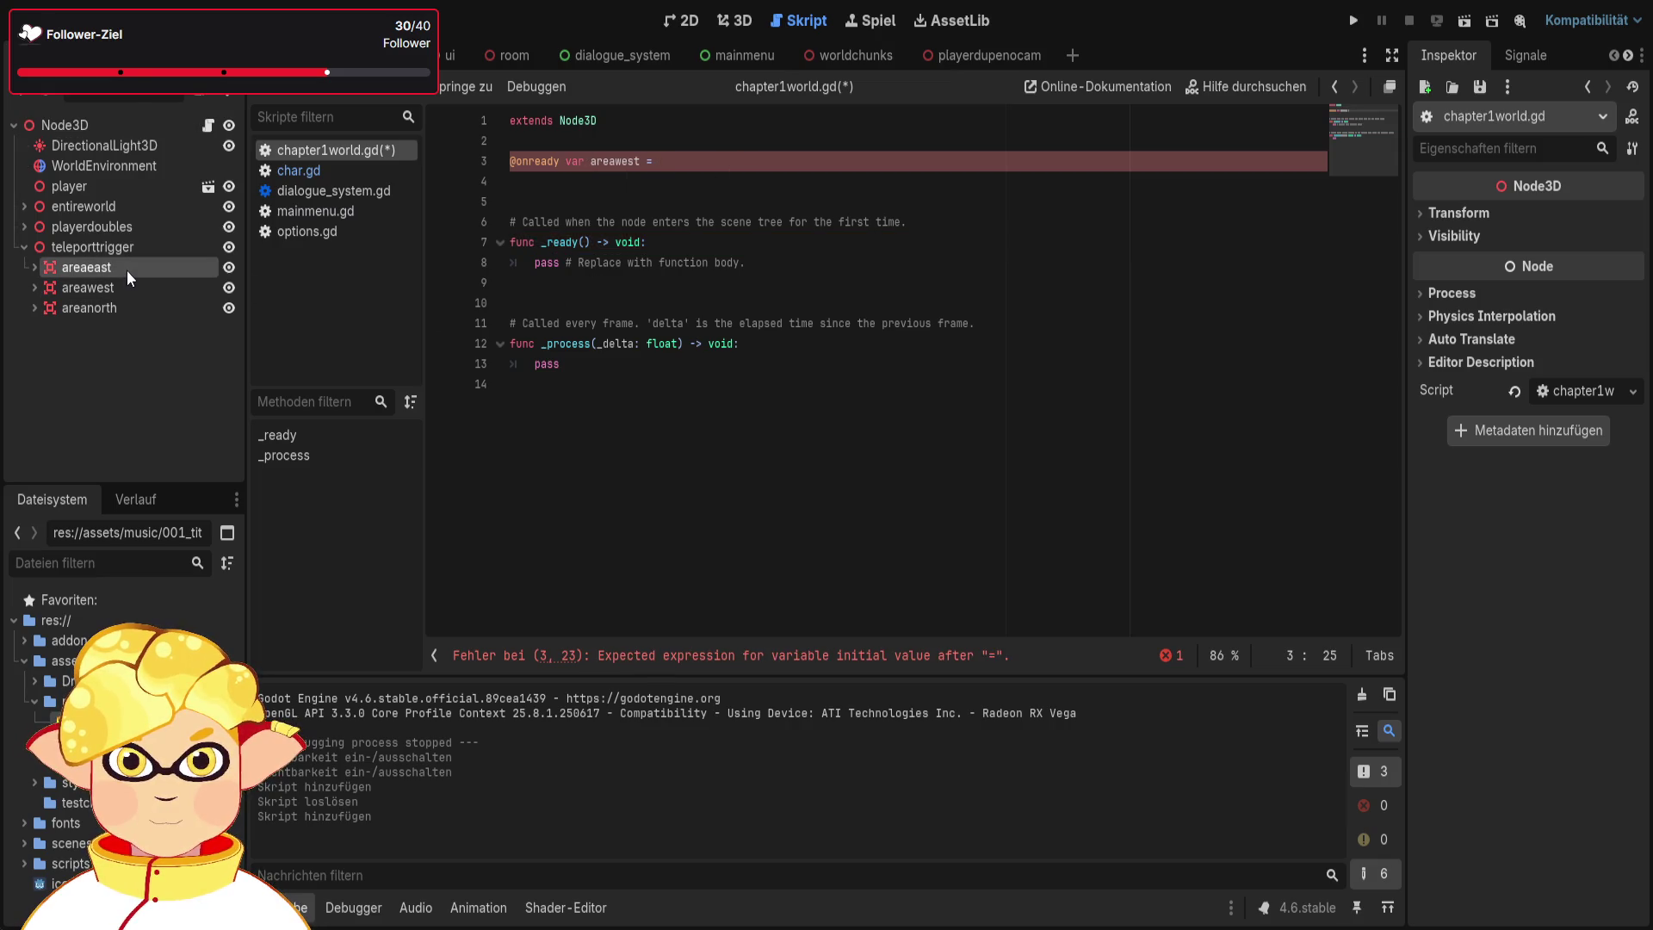
# Drag the areawest node path into line 3 and duplicate that line twice.
pyautogui.moveTo(109, 293)
pyautogui.mouseDown()
pyautogui.moveTo(91, 290)
pyautogui.moveTo(725, 162)
pyautogui.mouseUp()
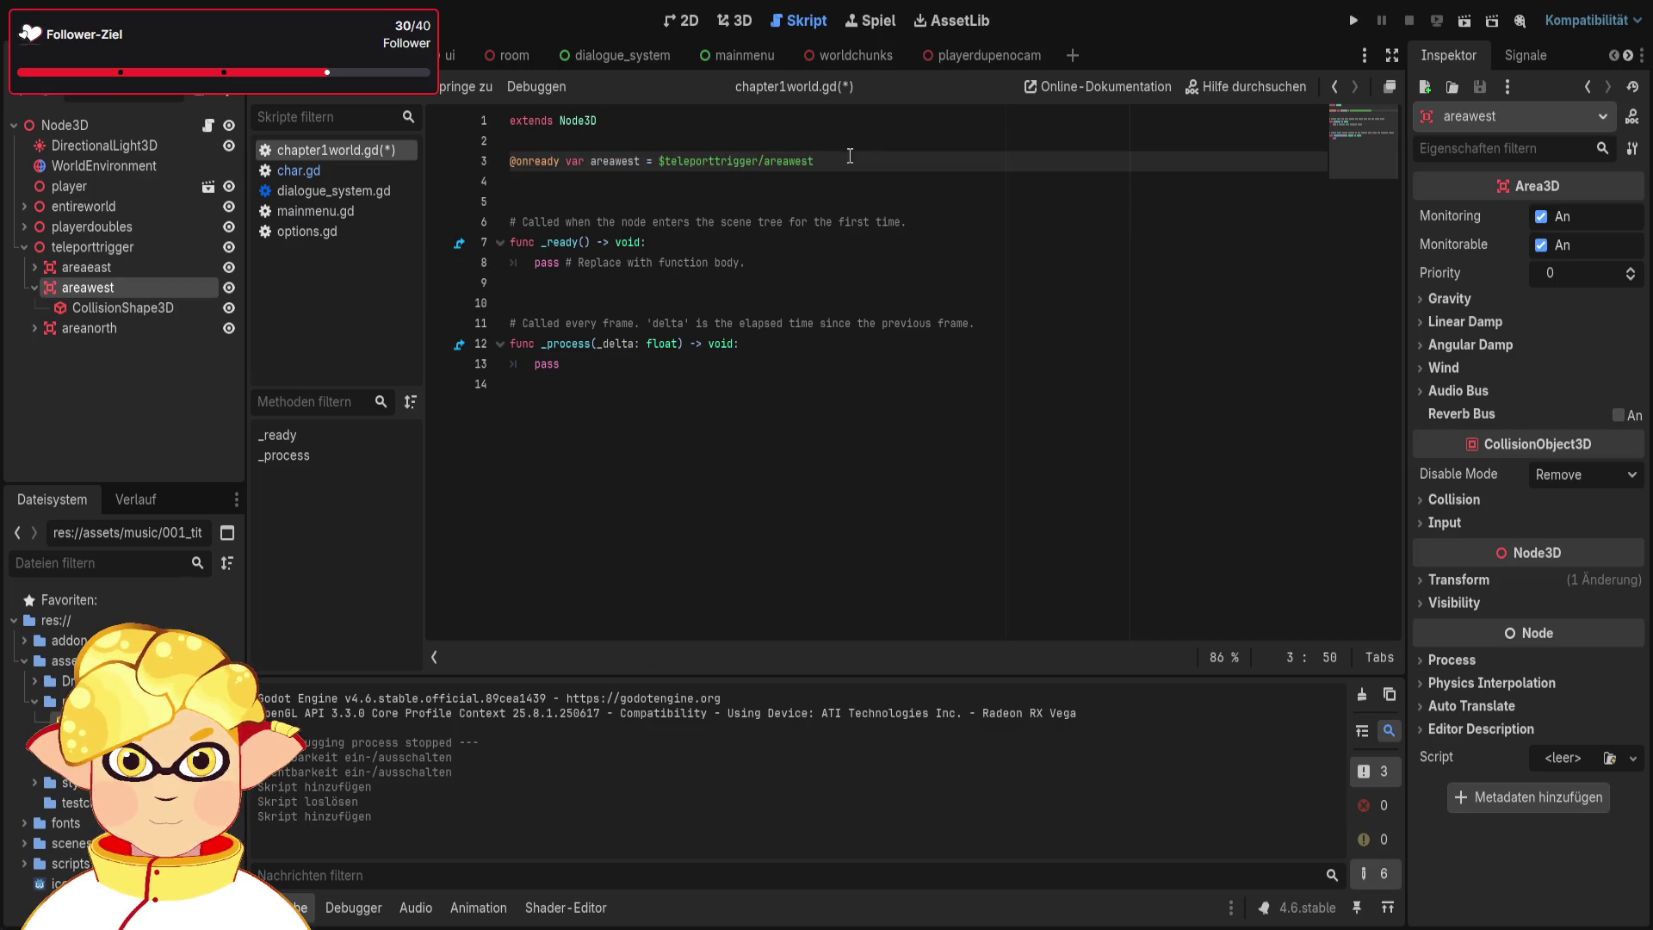
pyautogui.keyDown('shift'); pyautogui.click(499, 161); pyautogui.keyUp('shift')
pyautogui.hotkey('ctrl', 'c')
pyautogui.press('End')
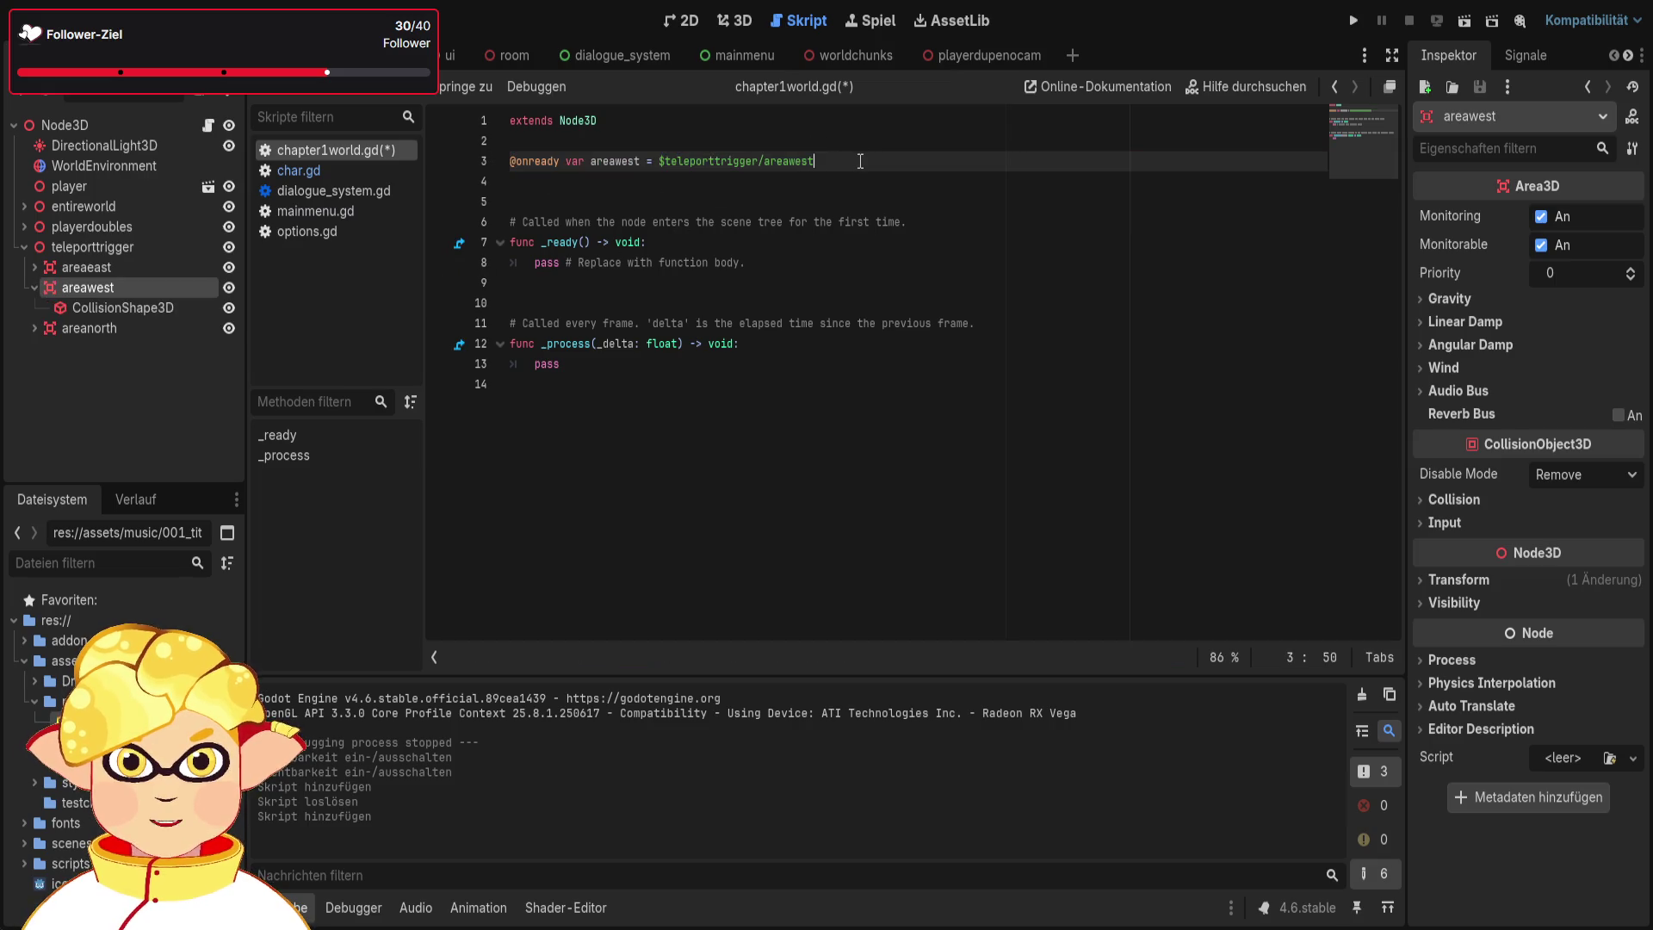
pyautogui.press('Return')
pyautogui.hotkey('ctrl', 'v')
pyautogui.press('Return')
pyautogui.hotkey('ctrl', 'v')
# Turn the two copied lines into areaeast and areanorth references with matching node paths.
pyautogui.doubleClick(614, 181)
pyautogui.write('areaeast')
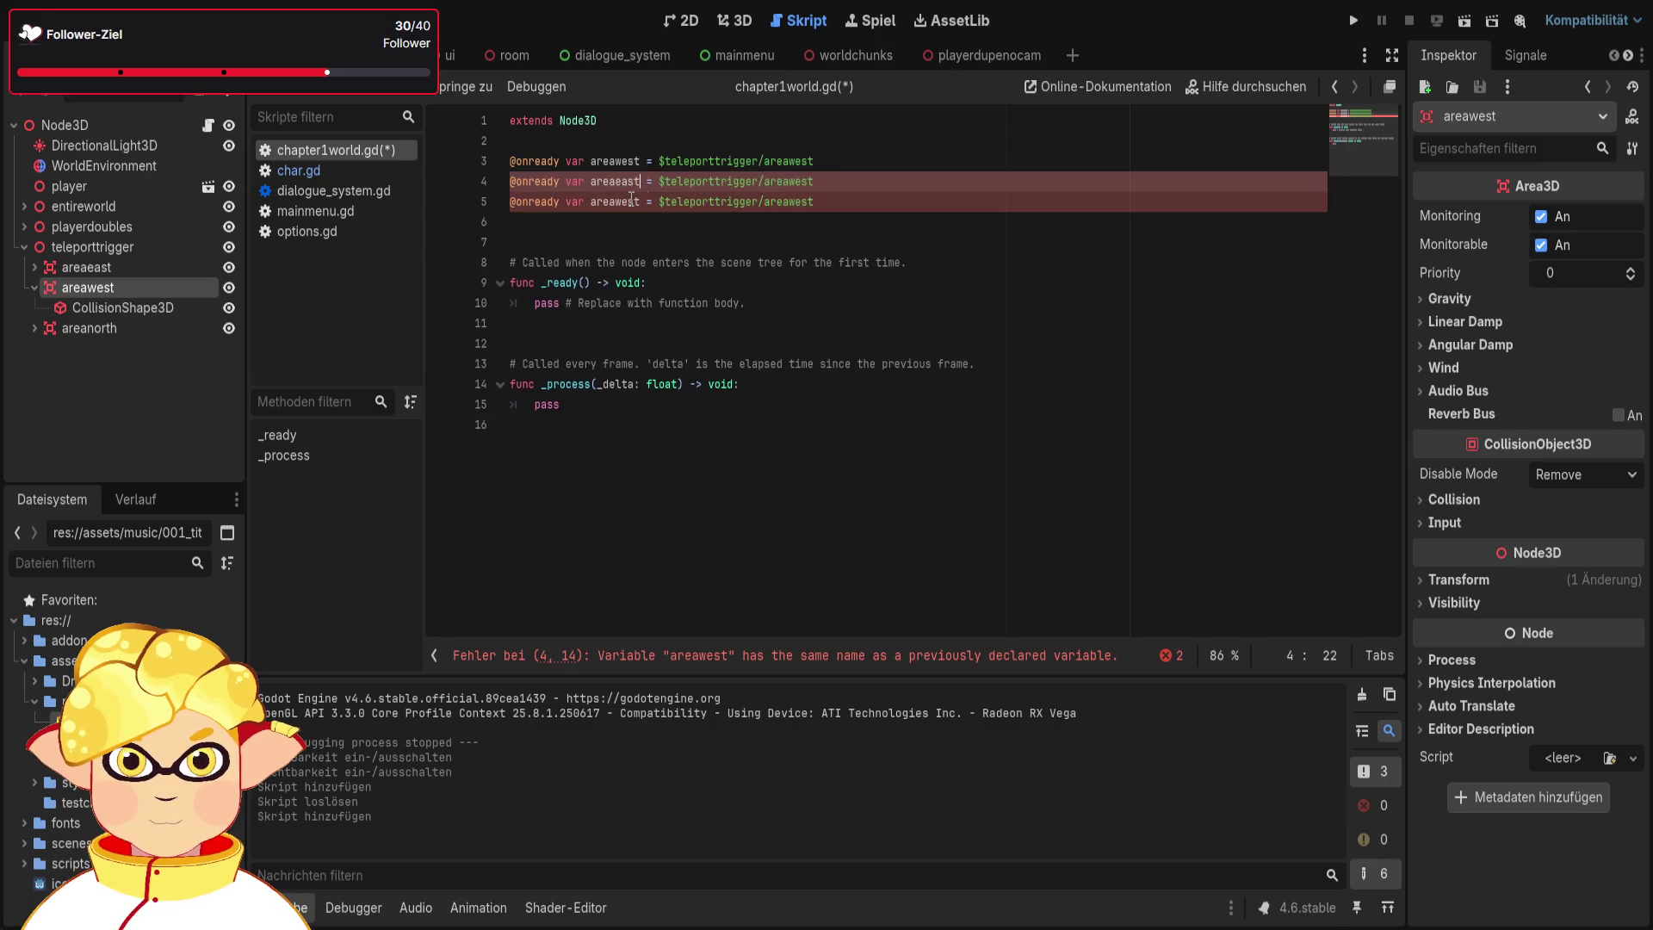
pyautogui.moveTo(813, 181); pyautogui.dragTo(793, 181)
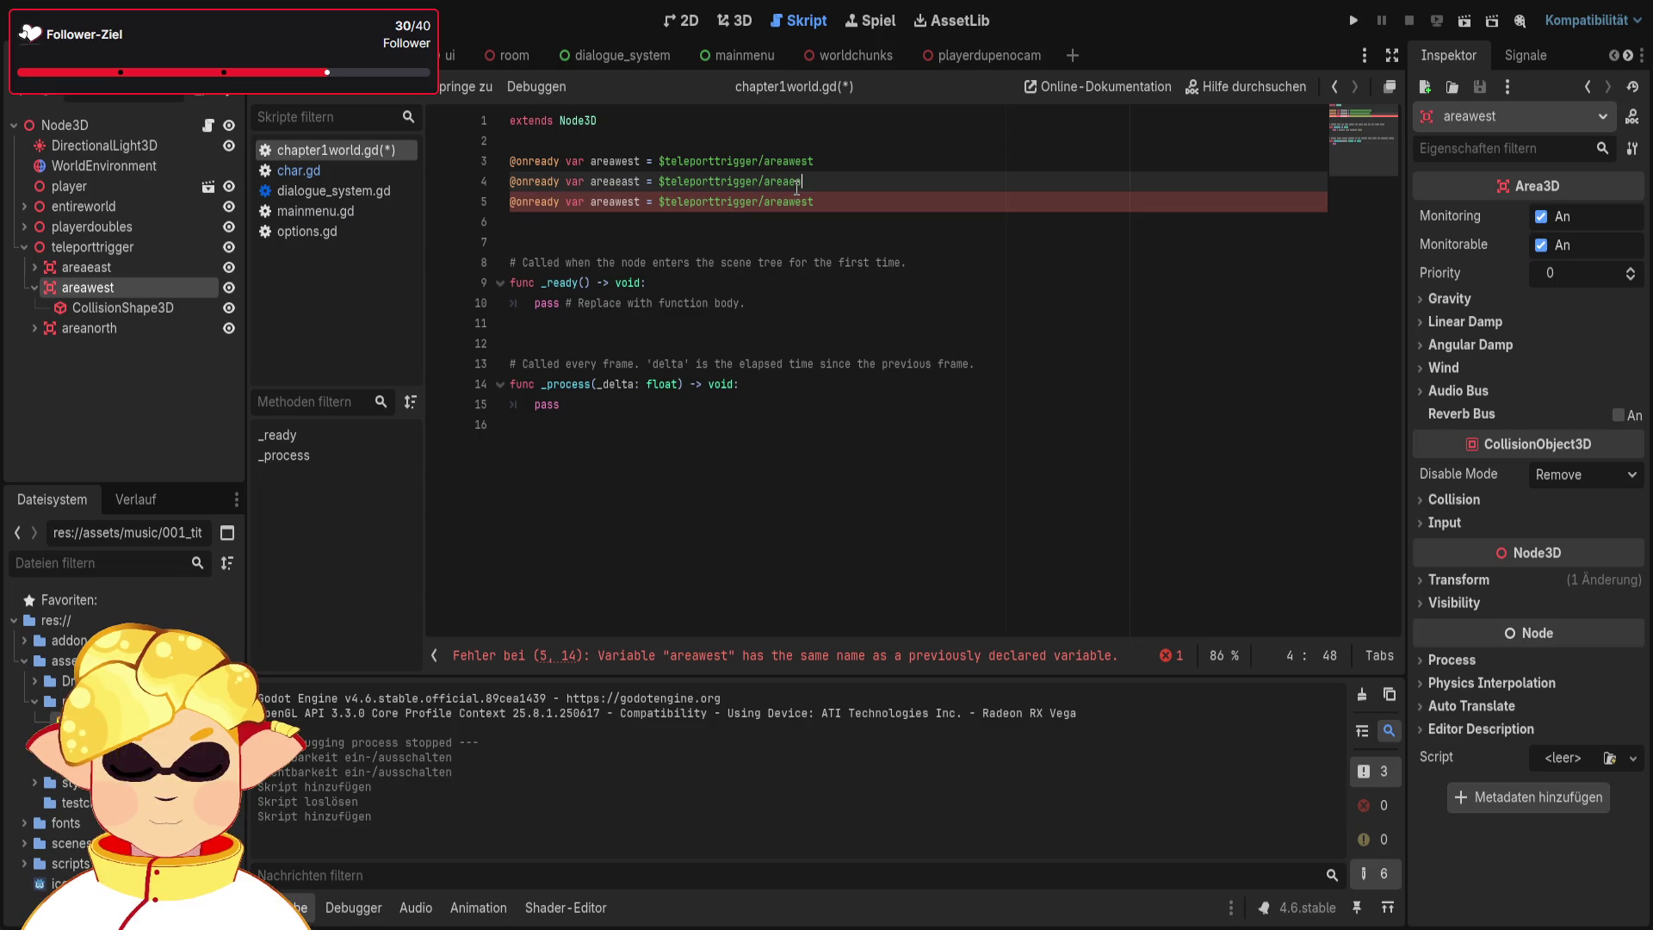
pyautogui.write('east')
pyautogui.moveTo(813, 201); pyautogui.dragTo(764, 201)
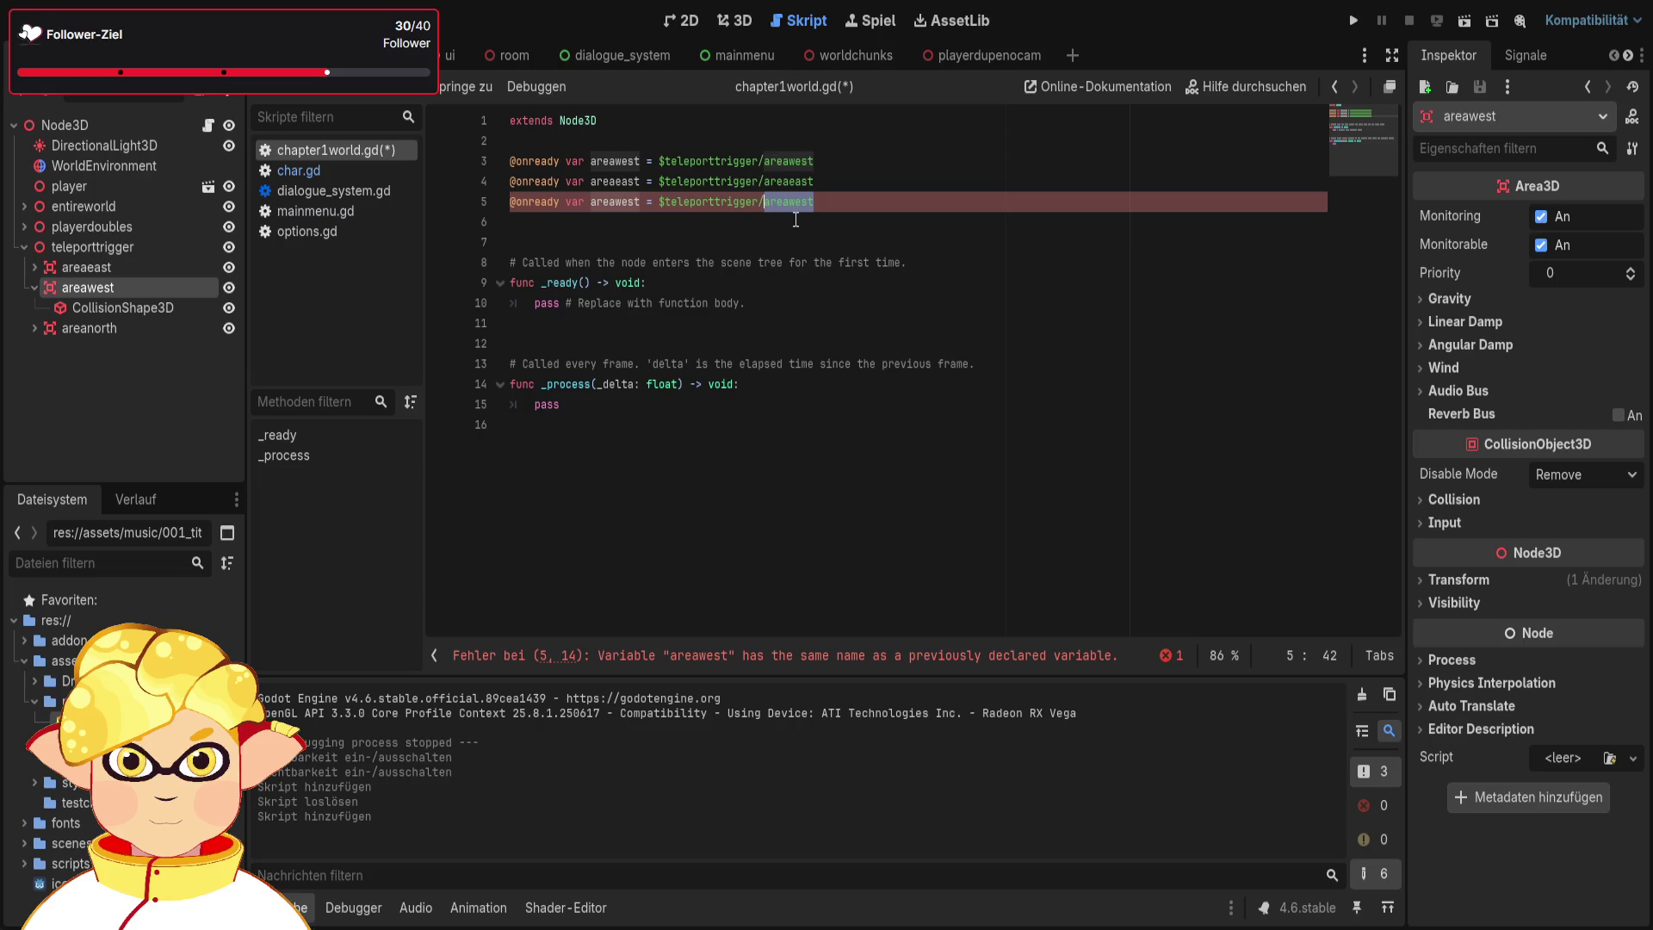
pyautogui.write('areawe')
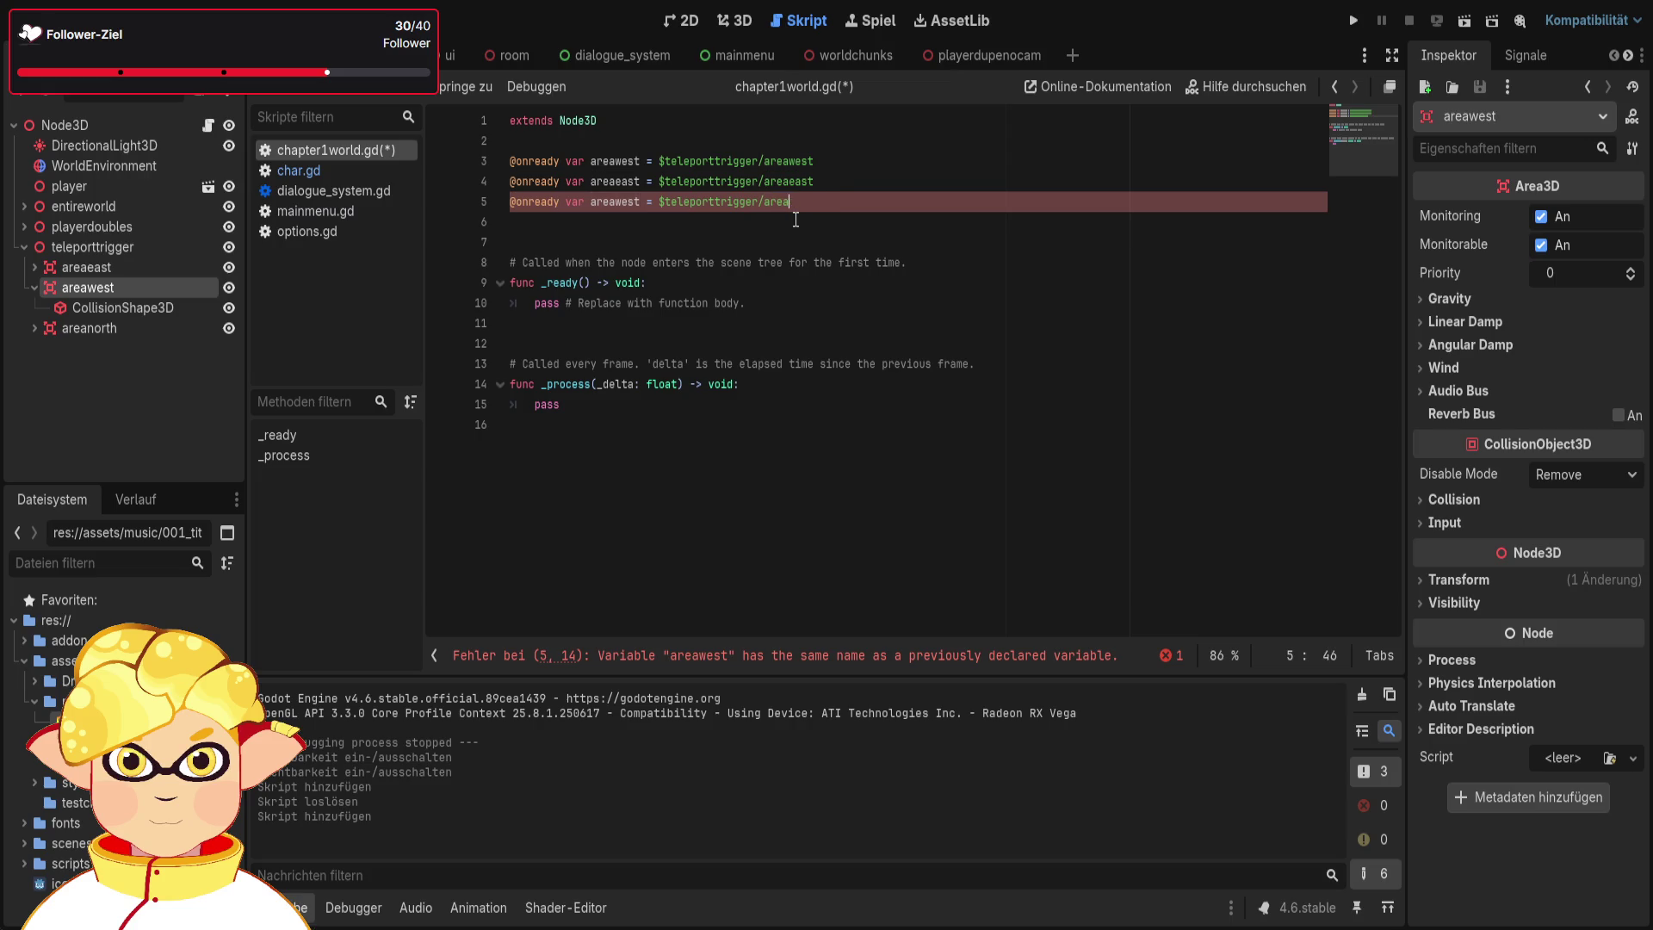
pyautogui.write('north')
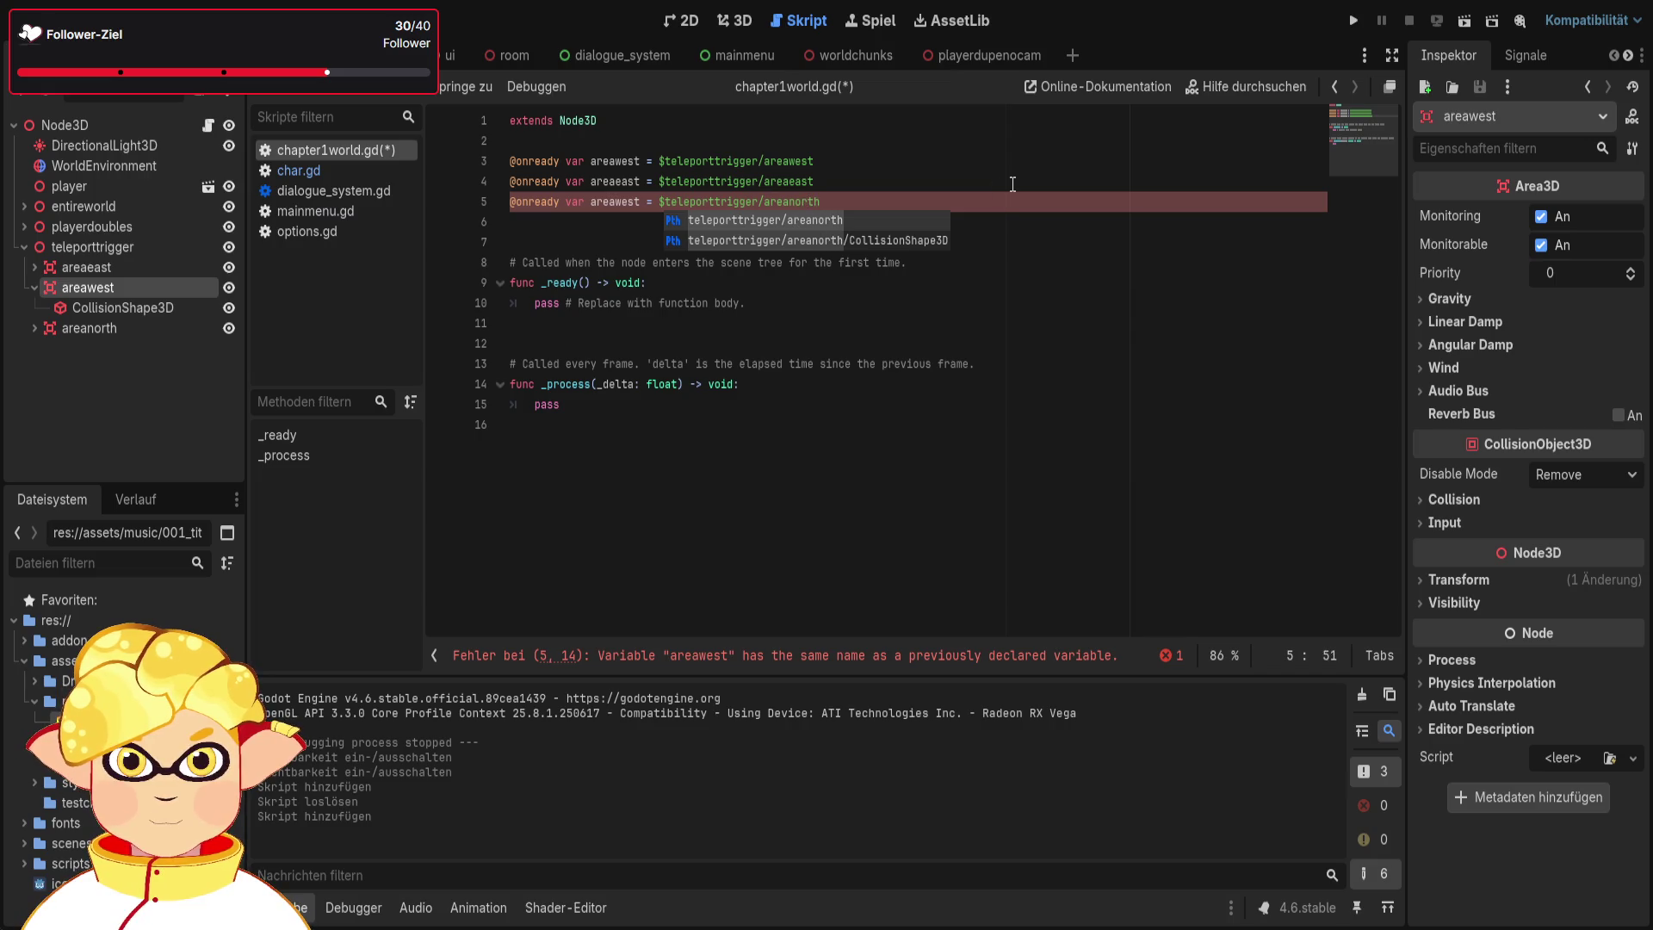
pyautogui.click(1013, 184)
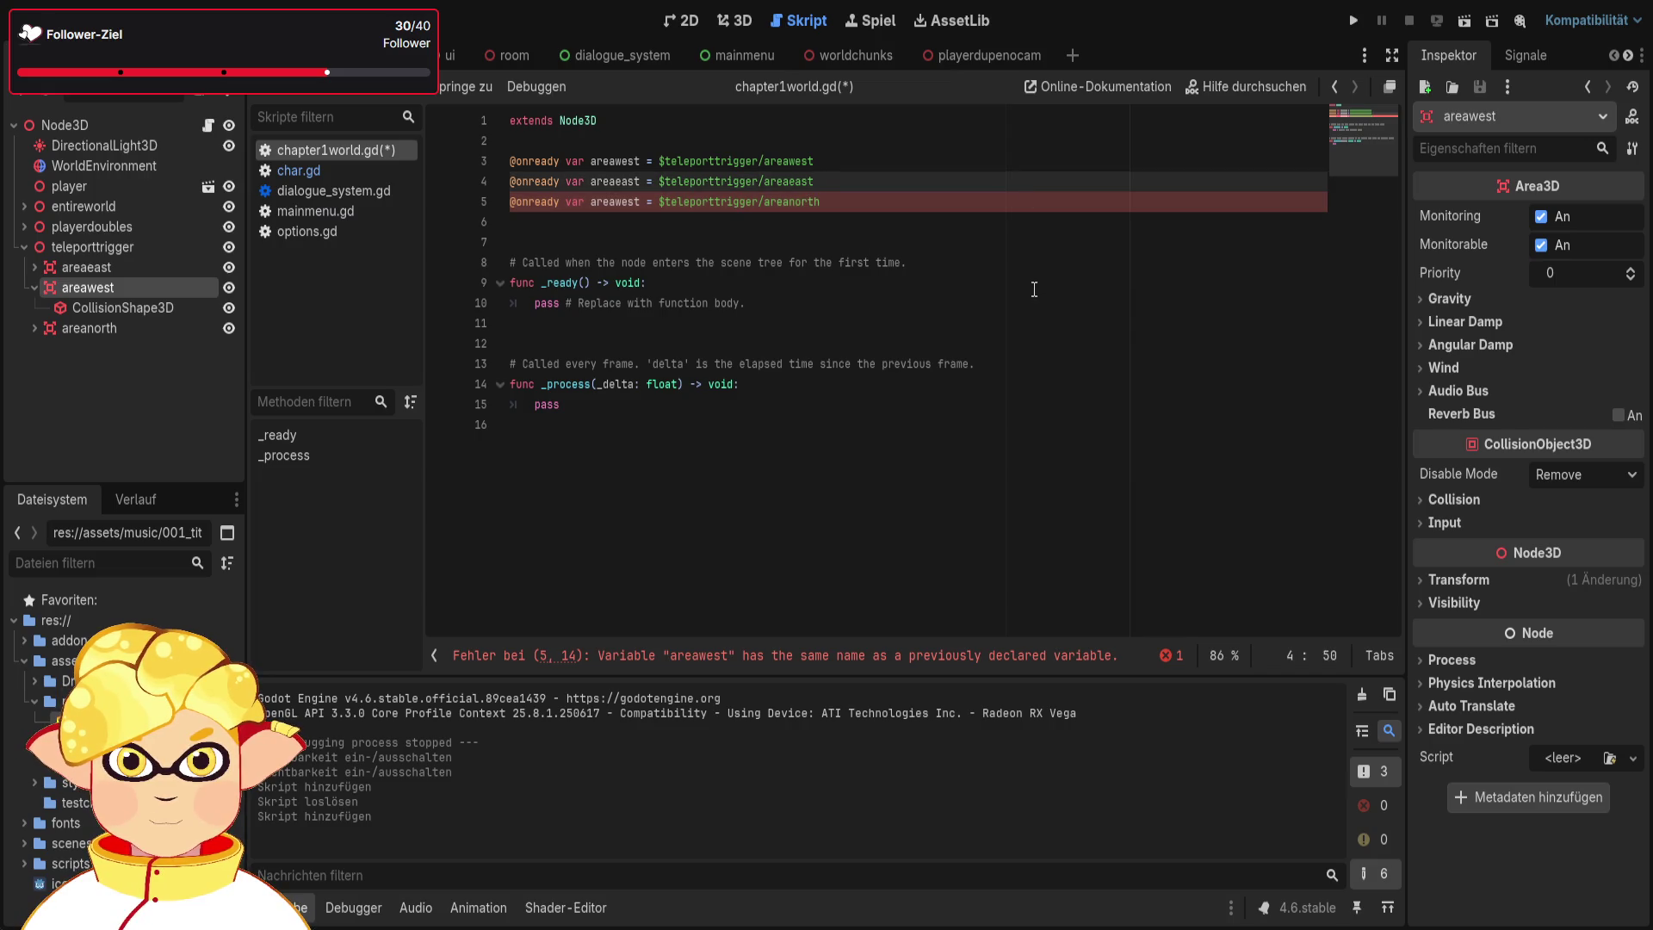
pyautogui.click(640, 202)
pyautogui.hotkey('shift', 'Left')
pyautogui.hotkey('shift', 'Left')
pyautogui.hotkey('shift', 'Left')
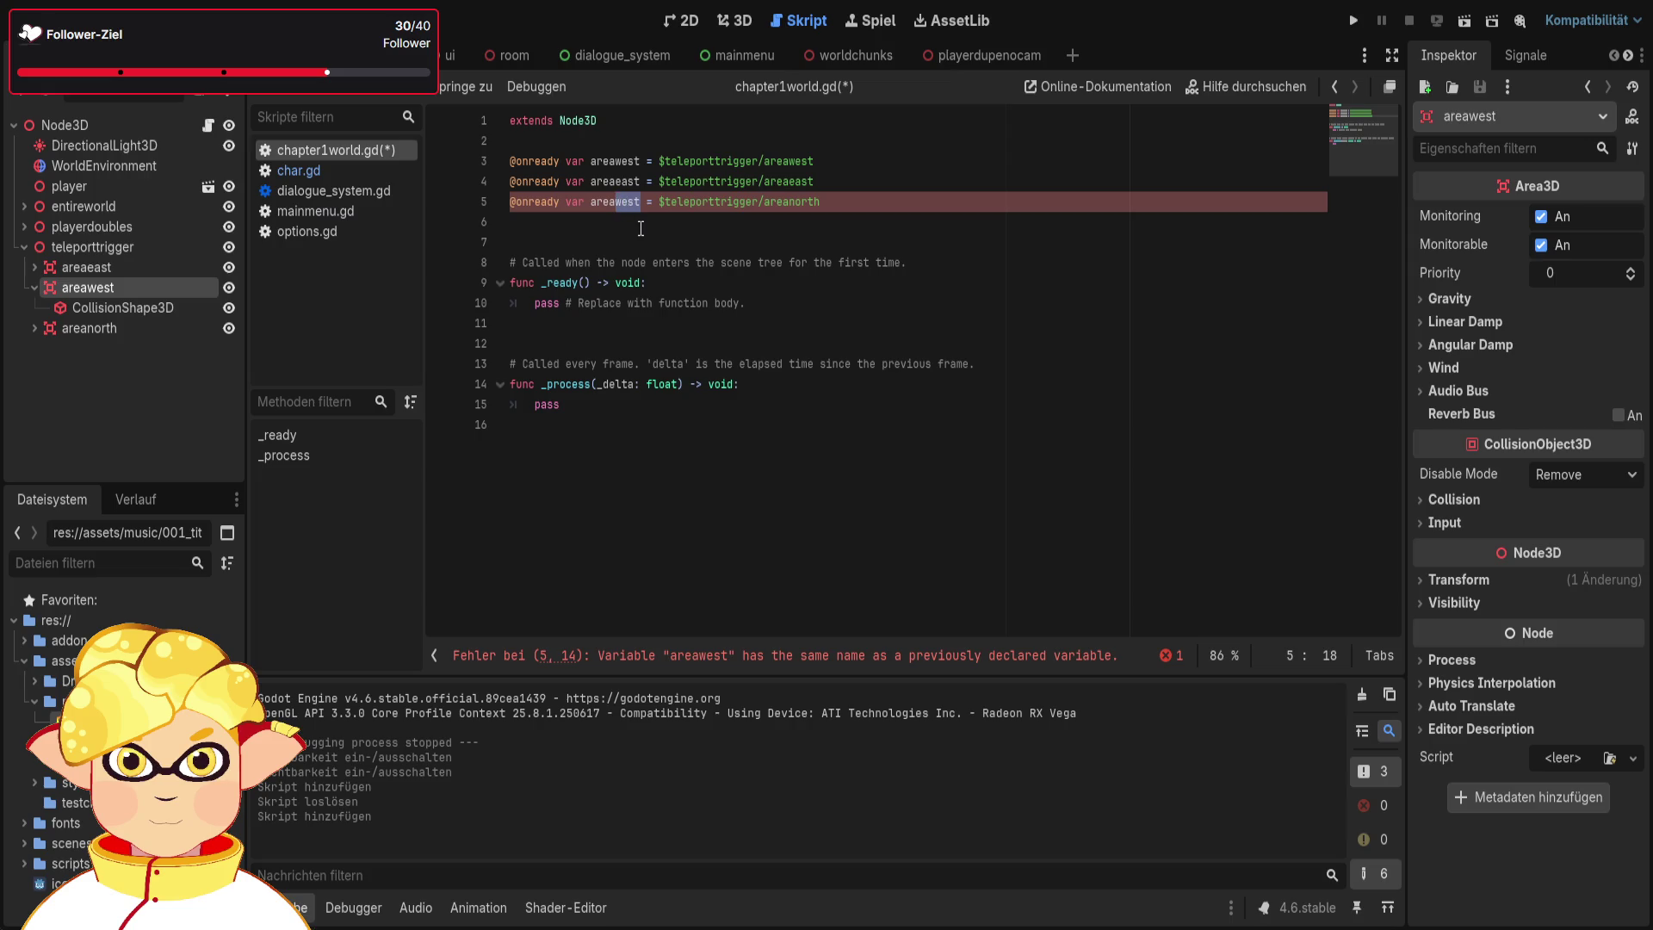
pyautogui.write('north')
pyautogui.click(951, 198)
pyautogui.press('Return')
pyautogui.press('Return')
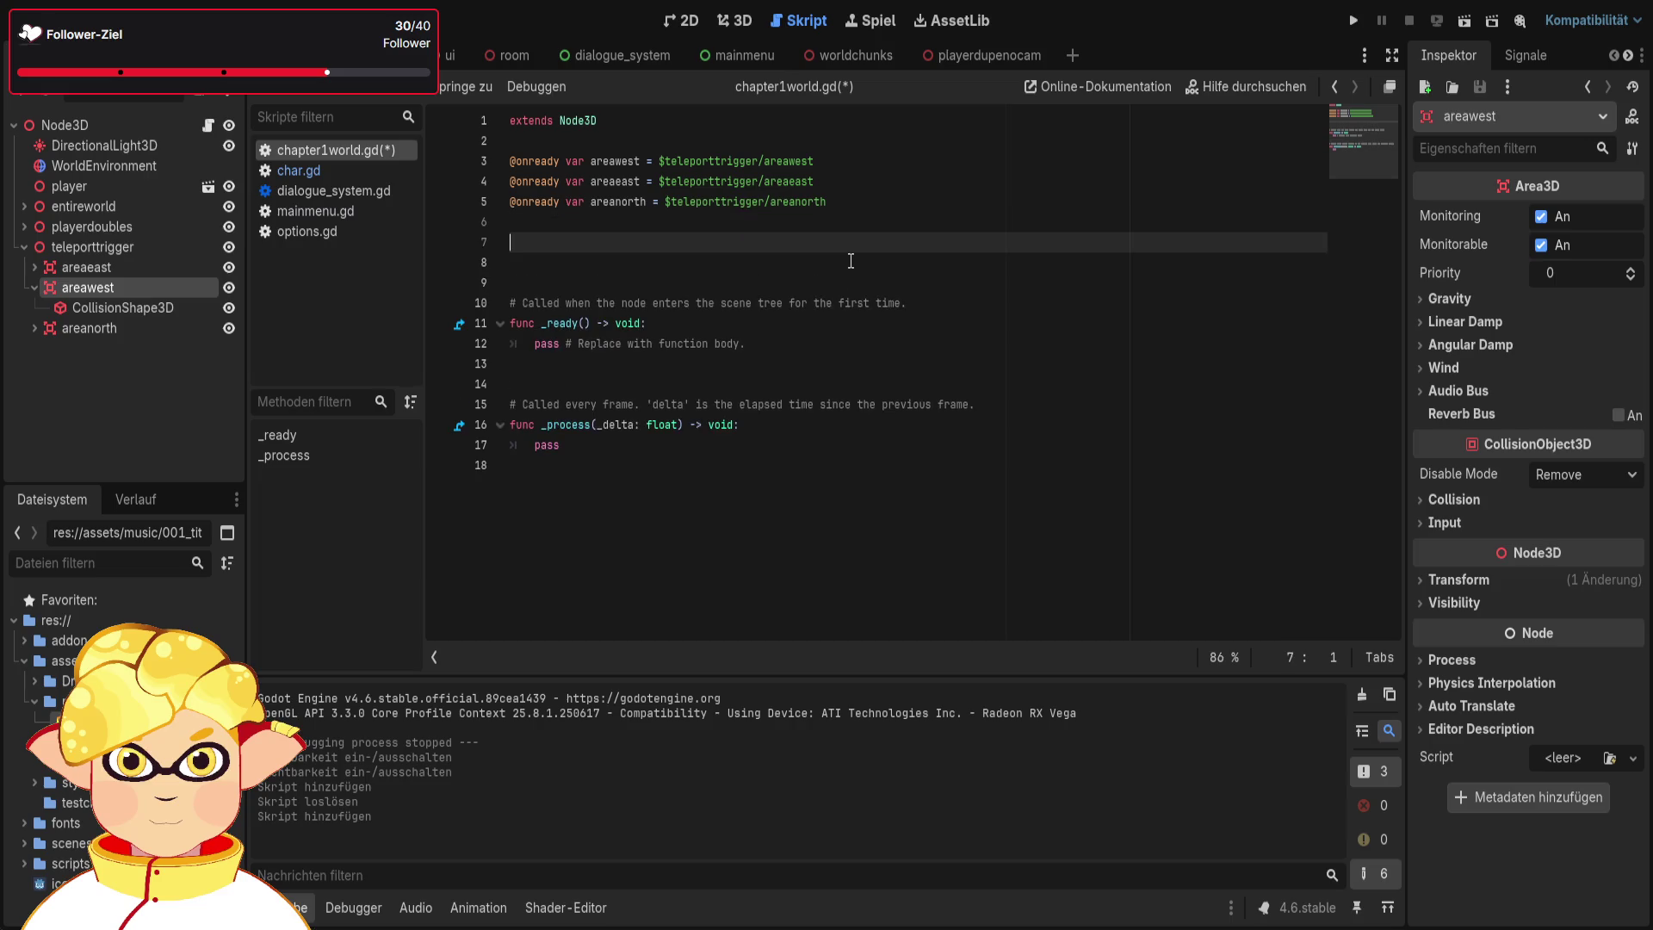
pyautogui.write('onready ')
pyautogui.write('var play')
pyautogui.write('er =')
pyautogui.click(710, 232)
pyautogui.click(689, 244)
pyautogui.moveTo(55, 182)
pyautogui.mouseDown()
pyautogui.moveTo(580, 214)
pyautogui.moveTo(657, 239)
pyautogui.moveTo(510, 242)
pyautogui.mouseUp()
# Duplicate the player reference line twice.
pyautogui.hotkey('ctrl', 'c')
pyautogui.press('End')
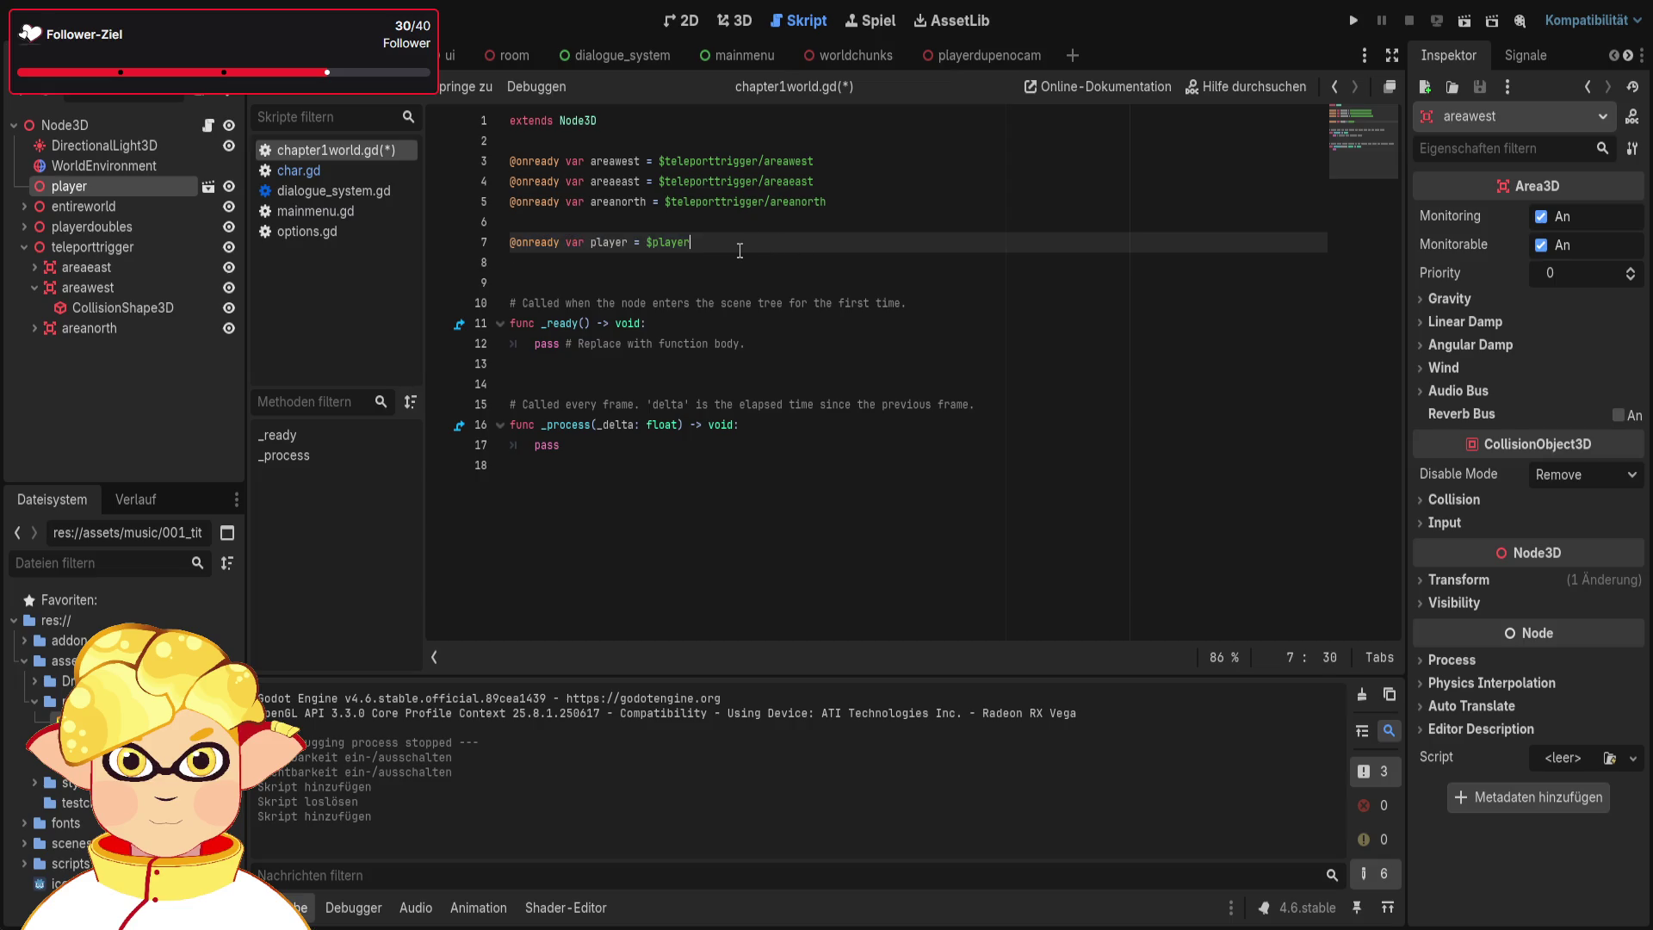
pyautogui.press('Return')
pyautogui.hotkey('ctrl', 'v')
pyautogui.press('Return')
pyautogui.hotkey('ctrl', 'v')
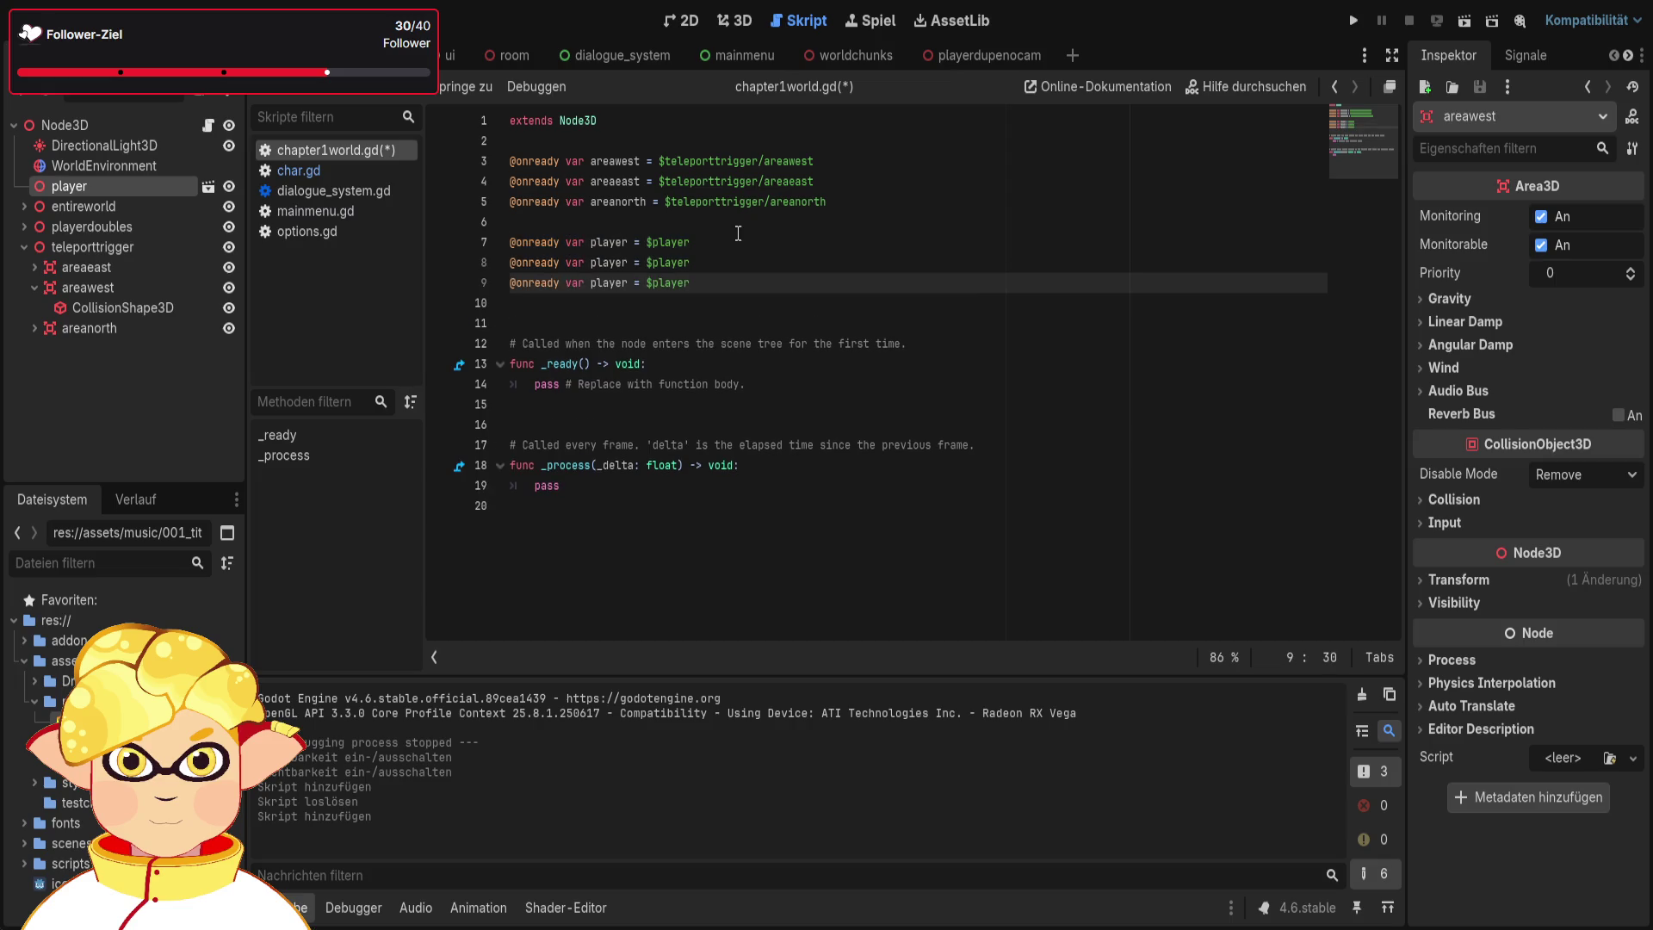
# Clear the copied $player paths and rename the variables to playerdouble1 and playerdouble2.
pyautogui.moveTo(690, 283); pyautogui.dragTo(640, 283)
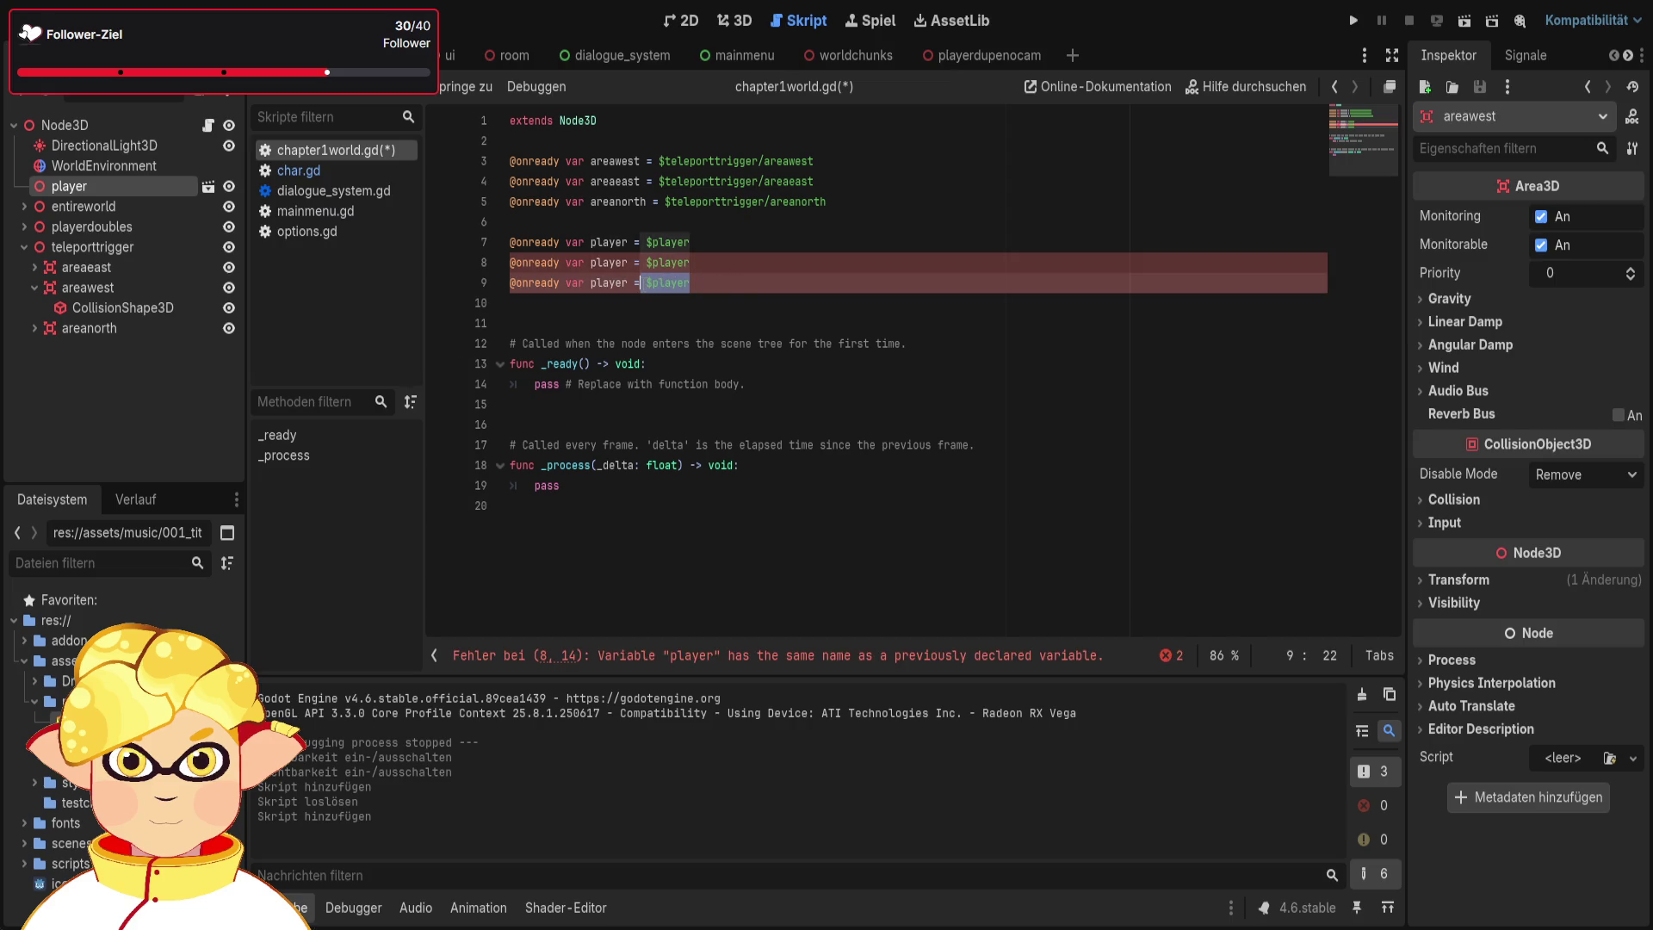
pyautogui.press('BackSpace')
pyautogui.press('Up')
pyautogui.hotkey('shift', 'End')
pyautogui.press('BackSpace')
pyautogui.press('Left')
pyautogui.press('Left')
pyautogui.write('doubles')
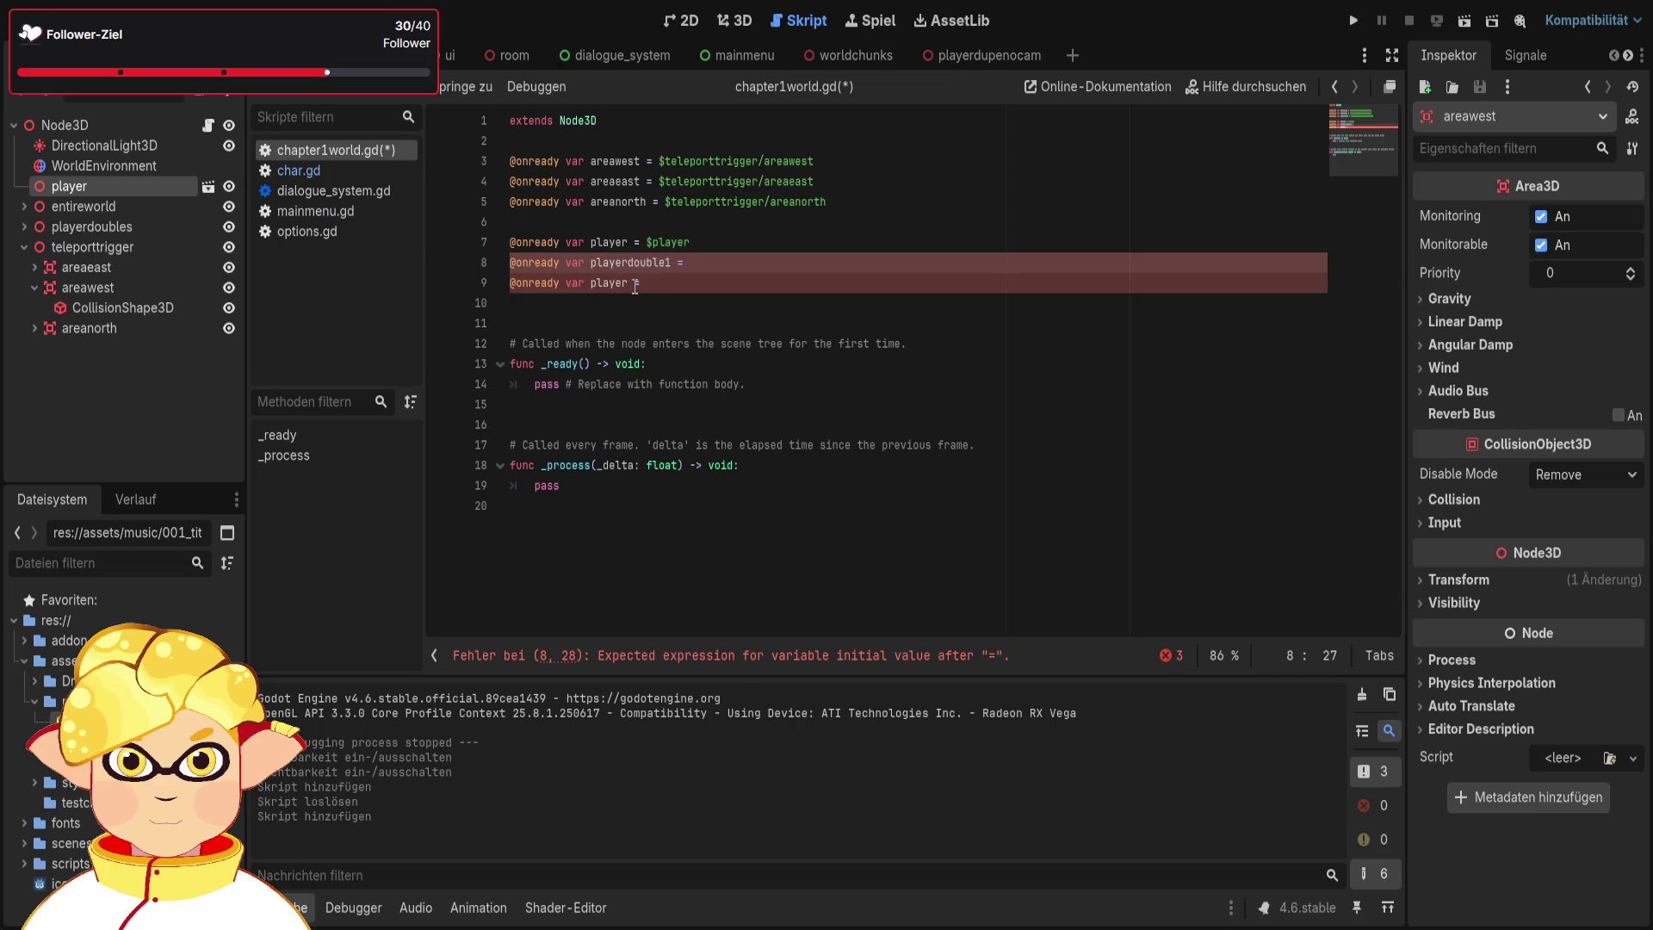
pyautogui.click(635, 288)
pyautogui.write('double2')
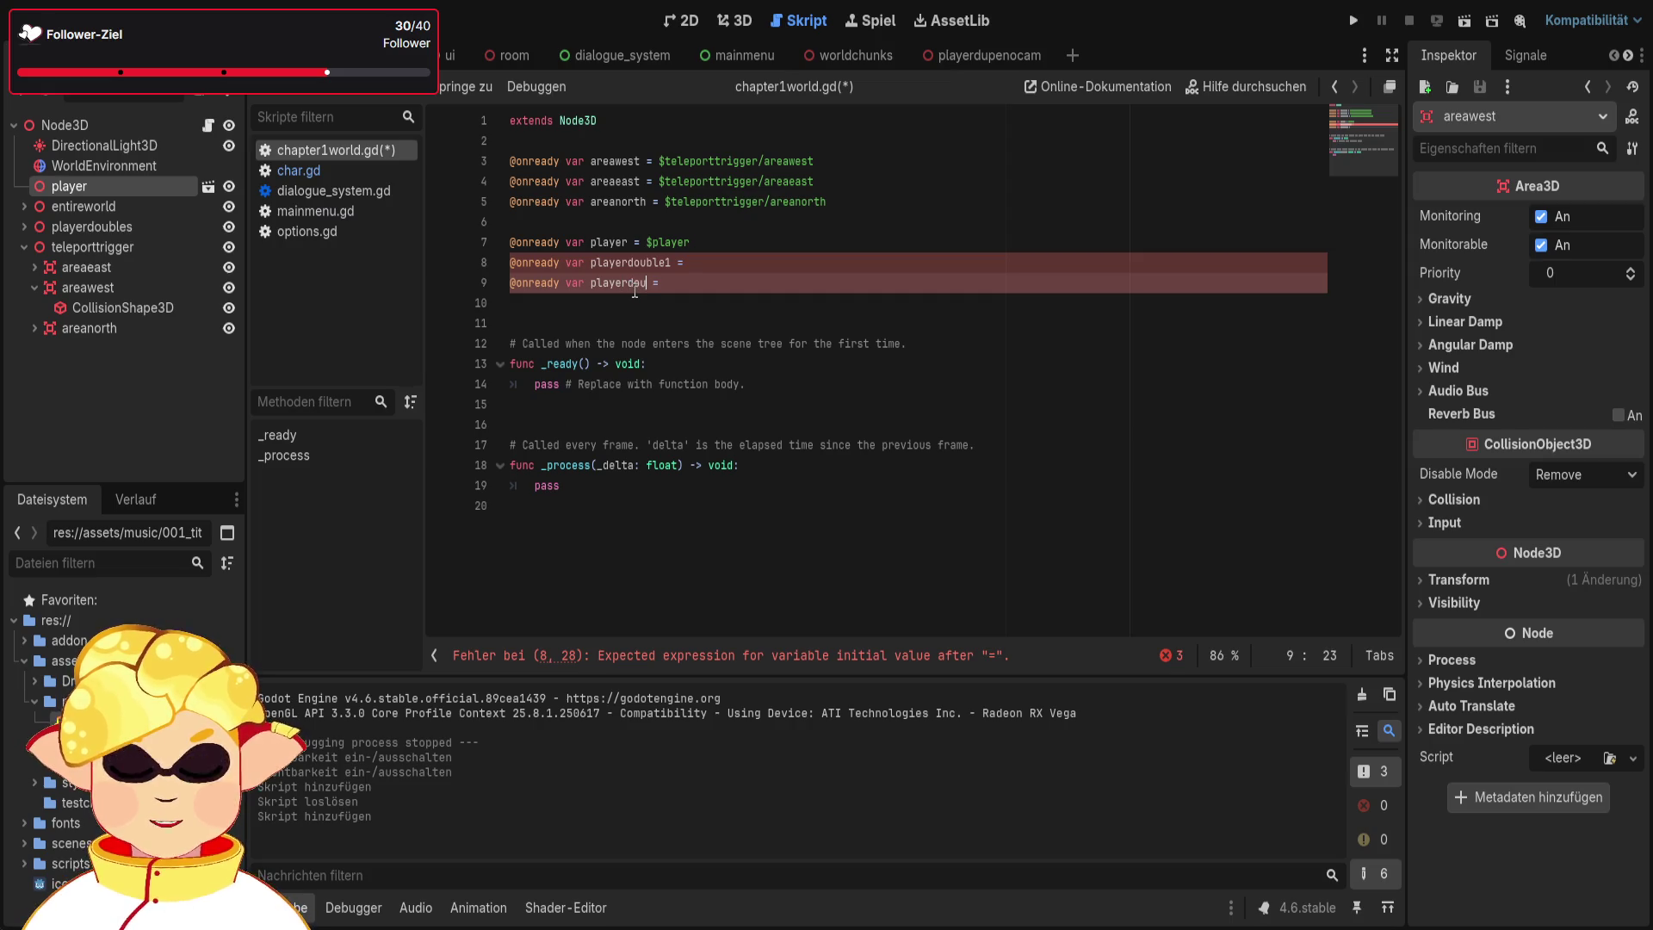
# Drag the player2 and player3 node paths into the playerdouble1 and playerdouble2 lines.
pyautogui.click(35, 287)
pyautogui.click(24, 226)
pyautogui.moveTo(65, 247); pyautogui.dragTo(703, 269)
pyautogui.moveTo(85, 266); pyautogui.dragTo(768, 283)
pyautogui.click(687, 262)
pyautogui.click(686, 282)
pyautogui.press('Escape')
pyautogui.click(1029, 323)
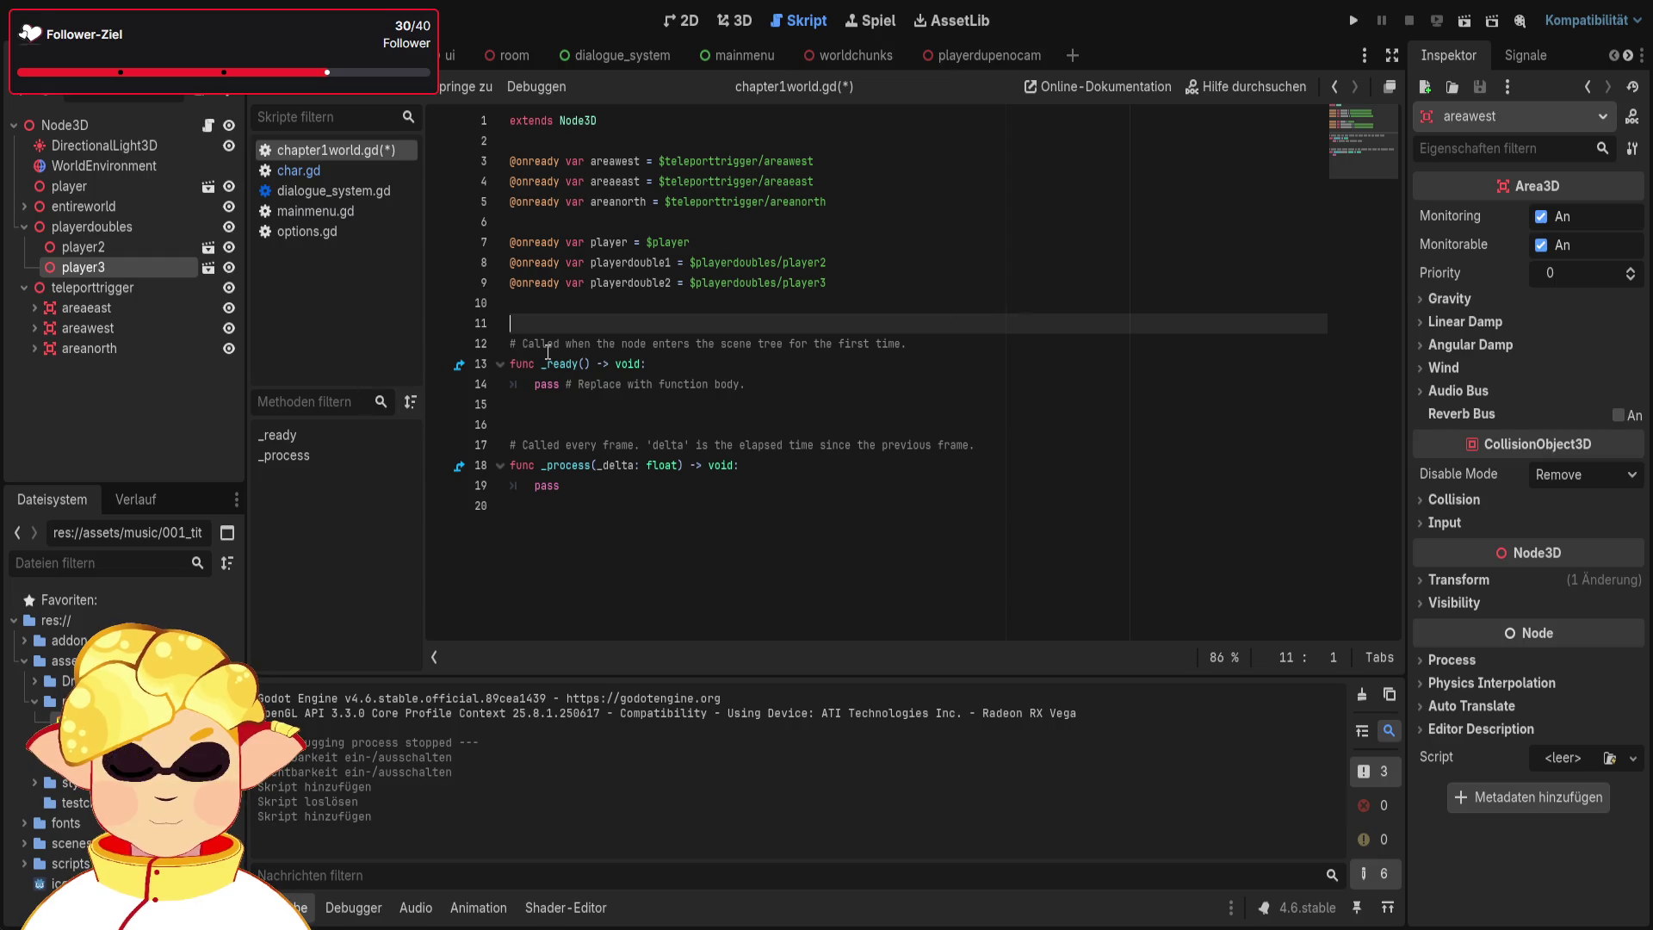
pyautogui.click(86, 307)
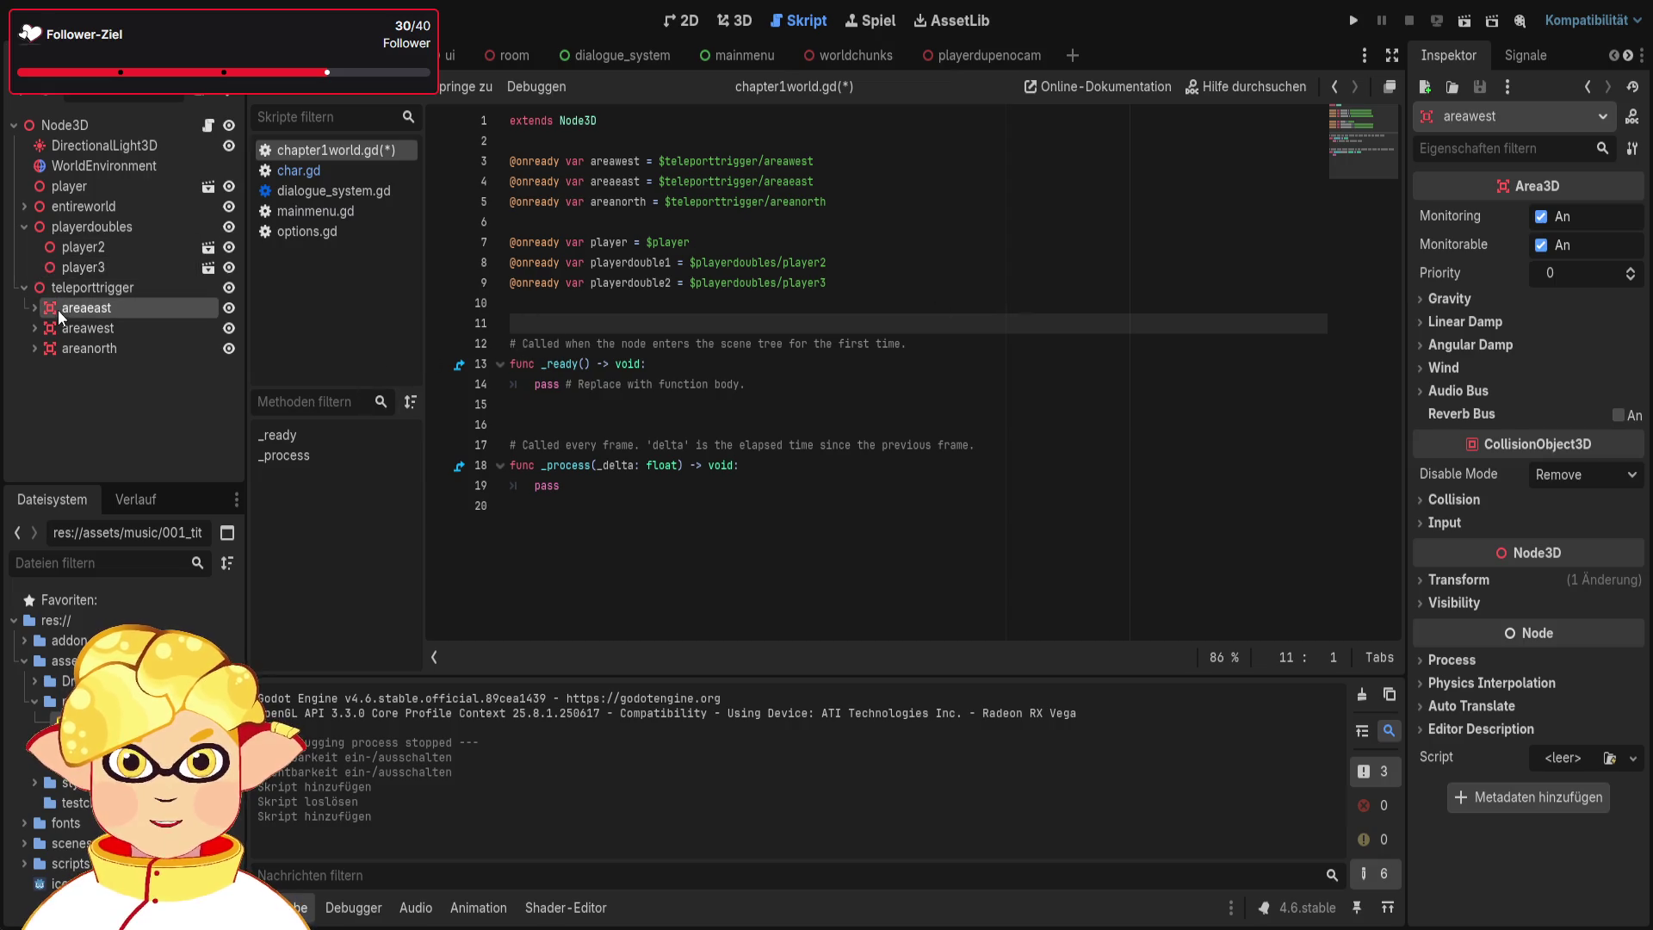
# Connect areaeast's body_entered signal to chapter1world.gd, generating _on_areaeast_body_entered.
pyautogui.click(1516, 65)
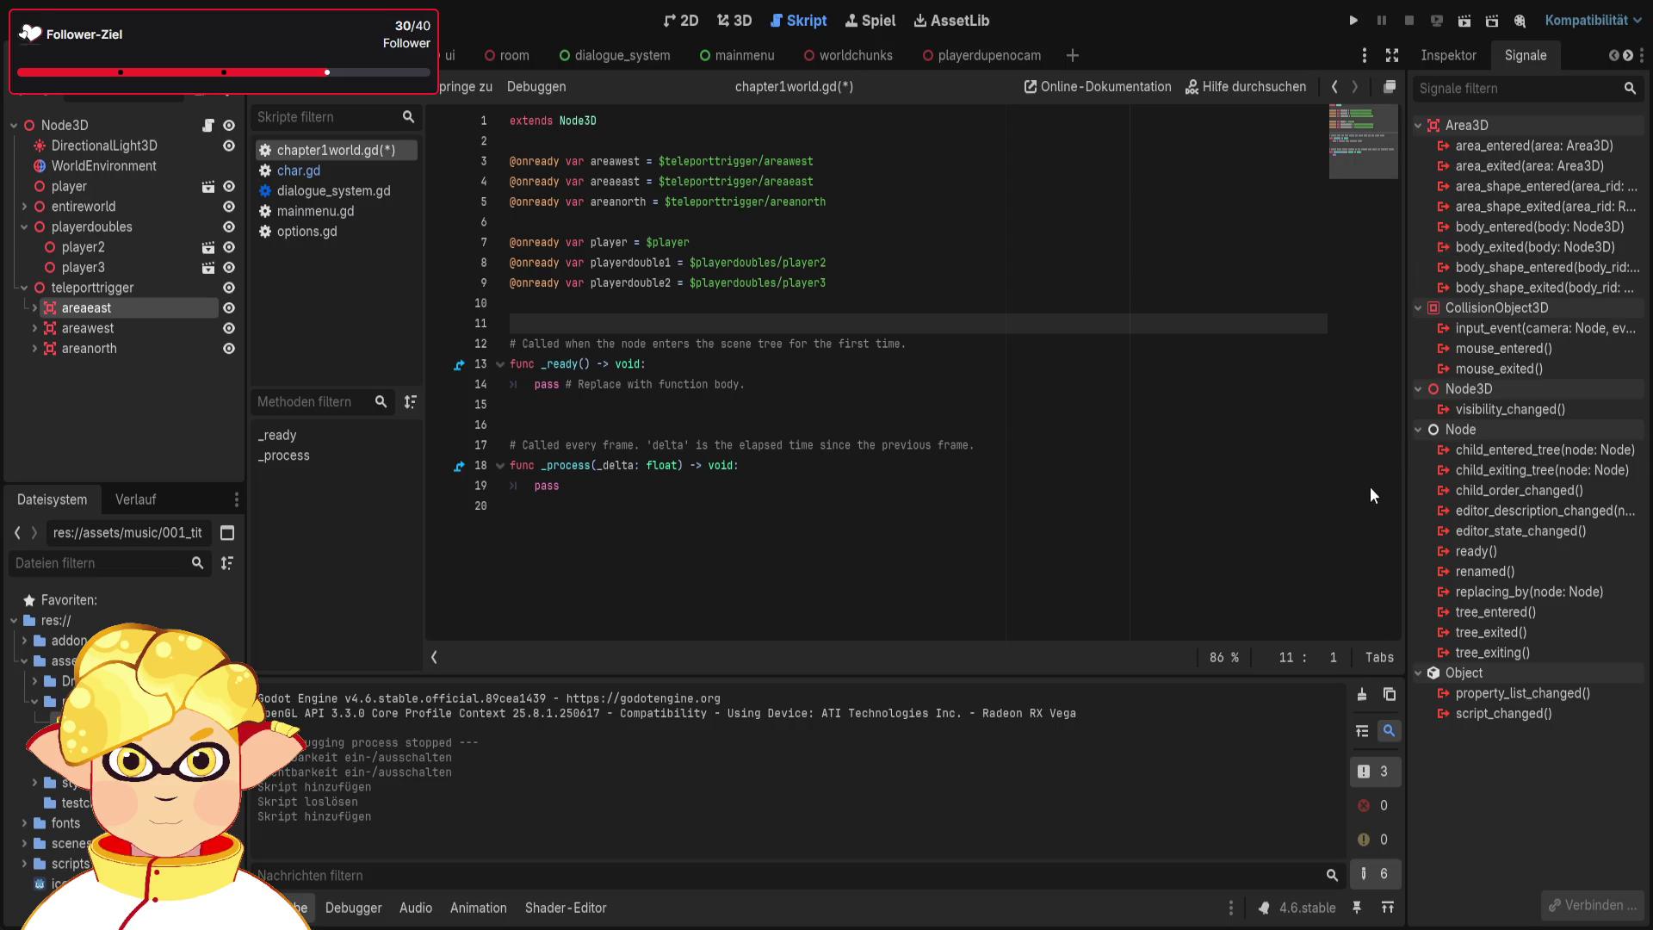
pyautogui.click(1561, 227)
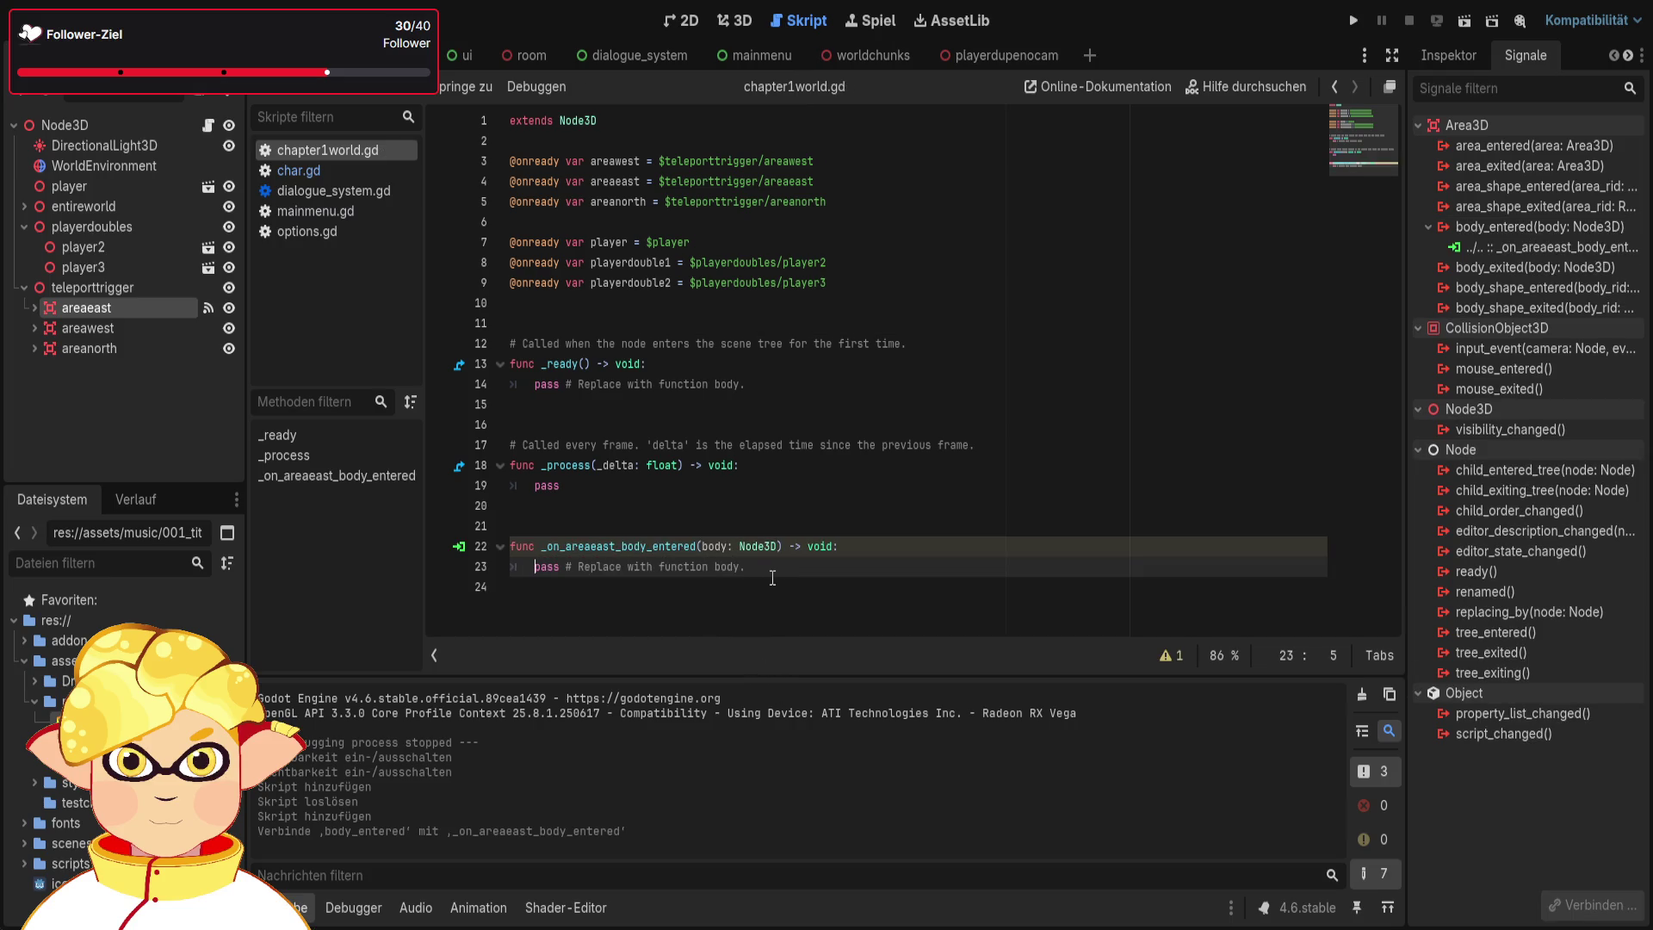
pyautogui.moveTo(773, 577); pyautogui.dragTo(536, 574)
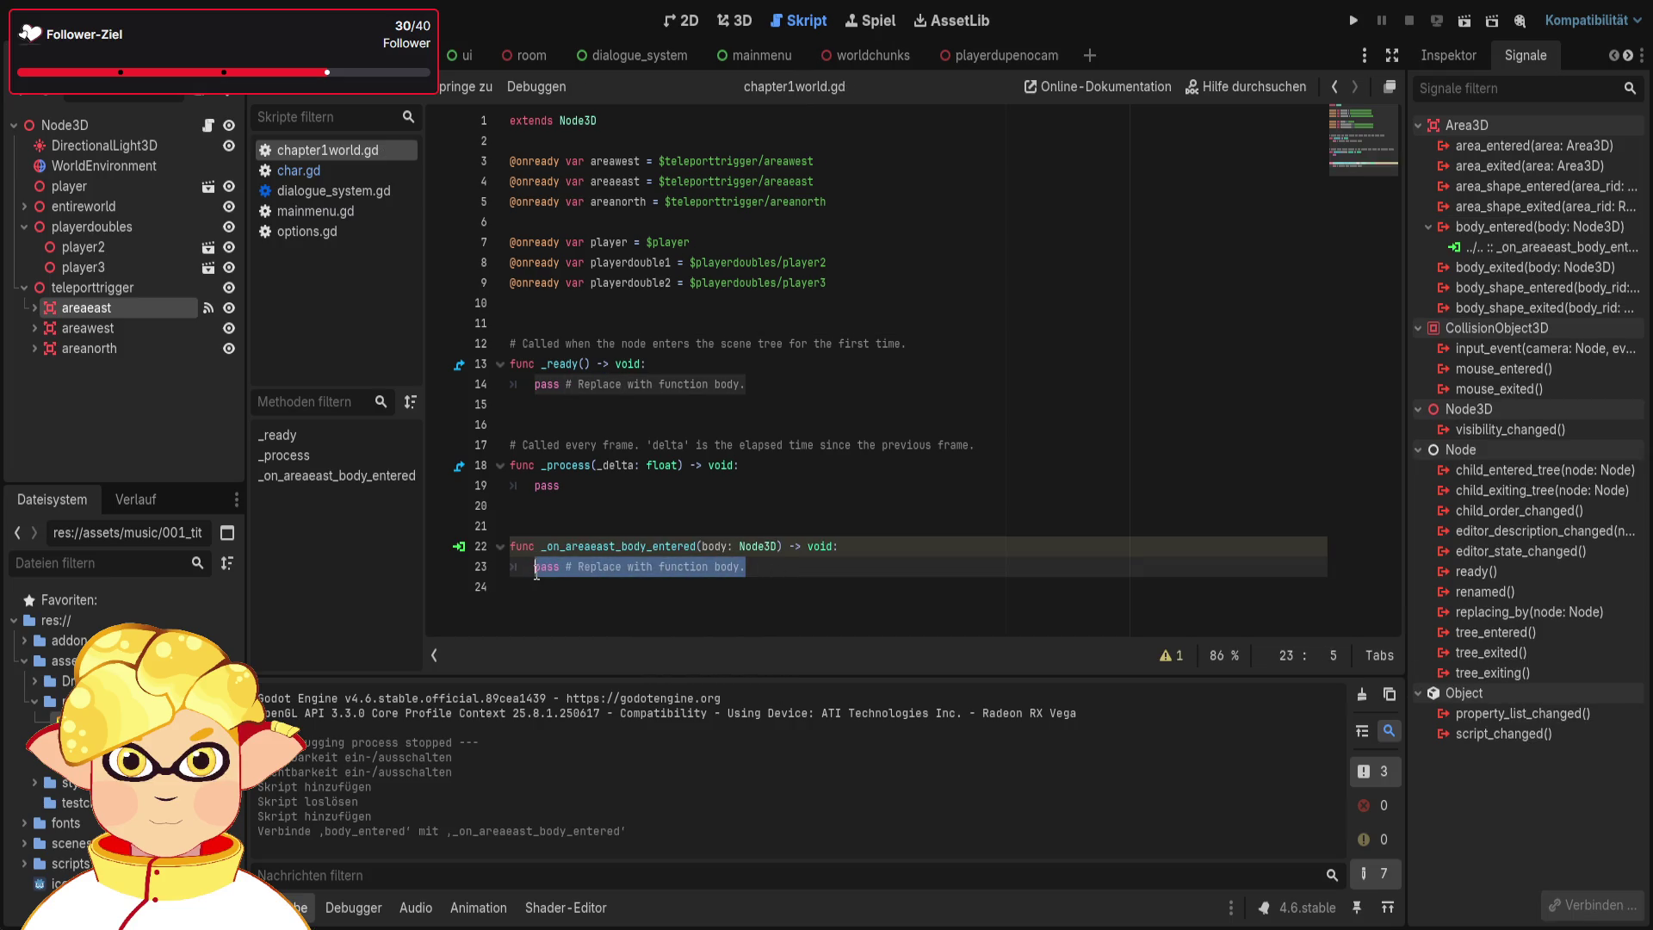
# Replace the function's pass with 'player.position.' using the position autocomplete.
pyautogui.write('play')
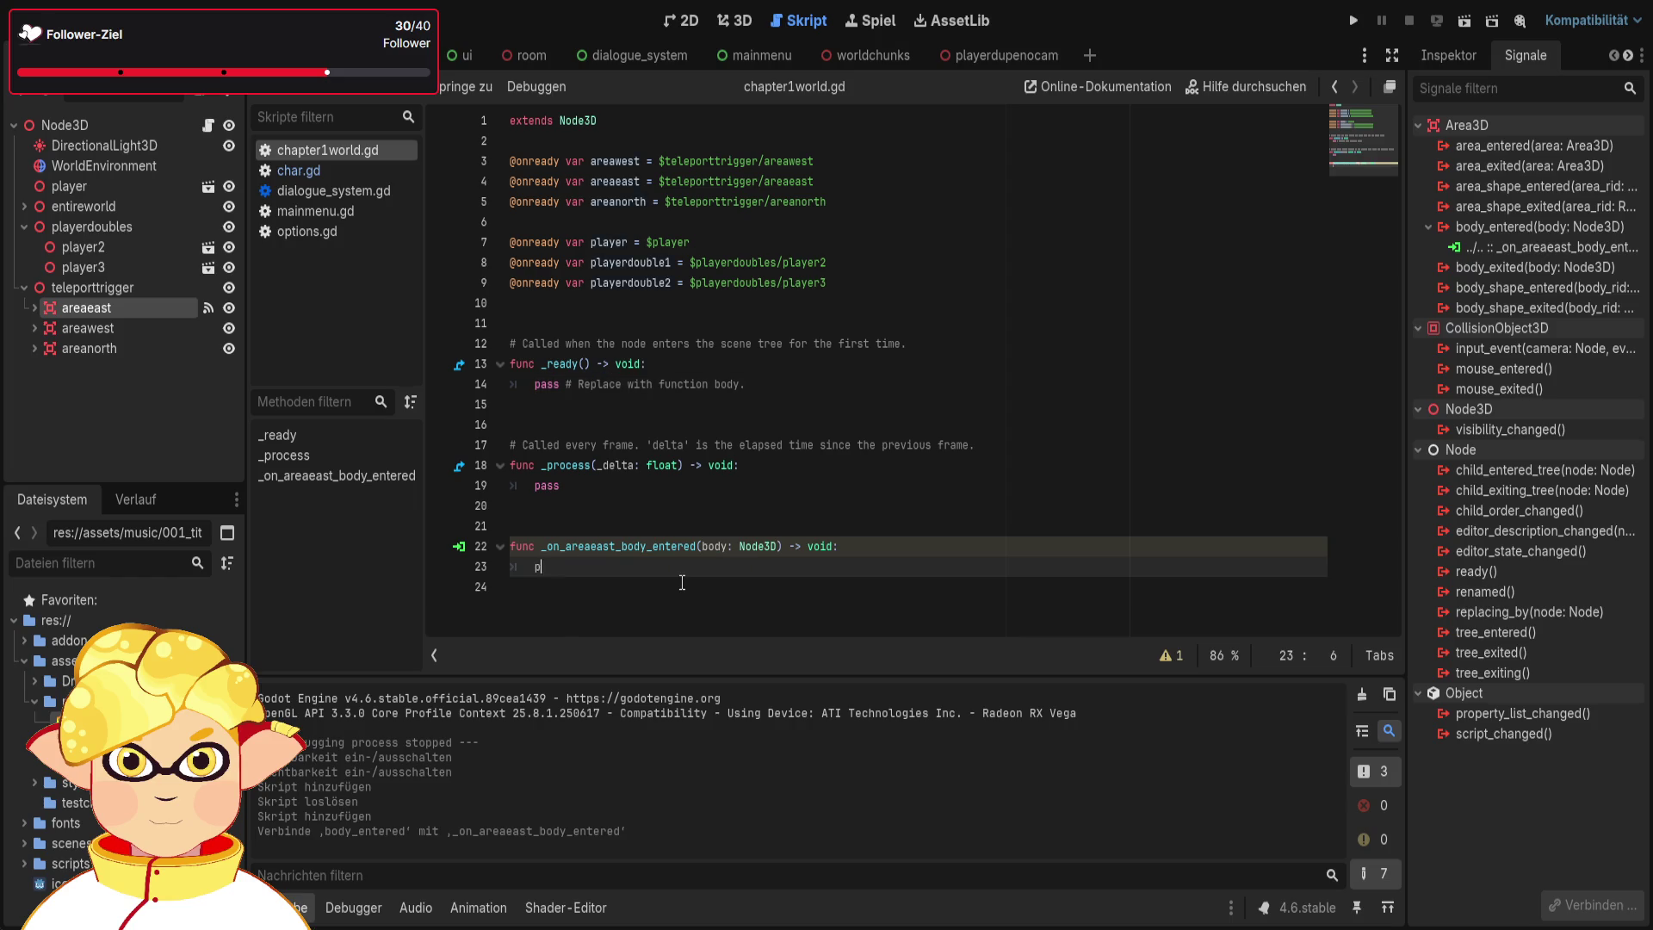
pyautogui.write('er.po')
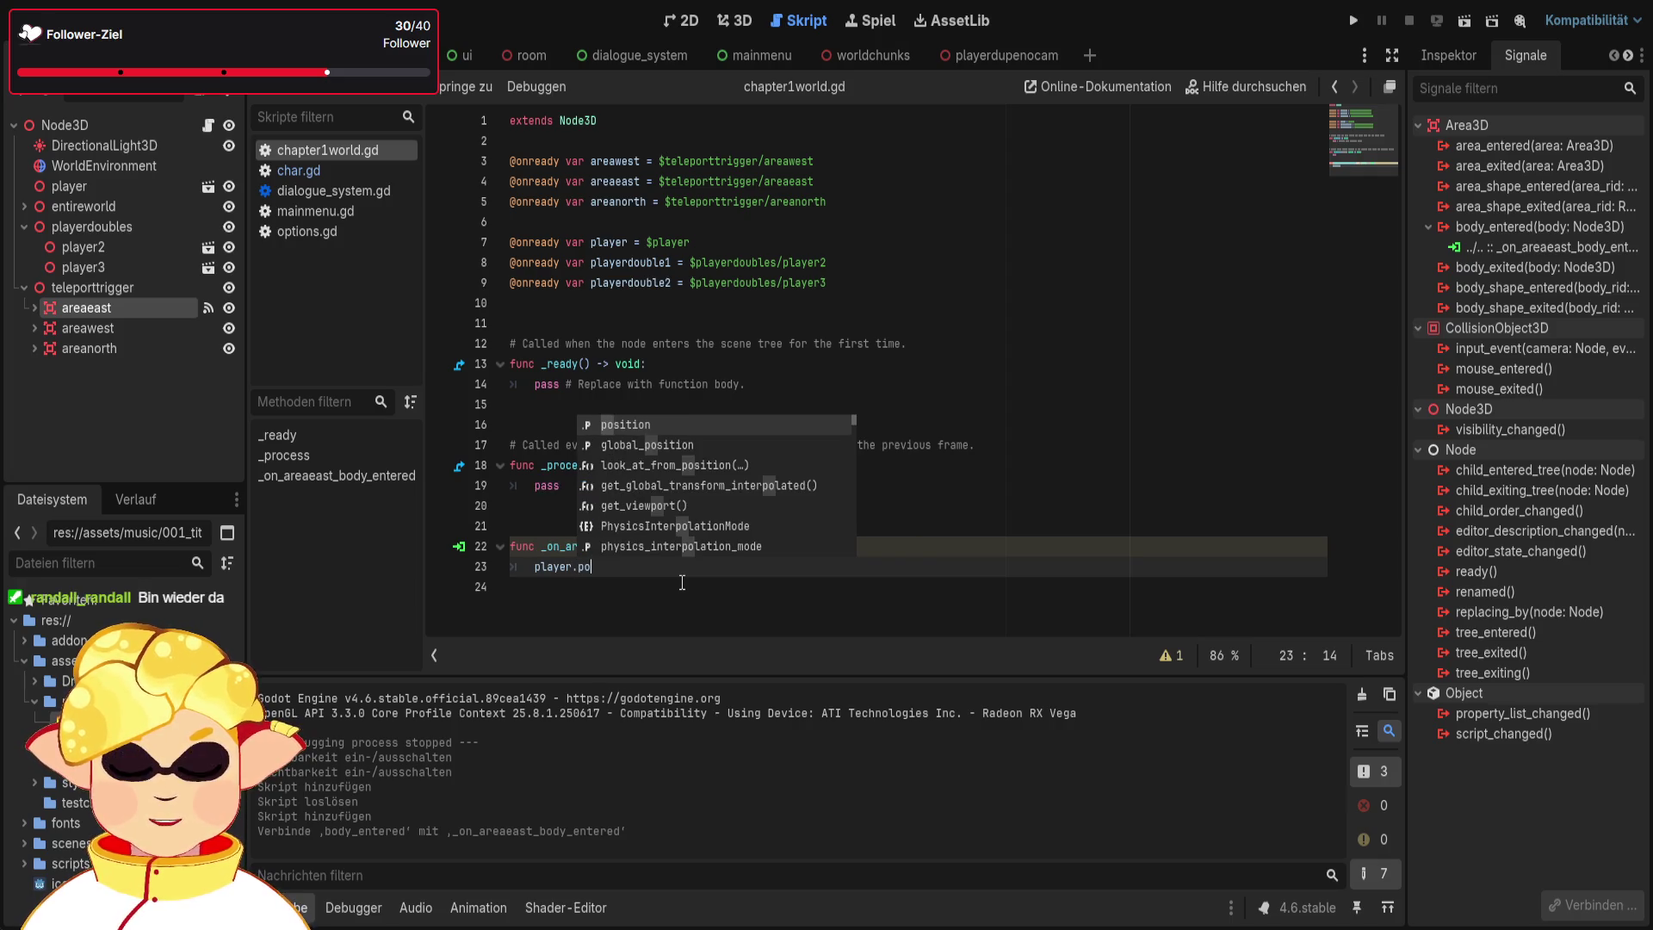
pyautogui.press('Return')
pyautogui.write('.')
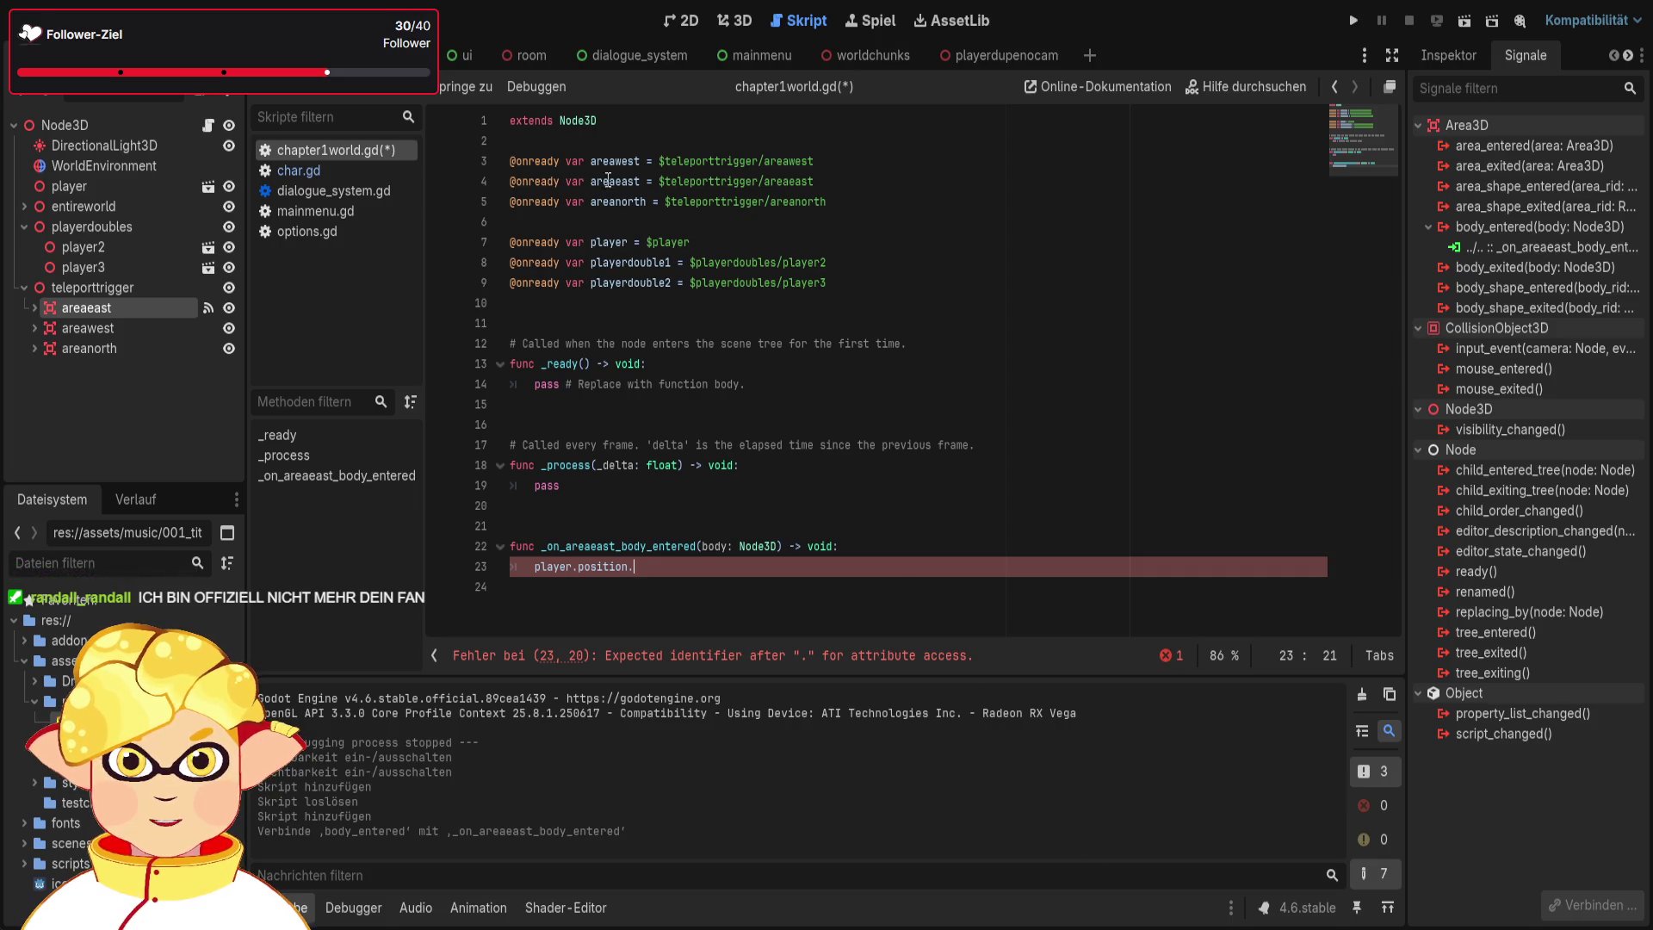
# In the 3D view, expand areaeast's Transform to check its position 45, 0, -19.
pyautogui.click(742, 24)
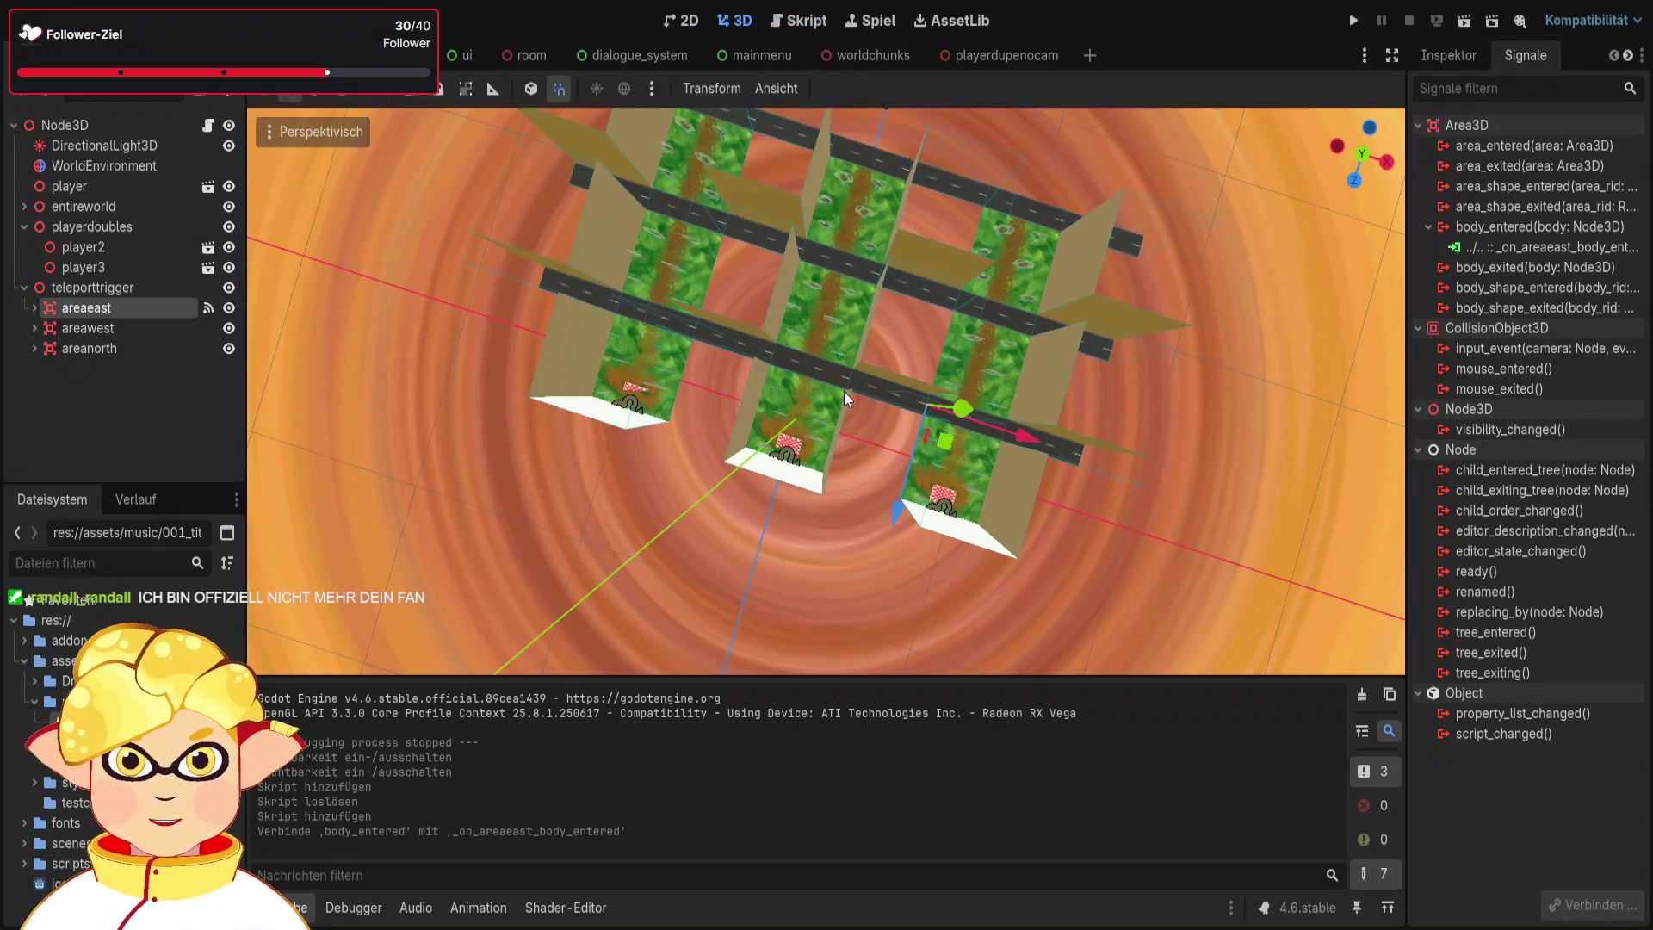
pyautogui.moveTo(921, 379); pyautogui.dragTo(939, 288)
pyautogui.click(1448, 55)
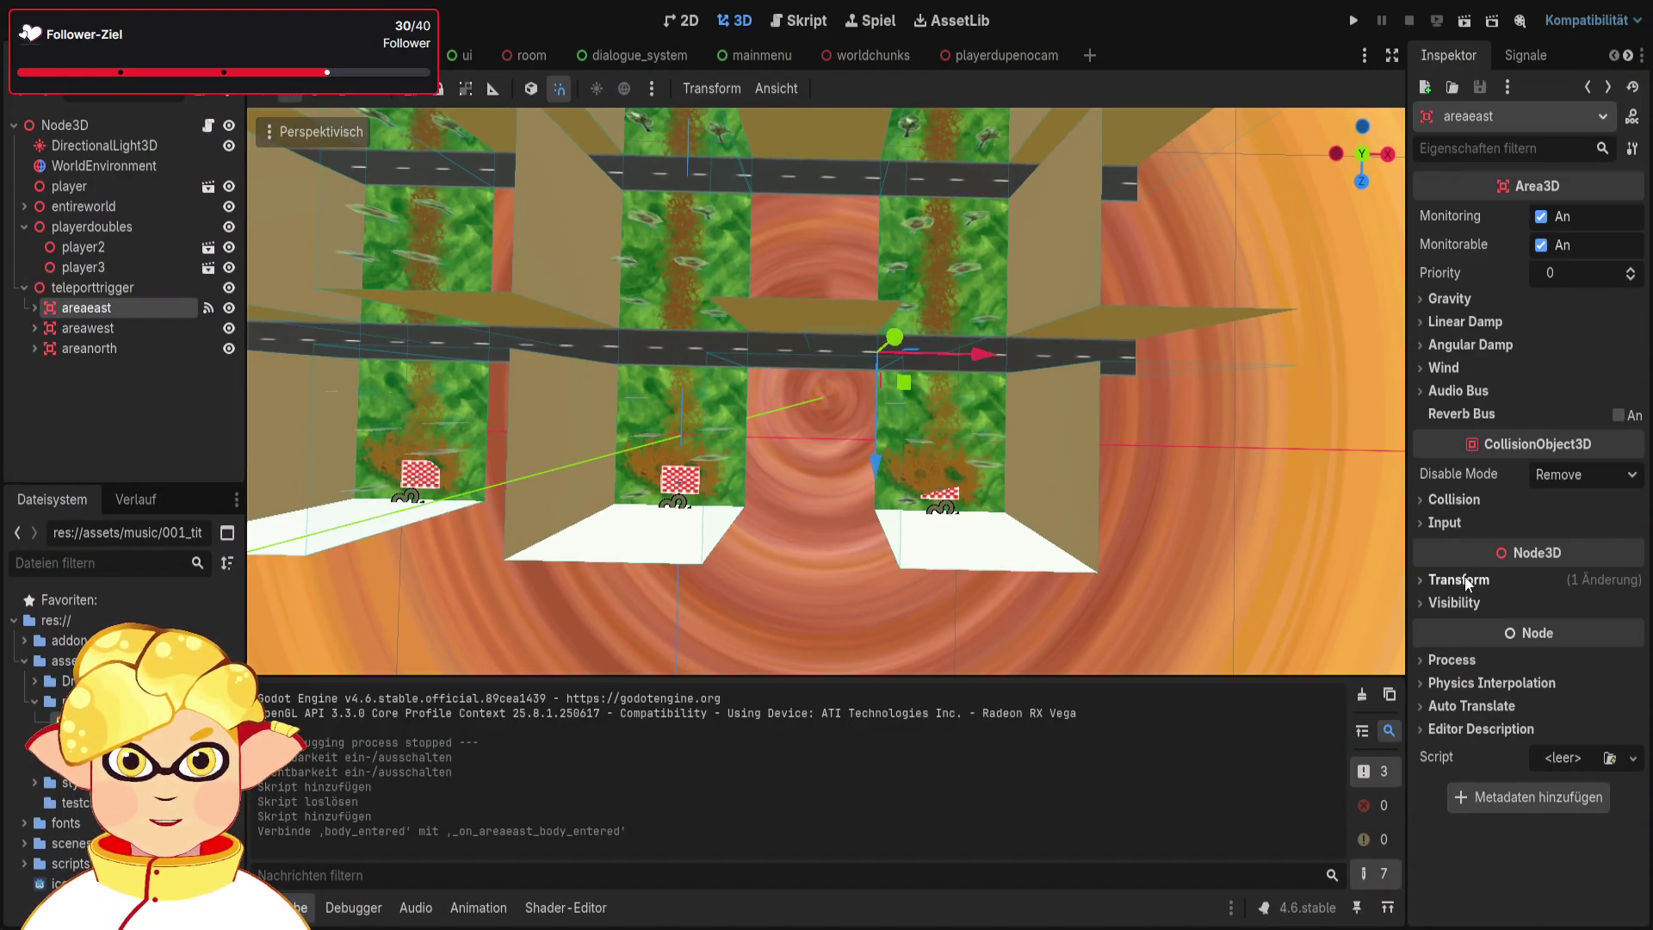
pyautogui.click(1465, 578)
pyautogui.moveTo(979, 354); pyautogui.dragTo(981, 358)
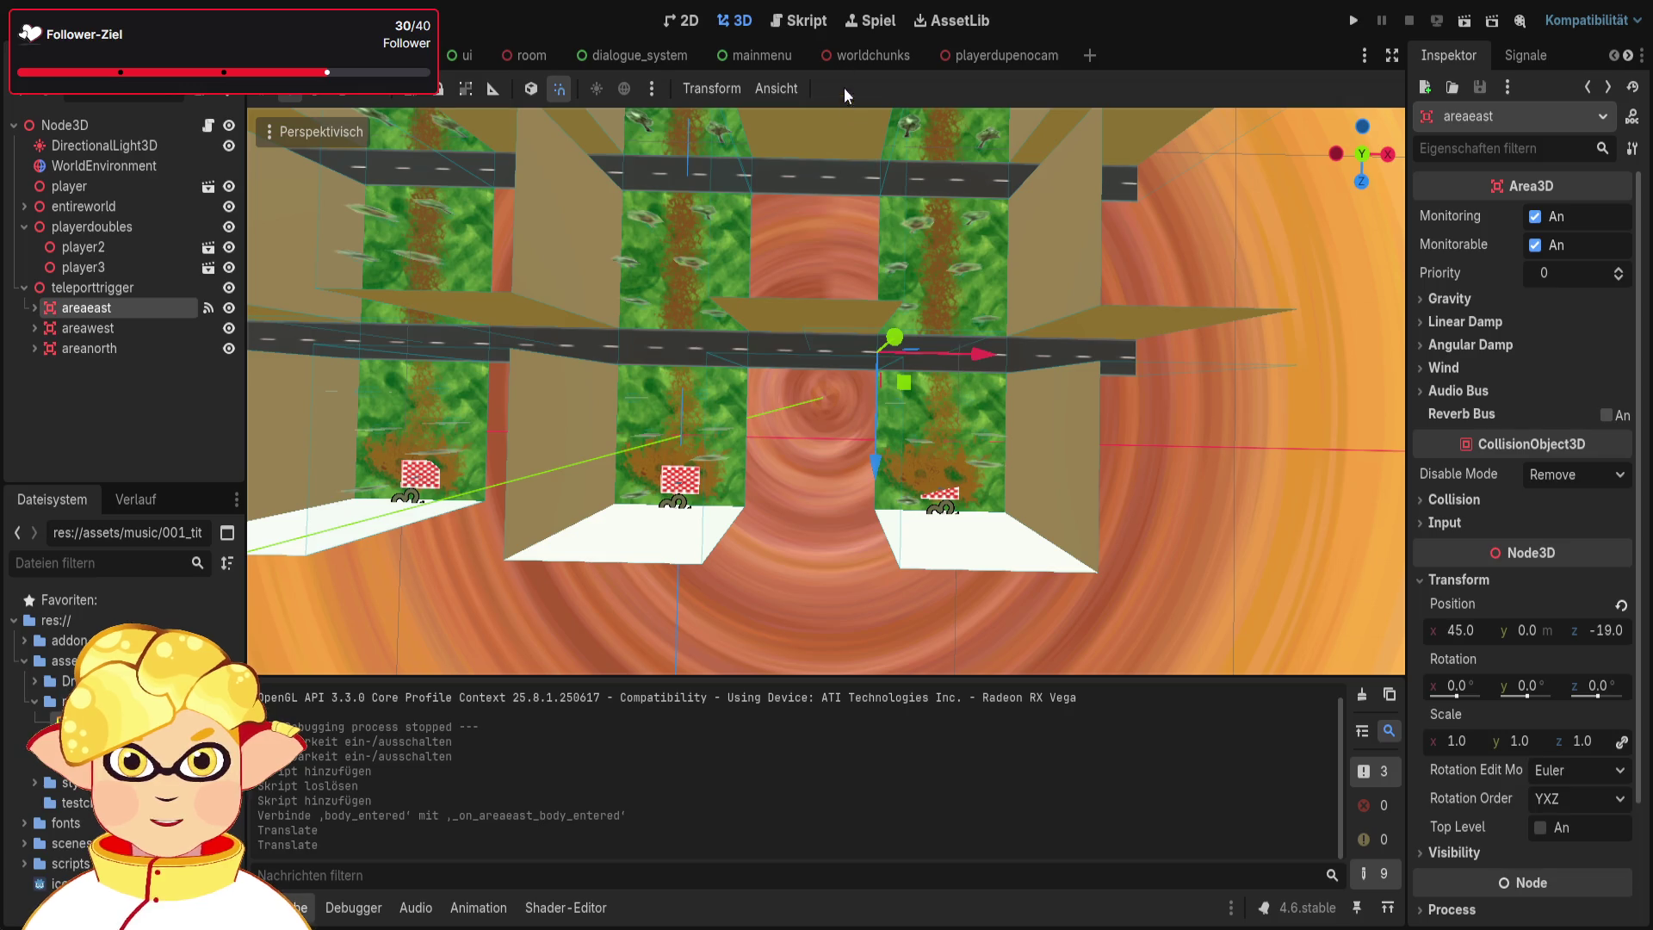
pyautogui.click(798, 20)
# Make the areaeast handler line read 'player.position.x = player.position.x -'.
pyautogui.write('x ')
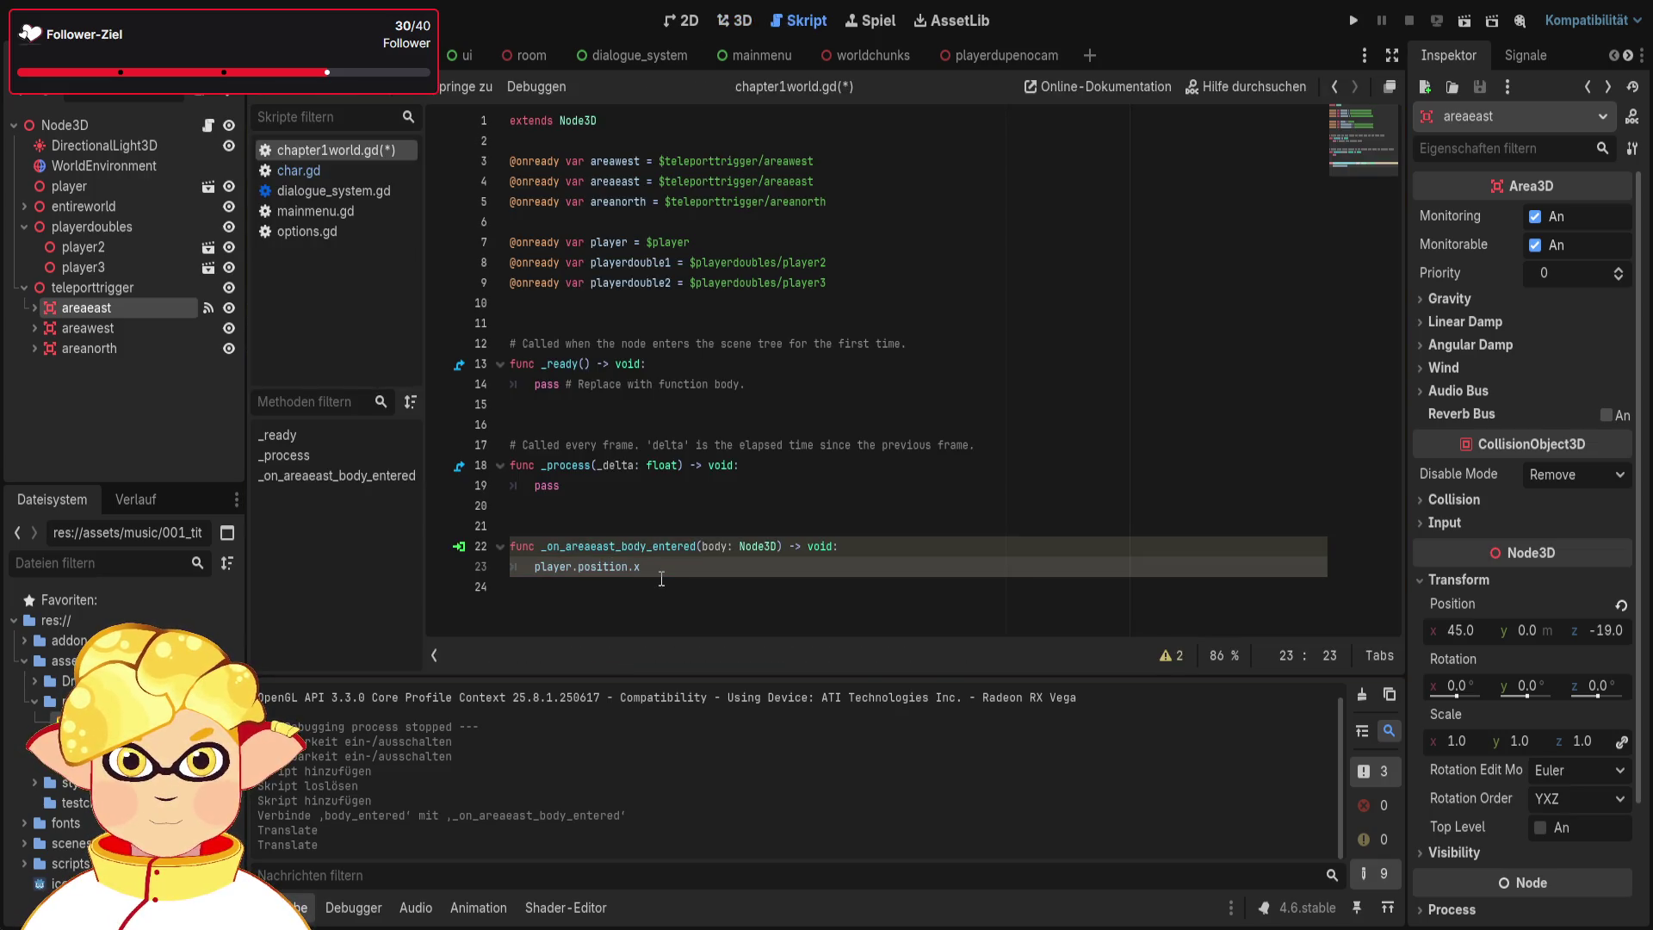
pyautogui.write('=')
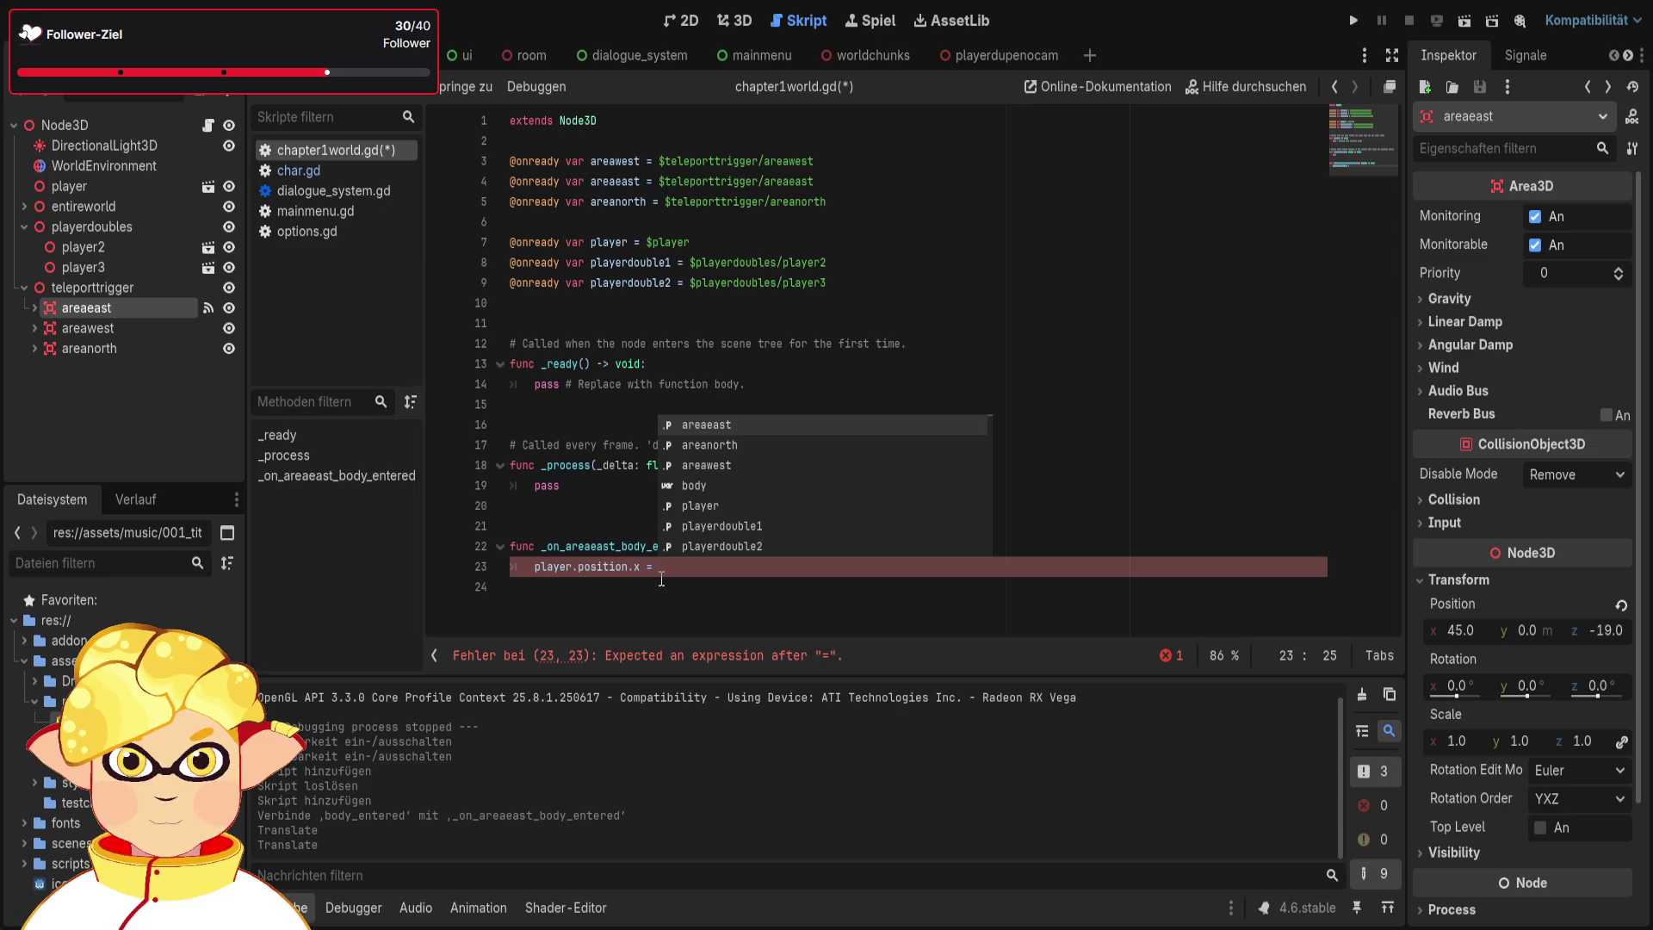
pyautogui.moveTo(535, 566); pyautogui.dragTo(640, 566)
pyautogui.hotkey('ctrl', 'c')
pyautogui.click(812, 568)
pyautogui.hotkey('ctrl', 'v')
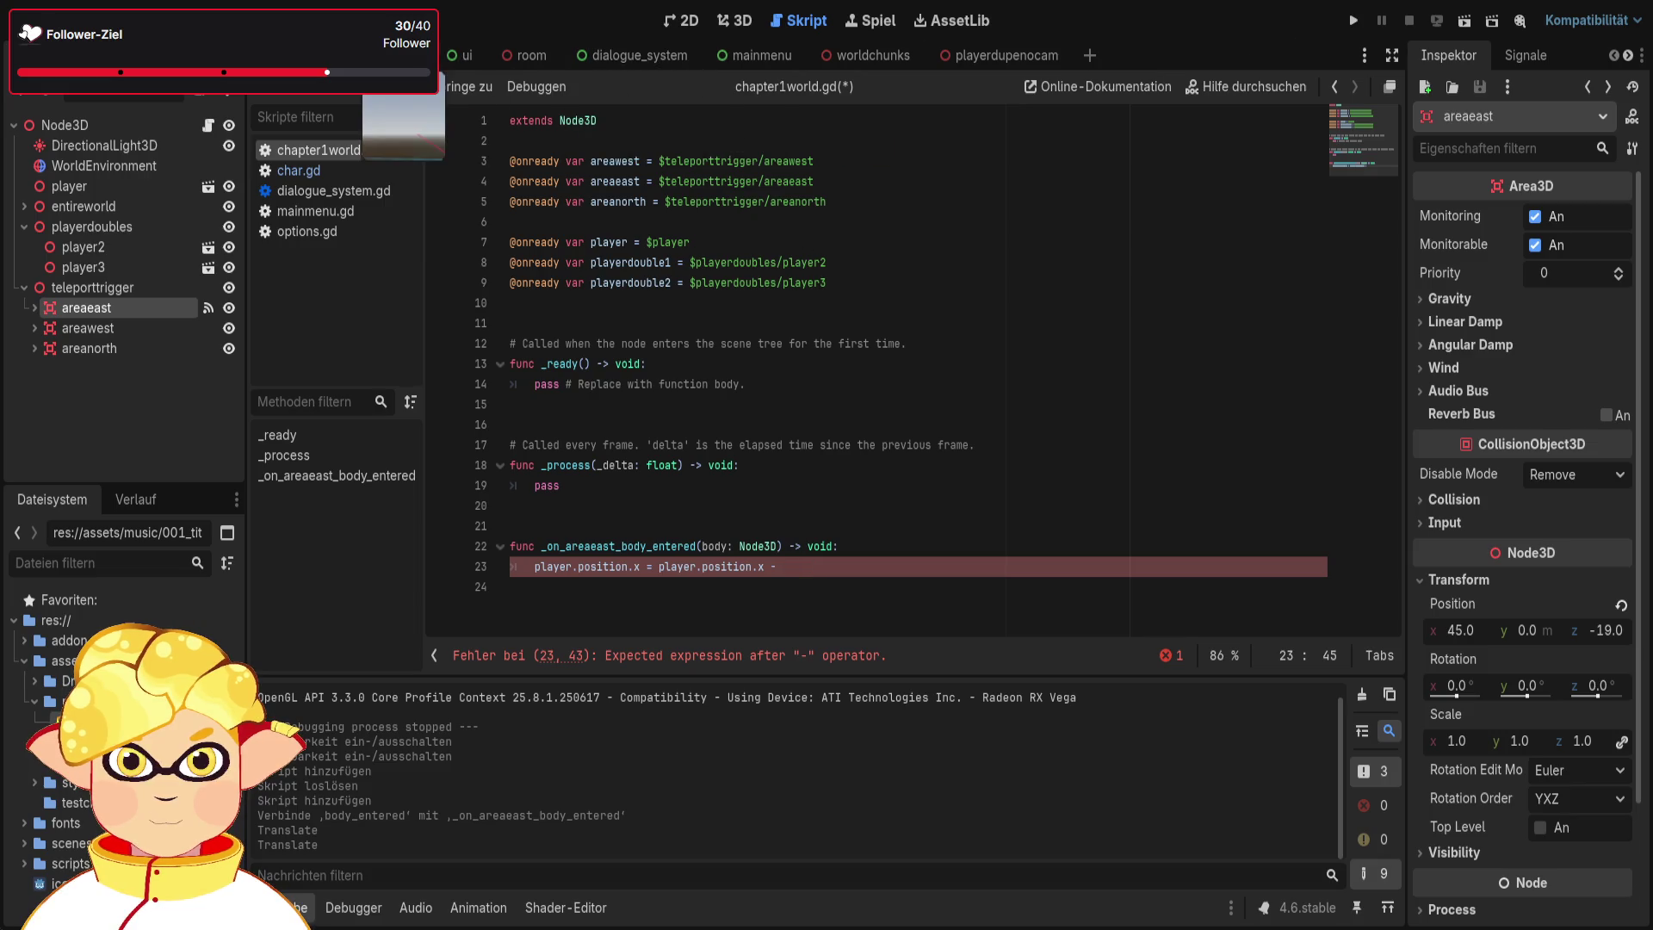
pyautogui.click(735, 20)
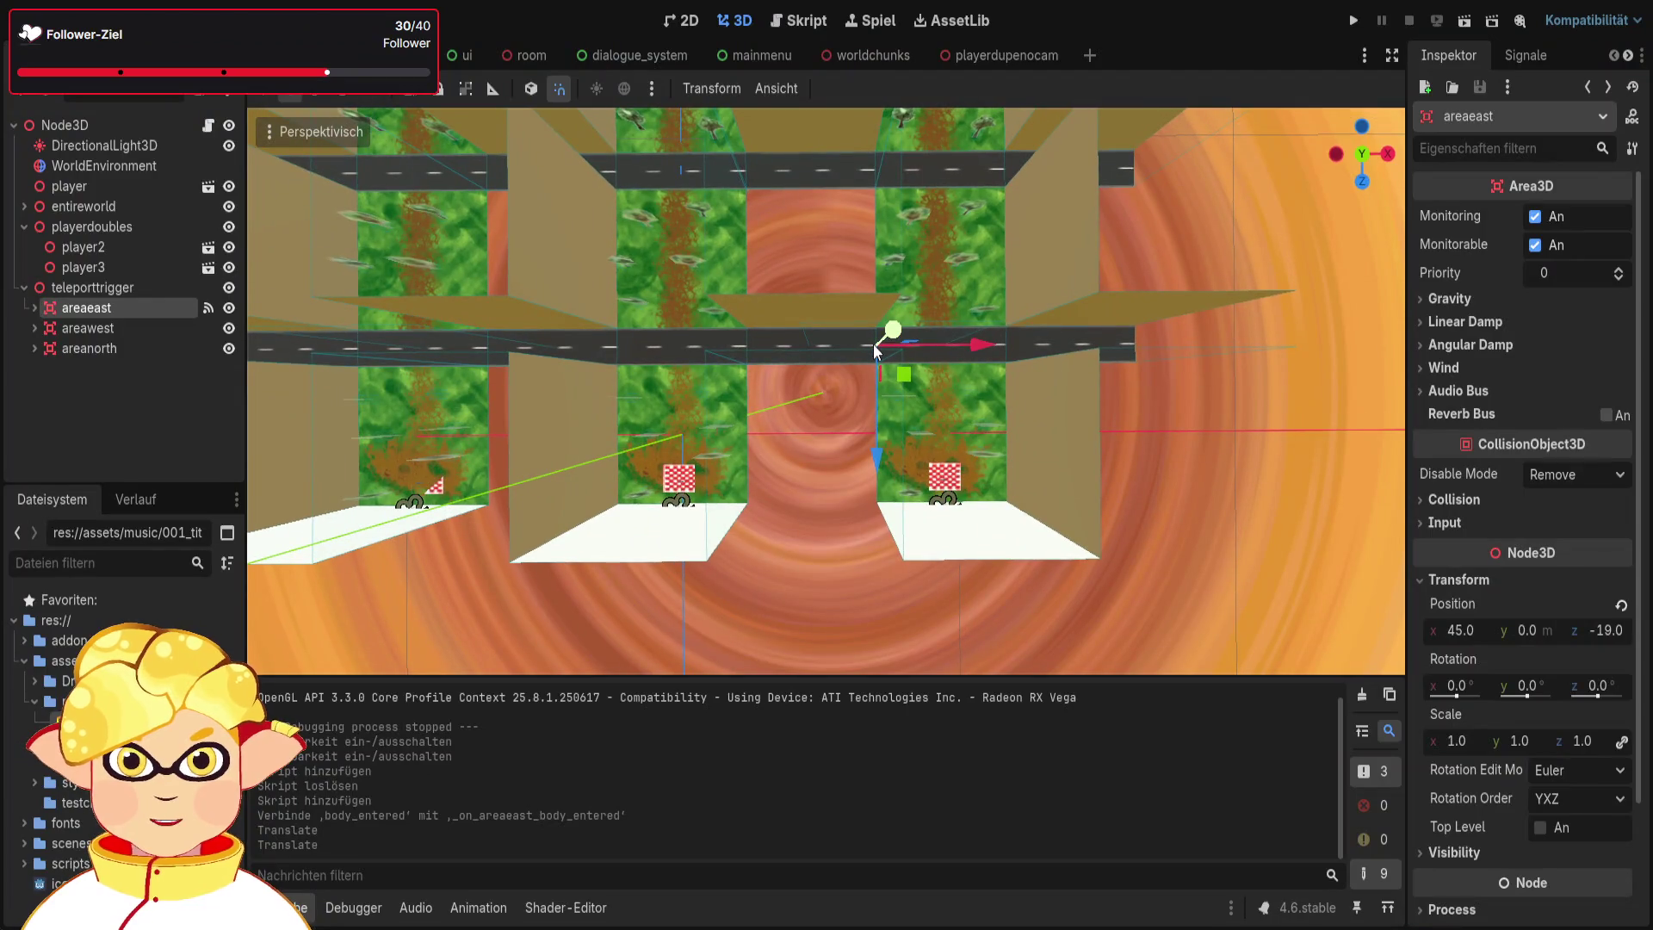
# Drag areaeast along X from 45 to 15 and back to 45, then select areanorth.
pyautogui.moveTo(597, 354); pyautogui.dragTo(1035, 351)
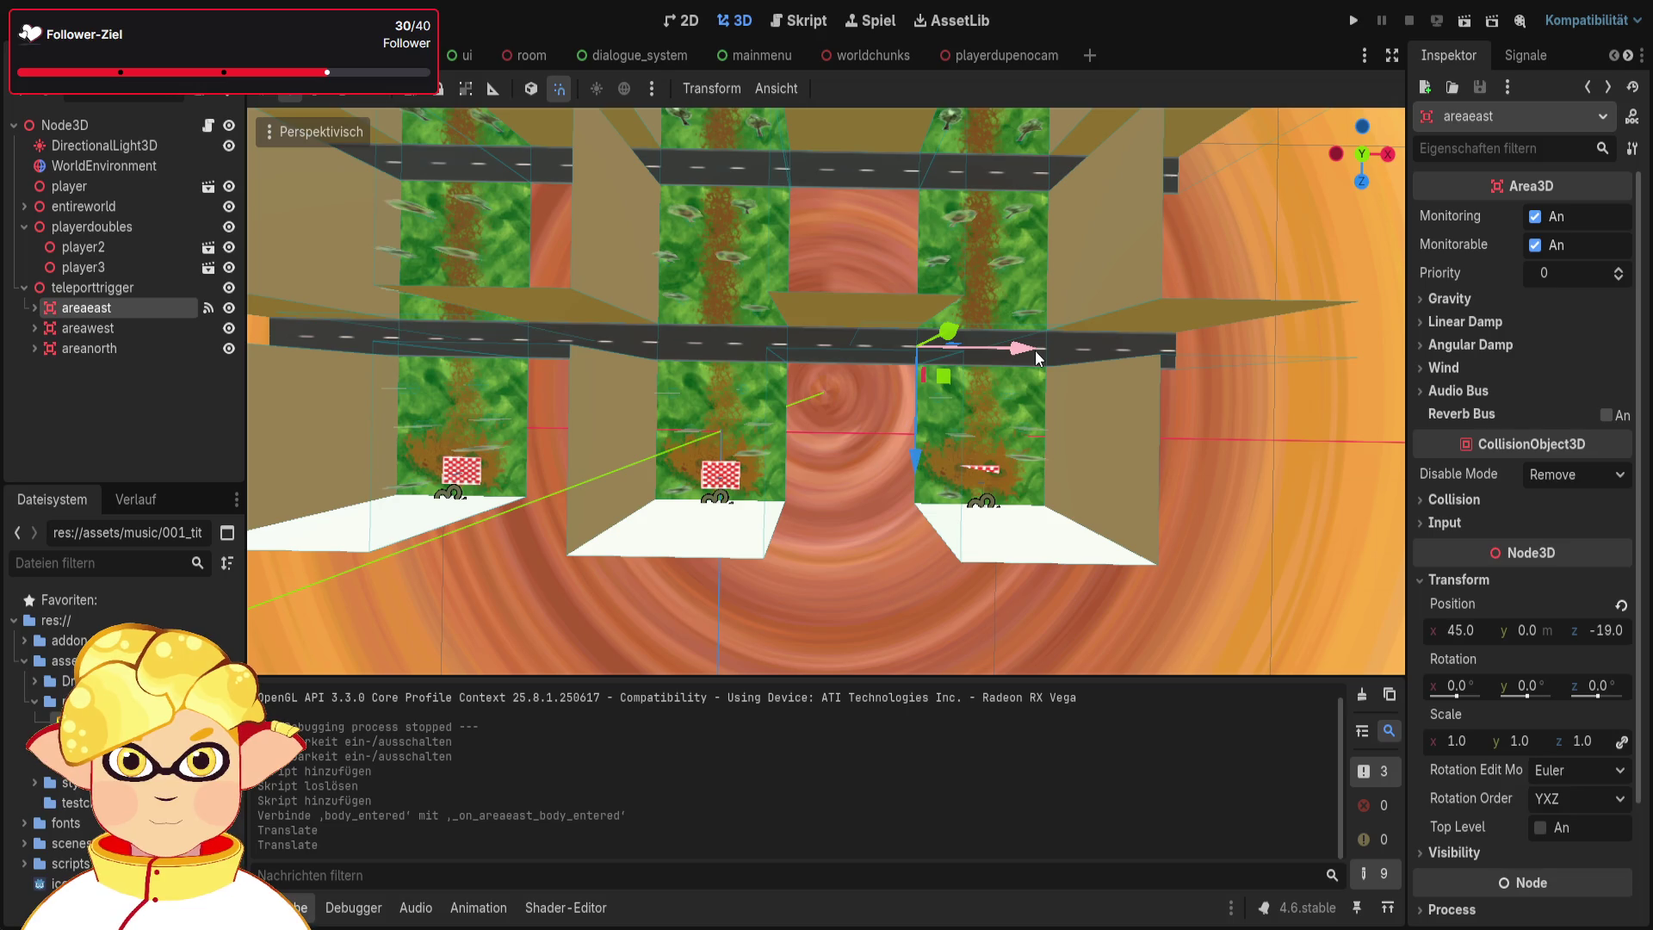
pyautogui.moveTo(1035, 350); pyautogui.dragTo(908, 353)
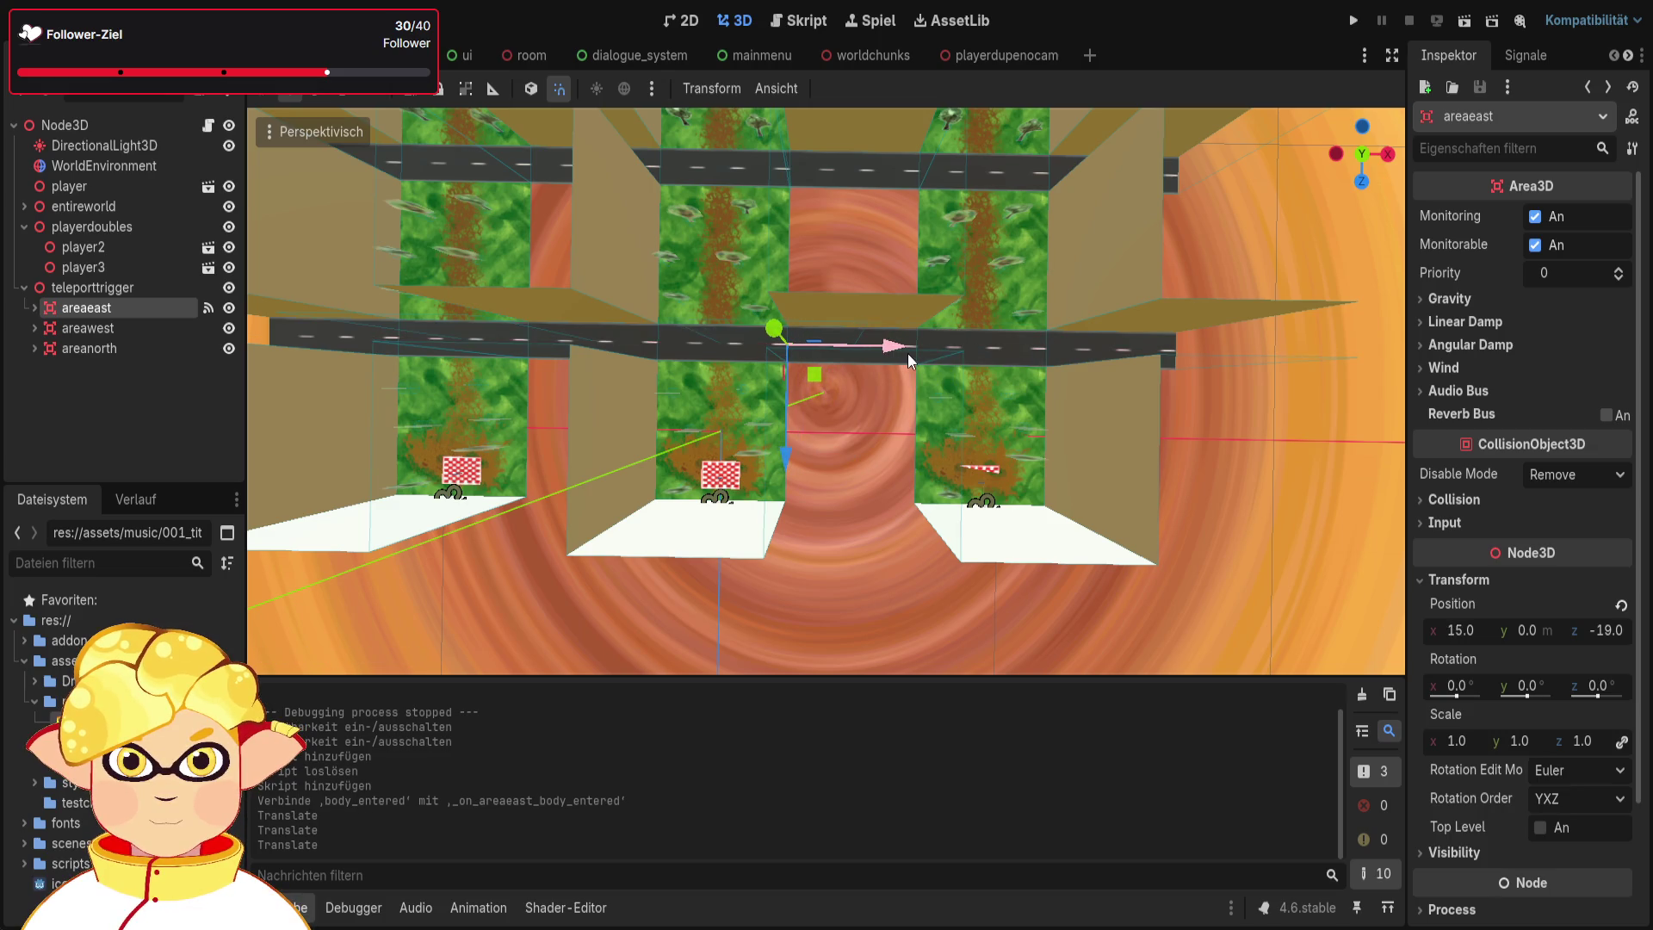
pyautogui.scroll(8, 906, 358)
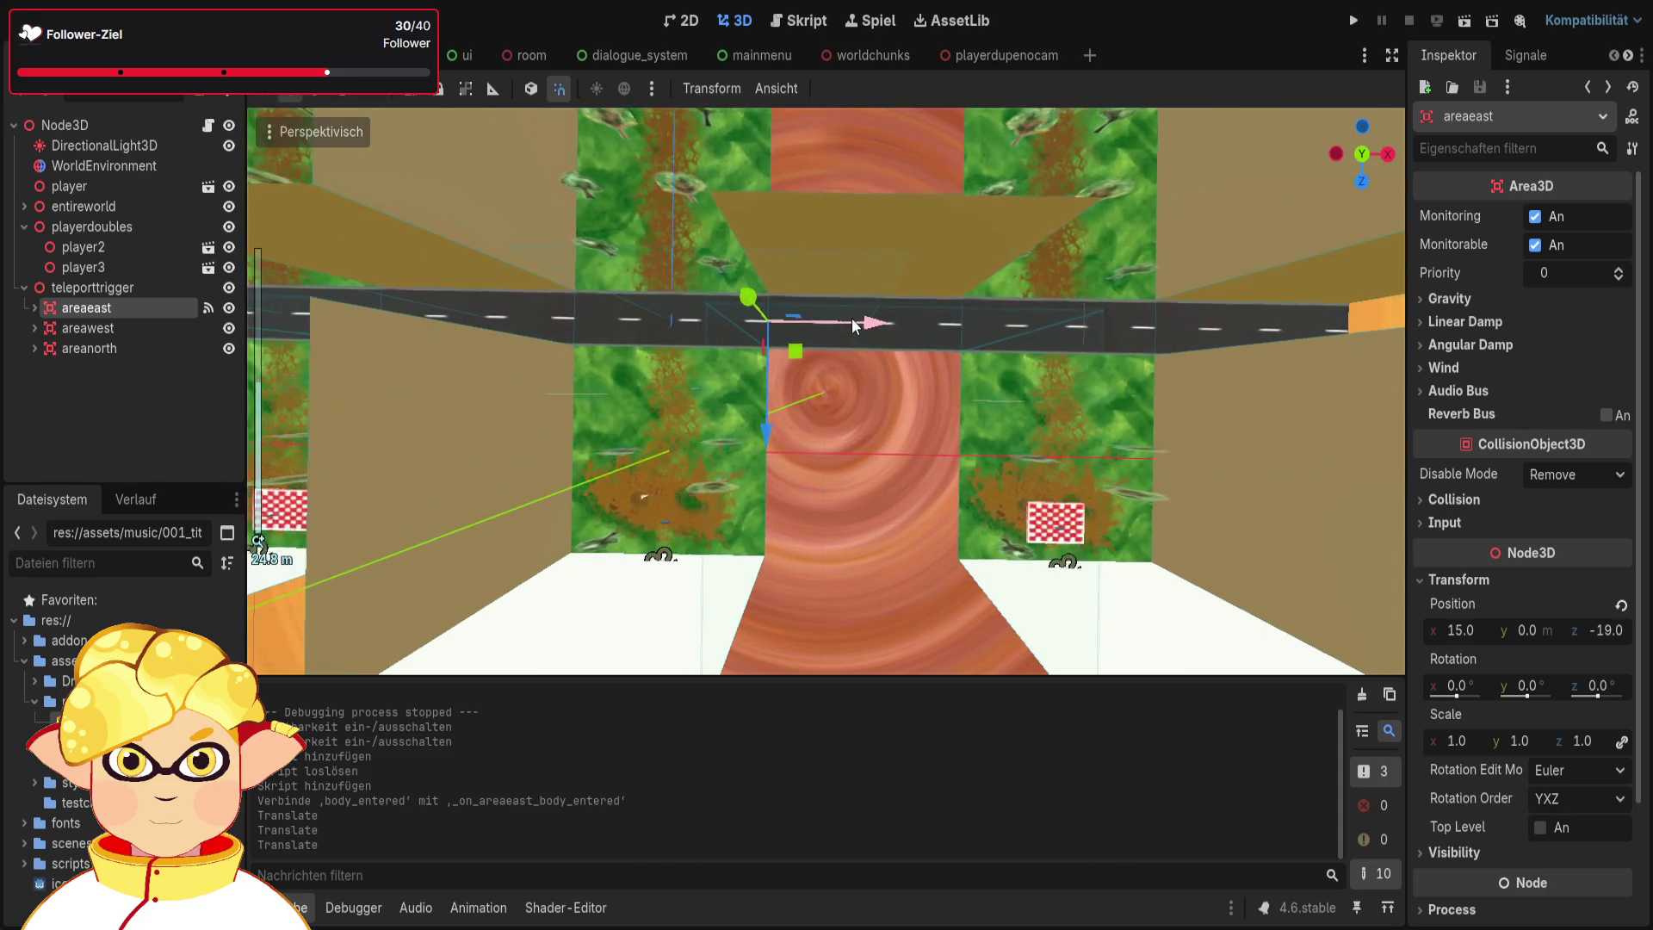
pyautogui.scroll(-4, 853, 325)
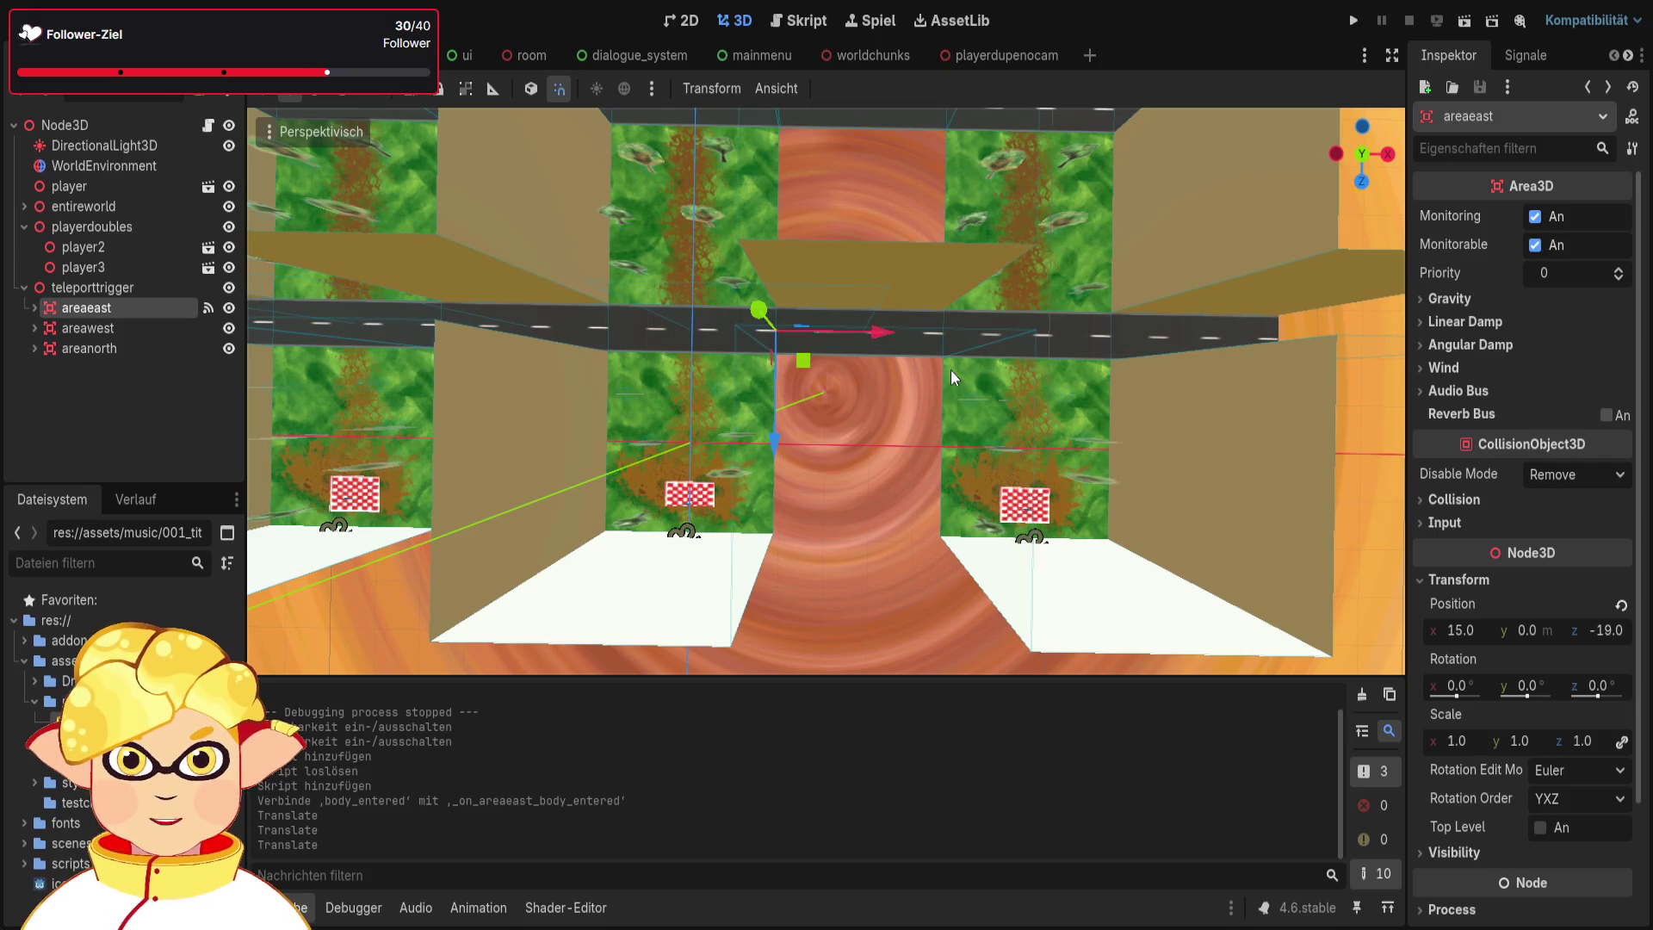
pyautogui.moveTo(880, 333); pyautogui.dragTo(1046, 339)
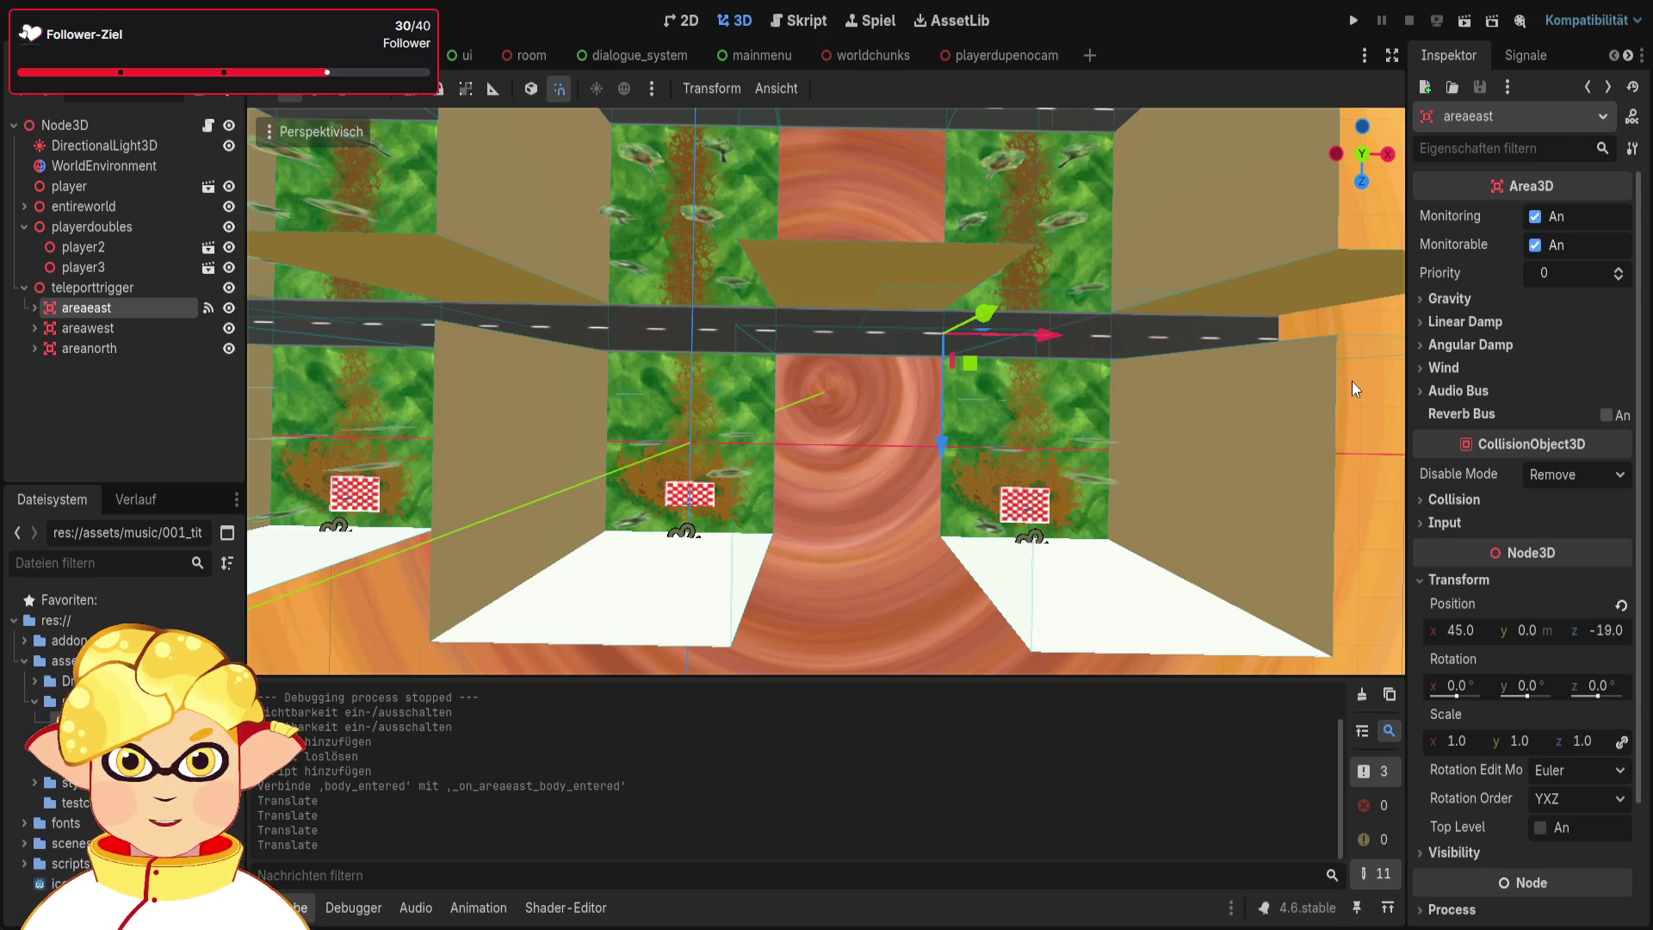
pyautogui.click(1099, 478)
pyautogui.moveTo(1098, 479)
pyautogui.mouseDown()
pyautogui.moveTo(990, 551)
pyautogui.moveTo(904, 465)
pyautogui.moveTo(905, 379)
pyautogui.mouseUp()
pyautogui.click(153, 347)
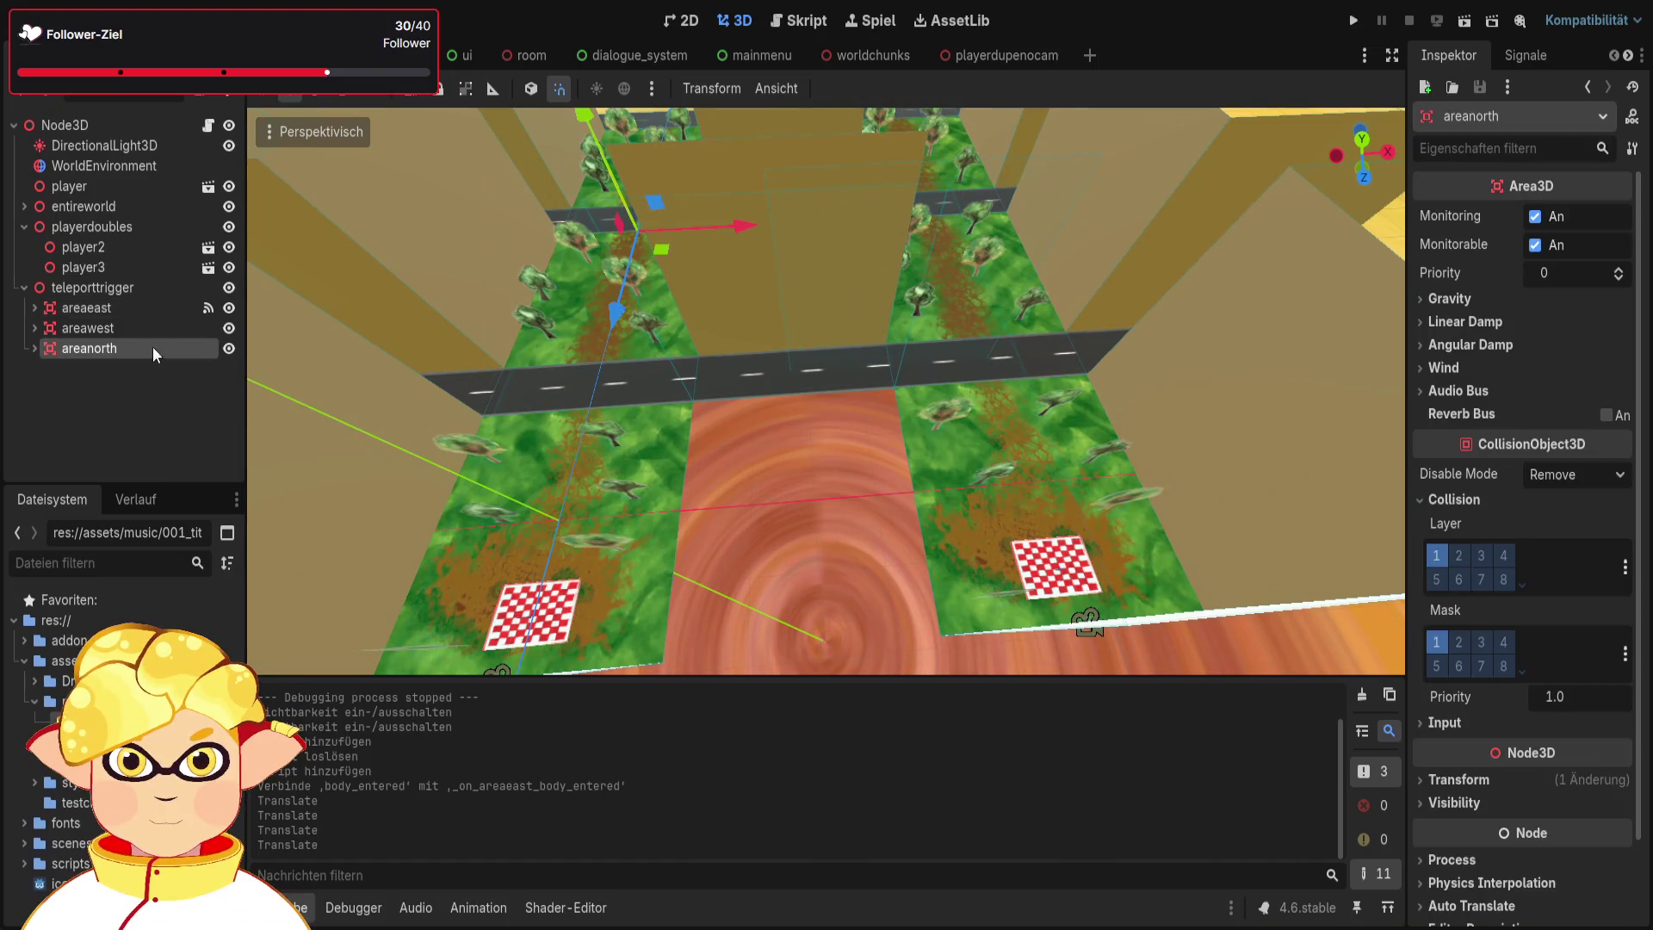
# Frame the viewport on the areawest and areaeast trigger areas and orbit for a better angle.
pyautogui.click(139, 325)
pyautogui.press('f')
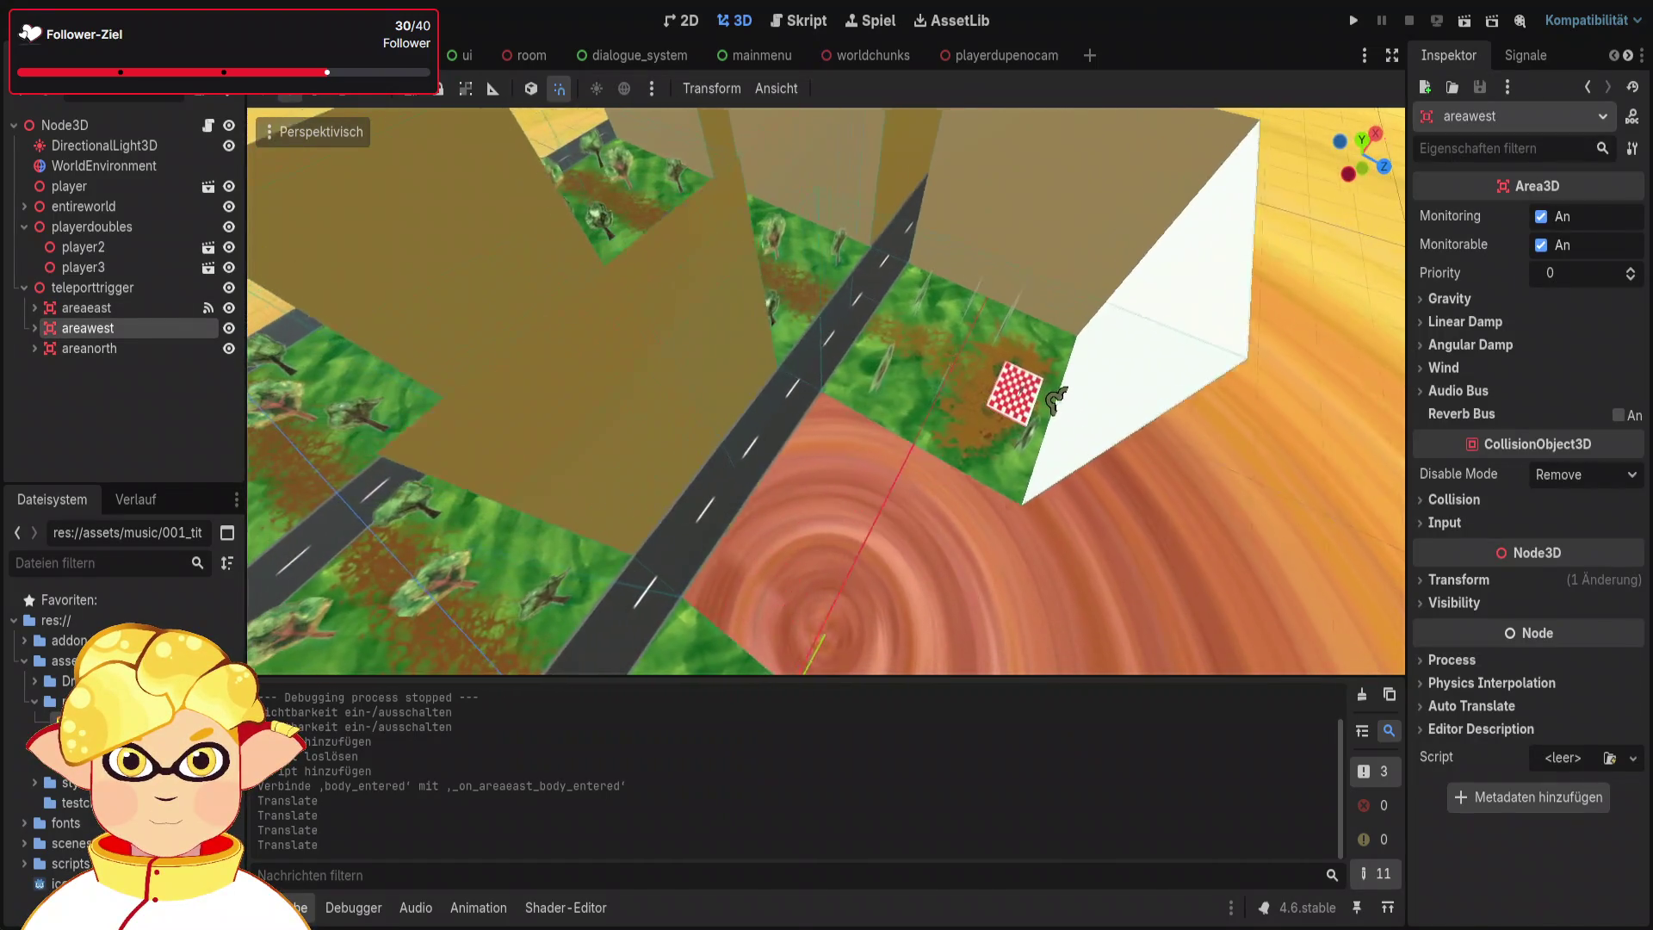
pyautogui.click(33, 327)
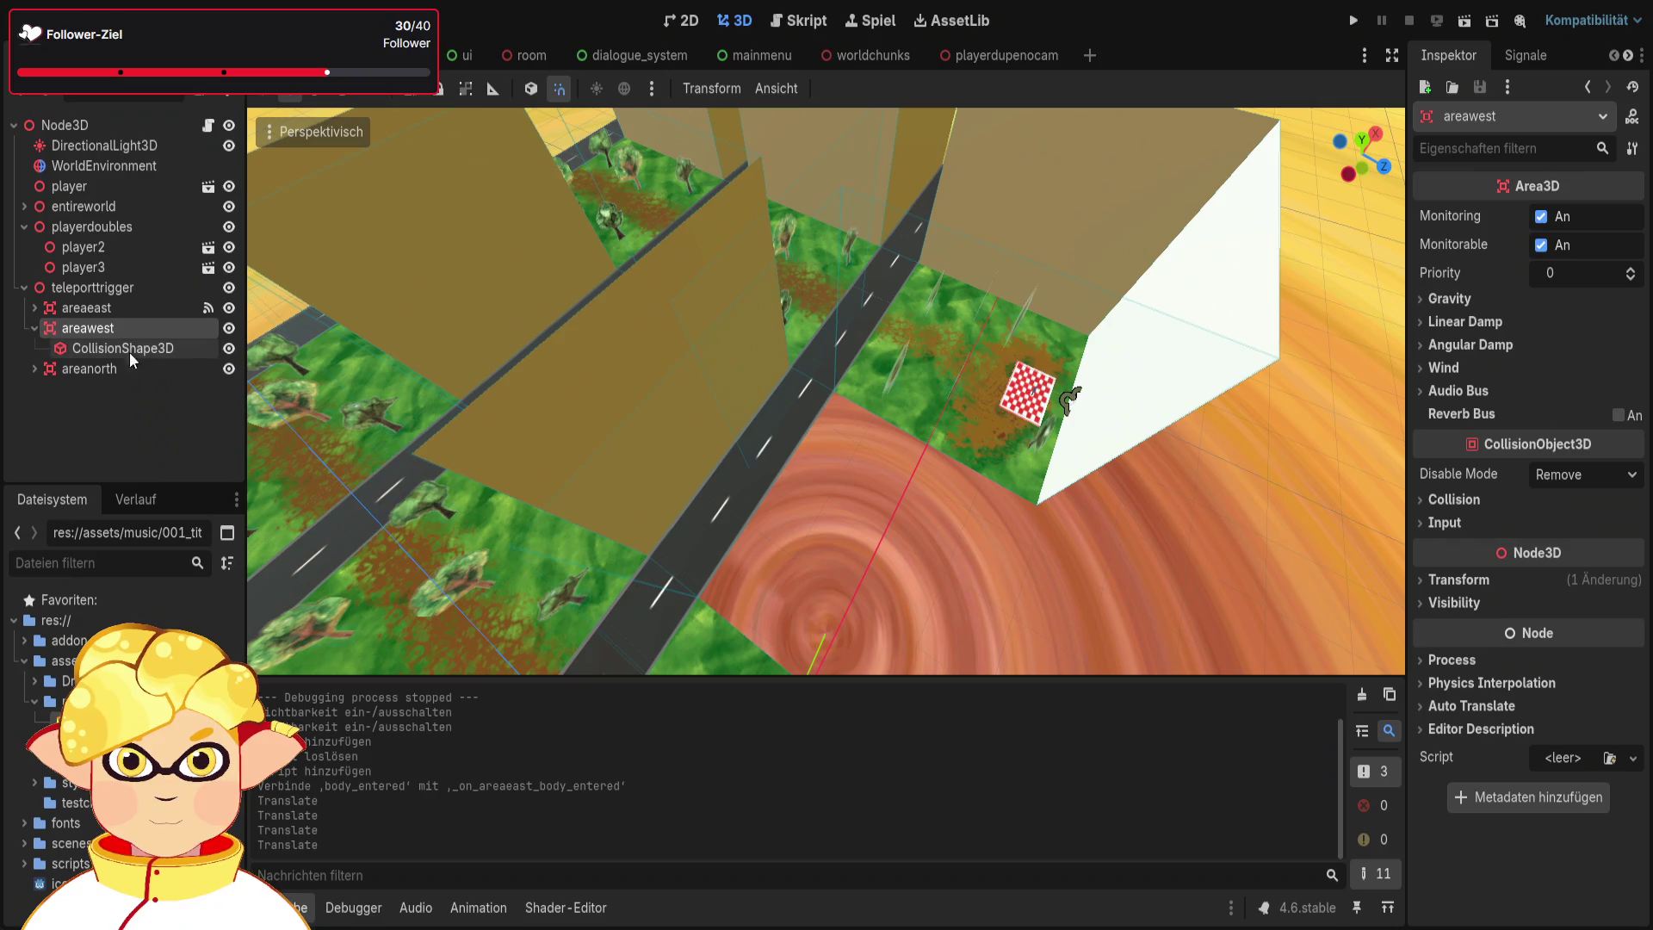
pyautogui.click(104, 310)
pyautogui.press('f')
pyautogui.moveTo(1123, 379); pyautogui.dragTo(727, 448)
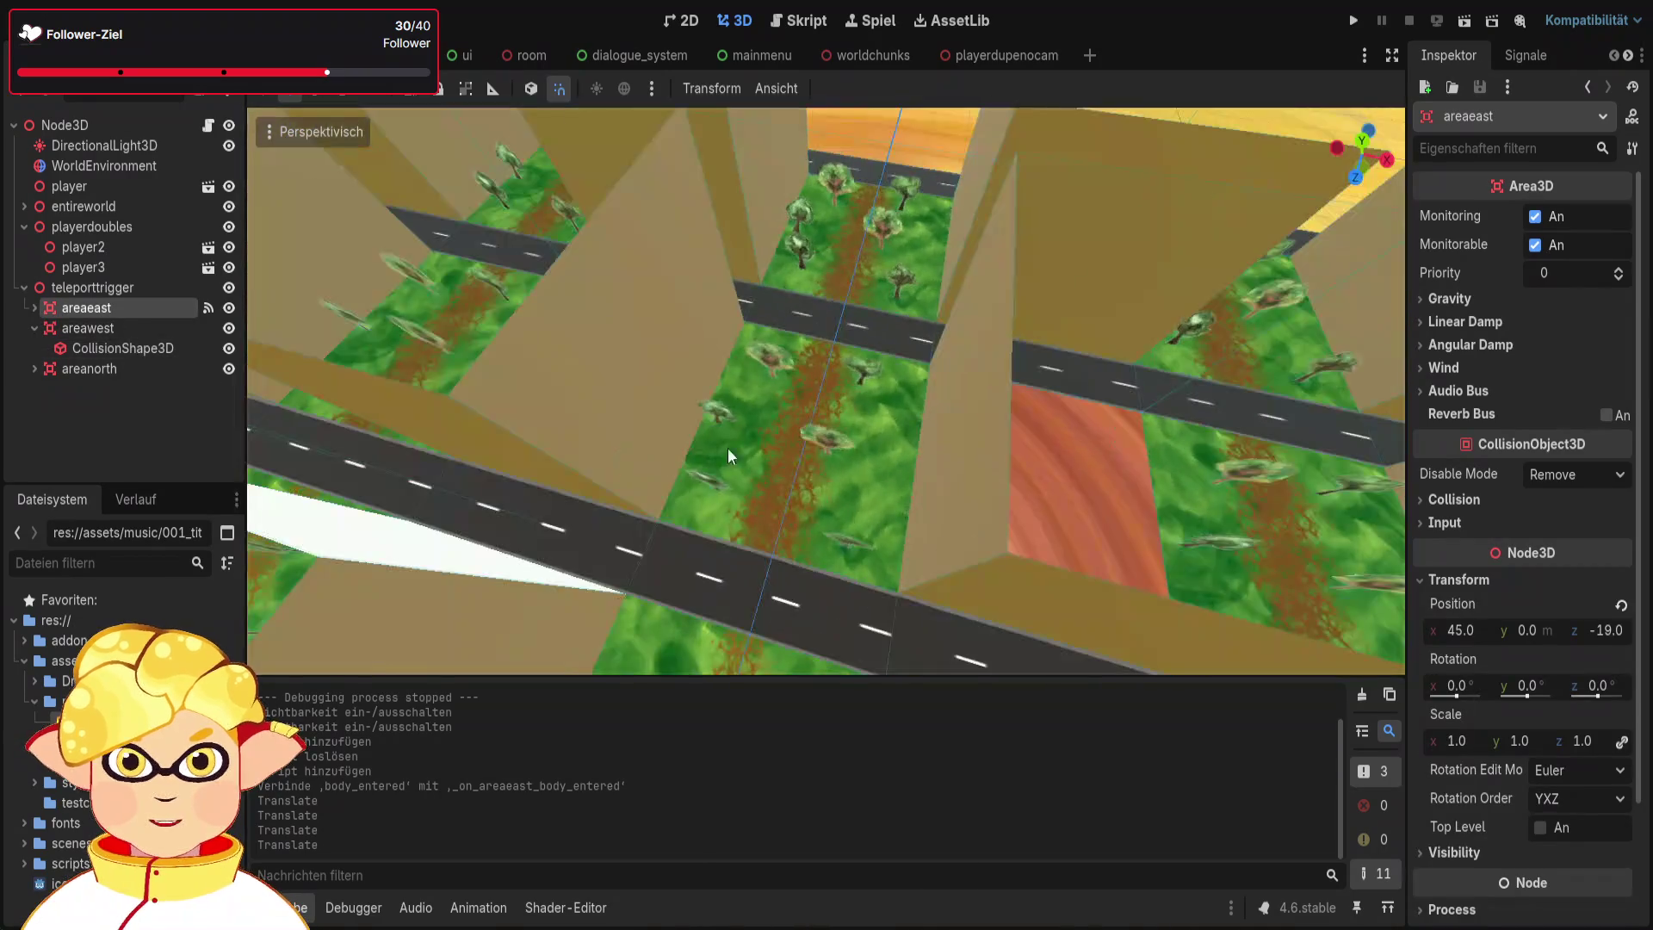
# Delete areawest's CollisionShape3D.
pyautogui.click(34, 328)
pyautogui.click(40, 329)
pyautogui.click(34, 328)
pyautogui.click(121, 348)
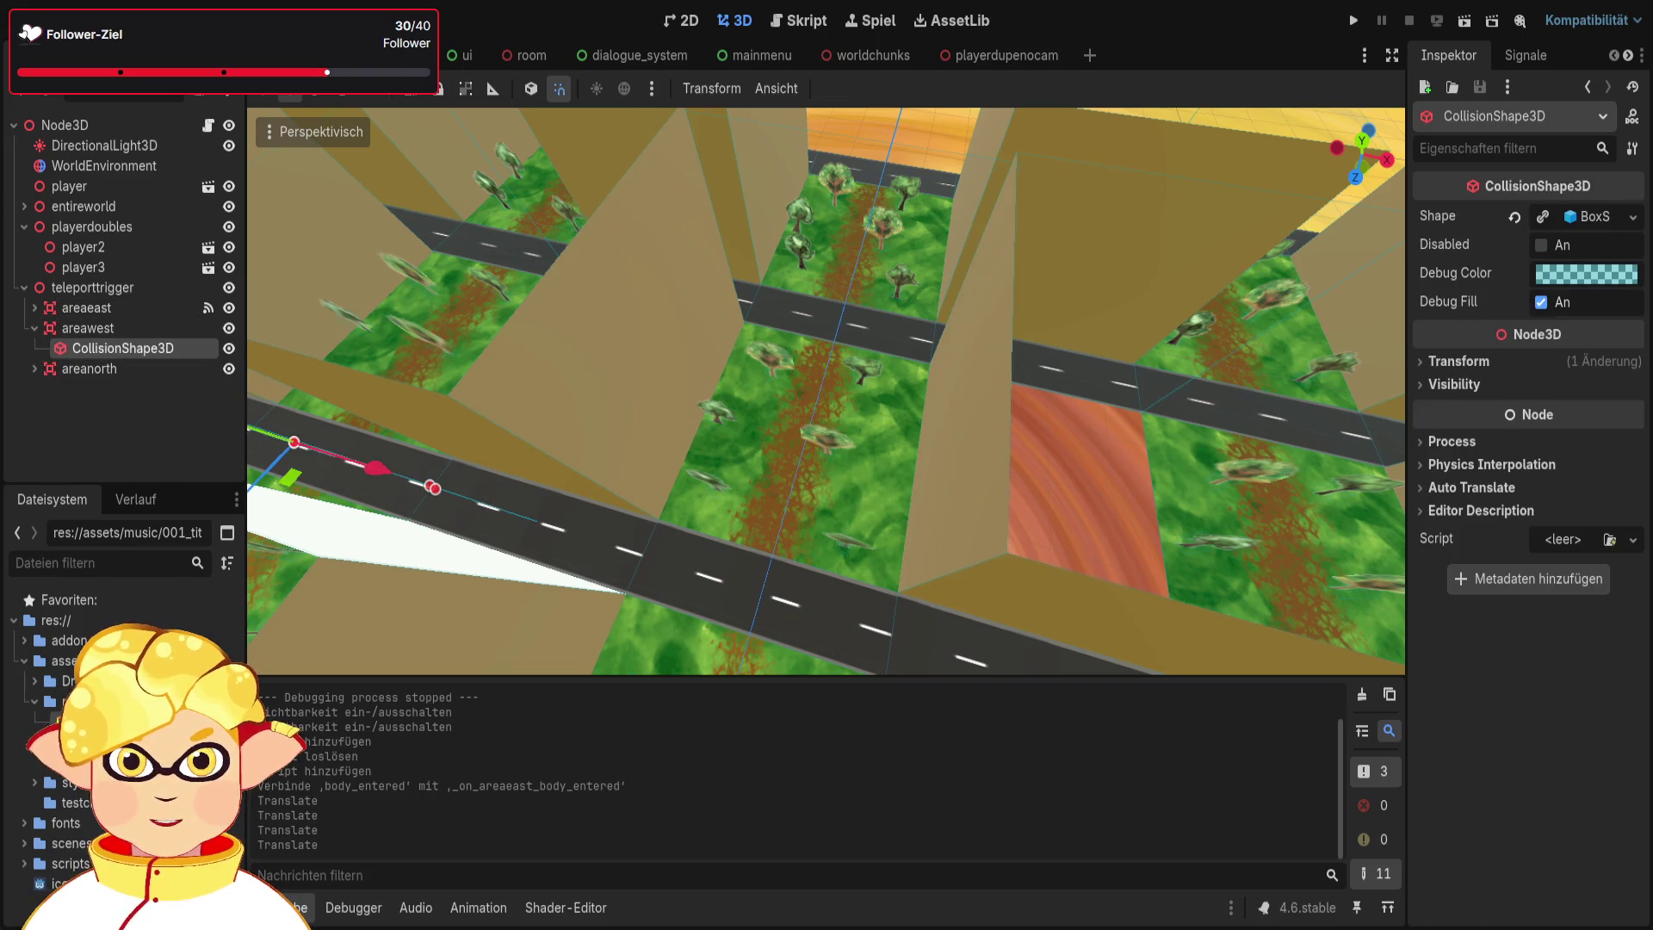
pyautogui.press('Delete')
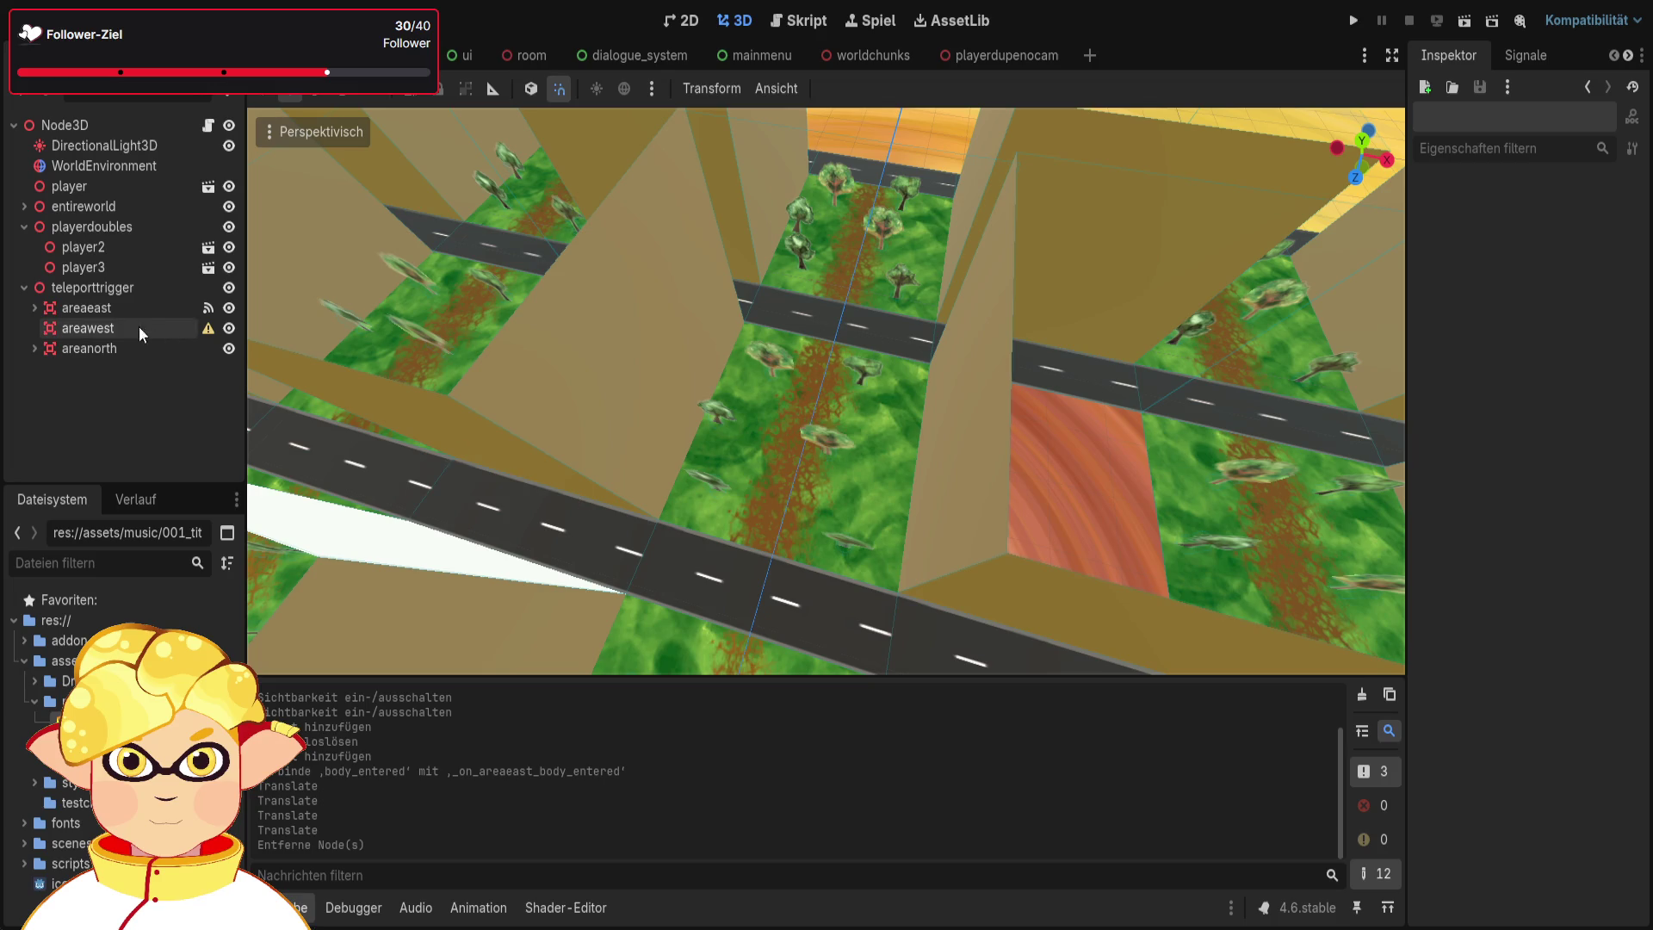
# Delete areaeast's CollisionShape3D and bring chapter1world.gd back up.
pyautogui.click(31, 307)
pyautogui.click(67, 324)
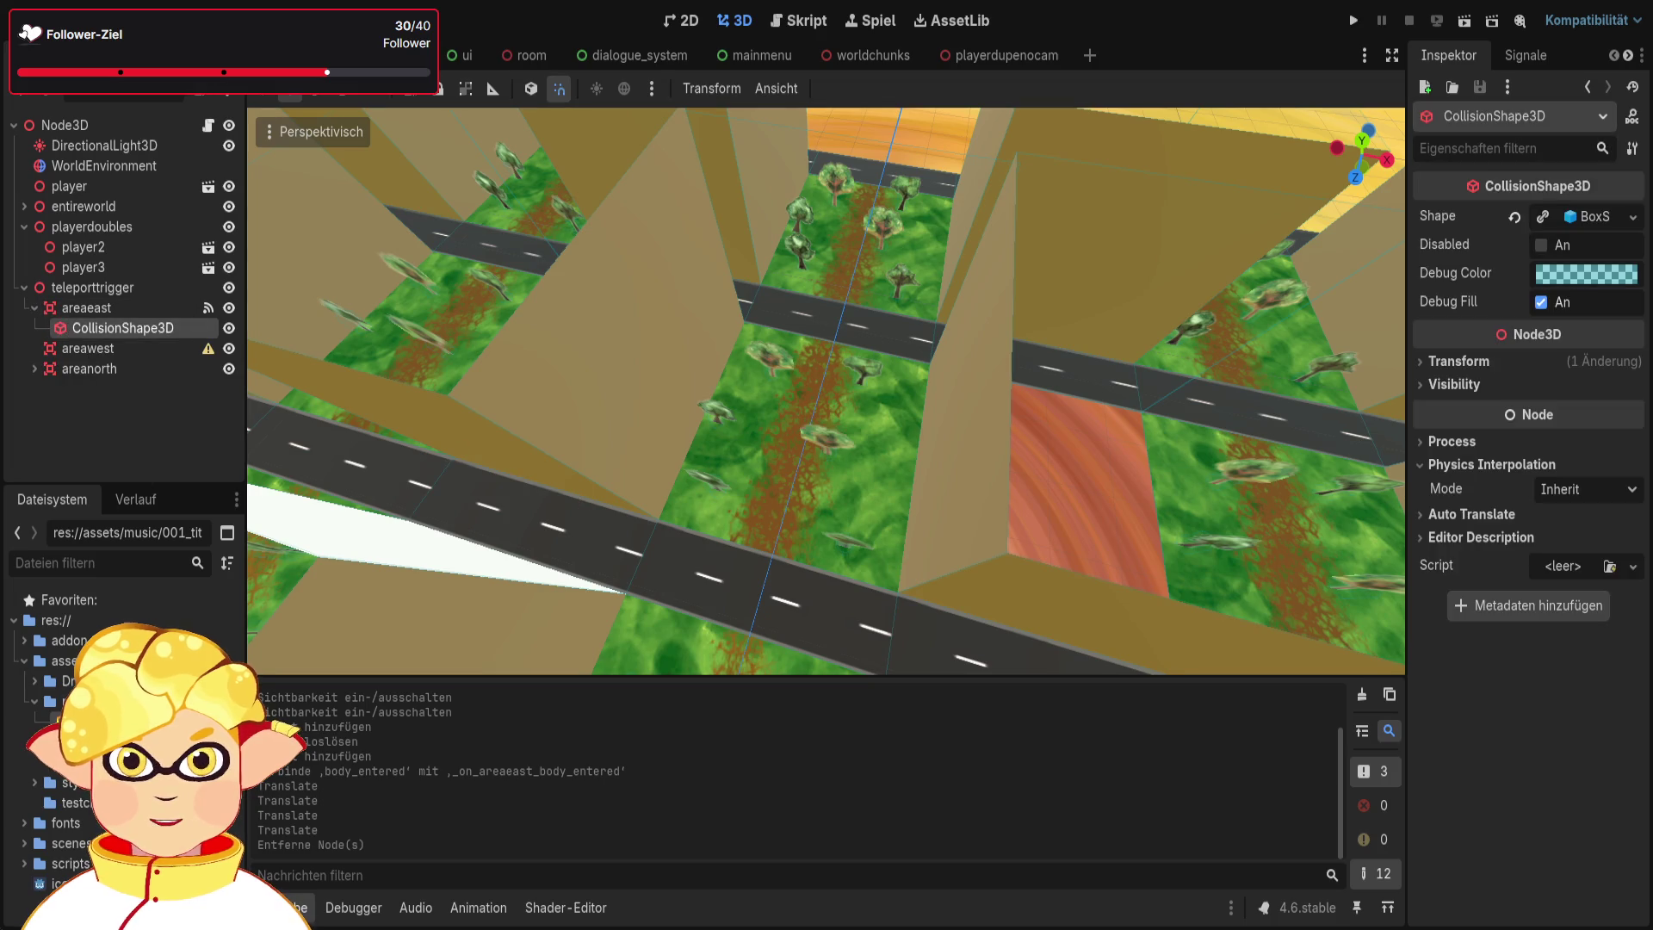
pyautogui.press('Delete')
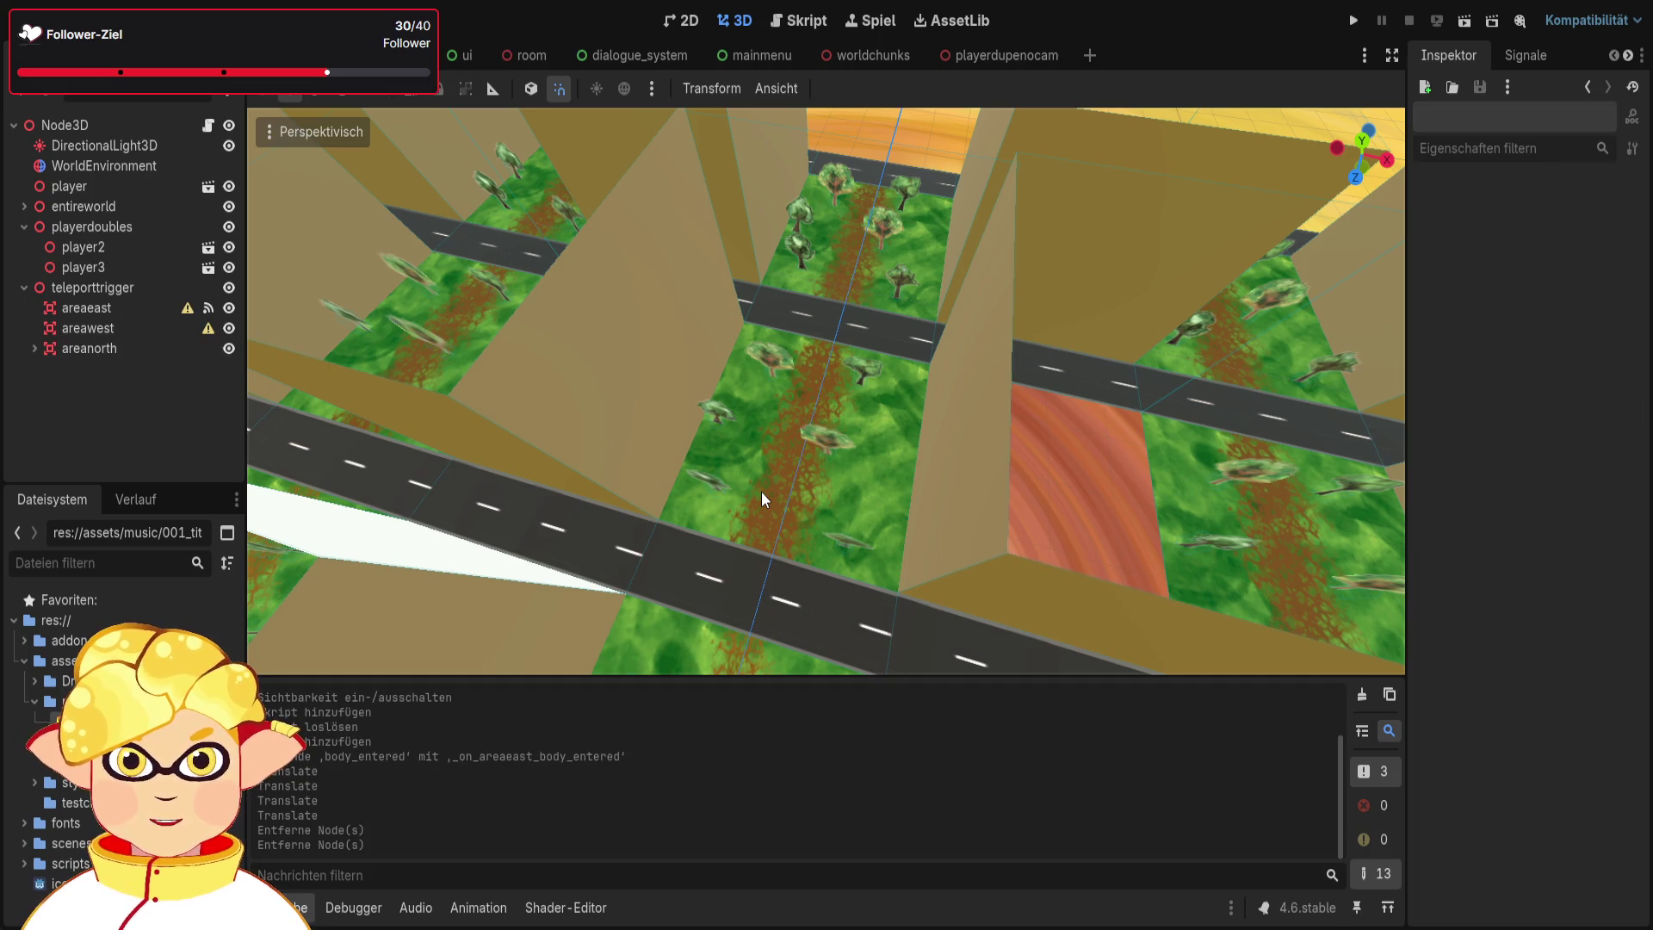
pyautogui.click(805, 23)
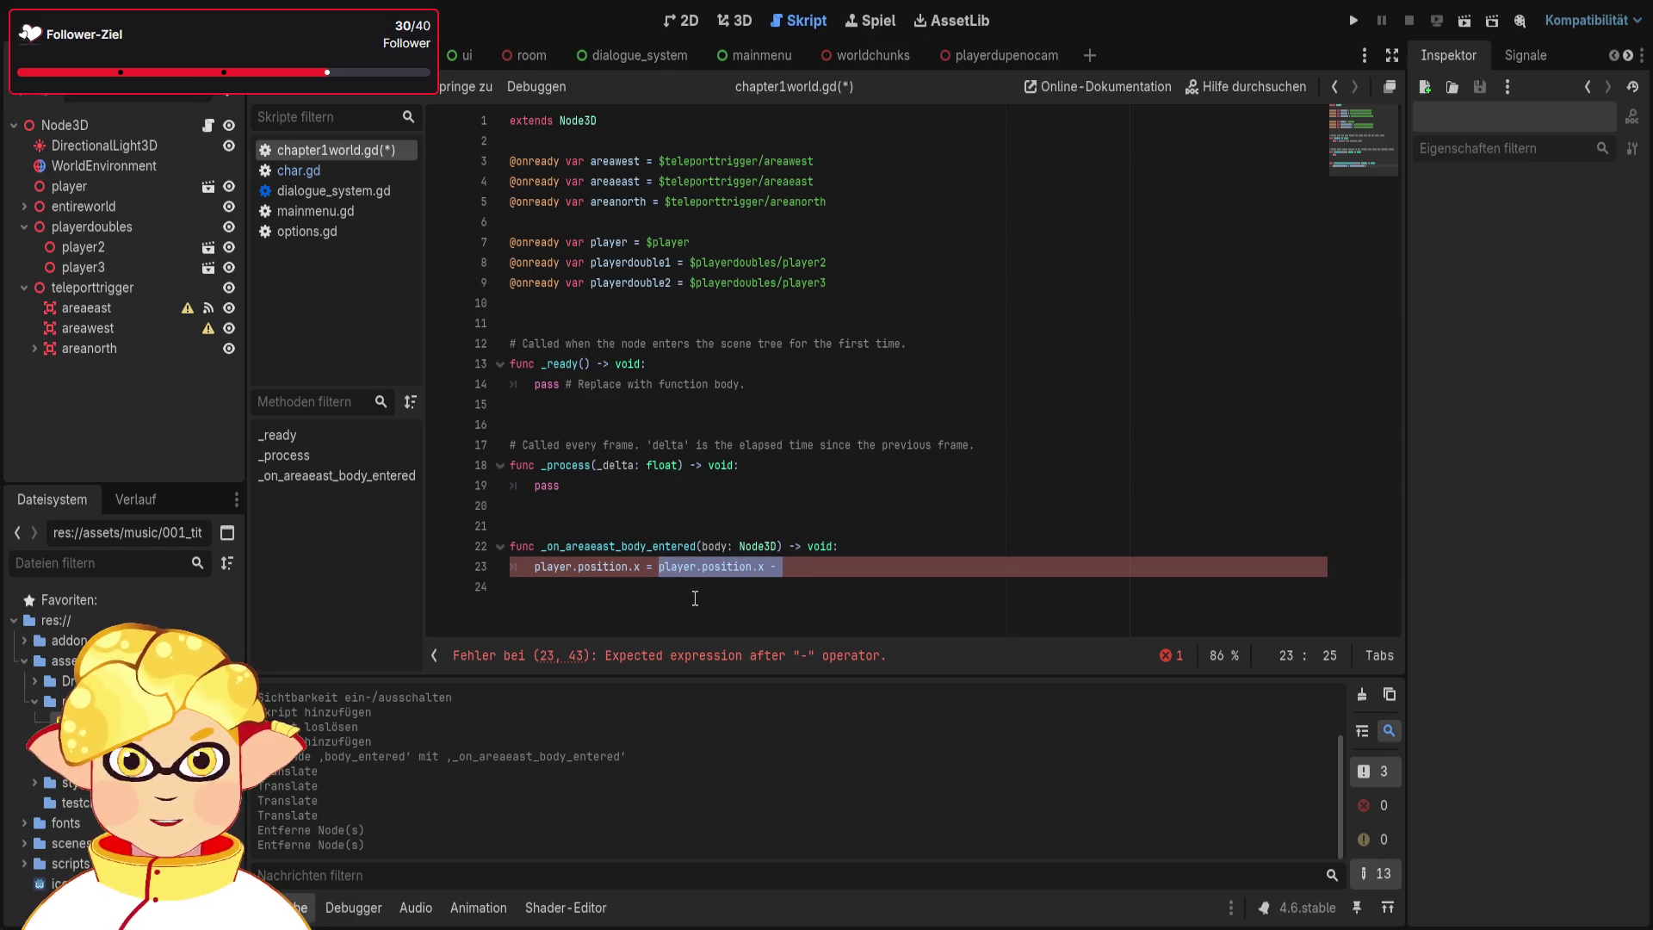
# Make line 23 set player.position.x to -15.
pyautogui.write('-')
pyautogui.click(965, 550)
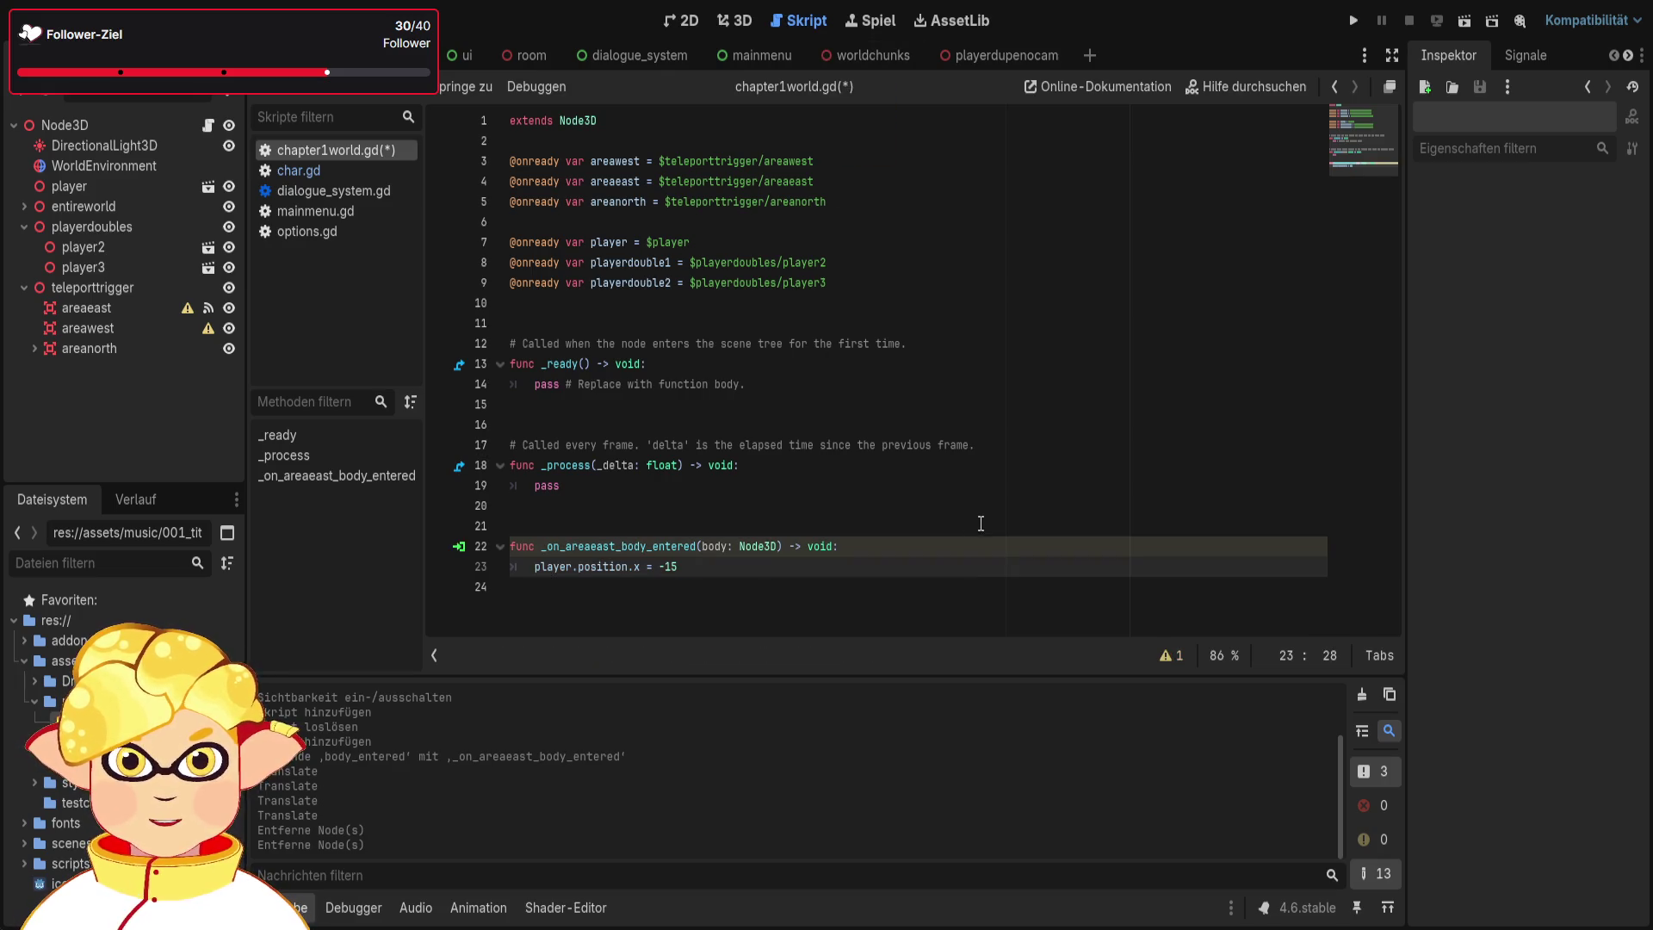
pyautogui.click(843, 570)
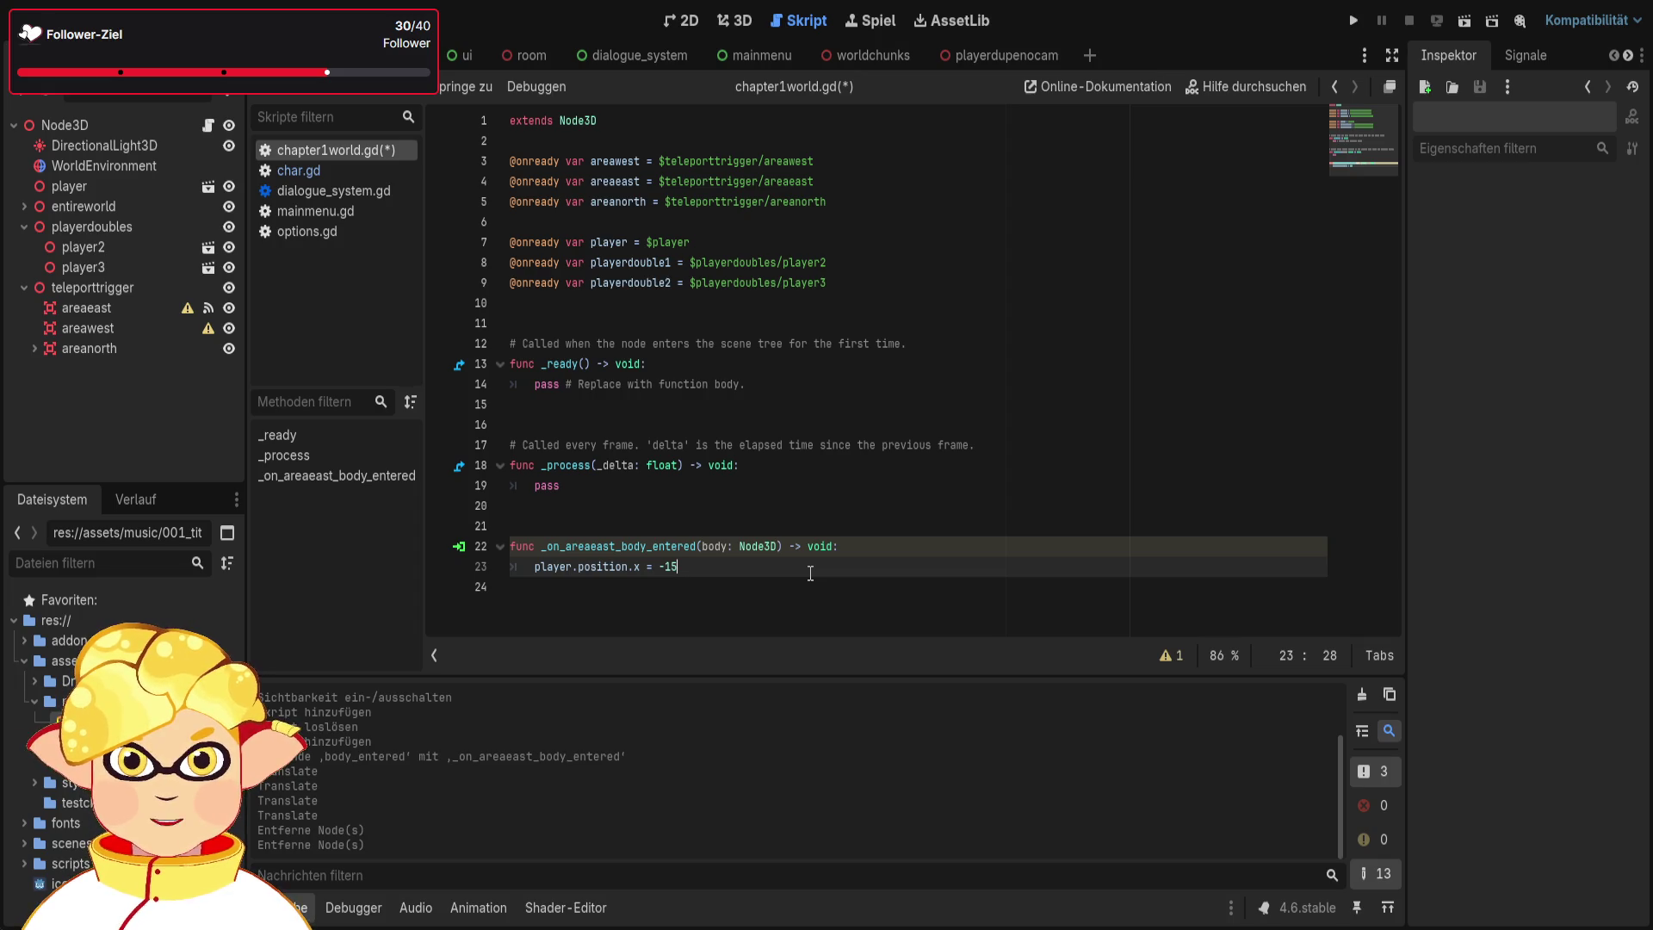
# Add line 24 setting the player double's position.x to 45, using the name copied from line 9.
pyautogui.moveTo(671, 283); pyautogui.dragTo(593, 284)
pyautogui.hotkey('ctrl', 'c')
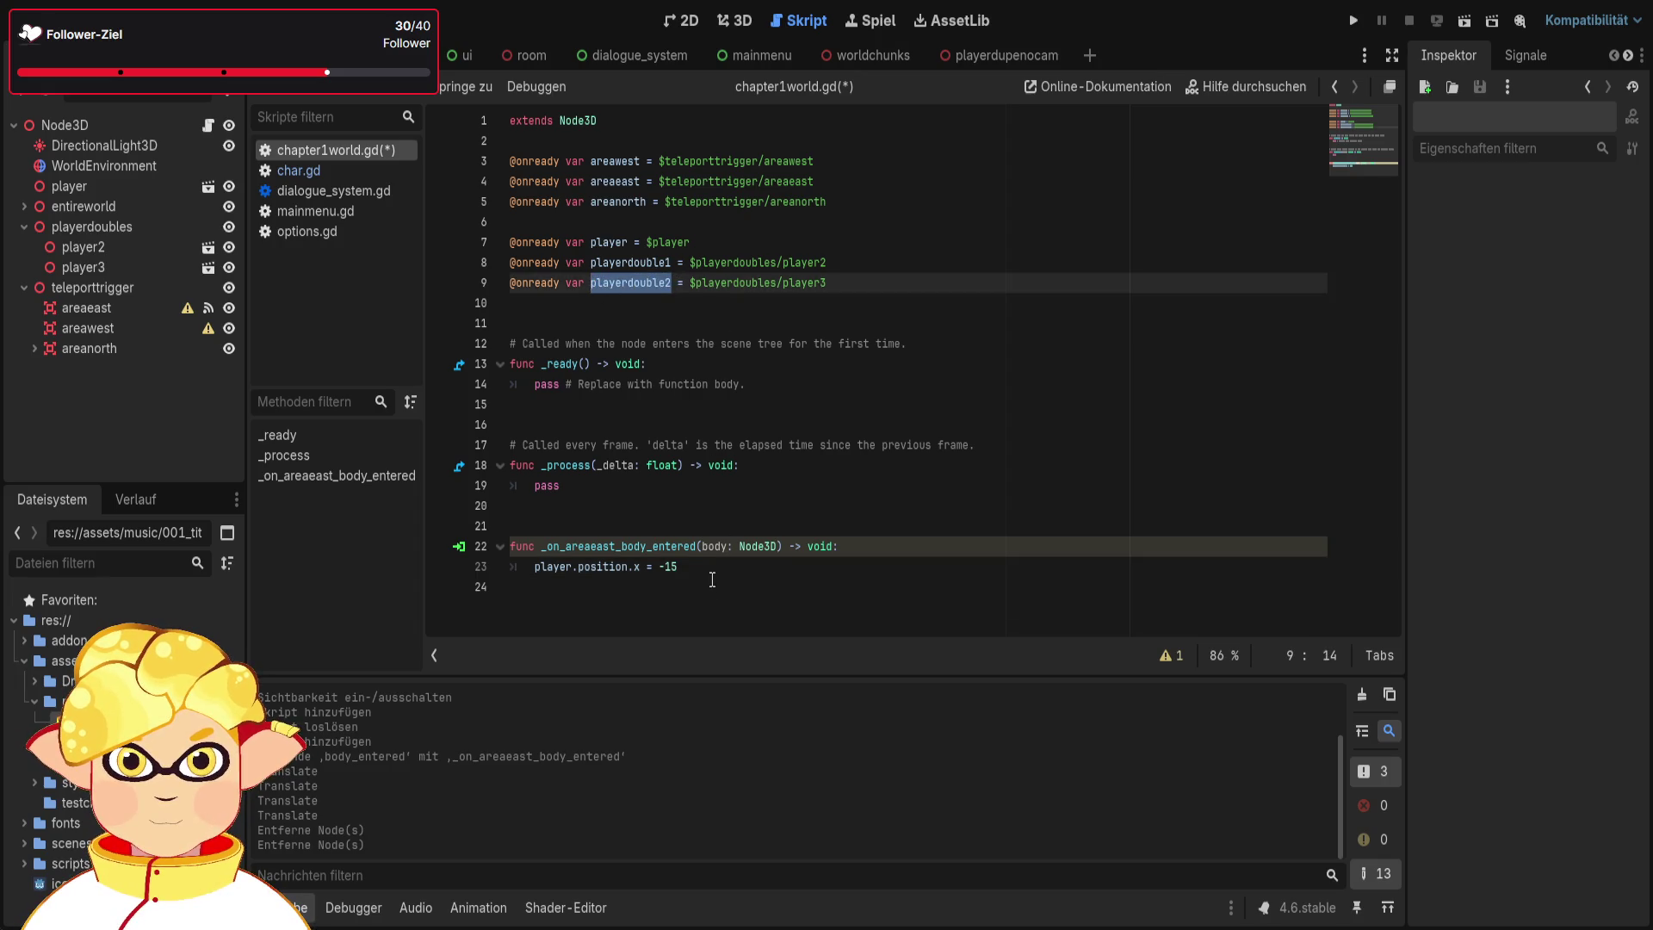
pyautogui.click(718, 571)
pyautogui.press('Return')
pyautogui.hotkey('ctrl', 'v')
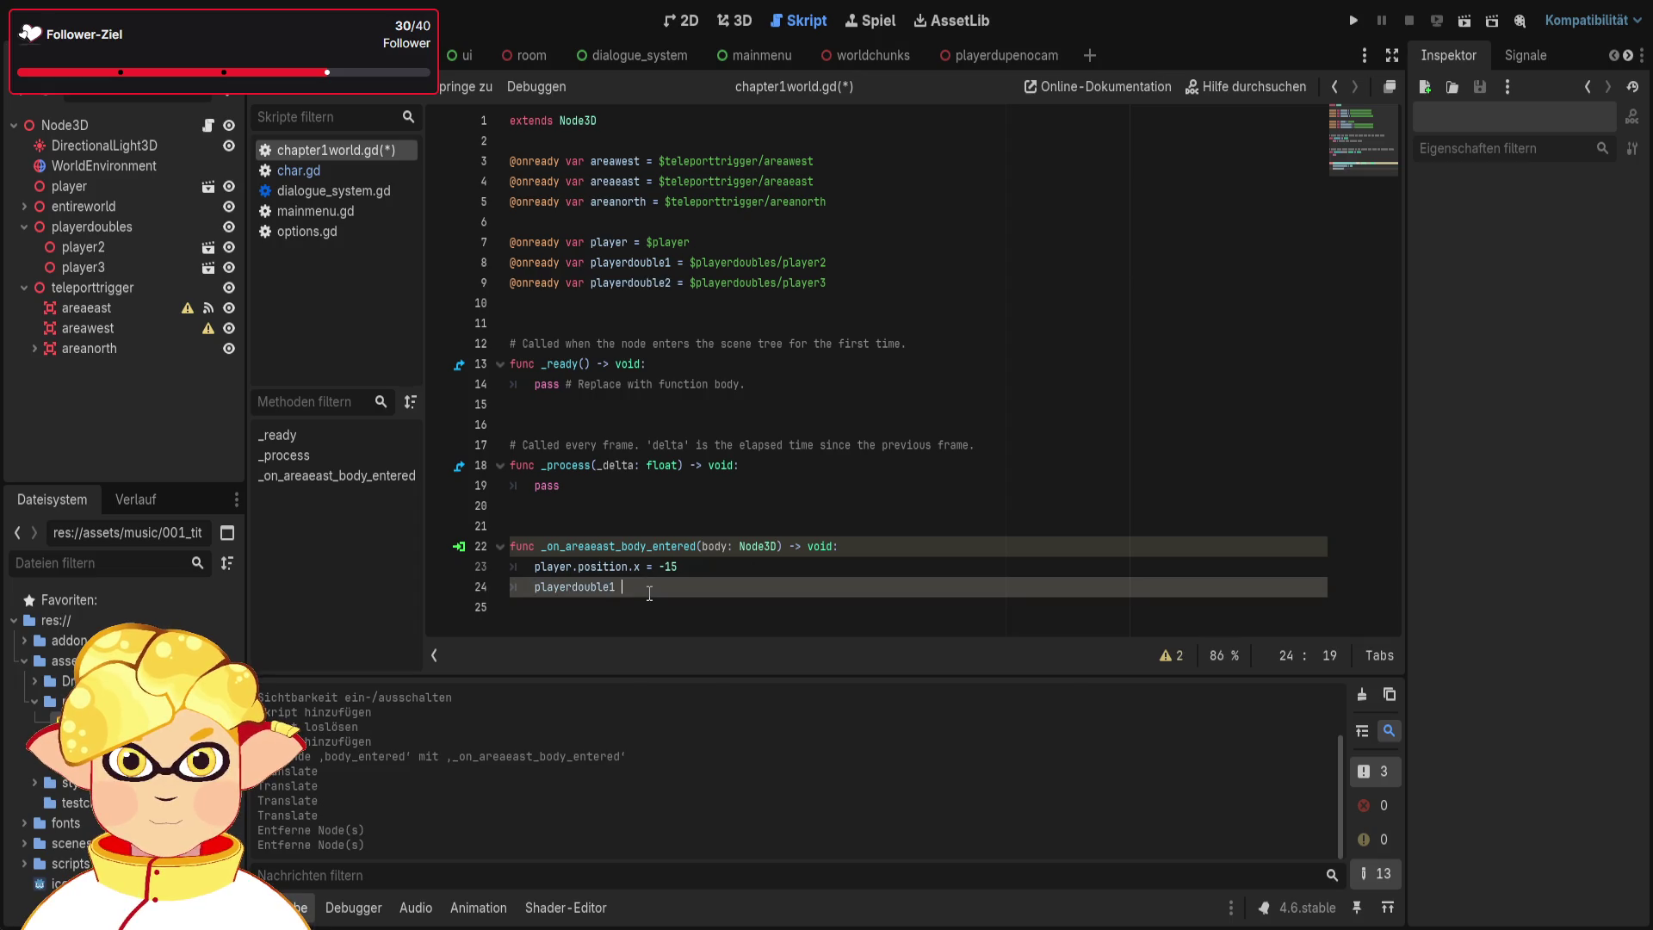
pyautogui.moveTo(568, 569); pyautogui.dragTo(644, 569)
pyautogui.click(647, 597)
pyautogui.write('.position.x =')
pyautogui.write(' 45')
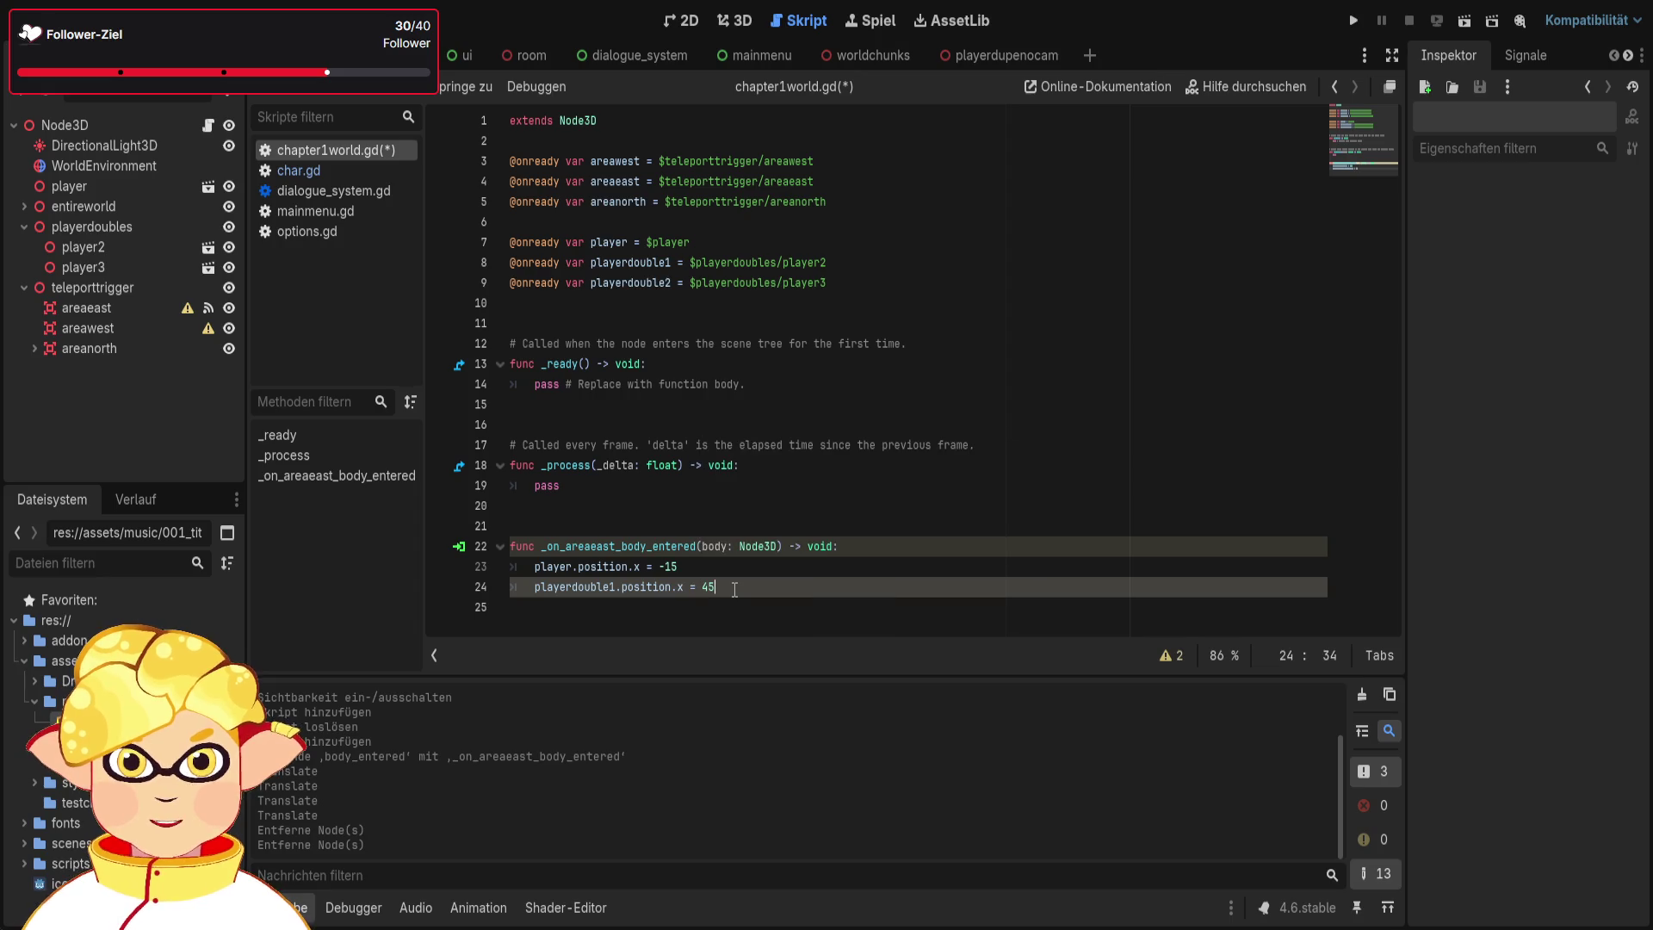
pyautogui.click(760, 569)
pyautogui.click(734, 20)
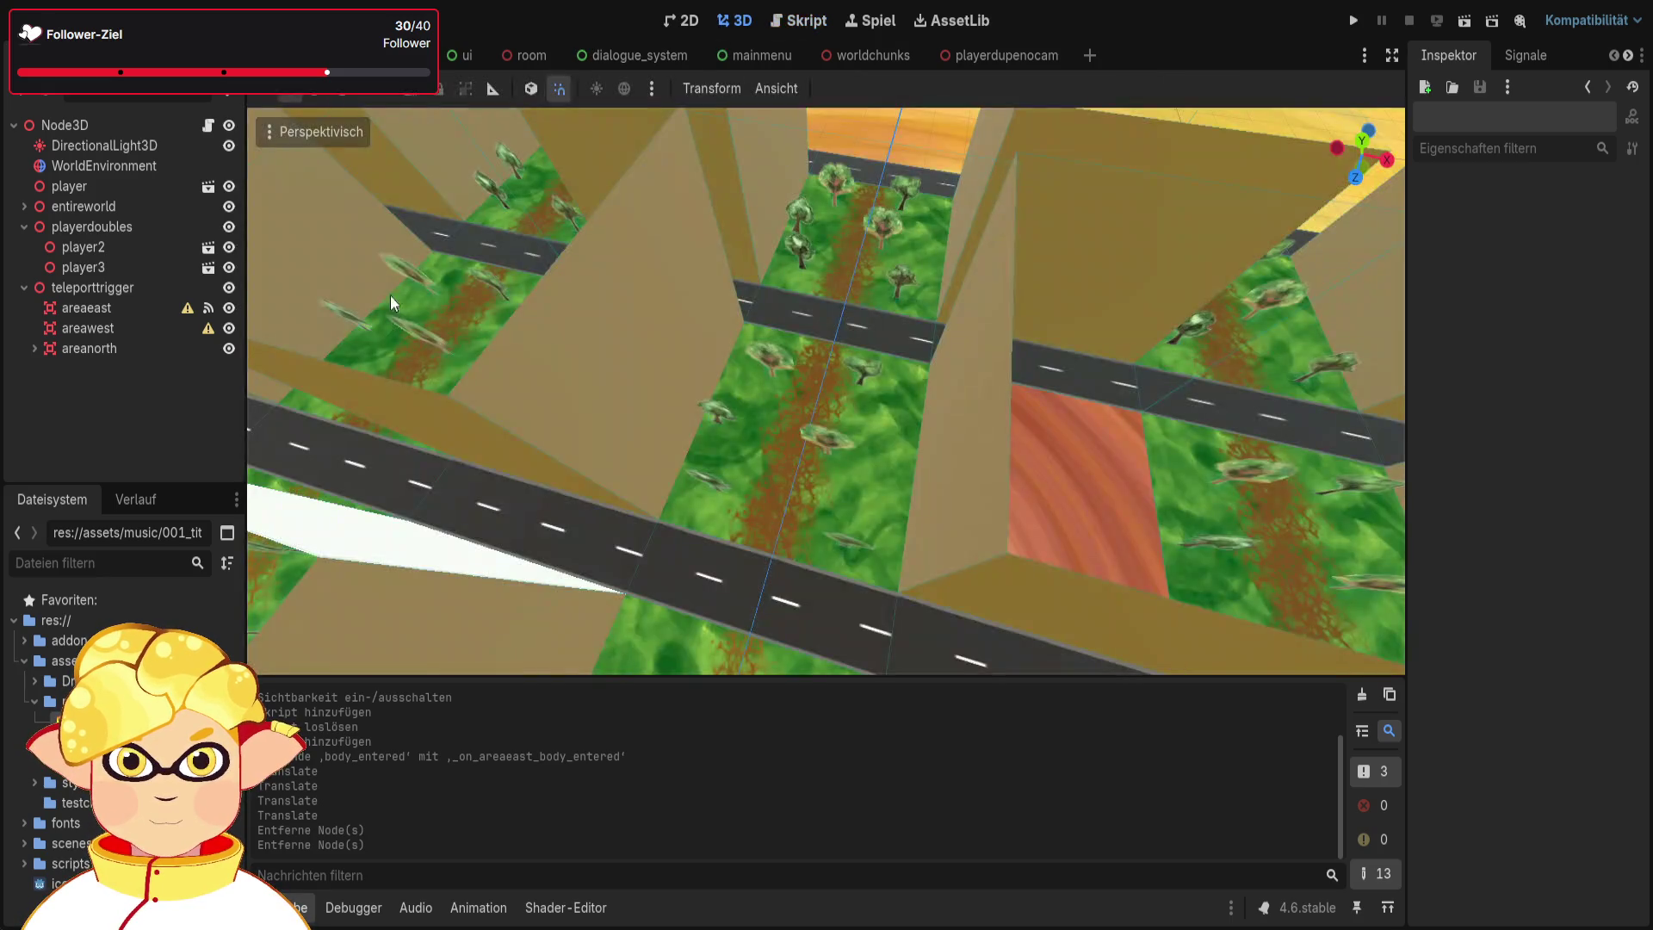
# Trial-move player2 along Z and X in the maze, then undo both moves.
pyautogui.click(45, 245)
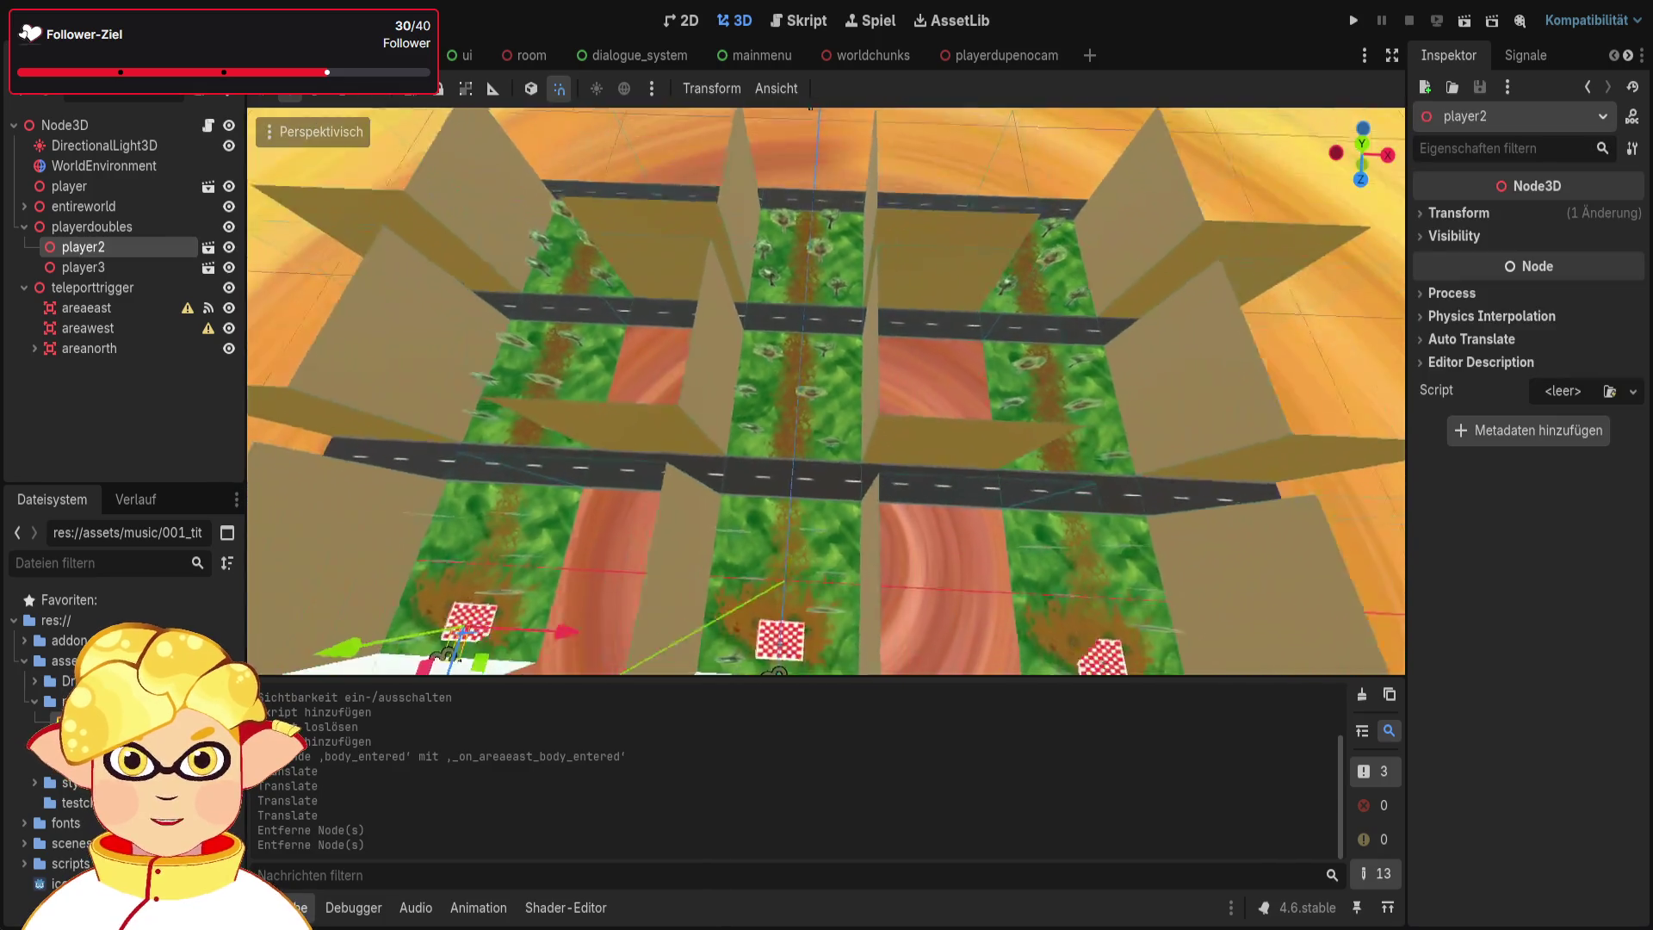
pyautogui.scroll(-3, 810, 107)
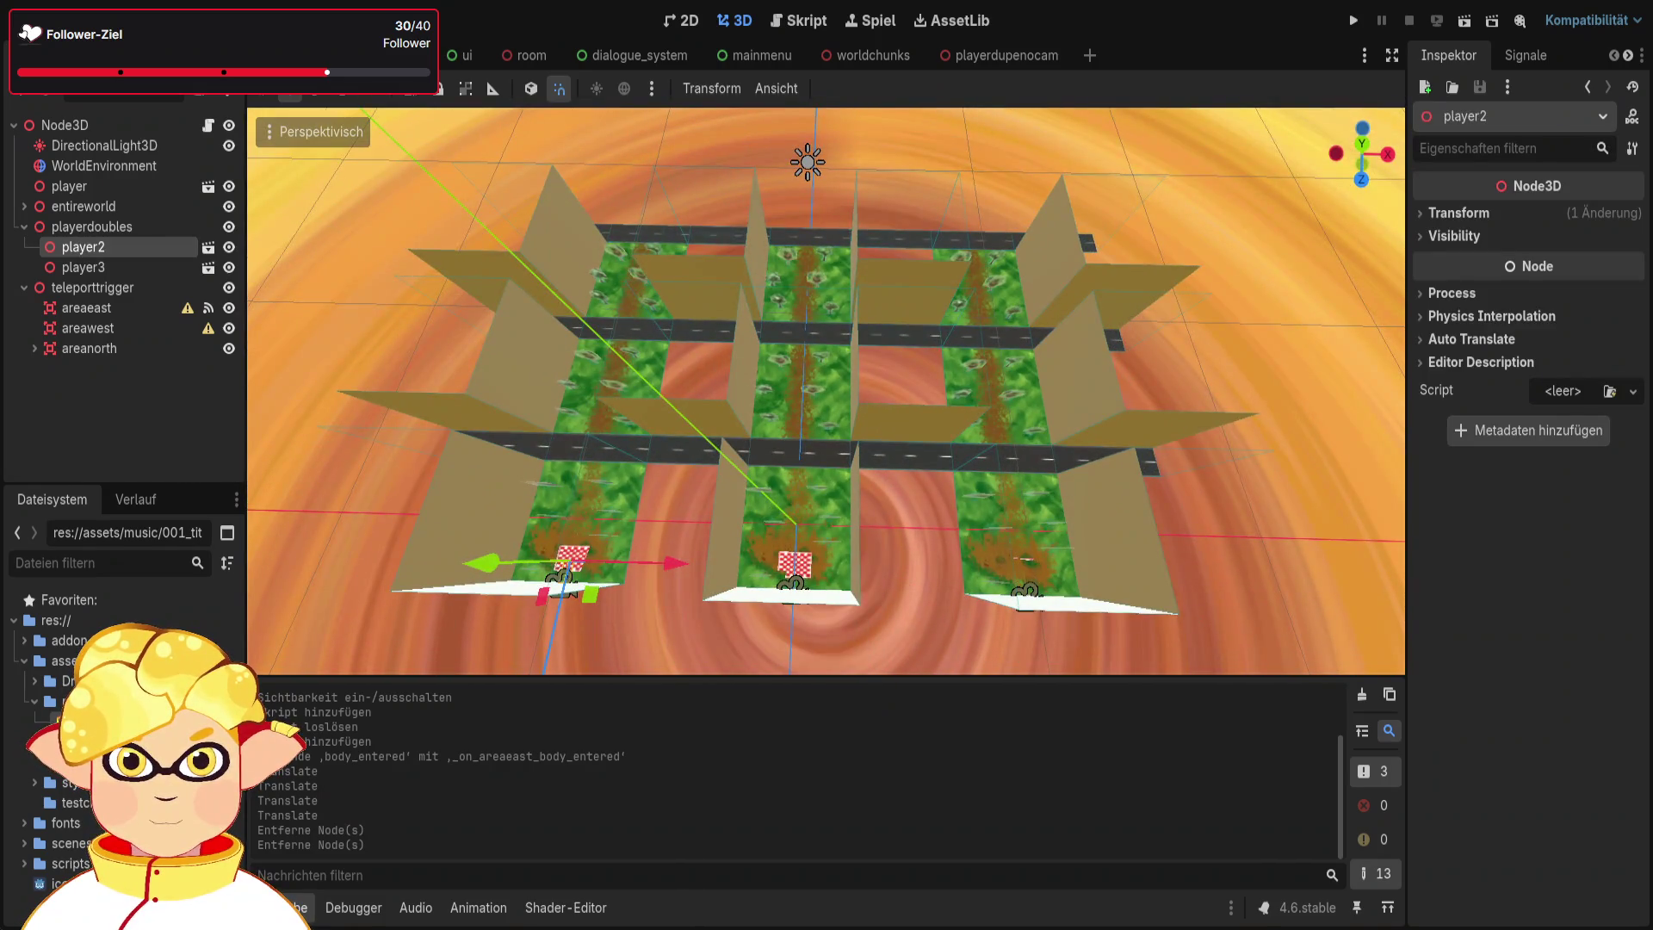
pyautogui.moveTo(522, 291); pyautogui.dragTo(522, 292)
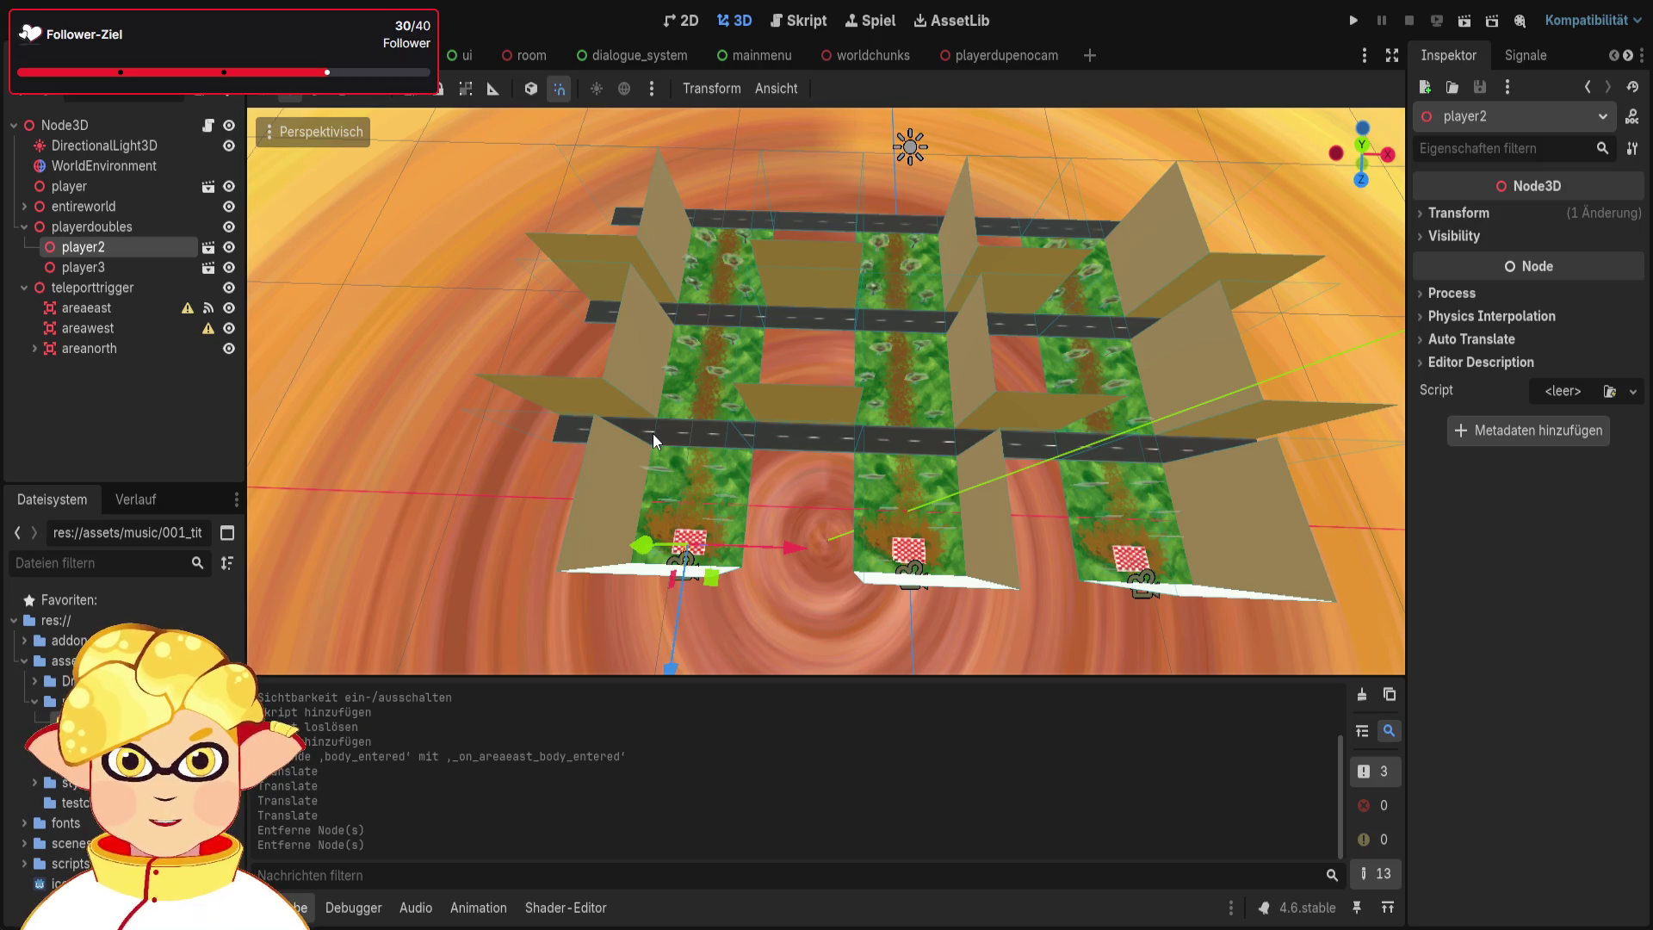
pyautogui.moveTo(686, 564); pyautogui.dragTo(672, 525)
pyautogui.moveTo(810, 430); pyautogui.dragTo(751, 437)
pyautogui.hotkey('ctrl', 'z')
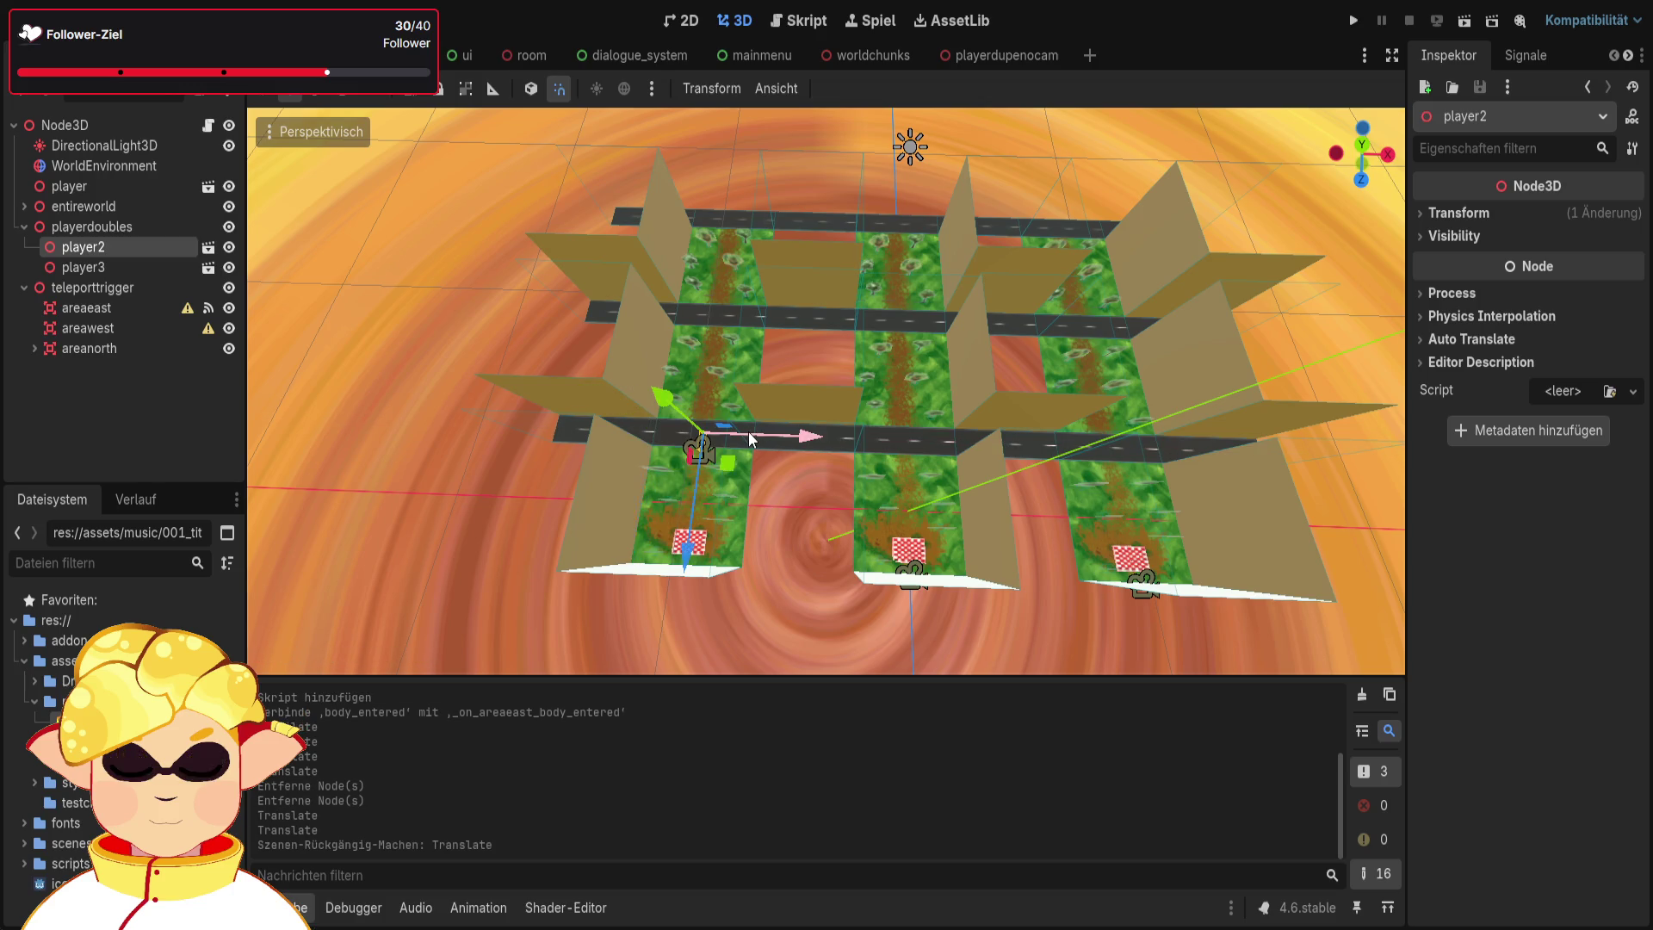
pyautogui.hotkey('ctrl', 'z')
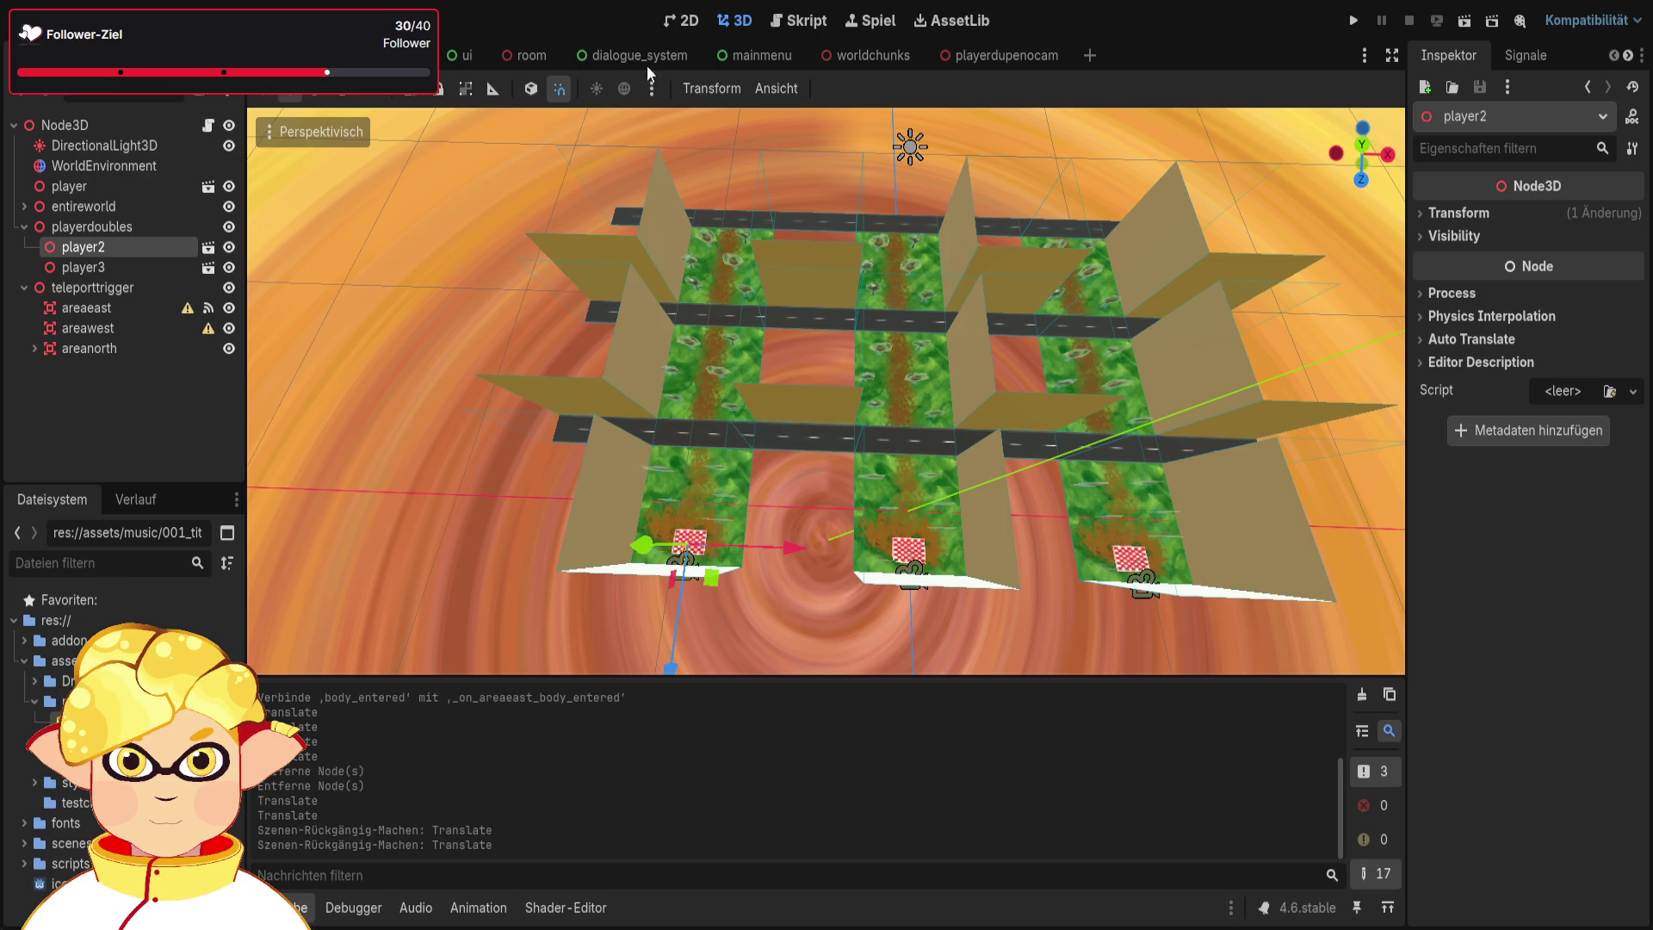
pyautogui.moveTo(827, 345); pyautogui.dragTo(840, 431)
pyautogui.moveTo(633, 365); pyautogui.dragTo(364, 308)
# Rename player2 to playerd1 and player3 to playerd2, then reopen chapter1world.gd.
pyautogui.click(124, 261)
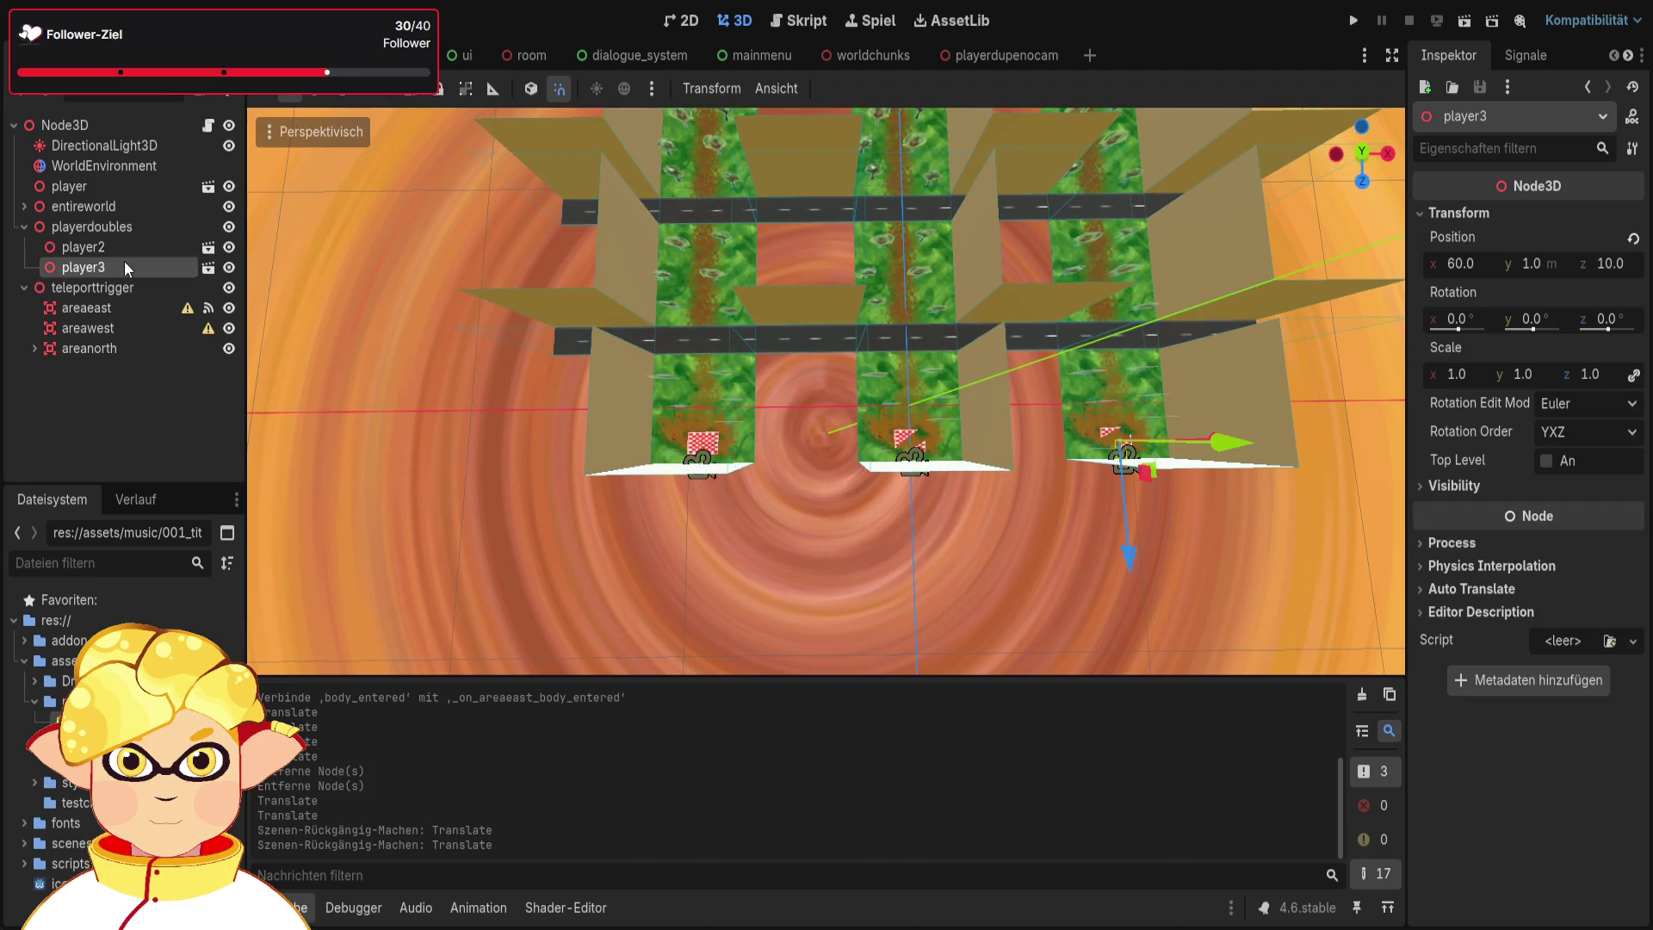
pyautogui.click(127, 248)
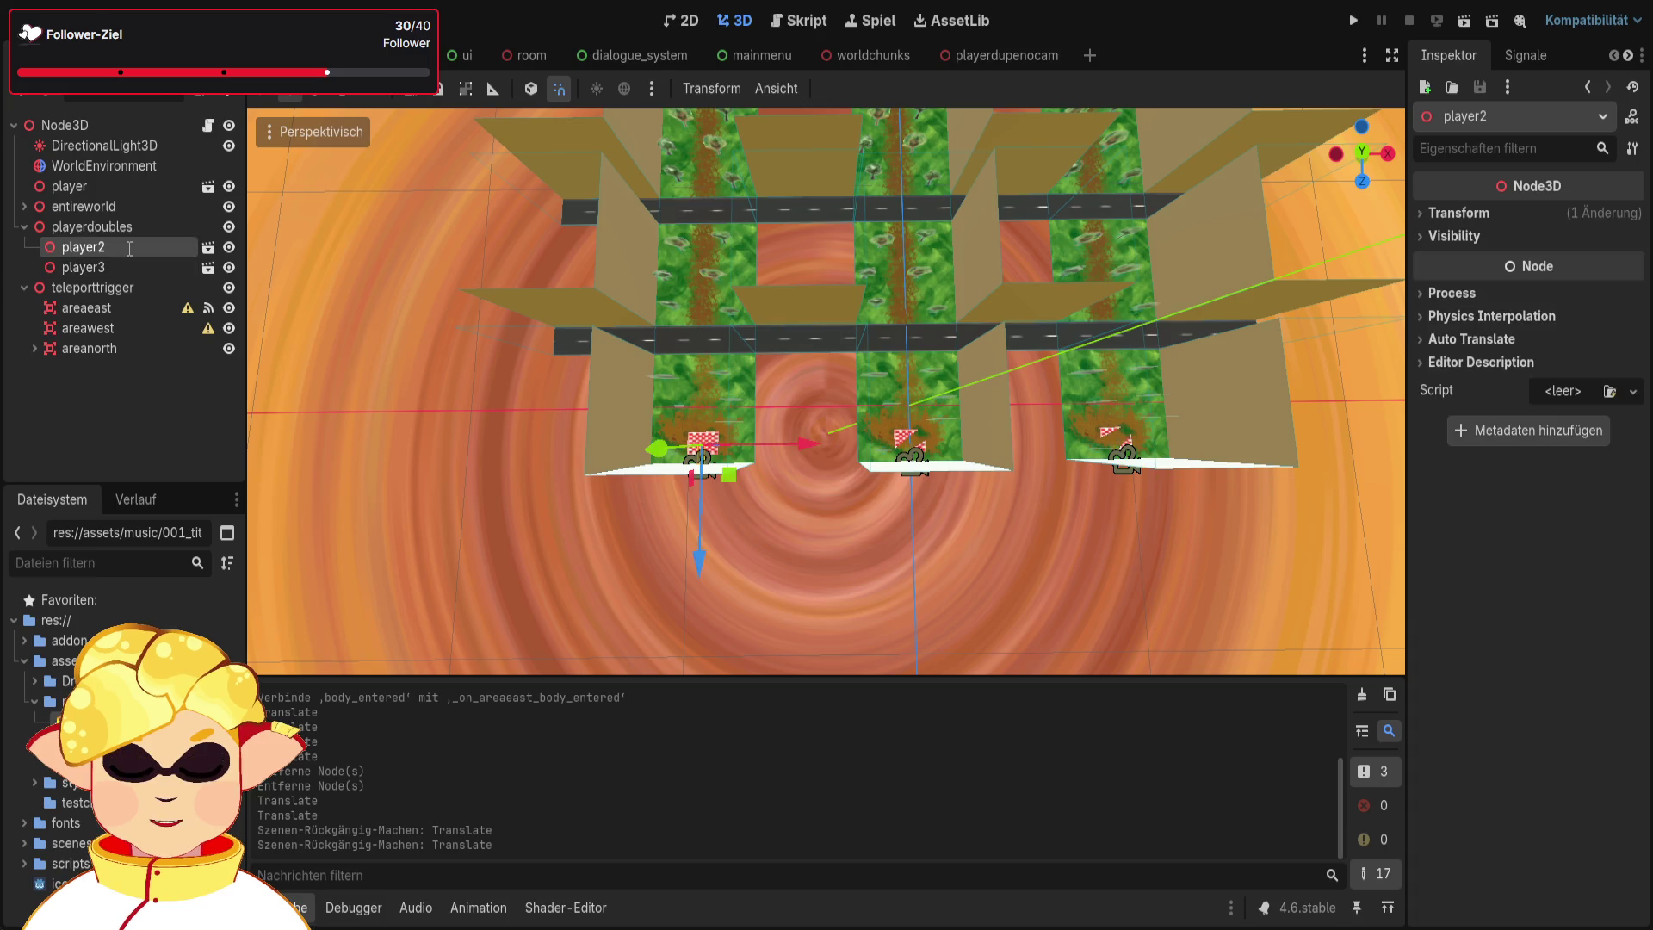
pyautogui.write('playerd1')
pyautogui.press('Return')
pyautogui.click(133, 267)
pyautogui.doubleClick(132, 267)
pyautogui.write('playerd2')
pyautogui.press('Return')
pyautogui.click(126, 245)
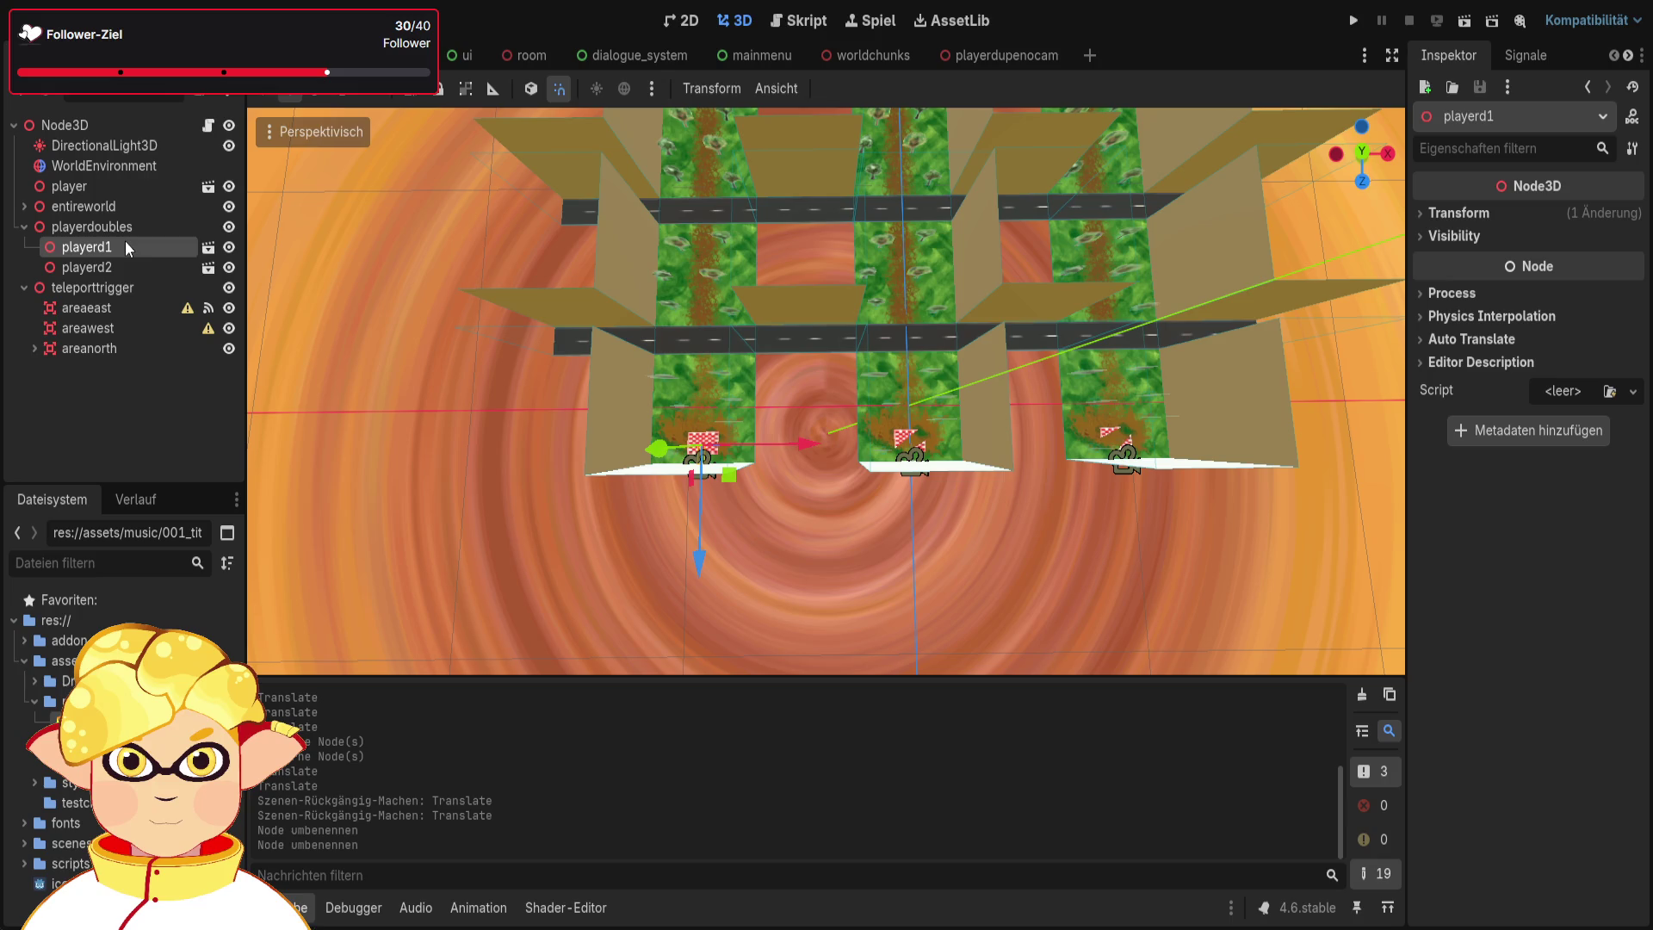
pyautogui.click(794, 24)
# Append 2 to the variable name on line 9 and make line 24 reference playerdouble2.
pyautogui.click(841, 263)
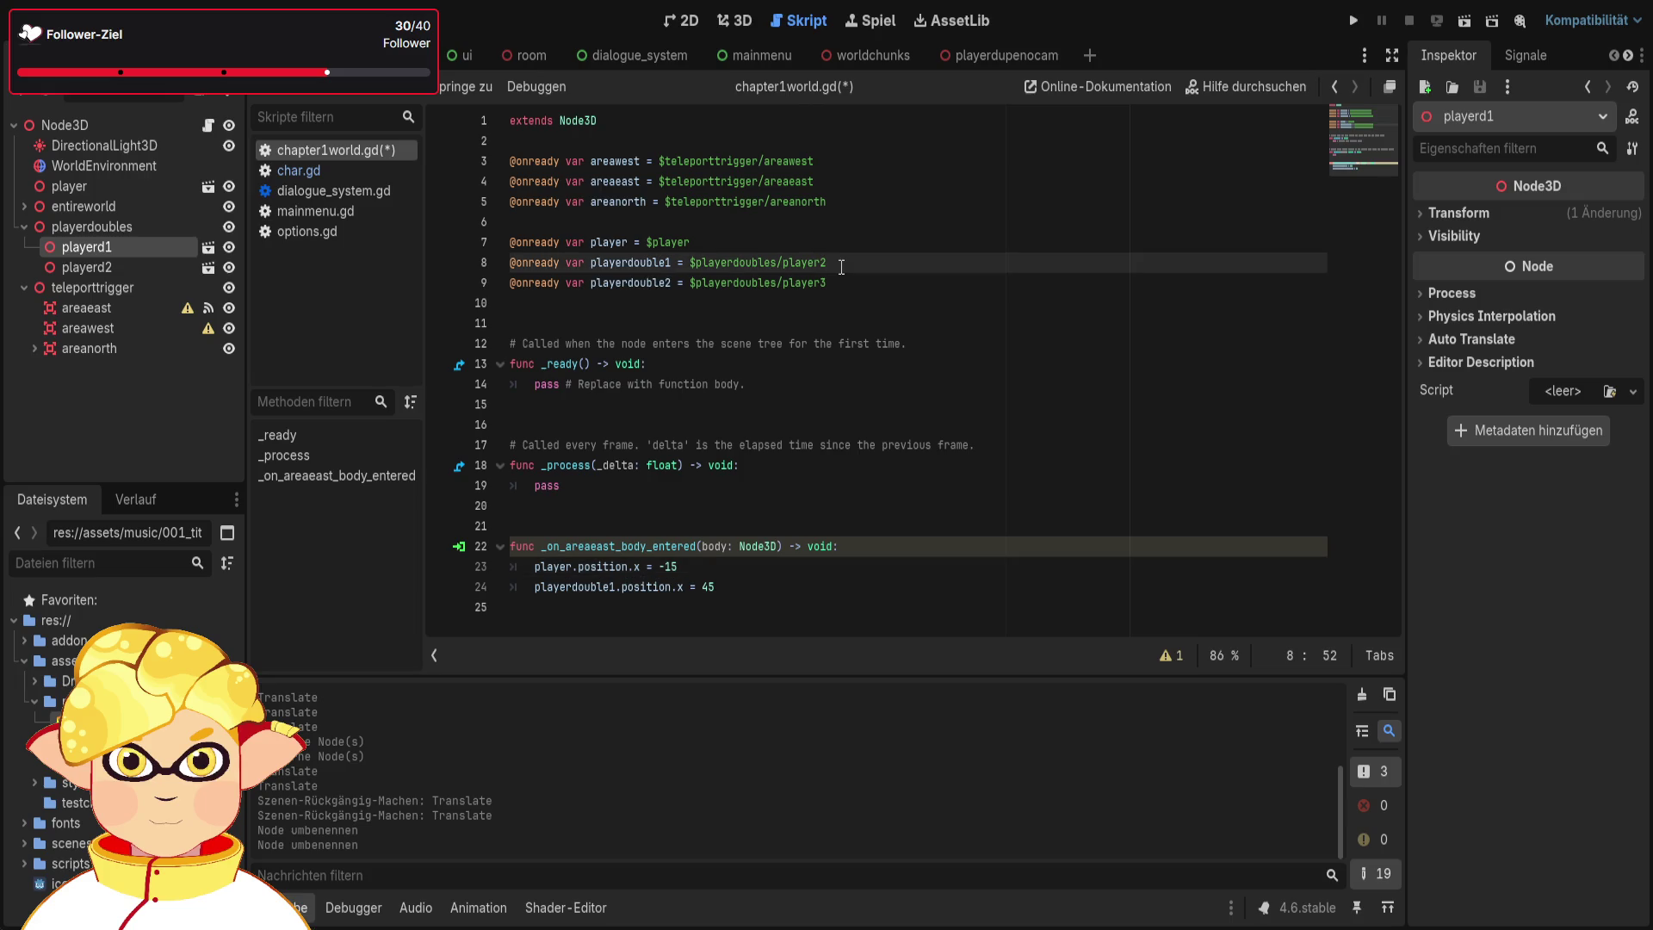
pyautogui.press('Down')
pyautogui.write('2')
pyautogui.click(1177, 526)
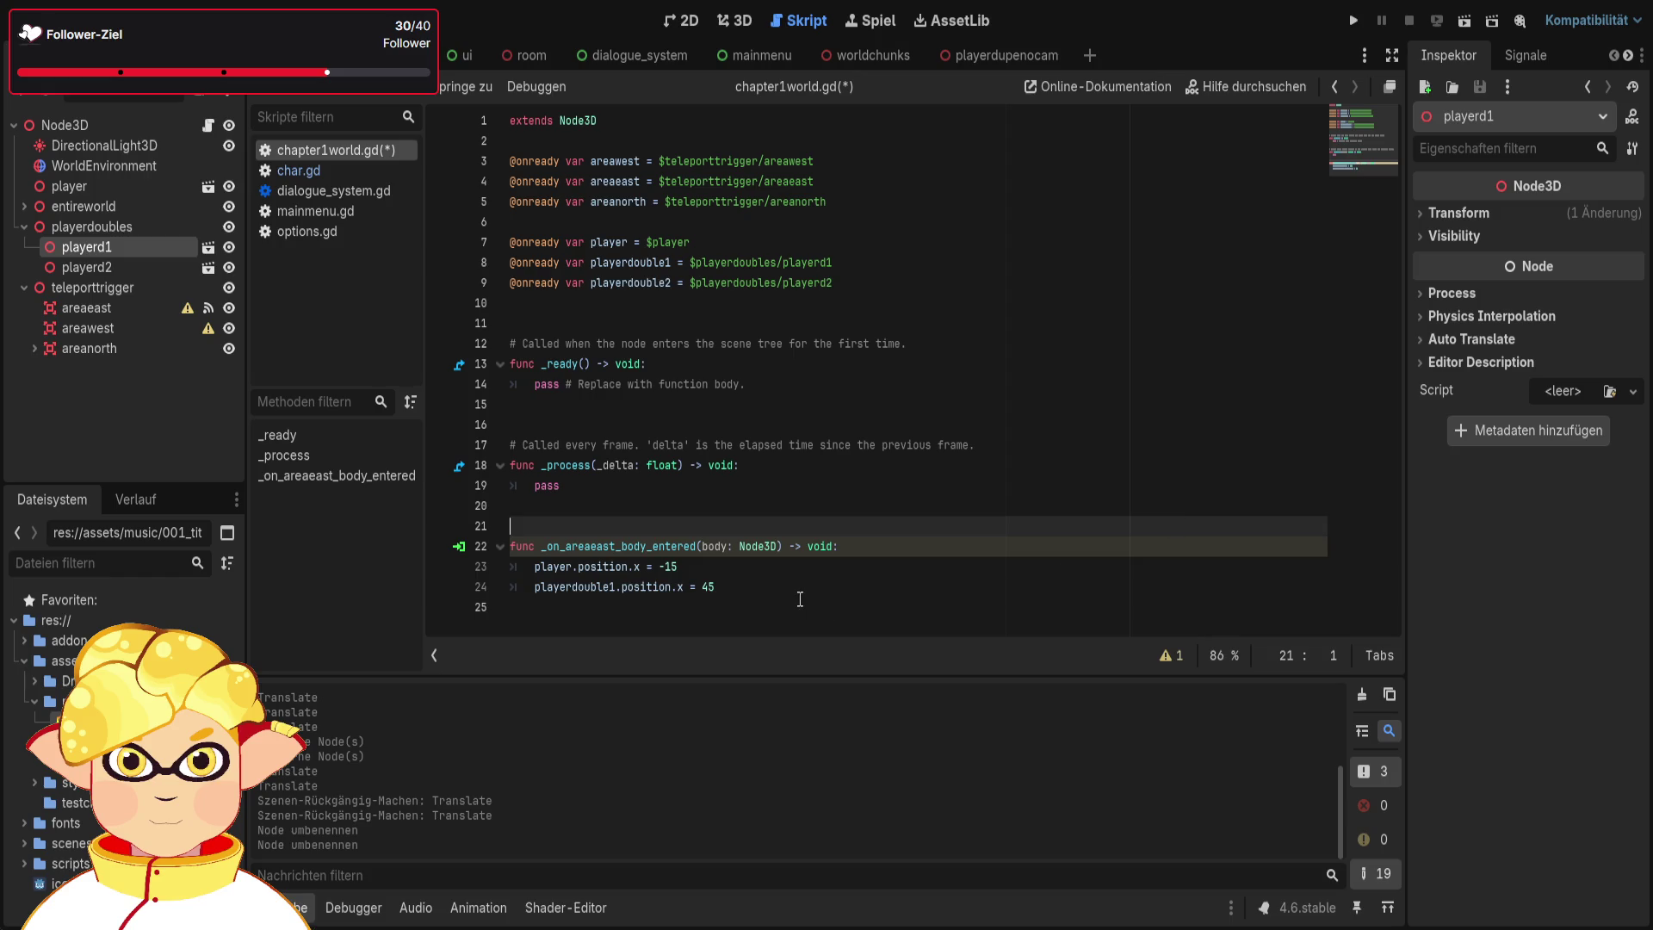
pyautogui.click(614, 589)
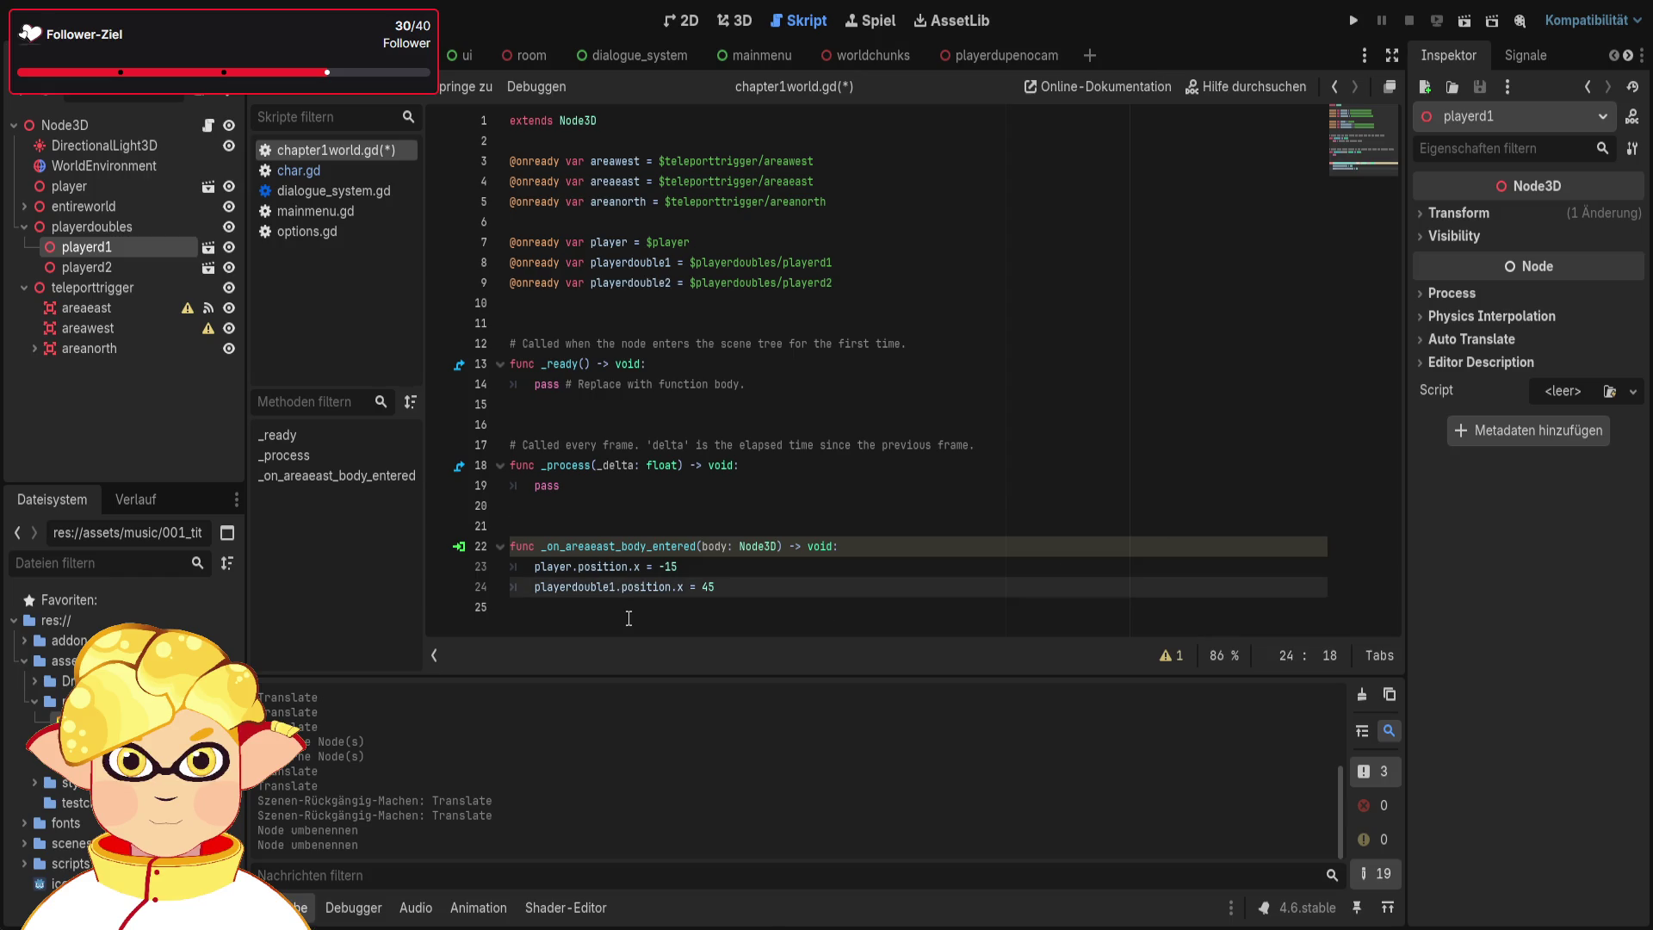
pyautogui.press('BackSpace')
pyautogui.write('2')
# Duplicate the playerdouble2 assignment onto a new line 24, change it to playerdouble1, and select its 45.
pyautogui.click(723, 572)
pyautogui.press('Down')
pyautogui.press('Down')
pyautogui.click(721, 576)
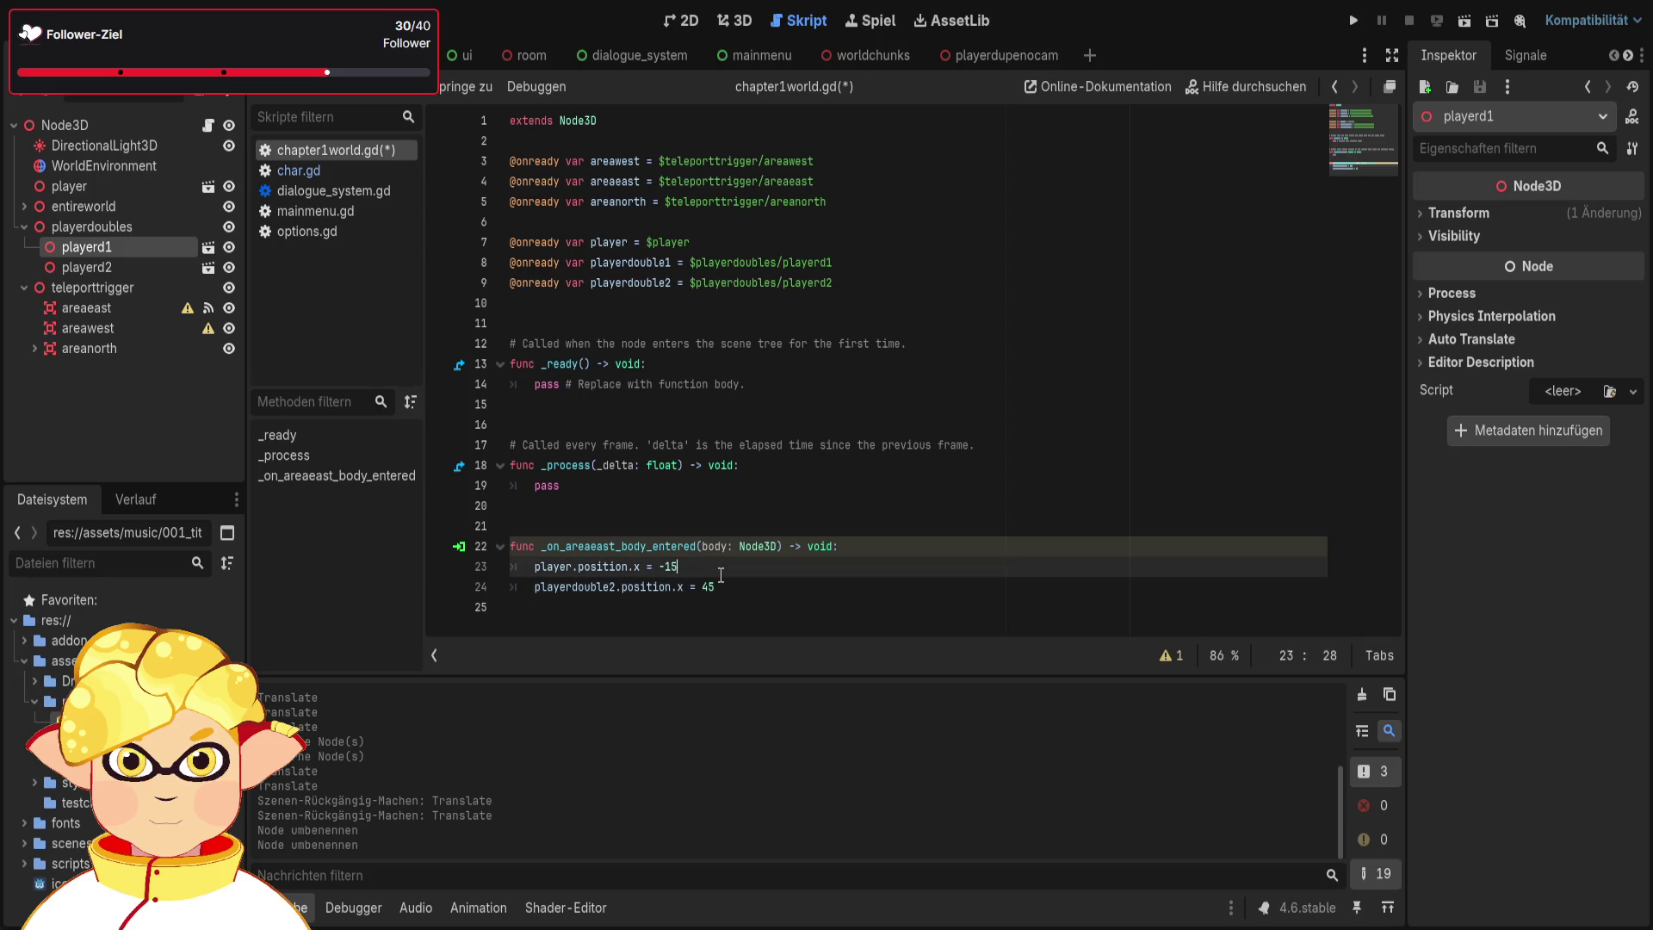
pyautogui.press('Return')
pyautogui.moveTo(717, 607); pyautogui.dragTo(538, 615)
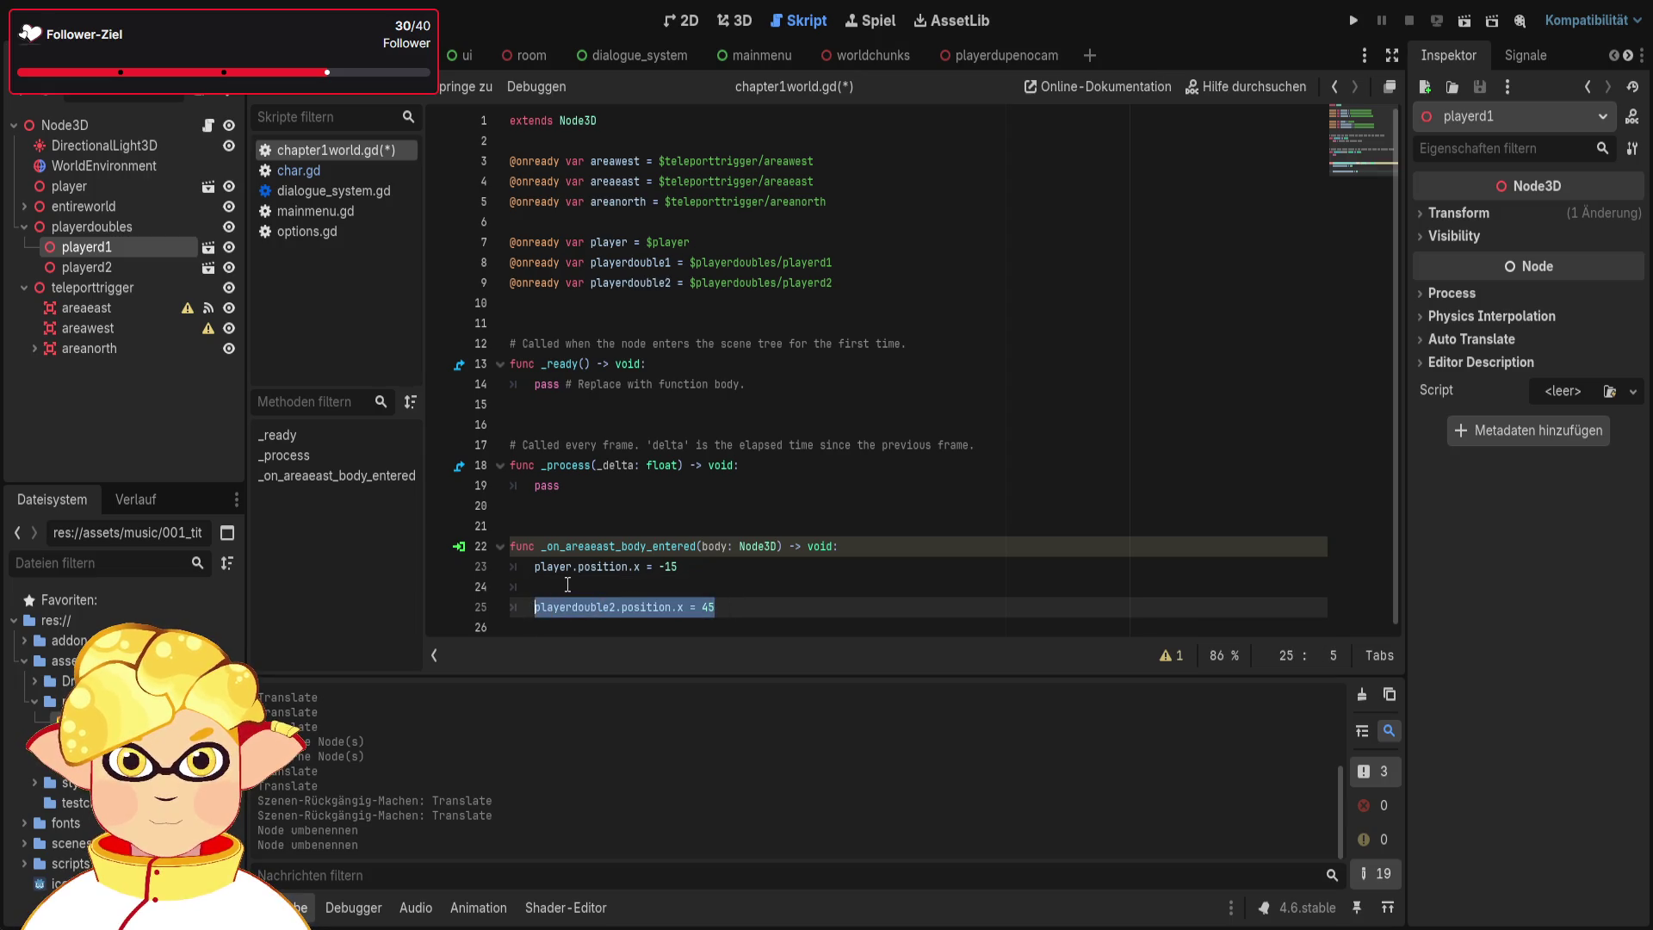
pyautogui.hotkey('ctrl', 'c')
pyautogui.click(568, 586)
pyautogui.hotkey('ctrl', 'v')
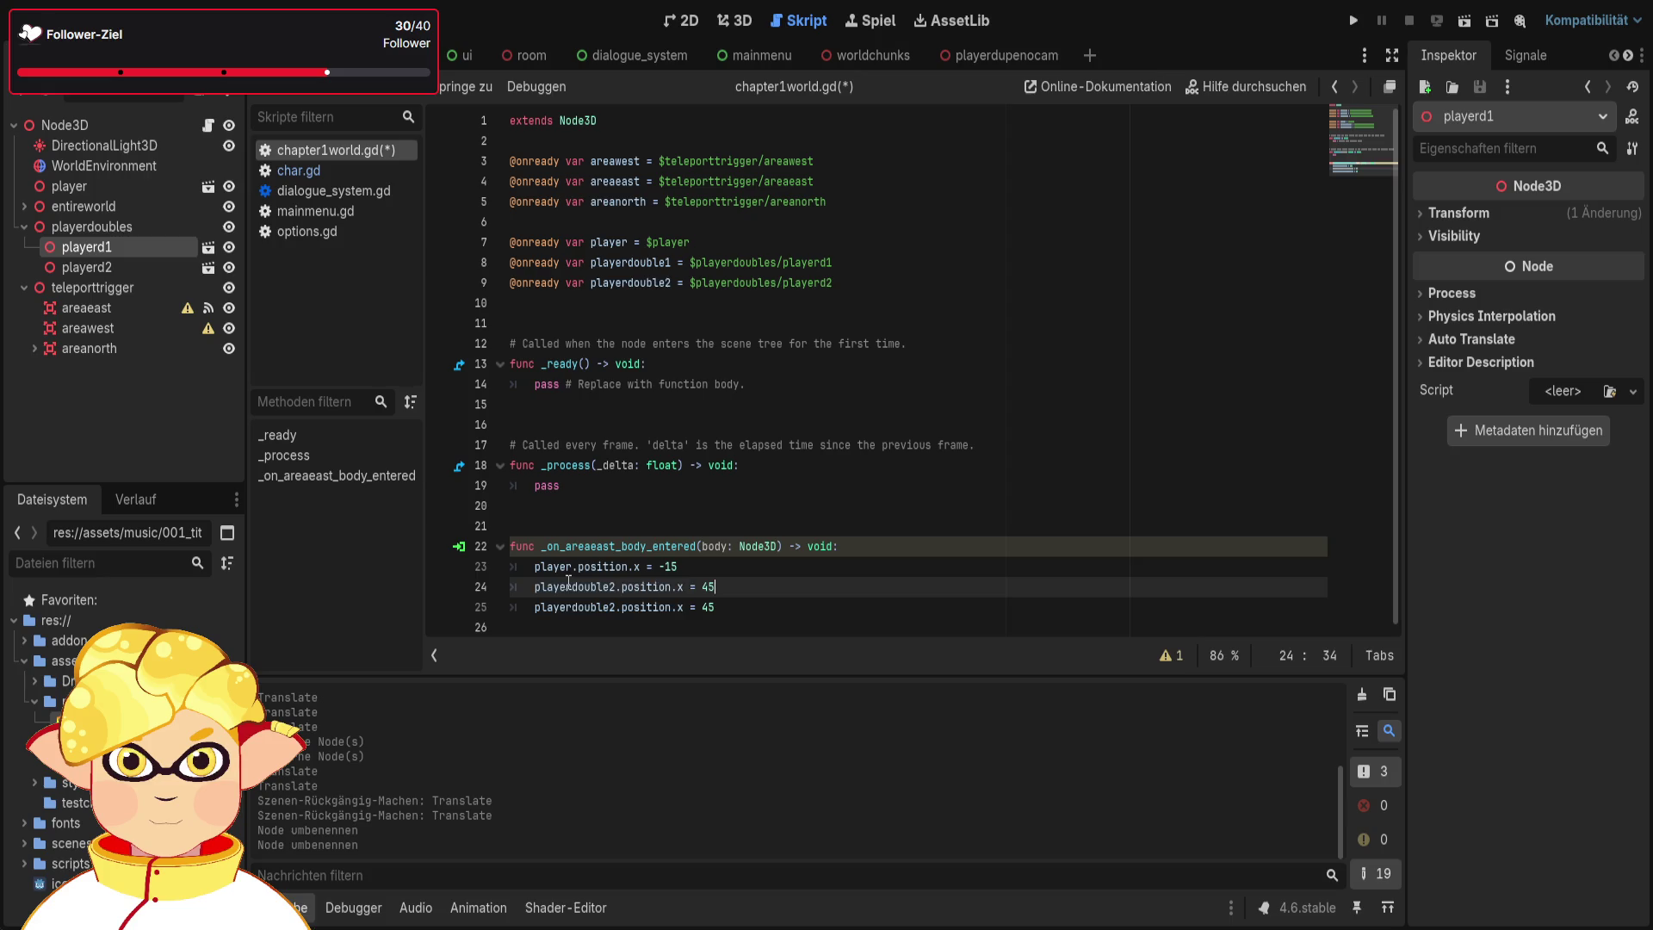
pyautogui.click(615, 587)
pyautogui.press('BackSpace')
pyautogui.write('1')
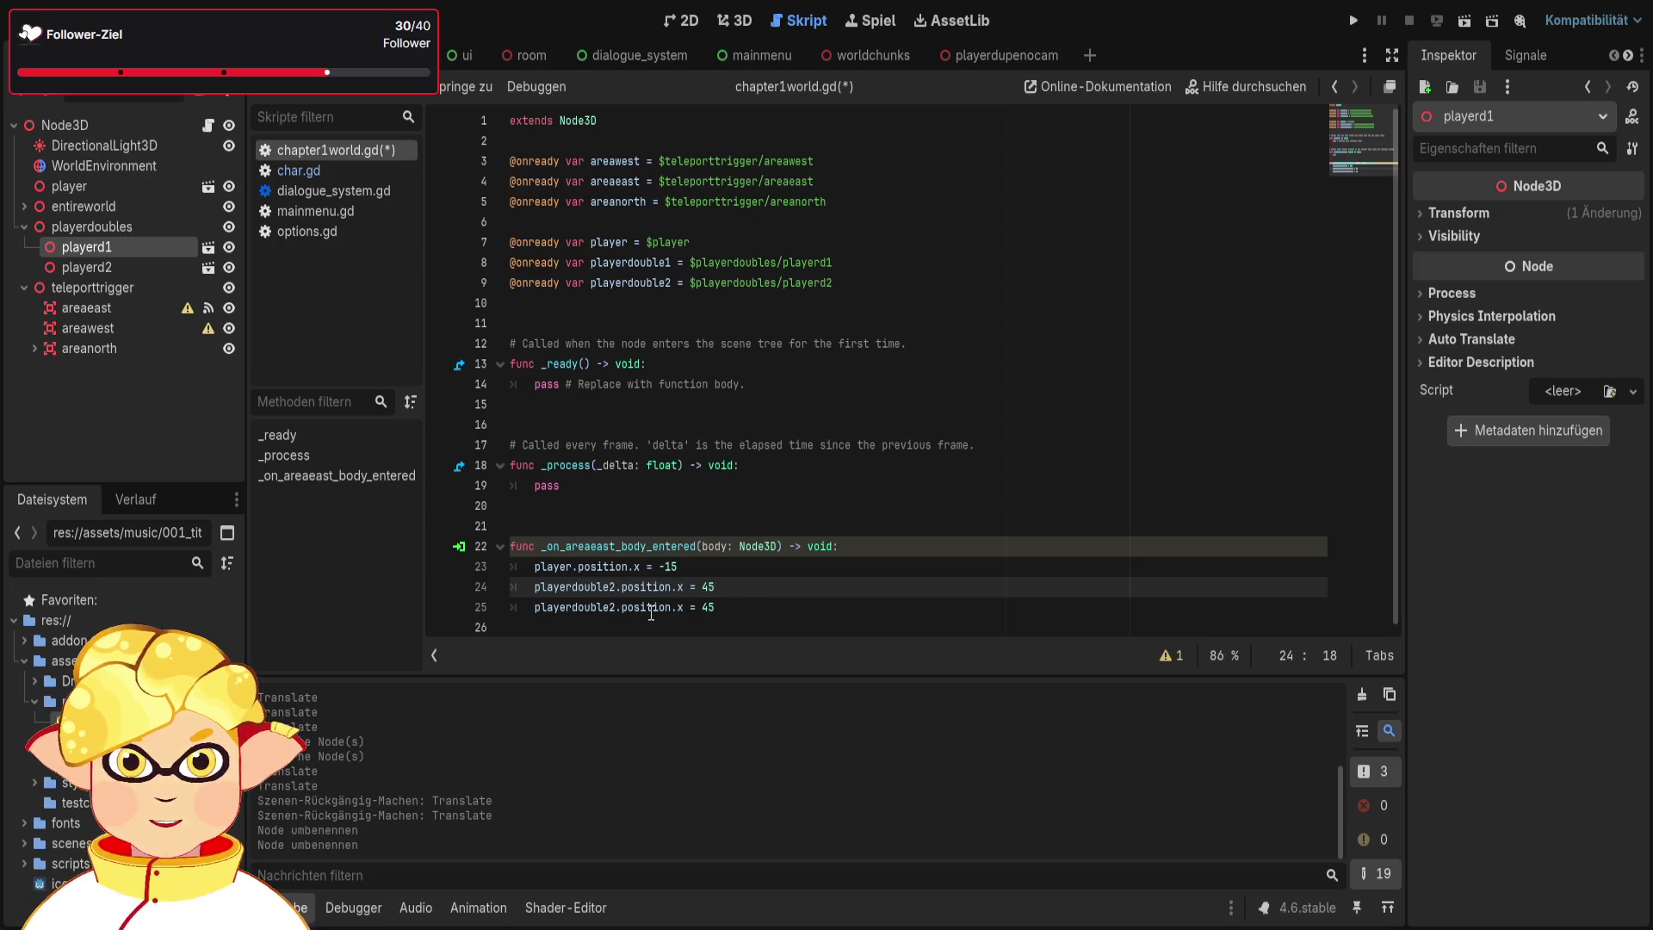
pyautogui.doubleClick(708, 587)
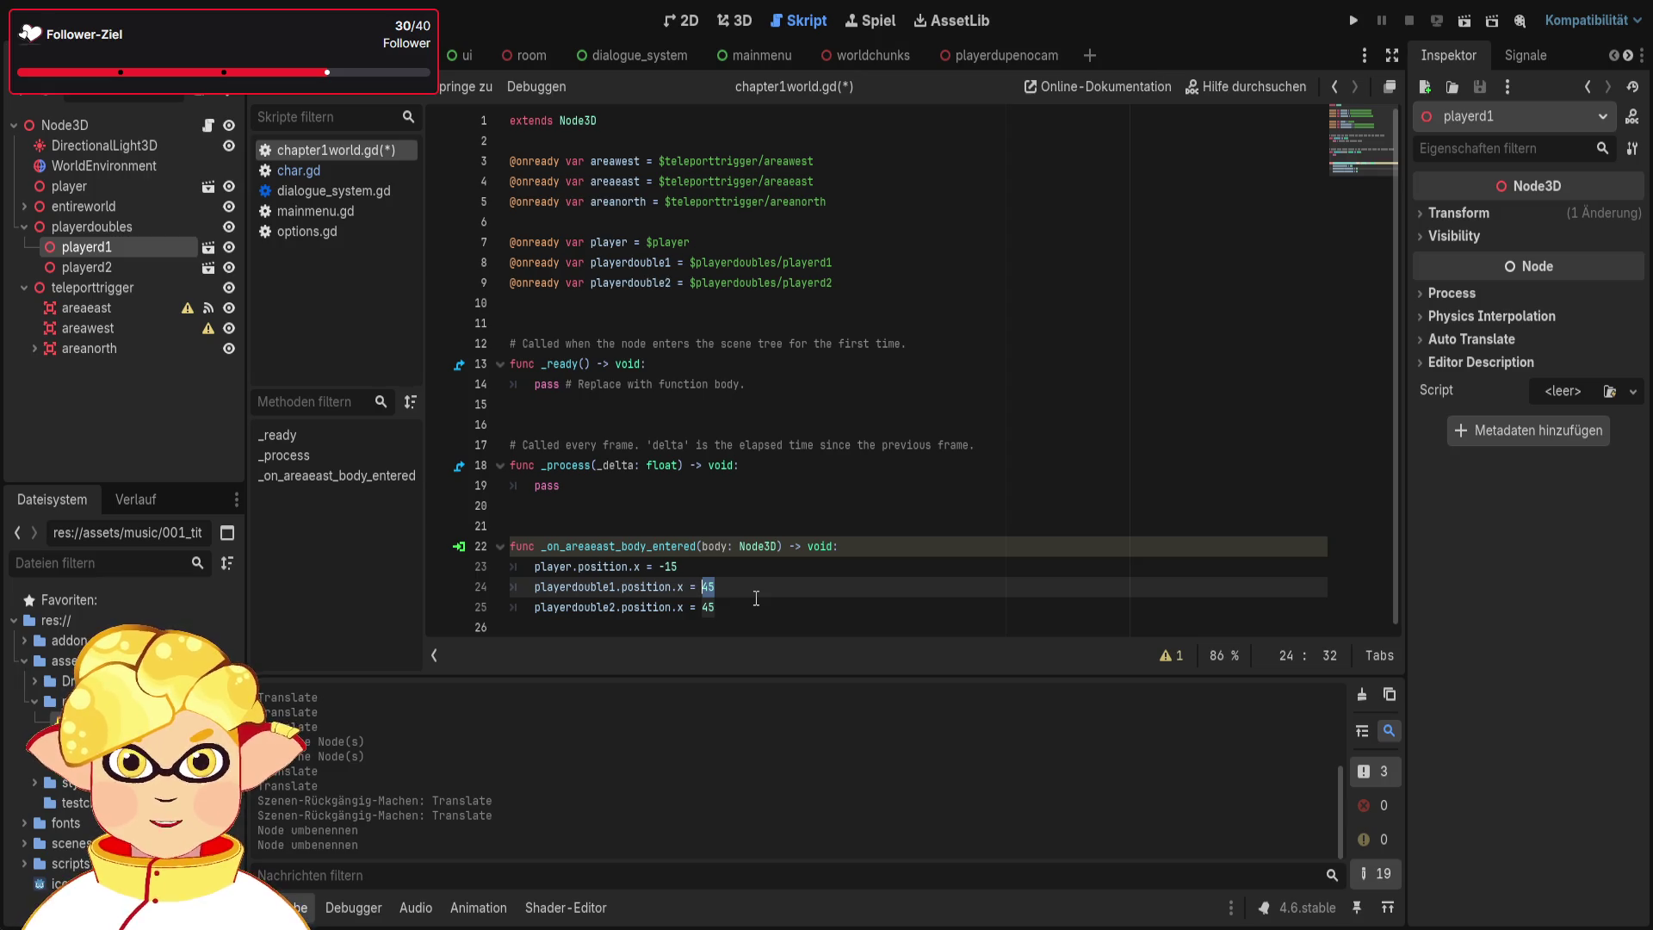
pyautogui.click(746, 14)
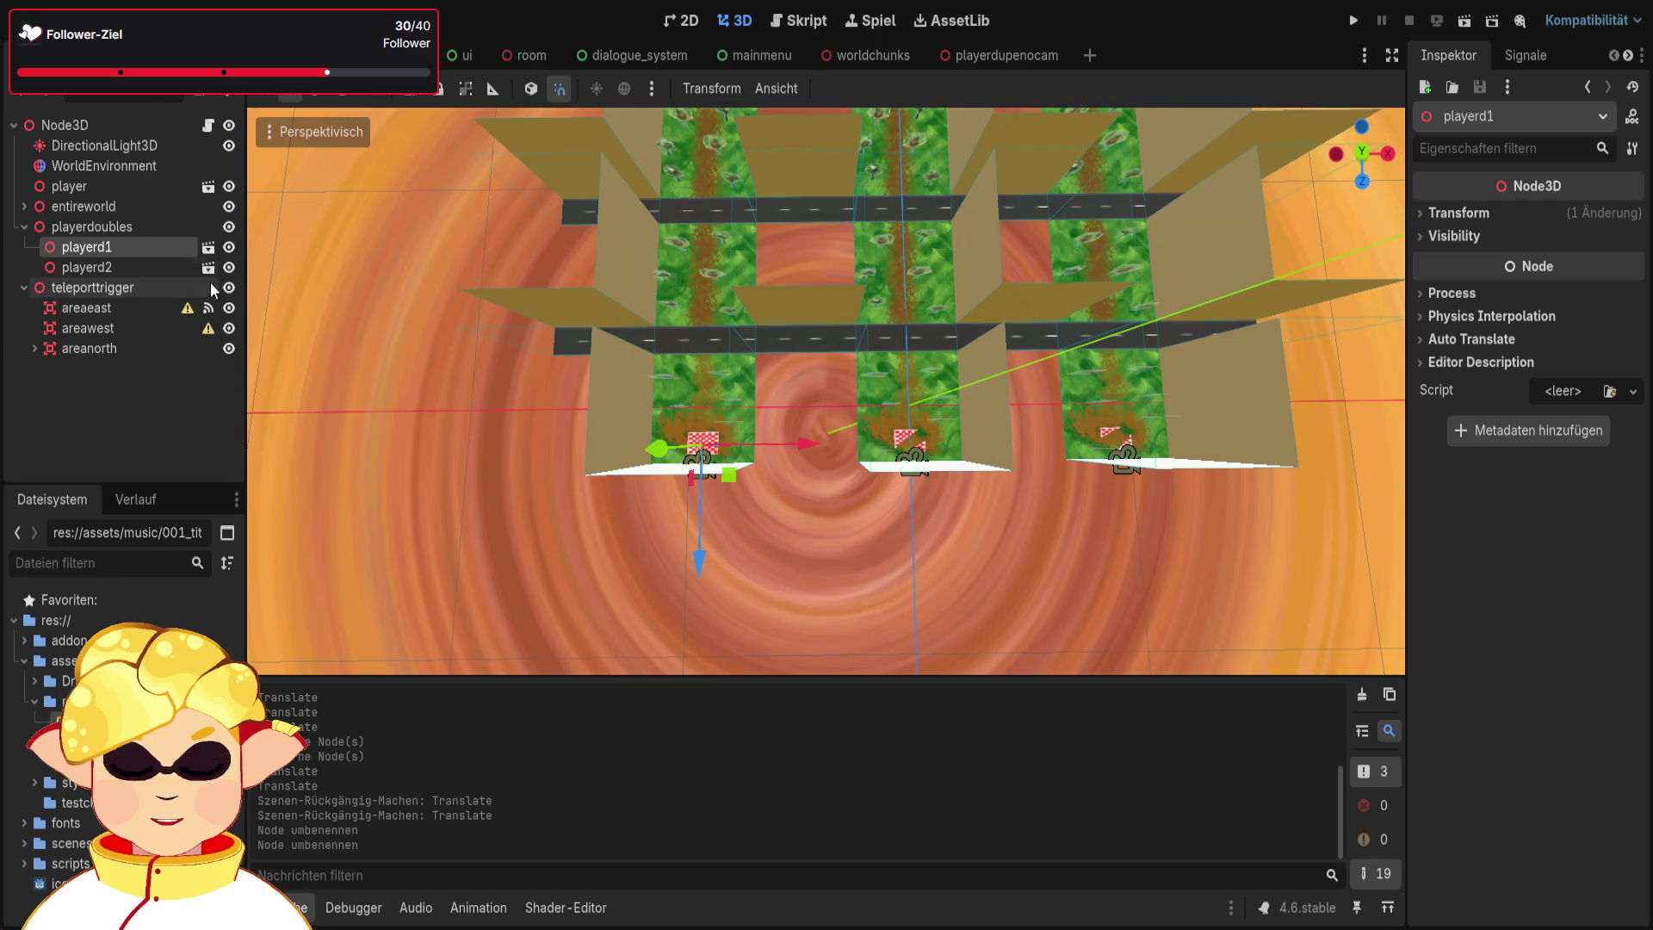
# Drag playerd1 onto the middle road to read its x position, then undo the trial moves.
pyautogui.moveTo(700, 563); pyautogui.dragTo(704, 451)
pyautogui.moveTo(805, 345); pyautogui.dragTo(753, 343)
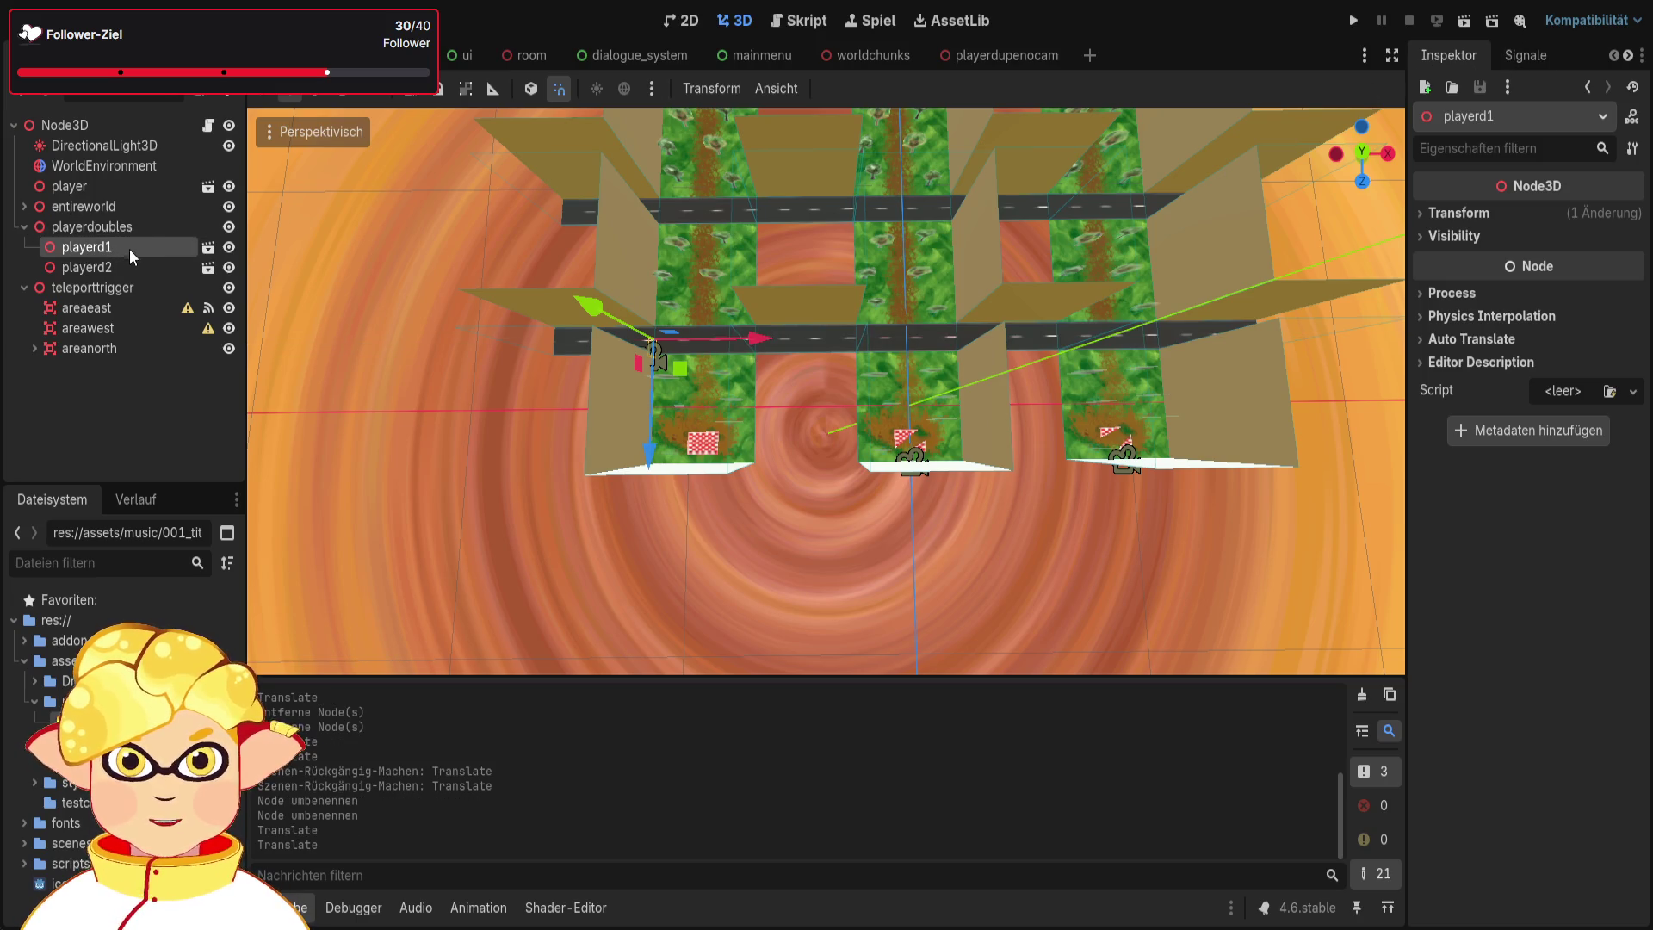
pyautogui.click(1469, 209)
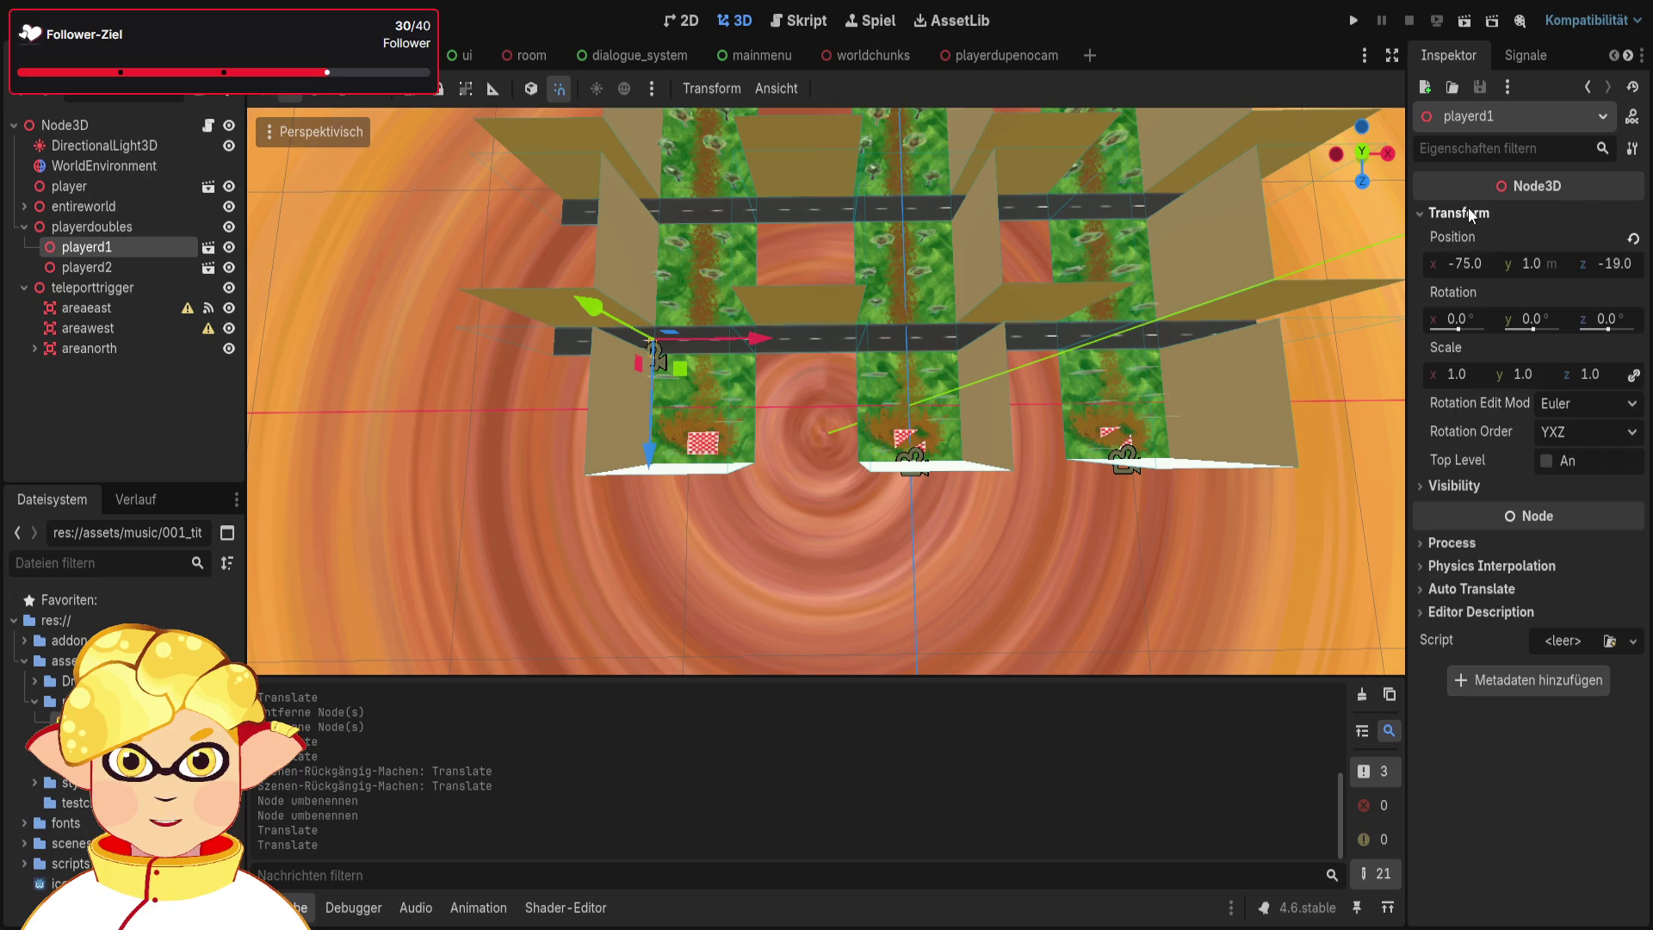
pyautogui.click(1469, 211)
pyautogui.hotkey('ctrl', 'z')
pyautogui.hotkey('ctrl', 'z')
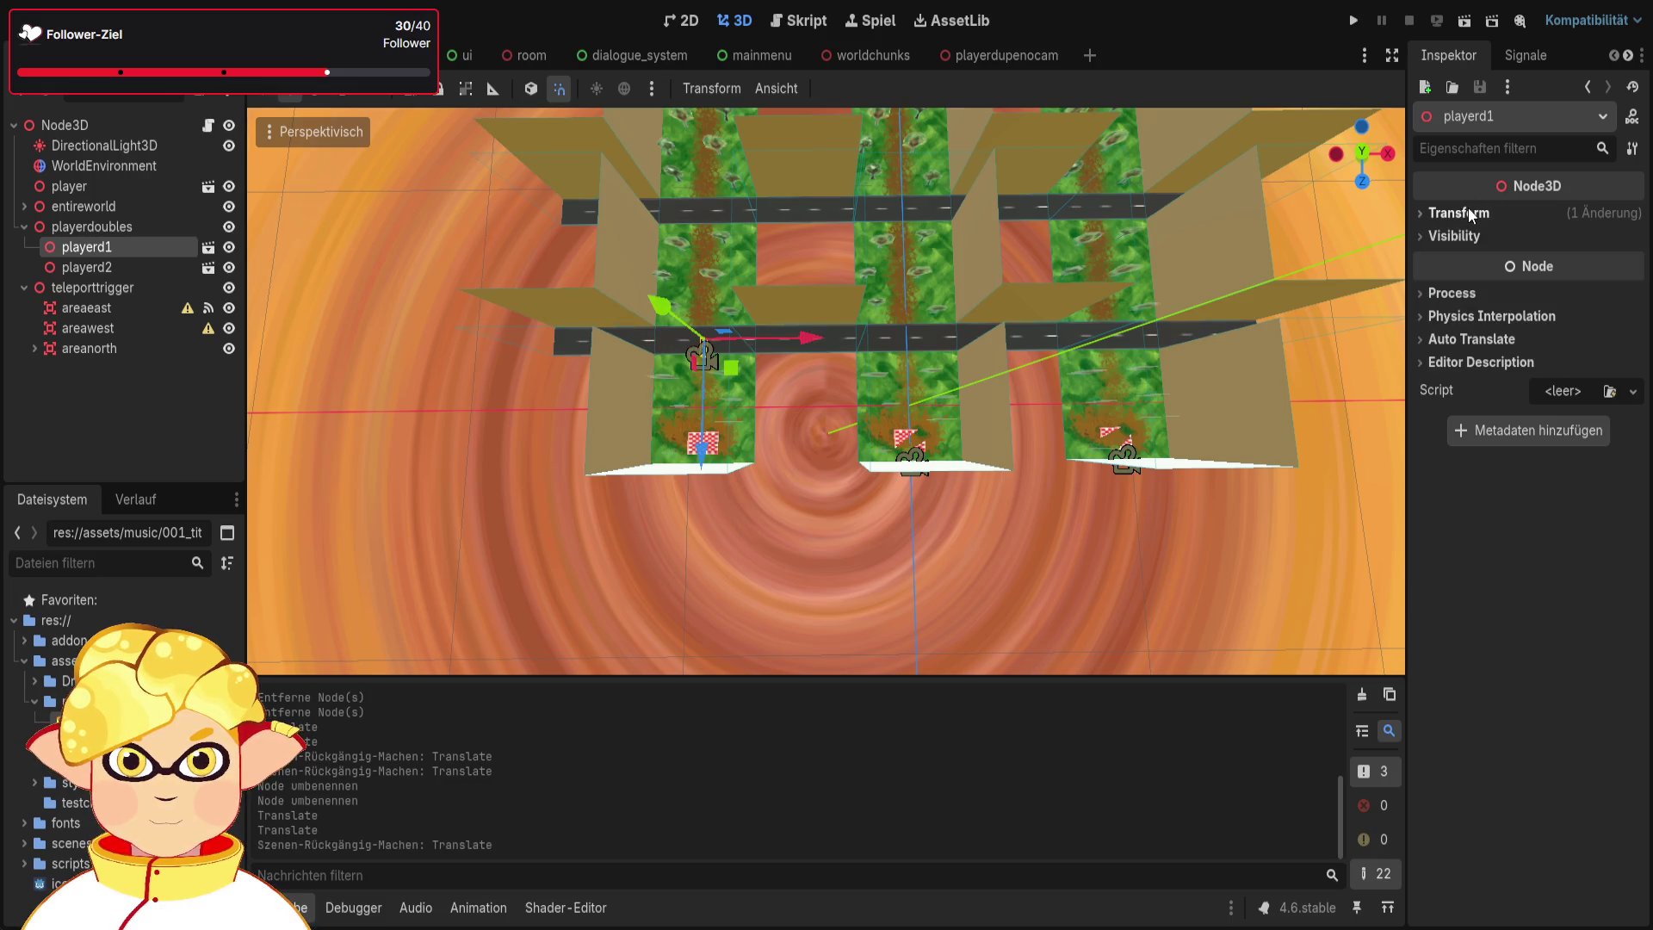
pyautogui.click(798, 20)
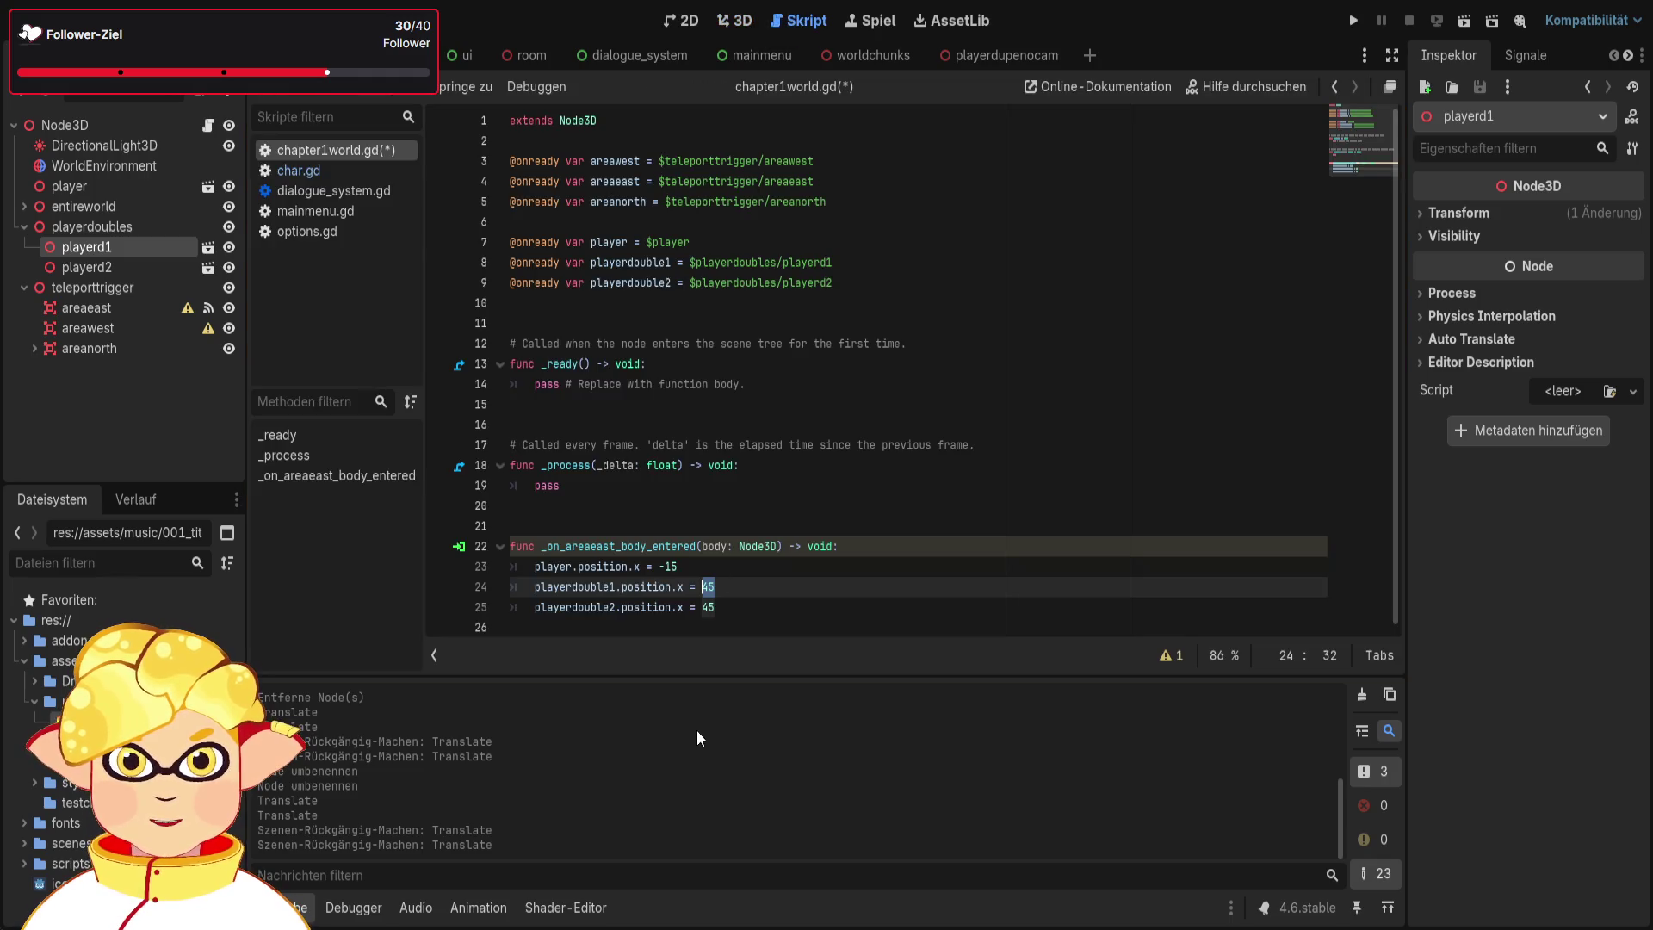
# Change playerdouble1's x value to -75 and test-run the scene.
pyautogui.write('-')
pyautogui.press('Down')
pyautogui.press('Down')
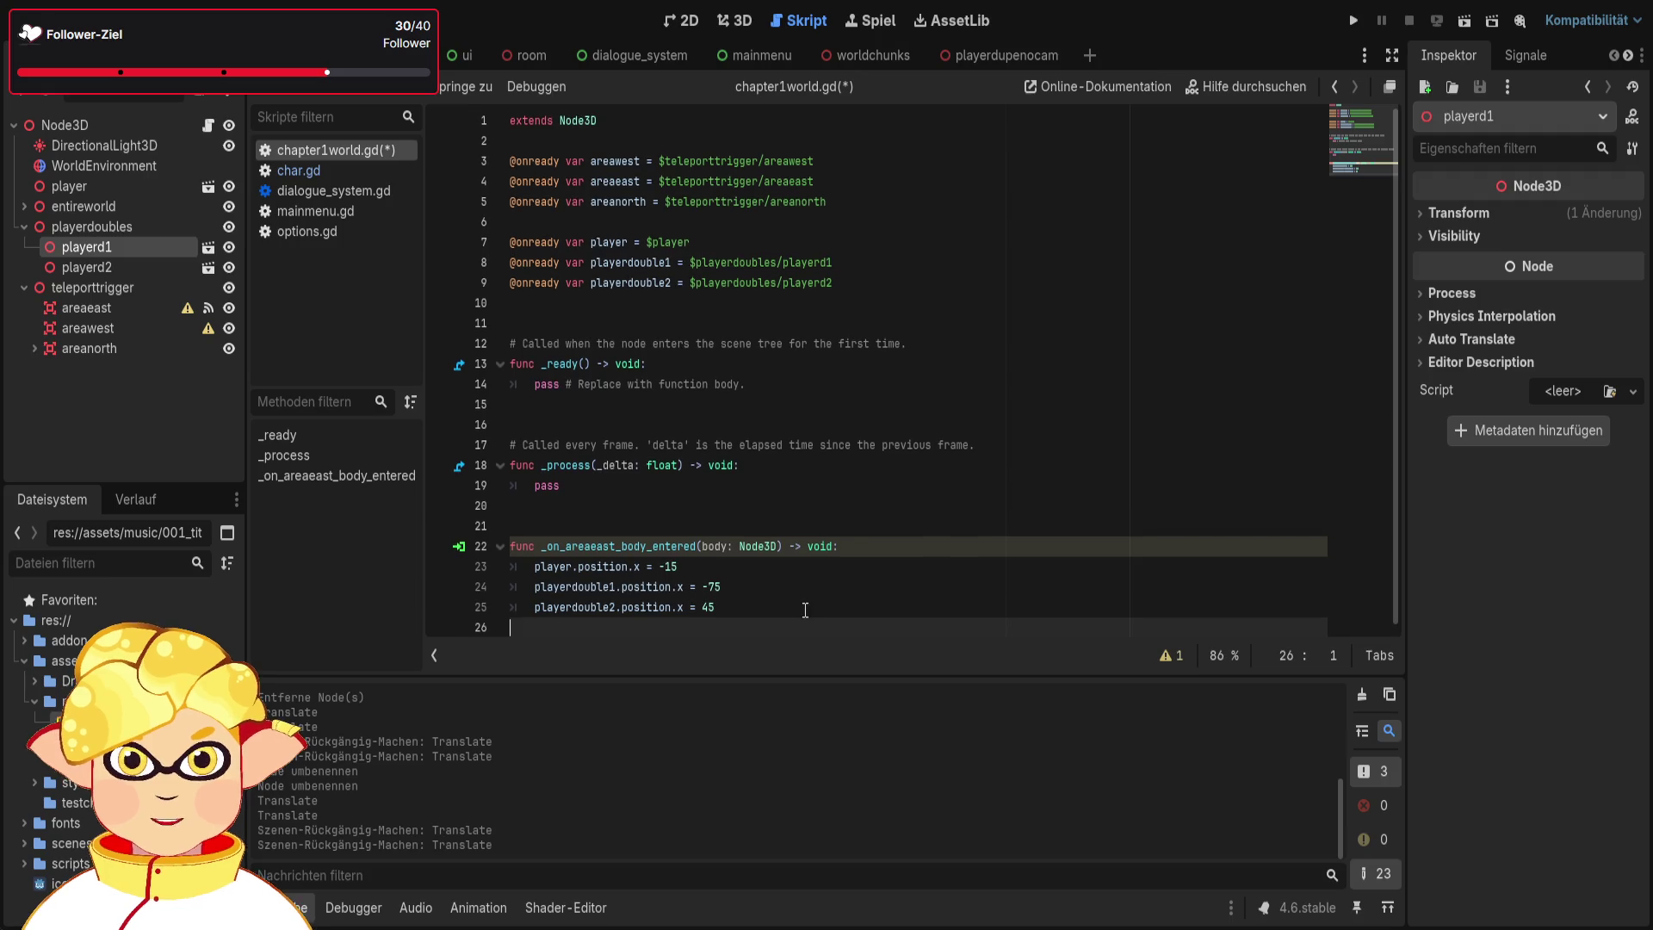
pyautogui.click(1464, 20)
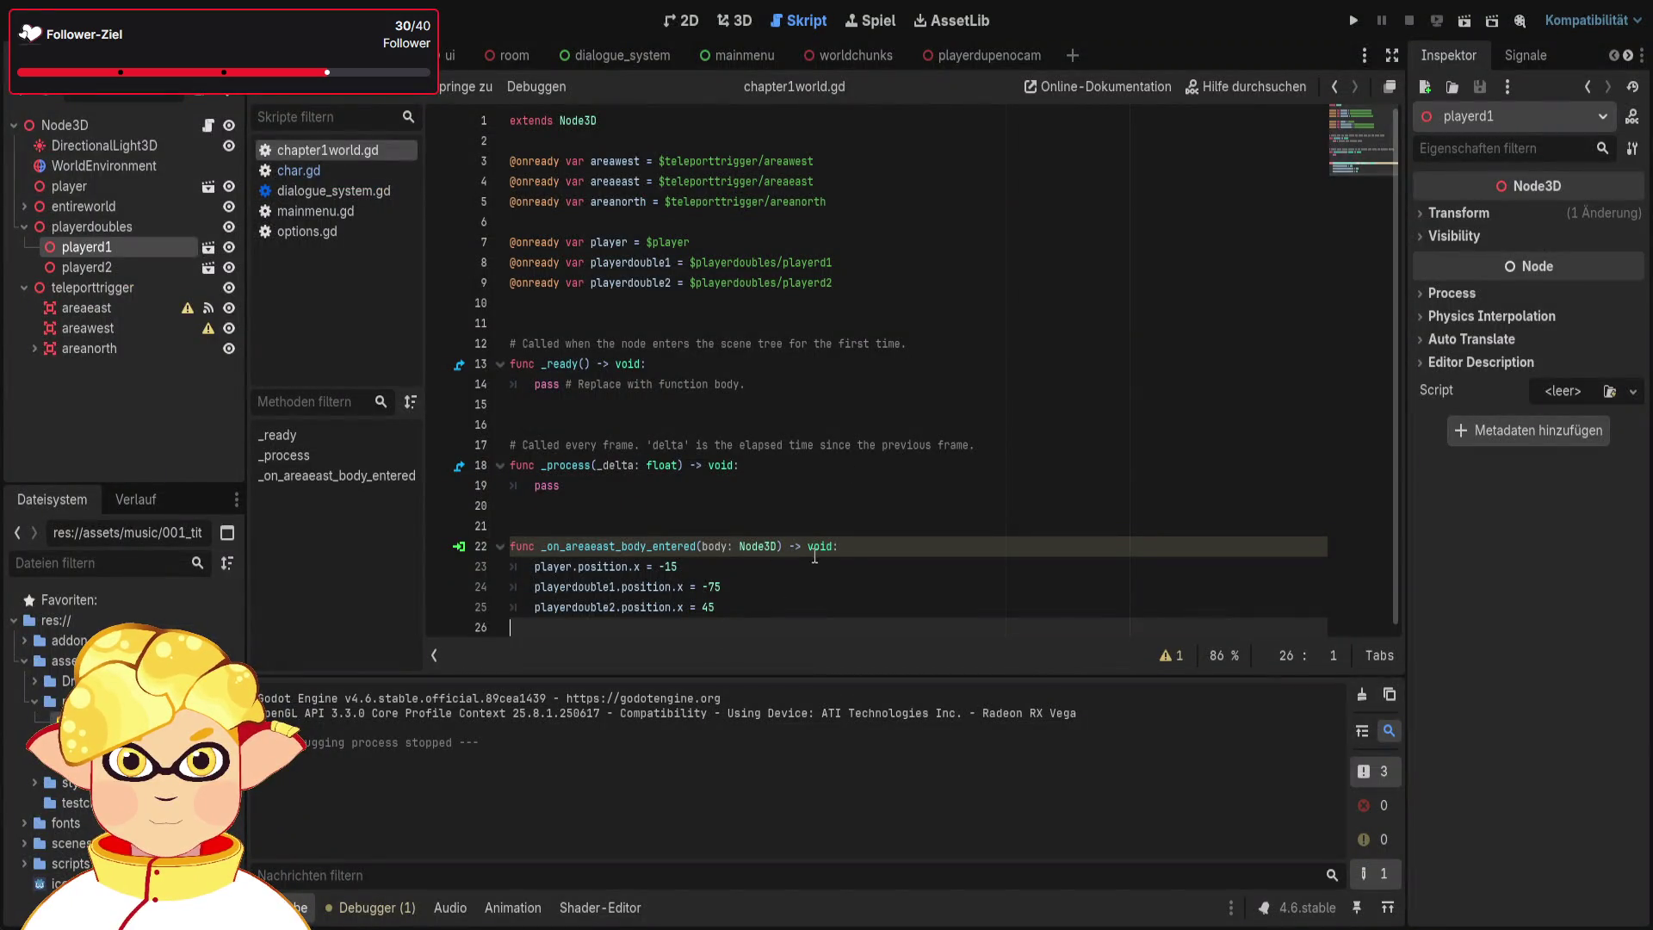
# Remove the leading underscore from _on_areaeast_body_entered on line 22.
pyautogui.click(864, 546)
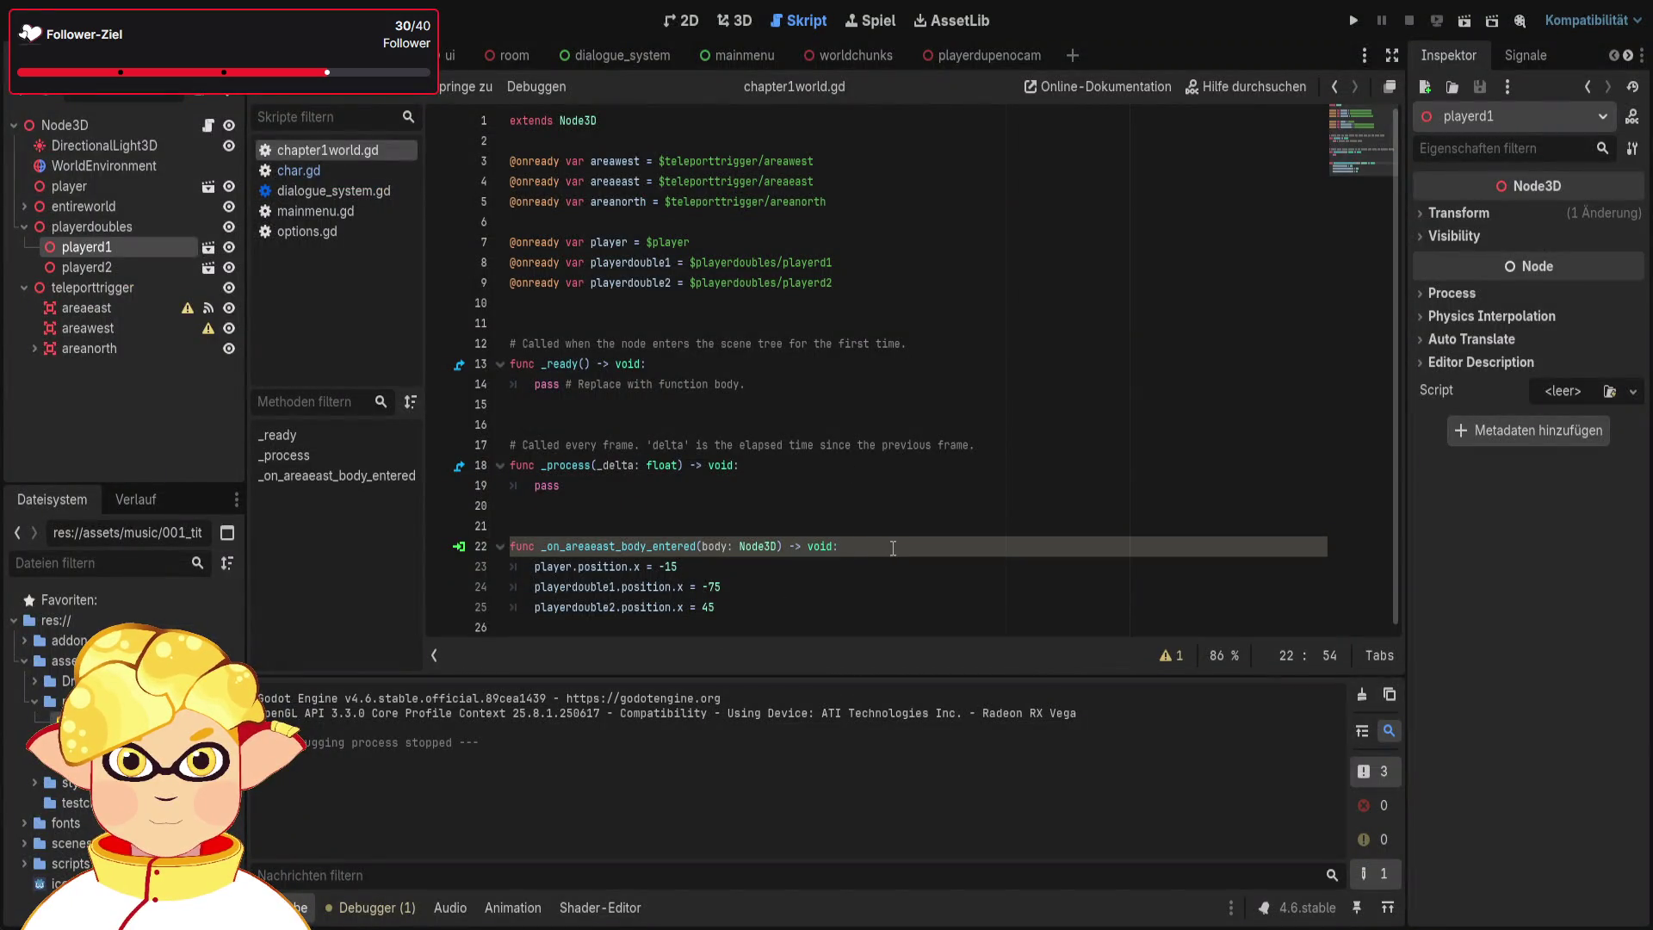
pyautogui.moveTo(544, 548); pyautogui.dragTo(689, 541)
pyautogui.hotkey('ctrl', 'c')
pyautogui.press('BackSpace')
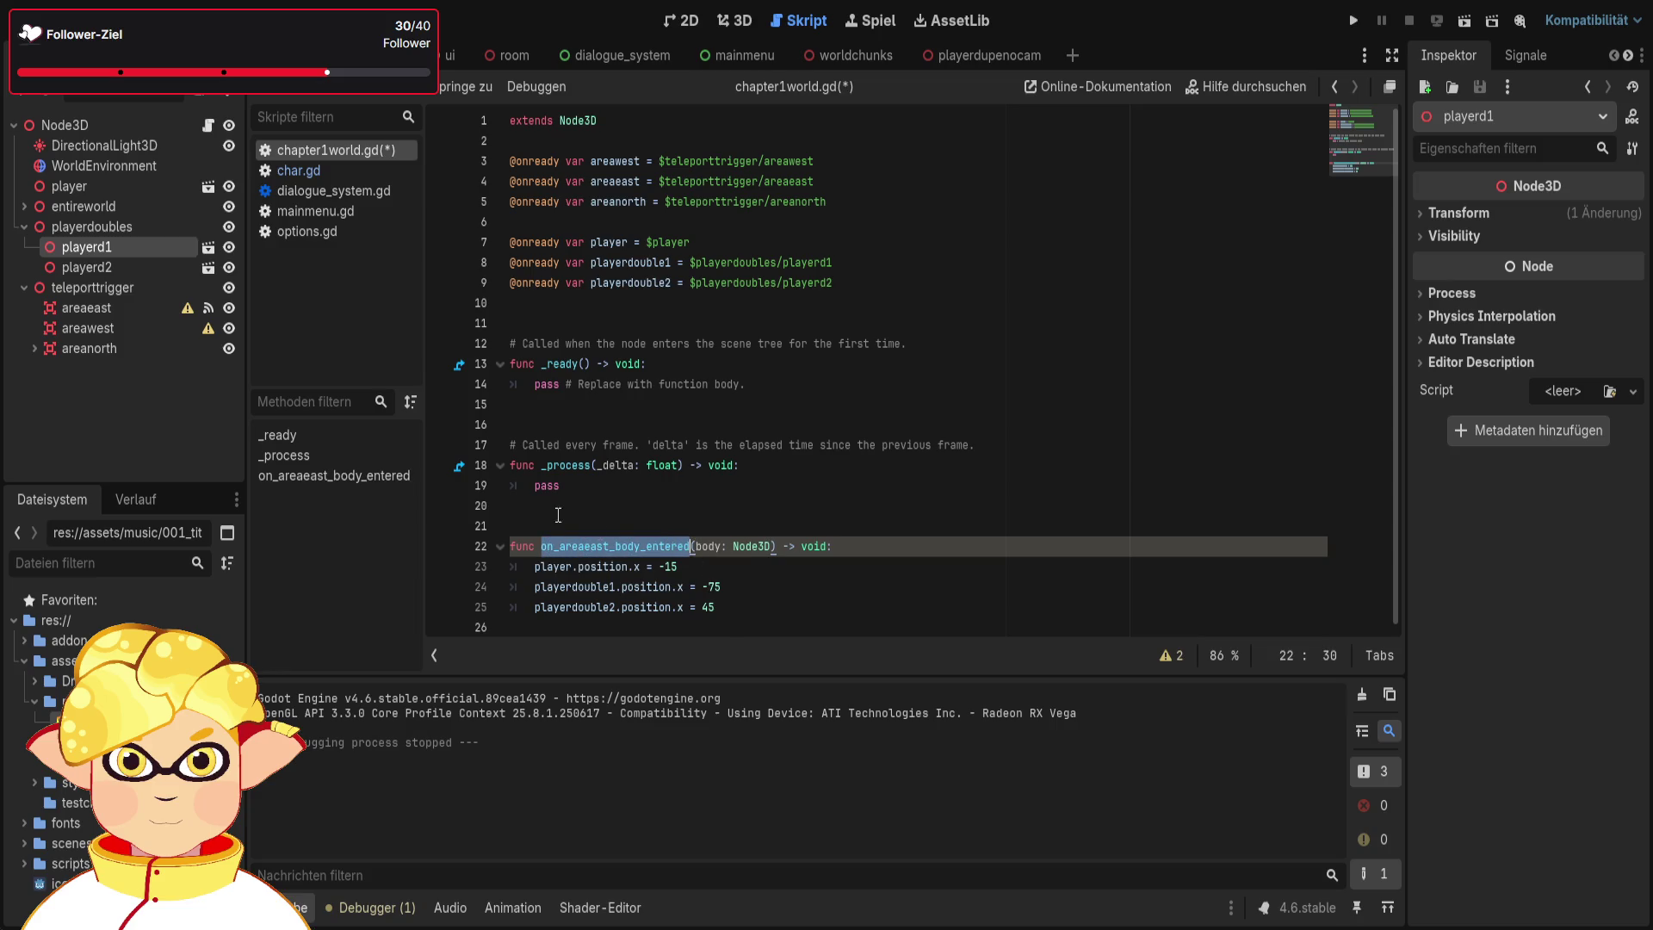
# Replace pass in _process with an on_areaeast_body_entered call and review the script warnings.
pyautogui.click(555, 487)
pyautogui.hotkey('ctrl', 'v')
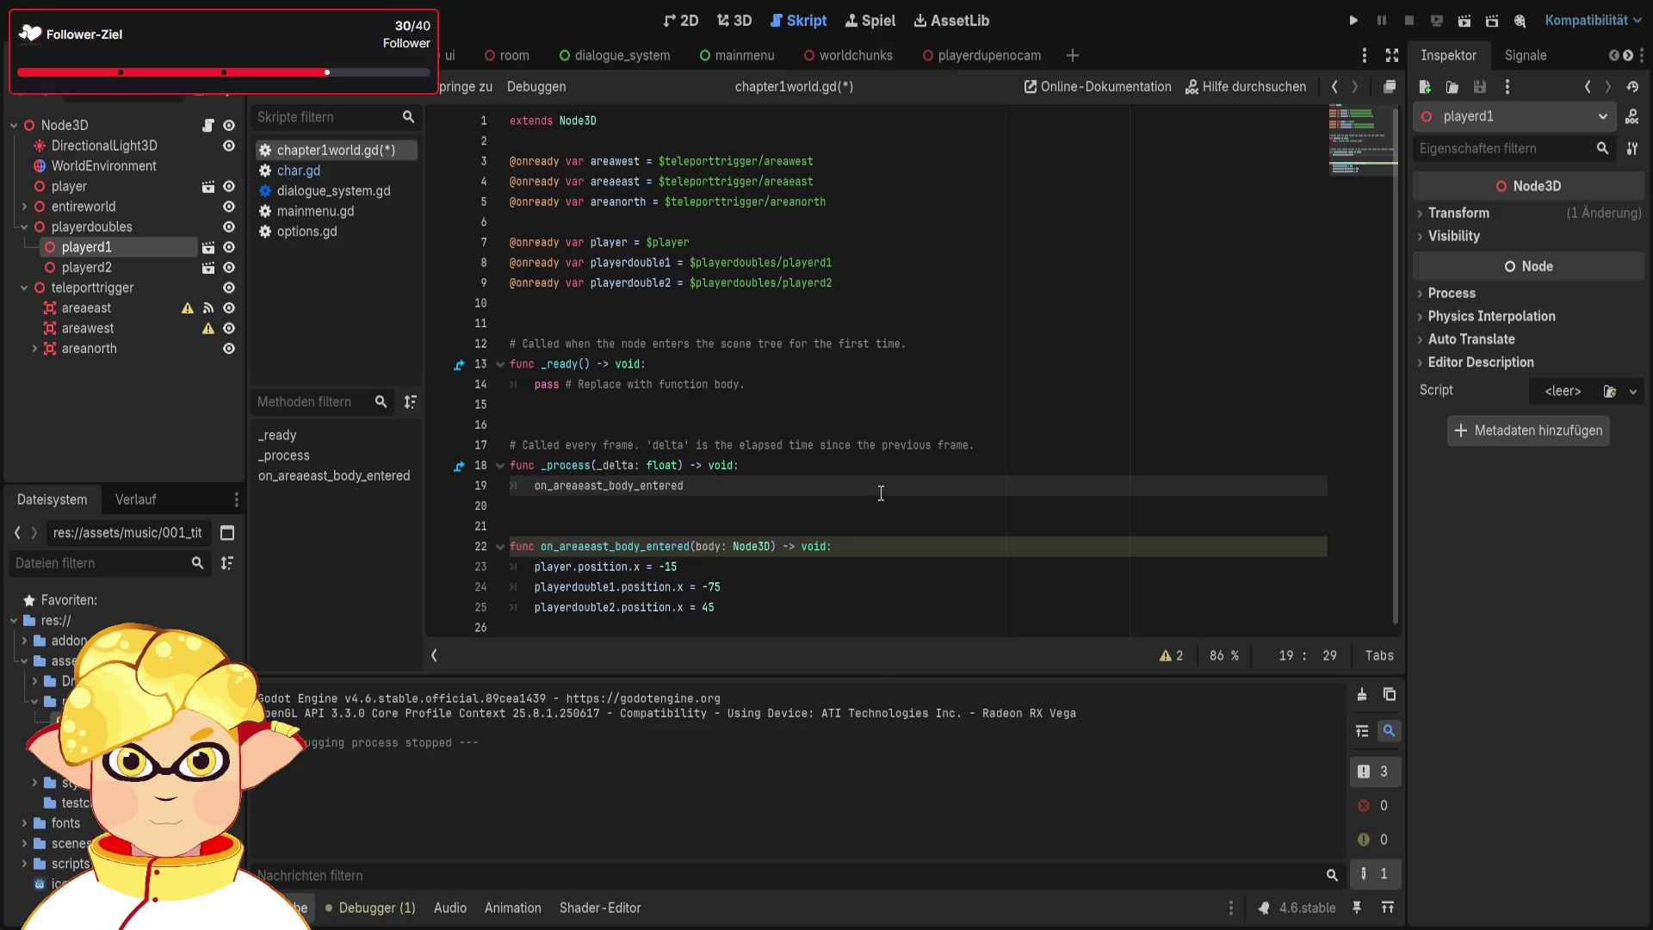
pyautogui.click(940, 432)
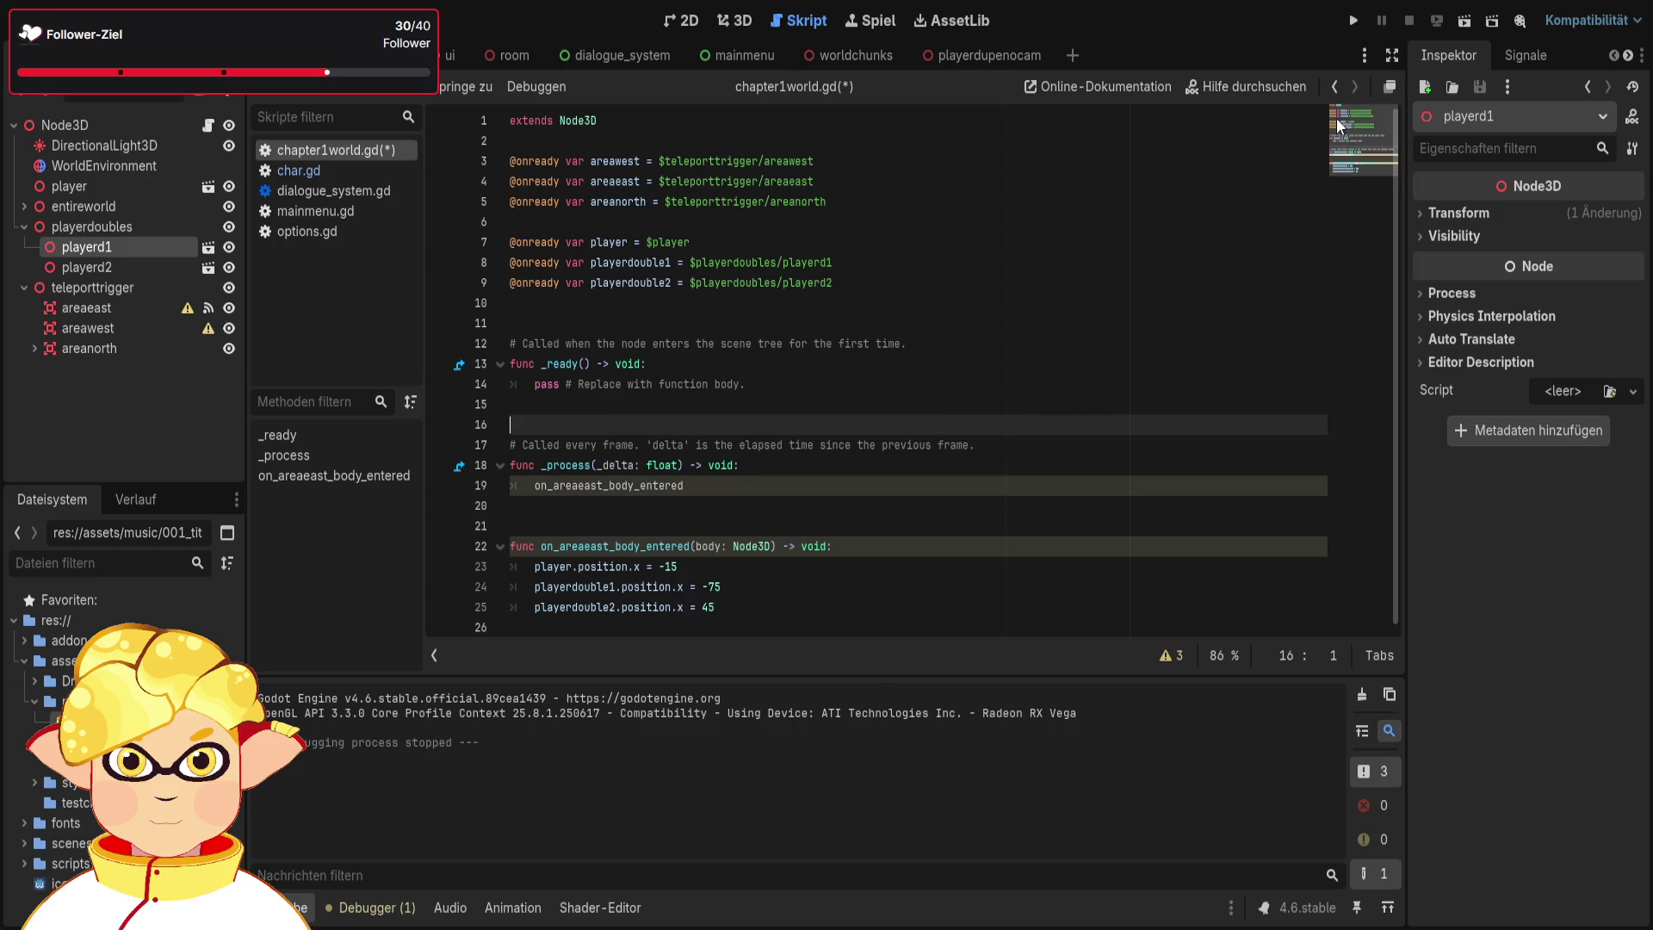
pyautogui.click(1173, 656)
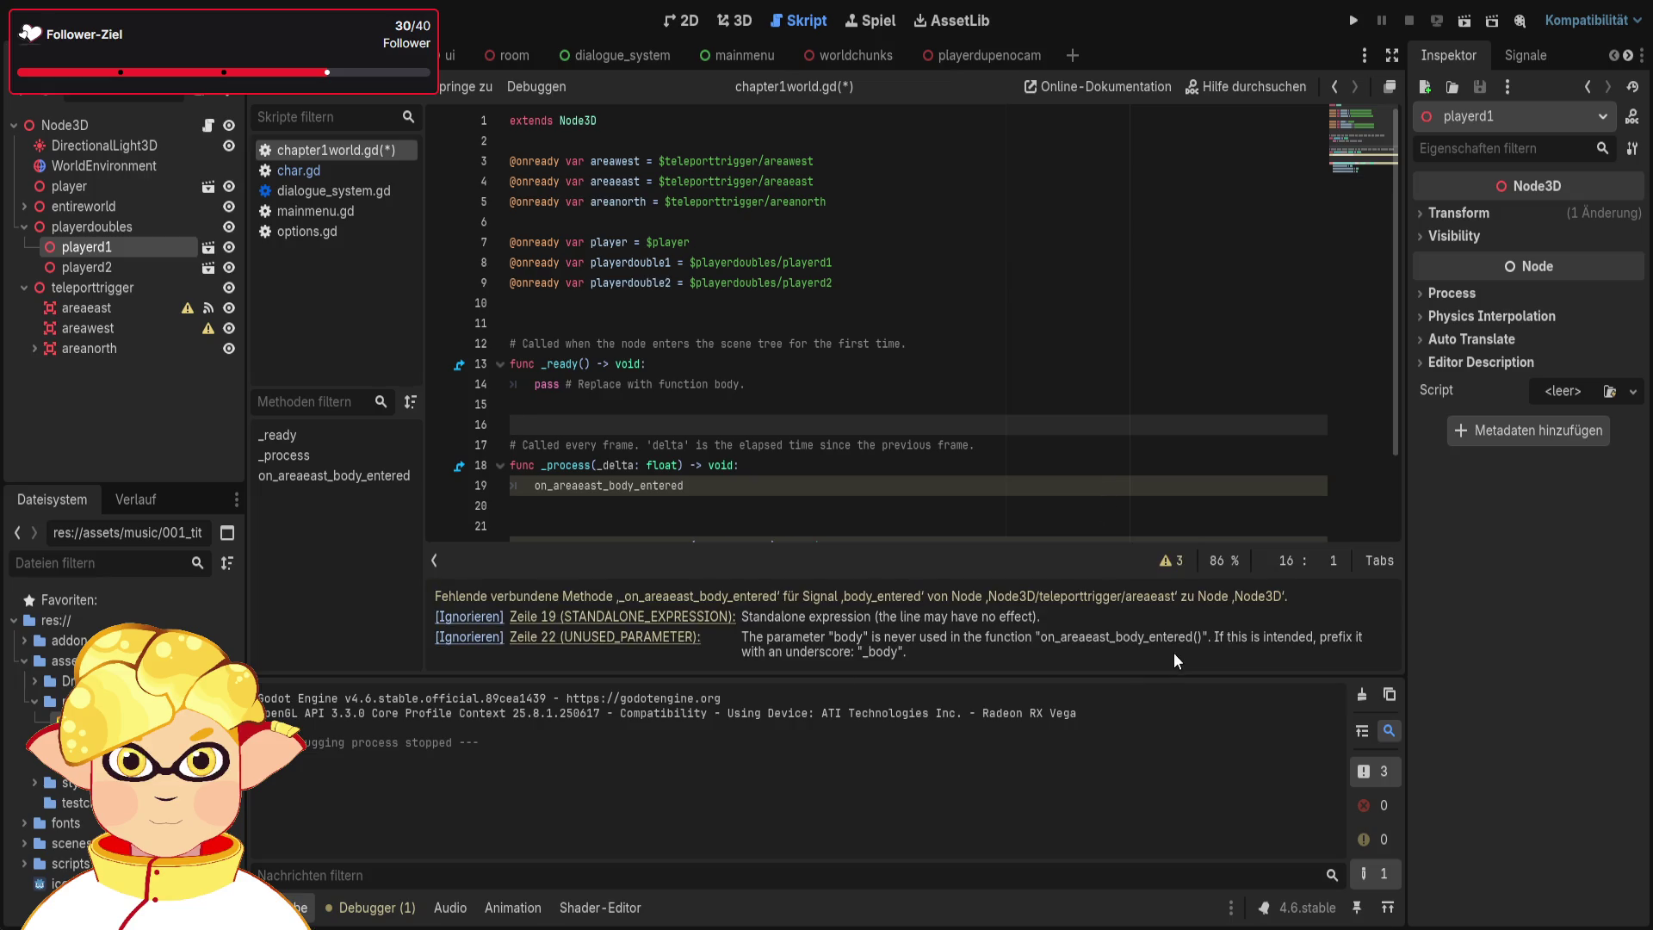
pyautogui.scroll(-1, 784, 489)
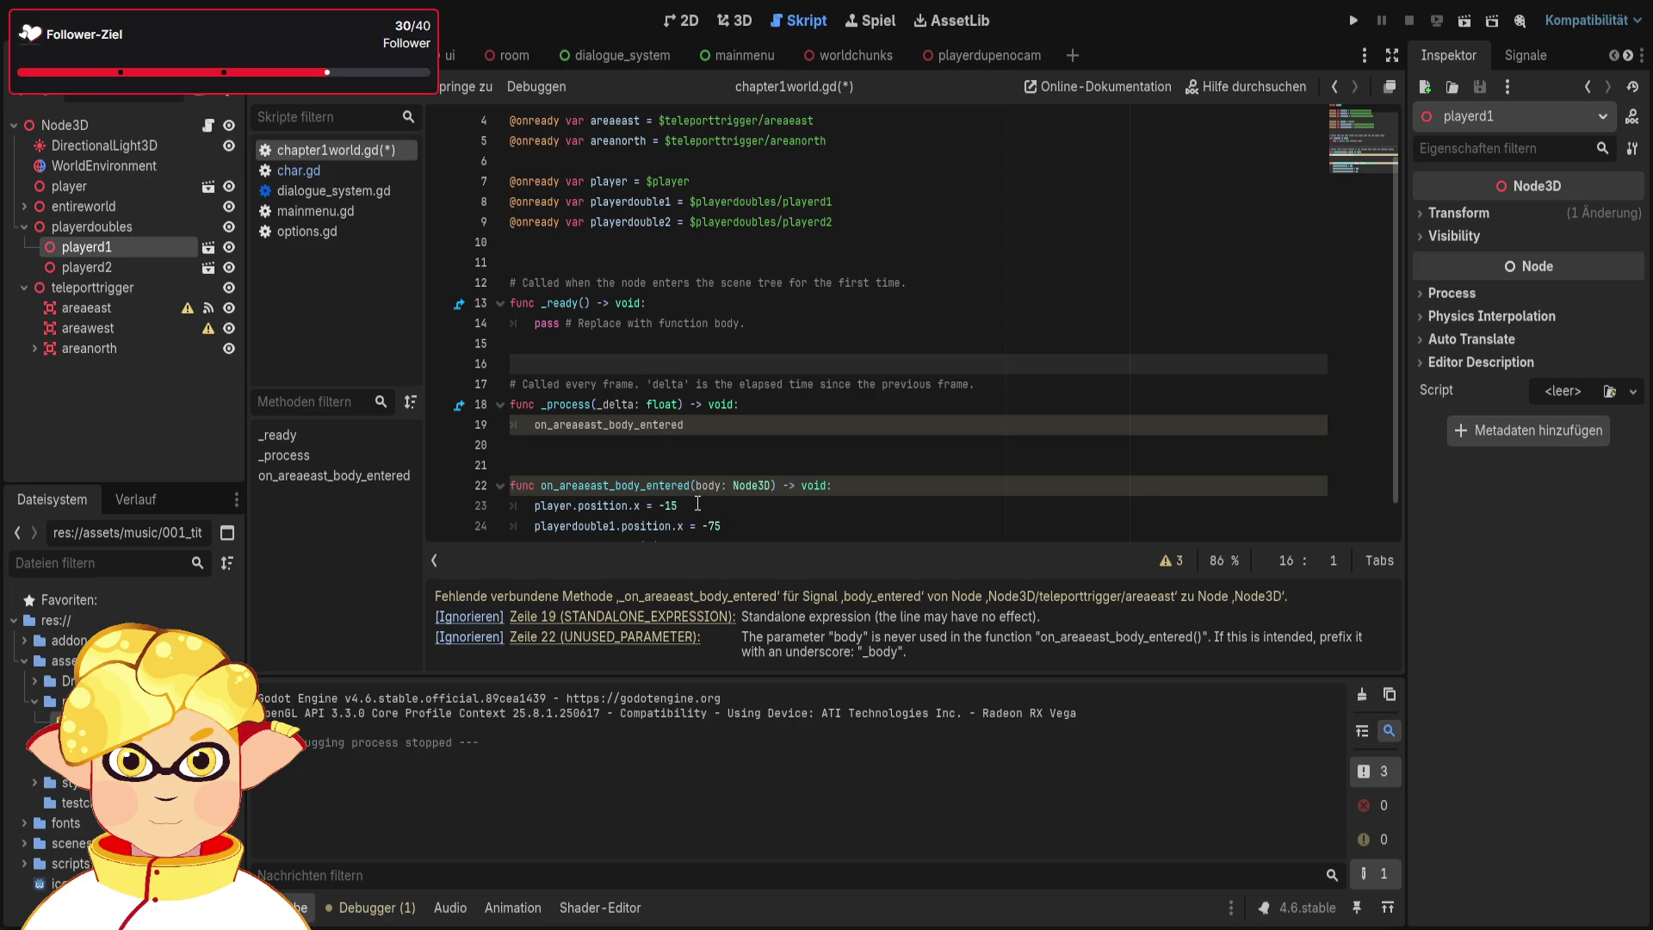
pyautogui.click(699, 427)
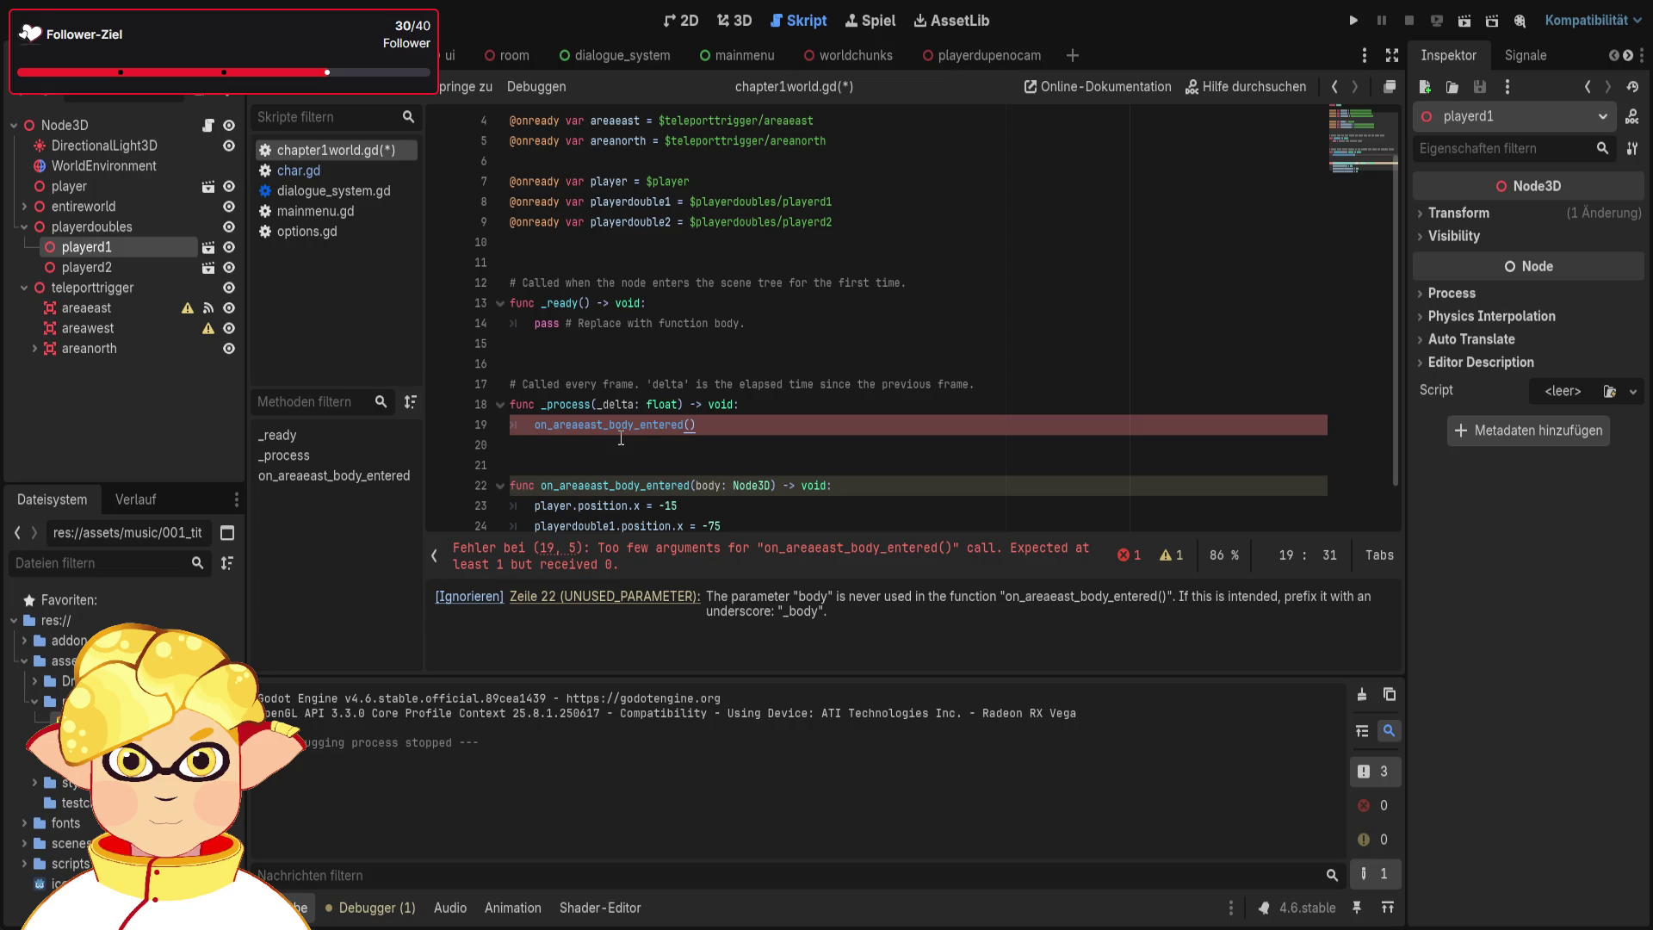
pyautogui.click(687, 426)
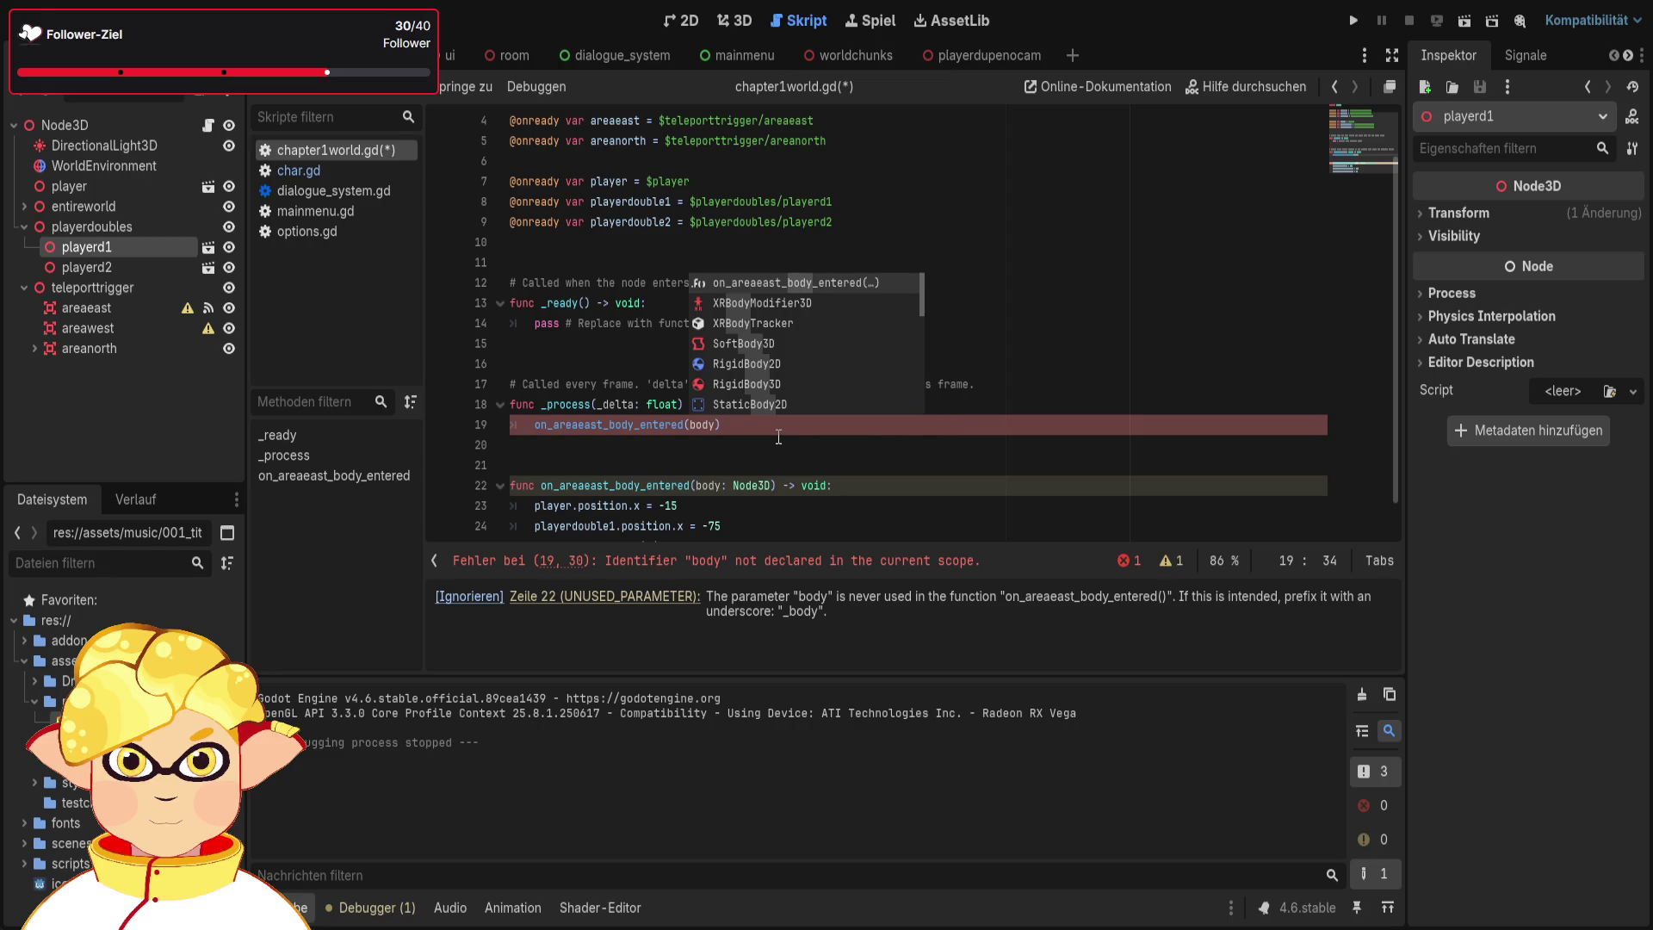
# Change the call's argument to player and duplicate the call onto three lines.
pyautogui.press('BackSpace')
pyautogui.press('BackSpace')
pyautogui.press('BackSpace')
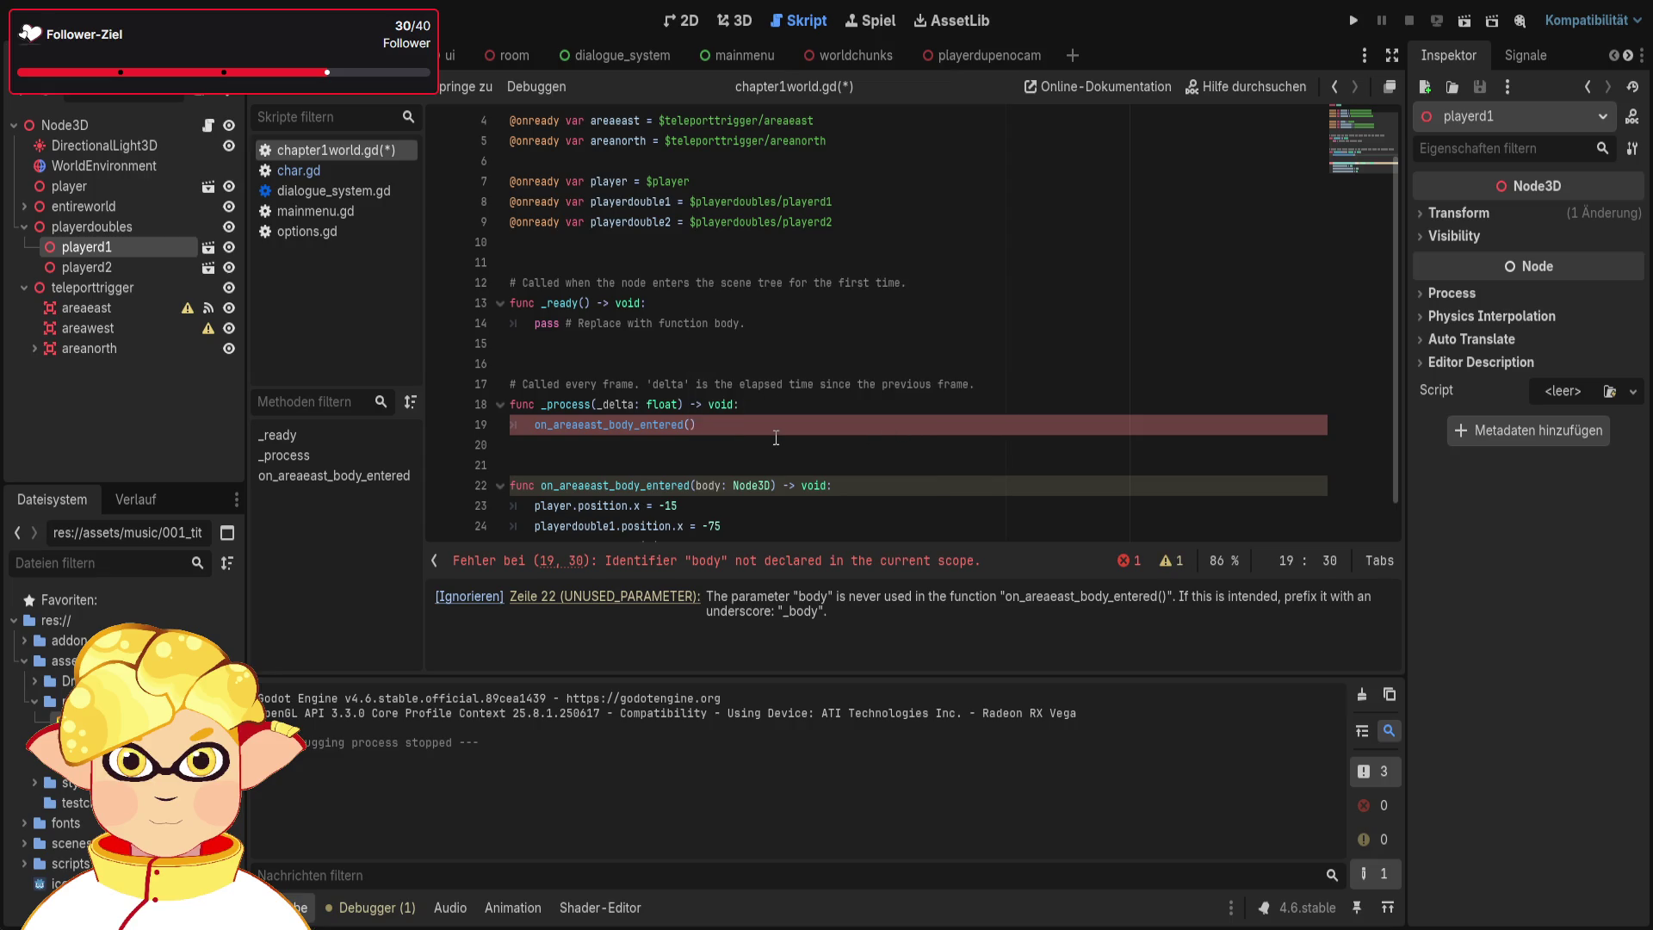
pyautogui.write('er')
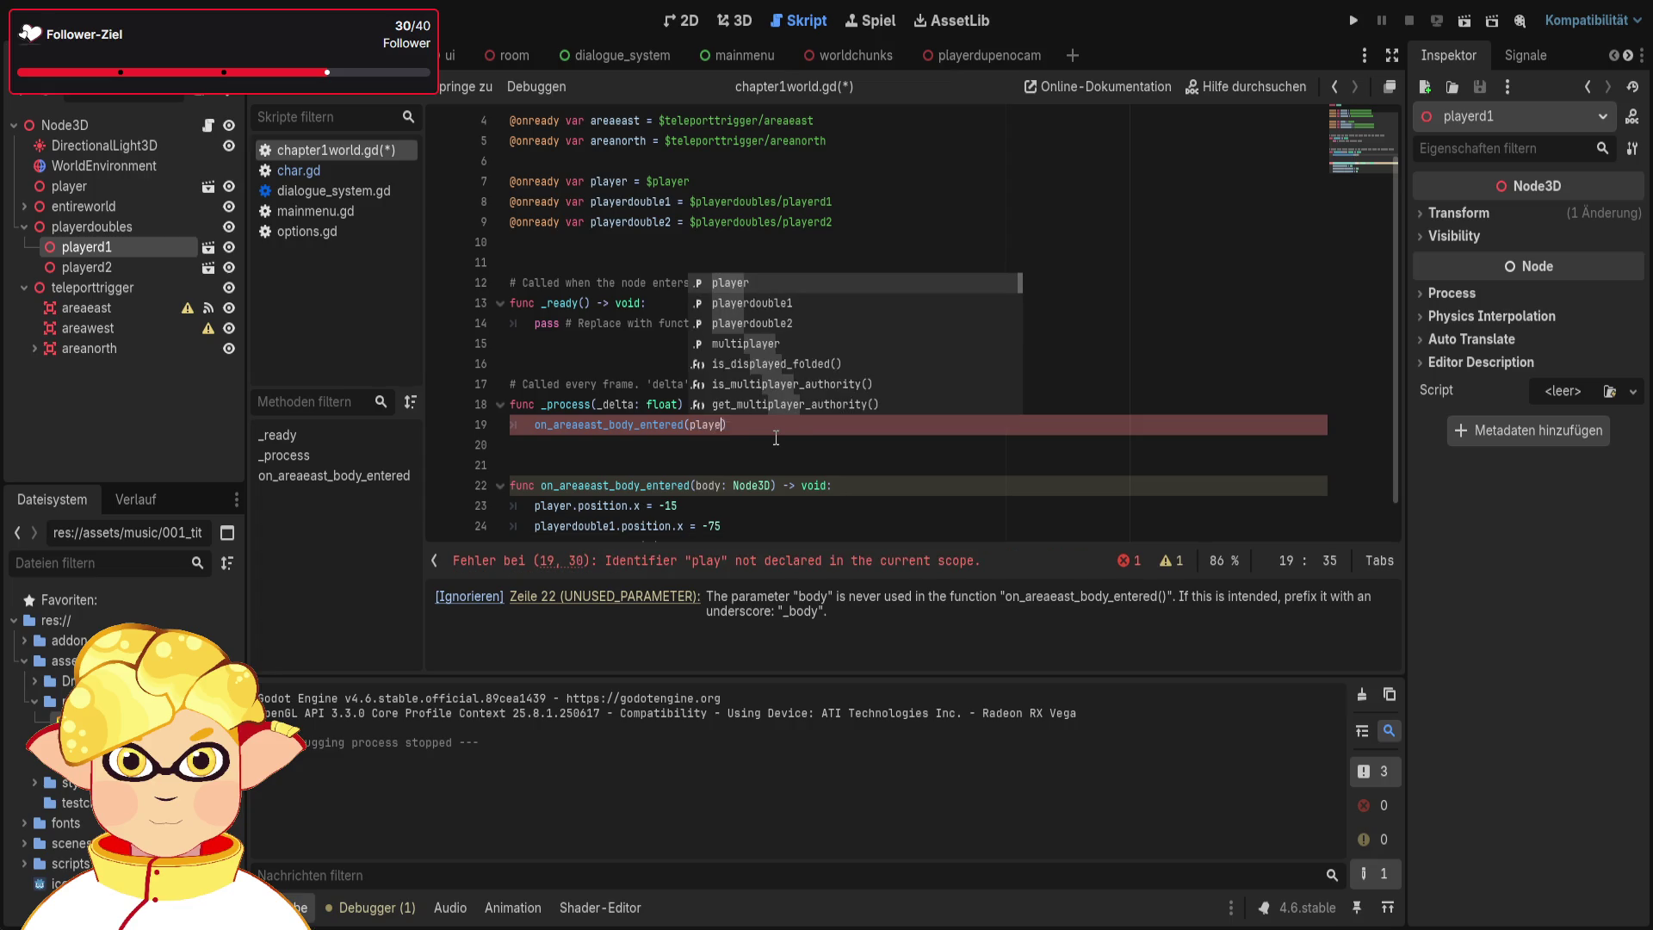
pyautogui.click(802, 440)
pyautogui.moveTo(820, 425); pyautogui.dragTo(511, 425)
pyautogui.hotkey('ctrl', 'c')
pyautogui.click(775, 426)
pyautogui.press('Return')
pyautogui.hotkey('ctrl', 'v')
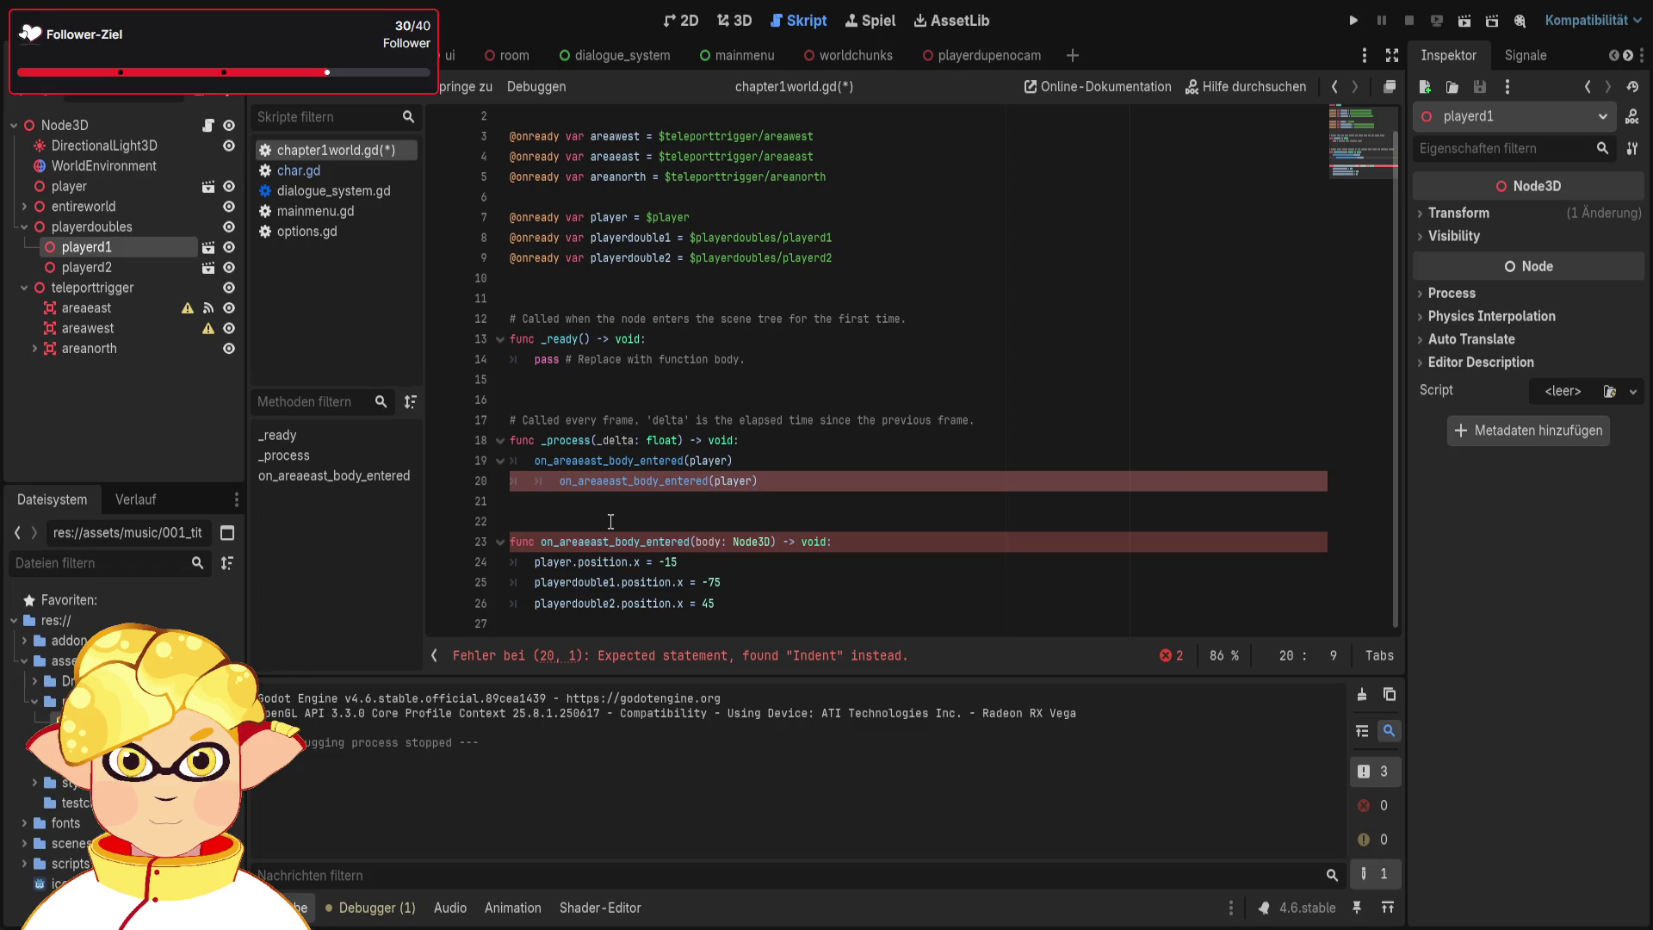
pyautogui.click(763, 480)
pyautogui.press('Return')
pyautogui.hotkey('ctrl', 'v')
pyautogui.click(769, 480)
# Restore the underscore in the handler definition, _on_areaeast_body_entered.
pyautogui.scroll(-1, 768, 502)
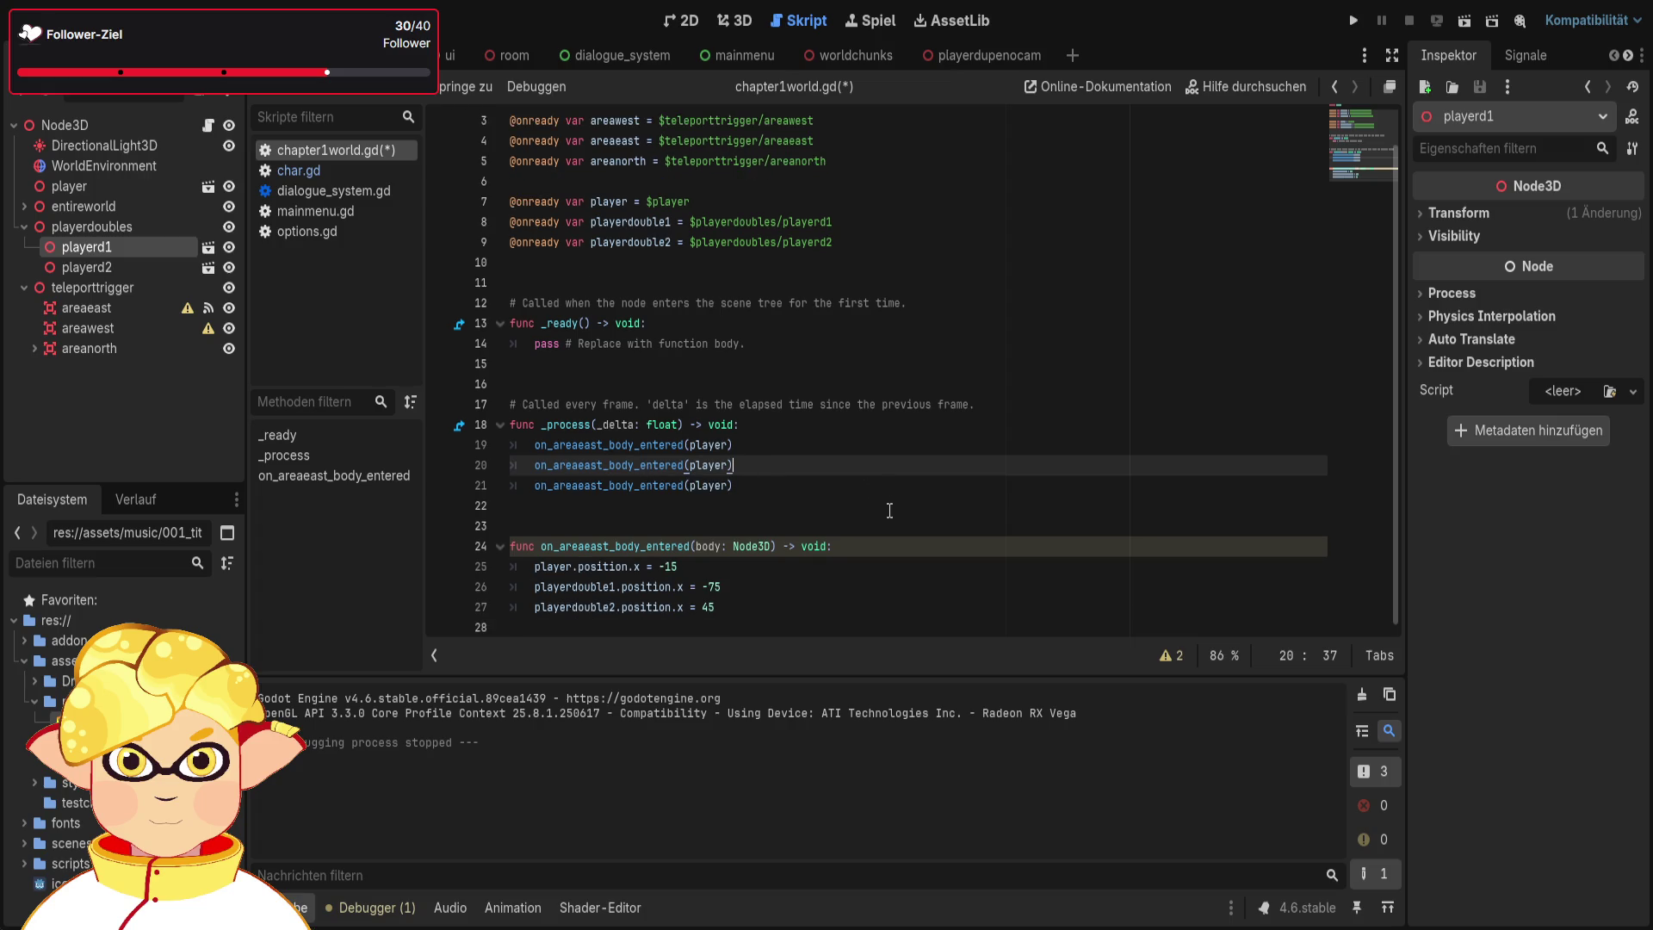
pyautogui.click(855, 595)
pyautogui.click(1171, 655)
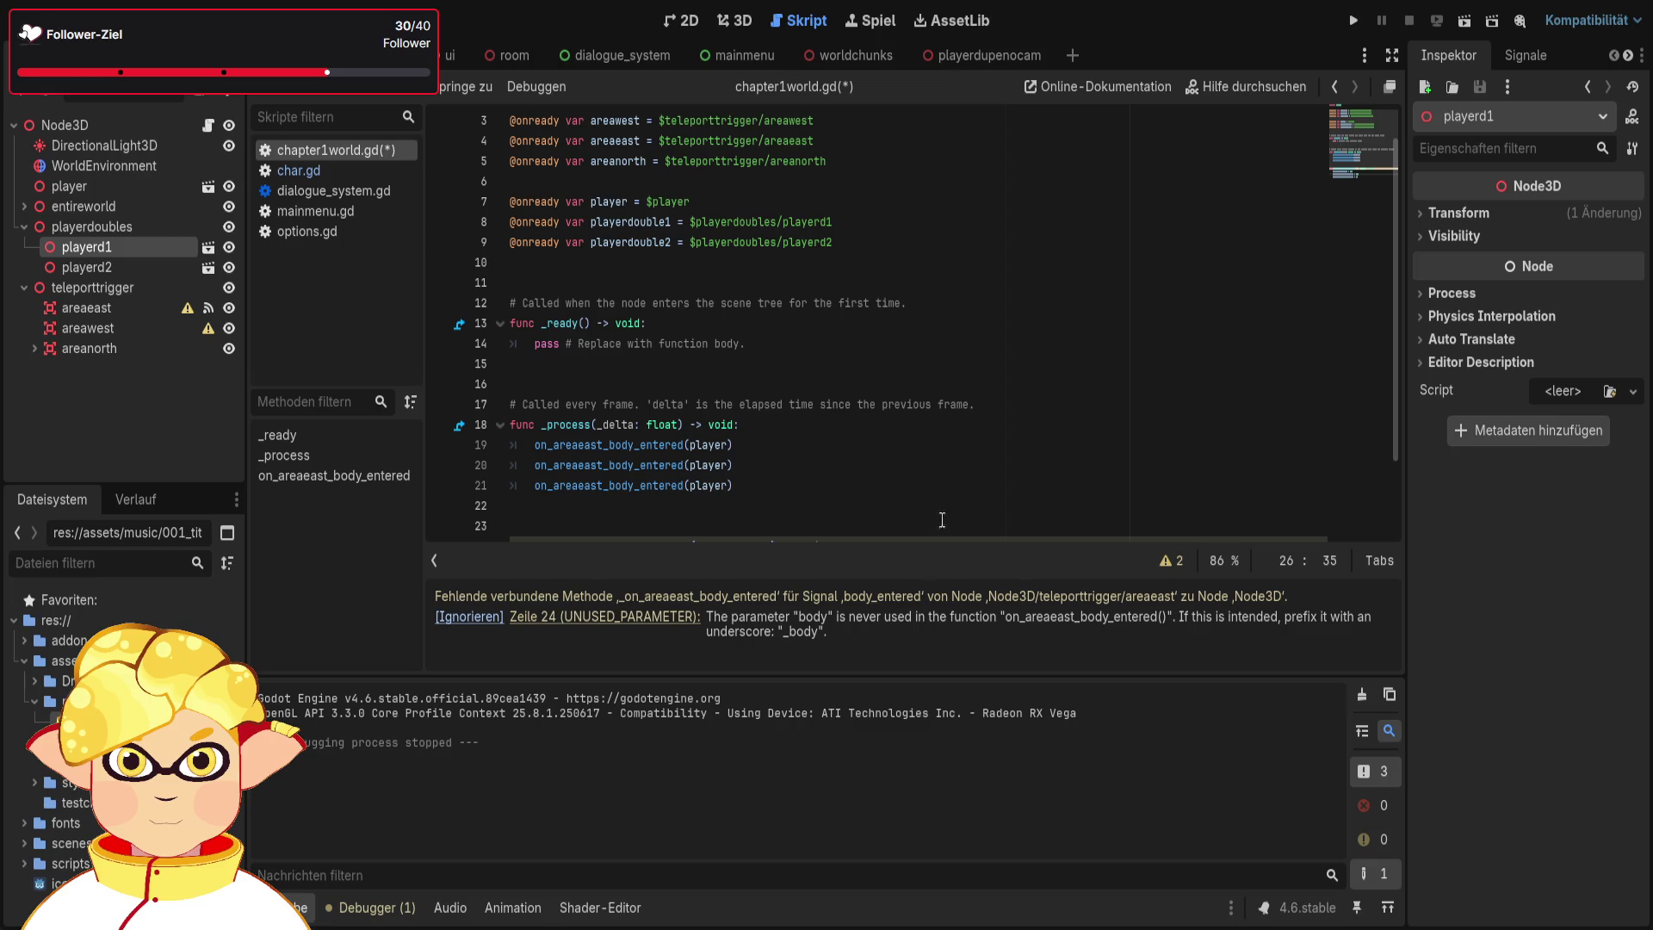
pyautogui.scroll(-1, 546, 492)
pyautogui.click(544, 488)
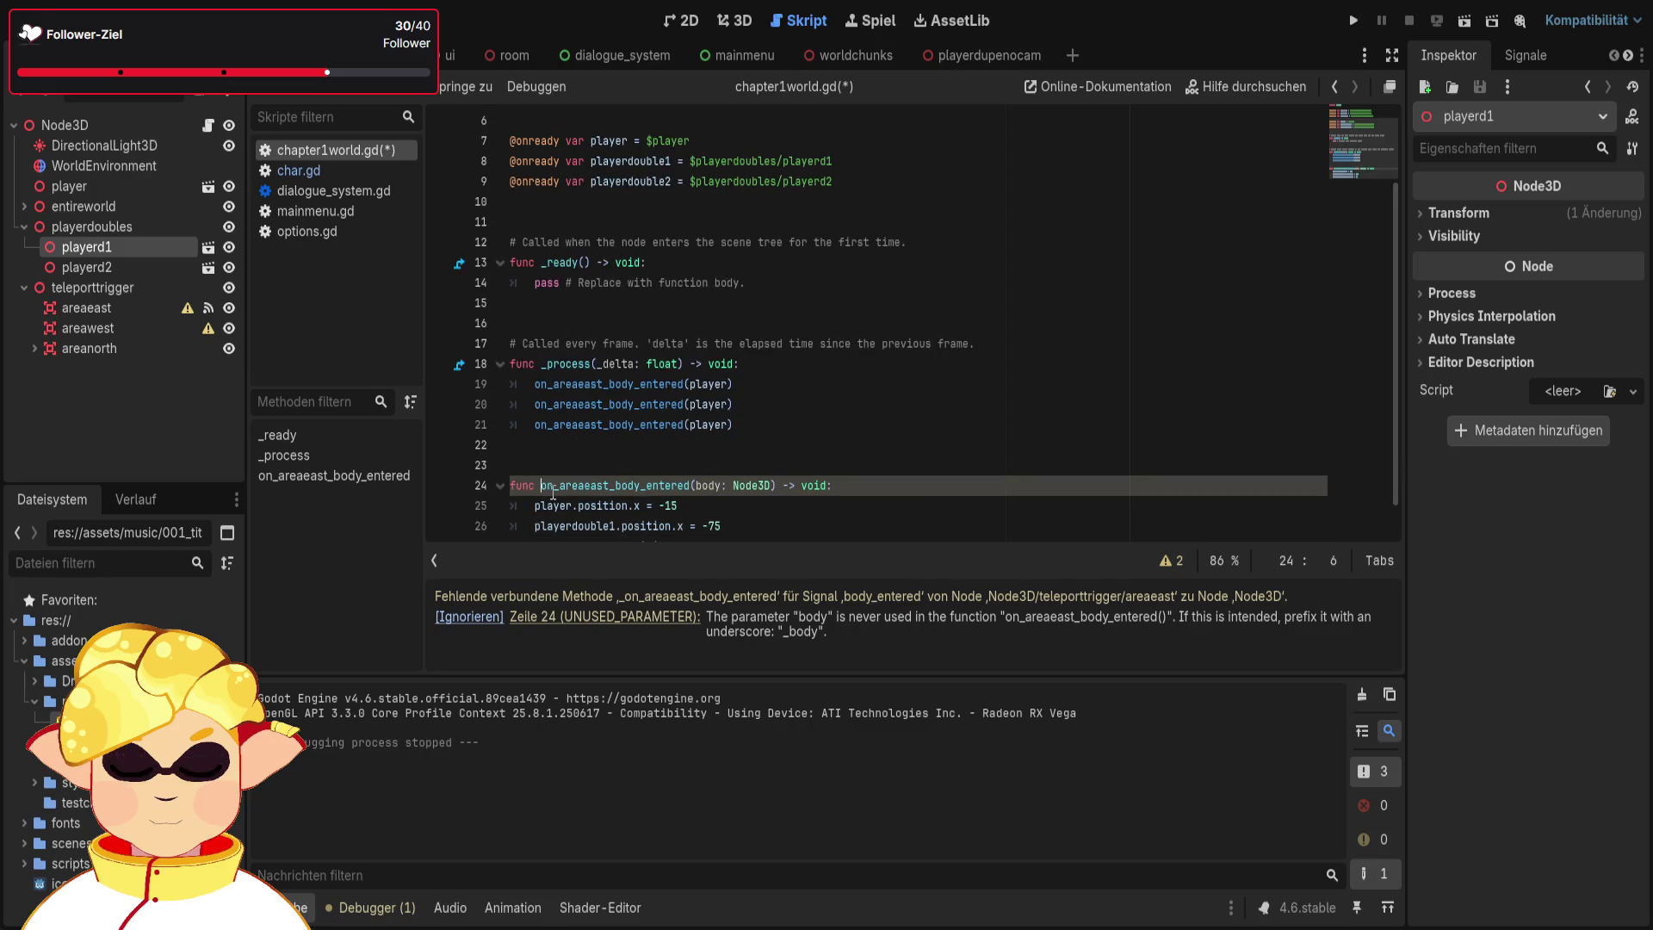
pyautogui.write('_')
pyautogui.click(981, 511)
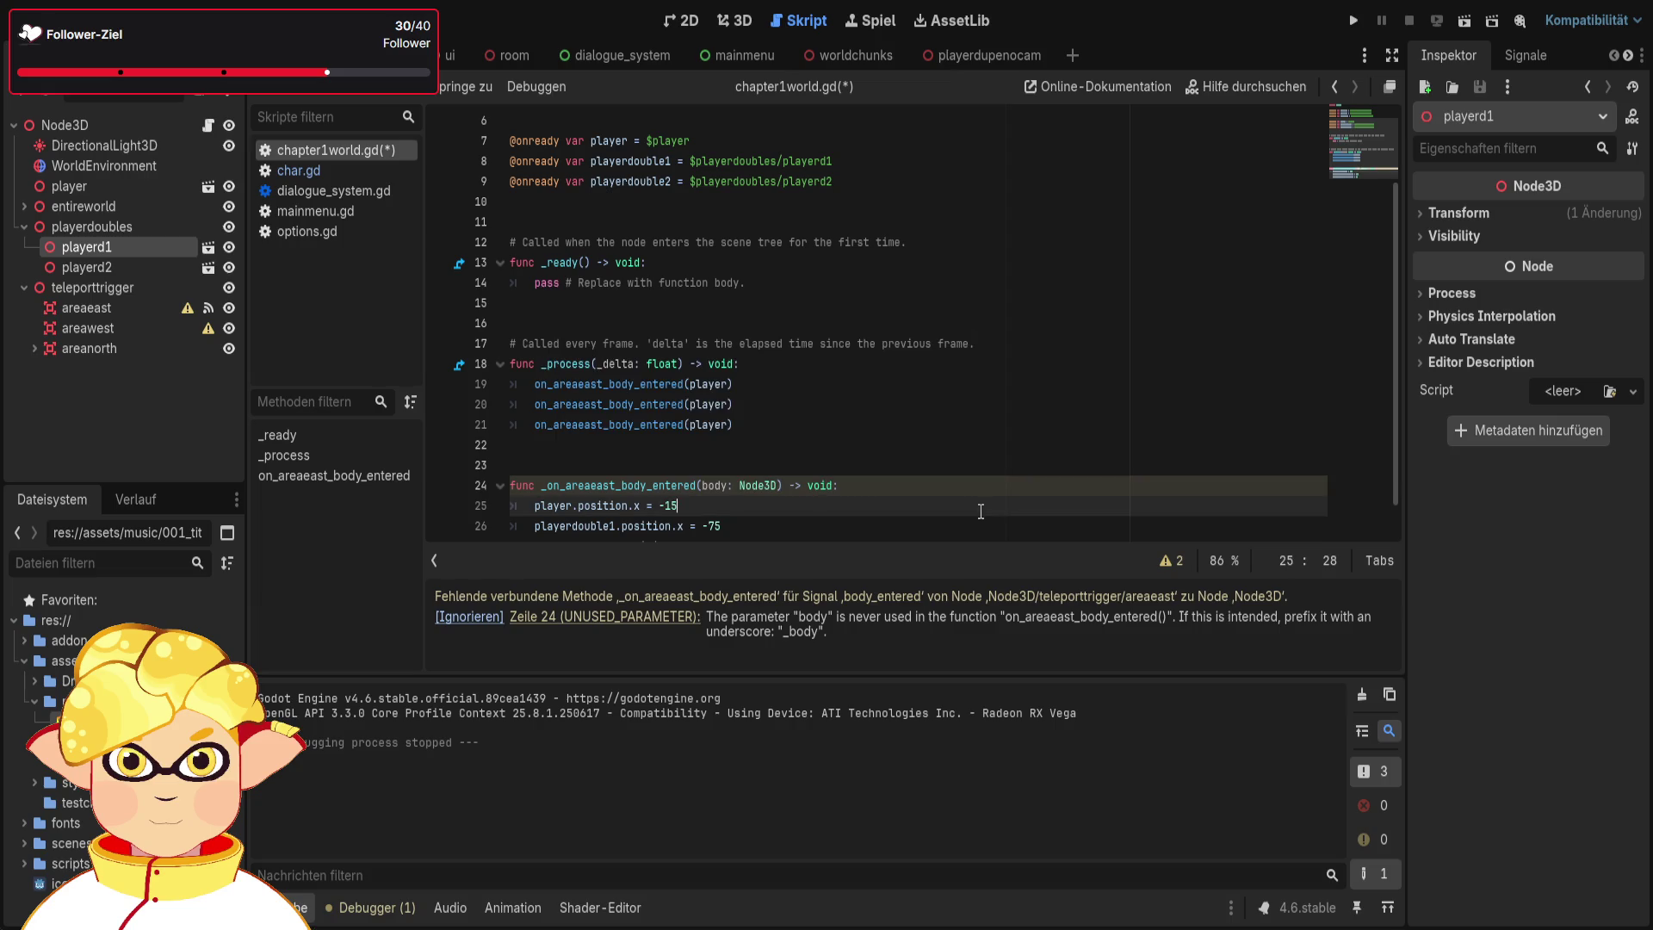
# Add the underscore before each of the three calls on lines 19-21.
pyautogui.click(537, 385)
pyautogui.write('_')
pyautogui.press('Left')
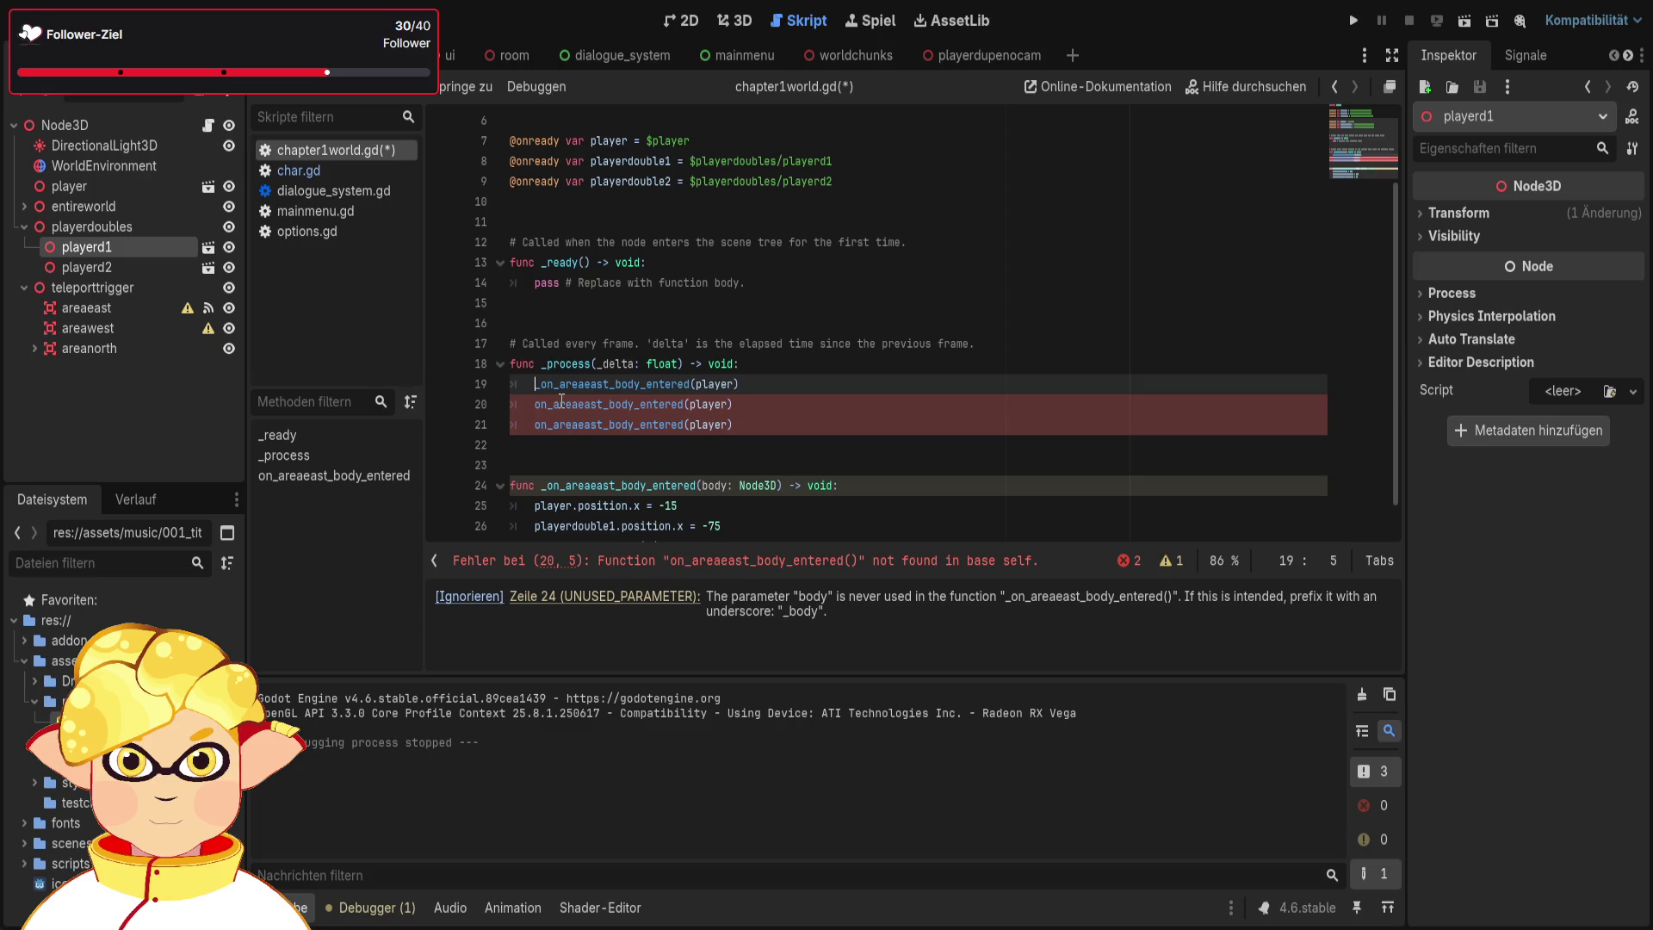
pyautogui.press('Down')
pyautogui.write('_')
pyautogui.press('Left')
pyautogui.press('Down')
pyautogui.write('_')
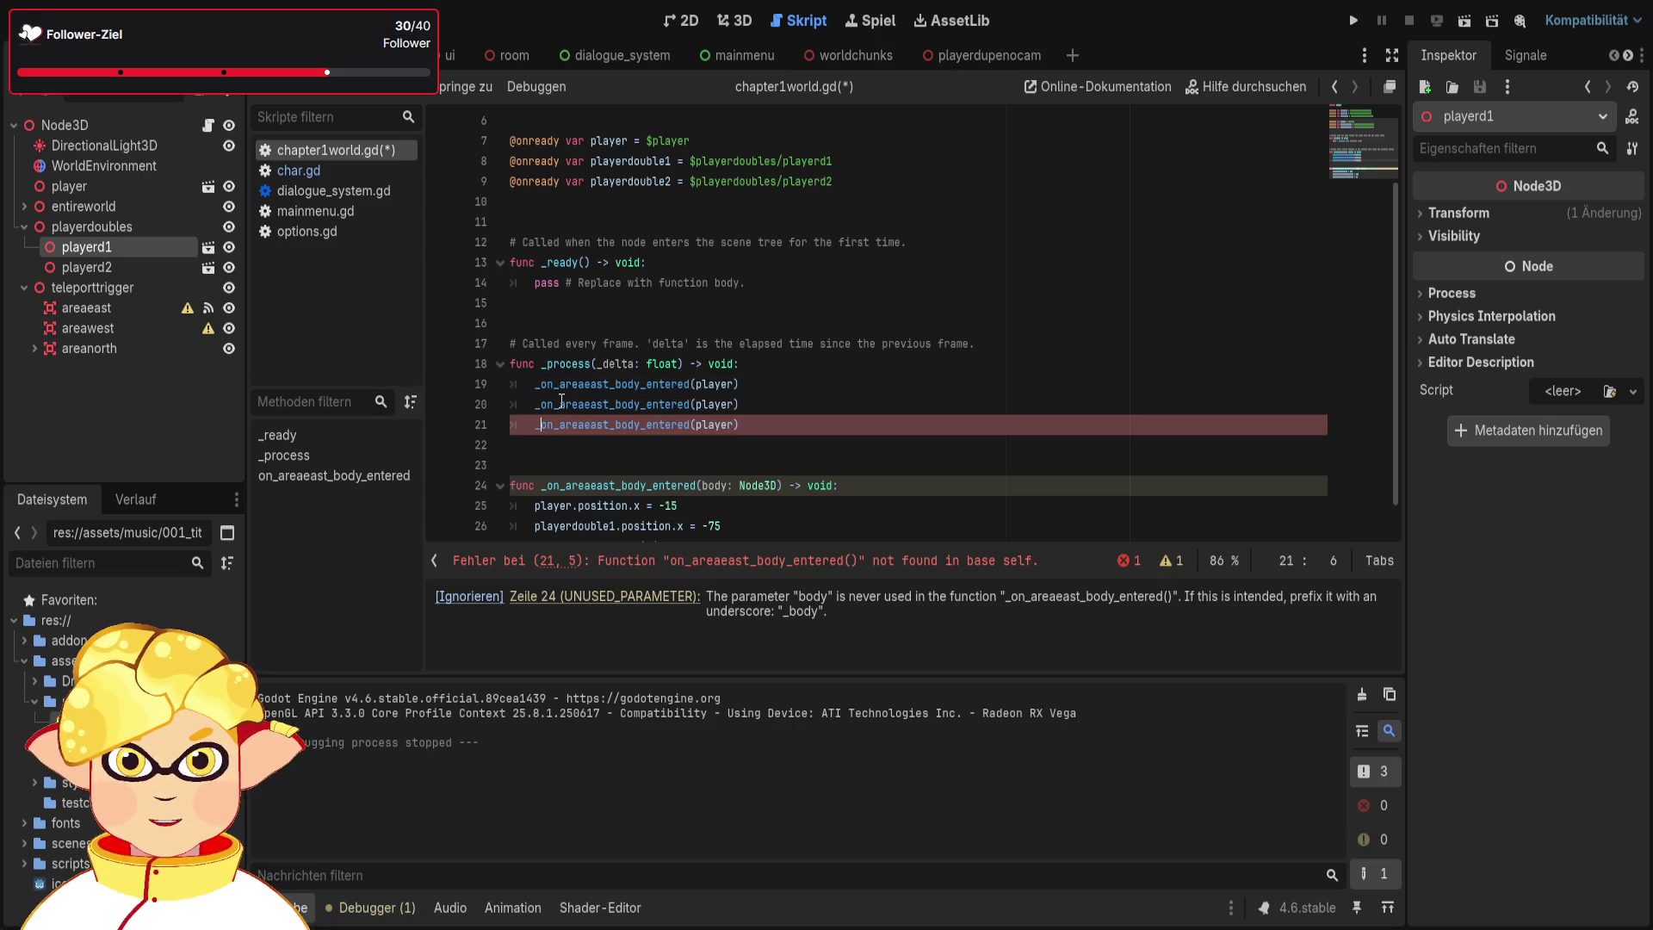
pyautogui.click(1058, 398)
pyautogui.scroll(-1, 994, 430)
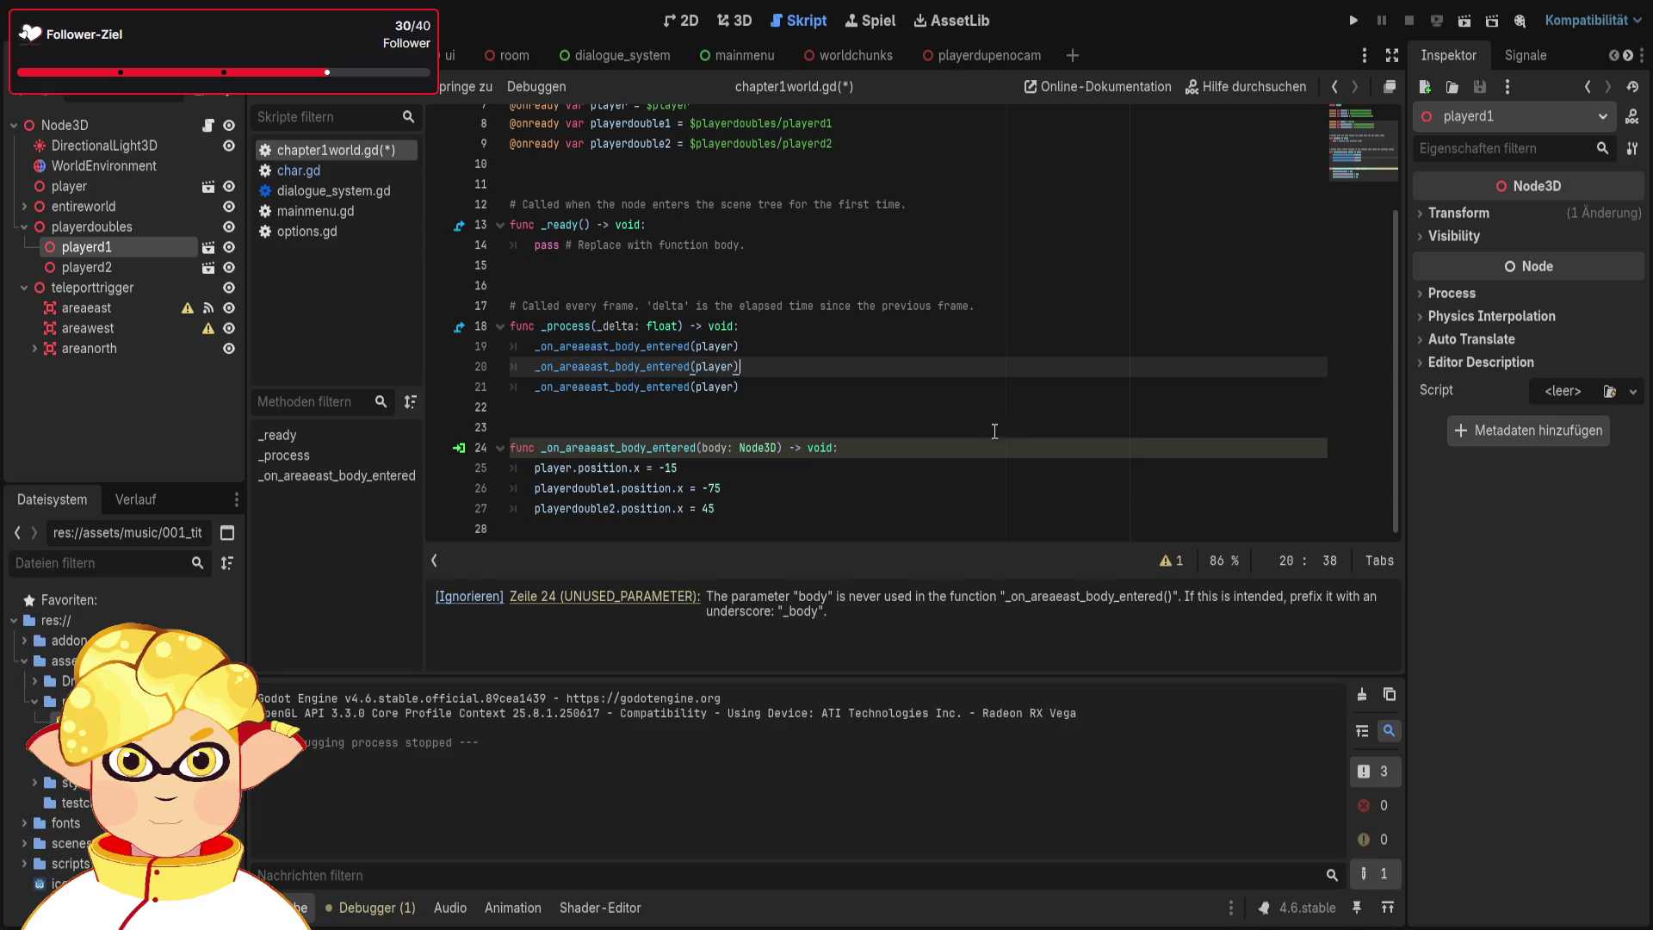
# Try removing the player argument from the calls on lines 20-21, then restore it.
pyautogui.click(703, 451)
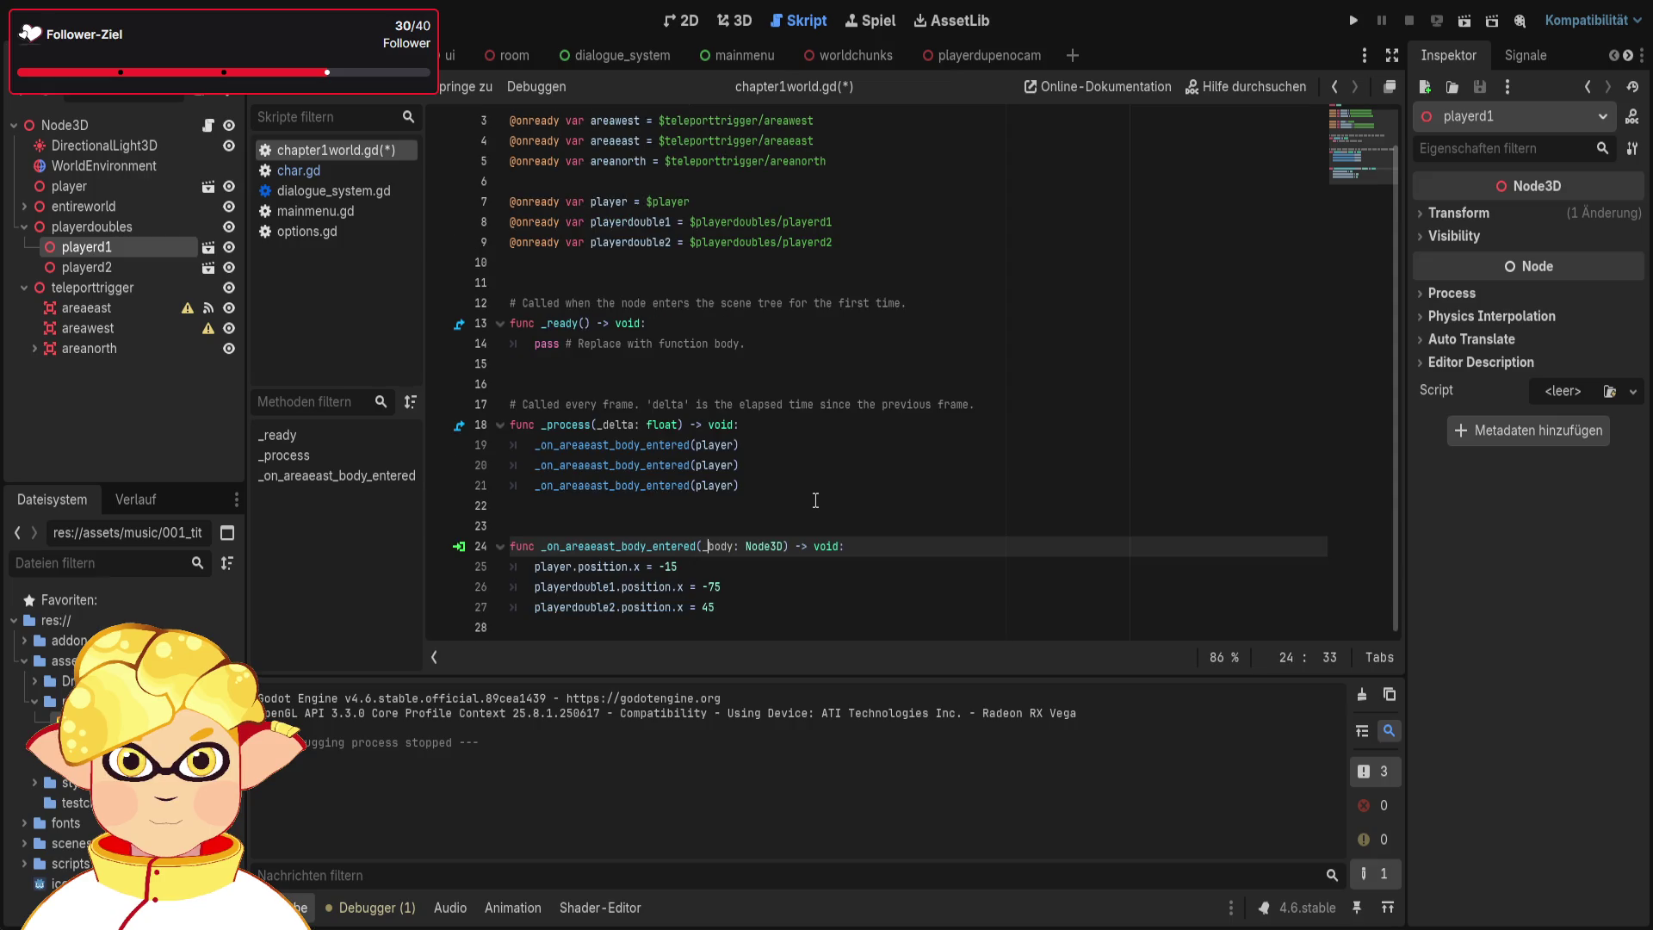
pyautogui.click(815, 500)
pyautogui.doubleClick(715, 486)
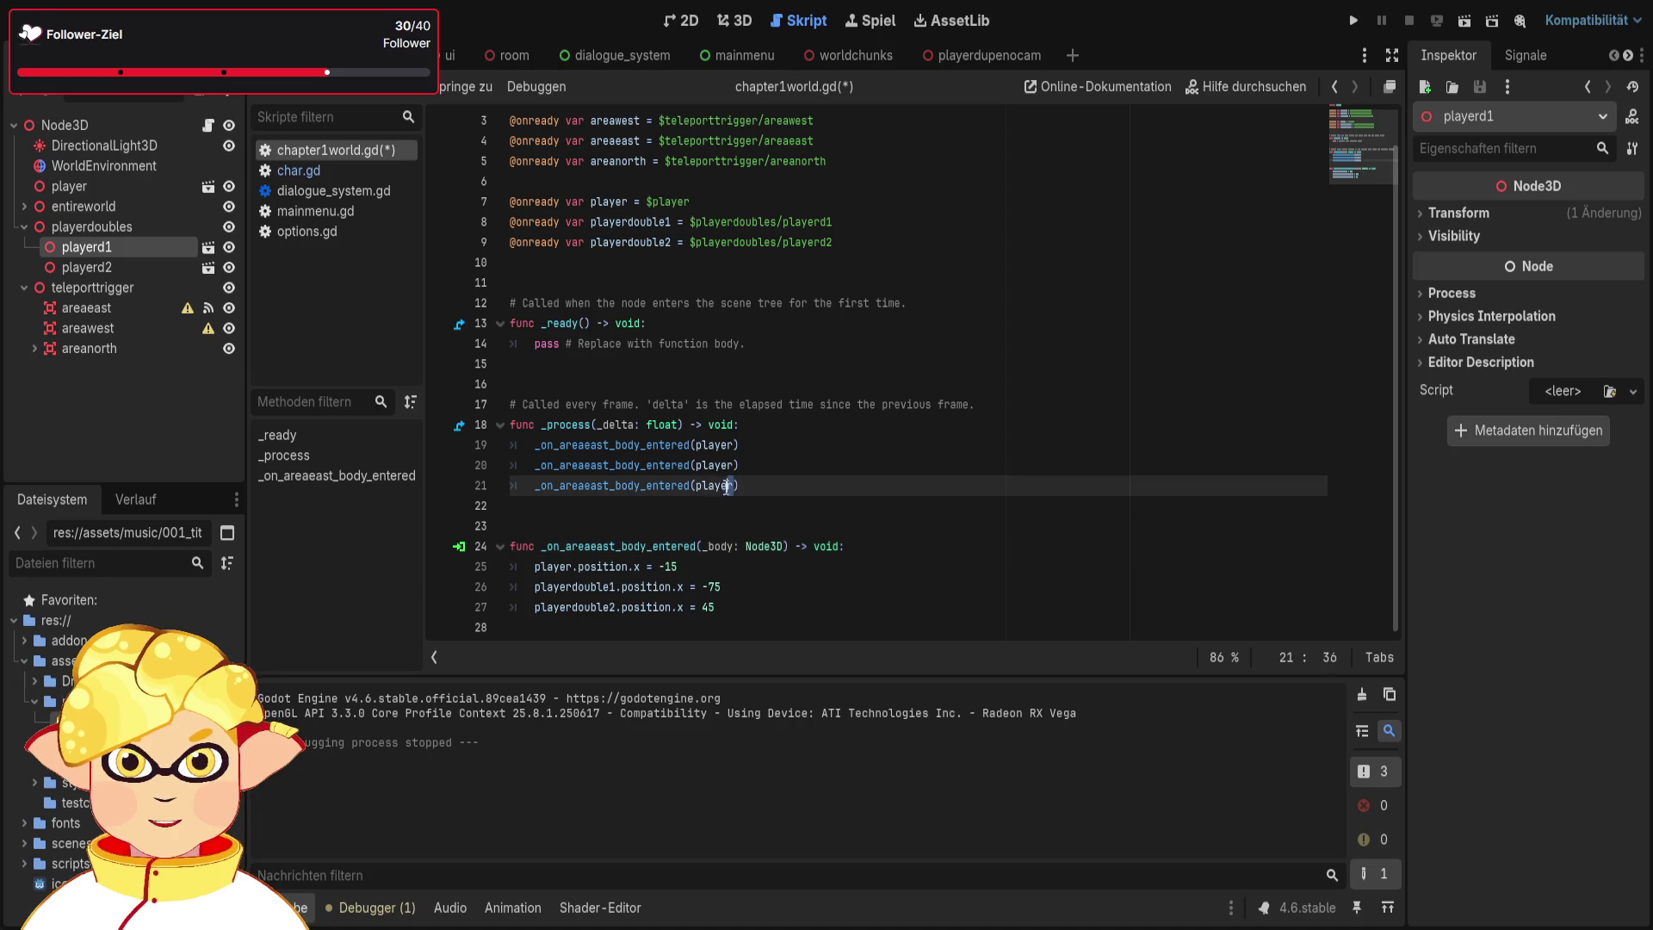
pyautogui.press('BackSpace')
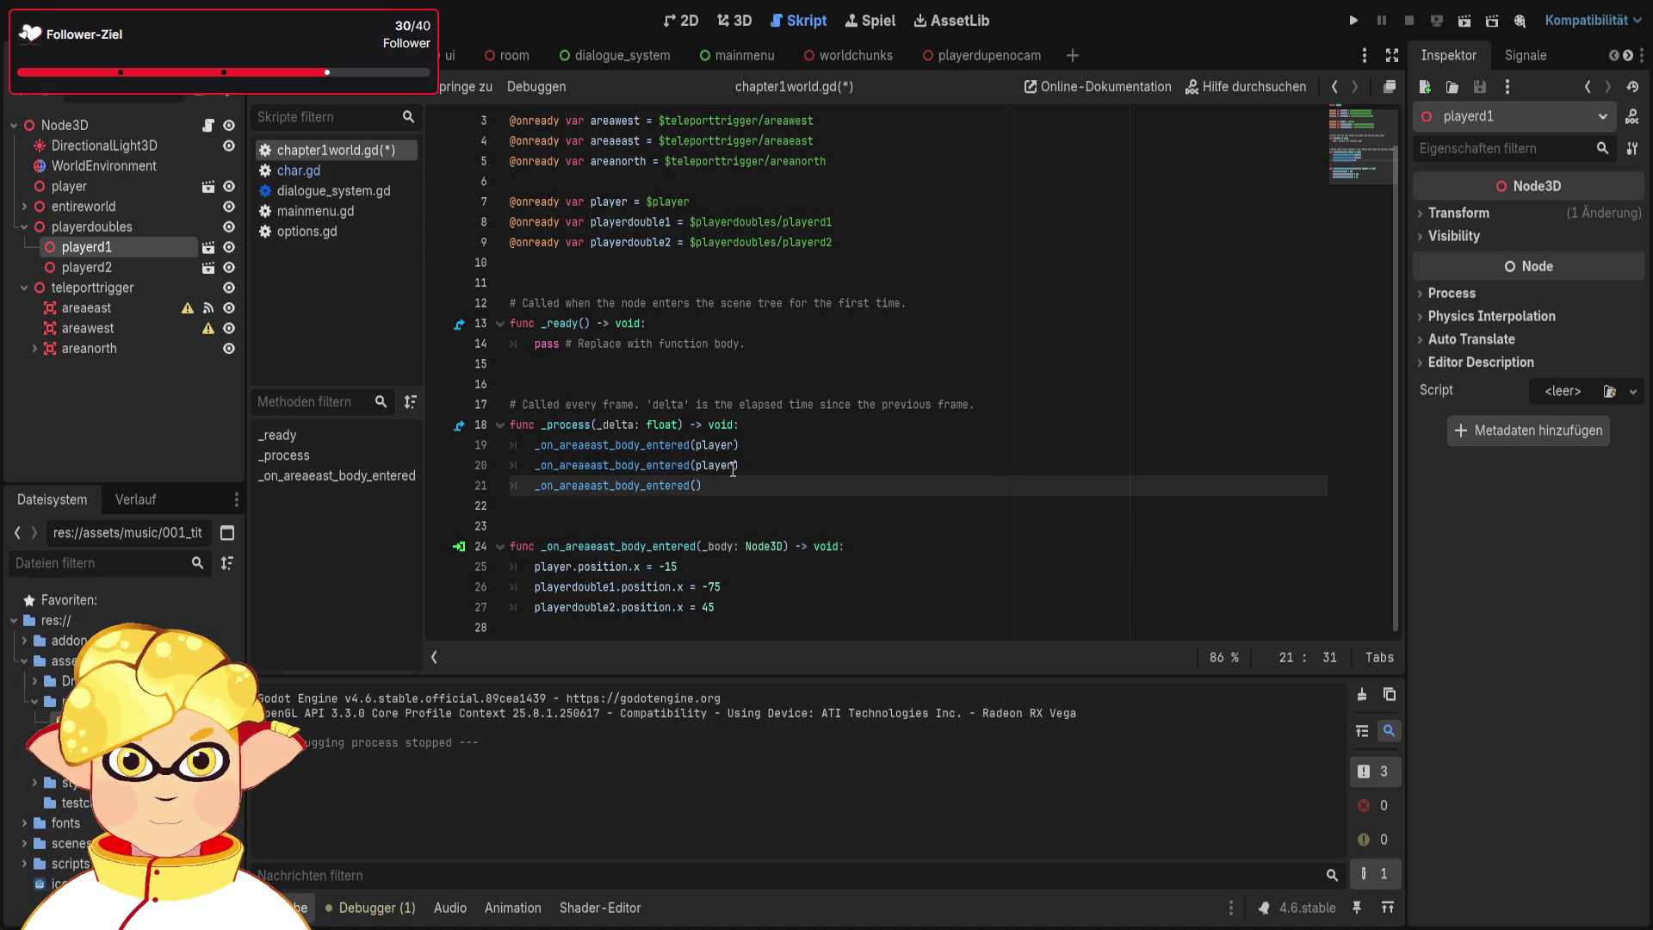
pyautogui.doubleClick(700, 465)
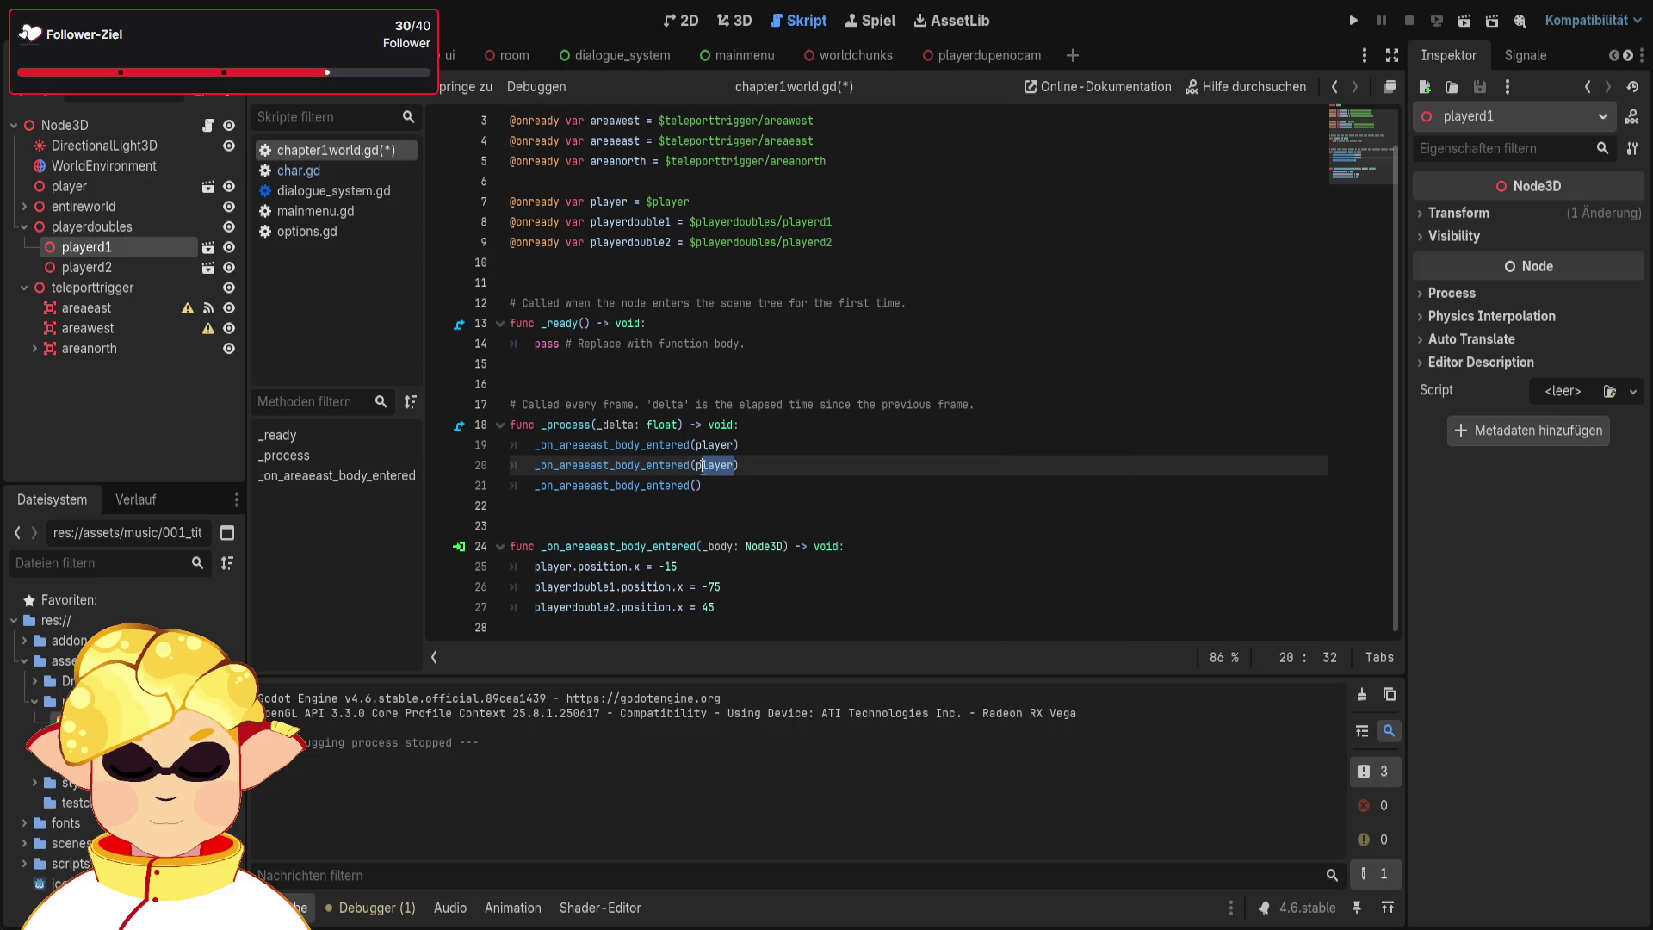
pyautogui.click(937, 440)
pyautogui.hotkey('ctrl', 'z')
# Run the scene to test the handler calls, then stop it with F8.
pyautogui.click(951, 486)
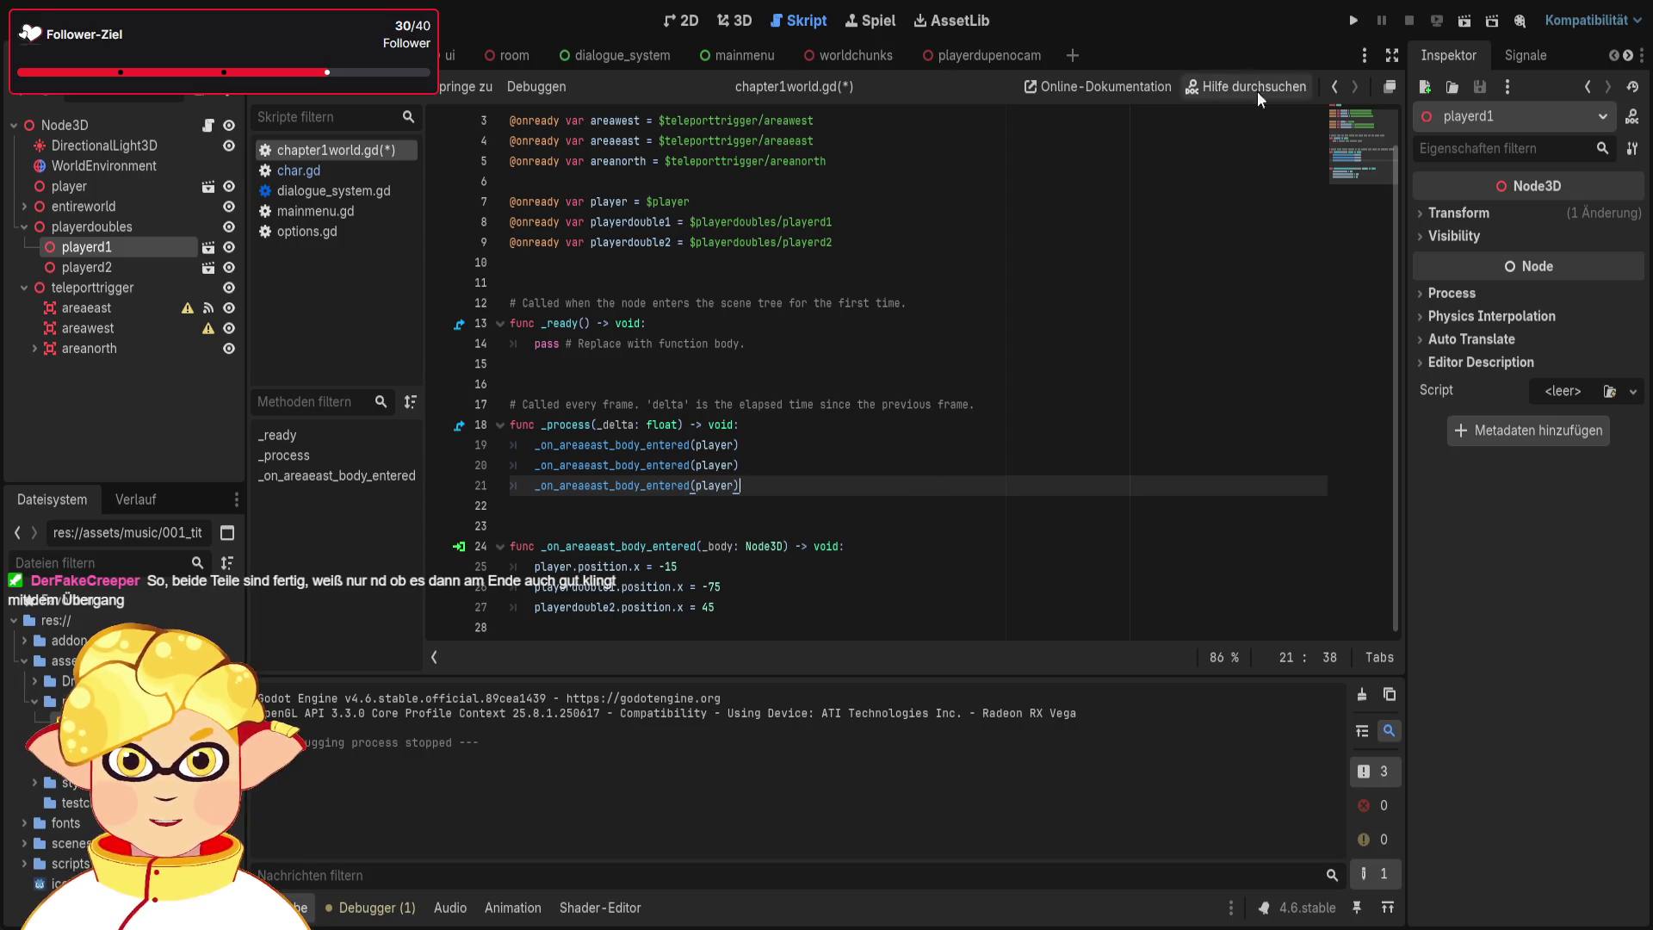
pyautogui.click(1466, 16)
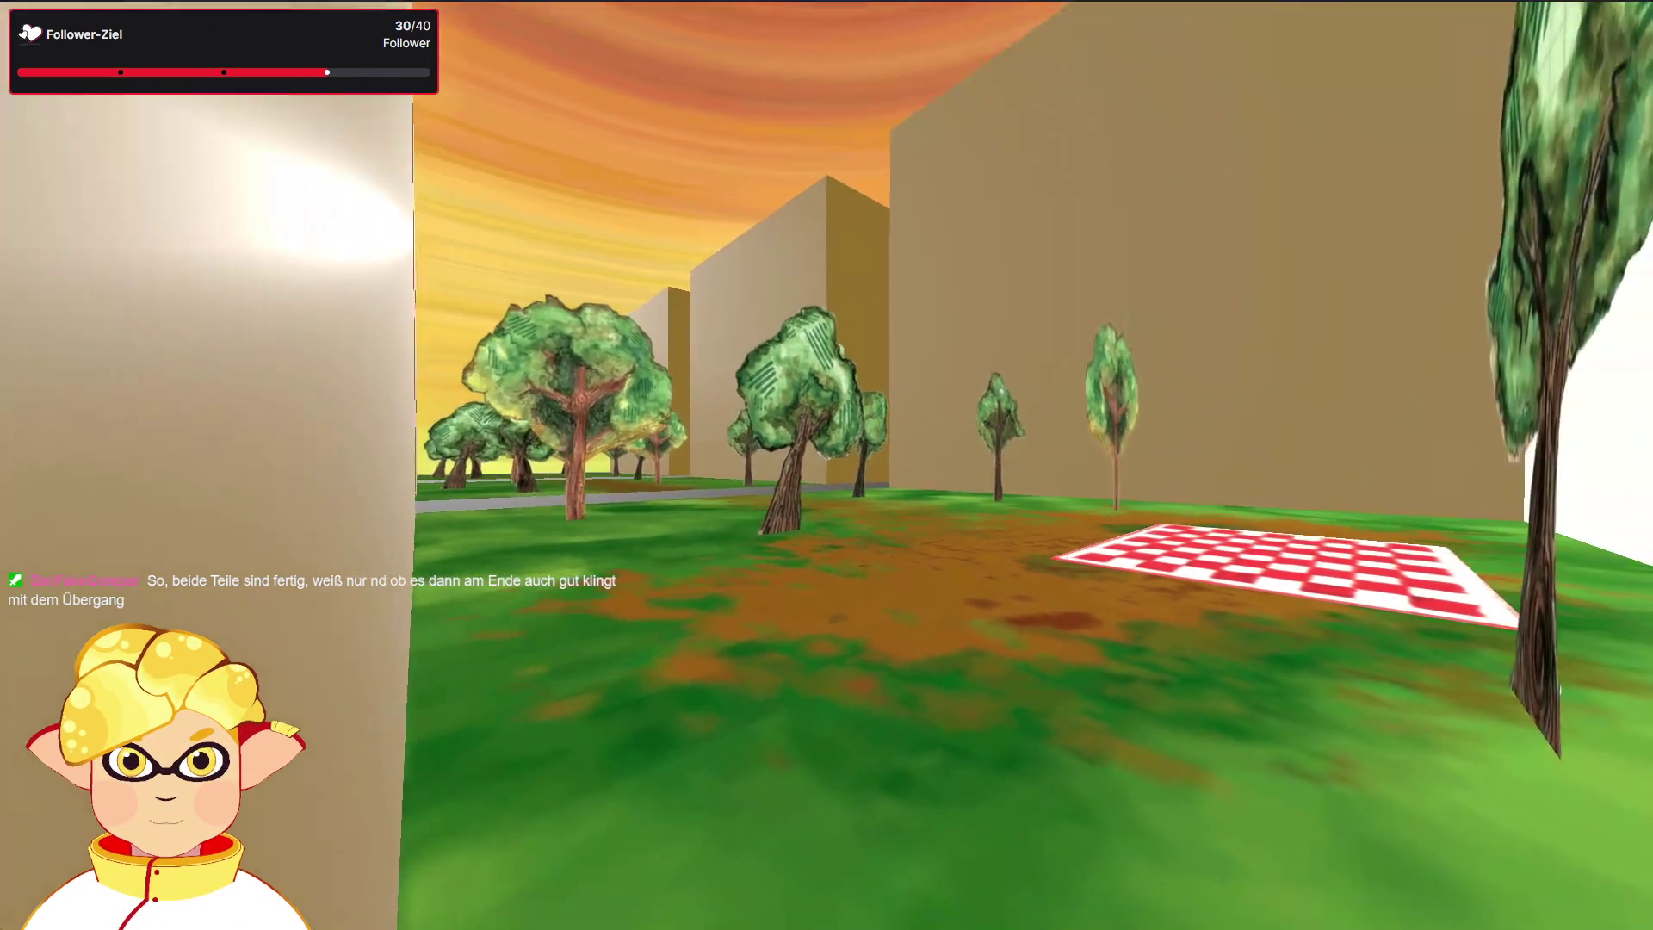
pyautogui.press('F8')
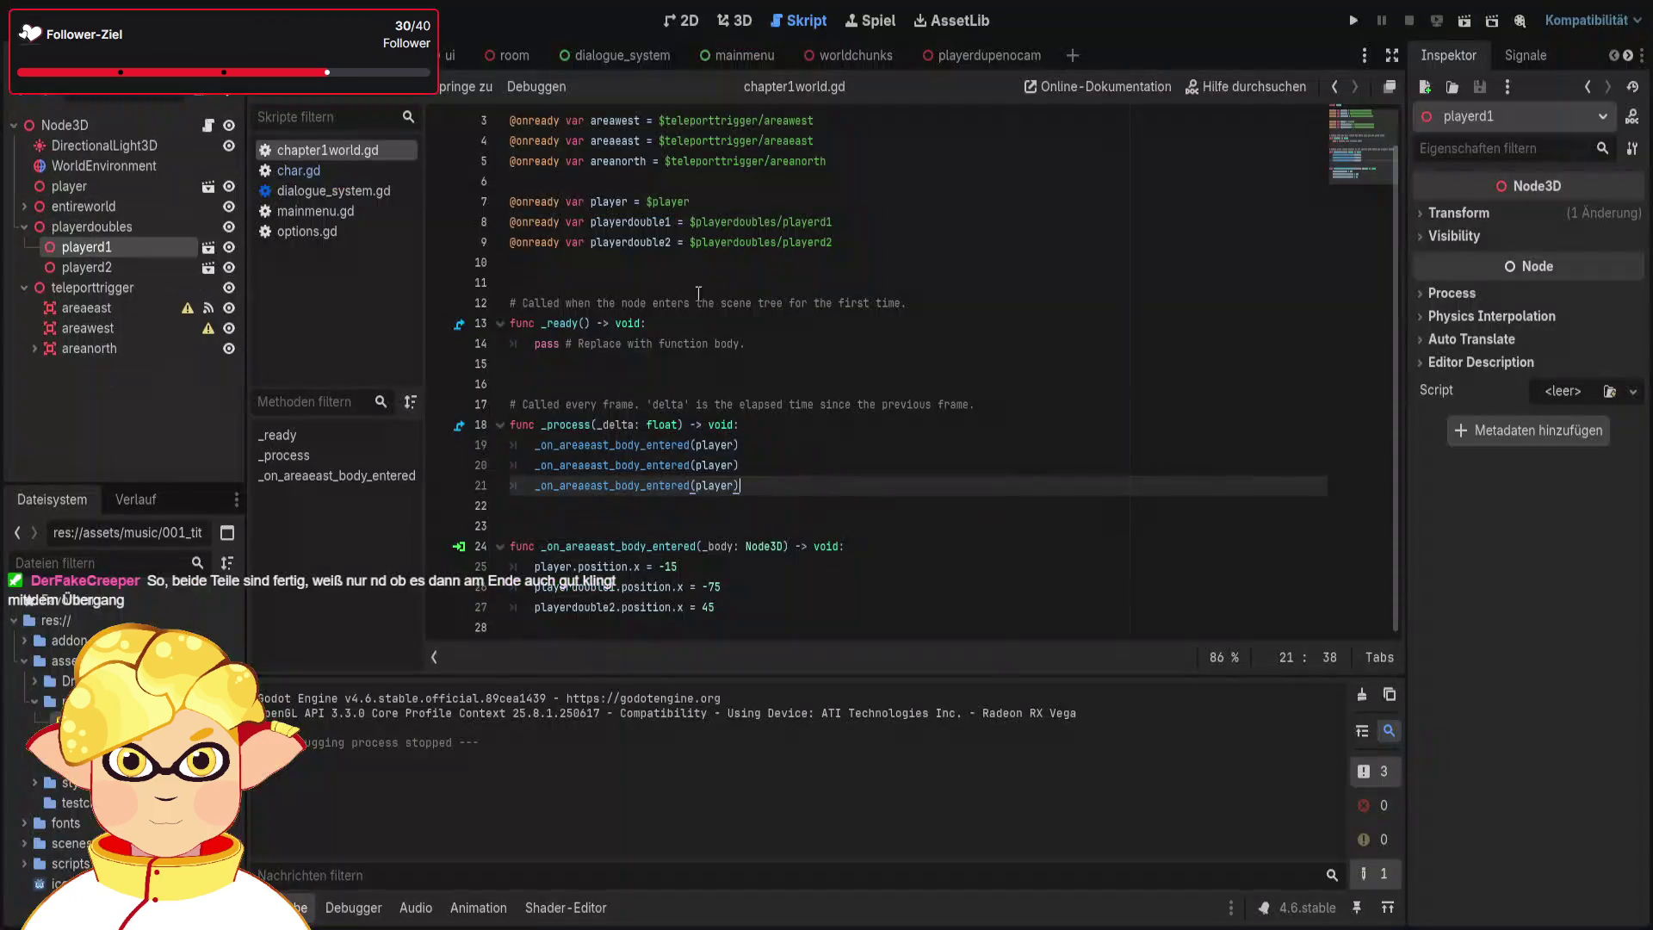
# Compare the positions of playerd1, playerd2 and player in the 3D scene, then run the game.
pyautogui.click(738, 26)
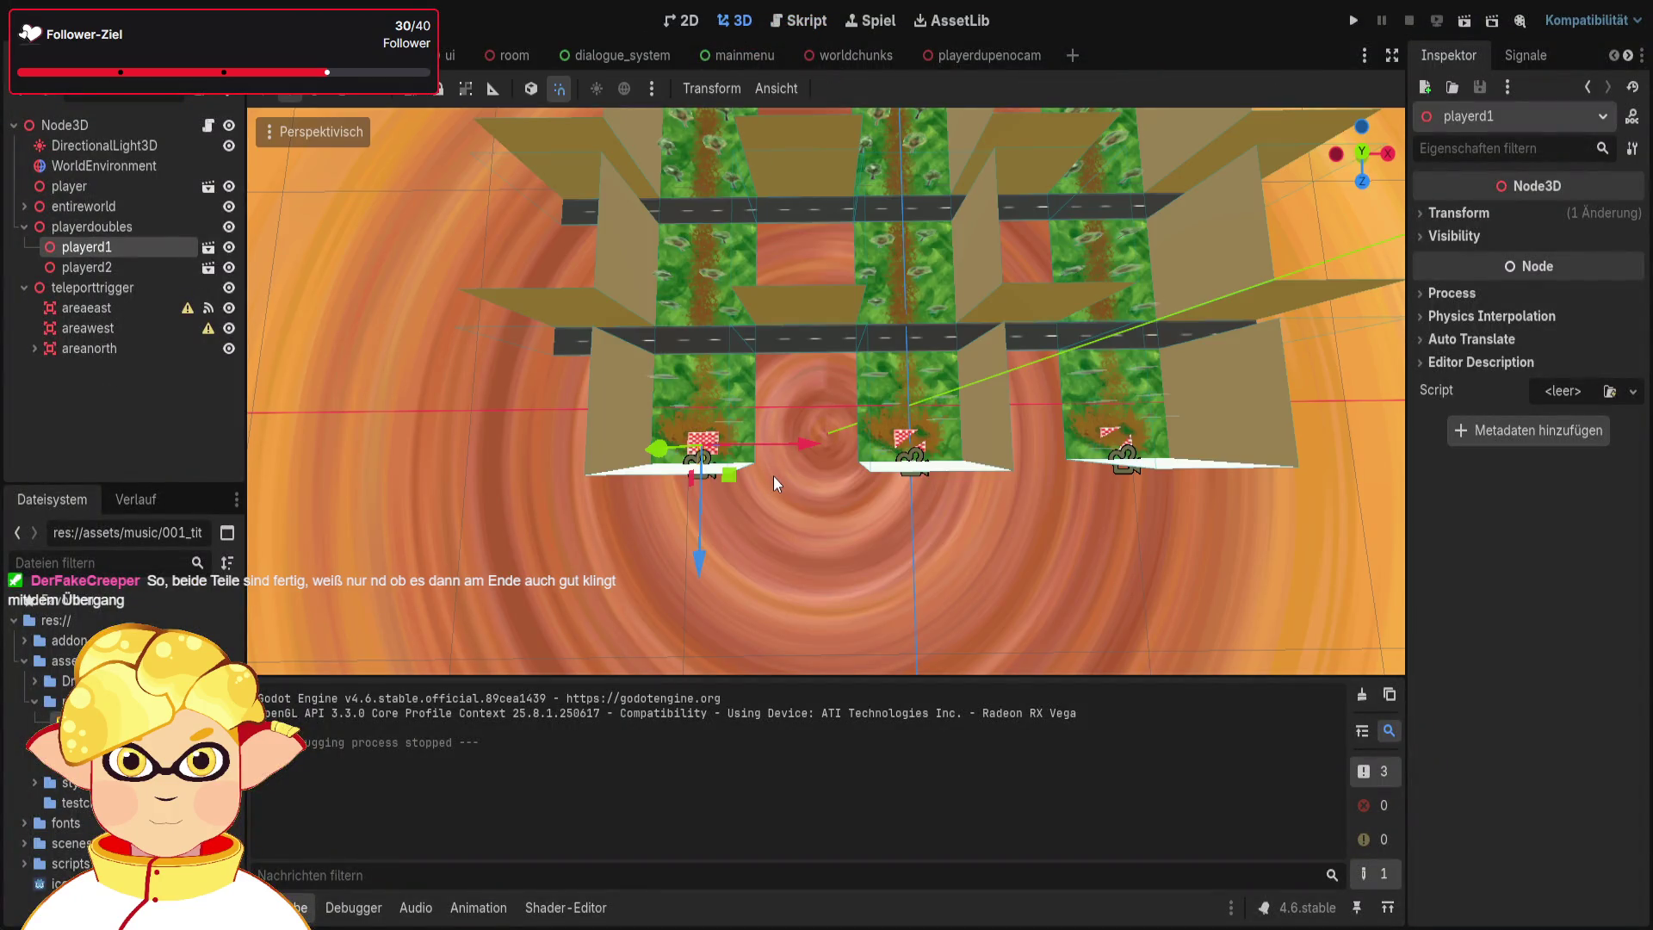
pyautogui.click(114, 263)
pyautogui.click(119, 244)
pyautogui.click(86, 267)
pyautogui.scroll(3, 736, 454)
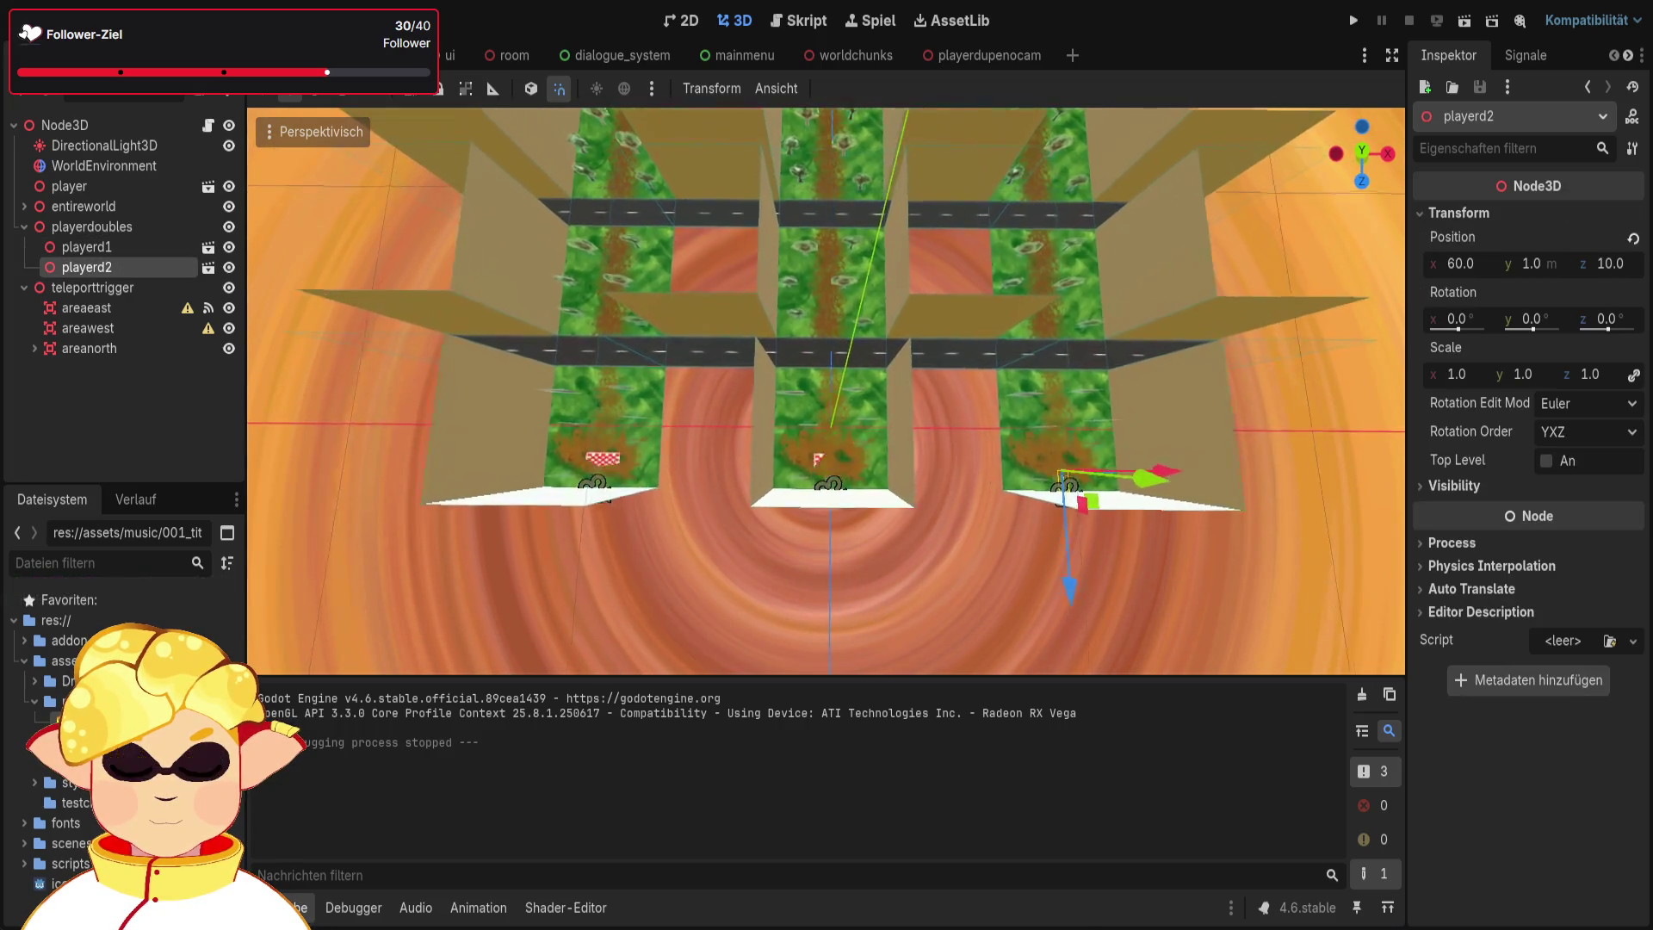
pyautogui.scroll(3, 825, 390)
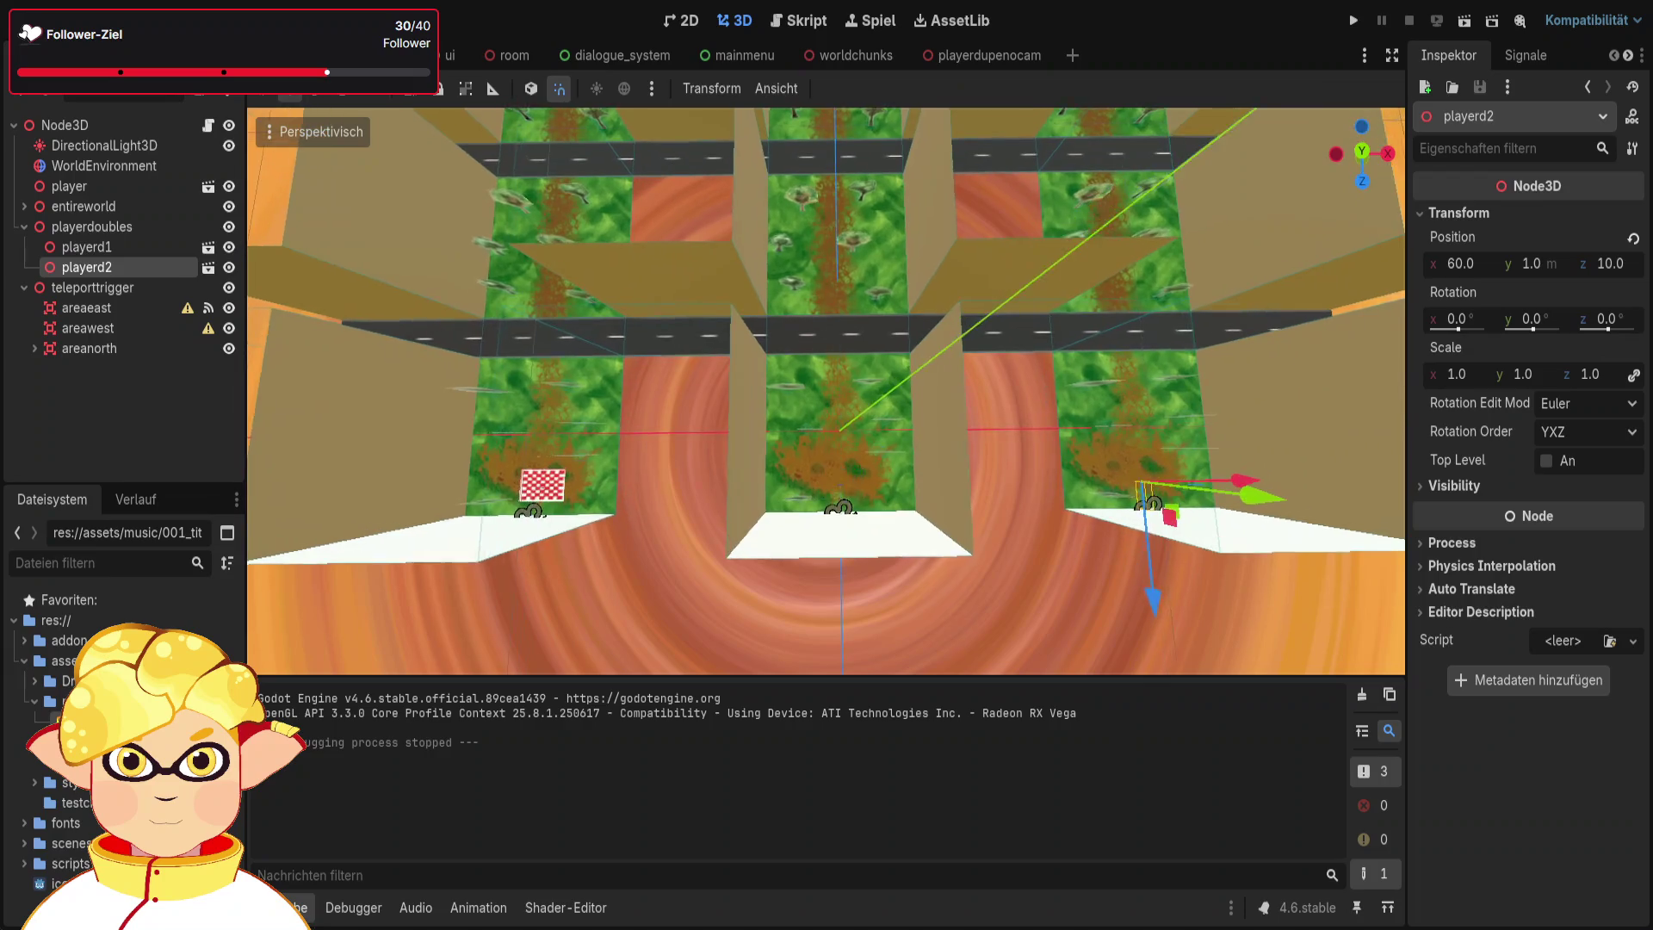
pyautogui.click(48, 188)
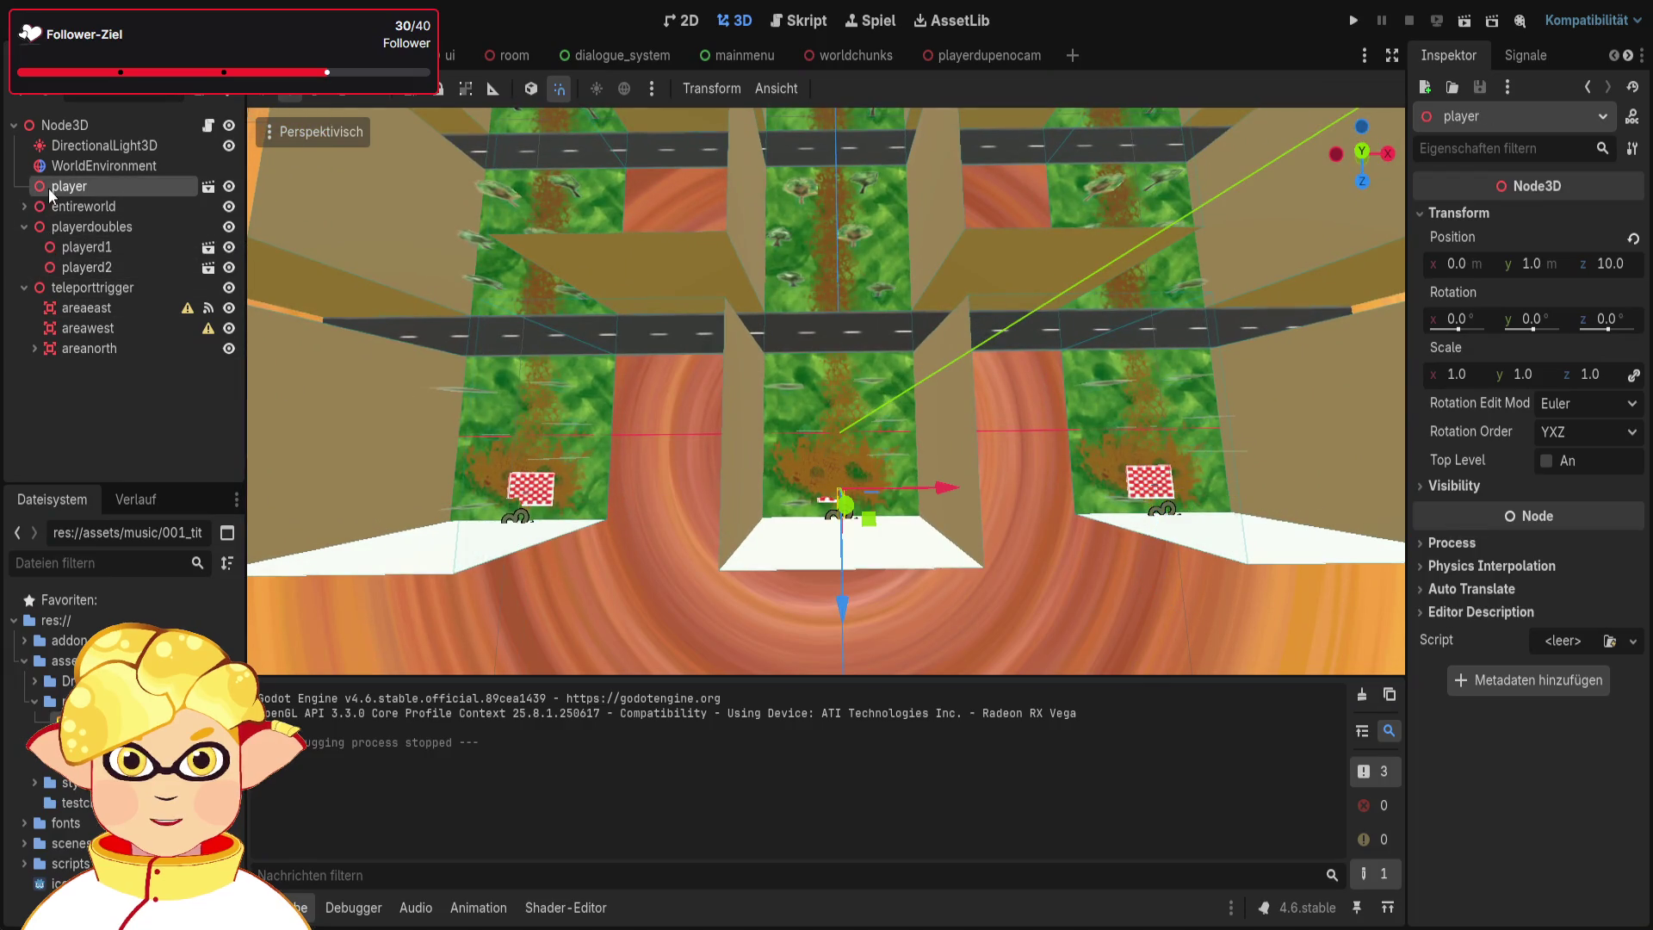
pyautogui.click(1464, 21)
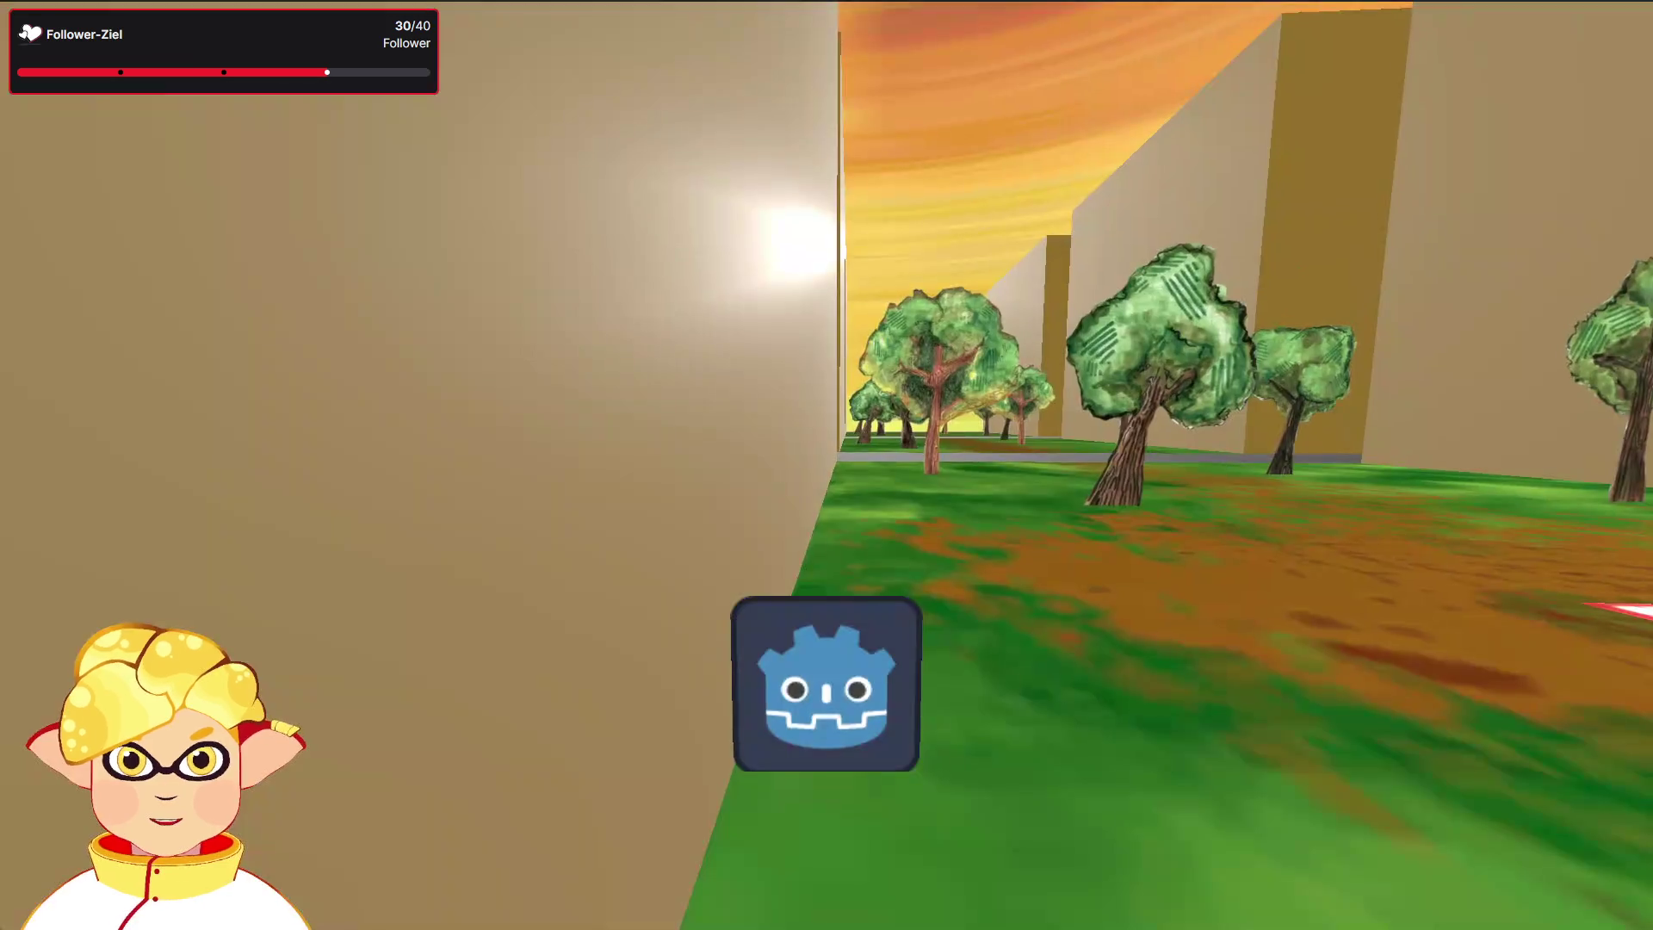
# Walk down the tree-lined corridor onto the cross road and turn to face down the road.
pyautogui.press('w')
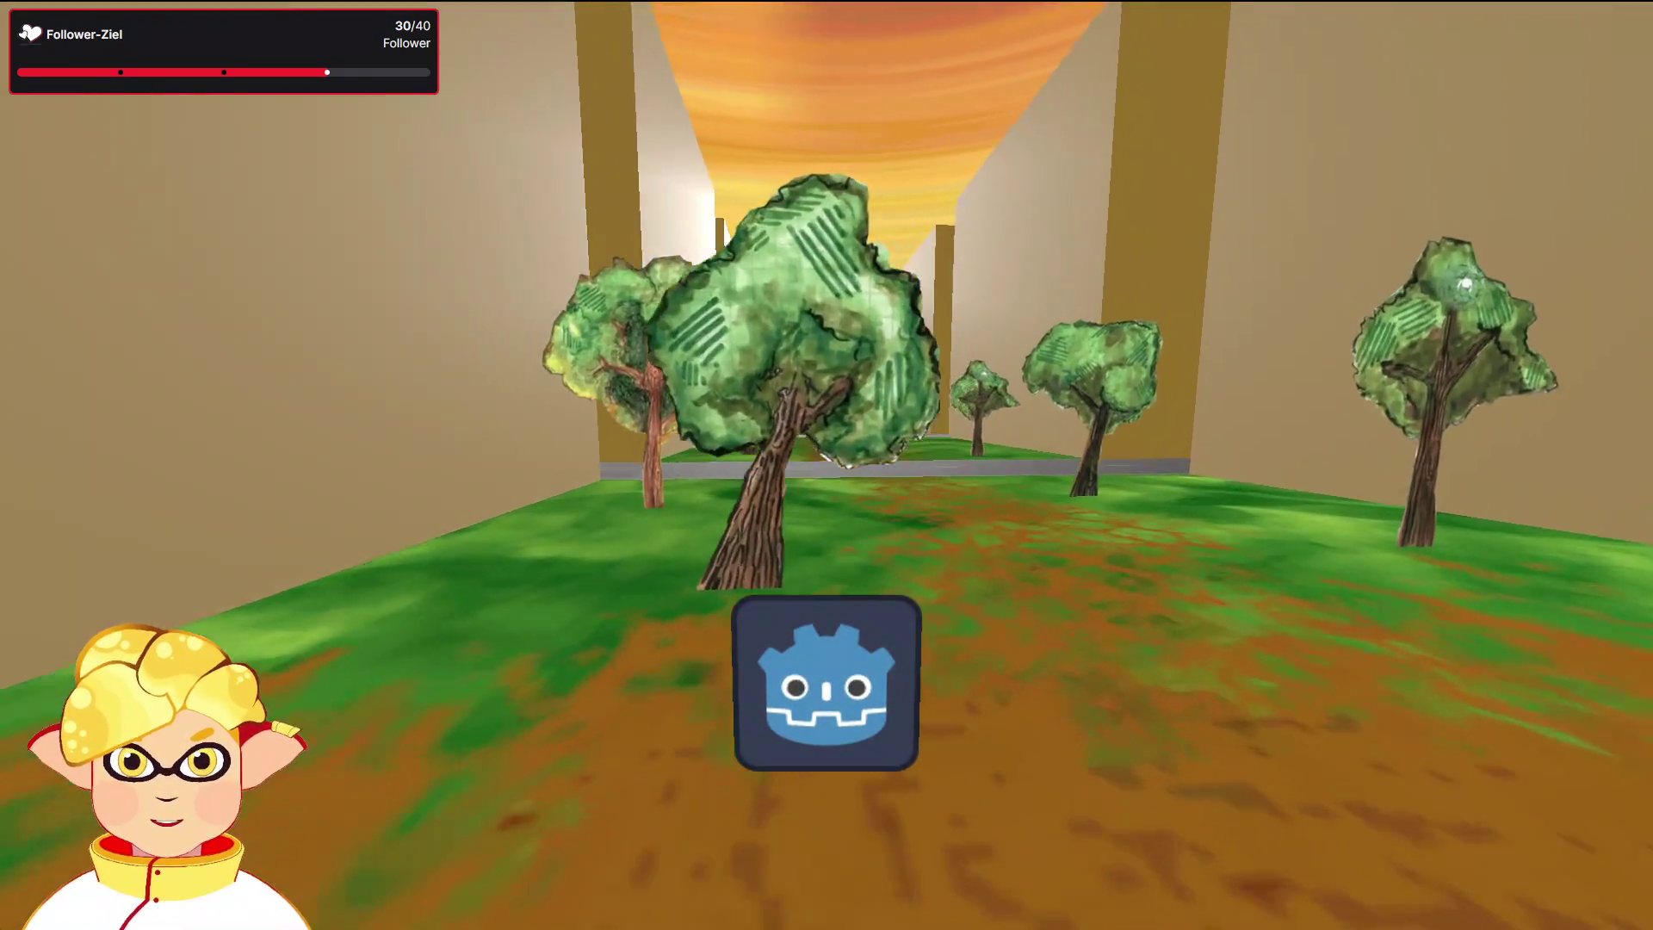
pyautogui.press('w')
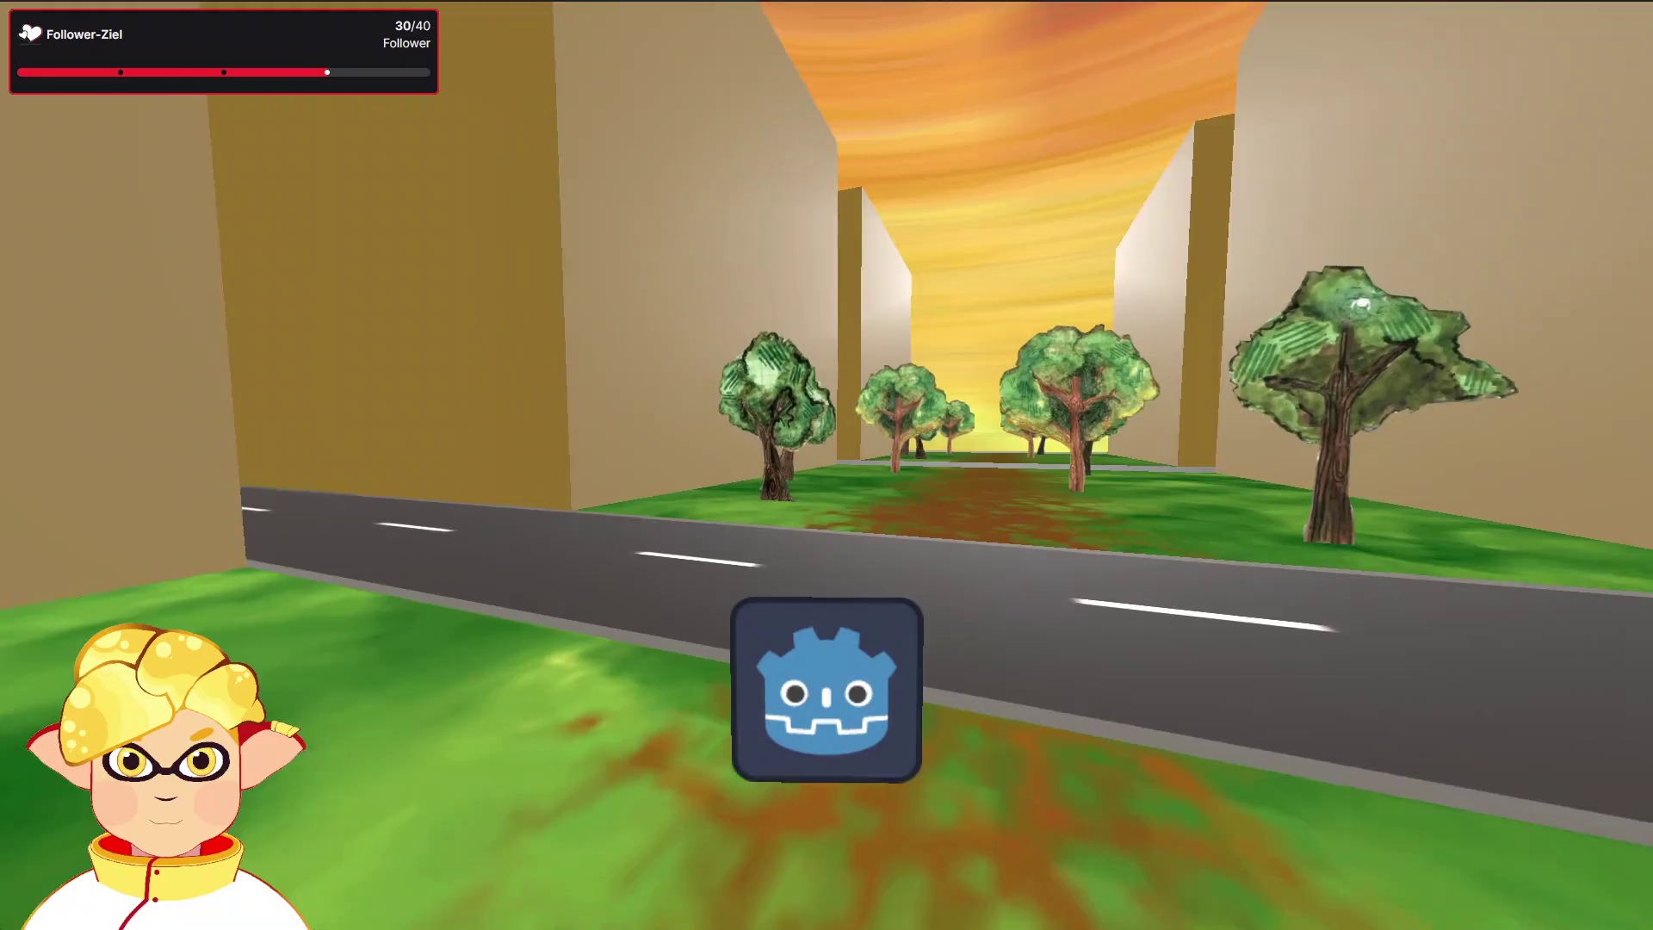
pyautogui.press('w')
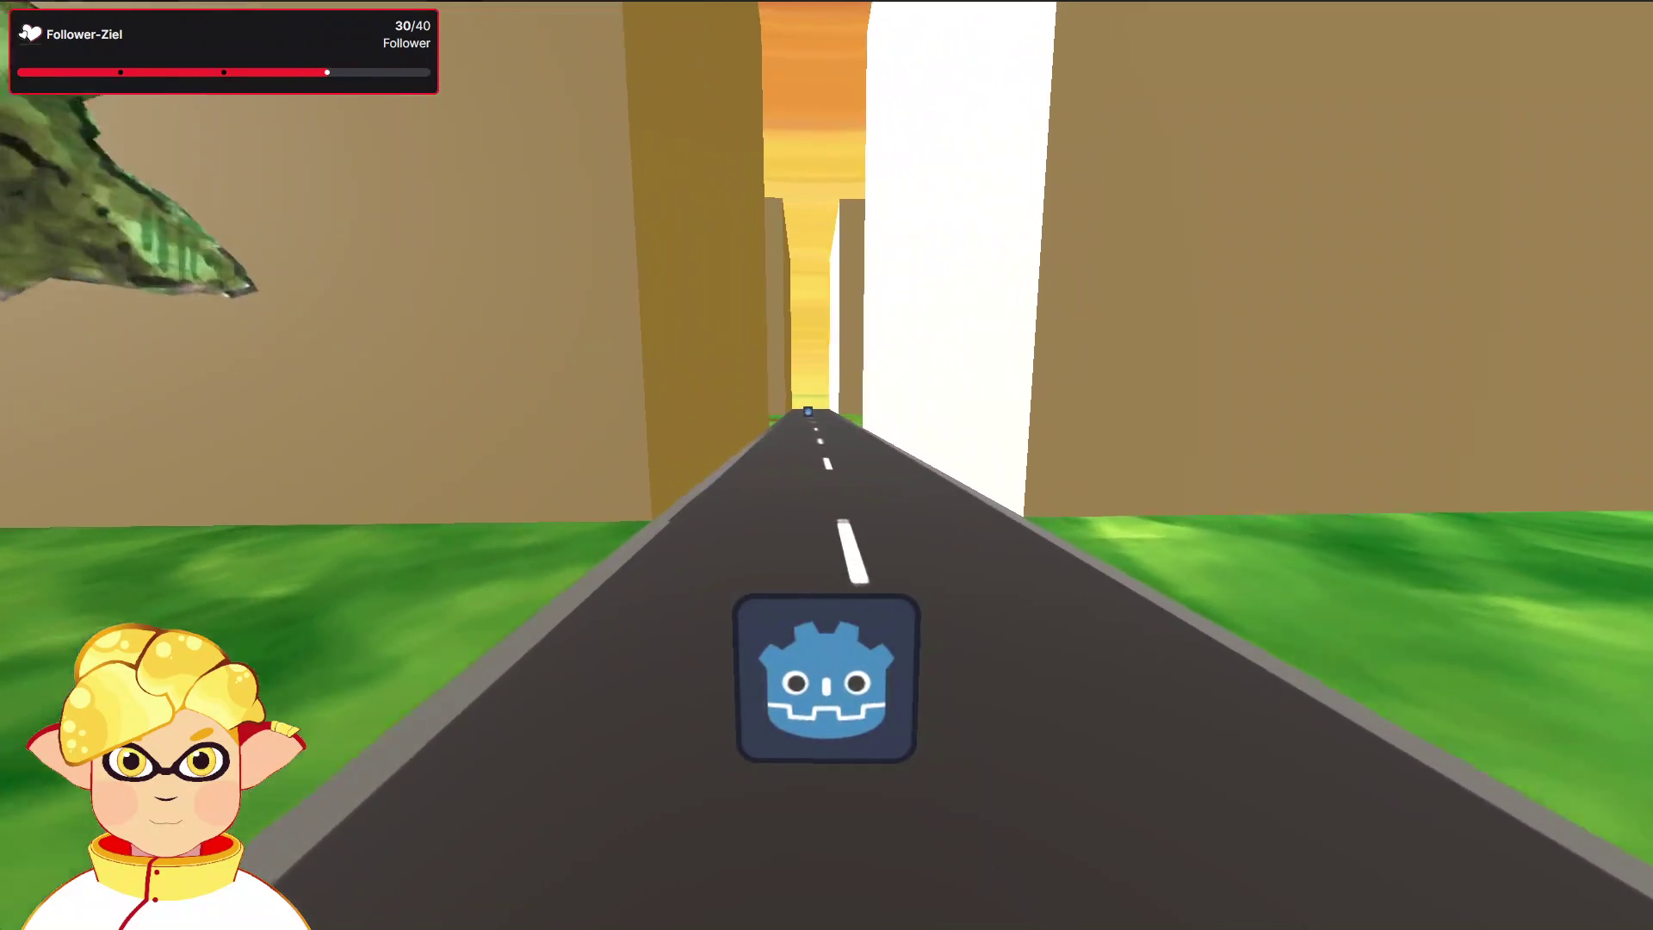
pyautogui.press('w')
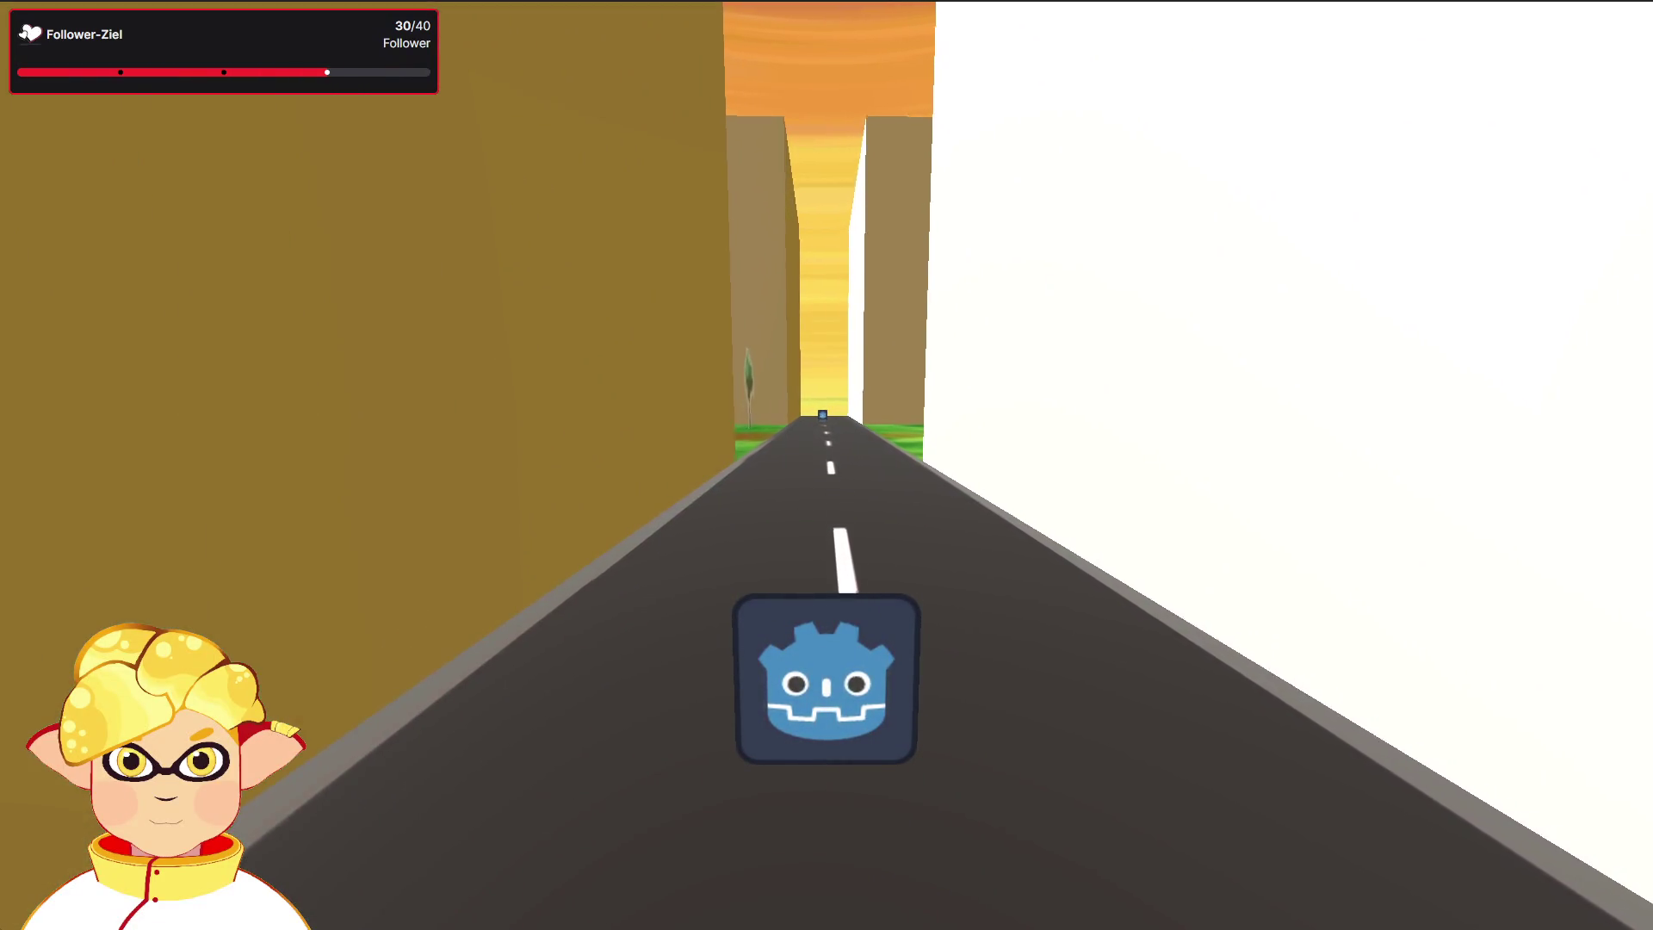
pyautogui.press('w')
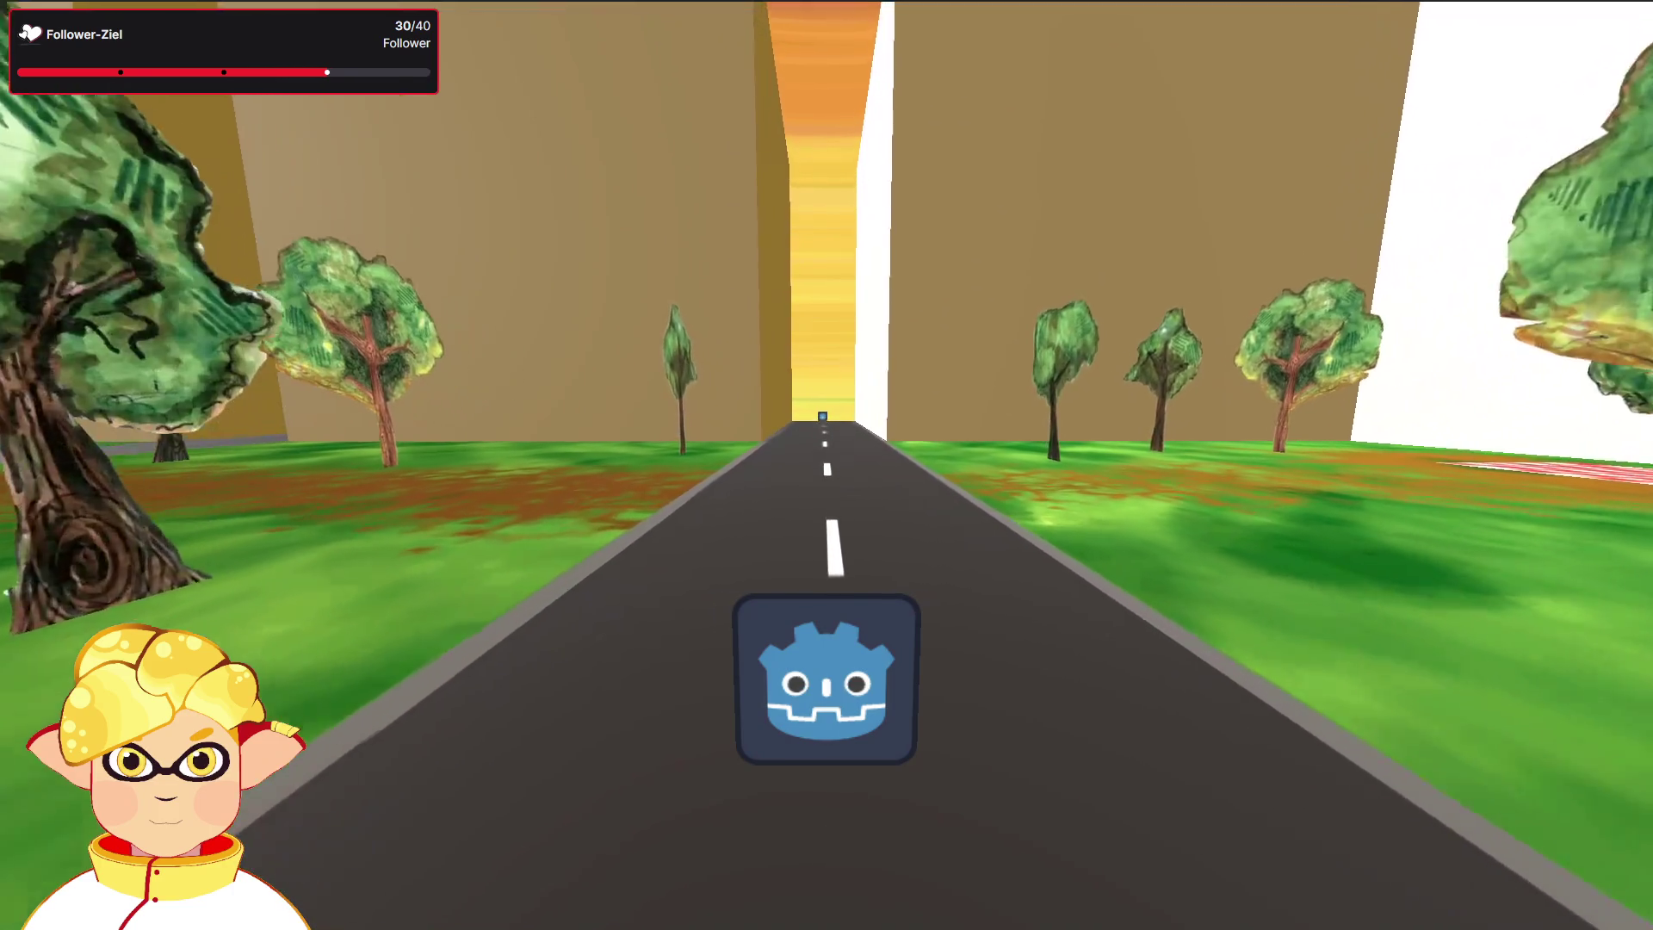
pyautogui.press('d')
pyautogui.press('a')
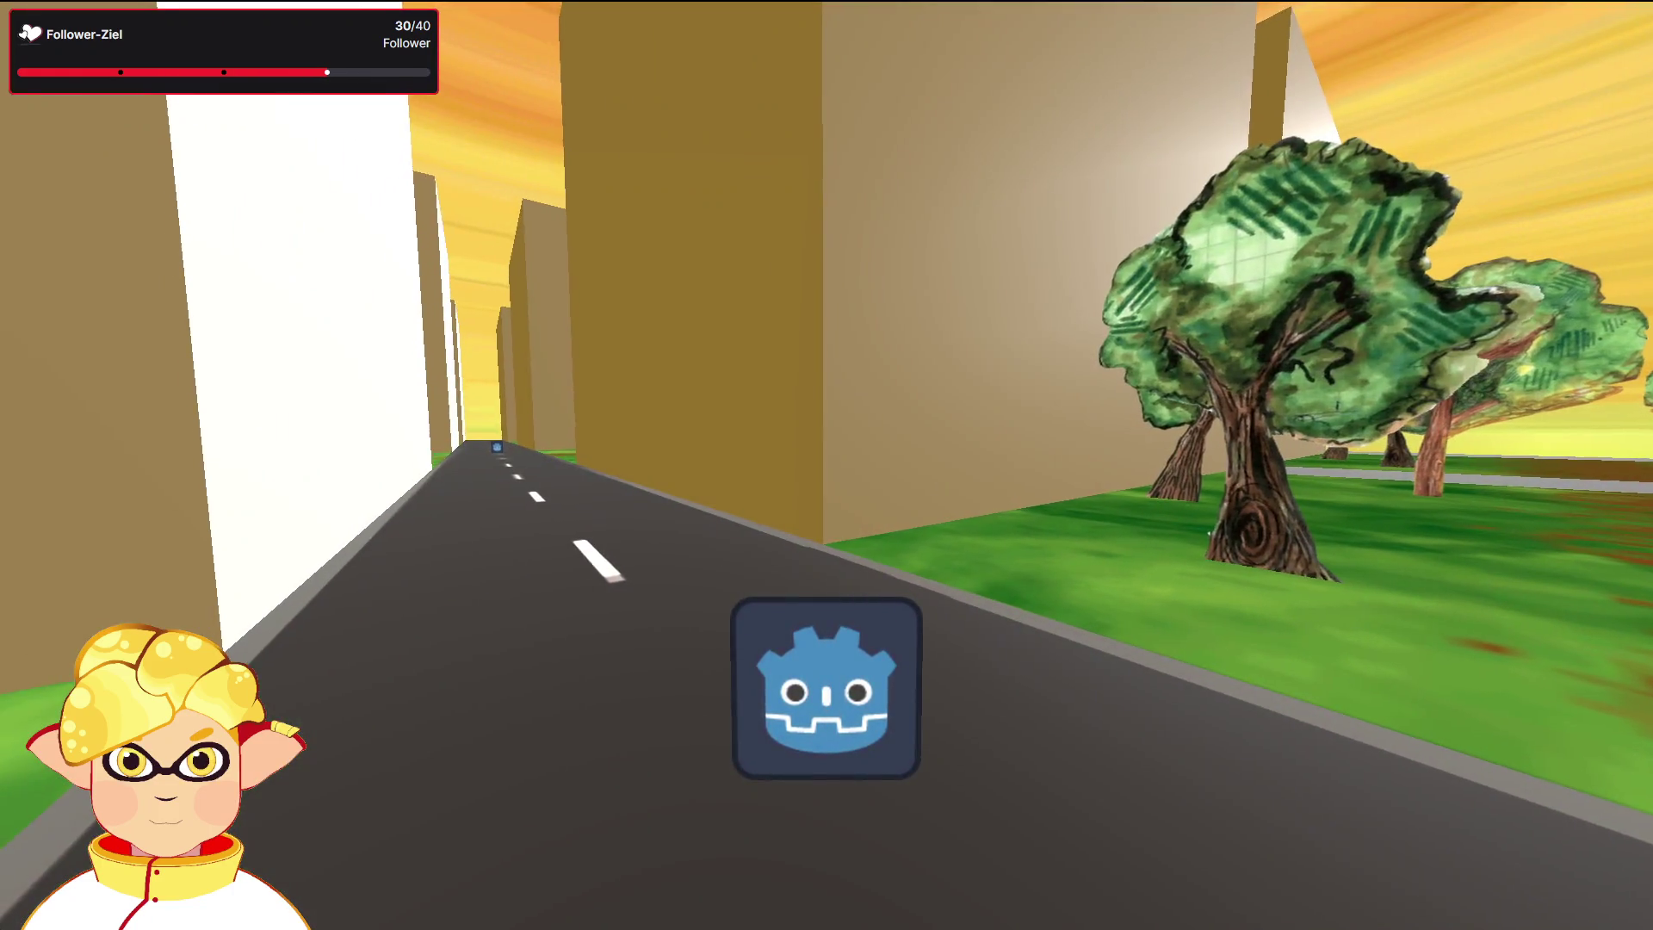
pyautogui.press('a')
# Keep walking between the buildings while steering, then stop the game with F8.
pyautogui.press('w')
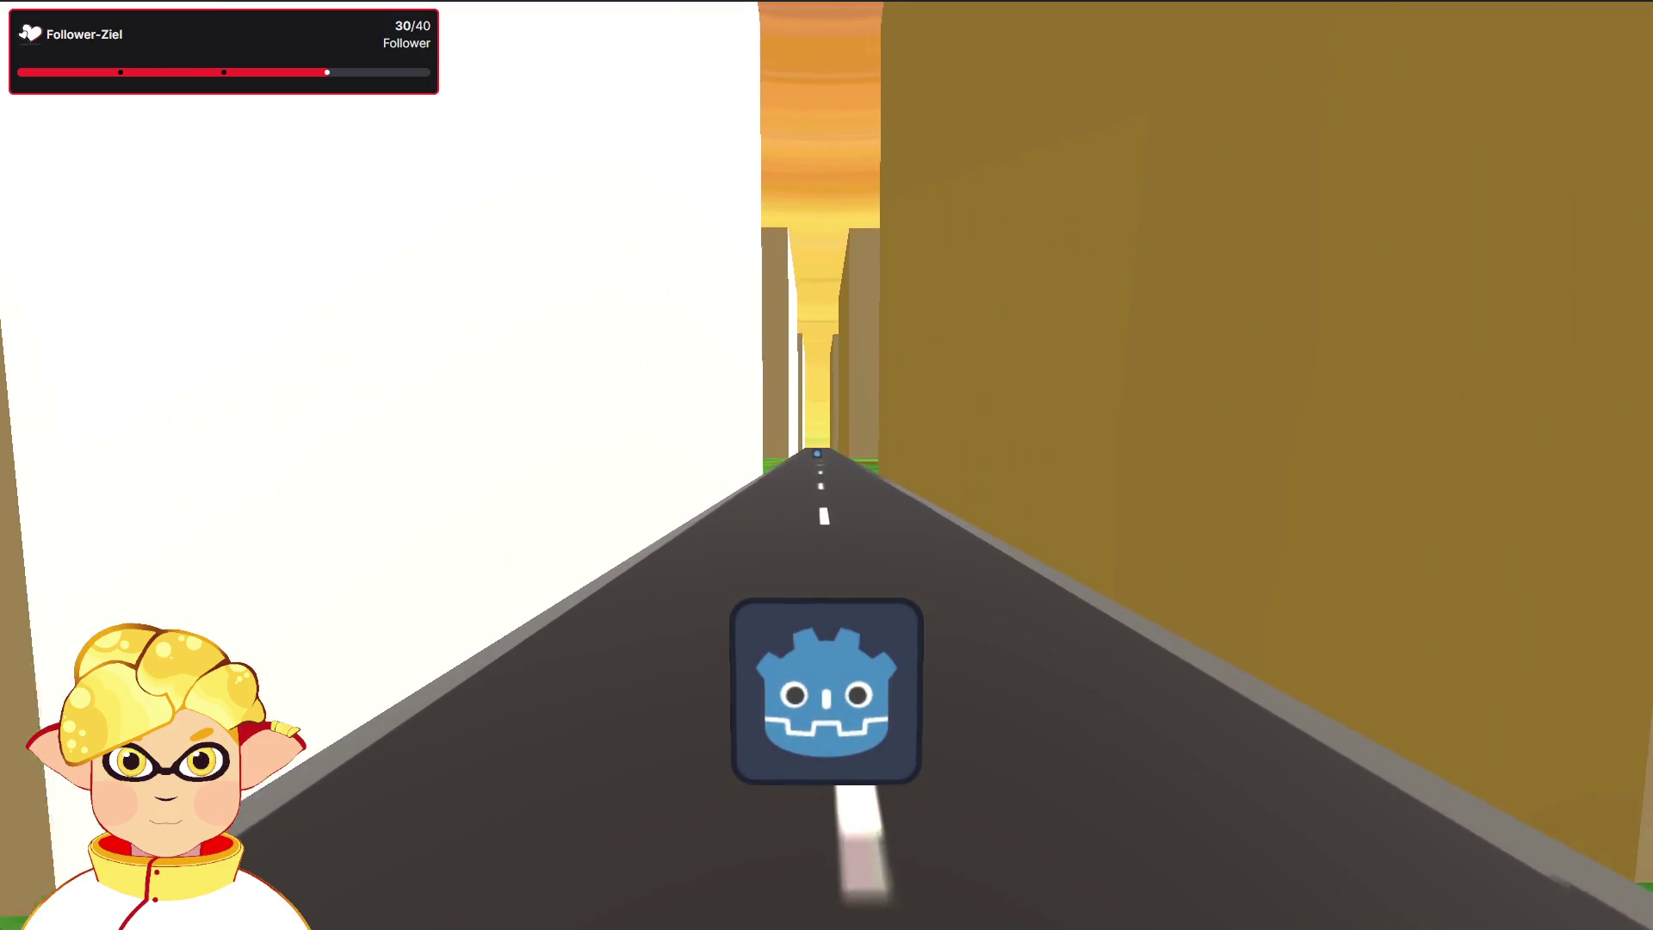
pyautogui.press('w')
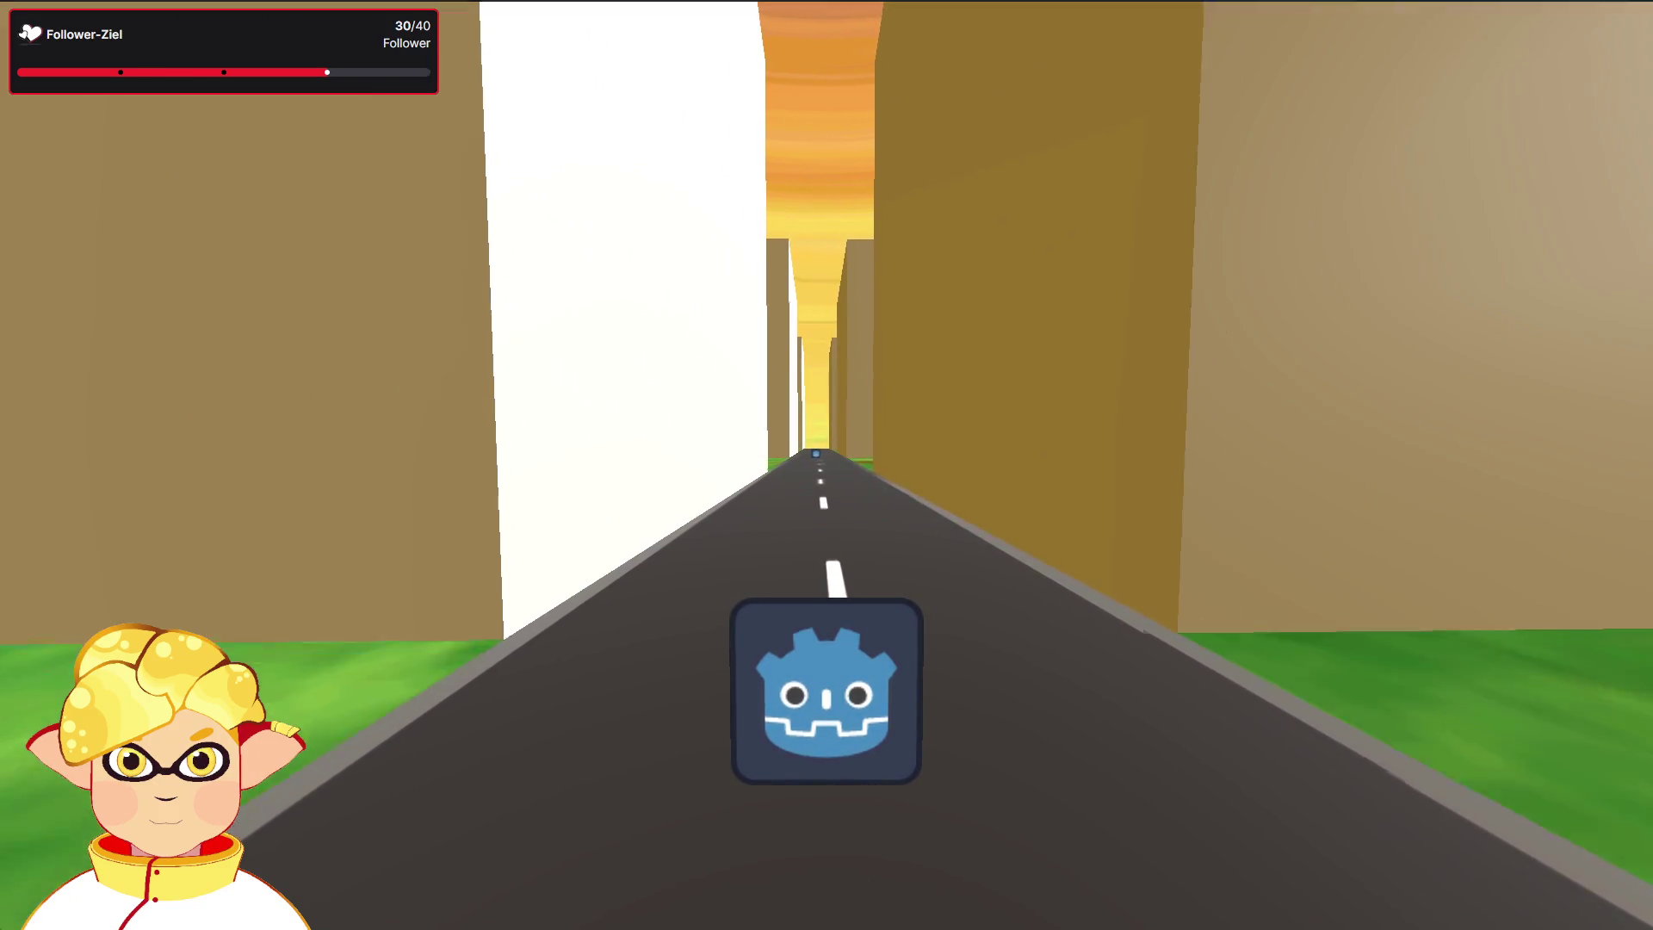
pyautogui.press('d')
pyautogui.press('a')
pyautogui.press('d')
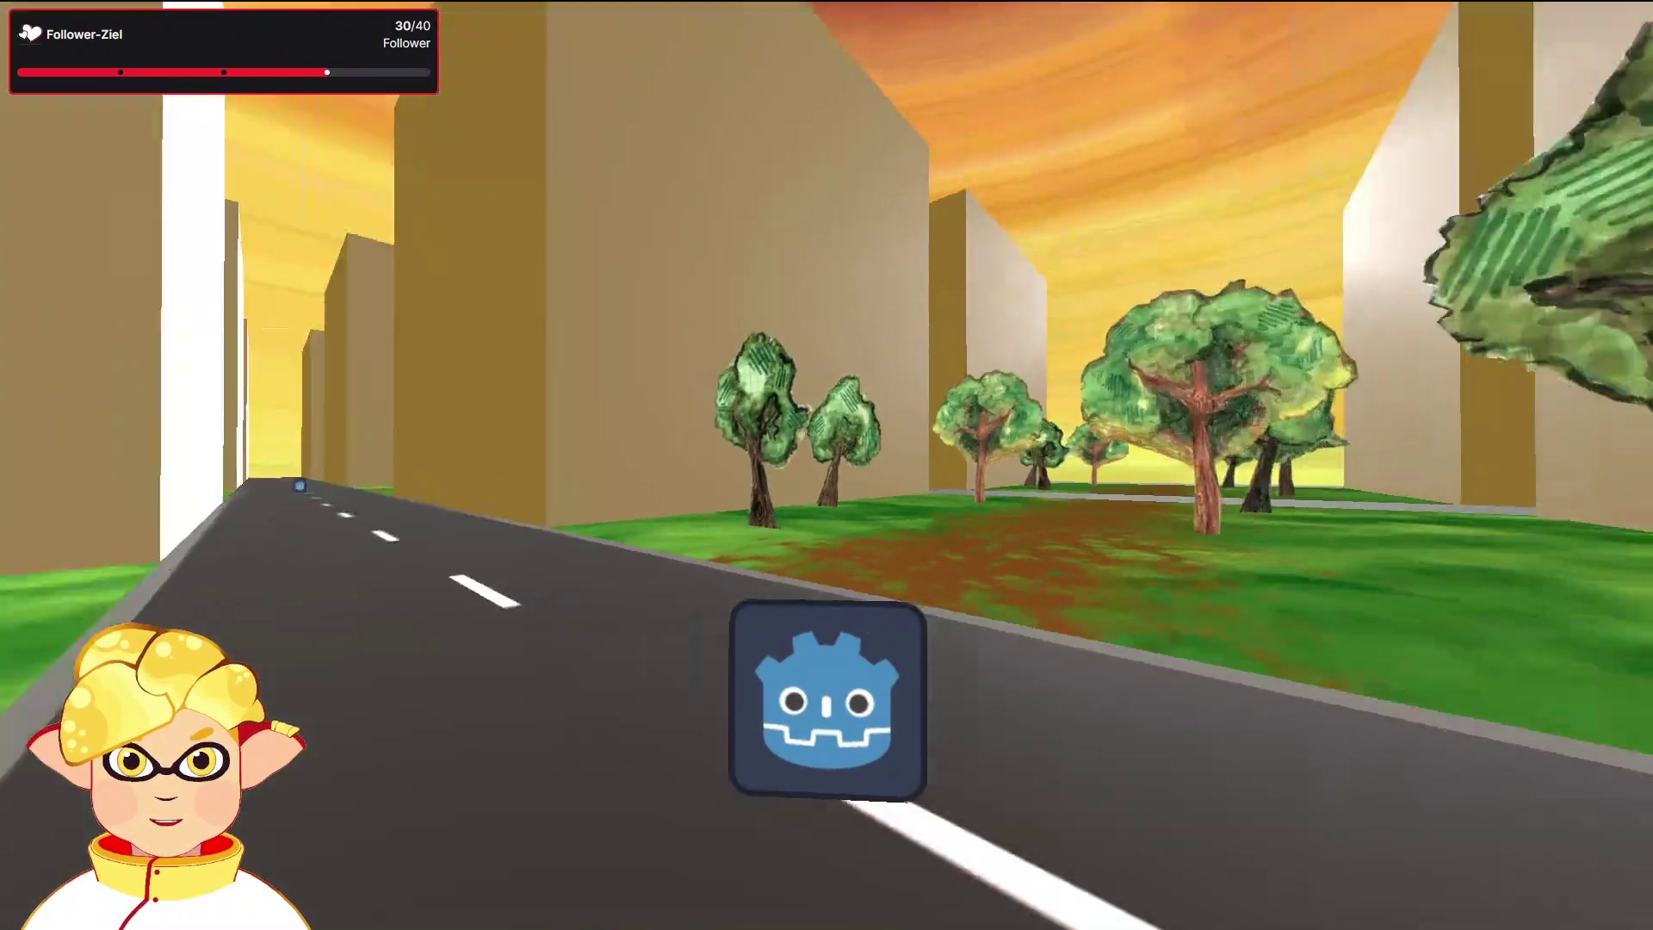
pyautogui.press('a')
pyautogui.press('w')
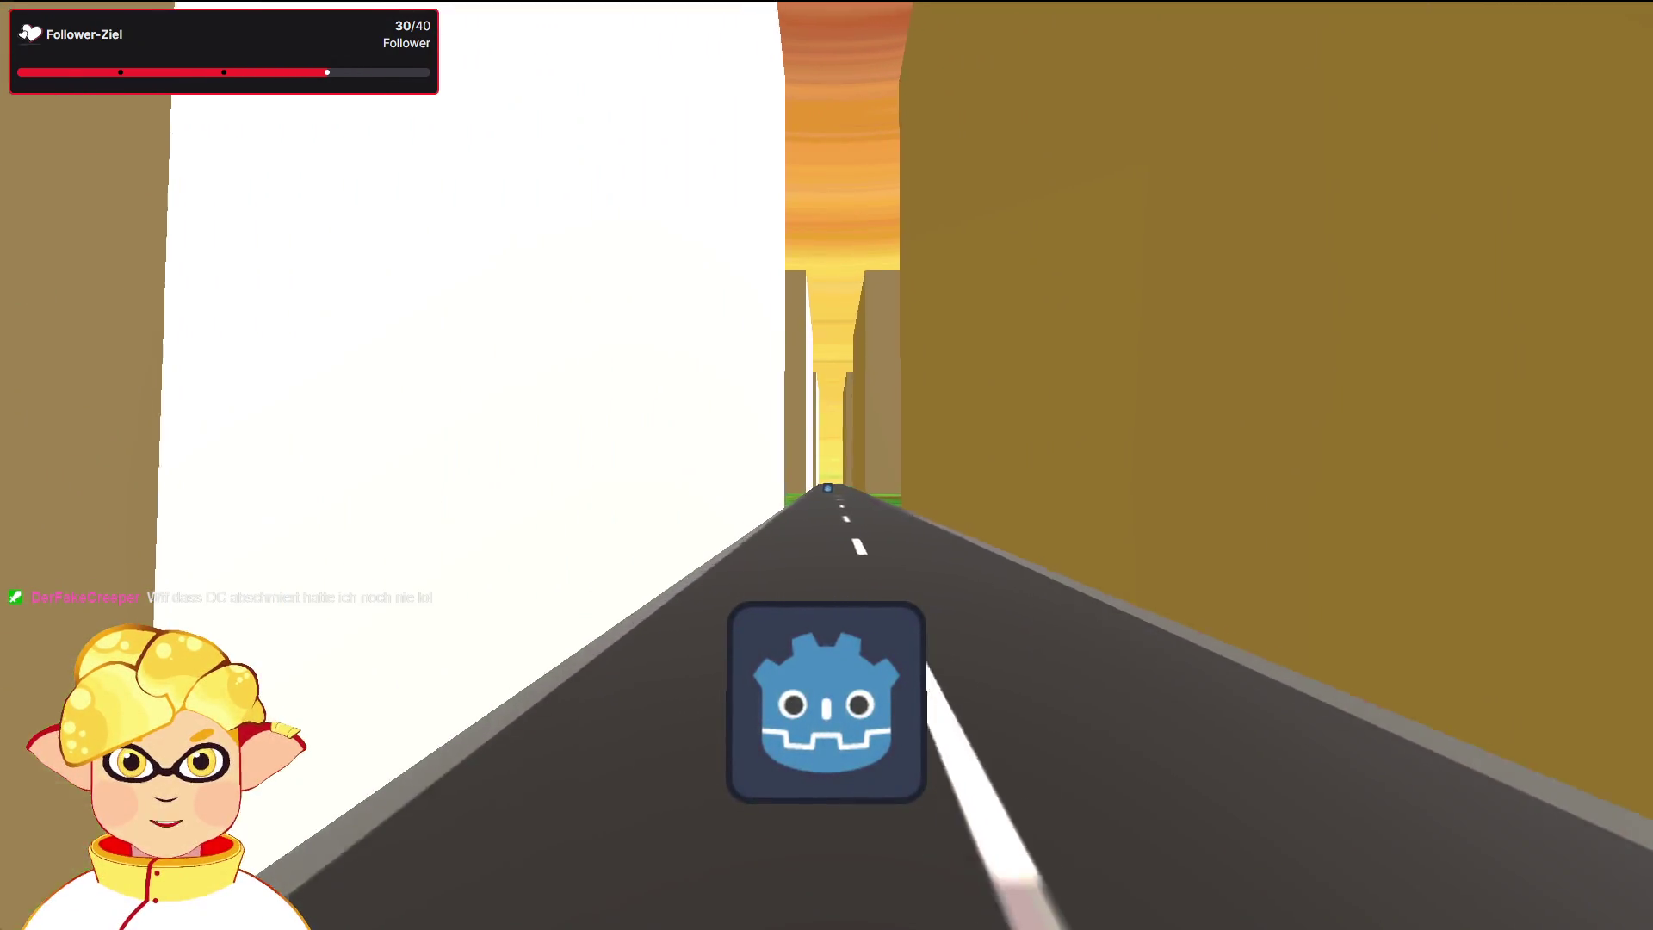
pyautogui.press('a')
pyautogui.press('d')
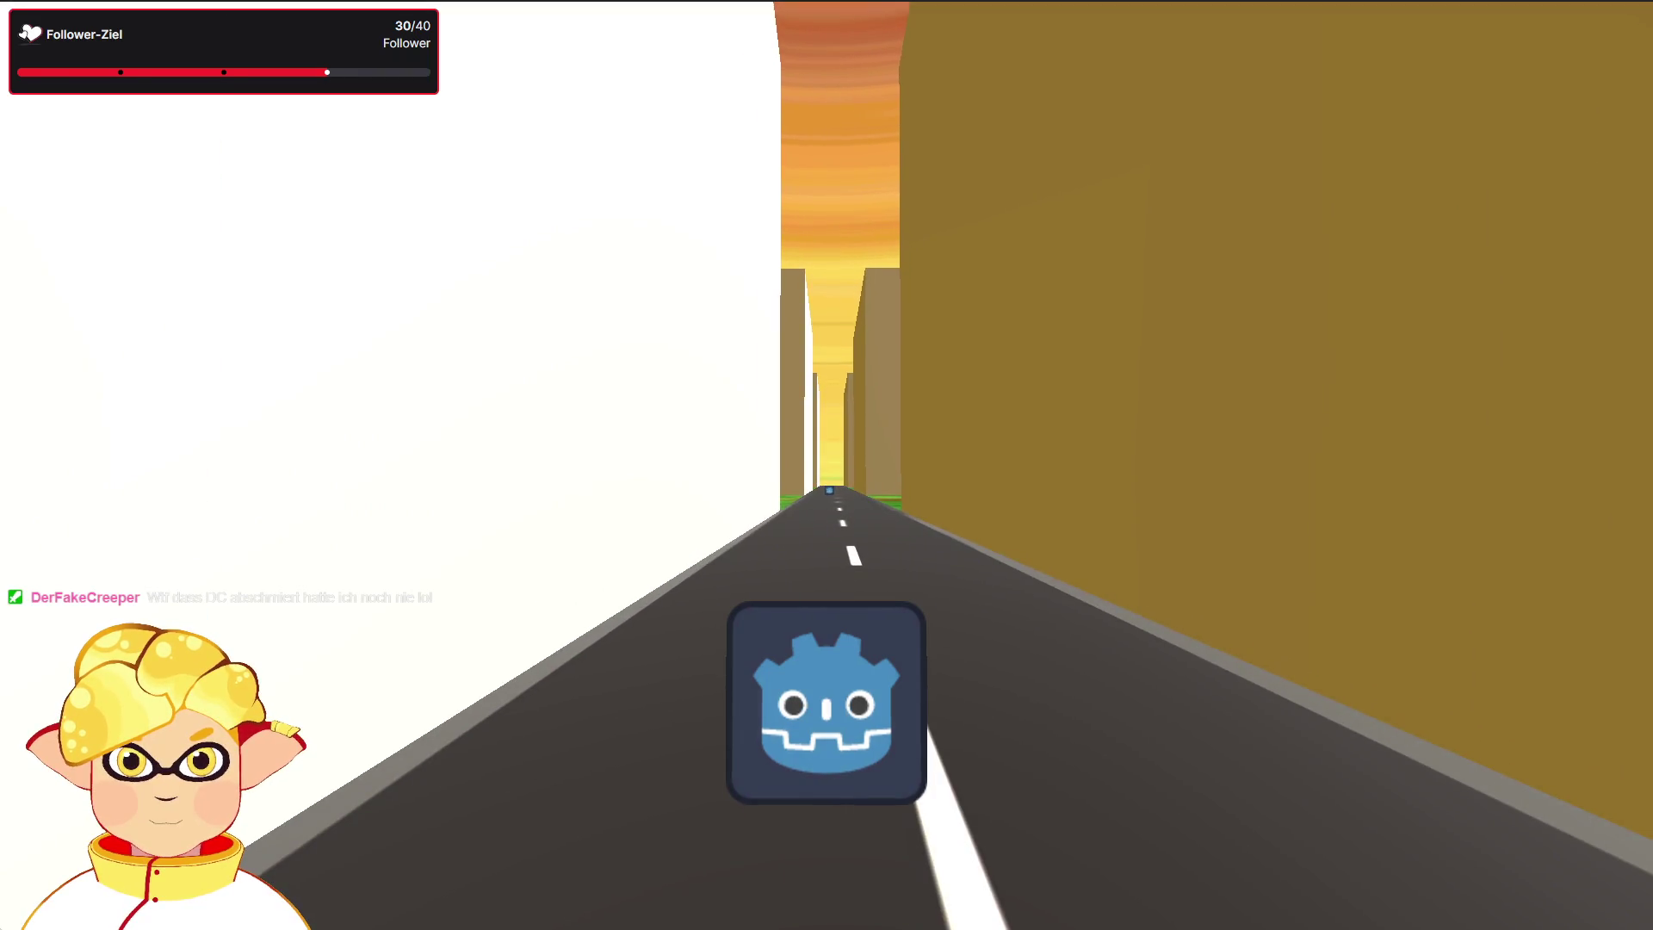
pyautogui.press('F8')
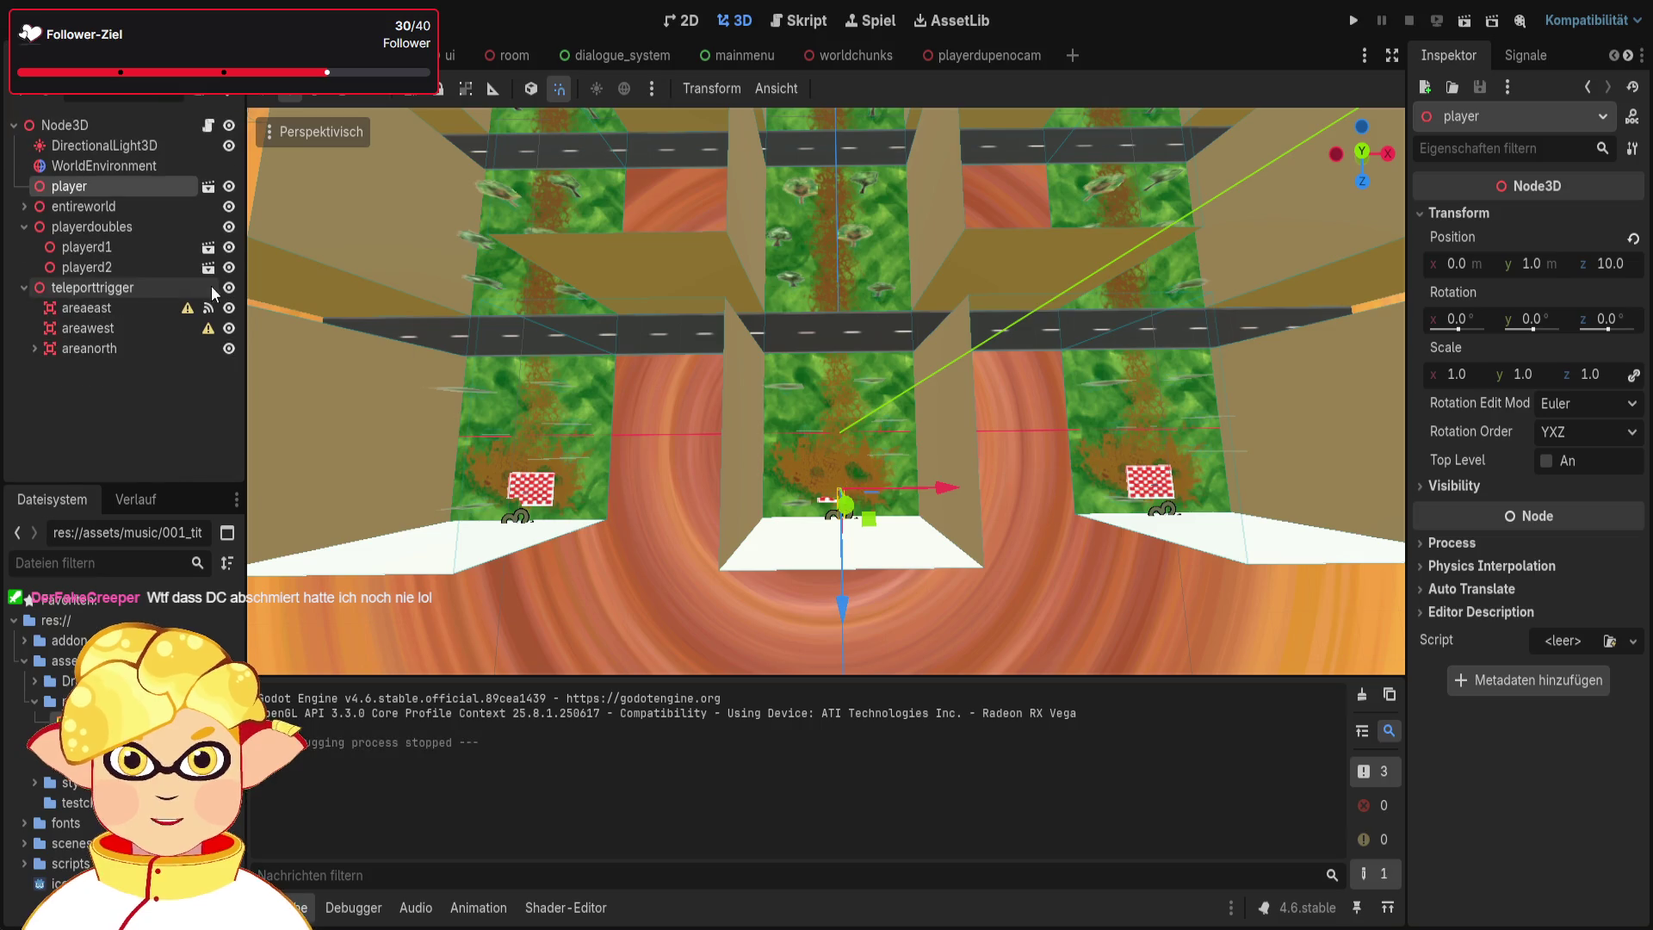
# Give areaeast a CollisionShape3D child with a new BoxShape3D.
pyautogui.click(133, 308)
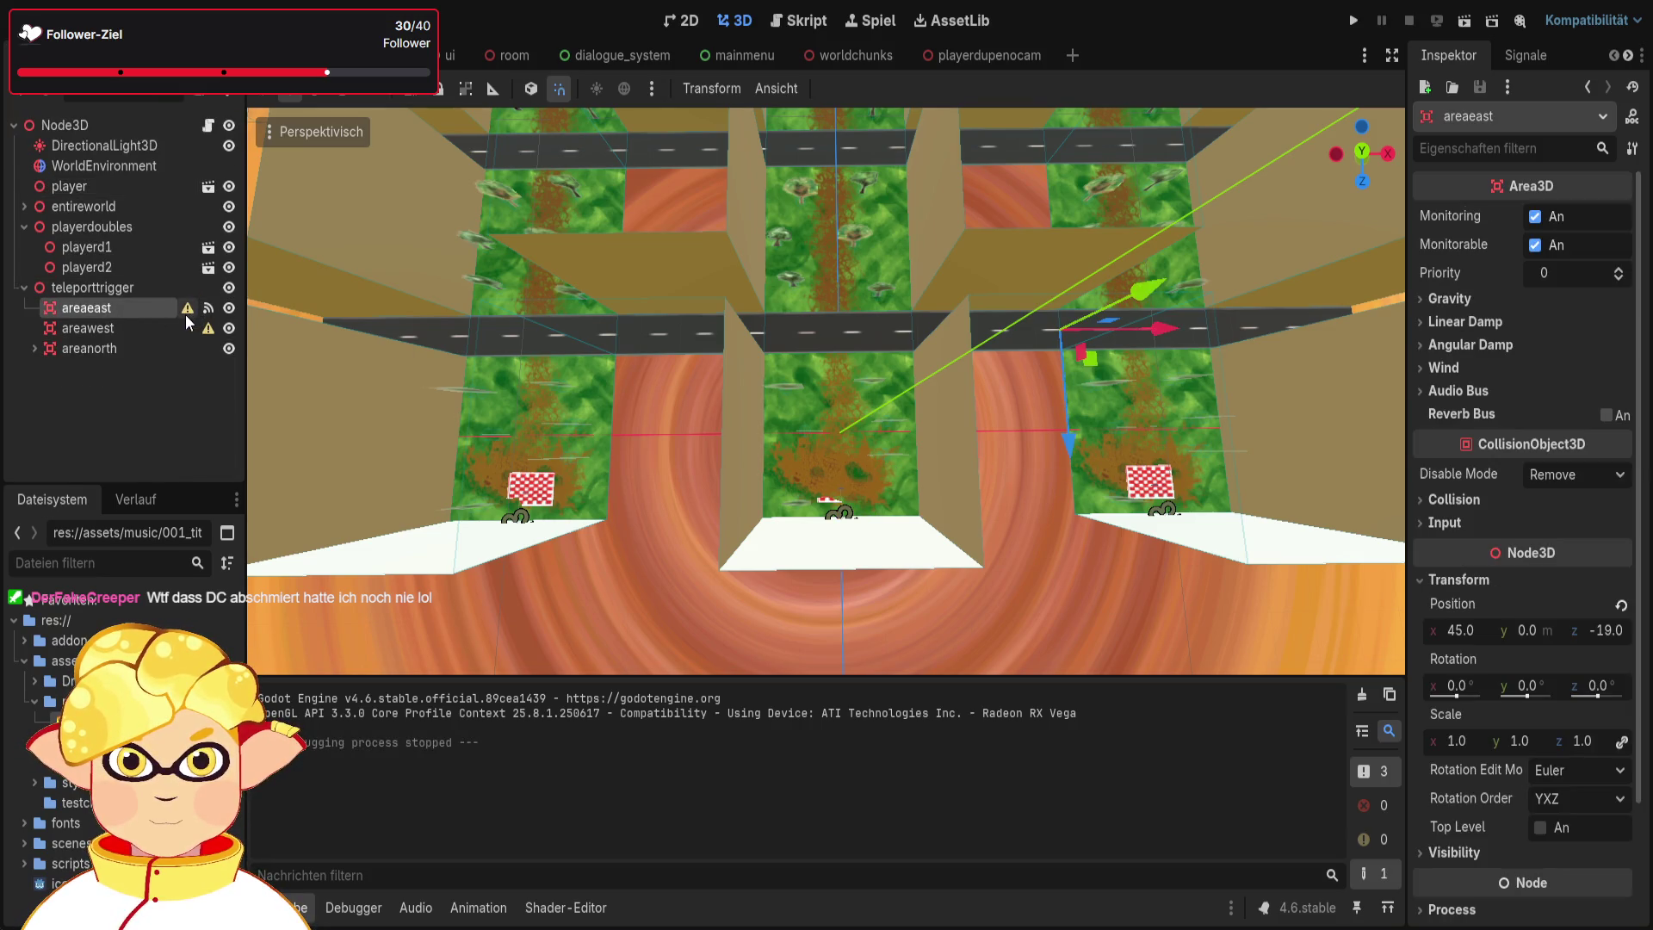
pyautogui.click(90, 329)
pyautogui.click(79, 310)
pyautogui.hotkey('ctrl', 'z')
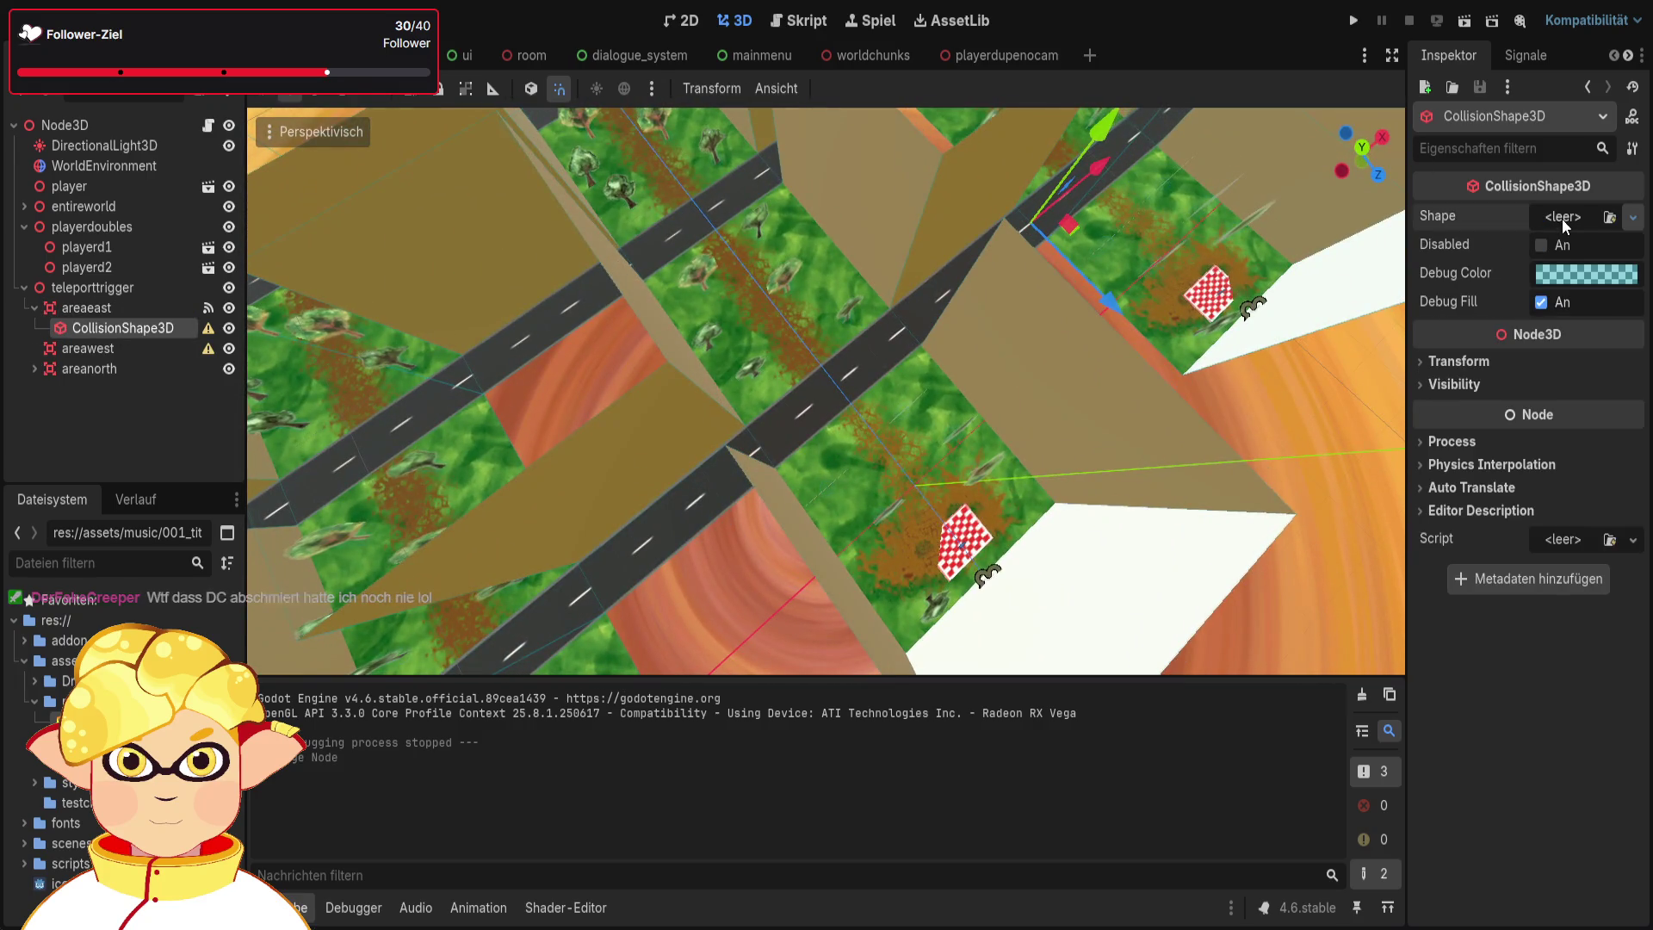
pyautogui.hotkey('ctrl', 'shift', 'z')
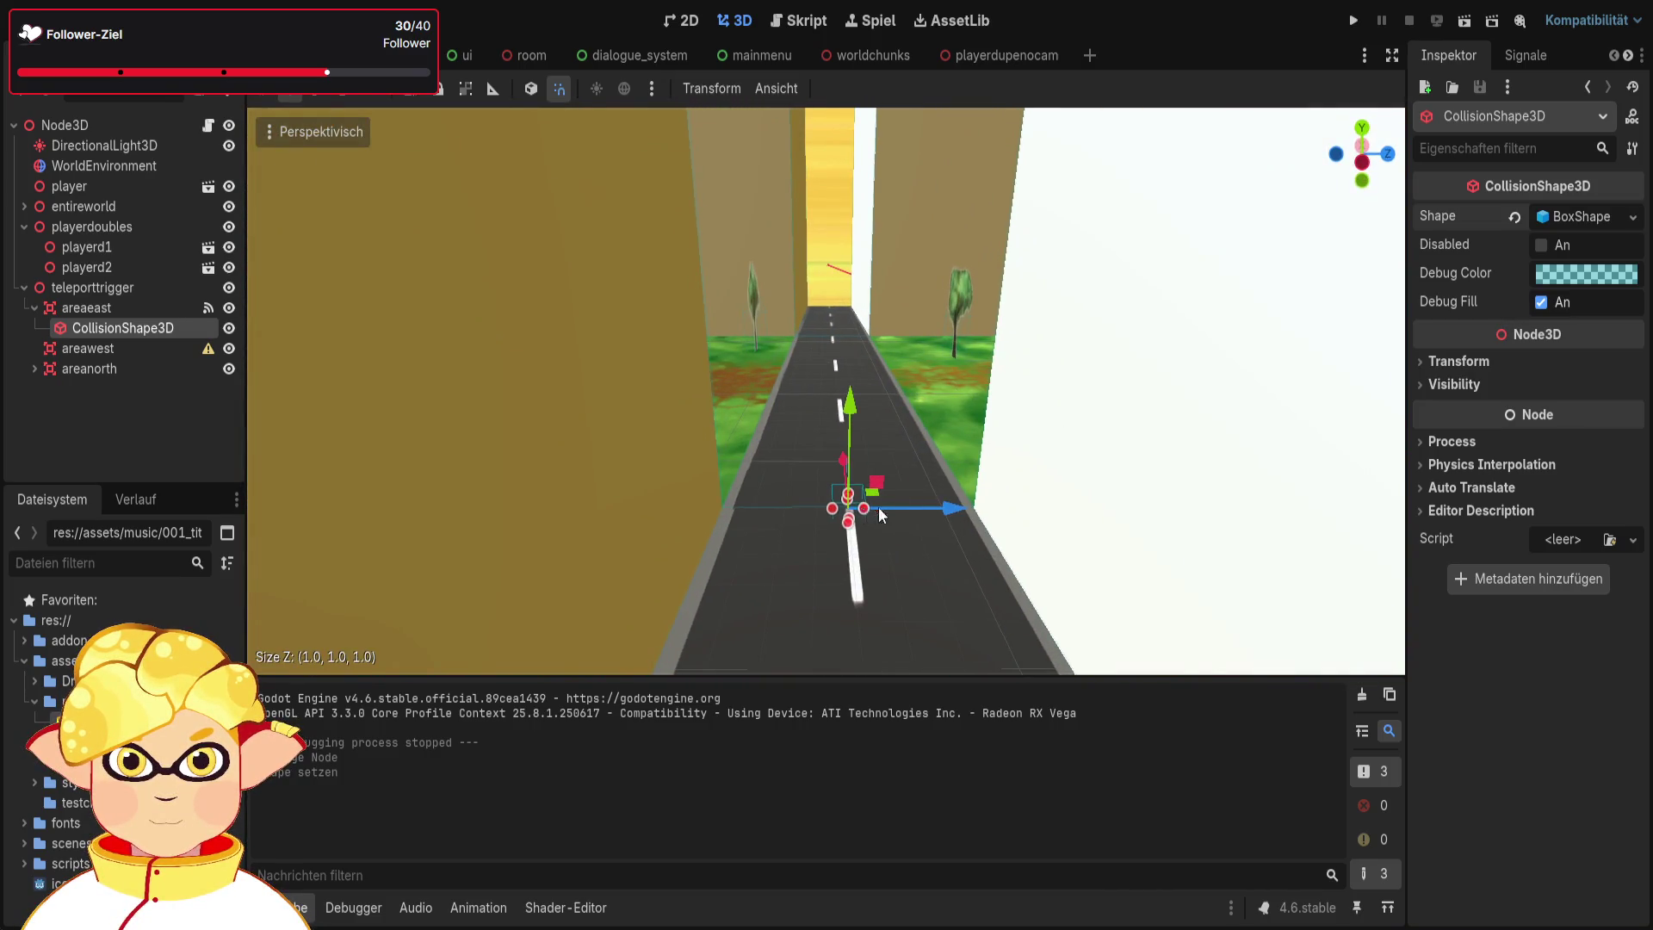
# Resize the box to 1 × 31 × 9 across the road and paste a copy under areawest.
pyautogui.moveTo(878, 508); pyautogui.dragTo(983, 508)
pyautogui.moveTo(713, 508); pyautogui.dragTo(719, 506)
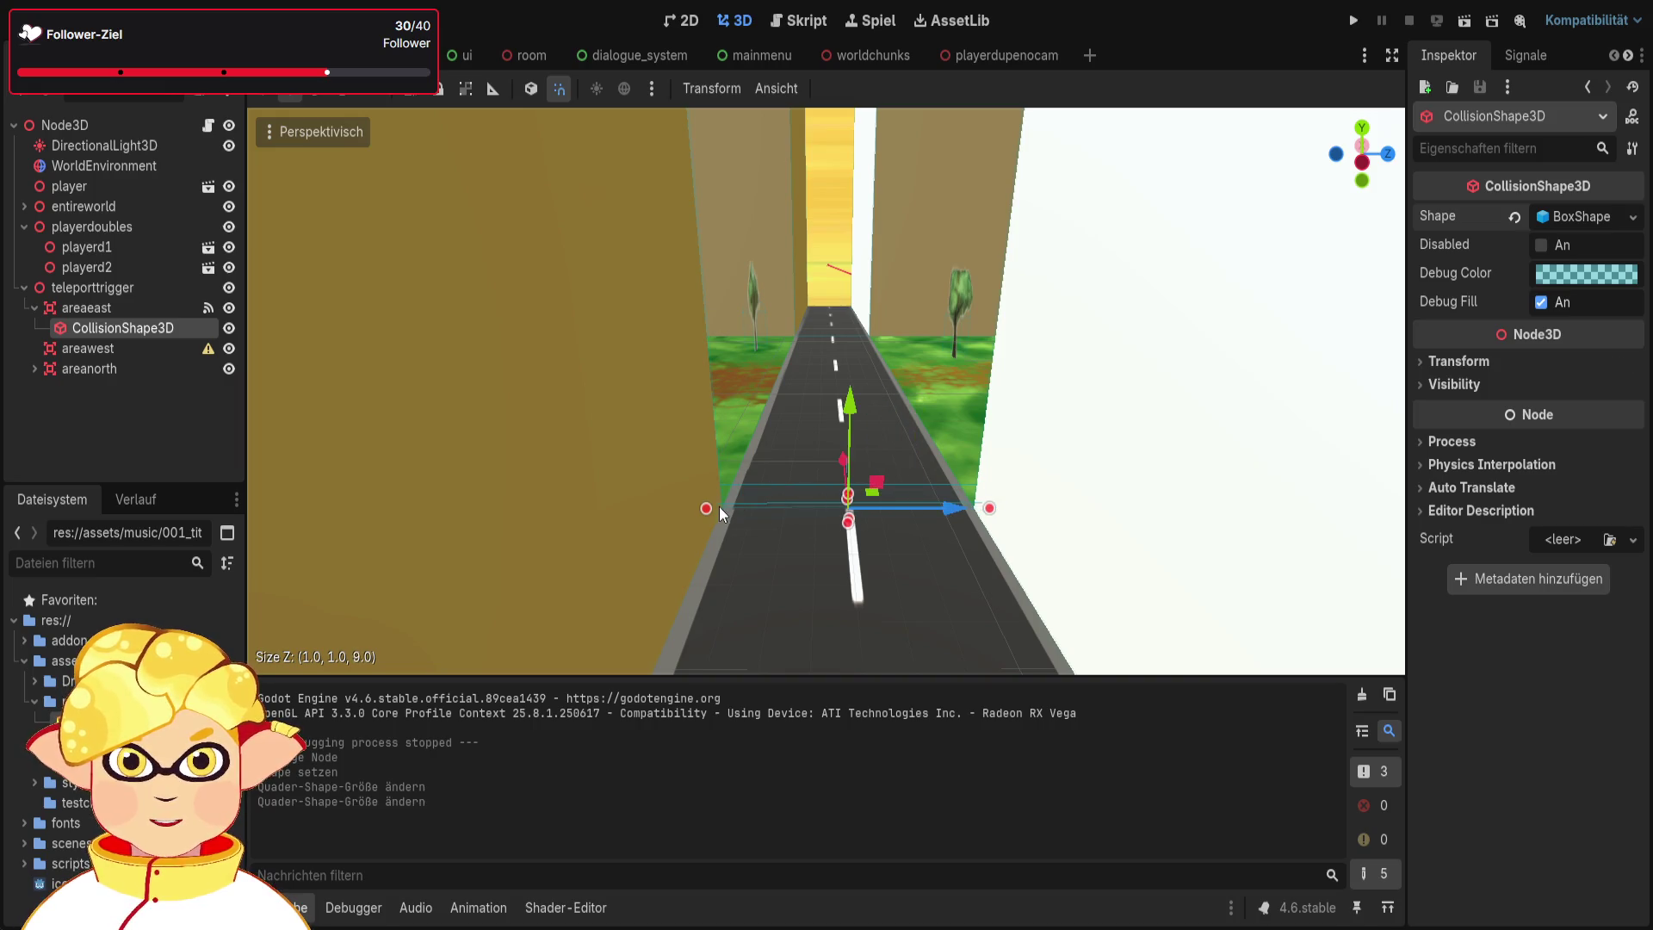
pyautogui.moveTo(848, 495)
pyautogui.mouseDown()
pyautogui.moveTo(862, 145)
pyautogui.moveTo(773, 540)
pyautogui.moveTo(781, 143)
pyautogui.moveTo(827, 258)
pyautogui.moveTo(885, 337)
pyautogui.mouseUp()
pyautogui.moveTo(838, 393)
pyautogui.mouseDown()
pyautogui.moveTo(970, 379)
pyautogui.moveTo(968, 437)
pyautogui.mouseUp()
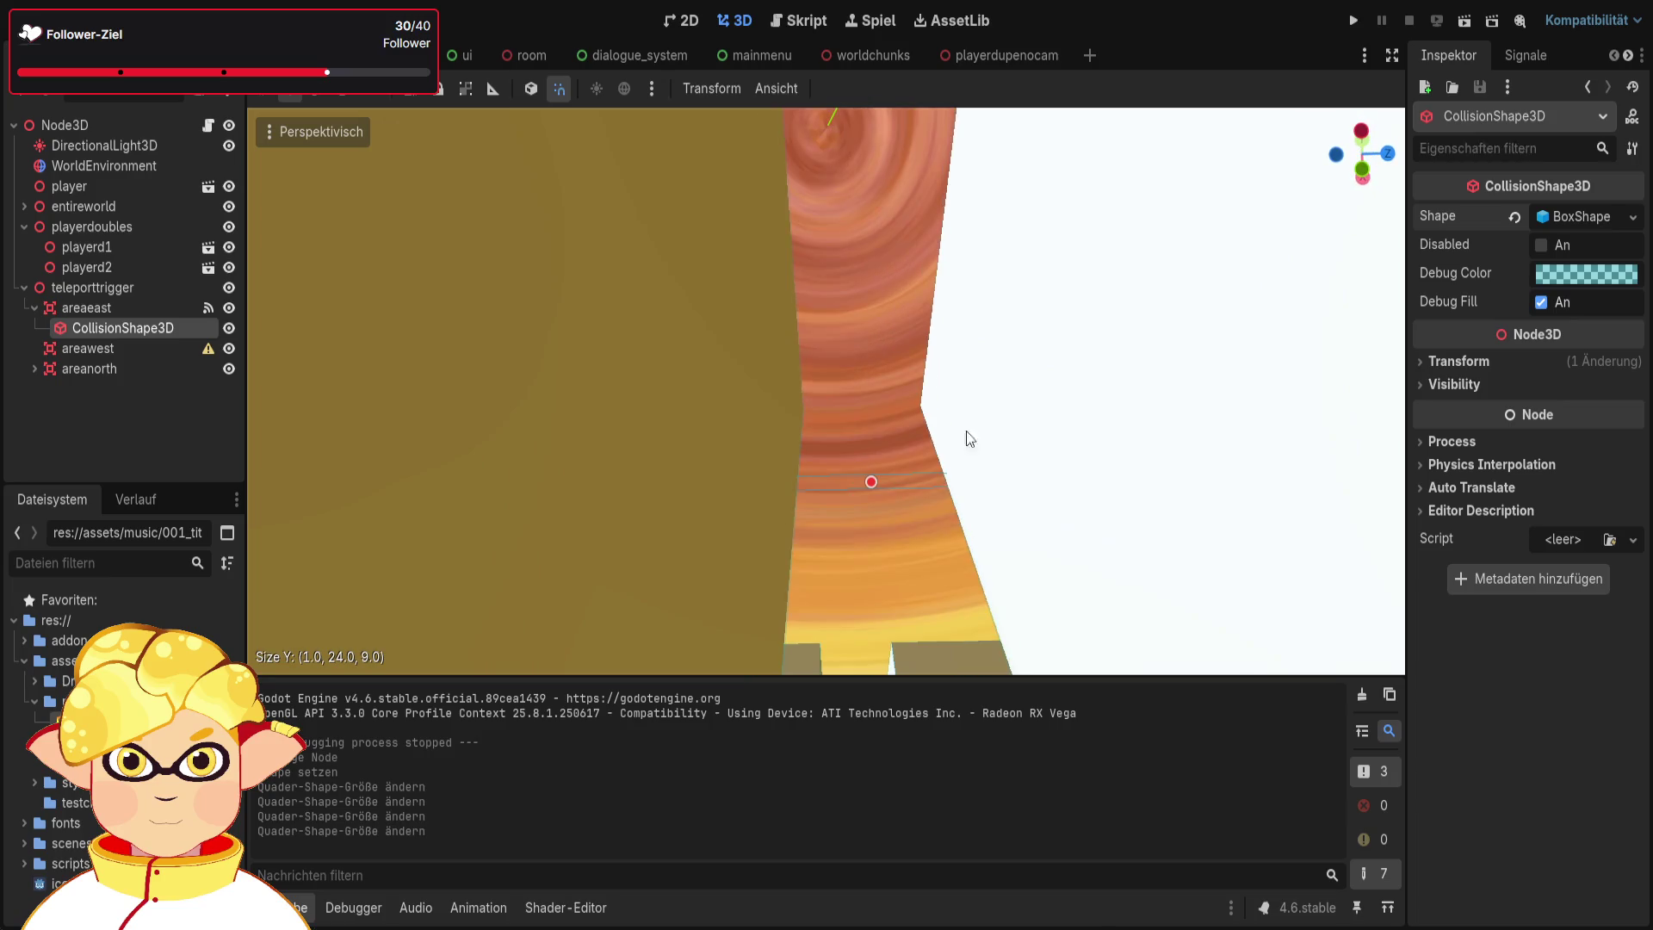
pyautogui.moveTo(862, 406); pyautogui.dragTo(863, 405)
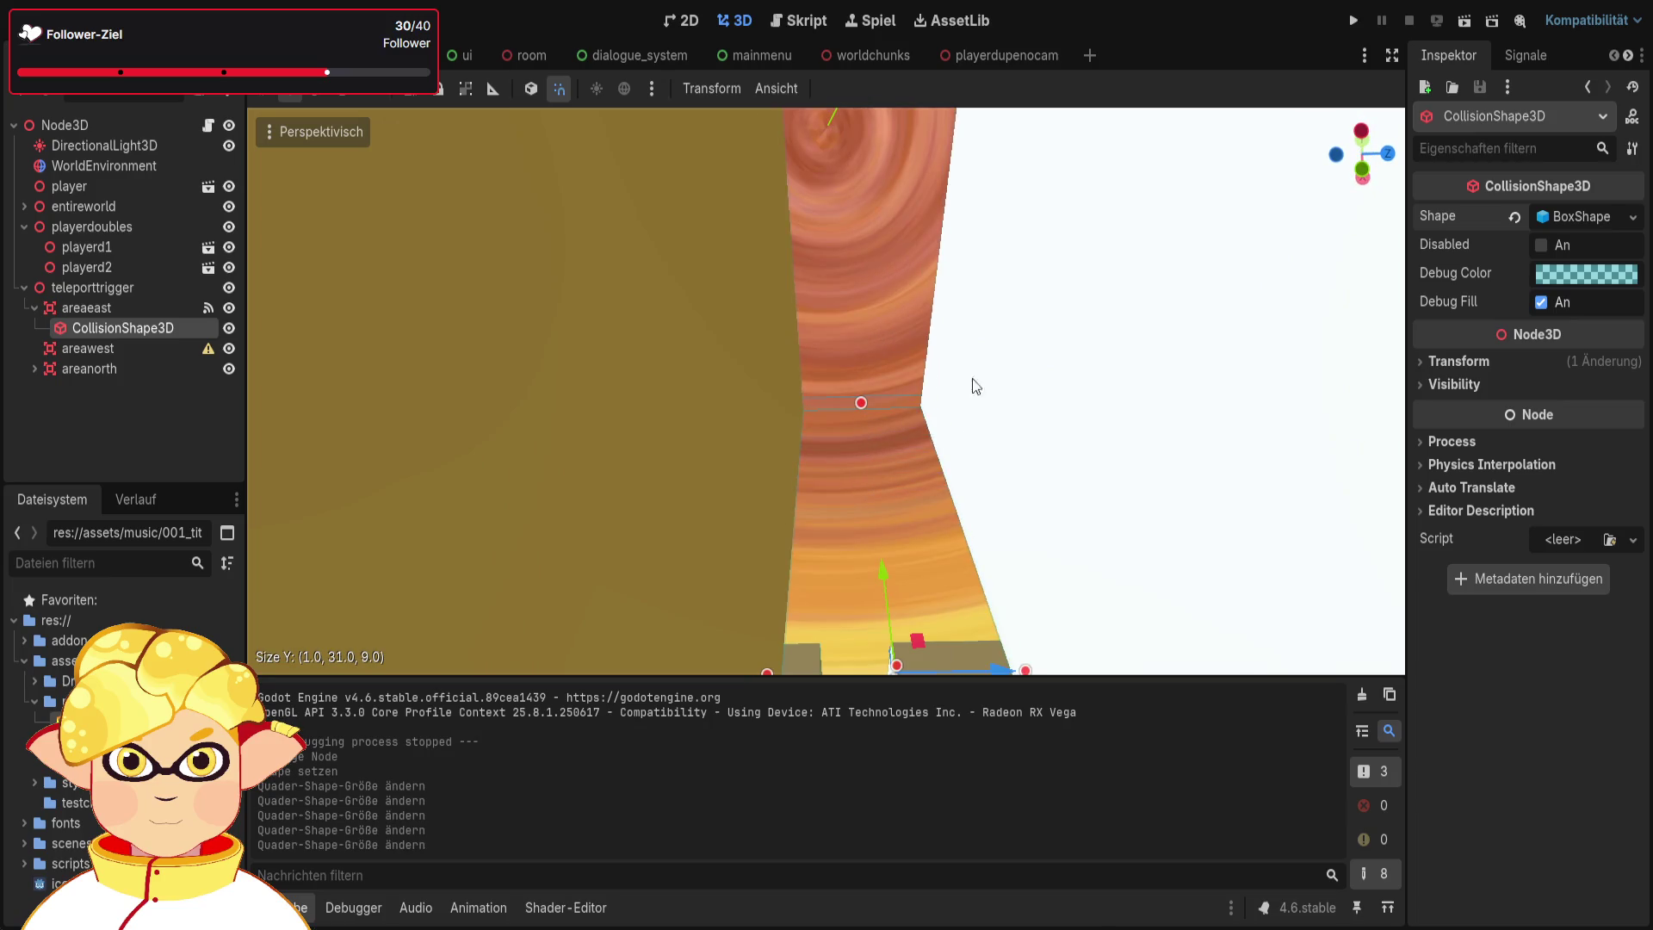
pyautogui.click(102, 347)
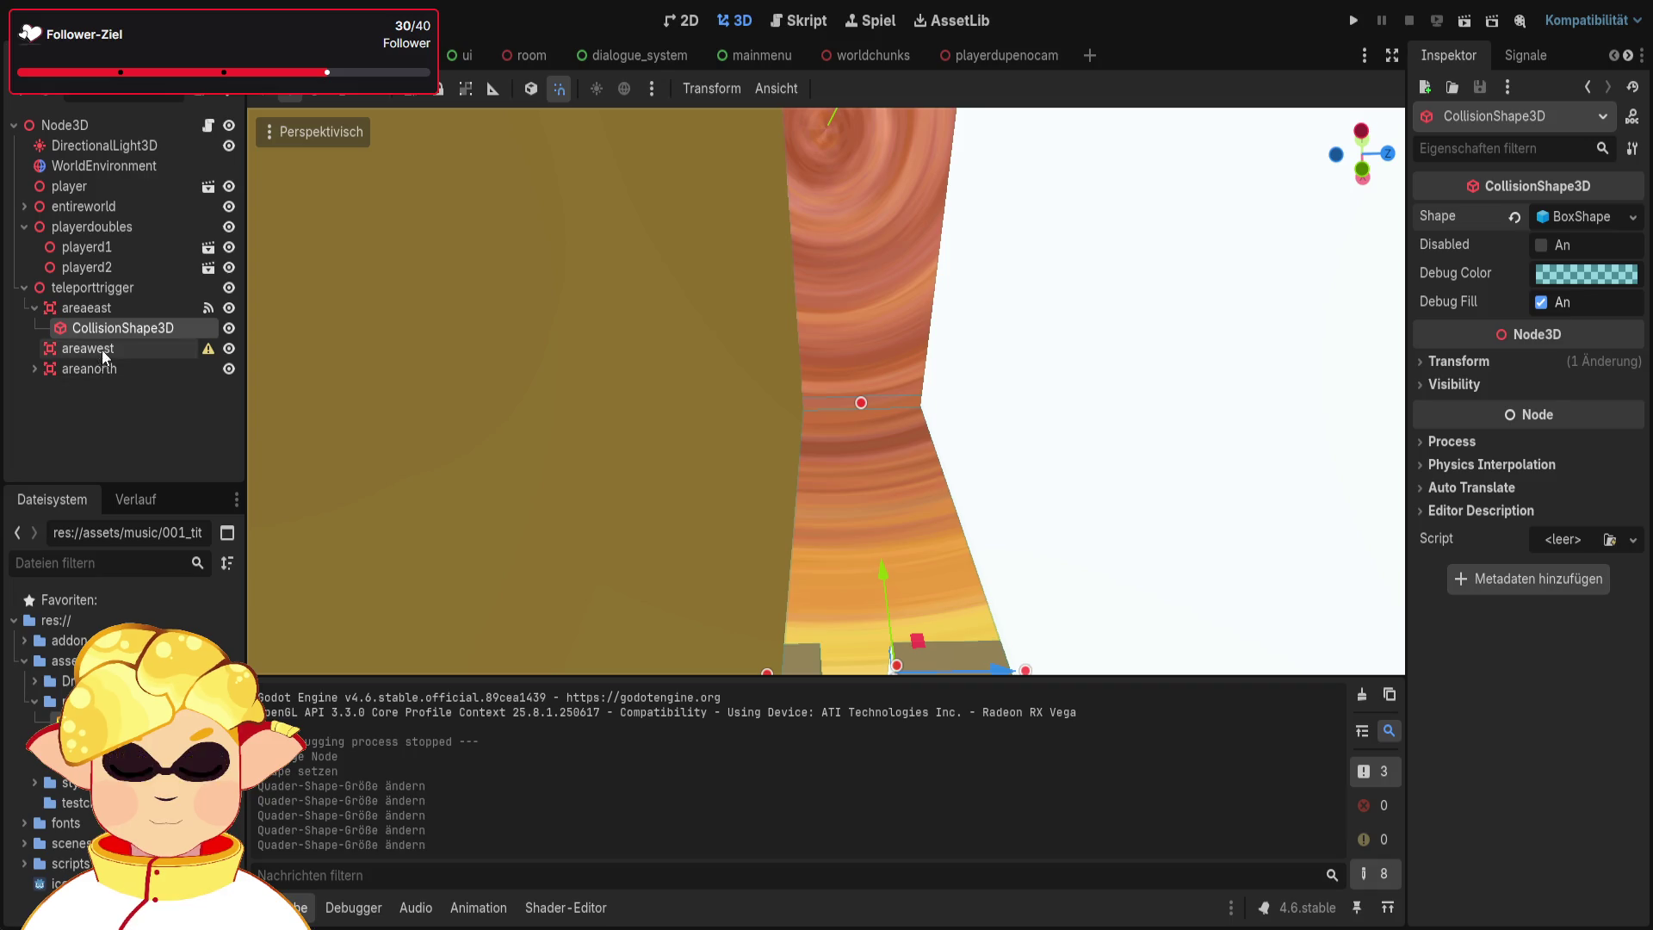
pyautogui.hotkey('ctrl', 'v')
# Run the game to test the triggers and walk toward the road, facing down it.
pyautogui.press('f')
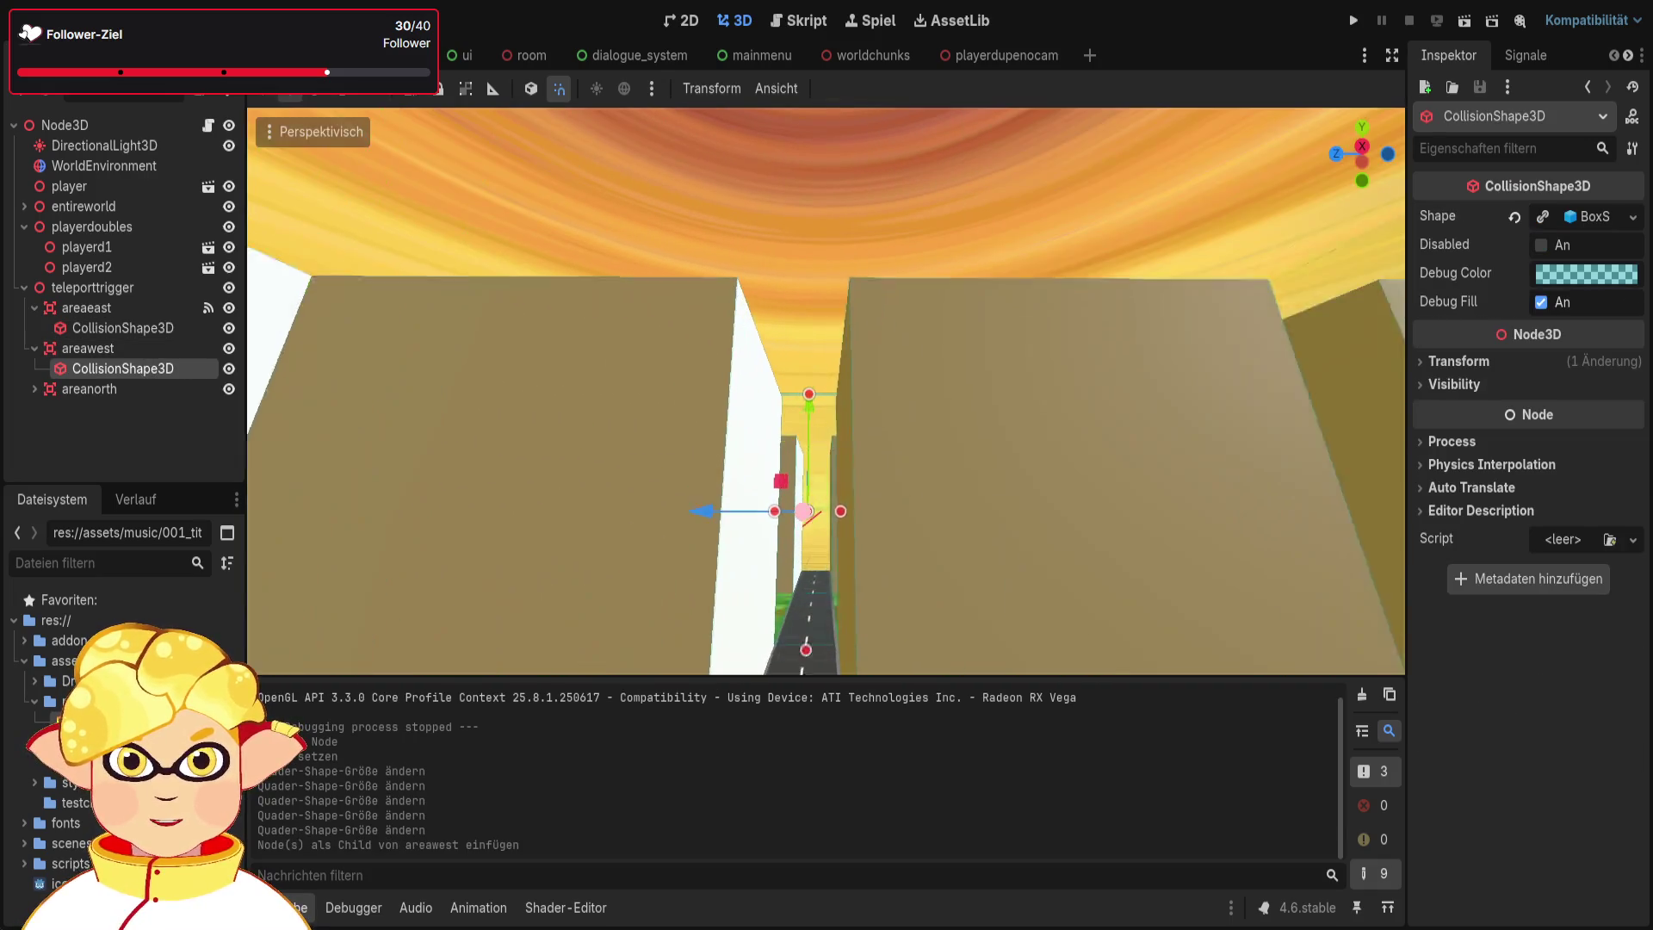
pyautogui.click(1468, 26)
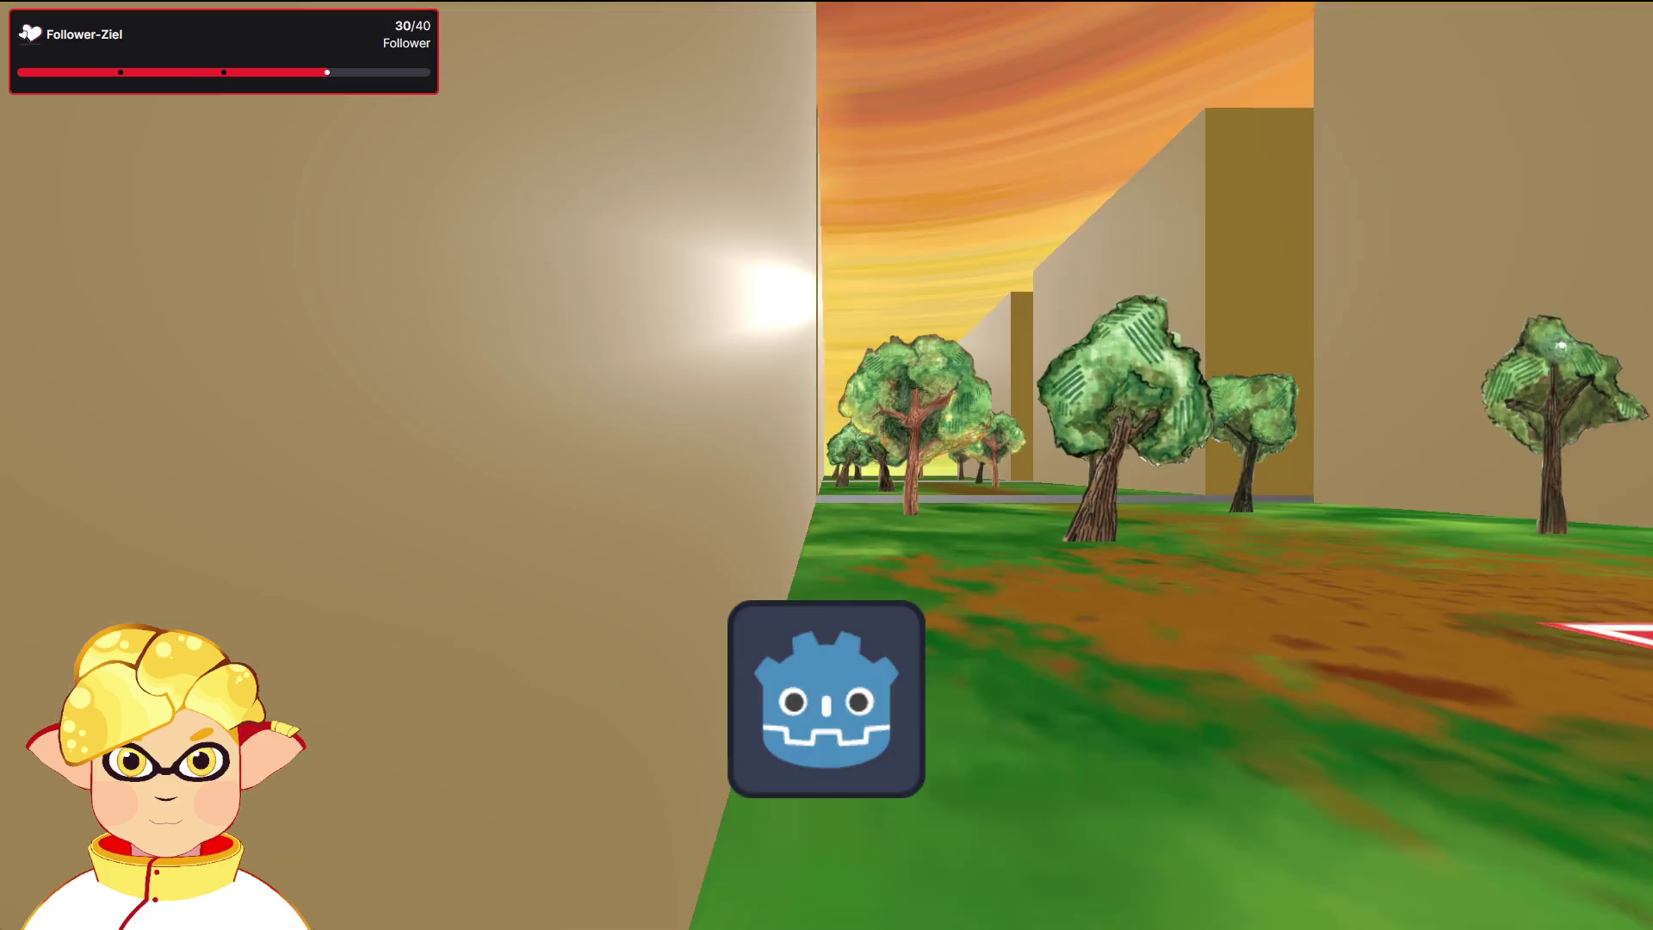
pyautogui.press('w')
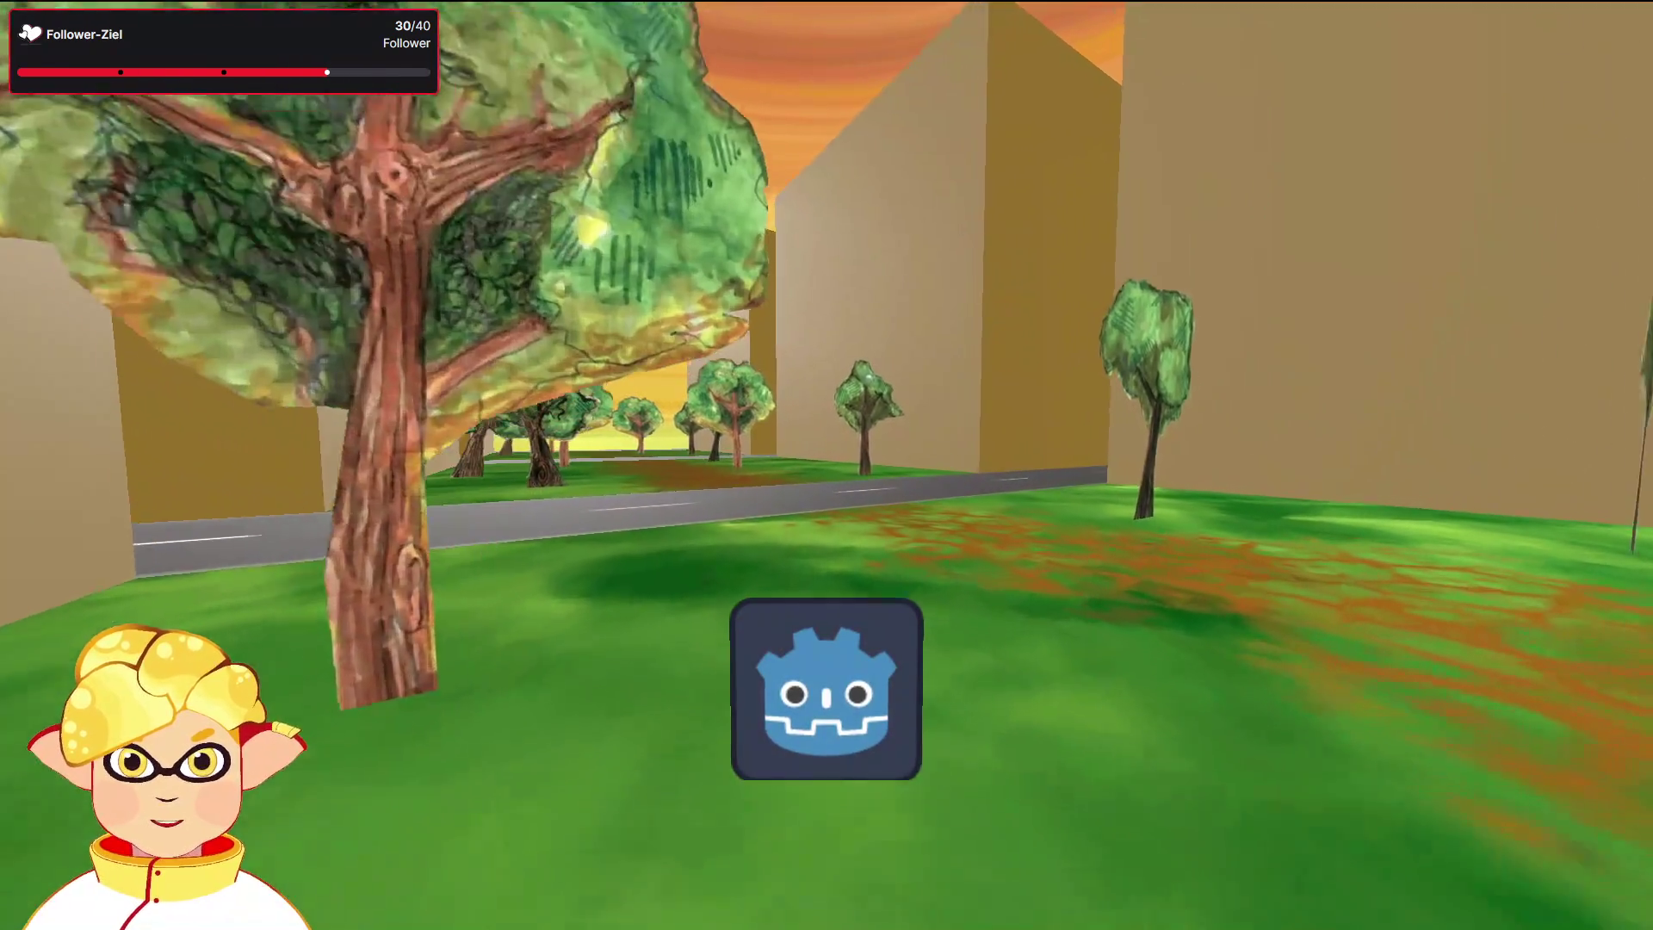
pyautogui.press('w')
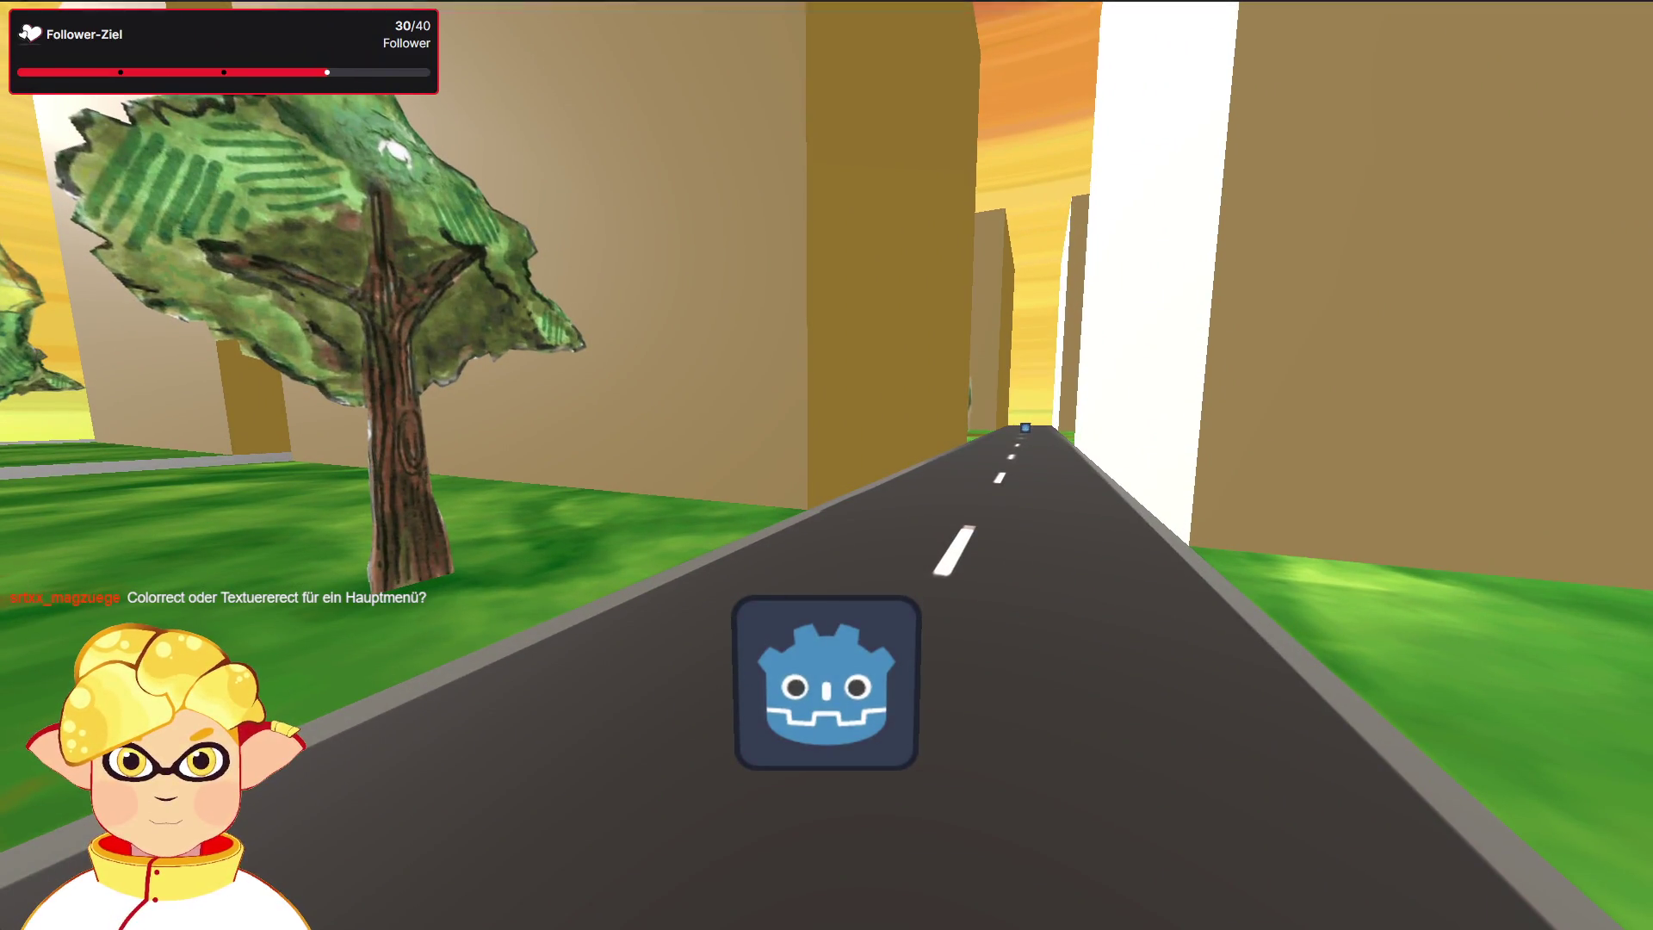
pyautogui.press('d')
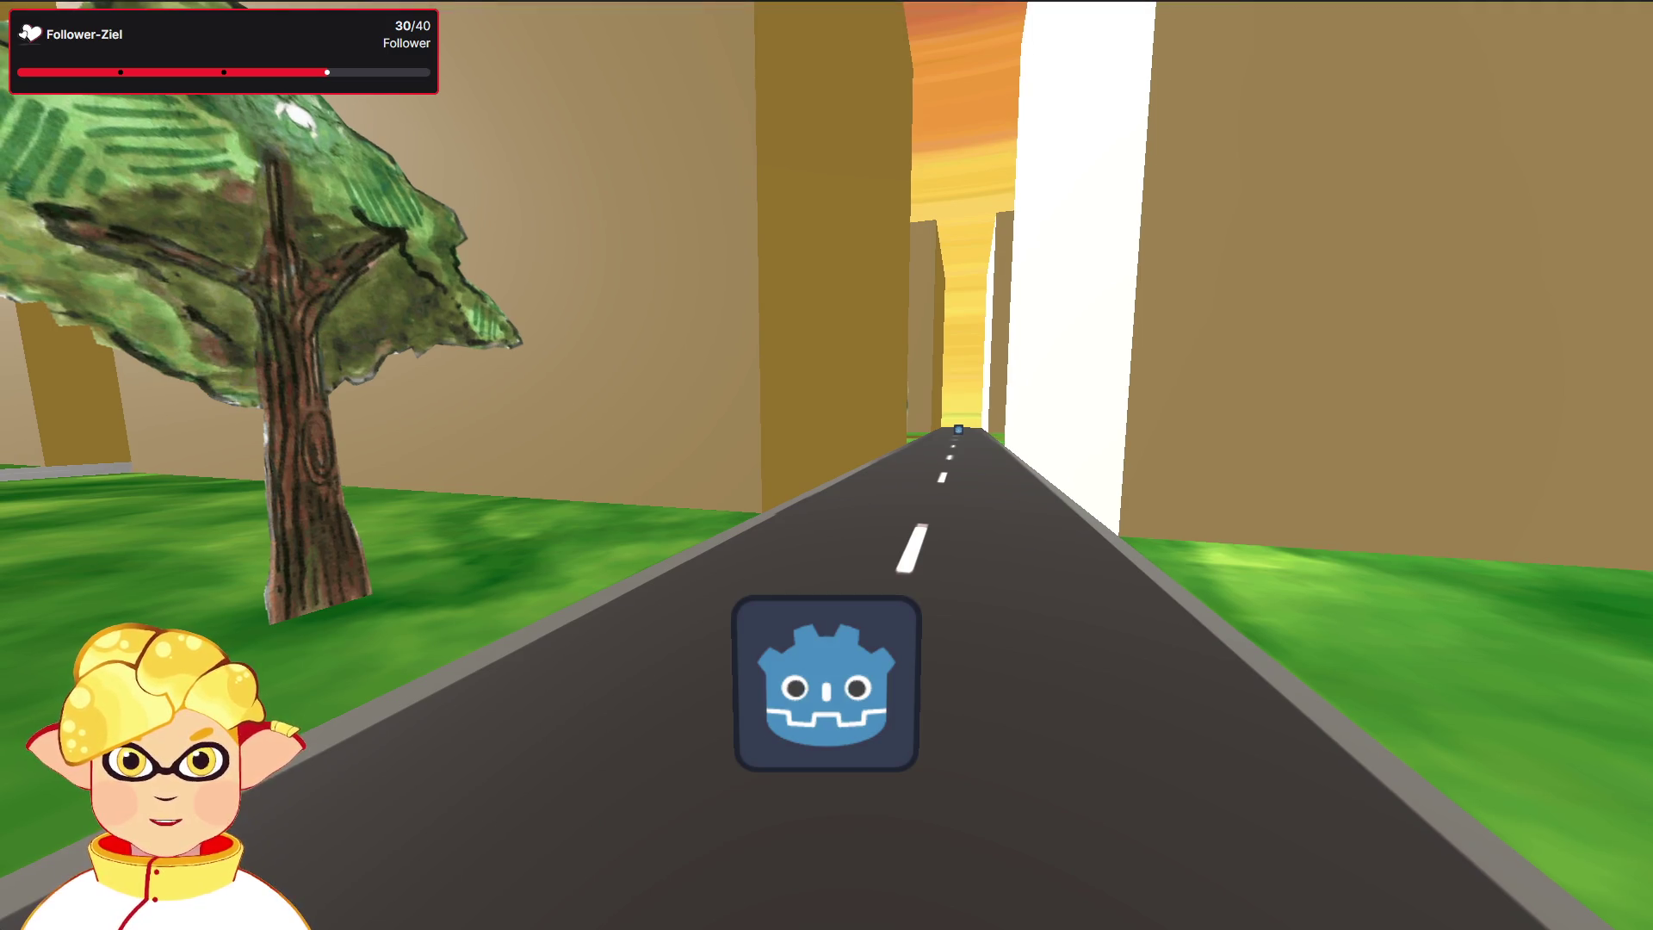
# Drive the car forward along the road, steer right, then leave the game with Escape.
pyautogui.press('w')
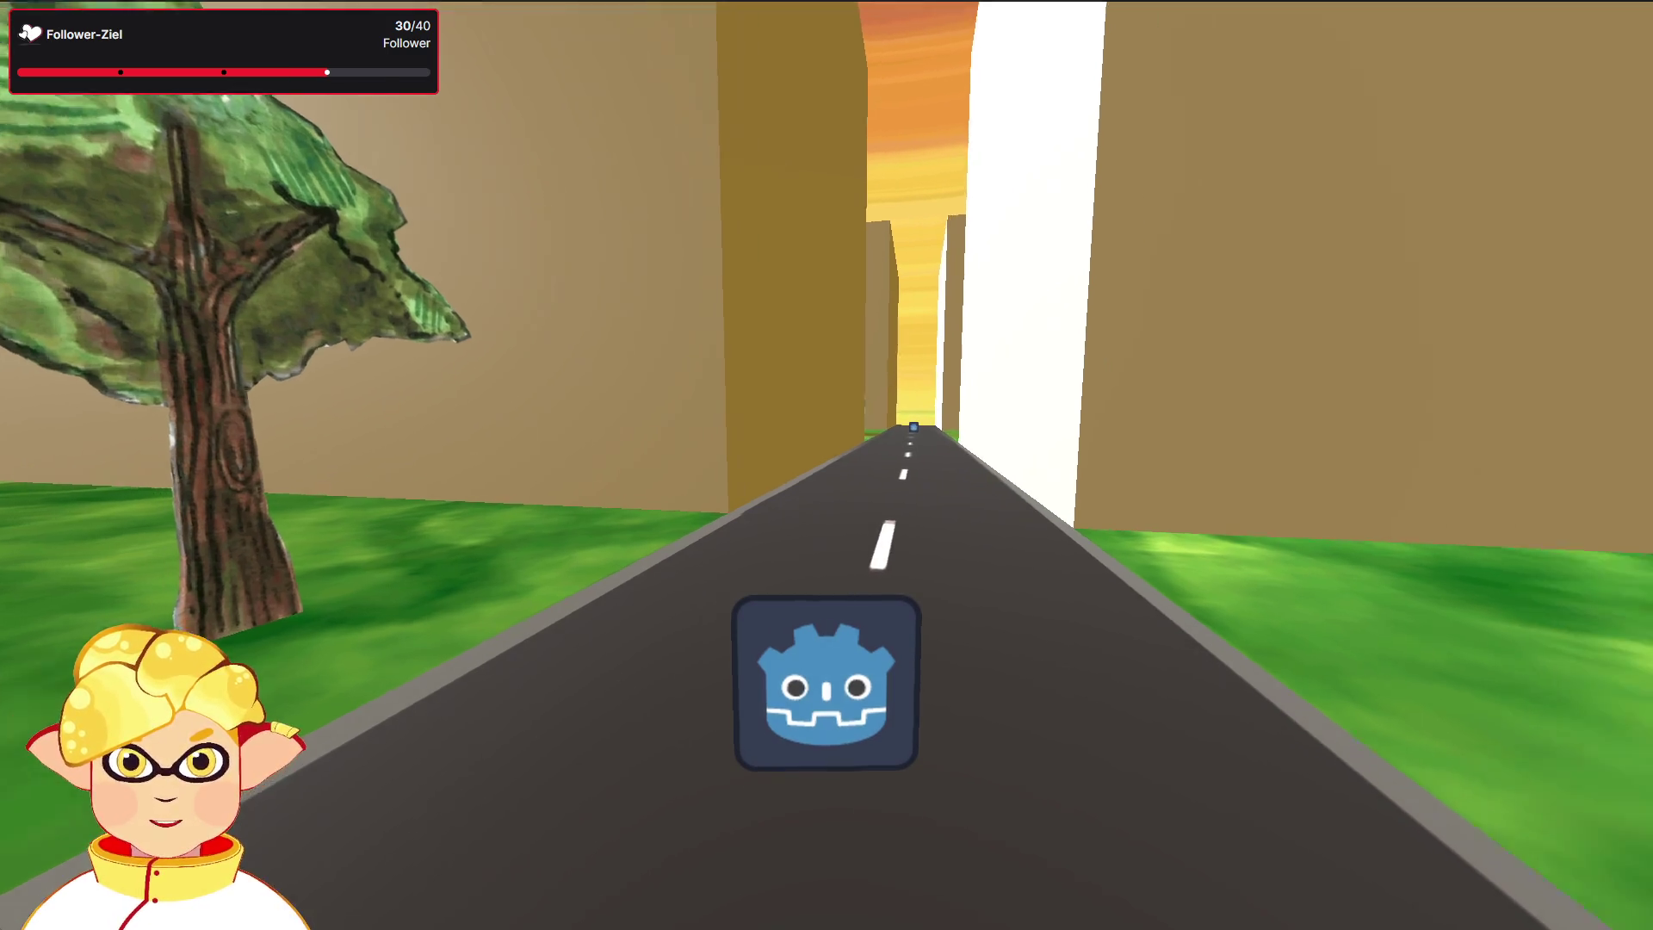
pyautogui.press('w')
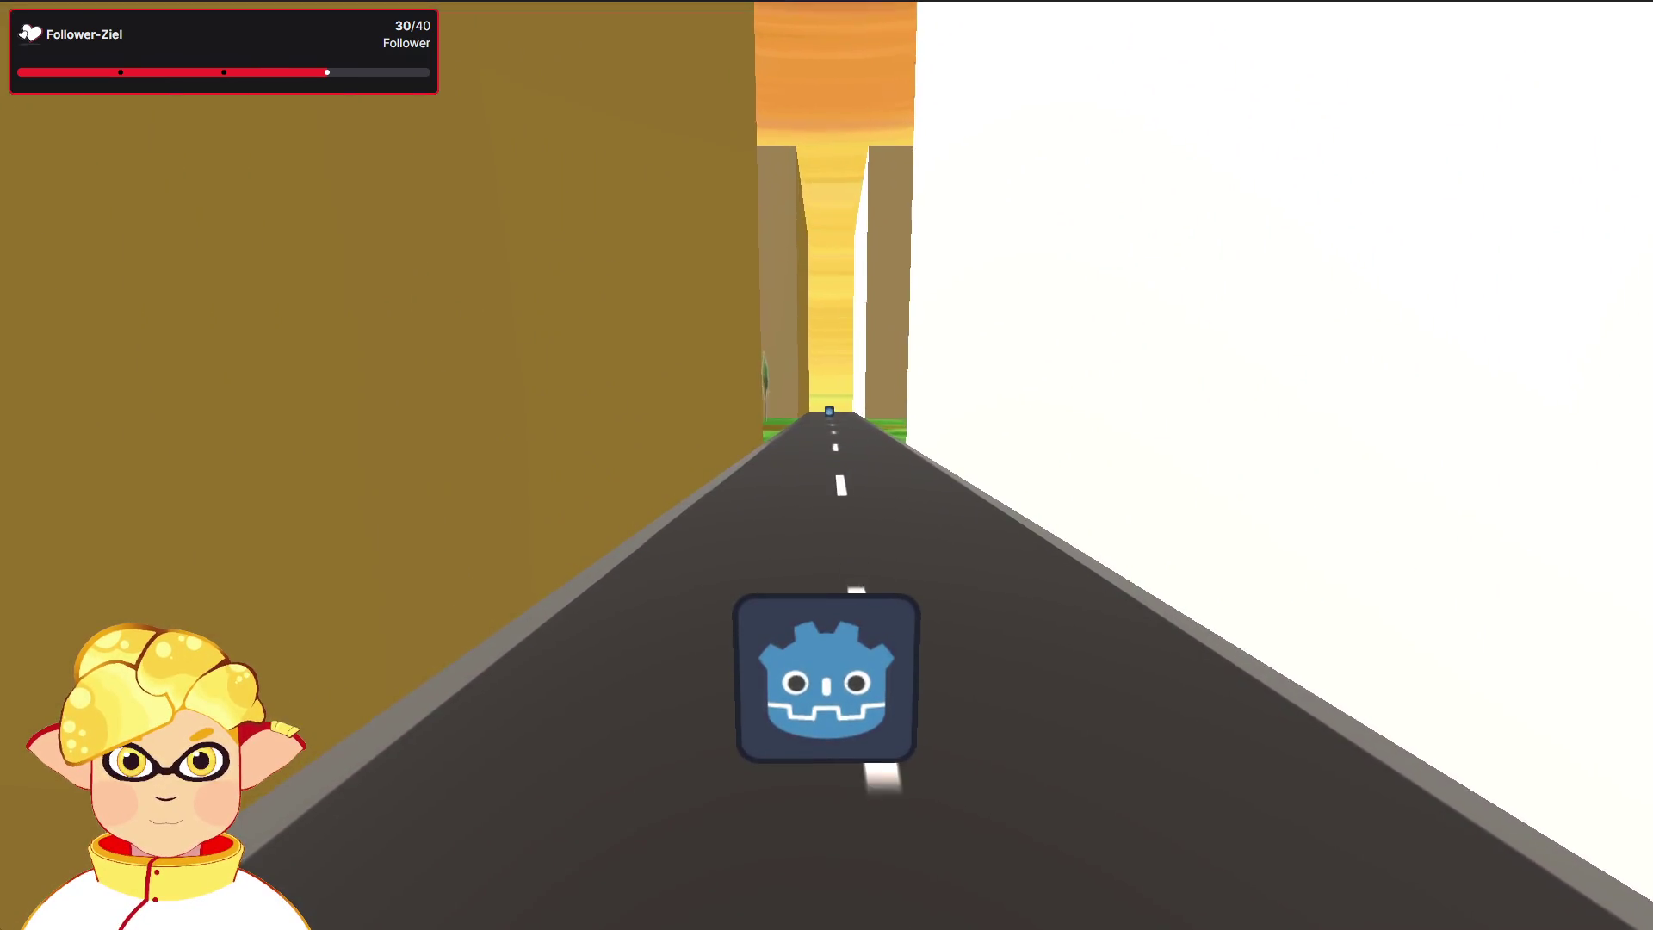
pyautogui.press('w')
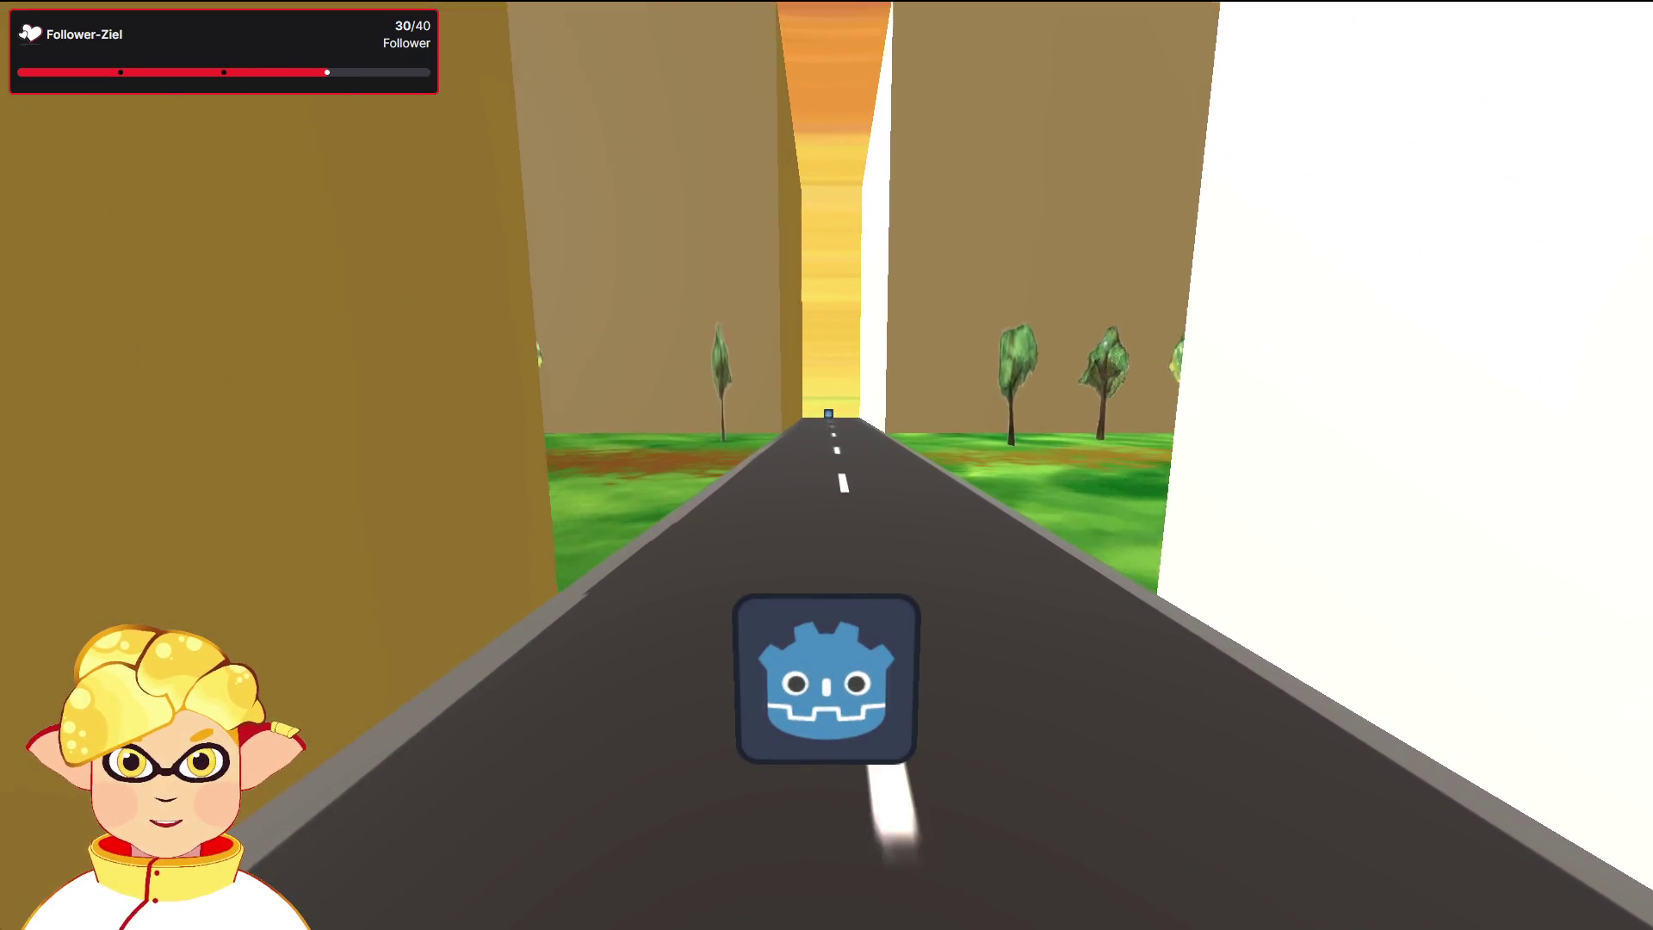
pyautogui.press('w')
pyautogui.press('d')
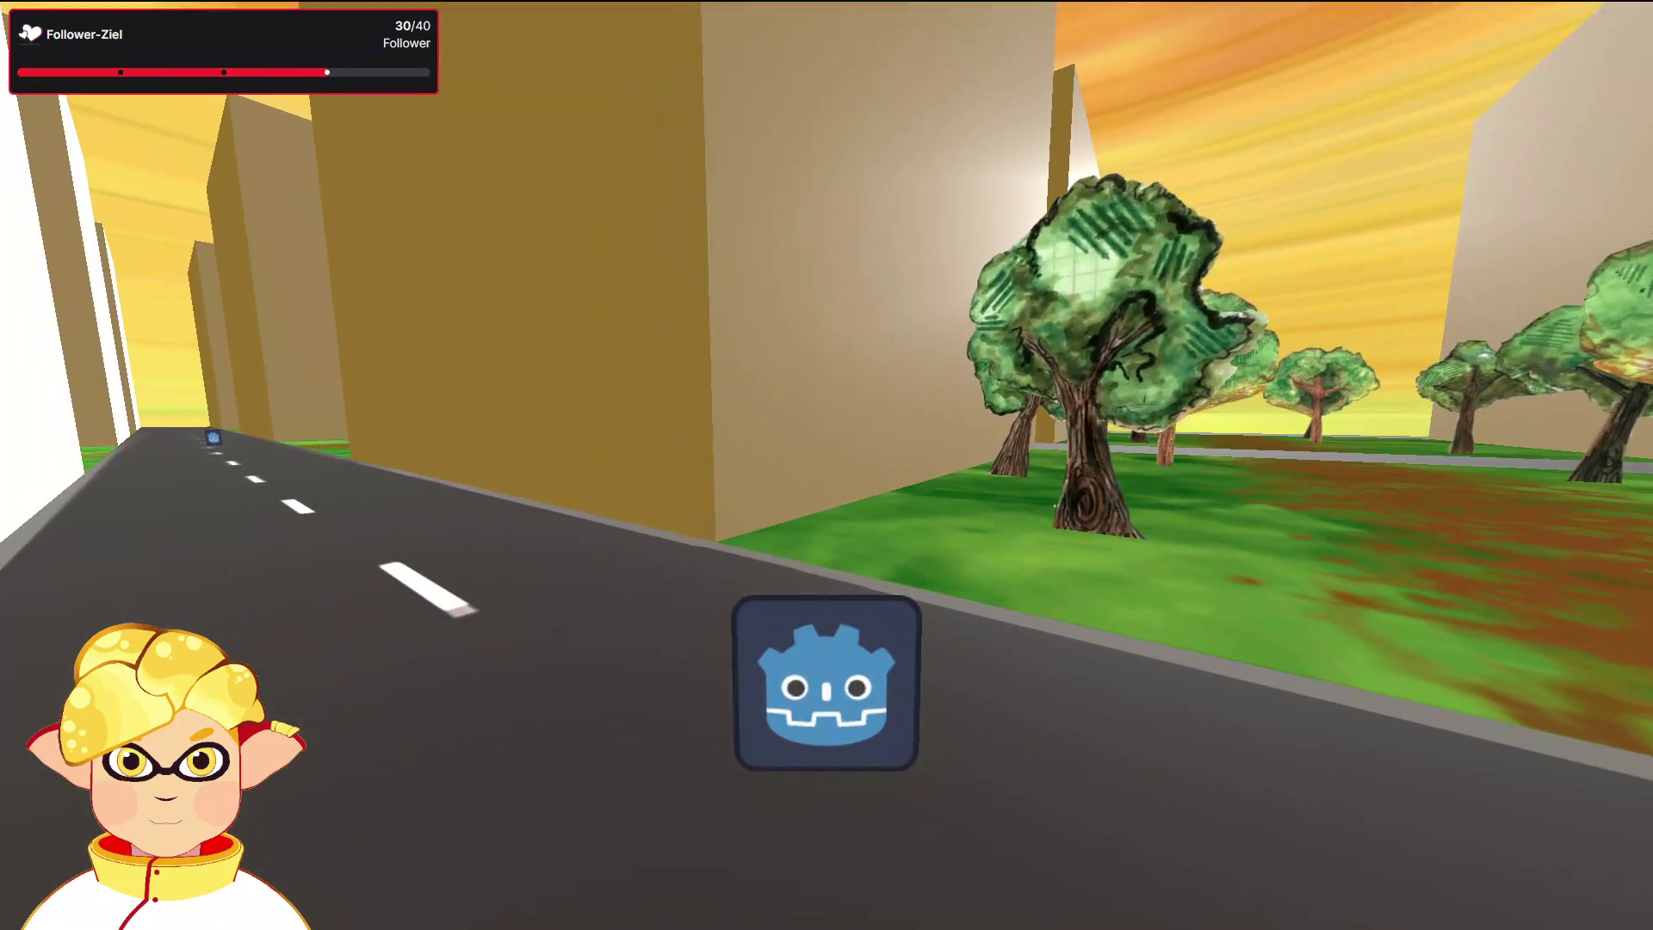
pyautogui.press('Escape')
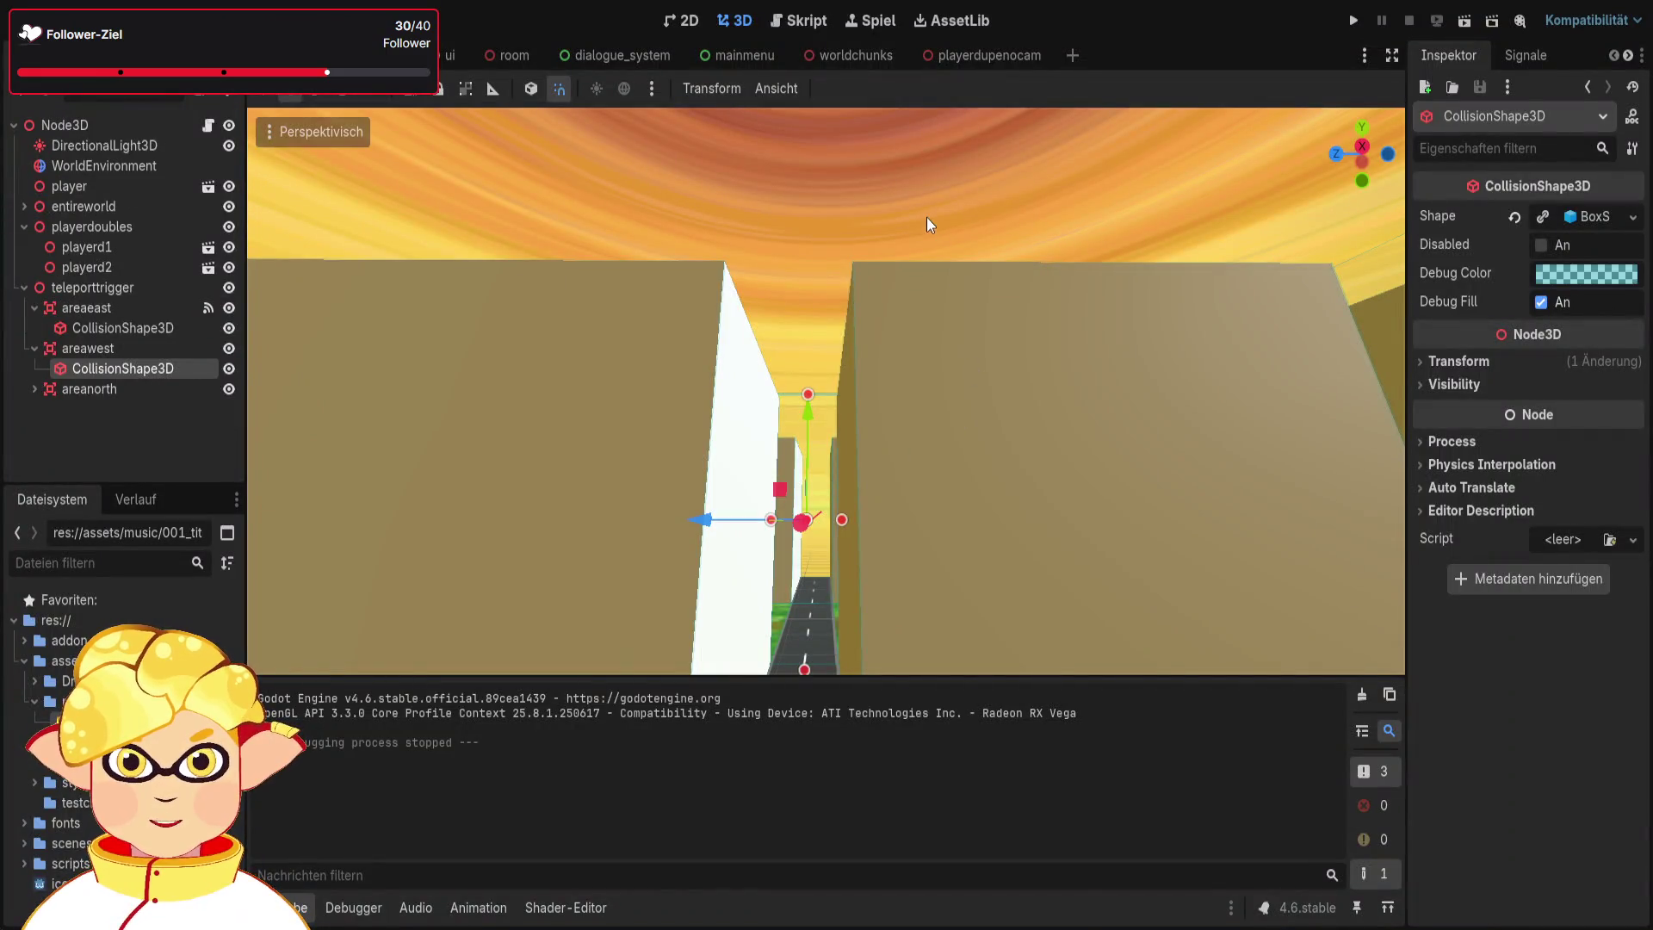
# Collapse areawest, frame areaeast, and orbit to look down on the corridors.
pyautogui.click(916, 224)
pyautogui.click(34, 346)
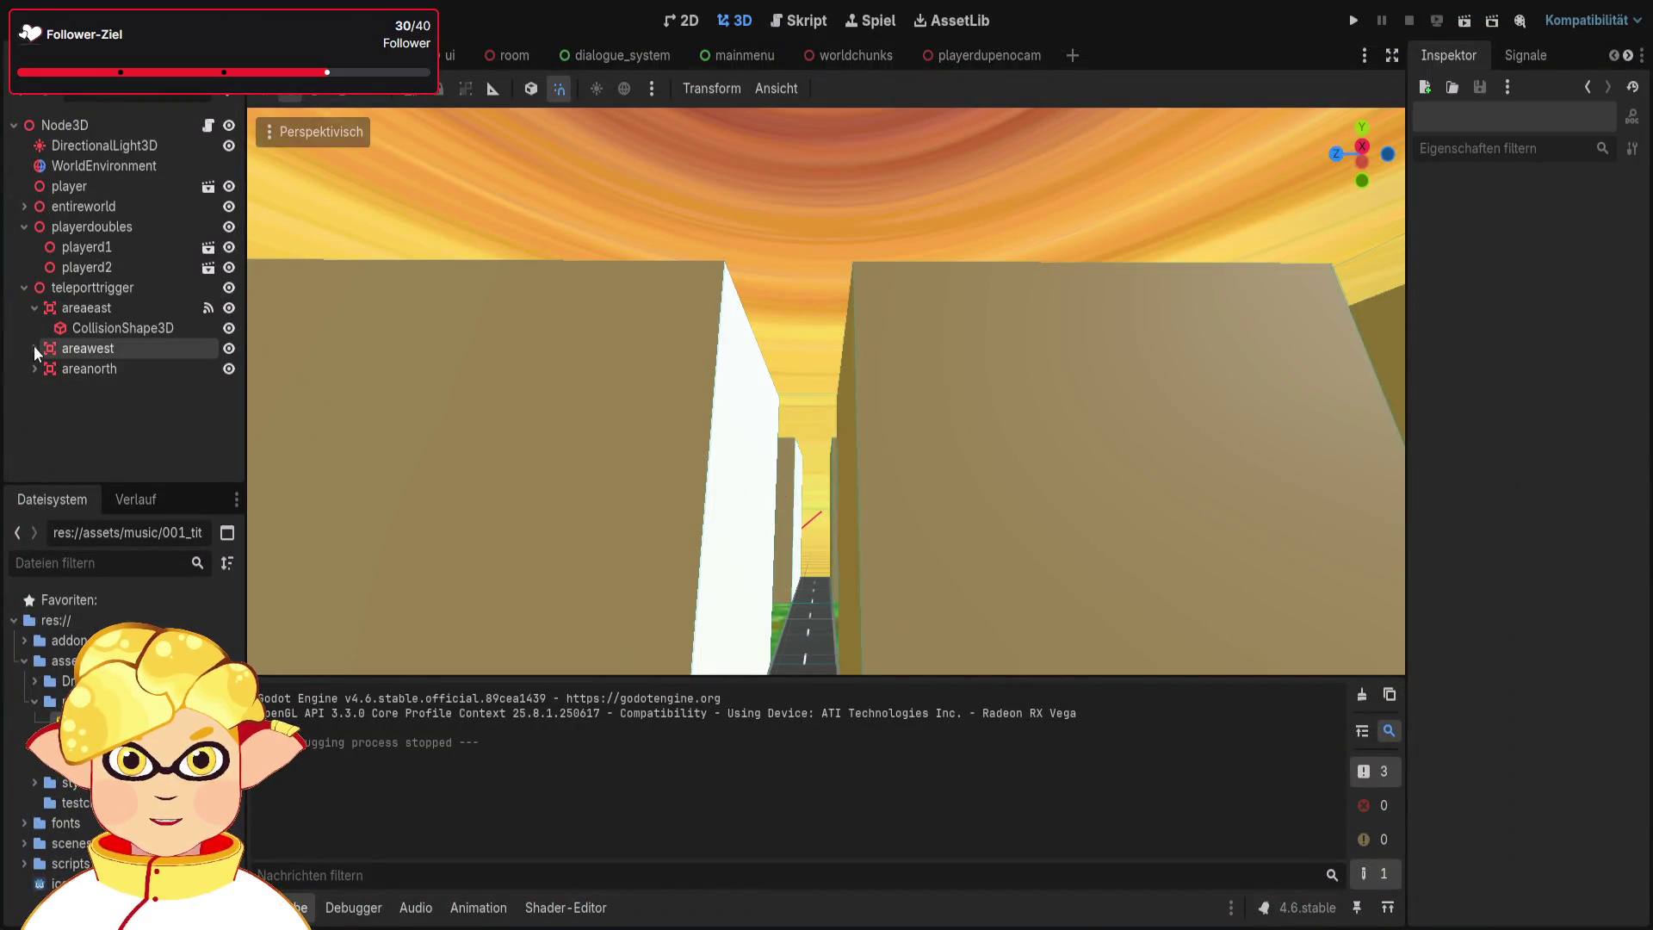
pyautogui.doubleClick(125, 309)
pyautogui.moveTo(826, 448); pyautogui.dragTo(884, 394)
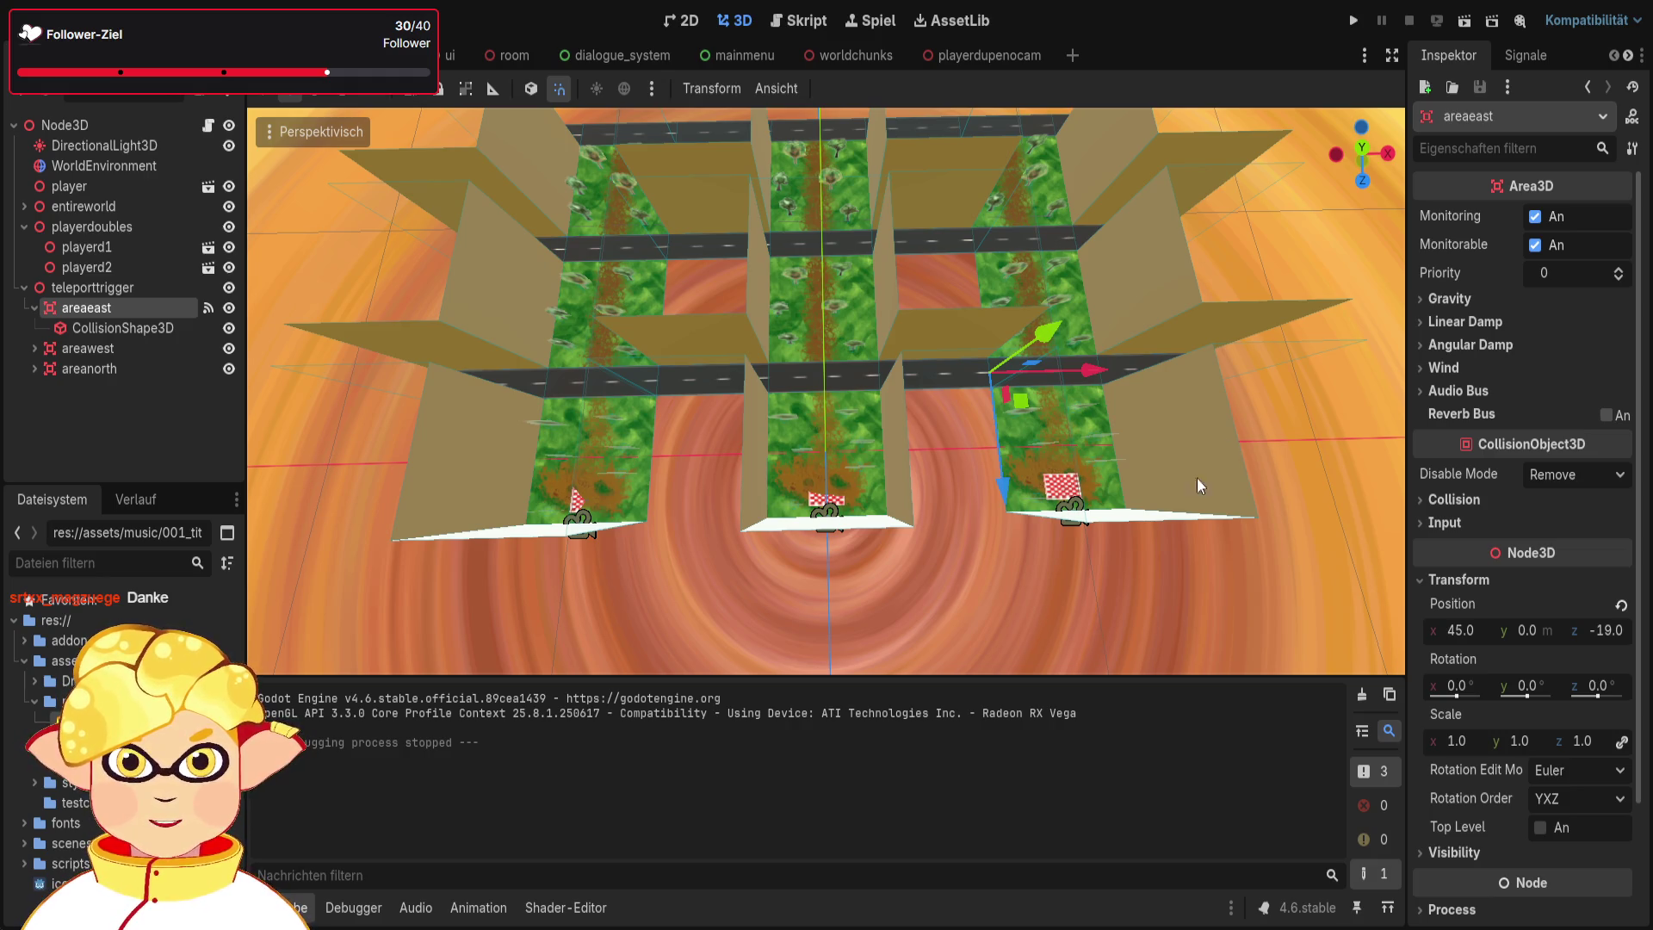
# Check areaeast's Linear and Angular Damp settings, select areawest, then switch to chapter1world.gd.
pyautogui.click(1478, 321)
pyautogui.click(1478, 321)
pyautogui.click(1472, 344)
pyautogui.click(1473, 345)
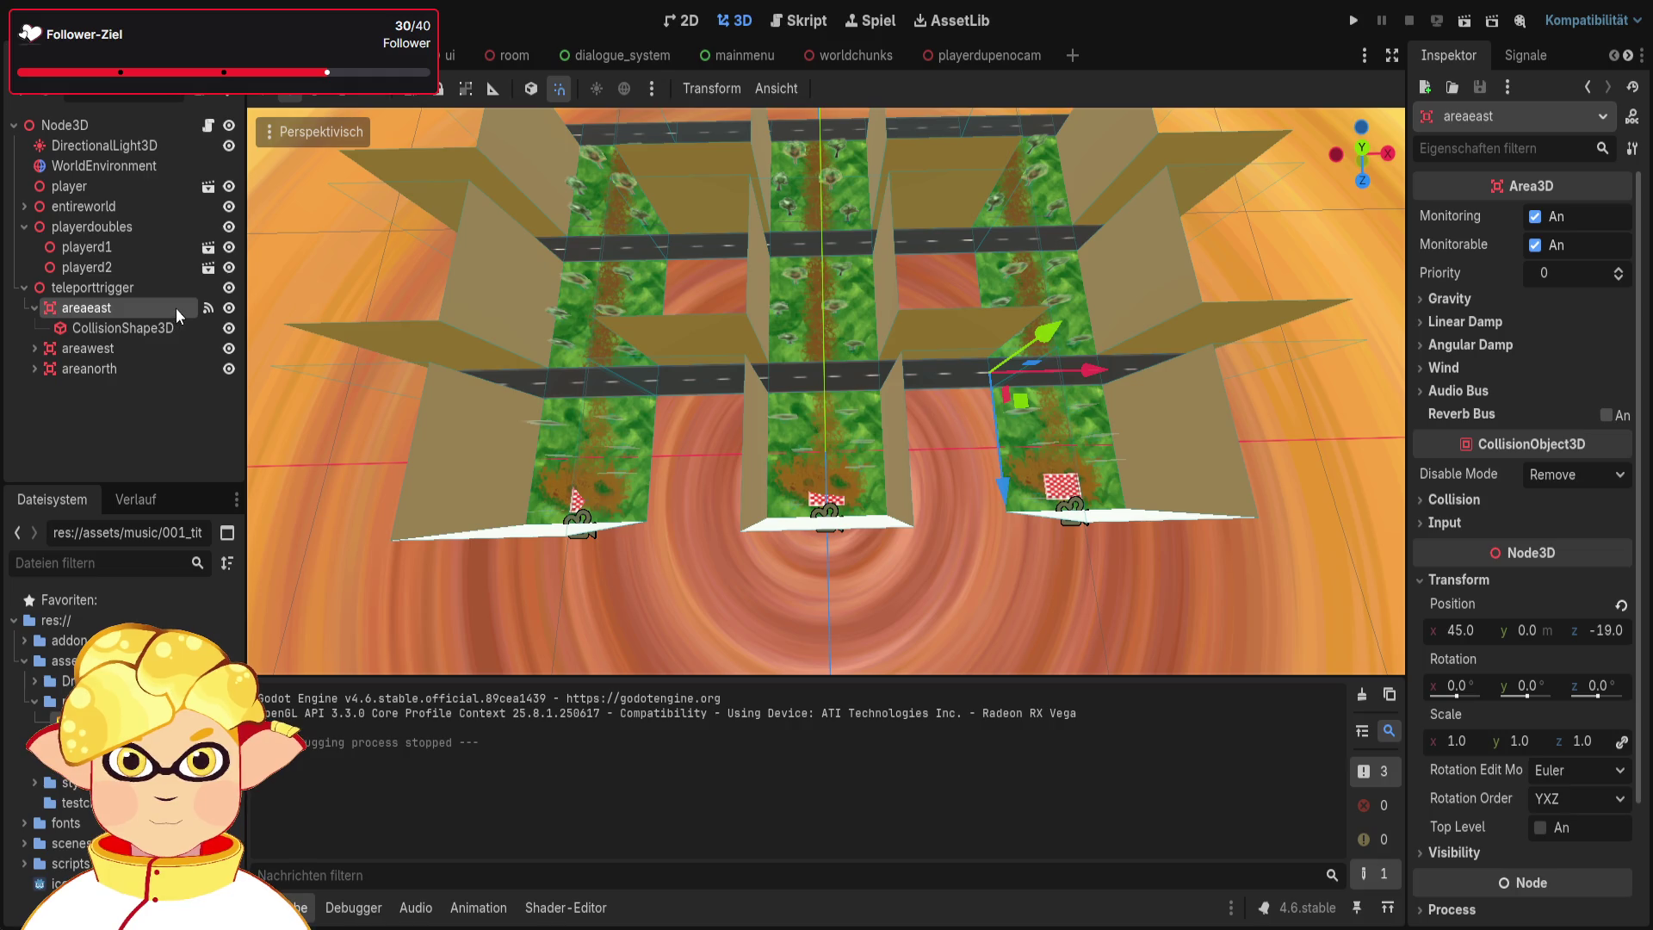
pyautogui.click(168, 347)
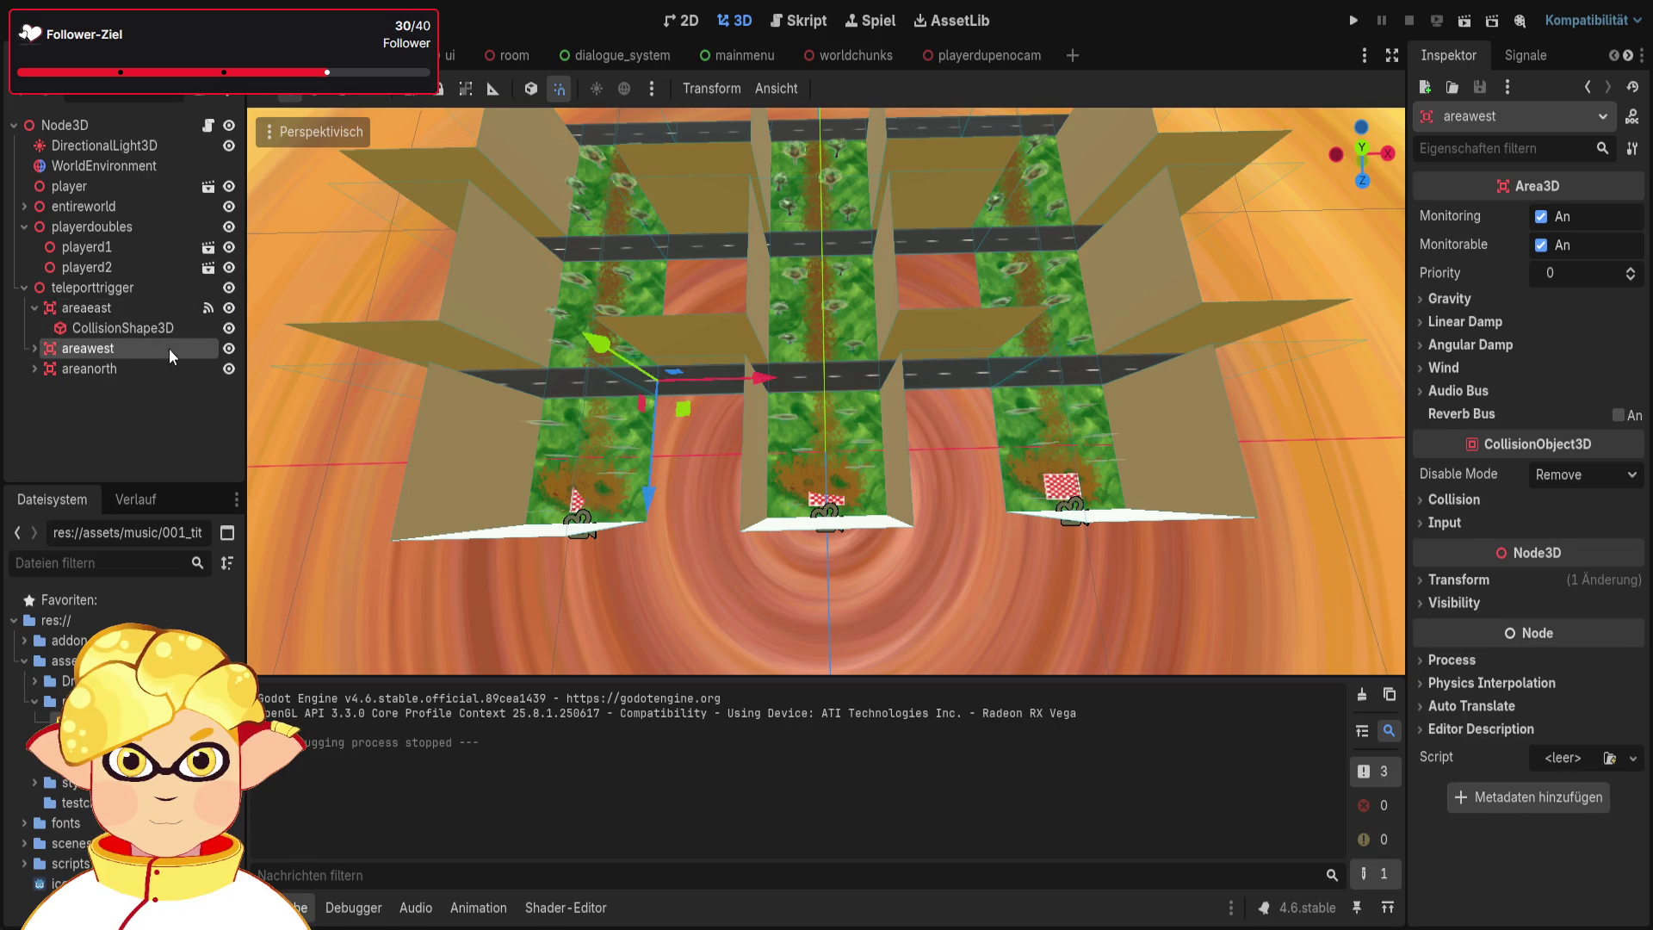
pyautogui.click(798, 20)
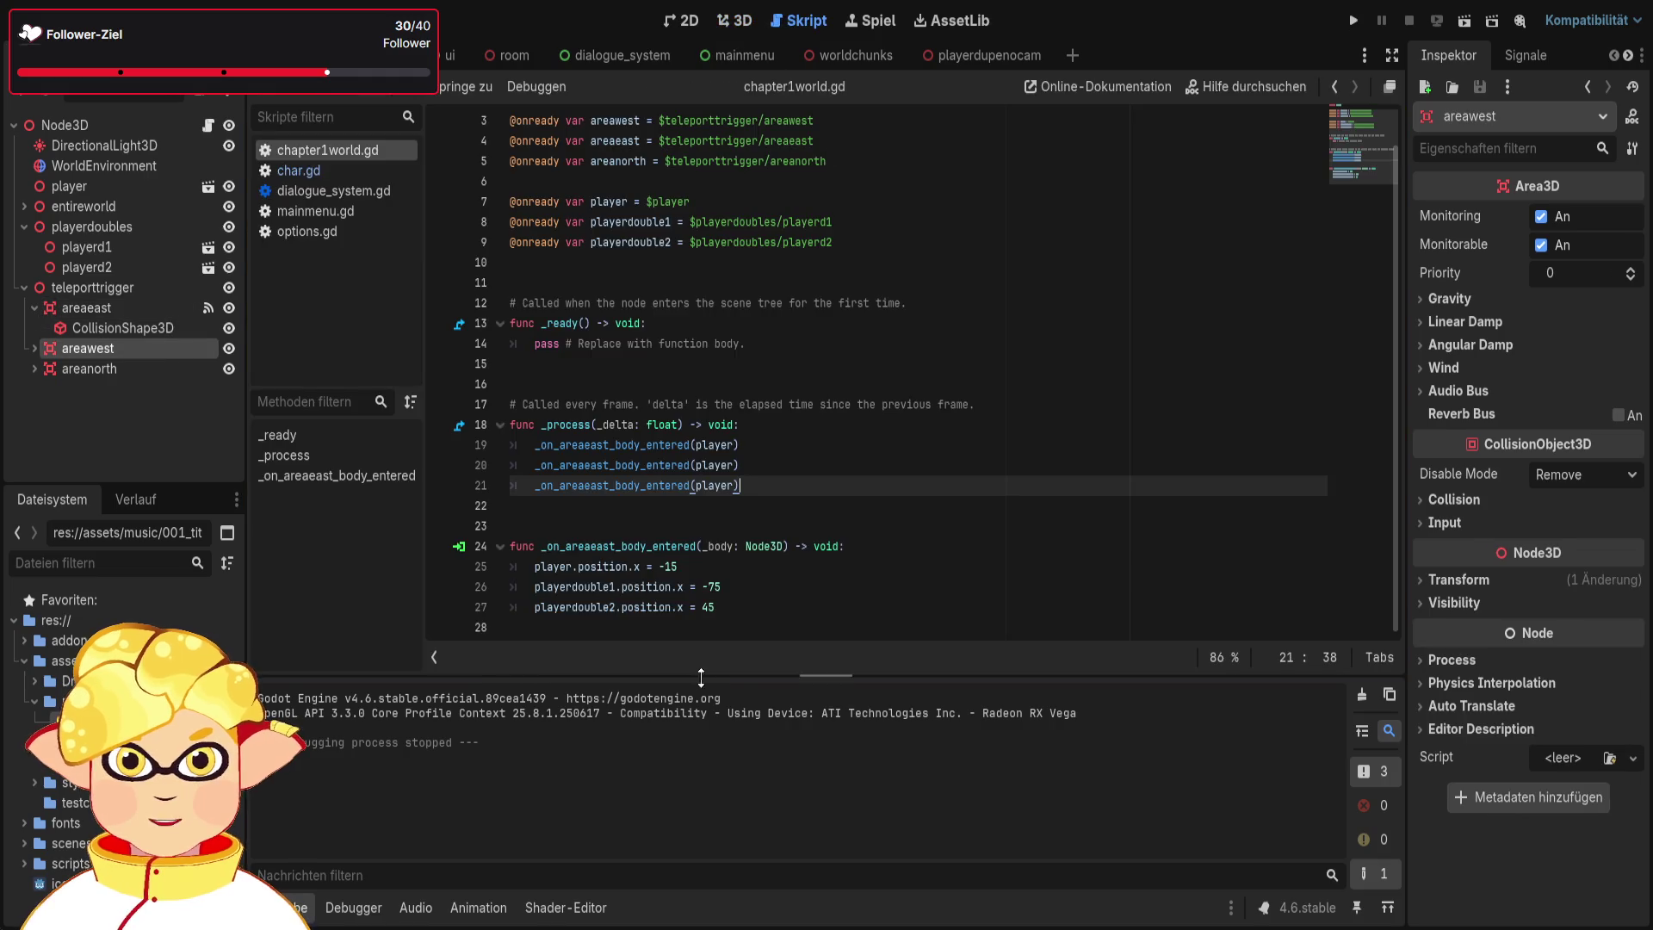
# Add an empty line after the _on_areaeast_body_entered function in chapter1world.gd.
pyautogui.moveTo(728, 607)
pyautogui.mouseDown()
pyautogui.moveTo(529, 567)
pyautogui.moveTo(510, 546)
pyautogui.mouseUp()
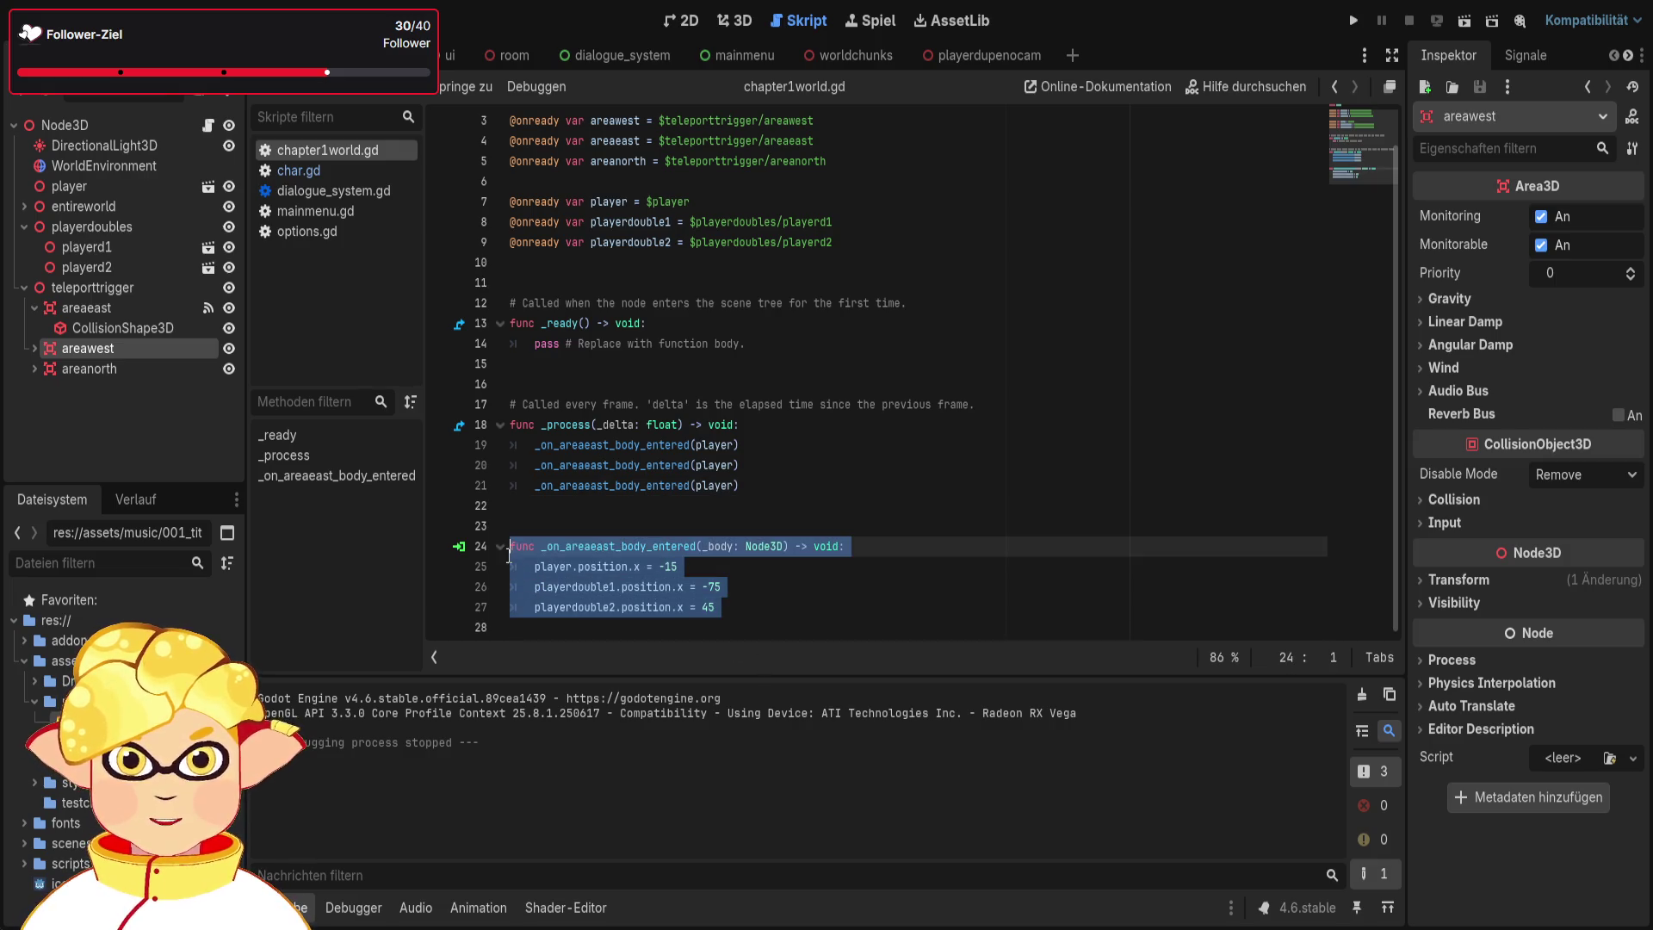
pyautogui.click(776, 607)
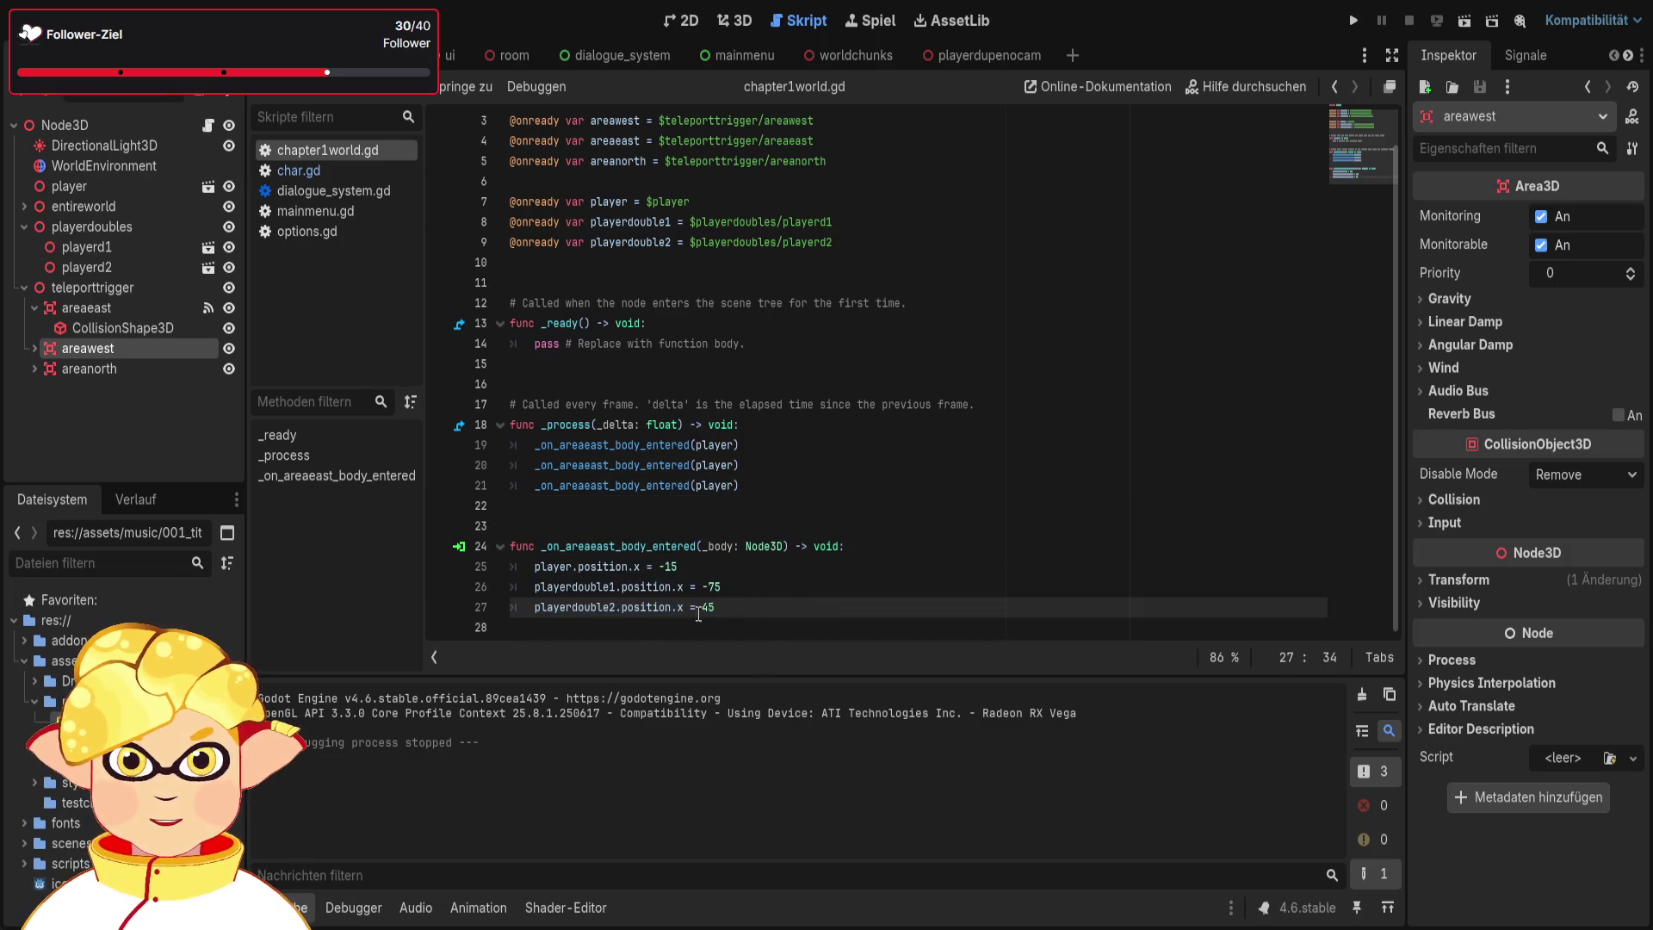
pyautogui.click(633, 627)
pyautogui.press('Return')
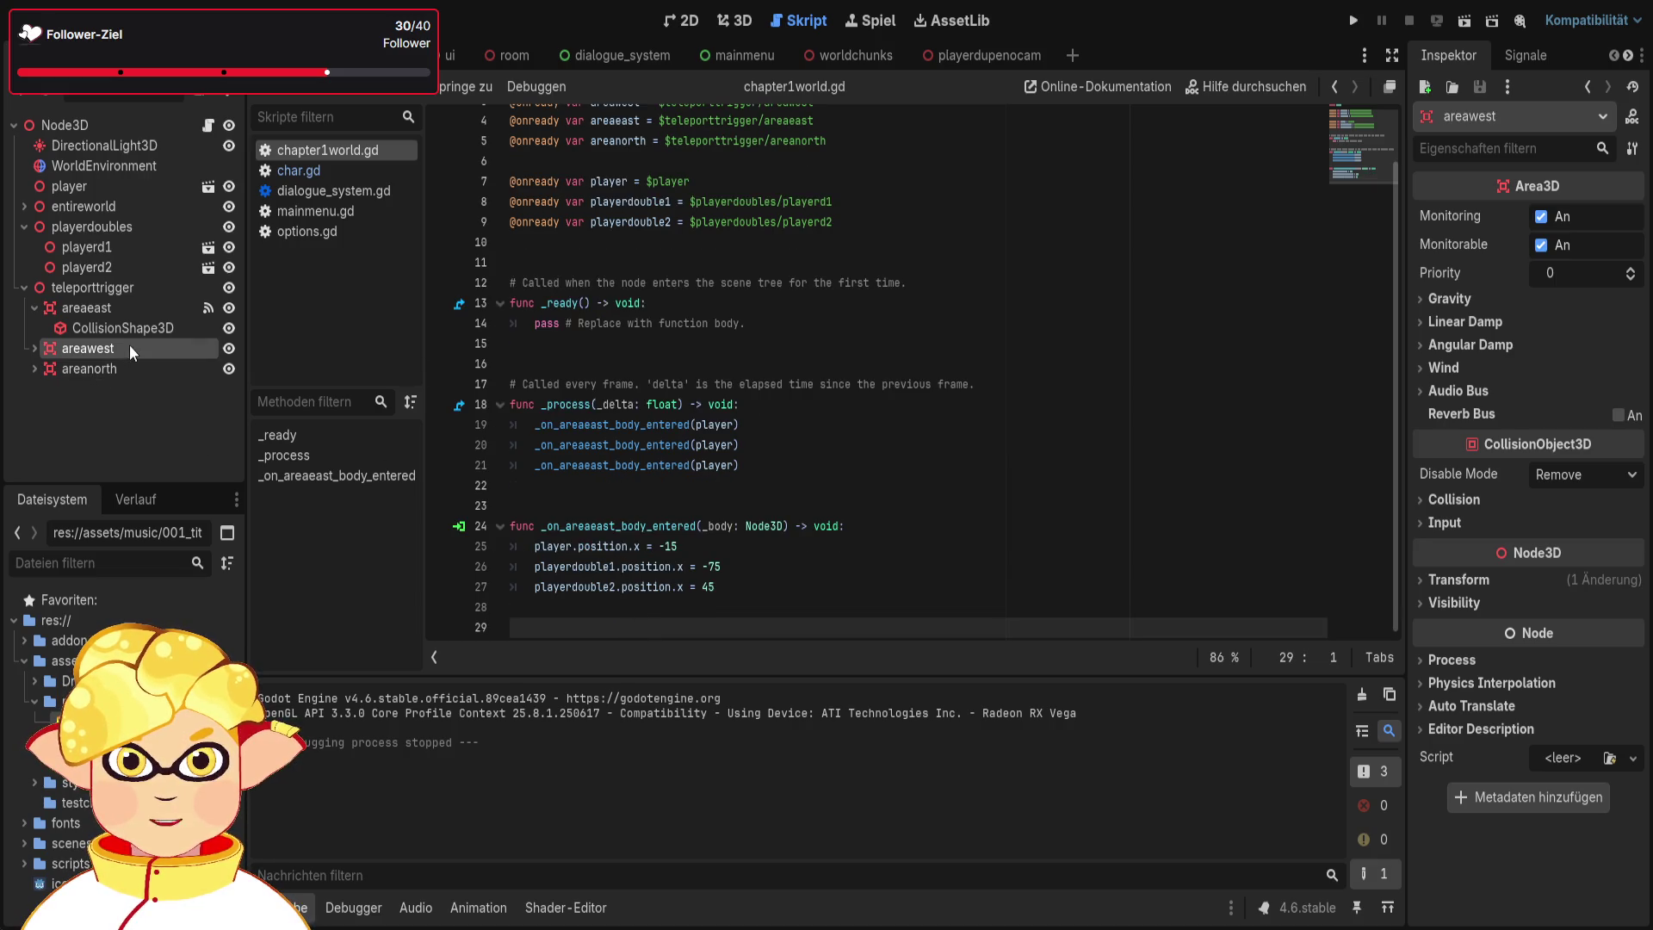
# Review areawest's signals and close the playerdupenocam scene tab.
pyautogui.click(1509, 57)
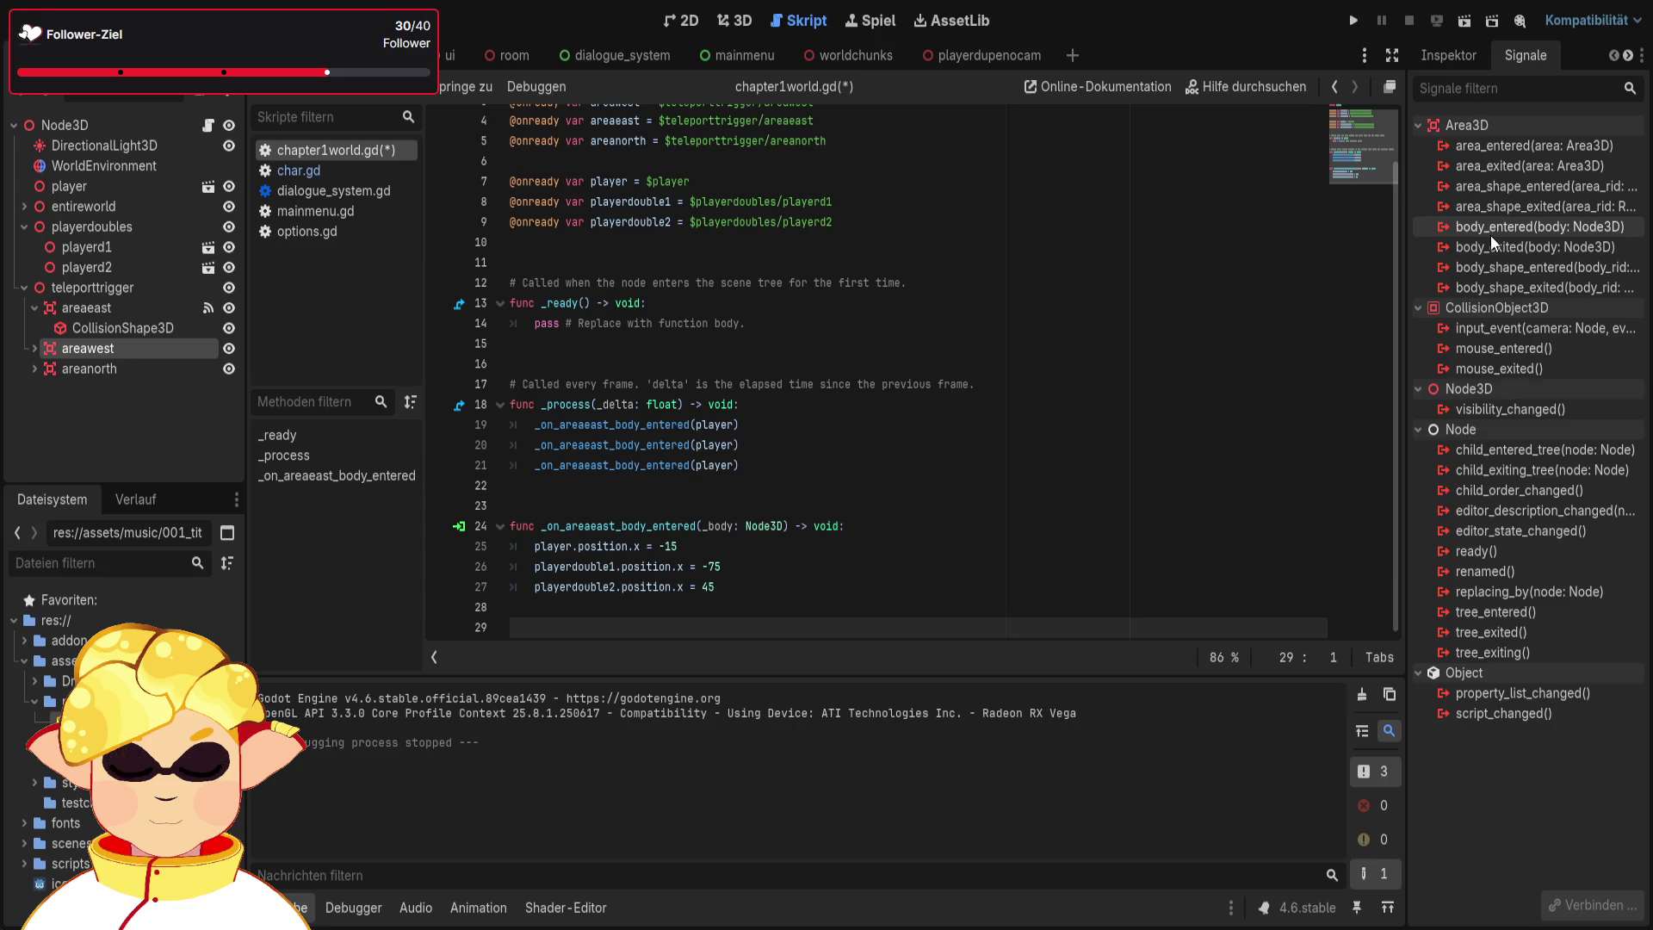
pyautogui.click(992, 60)
pyautogui.click(1033, 55)
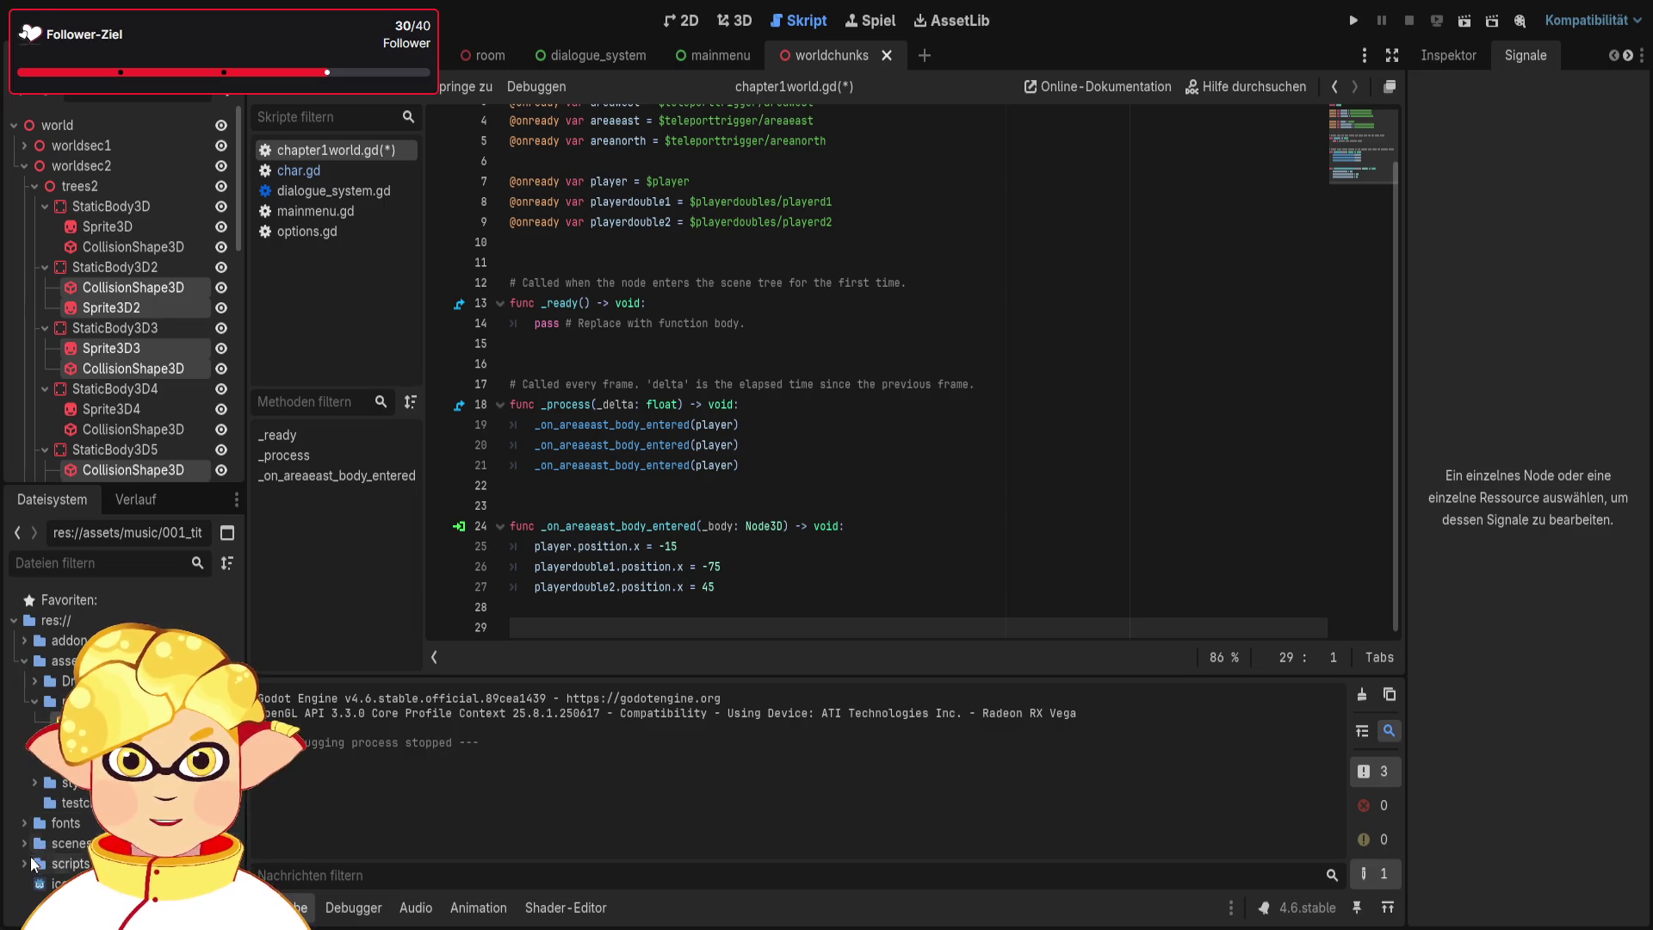
pyautogui.scroll(-3, 121, 732)
pyautogui.click(78, 823)
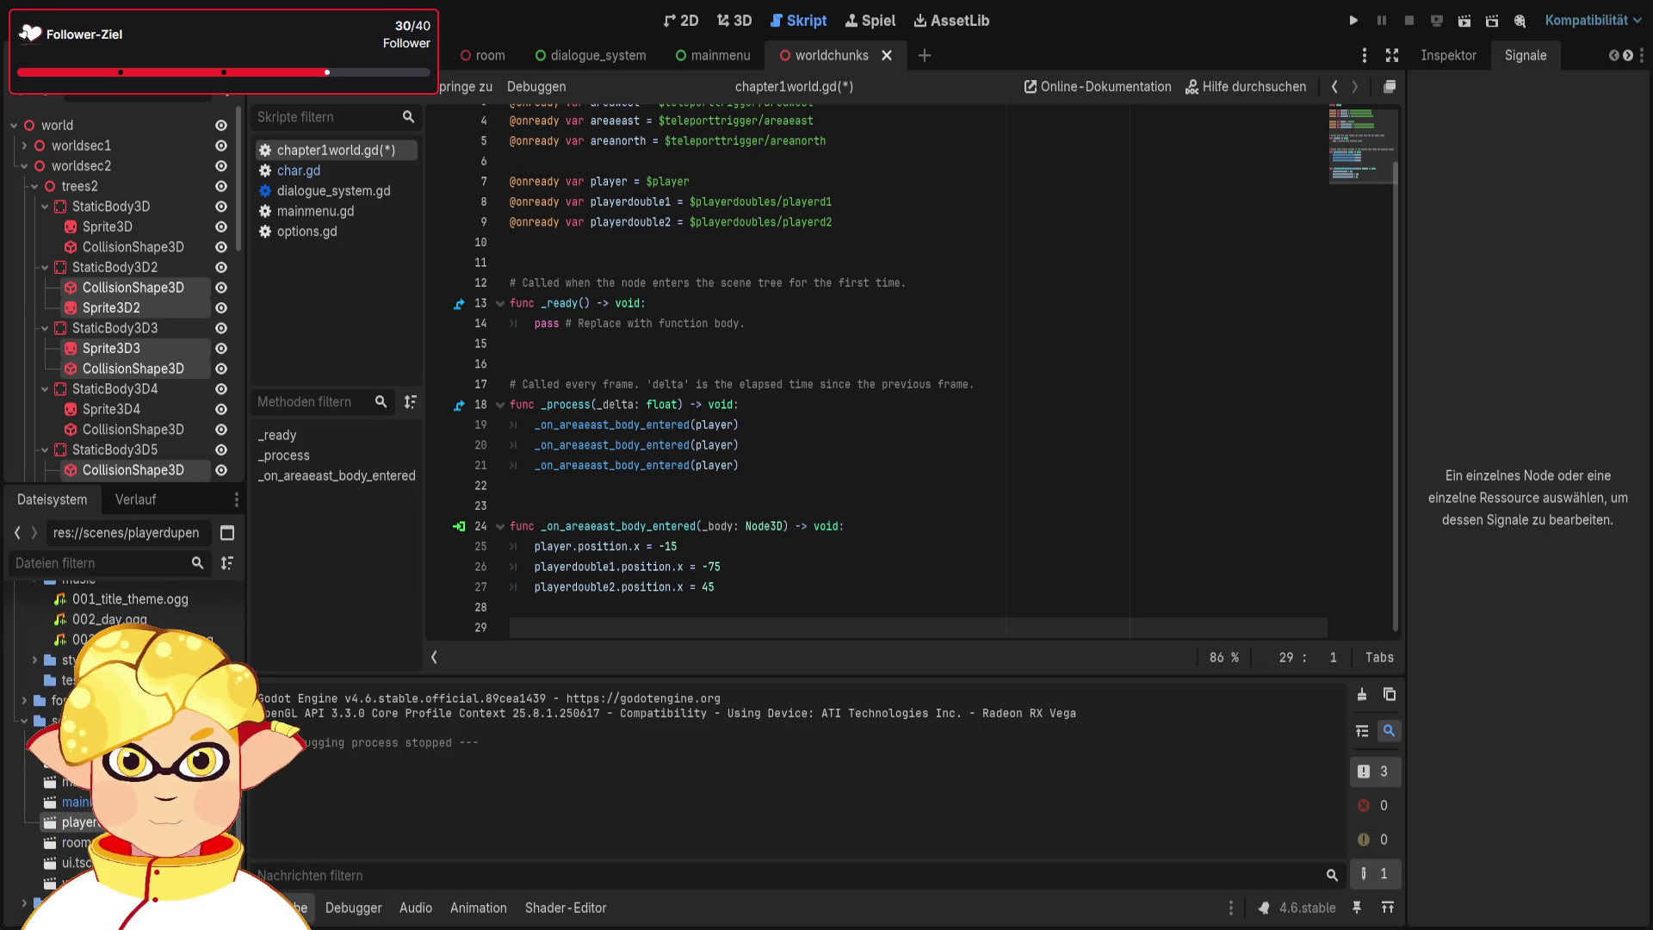
pyautogui.click(24, 722)
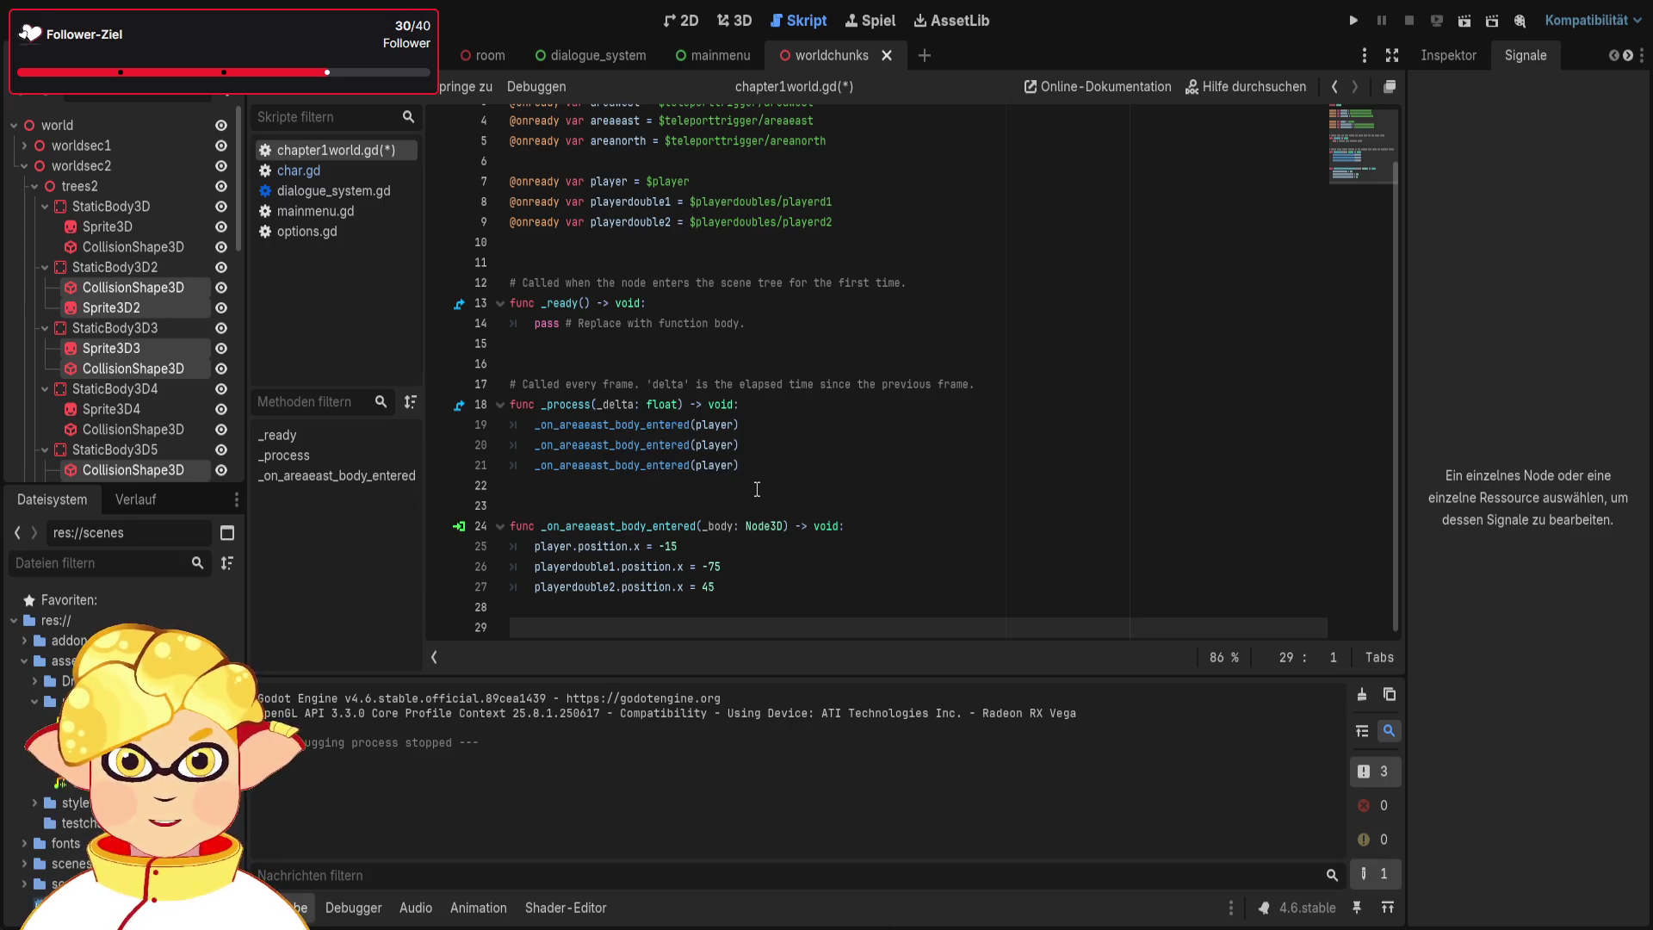
pyautogui.scroll(1, 756, 489)
pyautogui.click(715, 55)
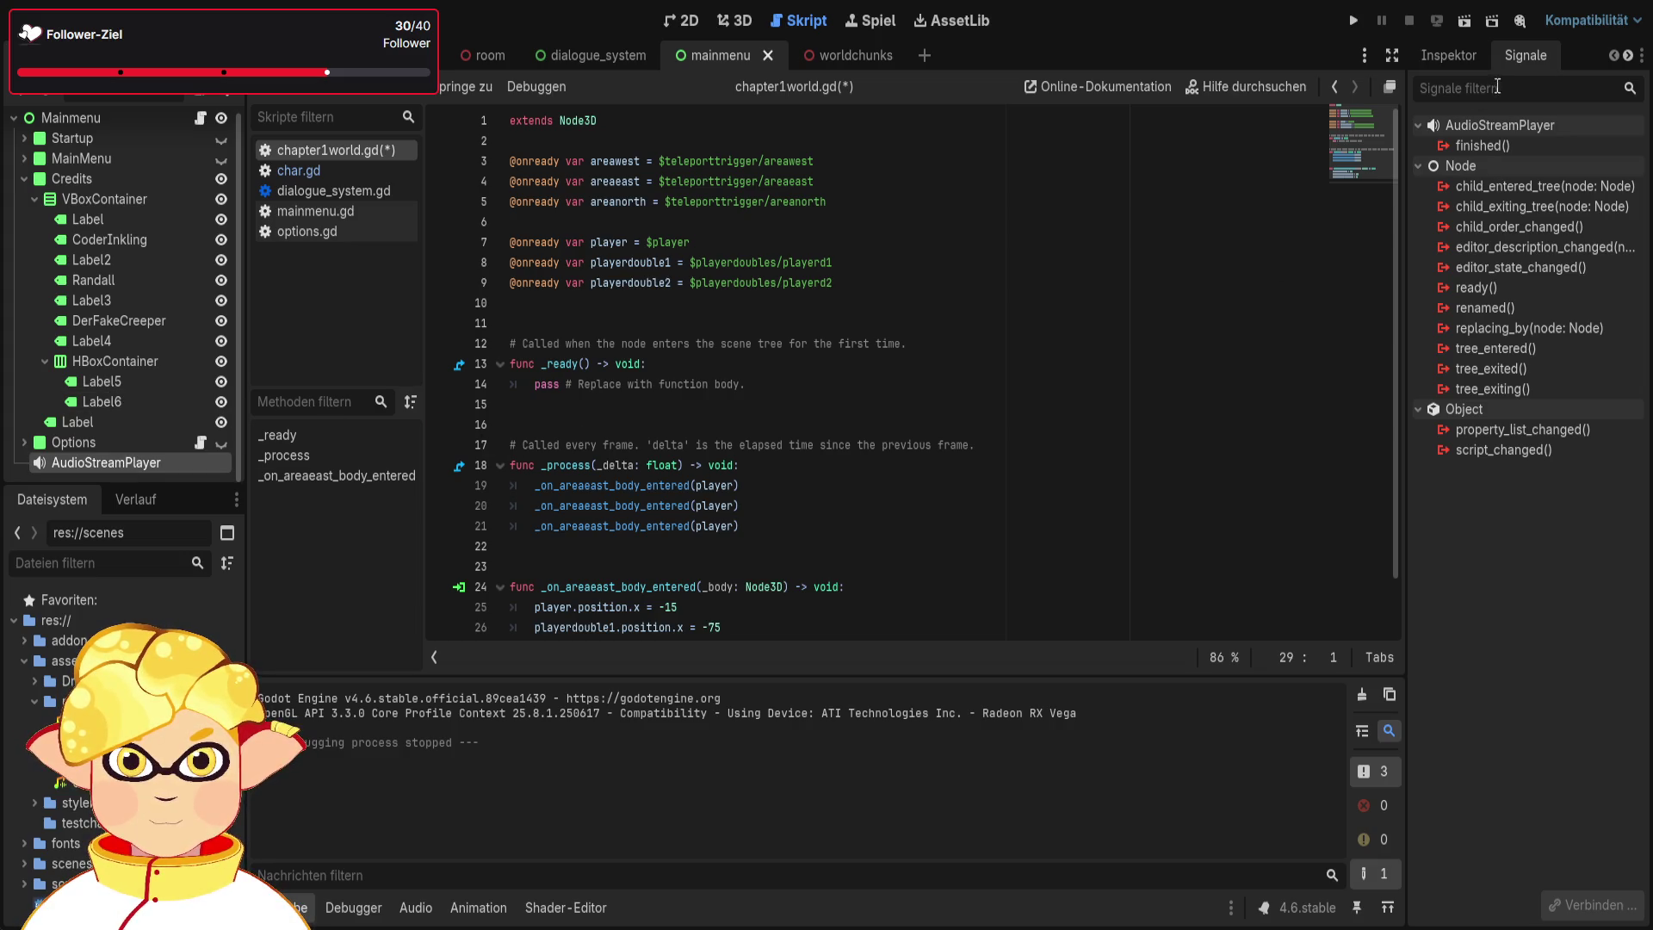
# Drop 000_title_theme.ogg onto the AudioStreamPlayer's Stream property, save with Ctrl+S, and open mainmenu.gd.
pyautogui.click(1469, 51)
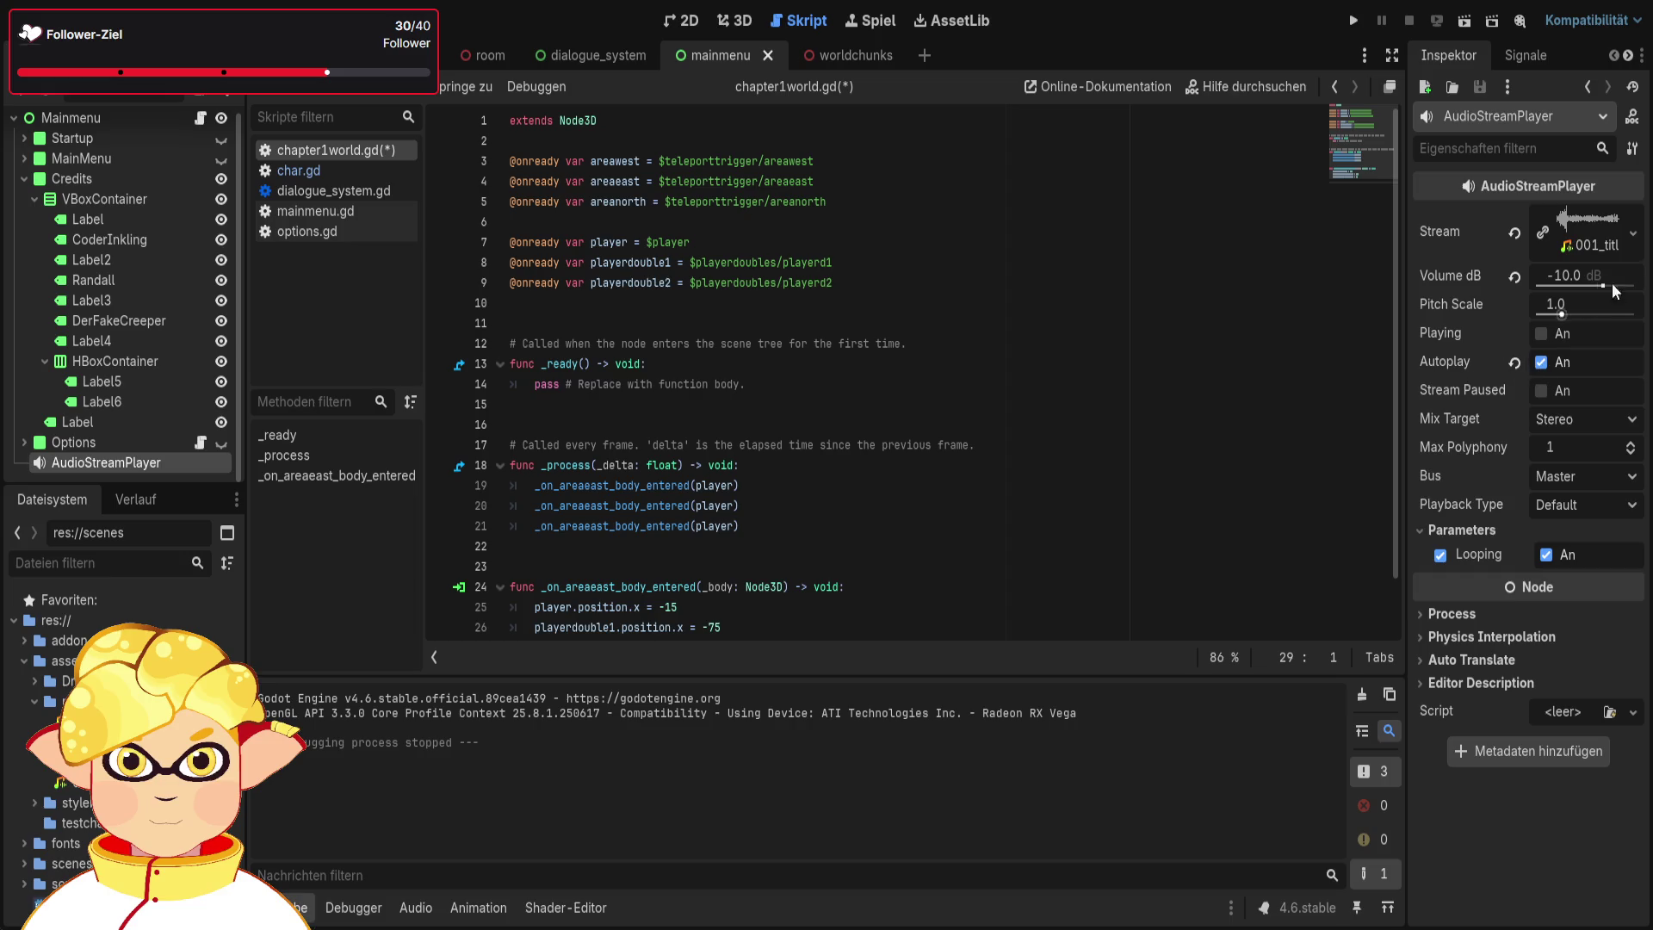
pyautogui.moveTo(53, 716)
pyautogui.mouseDown()
pyautogui.moveTo(835, 528)
pyautogui.moveTo(1633, 229)
pyautogui.moveTo(1593, 232)
pyautogui.mouseUp()
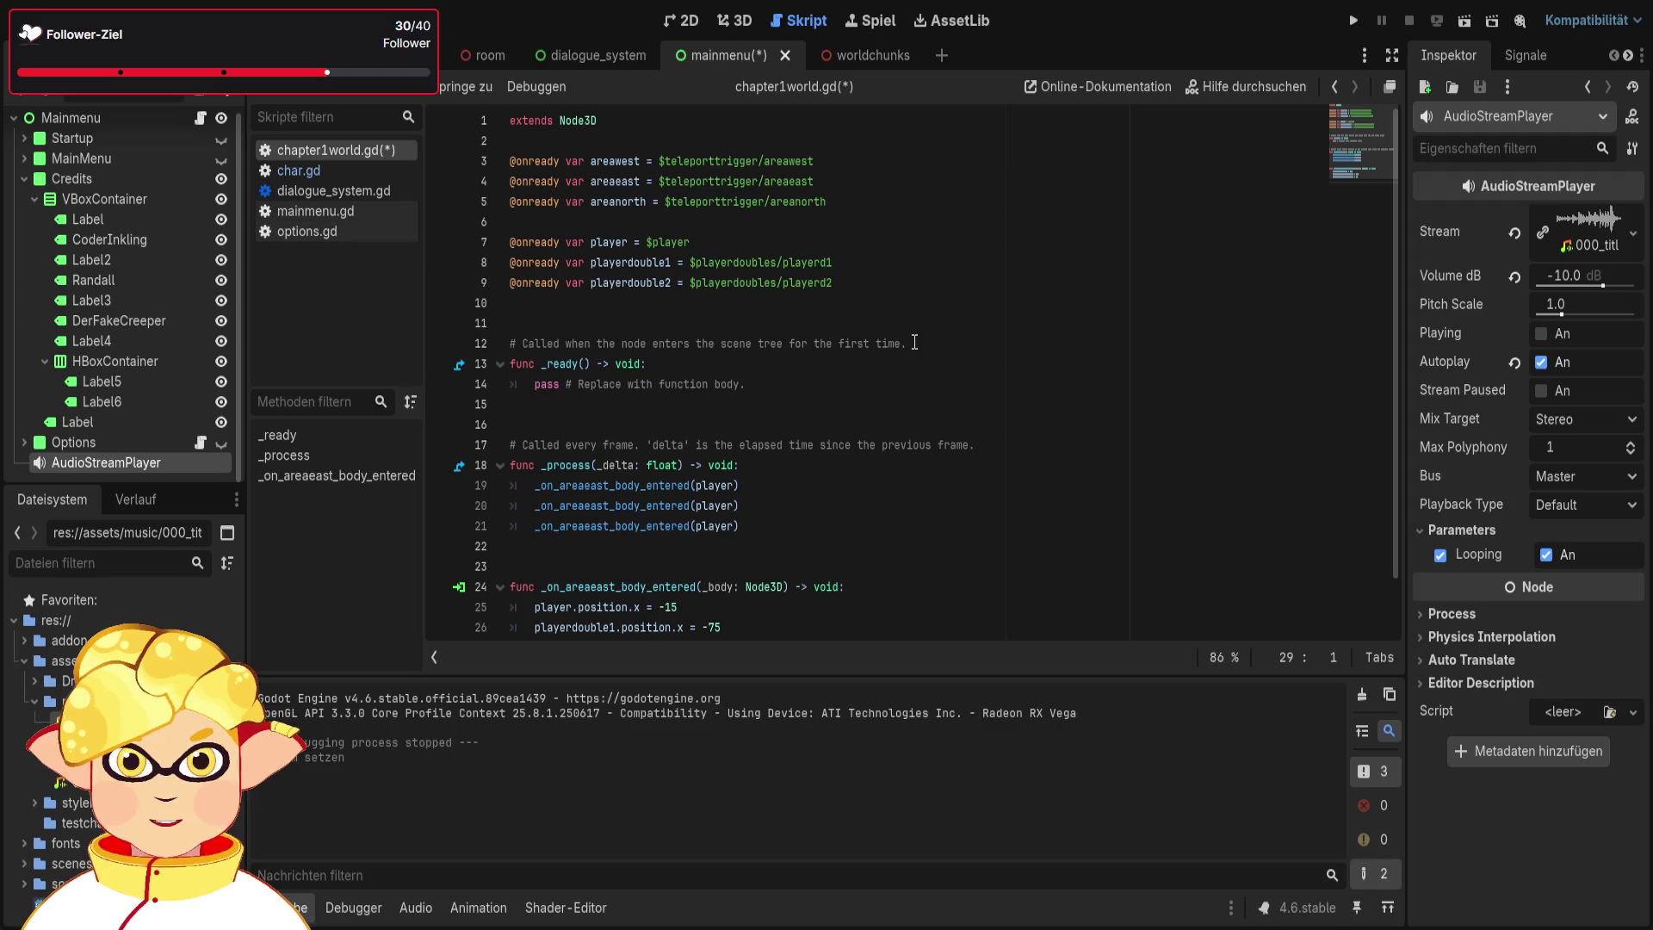
pyautogui.click(1077, 344)
pyautogui.hotkey('ctrl', 's')
pyautogui.click(350, 211)
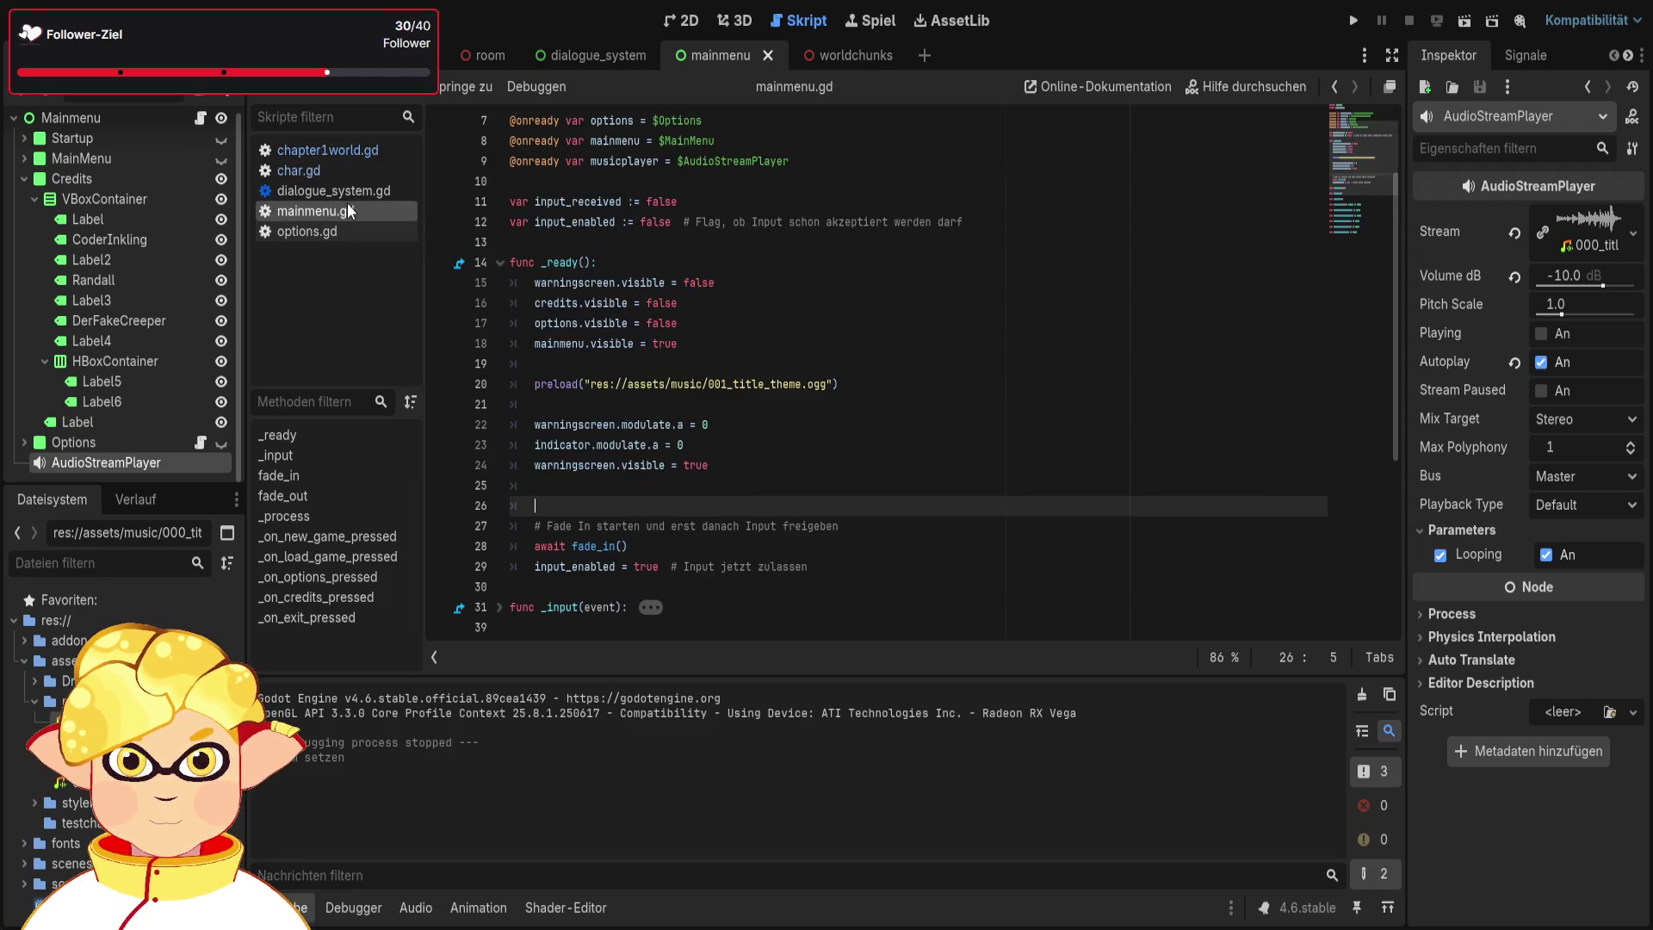
# Duplicate the 001 preload line above itself, change it to 000_title_theme.ogg, and save.
pyautogui.click(845, 323)
pyautogui.hotkey('shift', 'Home')
pyautogui.hotkey('shift', 'Home')
pyautogui.hotkey('ctrl', 'c')
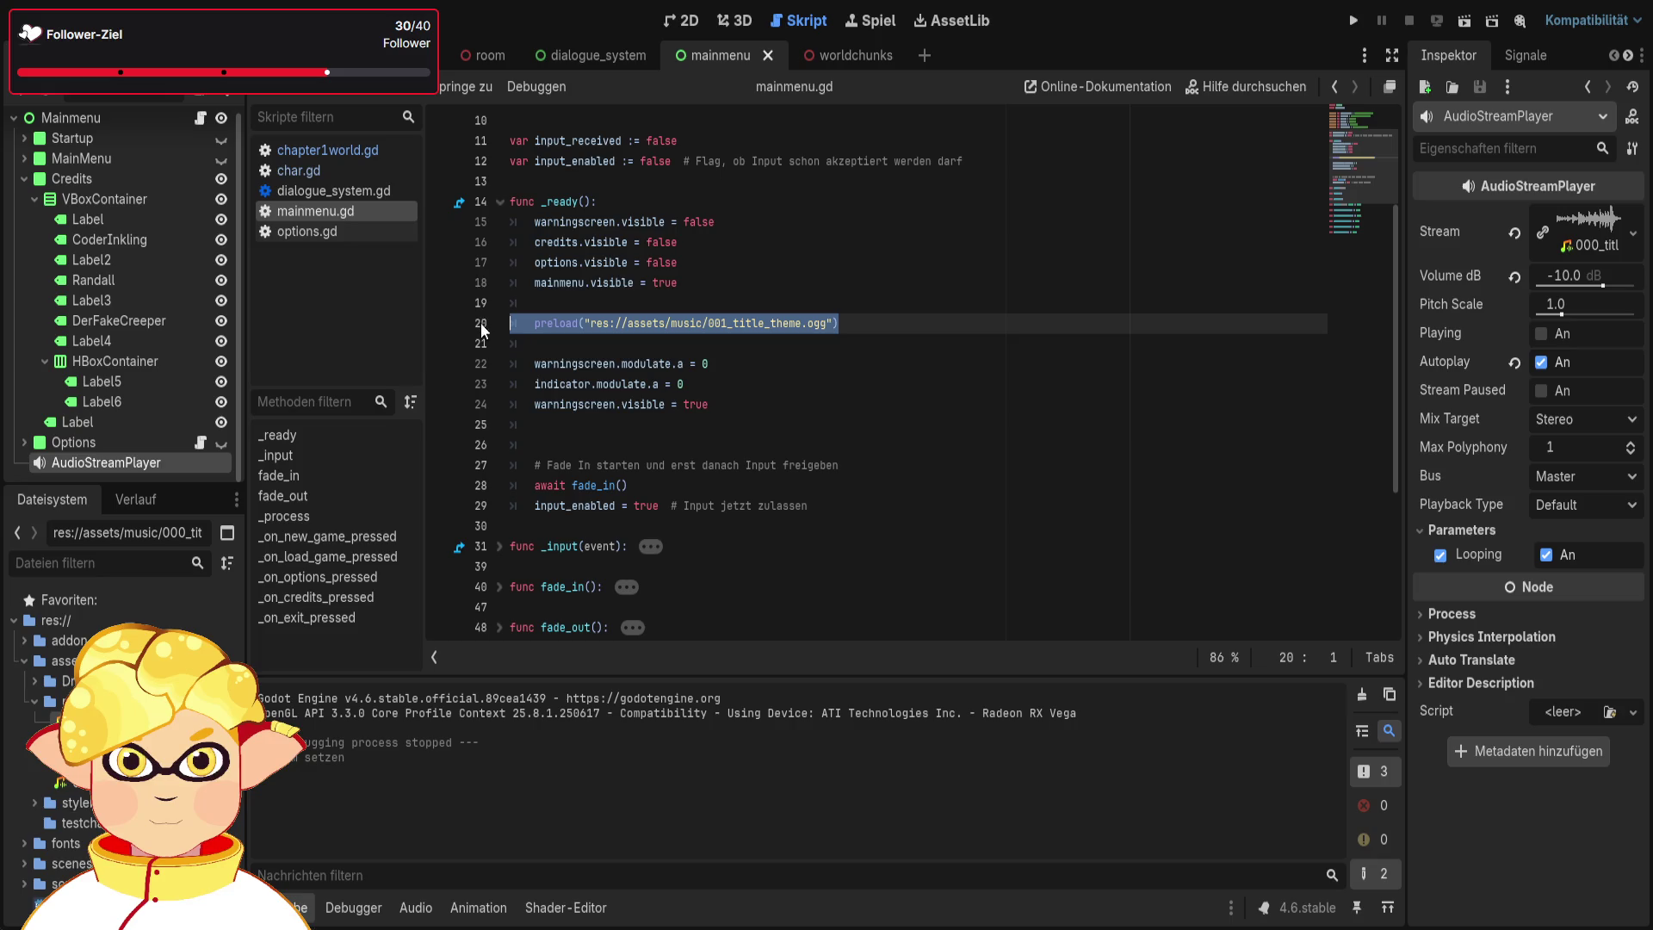
pyautogui.click(853, 311)
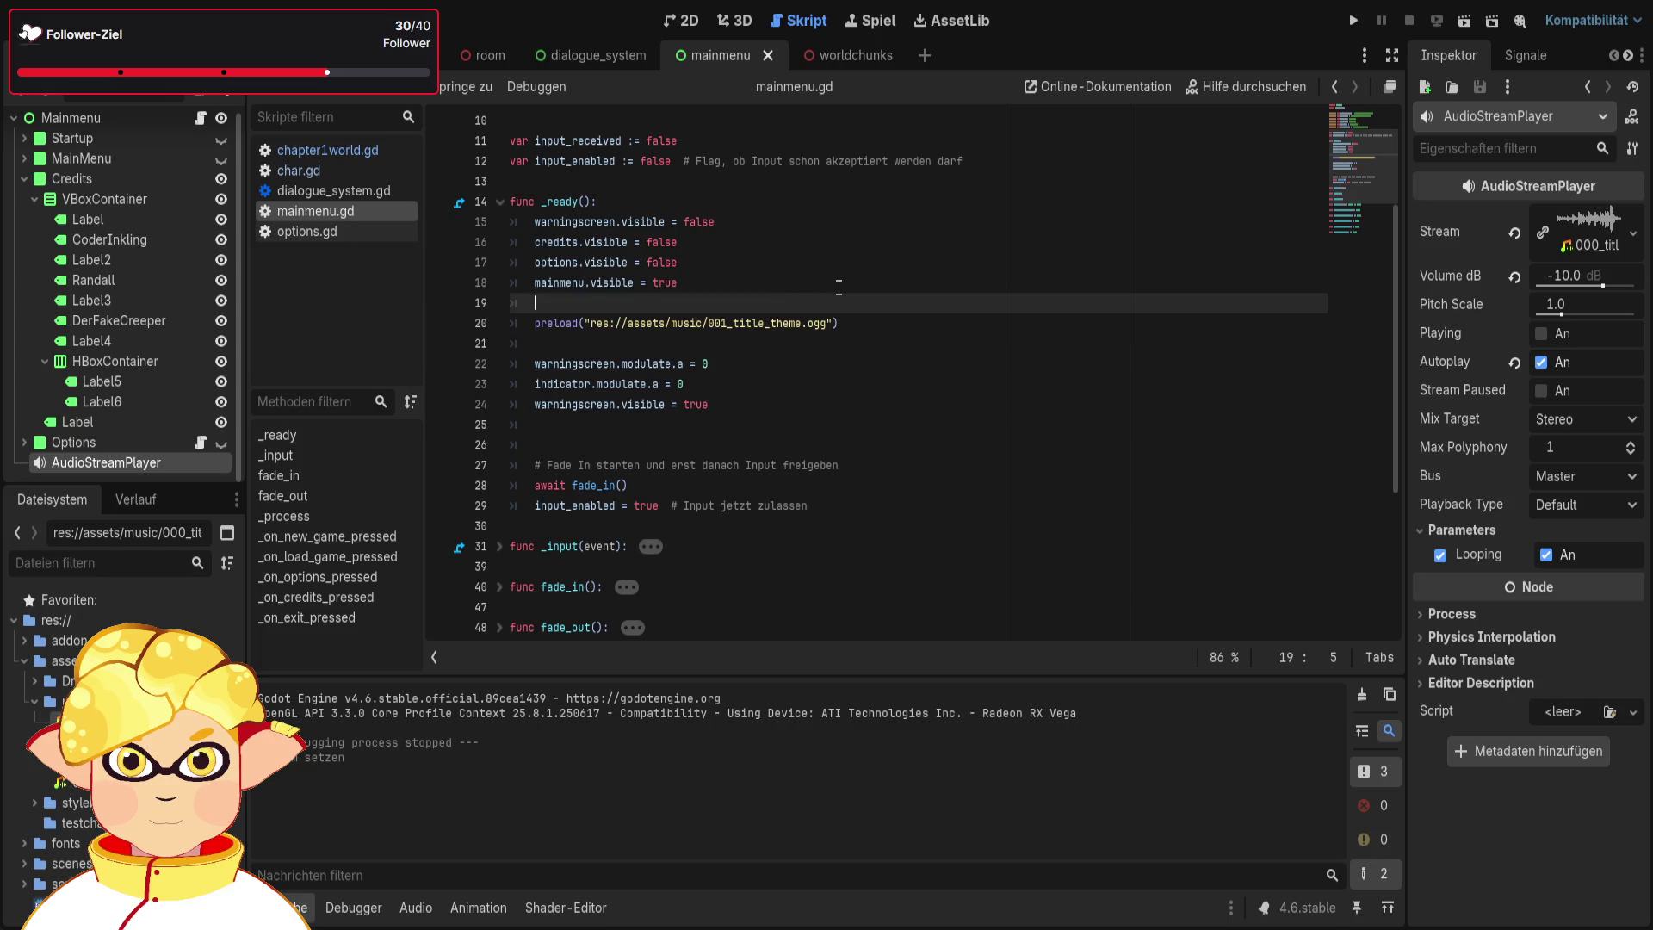
pyautogui.press('Return')
pyautogui.hotkey('ctrl', 'v')
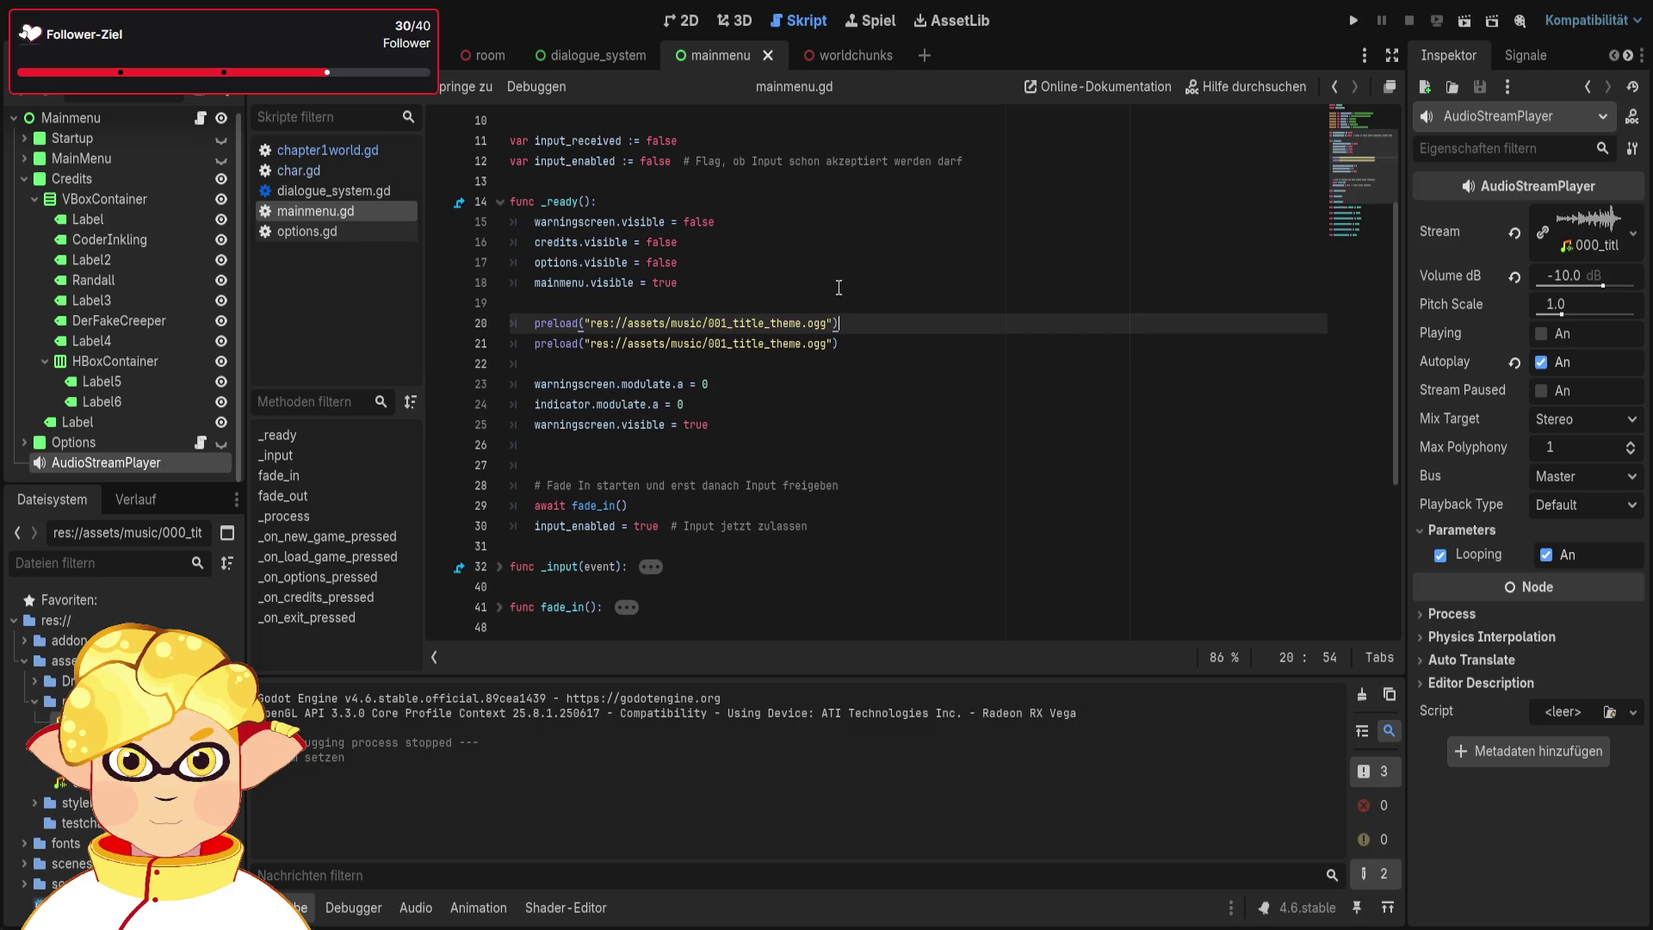
pyautogui.click(727, 323)
pyautogui.press('BackSpace')
pyautogui.write('0')
pyautogui.click(1068, 366)
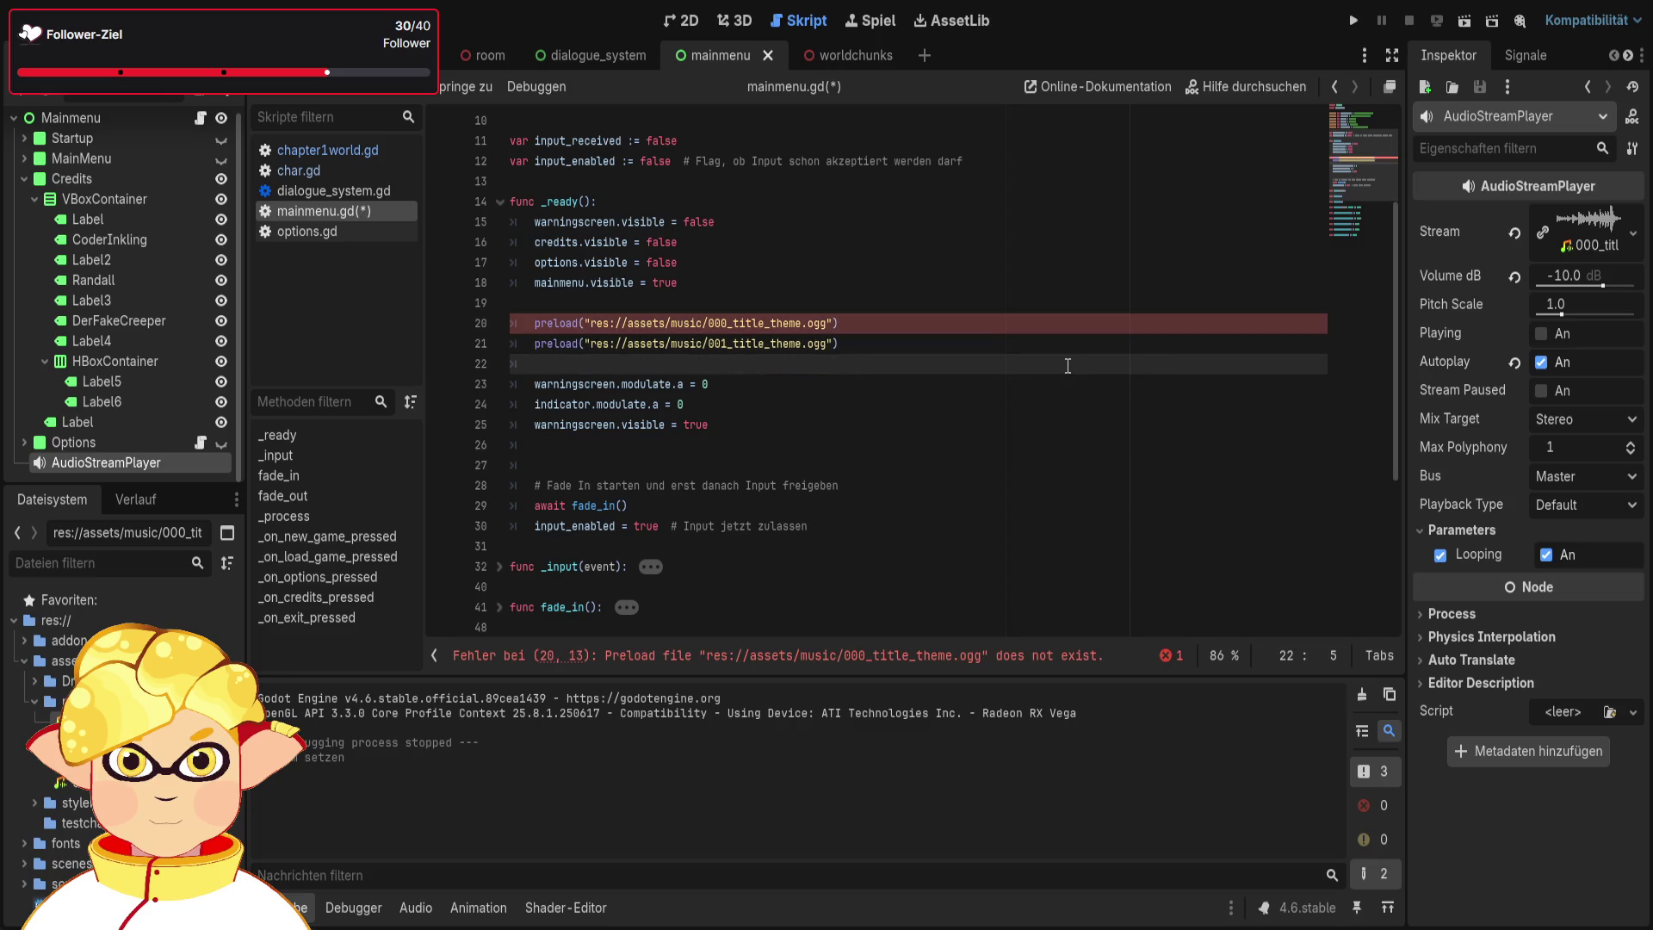
pyautogui.click(918, 321)
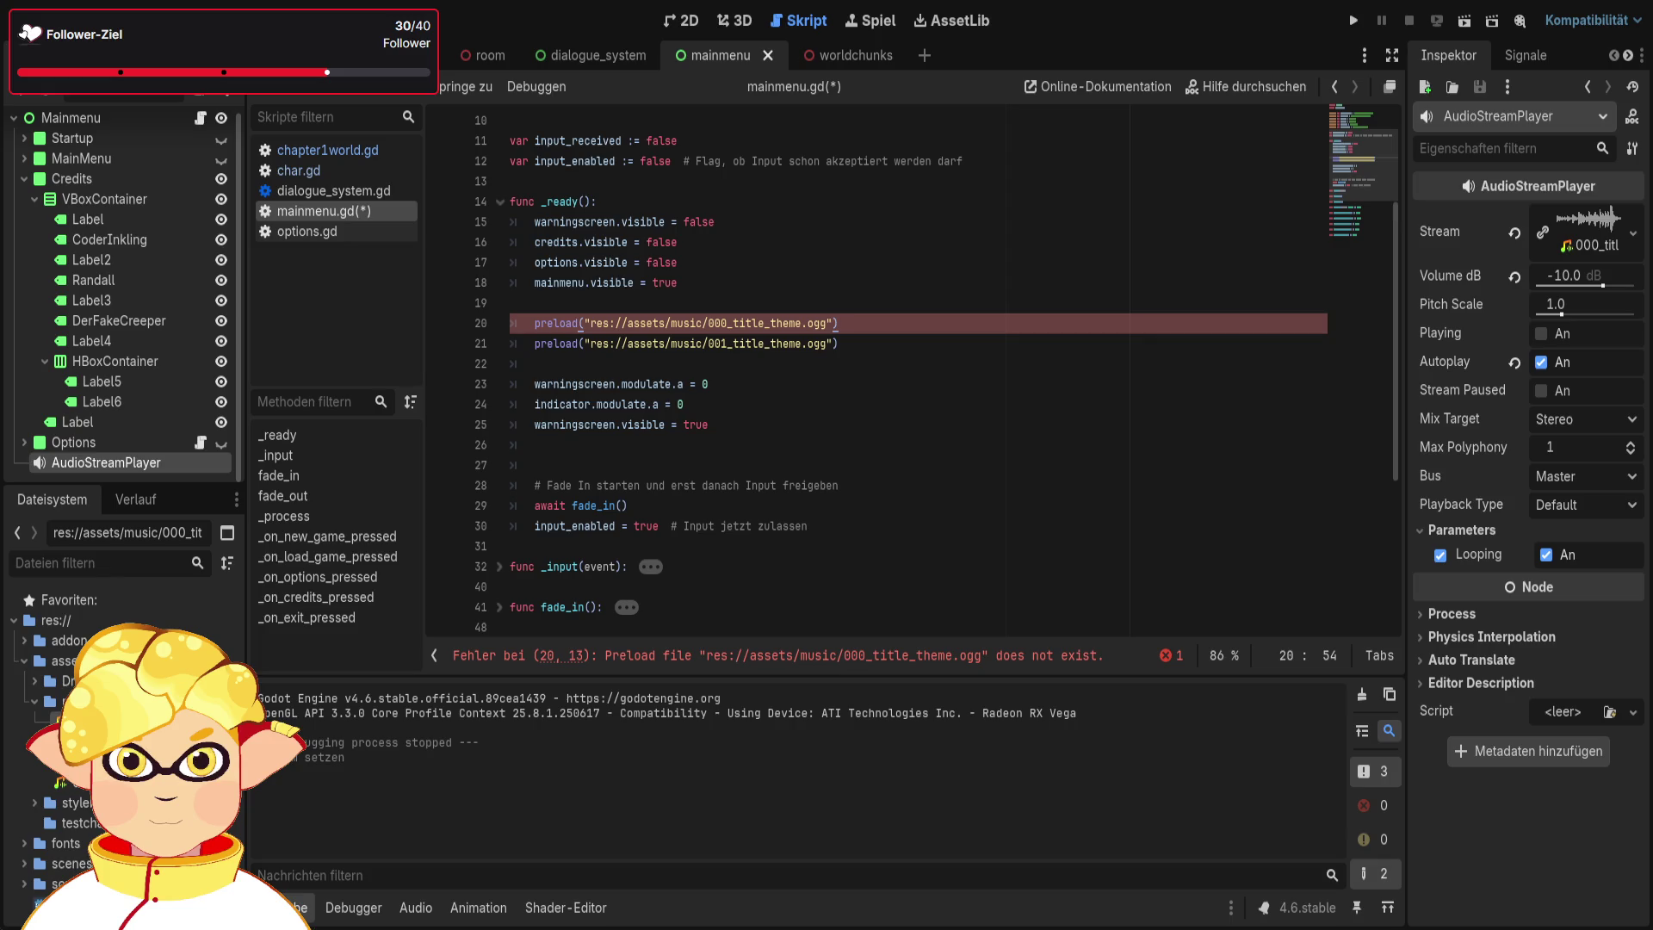
pyautogui.hotkey('ctrl', 's')
# Repaste the new preload path to clear the error and uncheck Looping on the title music.
pyautogui.click(797, 323)
pyautogui.moveTo(878, 323); pyautogui.dragTo(502, 325)
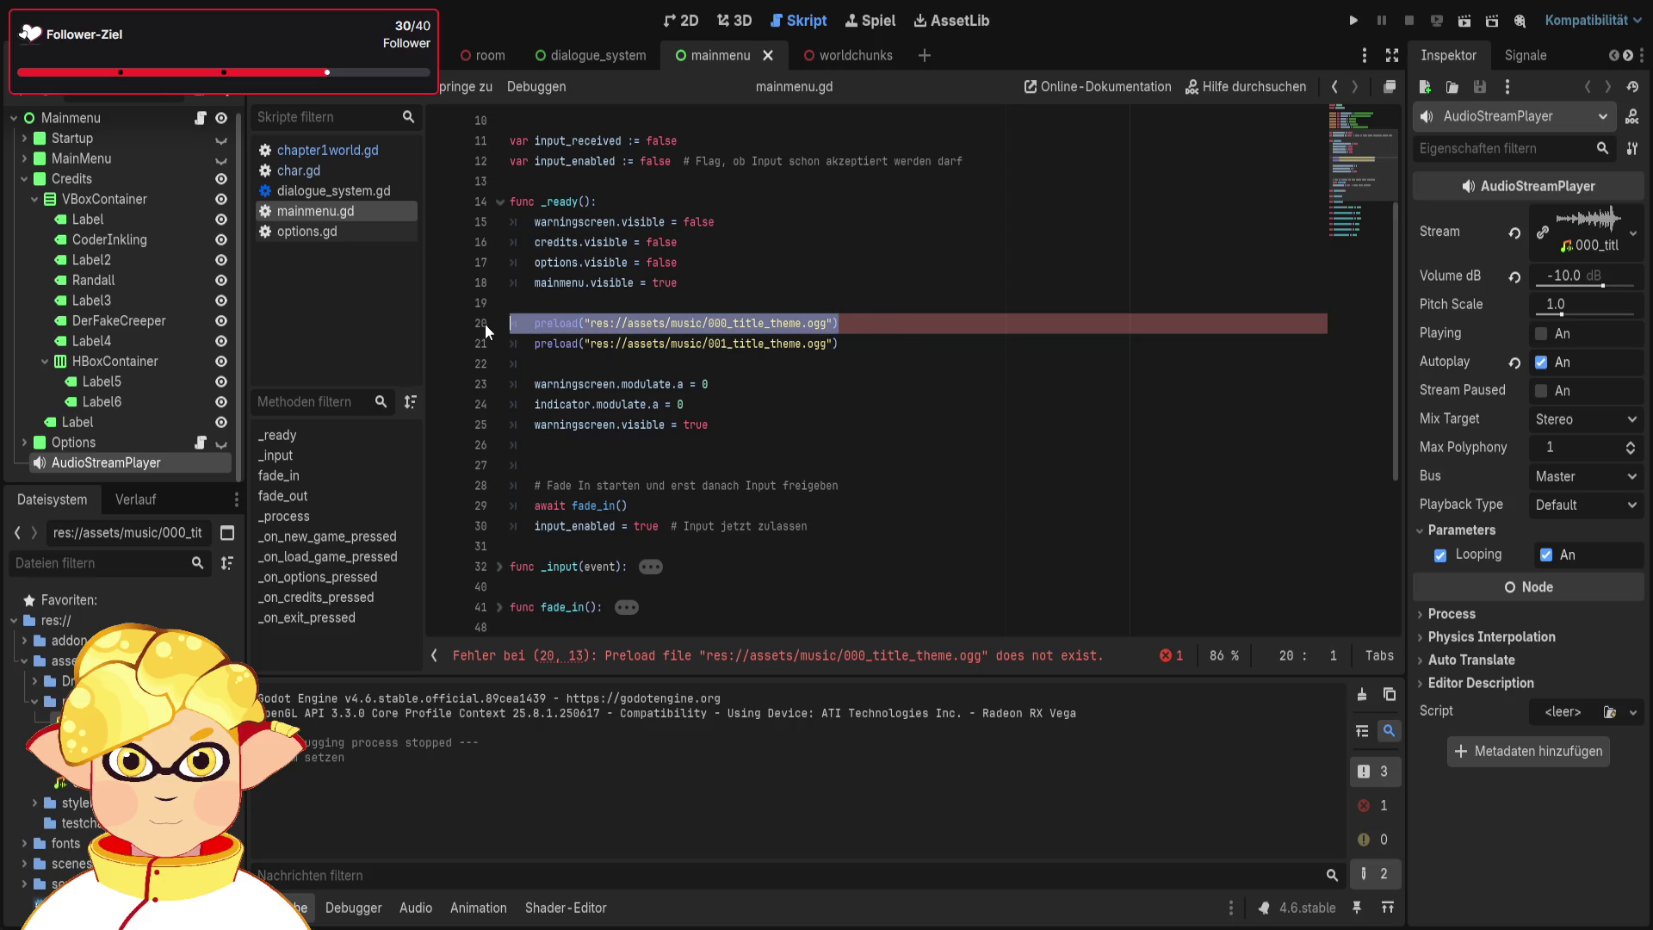
pyautogui.hotkey('ctrl', 'v')
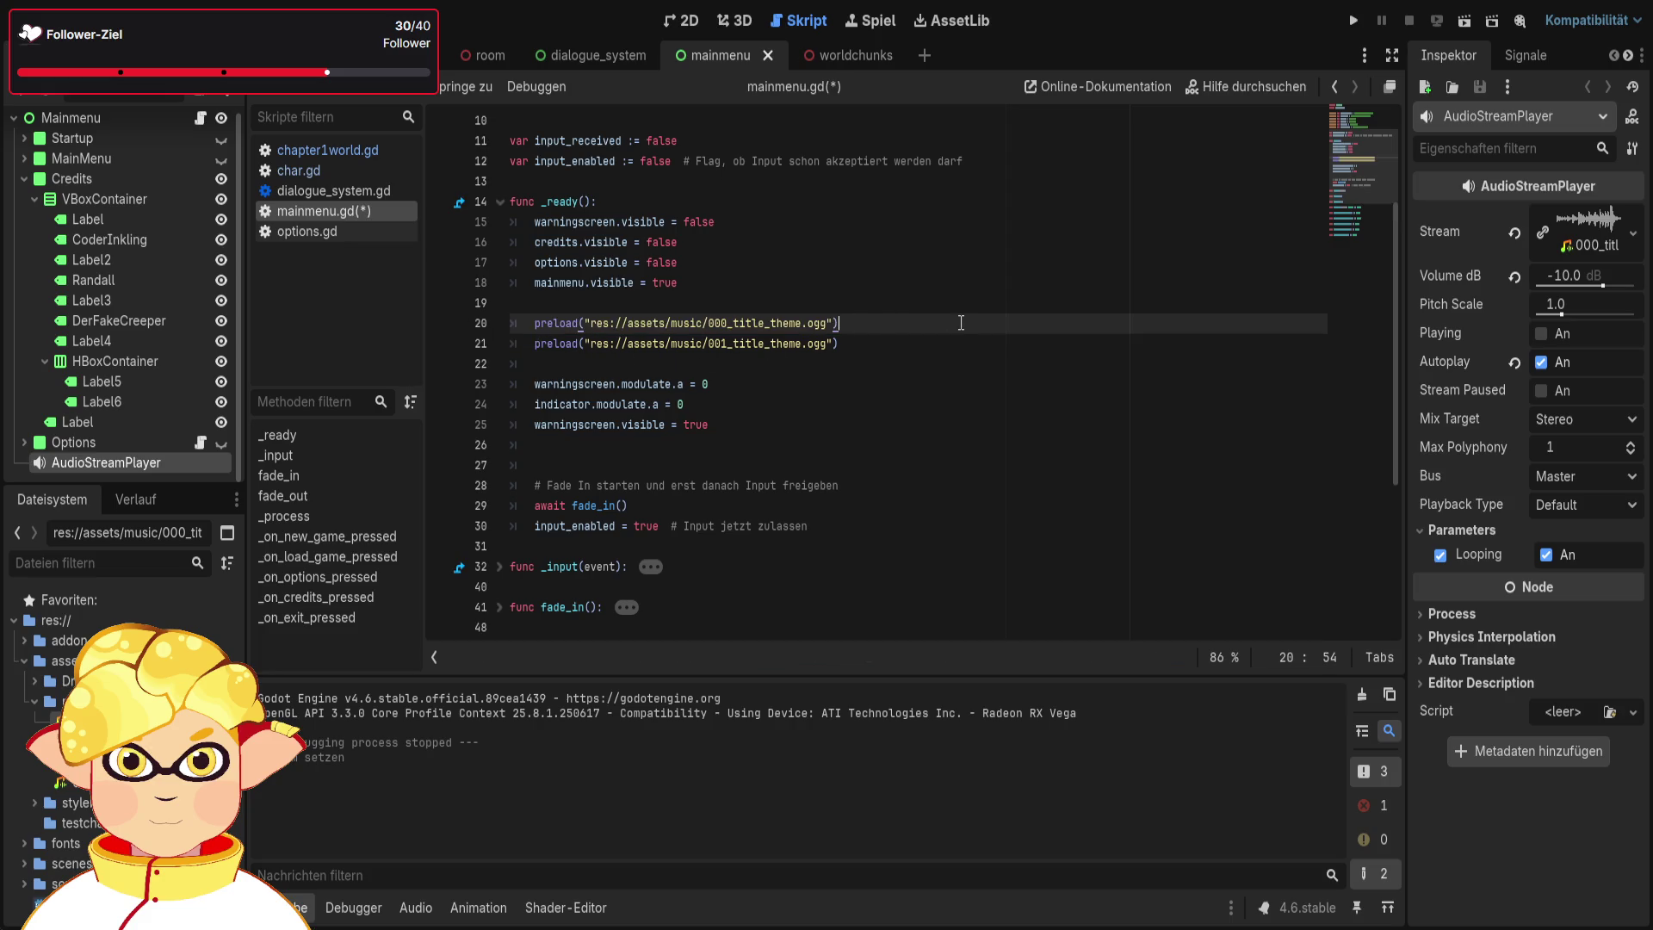
pyautogui.press('Down')
pyautogui.press('Down')
pyautogui.press('Down')
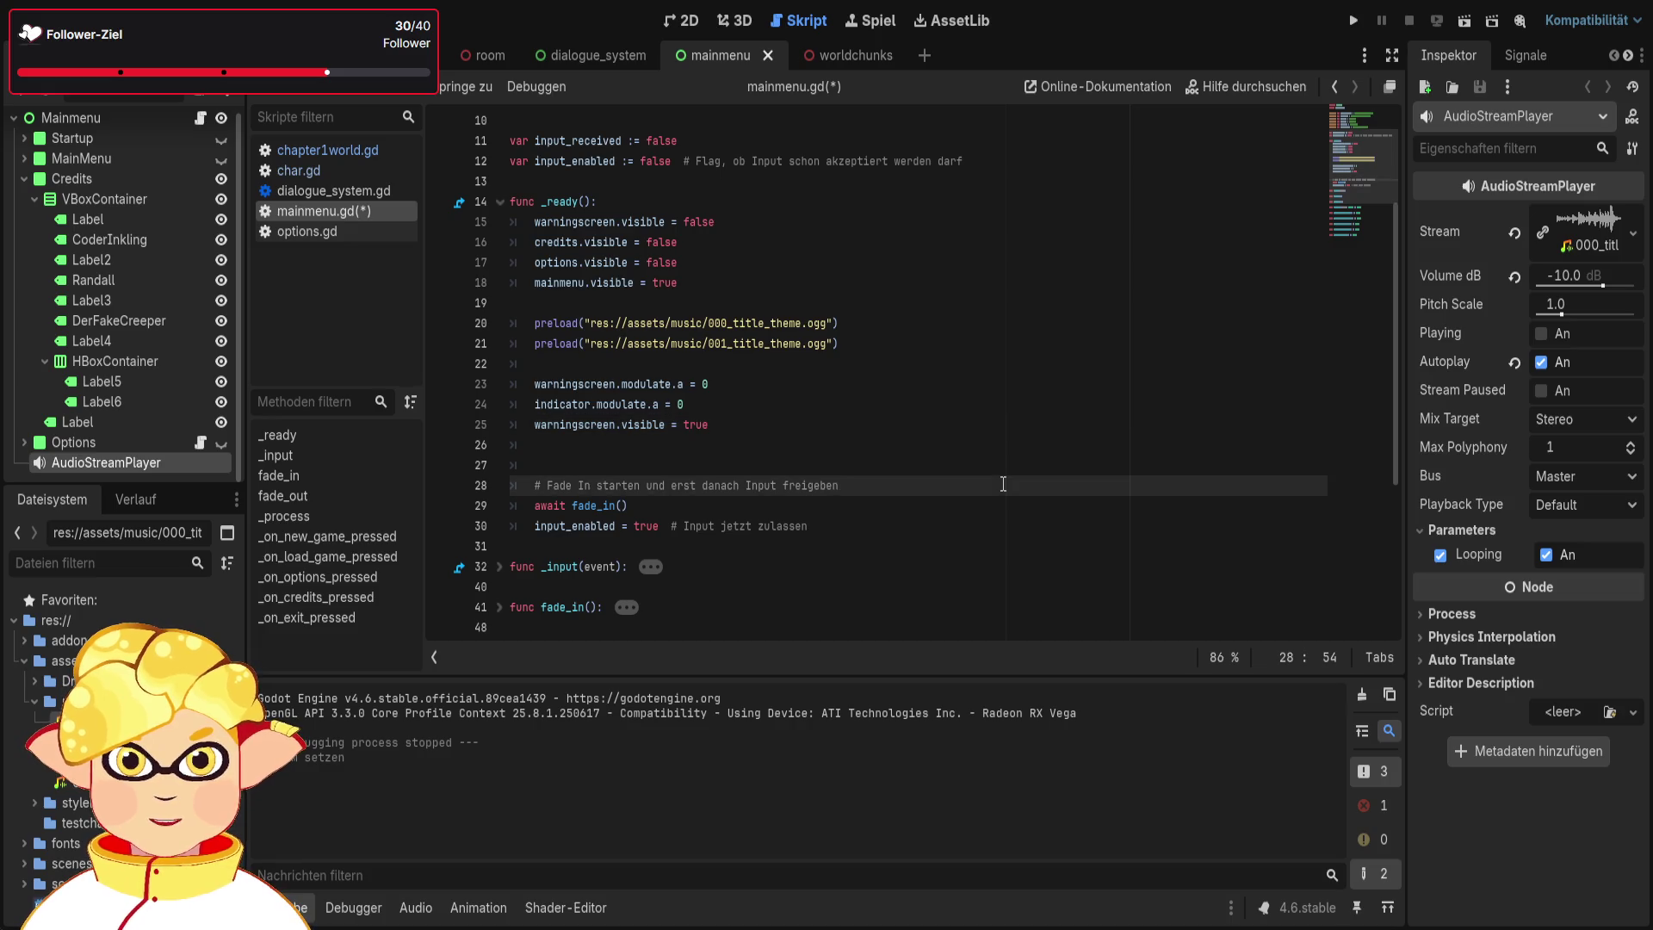
pyautogui.click(1441, 555)
pyautogui.click(1176, 567)
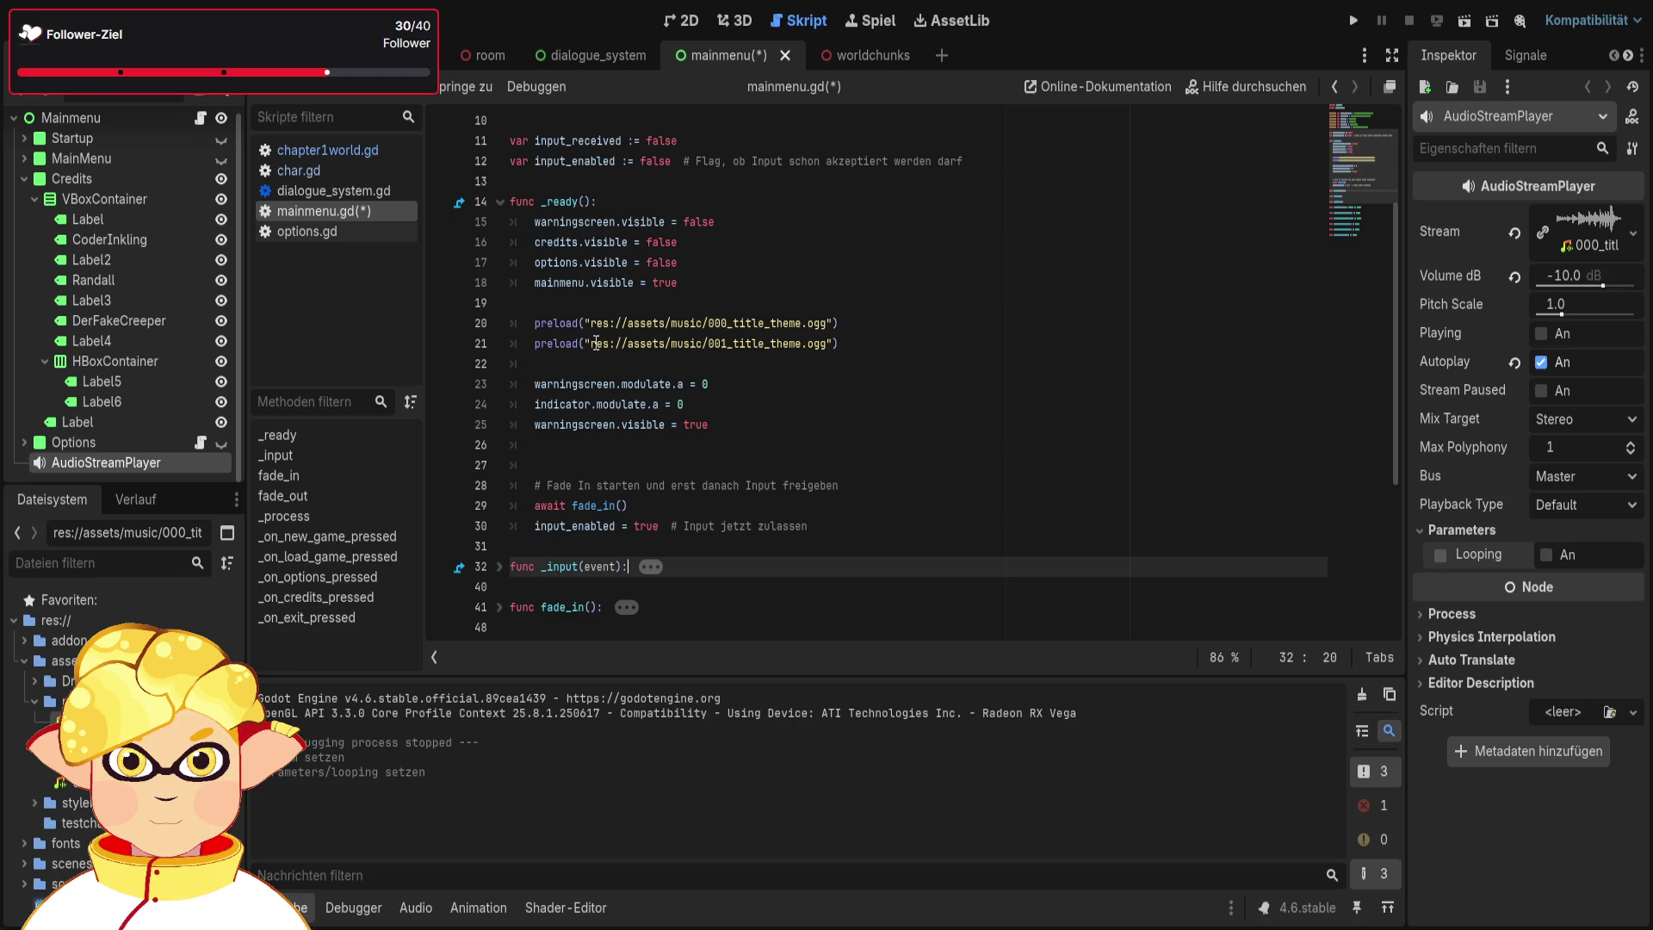
# Reset the AudioStreamPlayer's Stream property and review its Resource details.
pyautogui.click(1115, 293)
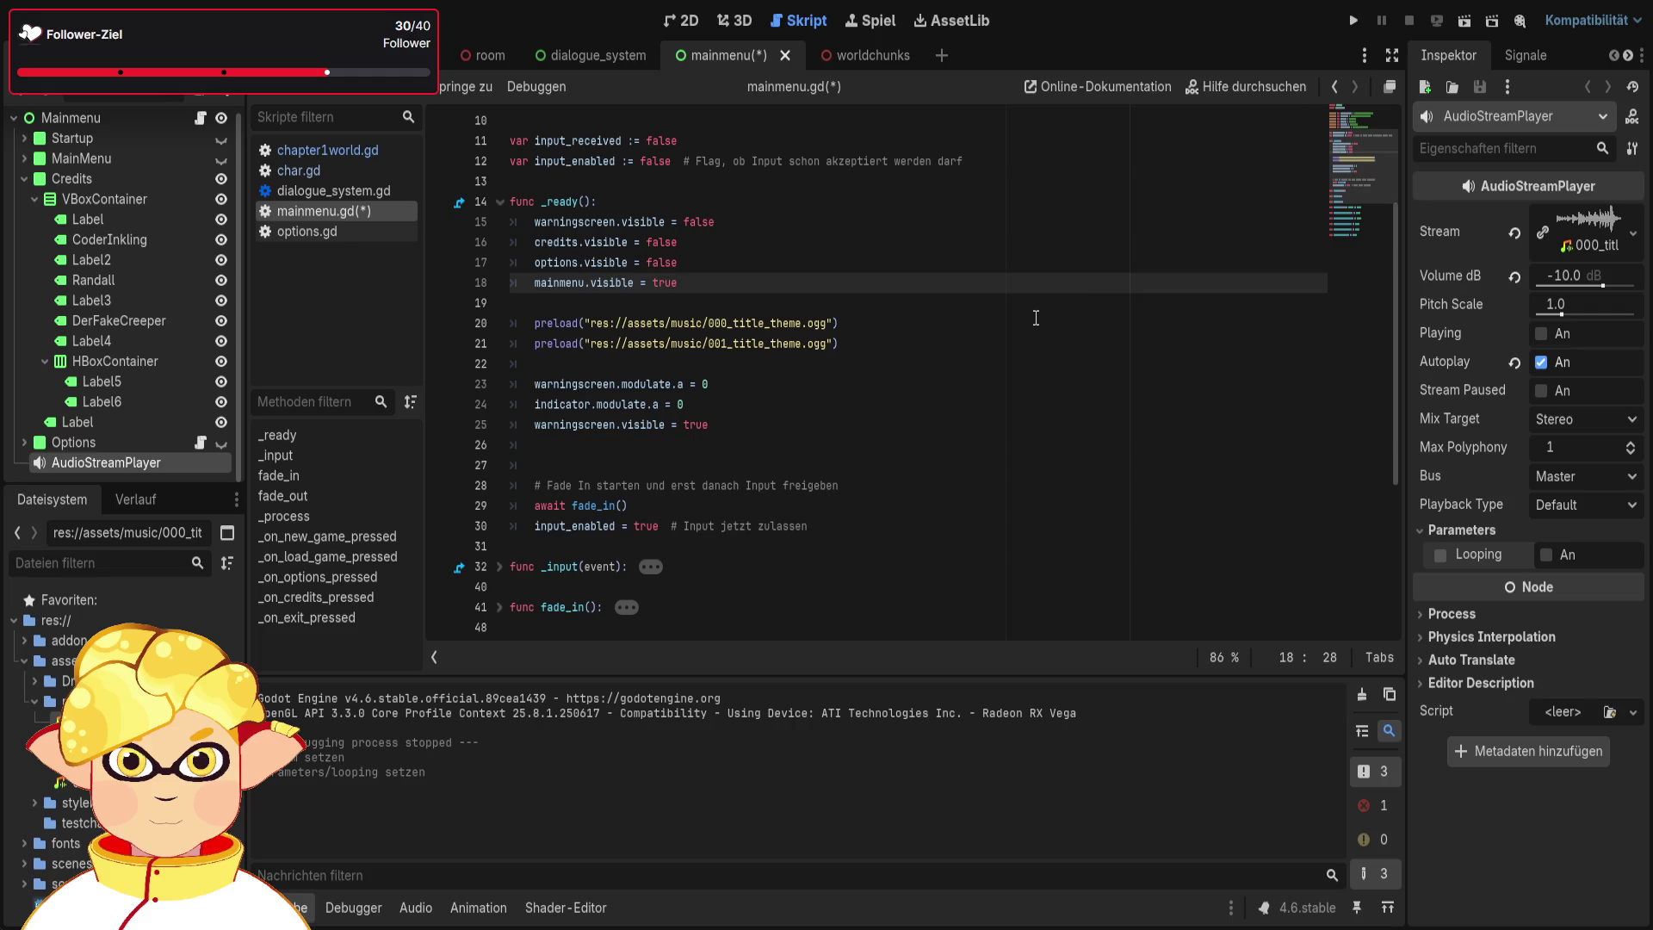
pyautogui.click(1581, 232)
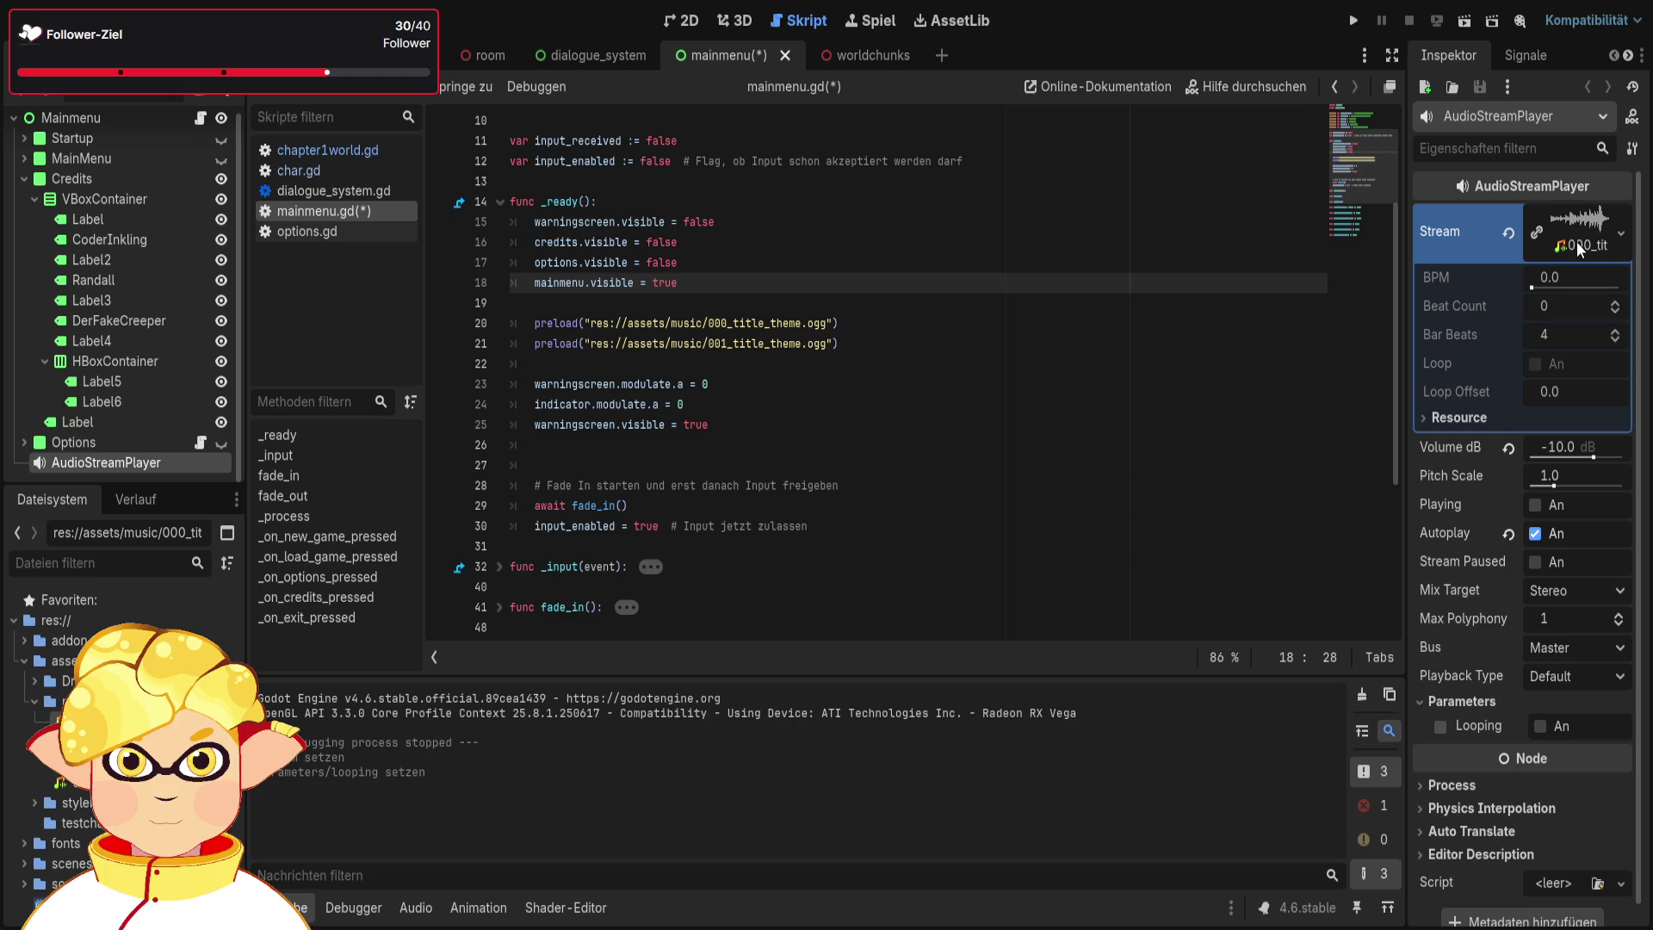
pyautogui.click(1589, 231)
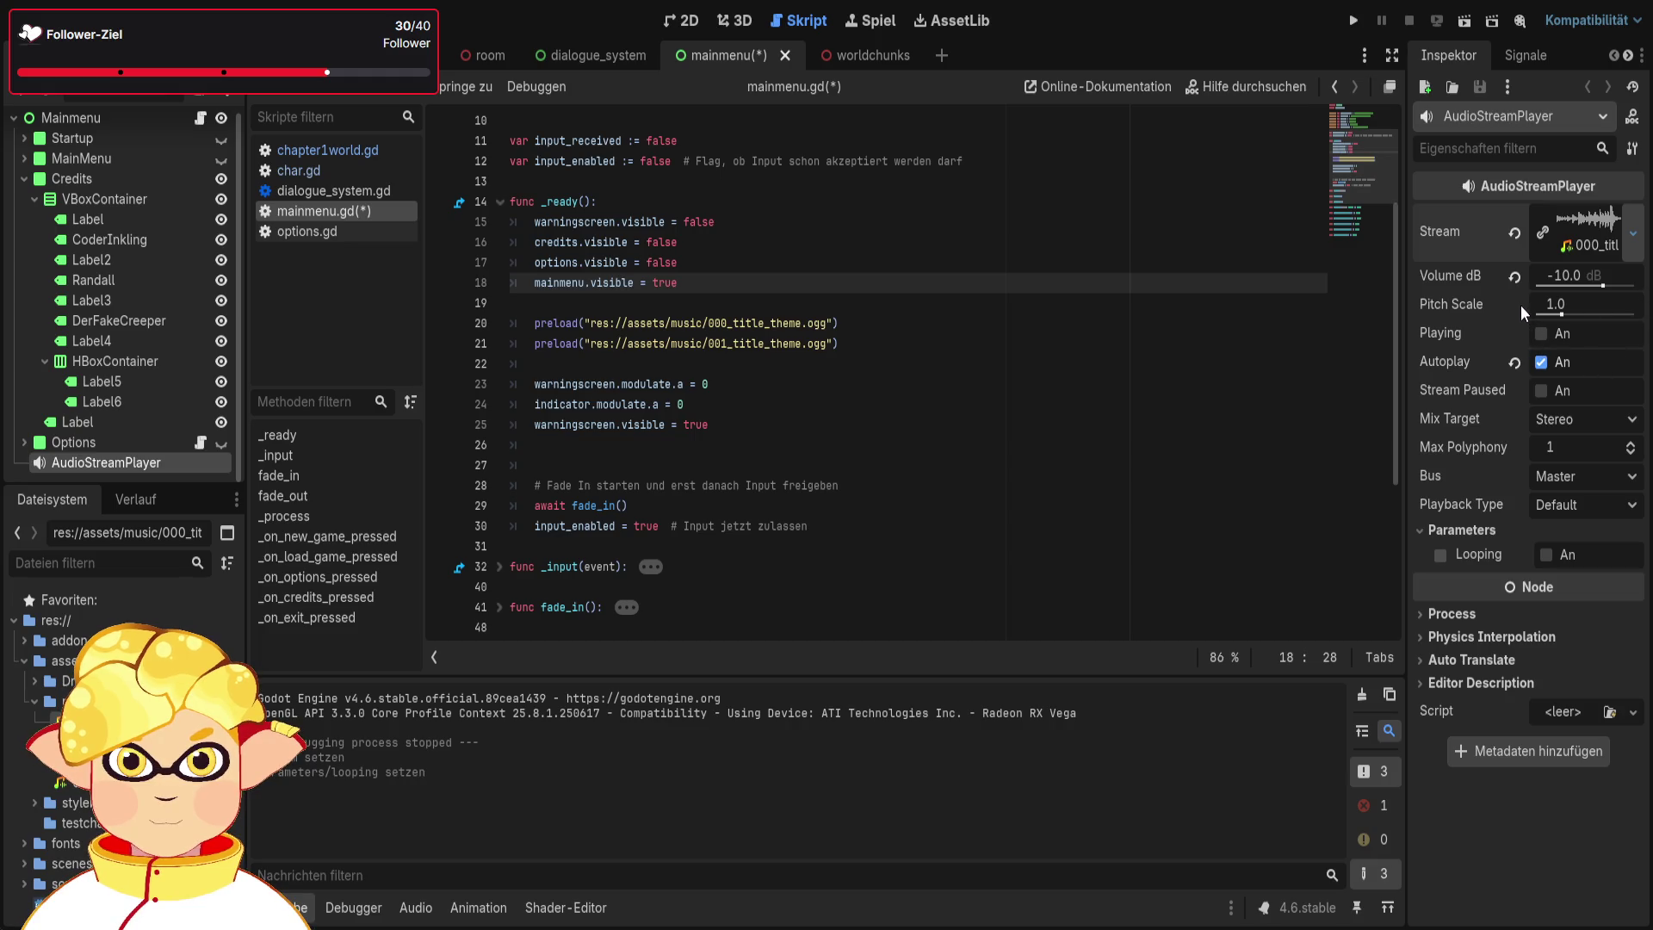
pyautogui.hotkey('ctrl', 'z')
pyautogui.click(1579, 222)
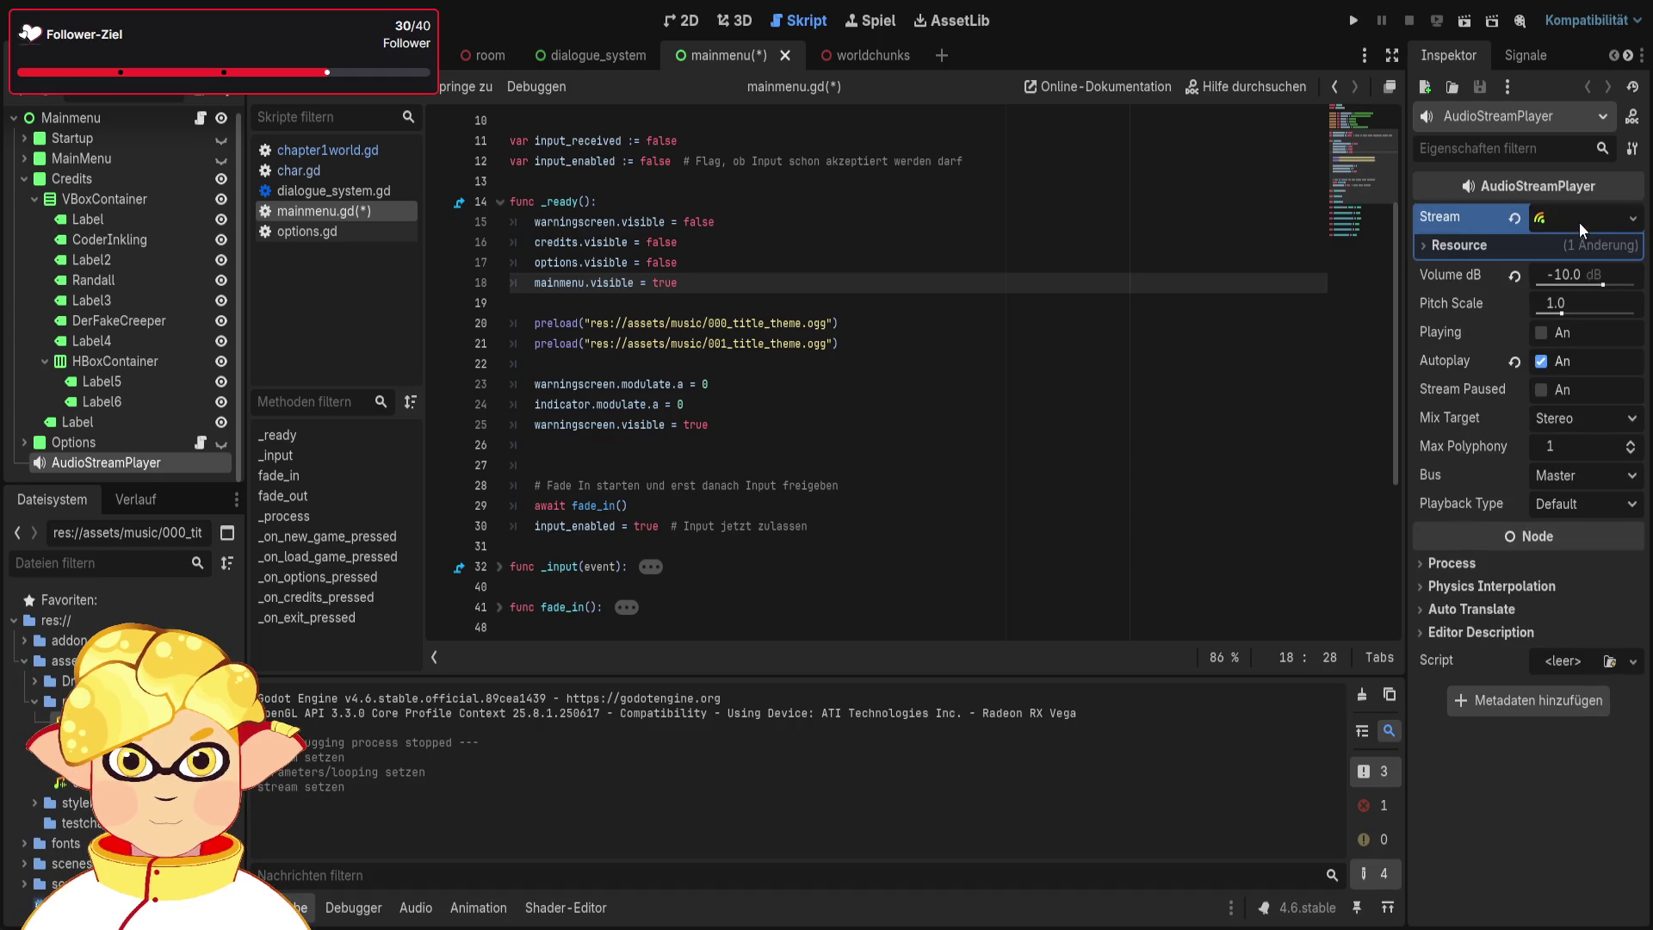
pyautogui.click(1505, 243)
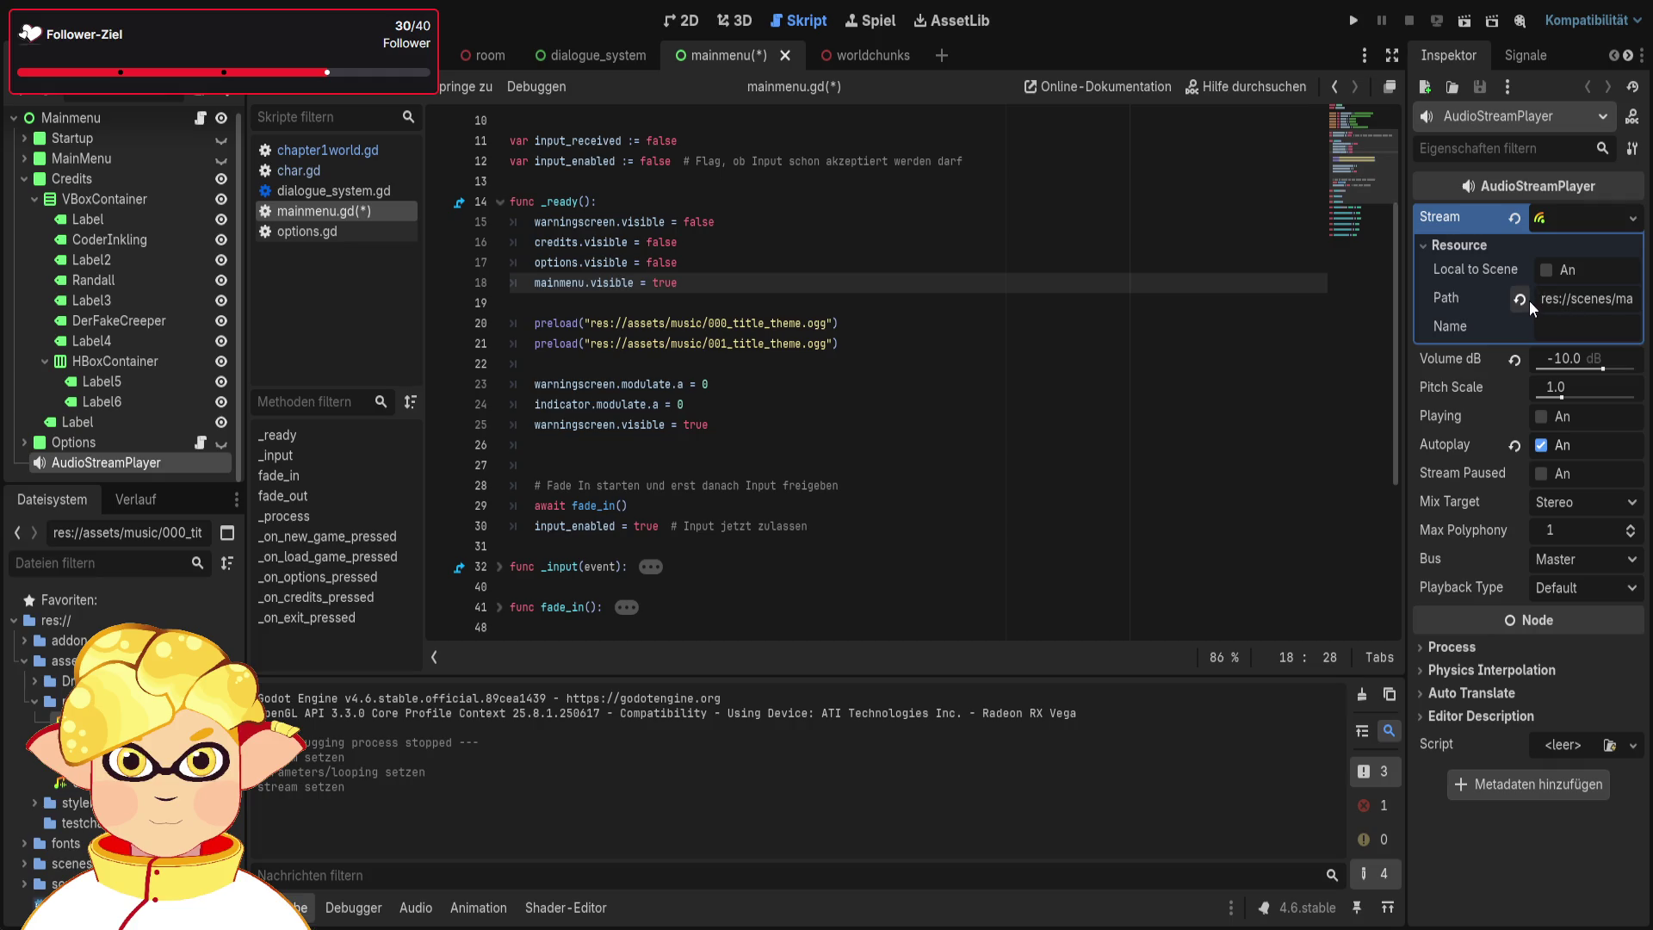
pyautogui.click(1446, 245)
# Insert a blank line after the preload calls at the end of line 22.
pyautogui.click(1174, 384)
pyautogui.click(946, 366)
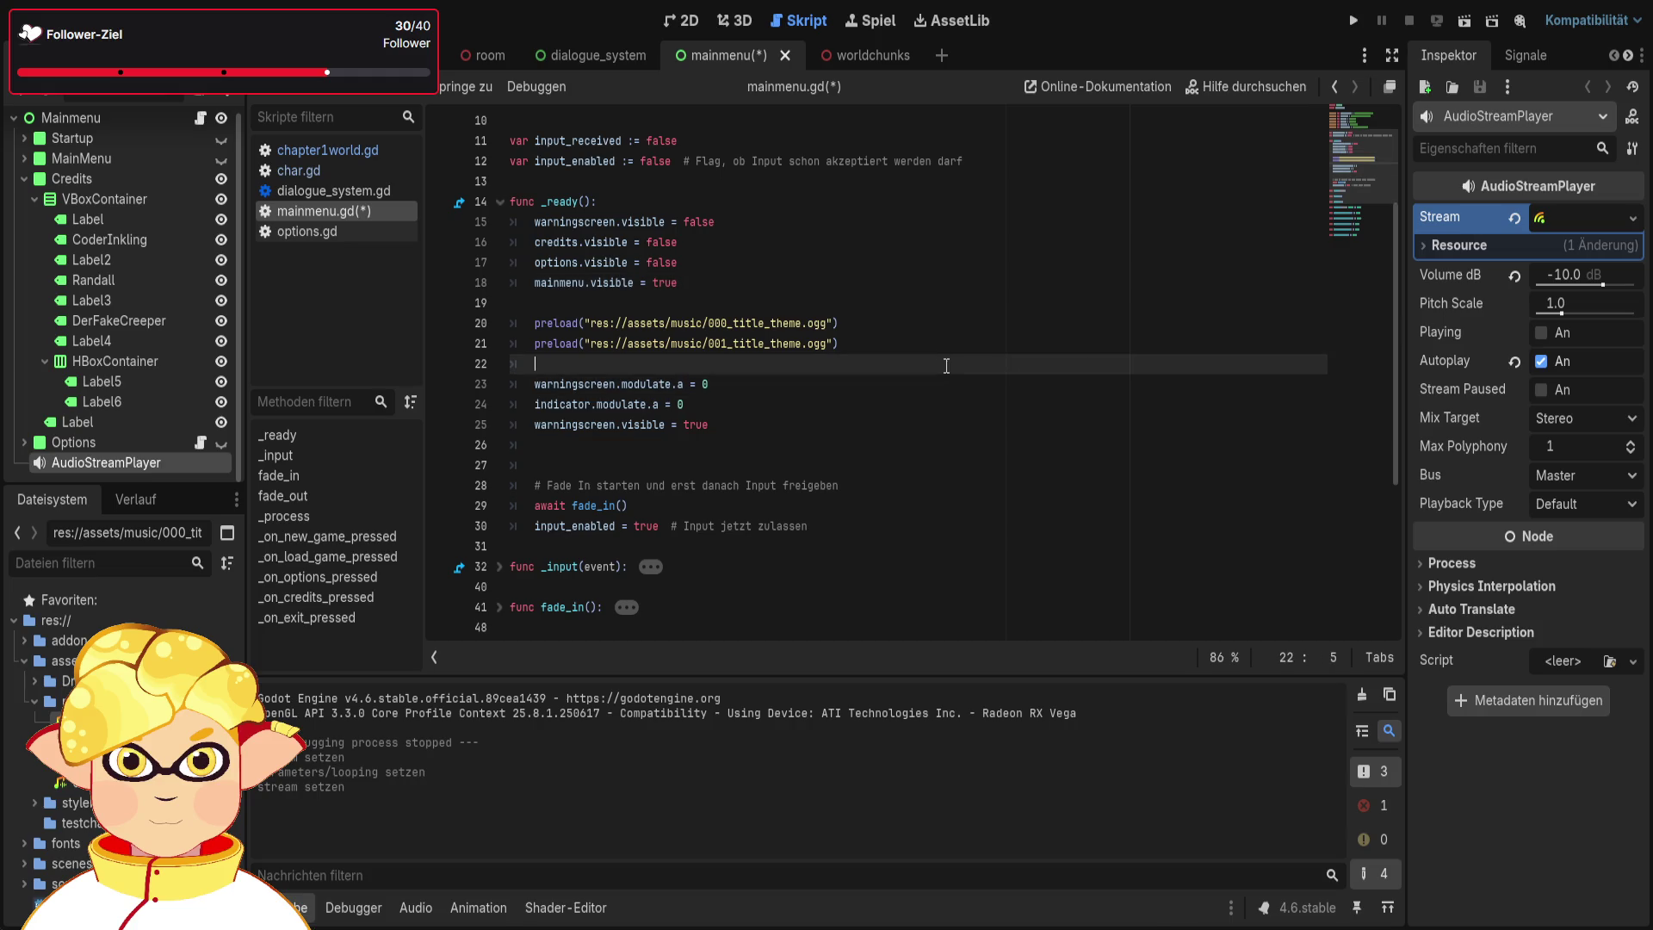
pyautogui.press('Return')
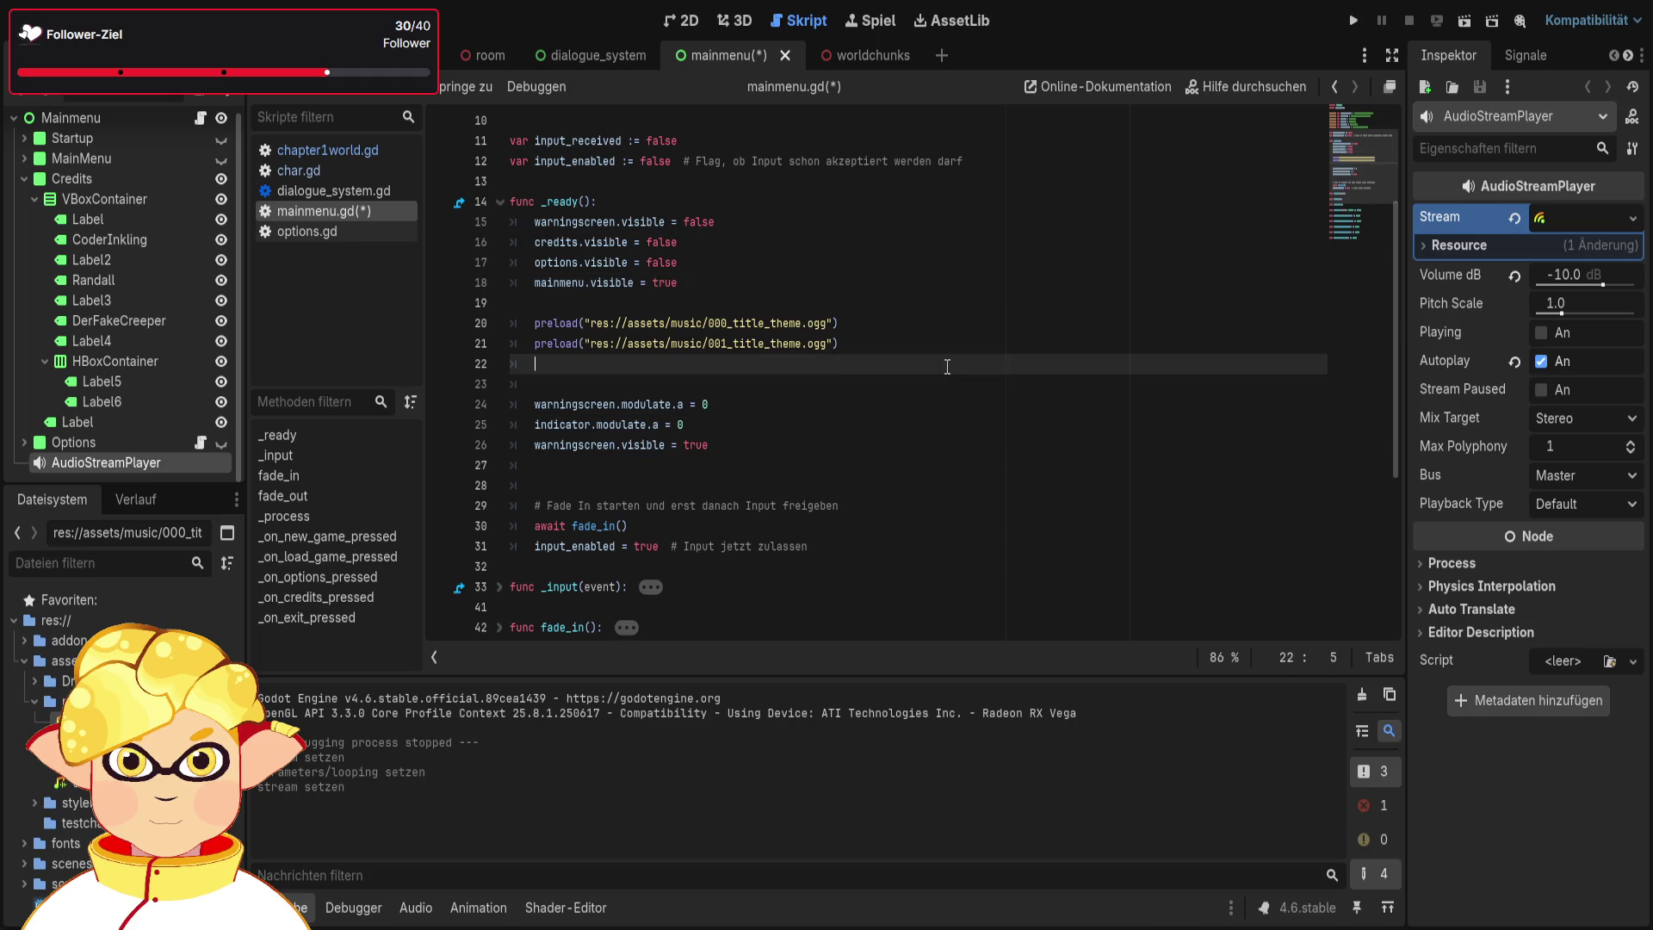
pyautogui.scroll(3, 948, 366)
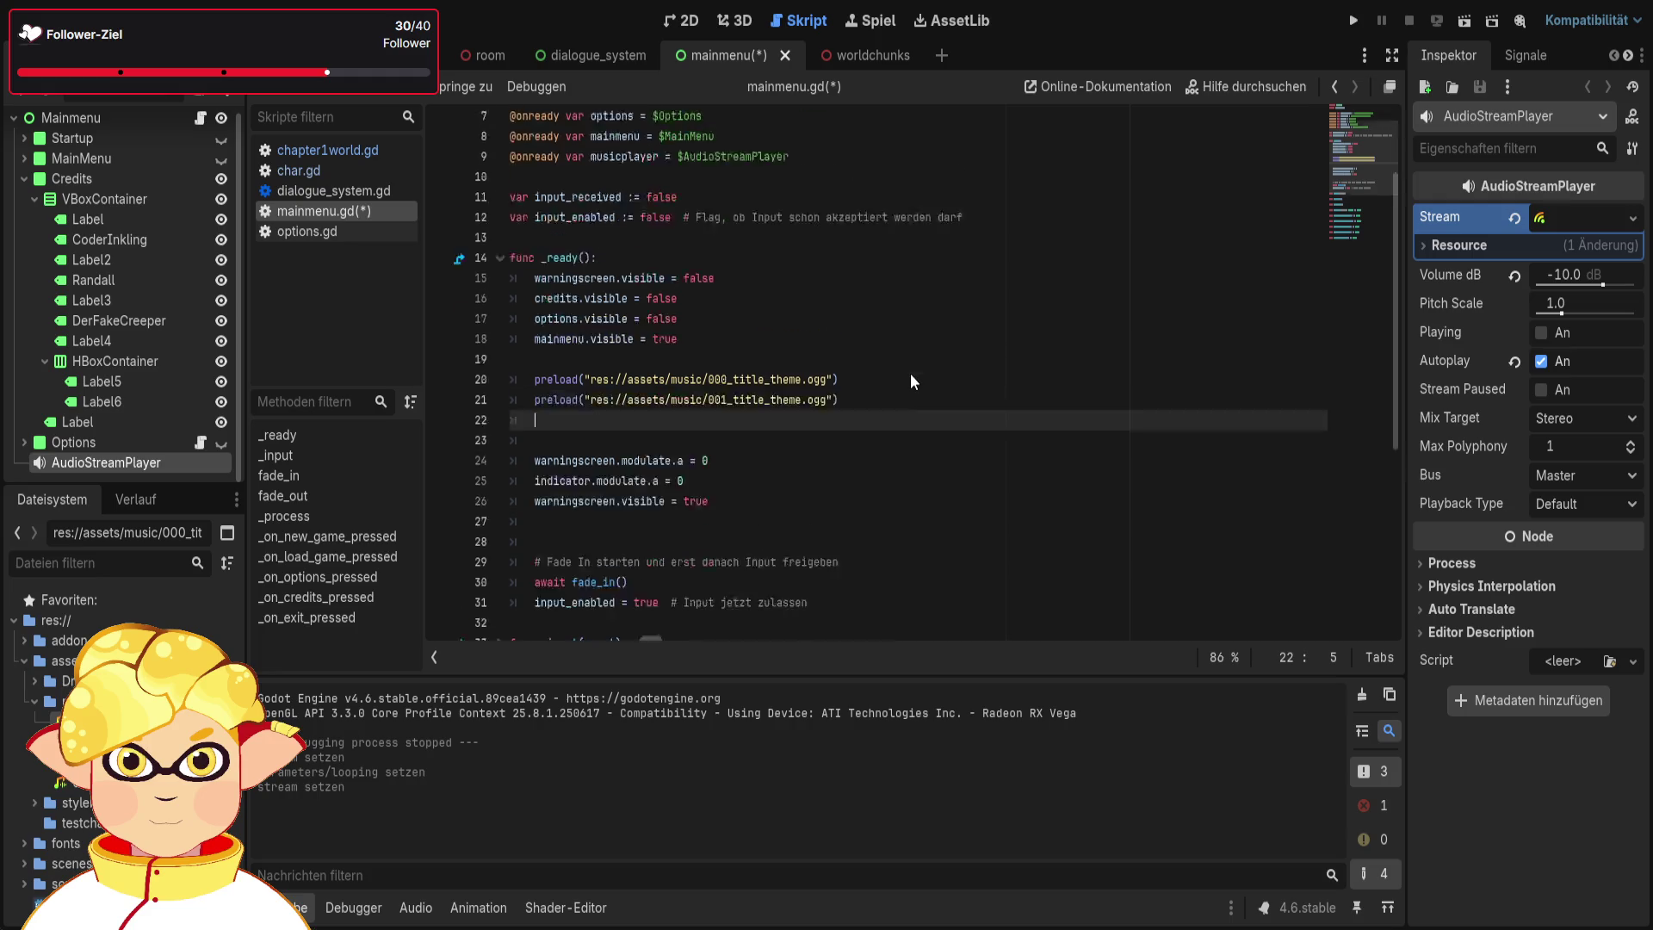
# Write musicplayer.play() in _ready with the 000_title_theme.ogg path dropped inside the parentheses.
pyautogui.write('musci')
pyautogui.press('BackSpace')
pyautogui.press('BackSpace')
pyautogui.write('icpla')
pyautogui.press('Return')
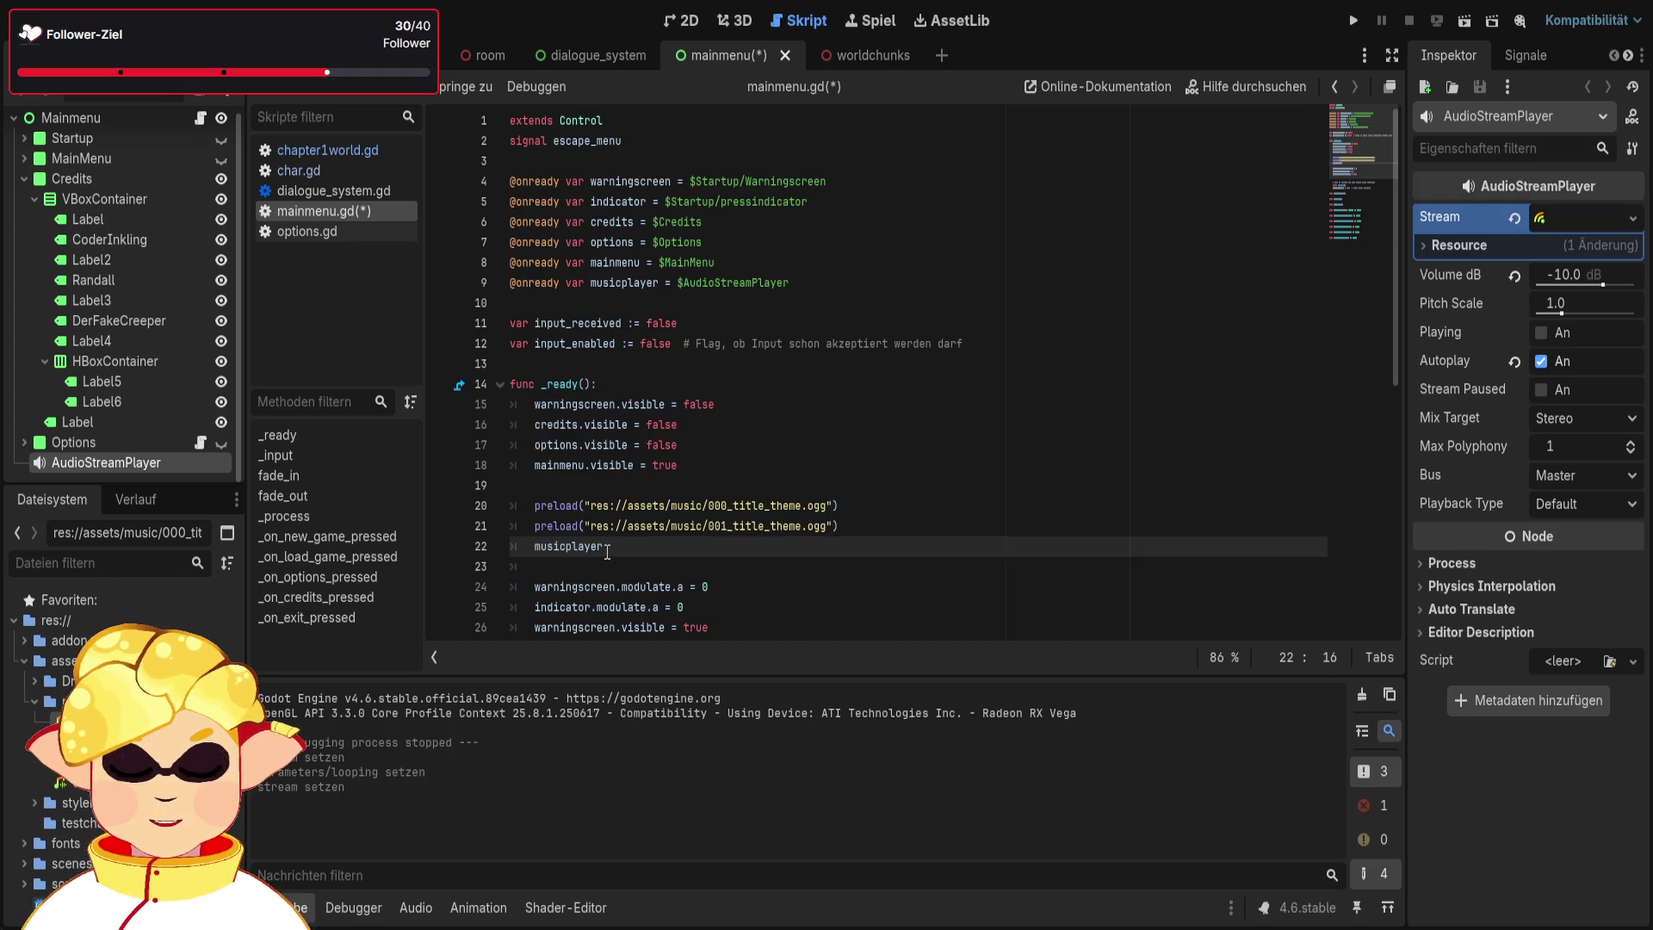
pyautogui.write('.play')
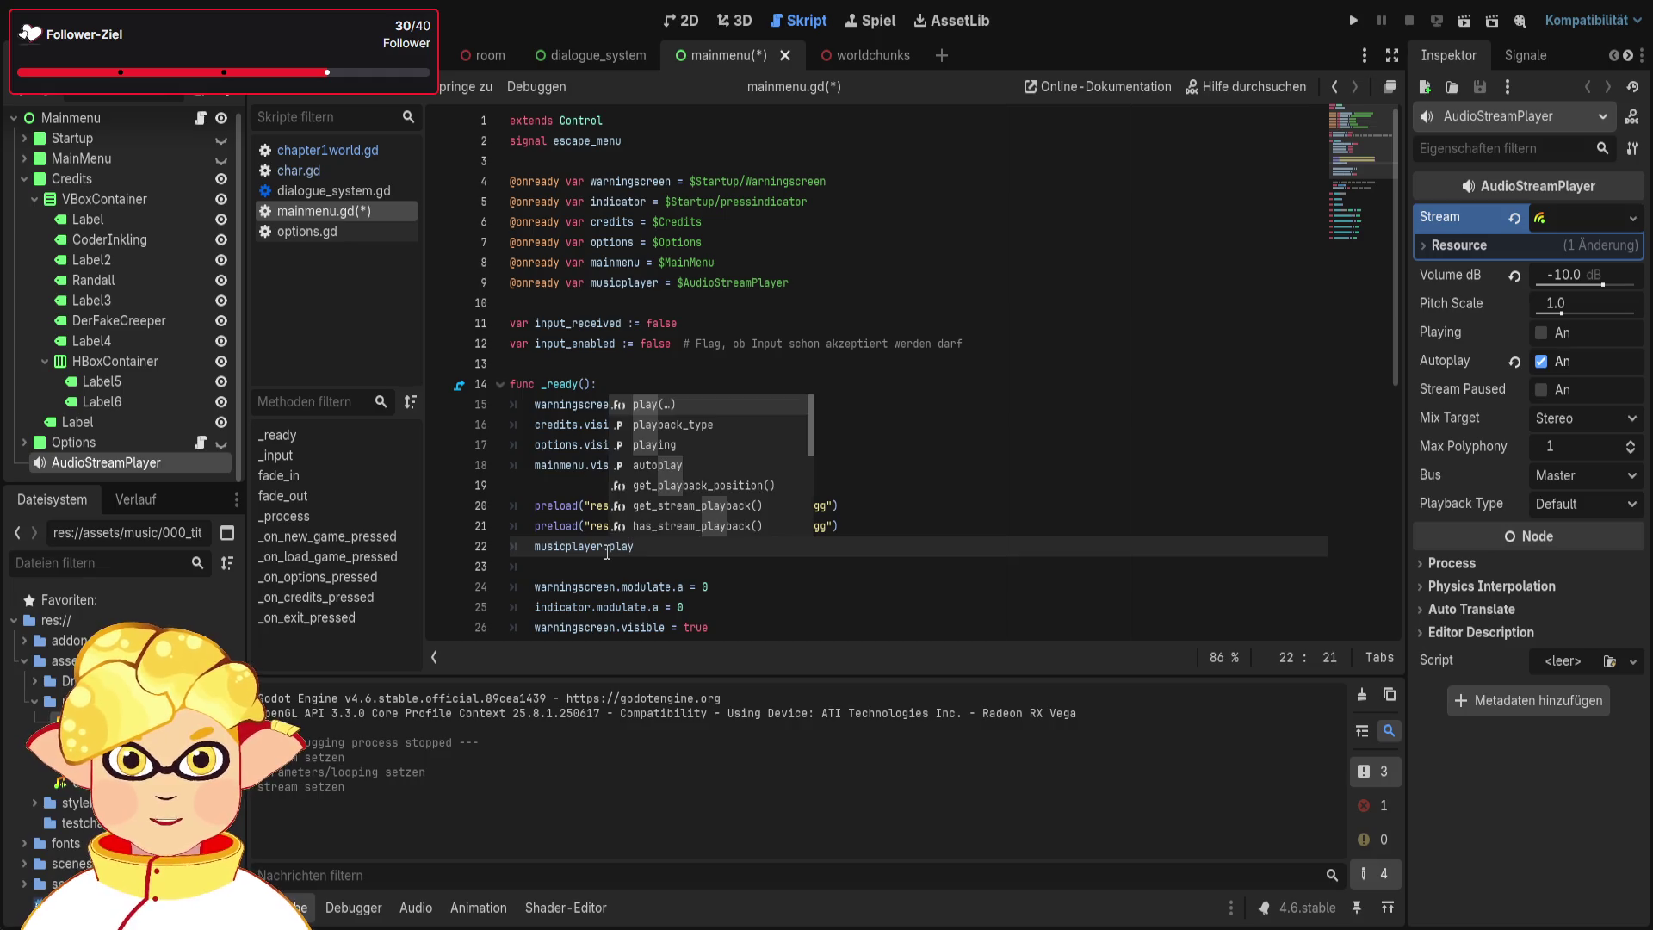
pyautogui.press('Return')
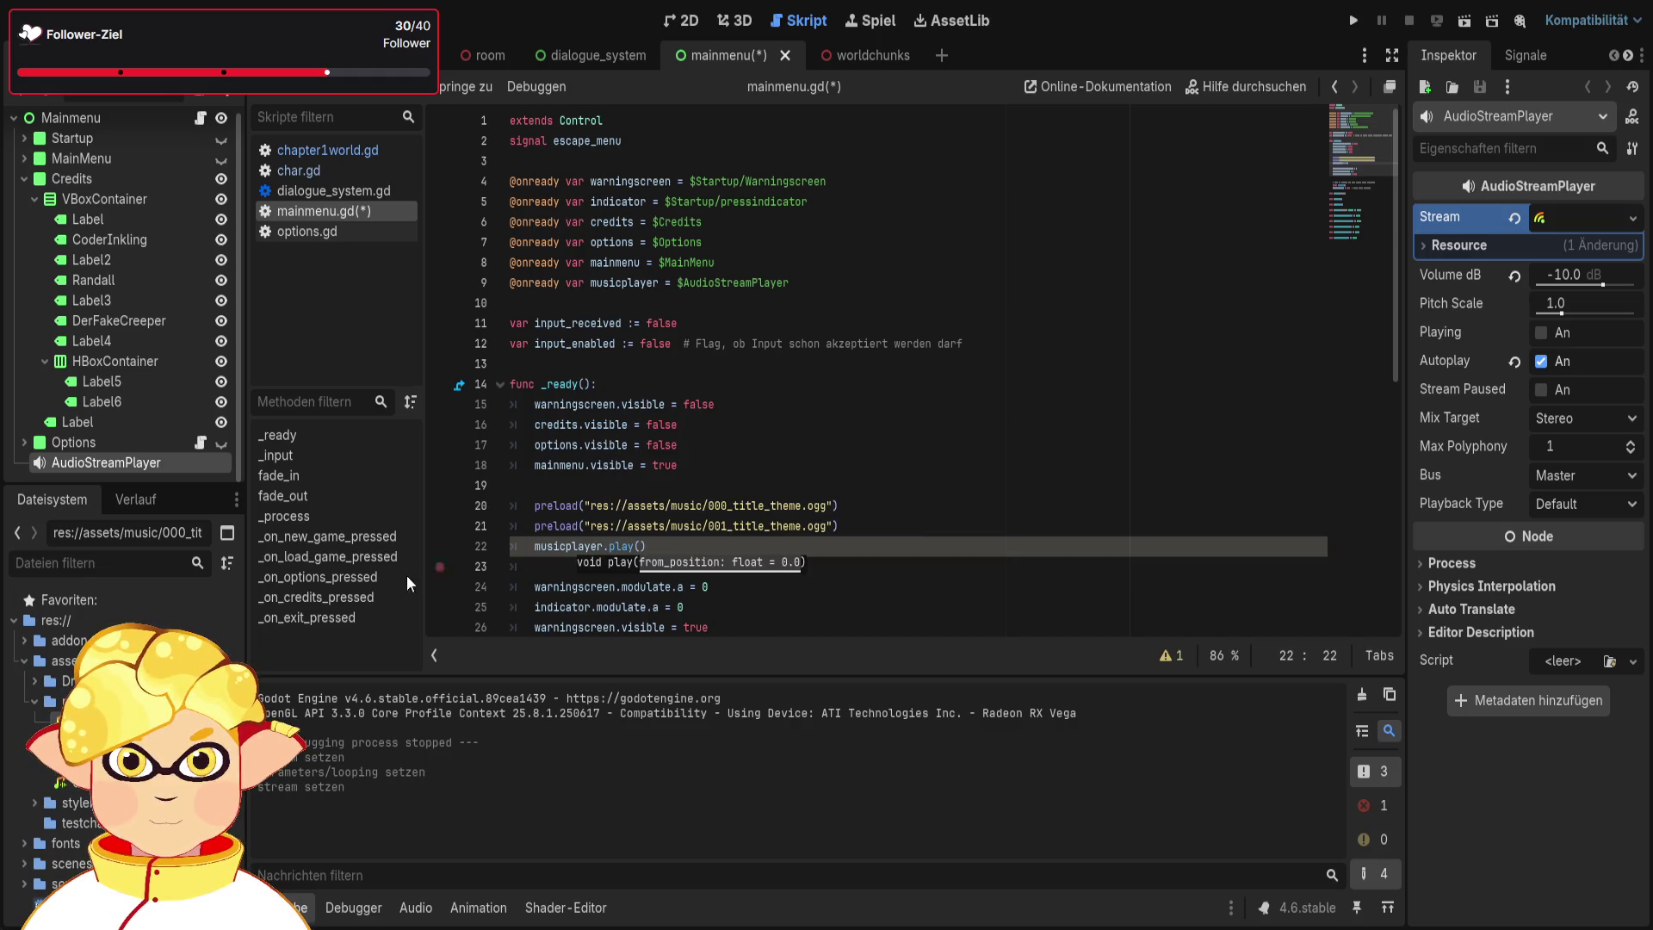
pyautogui.moveTo(1576, 218)
pyautogui.mouseDown()
pyautogui.moveTo(603, 564)
pyautogui.moveTo(640, 553)
pyautogui.mouseUp()
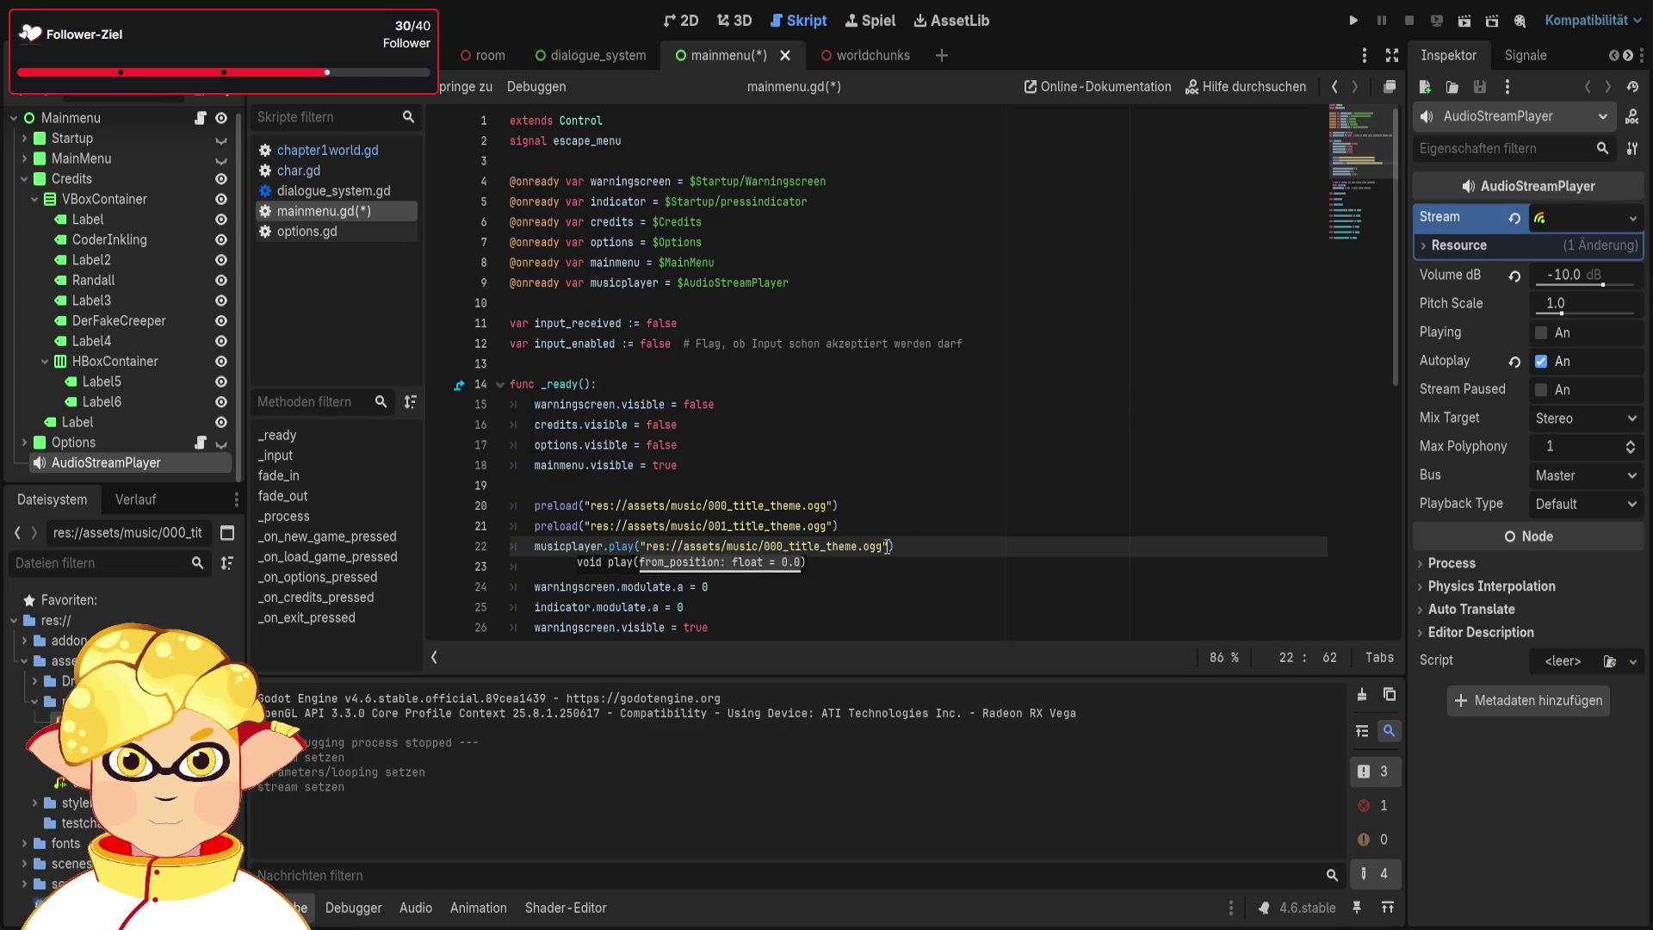
pyautogui.press('Return')
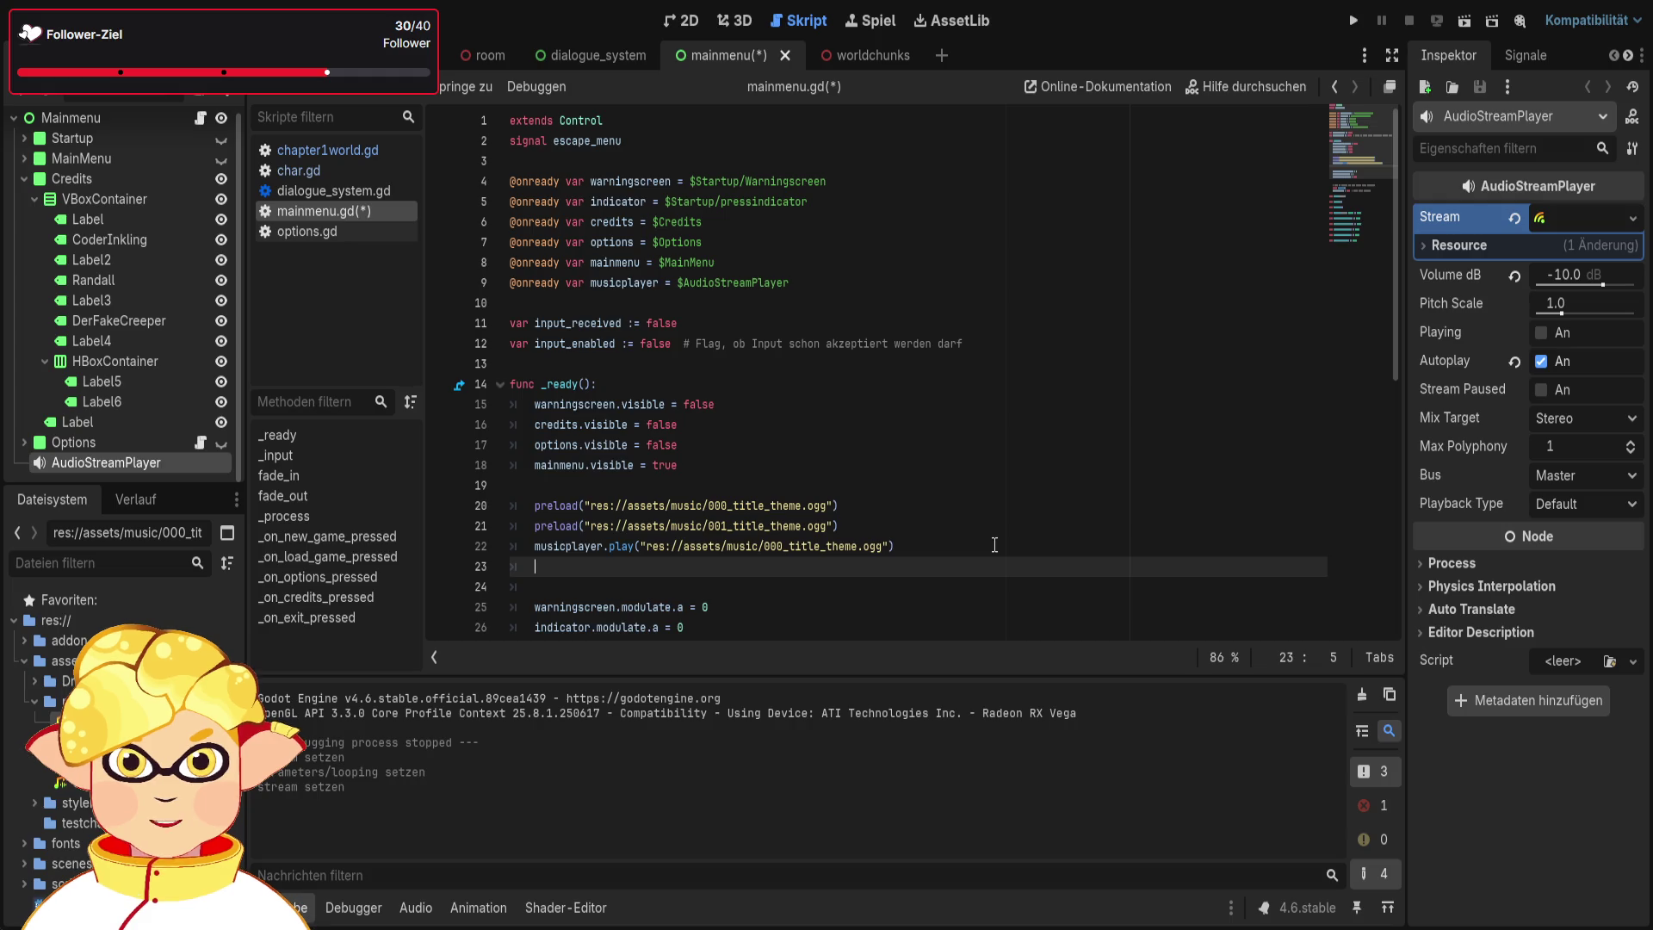
# Check the error output, save the script and scene, and run the current scene.
pyautogui.click(1367, 807)
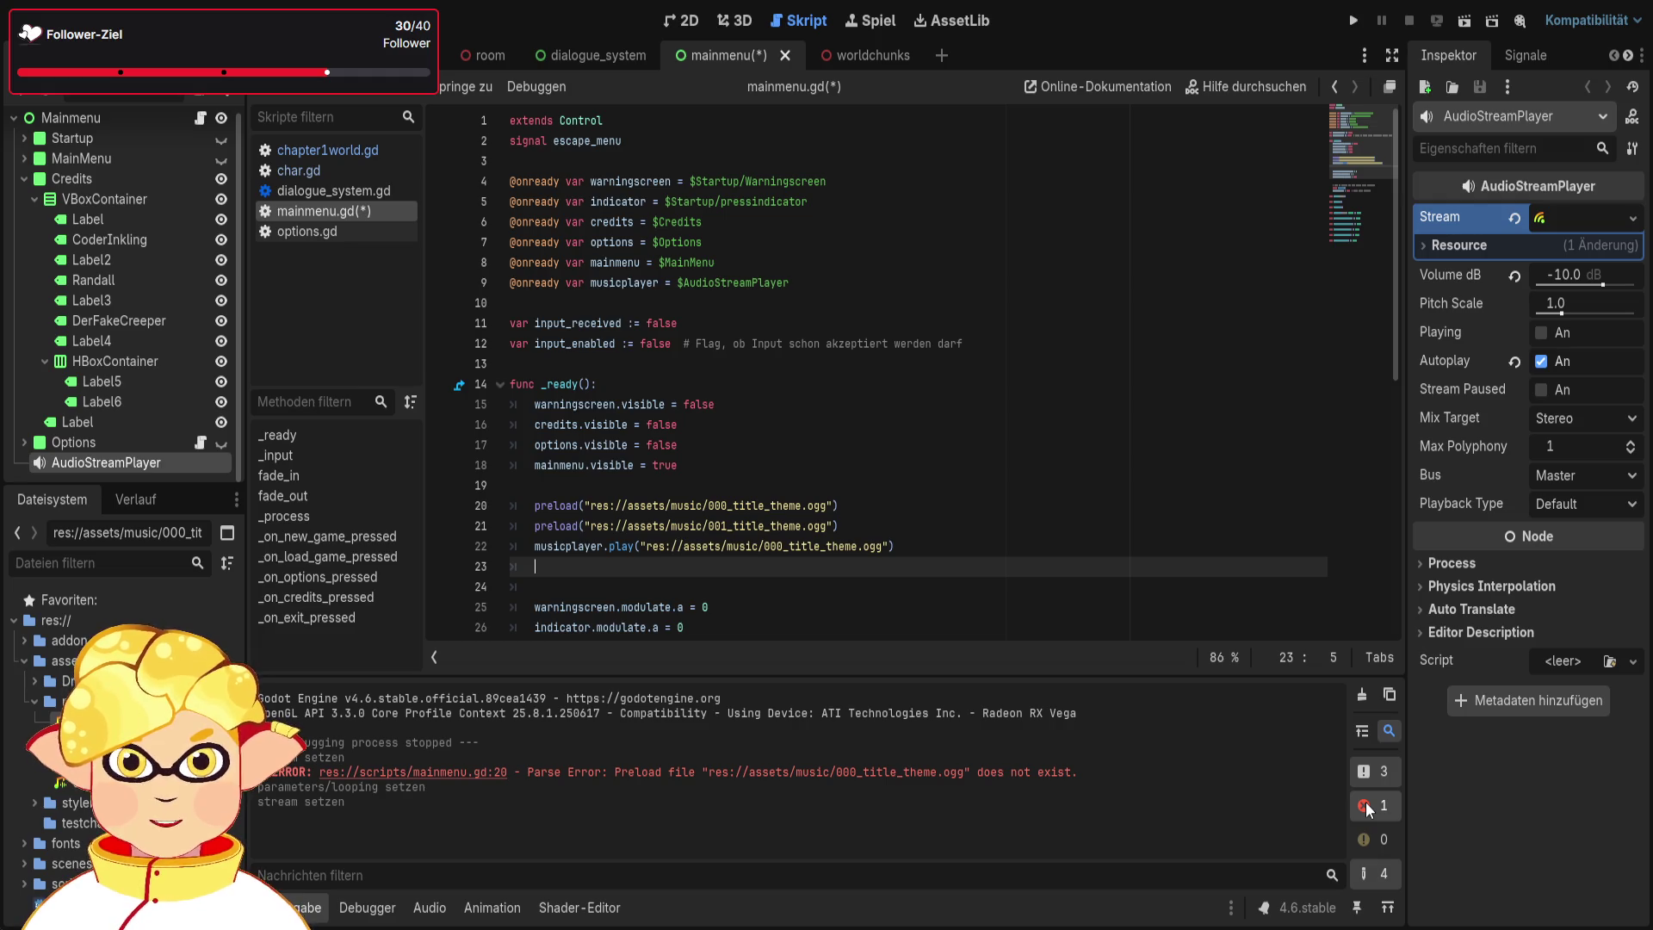
pyautogui.click(1367, 808)
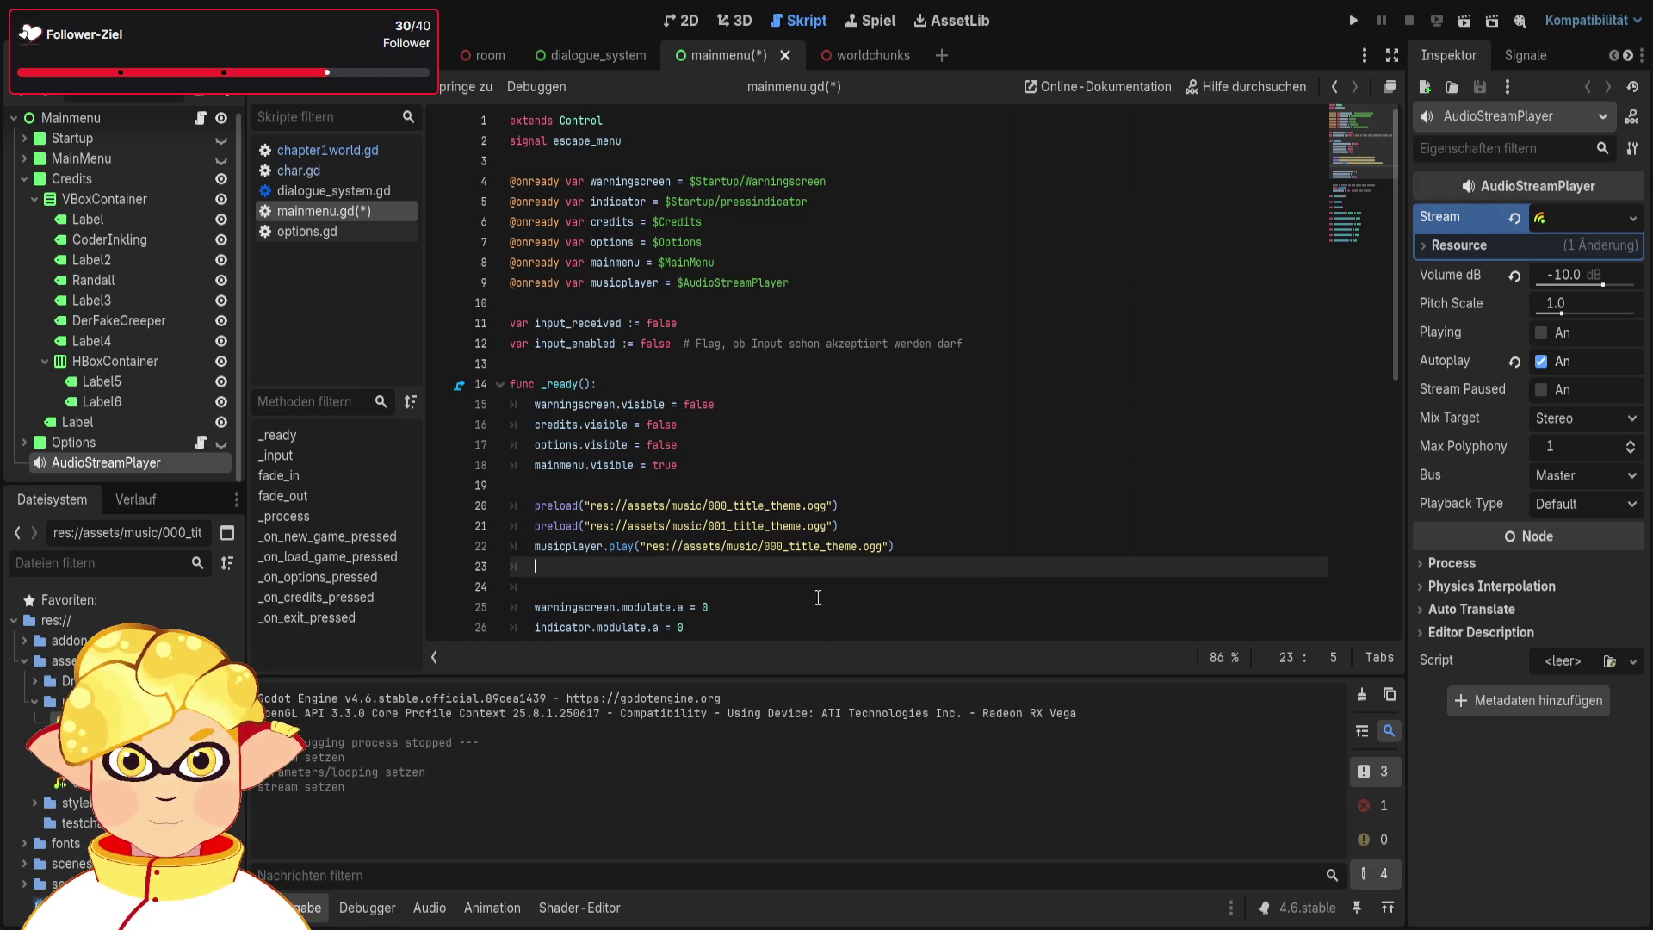
pyautogui.click(959, 551)
pyautogui.click(956, 563)
pyautogui.scroll(-1, 956, 563)
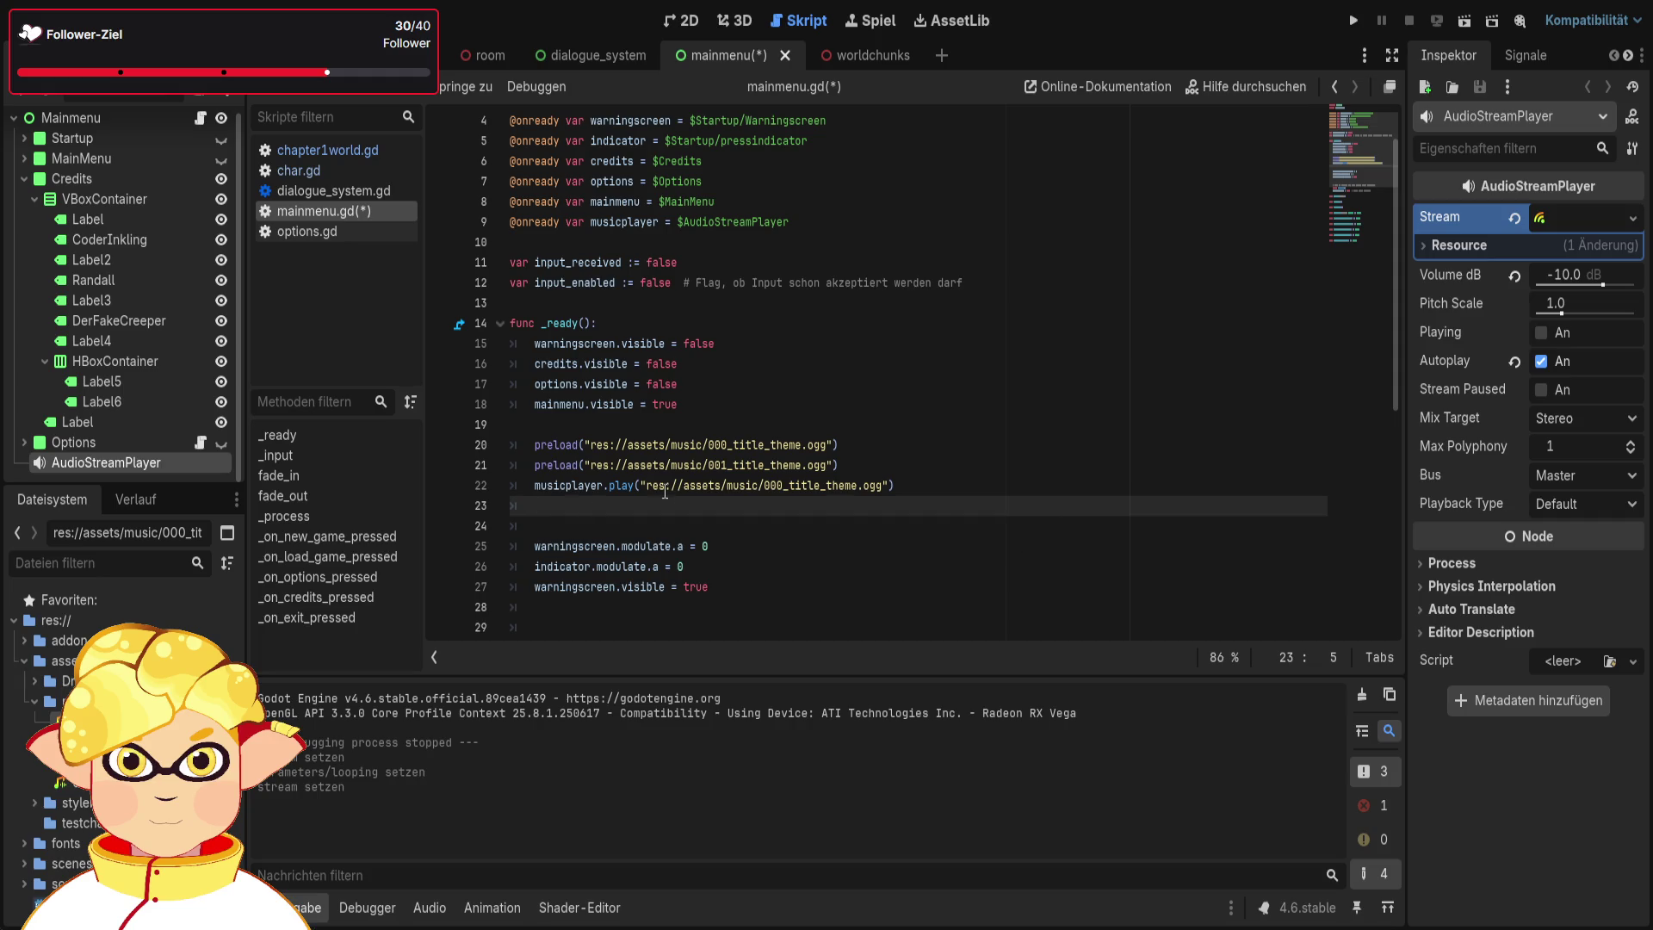
pyautogui.click(951, 495)
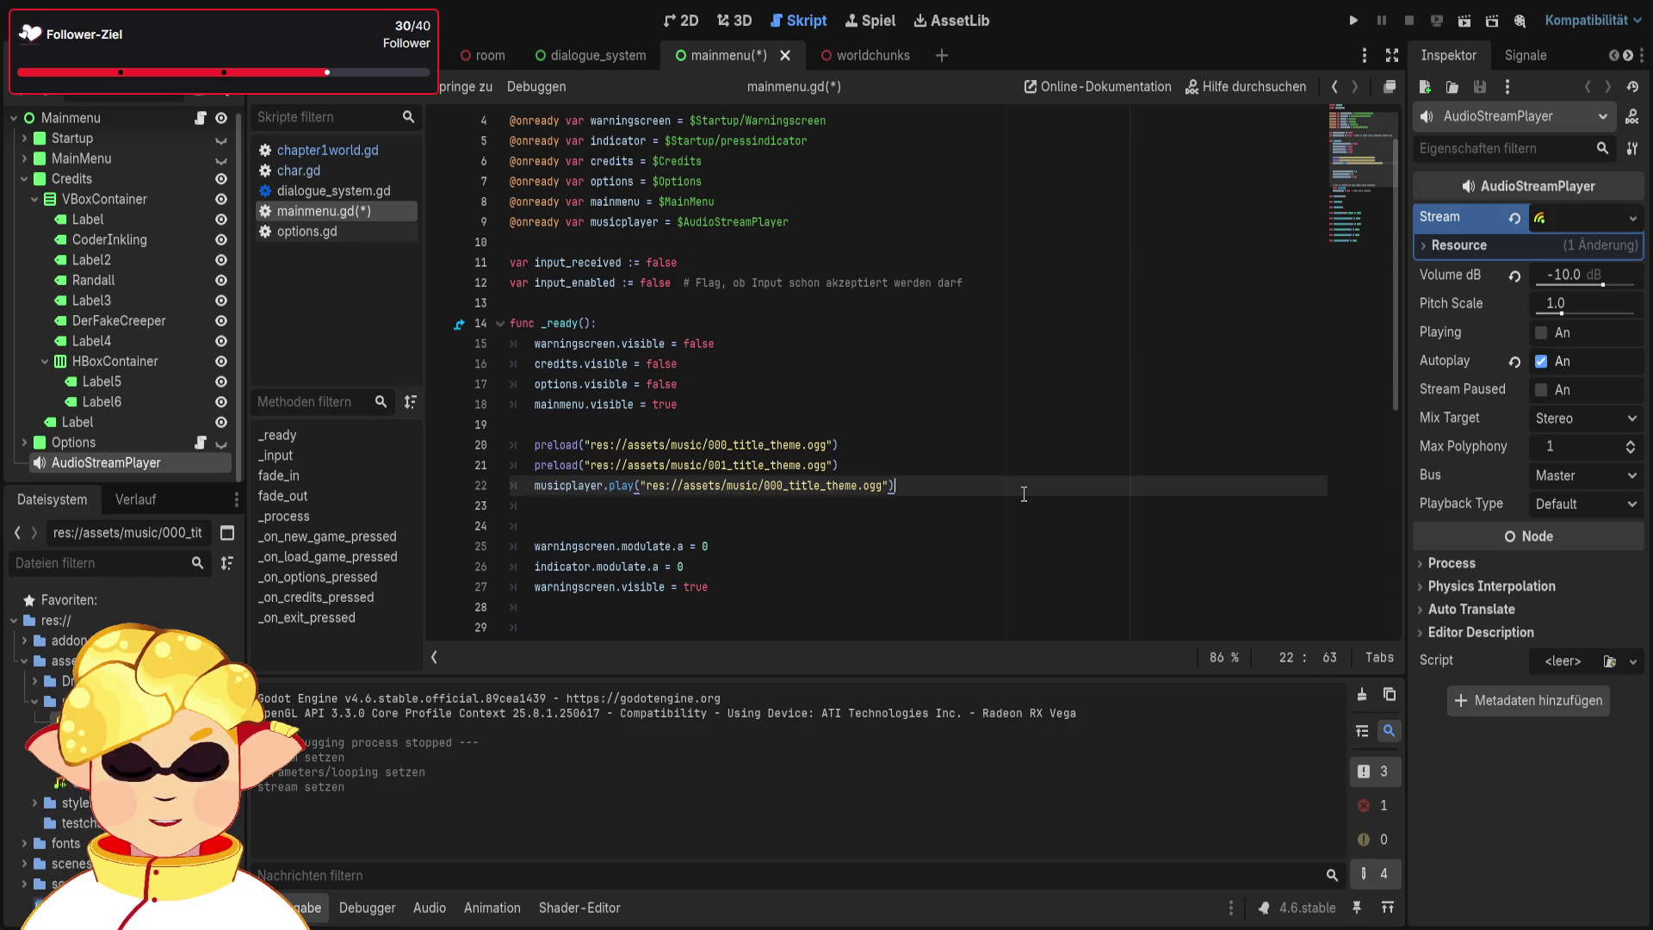
pyautogui.click(986, 534)
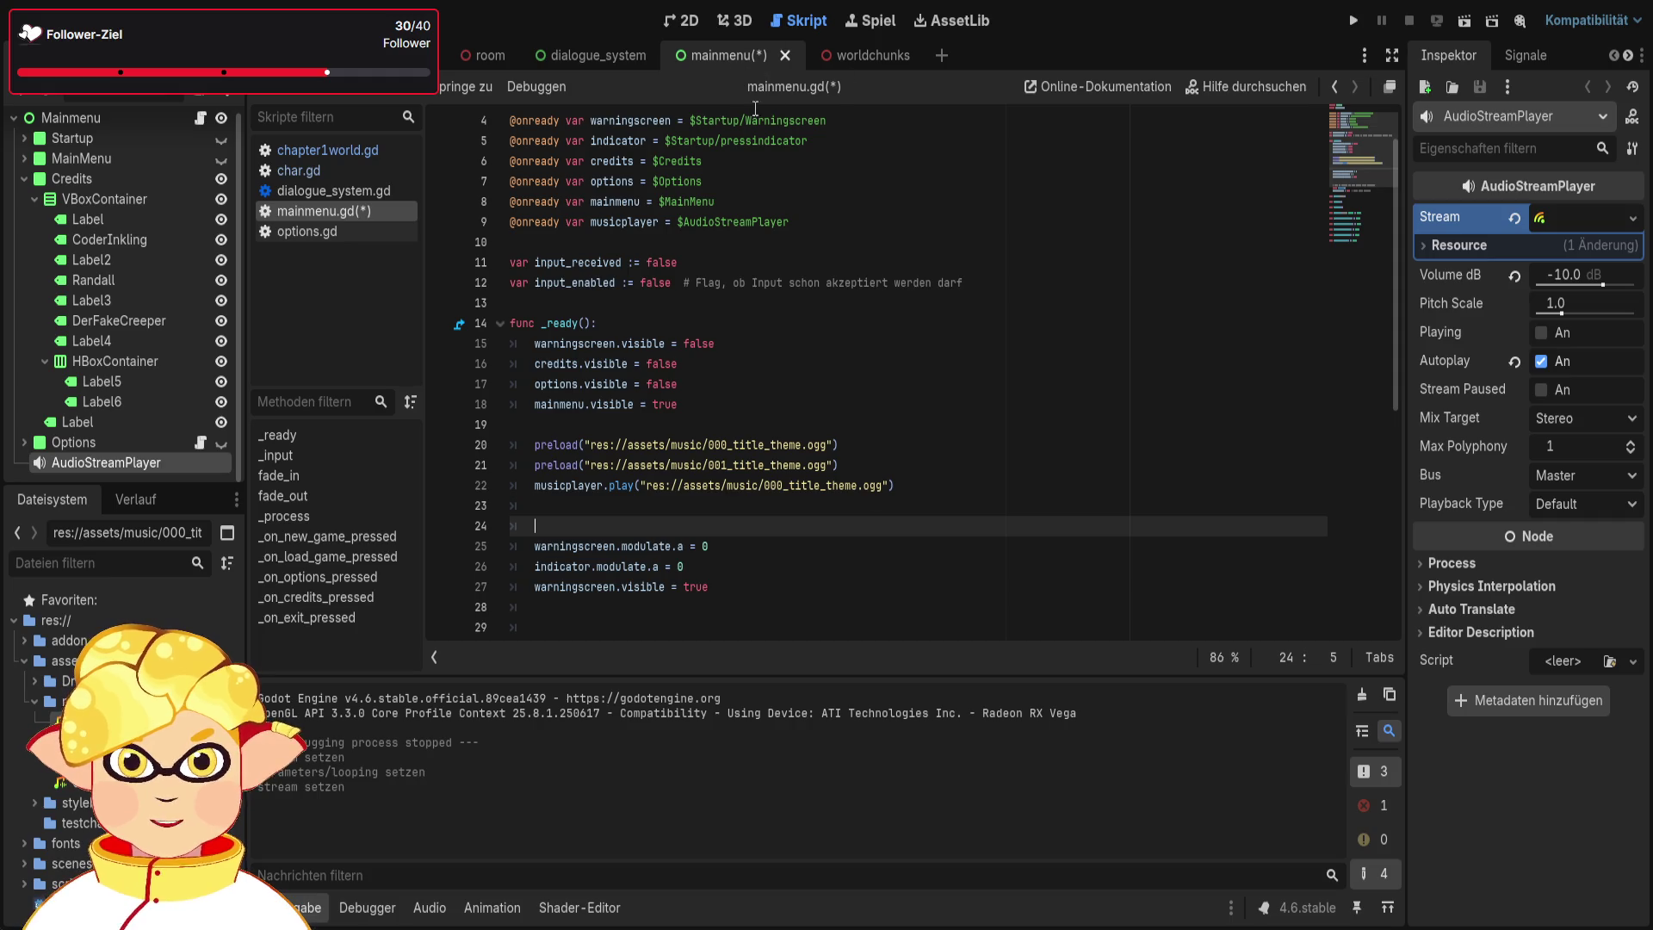
pyautogui.hotkey('ctrl', 's')
pyautogui.click(1467, 21)
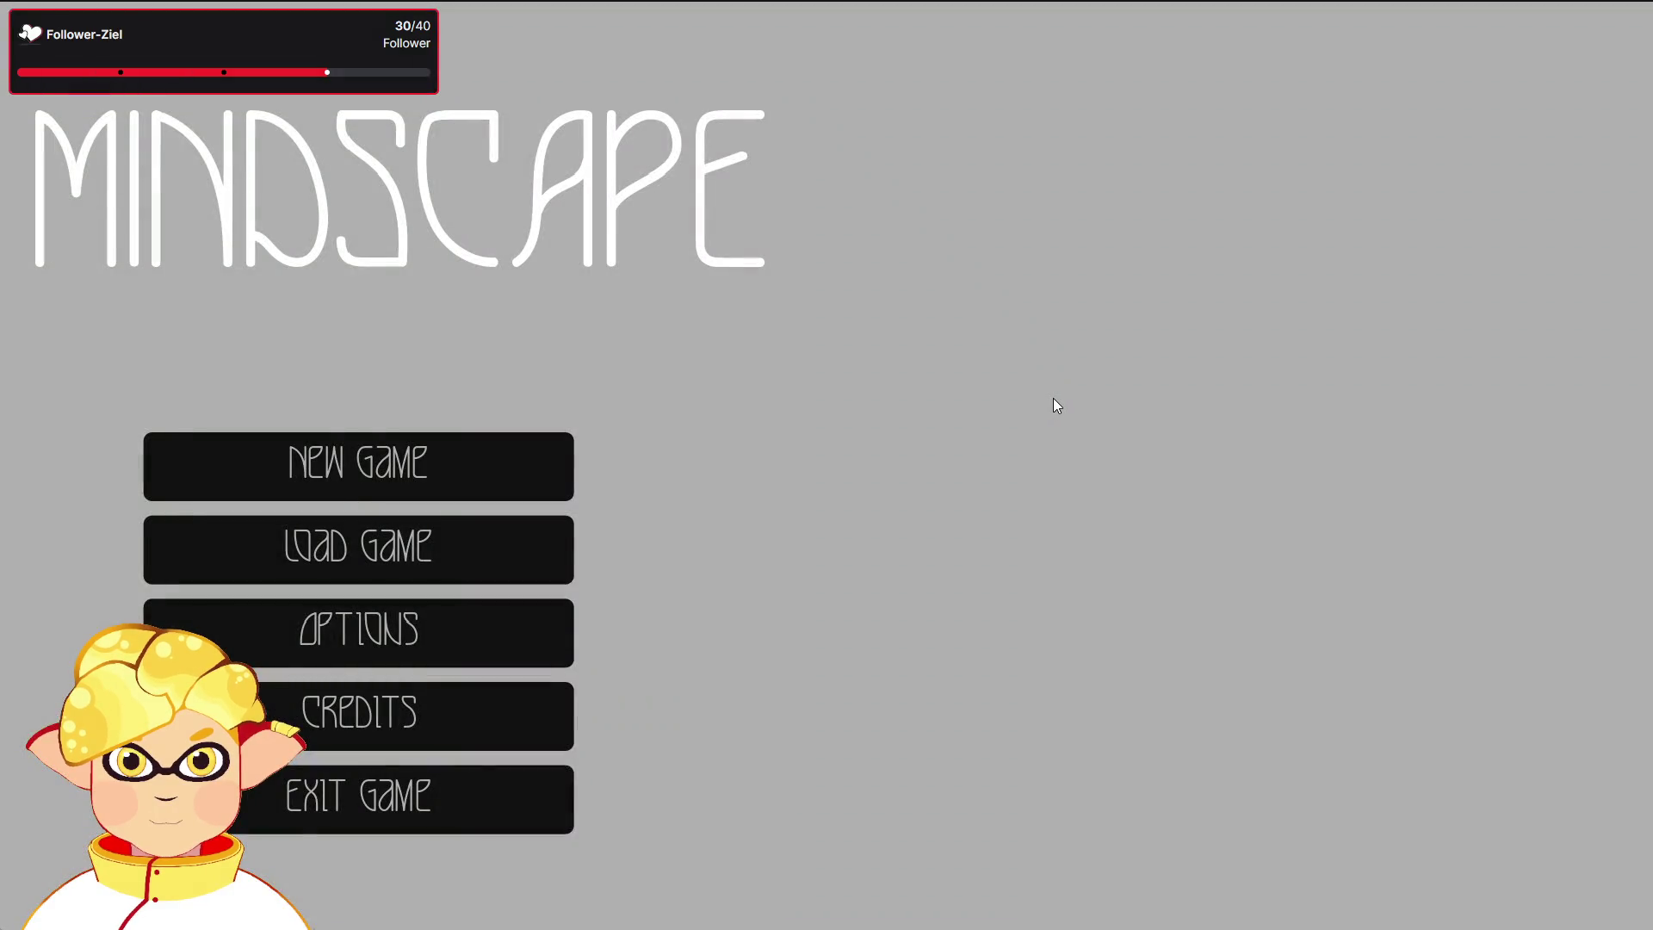
# Quit the running Mindscape game with its Exit Game button.
pyautogui.click(473, 824)
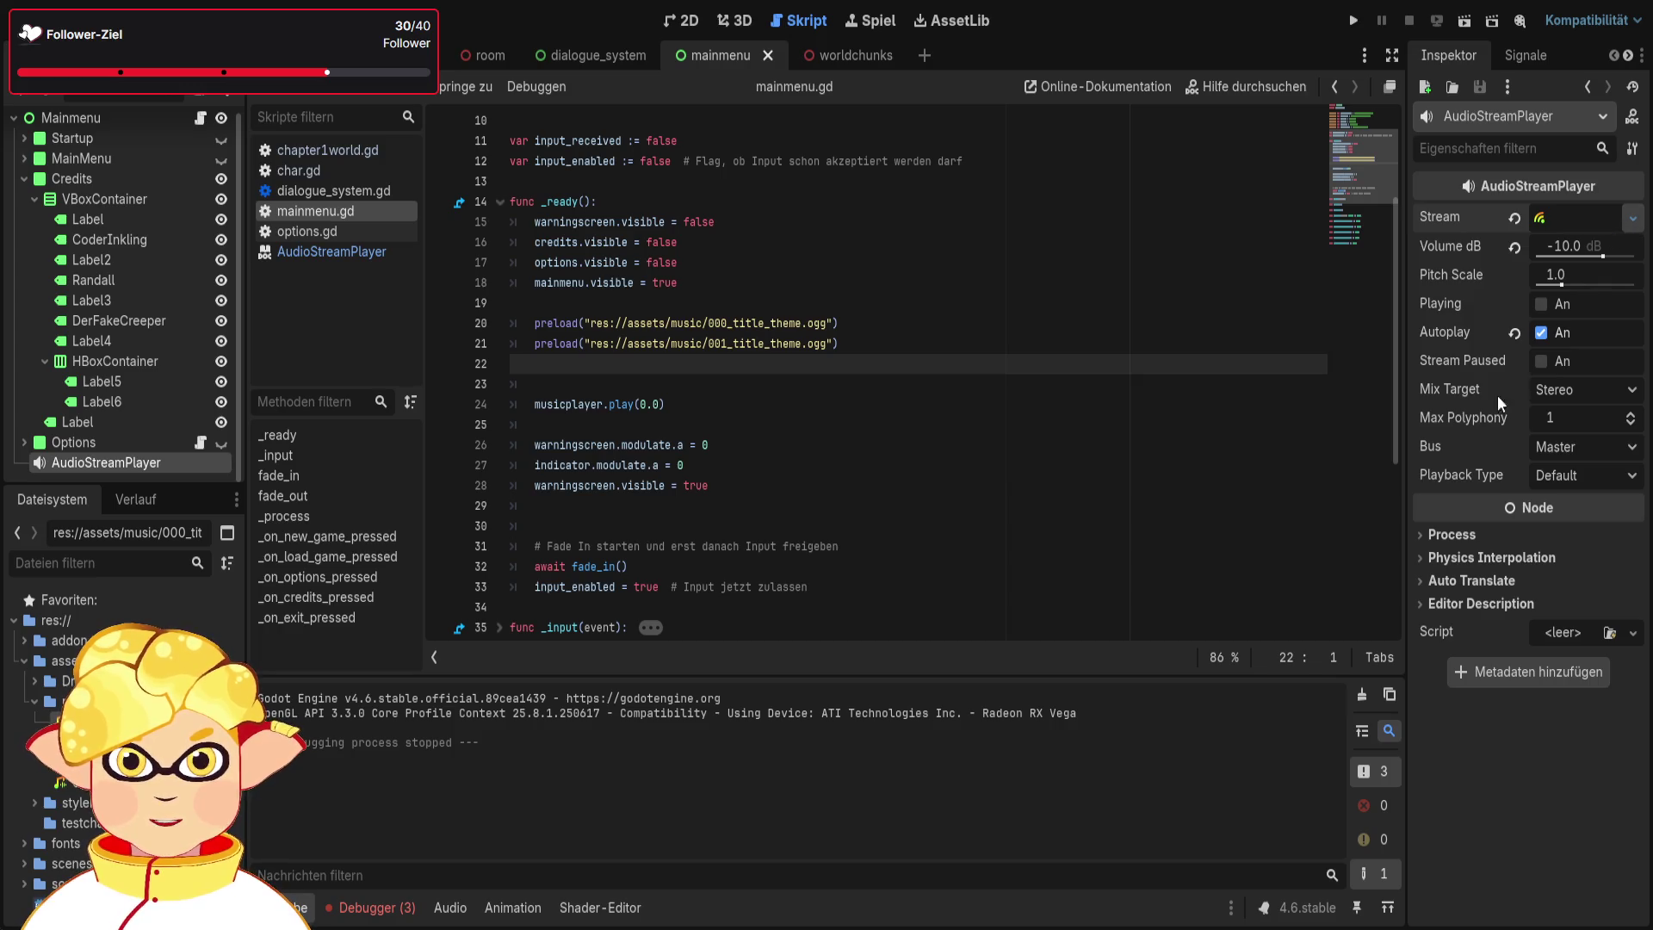
# Assign 000_title_theme.ogg as the AudioStreamPlayer's Stream, test-run the menu, then close the game.
pyautogui.moveTo(64, 782)
pyautogui.mouseDown()
pyautogui.moveTo(258, 740)
pyautogui.moveTo(663, 597)
pyautogui.moveTo(1120, 263)
pyautogui.moveTo(1554, 215)
pyautogui.mouseUp()
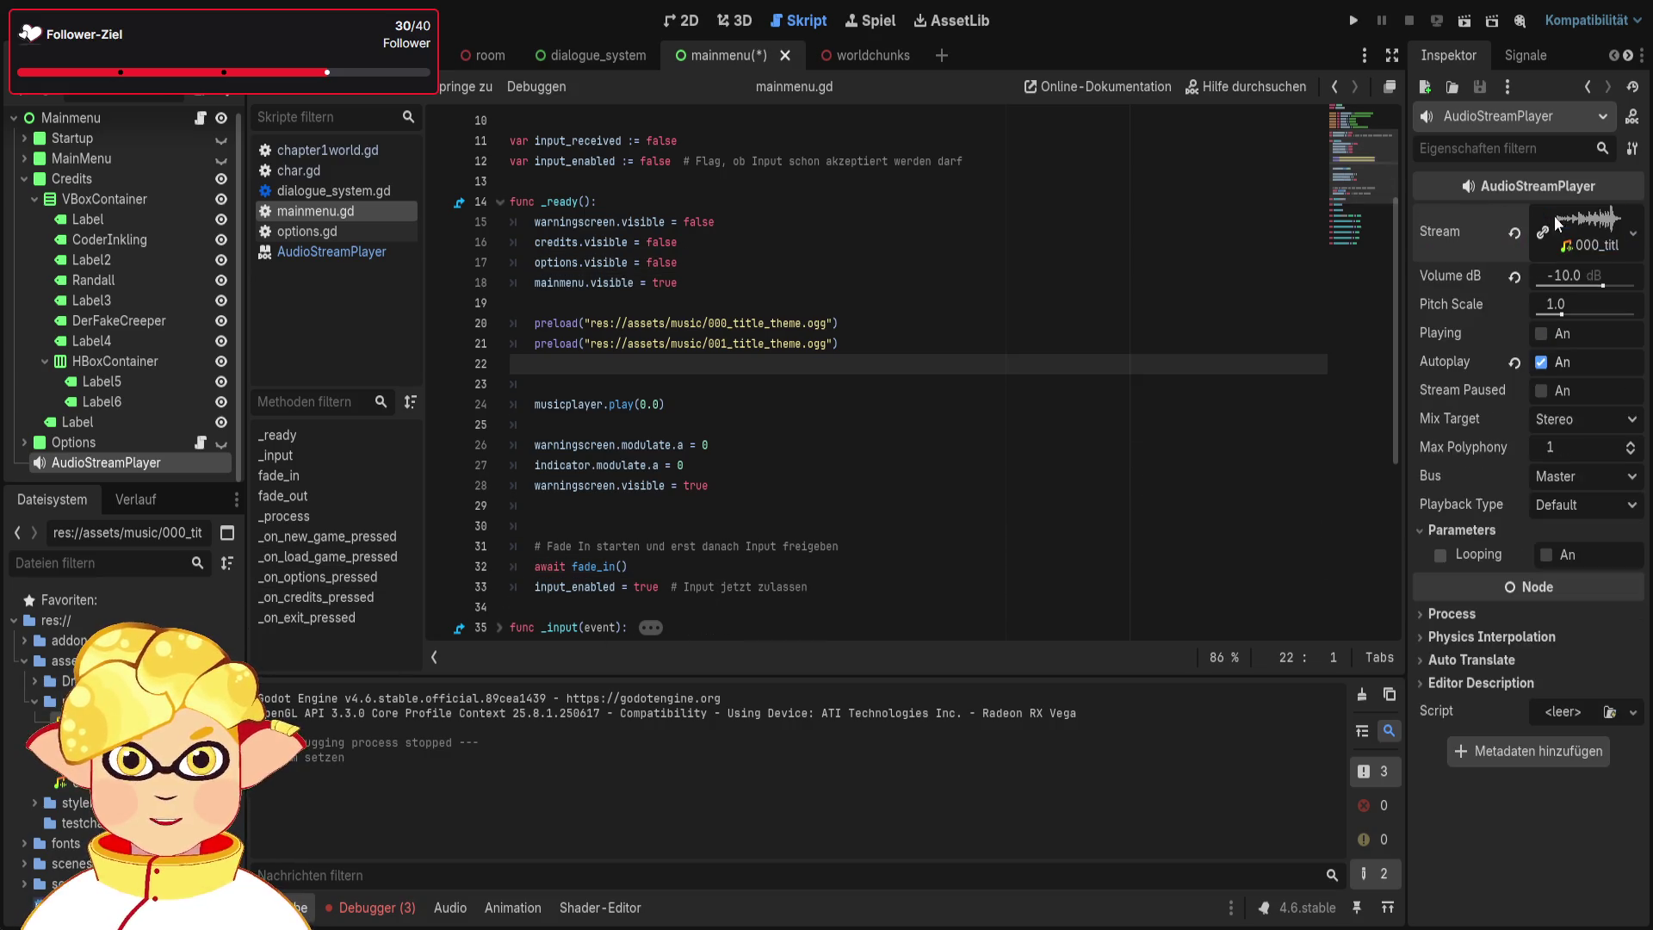
pyautogui.click(1464, 22)
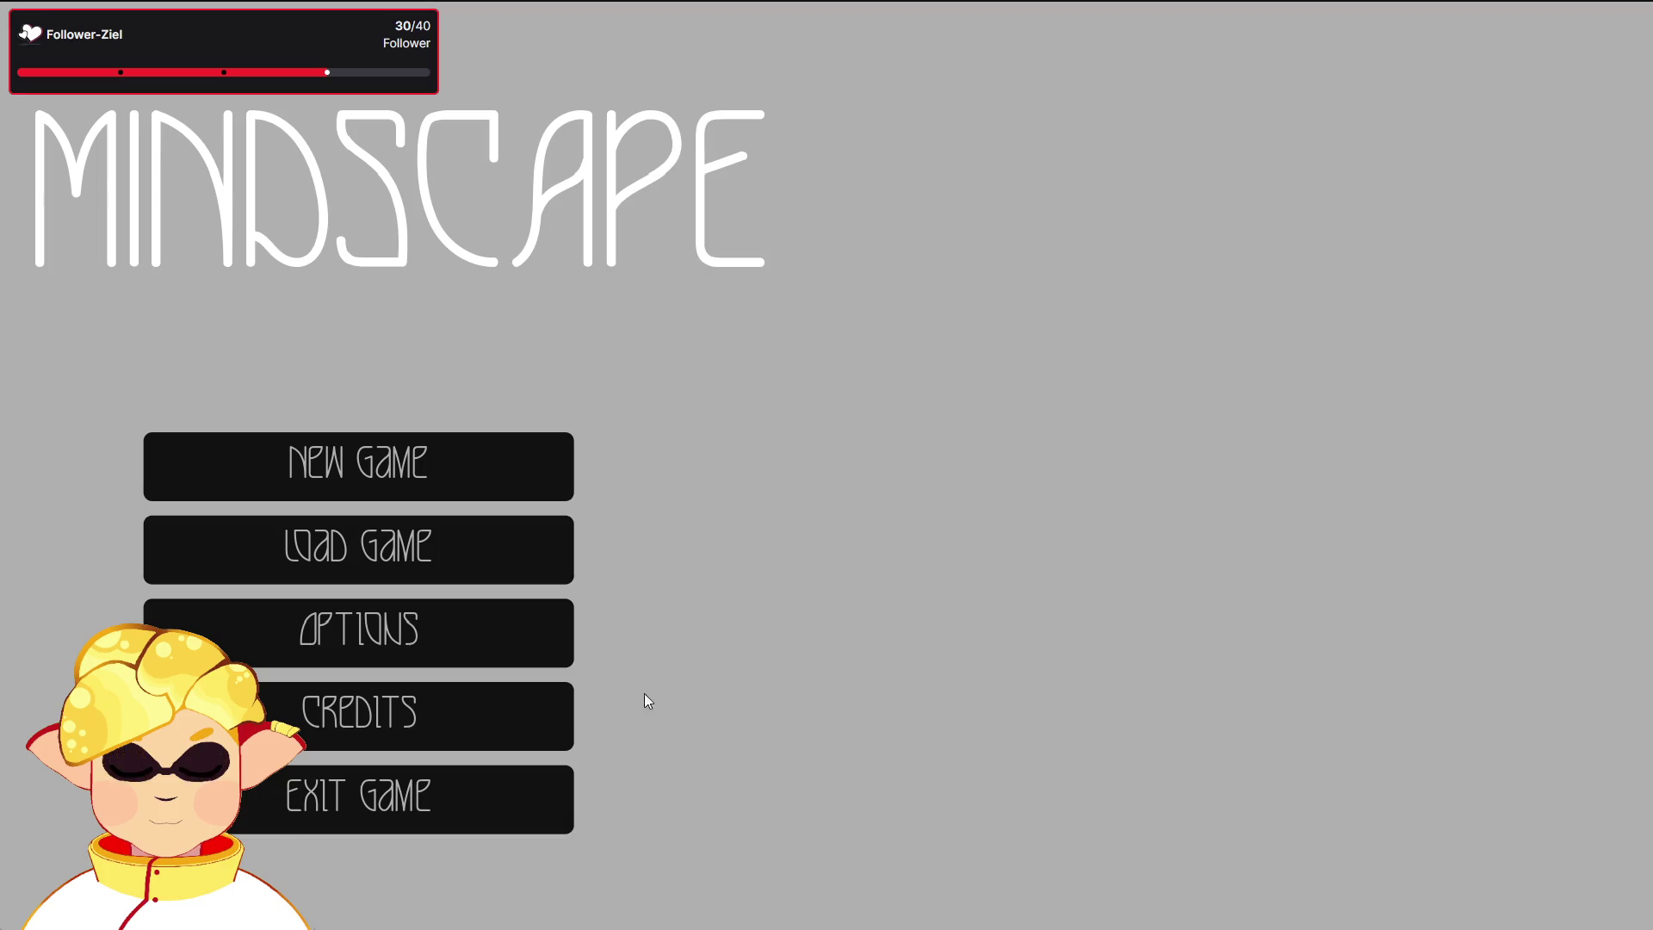
pyautogui.click(551, 801)
pyautogui.click(918, 472)
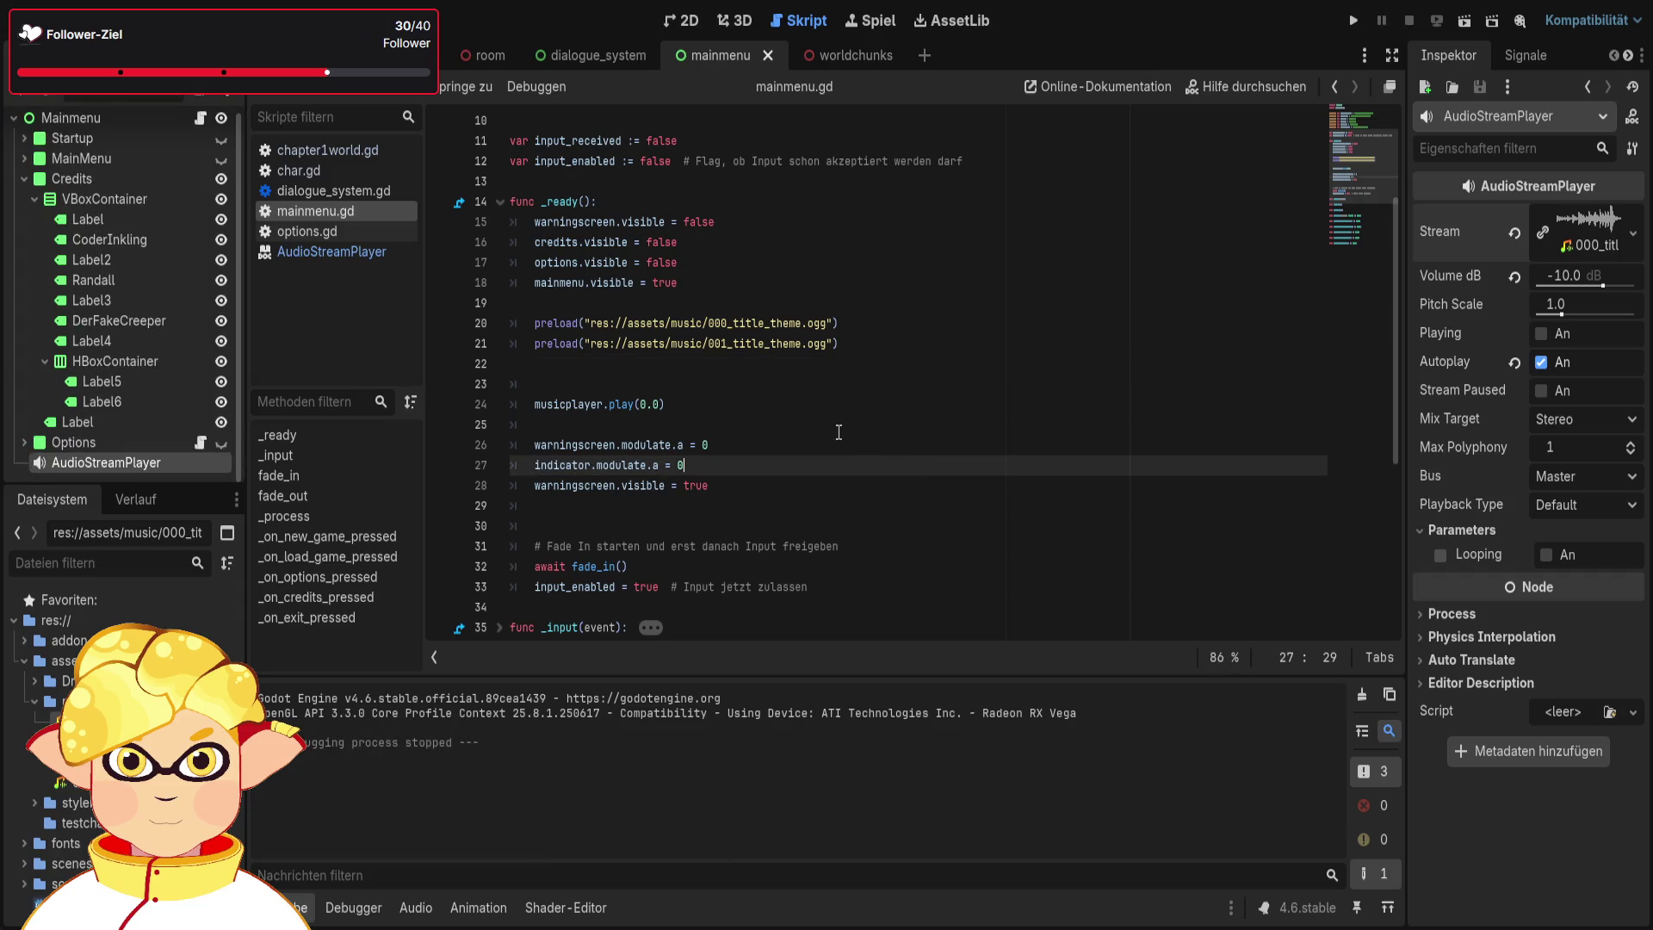
# Remove the extra blank lines around musicplayer.play(0.0) in _ready.
pyautogui.click(528, 384)
pyautogui.press('BackSpace')
pyautogui.press('BackSpace')
pyautogui.click(830, 420)
pyautogui.click(739, 399)
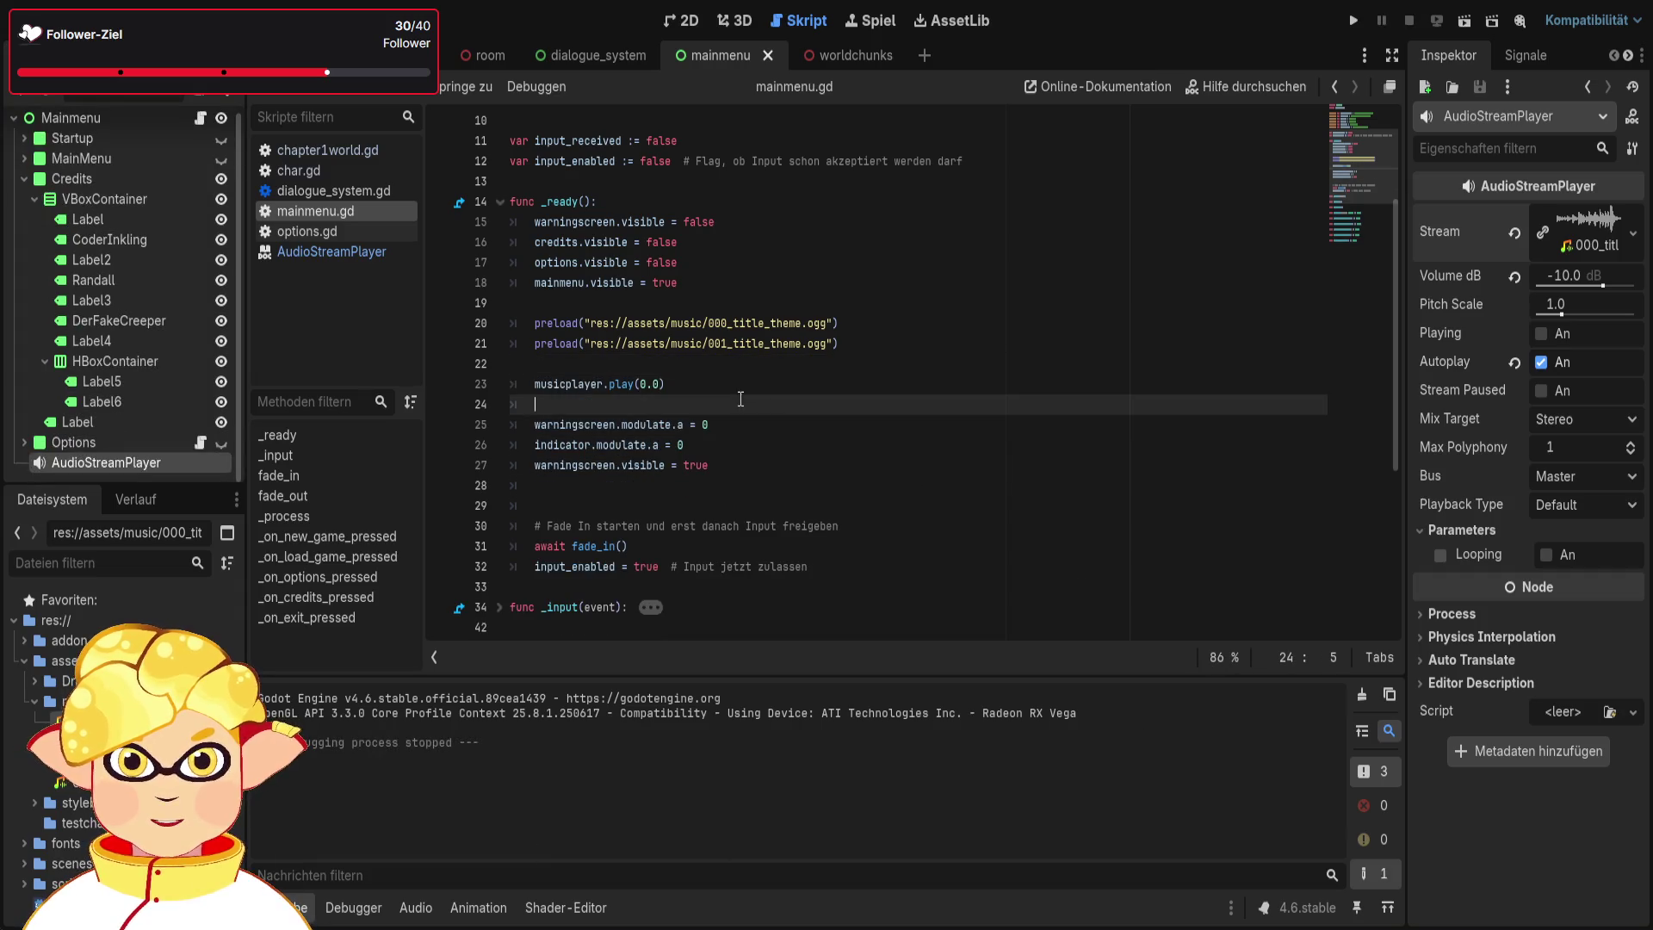
pyautogui.press('Return')
pyautogui.press('Return')
pyautogui.press('Up')
pyautogui.press('Up')
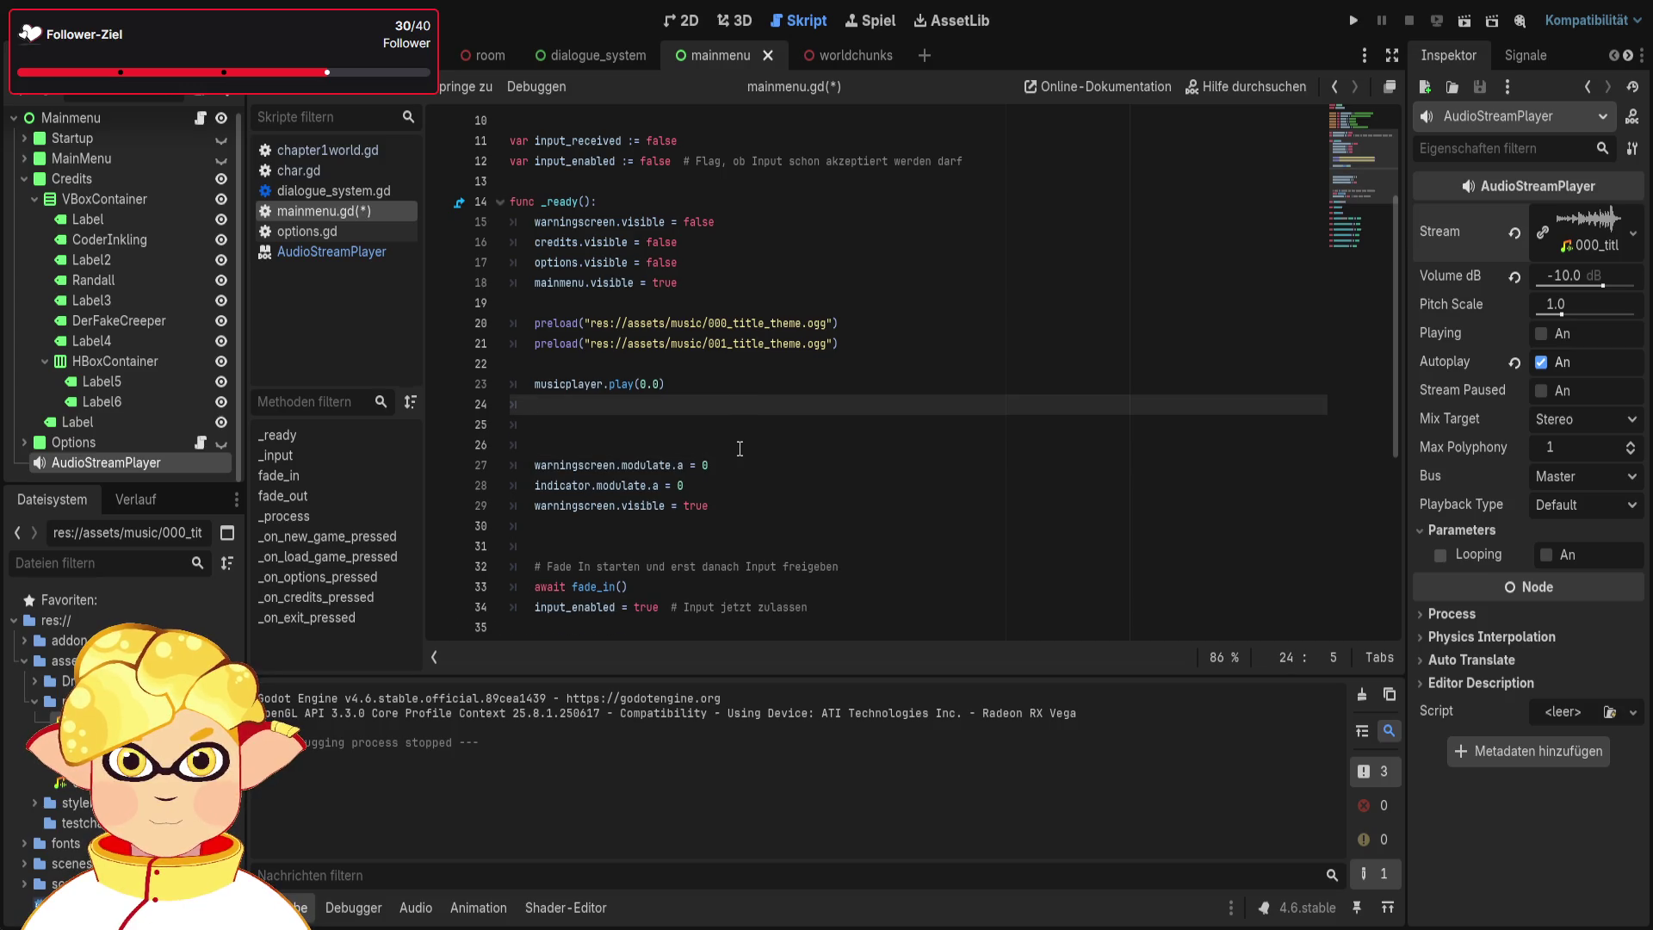
pyautogui.press('Down')
pyautogui.press('Down')
pyautogui.press('Down')
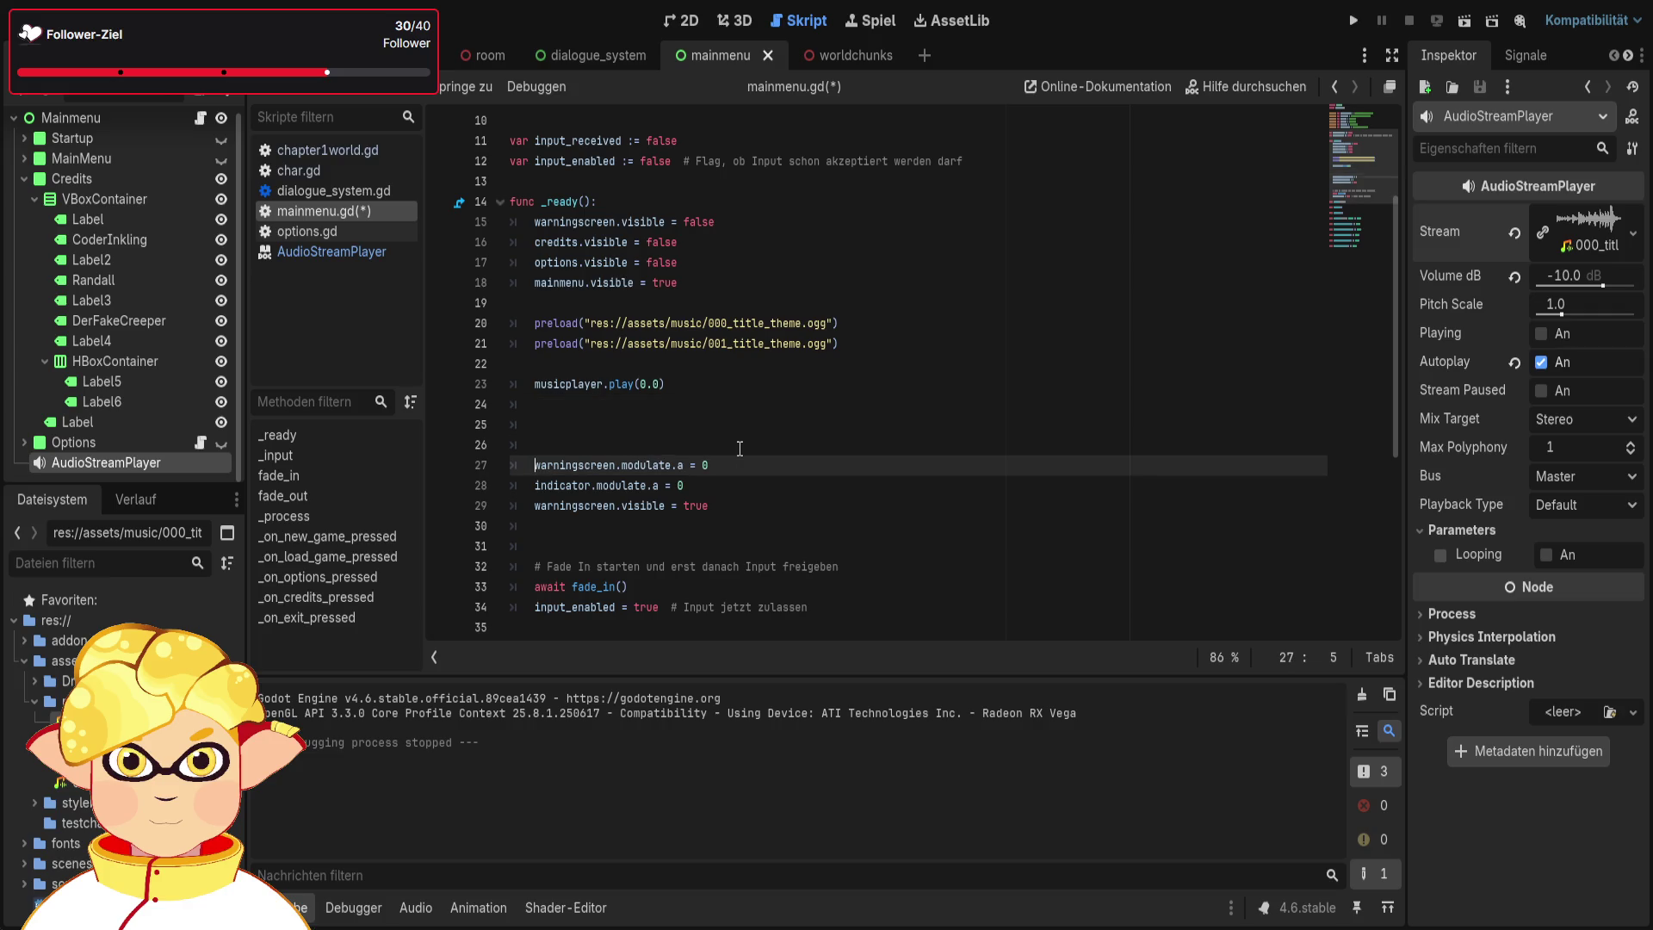
pyautogui.press('BackSpace')
pyautogui.press('BackSpace')
pyautogui.press('BackSpace')
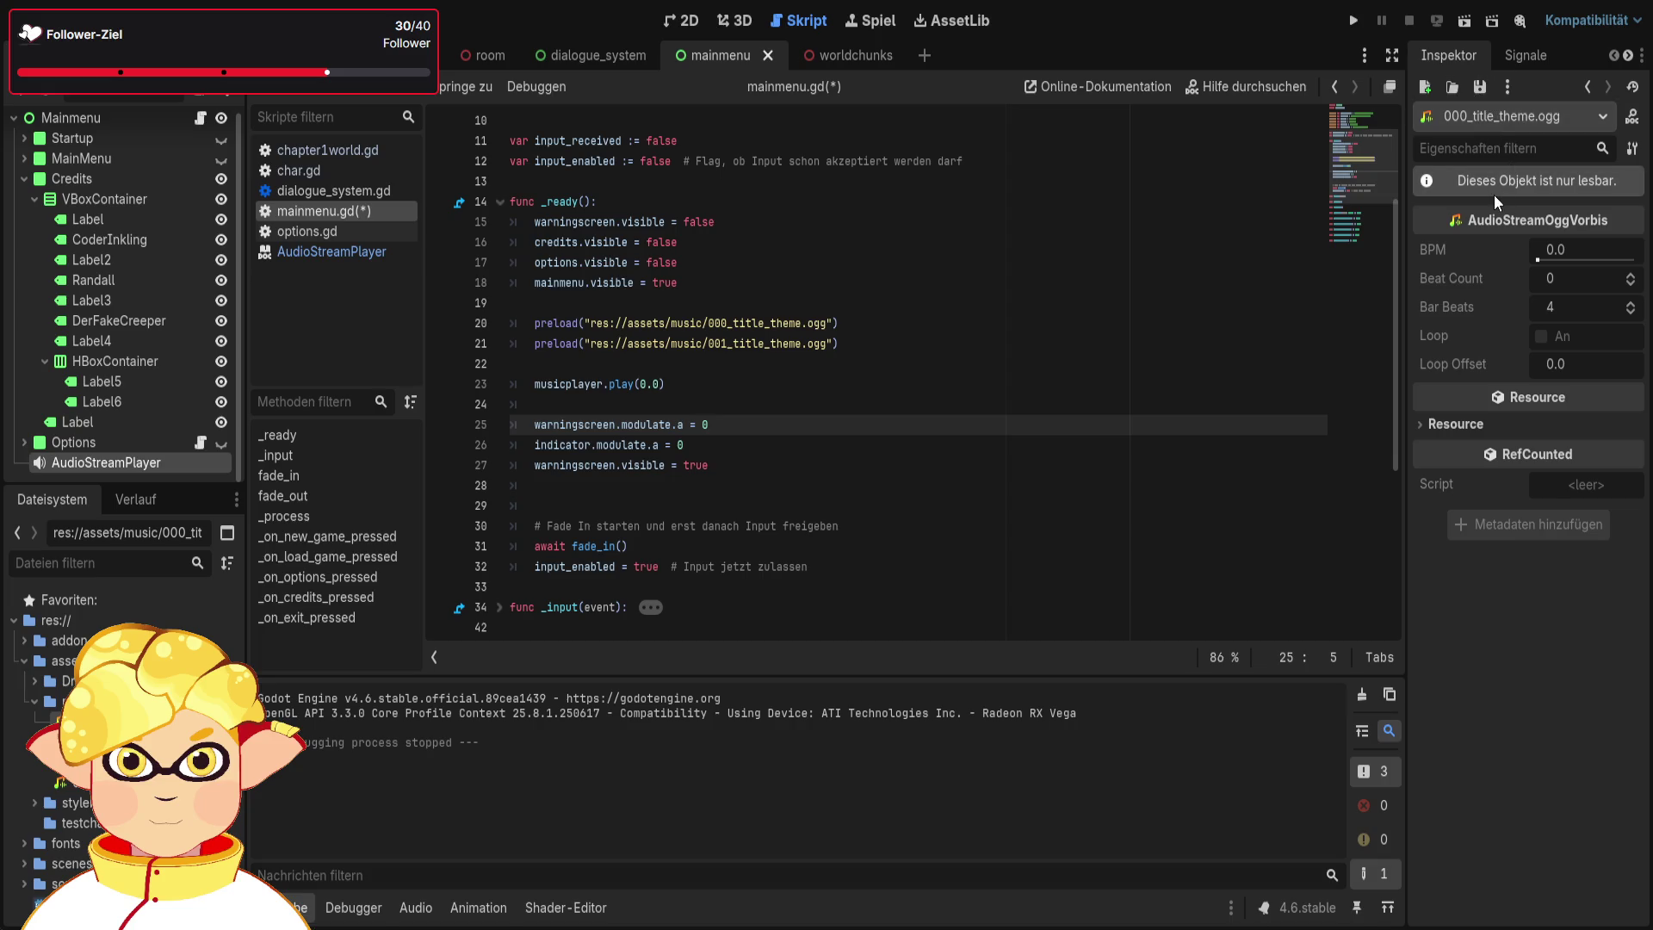
# Select AudioStreamPlayer to review its properties, then save and run the current scene.
pyautogui.click(73, 442)
pyautogui.click(117, 462)
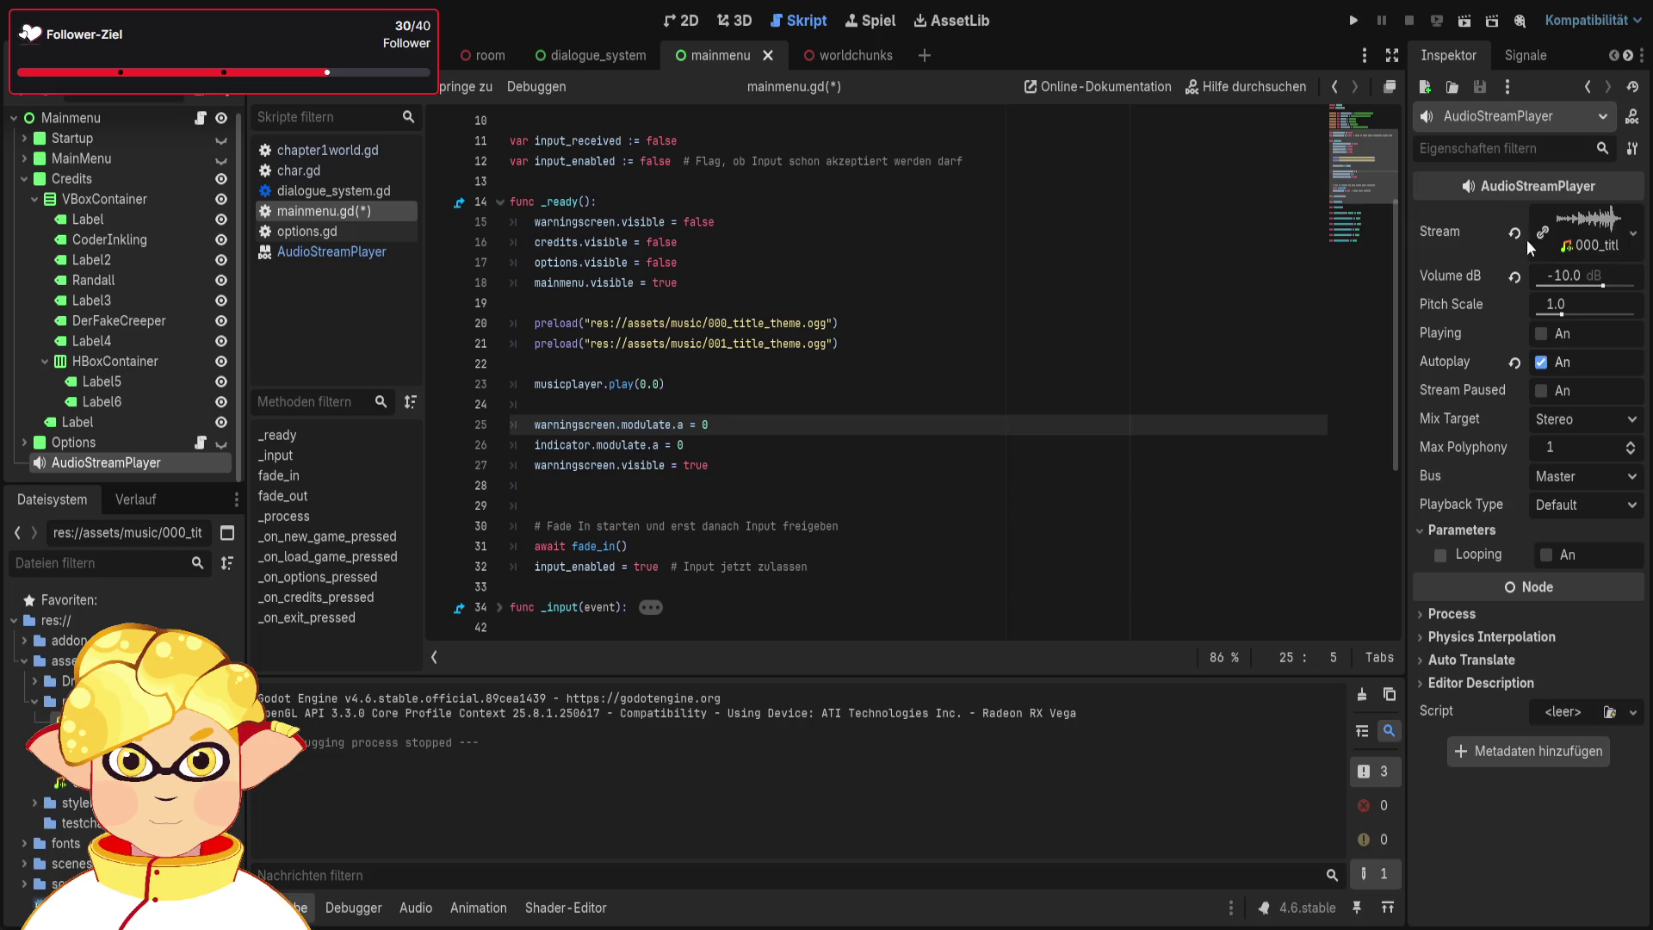
pyautogui.scroll(3, 967, 351)
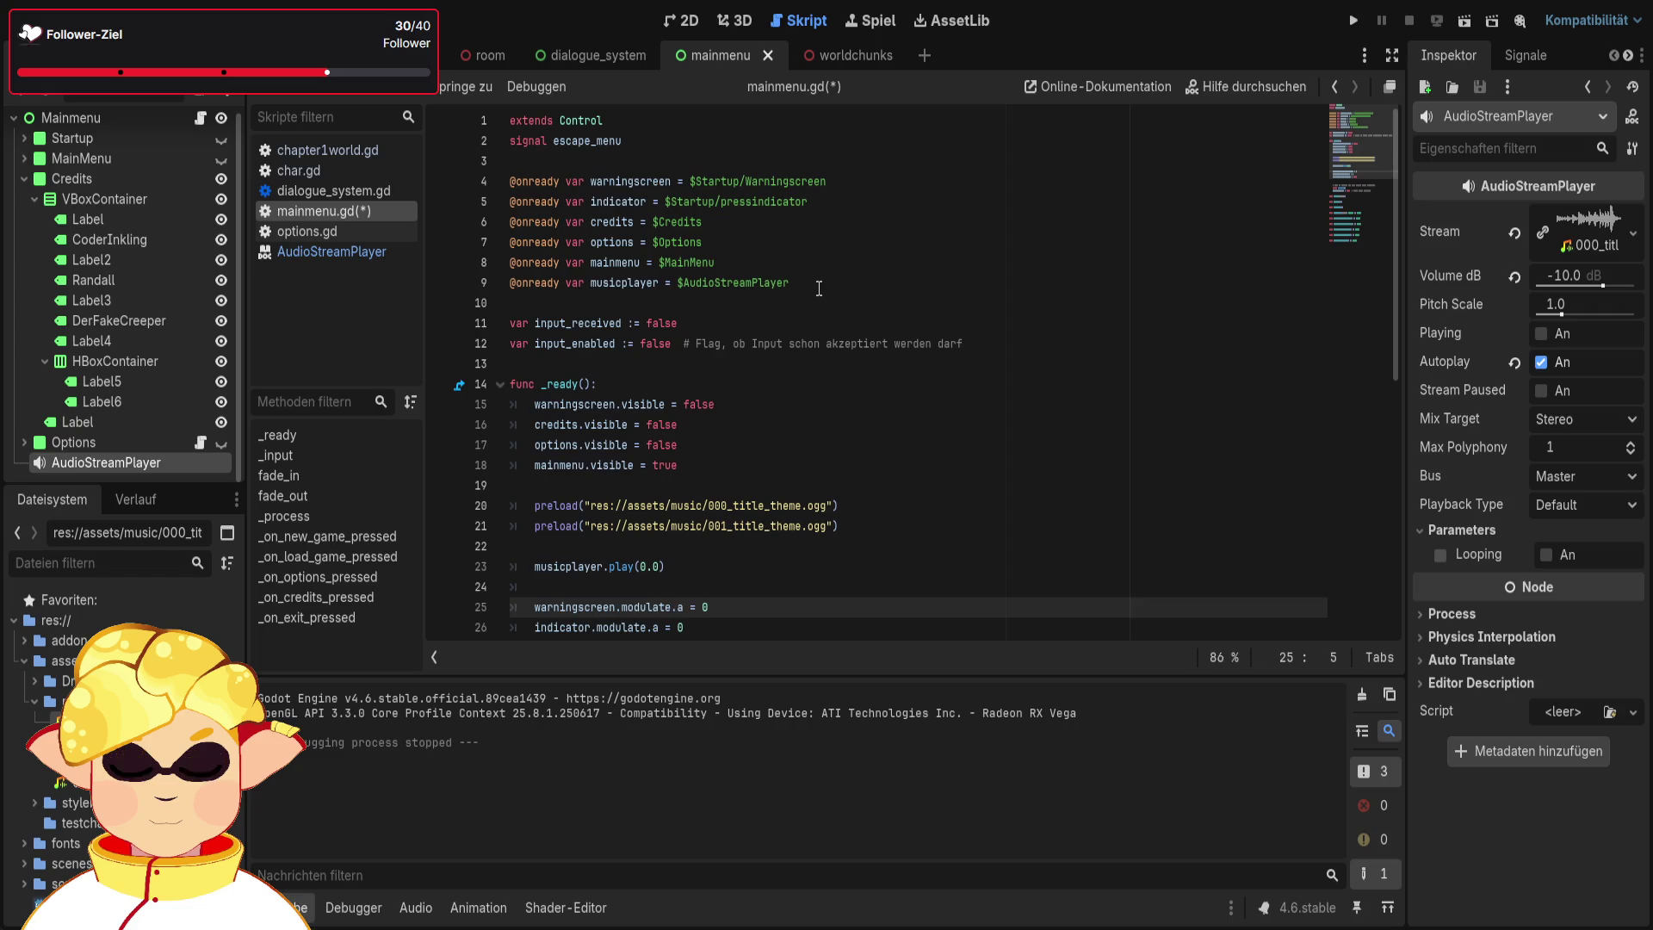
pyautogui.scroll(-3, 814, 289)
pyautogui.scroll(-1, 812, 290)
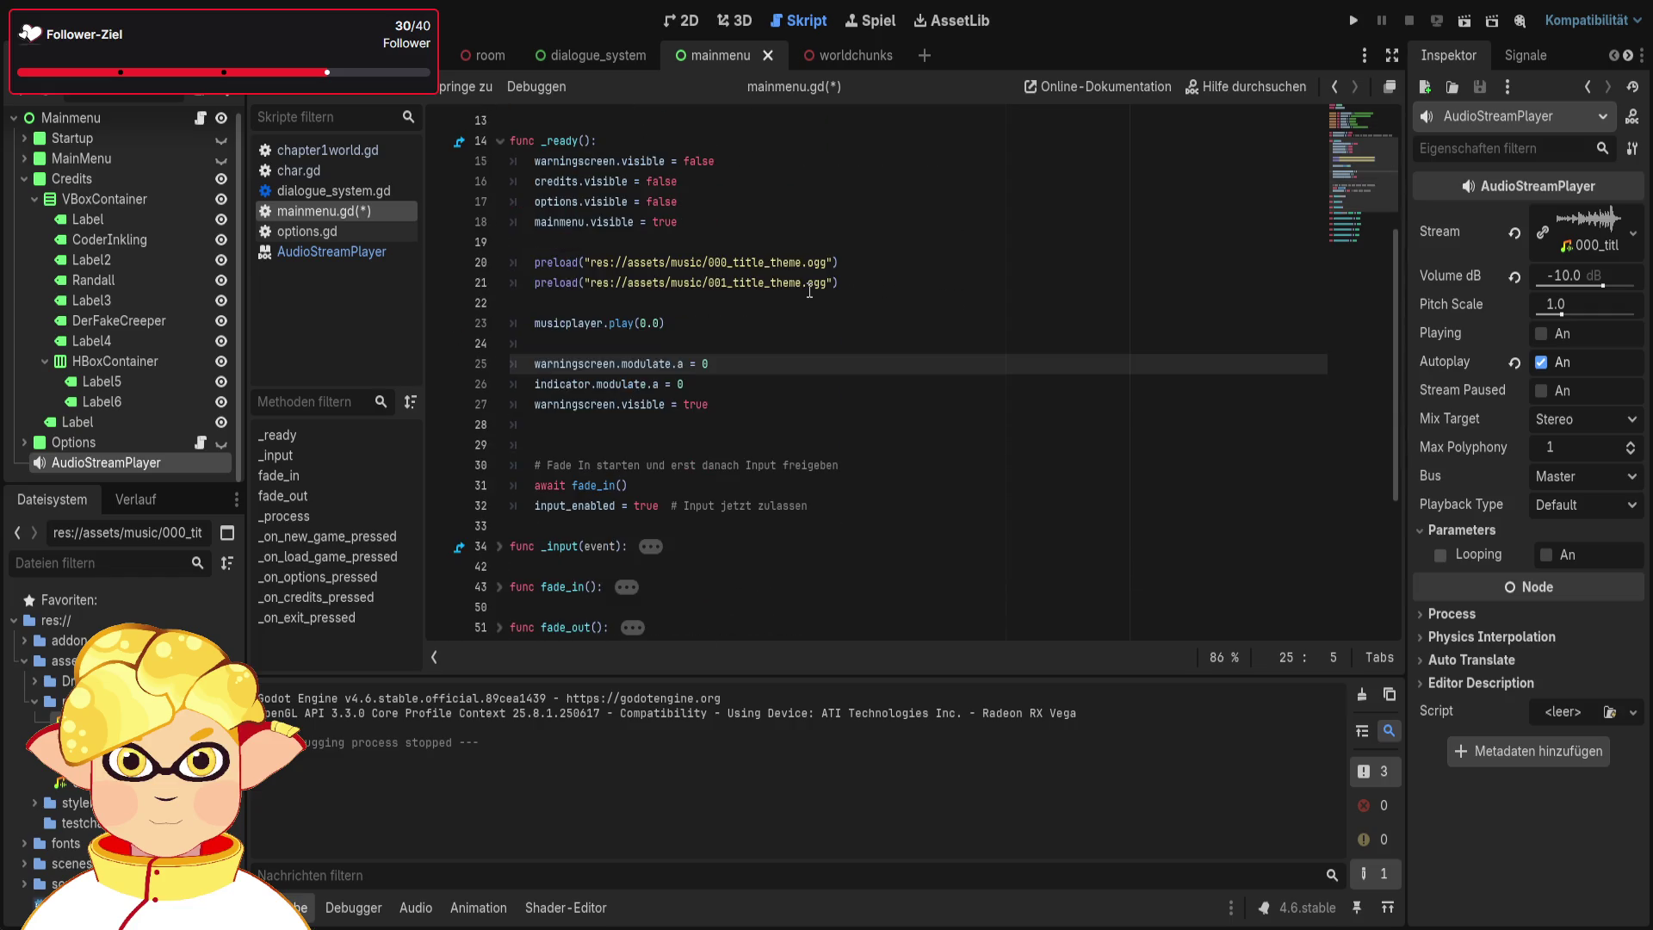
pyautogui.scroll(-2, 794, 297)
pyautogui.scroll(1, 794, 298)
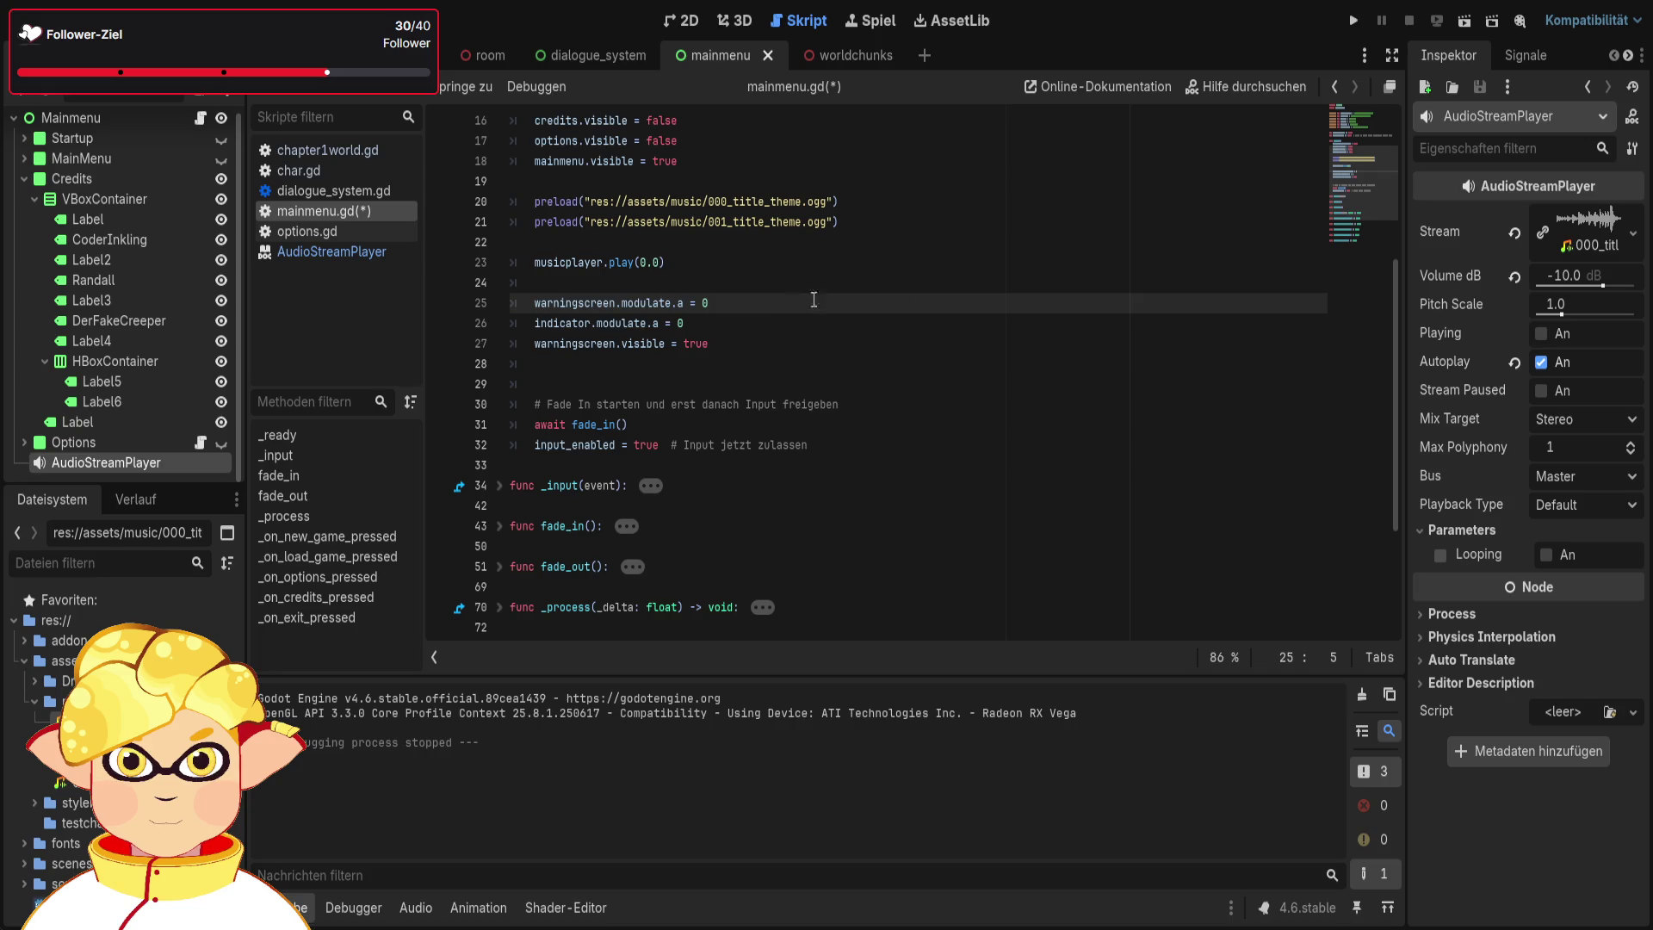
pyautogui.click(1464, 22)
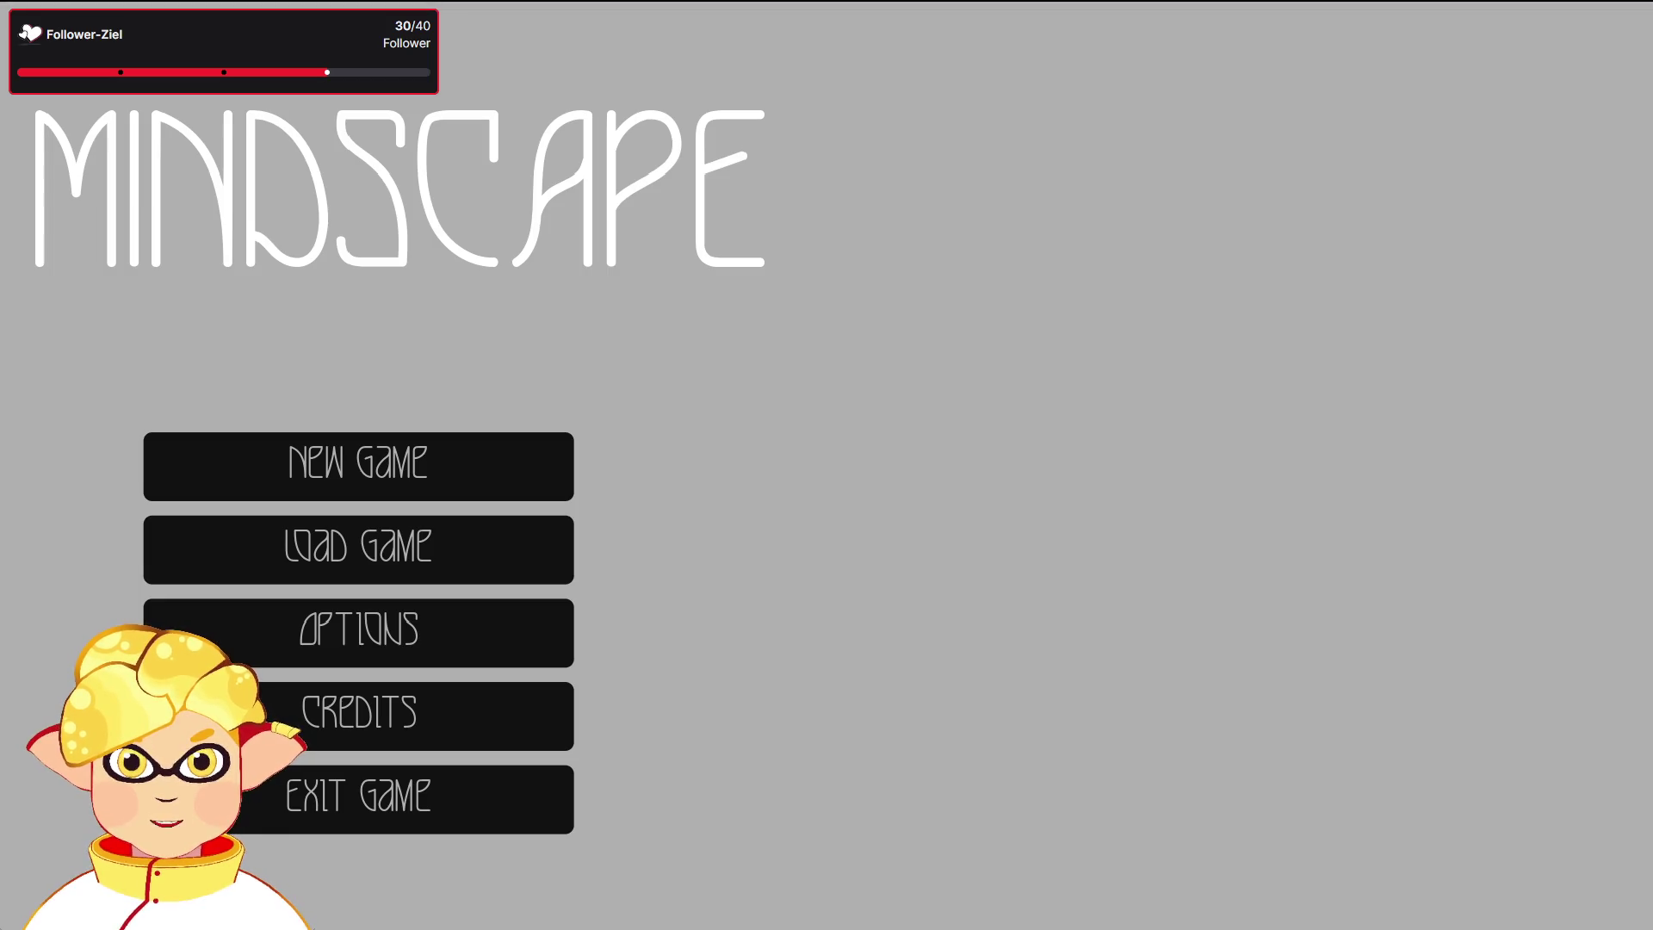
# Stop the running Mindscape game with F8.
pyautogui.press('F8')
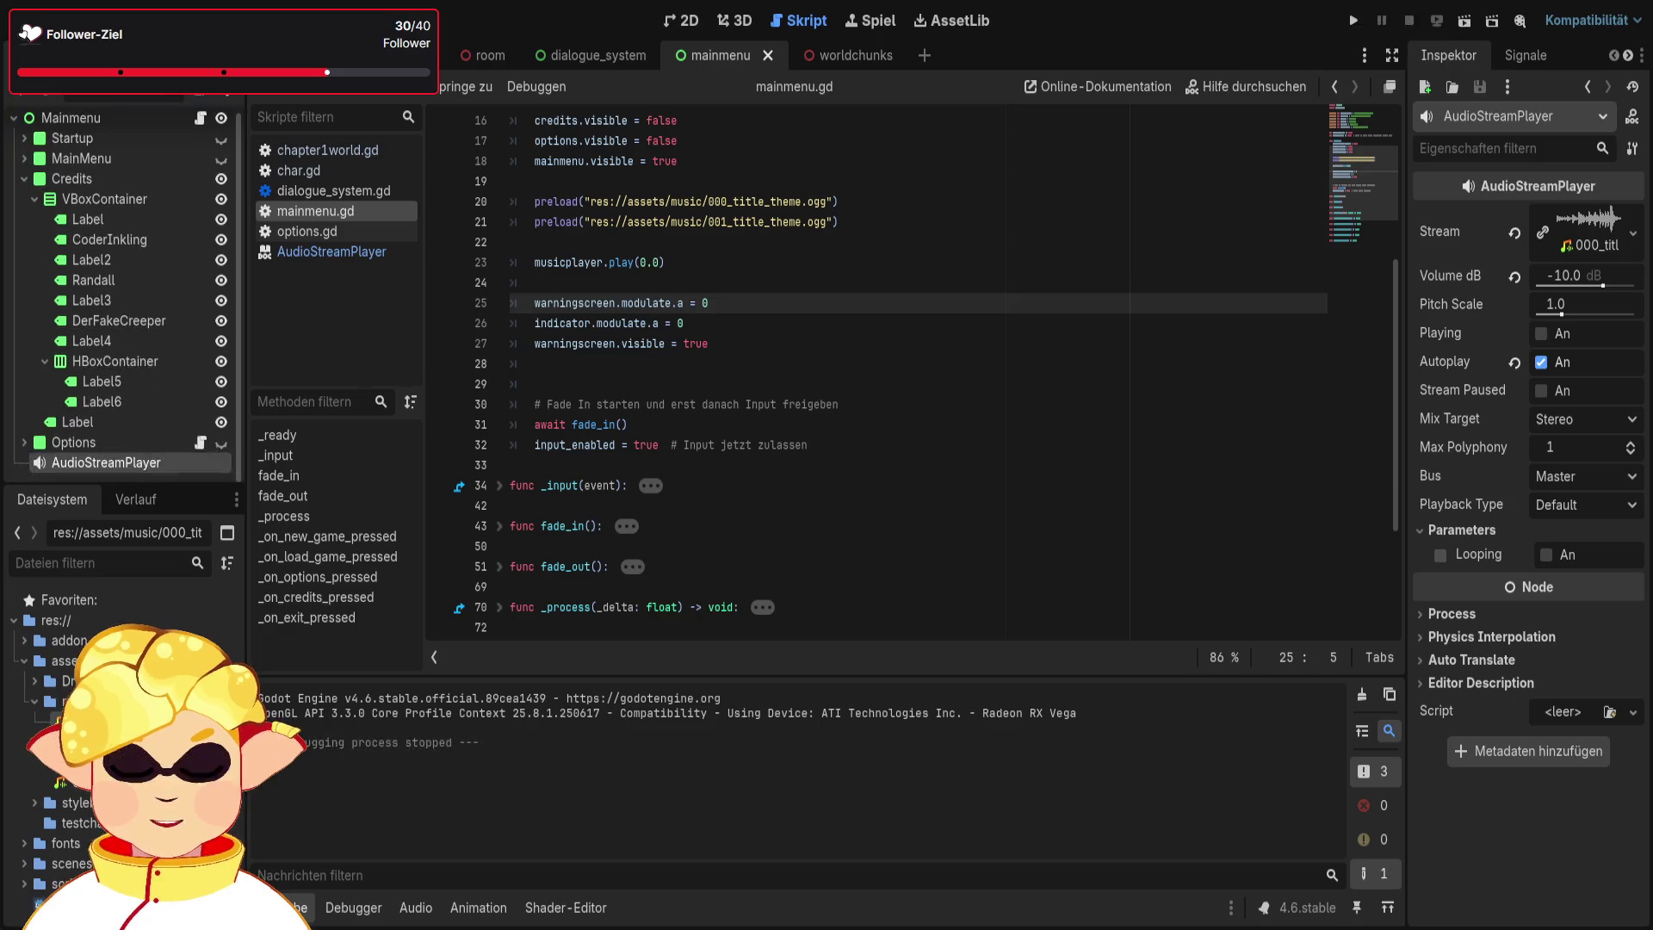
# Open the AudioStreamPlayer class reference and scroll to its Eigenschaften list.
pyautogui.scroll(2, 667, 390)
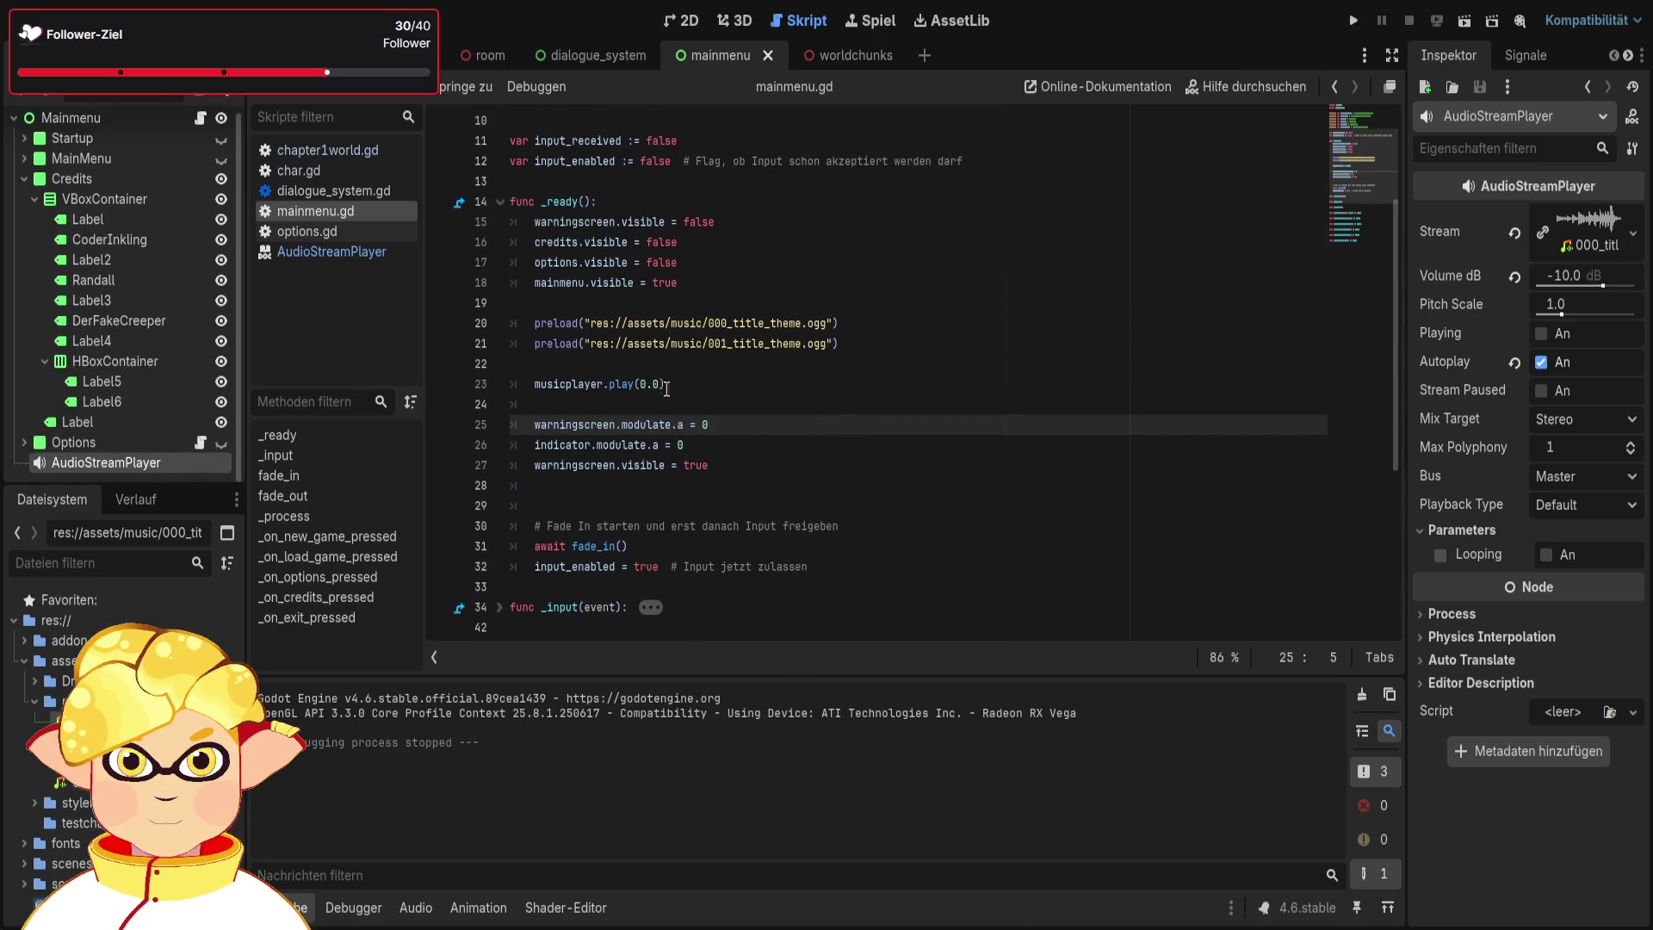
pyautogui.click(686, 384)
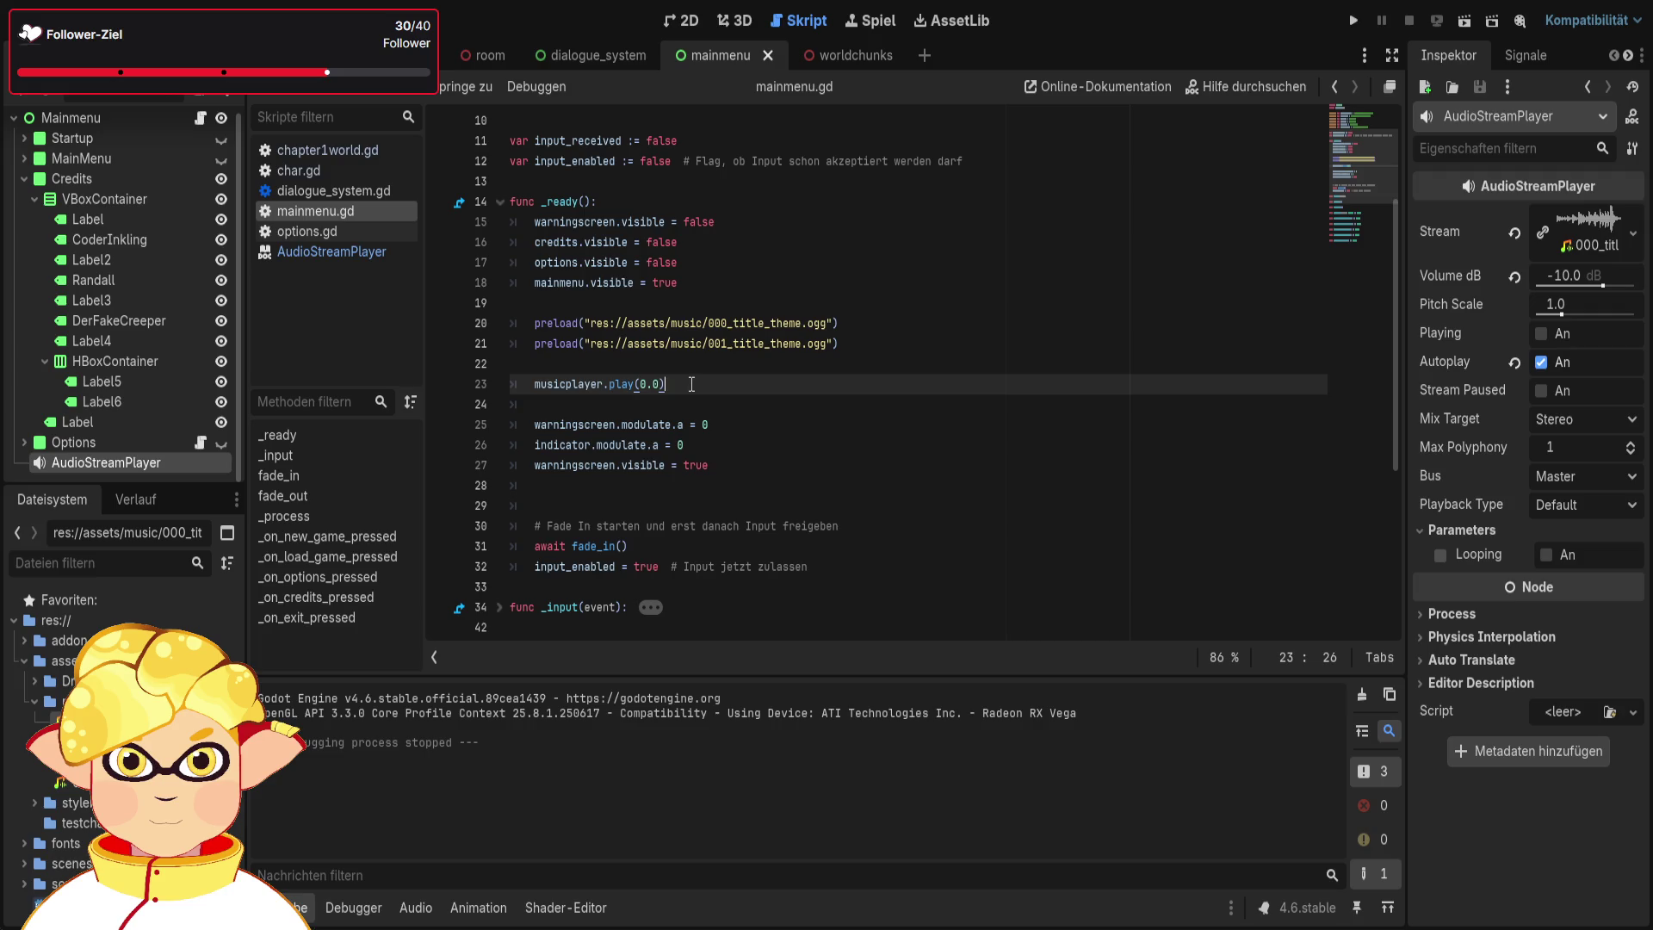
pyautogui.click(336, 252)
pyautogui.scroll(1, 634, 298)
pyautogui.scroll(15, 634, 298)
pyautogui.scroll(5, 633, 298)
pyautogui.scroll(-4, 633, 298)
pyautogui.scroll(1, 646, 319)
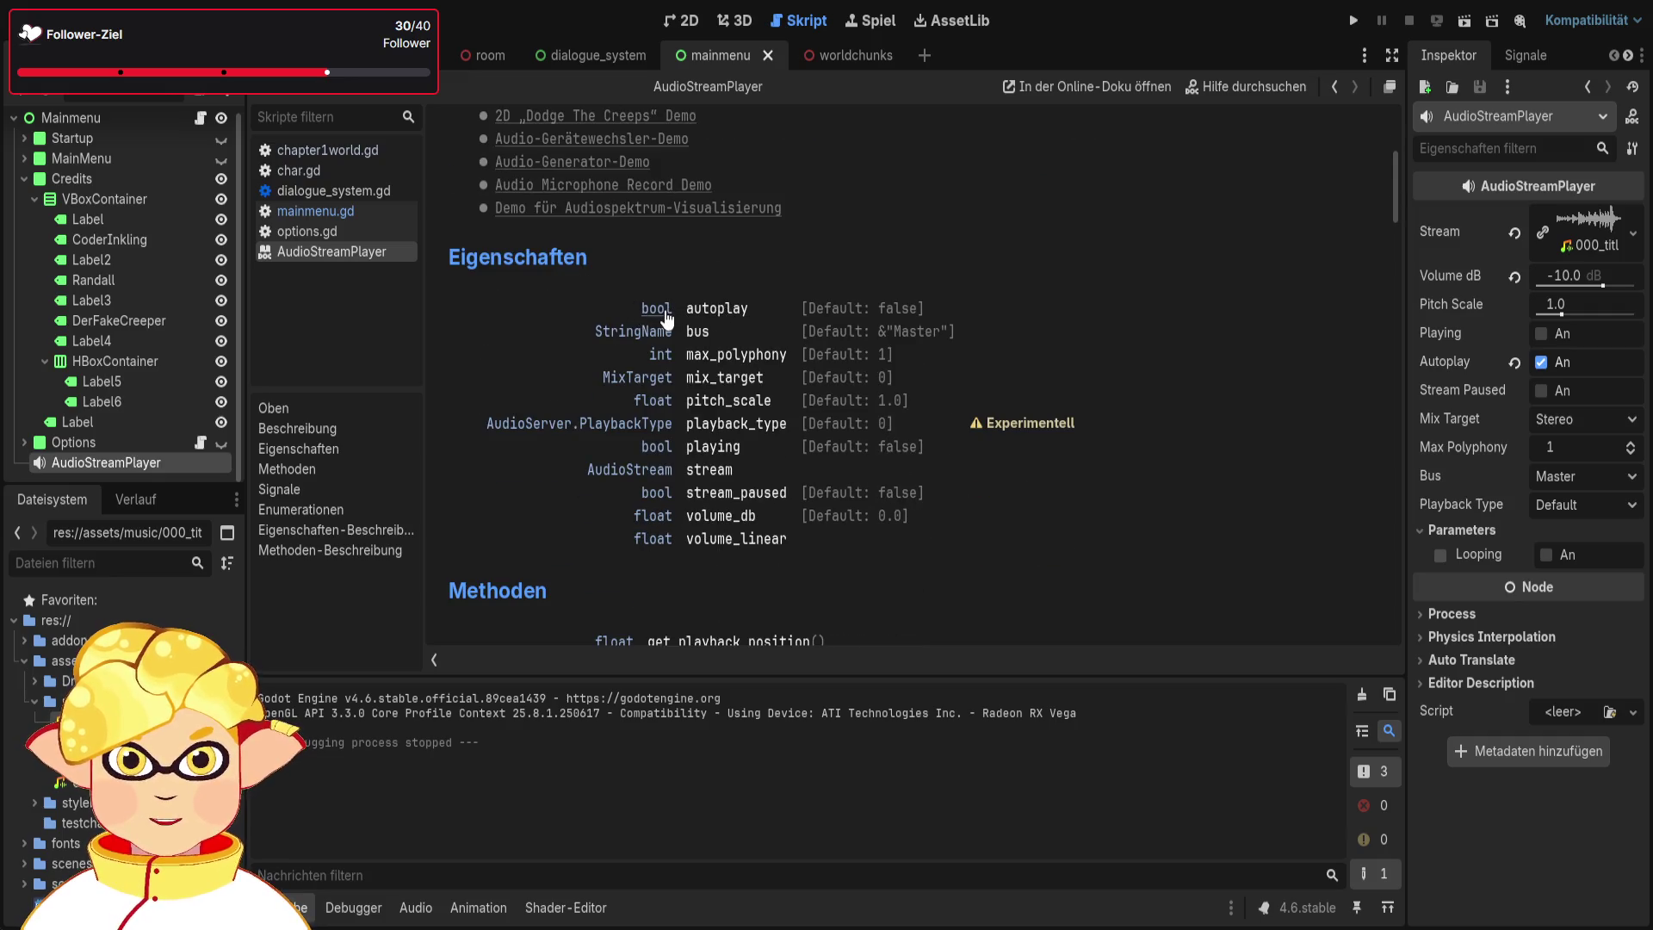
# Jump to the stream property's description and select its set_stream(Wert) setter.
pyautogui.scroll(-1, 668, 319)
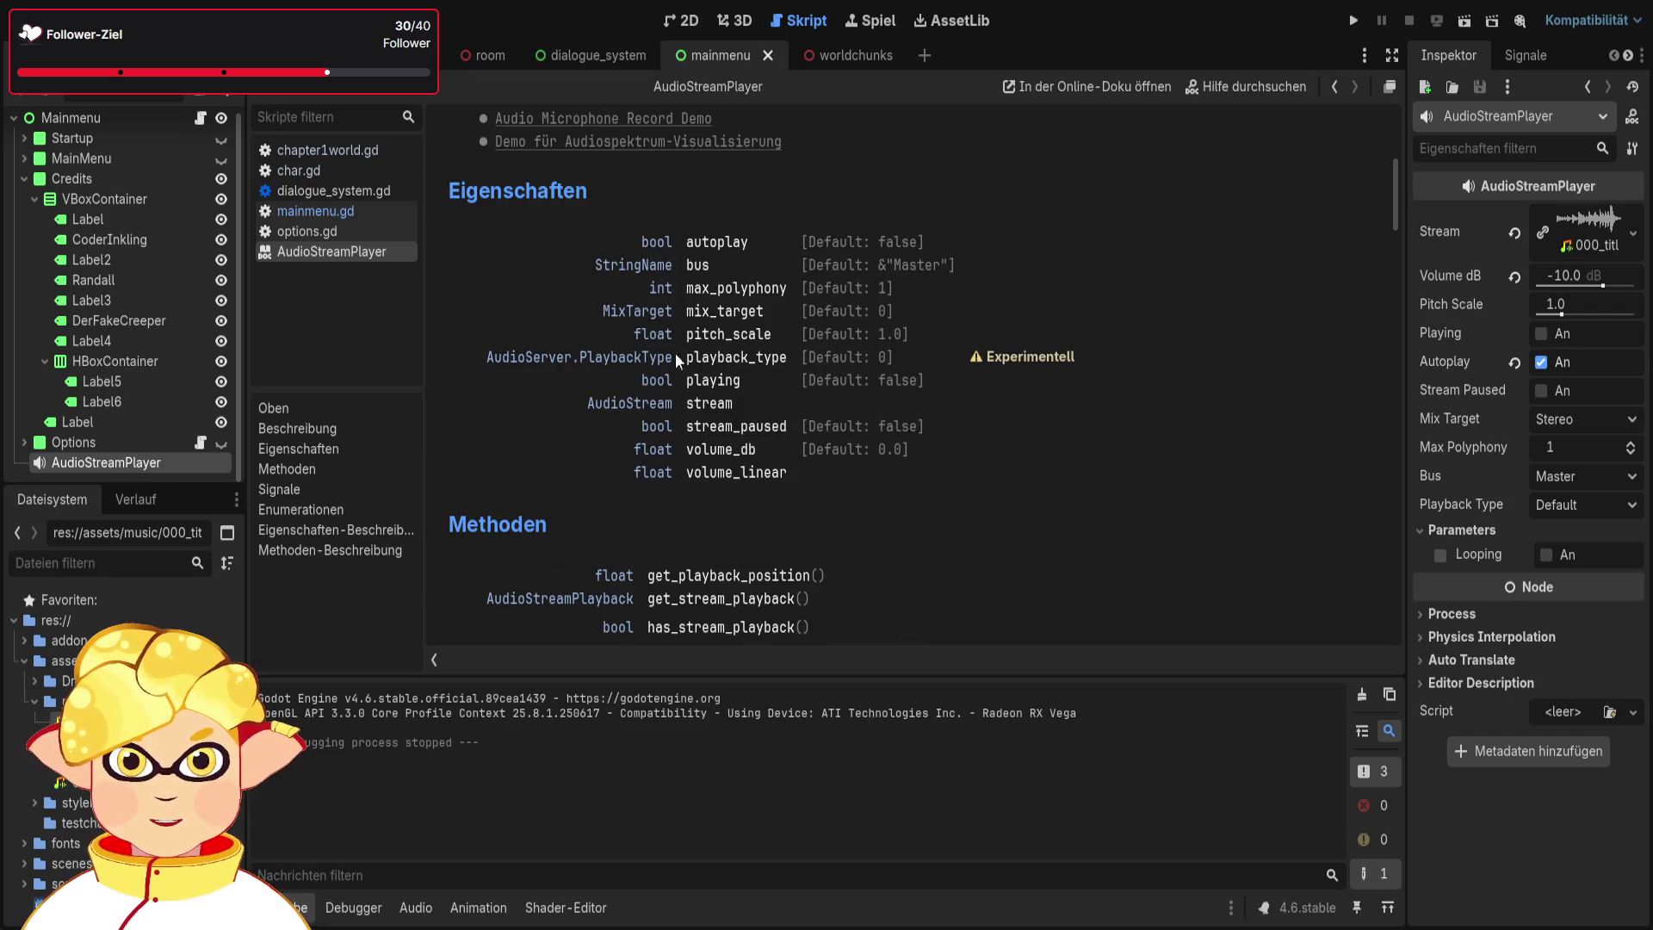
pyautogui.click(724, 403)
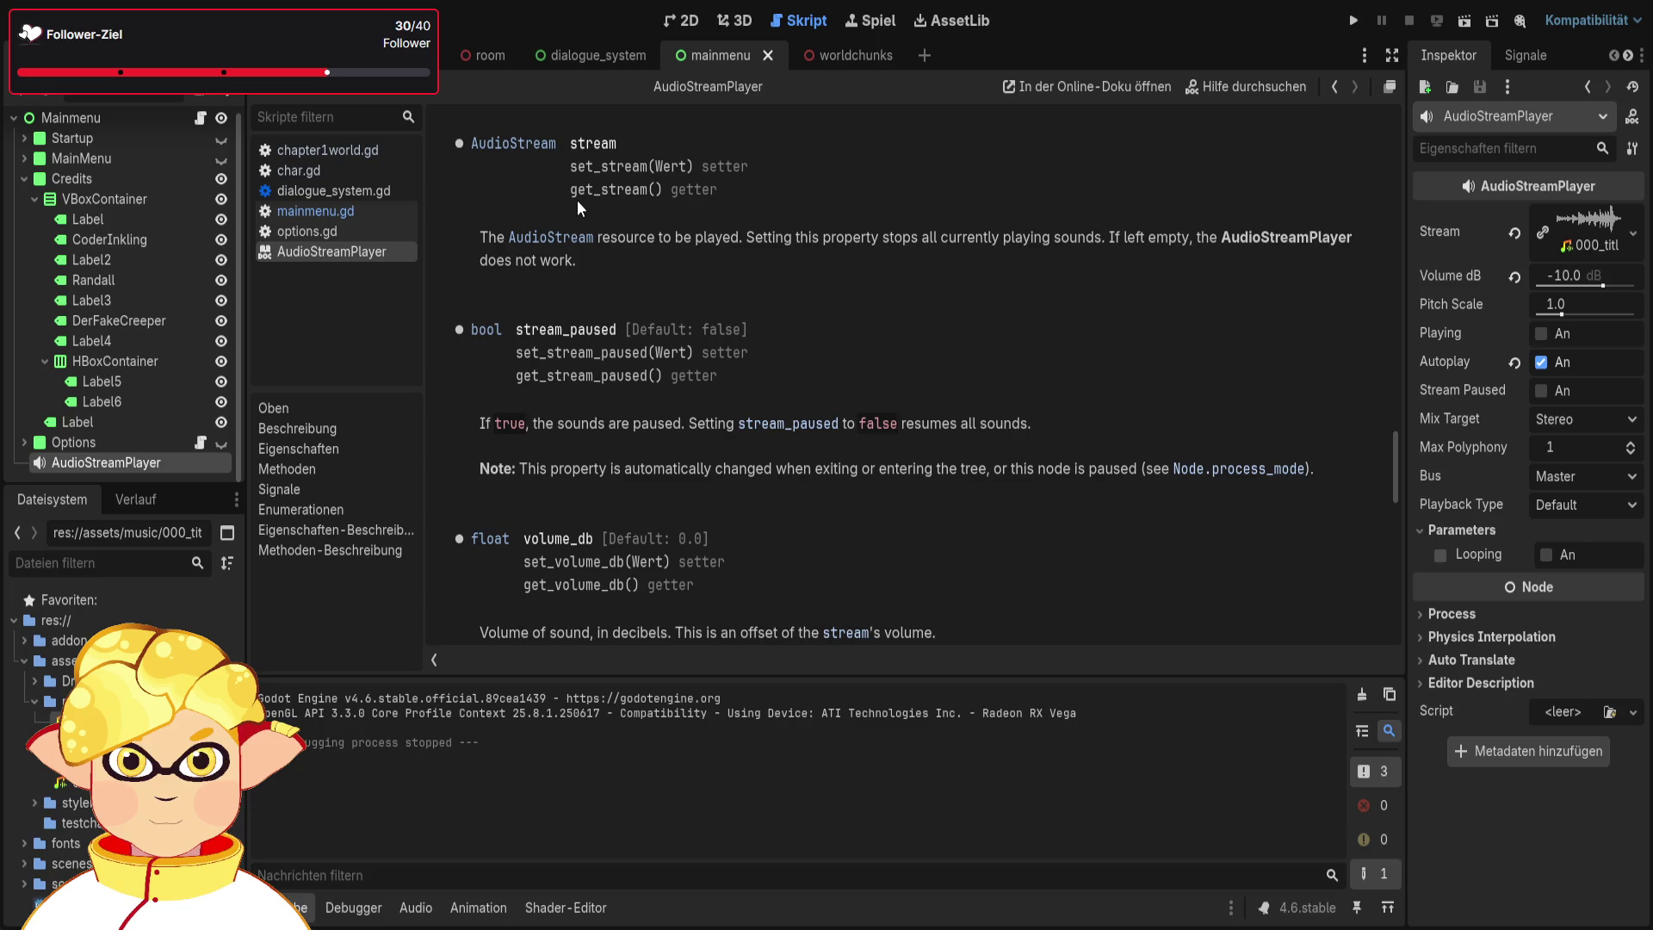
pyautogui.moveTo(616, 165); pyautogui.dragTo(696, 168)
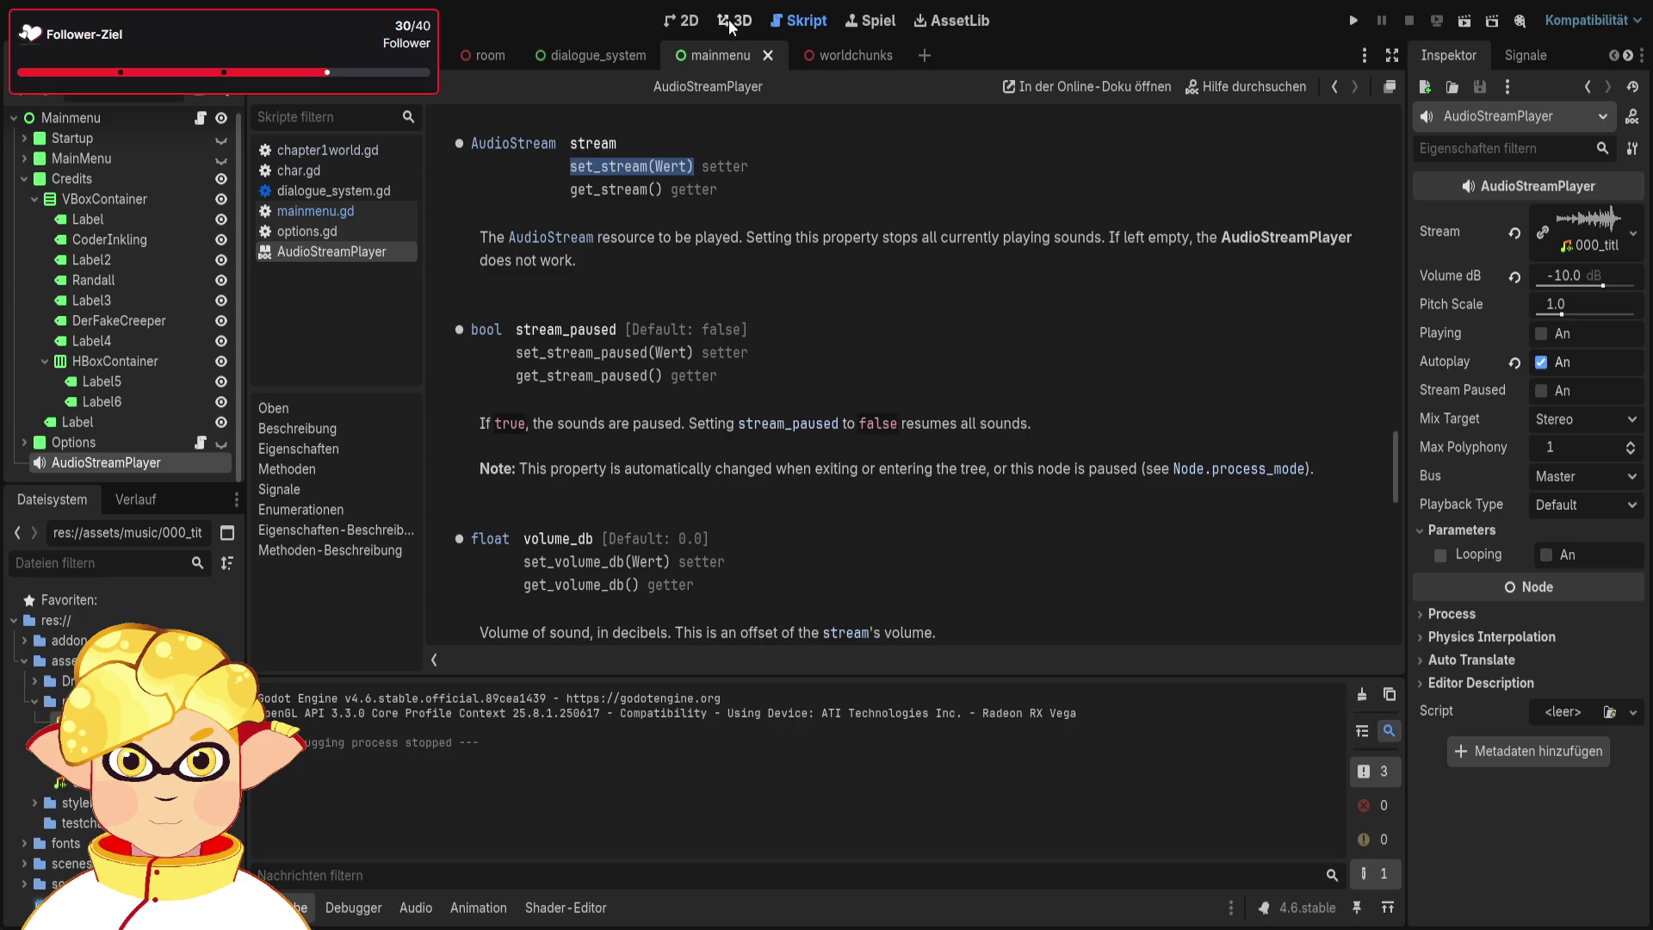
# In mainmenu.gd's _ready, add set_stream("res://assets/music/000_title_theme.ogg") above the play call.
pyautogui.click(326, 150)
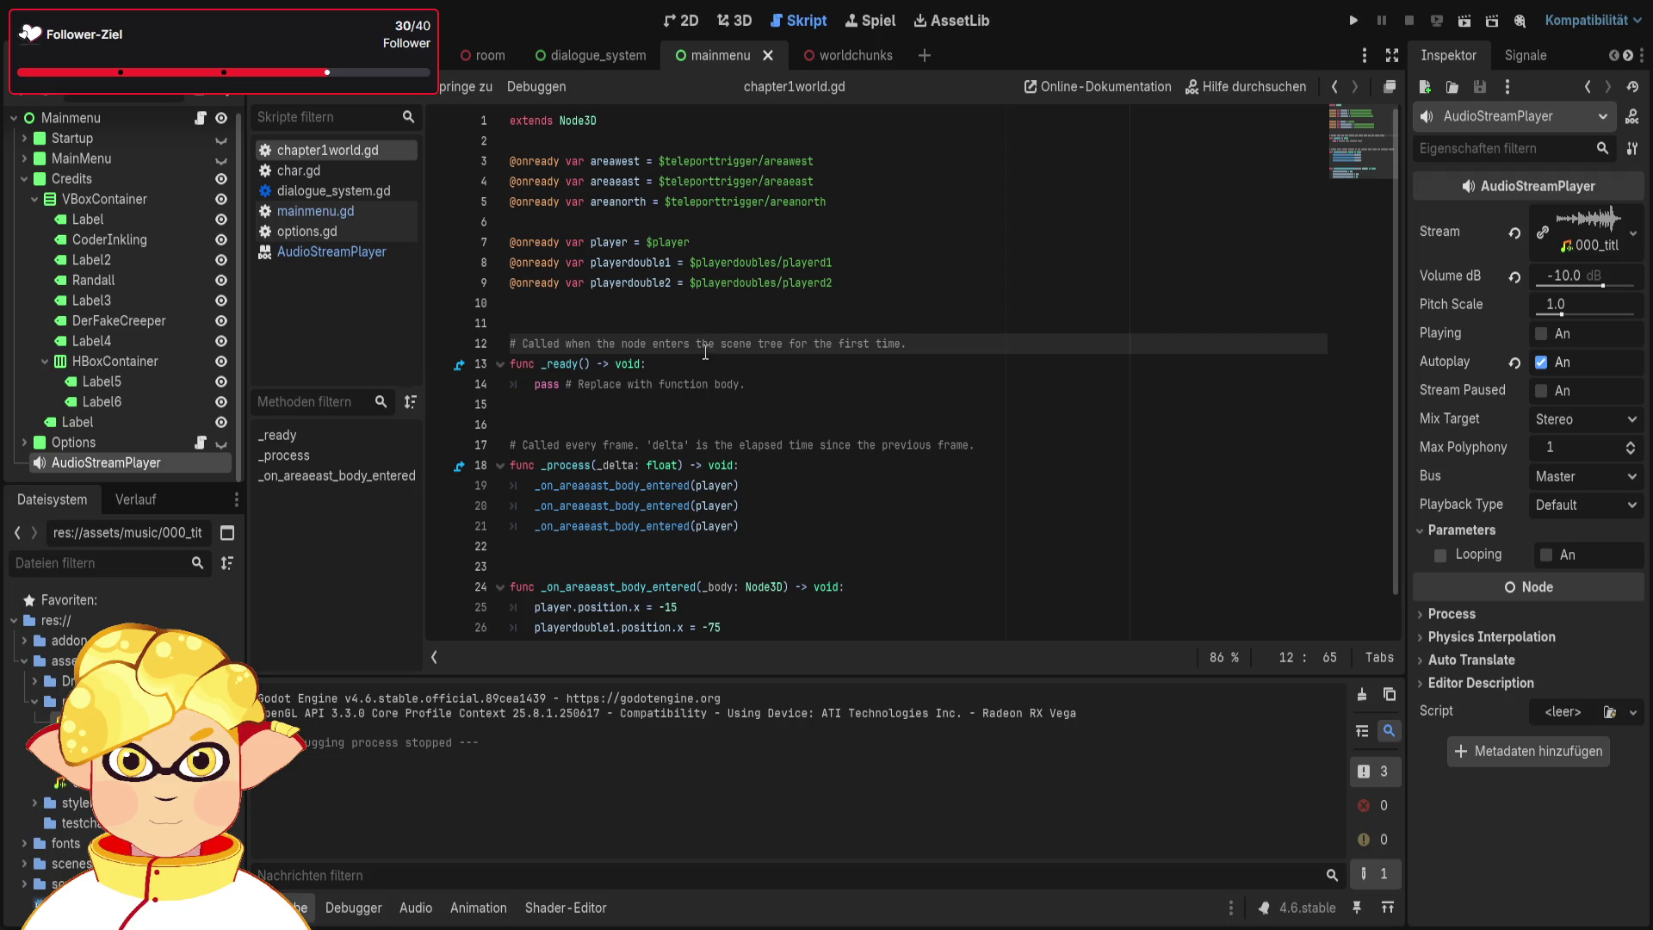
pyautogui.scroll(-1, 713, 345)
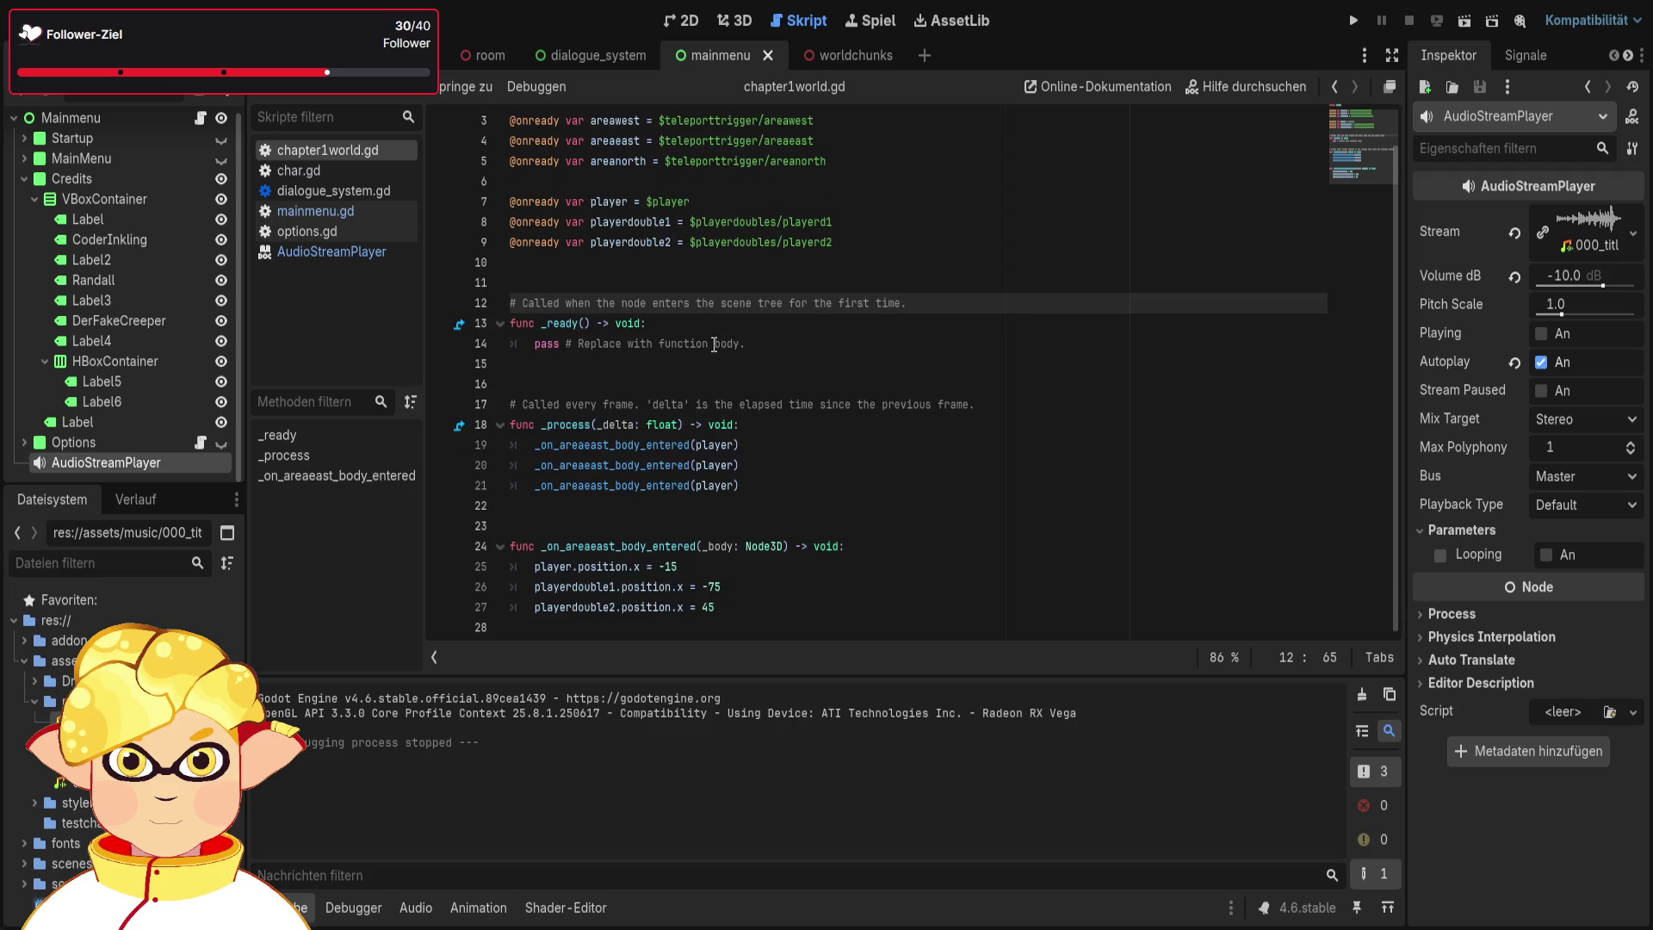
pyautogui.click(327, 212)
pyautogui.scroll(1, 727, 413)
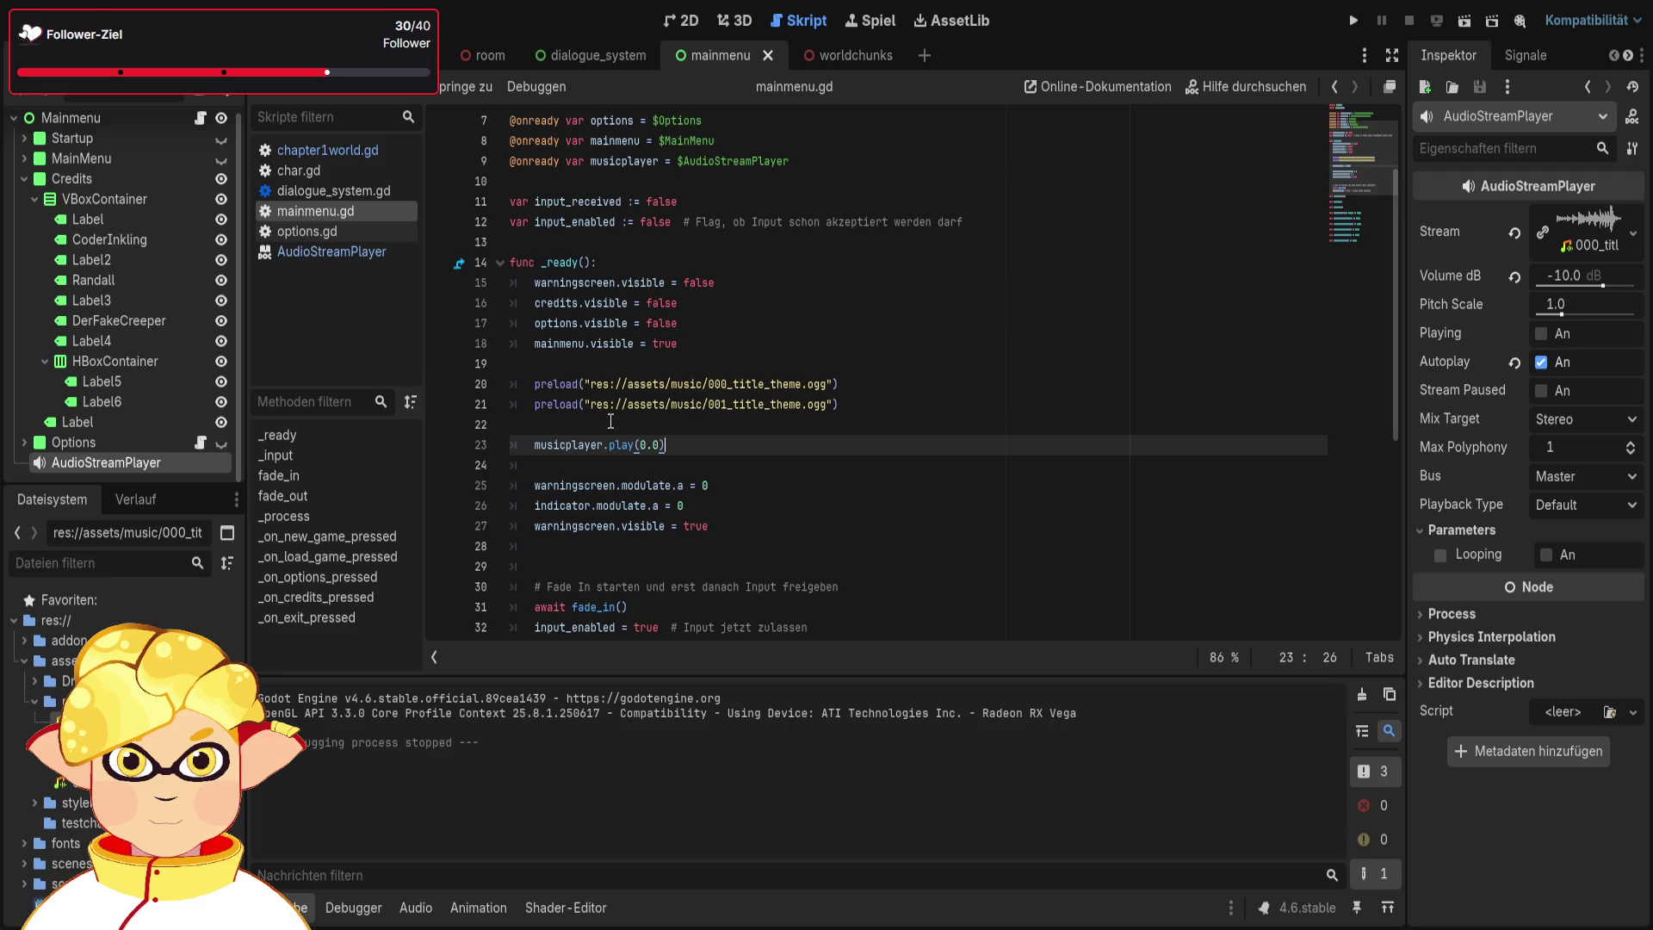
pyautogui.click(607, 420)
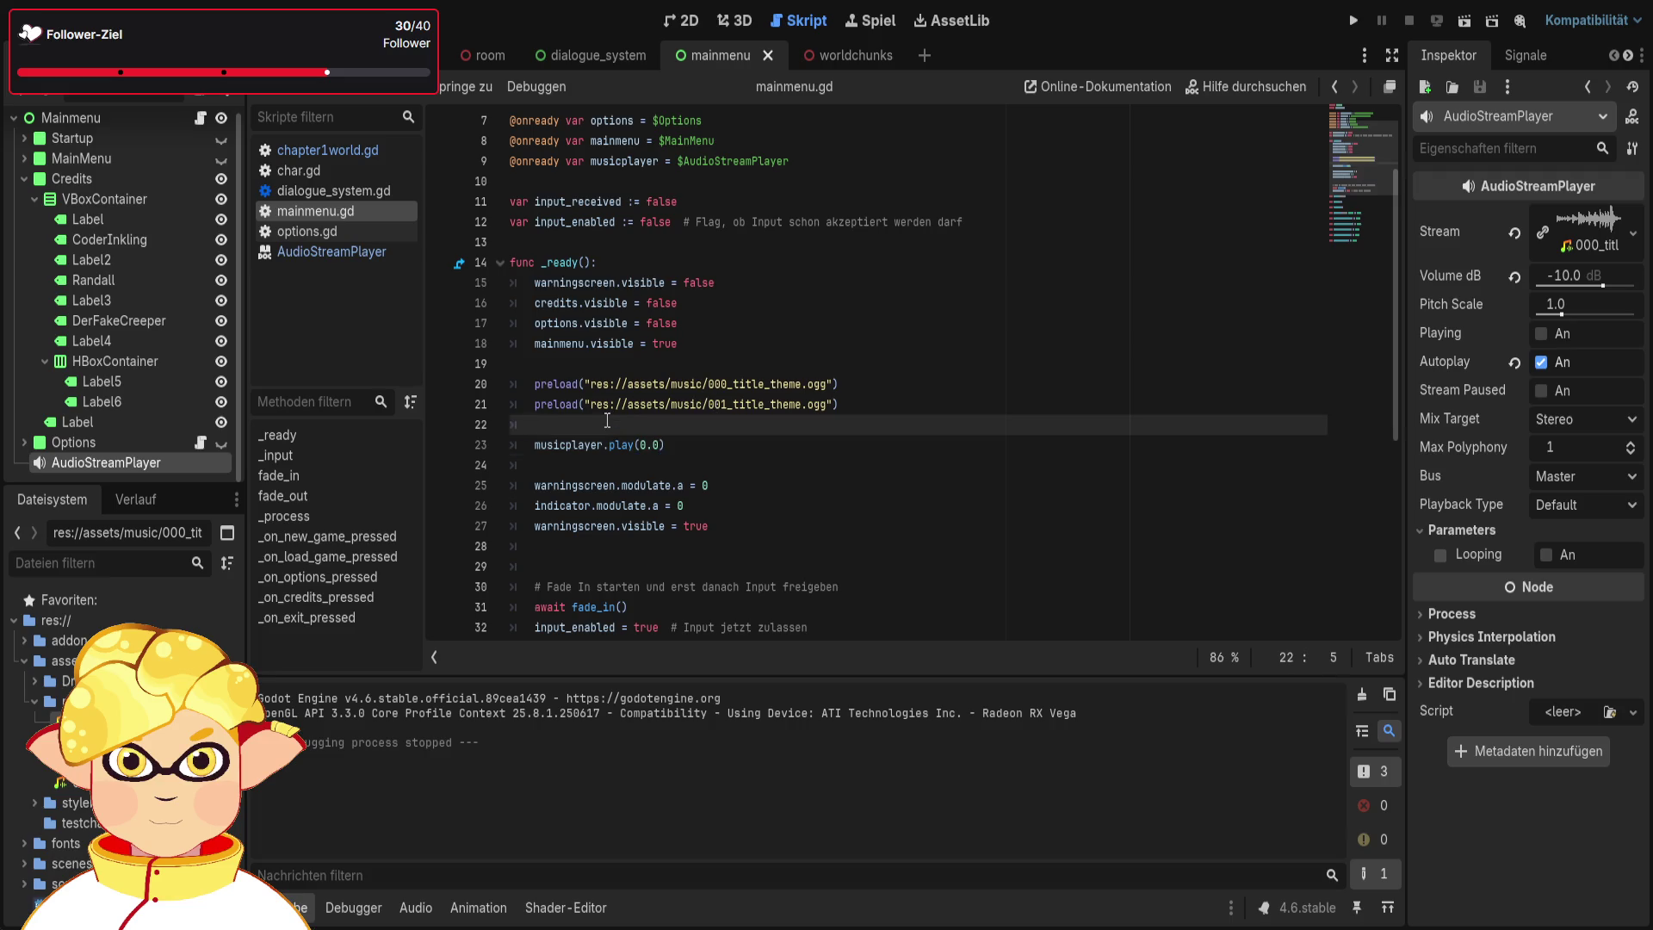
pyautogui.write('set_stream(Wert)')
pyautogui.click(538, 424)
pyautogui.hotkey('ctrl', 'shift', 'Return')
pyautogui.doubleClick(629, 446)
pyautogui.press('BackSpace')
pyautogui.moveTo(1584, 230); pyautogui.dragTo(602, 444)
pyautogui.click(531, 466)
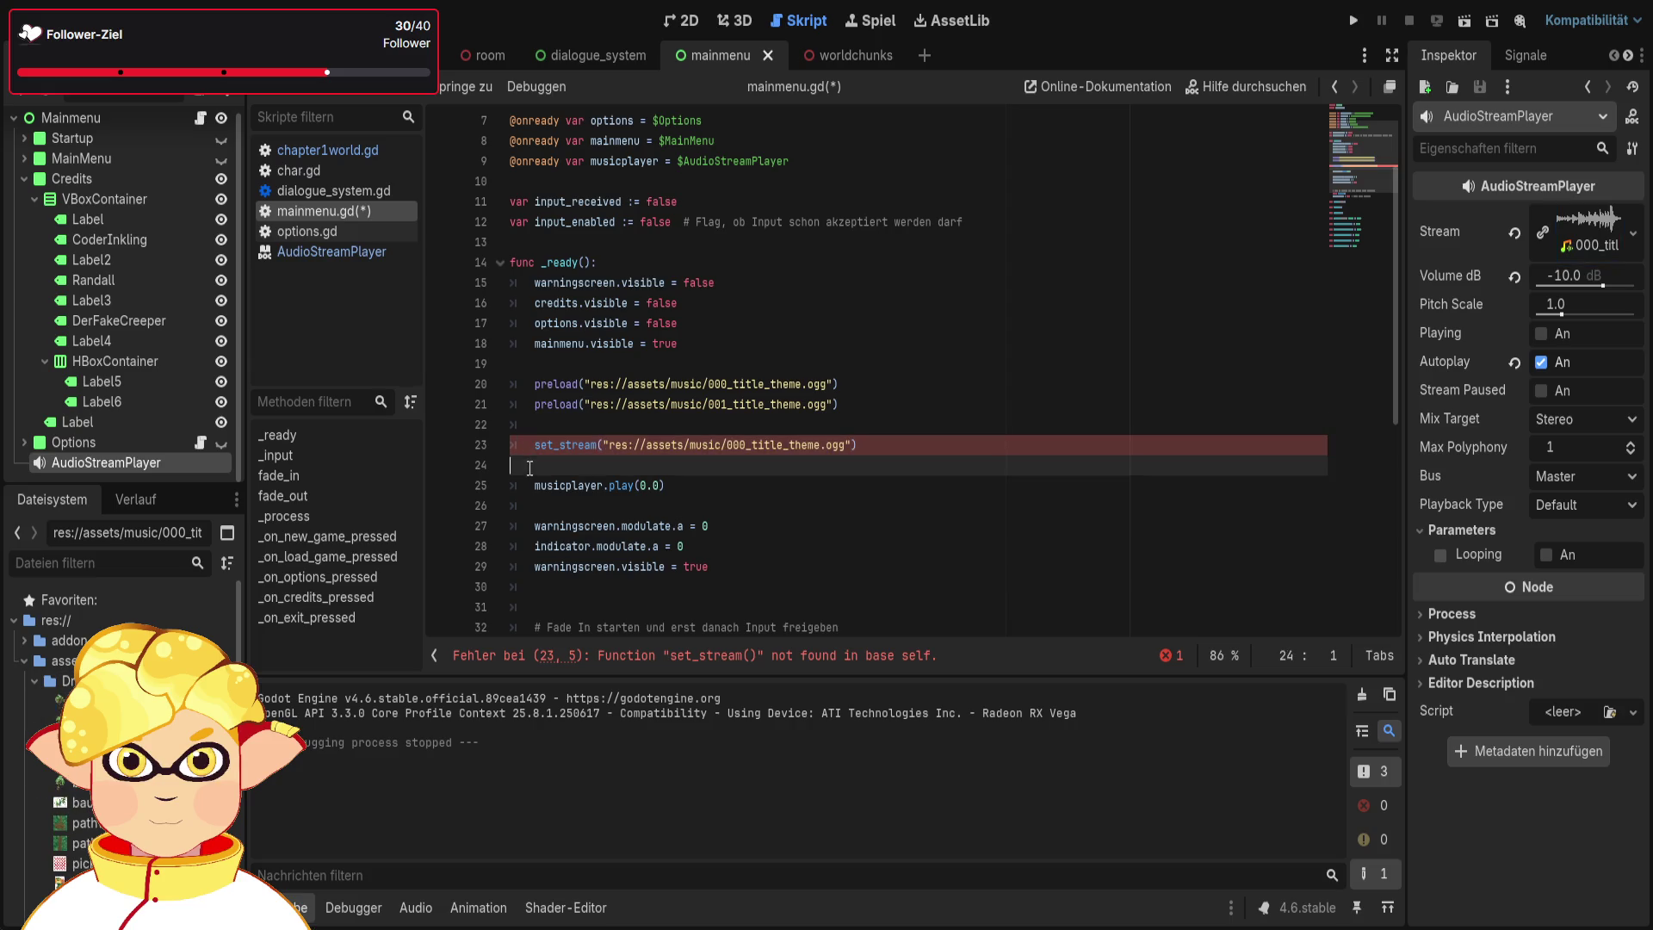
pyautogui.press('BackSpace')
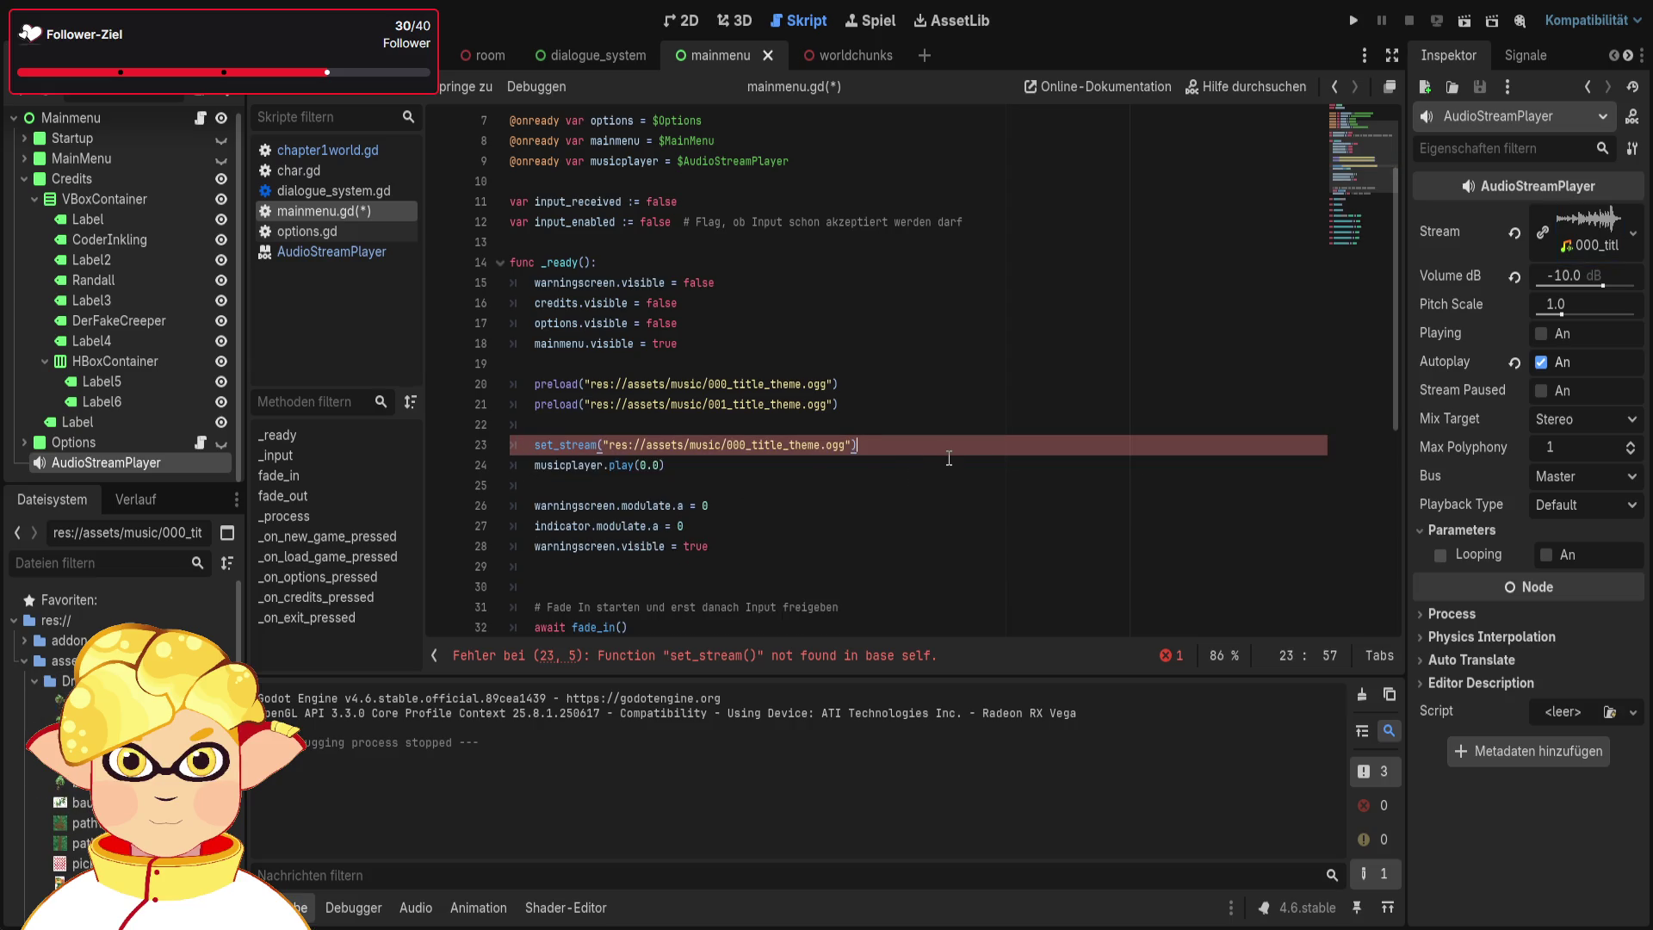
# Prefix the set_stream call with 'musicplayer.'.
pyautogui.click(911, 466)
pyautogui.click(927, 430)
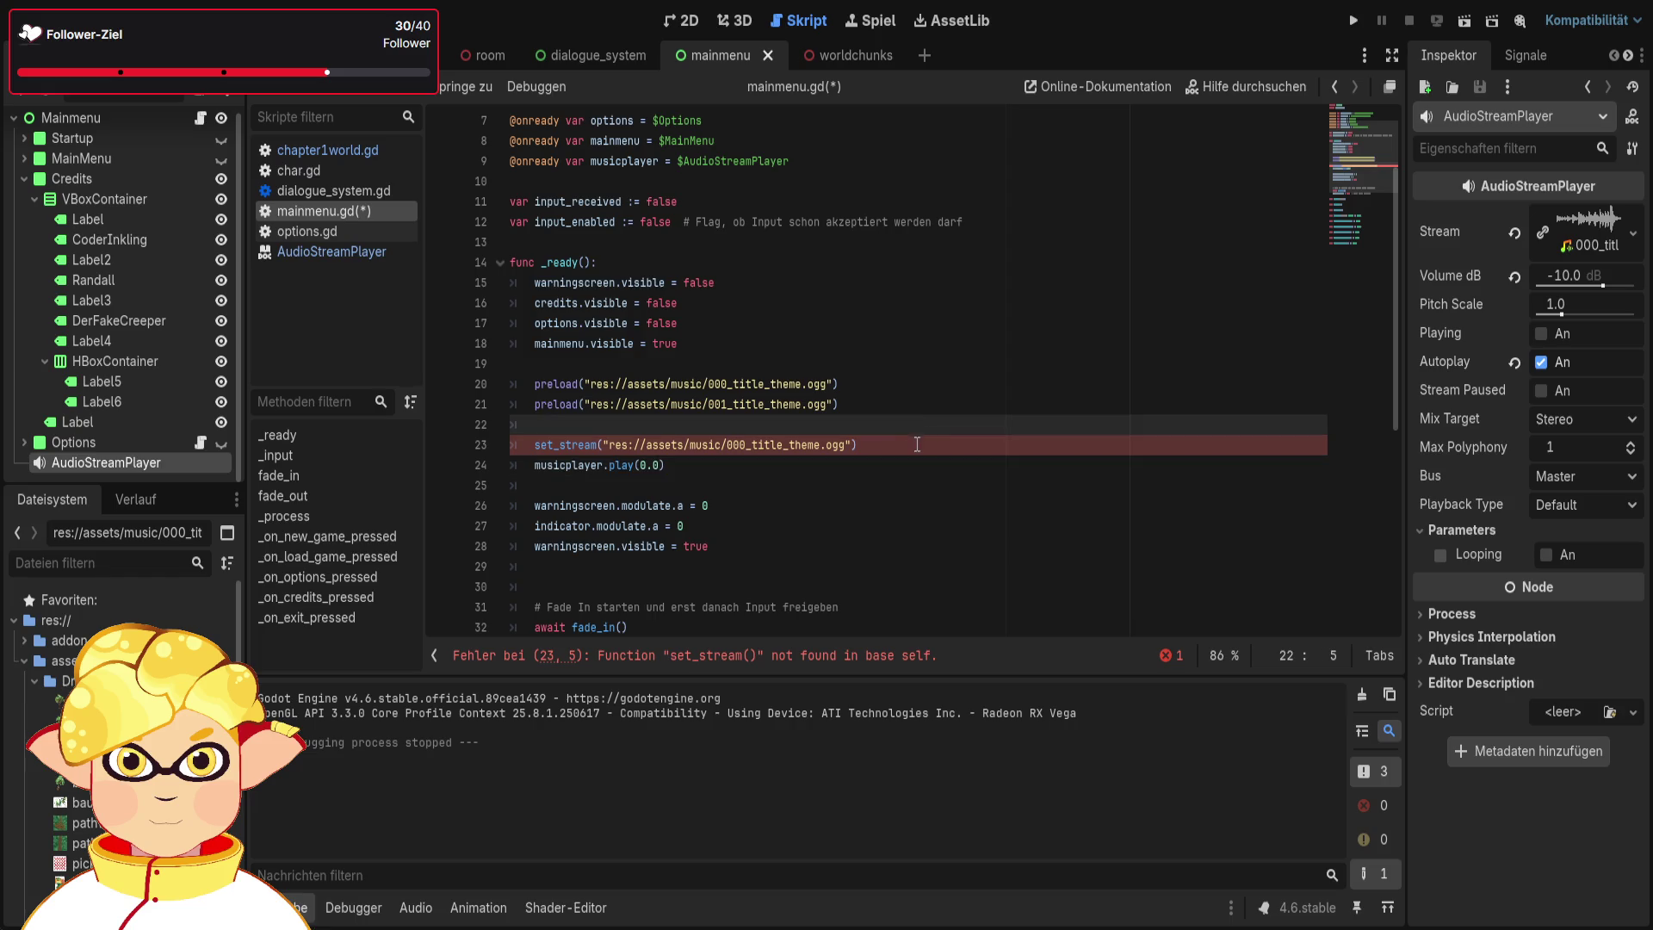
pyautogui.click(537, 445)
pyautogui.write('music')
pyautogui.press('Return')
pyautogui.write('.')
pyautogui.click(1128, 488)
pyautogui.scroll(-2, 1048, 461)
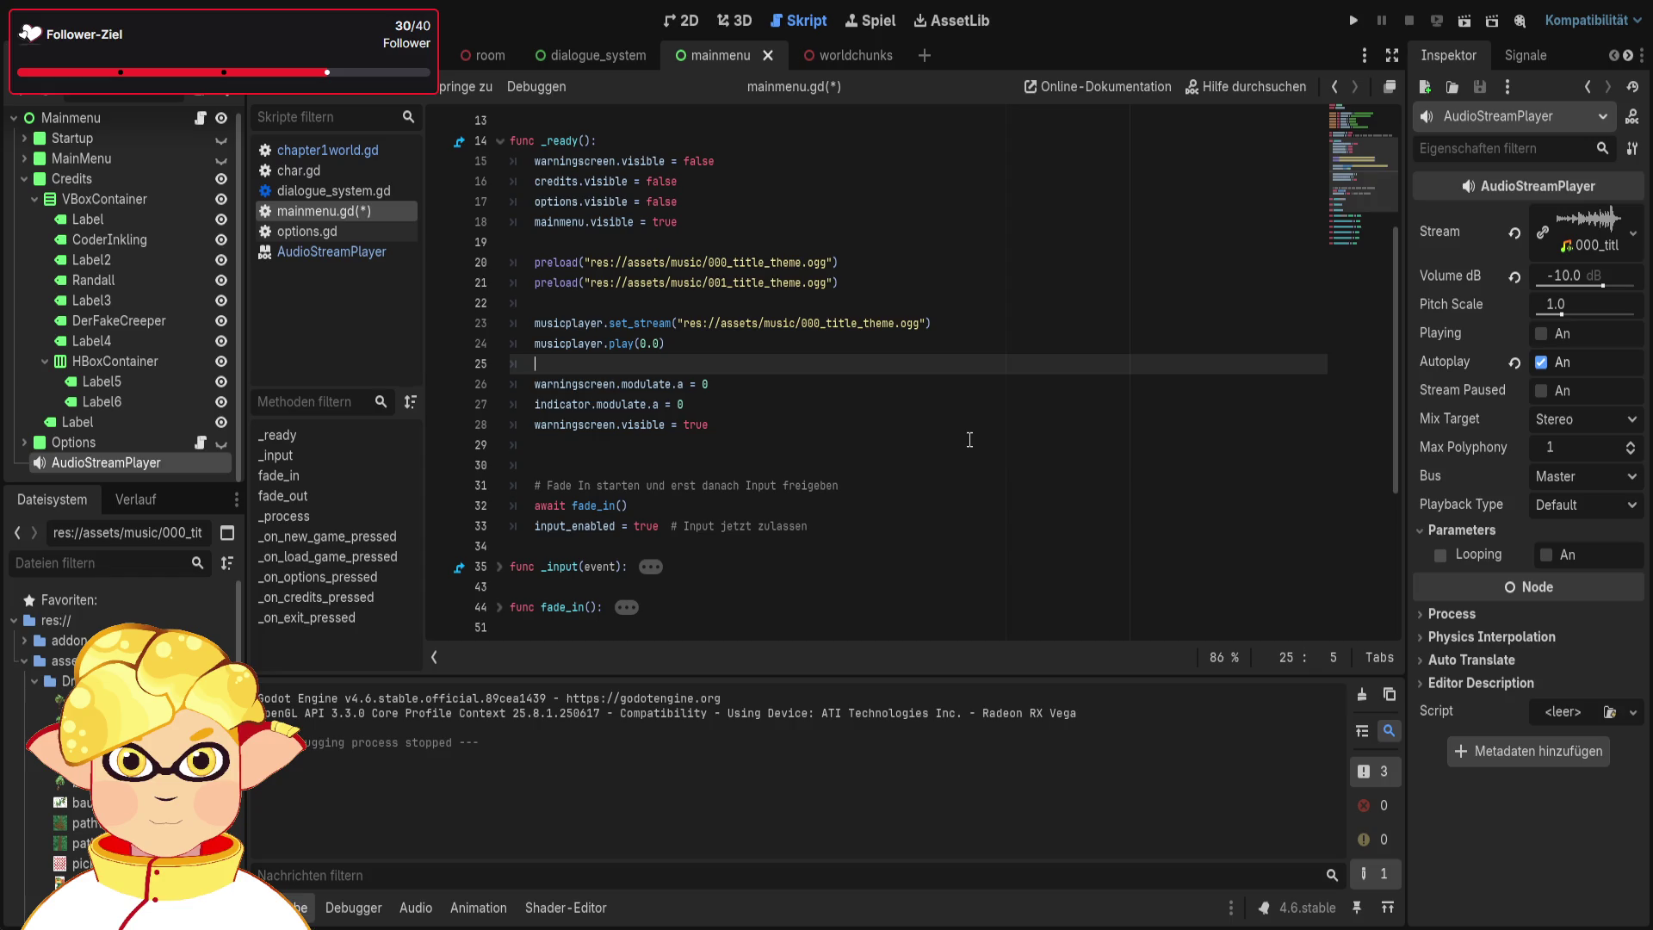
# Start a new line below line 22 reading 'musicplayer.loop'.
pyautogui.click(975, 297)
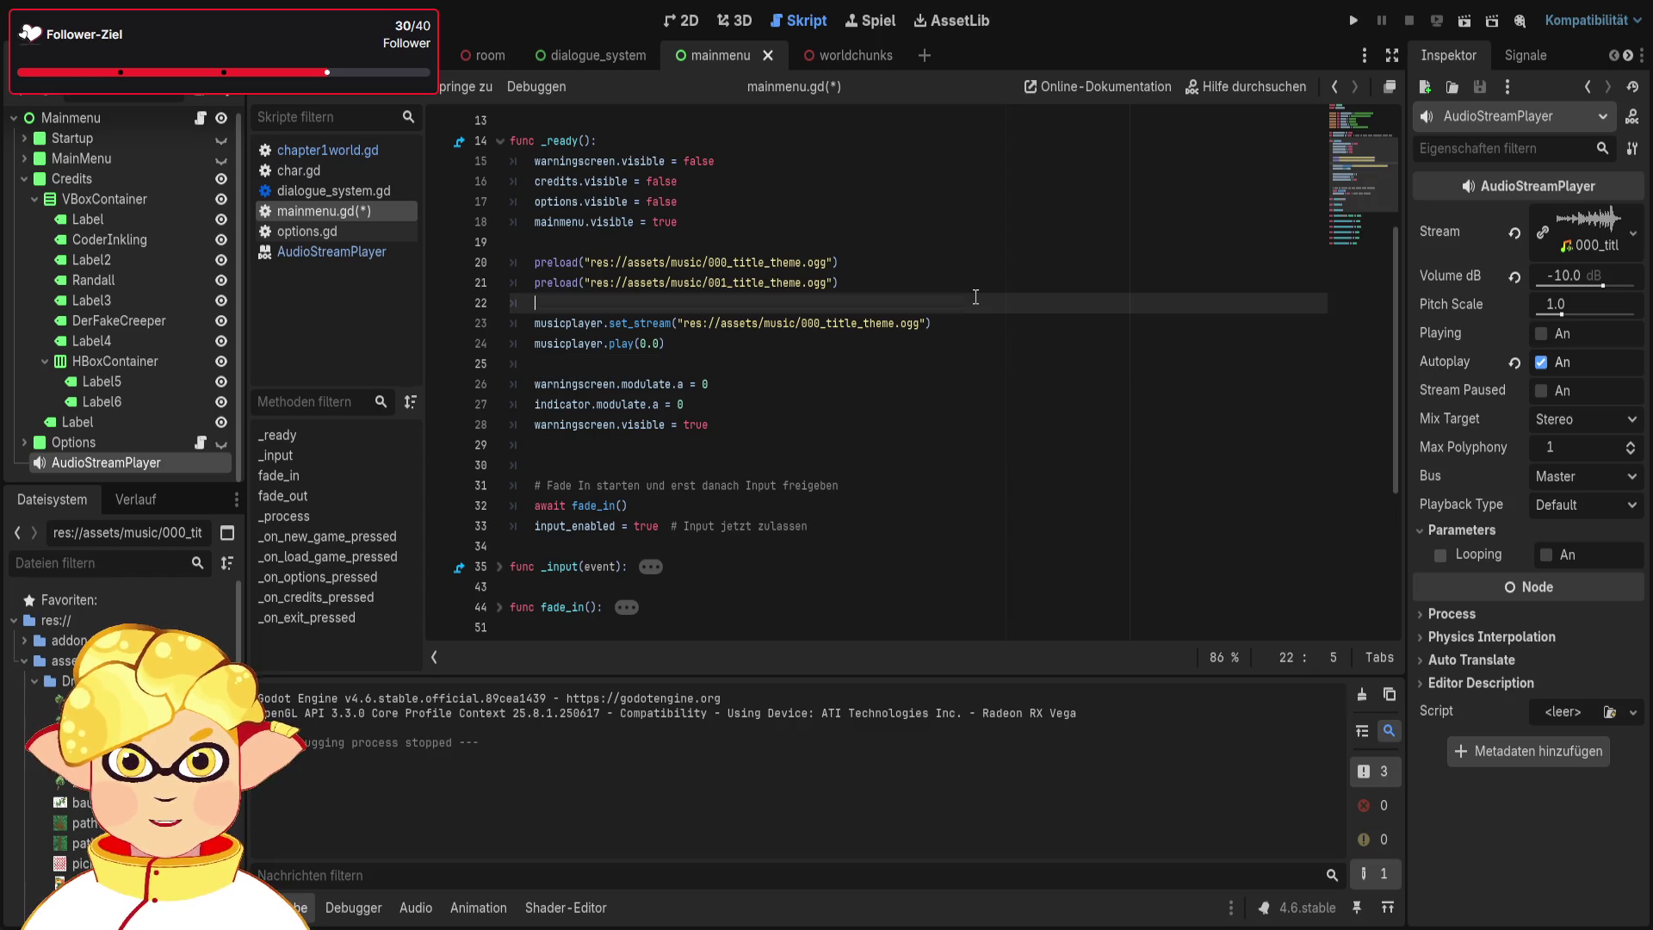
pyautogui.press('Return')
pyautogui.write('mus')
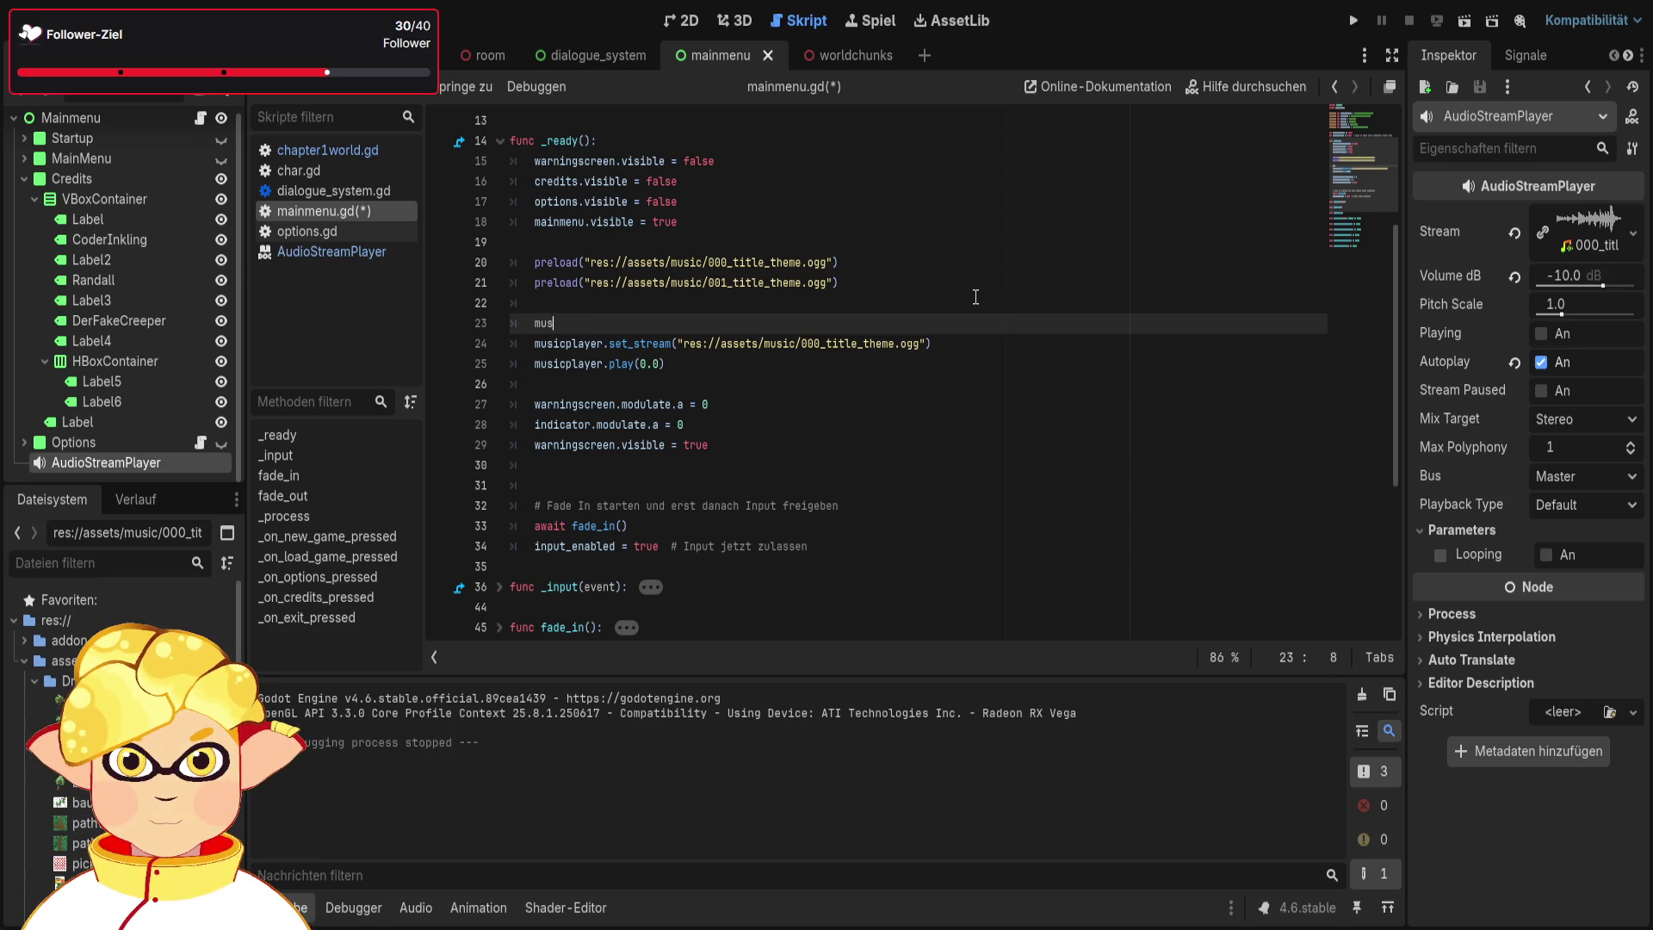
pyautogui.write('icpl')
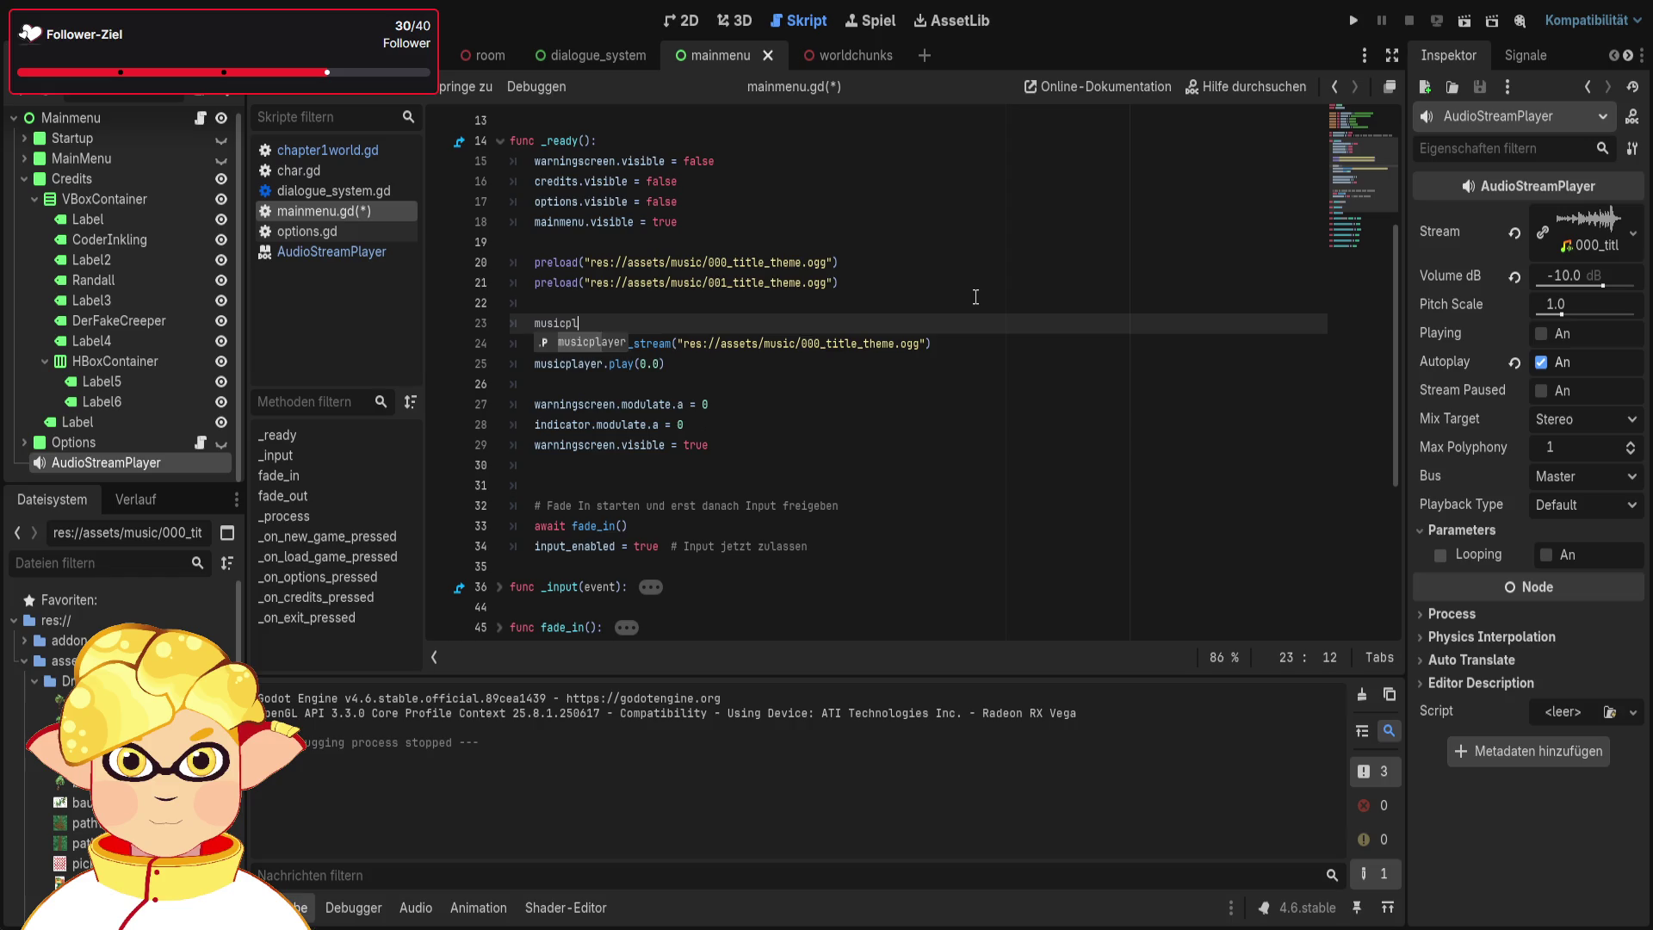
pyautogui.press('Return')
pyautogui.write('.')
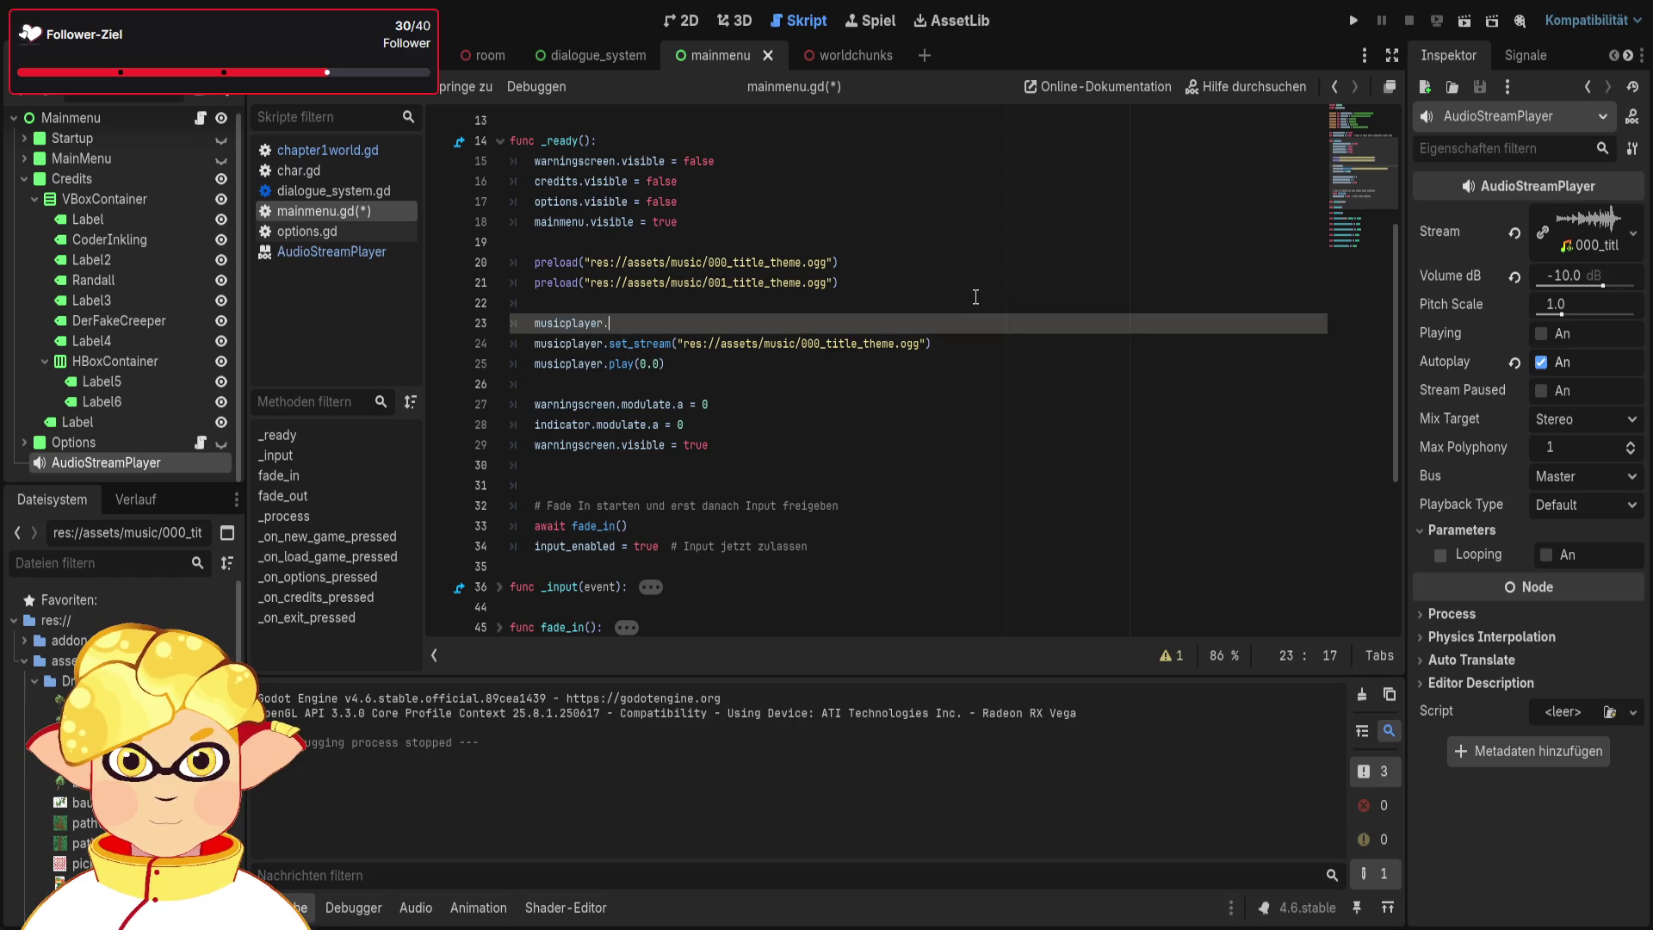
pyautogui.write('loop')
# Browse the AudioStreamPlayer reference's Methoden and Signale, reading the finished() signal description.
pyautogui.click(328, 250)
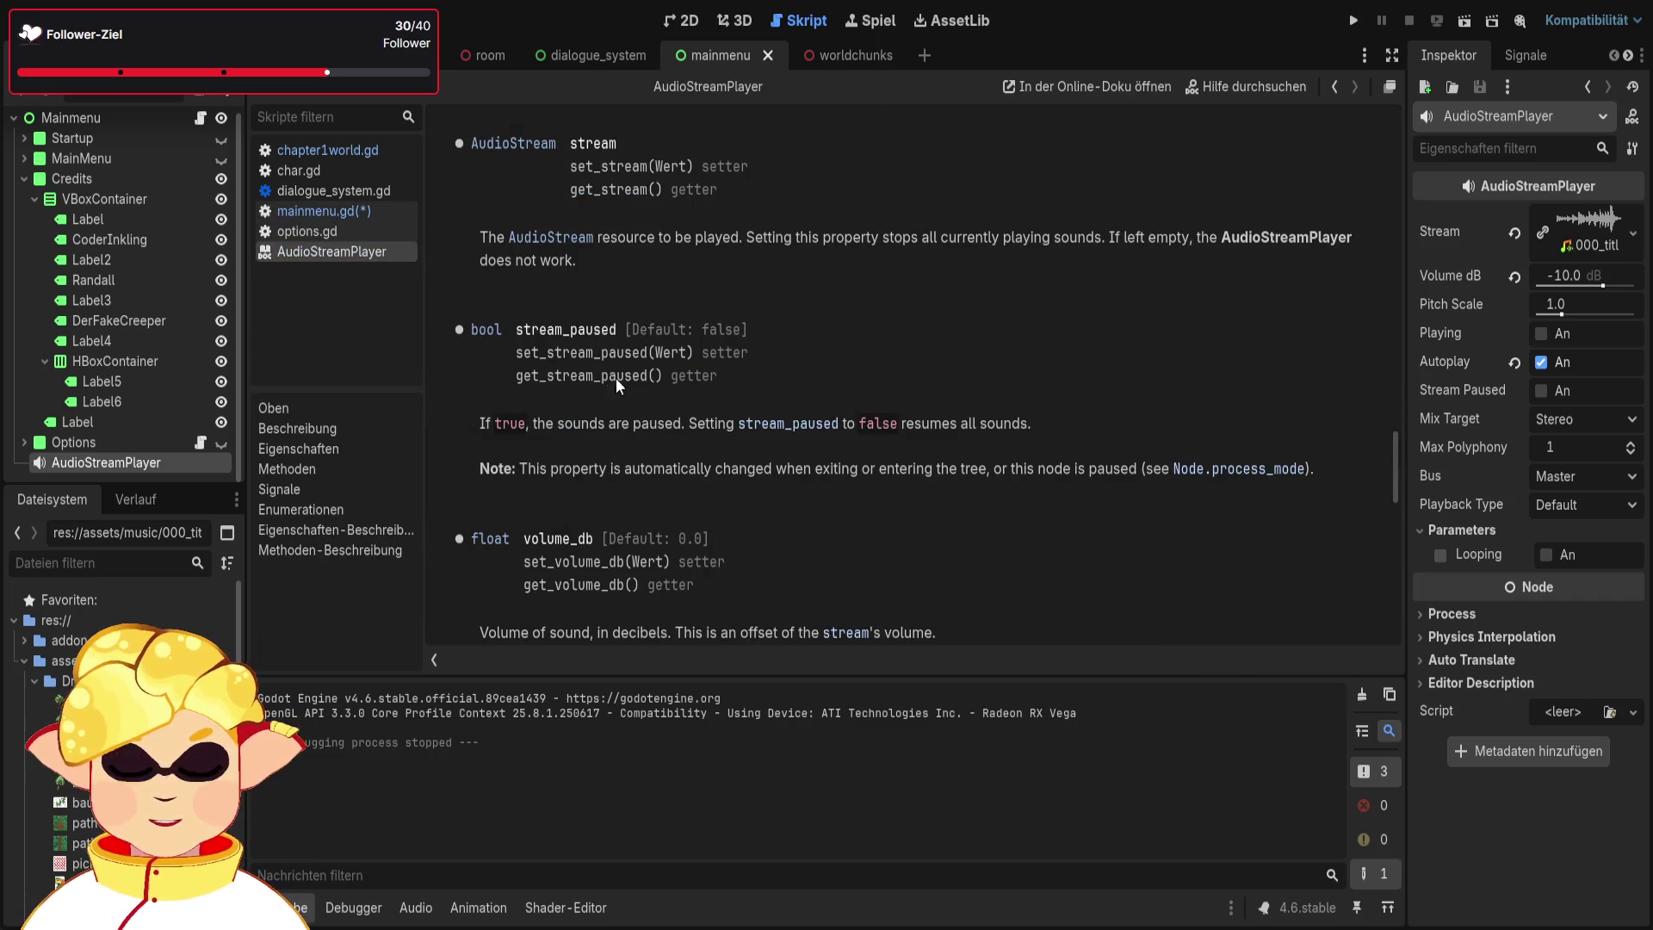
pyautogui.scroll(15, 616, 379)
pyautogui.scroll(-3, 632, 416)
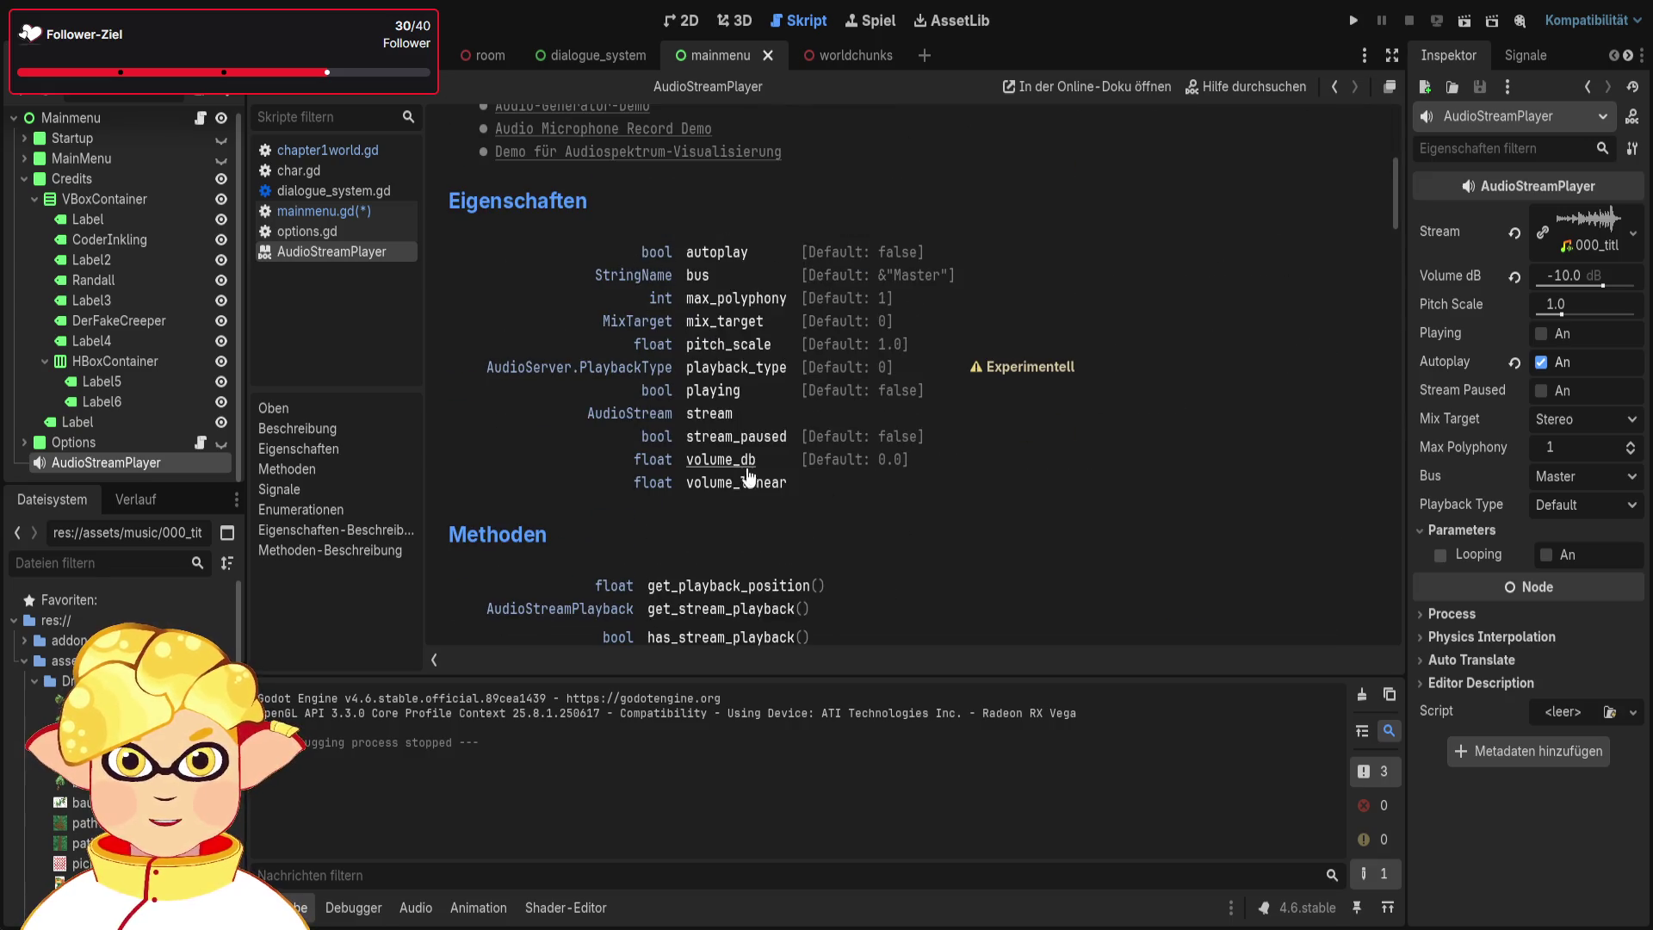
pyautogui.scroll(5, 767, 514)
pyautogui.scroll(-5, 749, 465)
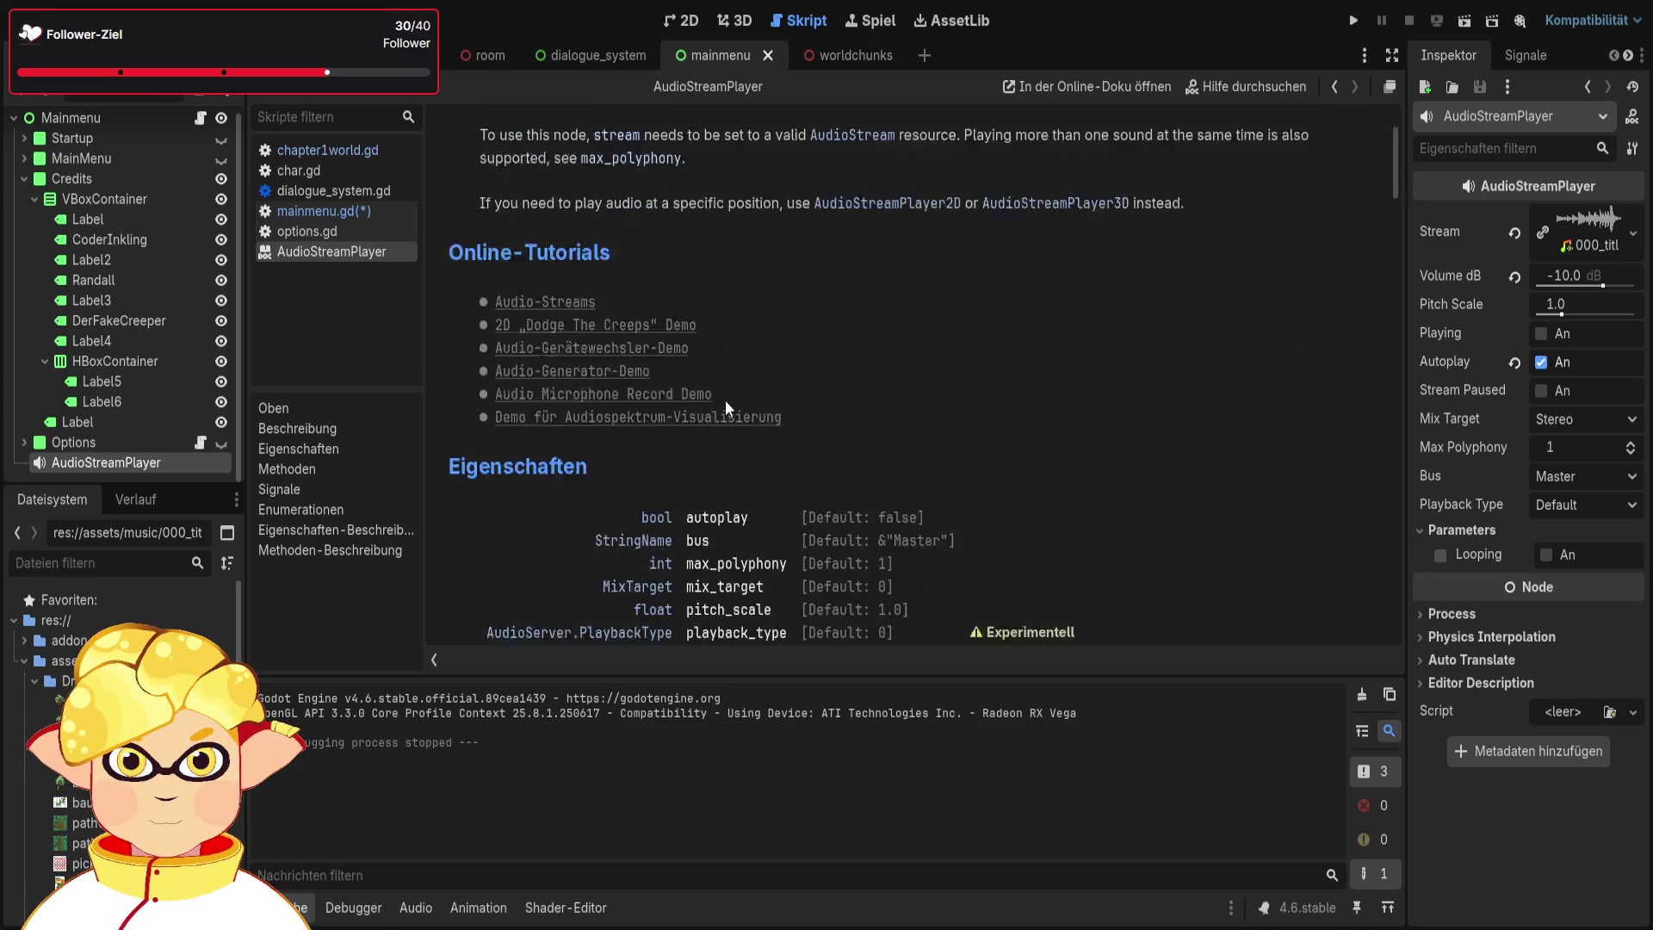
pyautogui.scroll(-1, 720, 387)
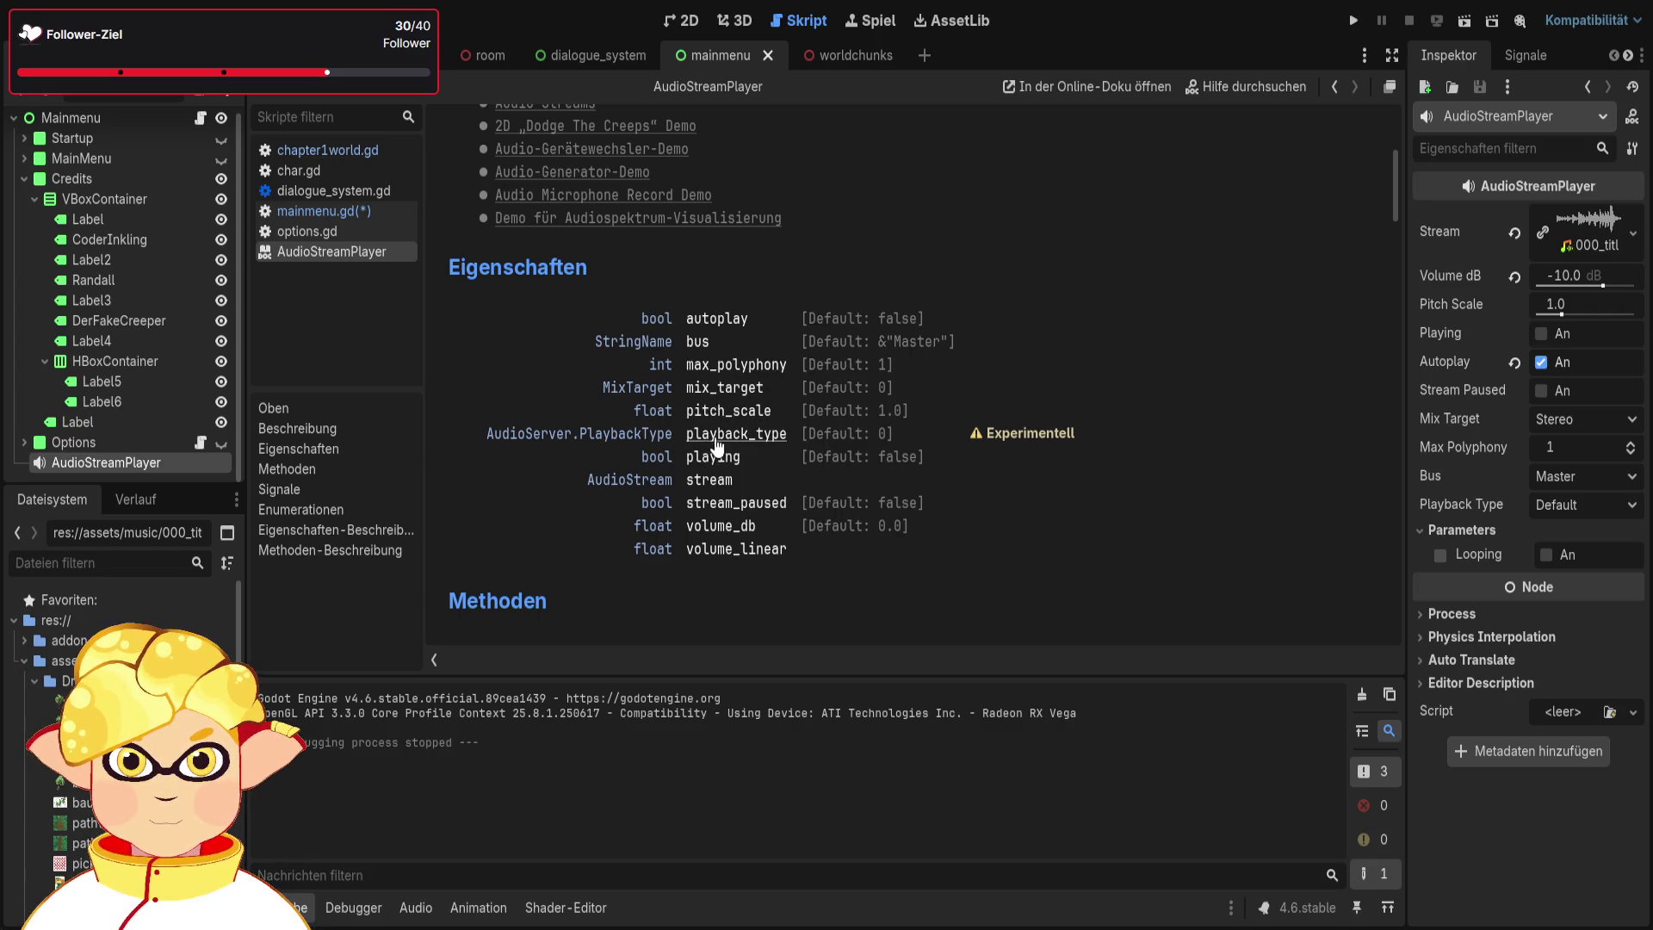
pyautogui.scroll(-3, 708, 457)
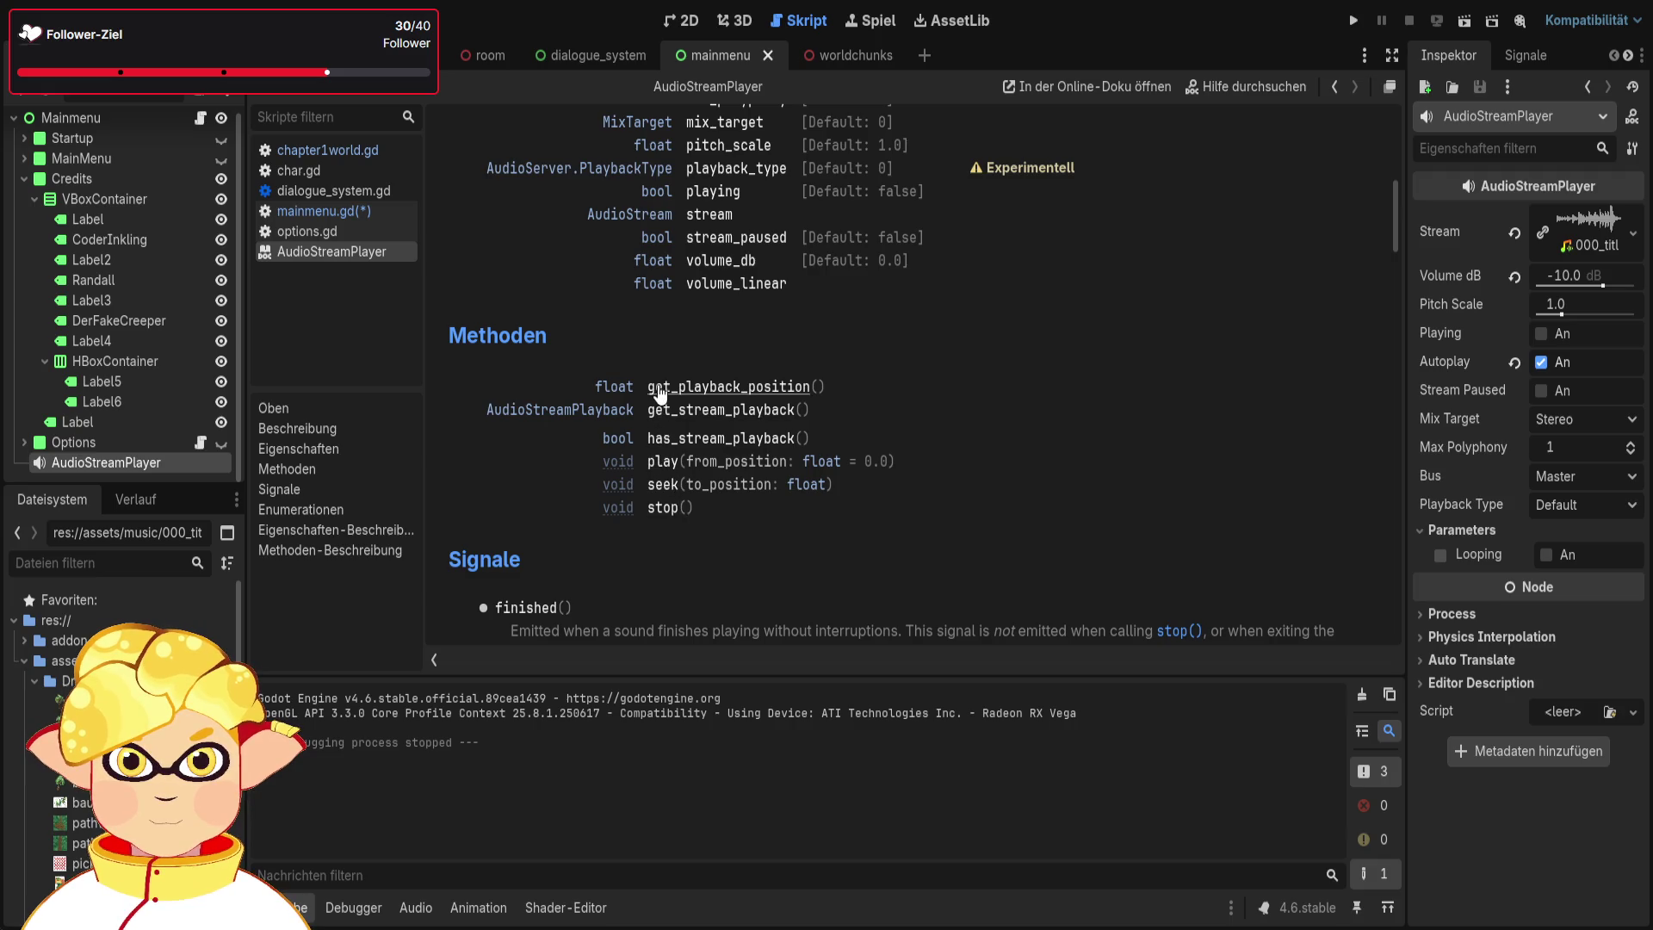
pyautogui.scroll(-3, 660, 394)
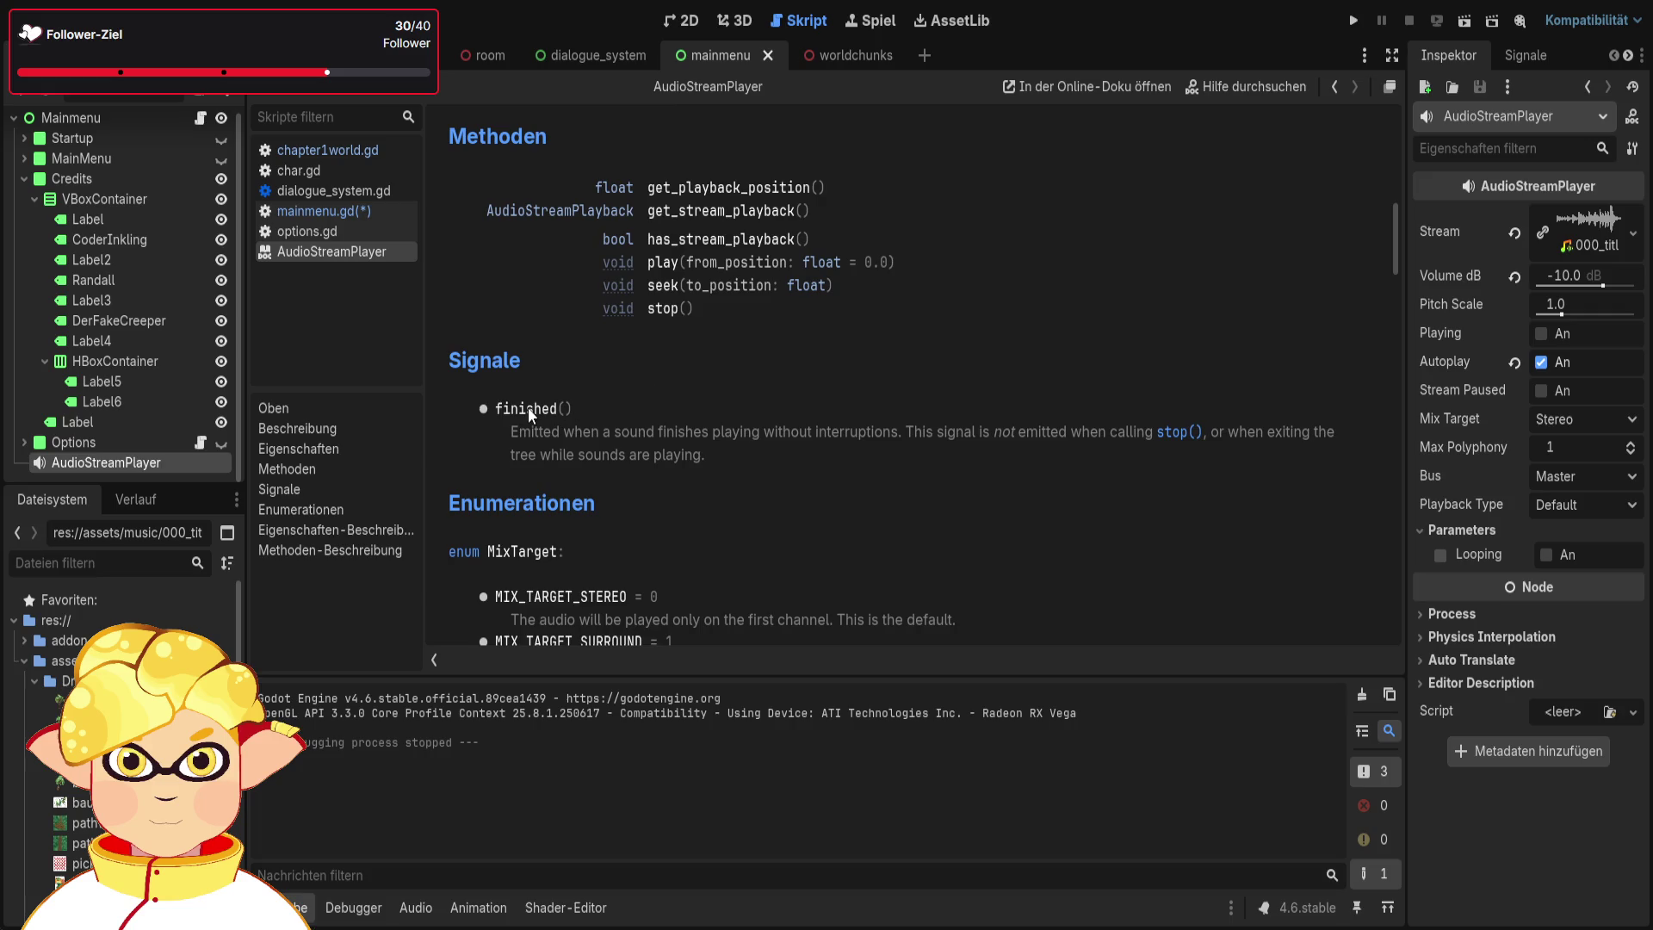
pyautogui.moveTo(517, 431); pyautogui.dragTo(790, 428)
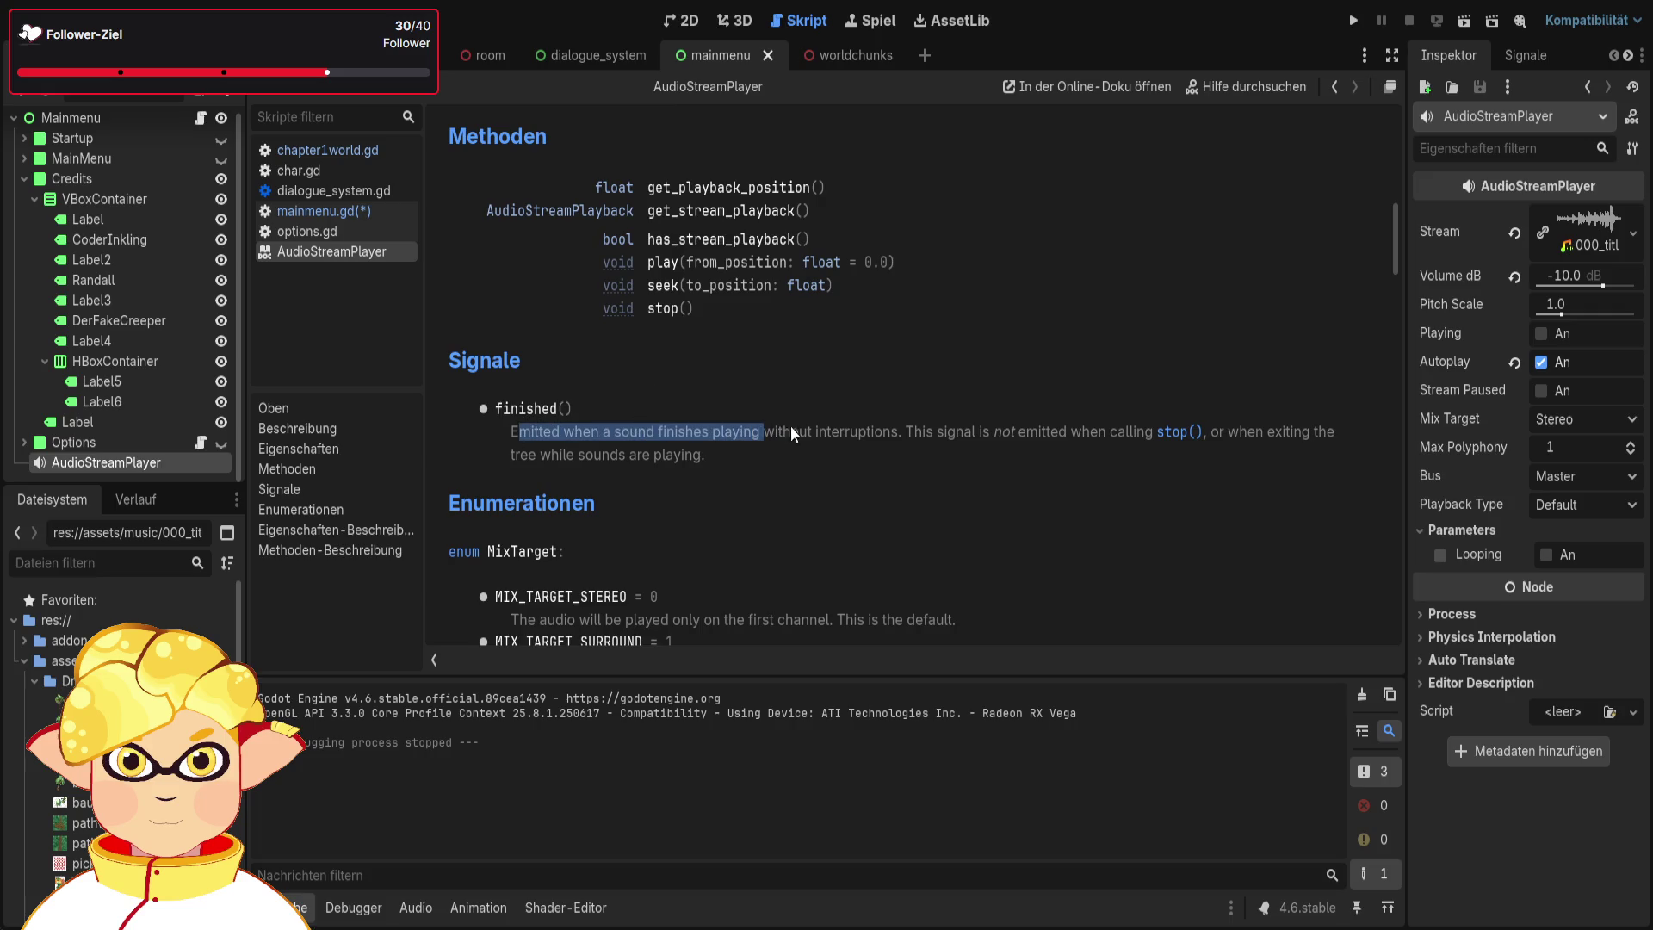
pyautogui.click(910, 431)
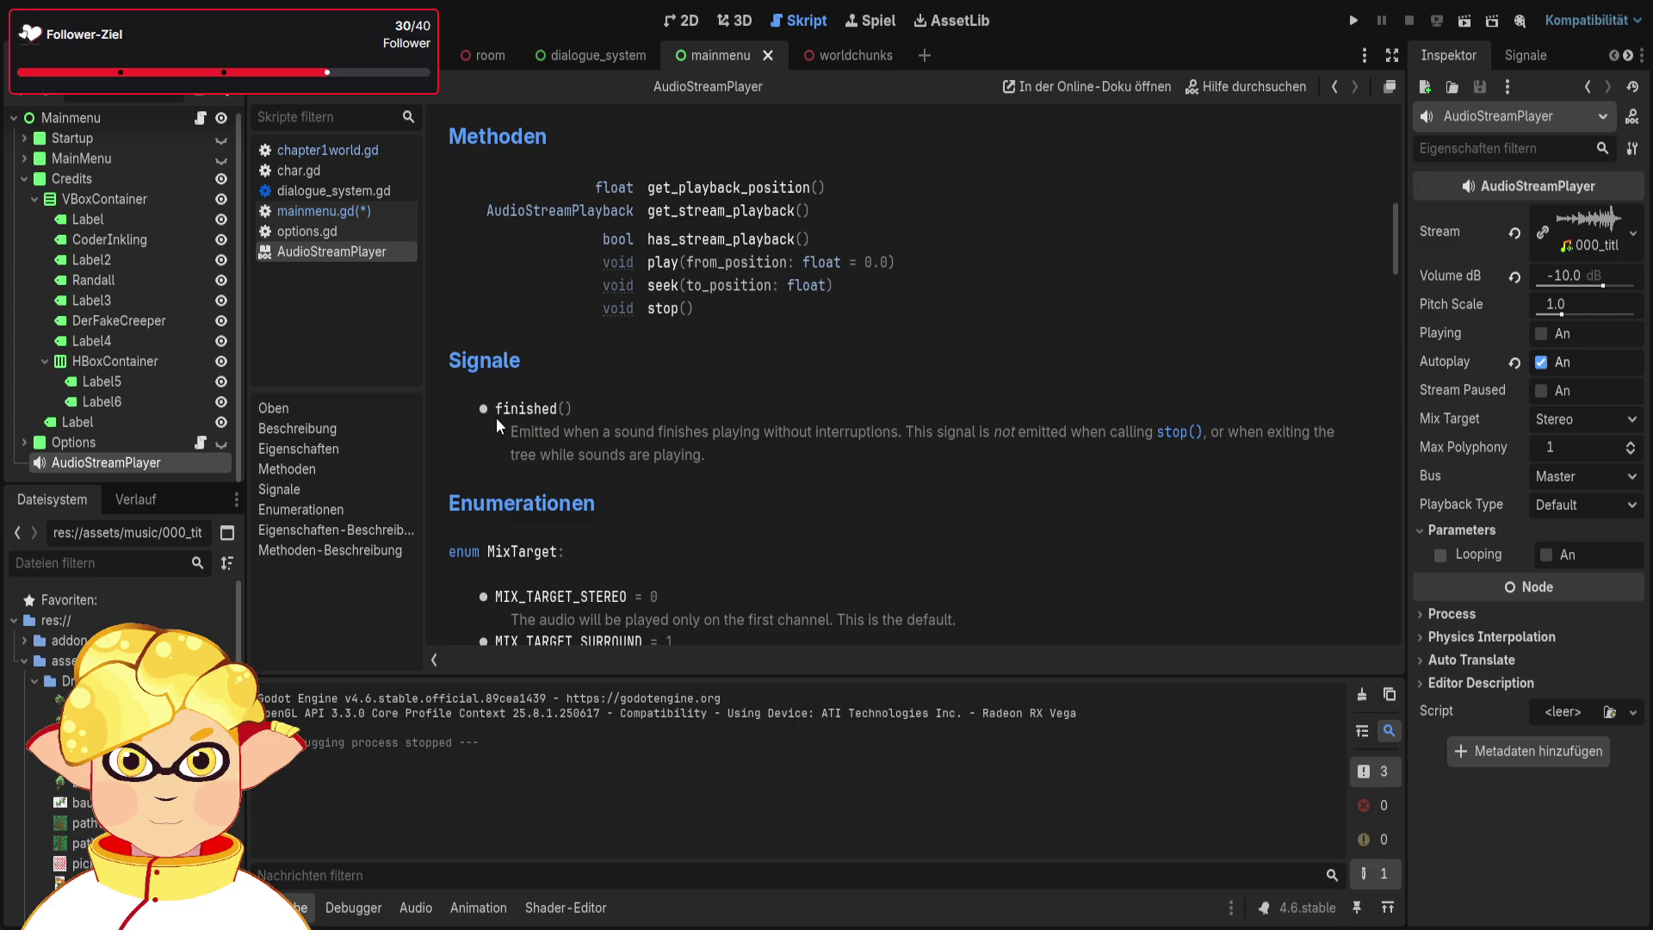
pyautogui.moveTo(498, 409); pyautogui.dragTo(571, 409)
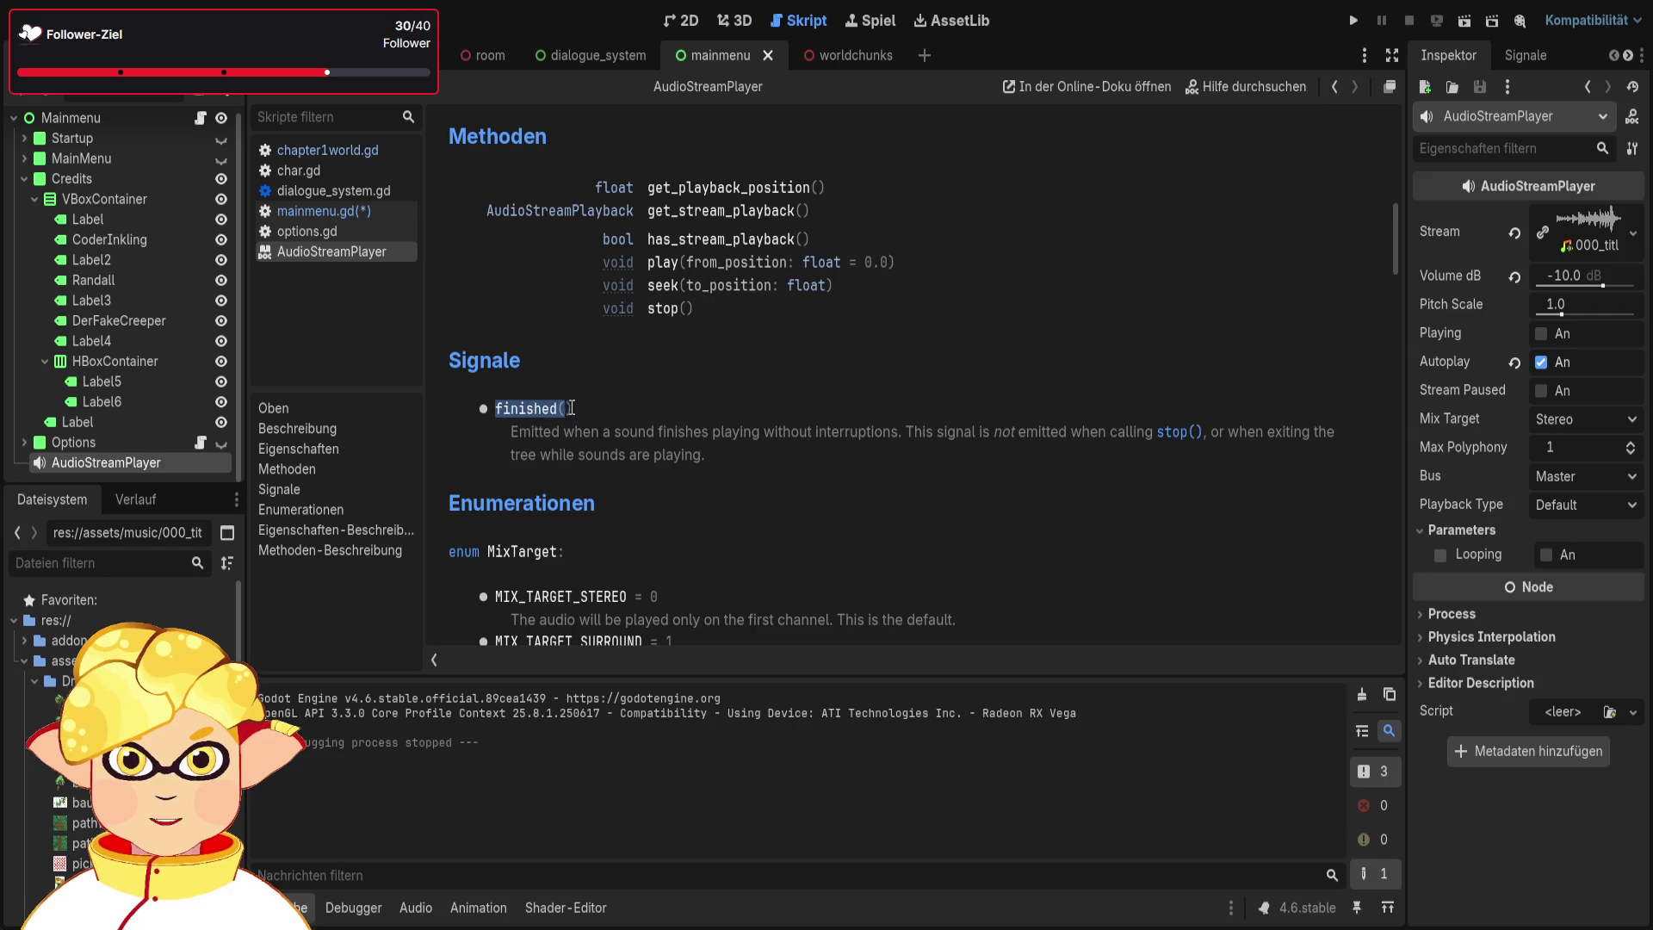
pyautogui.click(660, 401)
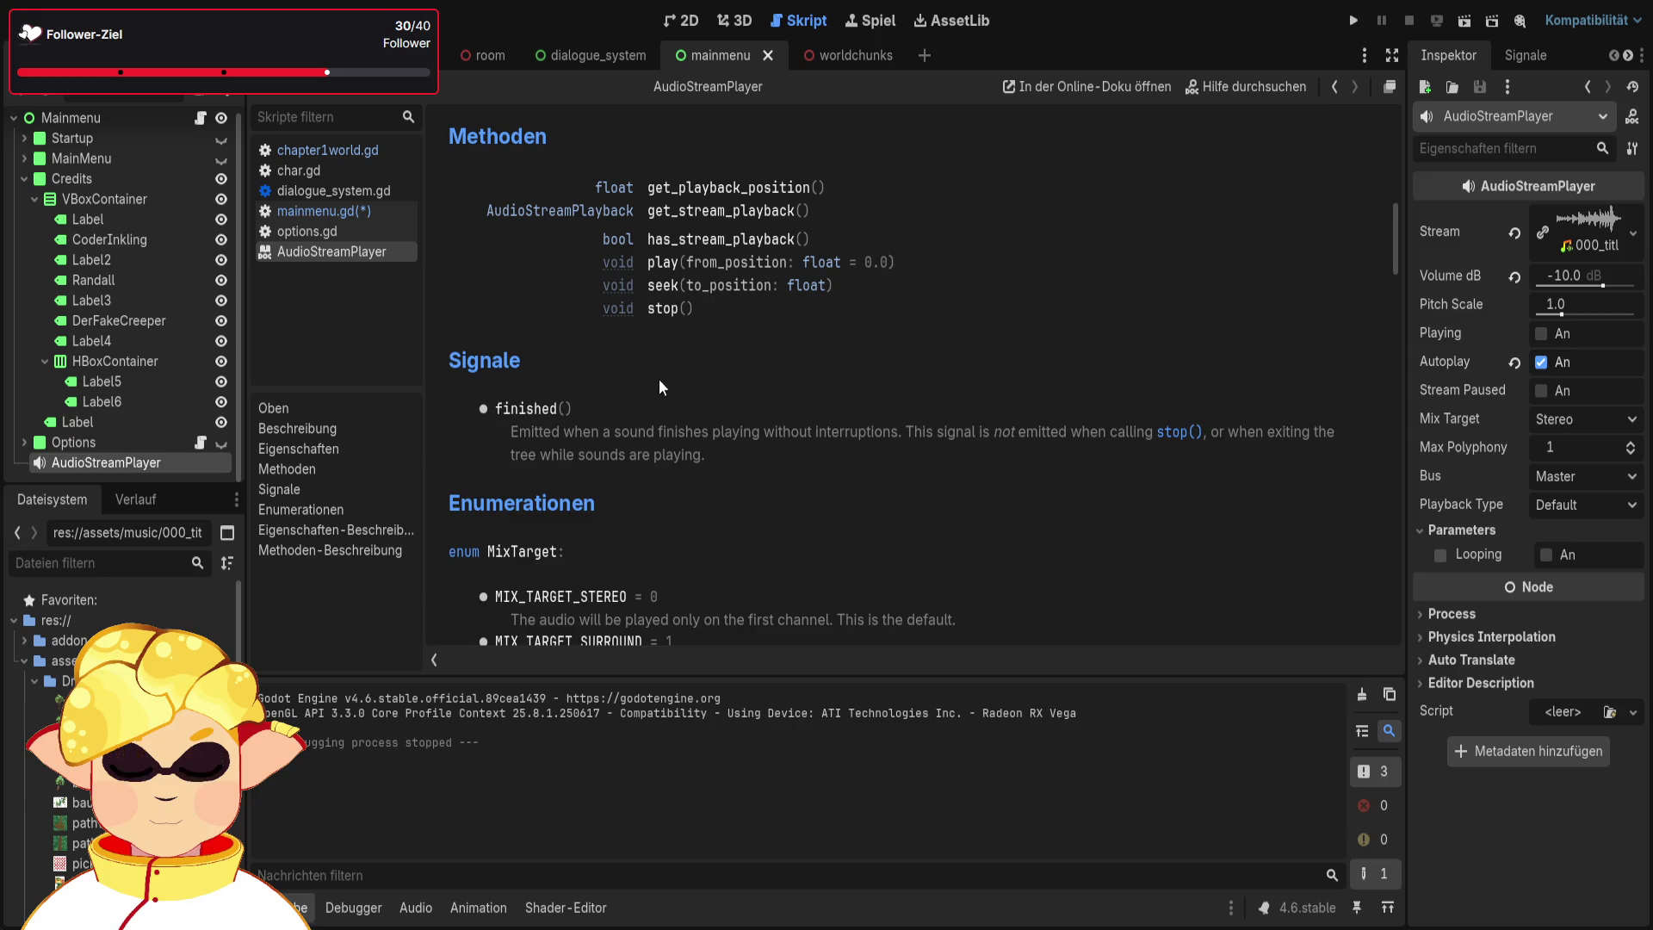
# Enable Parameters > Looping on the music player's stream in the Inspector.
pyautogui.scroll(-3, 714, 391)
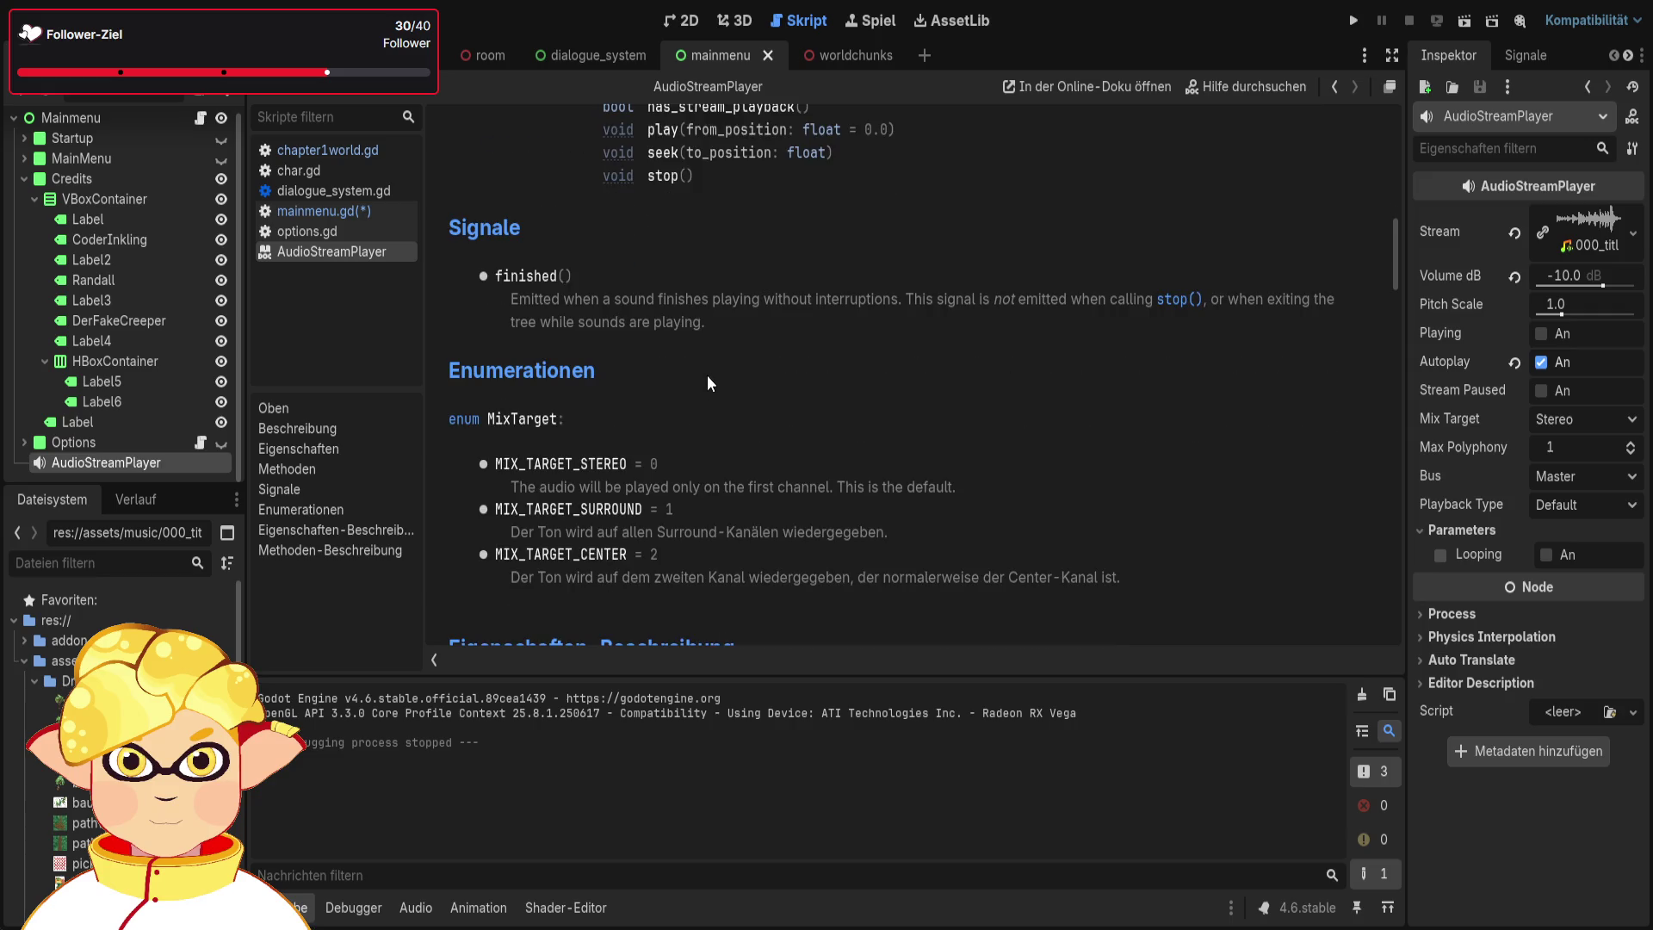
pyautogui.scroll(-1, 708, 380)
pyautogui.scroll(-2, 700, 382)
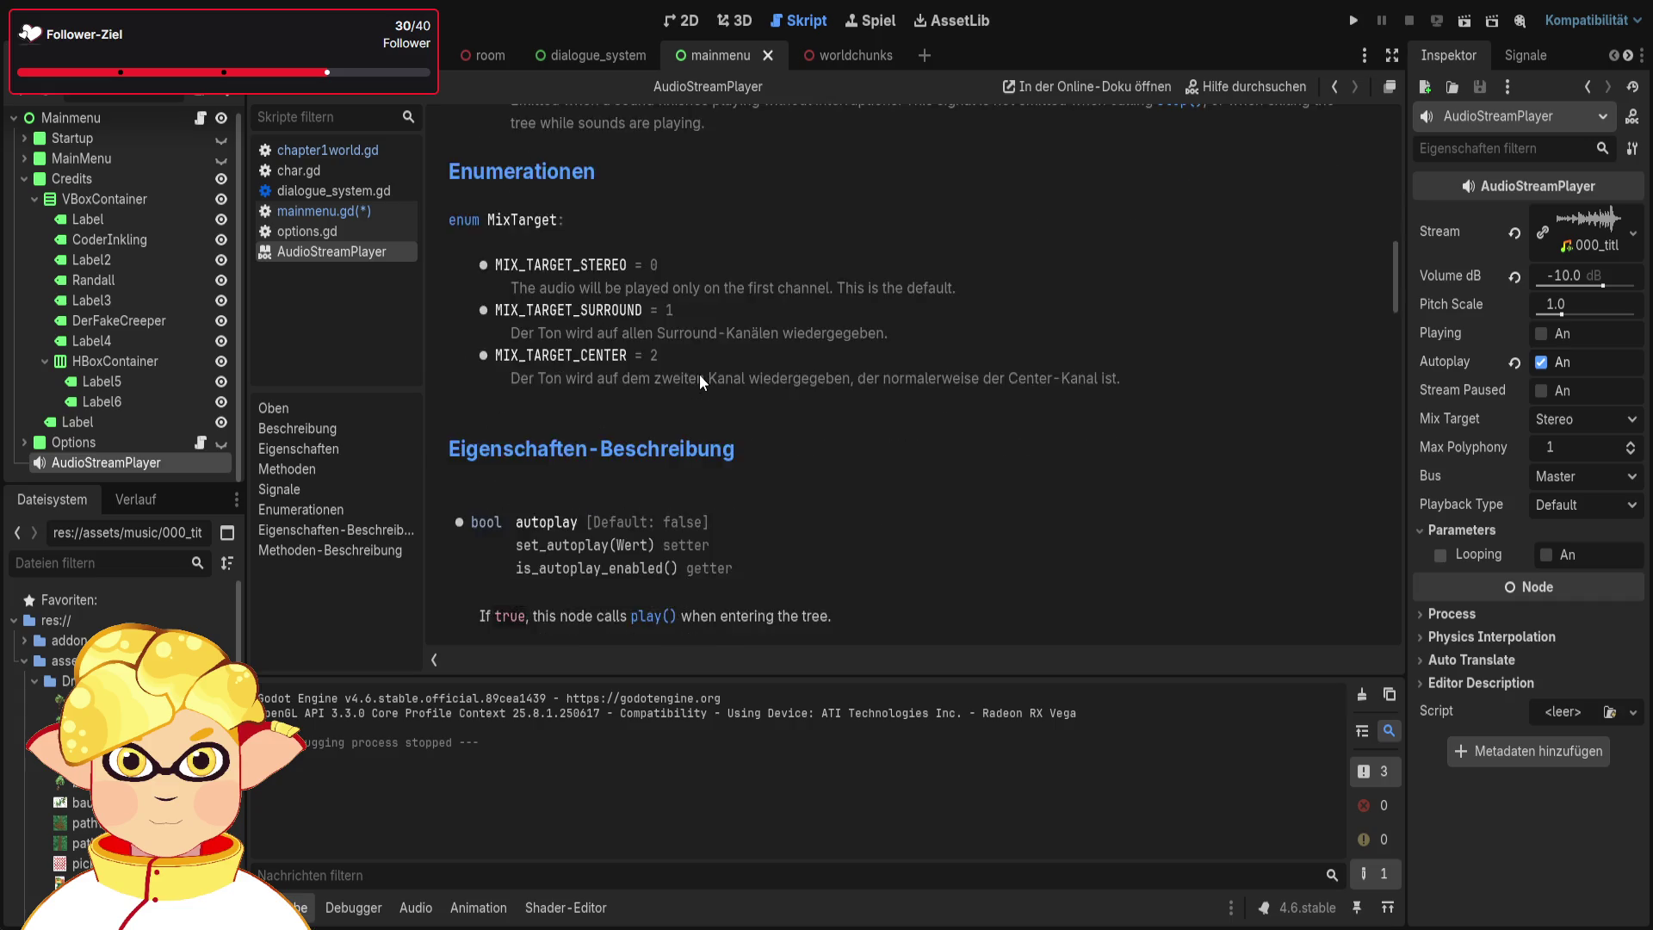
pyautogui.scroll(-1, 699, 377)
pyautogui.scroll(-5, 695, 374)
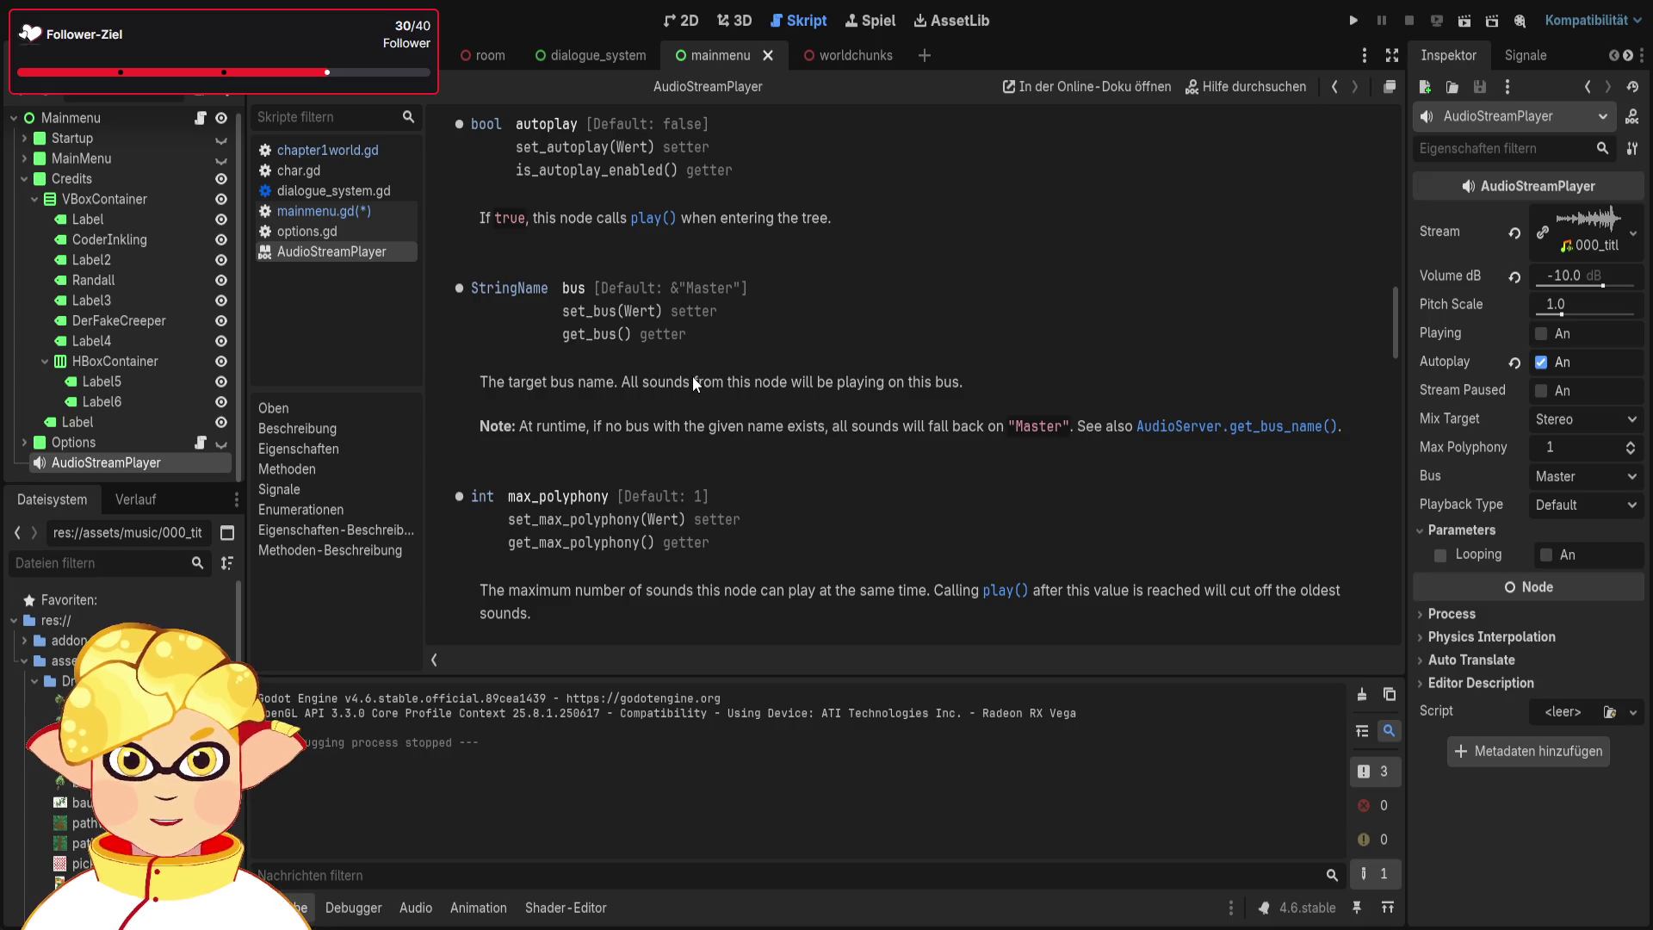
pyautogui.scroll(6, 692, 375)
pyautogui.click(1443, 547)
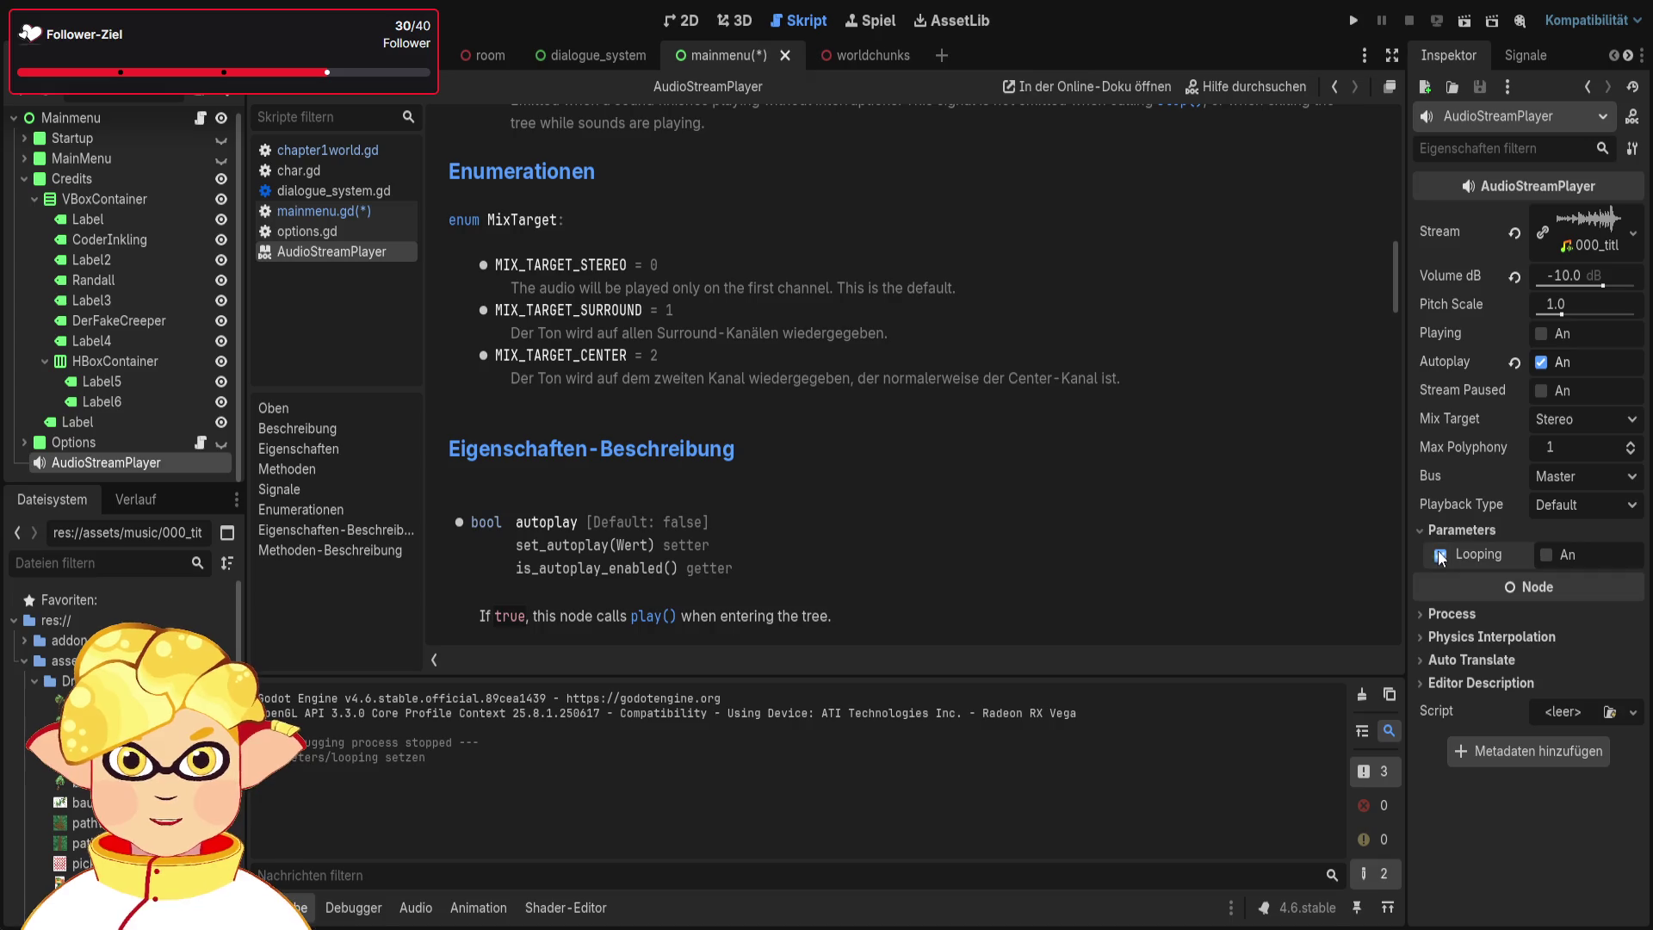